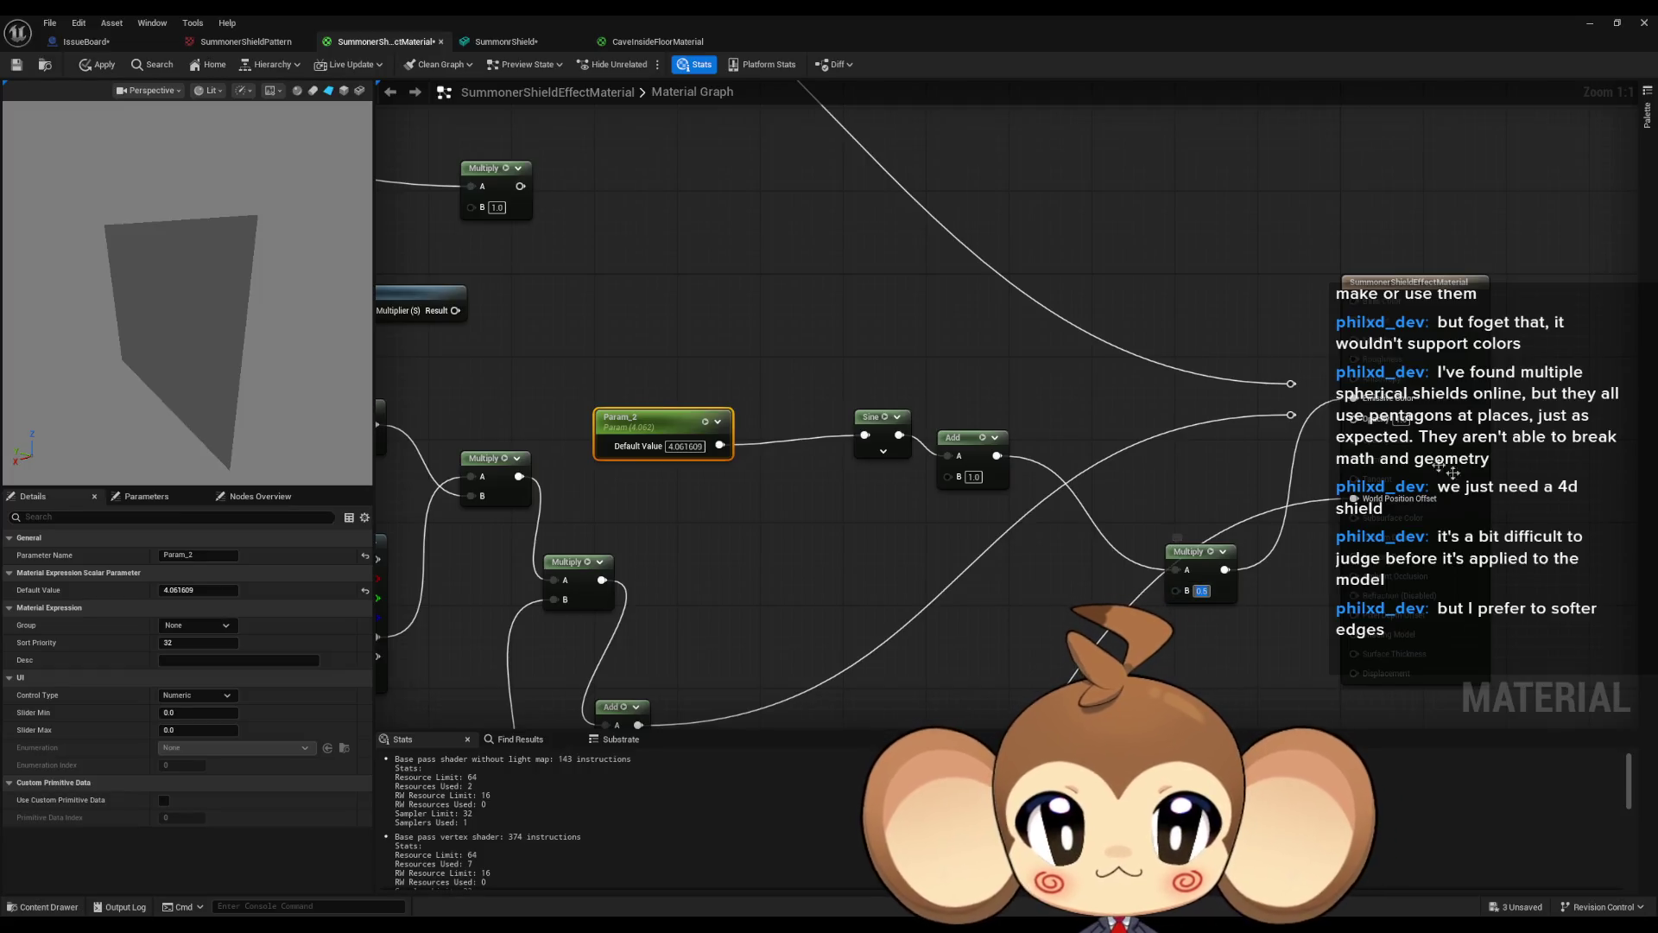
Scrub Param_2's default value down and up to test the preview, settling near 2.07.
mouse_move(201, 590)
mouse_down()
mouse_move(151, 590)
mouse_move(169, 590)
mouse_up()
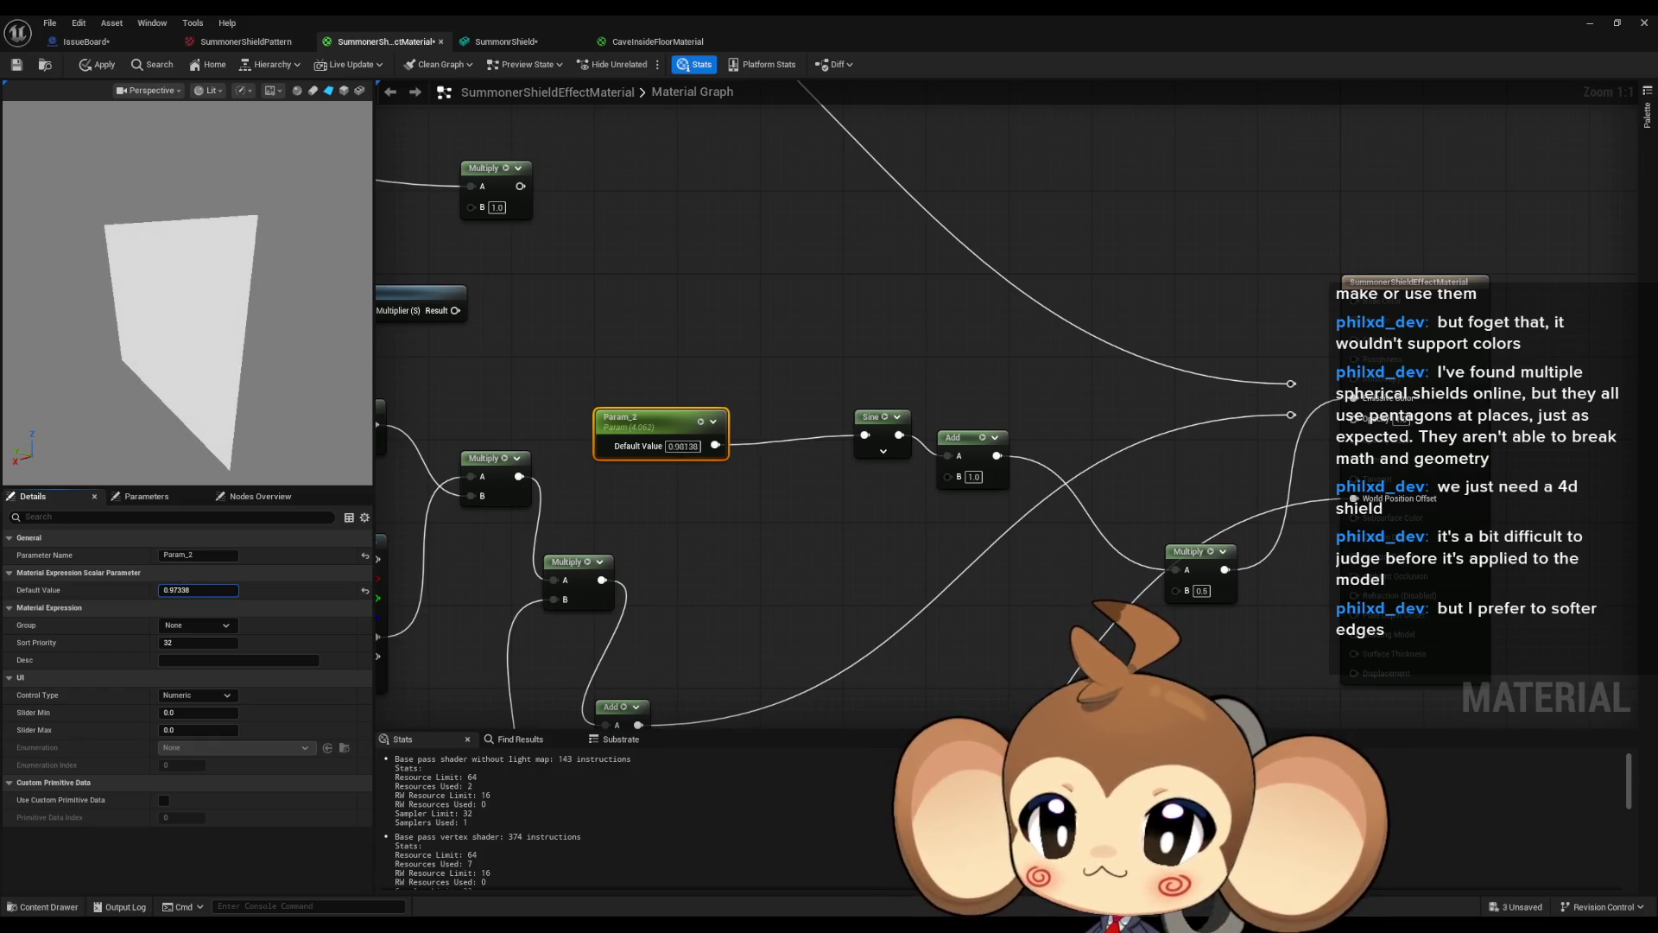
drag(169, 590, 177, 590)
mouse_move(458, 311)
mouse_down()
mouse_move(652, 355)
mouse_move(921, 372)
mouse_move(936, 493)
mouse_move(914, 490)
mouse_up()
Add a Multiply node after Pi and route Param_2 into its B input.
click(654, 350)
text(multiply)
key(Return)
mouse_move(1058, 480)
mouse_down()
mouse_move(972, 397)
mouse_move(1015, 439)
mouse_up()
Reset Param_2's default value to 0, then raise it while watching the preview.
click(869, 467)
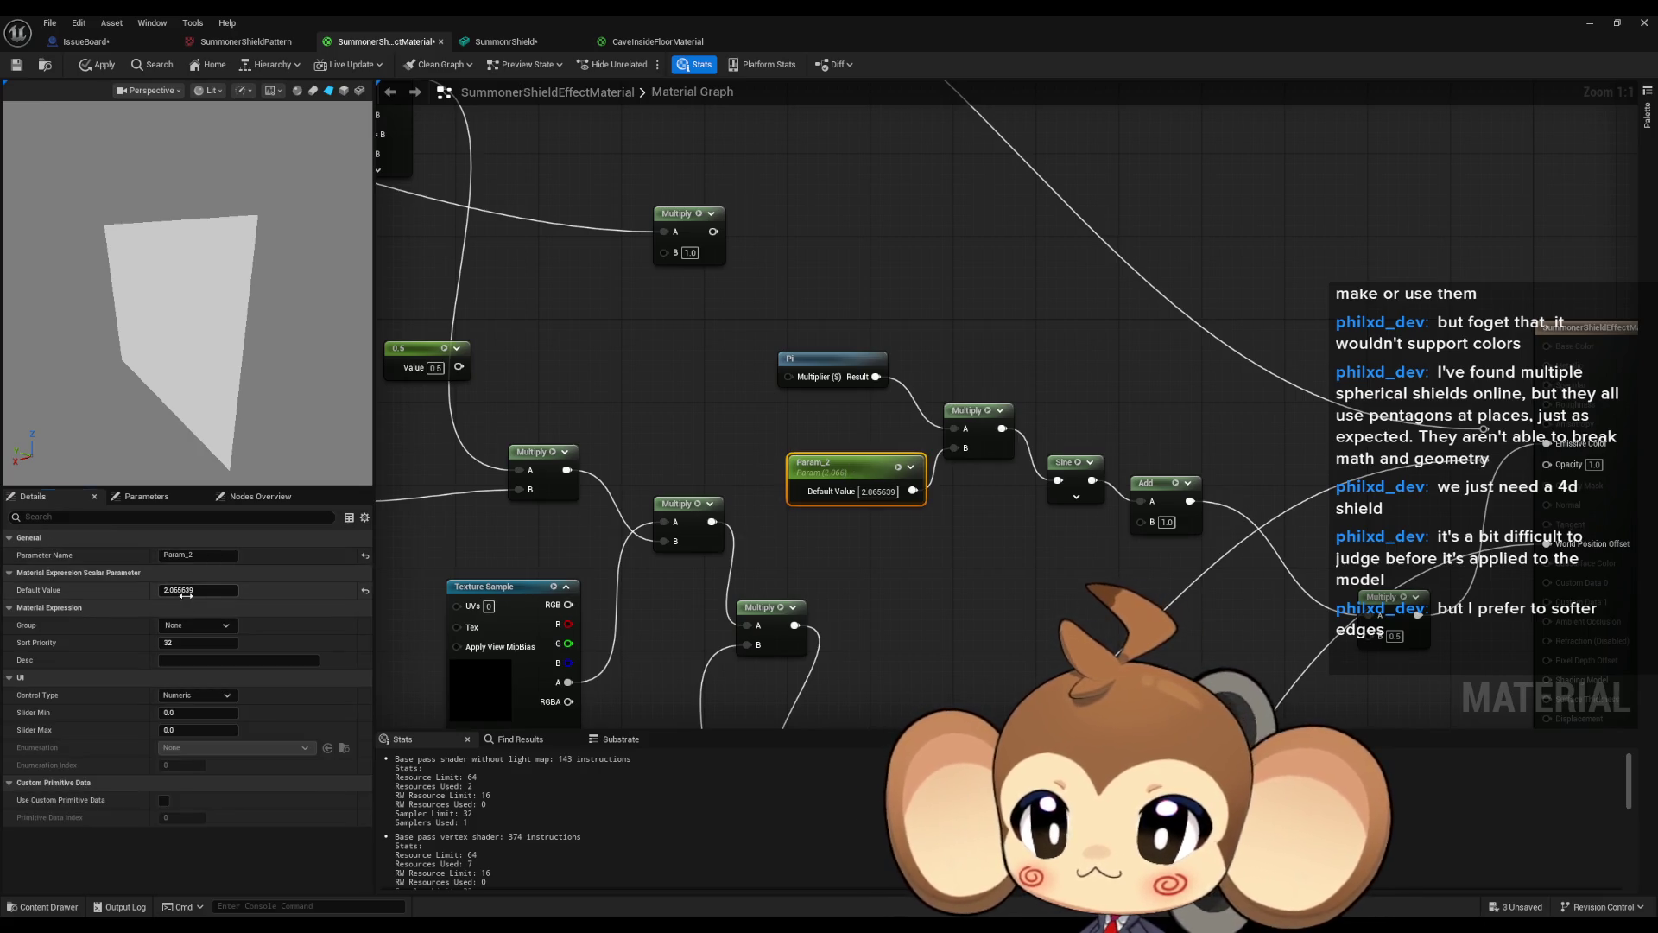
drag(185, 591, 104, 592)
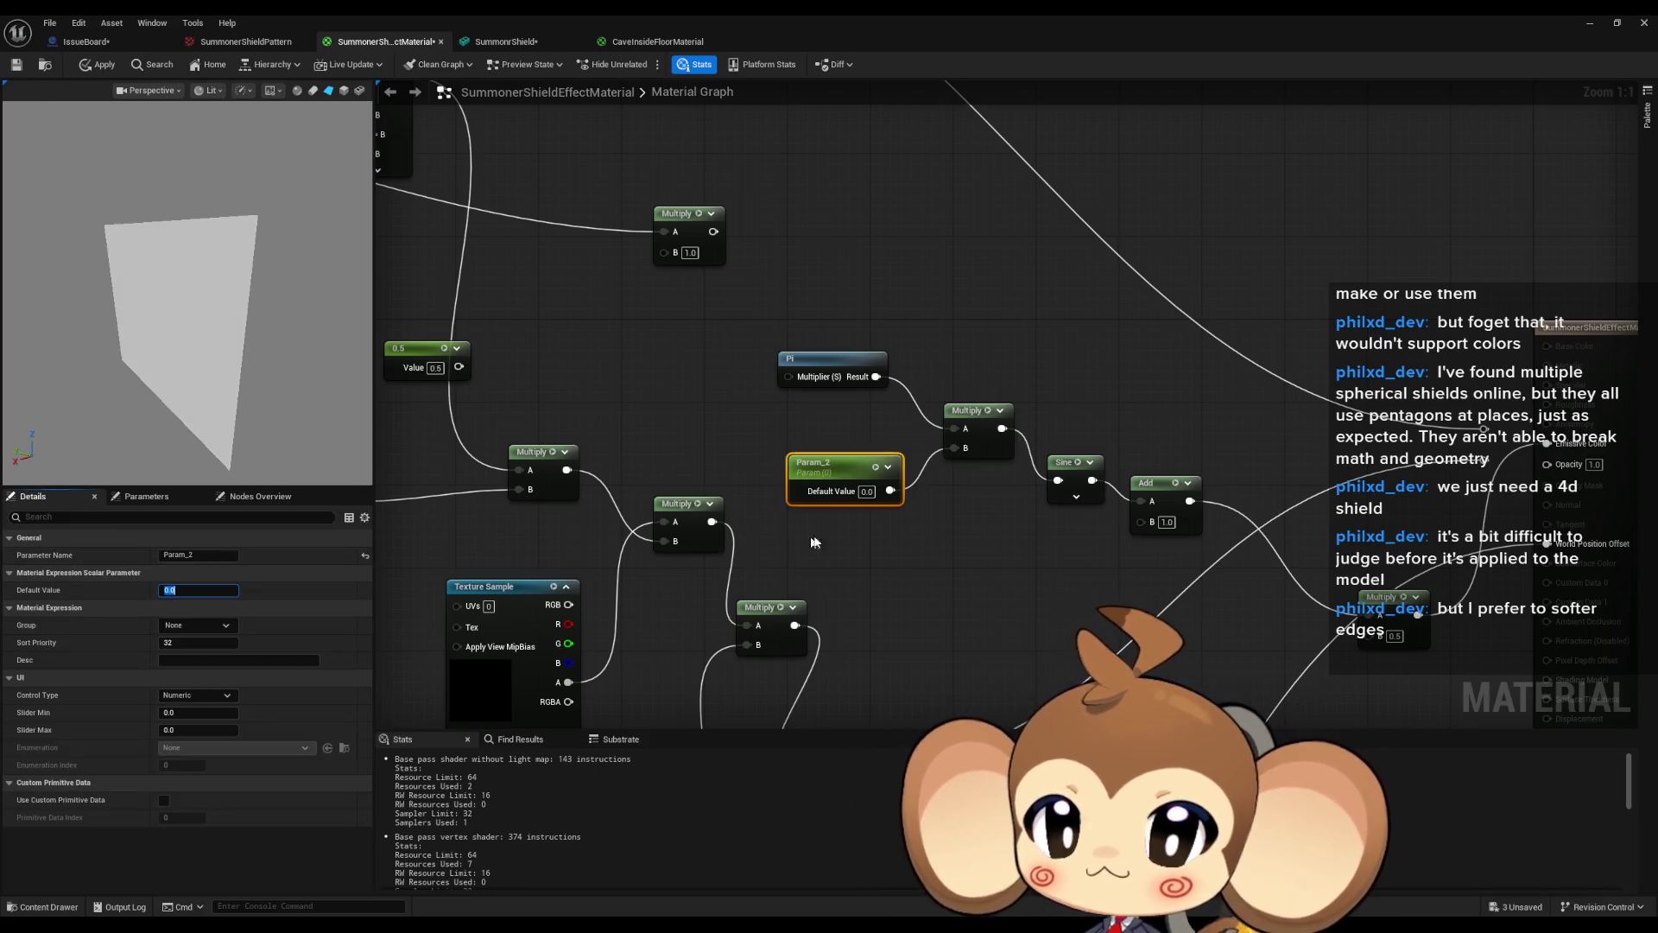
key(Return)
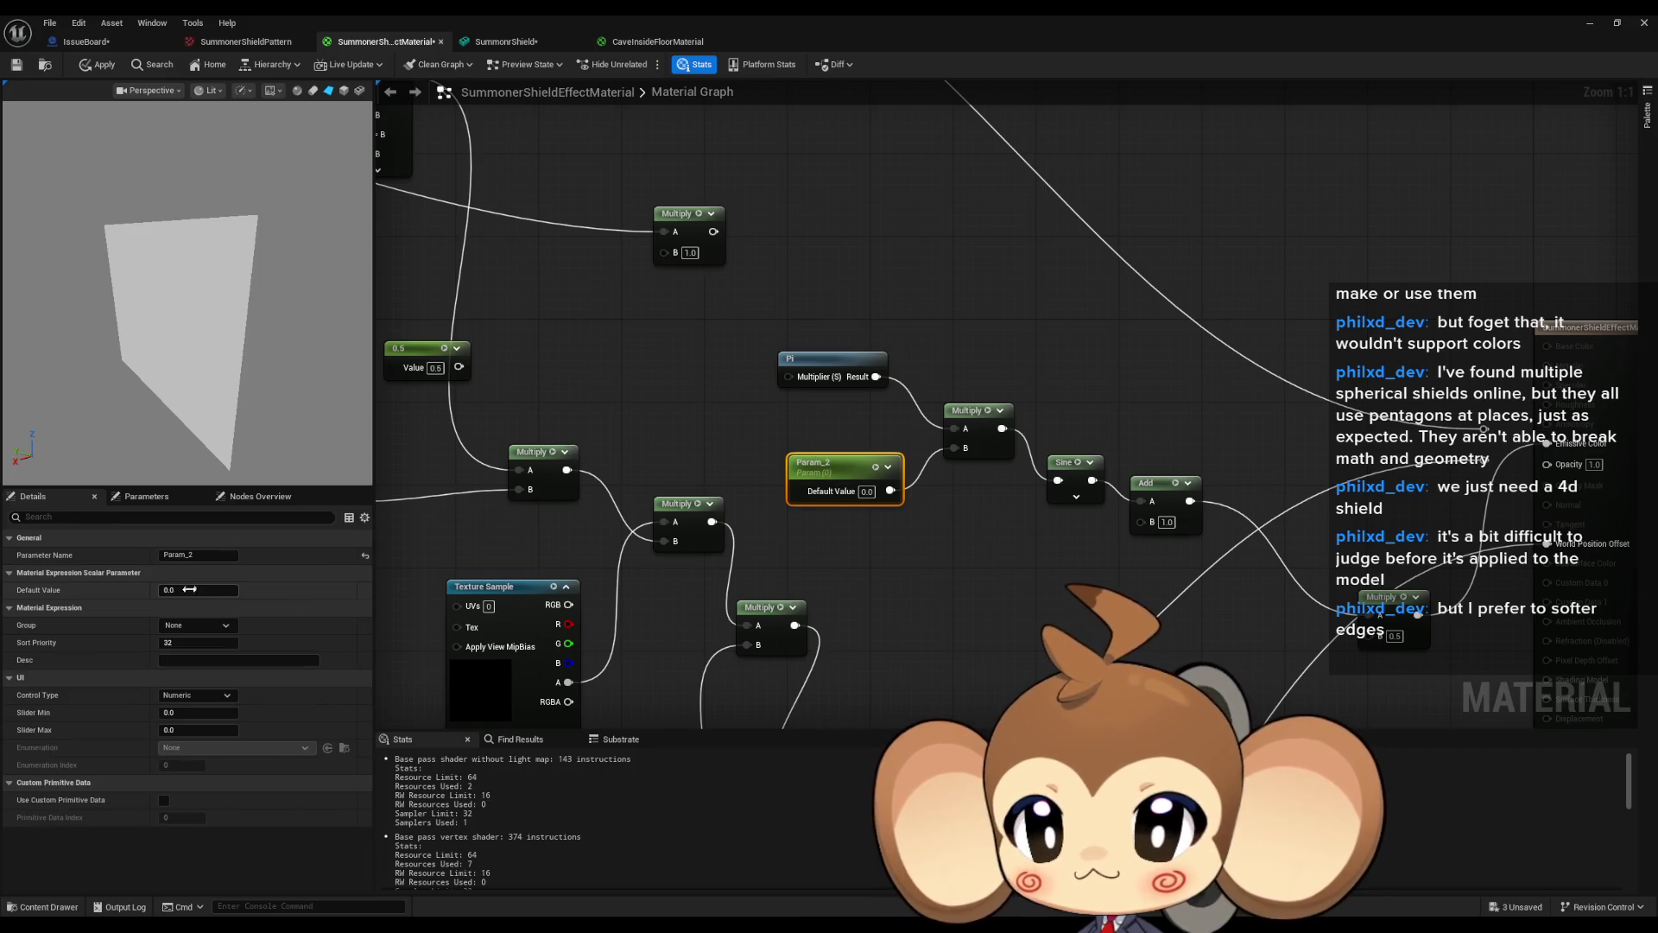
drag(189, 589, 363, 590)
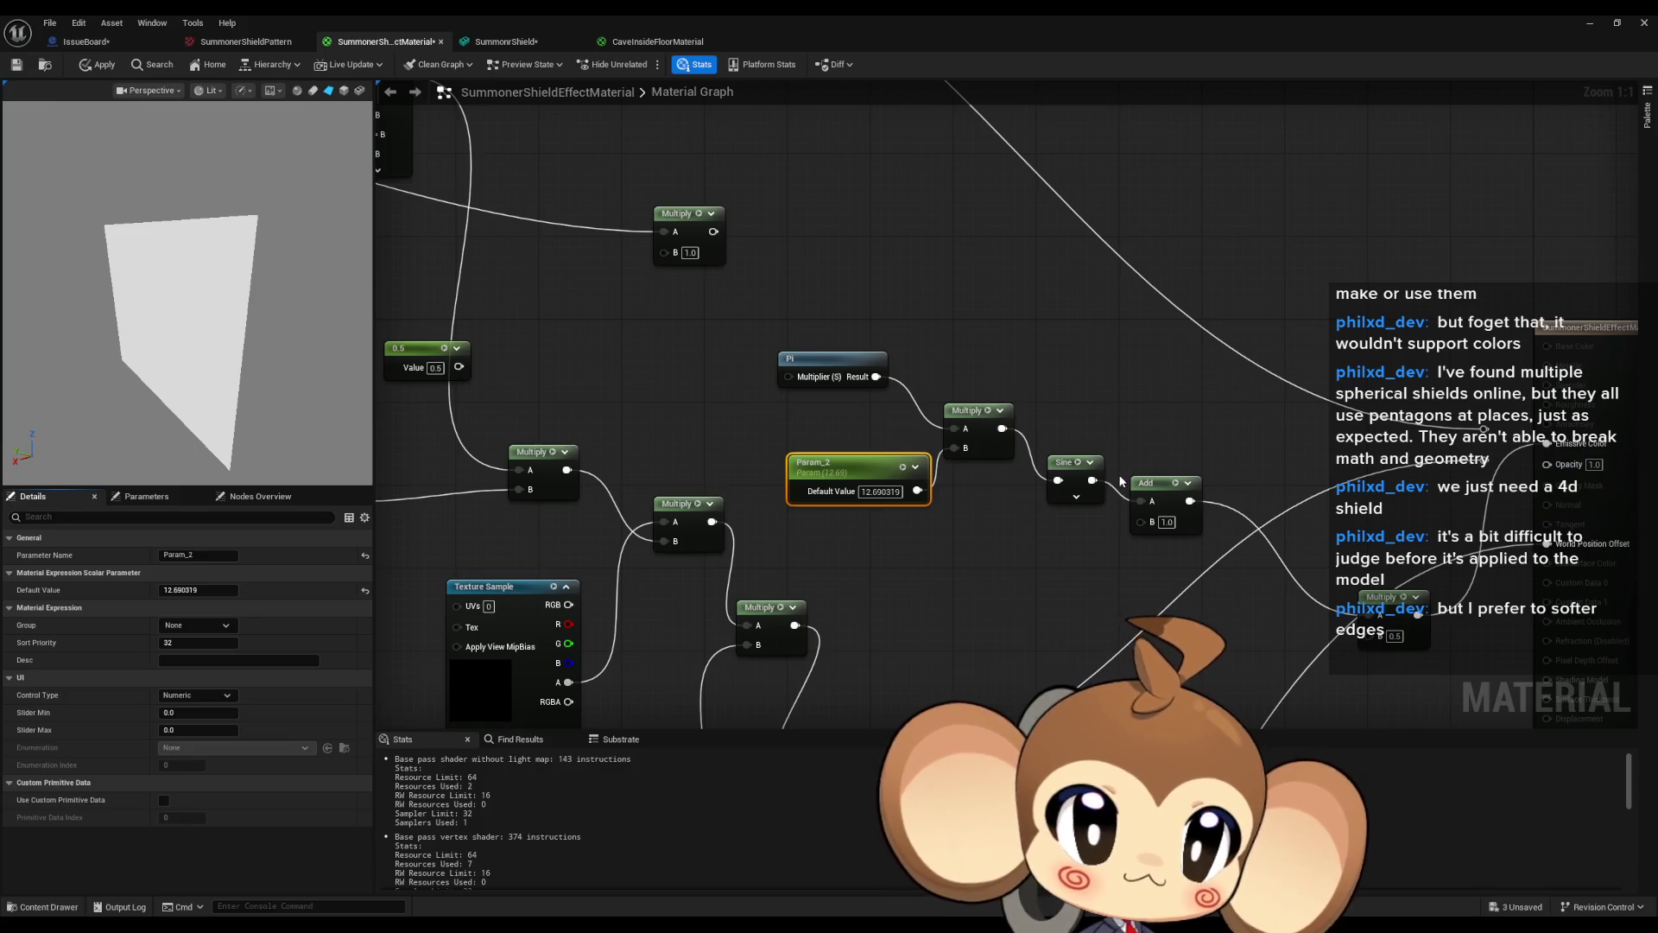
click(1063, 595)
scroll(1028, 599, down, 4)
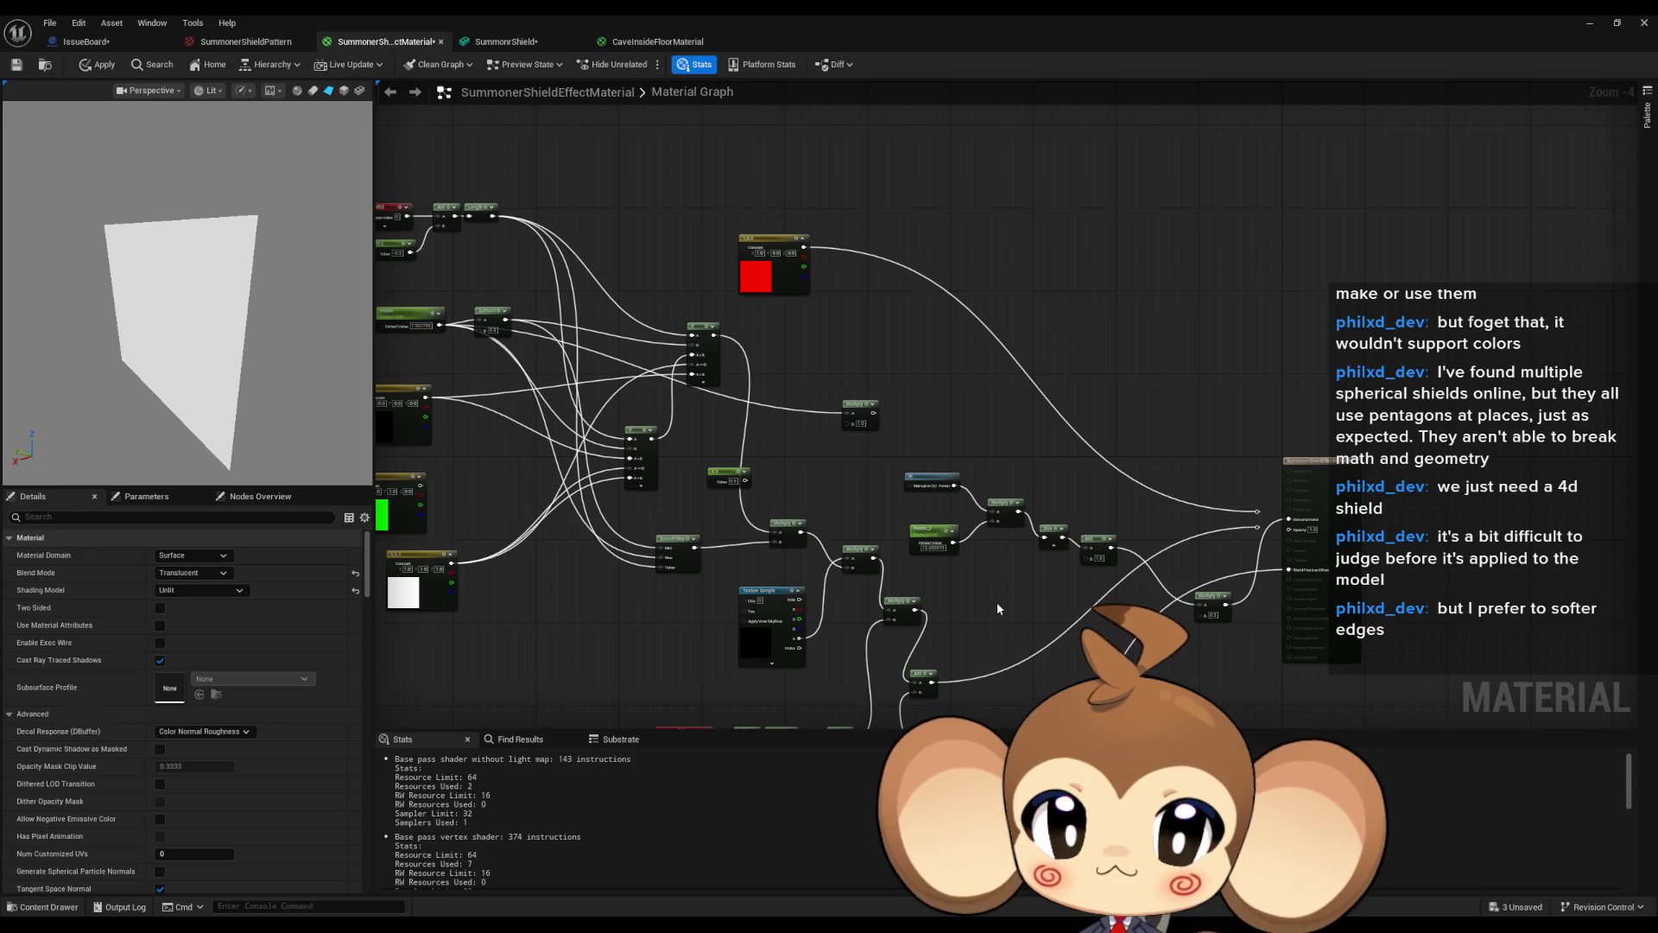
Pan the zoomed-out graph to reveal the remaining nodes on the left.
mouse_move(997, 609)
mouse_down()
mouse_move(1024, 533)
mouse_move(1275, 472)
mouse_move(1111, 253)
mouse_move(1090, 111)
mouse_move(947, 489)
mouse_move(1224, 500)
mouse_move(1205, 515)
mouse_move(989, 478)
mouse_up()
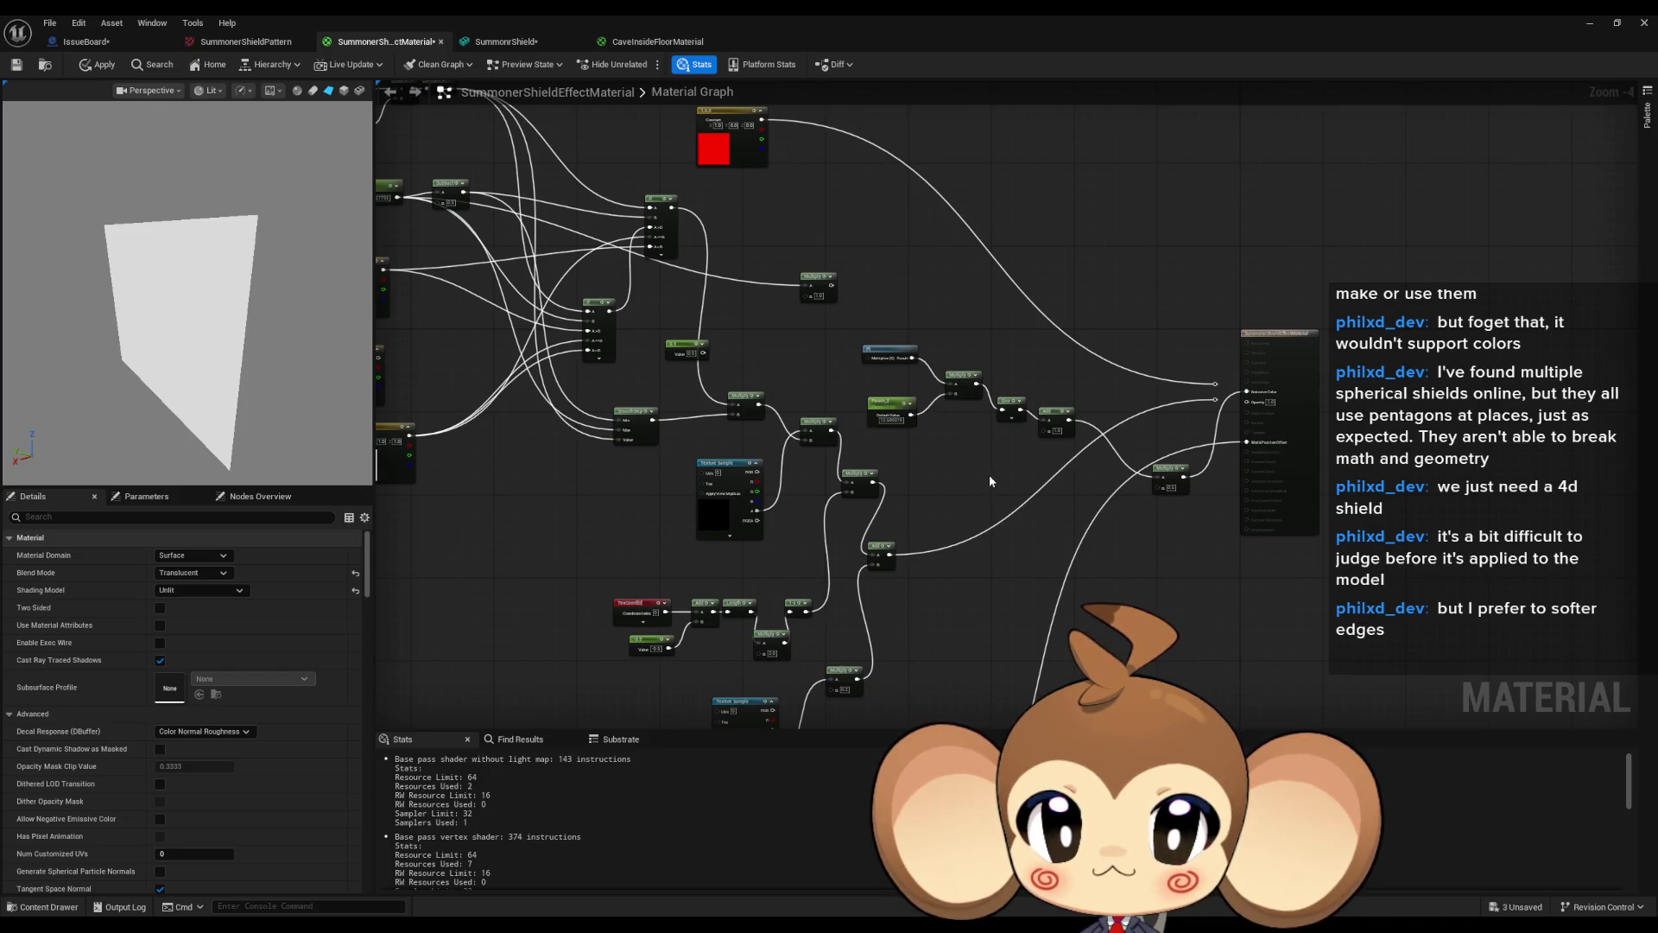
drag(957, 456, 1044, 478)
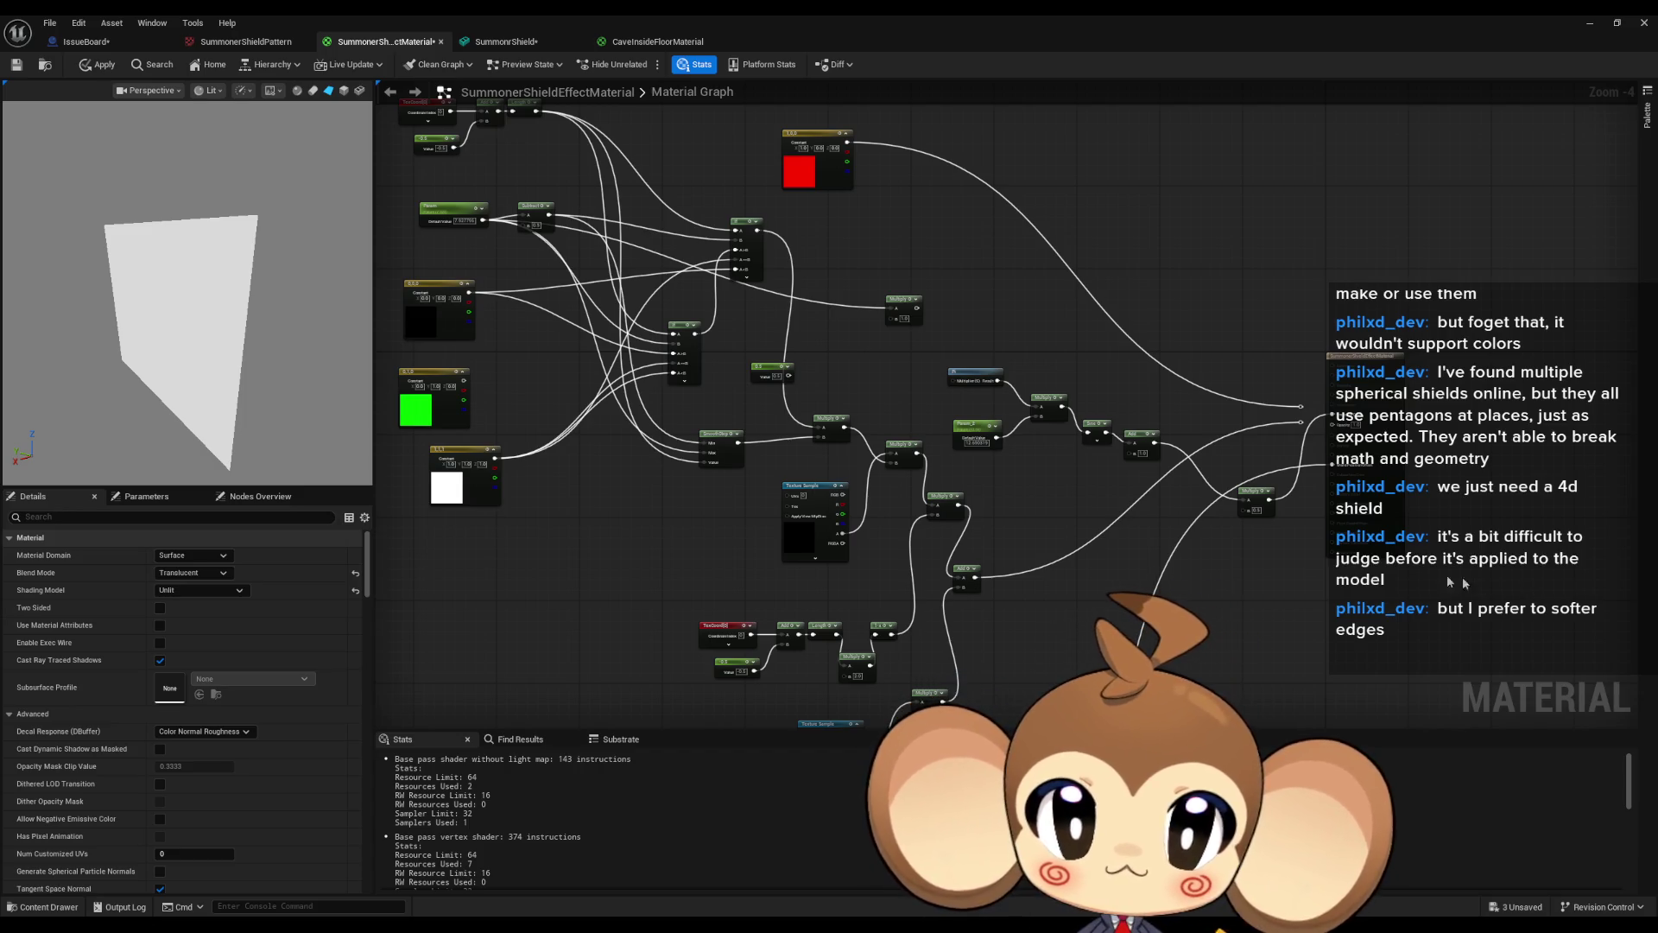
scroll(1069, 496, up, 3)
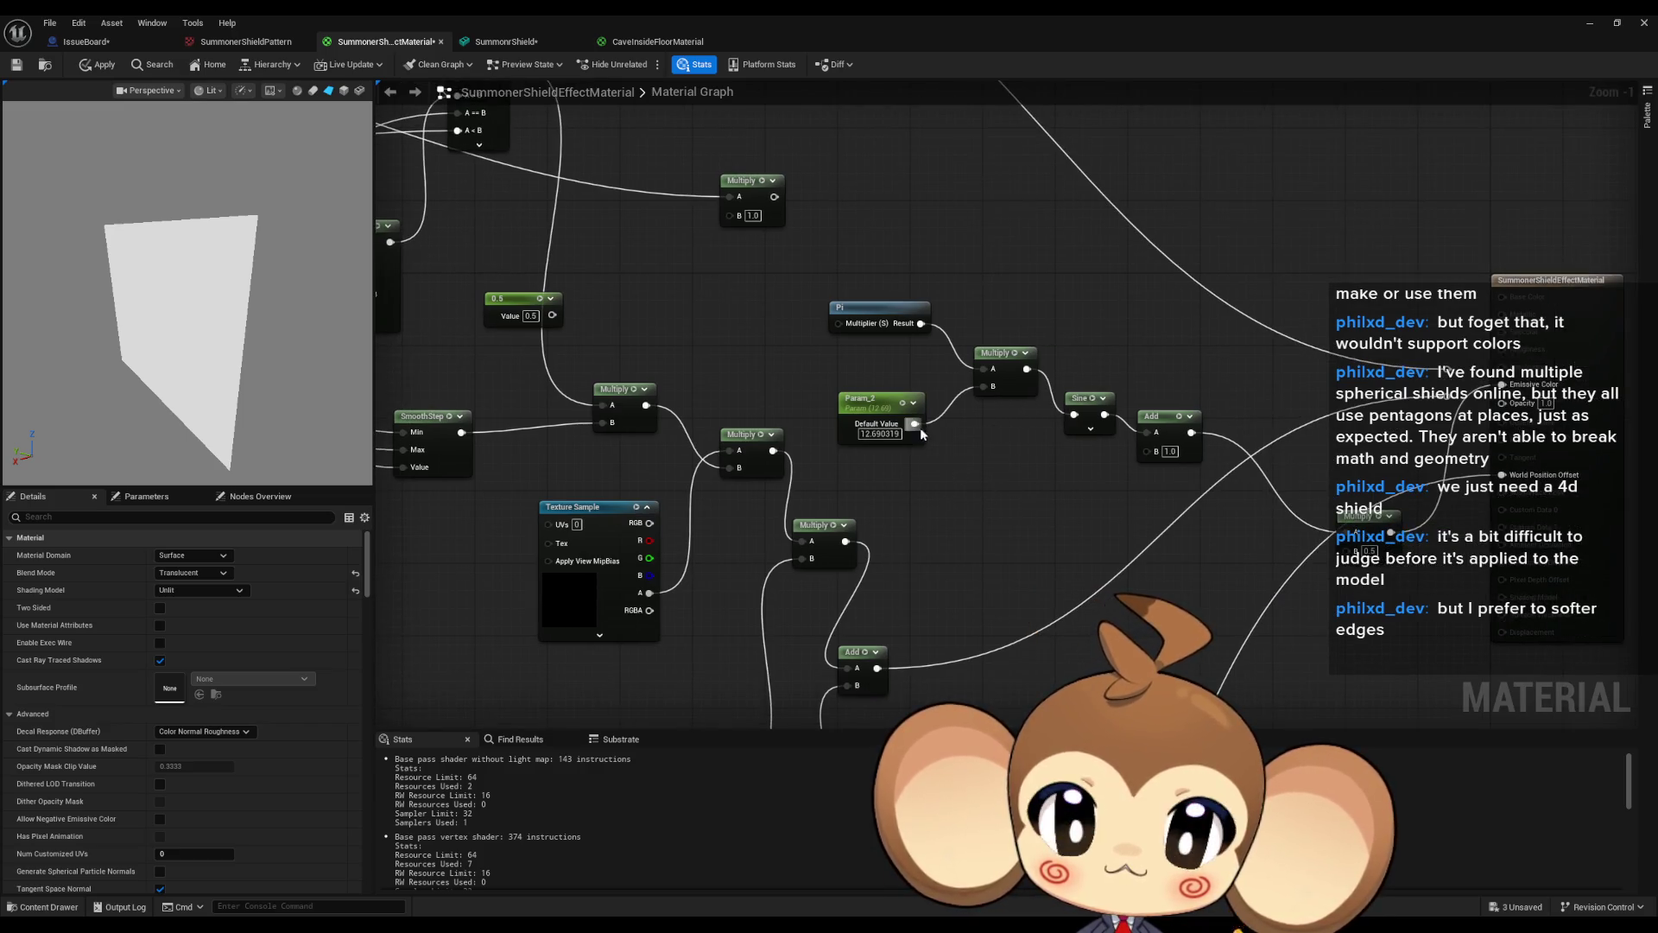
Rewire Param_2 into the Multiply's A input and delete the old Pi node.
drag(915, 423, 974, 474)
click(958, 396)
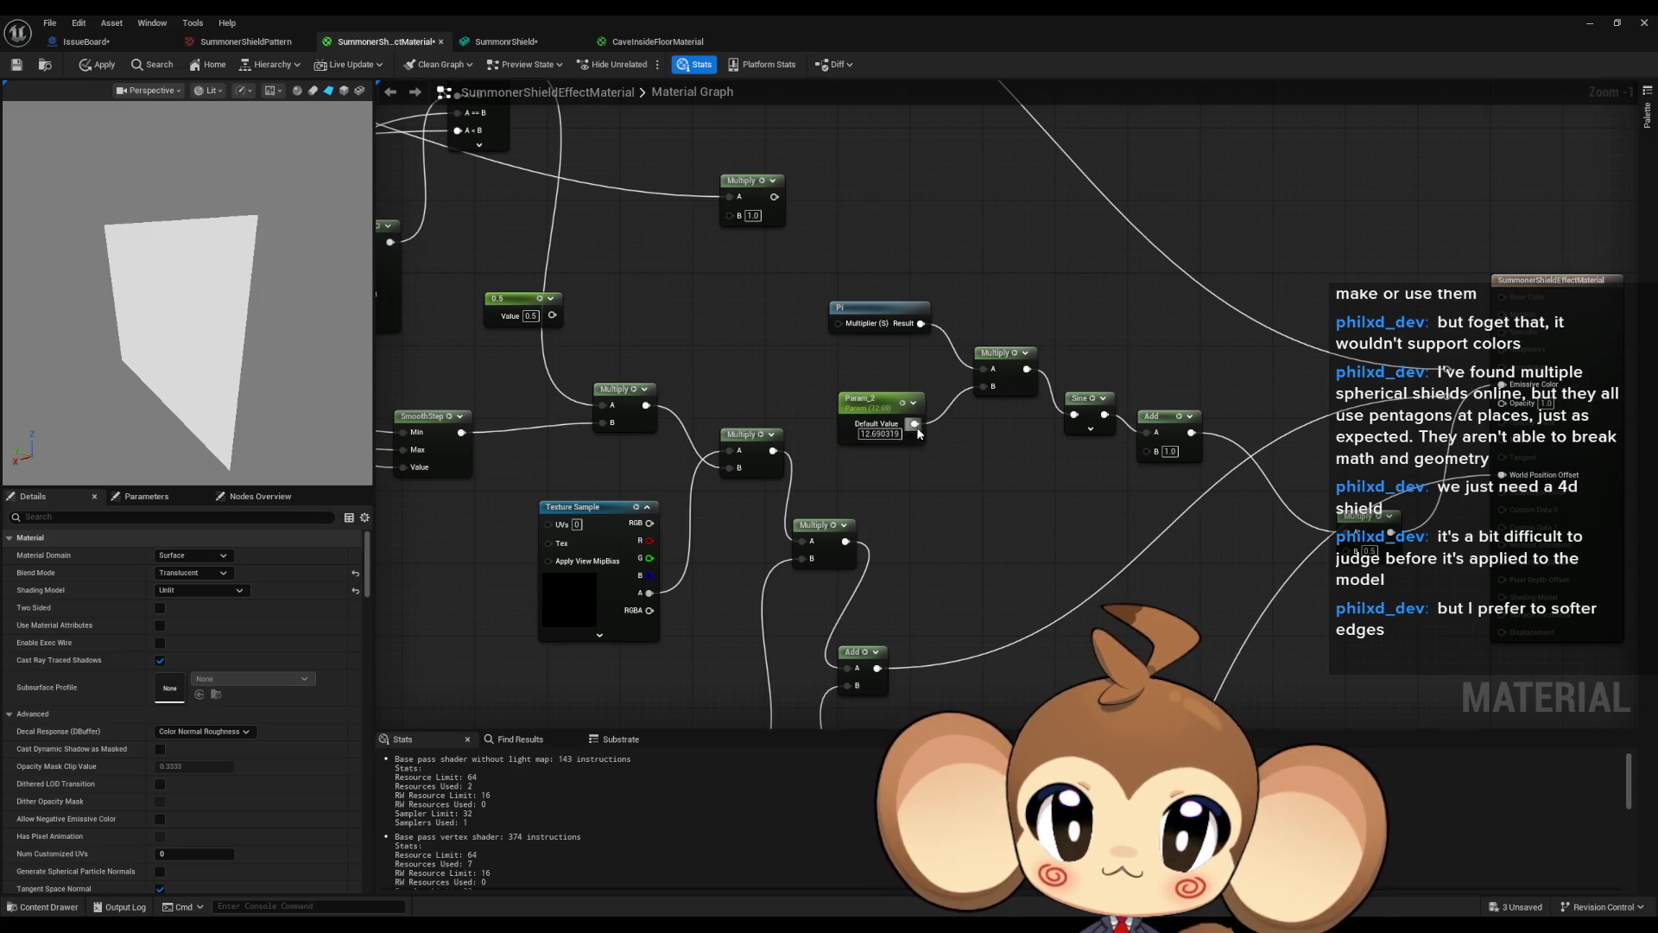
drag(914, 423, 1071, 458)
key(Escape)
mouse_move(983, 386)
mouse_down()
mouse_move(928, 423)
mouse_move(983, 369)
mouse_up()
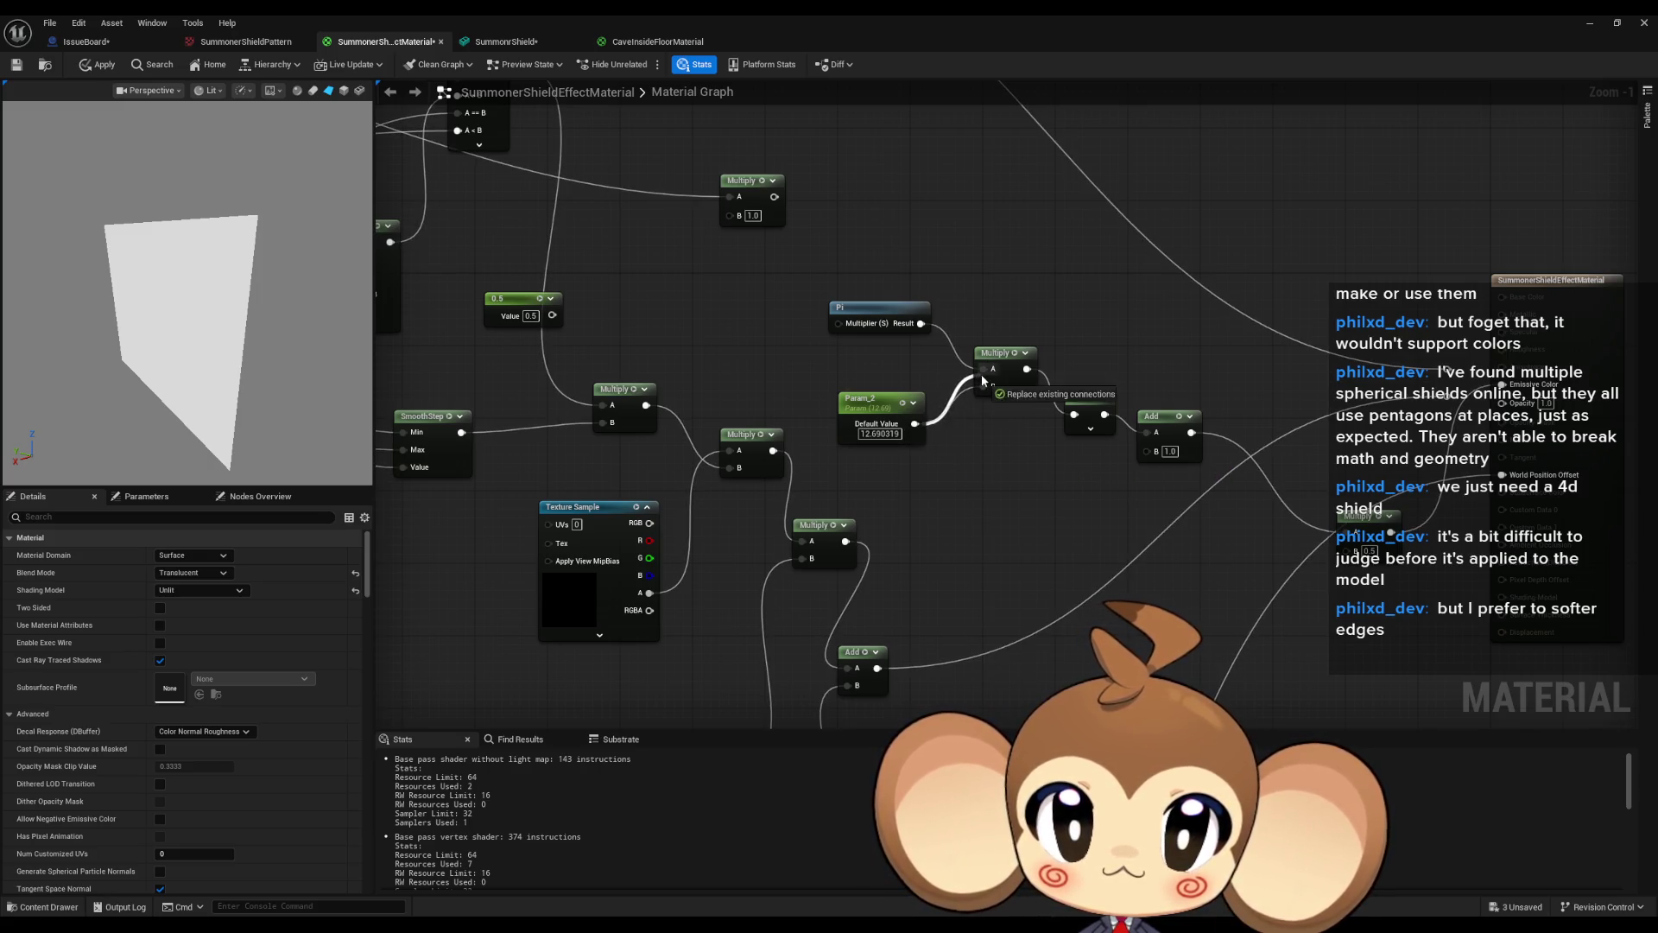
click(872, 307)
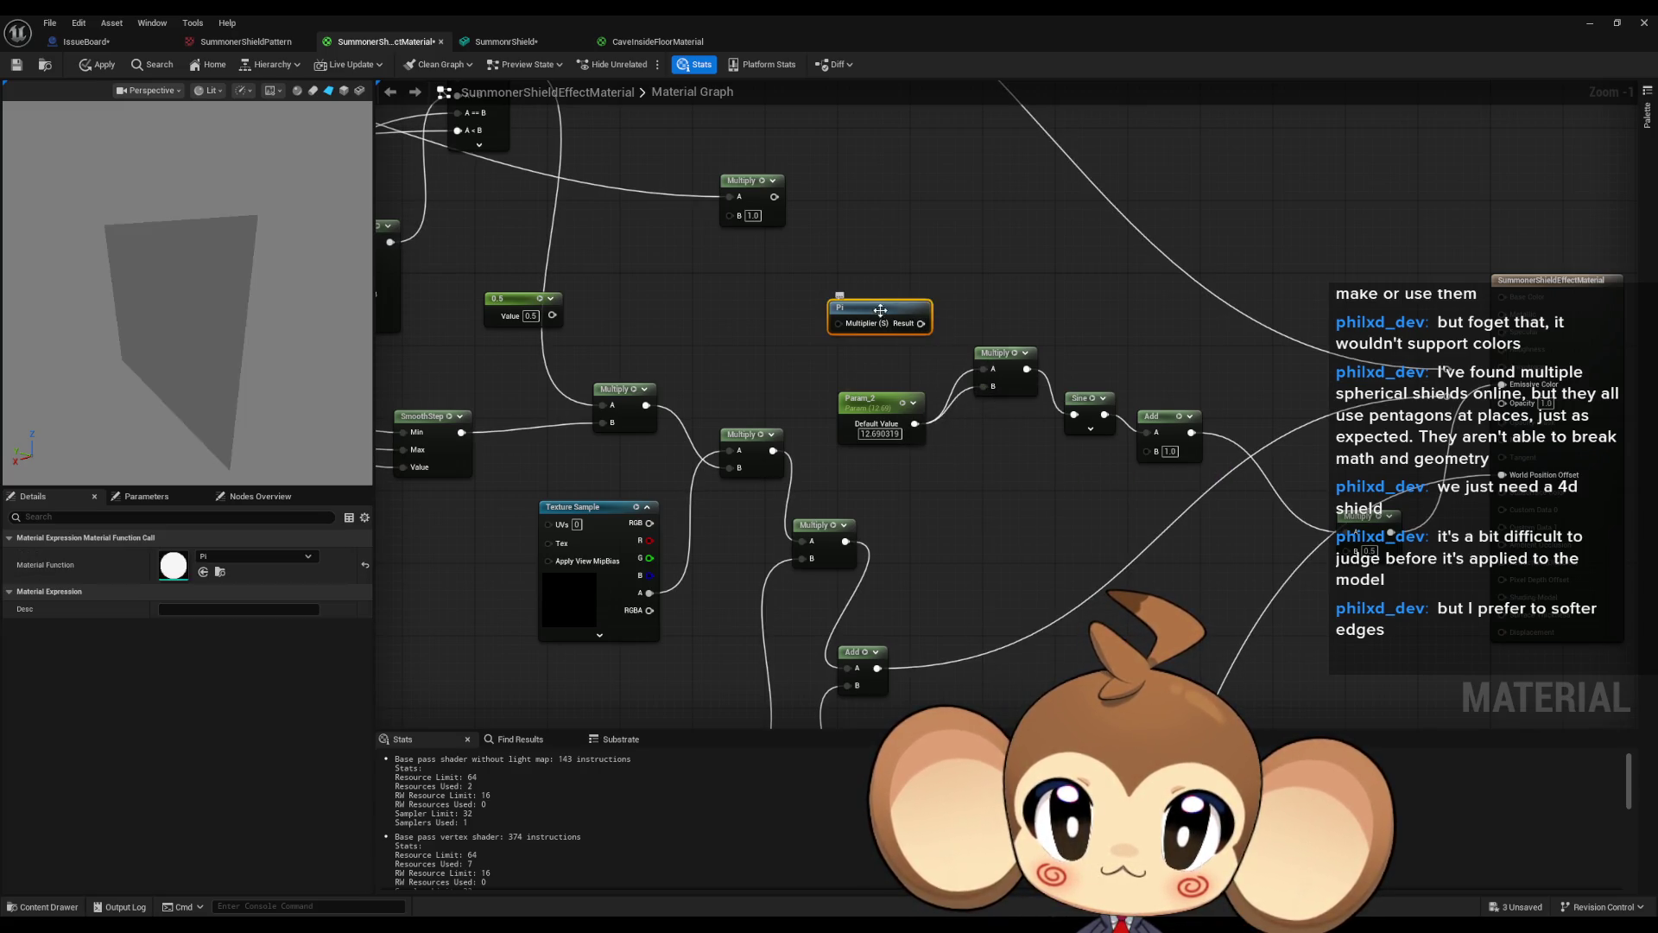
key(Delete)
Place a new Pi node on Multiply's B beside Param_2 and wire Sine toward Emissive Color.
alt+click(985, 386)
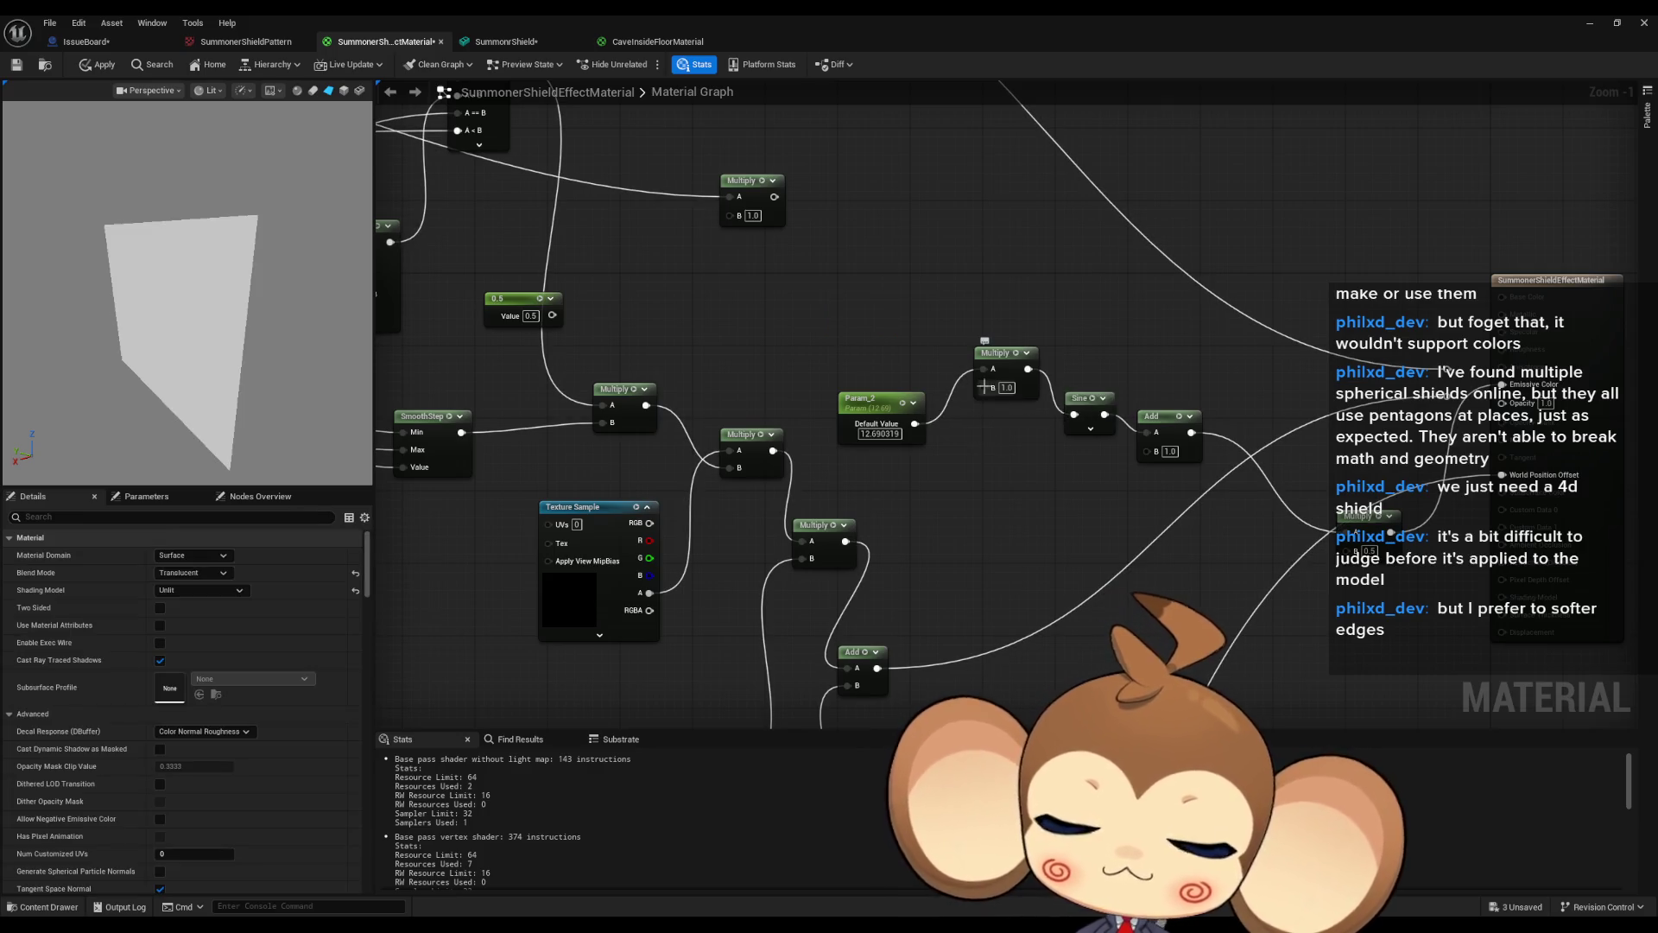
drag(985, 386, 941, 492)
text(pi)
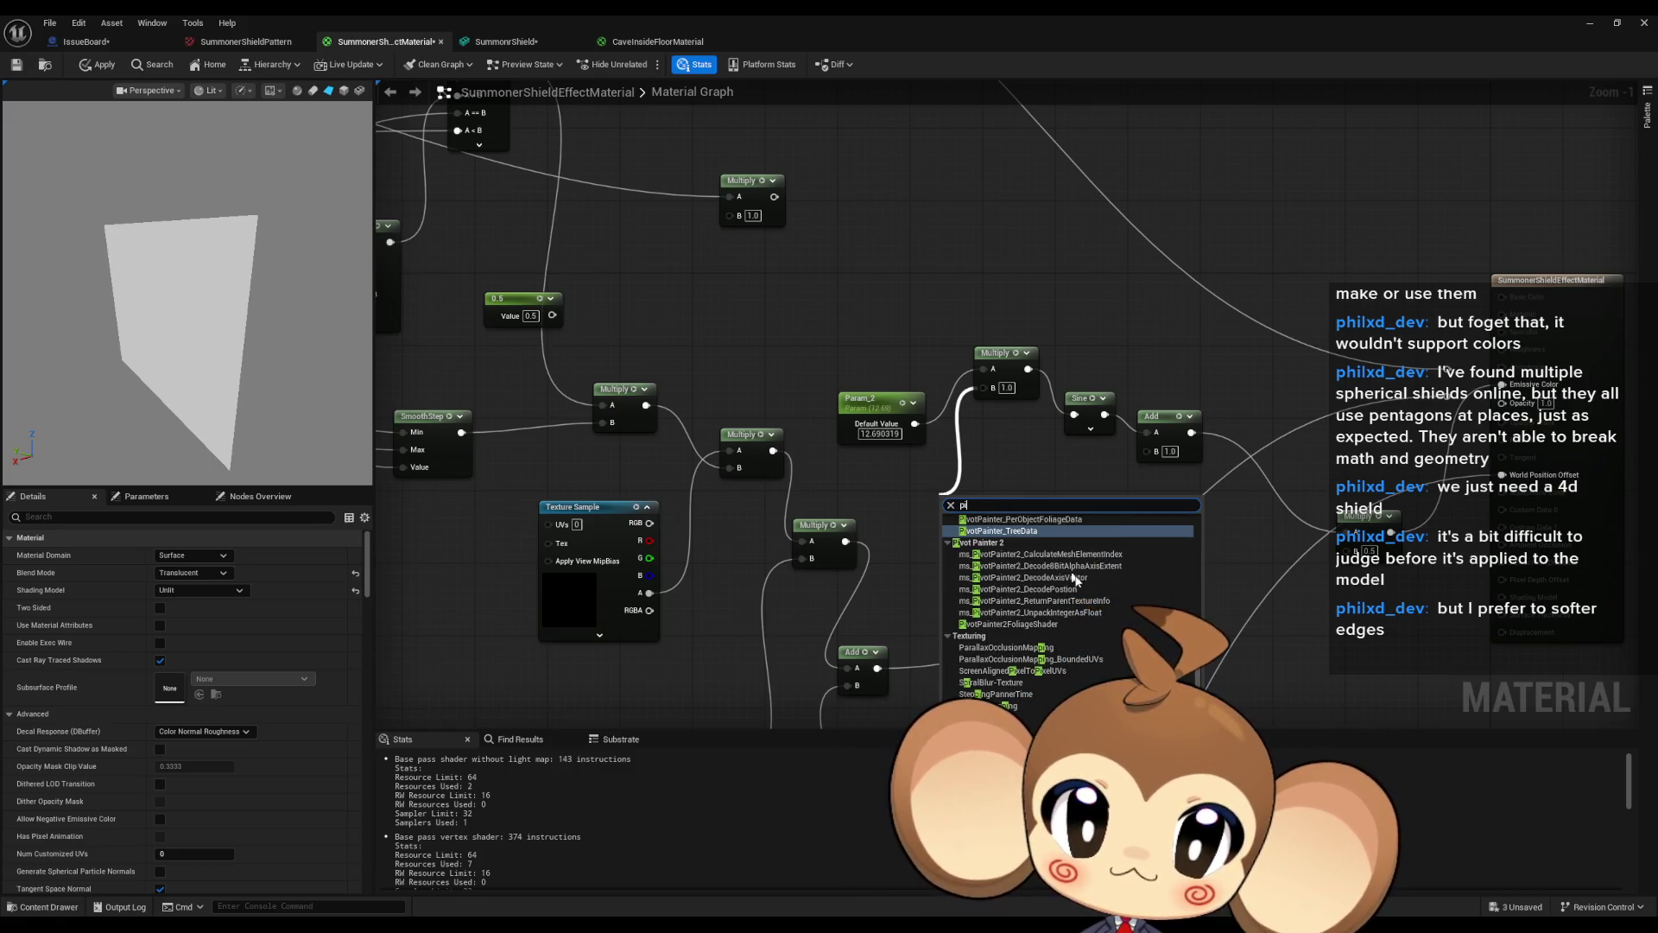
scroll(1071, 605, down, 3)
scroll(1009, 679, up, 5)
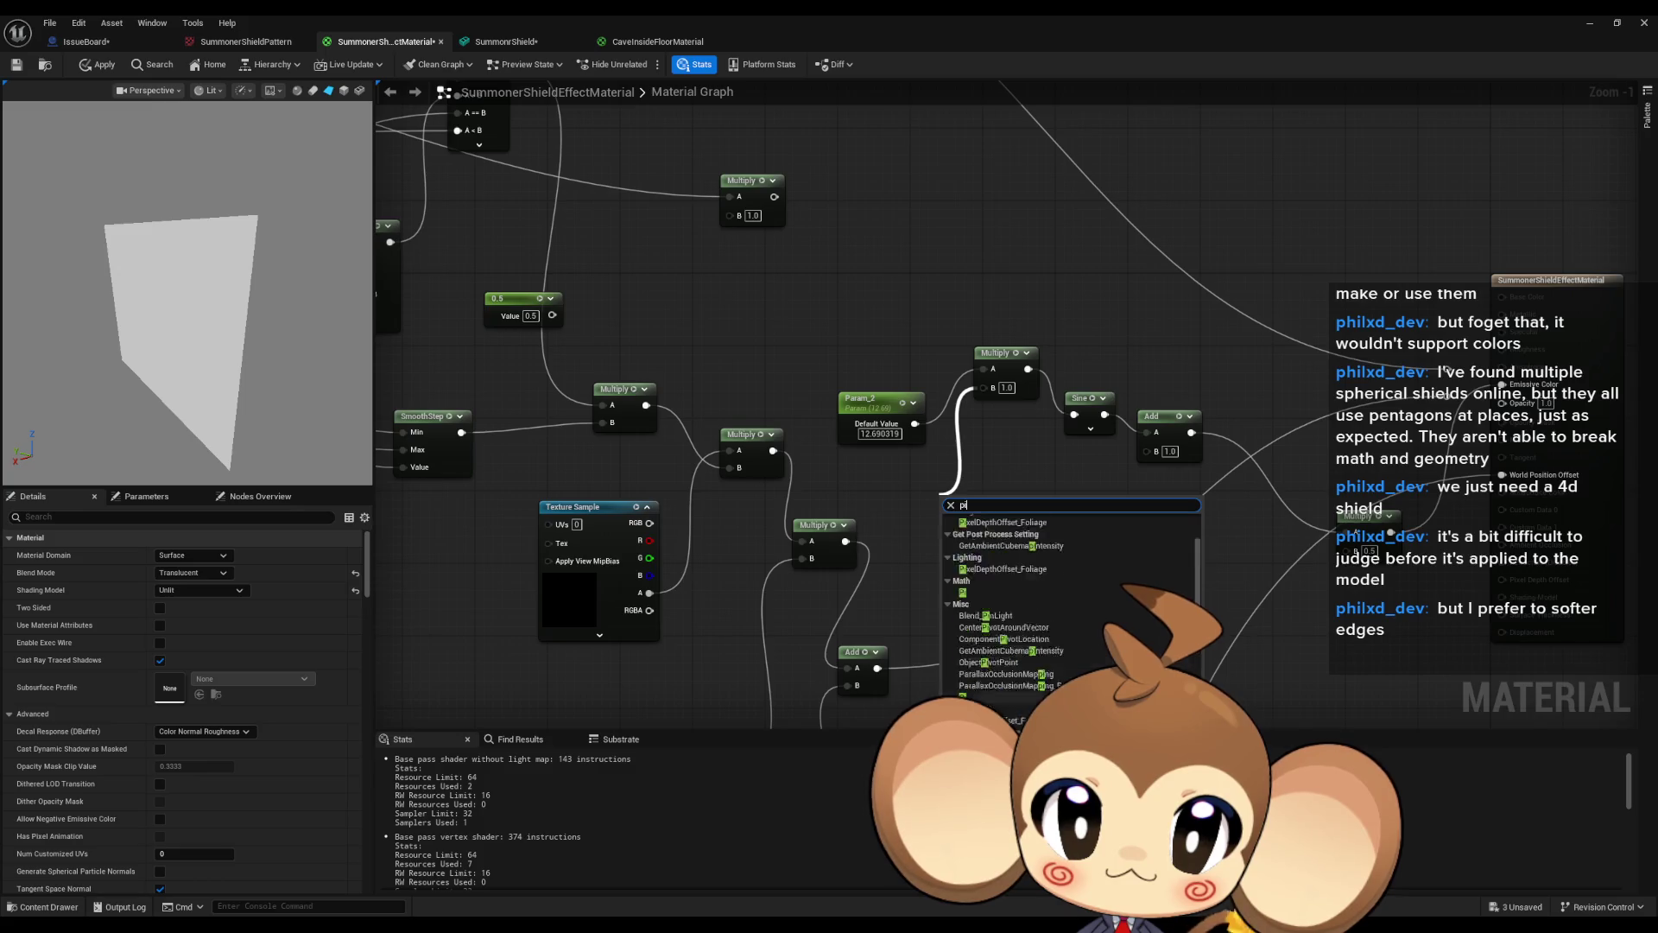
click(1007, 672)
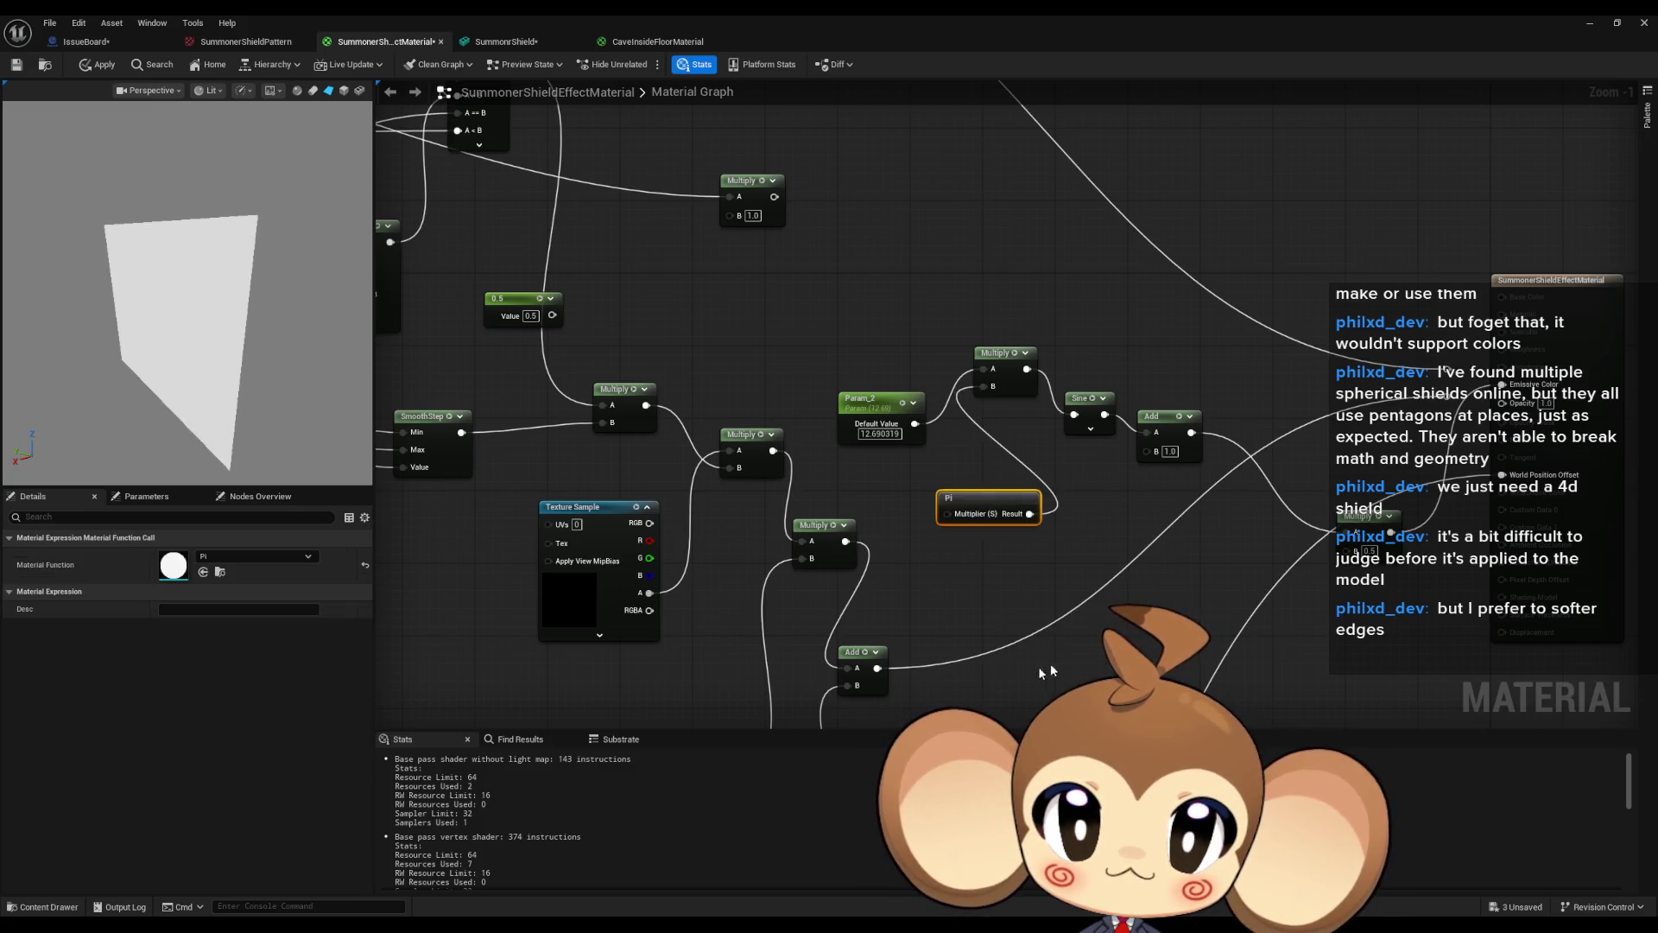
drag(966, 495, 914, 468)
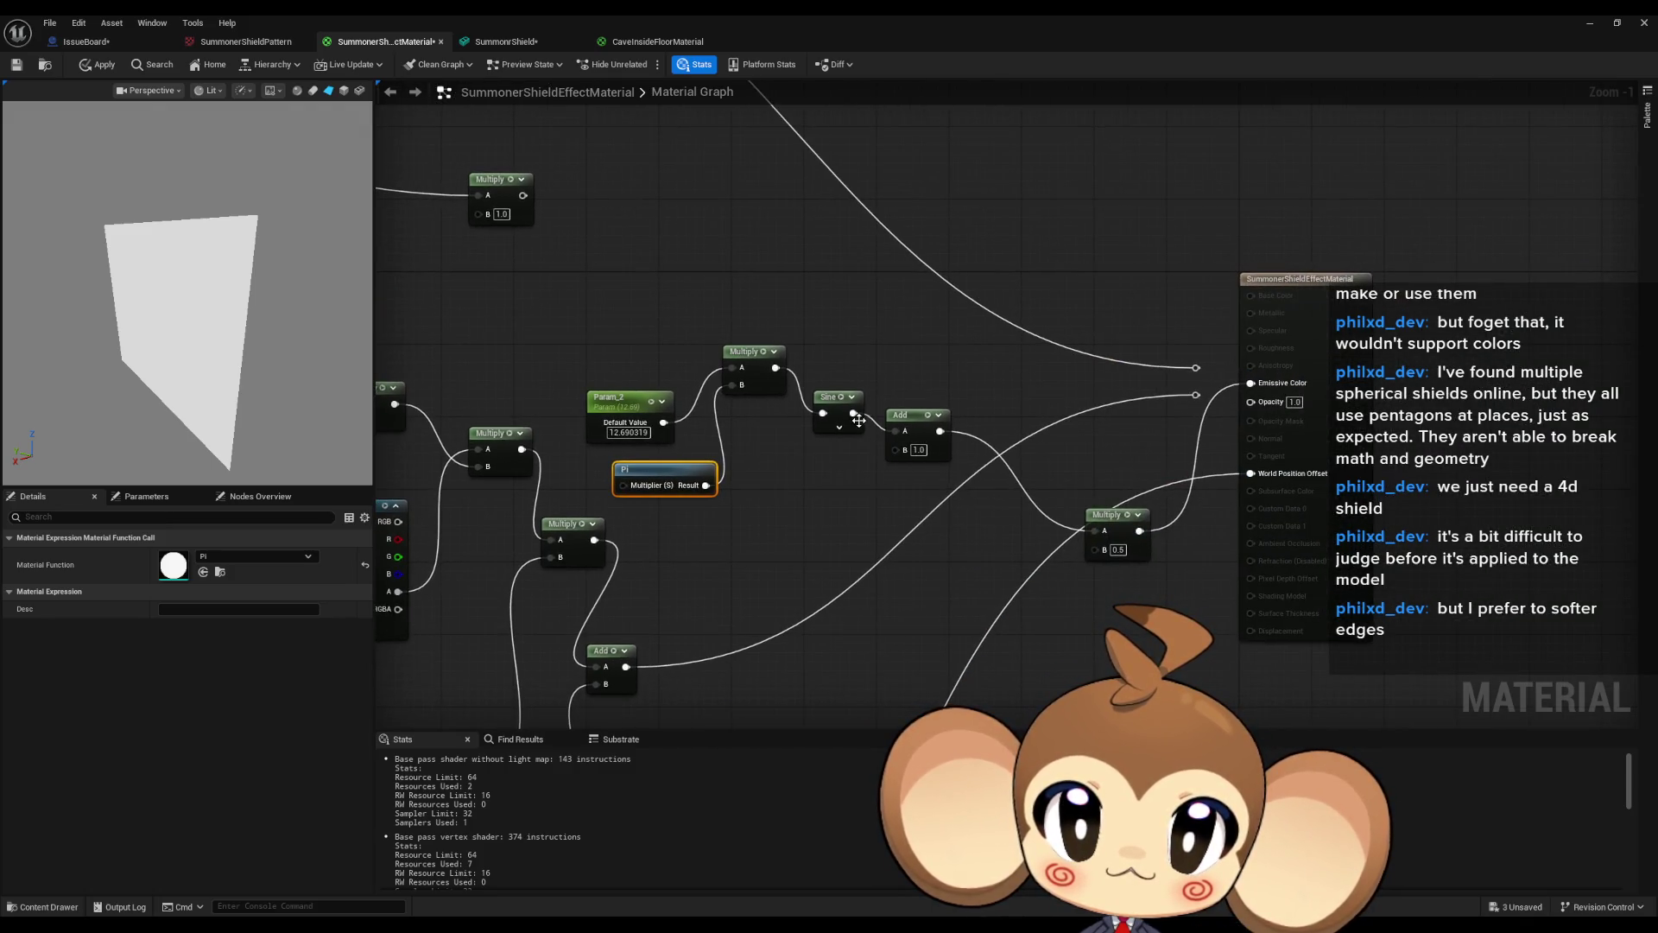
drag(853, 413, 1250, 384)
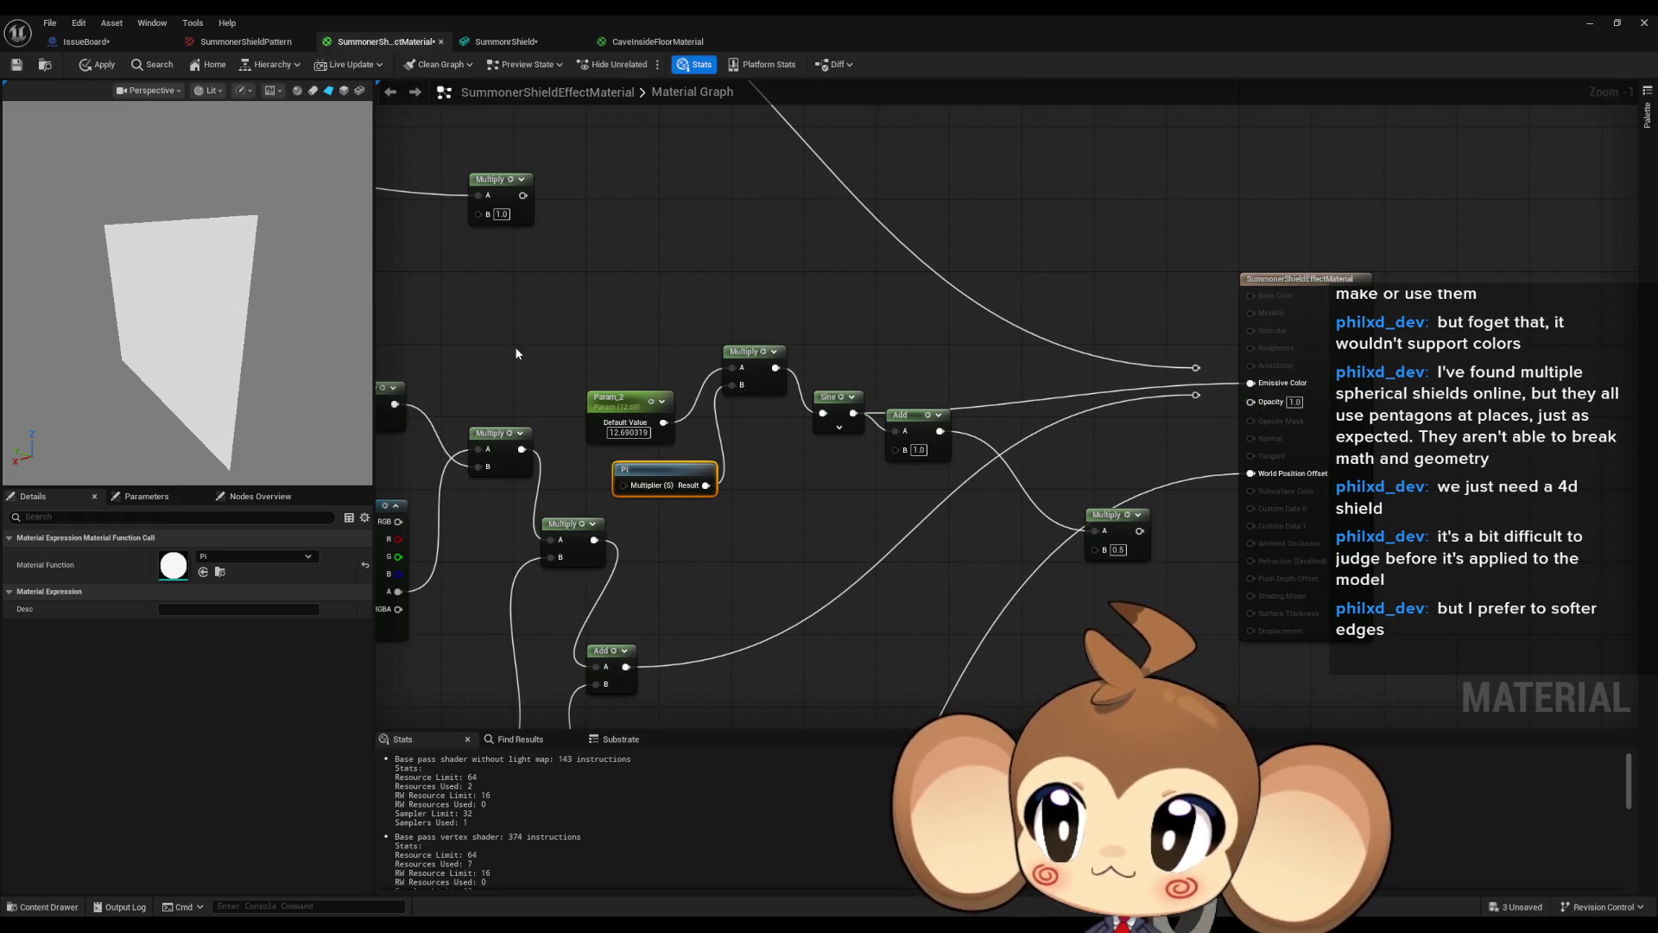
click(624, 406)
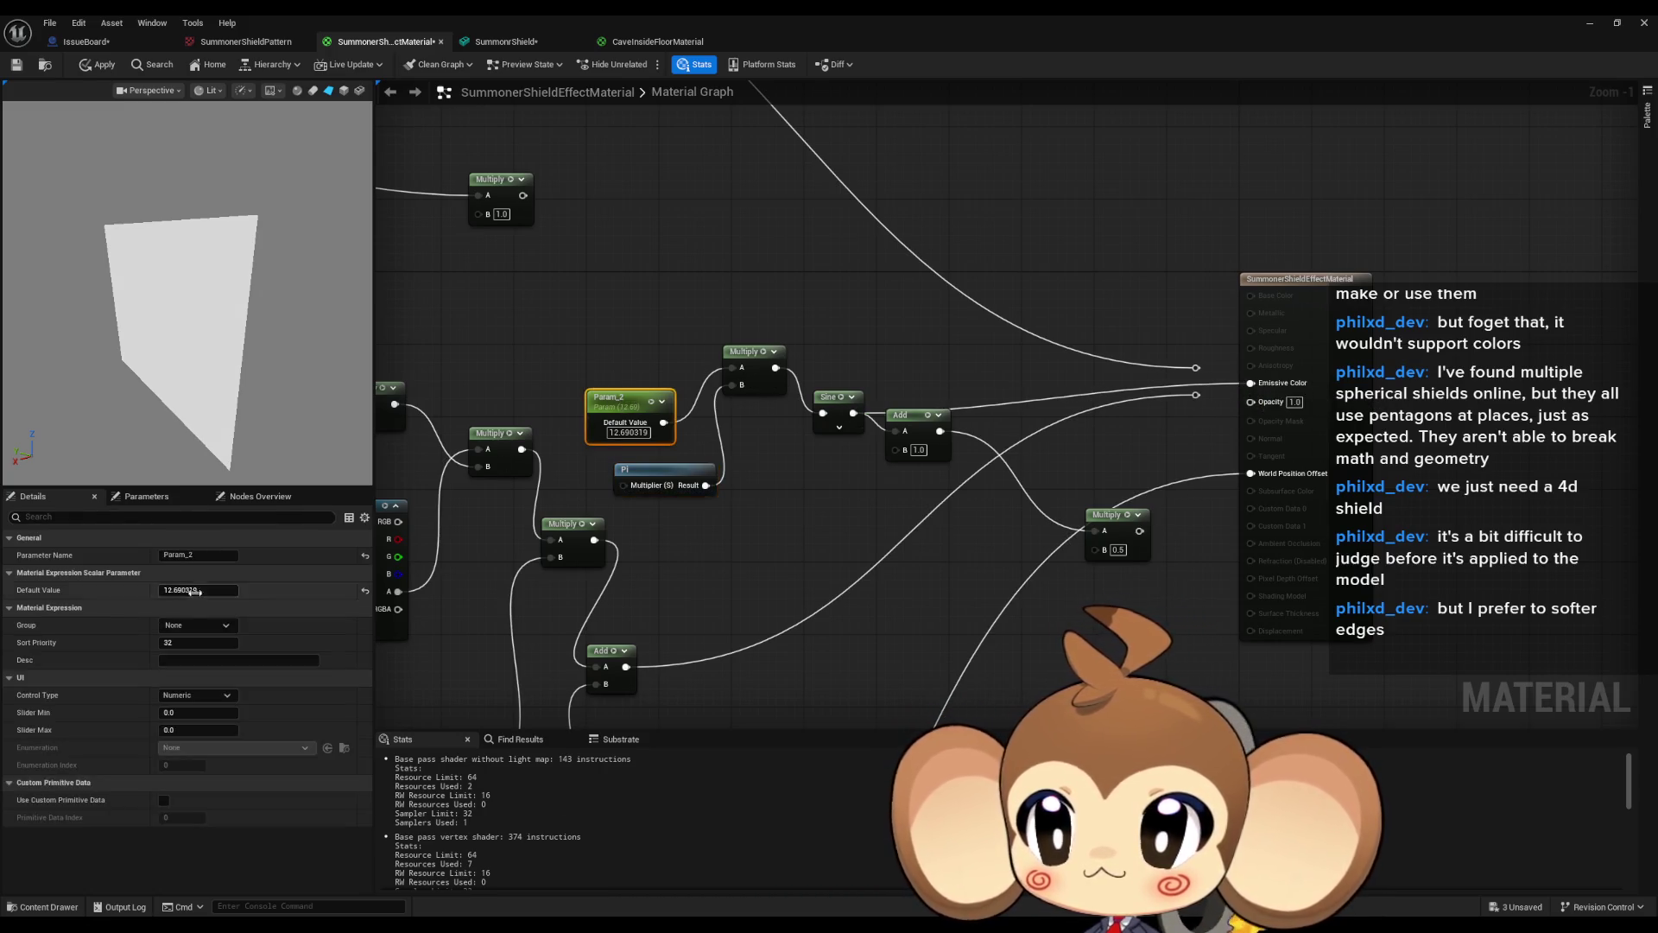
Scrub Param_2's default value, then set it to 0.
mouse_move(198, 590)
mouse_down()
mouse_move(236, 592)
mouse_move(191, 591)
mouse_up()
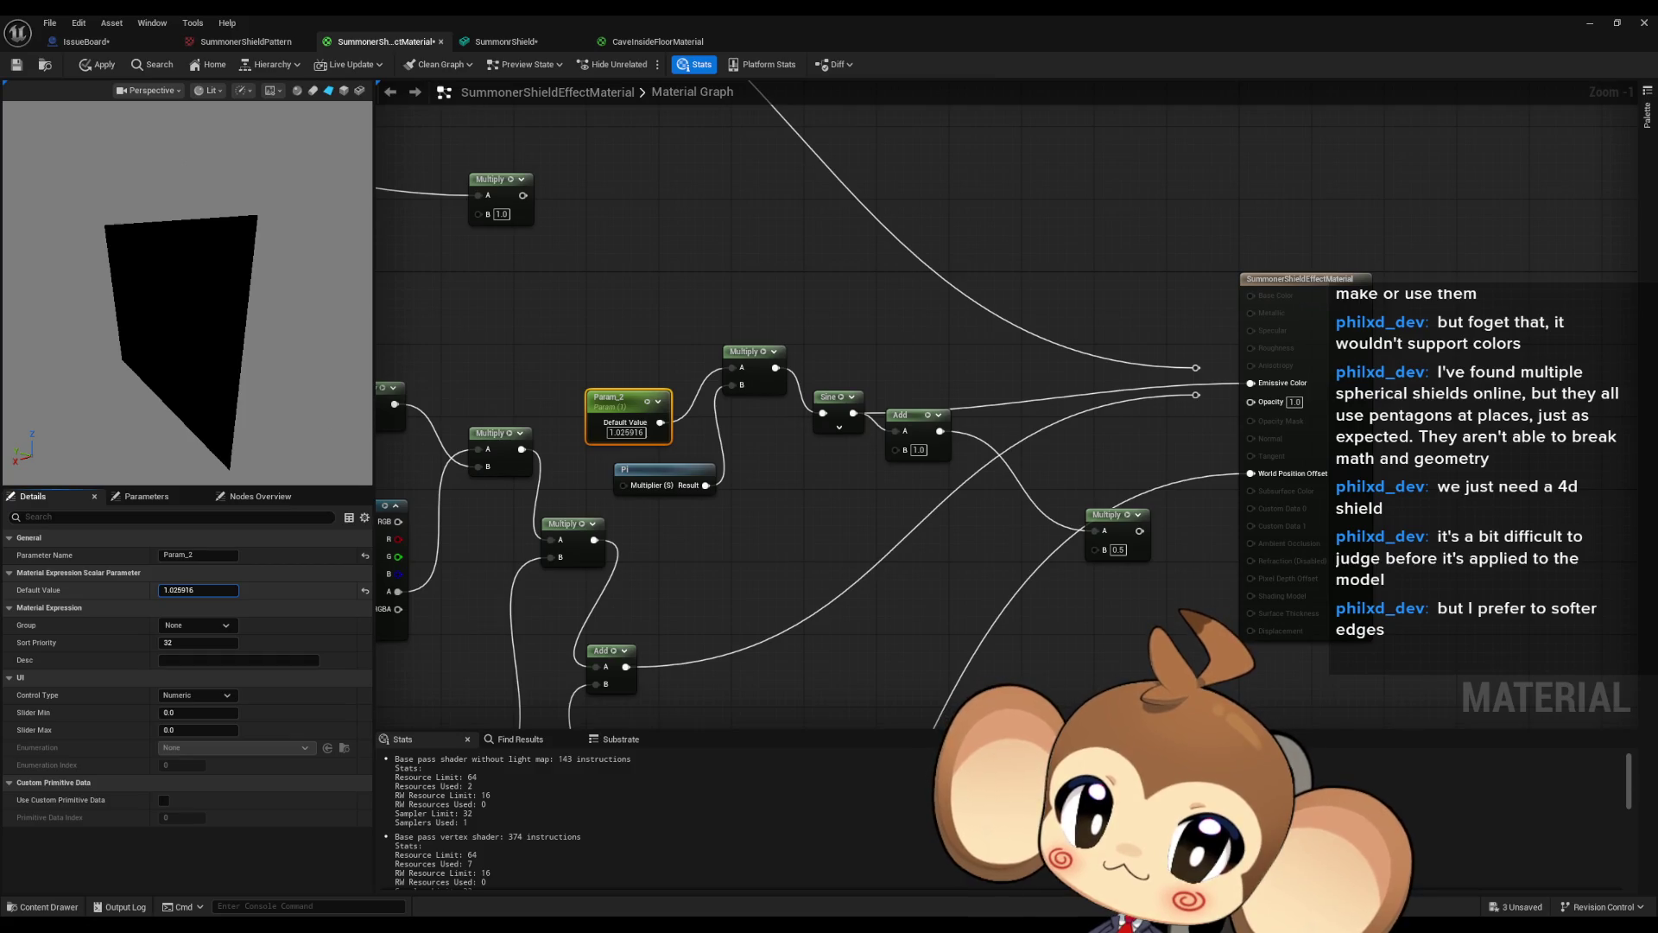
drag(199, 590, 191, 590)
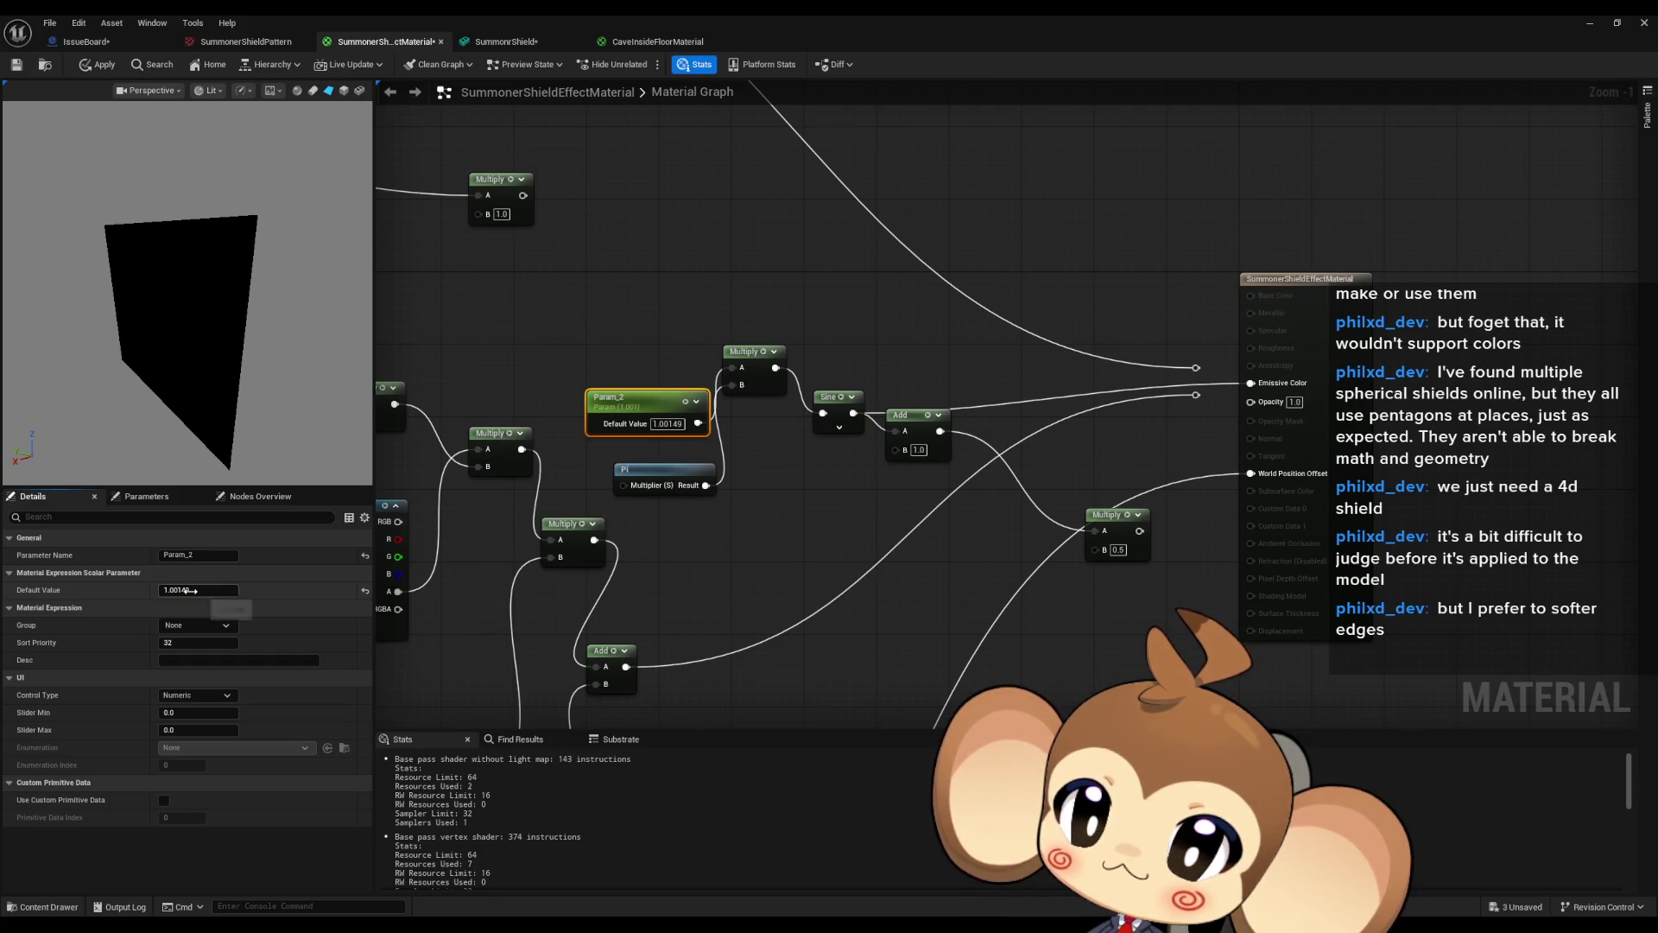
text(0)
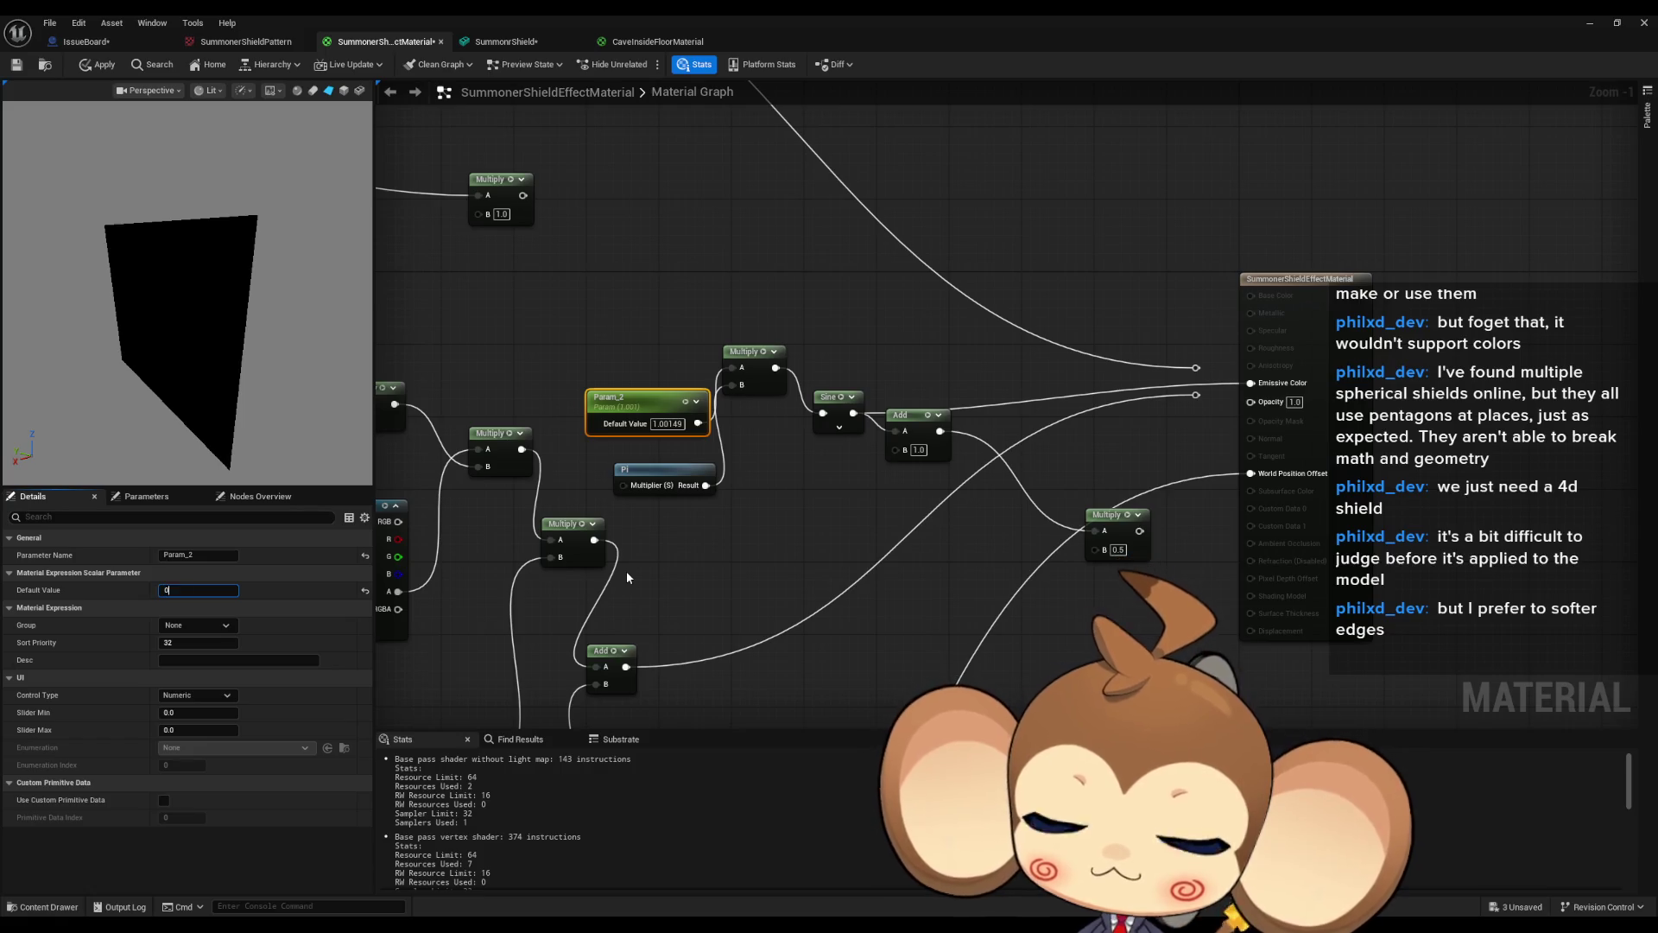
key(Return)
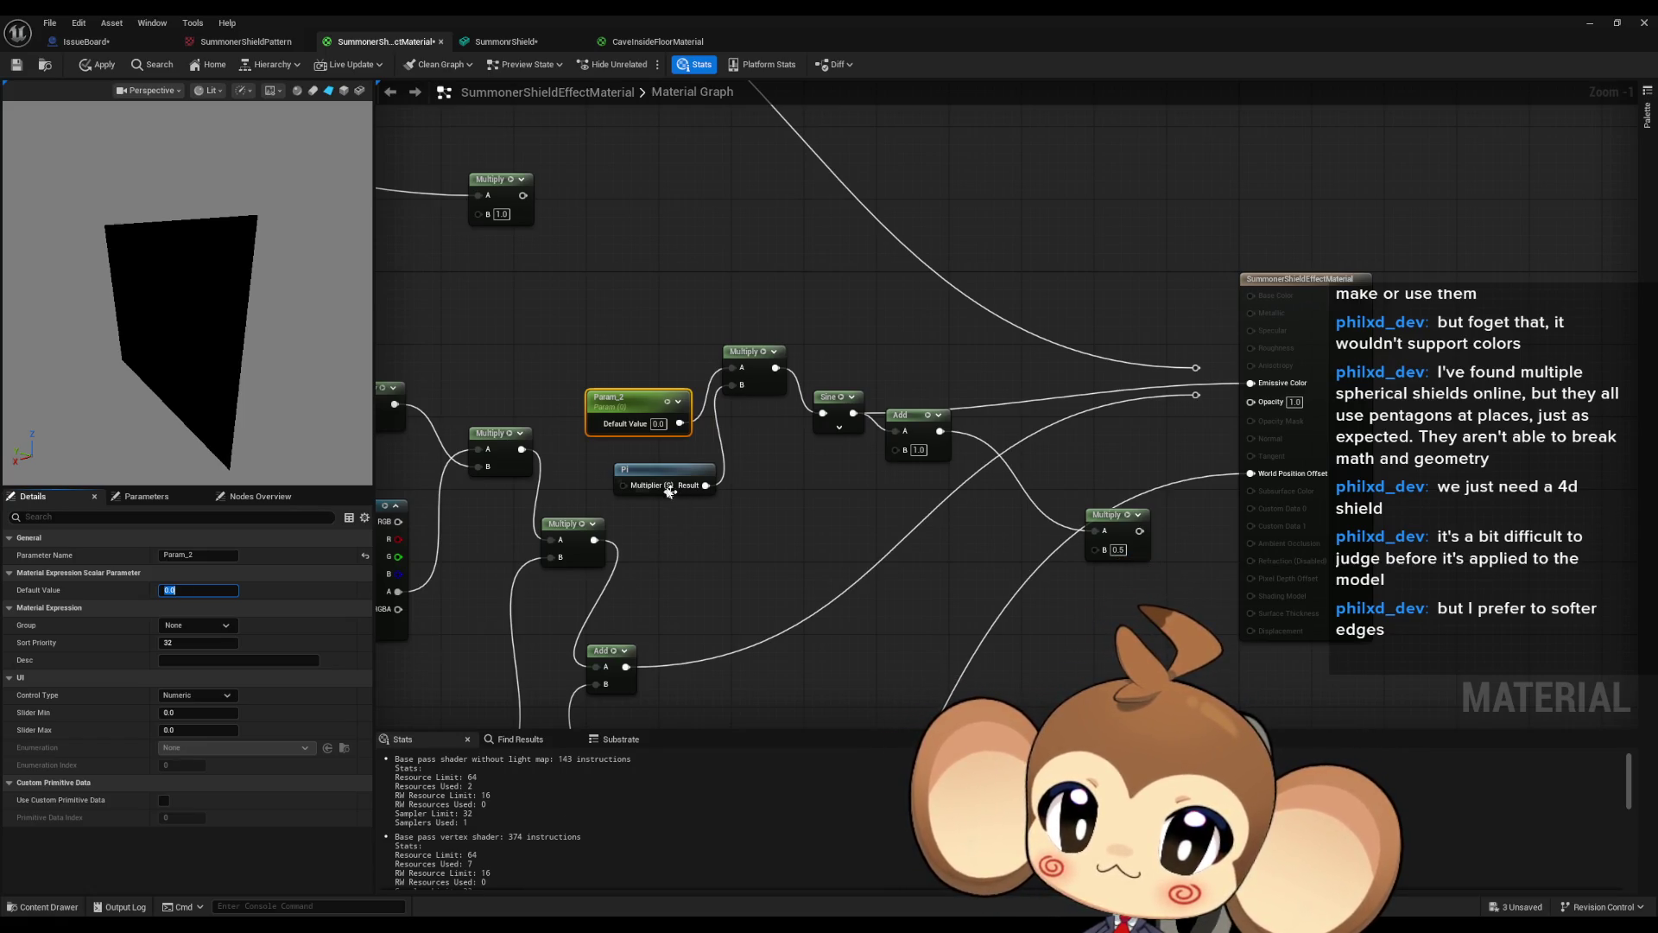
Move the Pi and Sine nodes up closer to Param_2.
drag(646, 471, 619, 452)
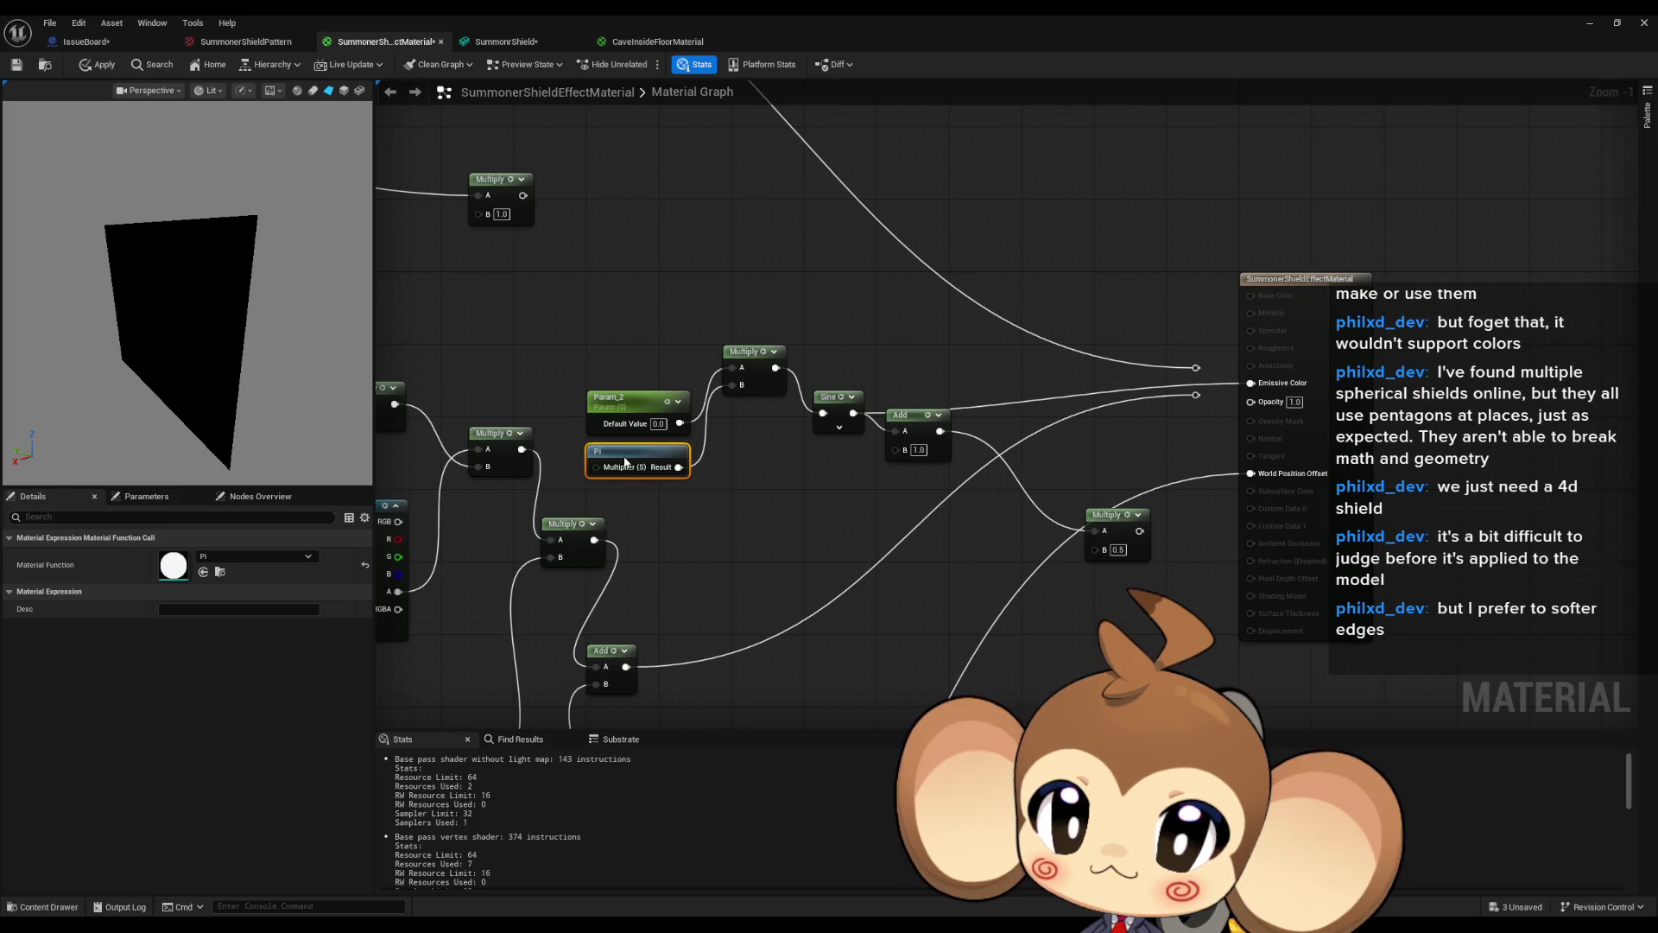
click(849, 425)
mouse_move(834, 432)
mouse_down()
mouse_move(820, 358)
mouse_move(877, 367)
mouse_up()
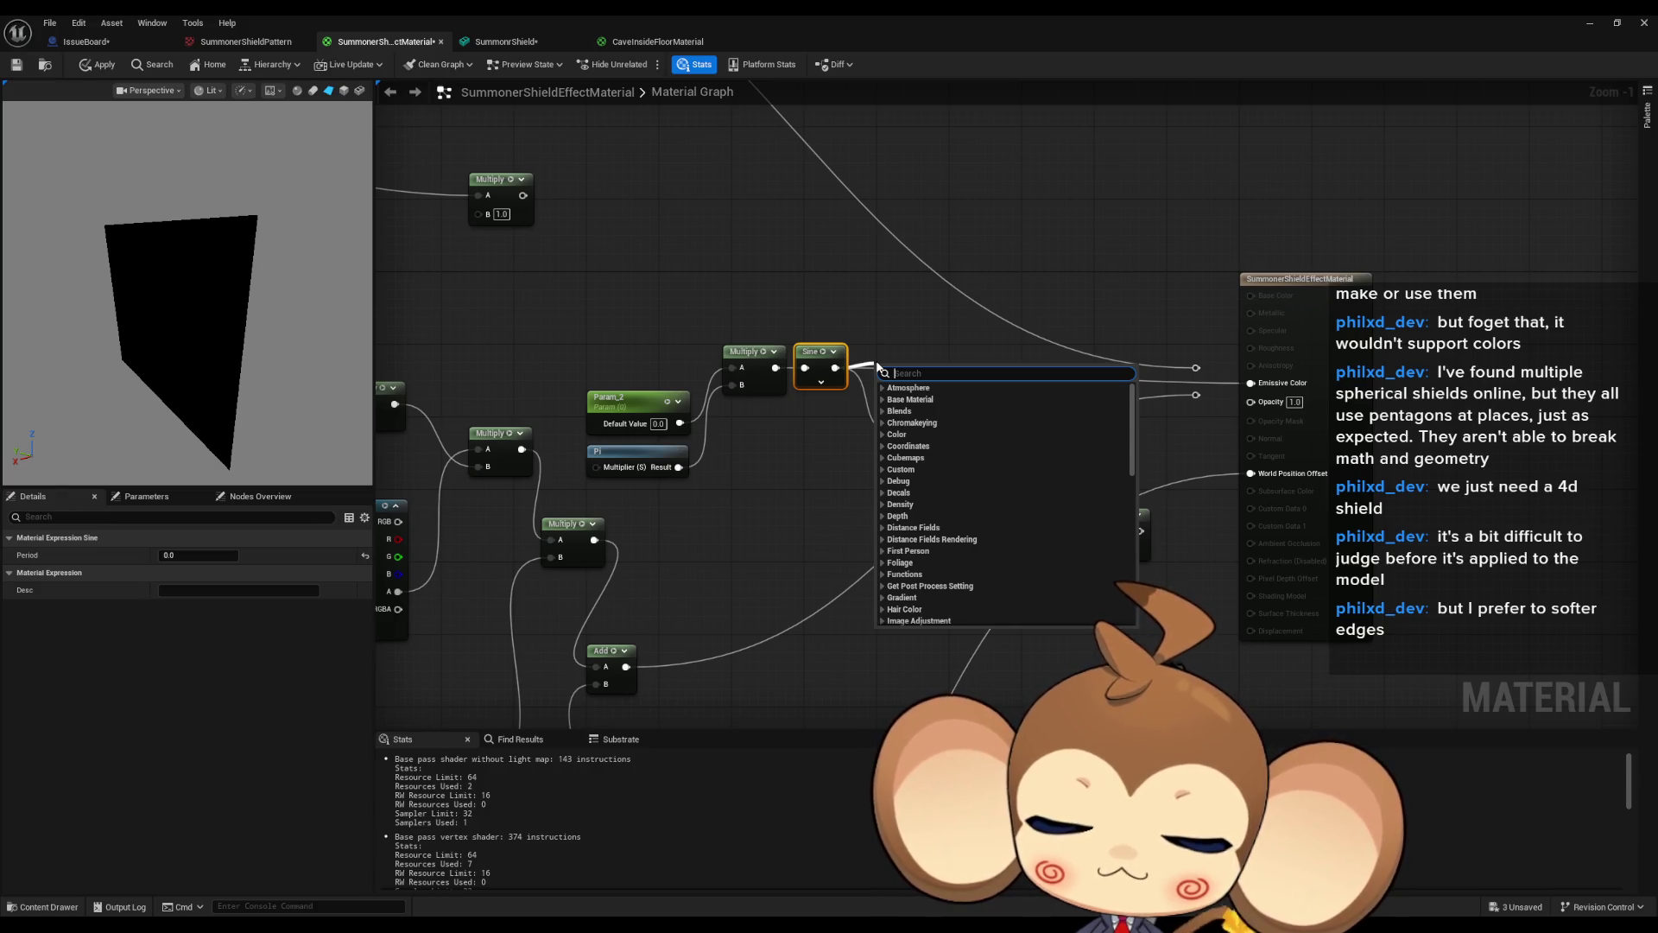
text(divide)
key(Return)
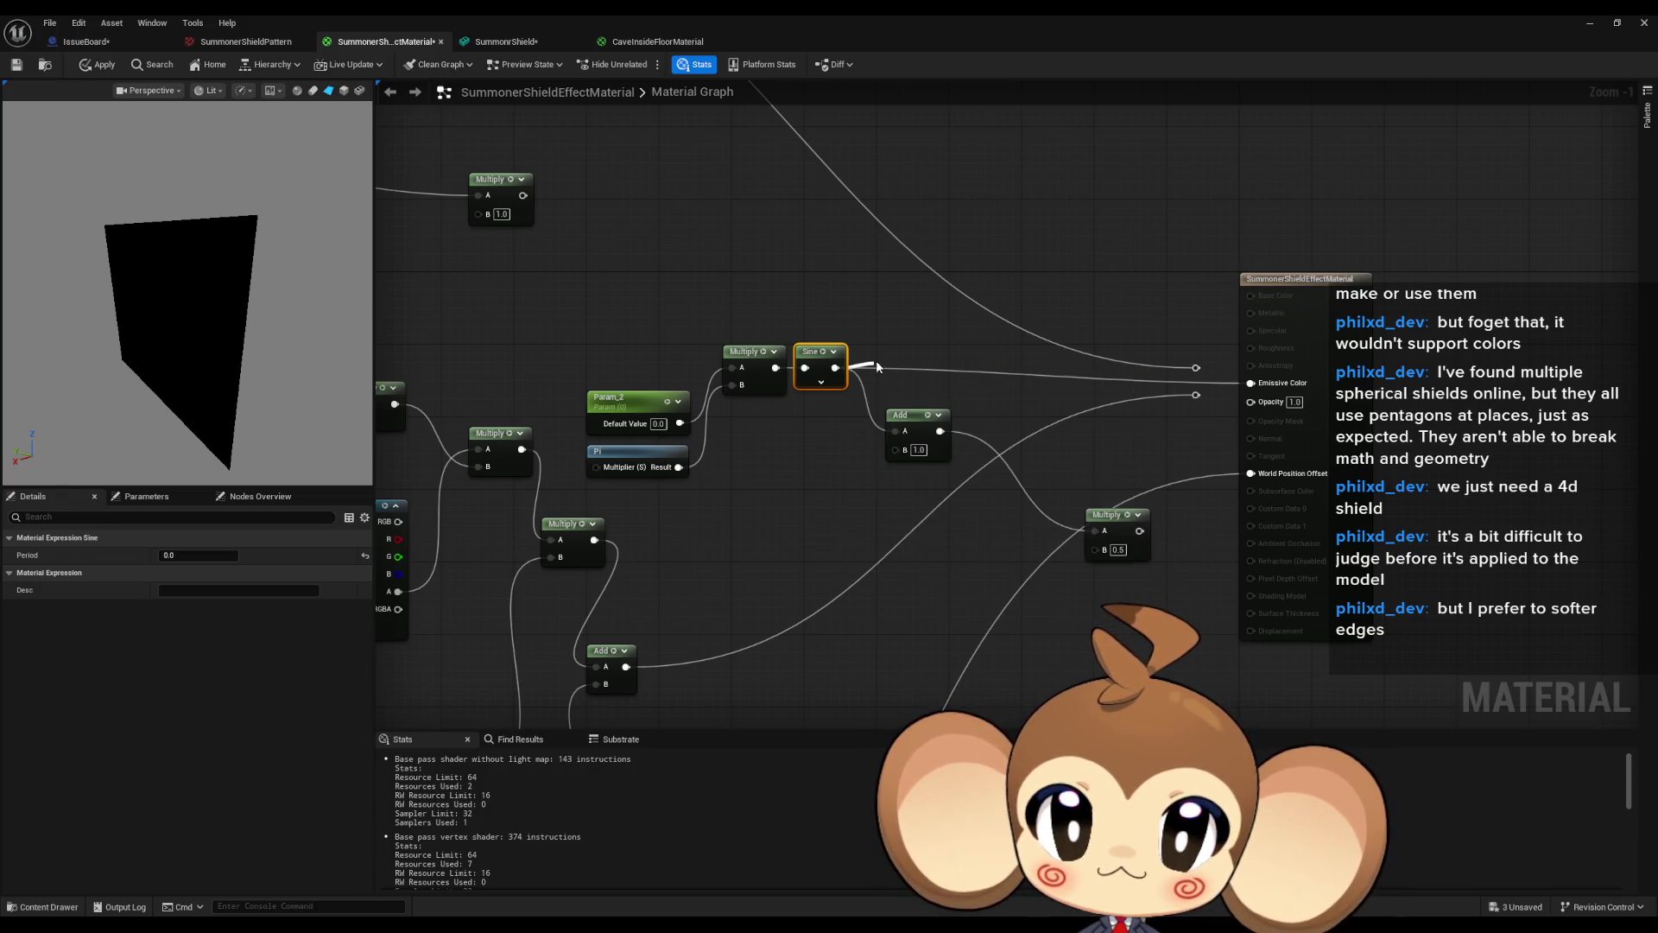
mouse_move(898, 373)
mouse_down()
mouse_move(902, 334)
mouse_move(979, 344)
mouse_up()
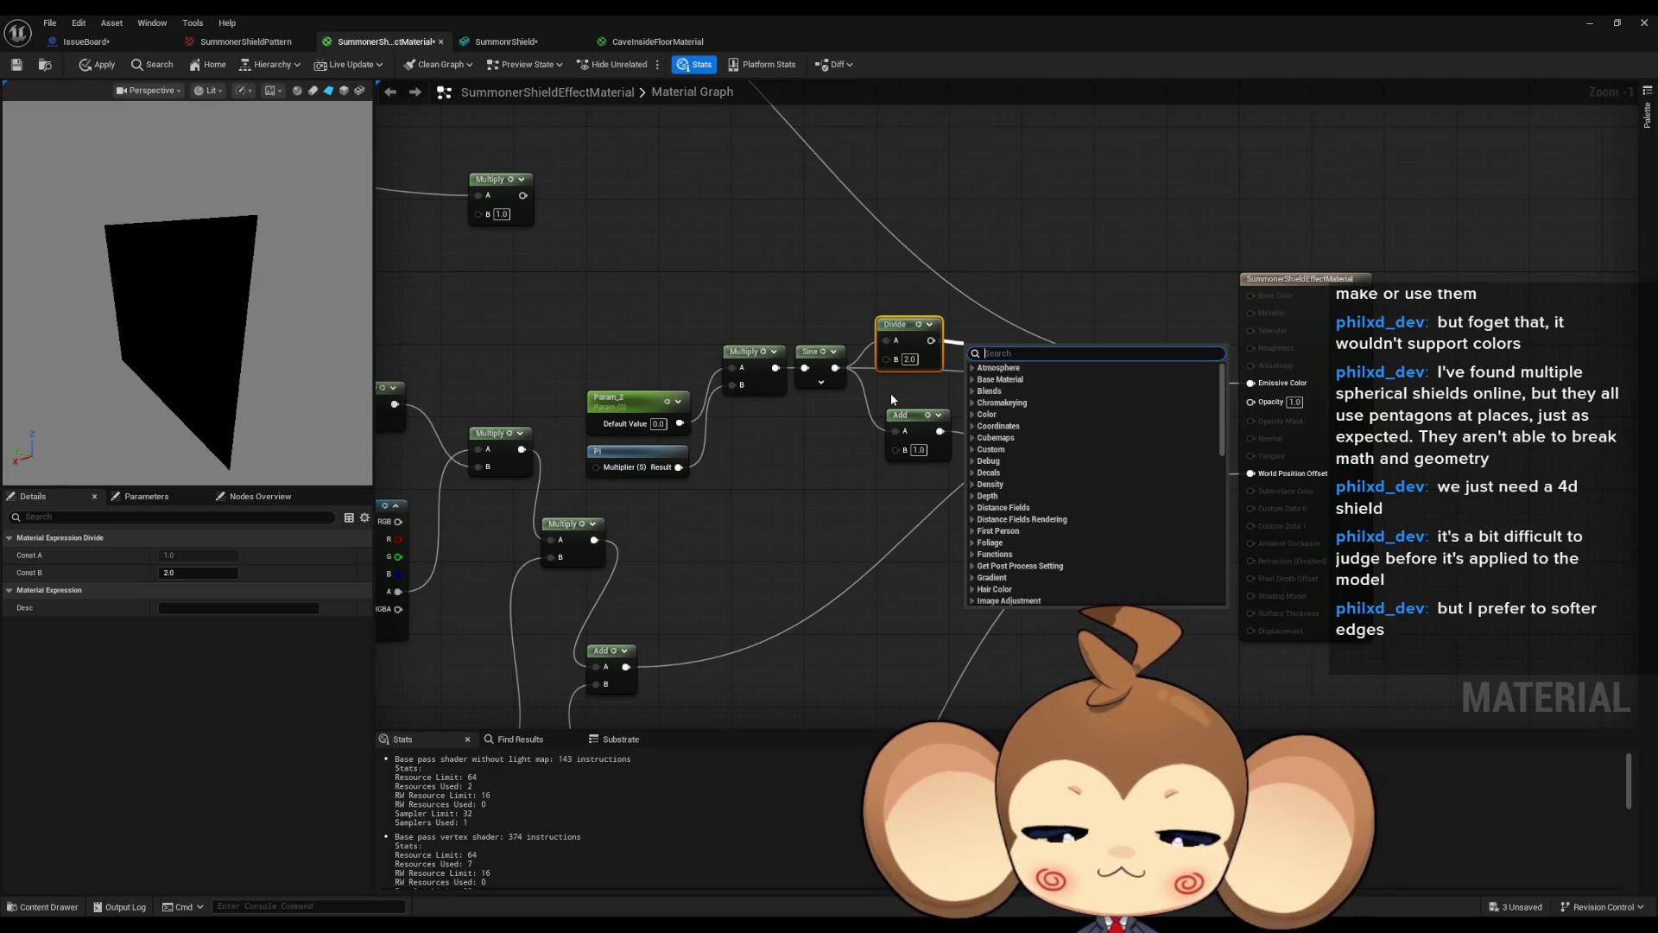
text(add)
key(Return)
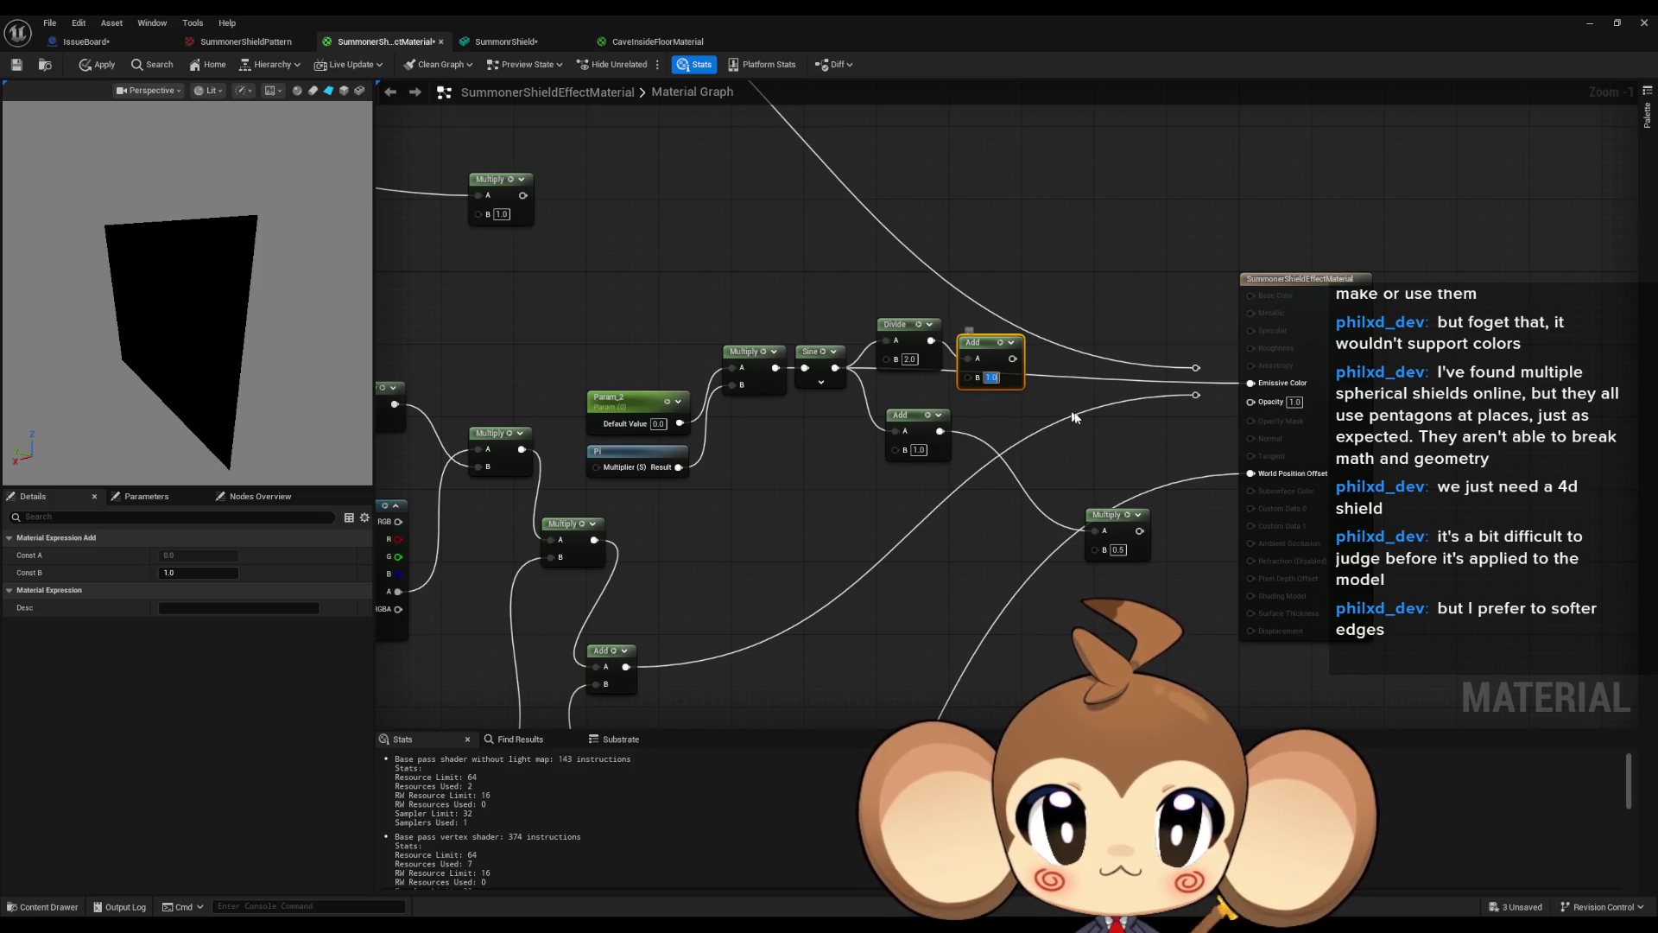
text(0.5)
key(Return)
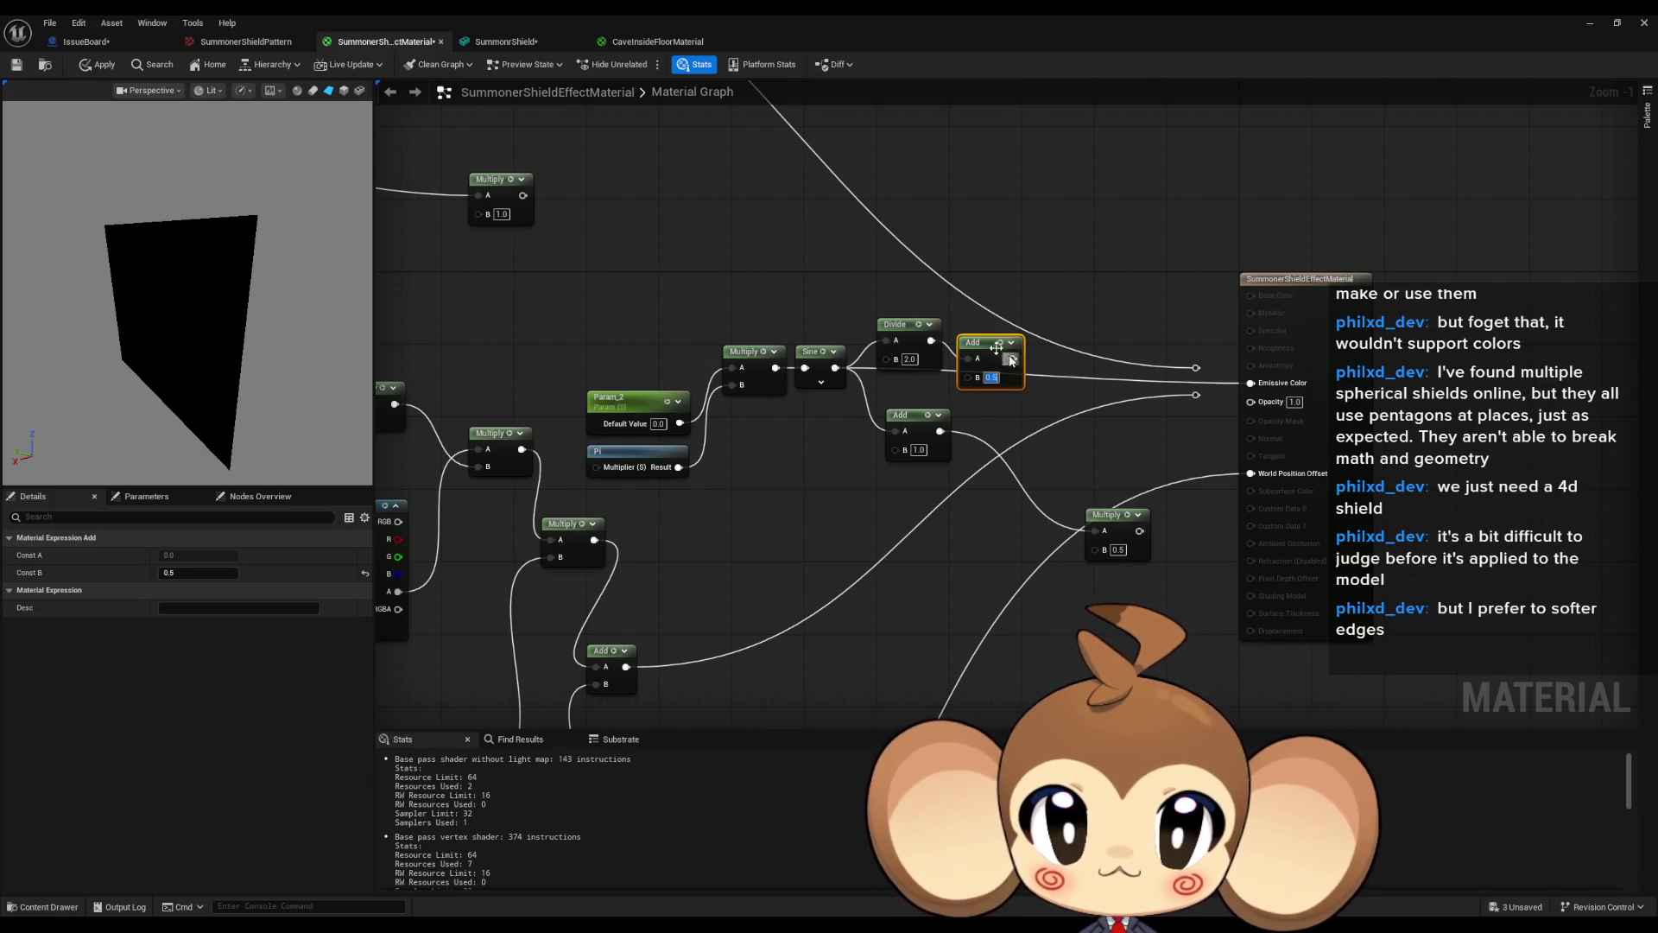
mouse_move(1013, 359)
mouse_down()
mouse_move(1244, 399)
mouse_move(1266, 389)
mouse_move(1253, 384)
mouse_up()
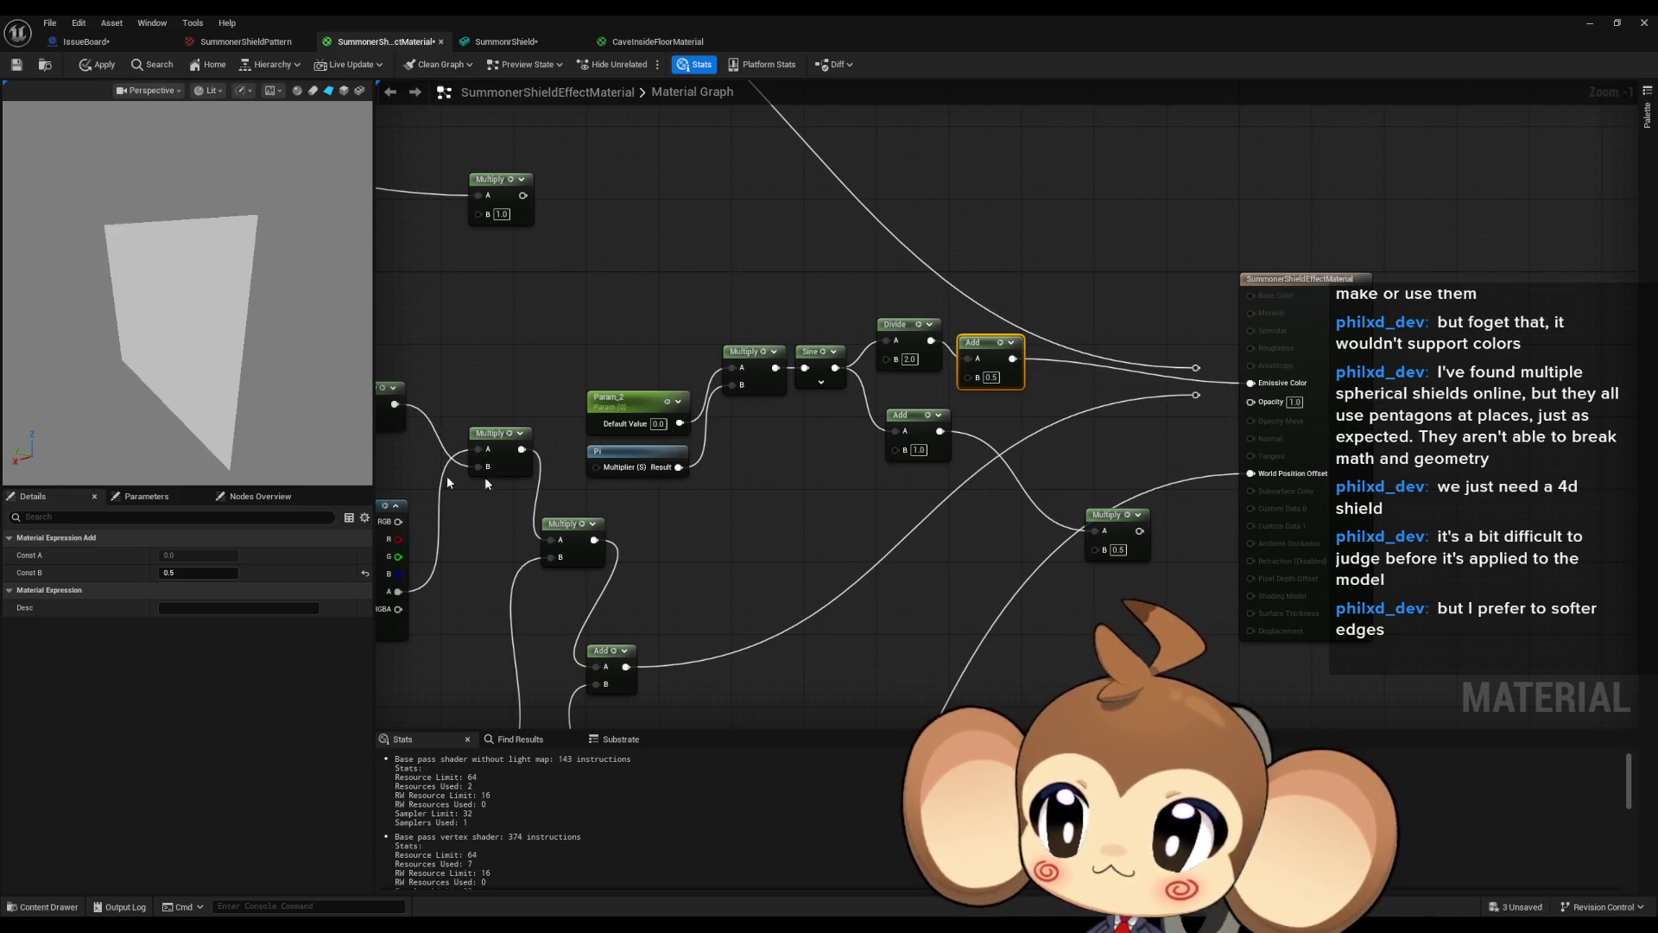
click(637, 400)
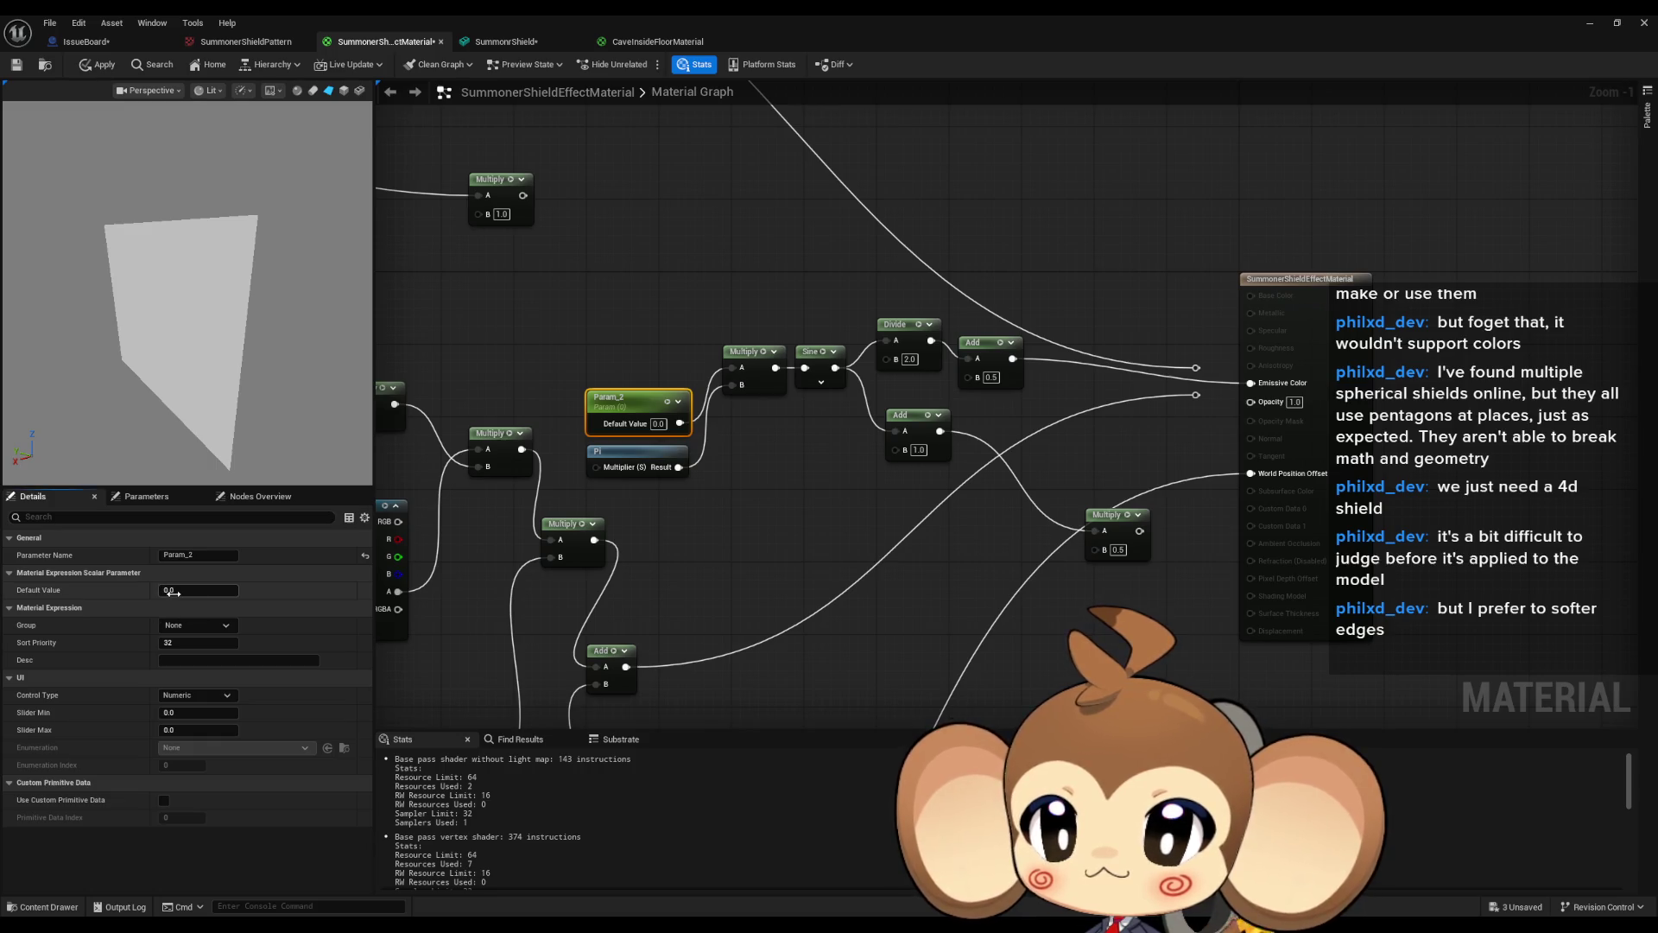
drag(173, 592, 363, 590)
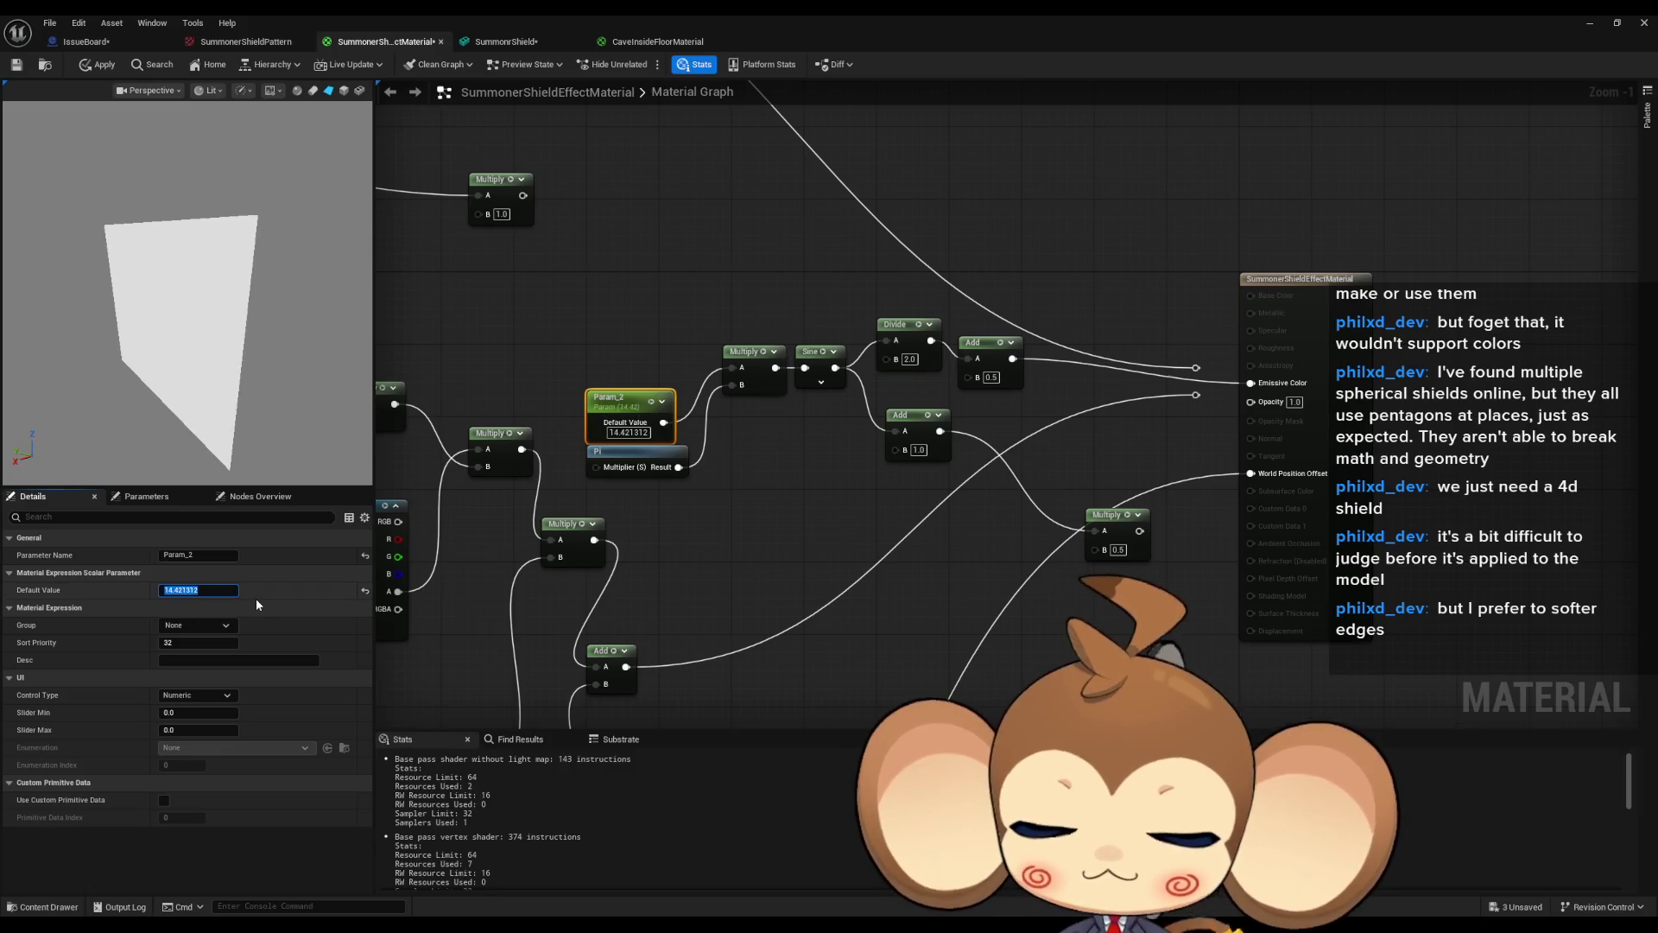
text(0)
key(Return)
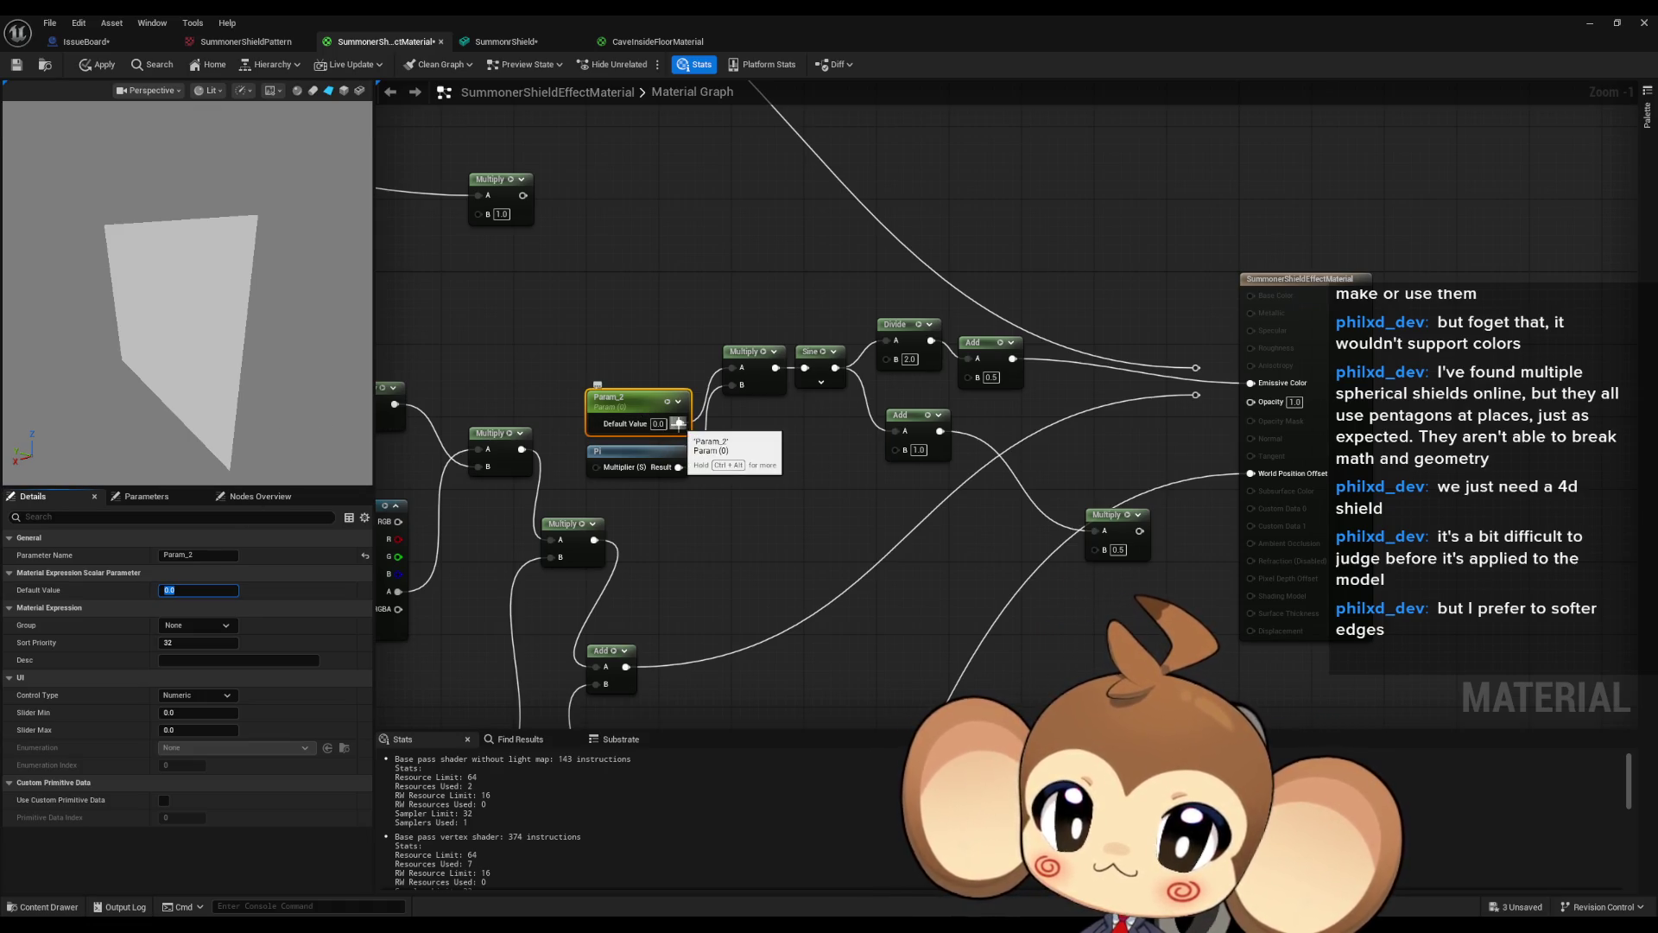
Insert a Subtract with B 0.5 from Param_2 into Multiply A, then raise Param_2 to 1.015.
mouse_move(630, 401)
mouse_down()
mouse_move(515, 293)
mouse_move(682, 372)
mouse_move(615, 355)
mouse_up()
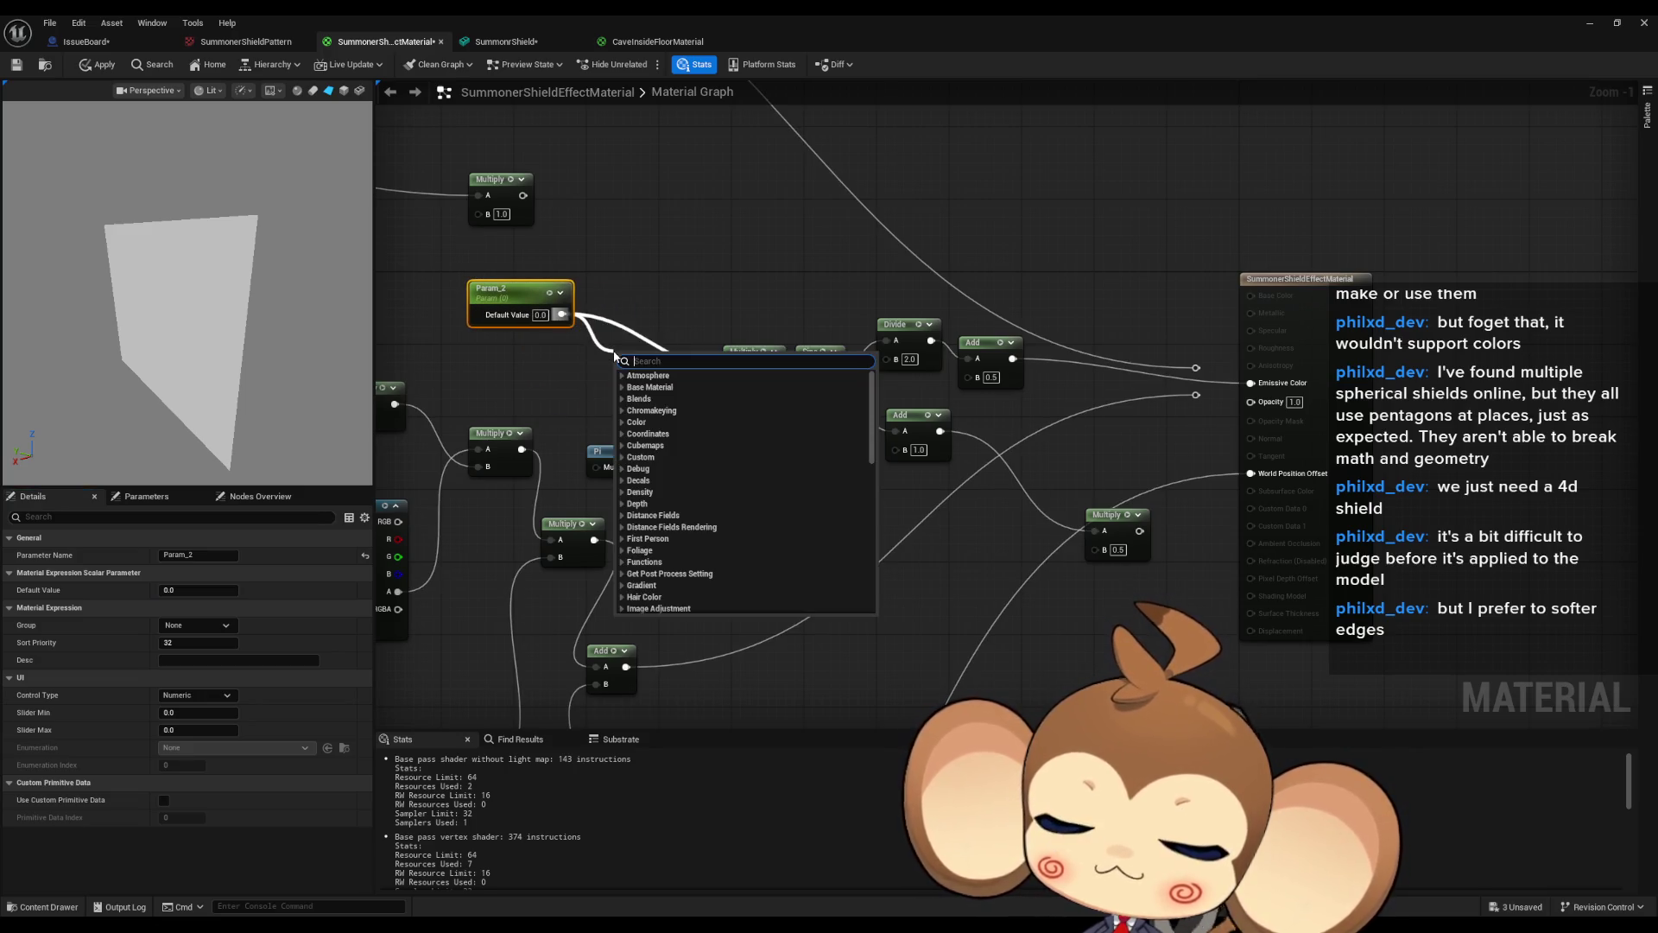
text(subtract)
key(Return)
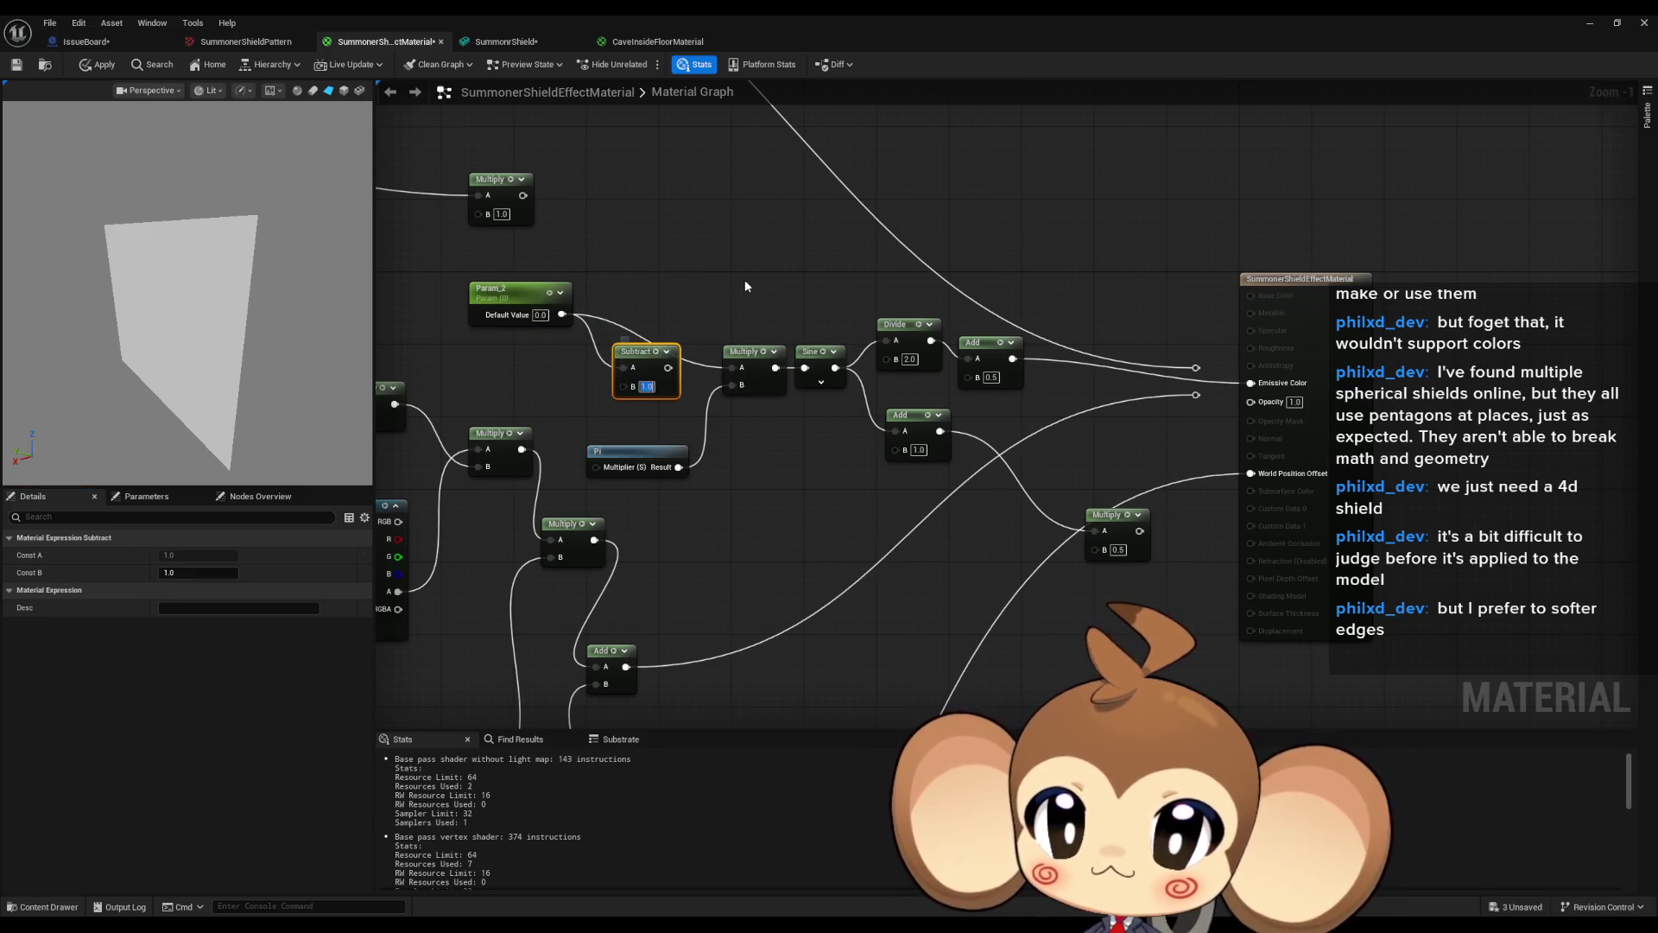
text(0.5)
key(Return)
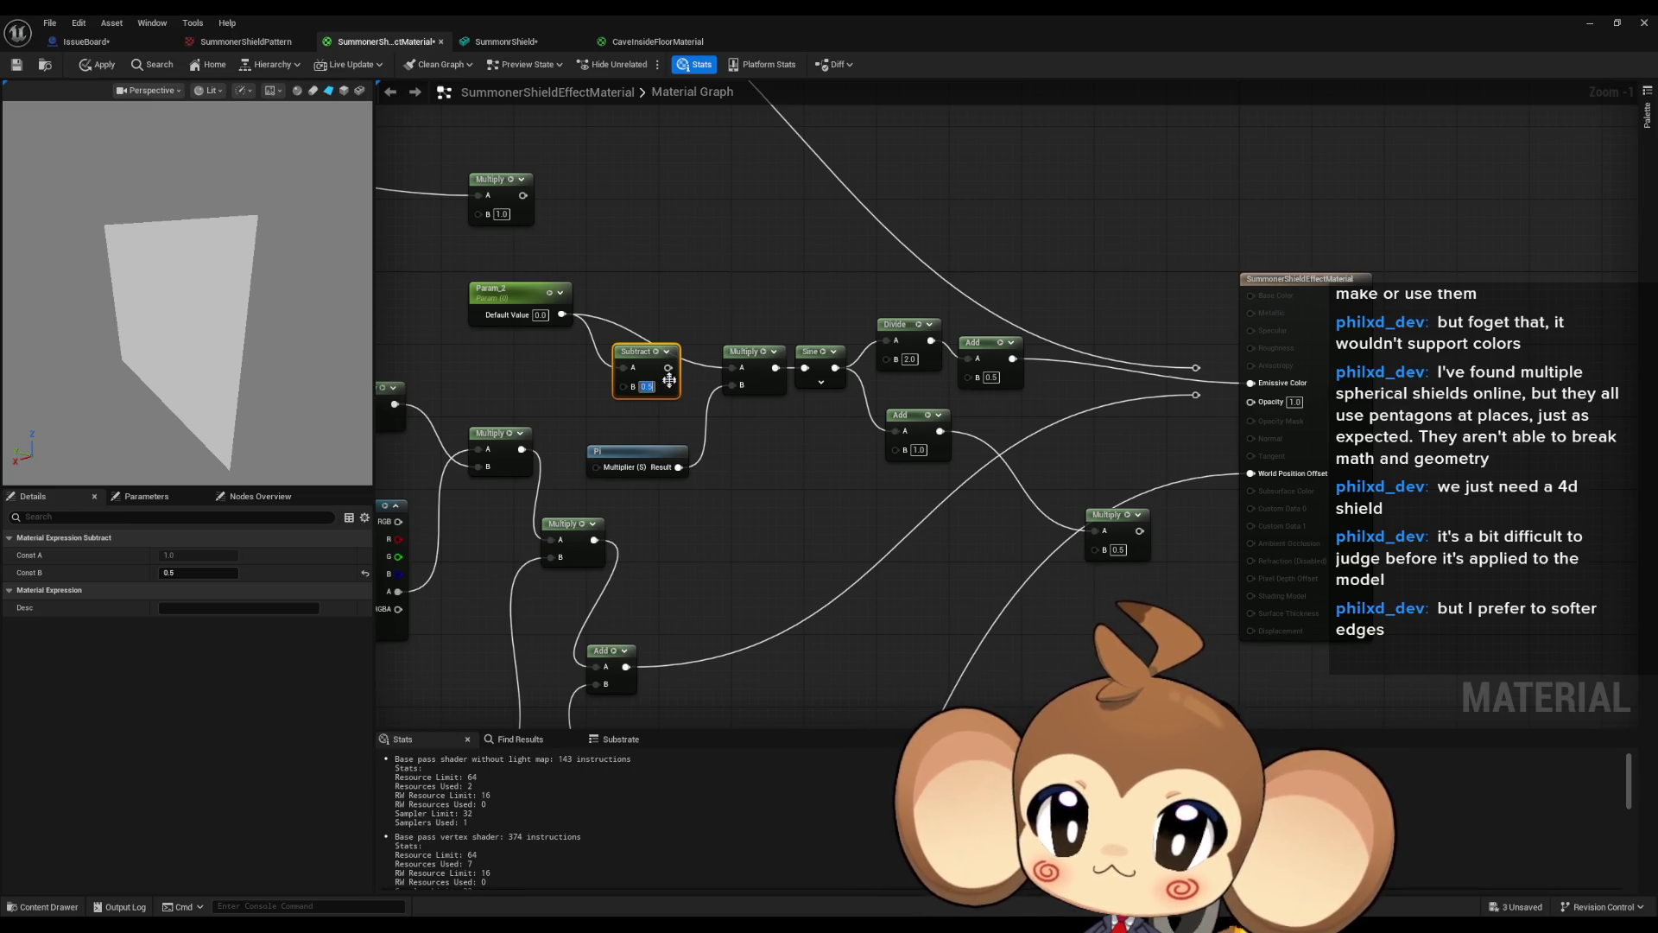
drag(668, 367, 732, 367)
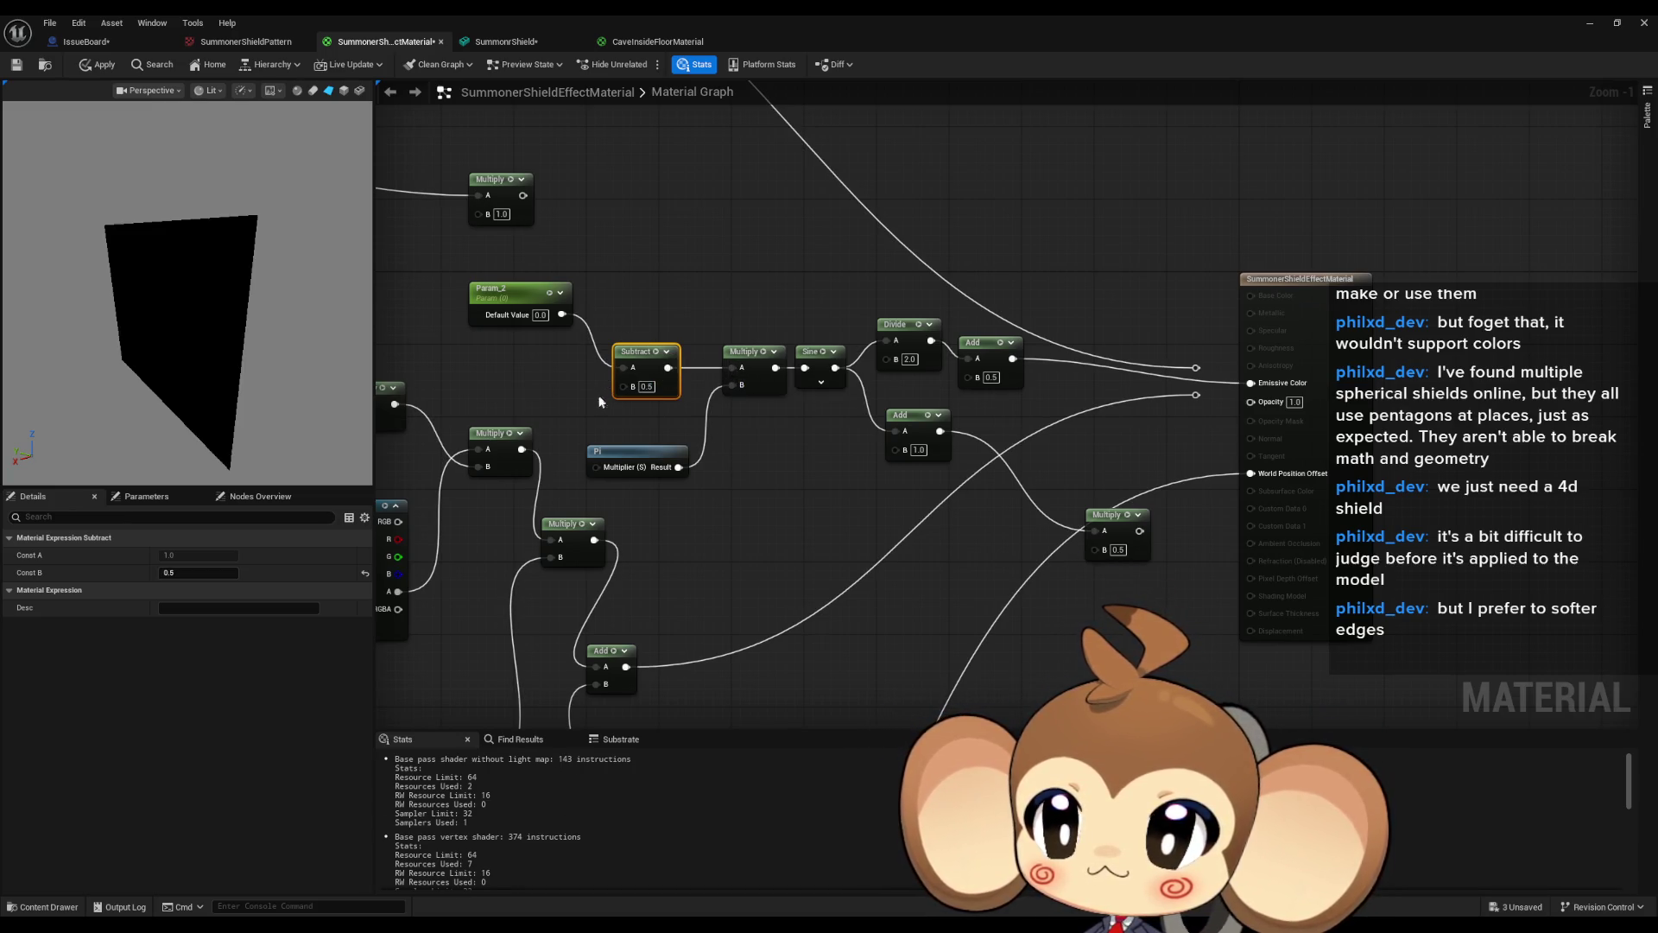
click(505, 298)
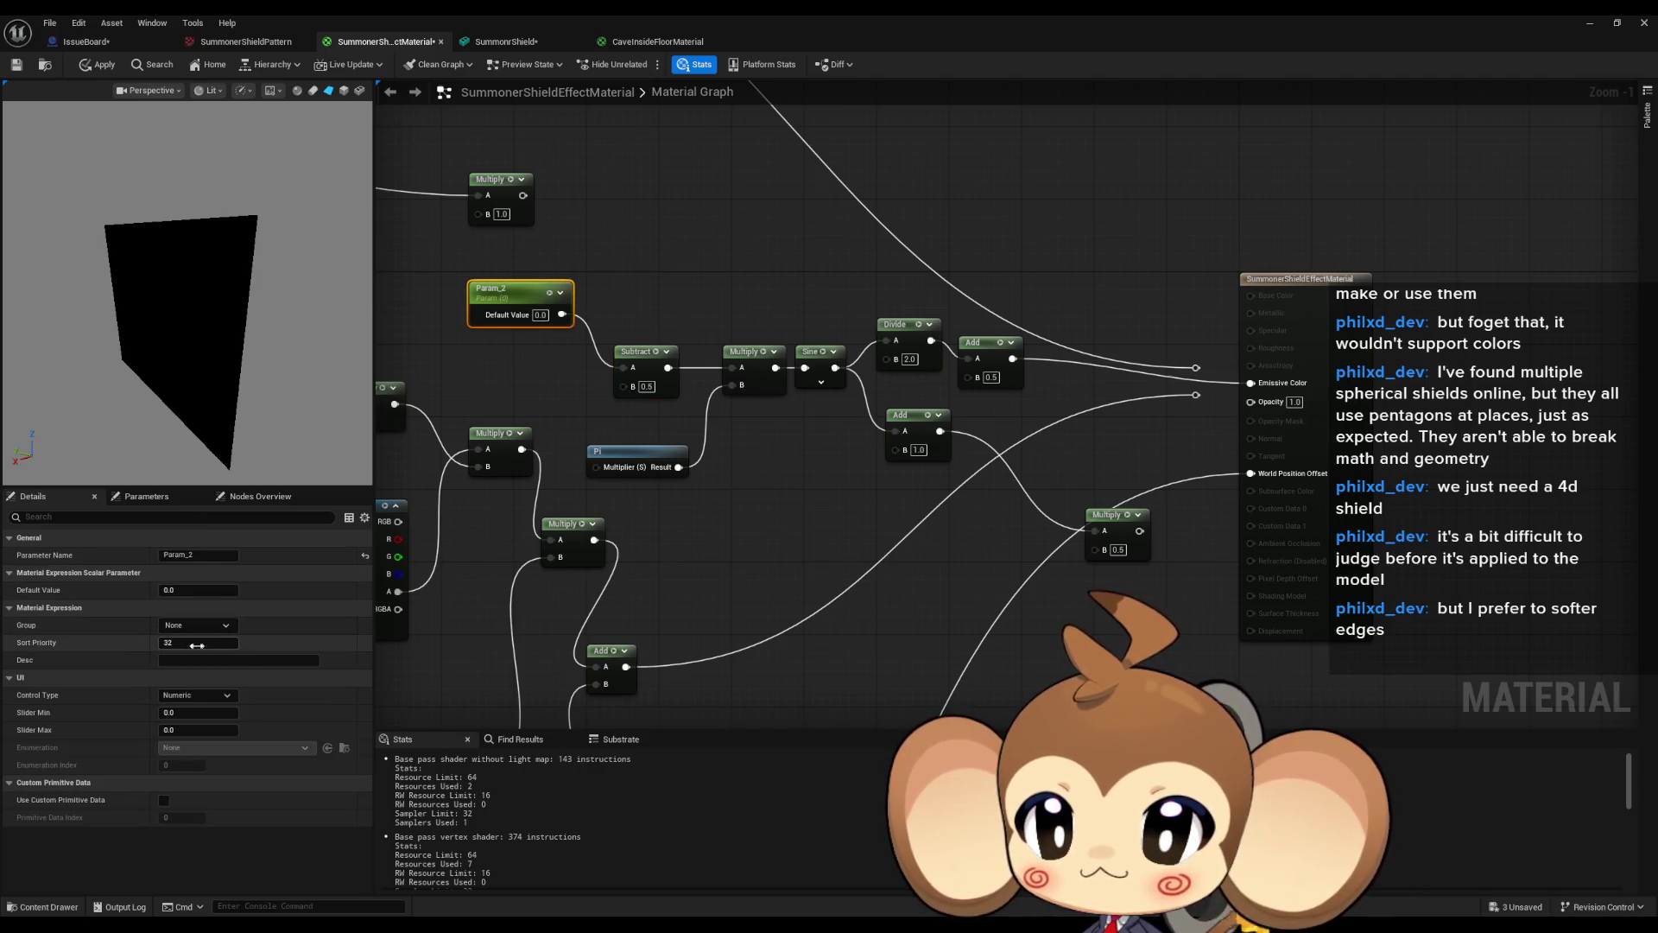
drag(183, 593, 318, 593)
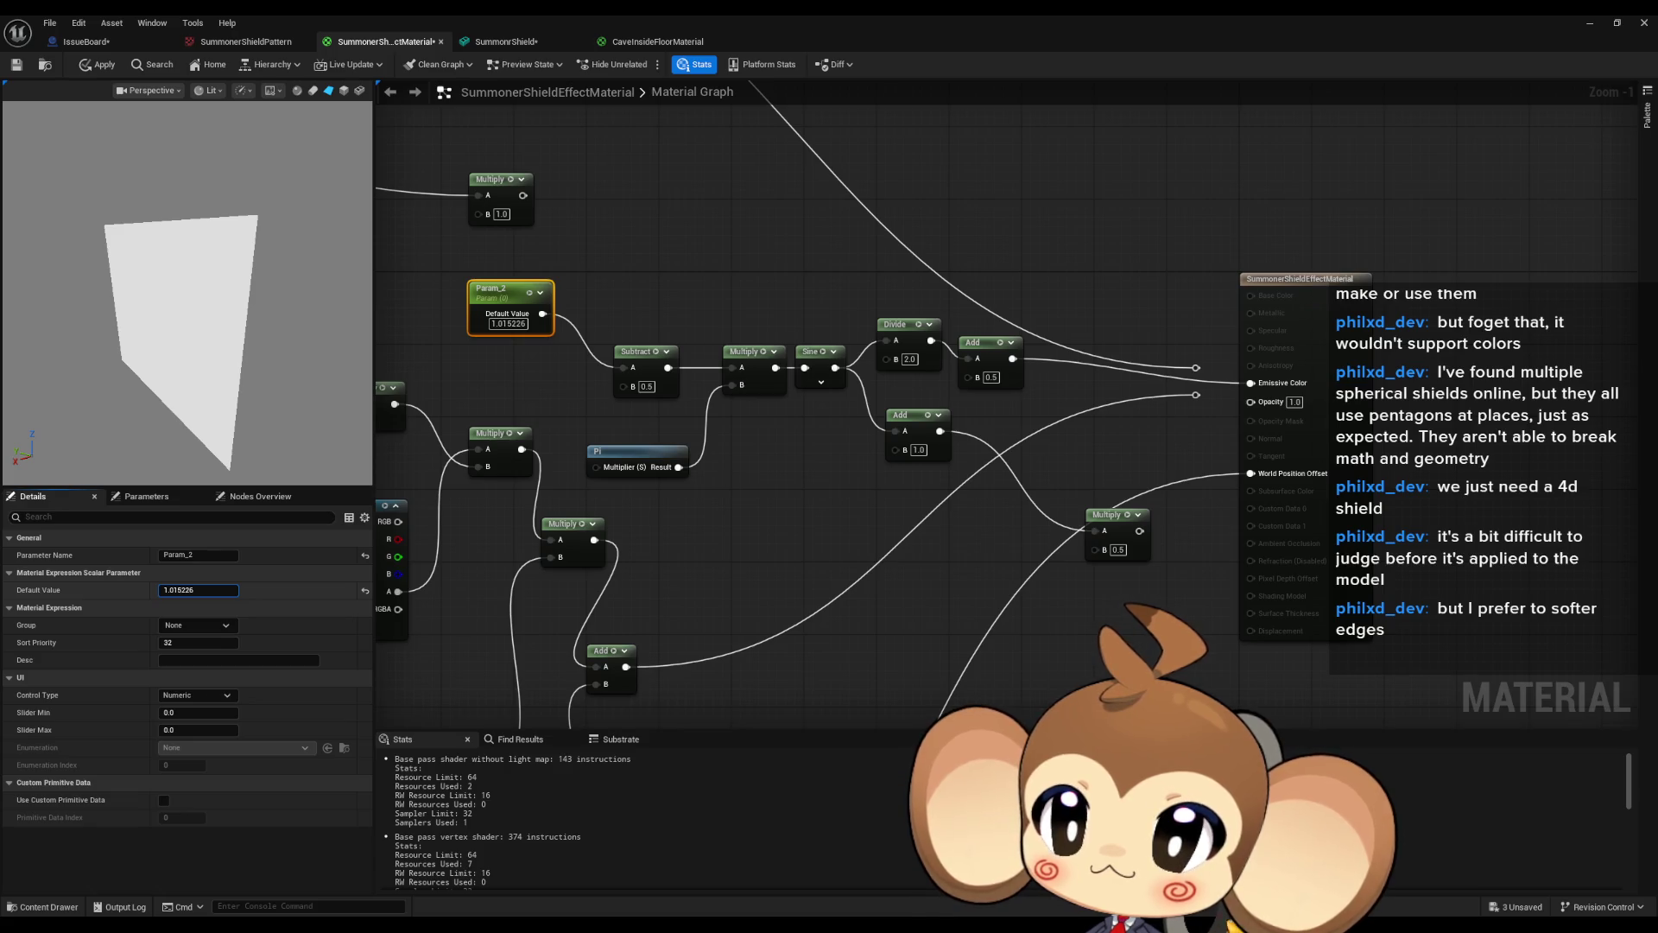
Wire Sine into Emissive Color and delete the Divide and two Add nodes.
drag(184, 591, 184, 591)
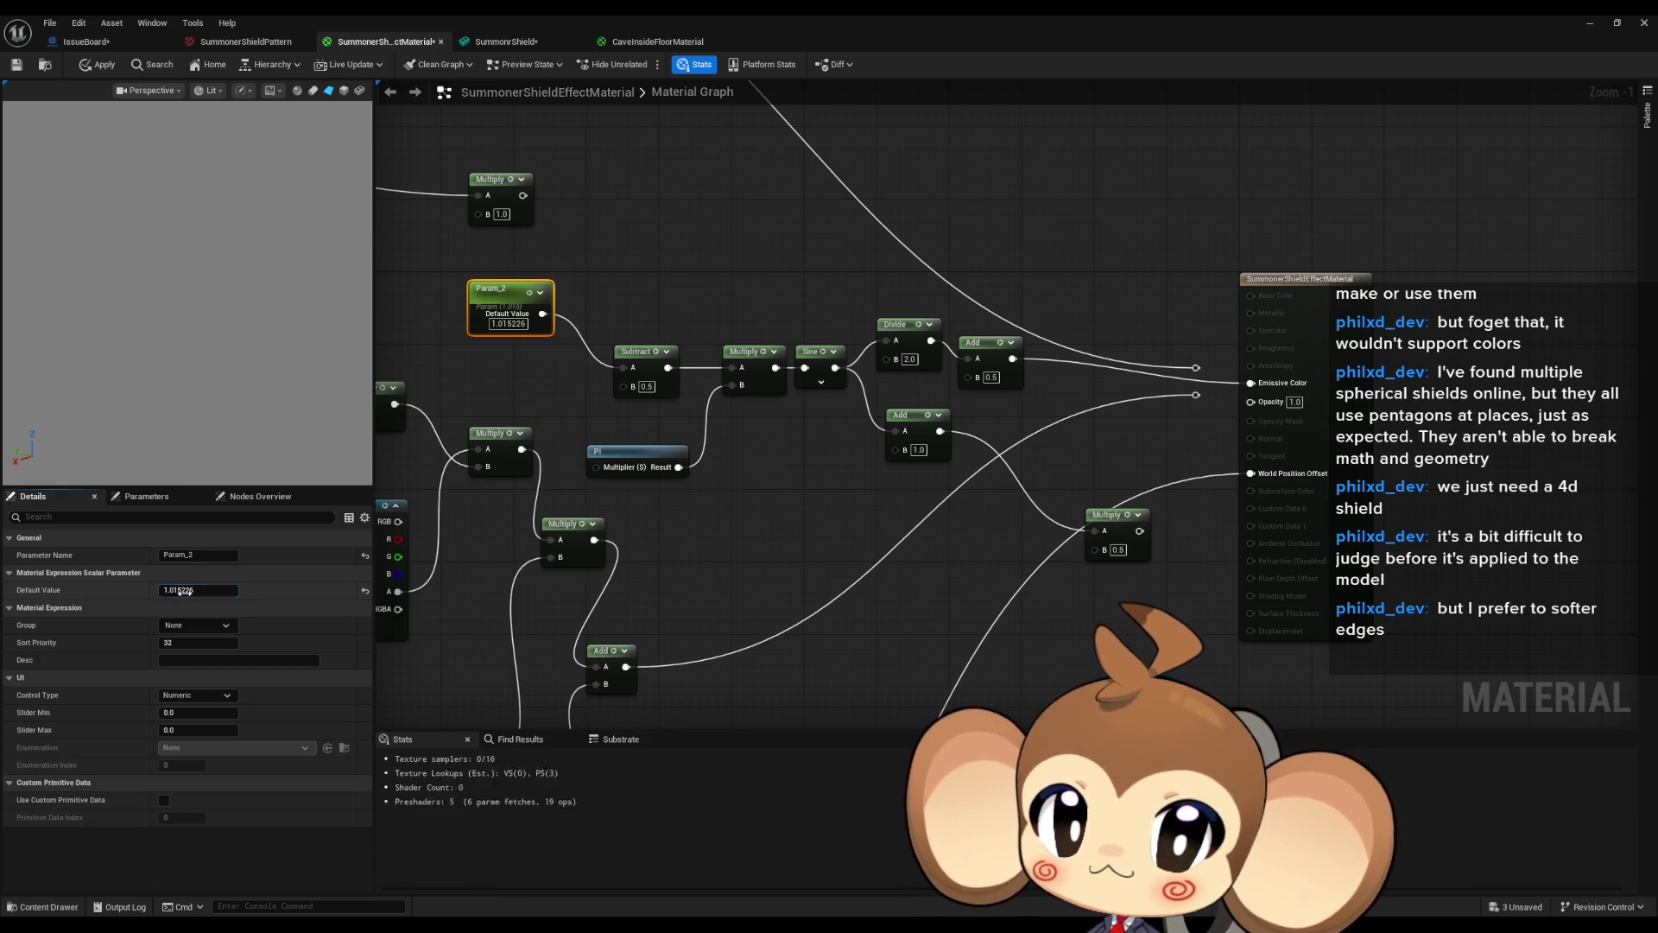
mouse_move(835, 368)
mouse_down()
mouse_move(1318, 387)
mouse_move(1252, 383)
mouse_up()
mouse_move(892, 289)
mouse_down()
mouse_move(1011, 380)
mouse_move(1021, 515)
mouse_up()
key(Delete)
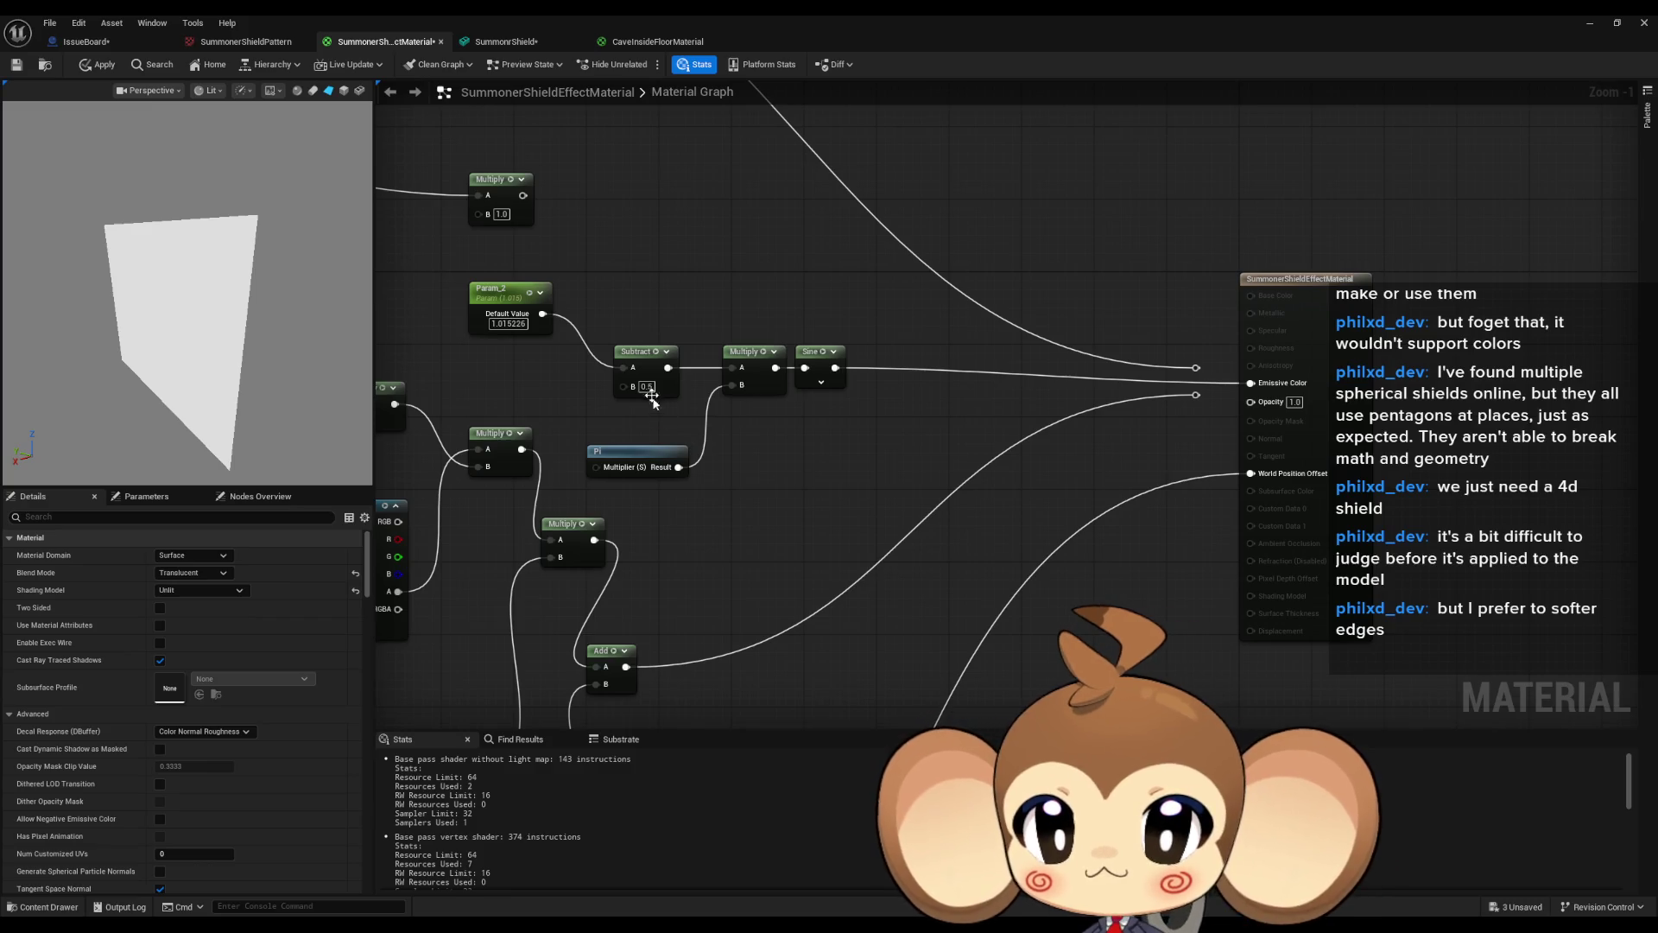
Wire Param_2 straight into Multiply A, set it to 0, then scrub it up to test the fade.
drag(543, 314, 733, 367)
click(497, 293)
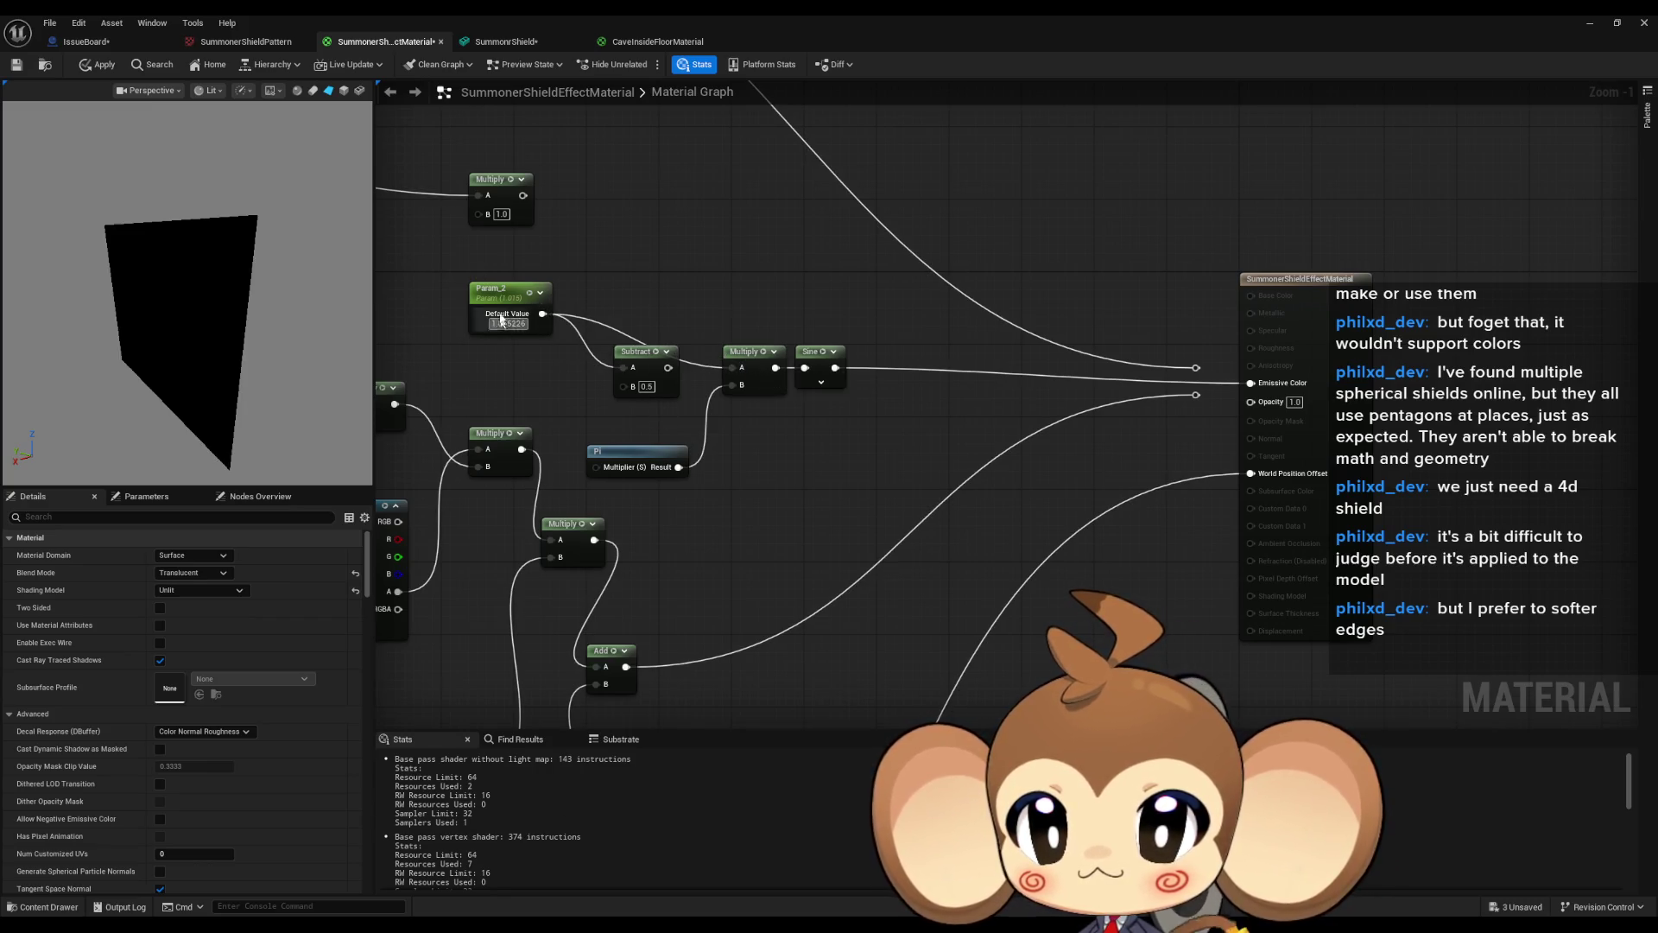
click(217, 590)
text(0)
key(Return)
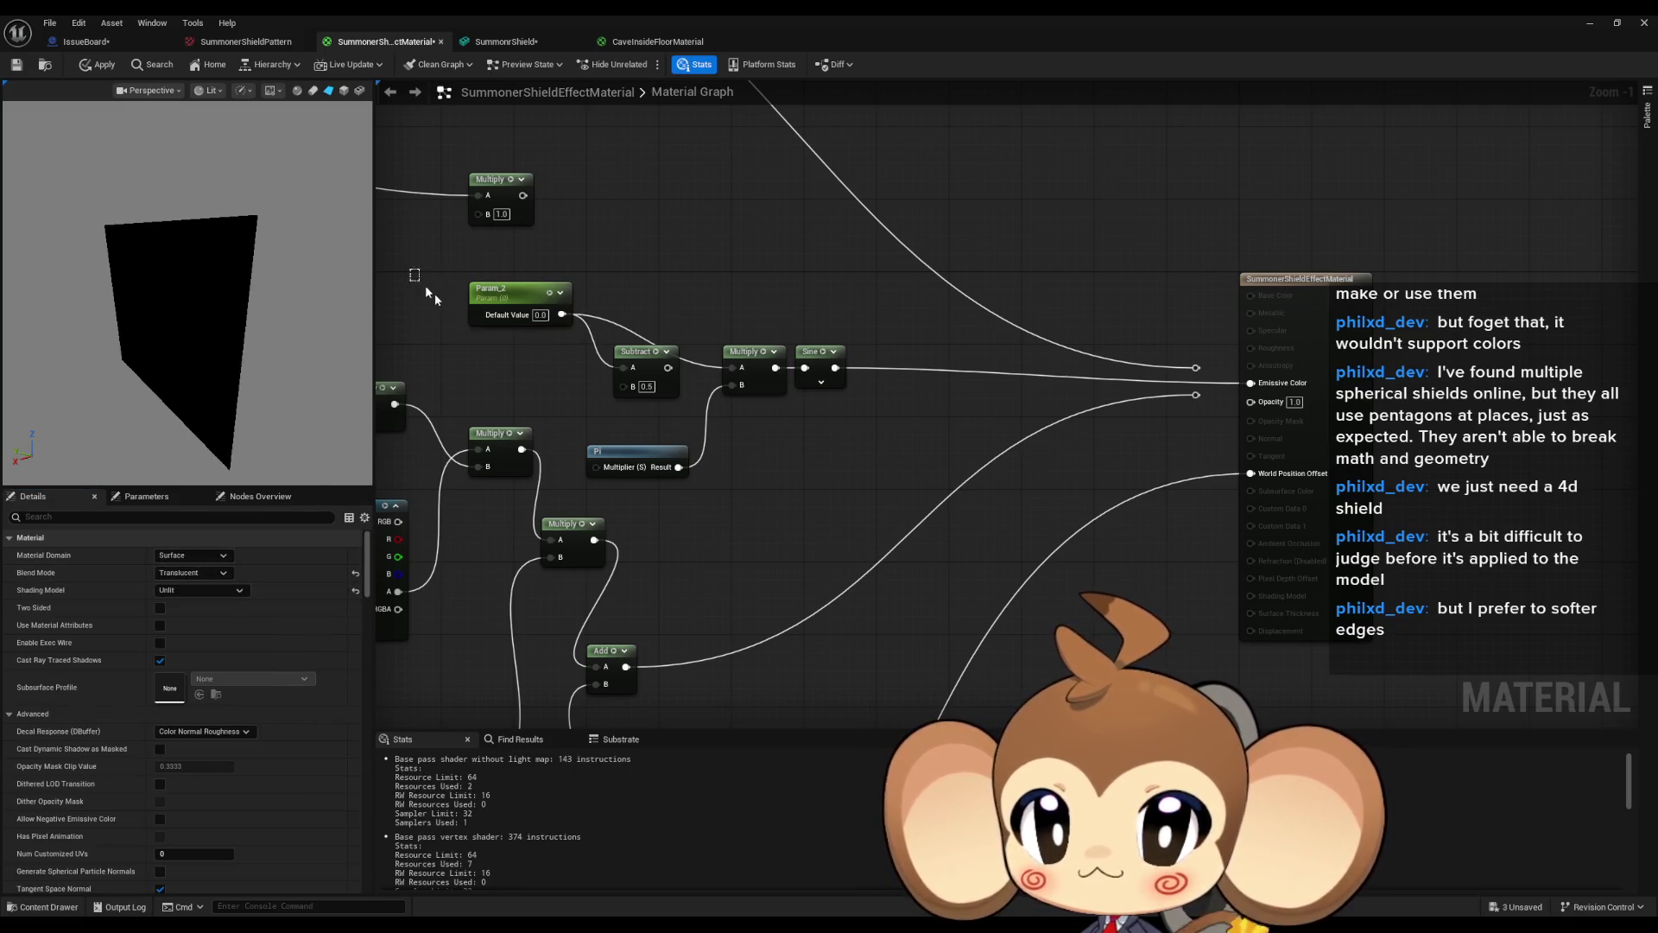
drag(211, 585, 293, 585)
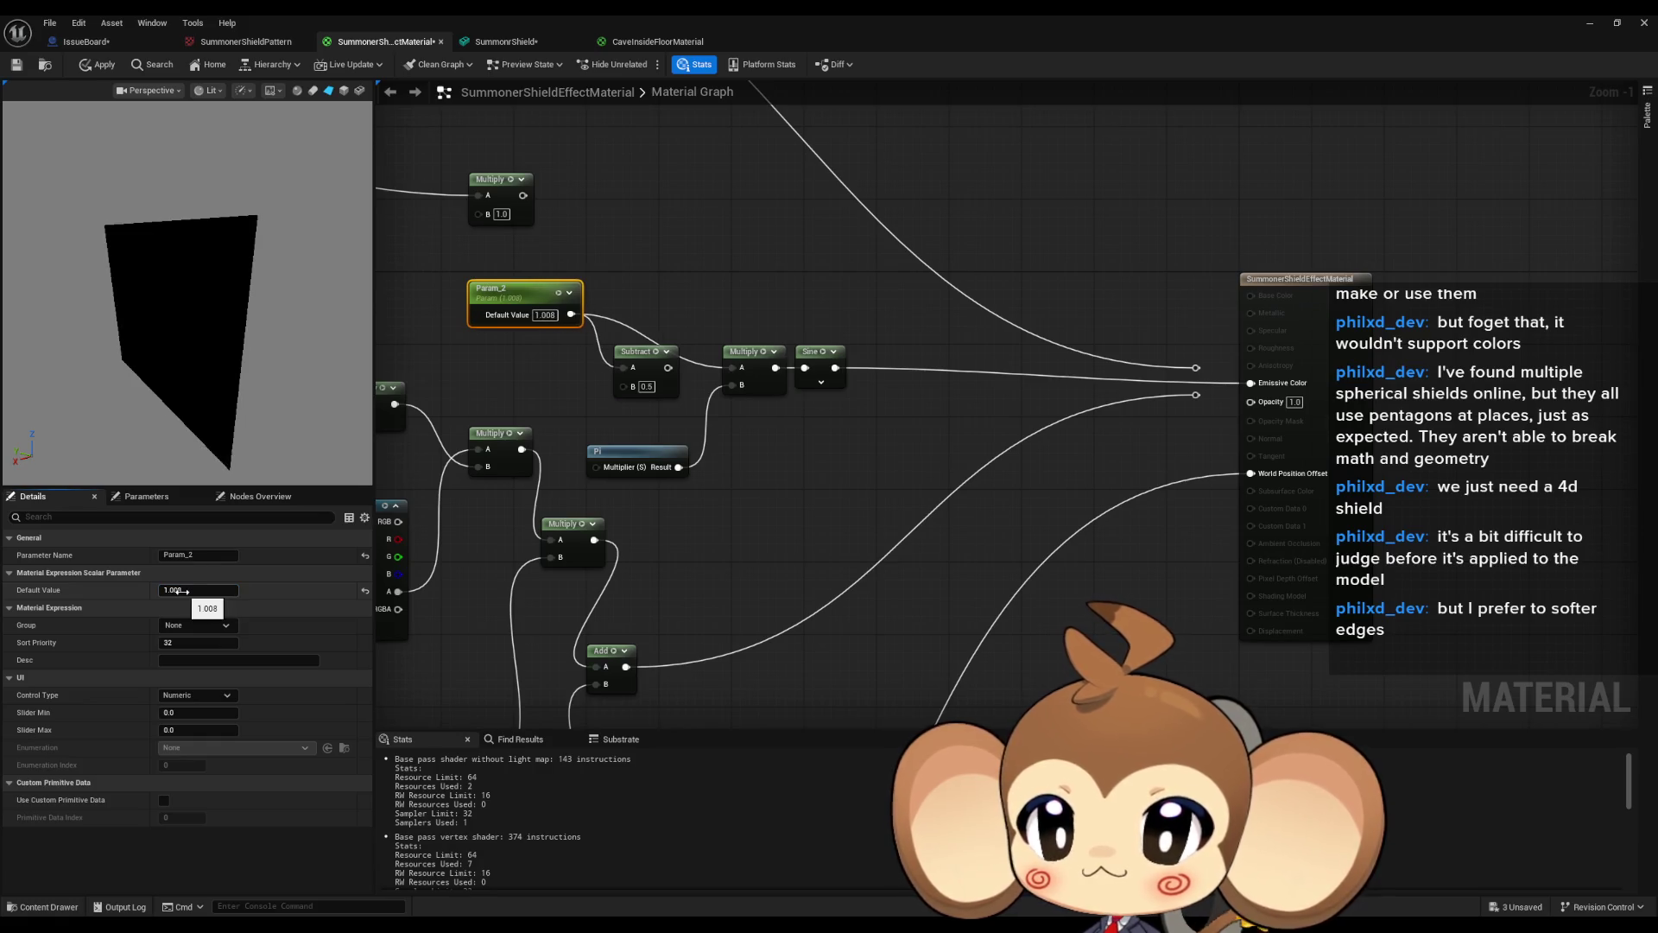
Delete the Subtract node and reposition Param_2.
drag(815, 432, 873, 499)
click(704, 419)
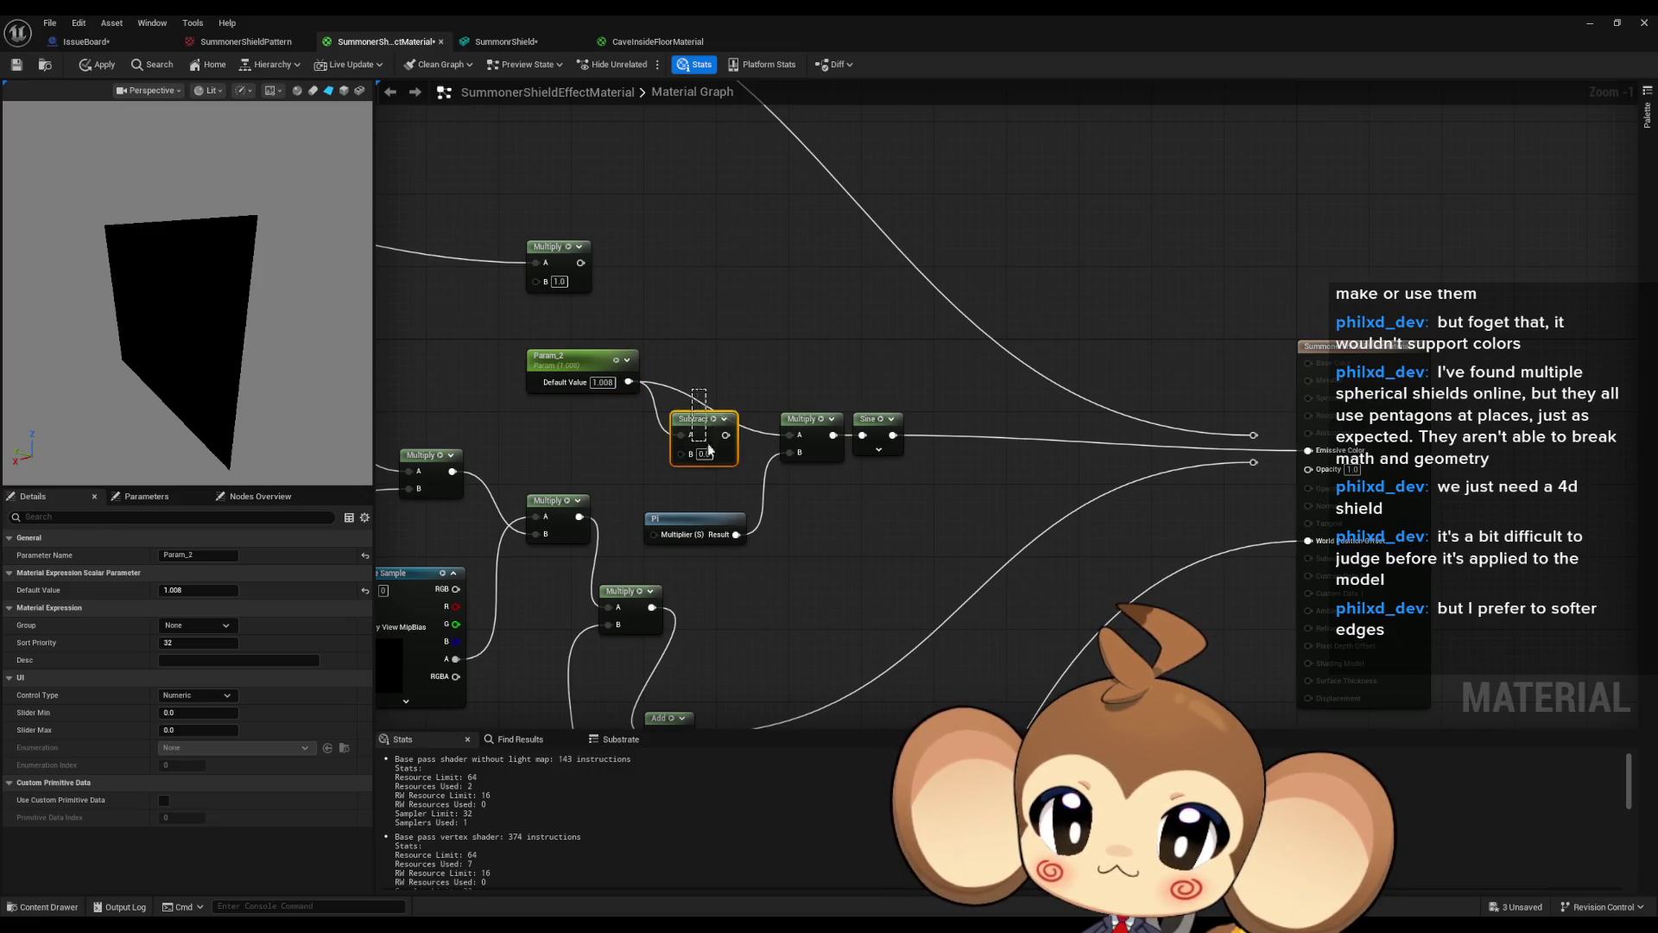
key(Delete)
drag(576, 370, 656, 423)
scroll(662, 414, down, 3)
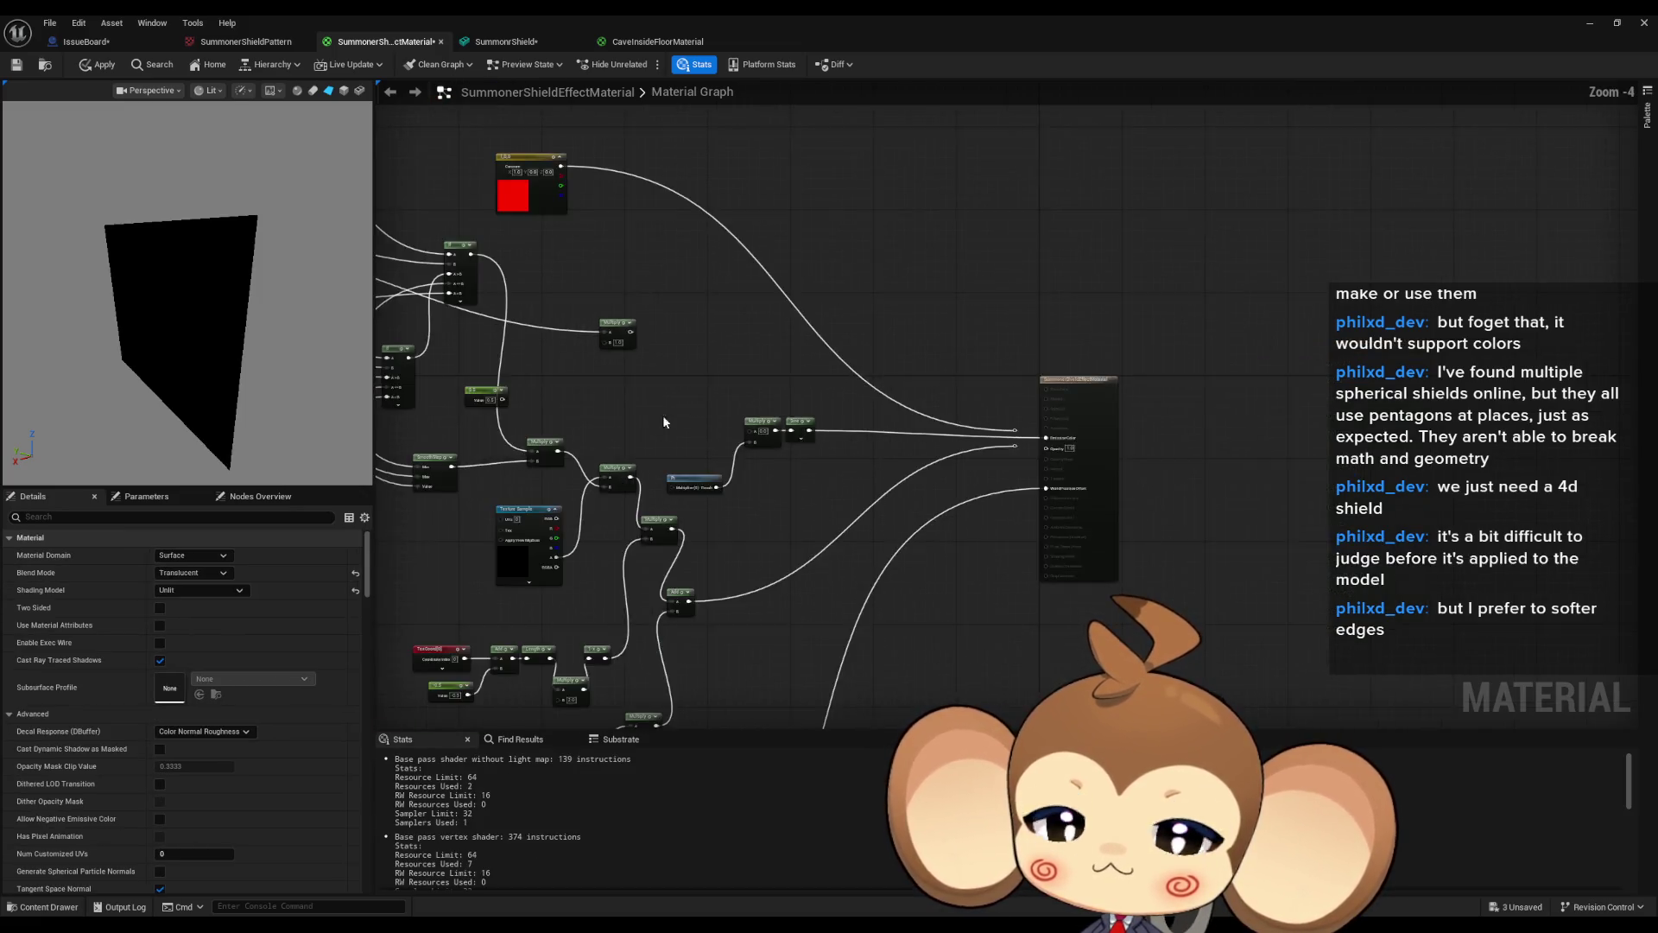
scroll(656, 359, up, 1)
scroll(546, 295, up, 1)
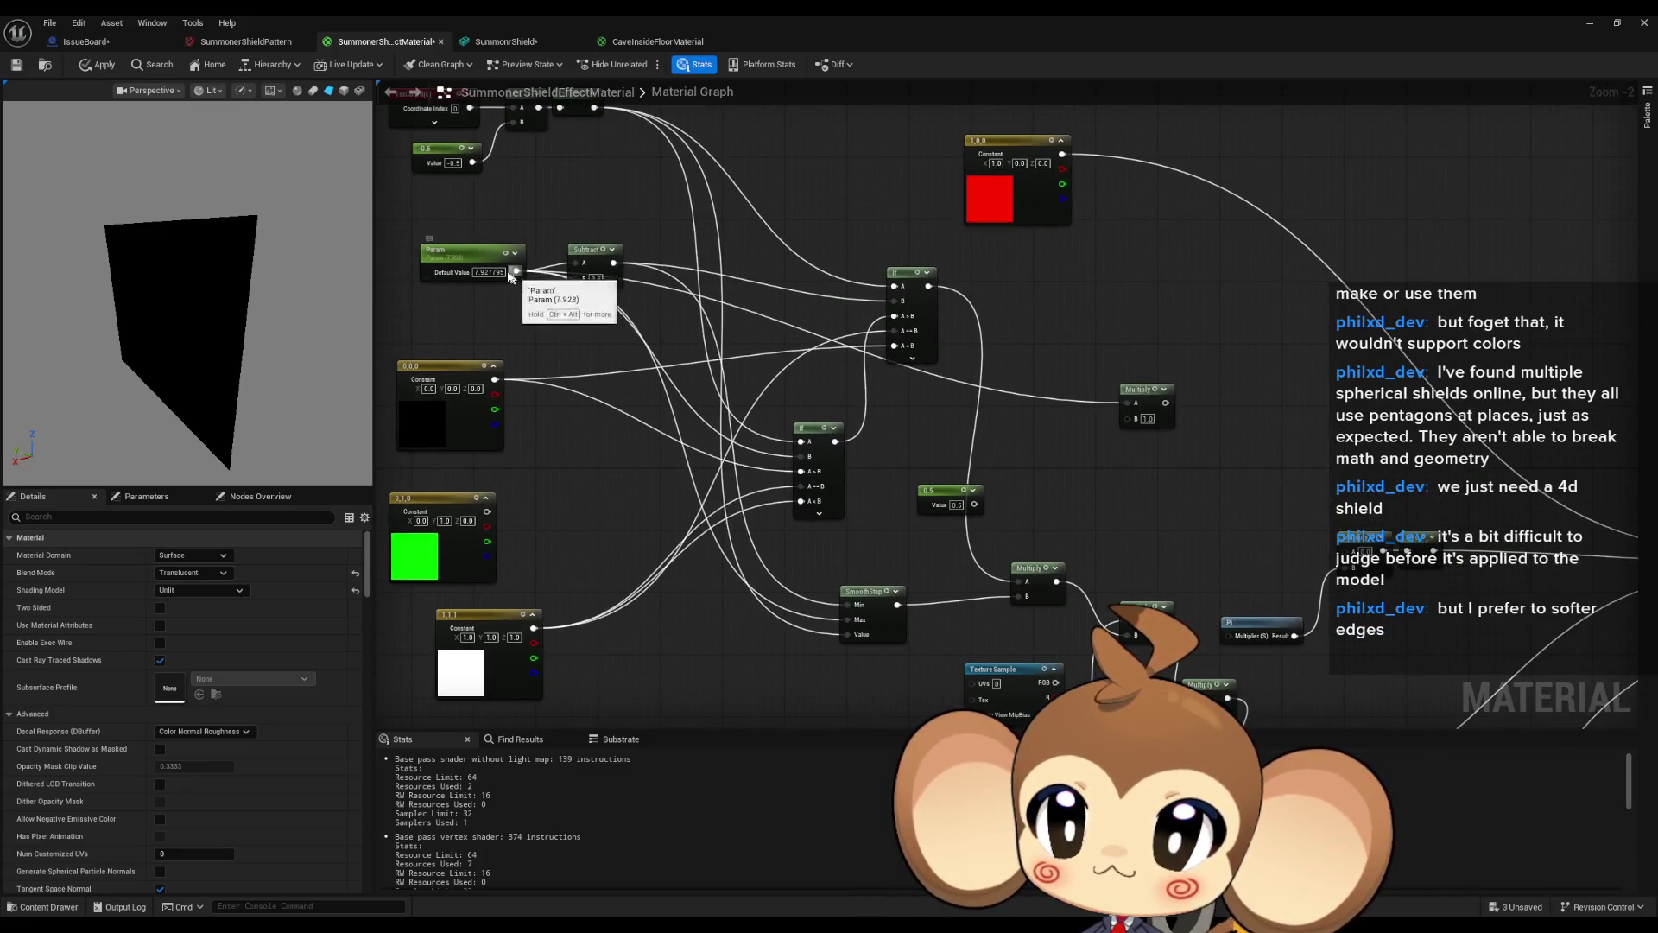
Zero the other Param, then connect the reroute knot to Emissive Color, Opacity and World Position Offset.
double_click(489, 272)
text(0)
key(Return)
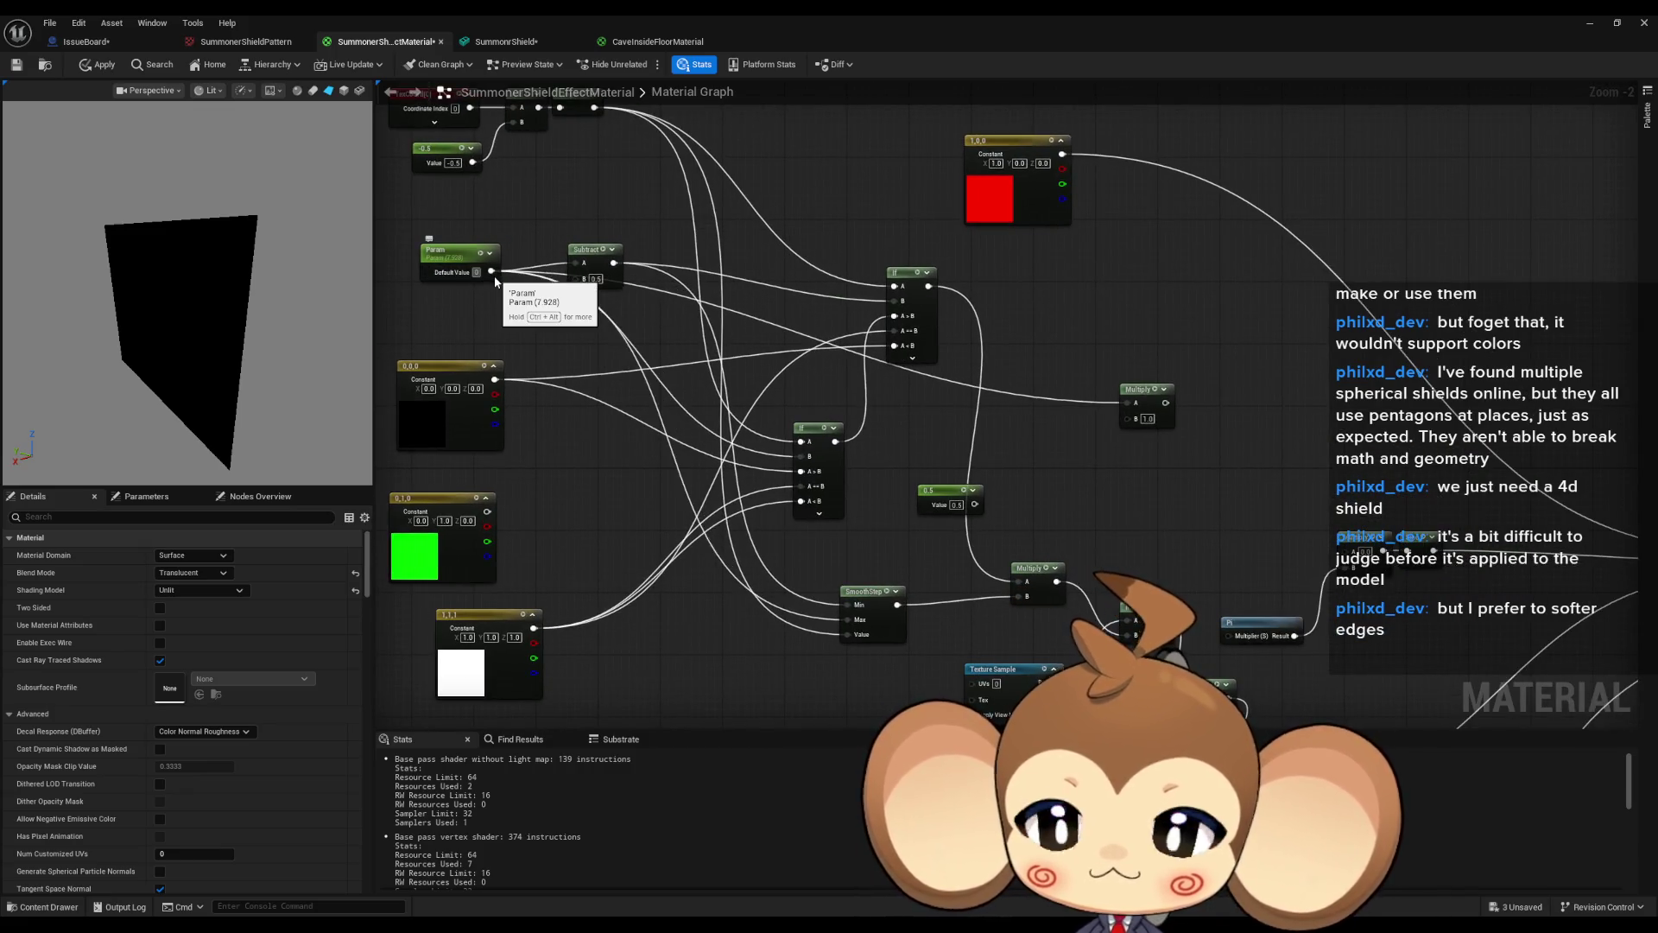
mouse_move(498, 272)
mouse_down()
mouse_move(1226, 458)
mouse_move(1361, 562)
mouse_move(1352, 551)
mouse_up()
drag(1165, 433, 734, 237)
drag(1041, 416, 1039, 353)
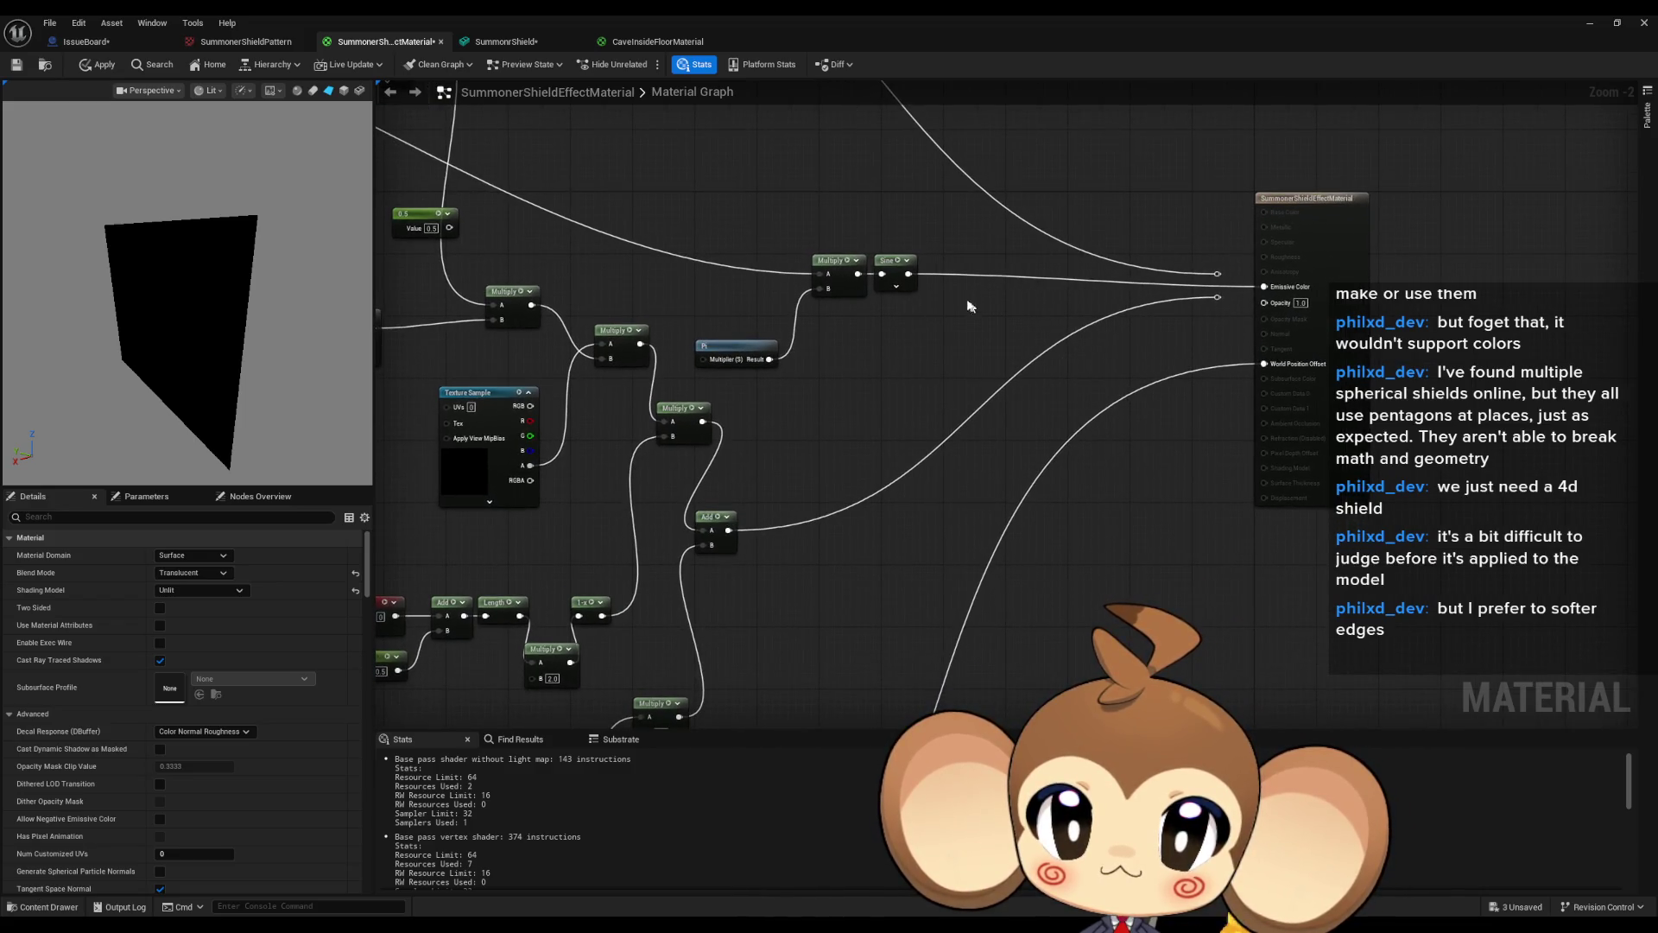
drag(1218, 274, 1264, 301)
mouse_move(1265, 363)
mouse_down()
mouse_move(913, 279)
mouse_move(1147, 430)
mouse_move(1631, 522)
mouse_up()
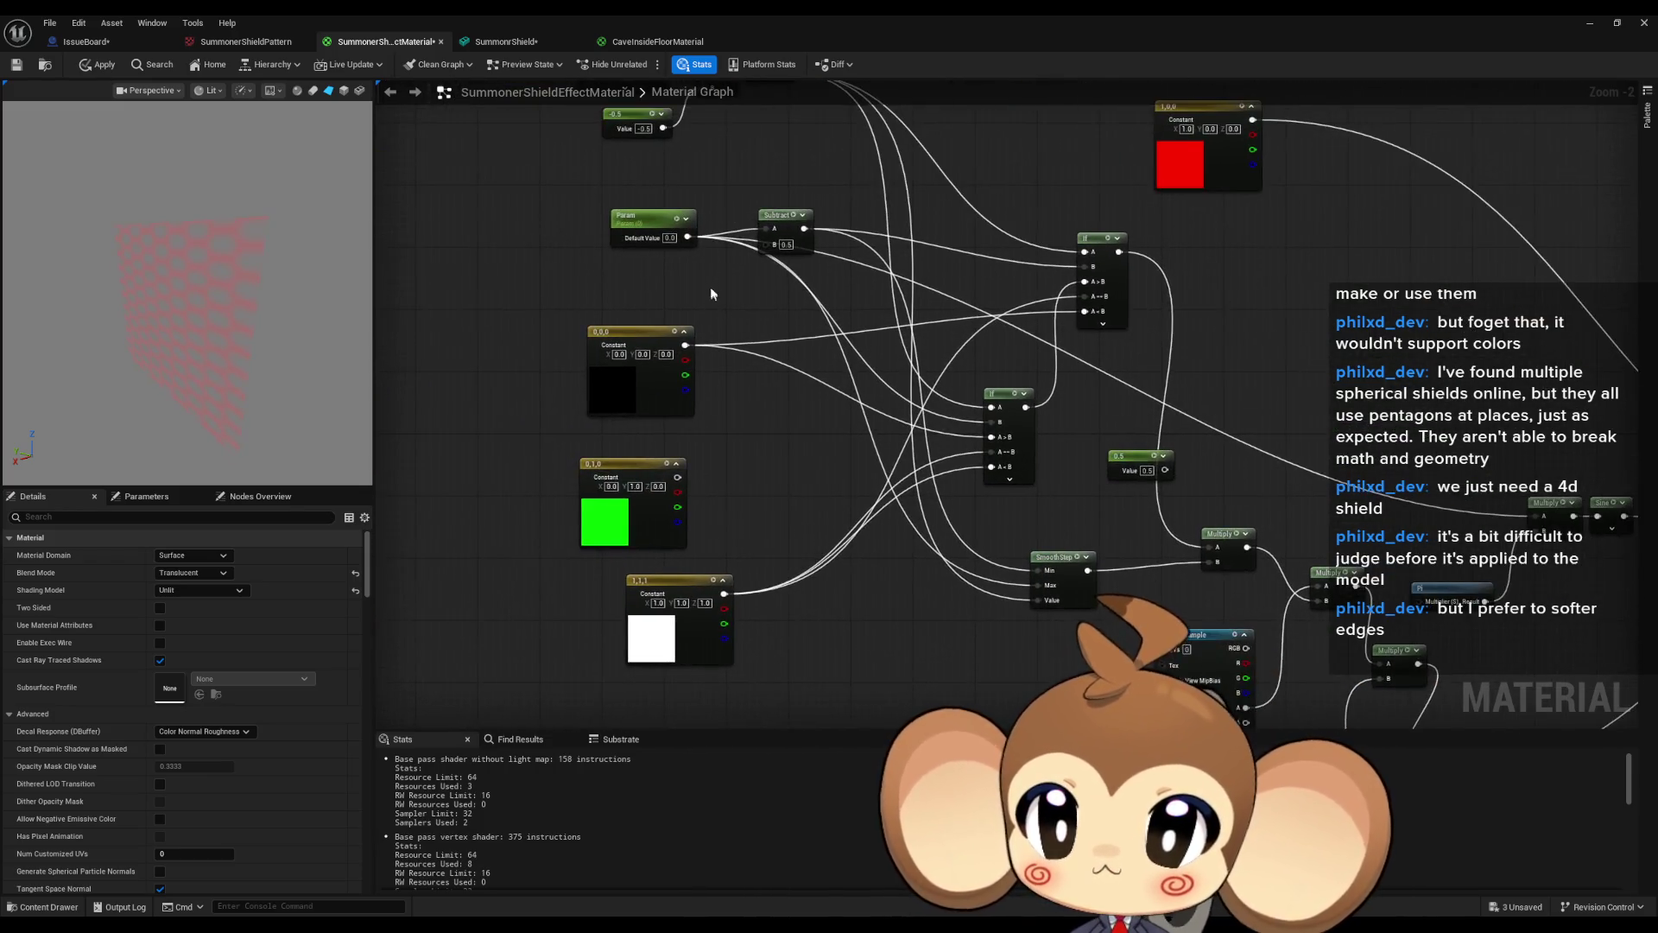
Raise the Param node's default value to 0.368.
drag(710, 293, 686, 338)
click(629, 287)
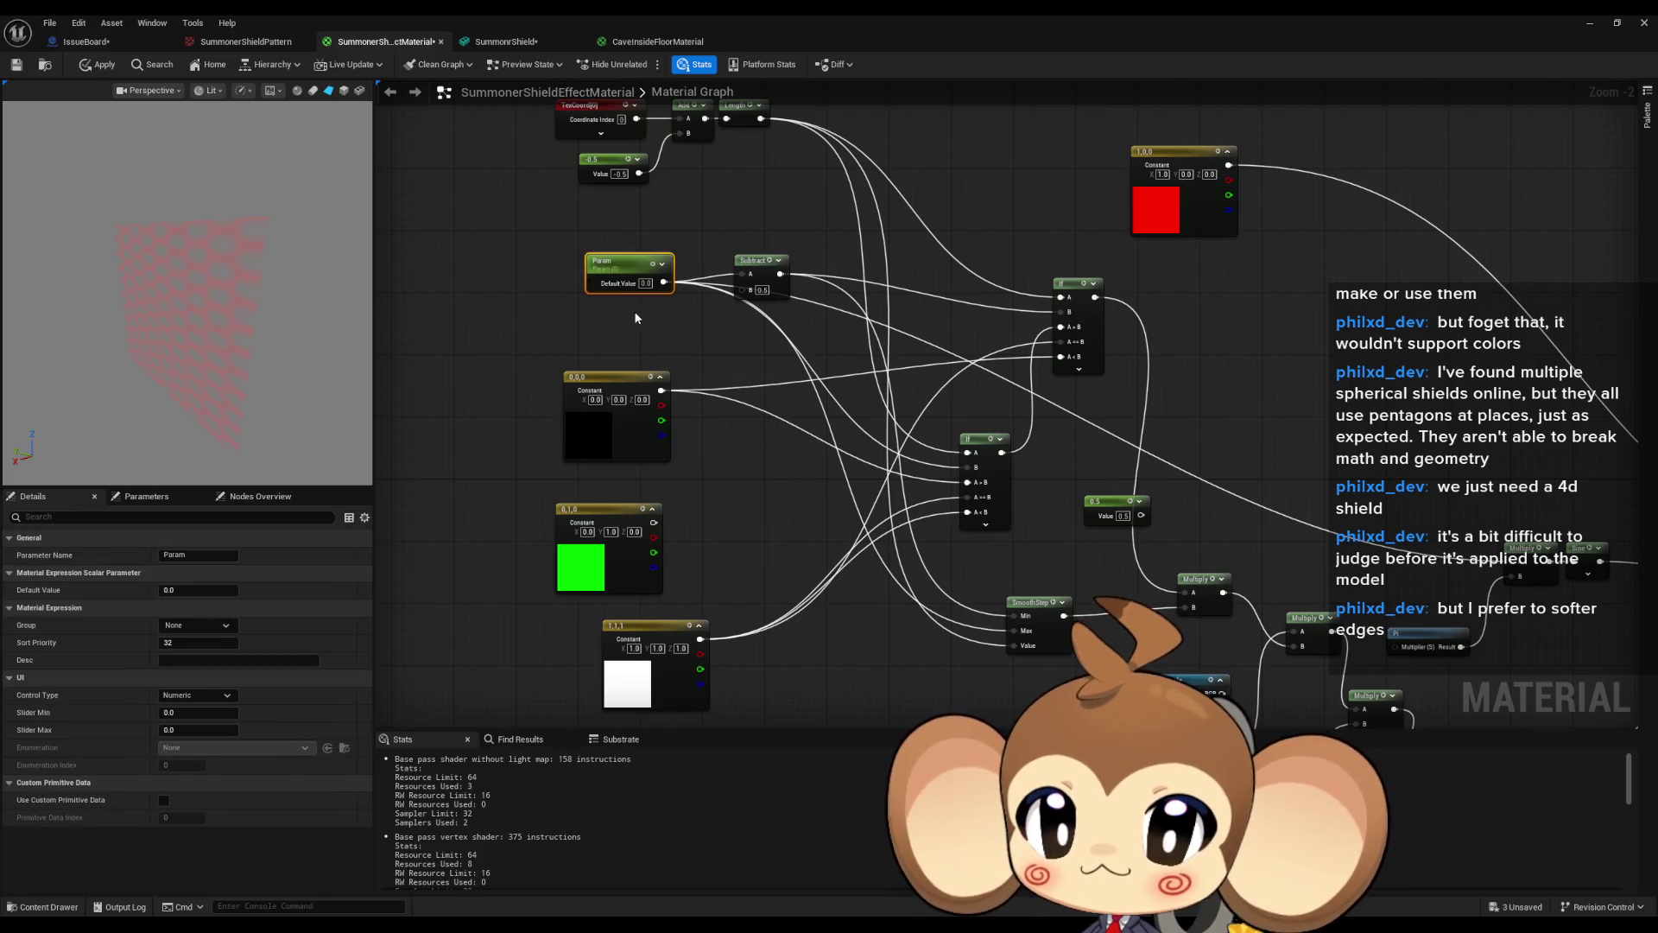
drag(187, 592, 261, 592)
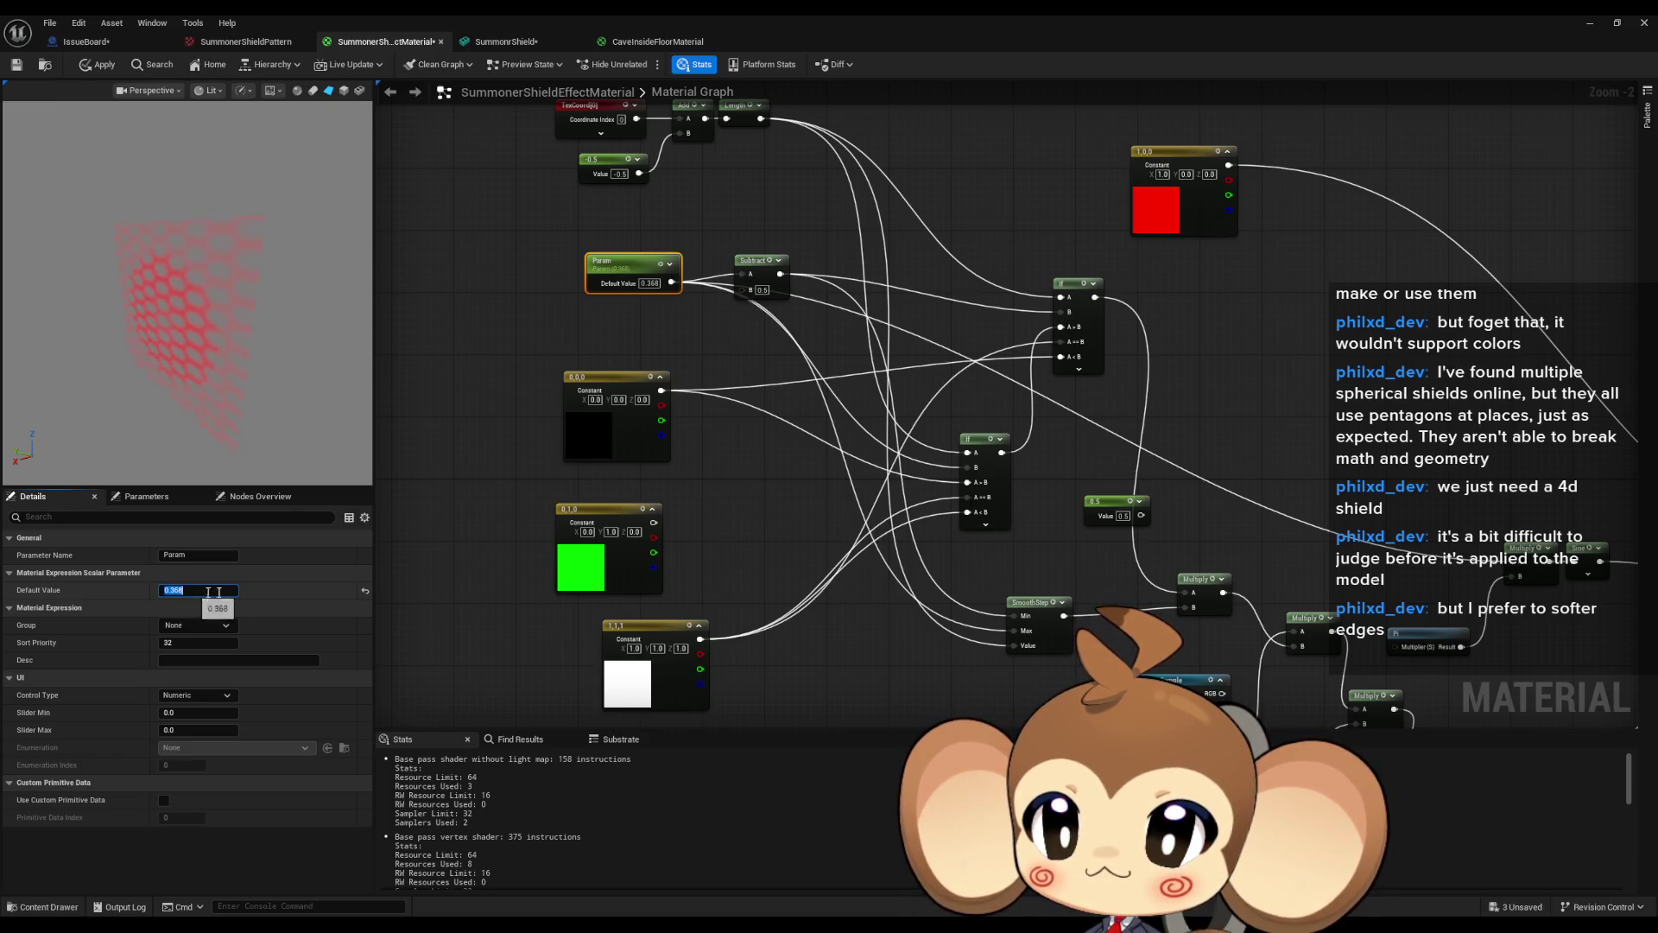
scroll(518, 373, down, 2)
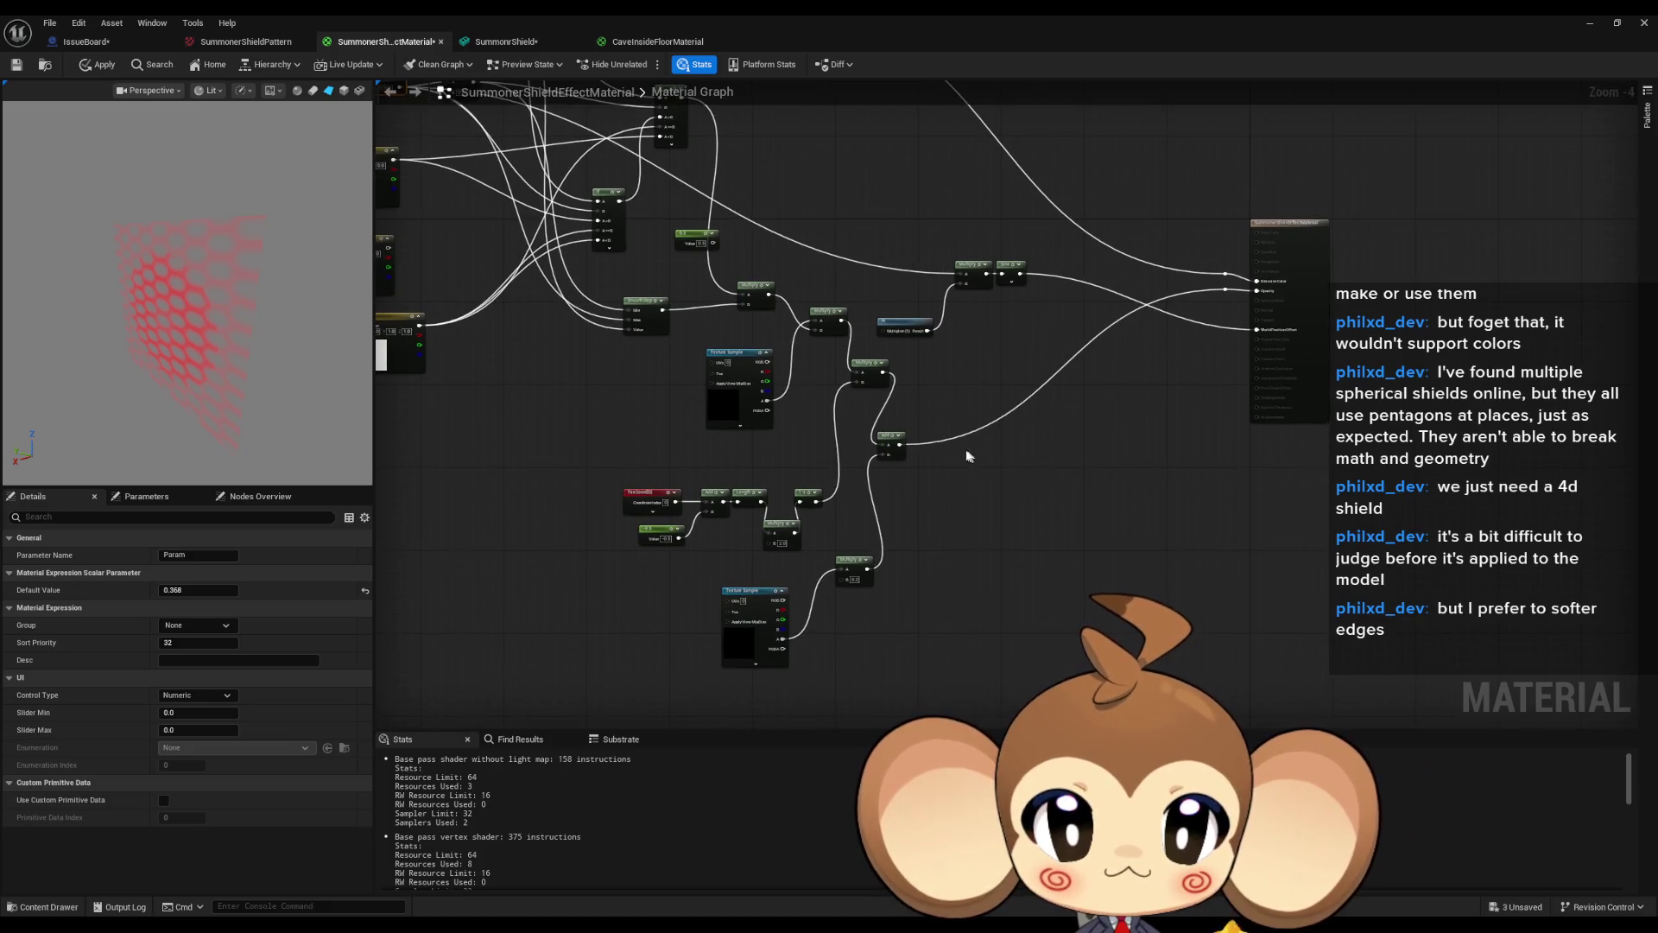
scroll(966, 456, up, 2)
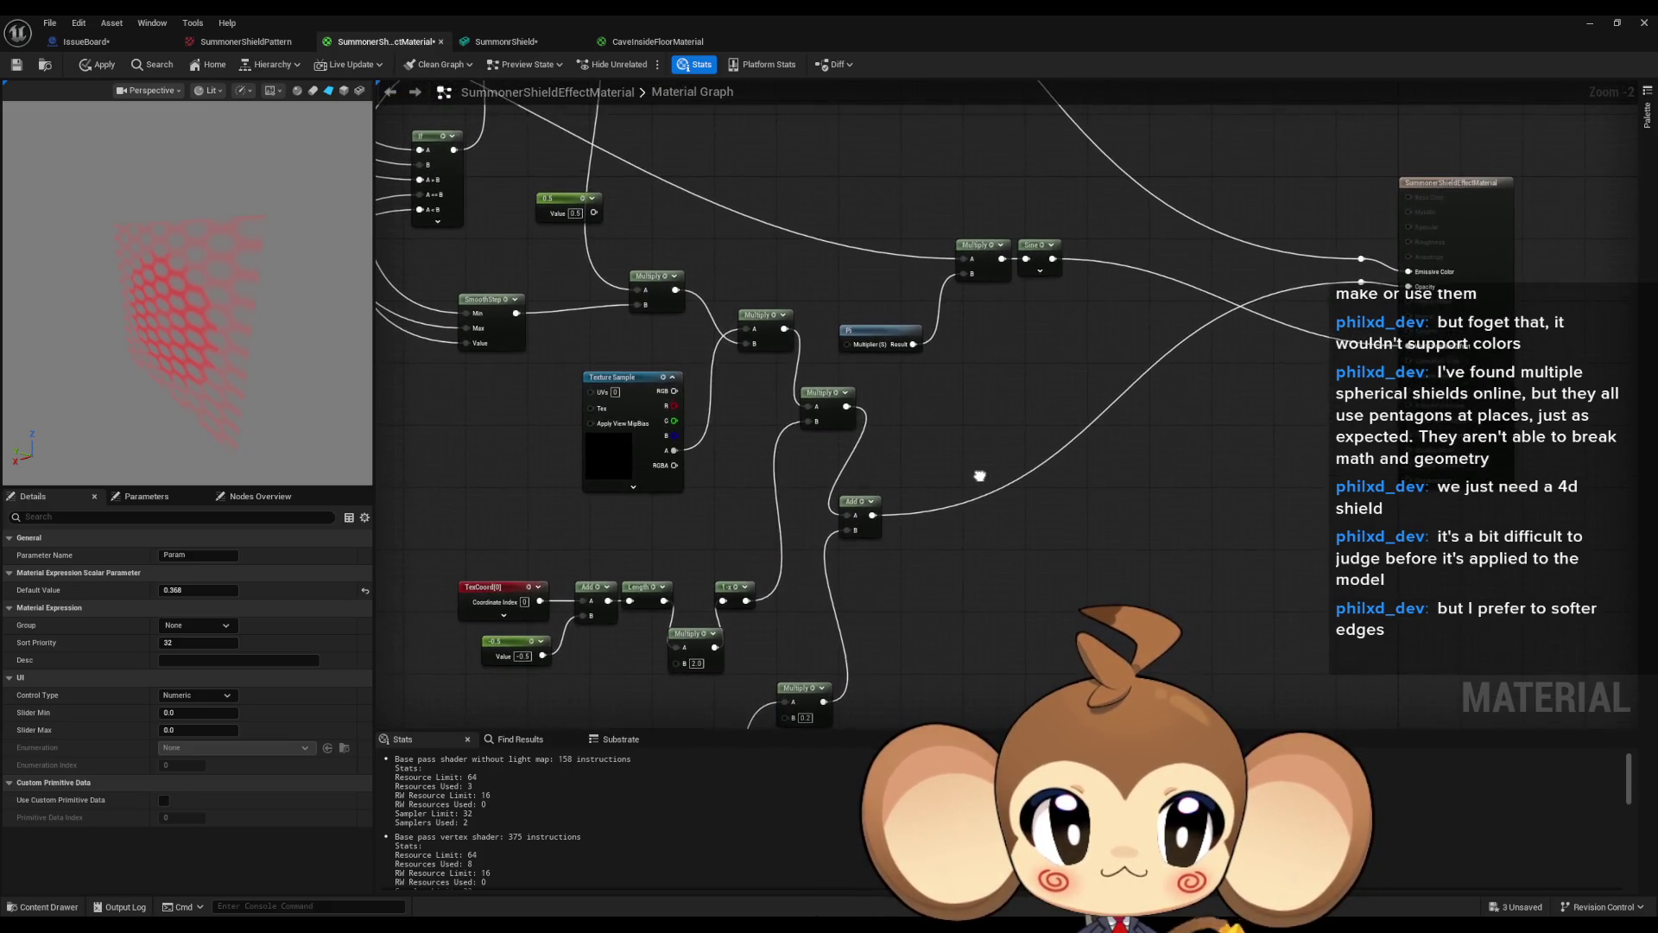
Zoom out to review the graph and box-select the red colour parameter group.
mouse_move(979, 476)
mouse_down()
mouse_move(947, 306)
mouse_move(1006, 468)
mouse_move(1062, 484)
mouse_up()
scroll(952, 331, down, 1)
scroll(1062, 484, down, 3)
scroll(1026, 296, up, 1)
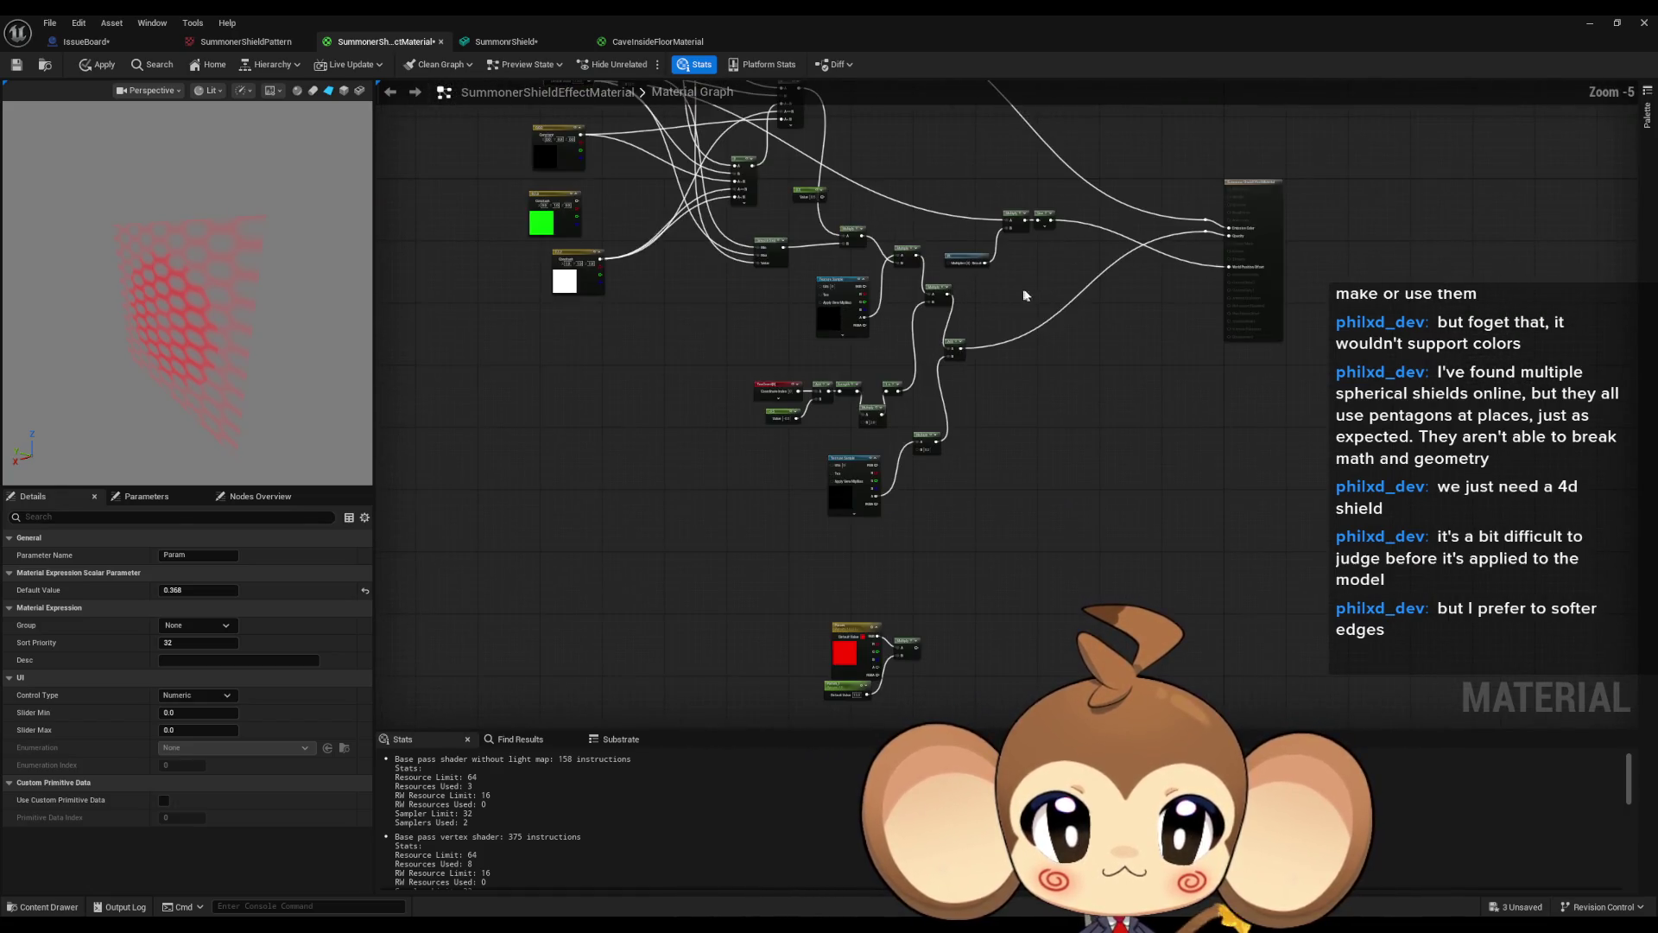
drag(815, 602, 927, 705)
Move the red group near Sine, add a Multiply combining them, and output it to World Position Offset.
drag(904, 624, 1108, 408)
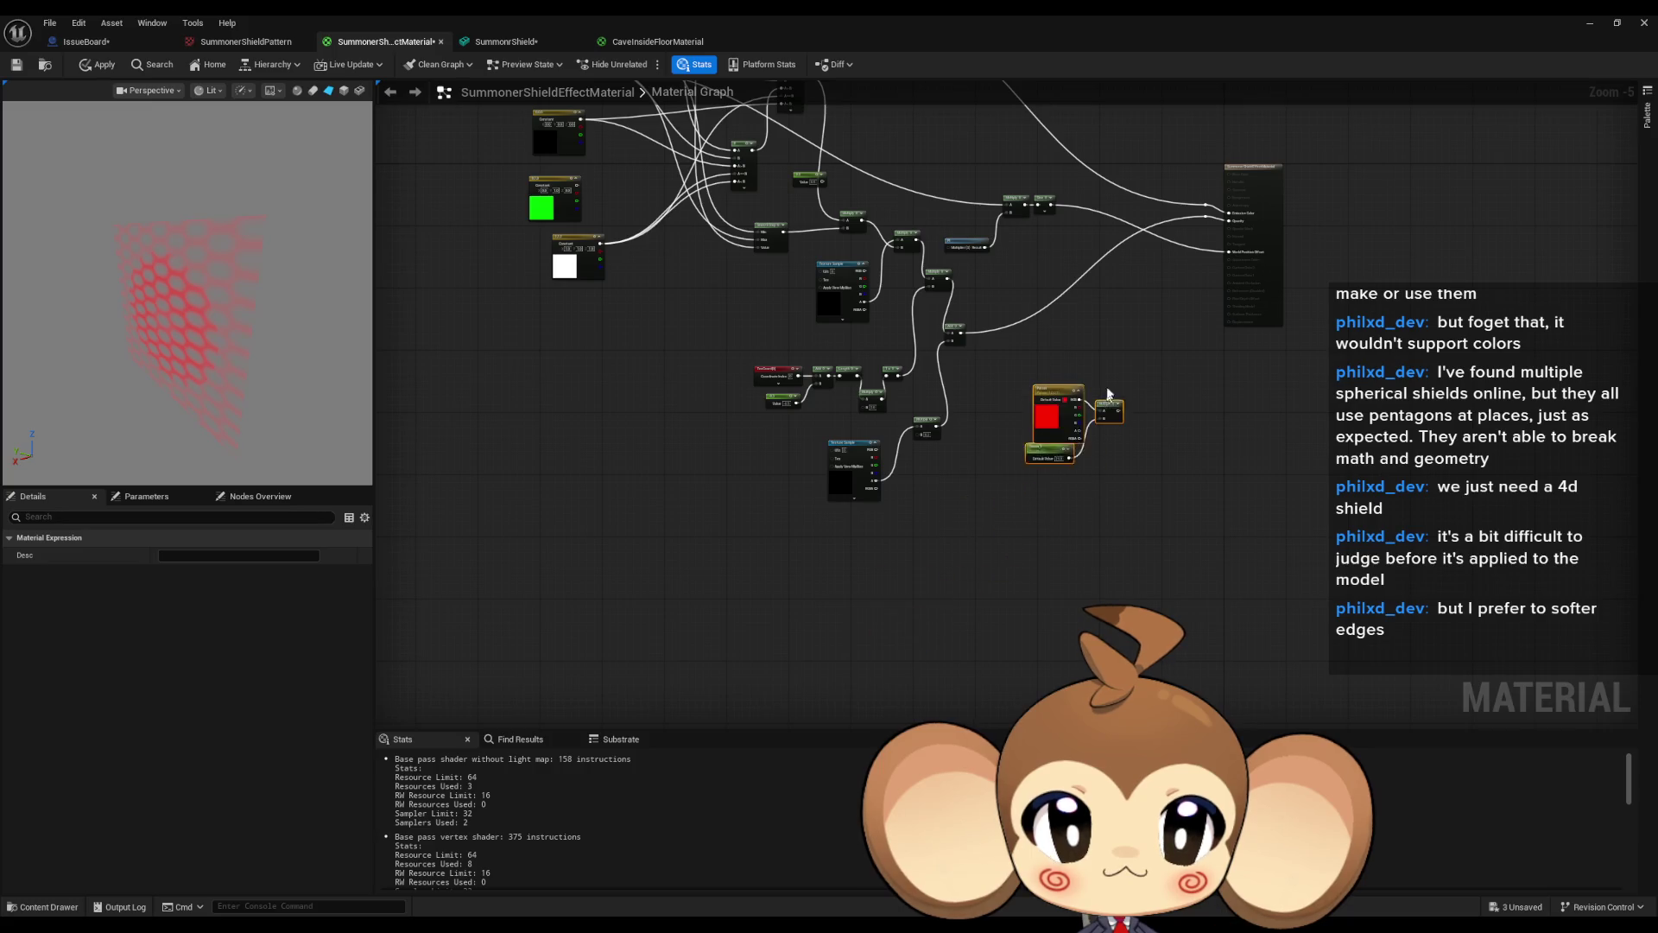
scroll(1037, 267, up, 5)
drag(853, 270, 1036, 397)
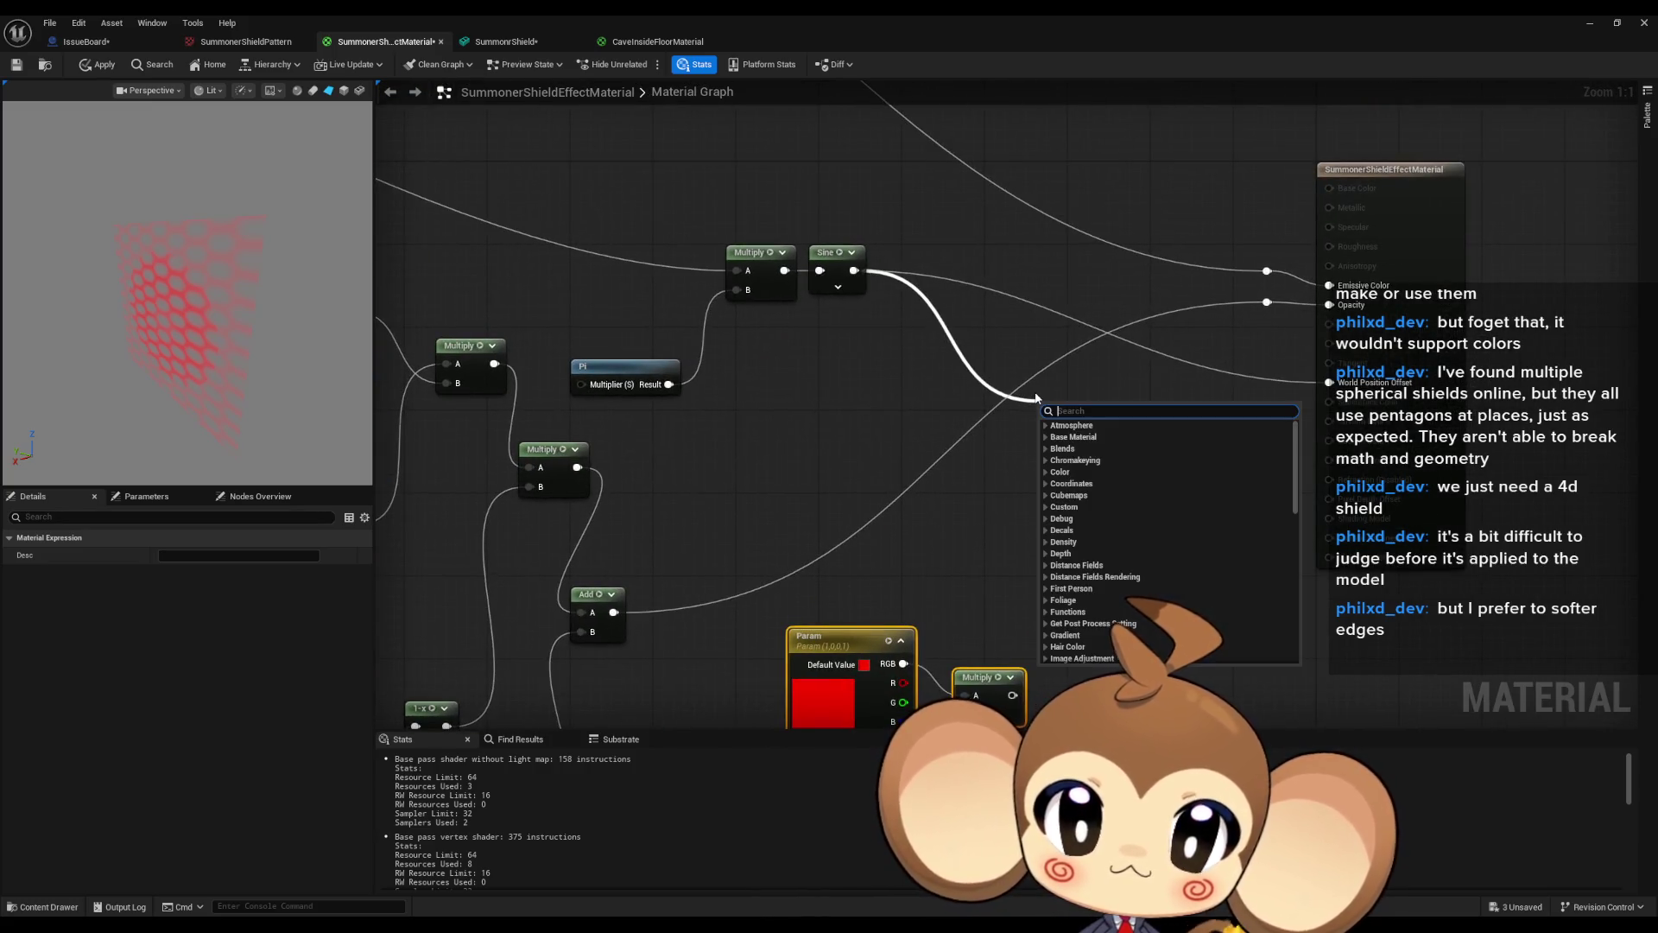
text(multiply)
key(Return)
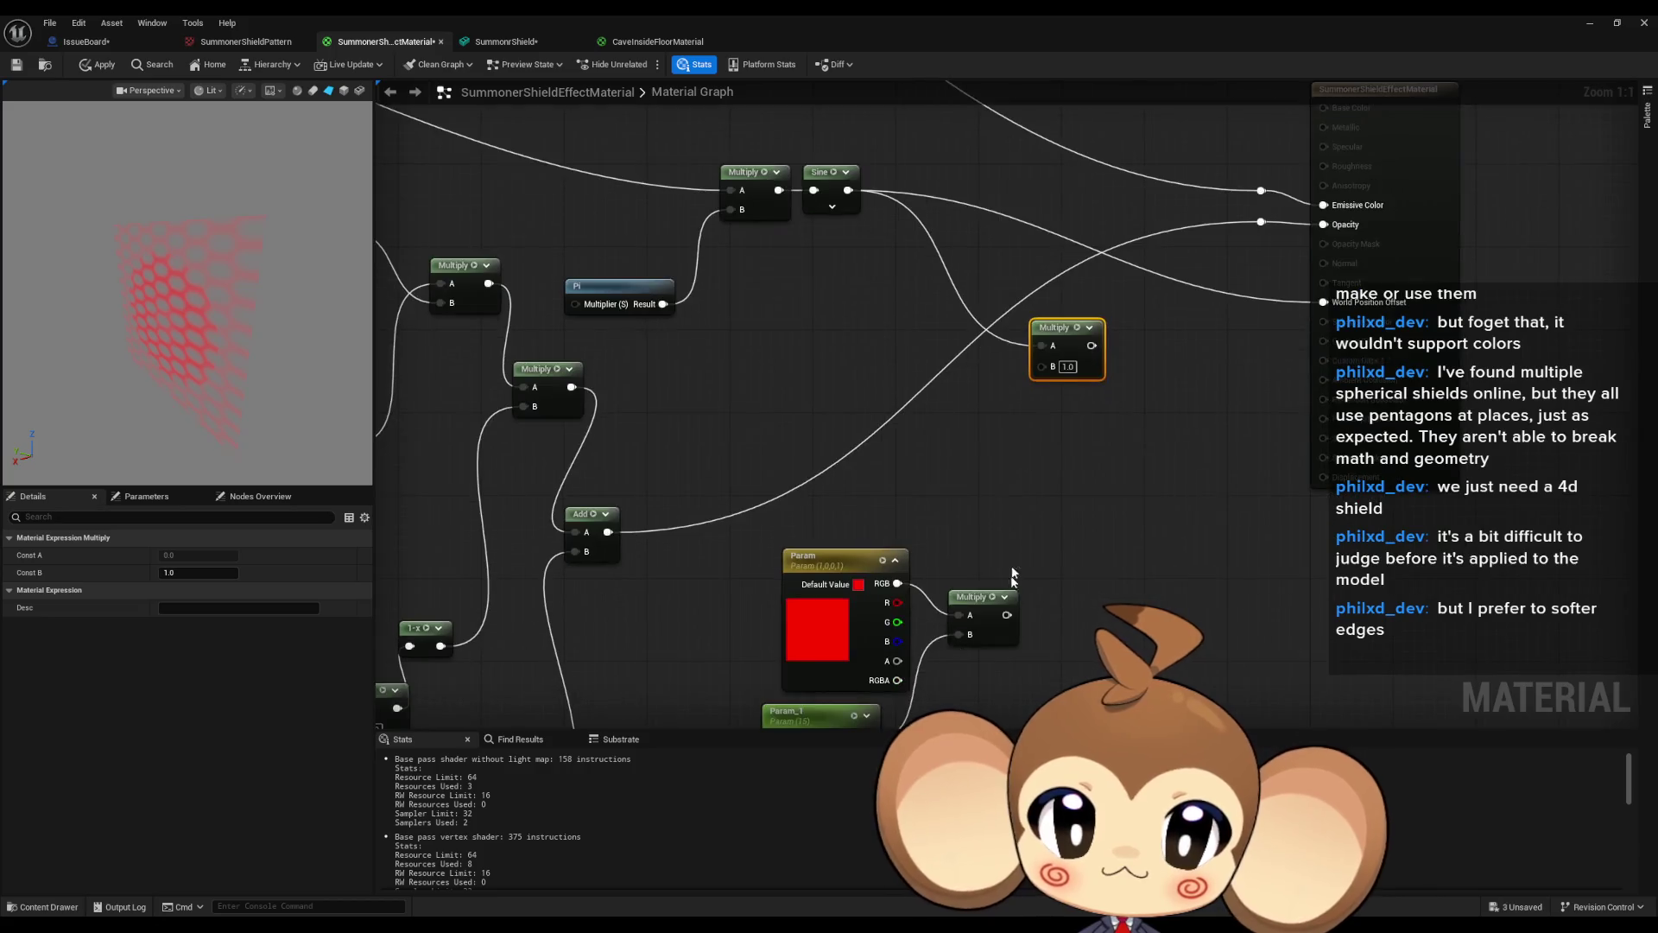
drag(977, 505, 1012, 256)
mouse_move(1063, 234)
mouse_down()
mouse_move(1166, 250)
mouse_move(1244, 172)
mouse_move(1270, 389)
mouse_up()
scroll(685, 276, down, 2)
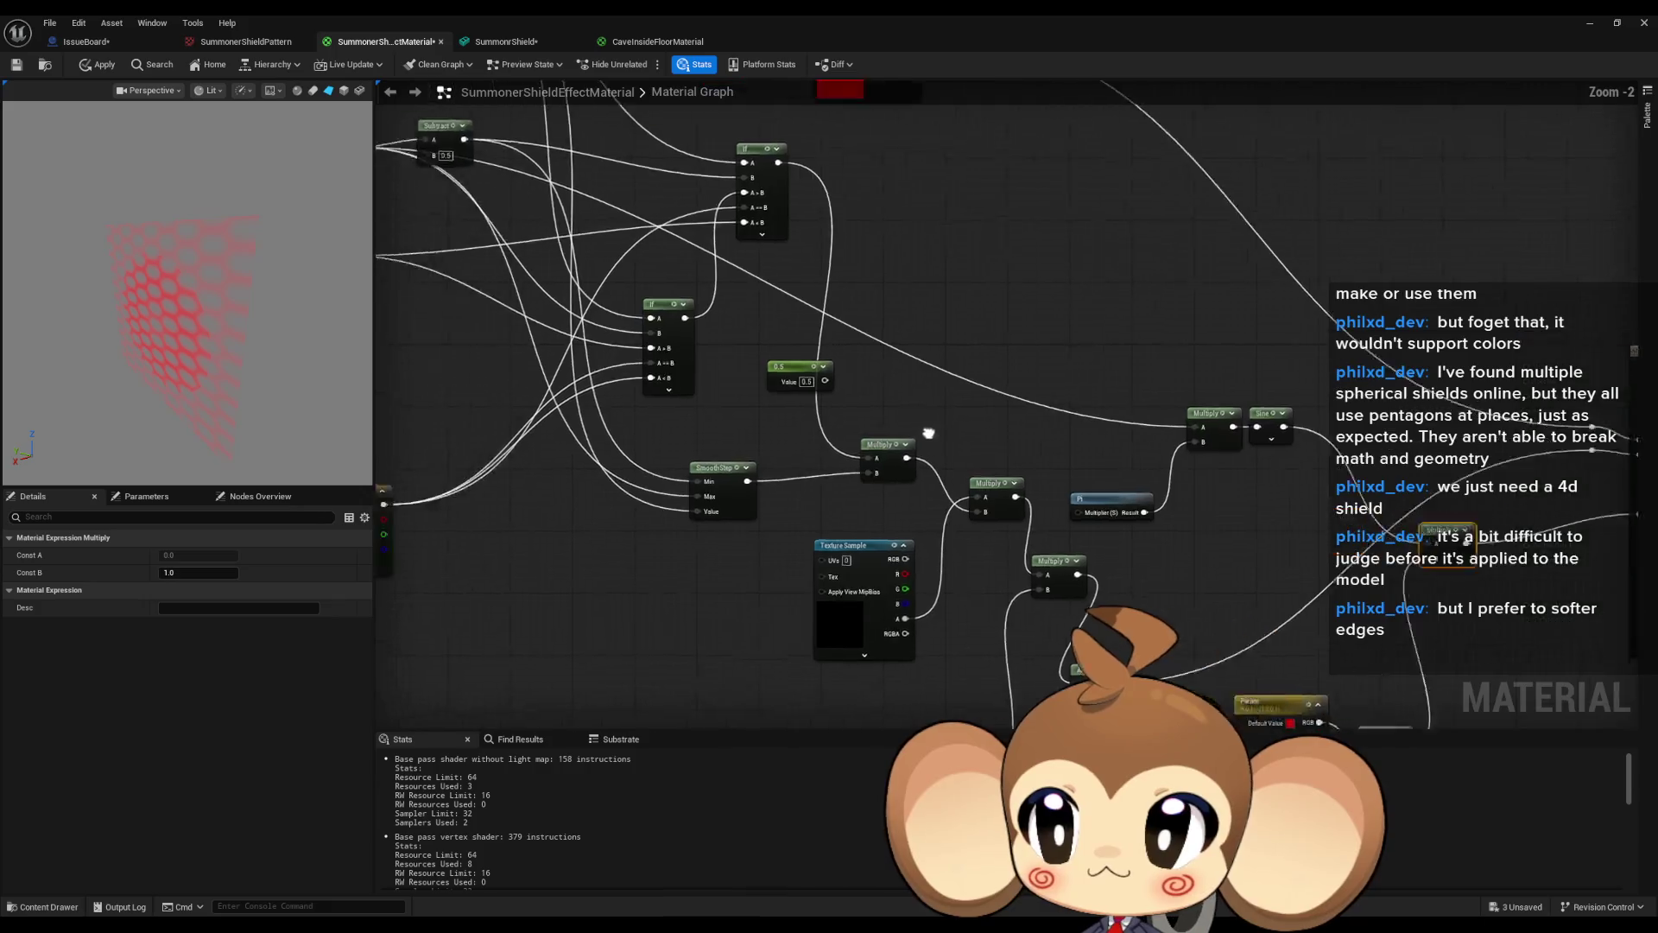
click(615, 252)
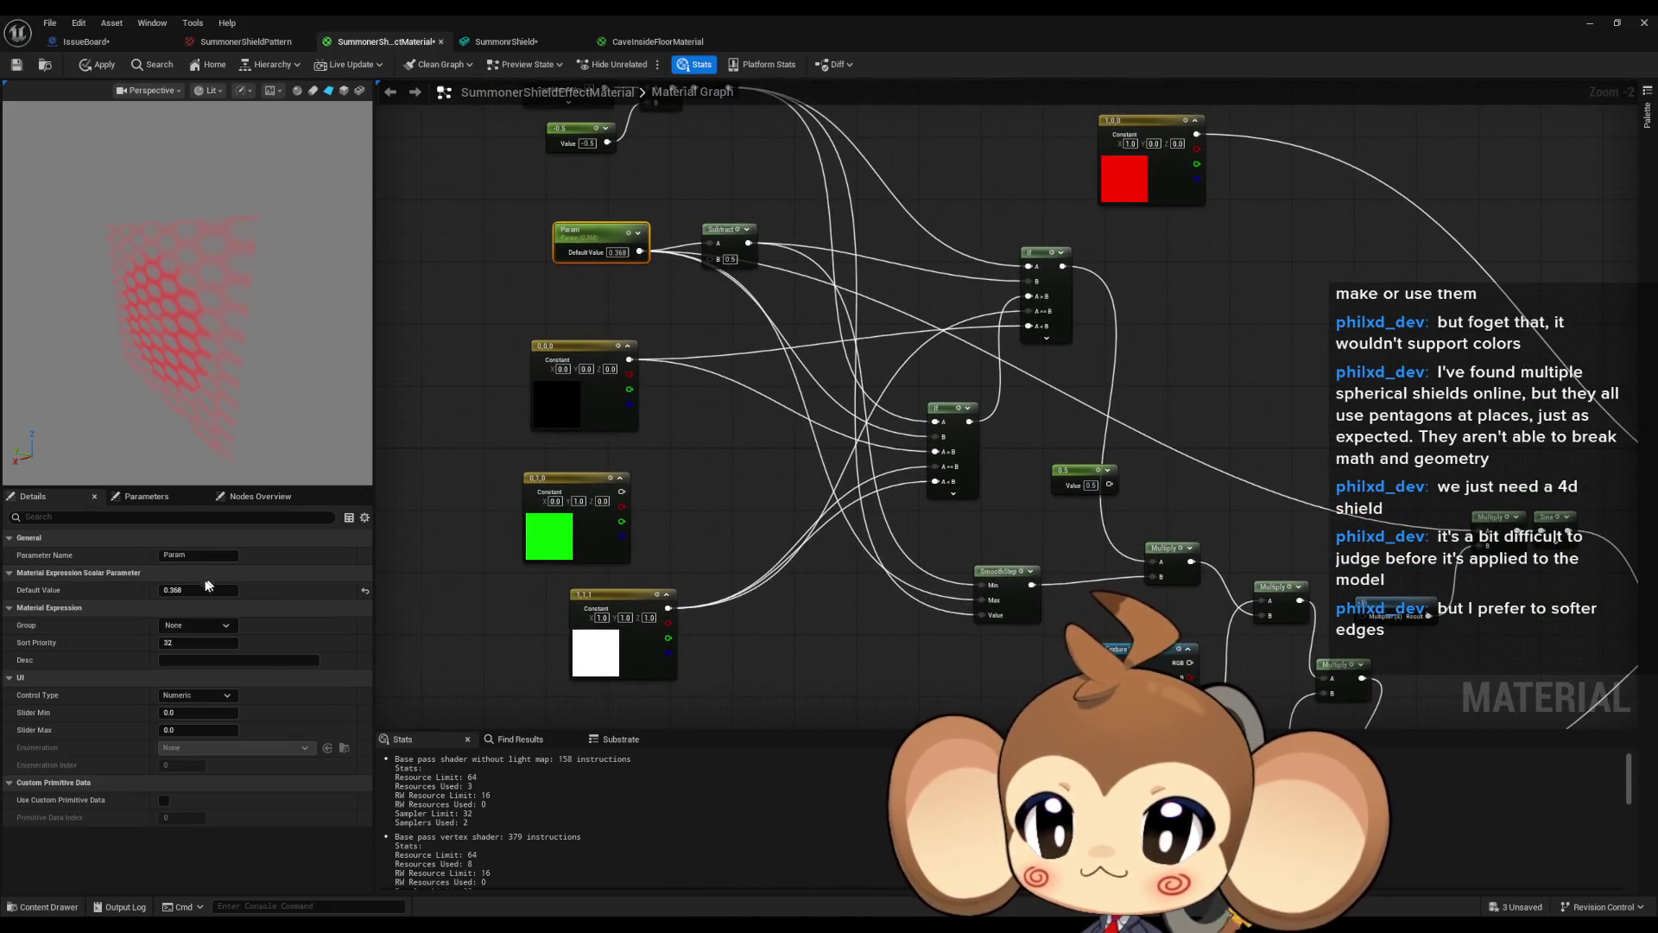
Scrub Param's fade value down to preview the shield, then reset it to 0.0.
drag(207, 587, 121, 587)
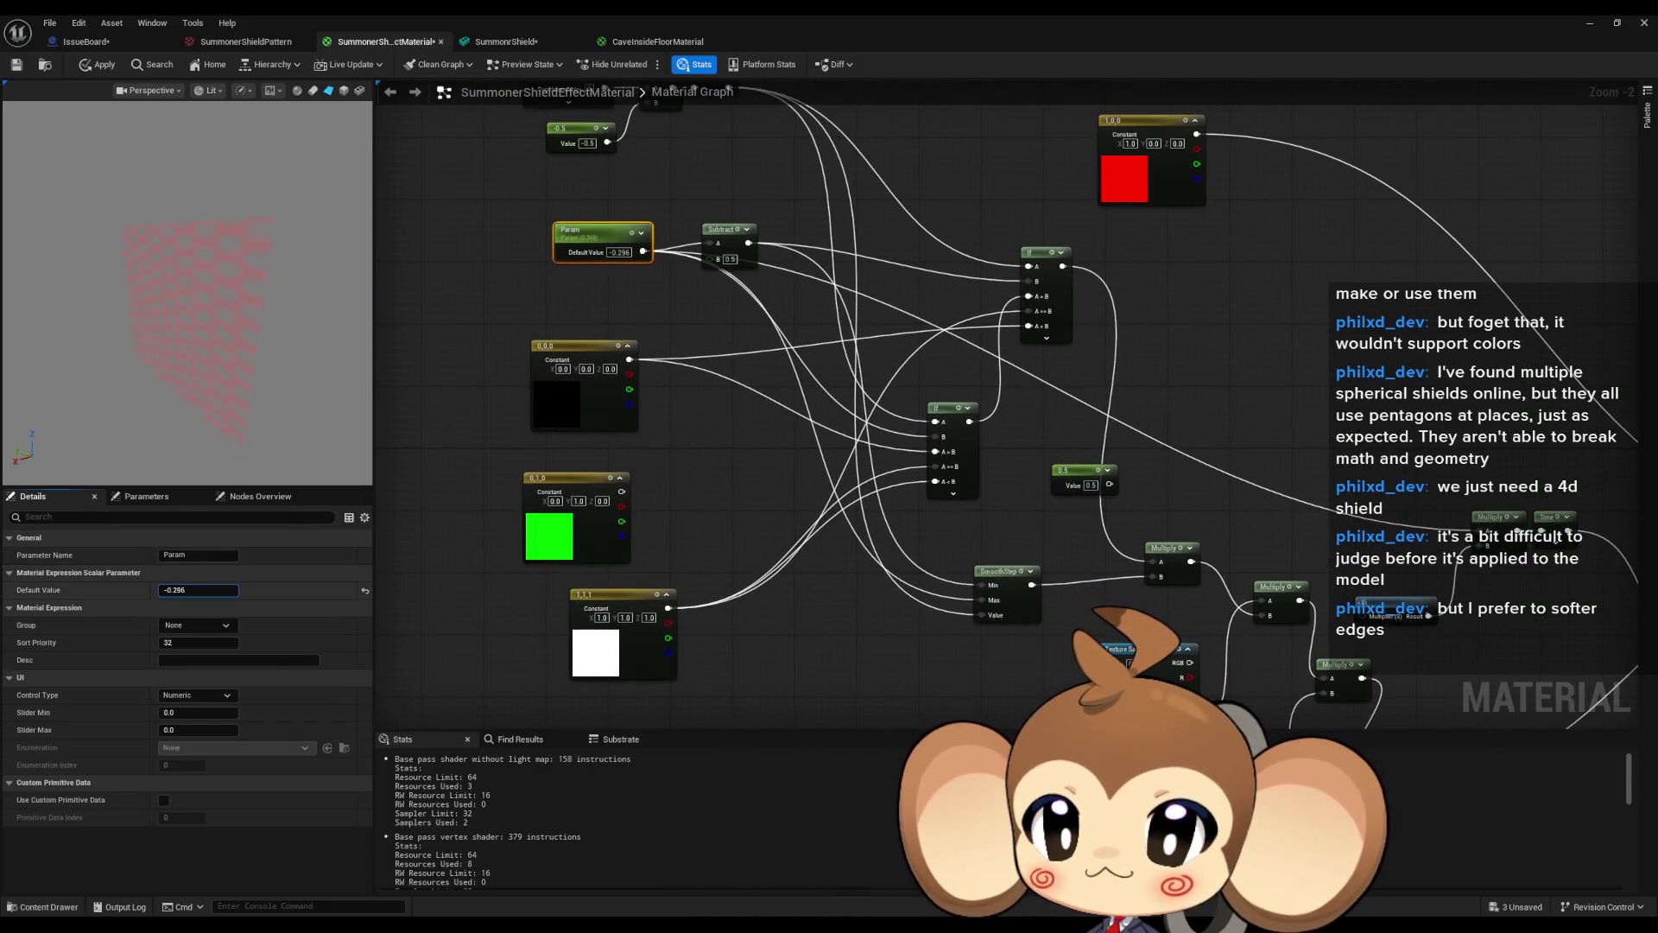
text(0)
key(Return)
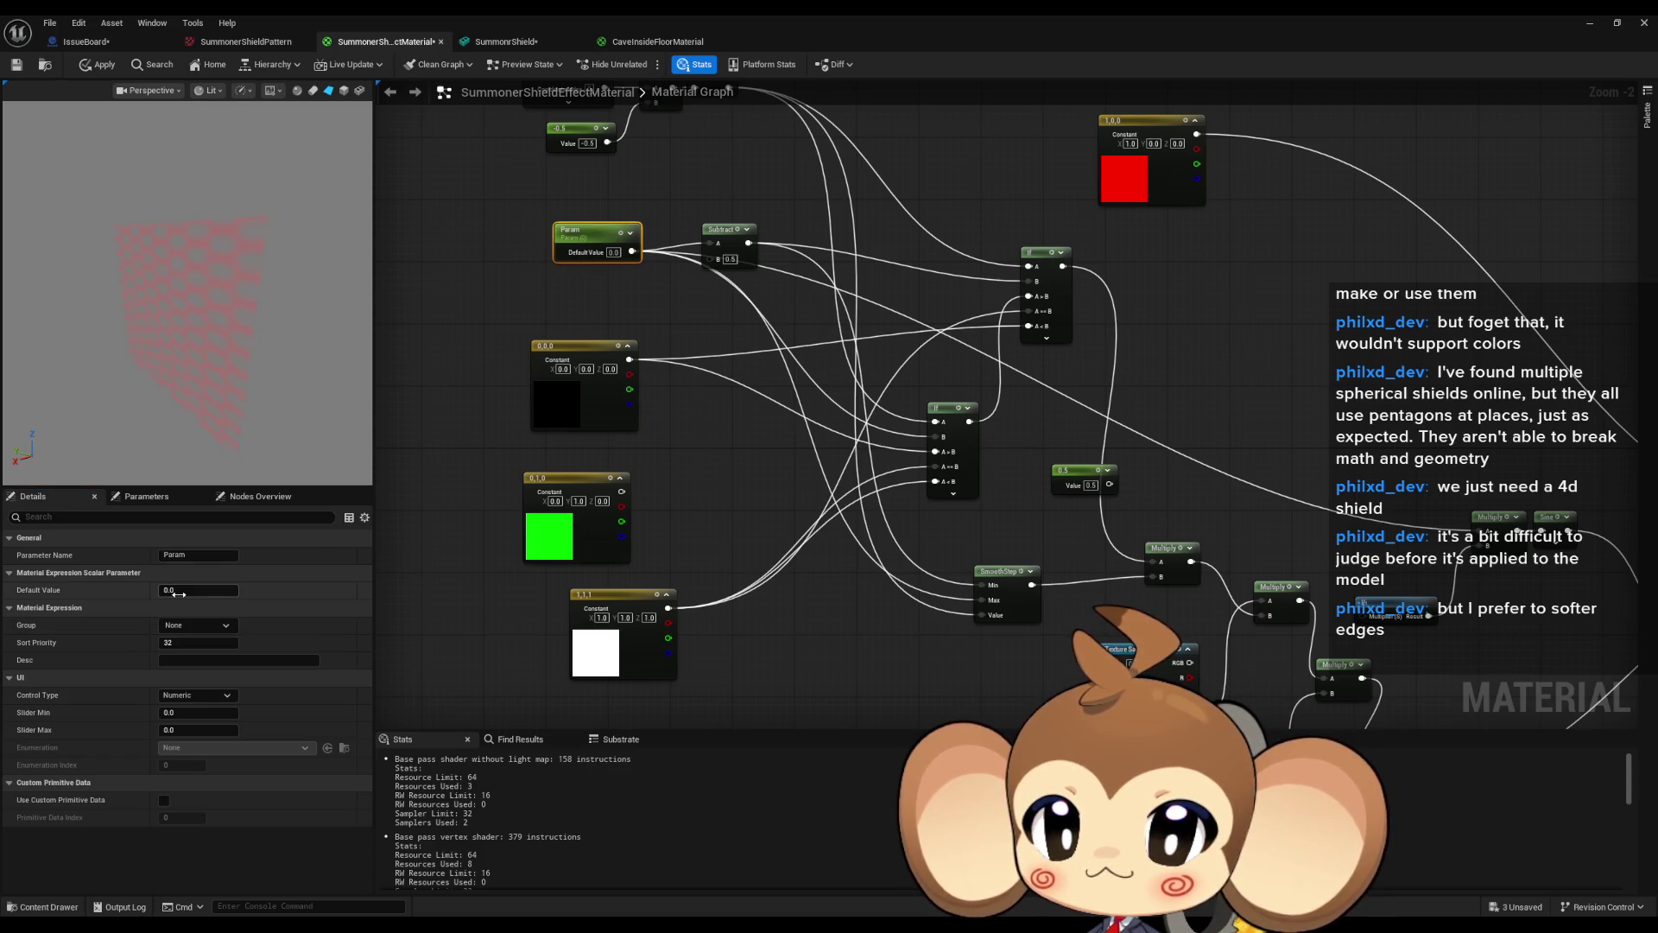
Push Param to a large value to test the shield, then return it to 0.0.
drag(199, 590, 224, 590)
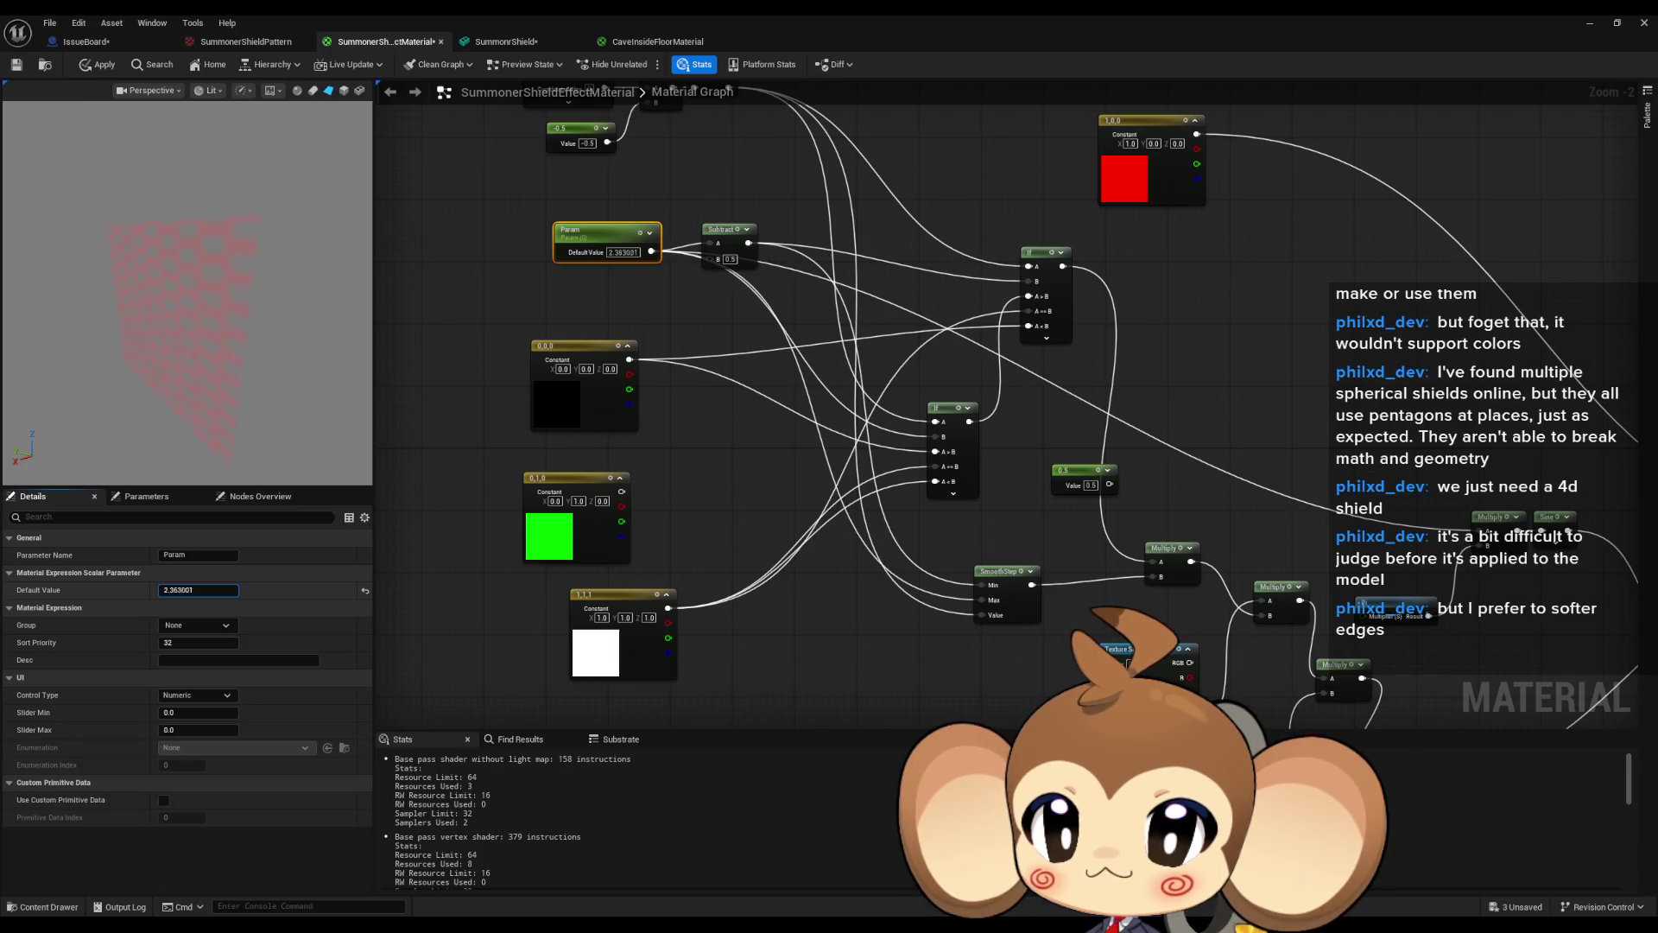
drag(199, 590, 225, 589)
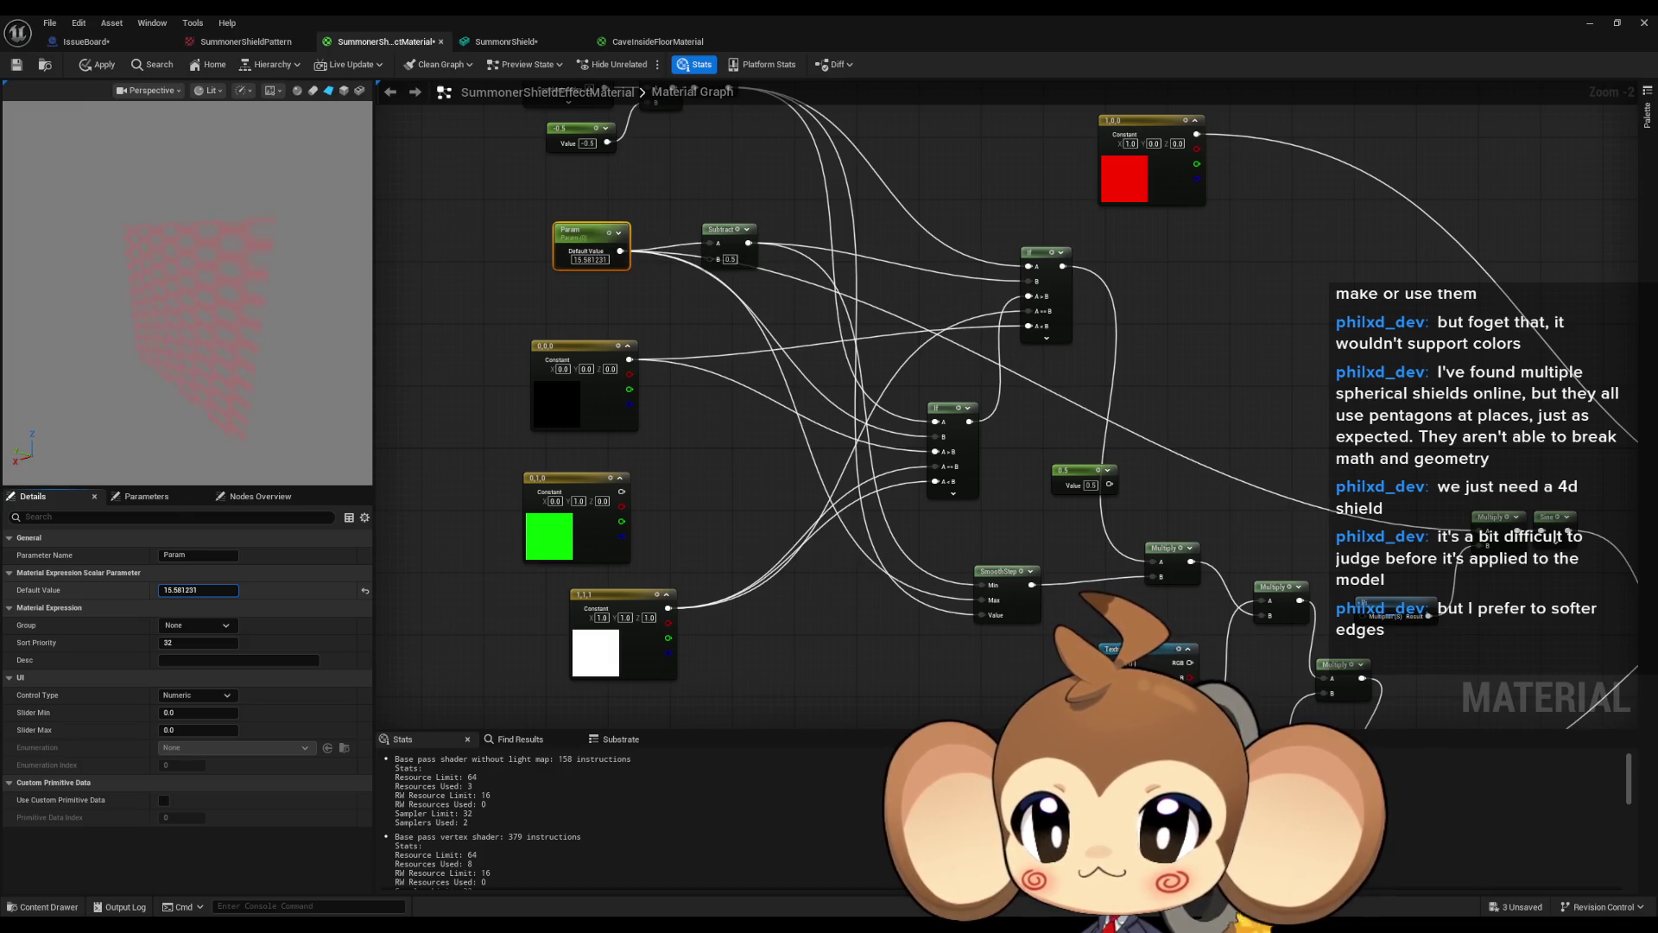
click(170, 590)
text(0)
key(Return)
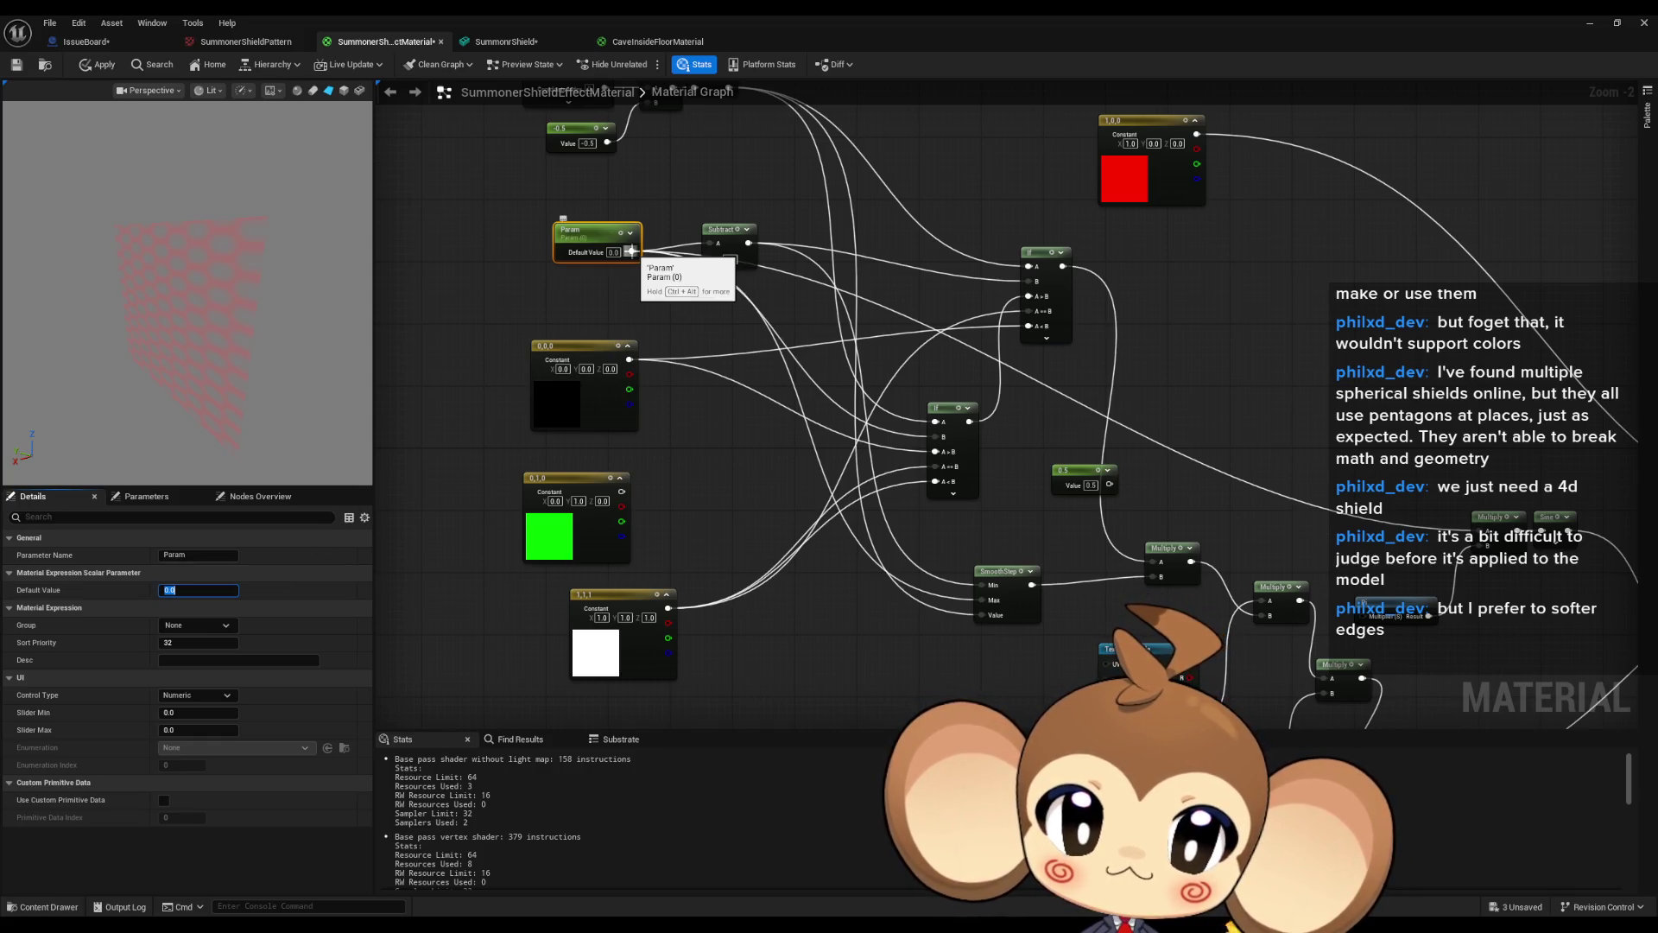
Duplicate the SmoothStep node with Ctrl+D and place the copy in open space.
mouse_move(632, 251)
mouse_down()
mouse_move(809, 590)
mouse_move(722, 343)
mouse_up()
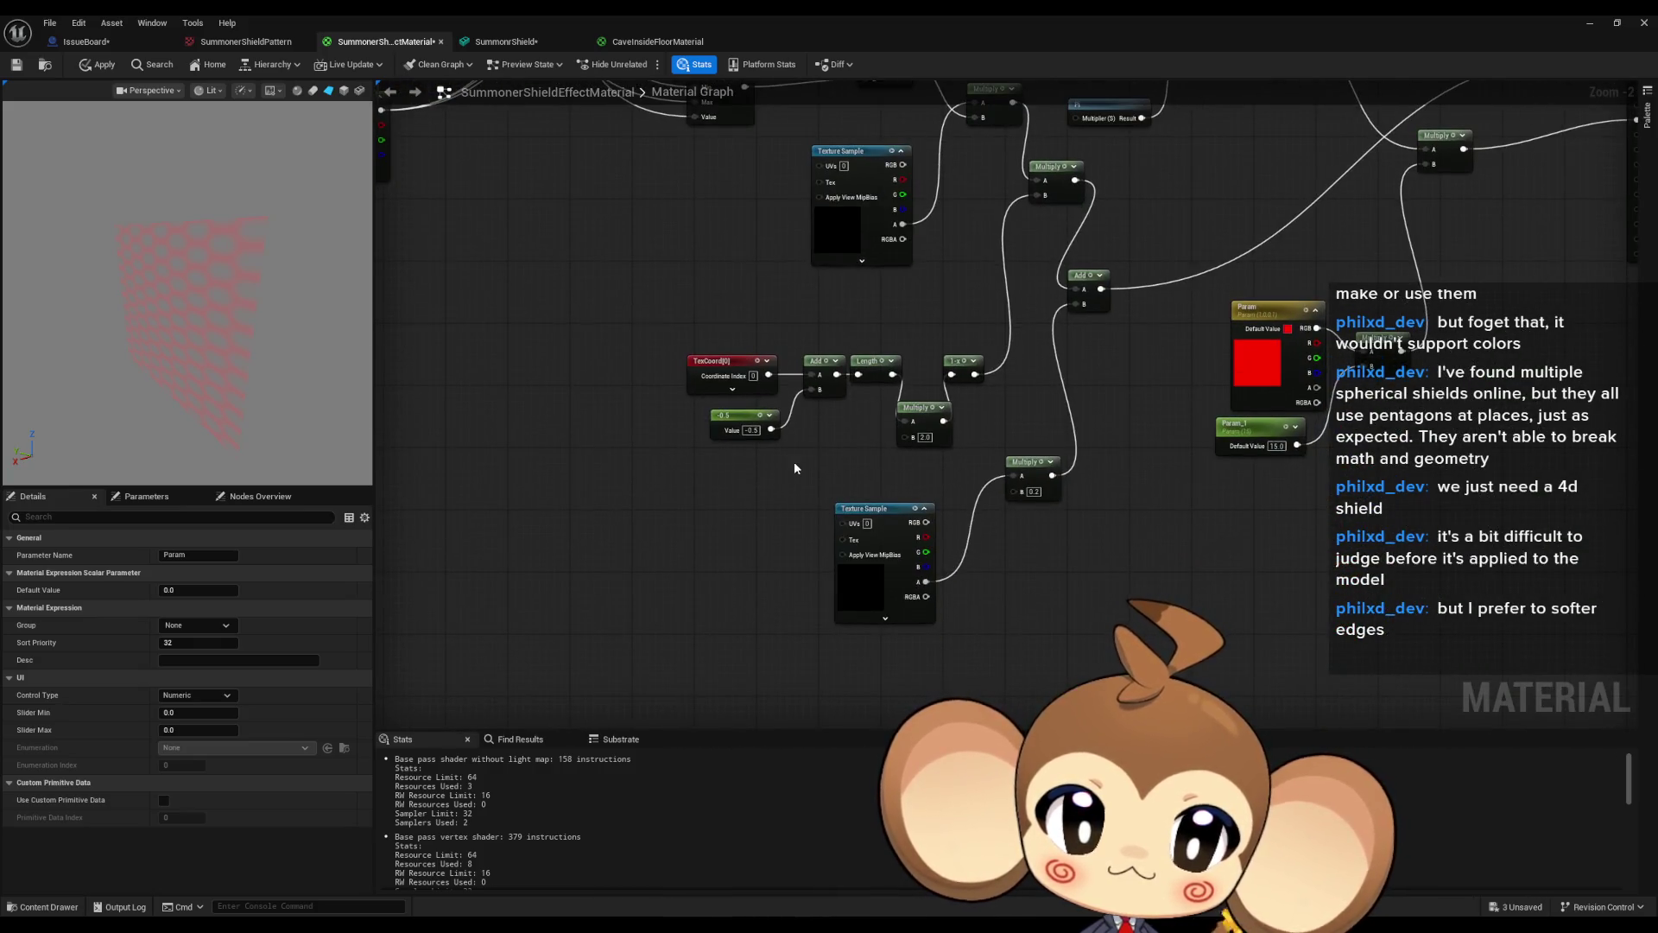
mouse_move(791, 473)
mouse_down()
mouse_move(837, 733)
mouse_move(972, 818)
mouse_up()
drag(814, 345, 832, 385)
click(911, 455)
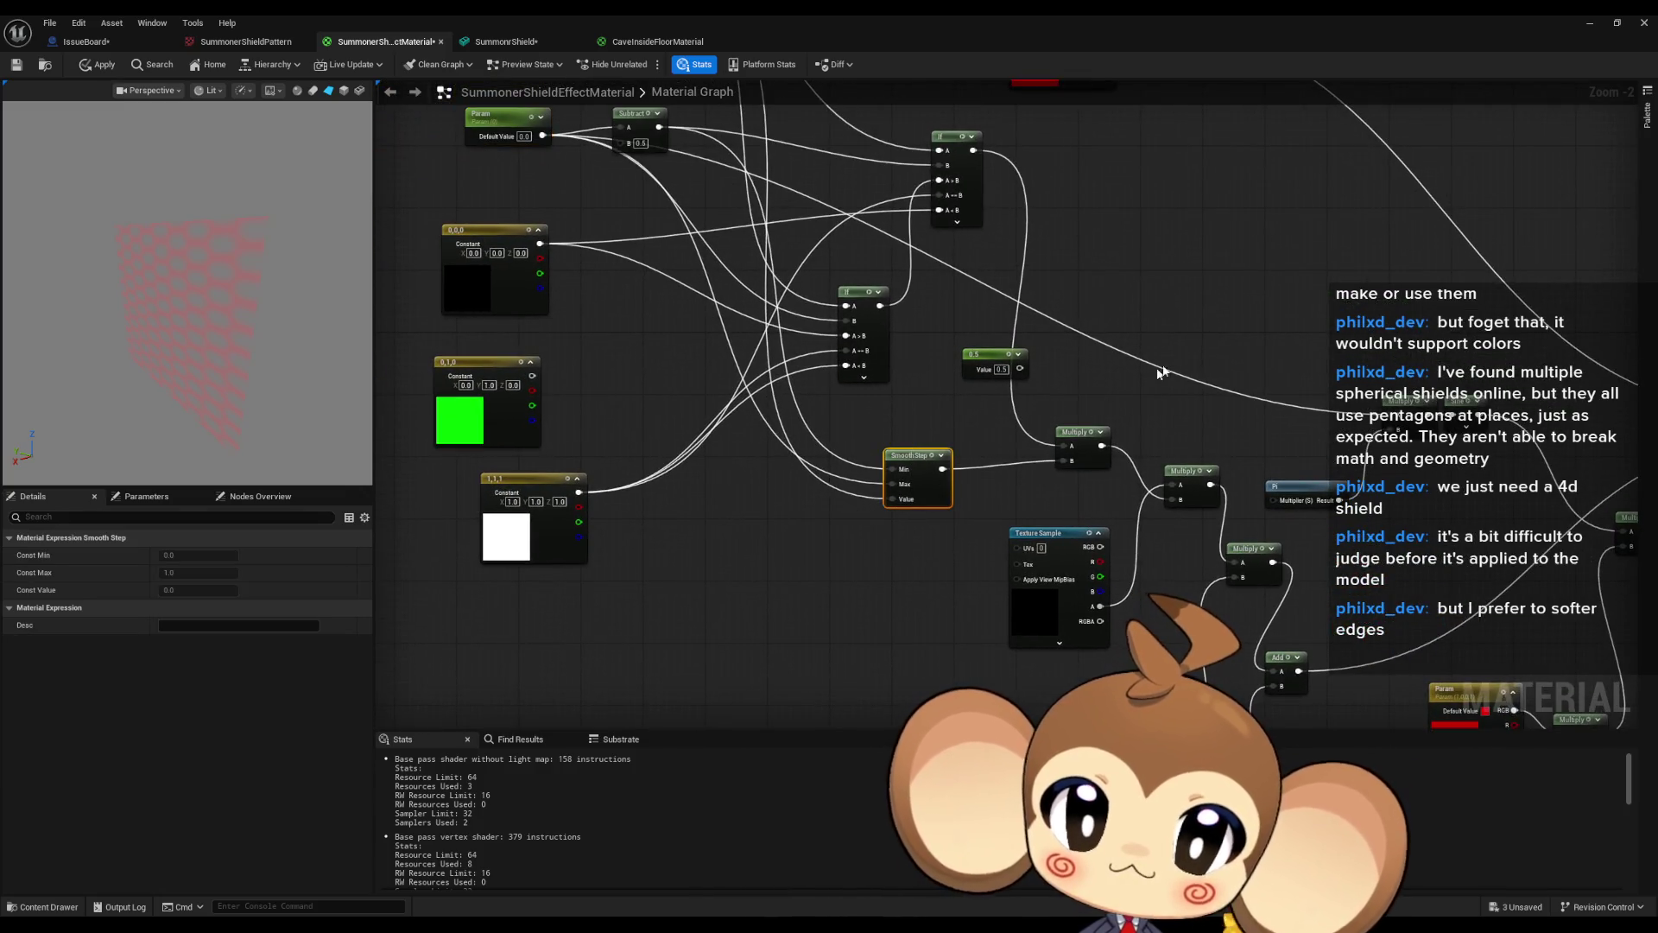
scroll(1162, 289, up, 2)
key(ctrl+d)
drag(985, 510, 1179, 529)
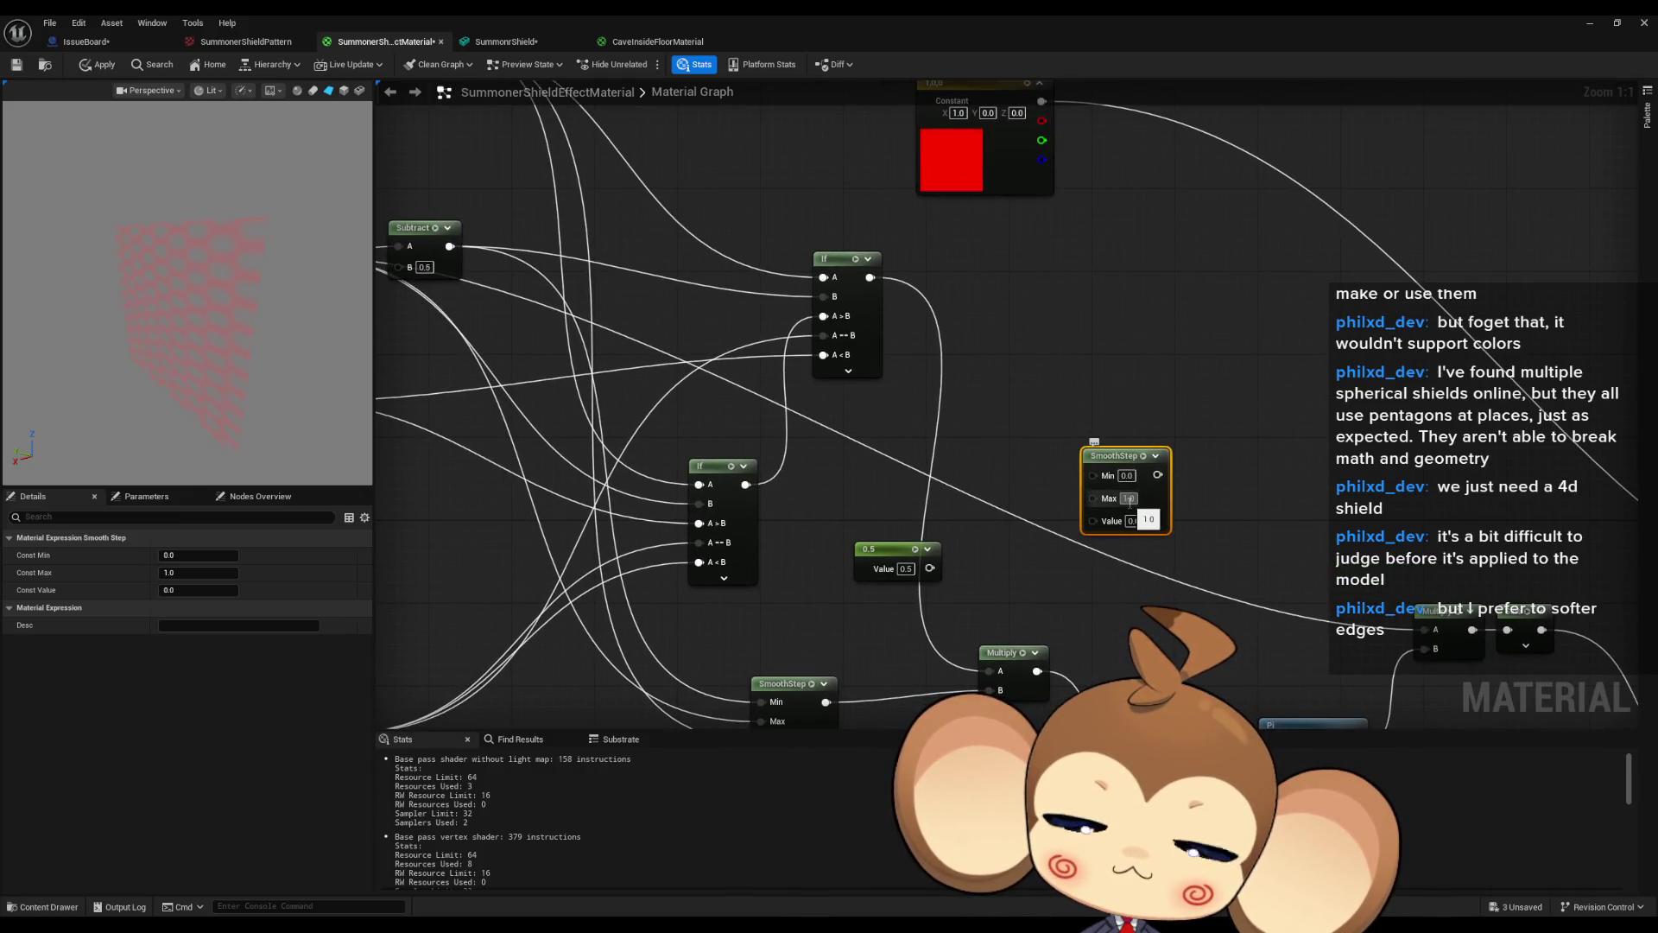
Set the new SmoothStep's Max to 0.1, feed Param into its Value and its output into Multiply A.
scroll(1117, 512, down, 2)
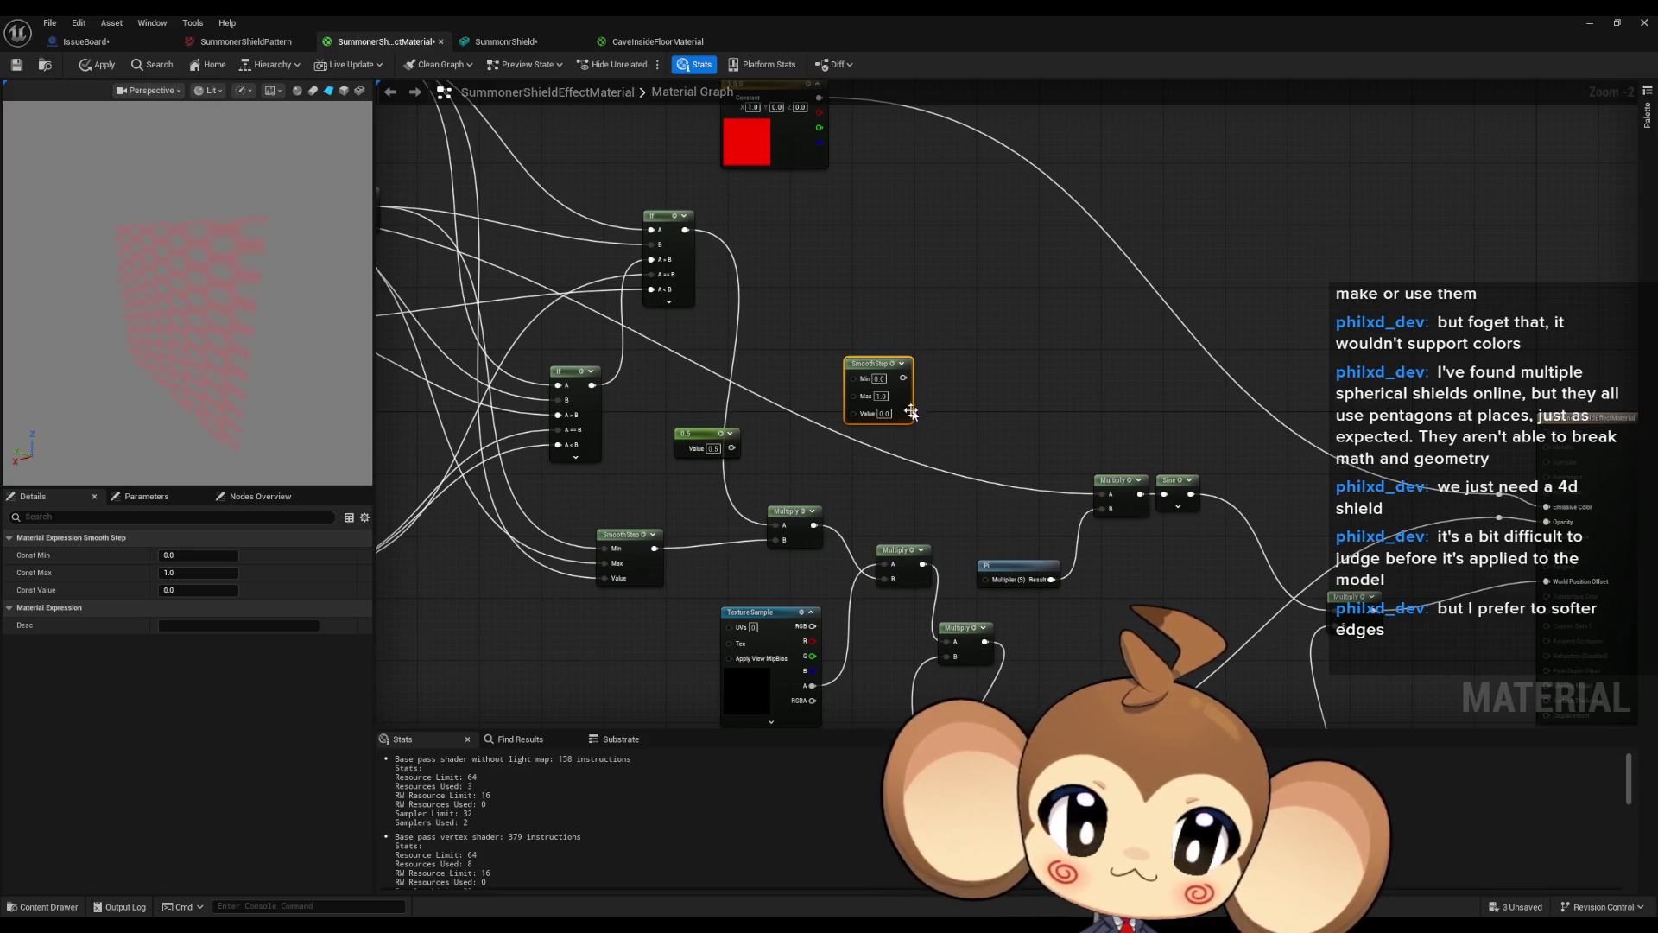
mouse_move(911, 412)
mouse_down()
mouse_move(1053, 438)
mouse_move(1065, 467)
mouse_move(1088, 429)
mouse_up()
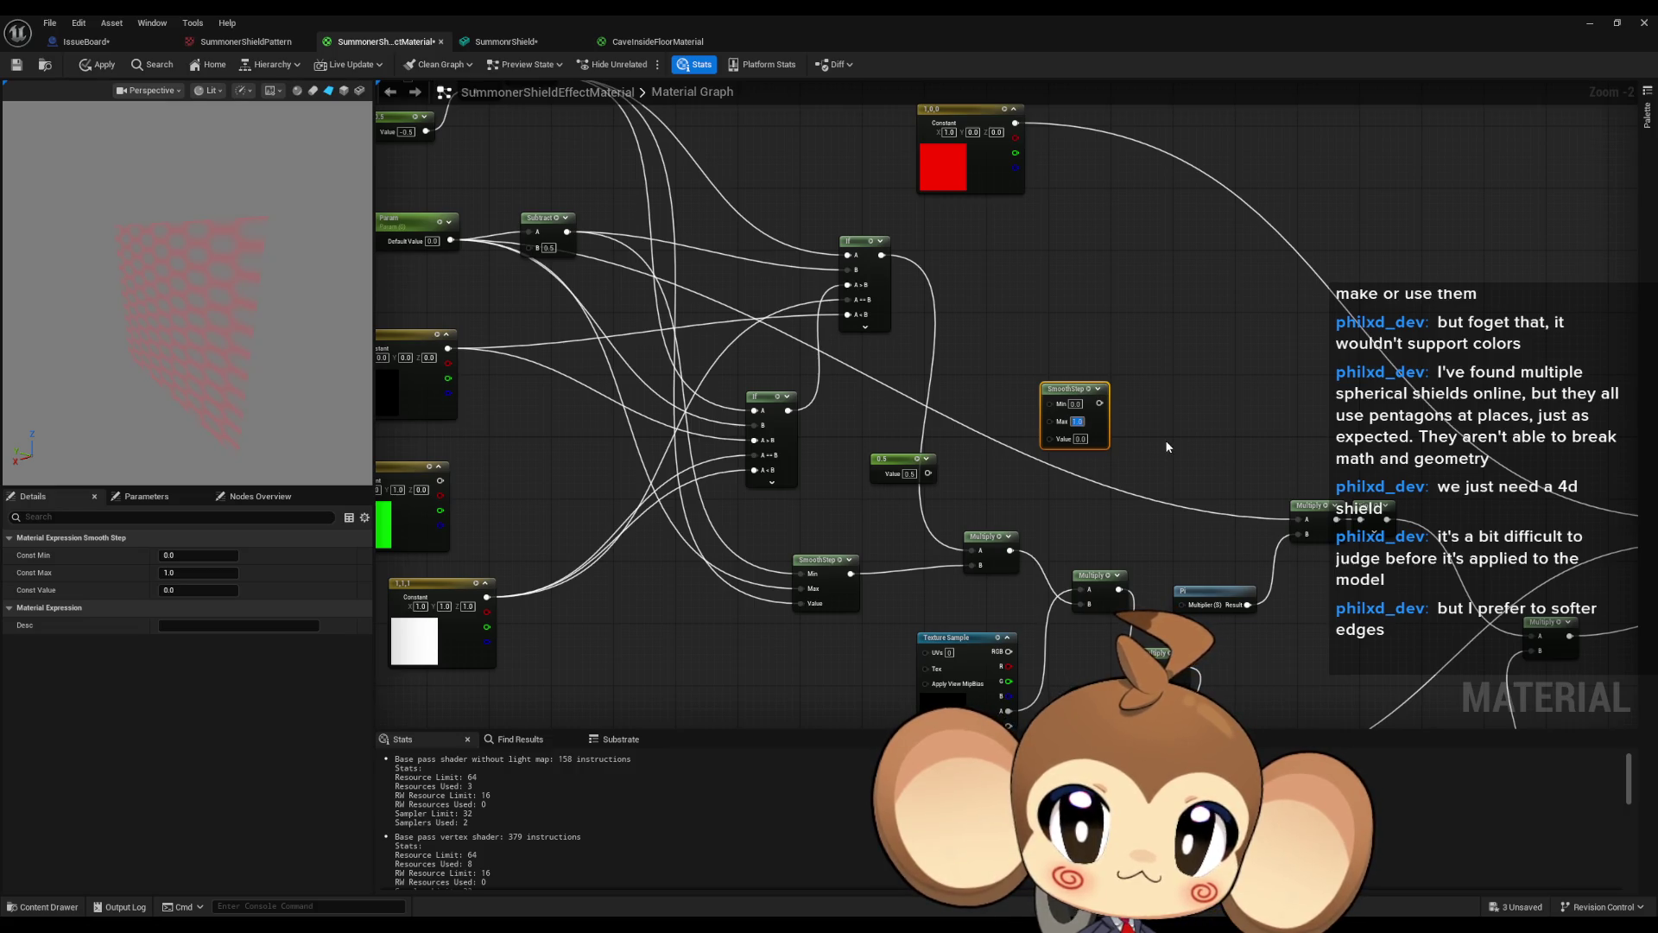
text(0.1)
key(Return)
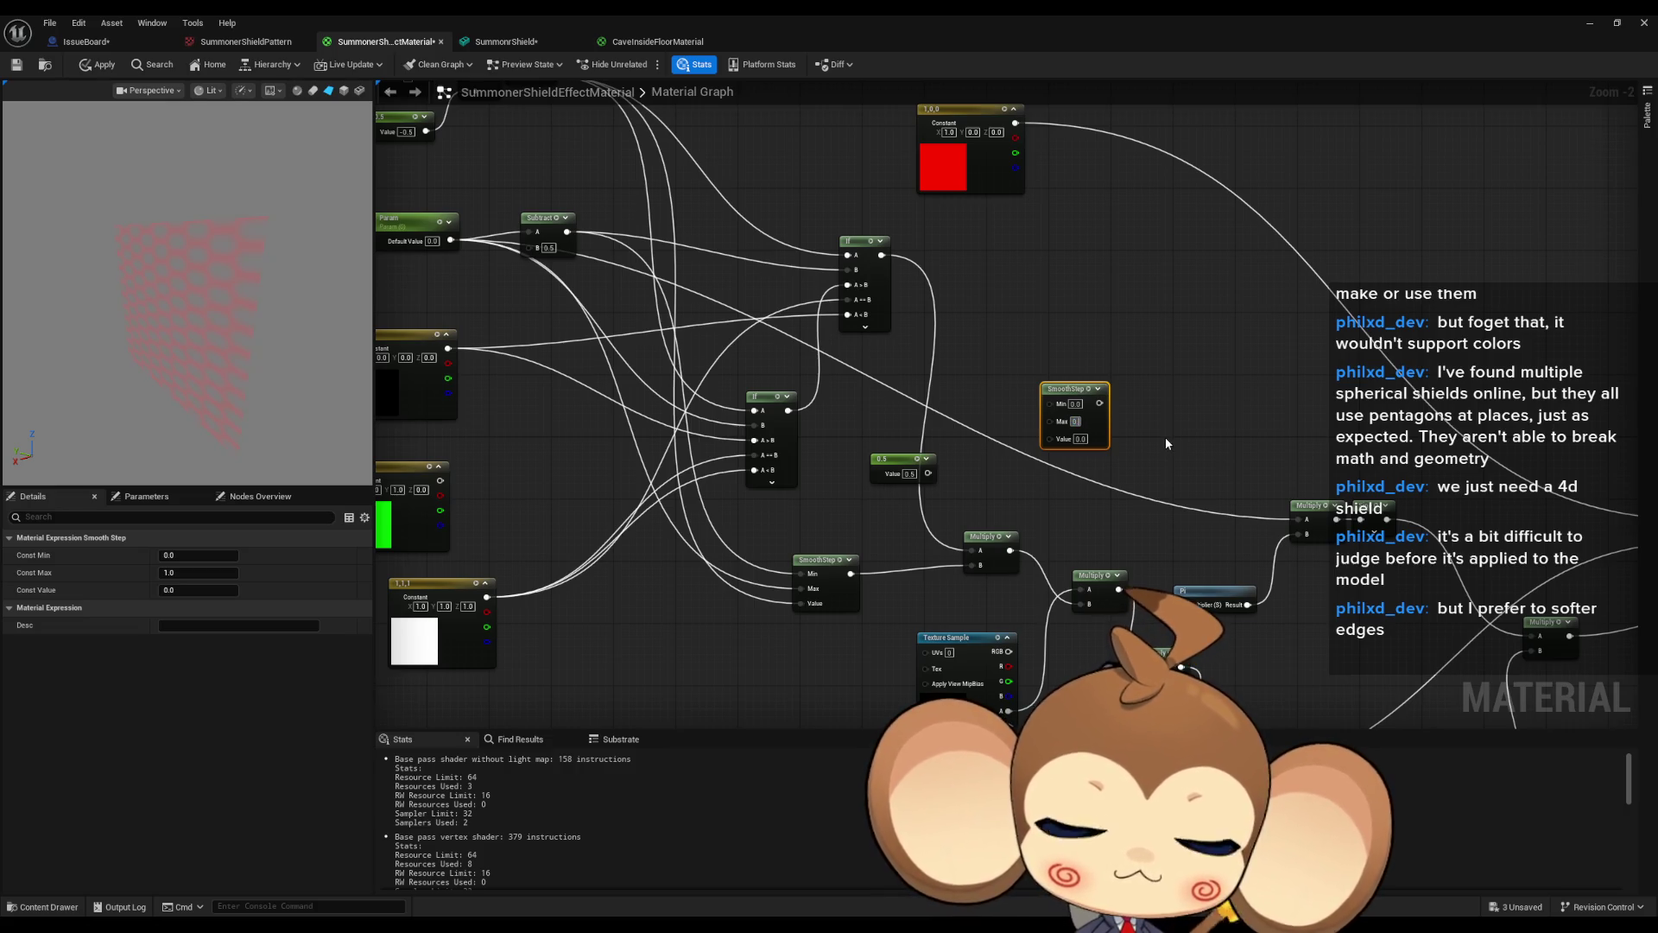
drag(1099, 404, 1307, 520)
mouse_move(1042, 439)
mouse_down()
mouse_move(683, 309)
mouse_move(518, 285)
mouse_move(445, 255)
mouse_move(450, 241)
mouse_up()
click(411, 231)
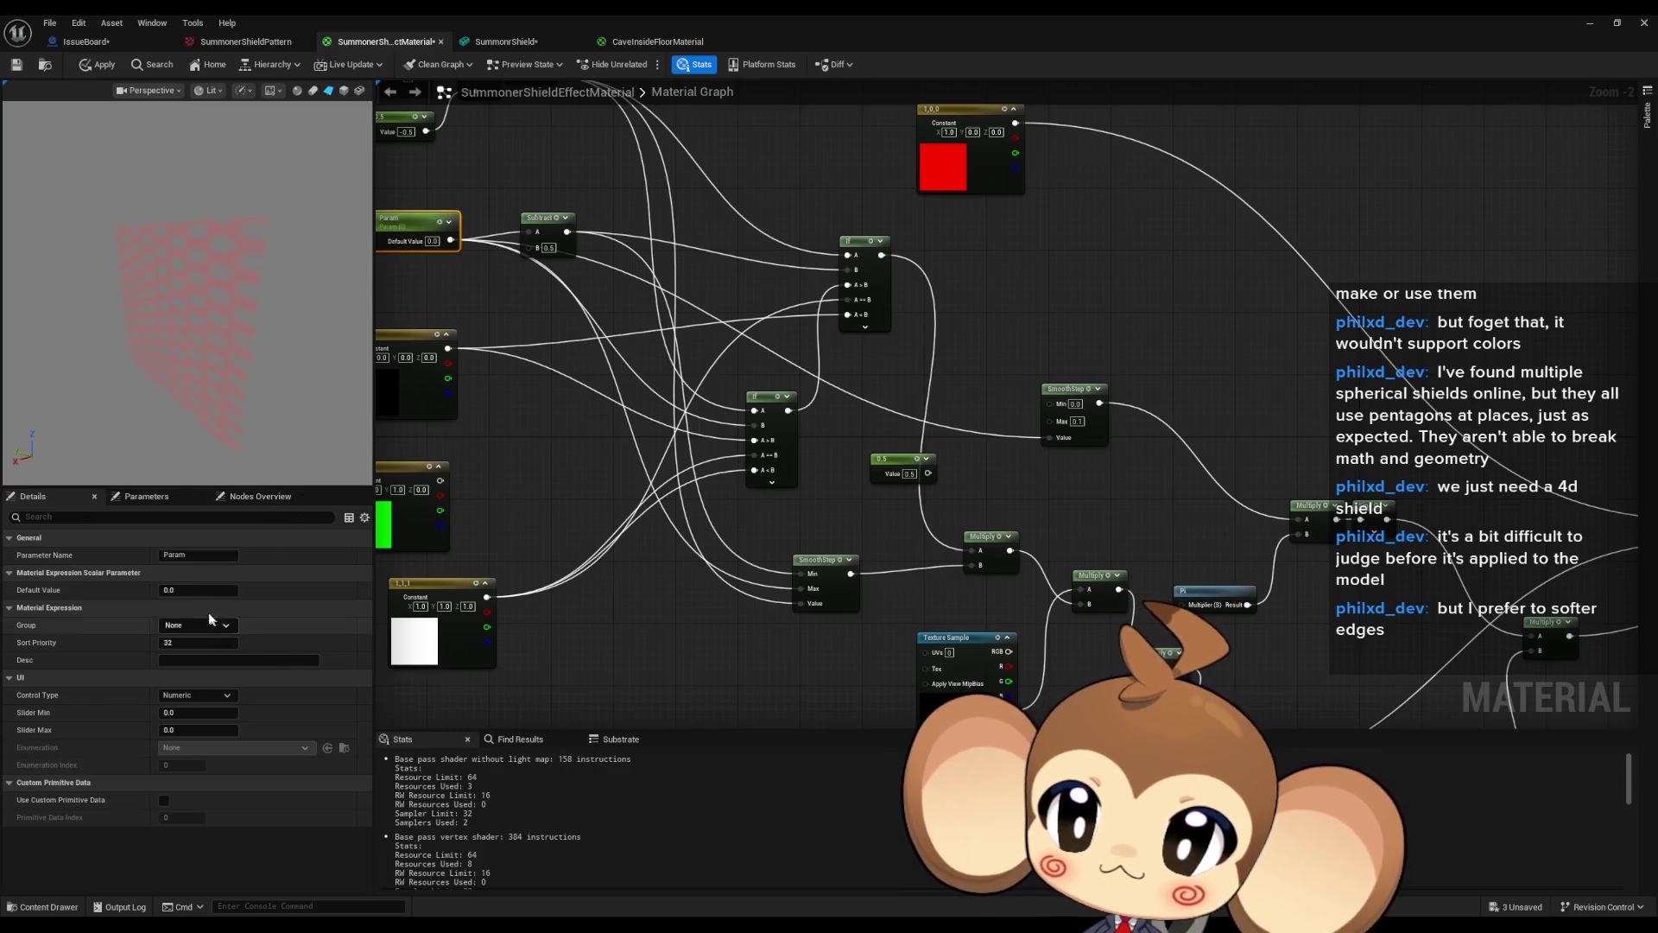
mouse_move(198, 590)
mouse_down()
mouse_move(232, 590)
mouse_move(196, 594)
mouse_up()
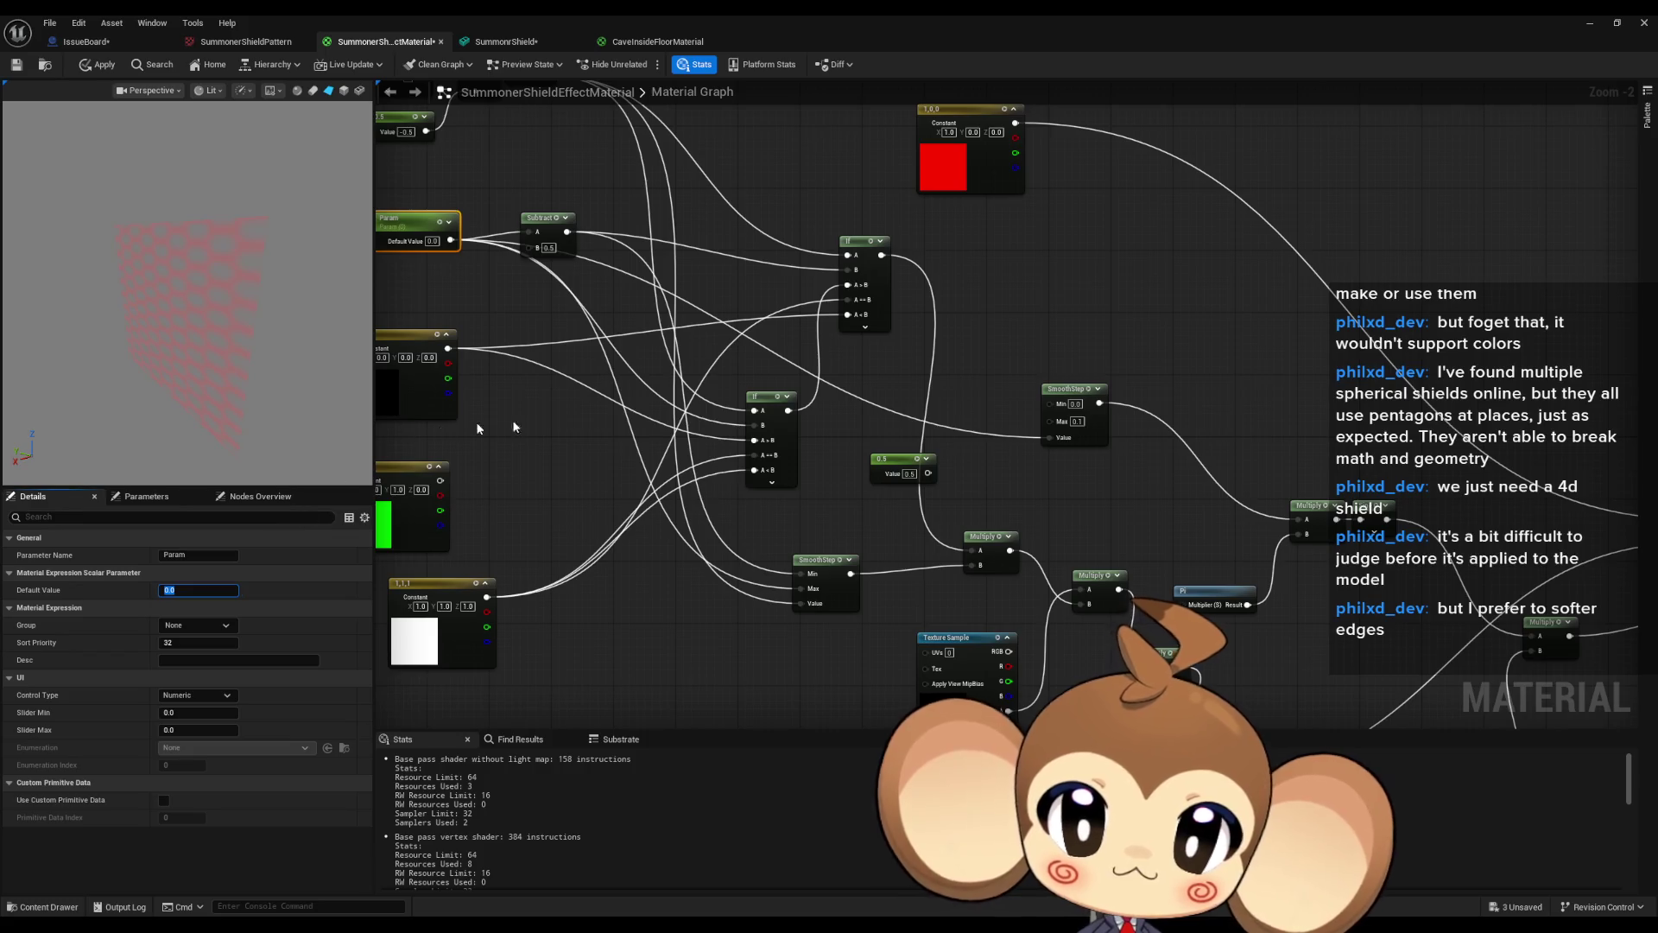
mouse_move(1095, 495)
mouse_down()
mouse_move(1071, 415)
mouse_move(922, 302)
mouse_move(813, 265)
mouse_up()
Add a Multiply that scales the existing Multiply by SmoothStep and feeds the Add node's B.
drag(1240, 591, 1139, 568)
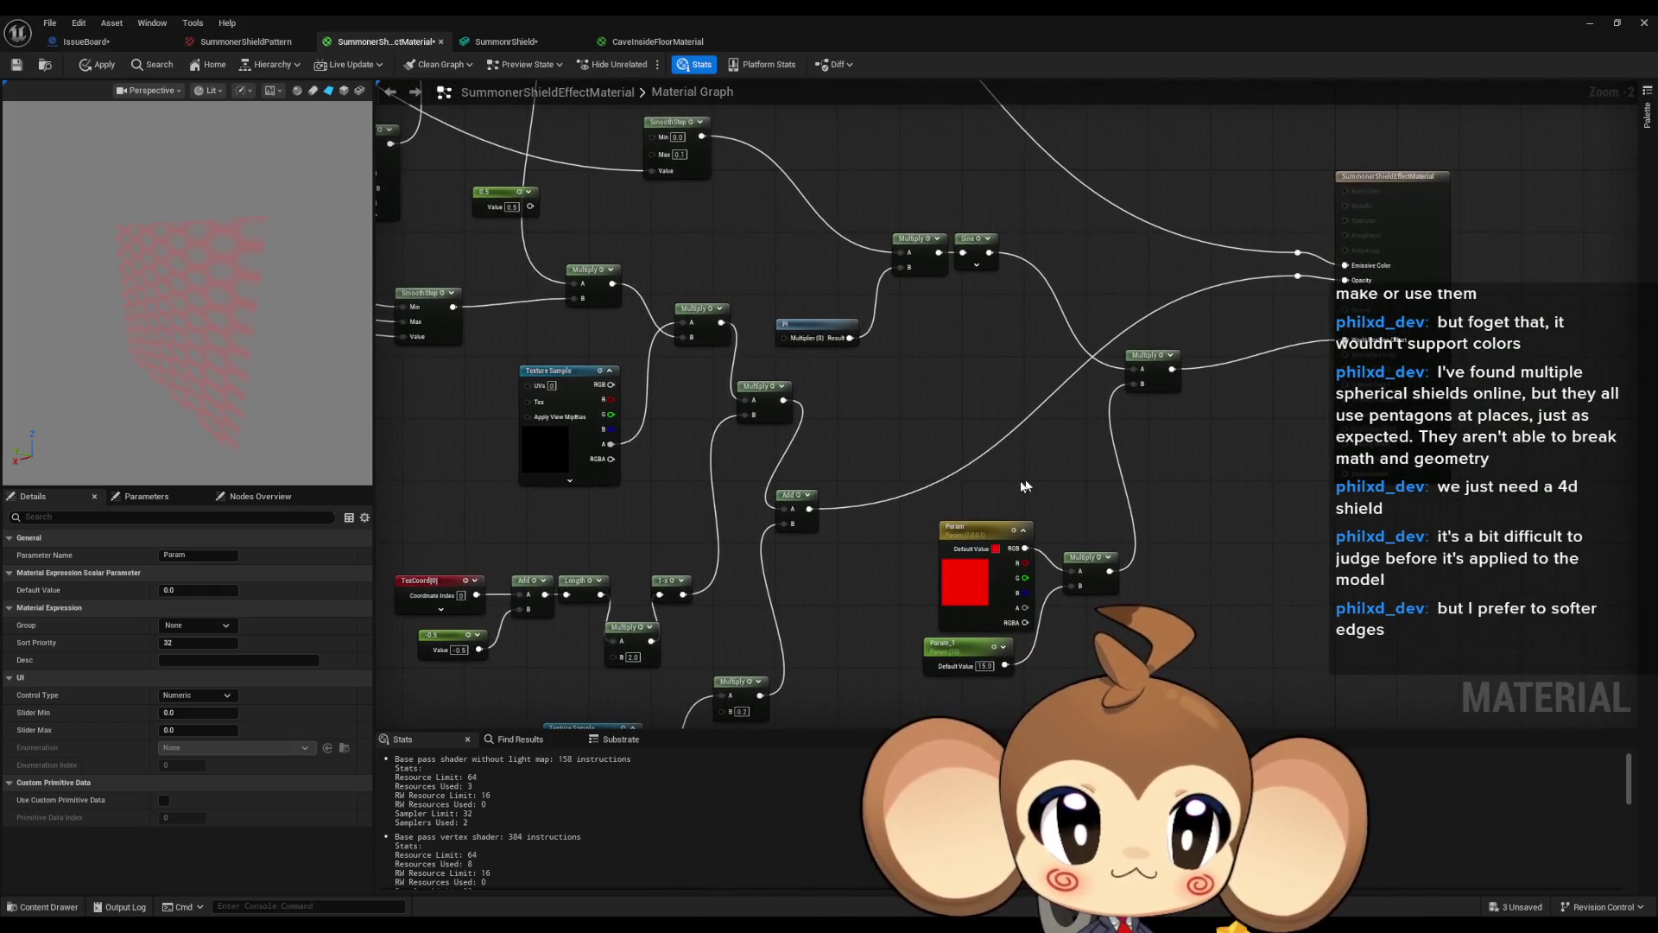
mouse_move(852, 489)
mouse_down()
mouse_move(875, 446)
mouse_move(878, 483)
mouse_up()
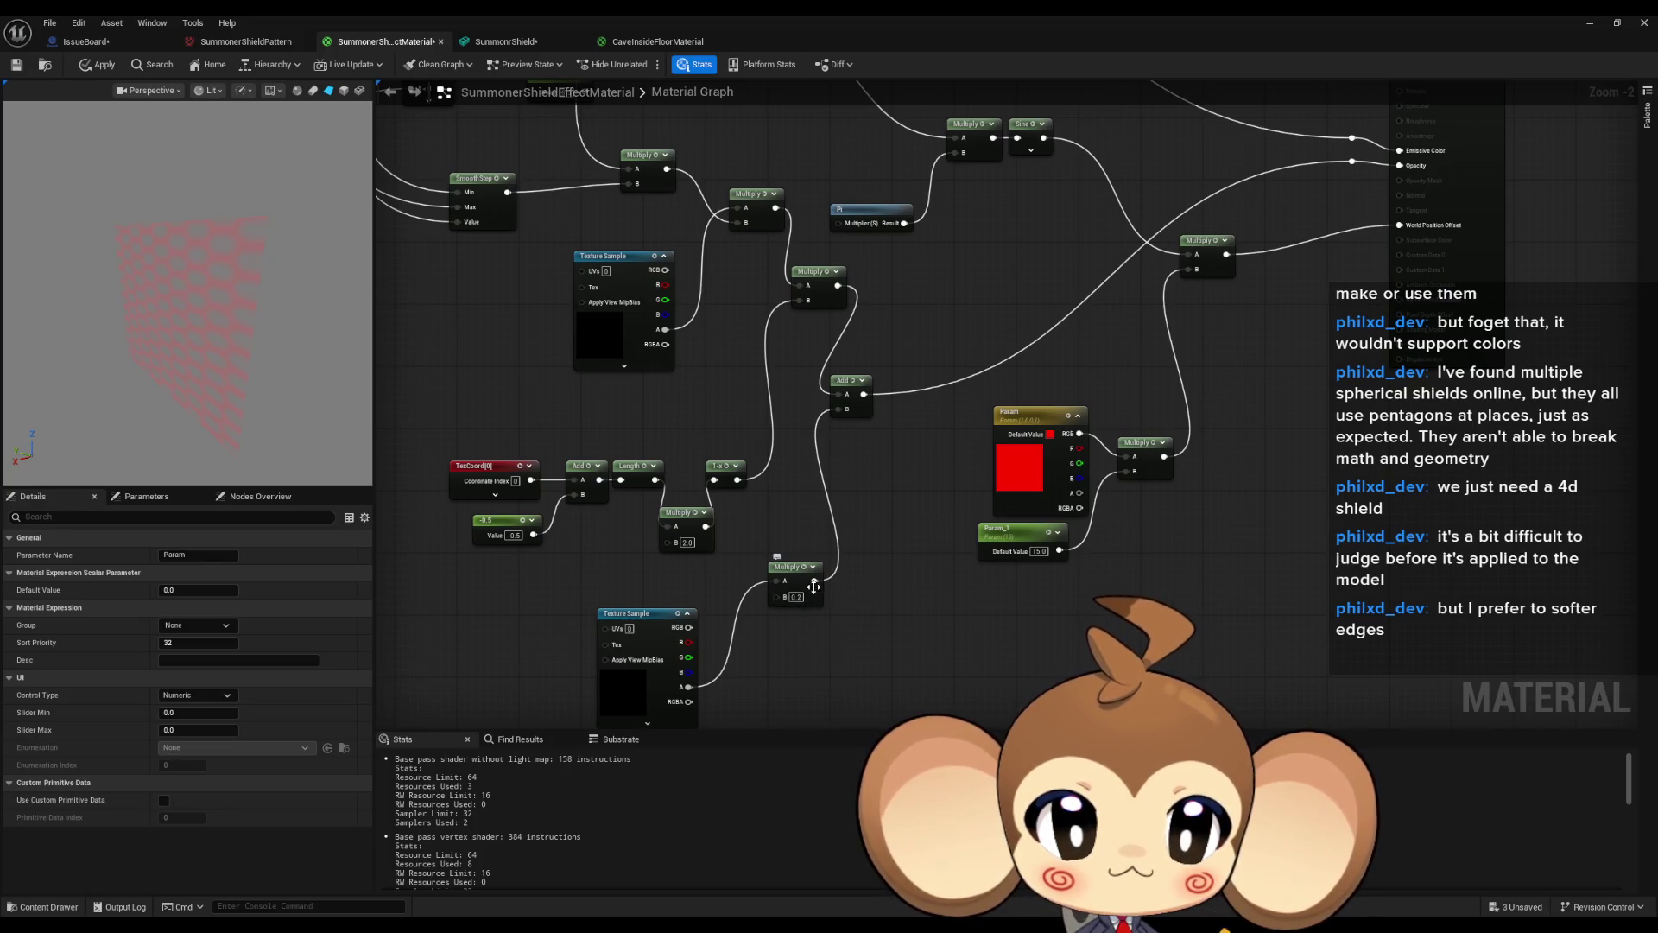
mouse_move(816, 582)
mouse_down()
mouse_move(869, 478)
mouse_move(857, 607)
mouse_up()
text(multiply)
key(Return)
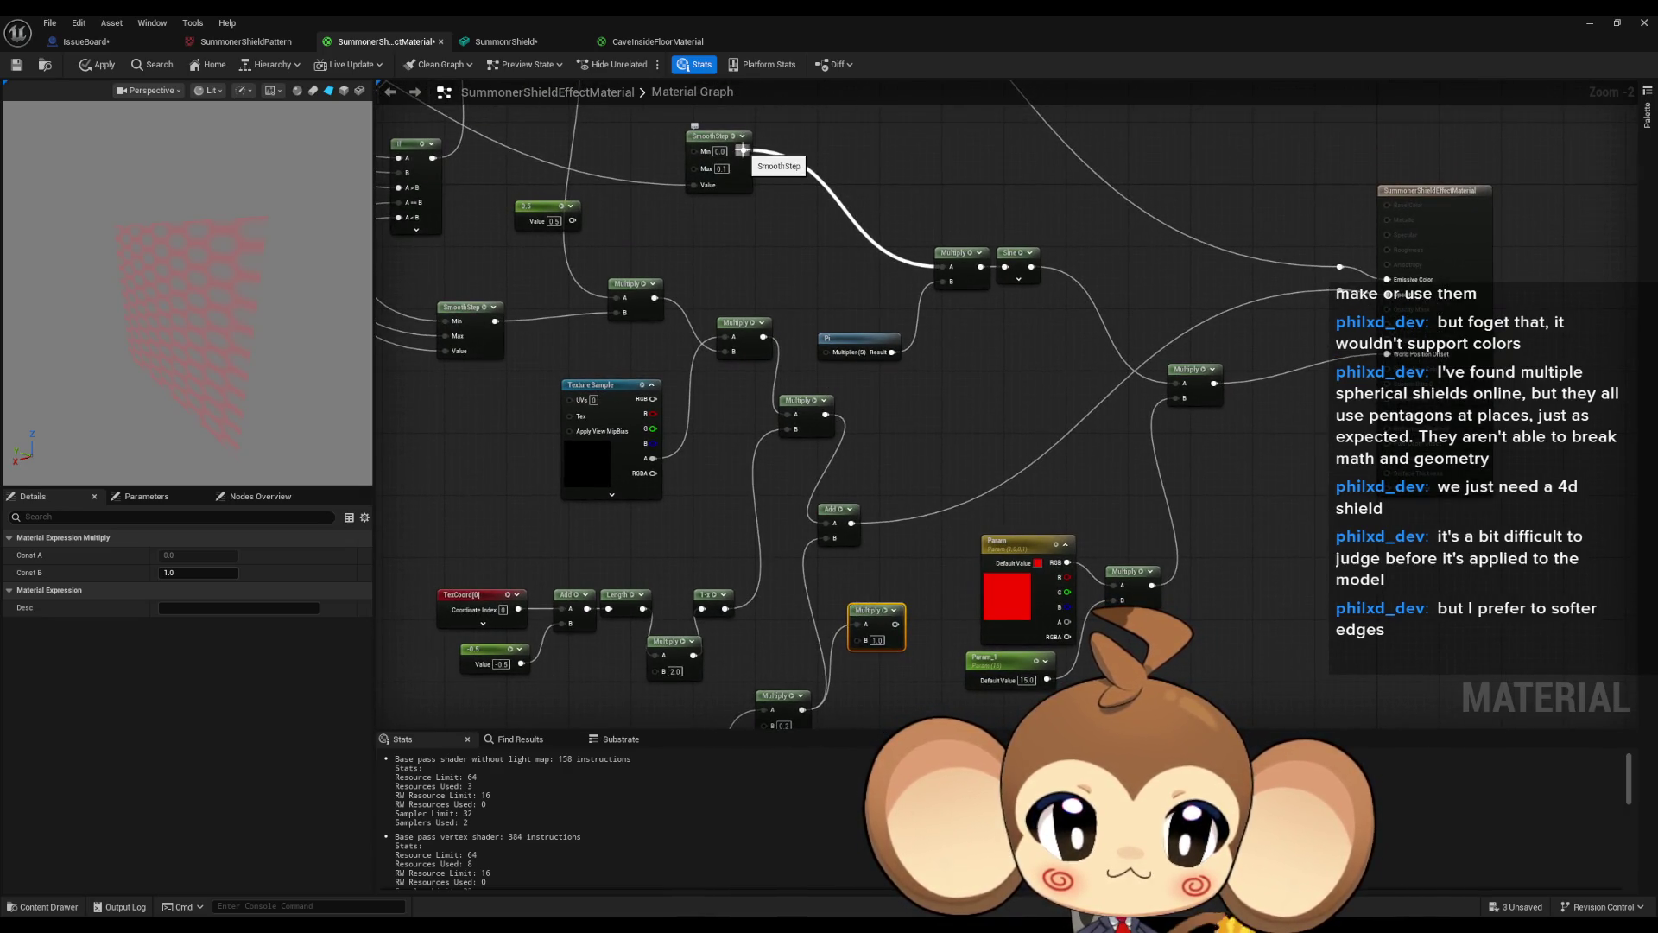
mouse_move(743, 150)
mouse_down()
mouse_move(854, 641)
mouse_move(827, 538)
mouse_up()
click(216, 377)
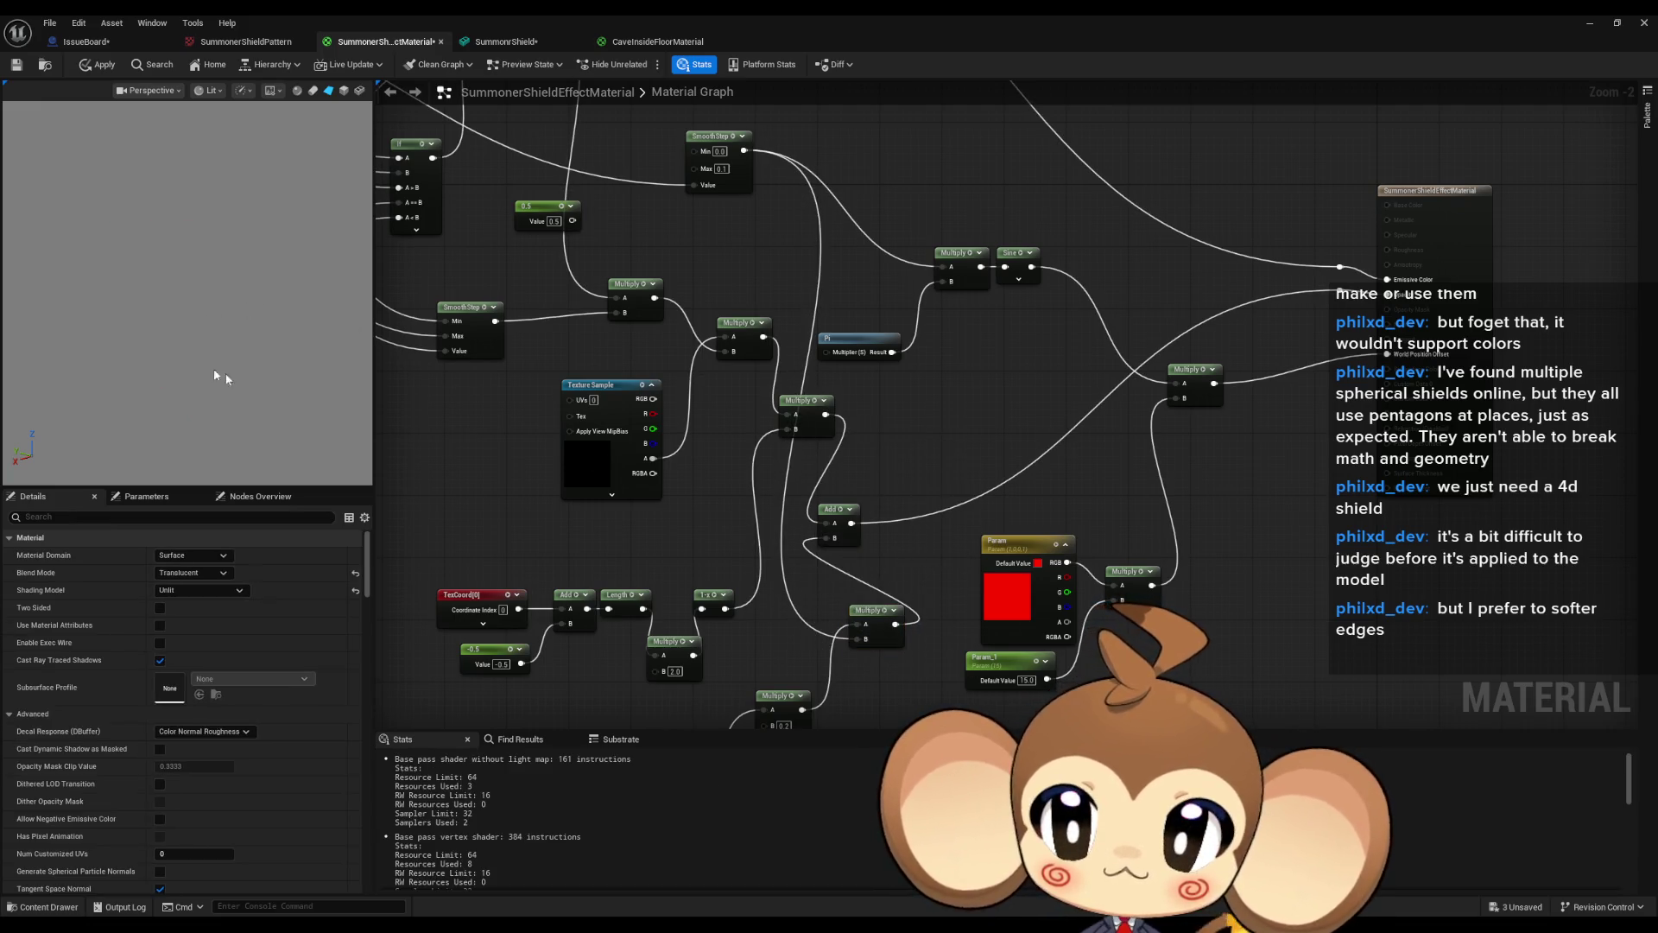
click(497, 313)
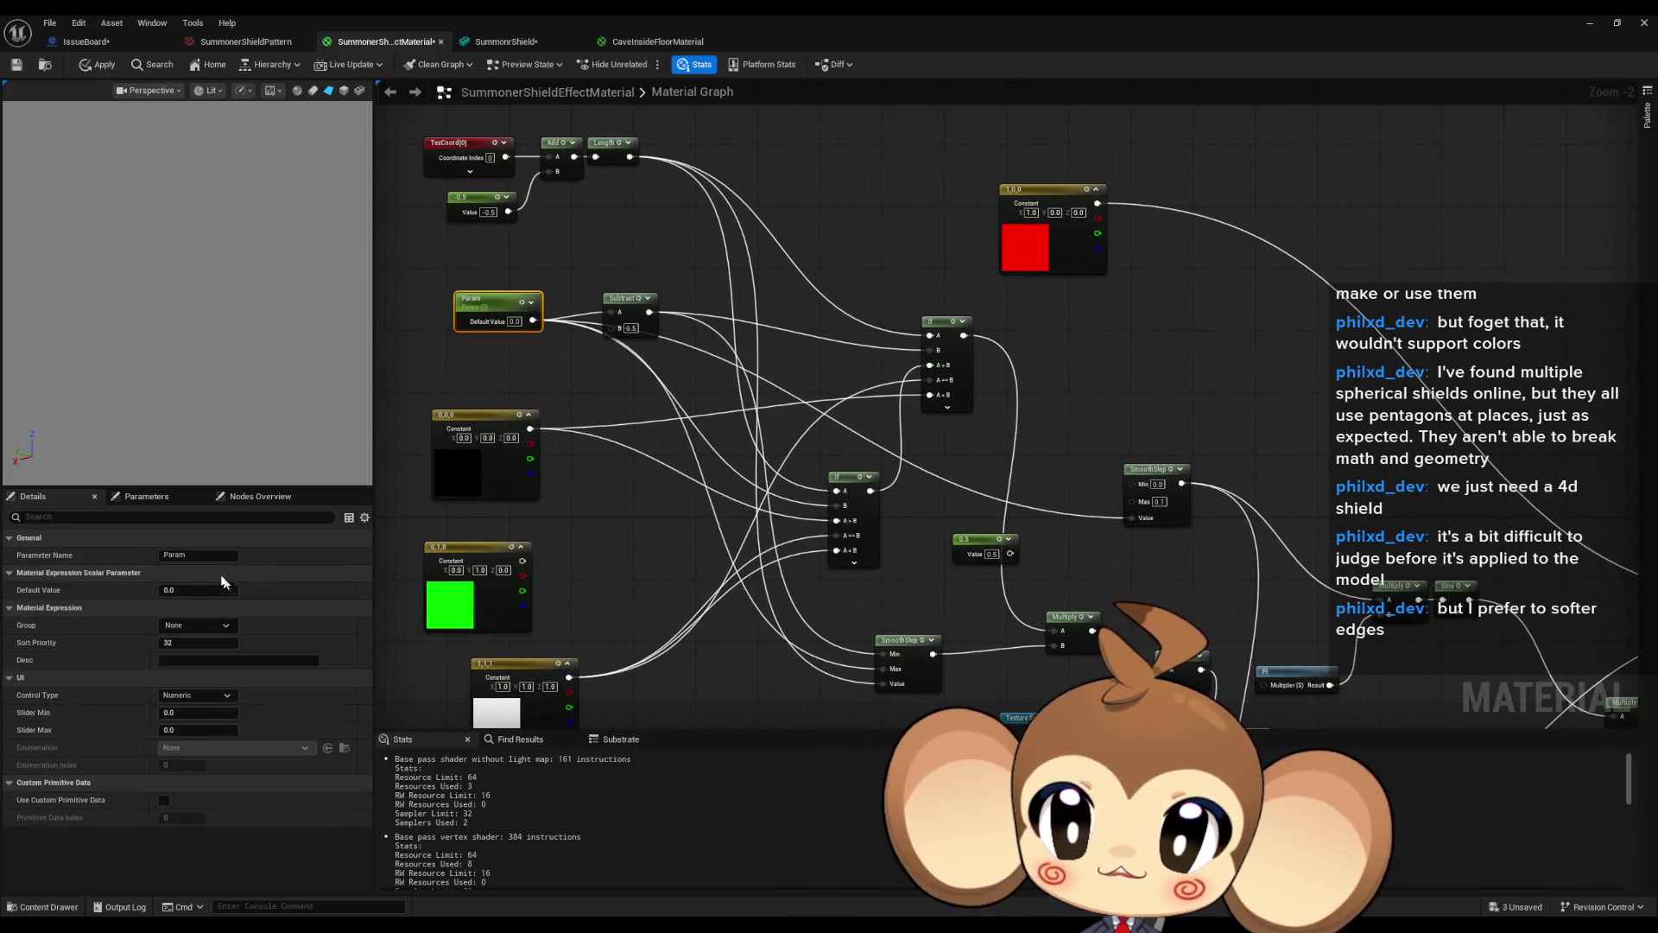
Raise Param's default value to 0.16 to reveal a small patch of red hexes.
mouse_move(171, 590)
mouse_down()
mouse_move(129, 589)
mouse_move(170, 589)
mouse_up()
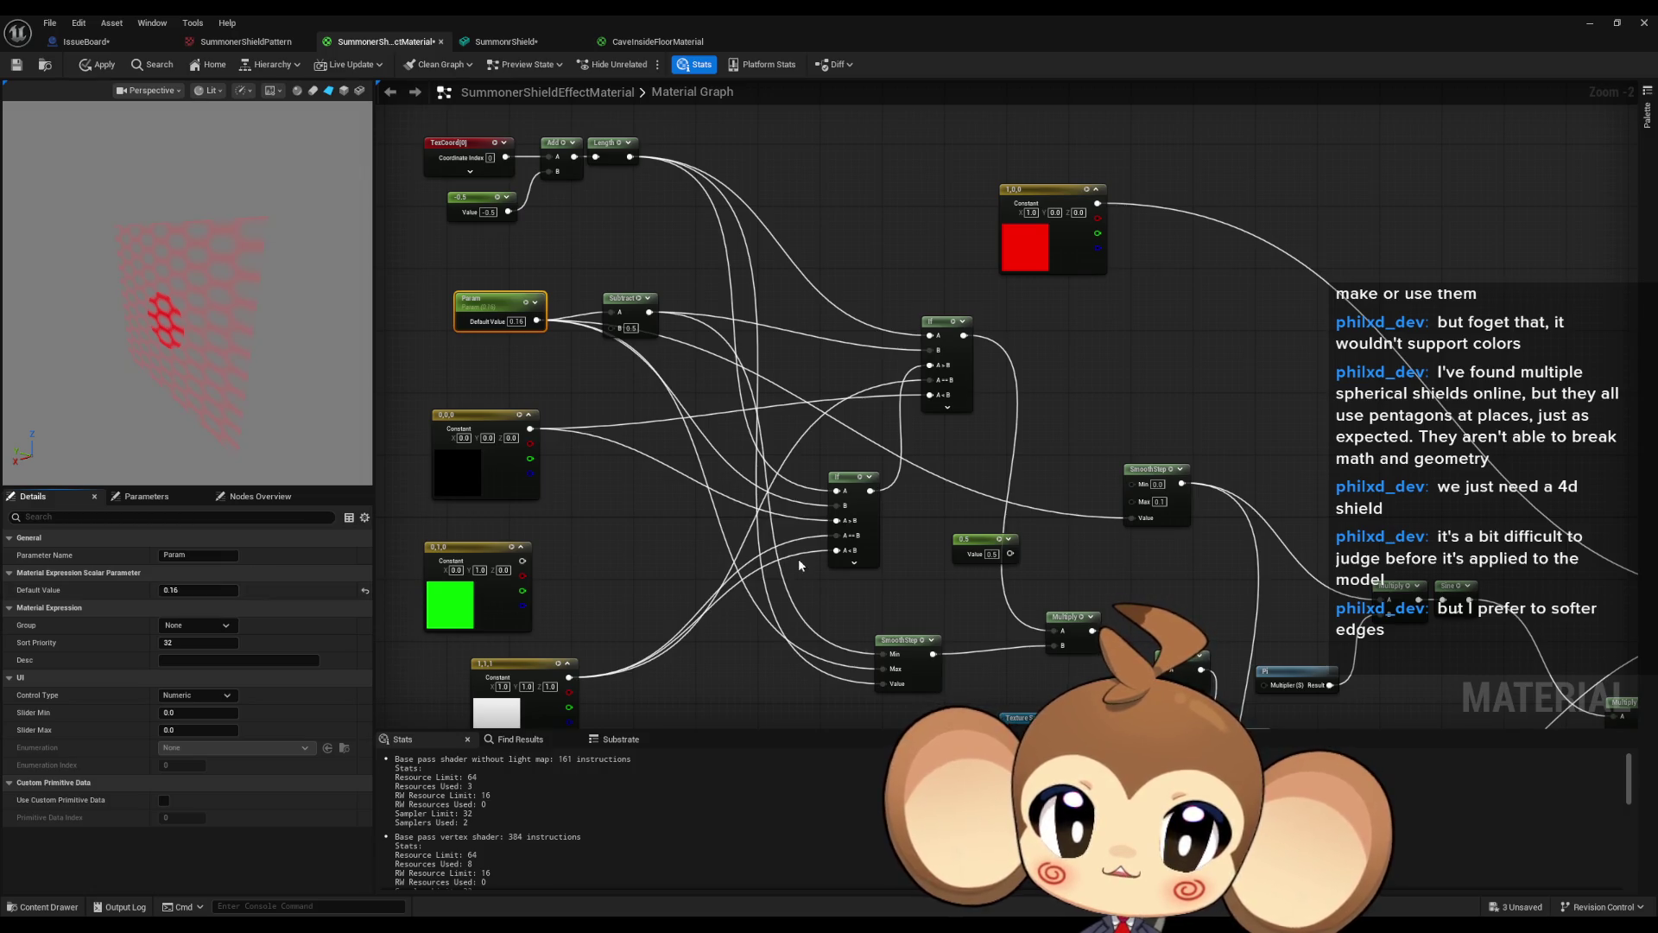
mouse_move(776, 570)
mouse_down()
mouse_move(728, 357)
mouse_move(540, 239)
mouse_up()
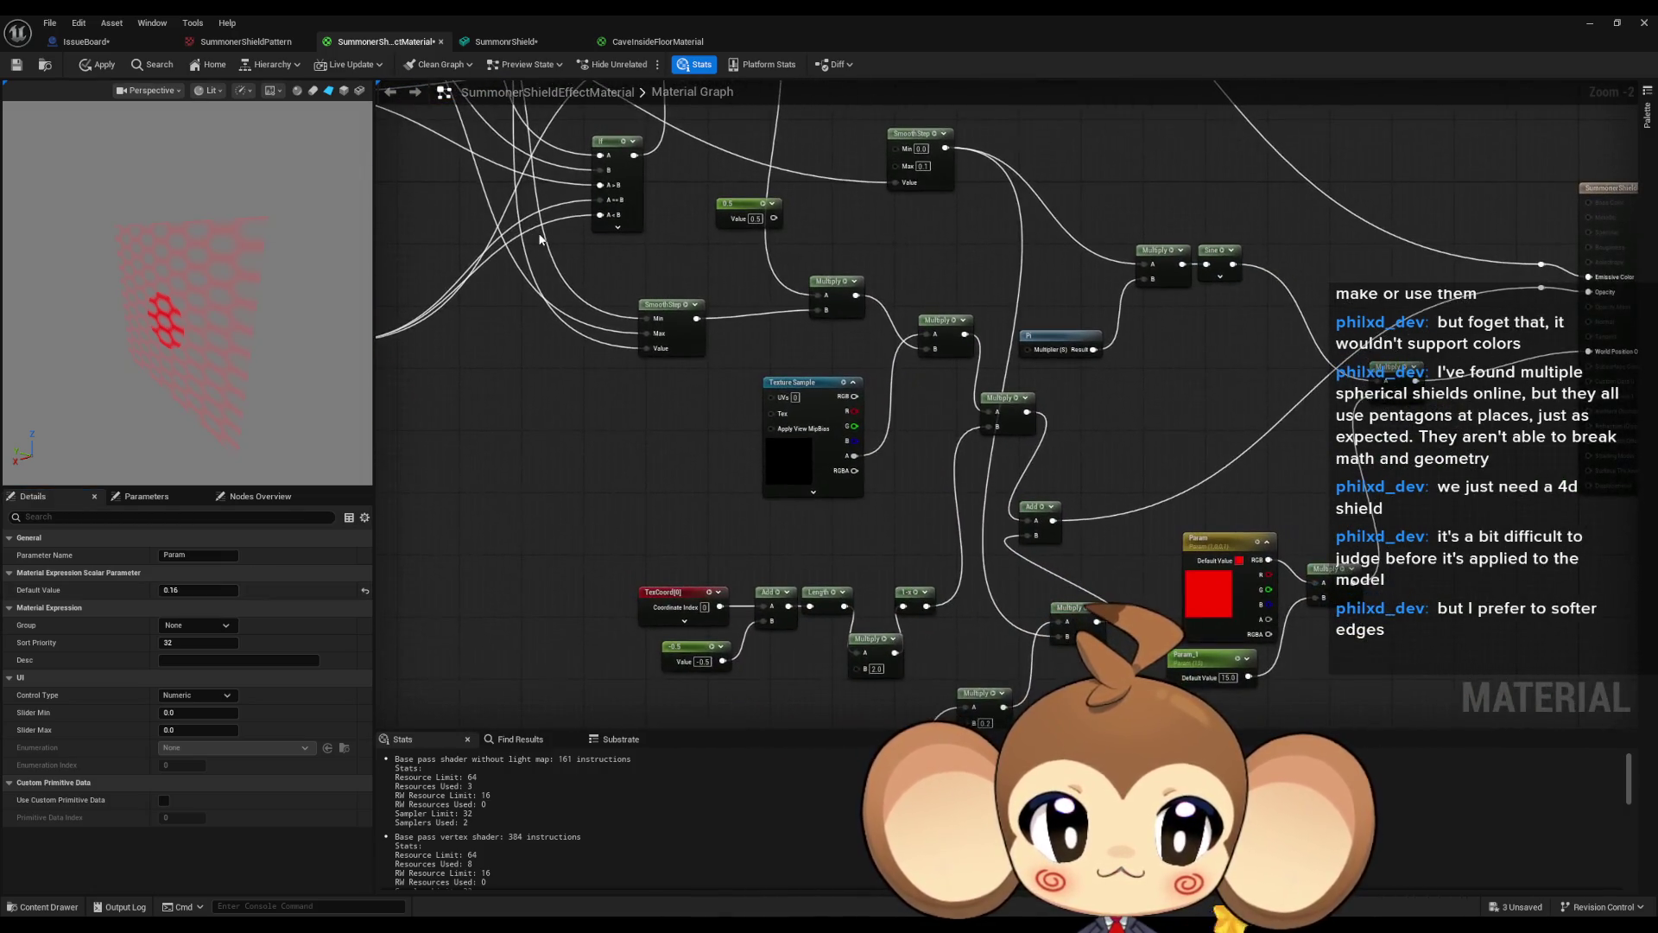
drag(812, 437, 724, 320)
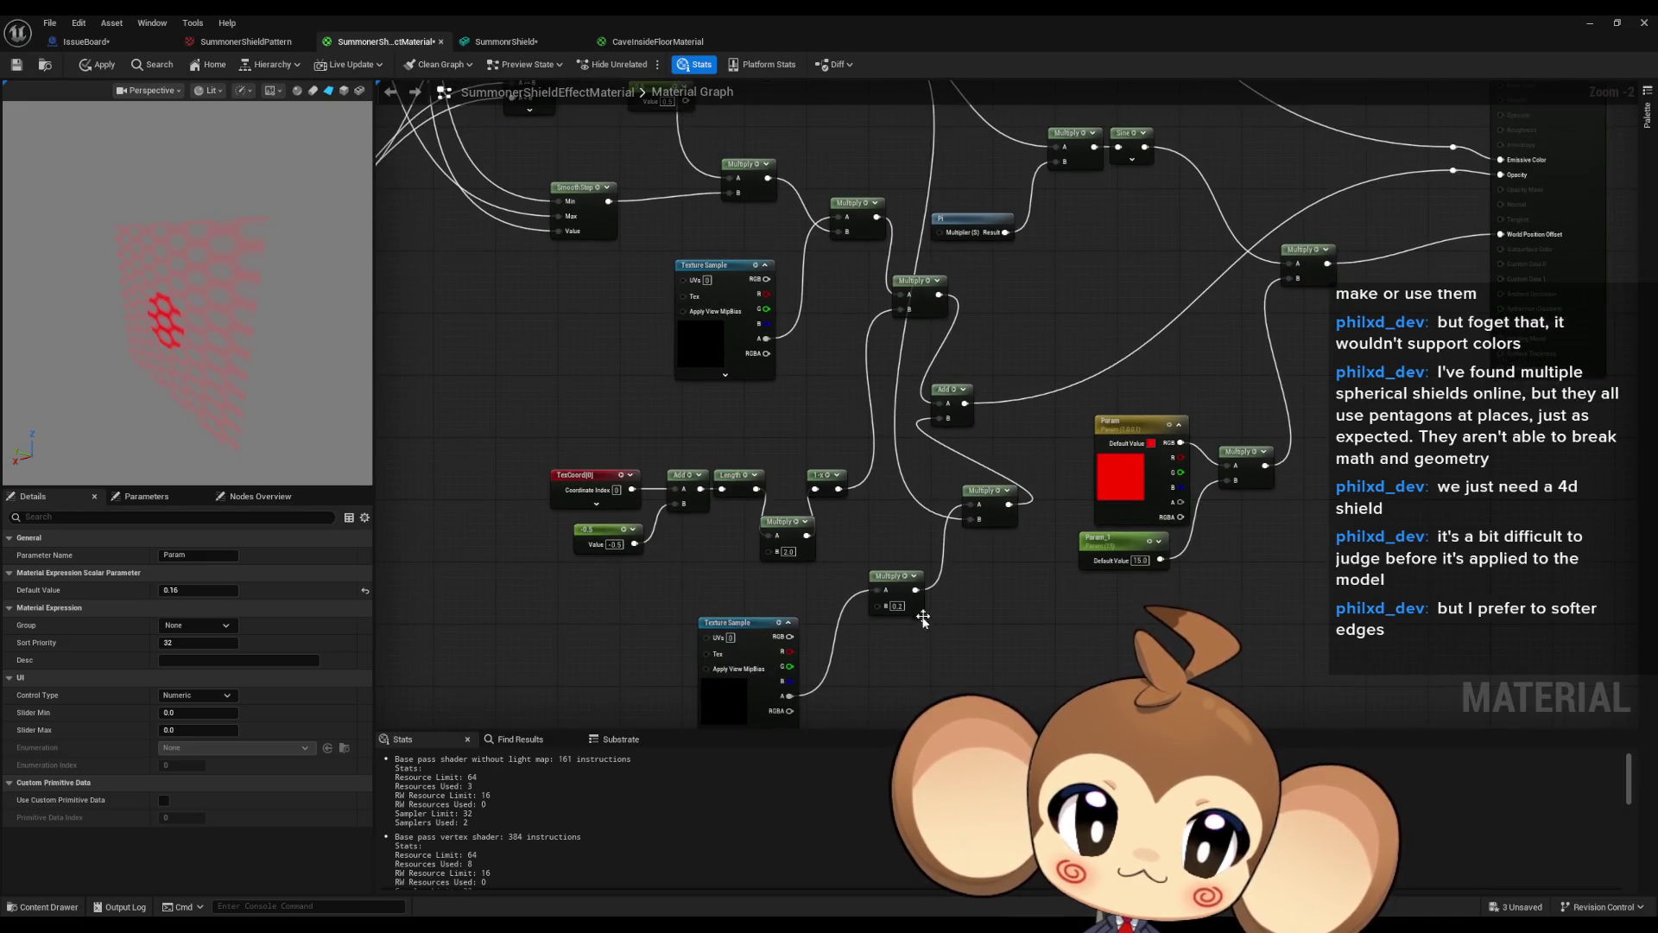
Edit the Multiply's B field, then drag a wire from the upper SmoothStep output into empty space.
click(898, 606)
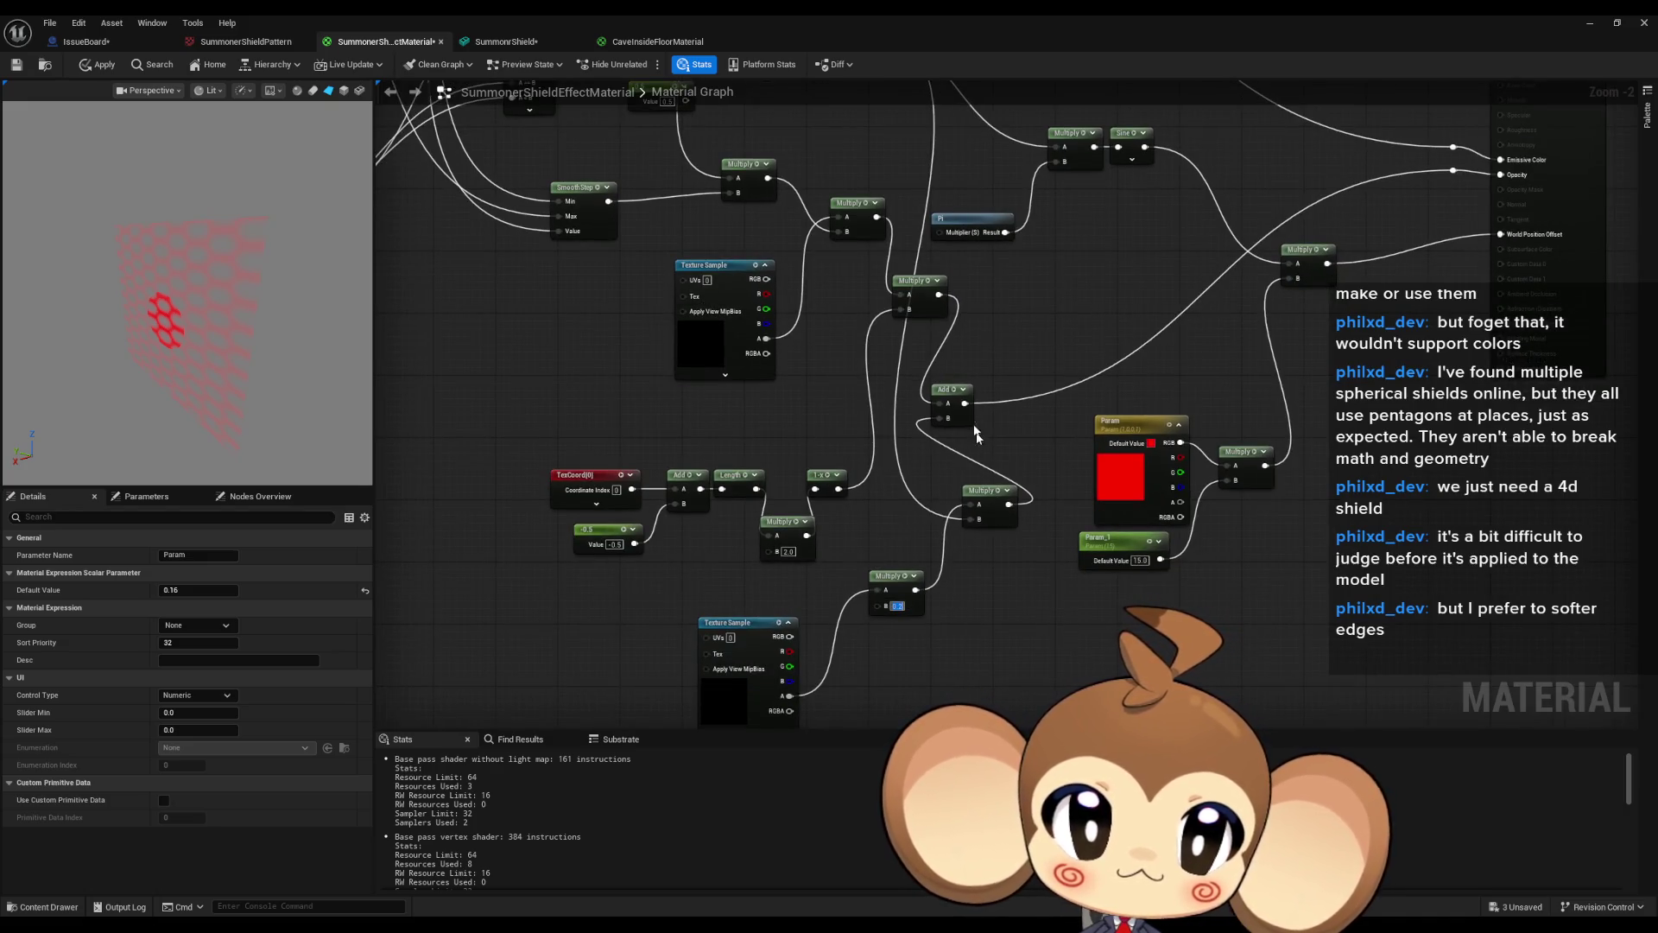
mouse_move(962, 419)
mouse_down()
mouse_move(974, 537)
mouse_move(968, 502)
mouse_up()
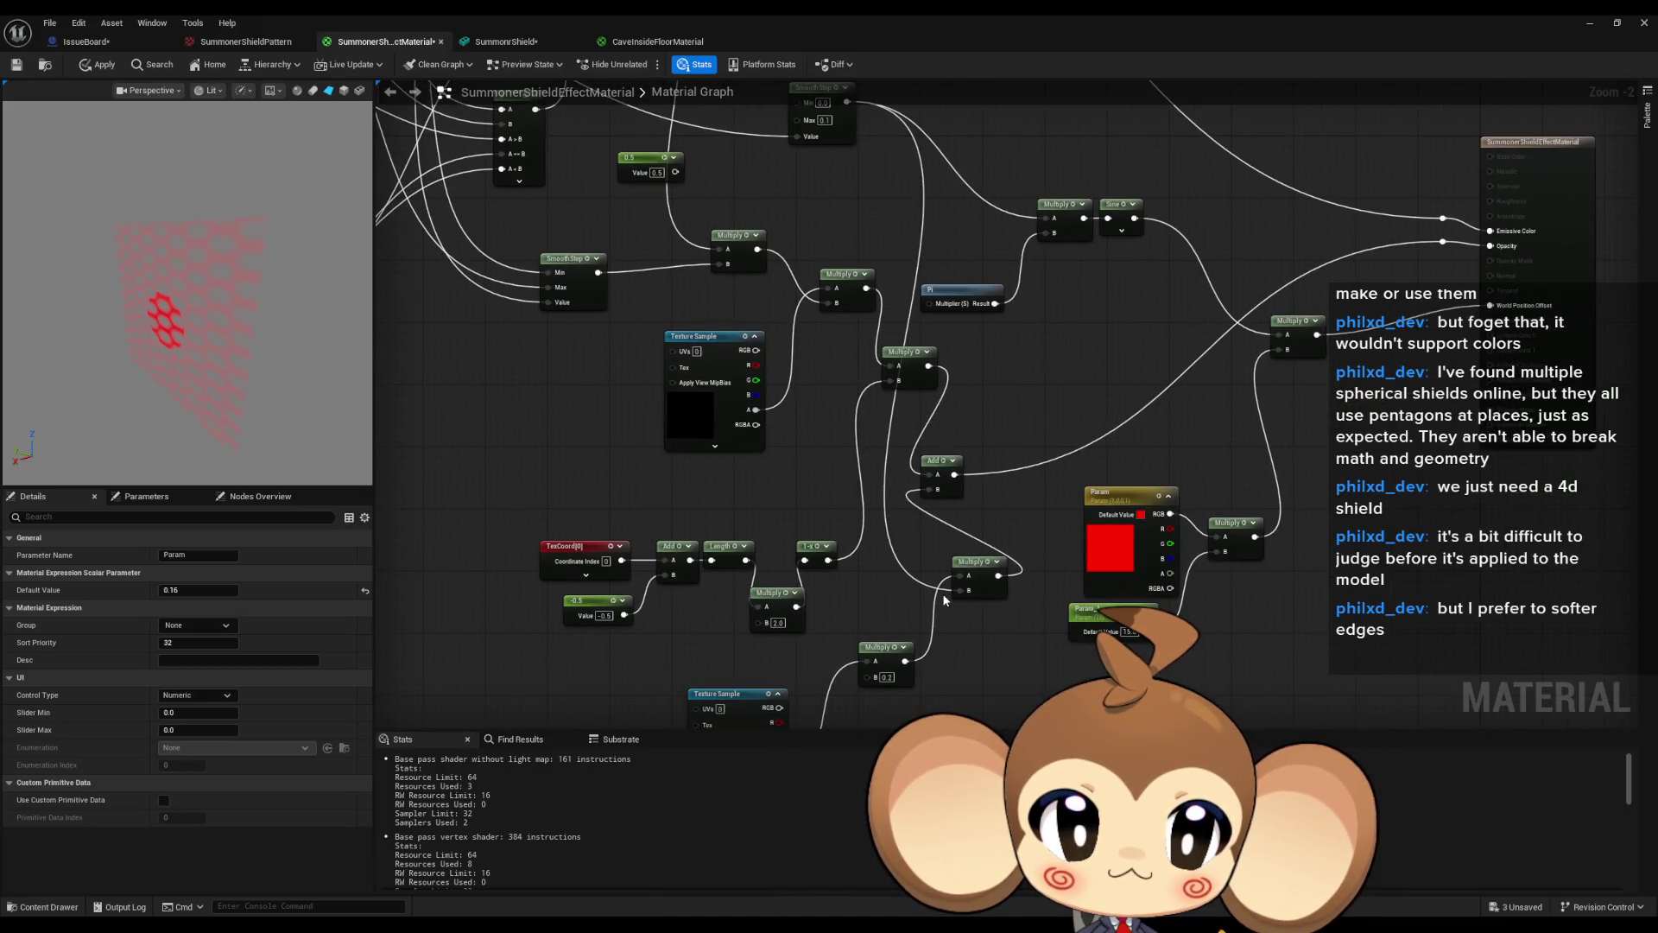
drag(944, 599, 941, 664)
mouse_move(847, 167)
mouse_down()
mouse_move(880, 650)
mouse_move(967, 656)
mouse_up()
Place an Add node on the SmoothStep wire with its B set to 0.1.
text(add)
key(Return)
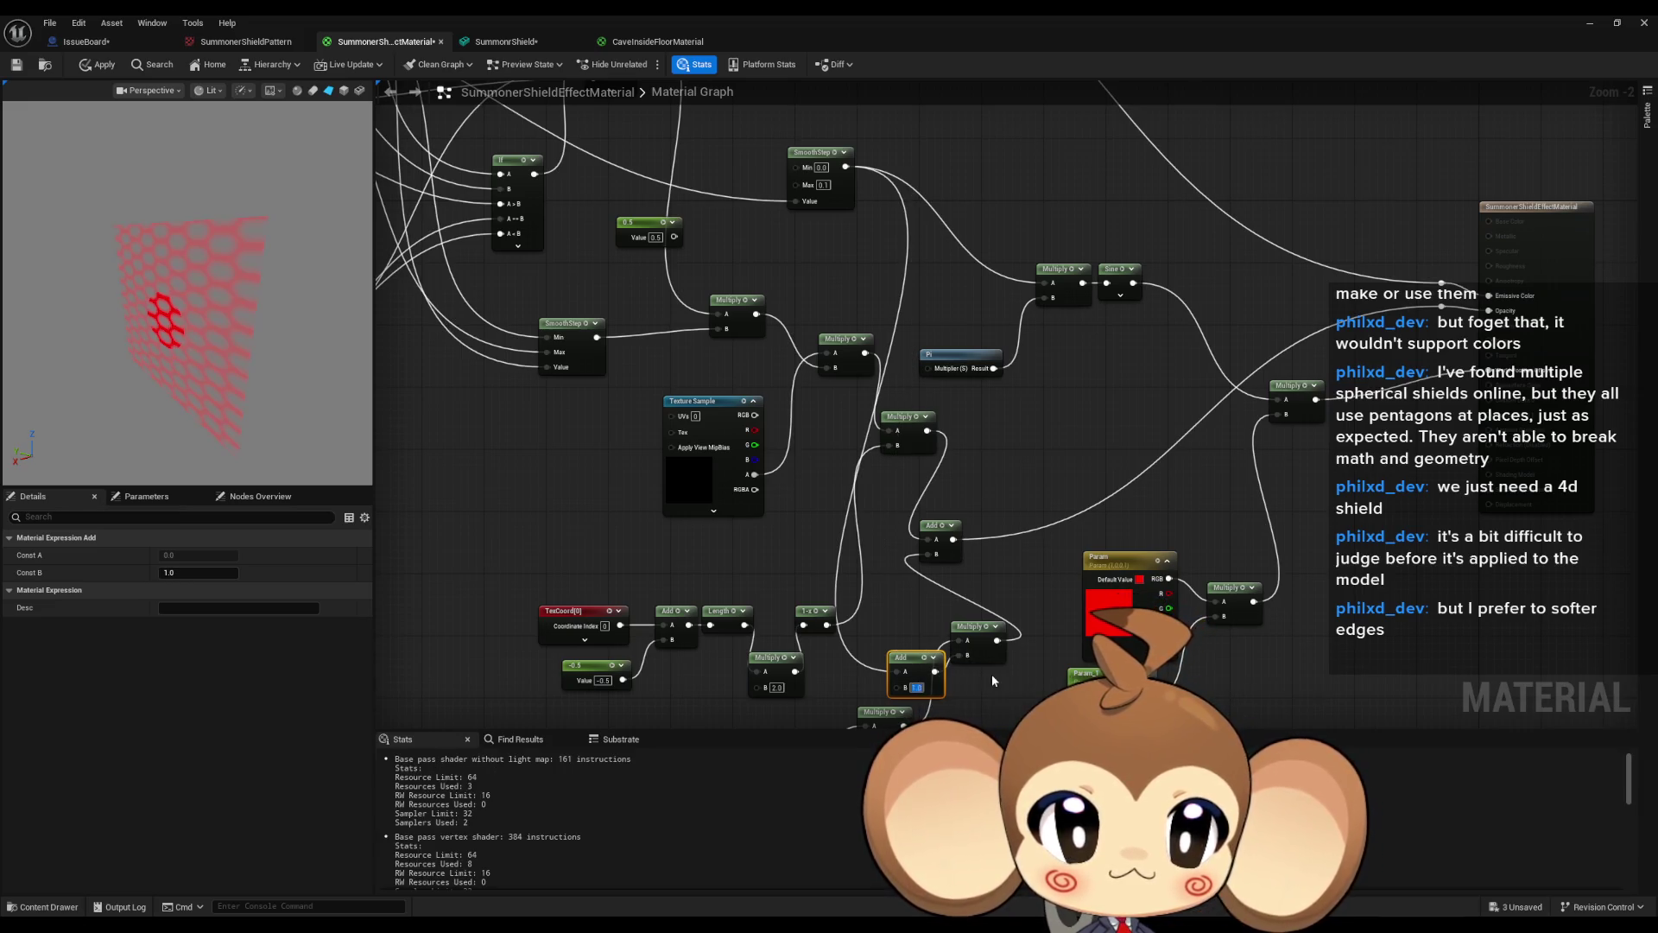
text(0.1)
key(Return)
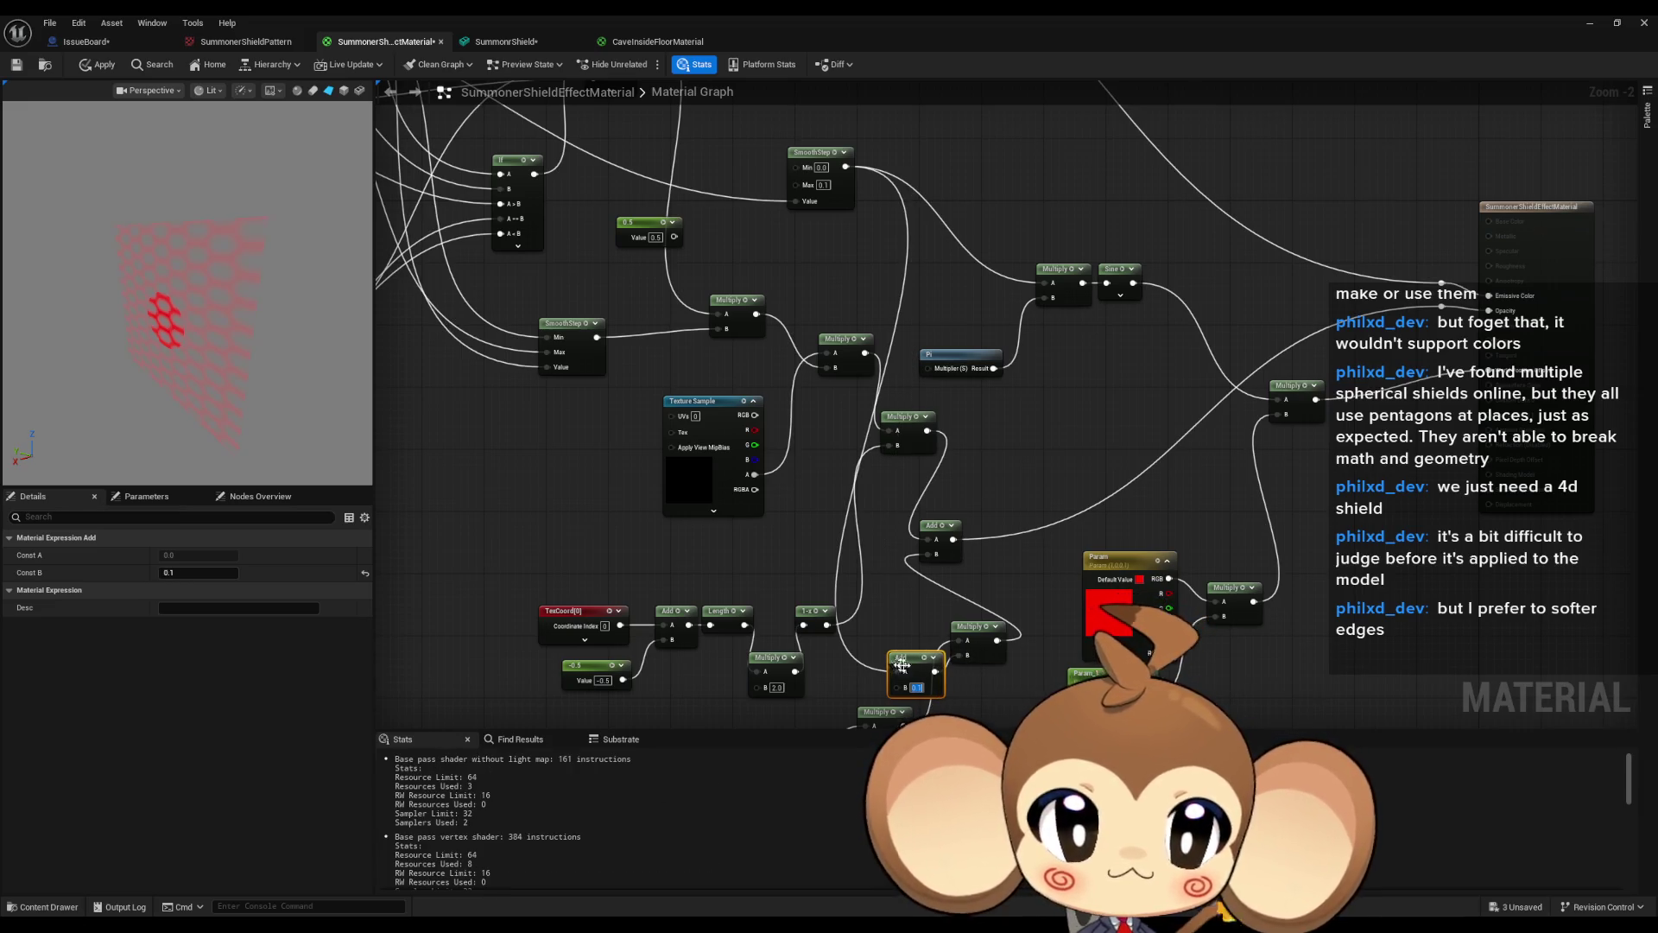
Scrub Param down until the hex pattern disappears, then set it to 0.
mouse_move(880, 577)
mouse_down()
mouse_move(810, 118)
mouse_move(836, 133)
mouse_up()
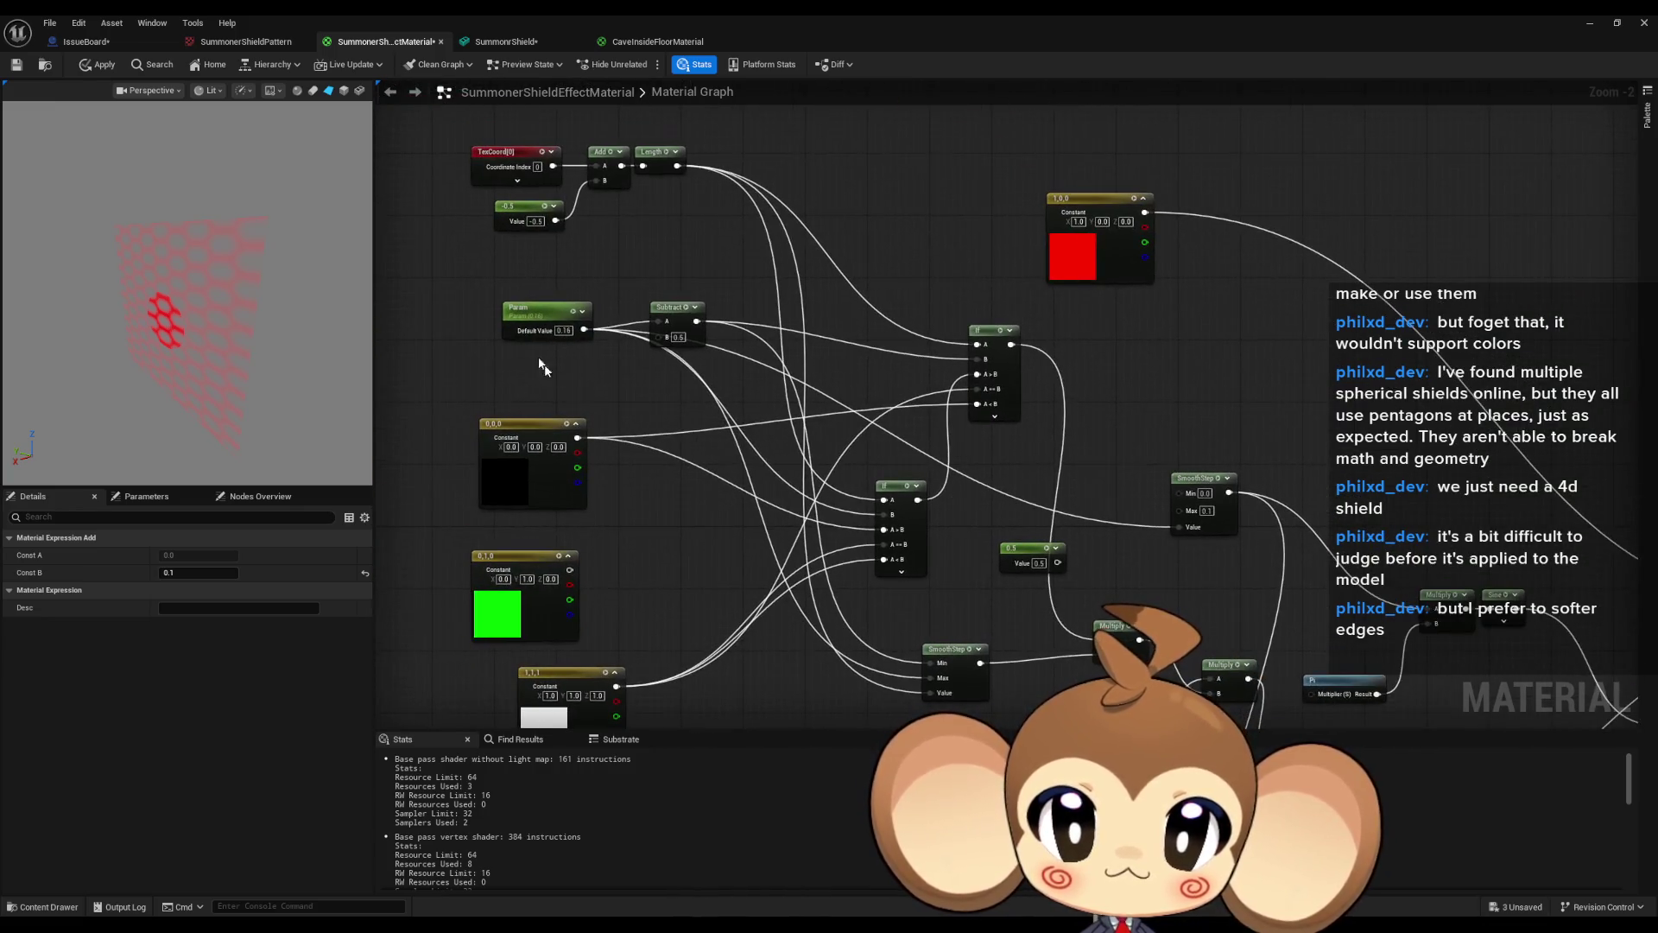
click(540, 315)
drag(198, 590, 185, 590)
text(0)
key(Return)
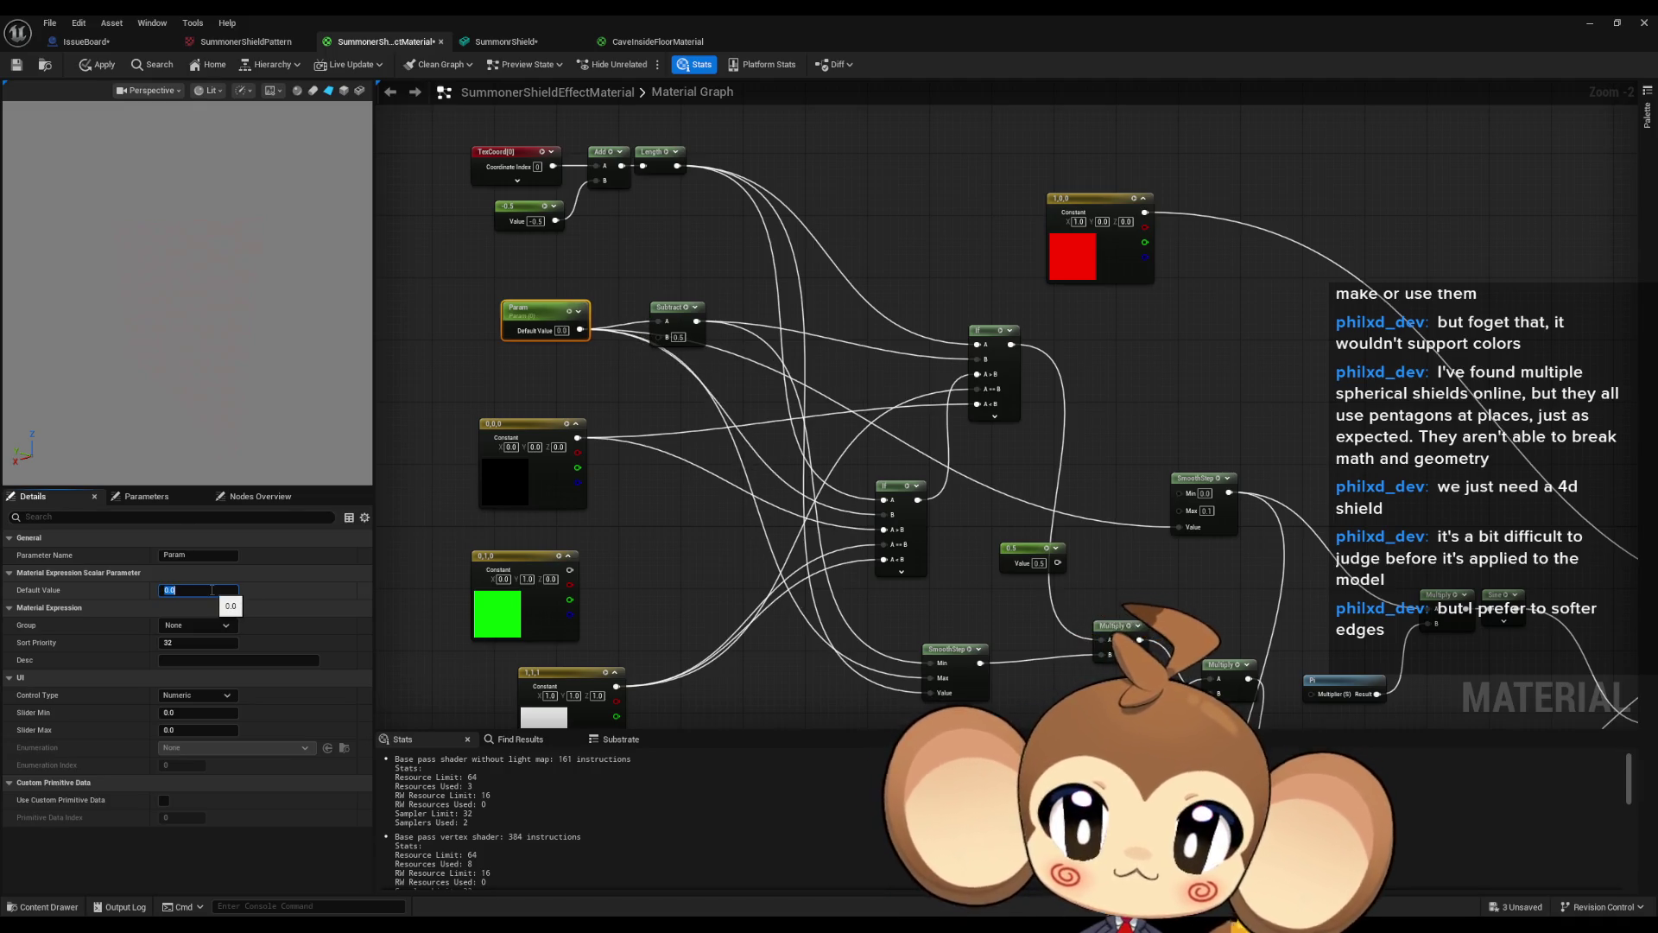
click(472, 532)
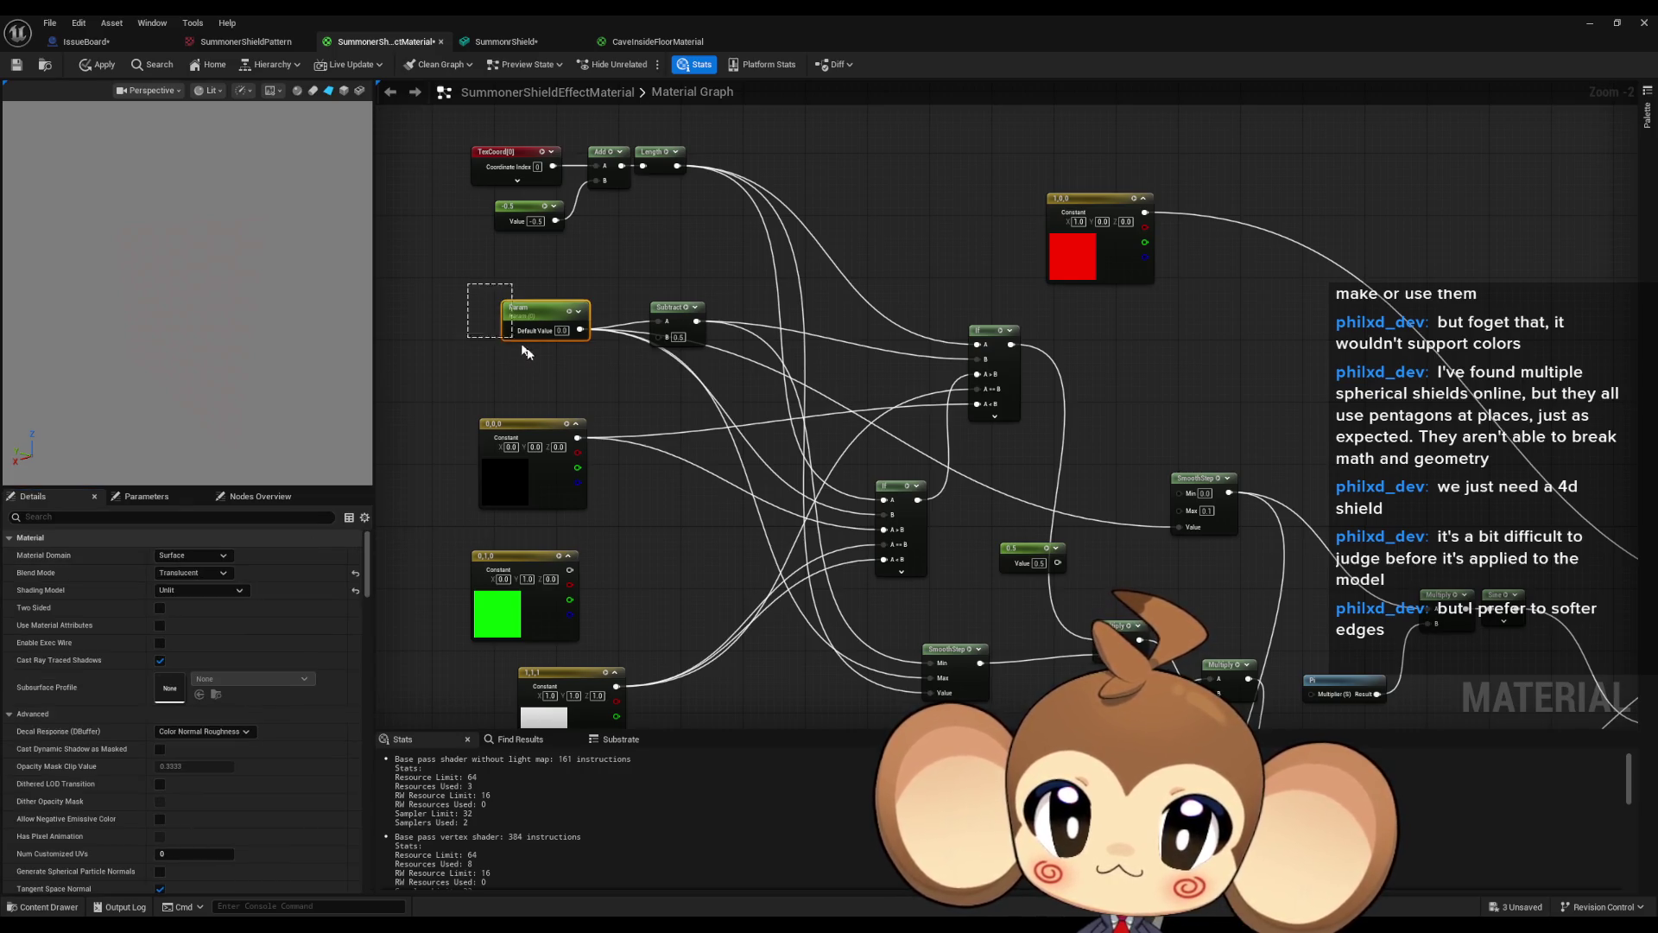
Raise Param slightly to bring the hex pattern back.
click(519, 309)
mouse_move(177, 588)
mouse_down()
mouse_move(227, 588)
mouse_move(164, 588)
mouse_up()
drag(906, 580, 685, 219)
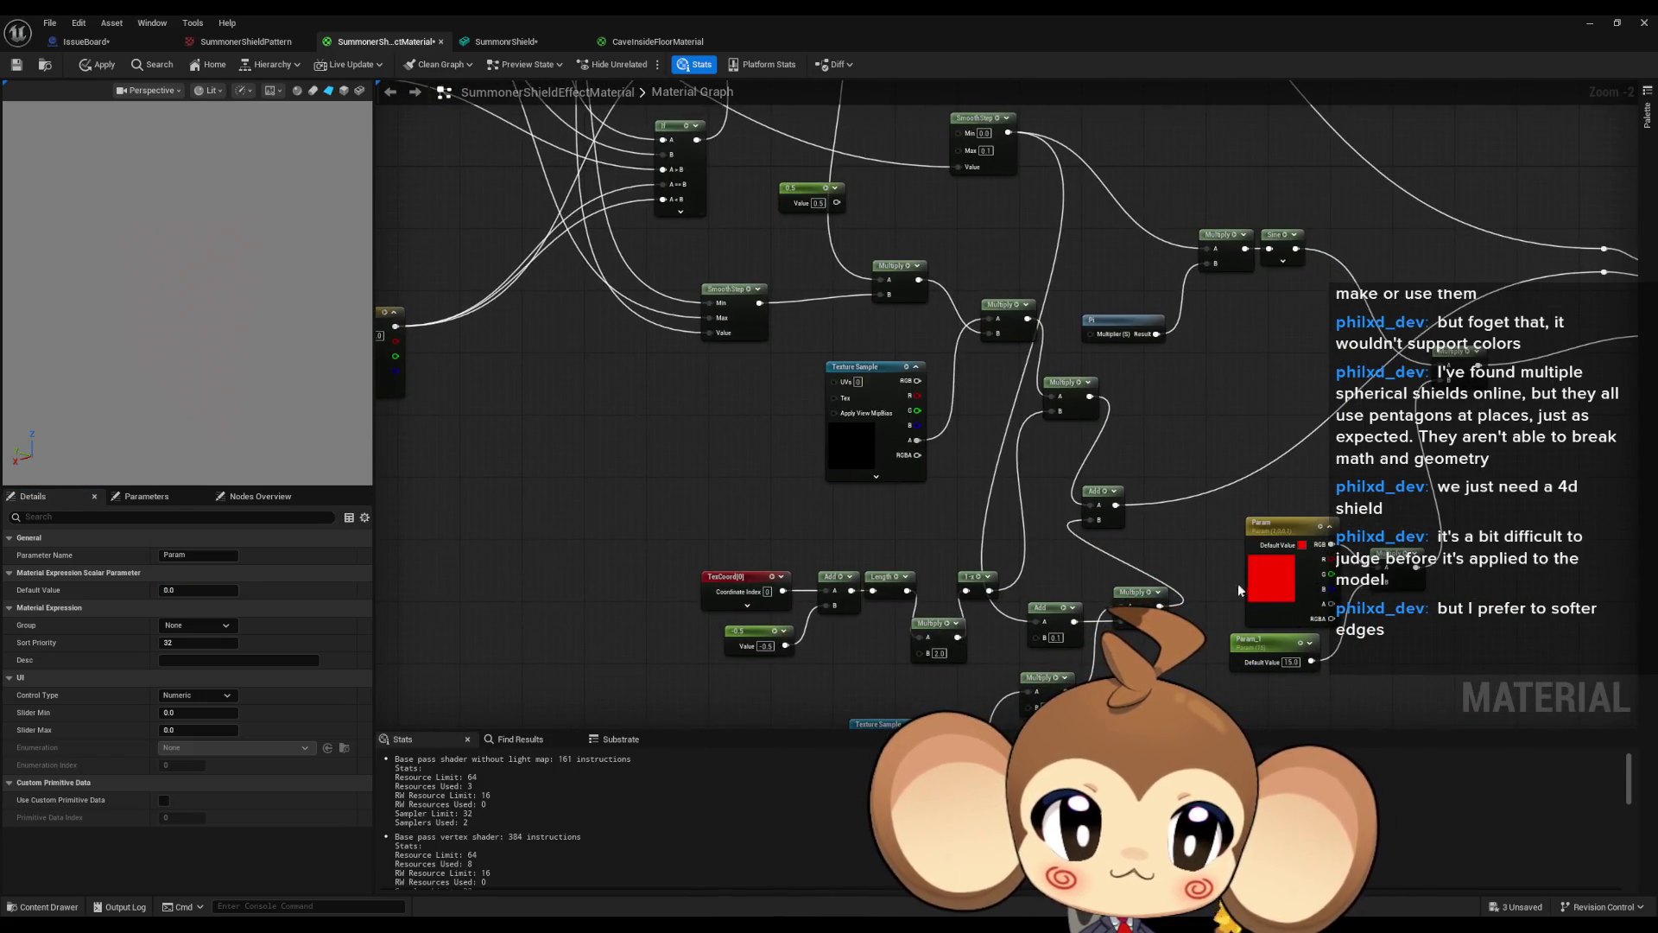
drag(1112, 471, 1146, 504)
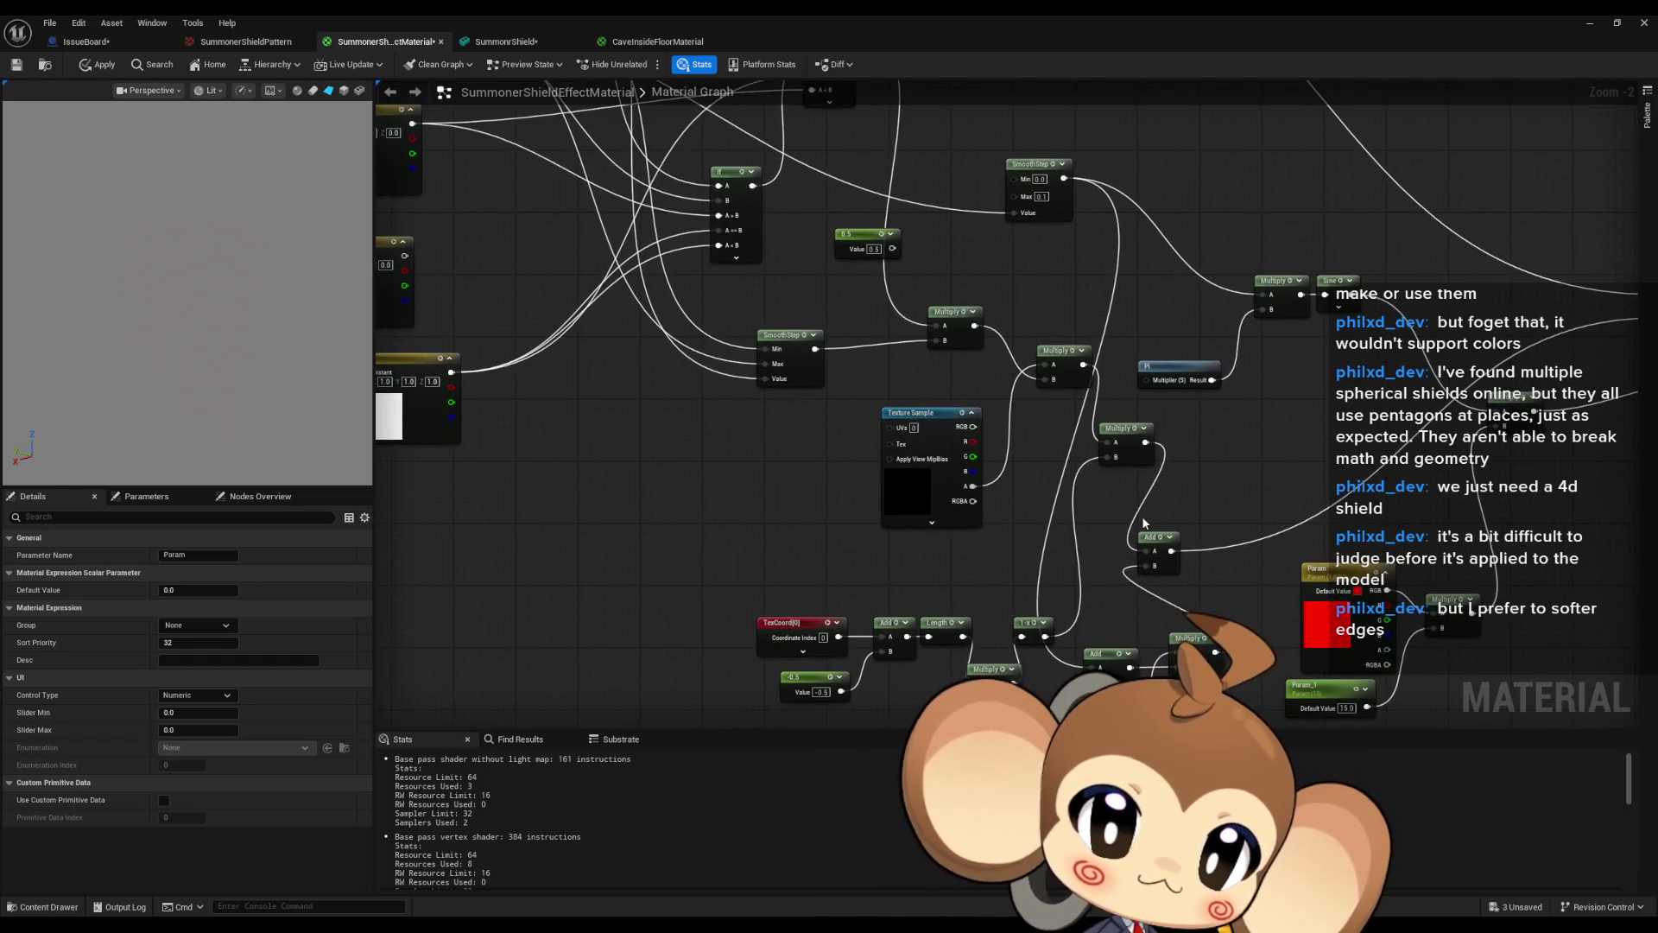
Set the lower Add node's B constant to 0.2.
drag(1220, 586, 1197, 525)
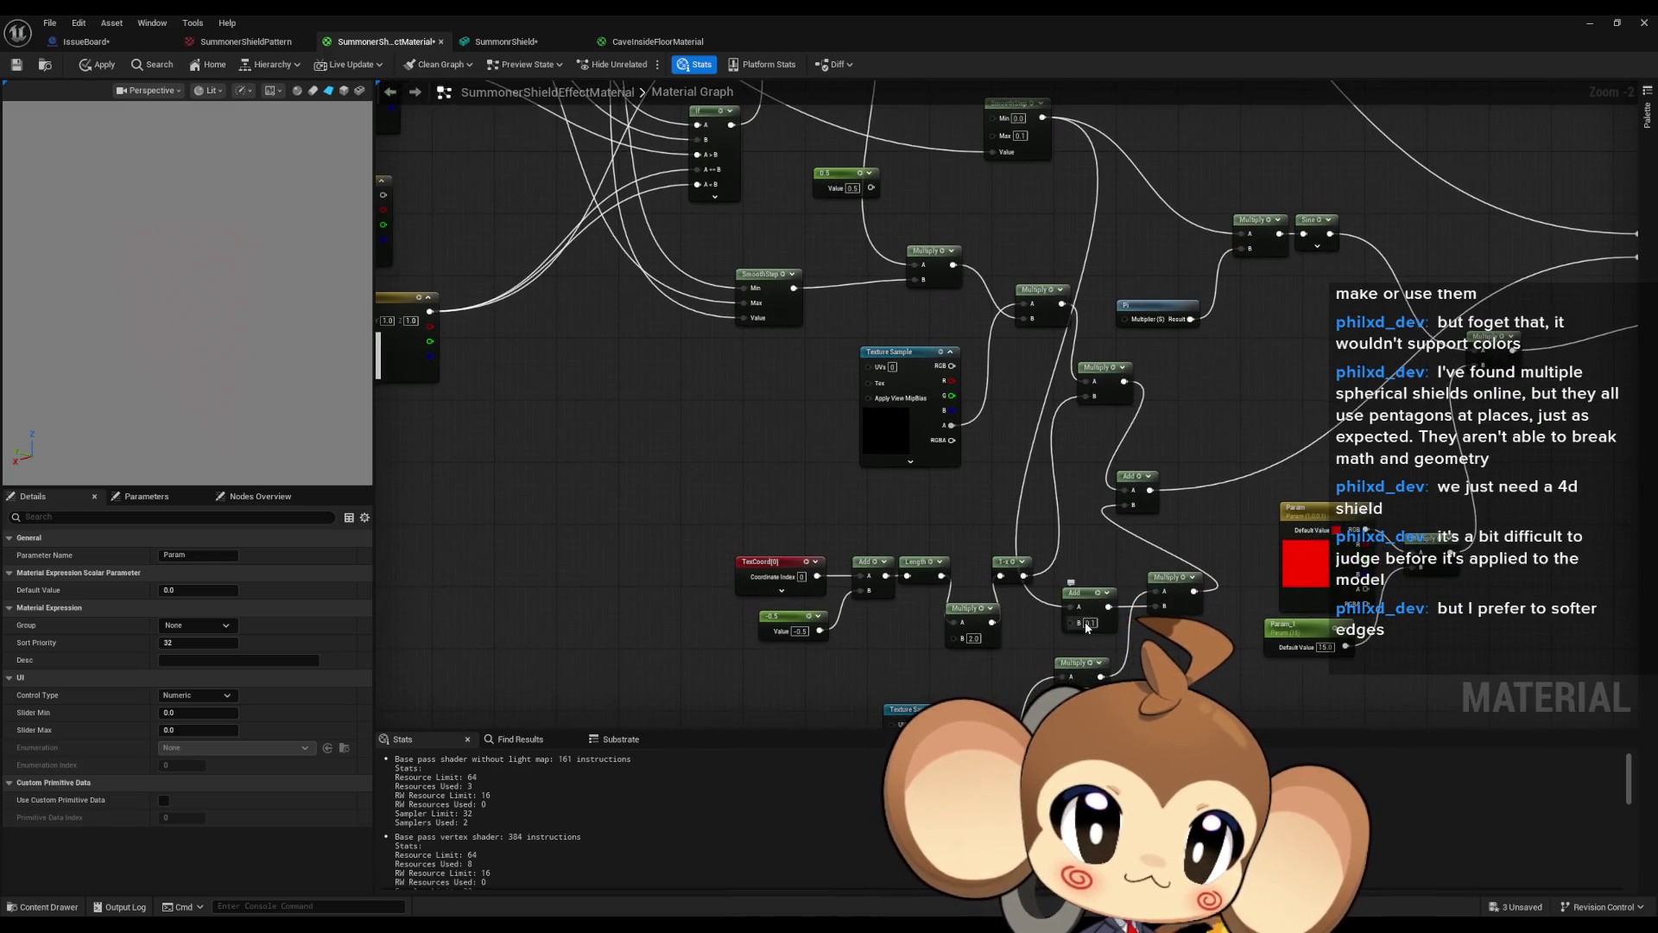
text(0.2)
key(Return)
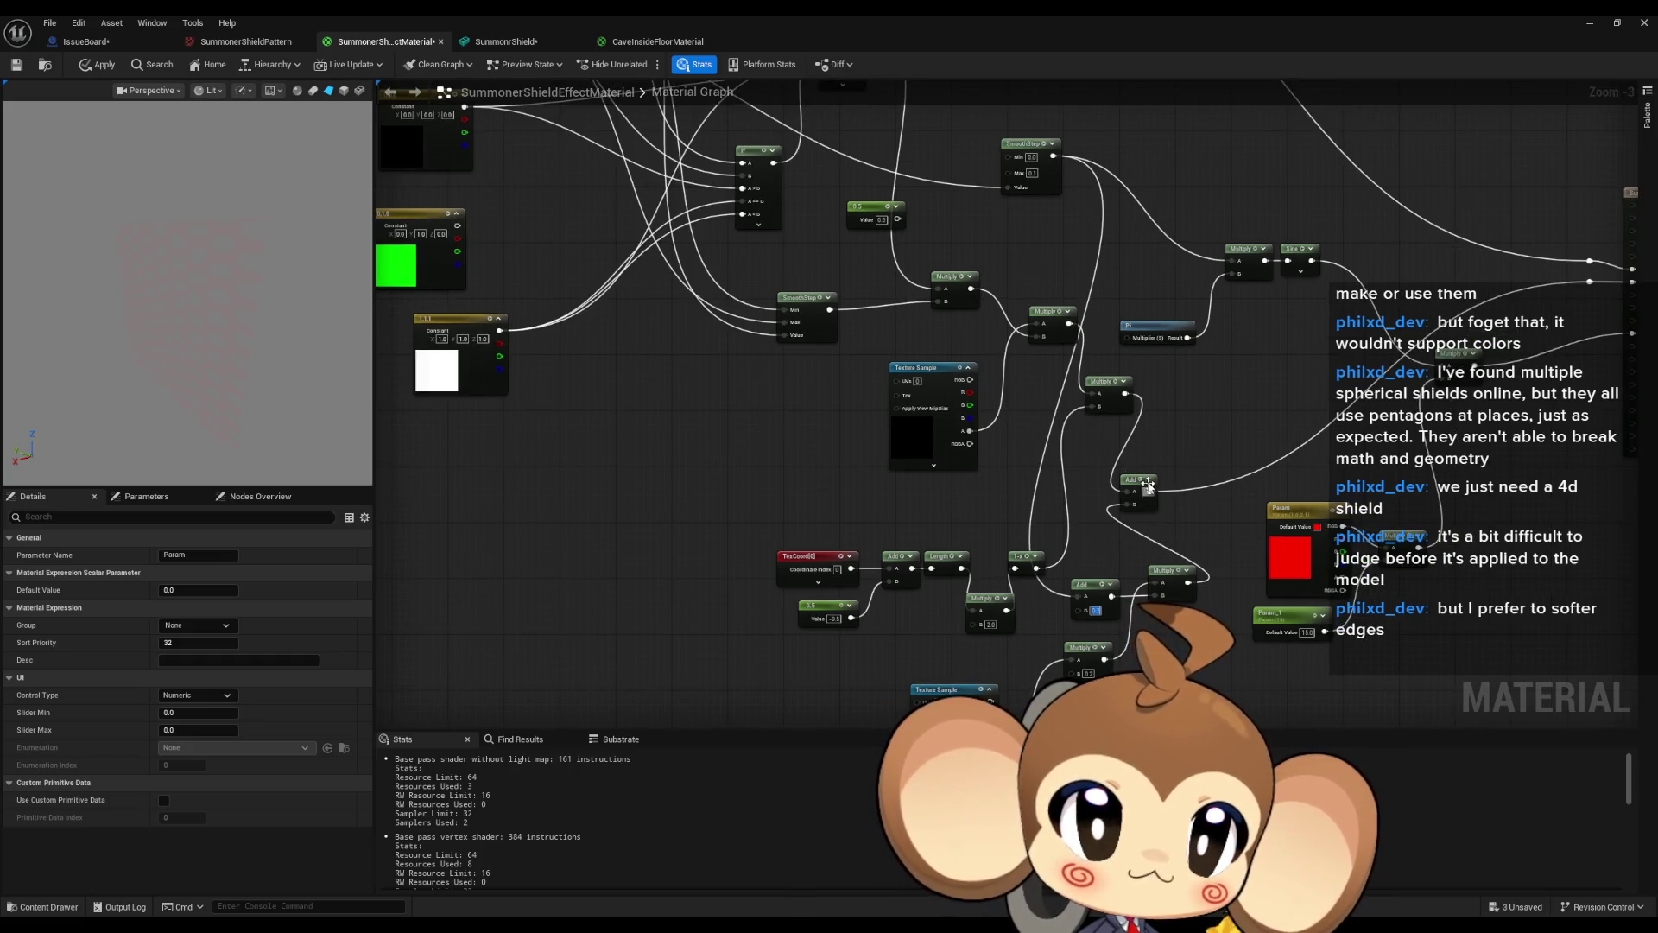
Pan and zoom around the graph to review the parameter nodes and lower-right nodes.
scroll(1111, 462, down, 1)
drag(1112, 462, 1079, 430)
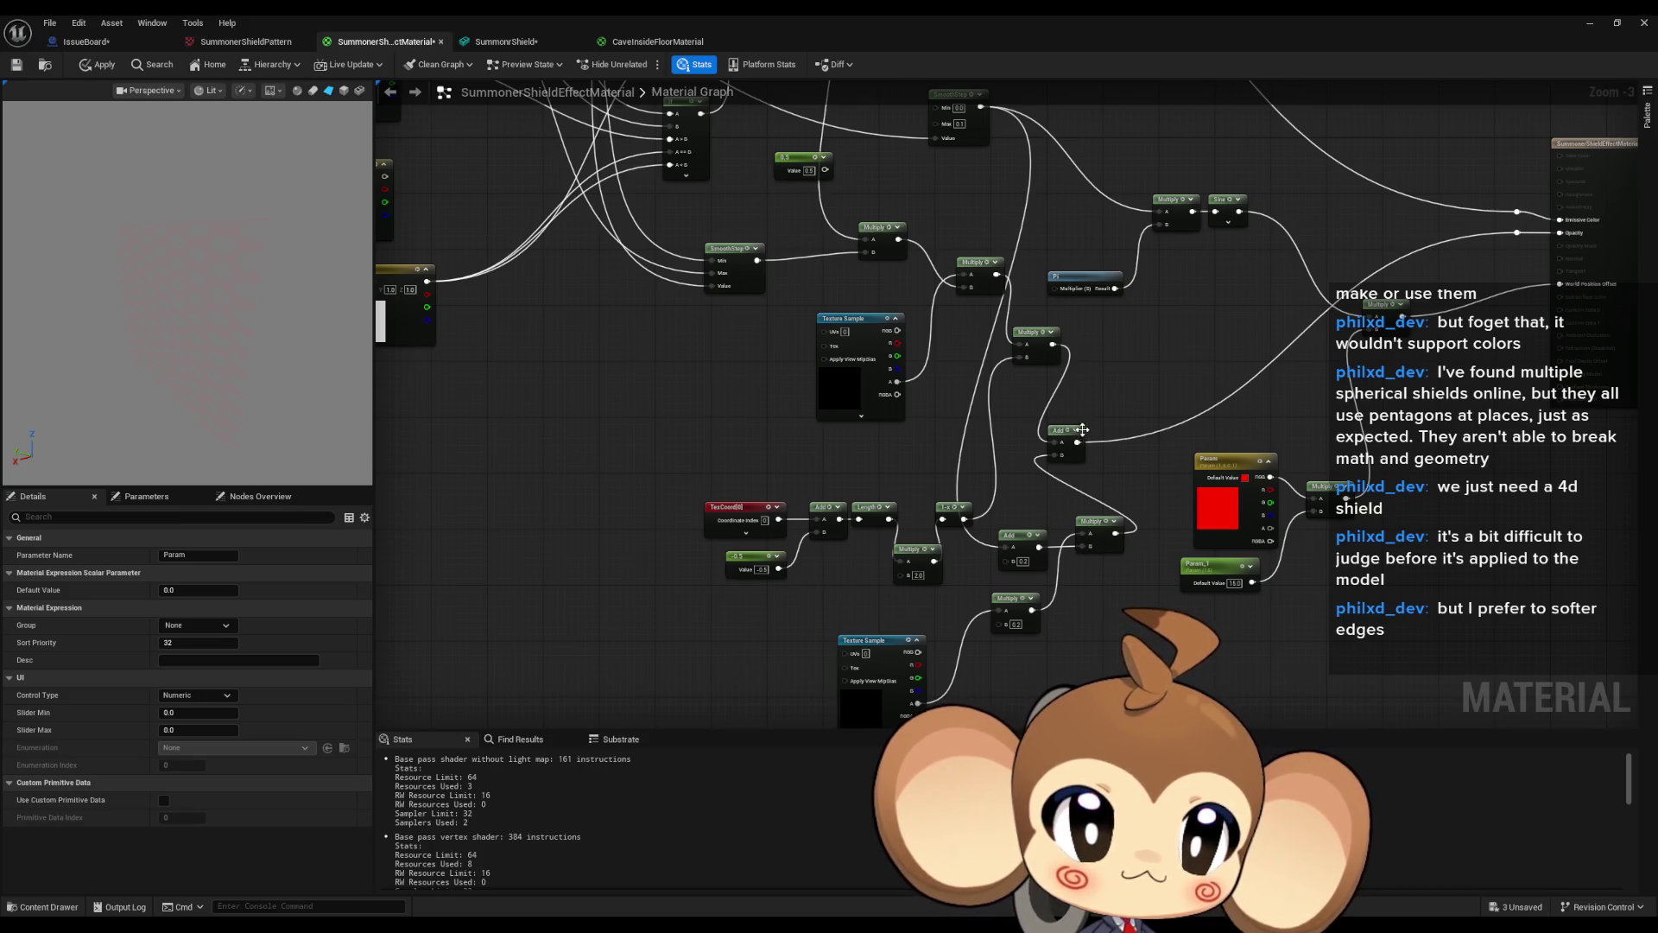
drag(1120, 488, 1102, 499)
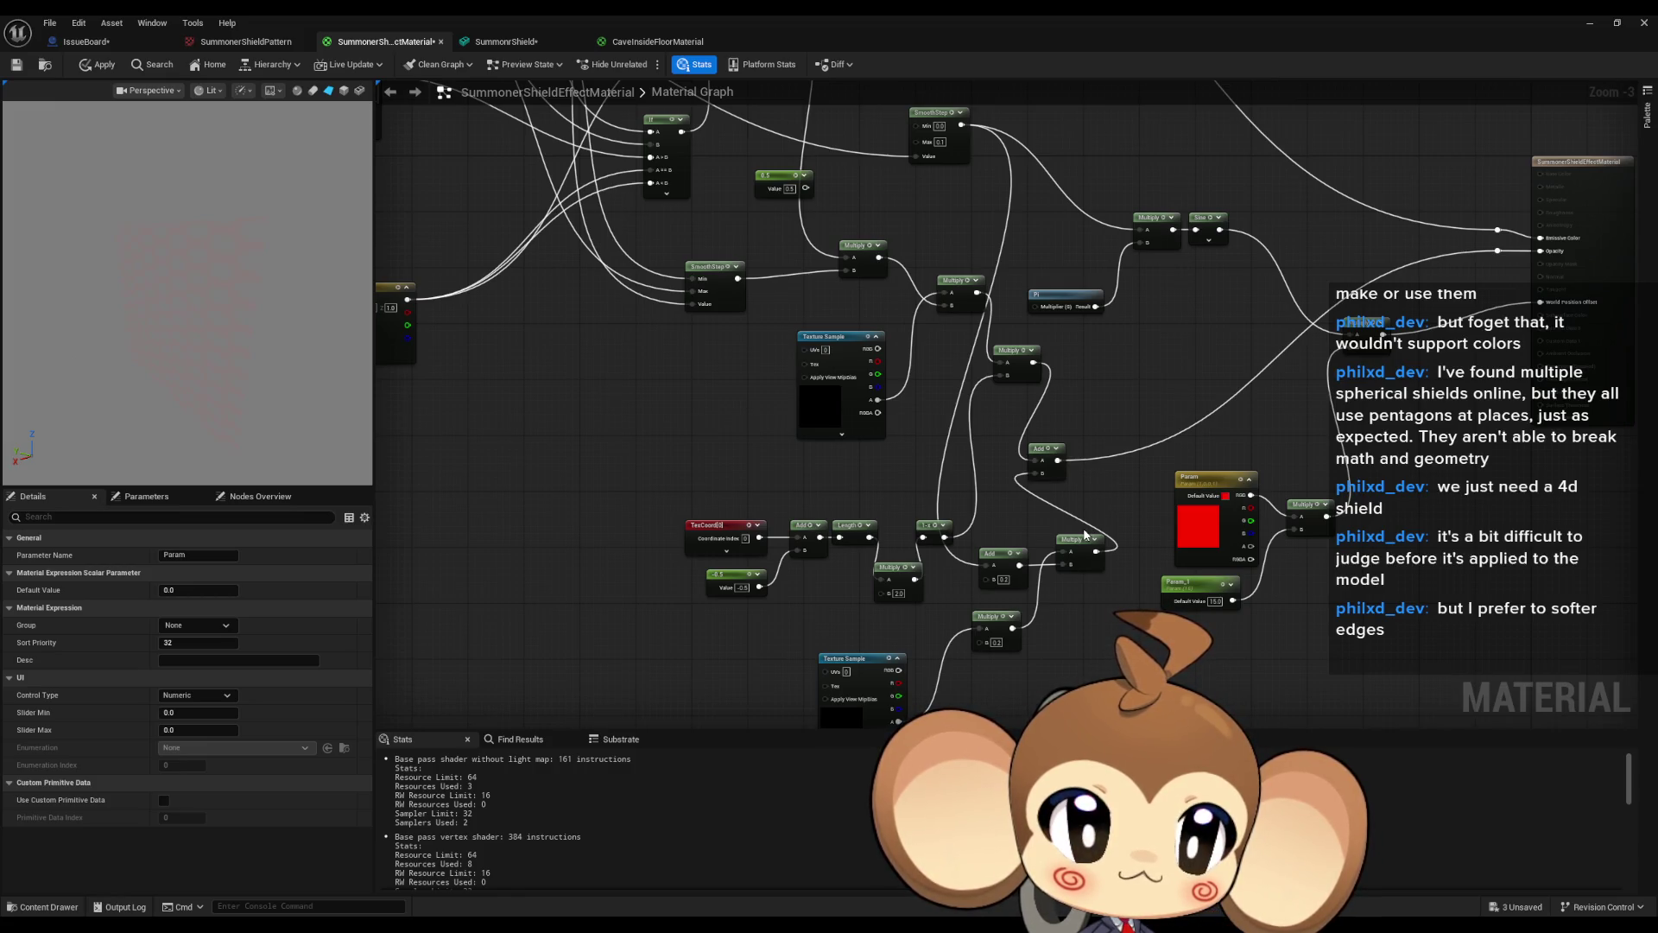
mouse_move(1087, 536)
mouse_down()
mouse_move(1148, 591)
mouse_move(1381, 725)
mouse_up()
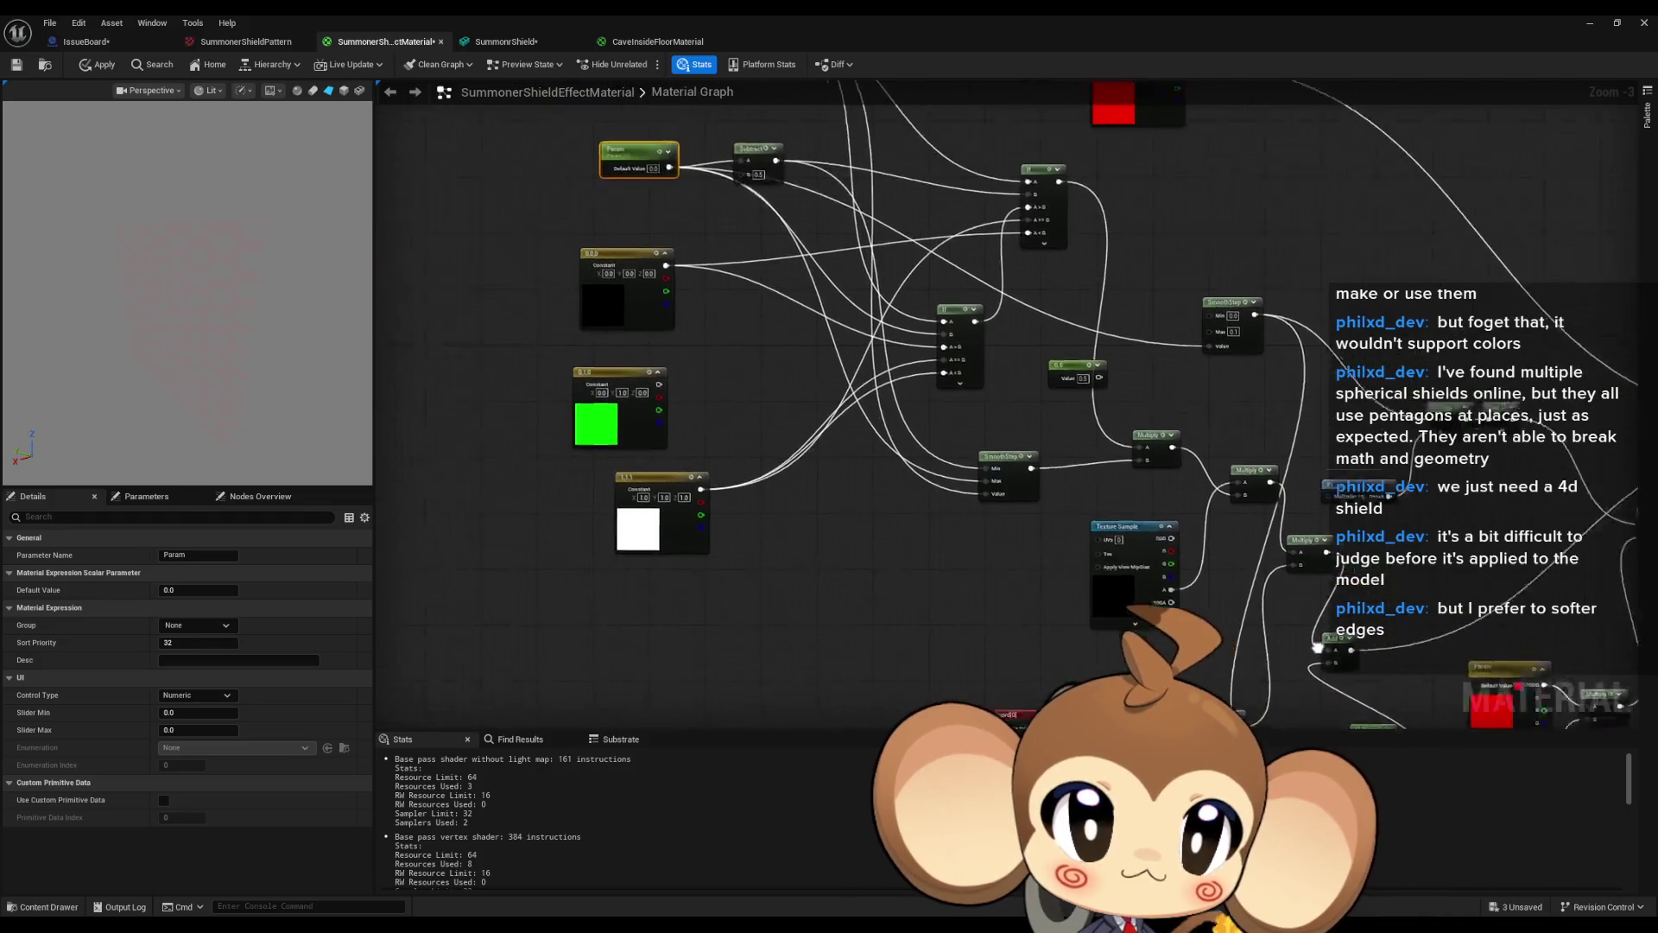
drag(1317, 646, 1377, 697)
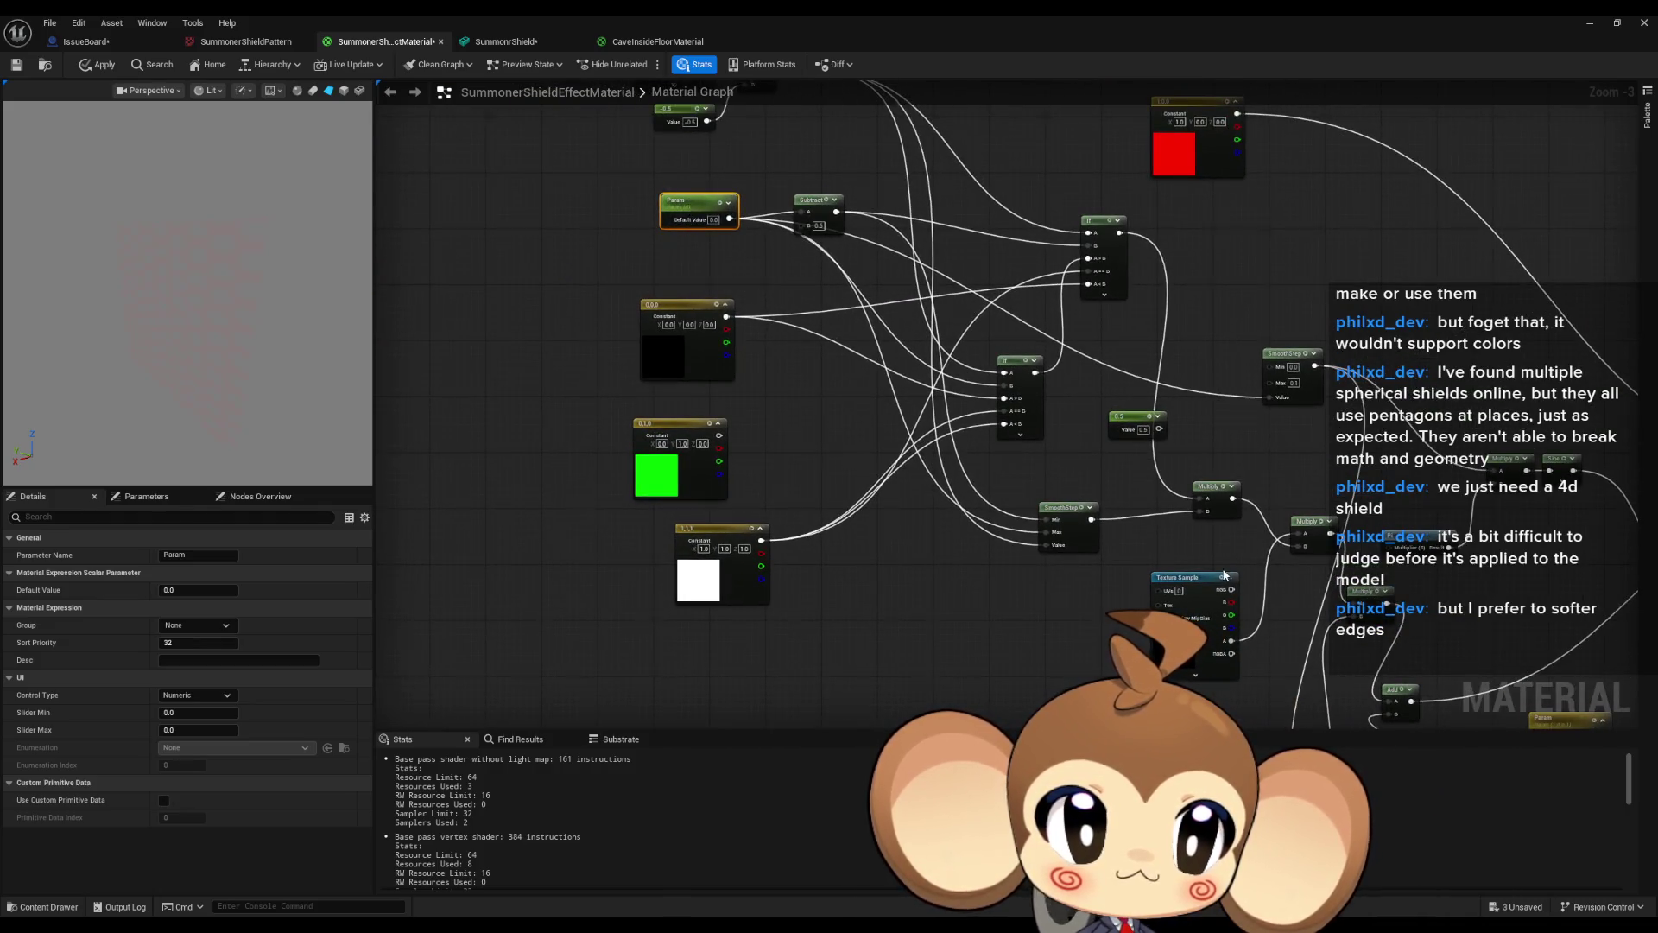
drag(887, 320, 1193, 583)
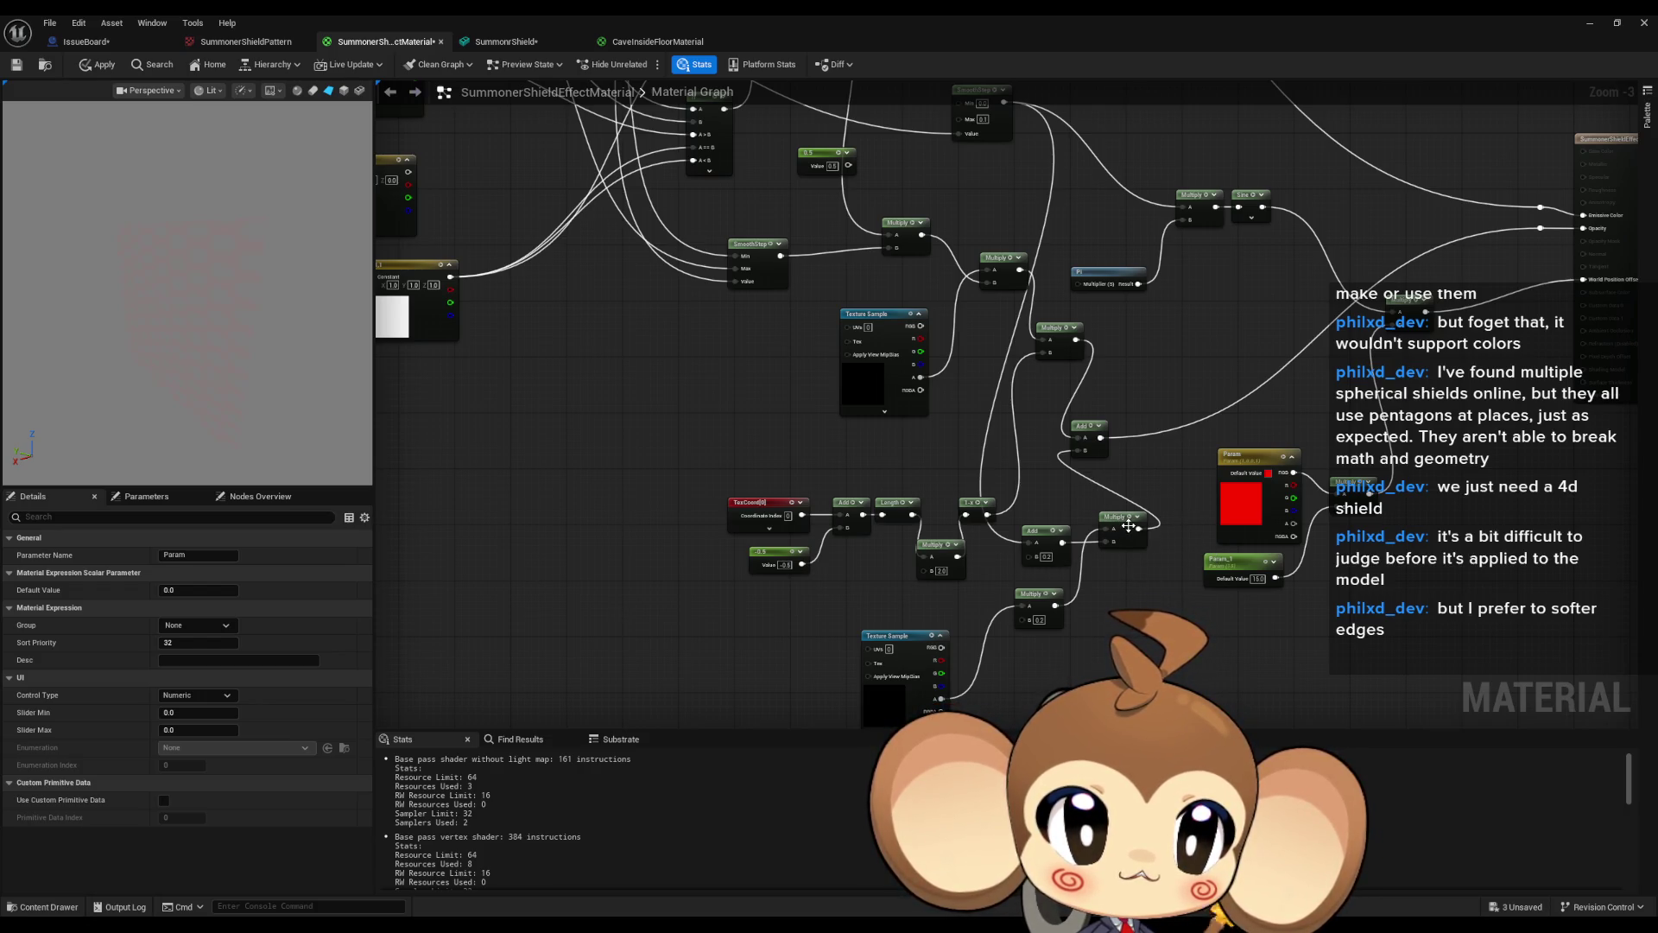
Reposition the Multiply node lower and the Add node up and right.
mouse_move(1129, 527)
mouse_down()
mouse_move(1113, 591)
mouse_move(1079, 438)
mouse_up()
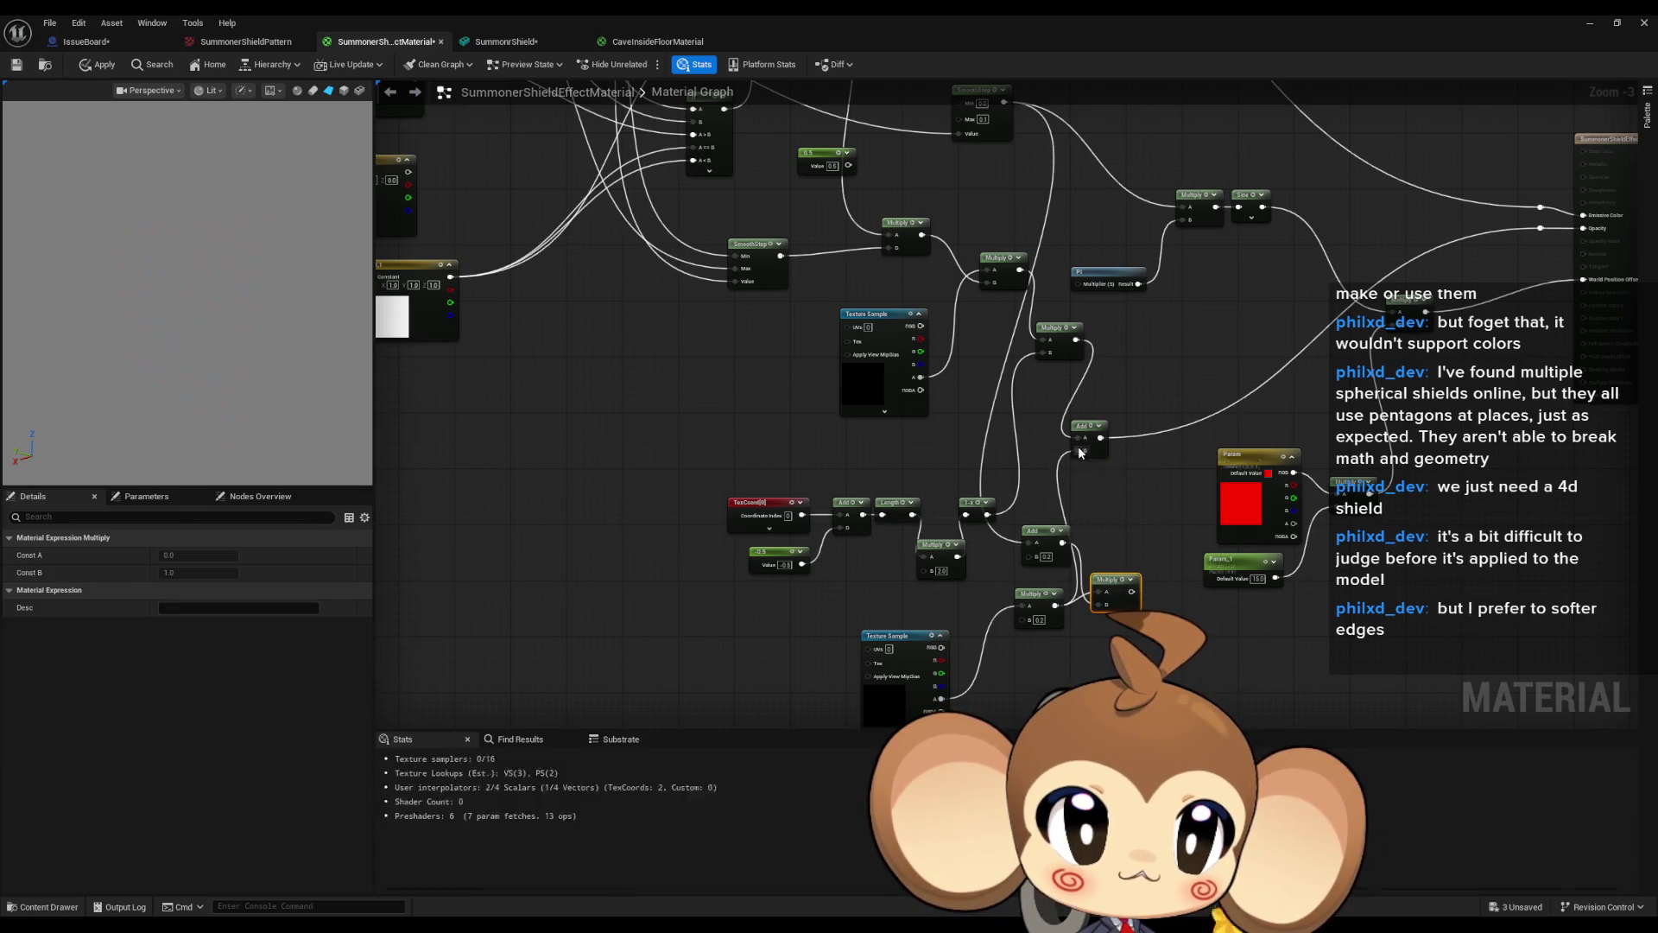
drag(1050, 535, 1107, 495)
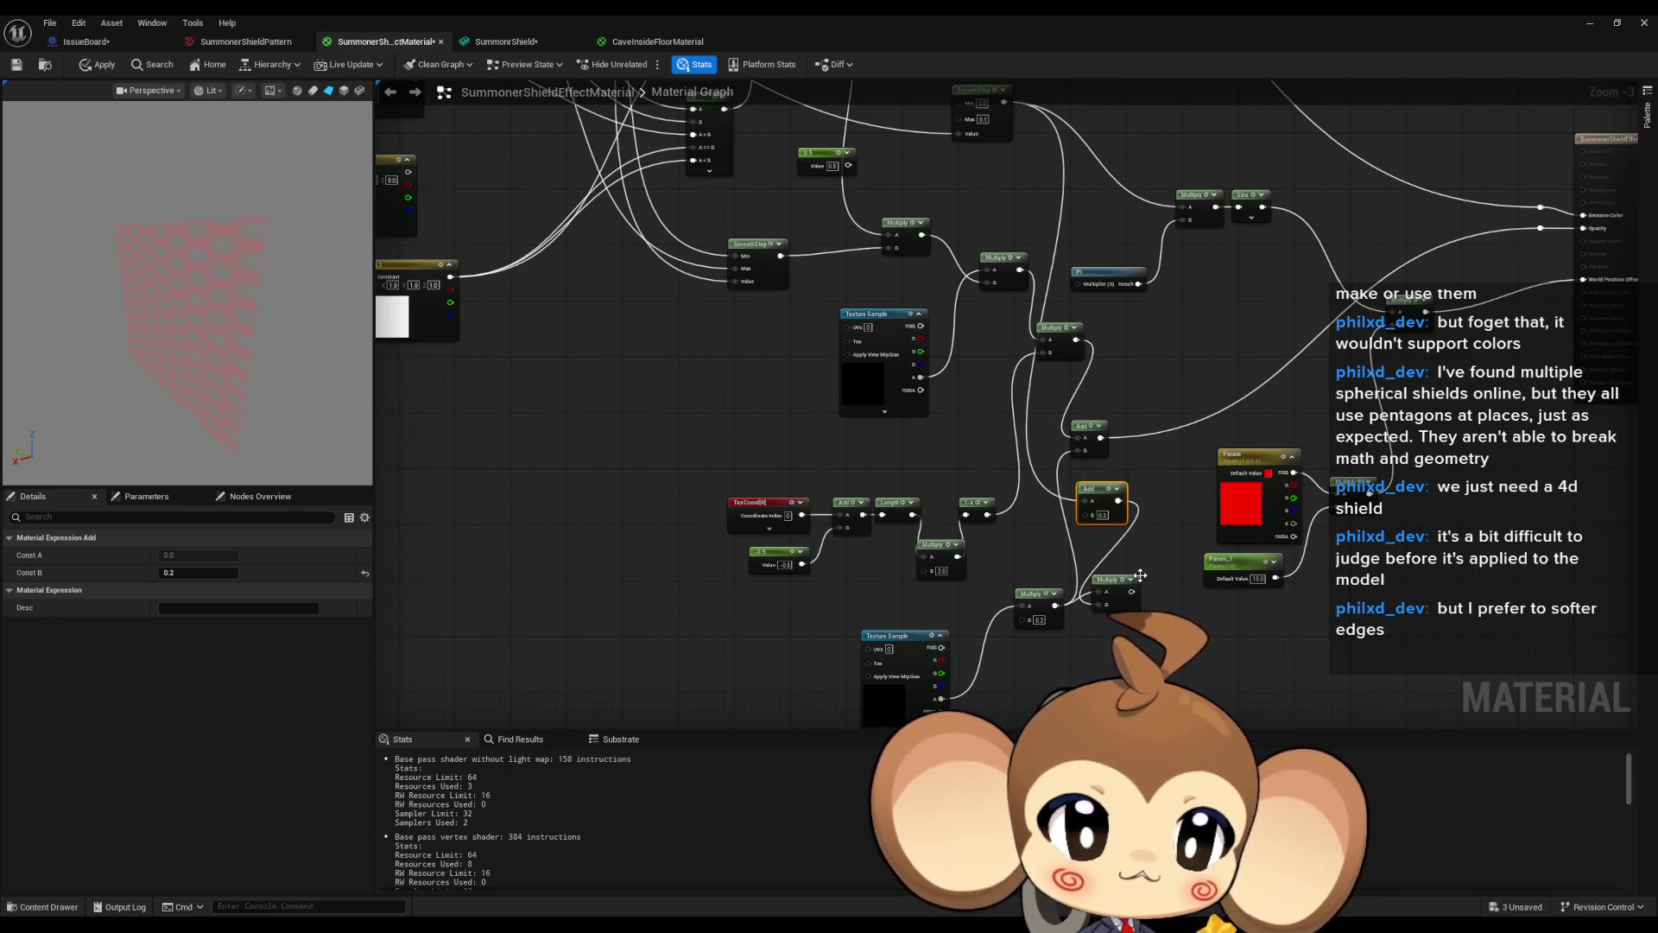
key(f)
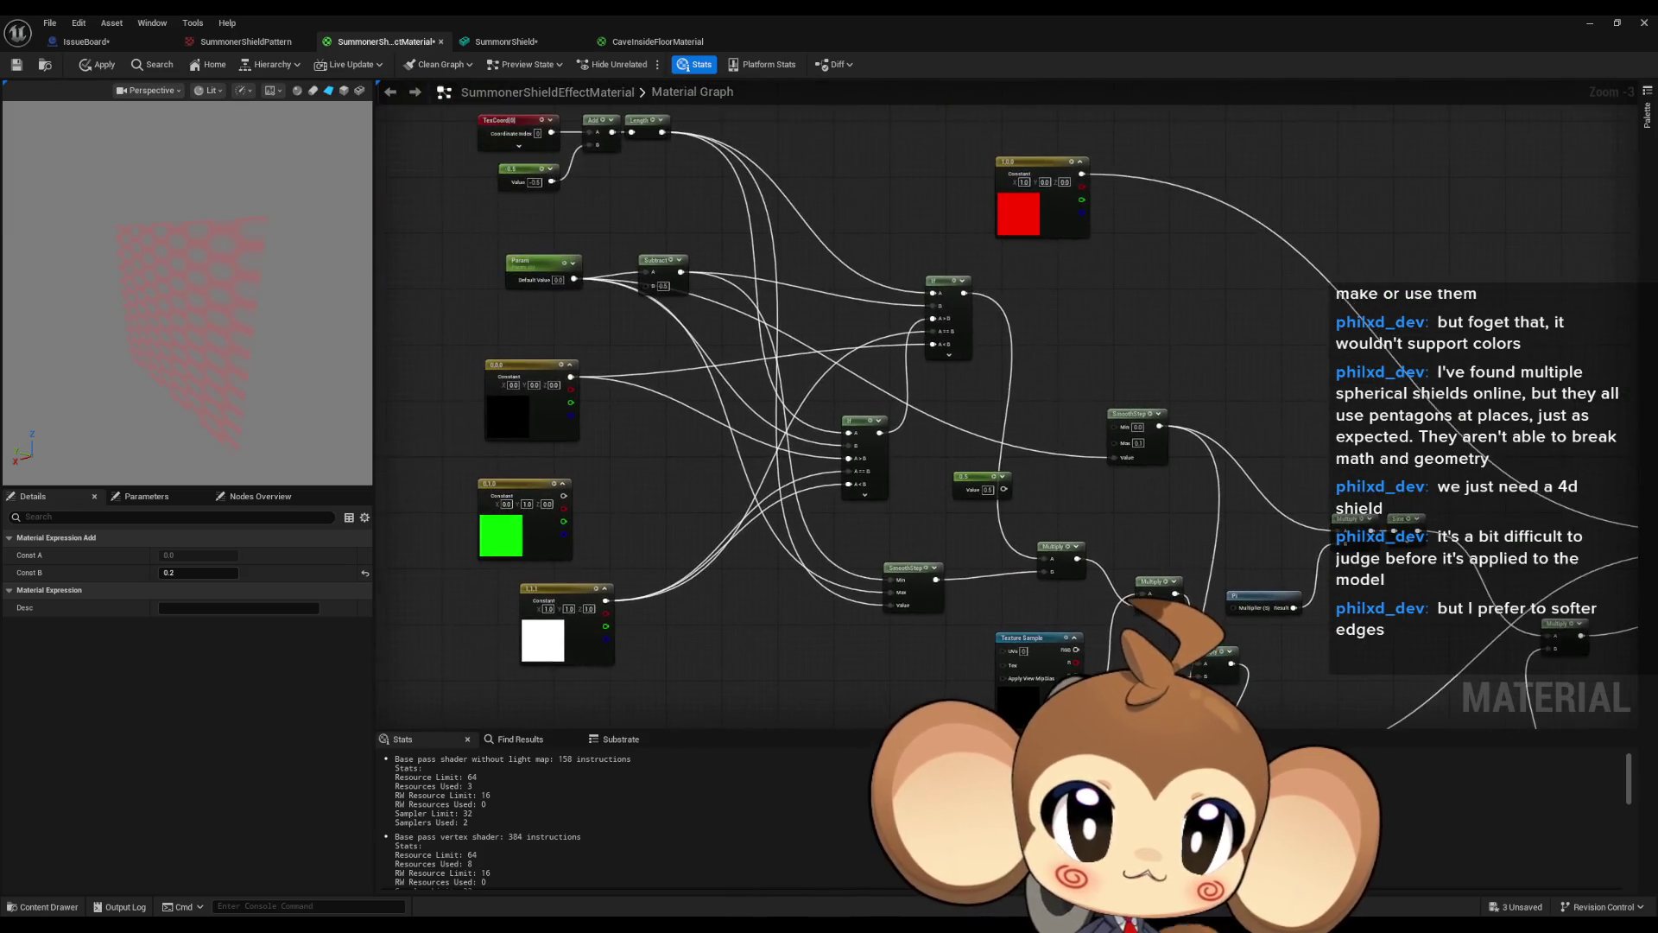
Scrub Param's default value to preview the fade, then reset it to 0.
click(529, 265)
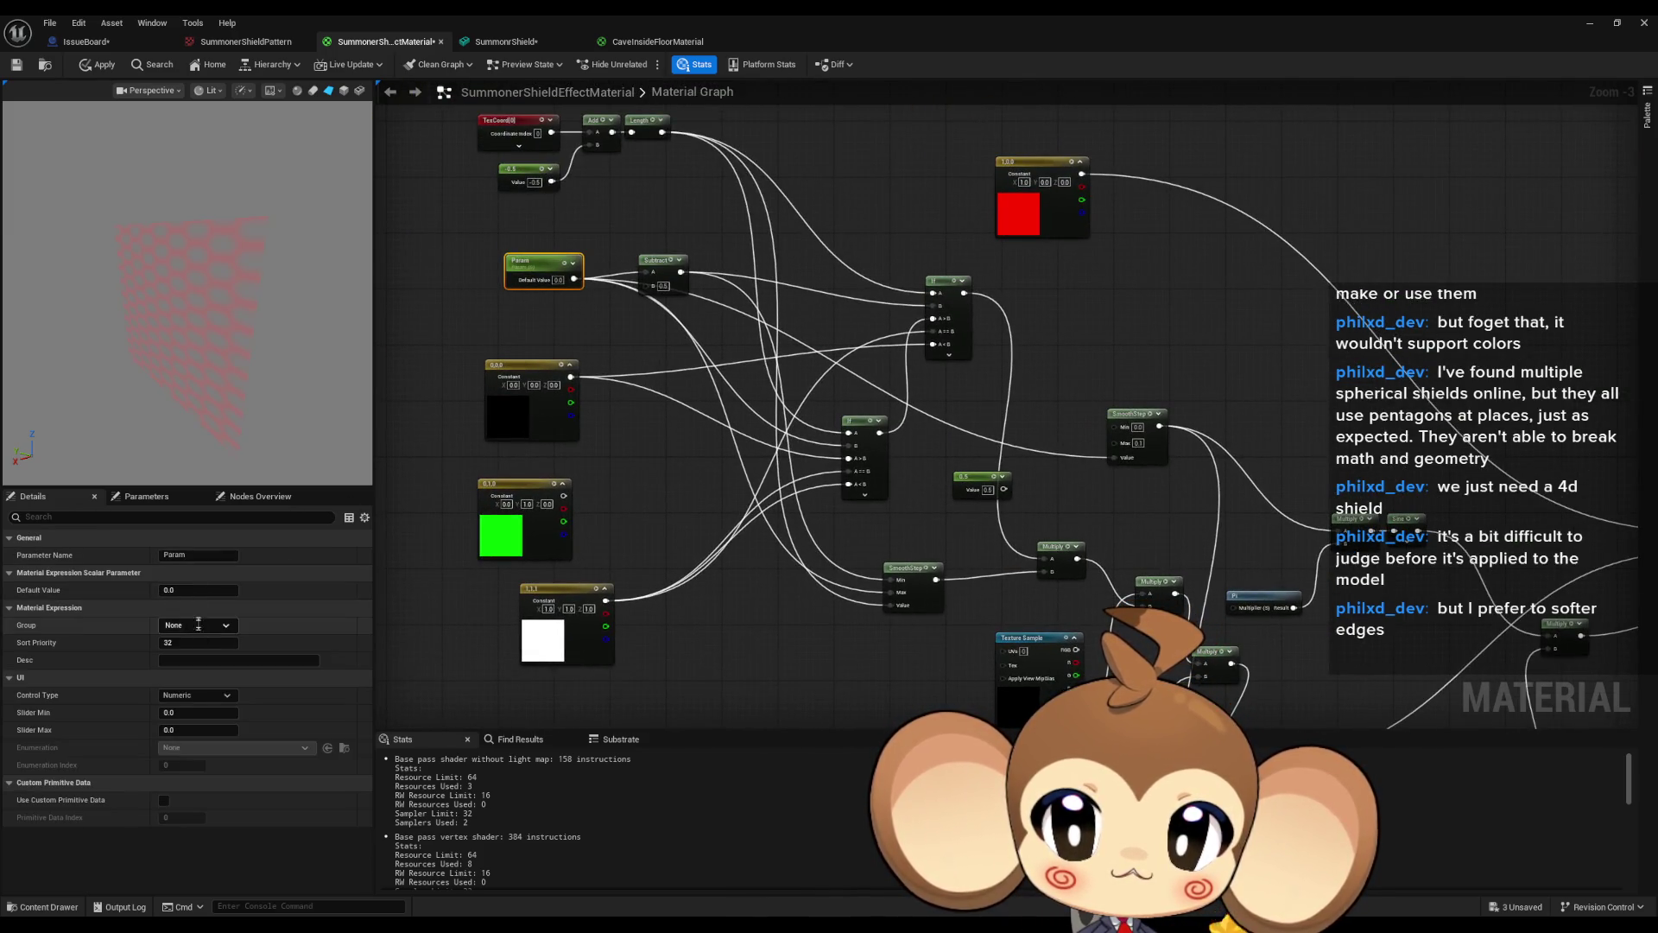
drag(182, 593, 207, 592)
text(0)
key(Return)
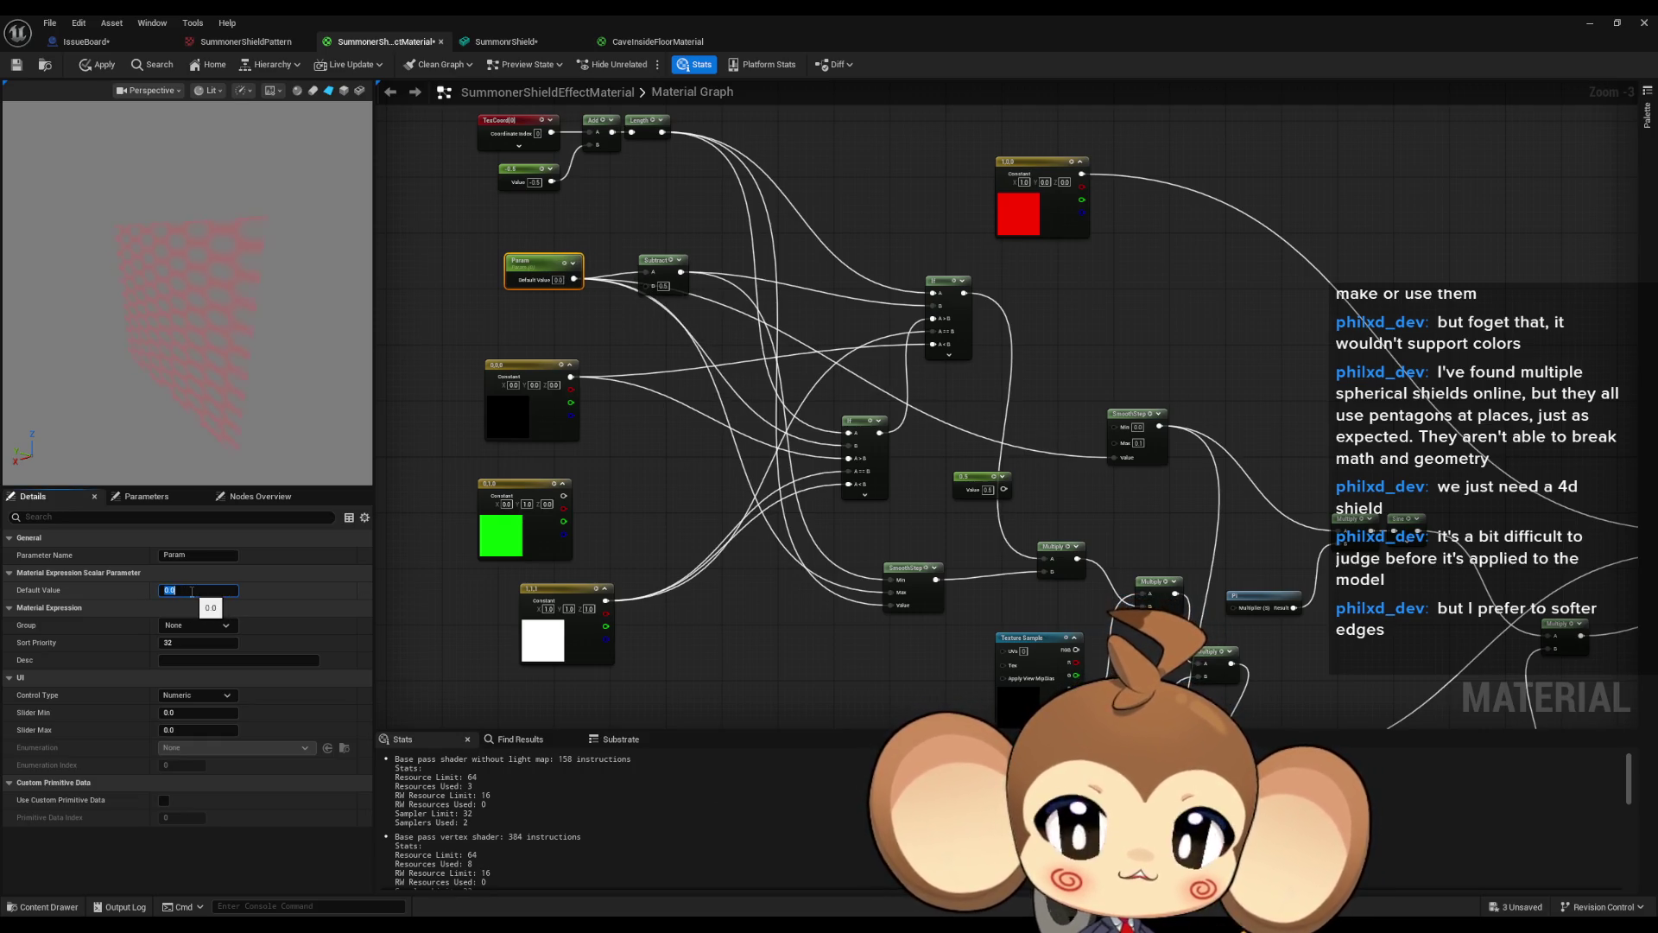
Set the lower Multiply node's B to 0.1 and move the Add node up-right.
drag(1233, 581, 982, 244)
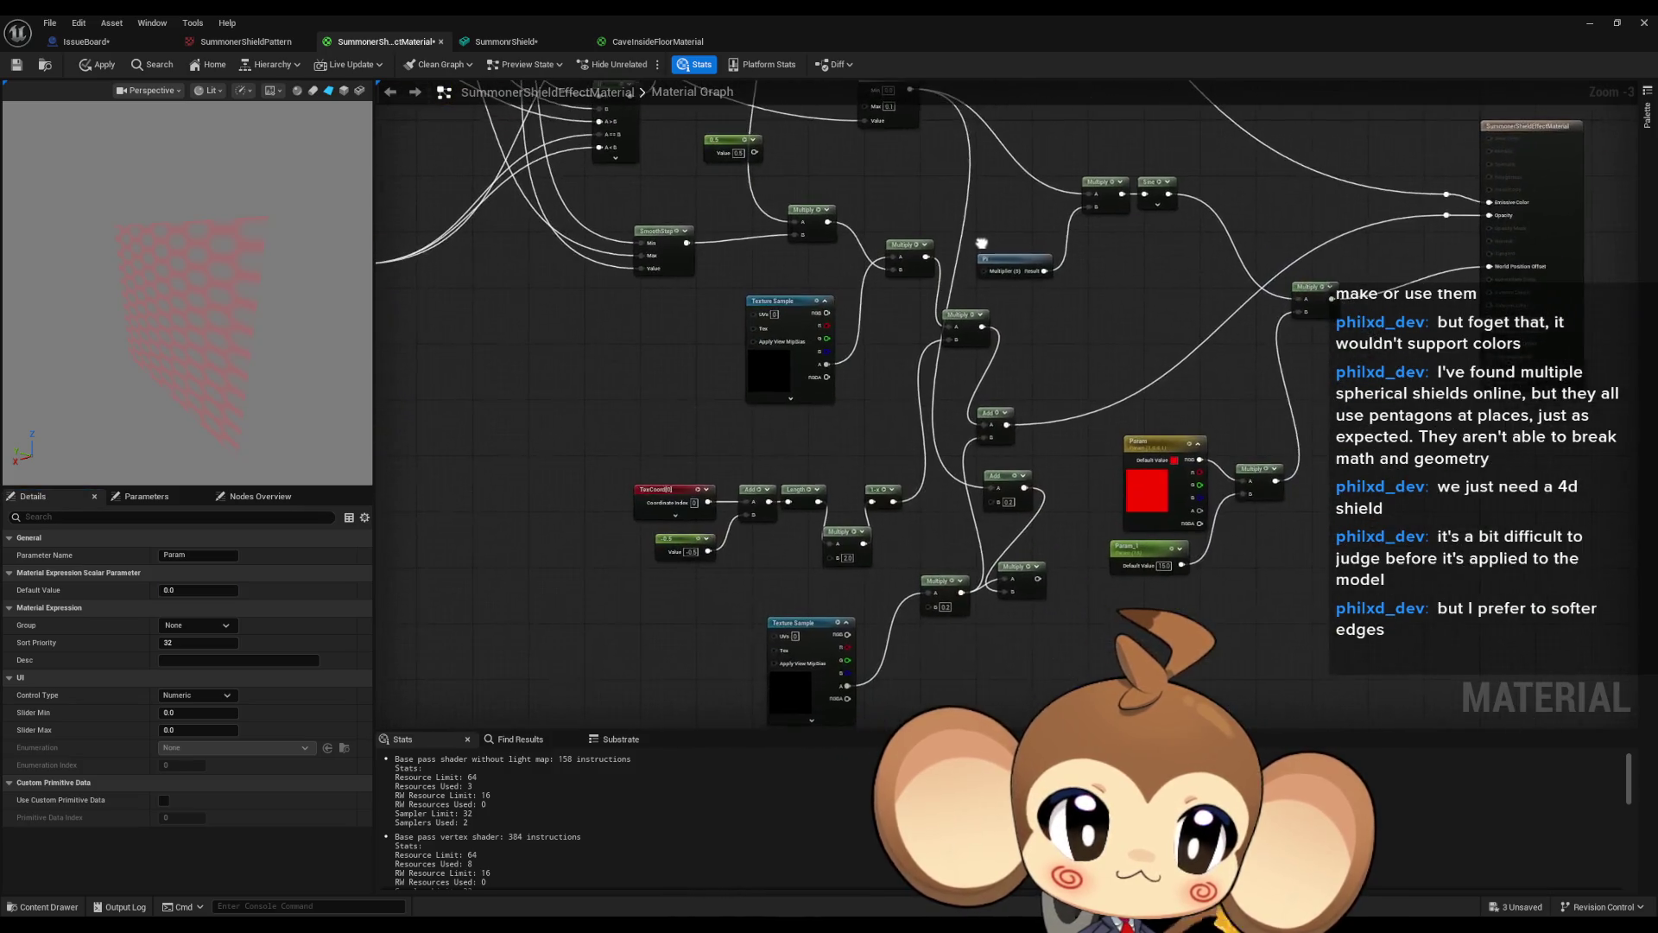
click(947, 608)
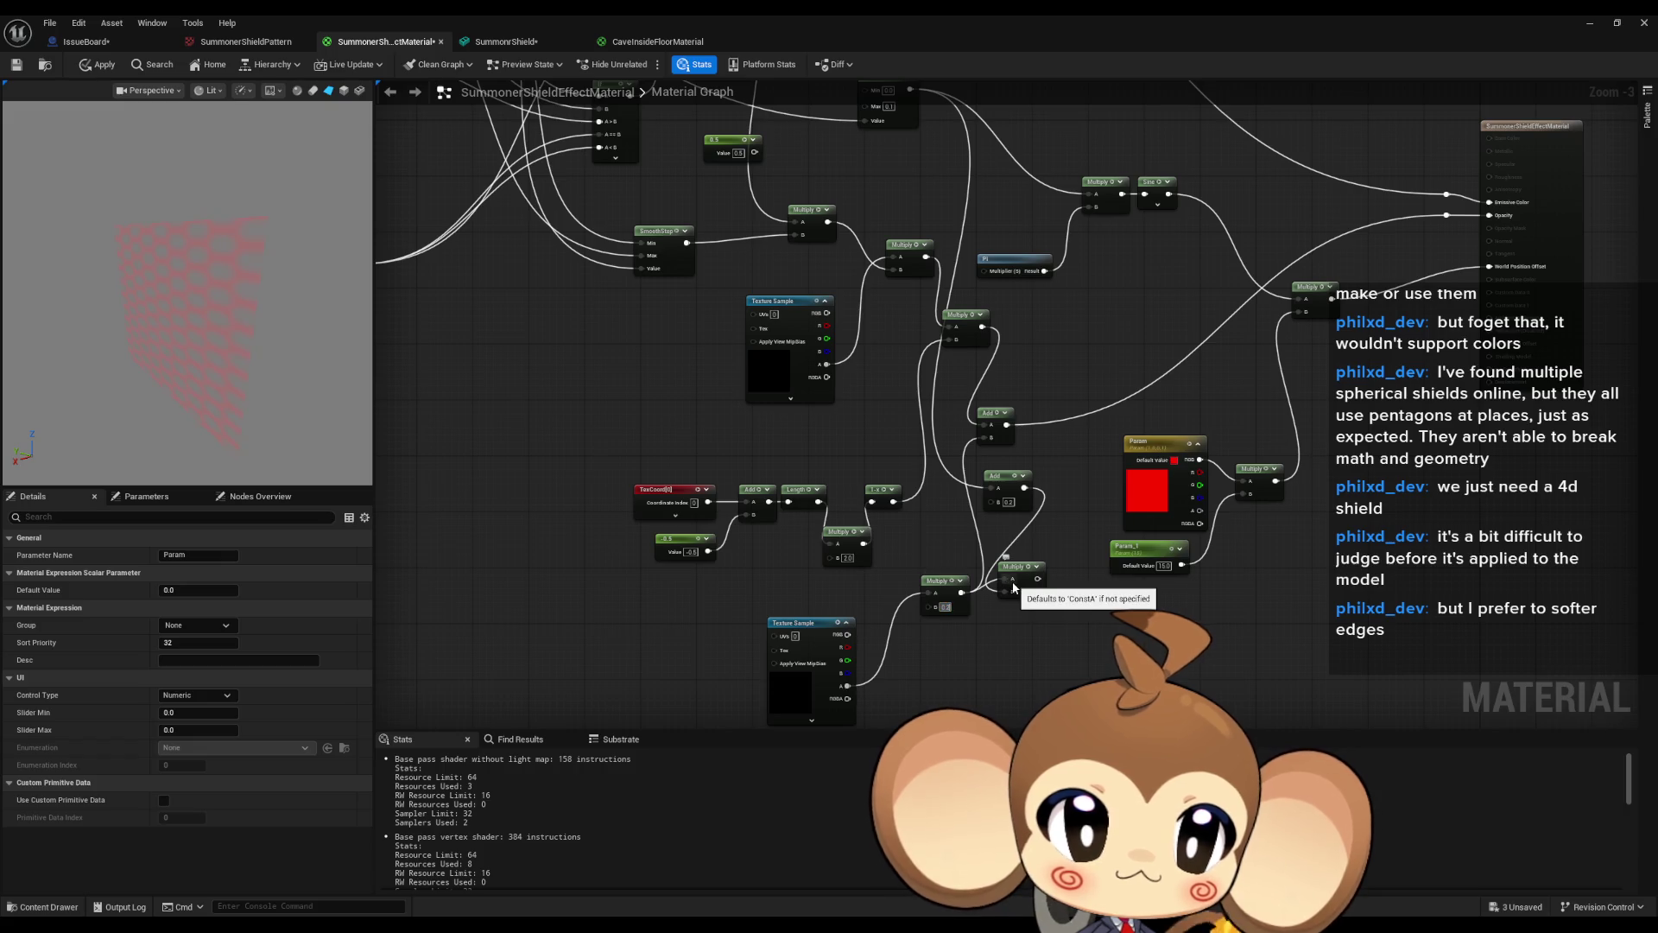
text(0.1)
key(Return)
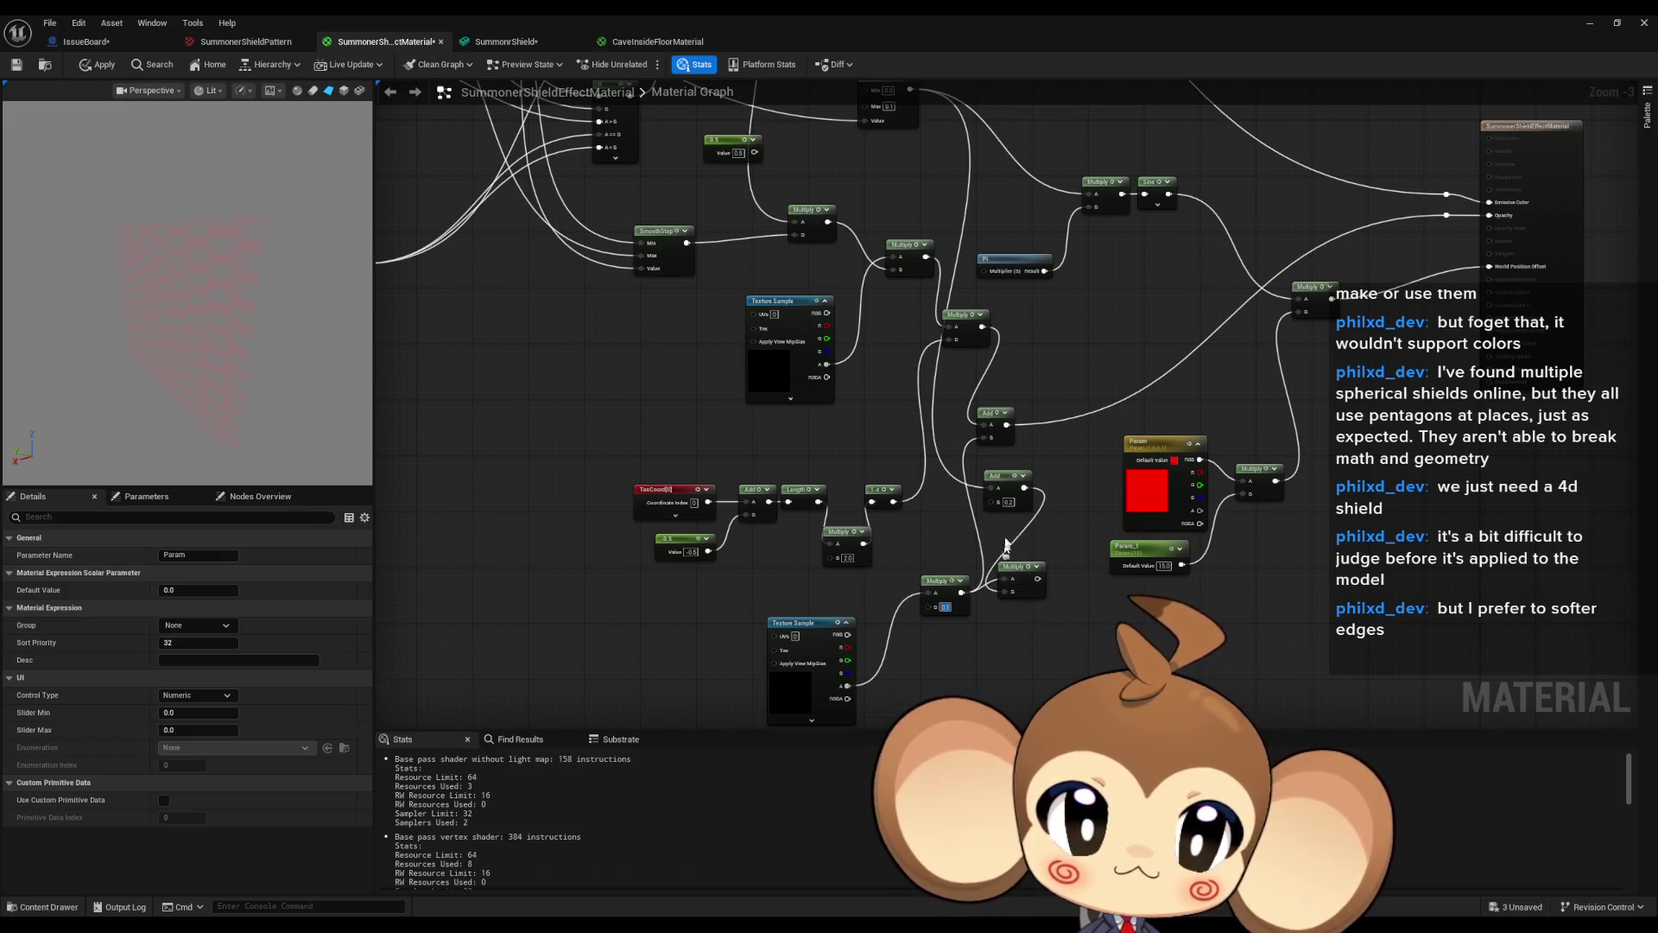
mouse_move(1025, 464)
mouse_down()
mouse_move(899, 523)
mouse_move(950, 421)
mouse_move(901, 522)
mouse_move(914, 492)
mouse_move(1319, 317)
mouse_up()
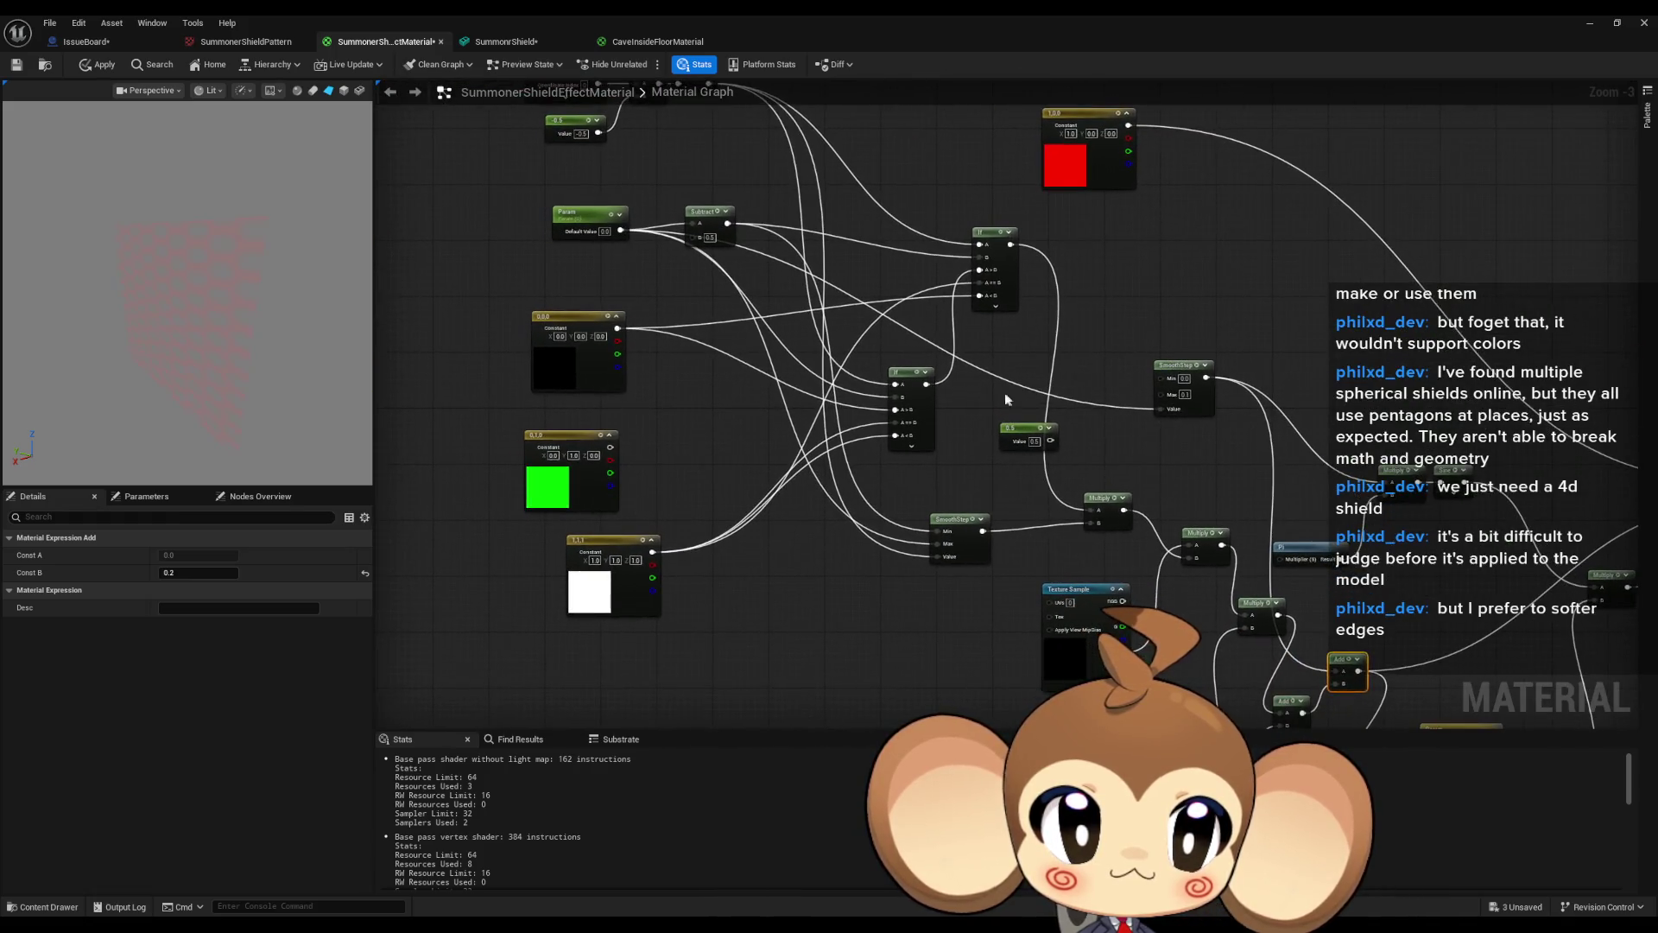
Test Param's default value in the preview and reset it to 0.
click(1026, 432)
click(580, 216)
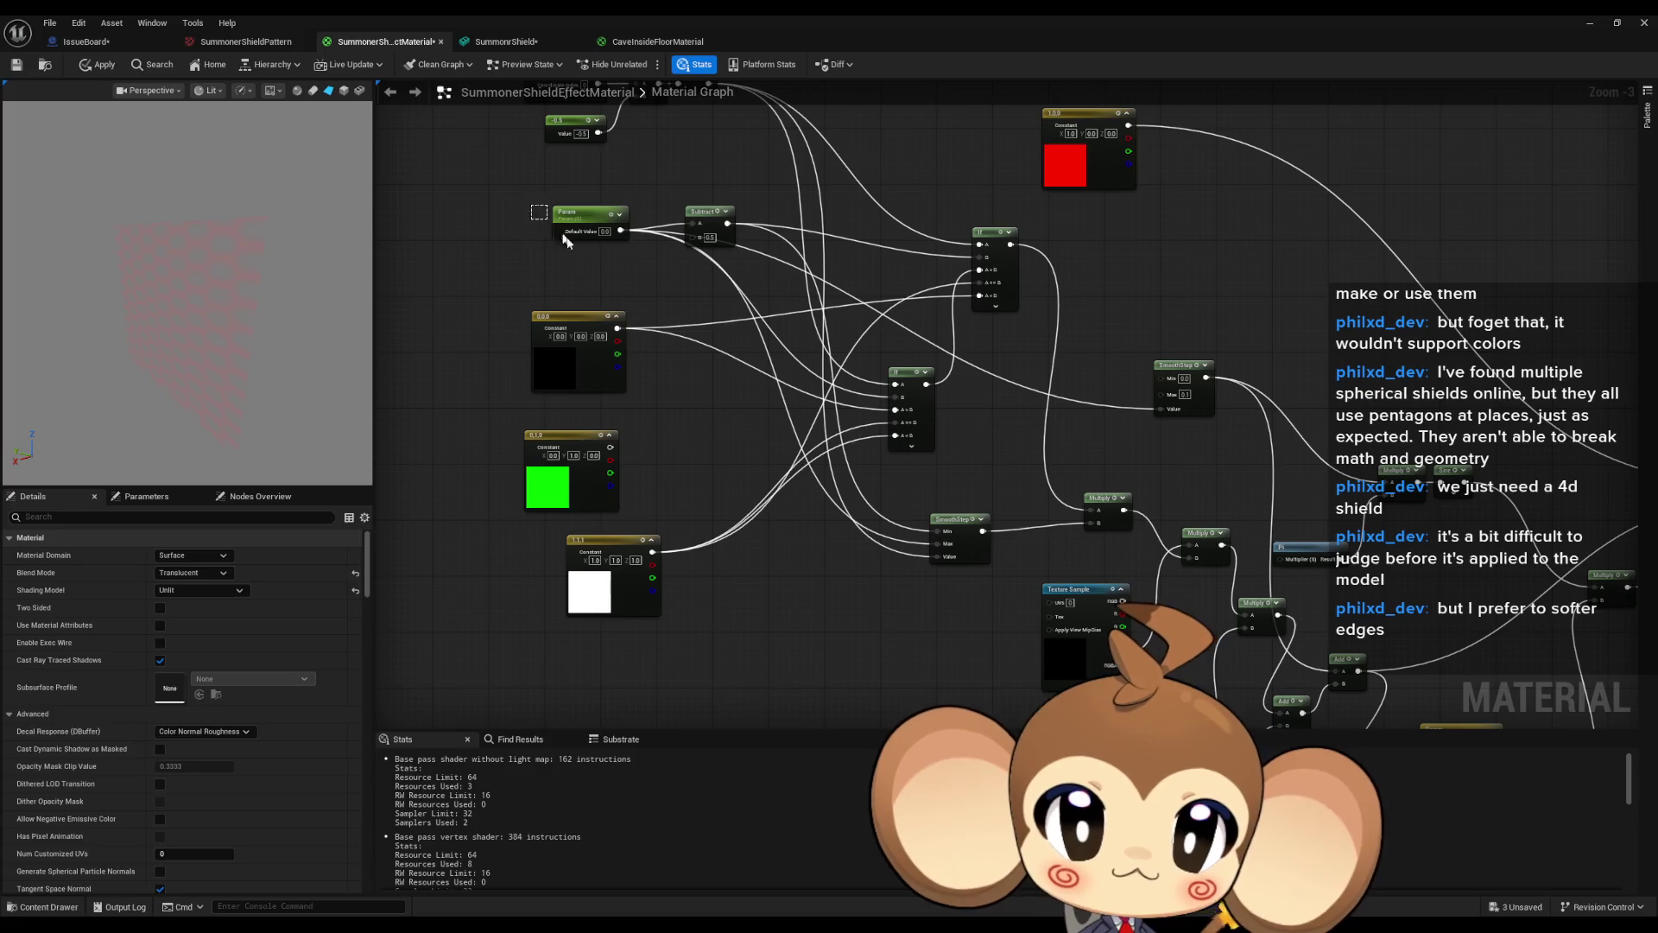
mouse_move(182, 593)
mouse_down()
mouse_move(196, 592)
mouse_move(177, 593)
mouse_up()
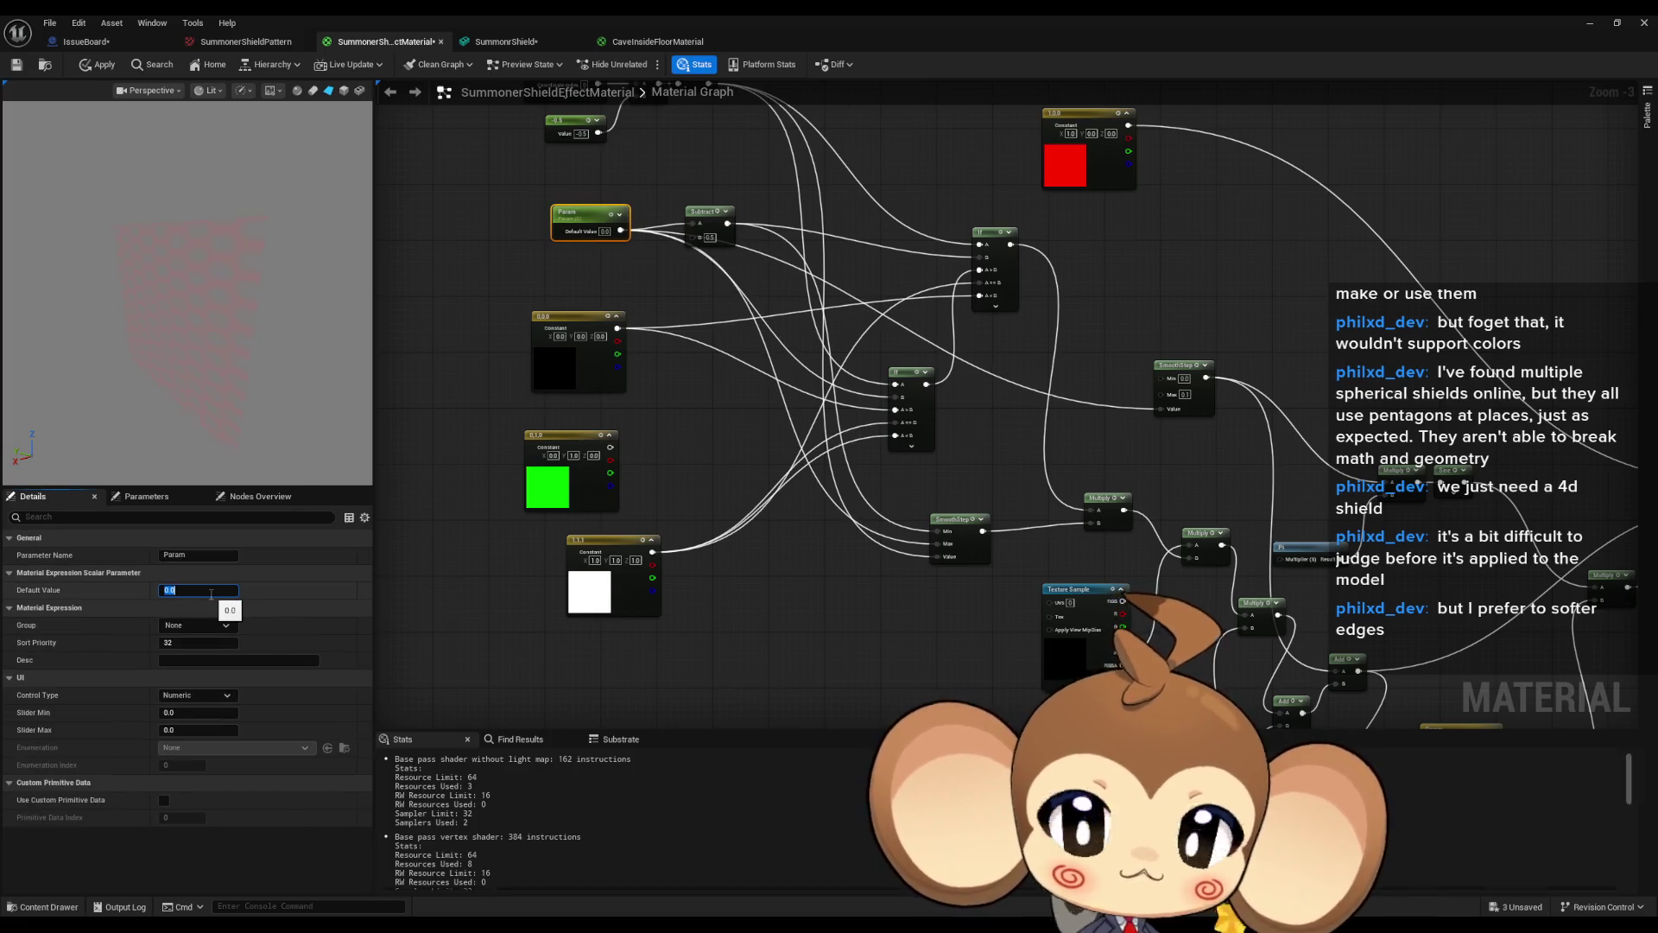
click(211, 595)
Move the lower Multiply node up and to the right.
drag(1282, 603, 972, 363)
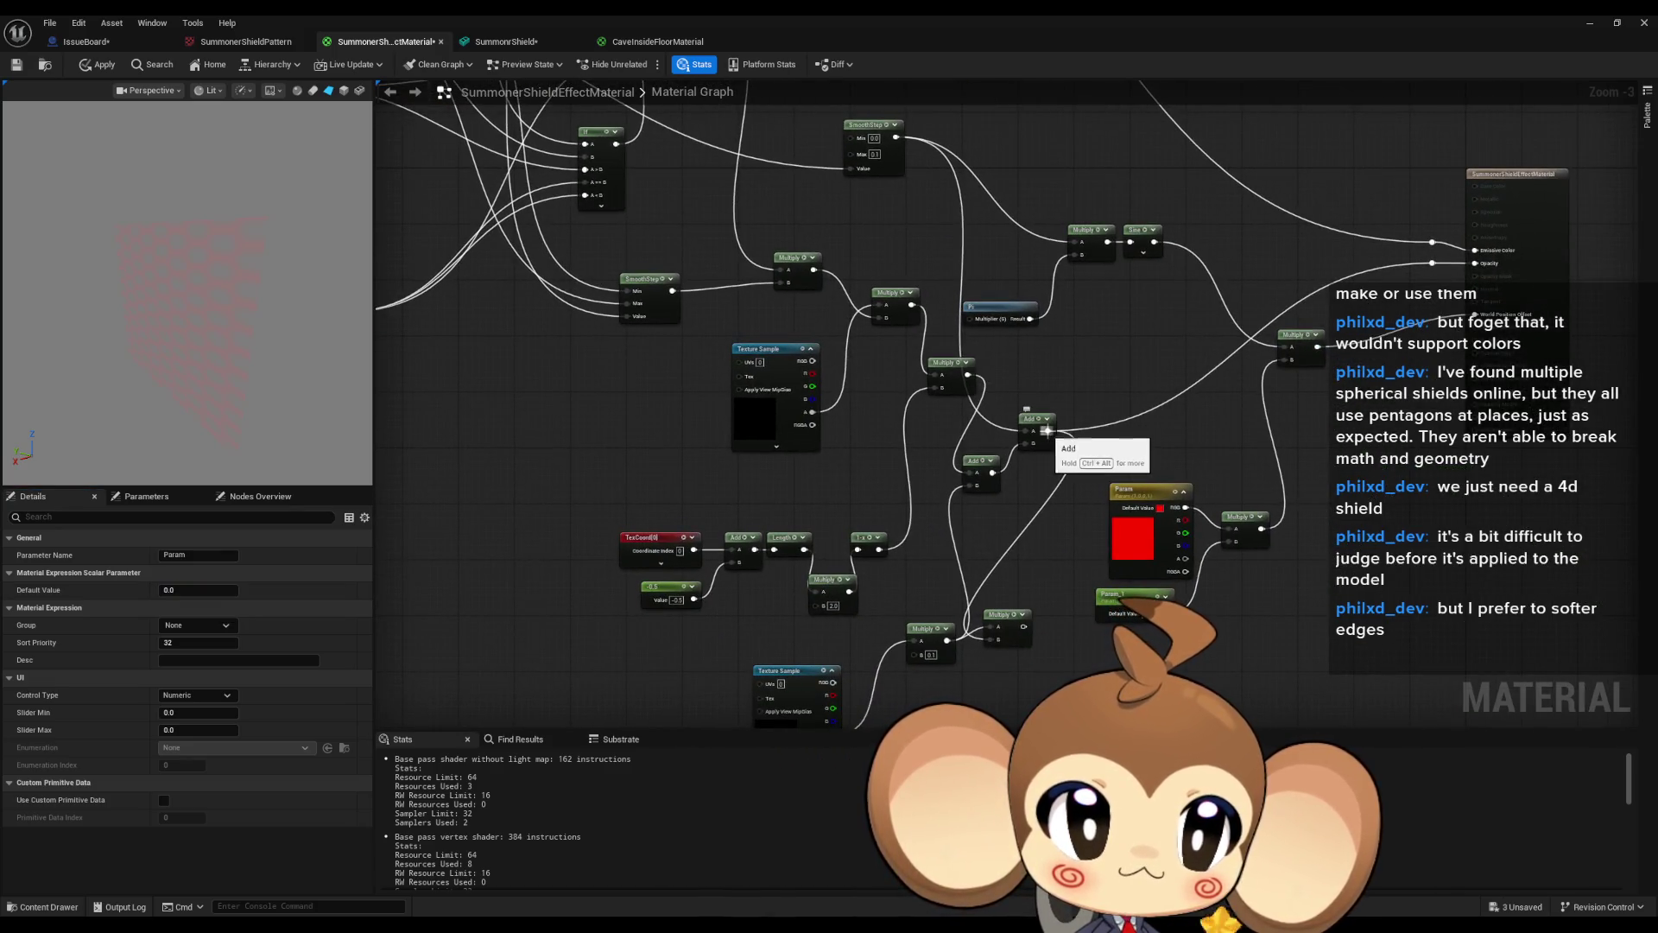
drag(1174, 406, 1051, 459)
click(897, 662)
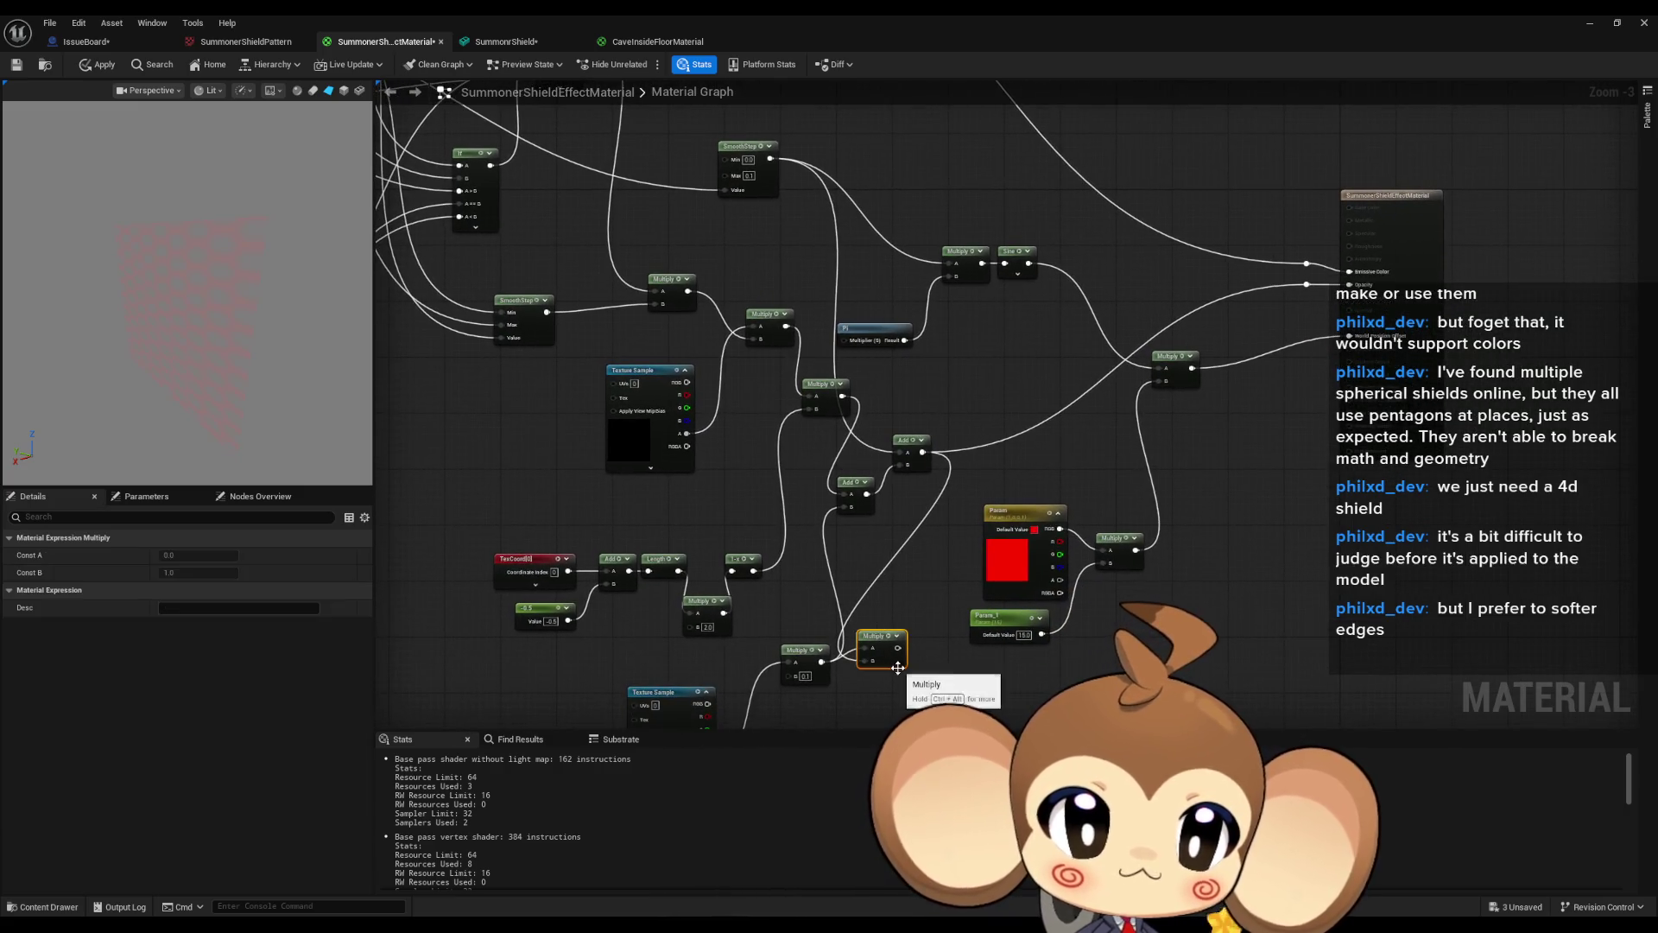
drag(885, 642, 913, 608)
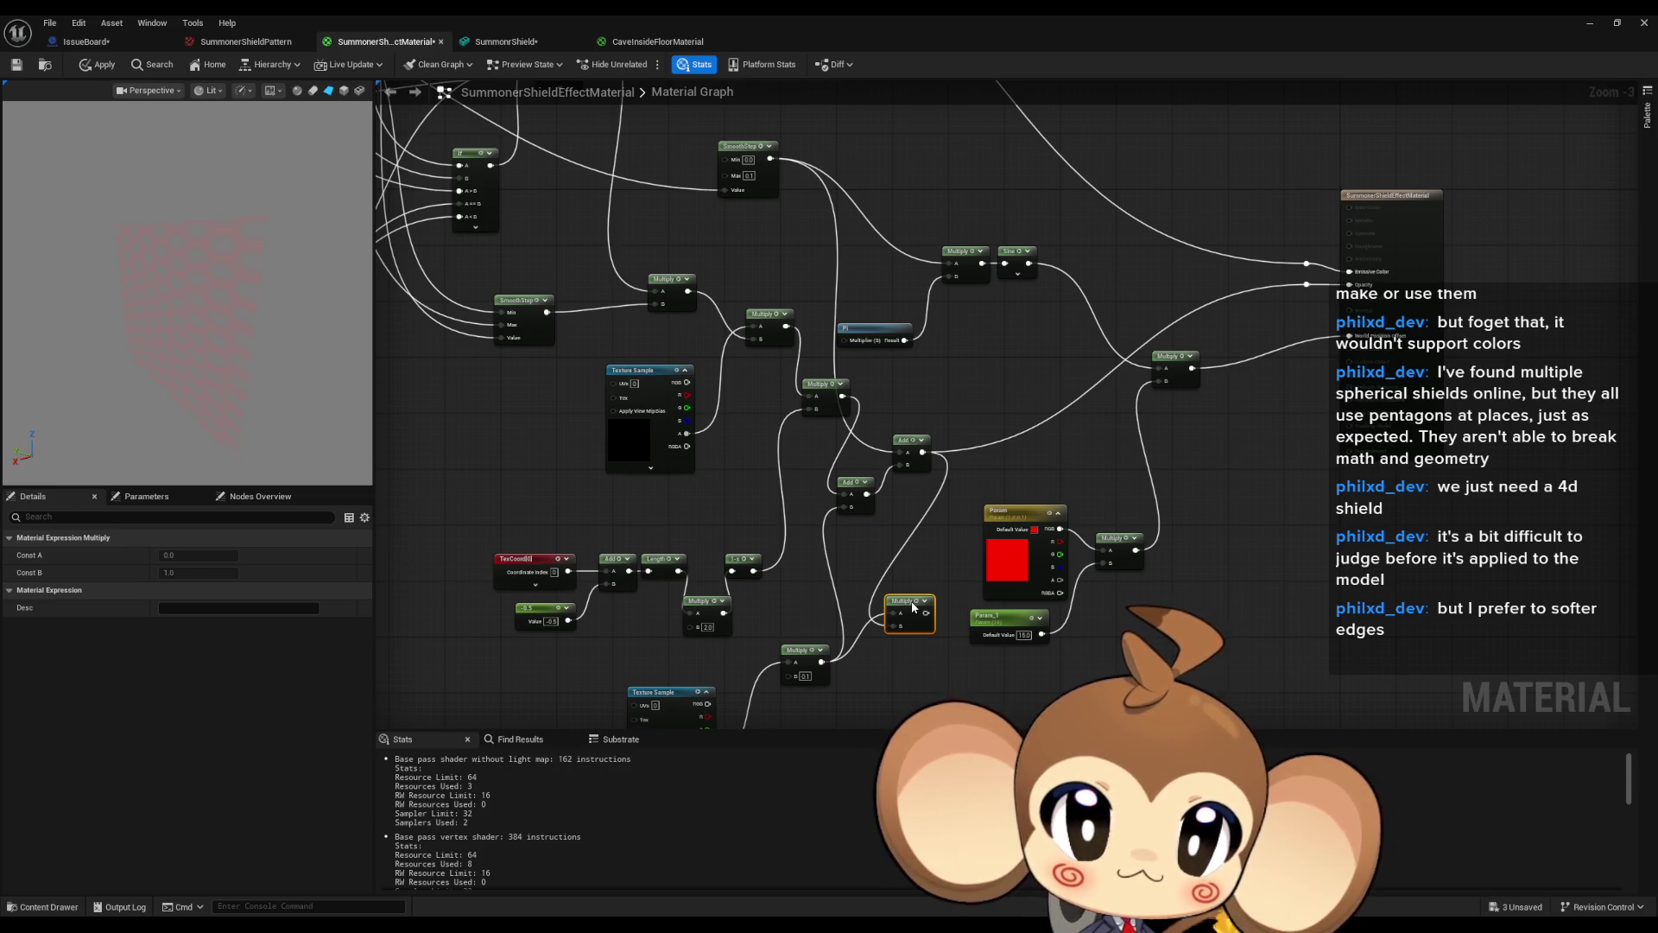
drag(913, 600, 899, 553)
click(804, 259)
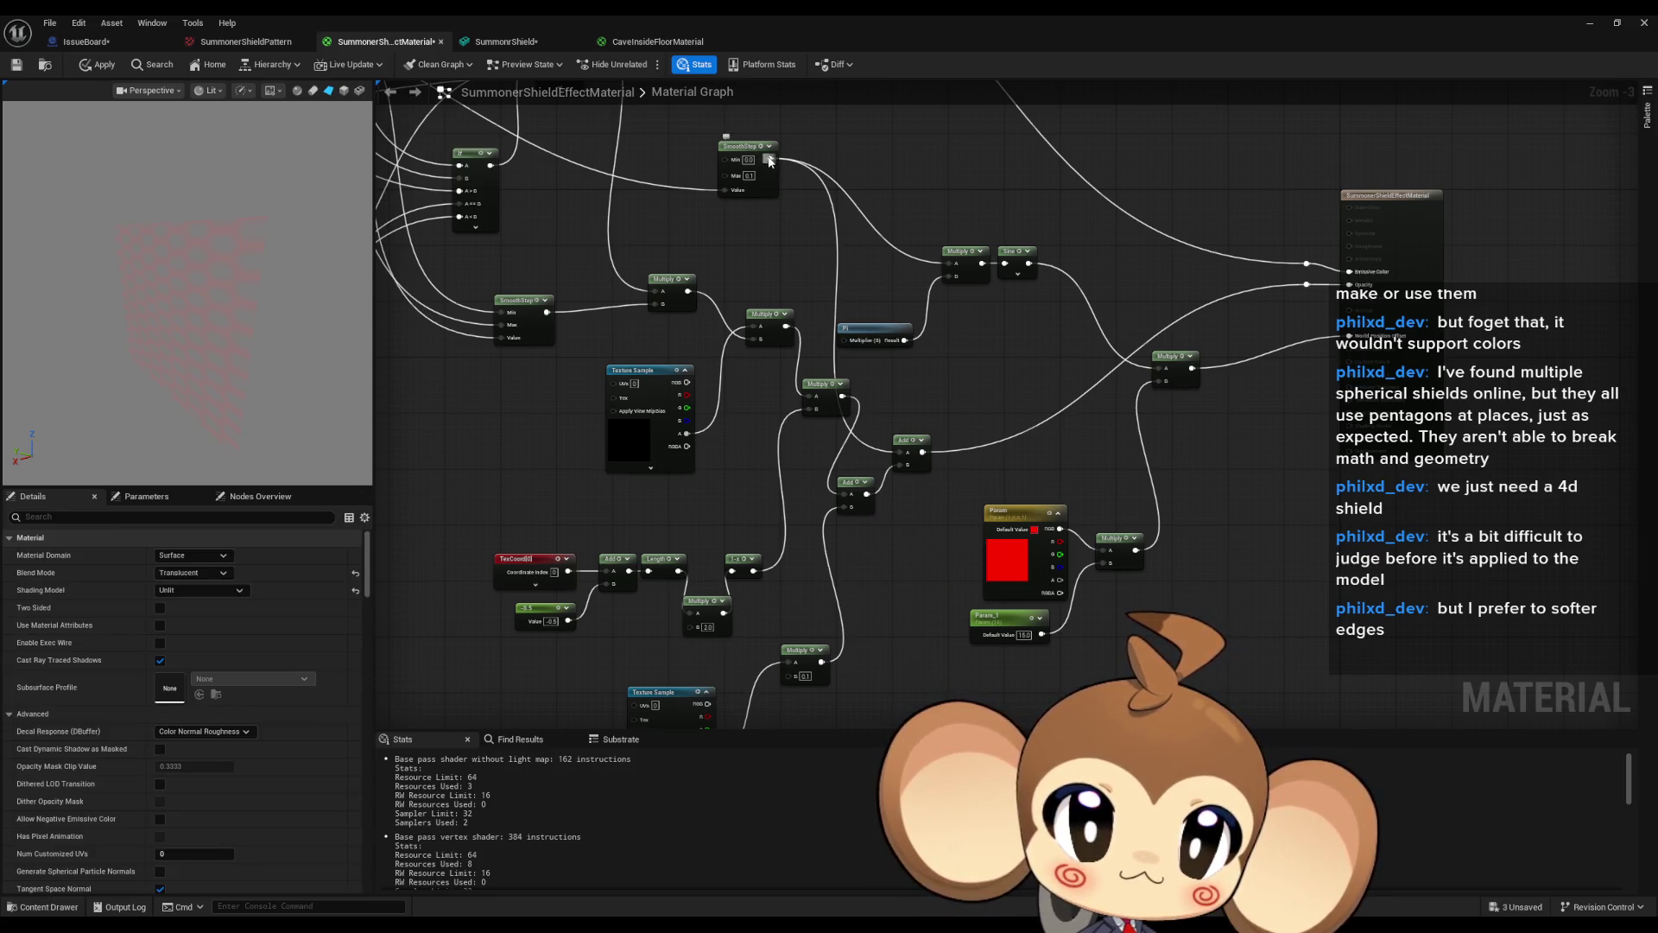
Add a new Multiply after the upper SmoothStep output with a B factor of 0.1.
drag(770, 161, 782, 242)
click(853, 297)
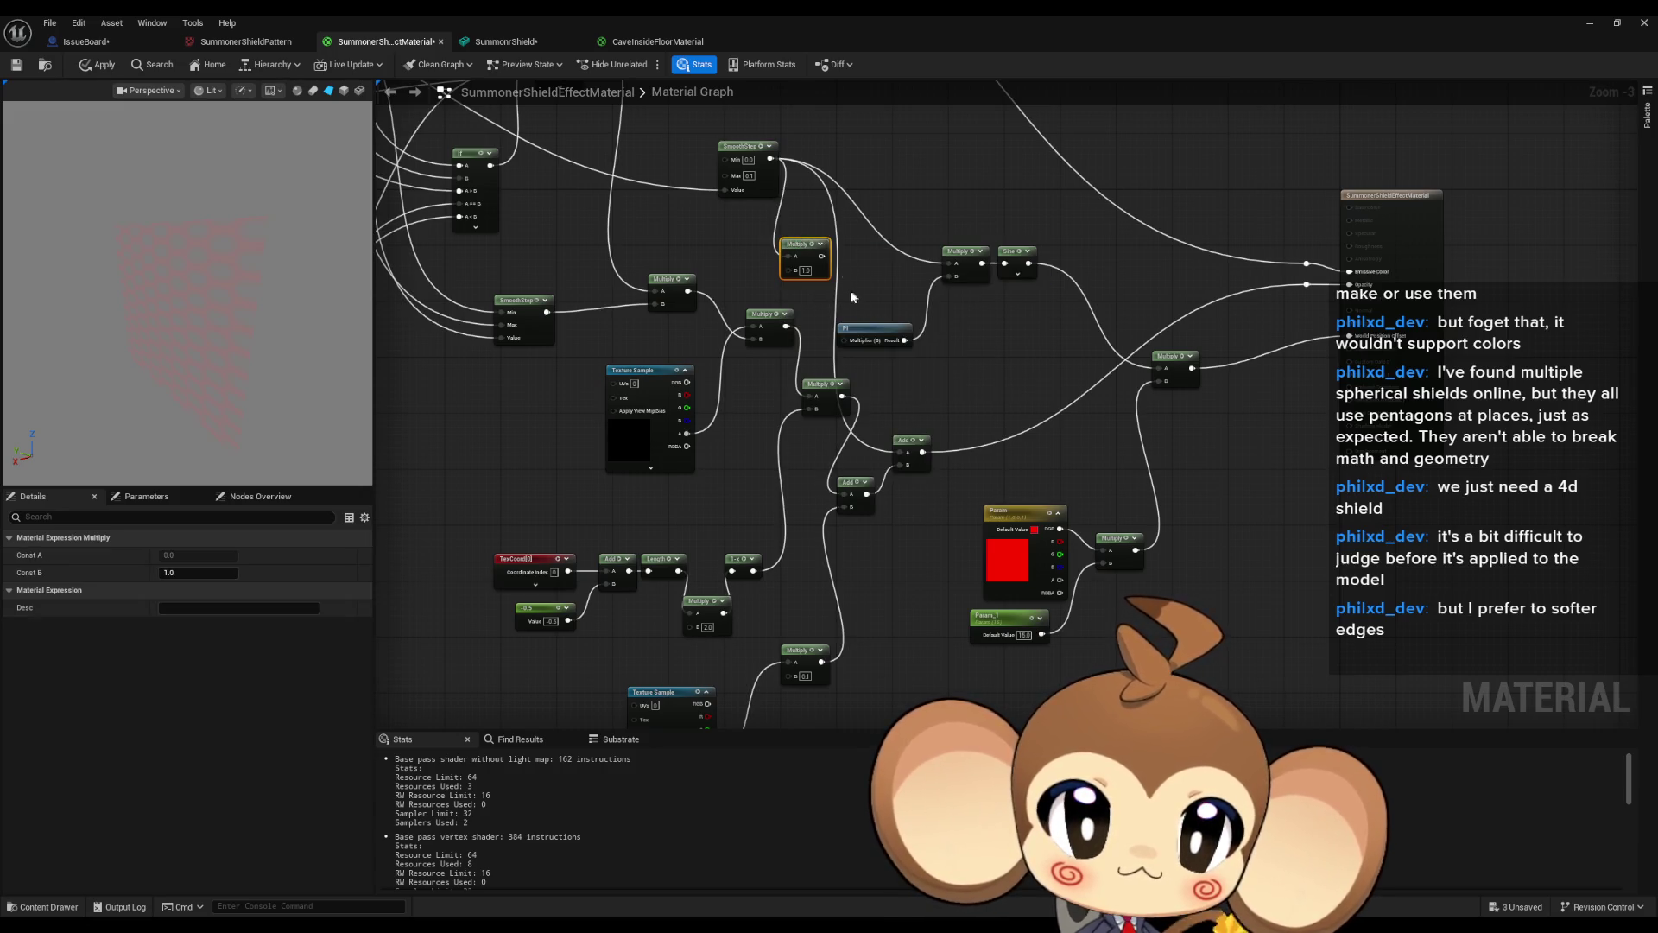
text(4)
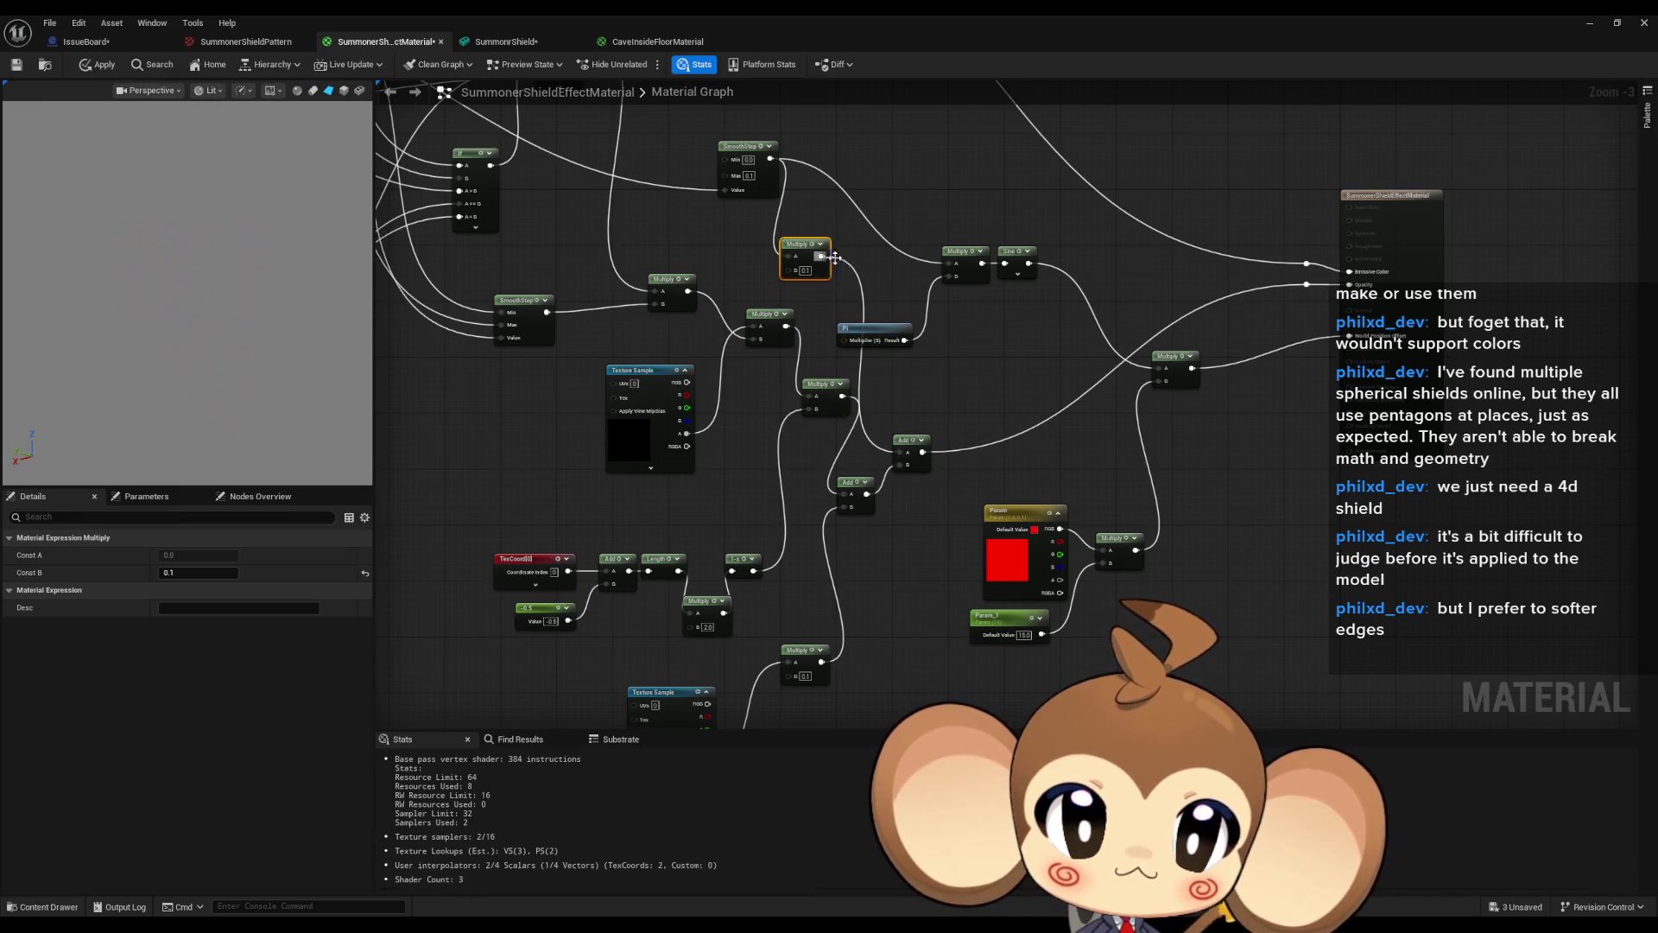
mouse_move(556, 205)
mouse_down()
mouse_move(701, 350)
mouse_move(540, 280)
mouse_up()
click(471, 225)
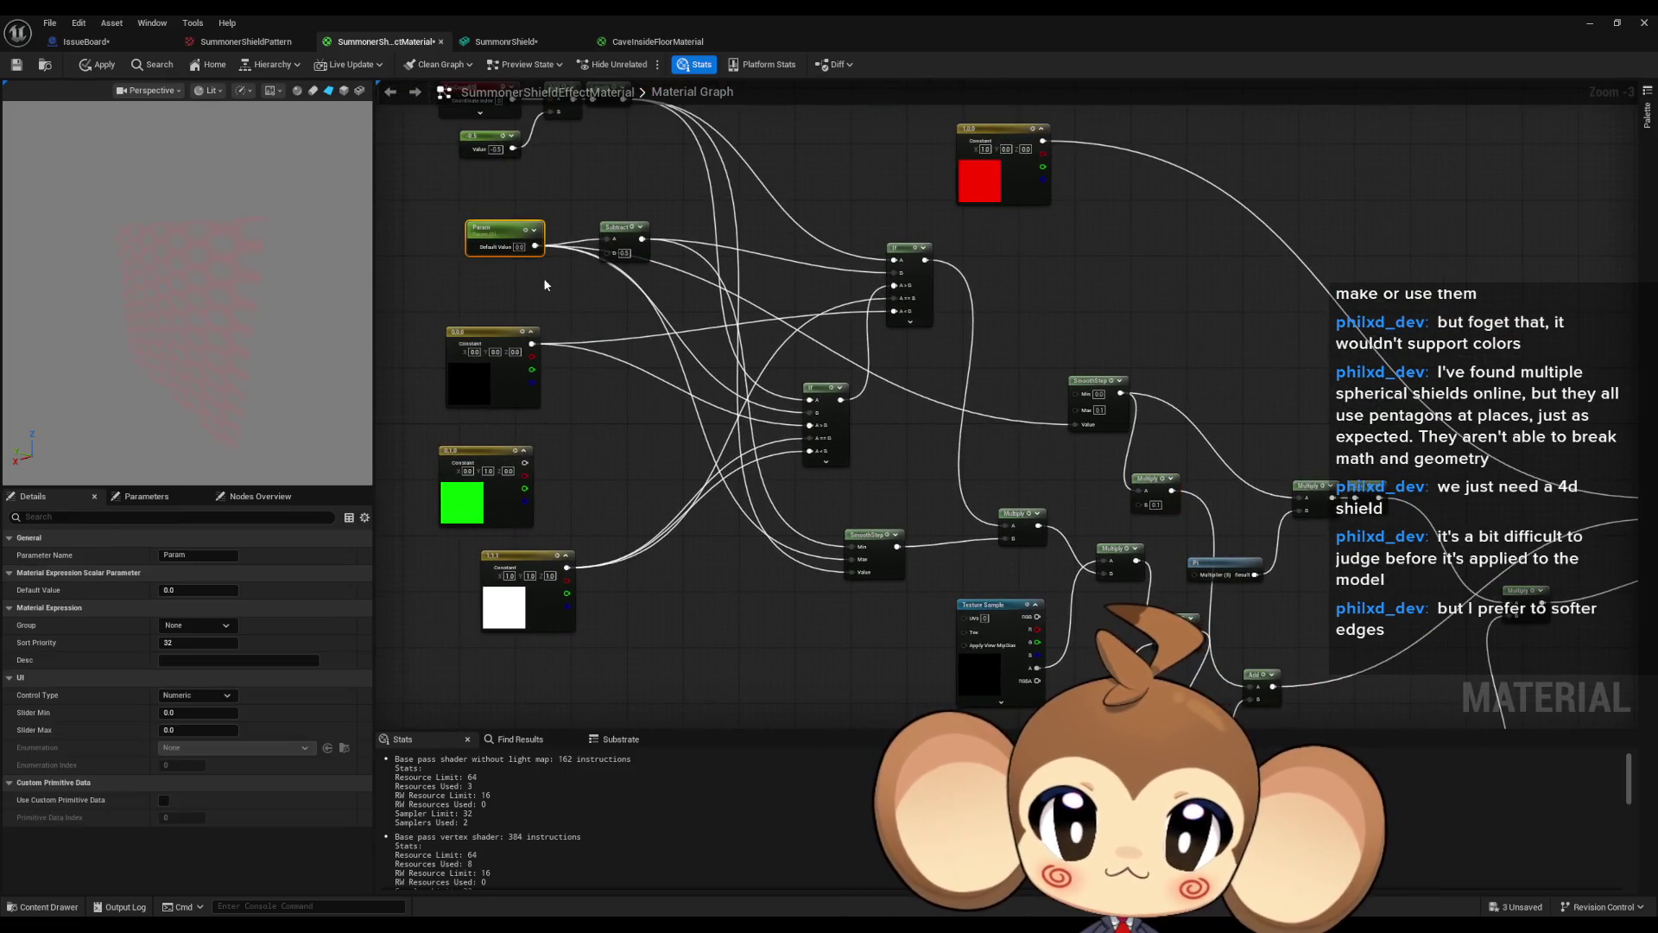
Preview Param, reset it to 0, and move the Add and Texture Sample nodes up-right.
mouse_move(198, 590)
mouse_down()
mouse_move(229, 590)
mouse_move(164, 590)
mouse_up()
mouse_move(1240, 549)
mouse_down()
mouse_move(1140, 427)
mouse_move(926, 383)
mouse_up()
mouse_move(943, 509)
mouse_down()
mouse_move(988, 499)
mouse_move(930, 401)
mouse_up()
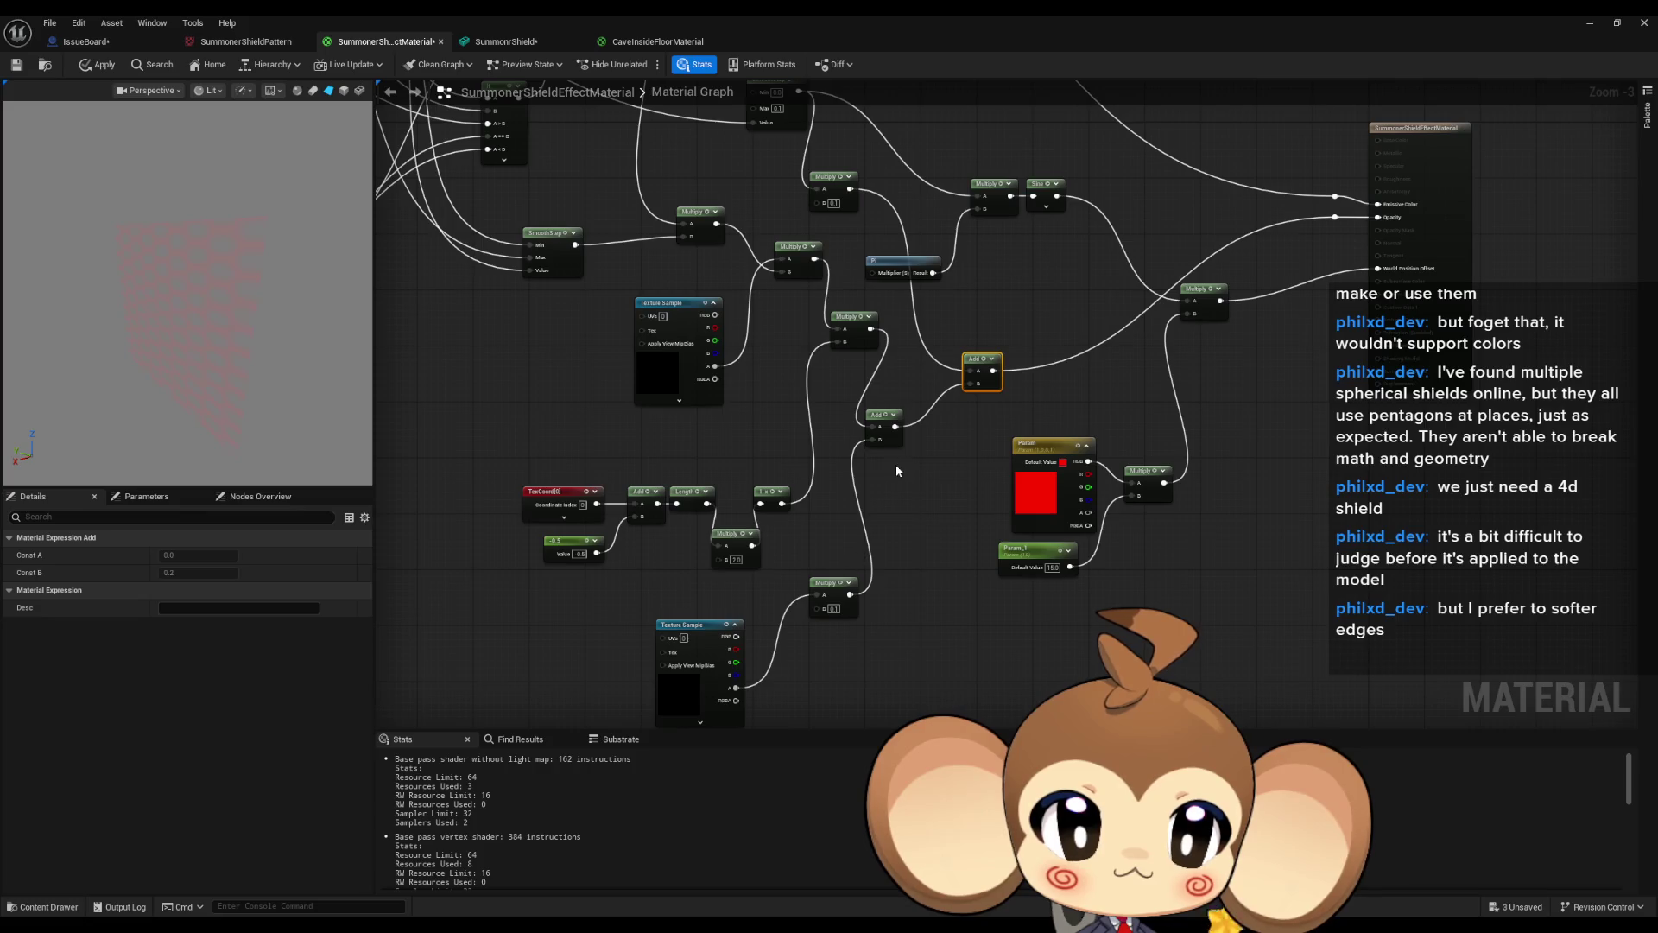
drag(692, 629, 717, 602)
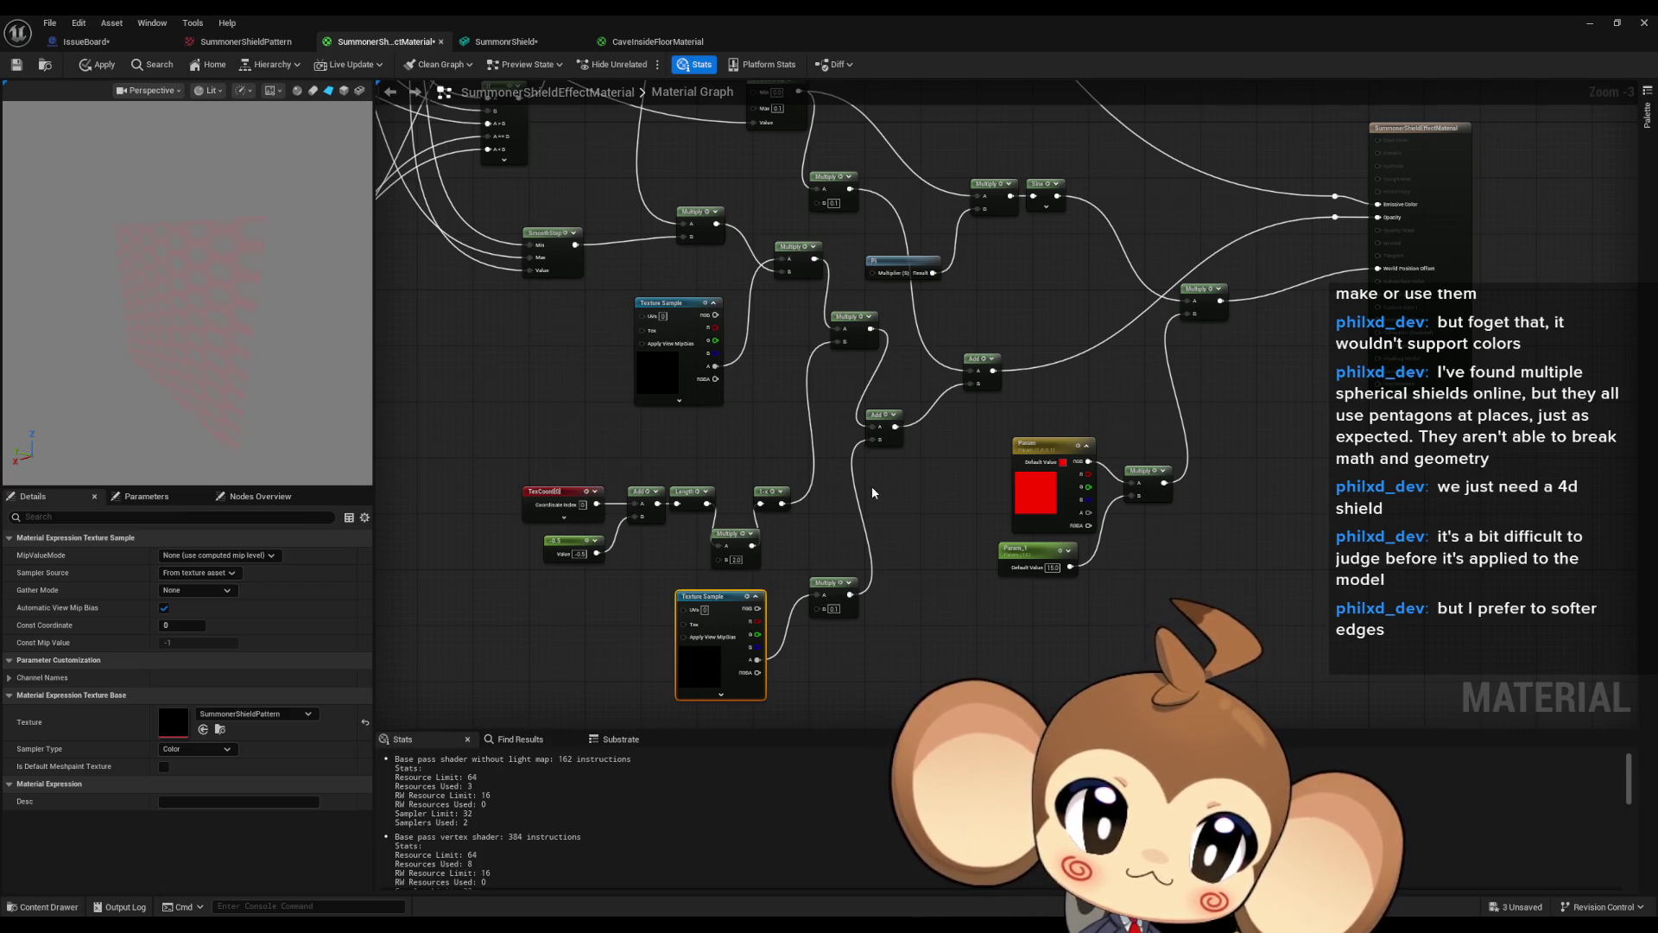
Connect the lower Add node's output to the material's Opacity input.
drag(863, 373, 849, 430)
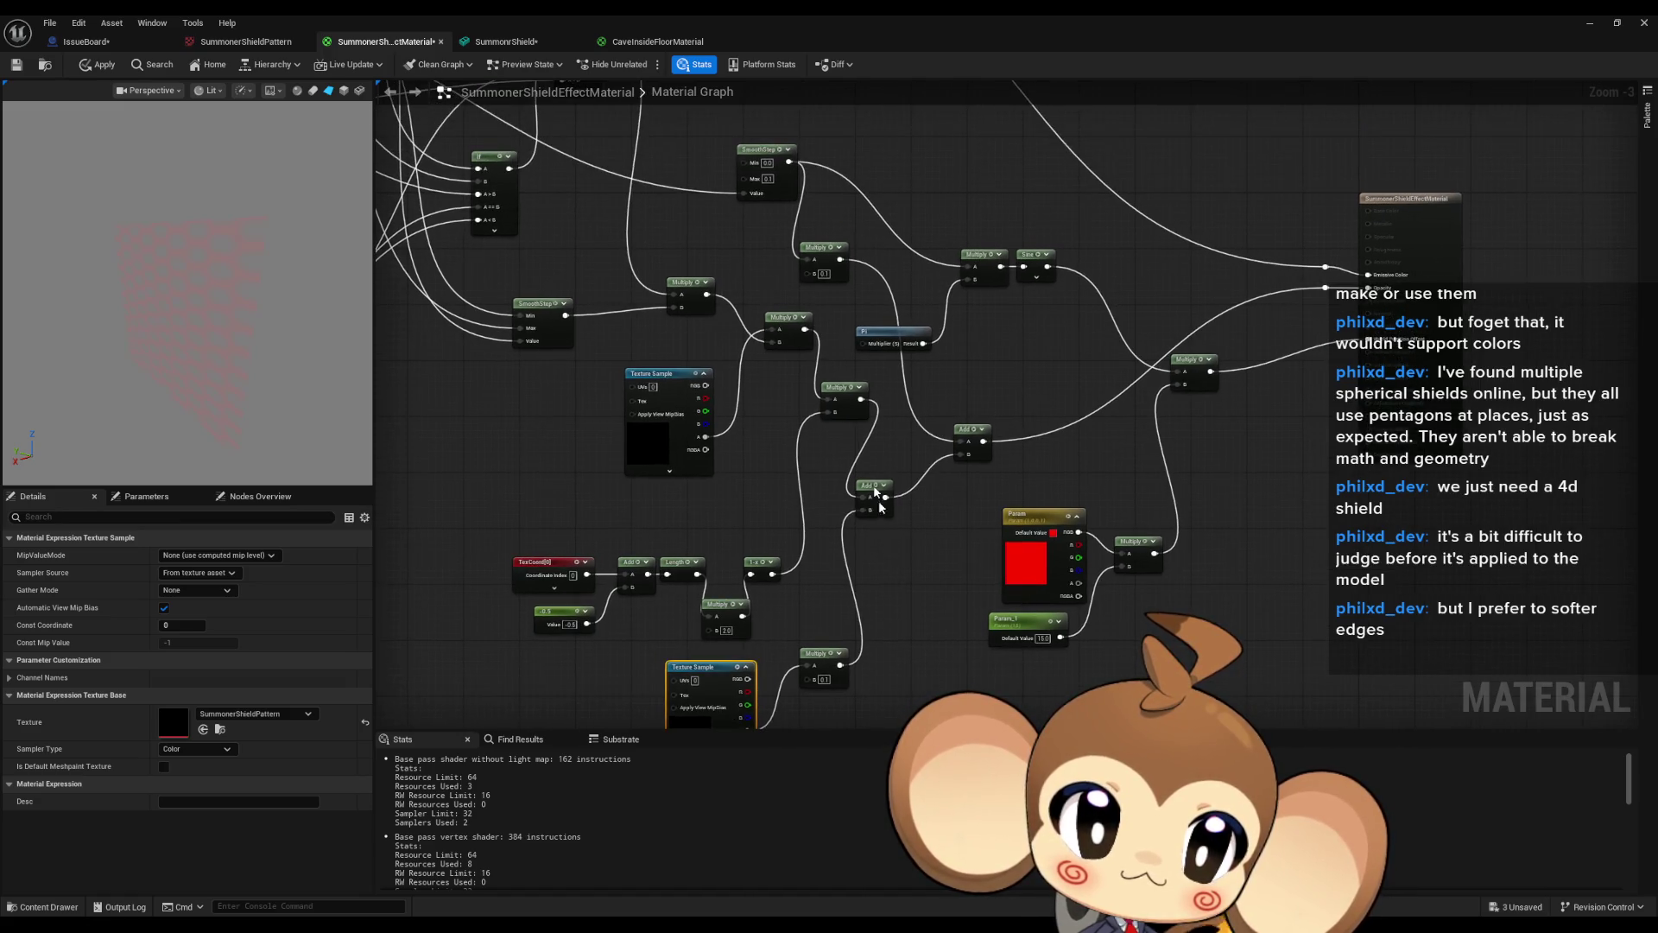
drag(878, 500, 876, 409)
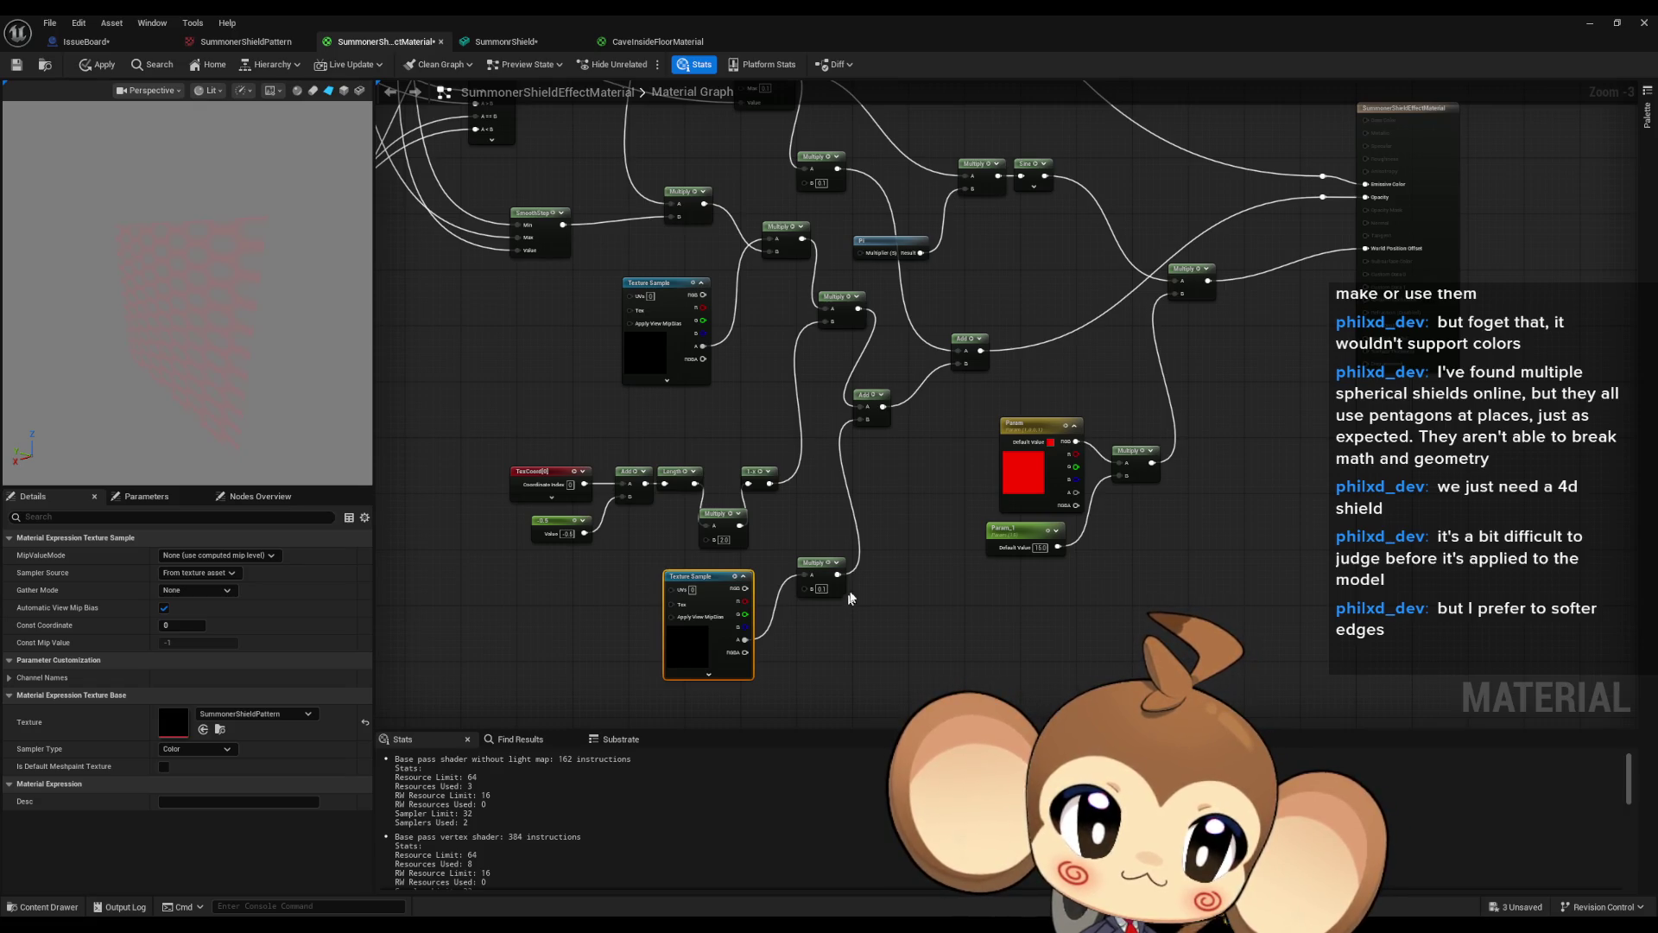
mouse_move(863, 573)
mouse_down()
mouse_move(858, 553)
mouse_move(863, 651)
mouse_up()
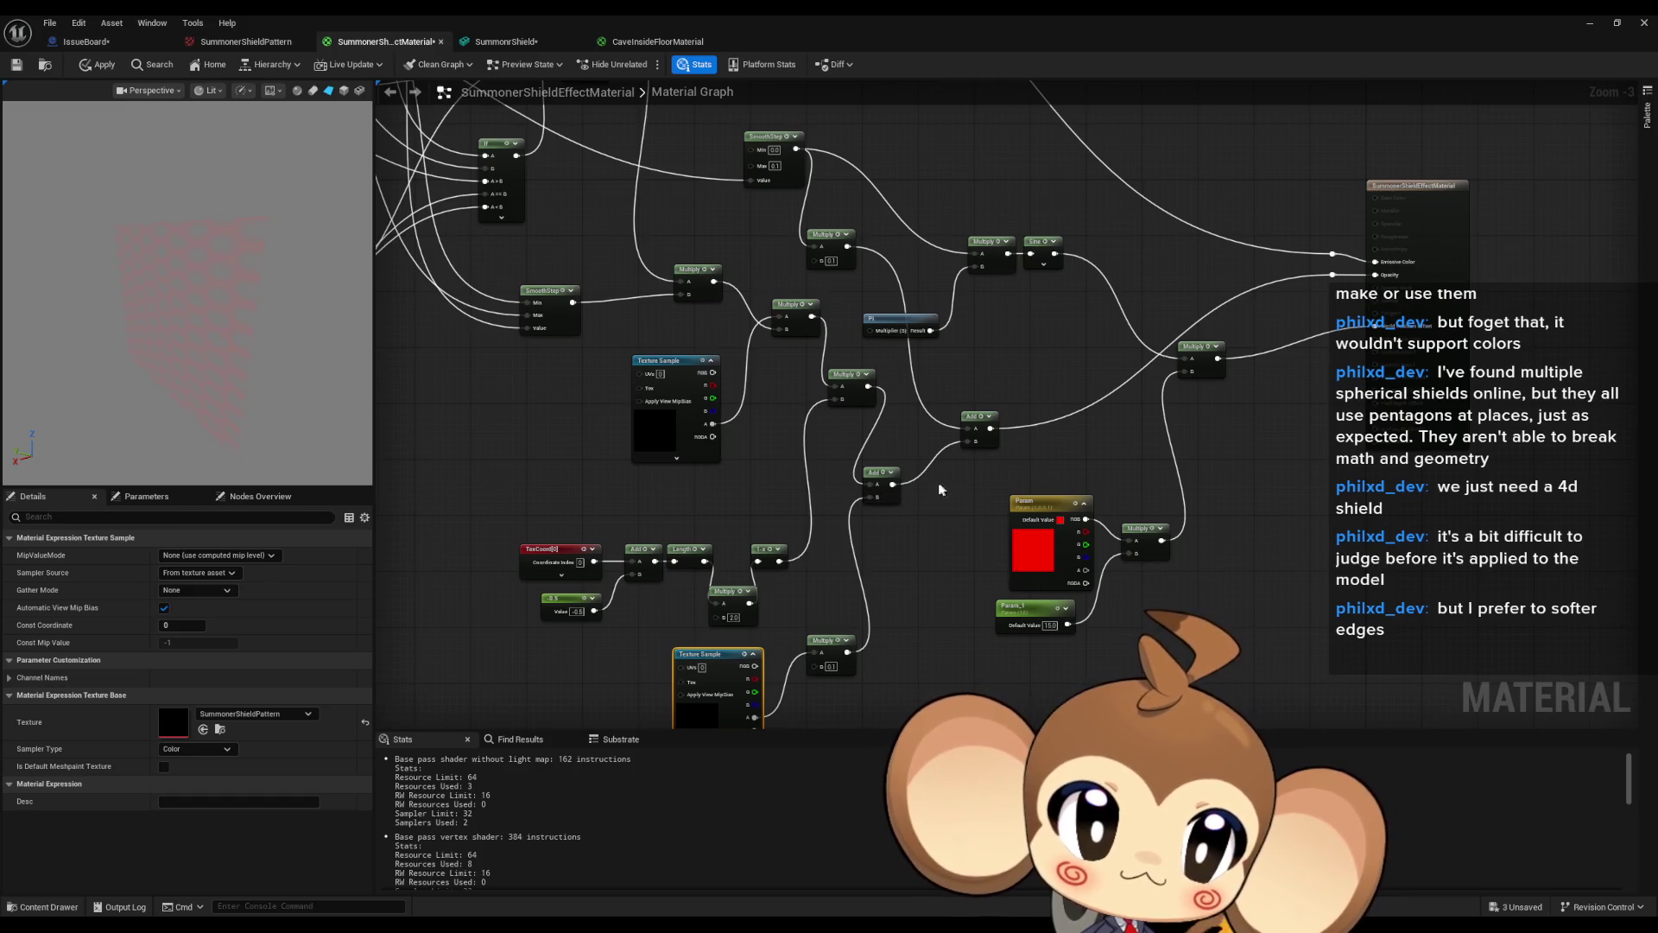
drag(892, 484, 1375, 275)
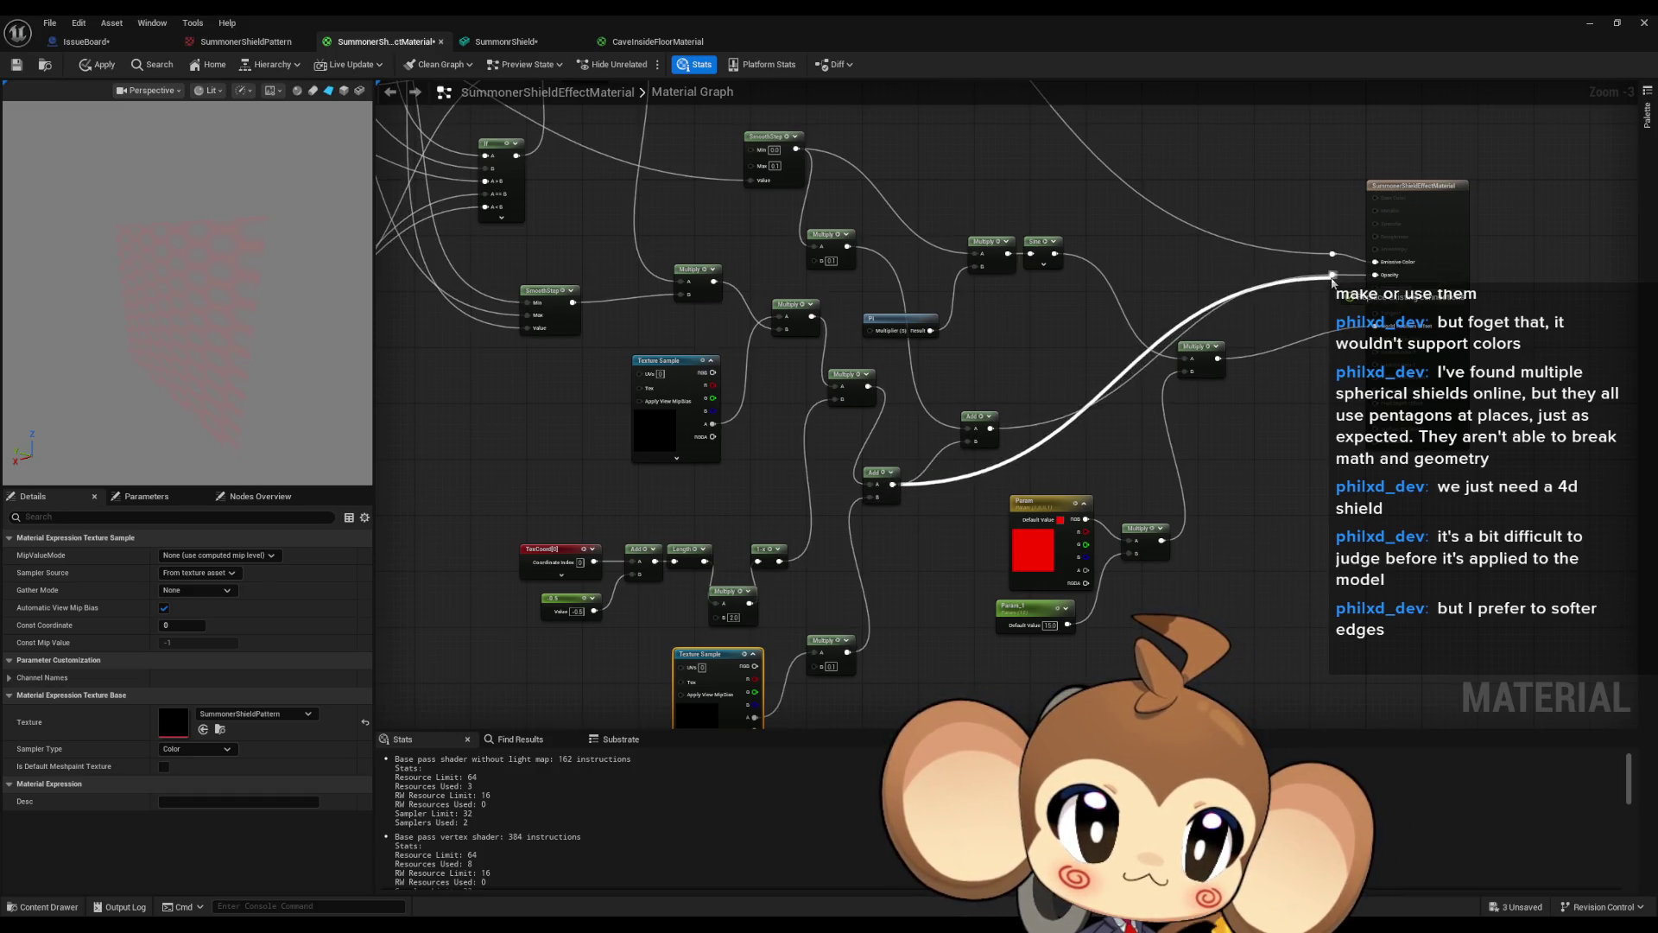
click(1015, 467)
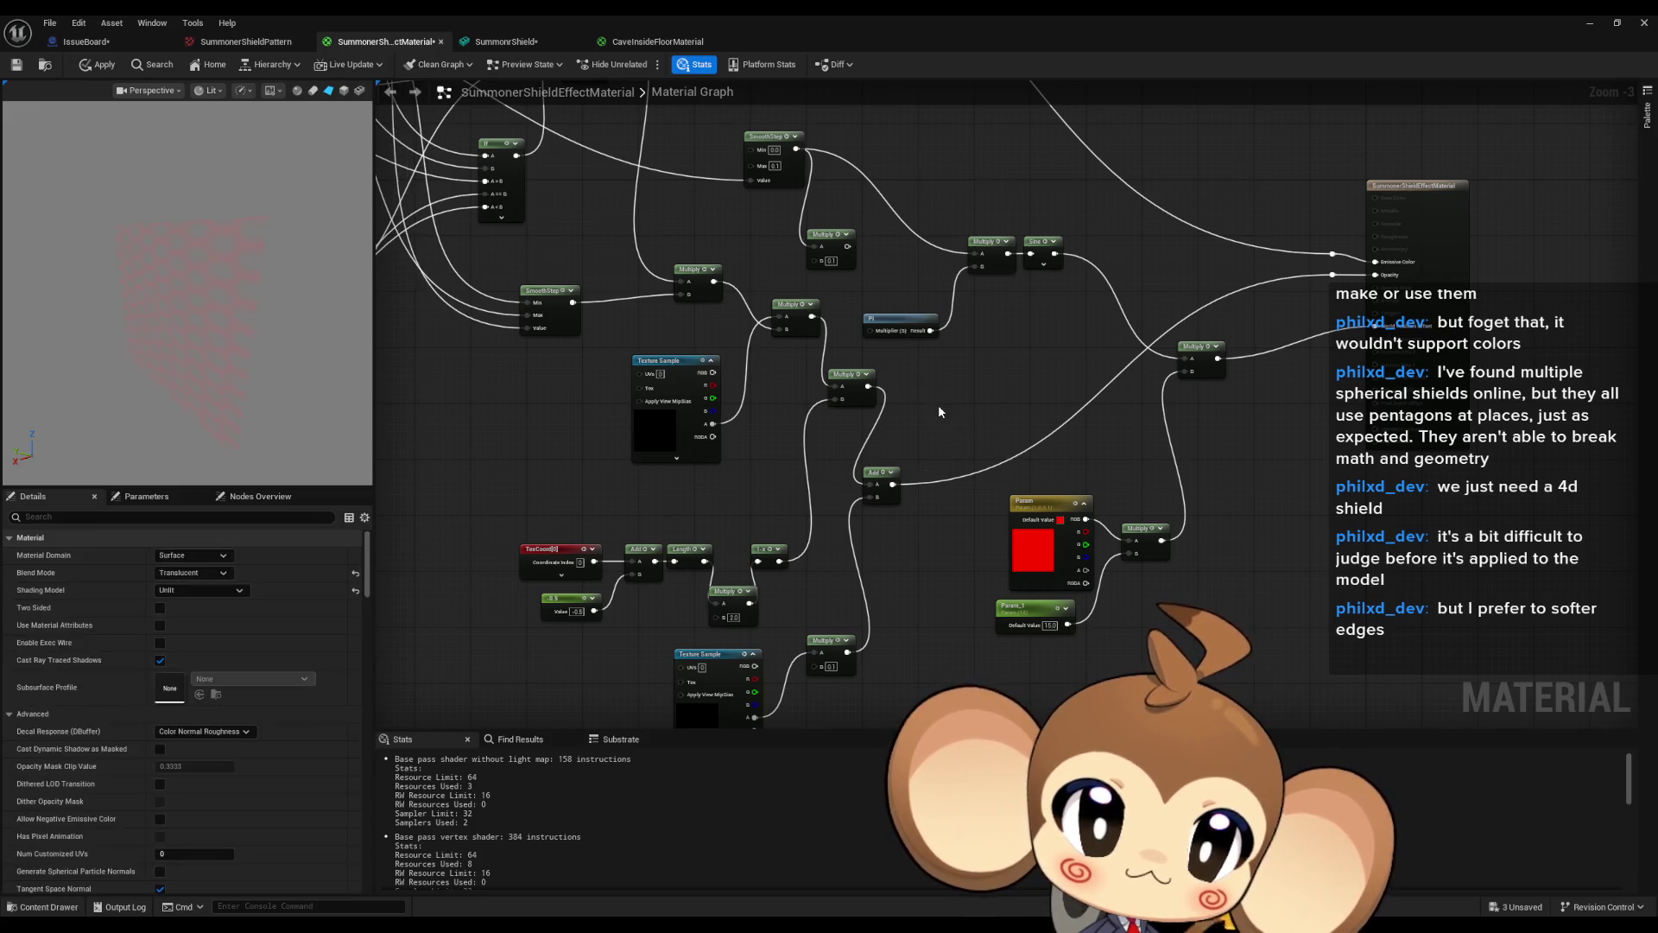
Branch an Add of 0.1 off the Multiply and wire it into the other Multiply's B.
scroll(904, 474, down, 2)
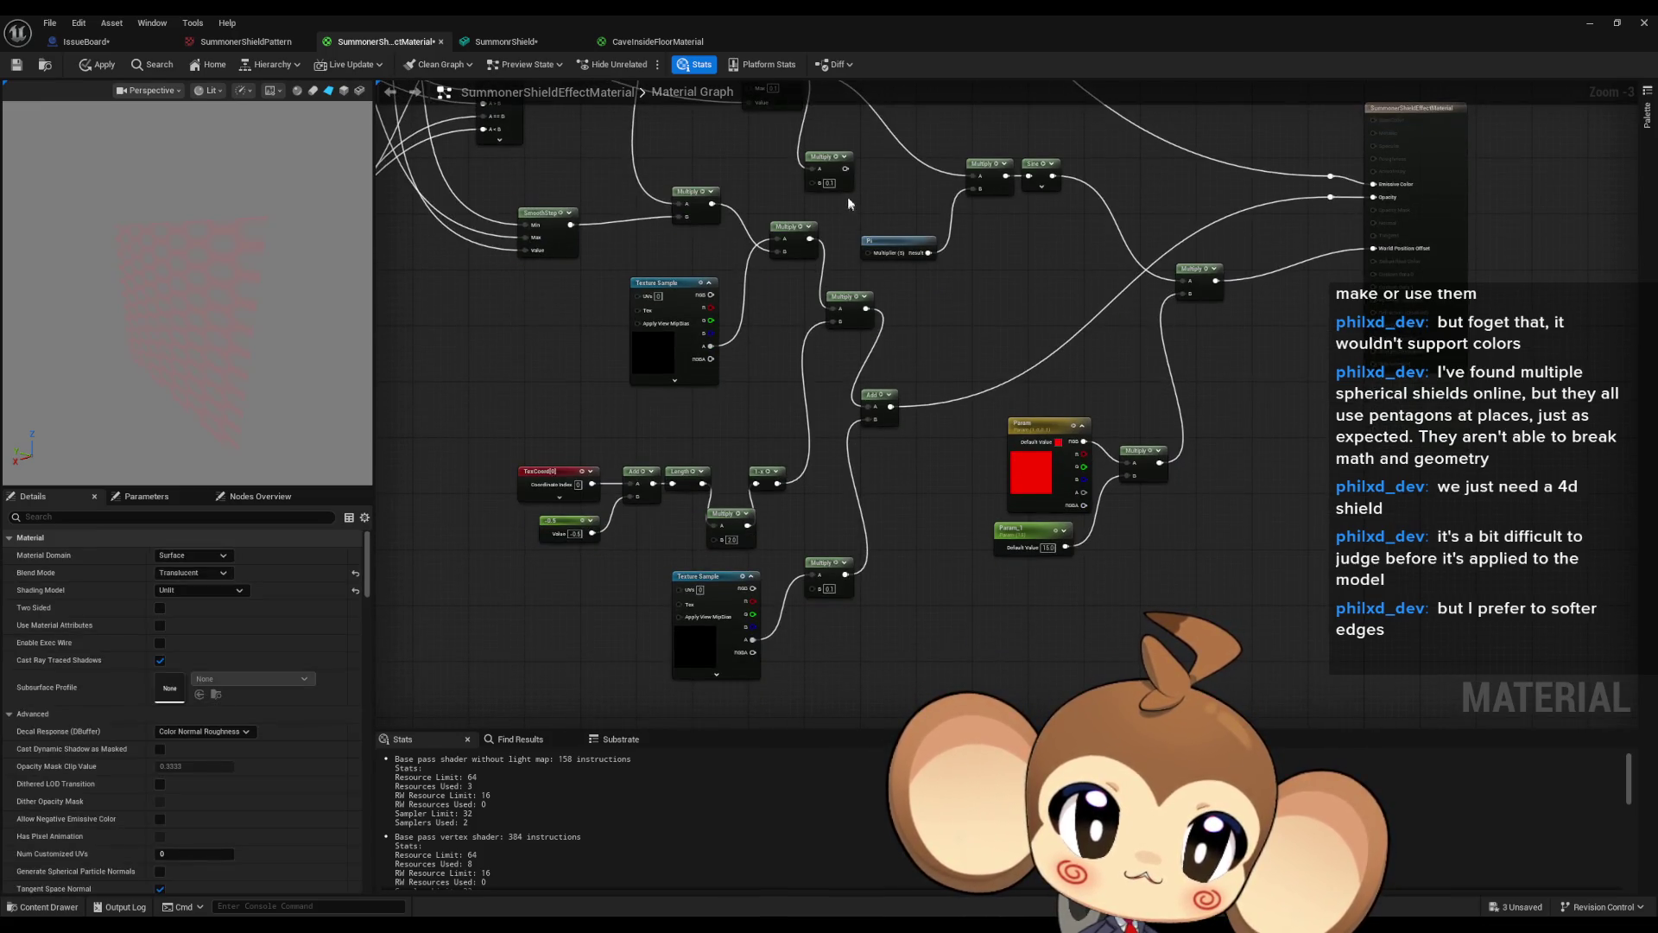
mouse_move(846, 169)
mouse_down()
mouse_move(890, 250)
mouse_move(944, 730)
mouse_move(929, 603)
mouse_up()
text(add)
key(Return)
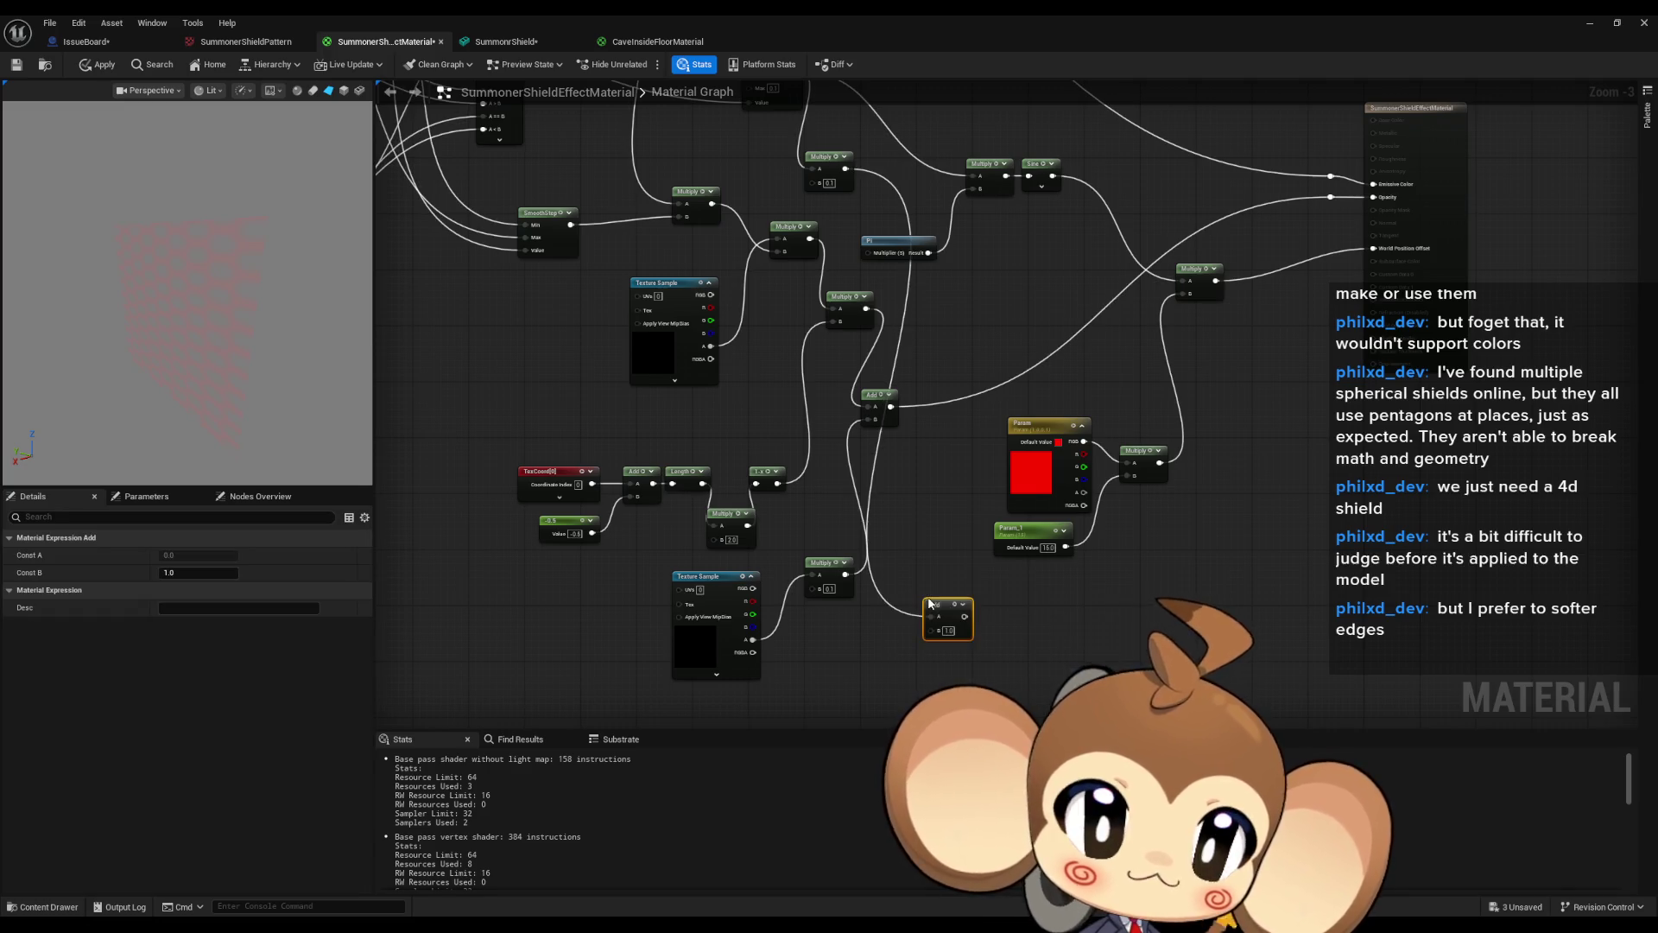
click(948, 630)
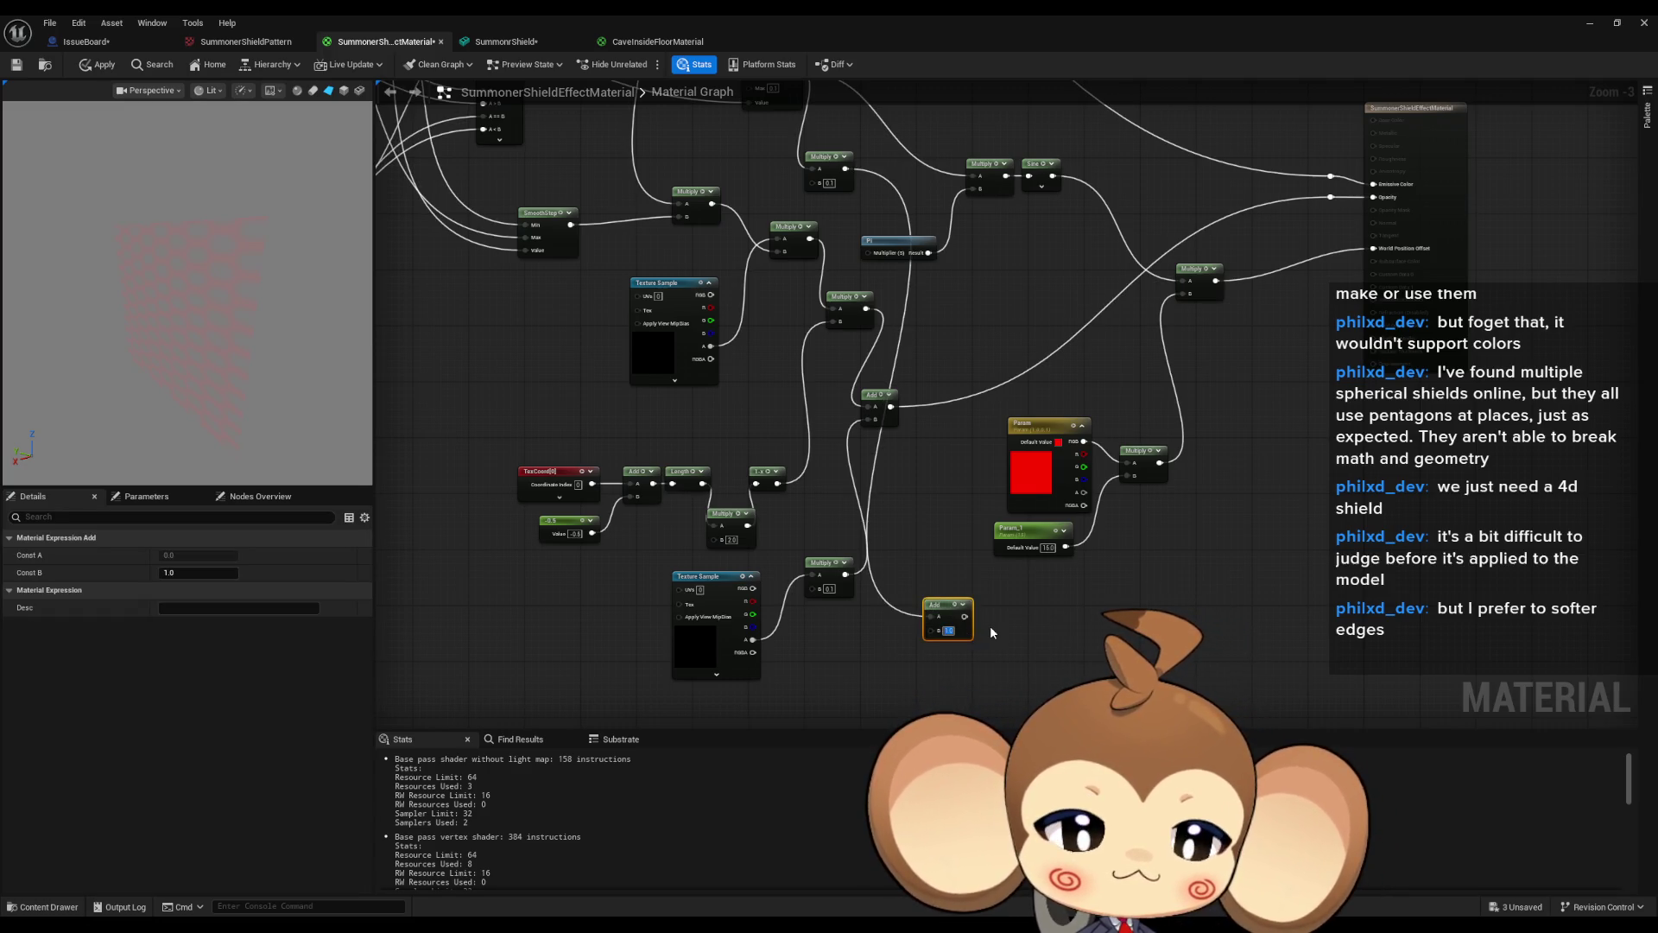
text(0.1)
key(Return)
drag(965, 616, 812, 589)
drag(942, 605, 830, 660)
click(817, 418)
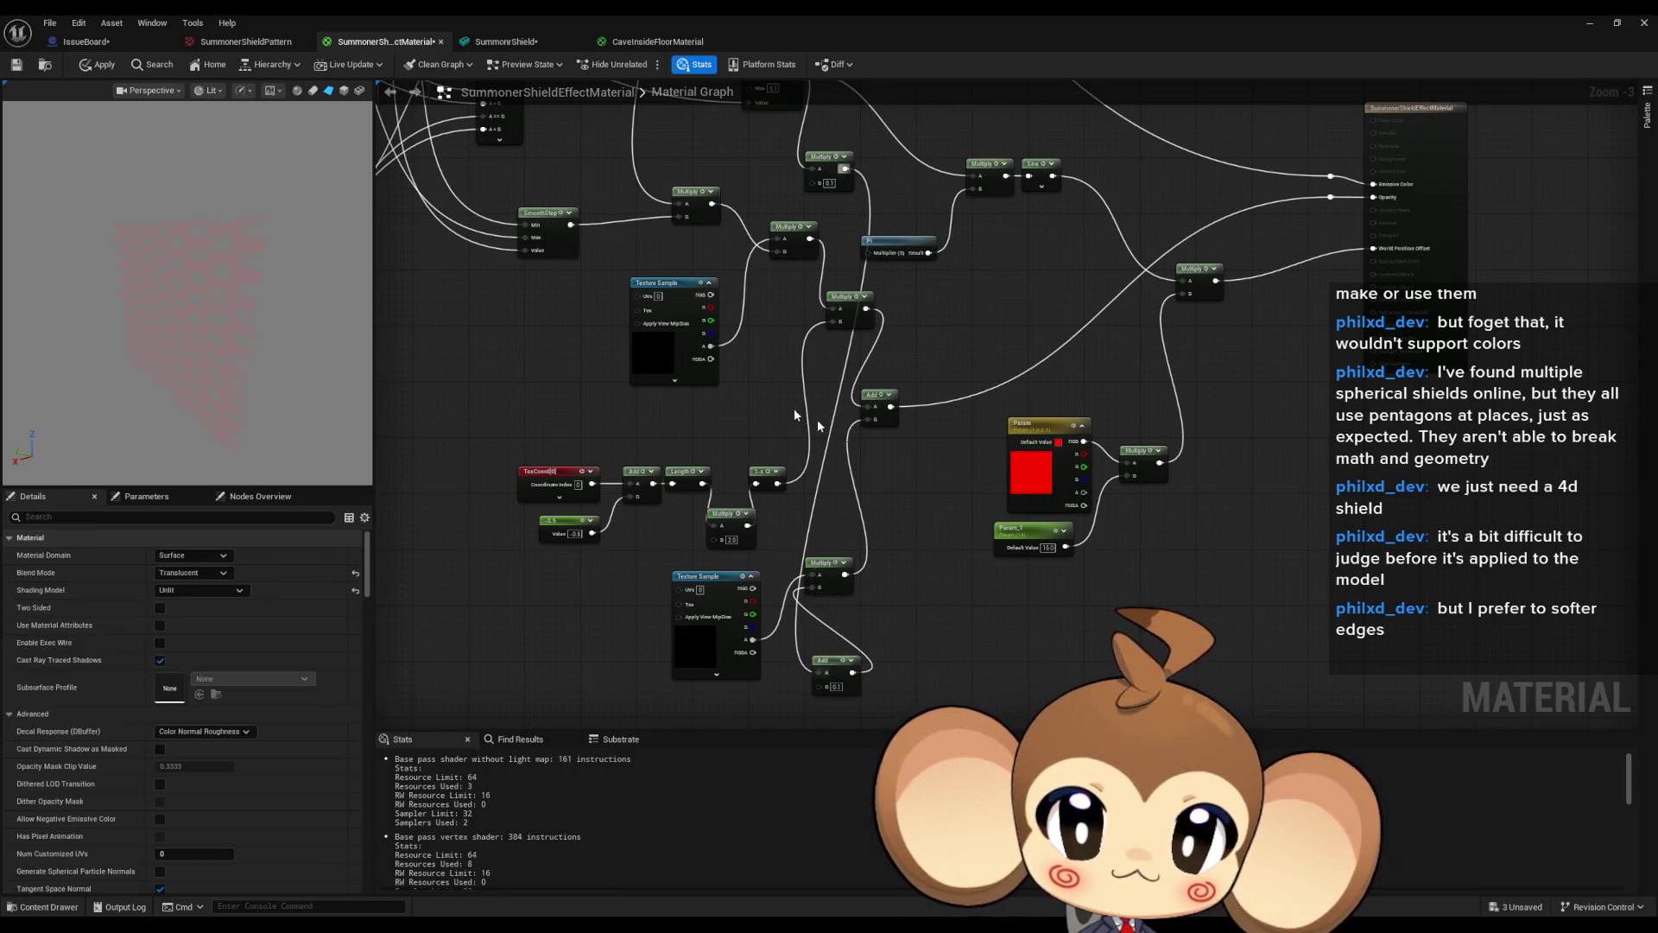
Test Param up to about 0.248 and return it to 0.0.
drag(817, 418, 541, 323)
click(614, 318)
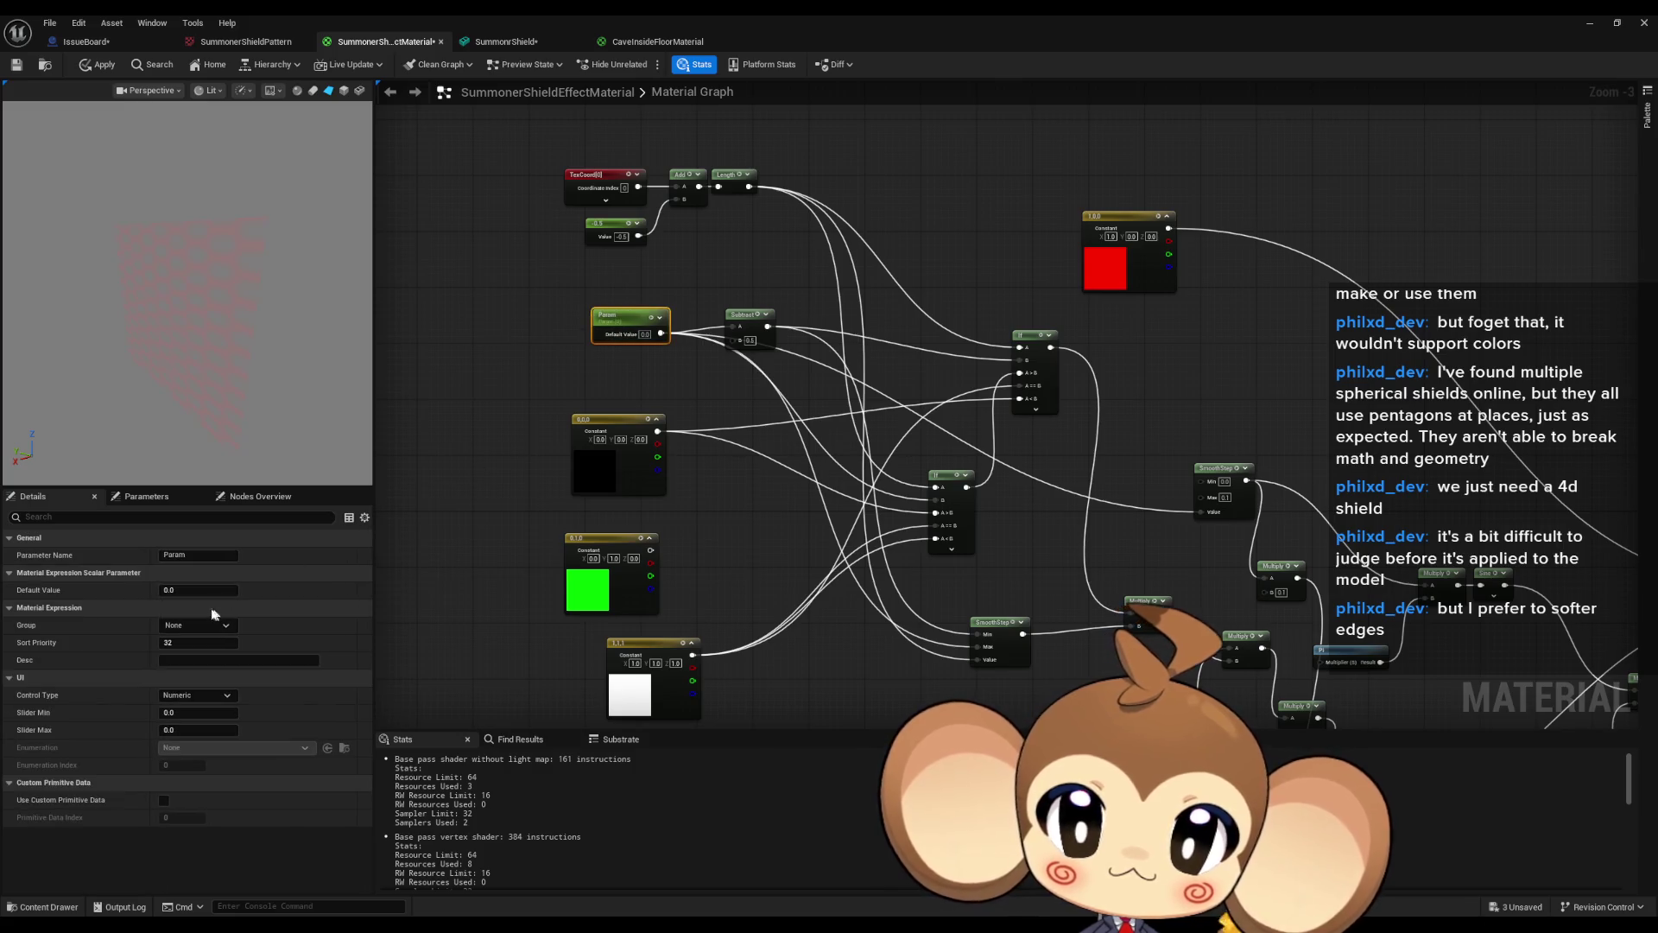
mouse_move(198, 590)
mouse_down()
mouse_move(254, 590)
mouse_move(193, 590)
mouse_up()
key(Home)
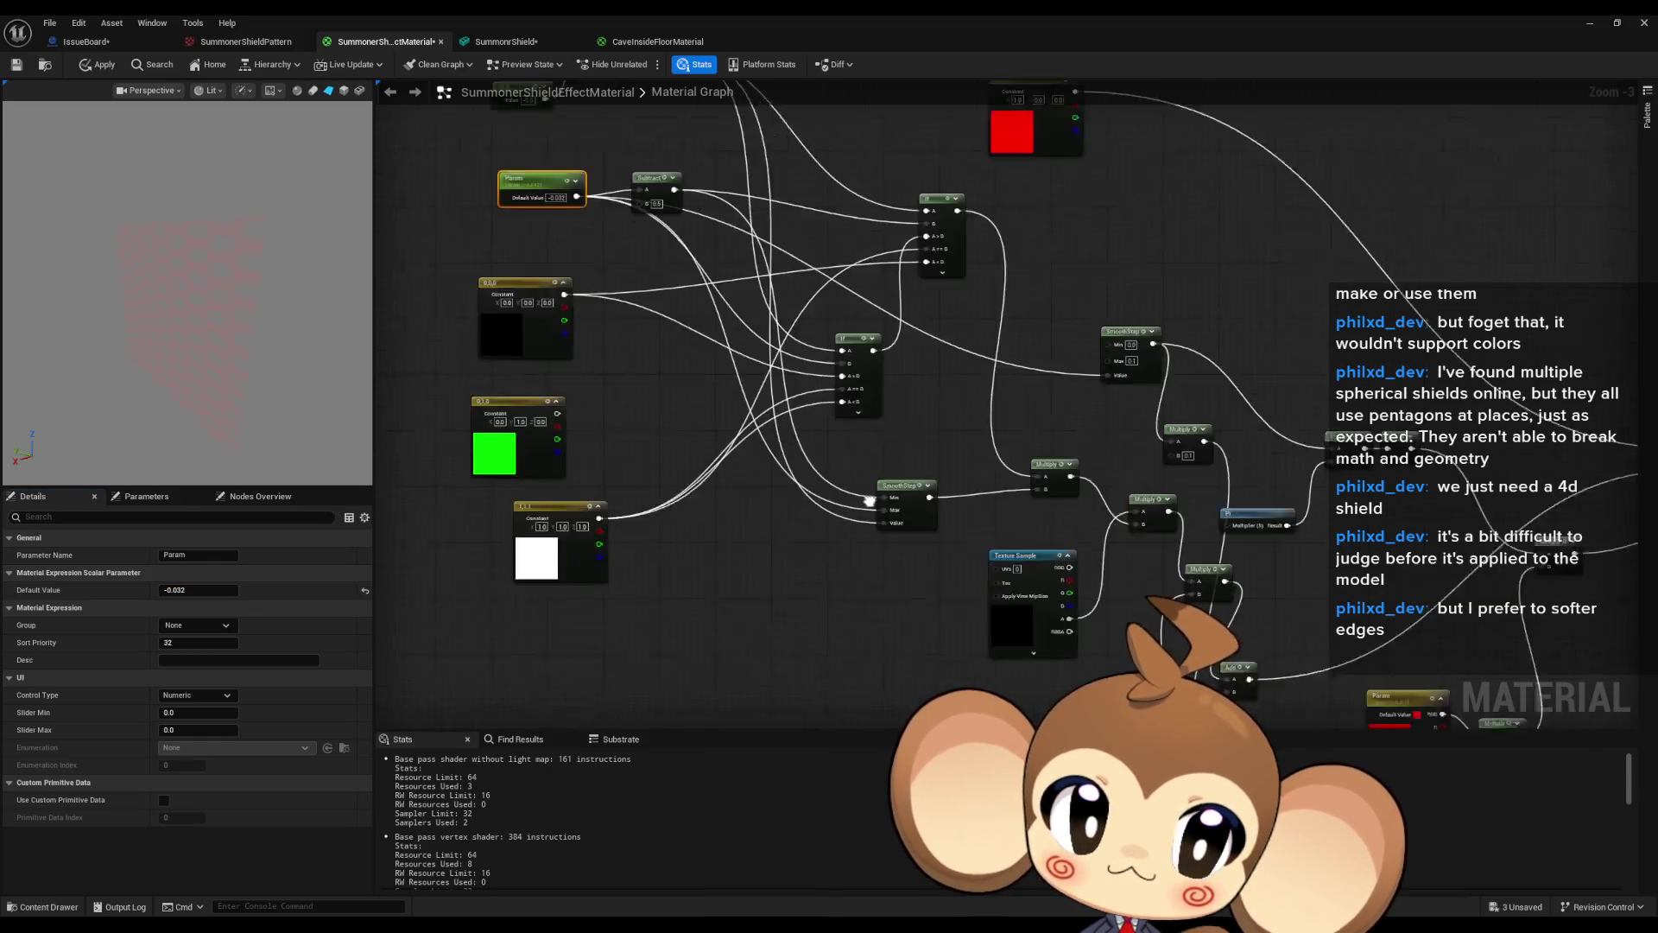
click(199, 590)
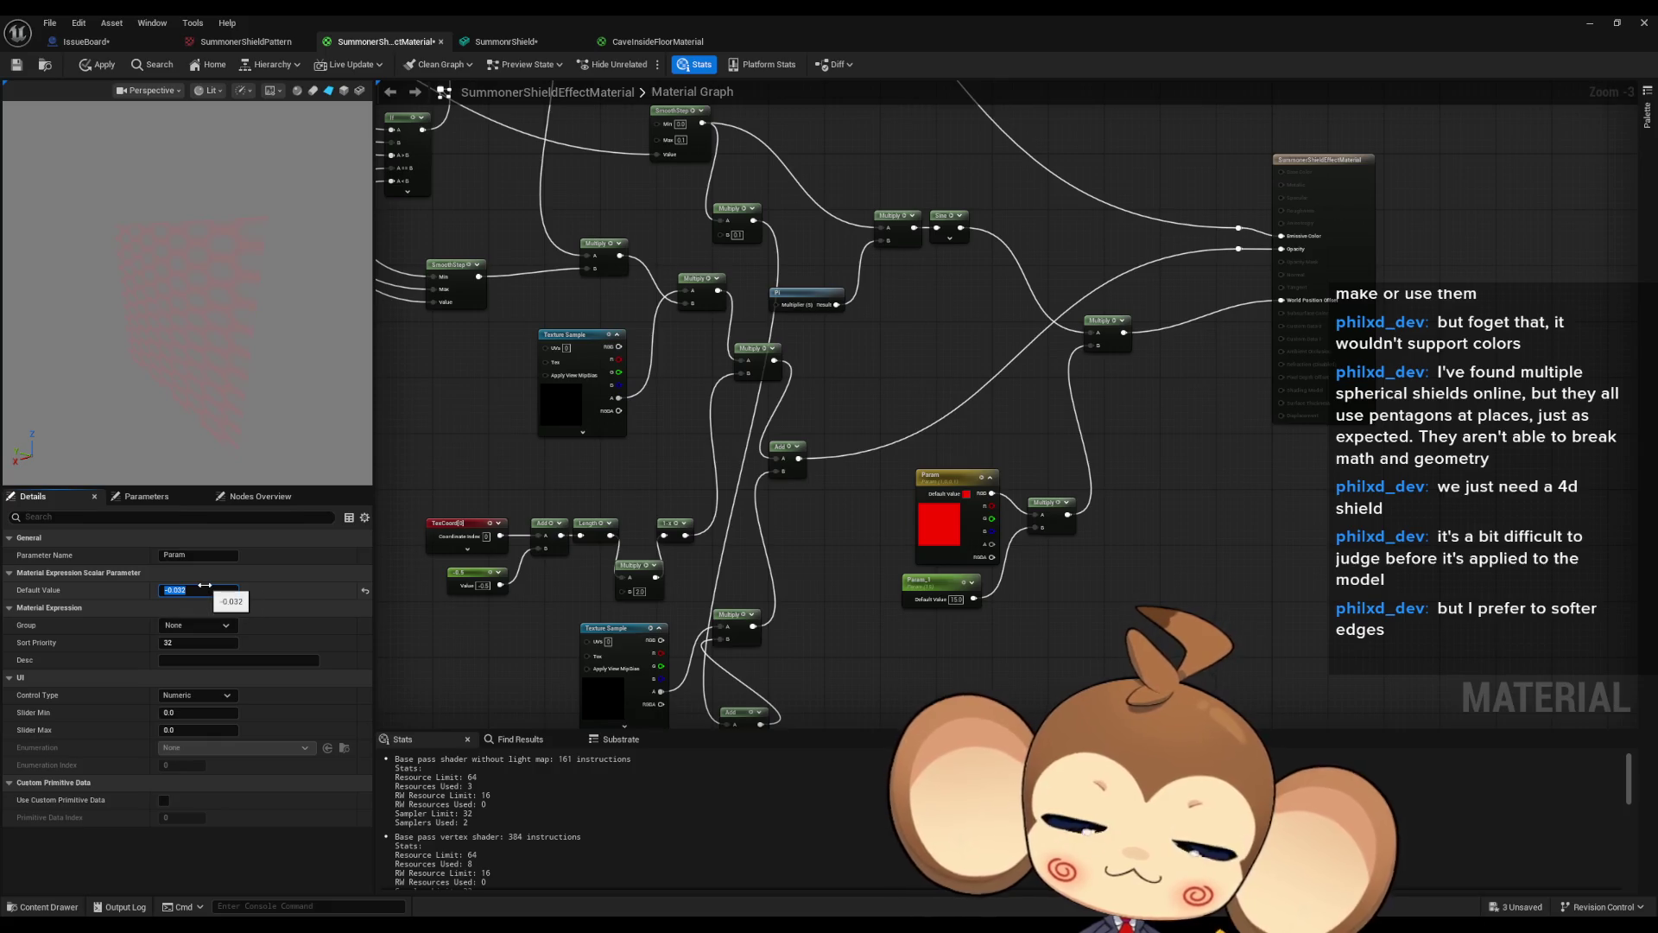
click(364, 590)
drag(785, 424, 853, 367)
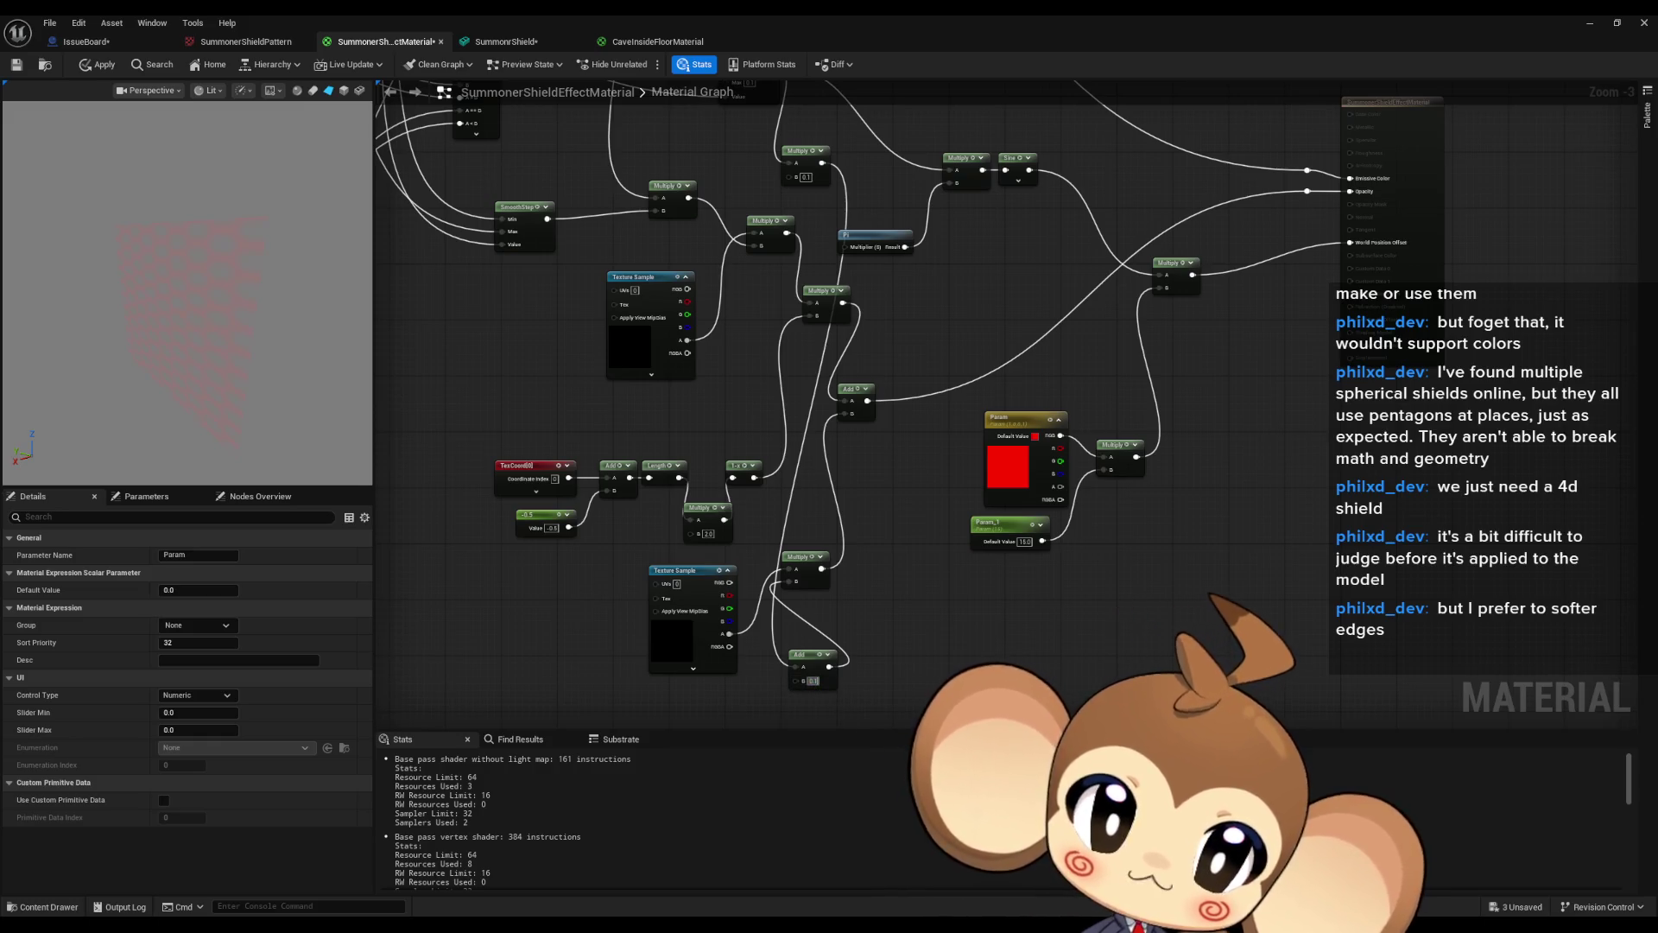
Set the Add offset to 0.05 and the top Multiply's B to 0.15.
key(Return)
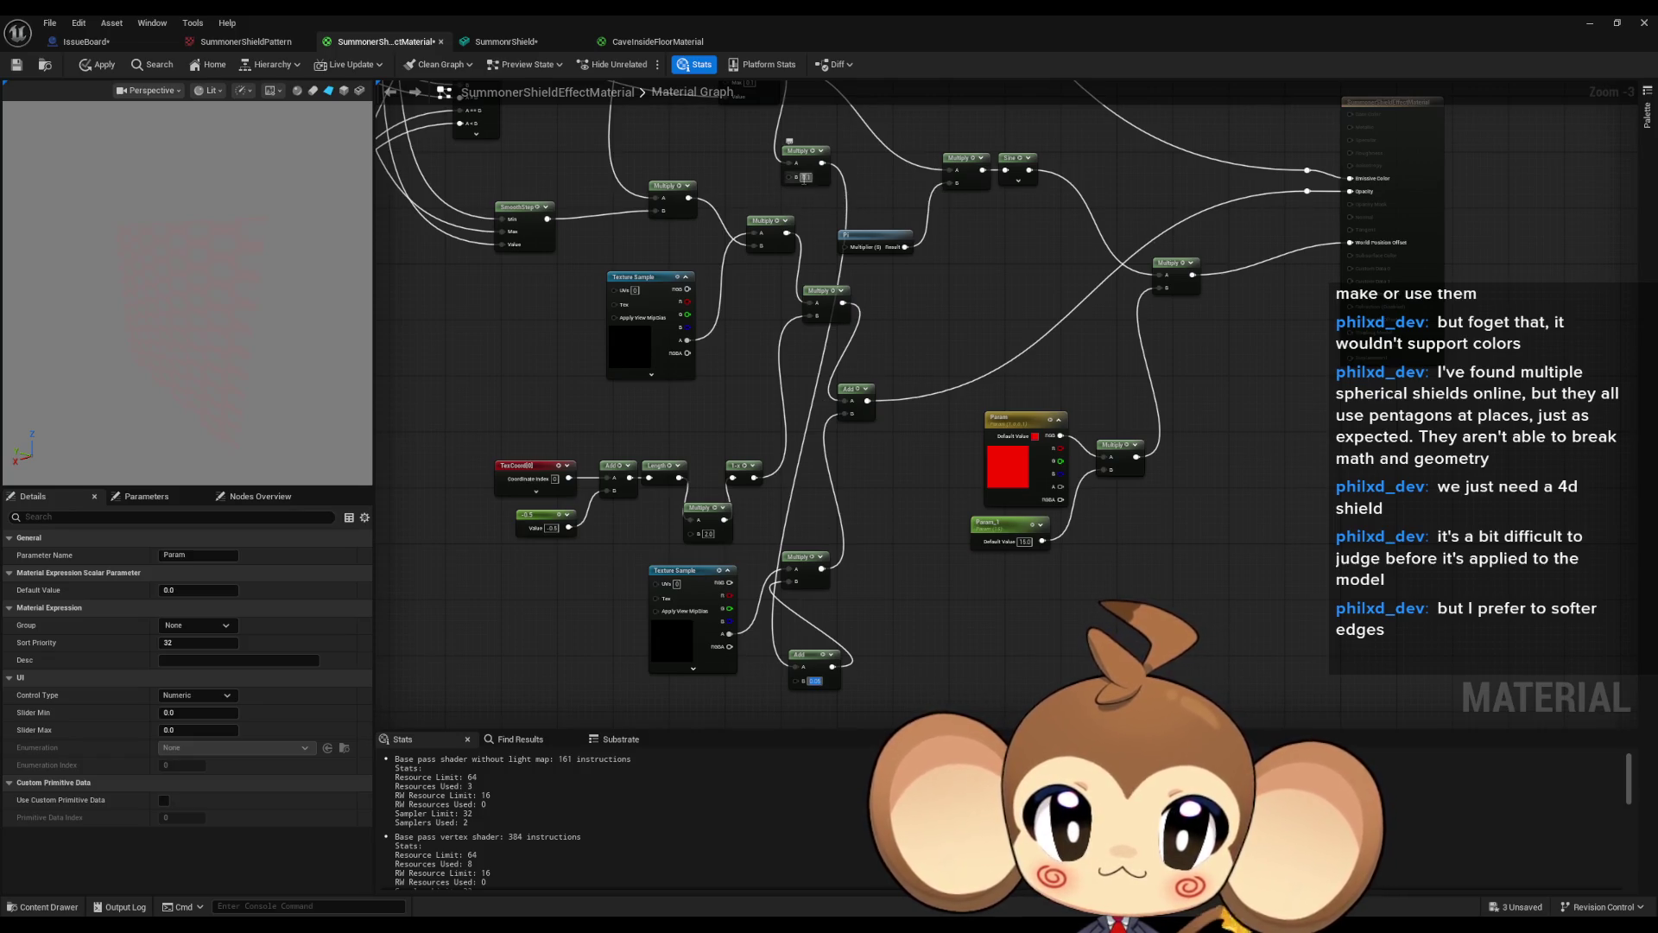
text(5)
key(Return)
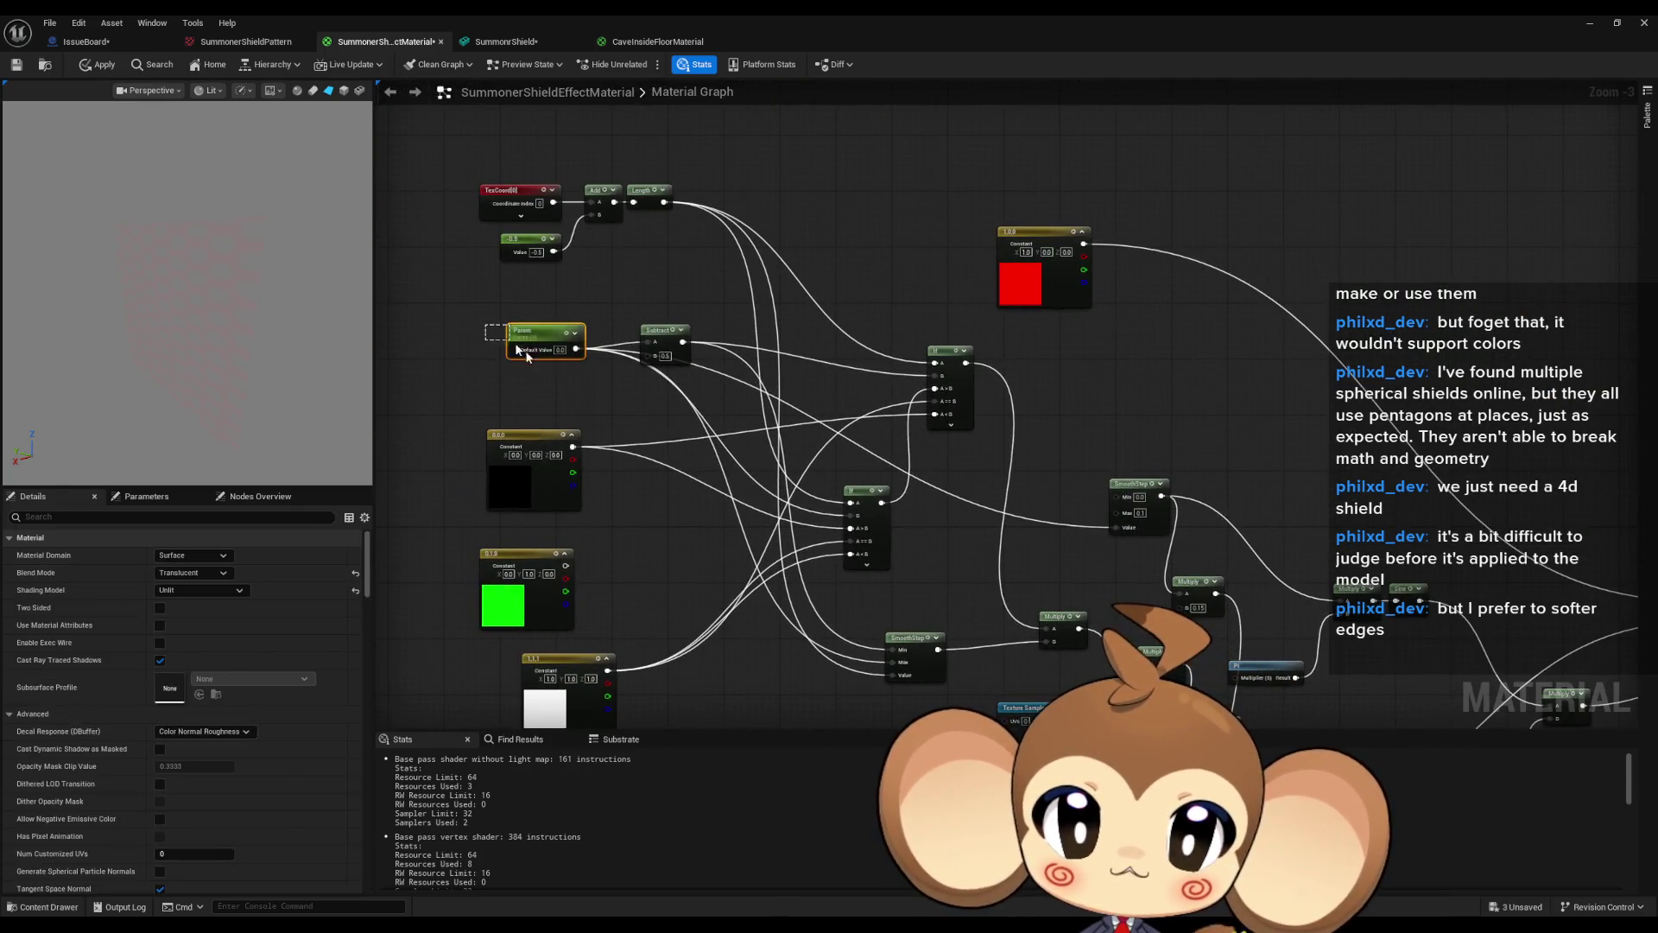
Preview the fade by setting Param to 0.6, then lowering it to about 0.128.
drag(174, 594, 207, 590)
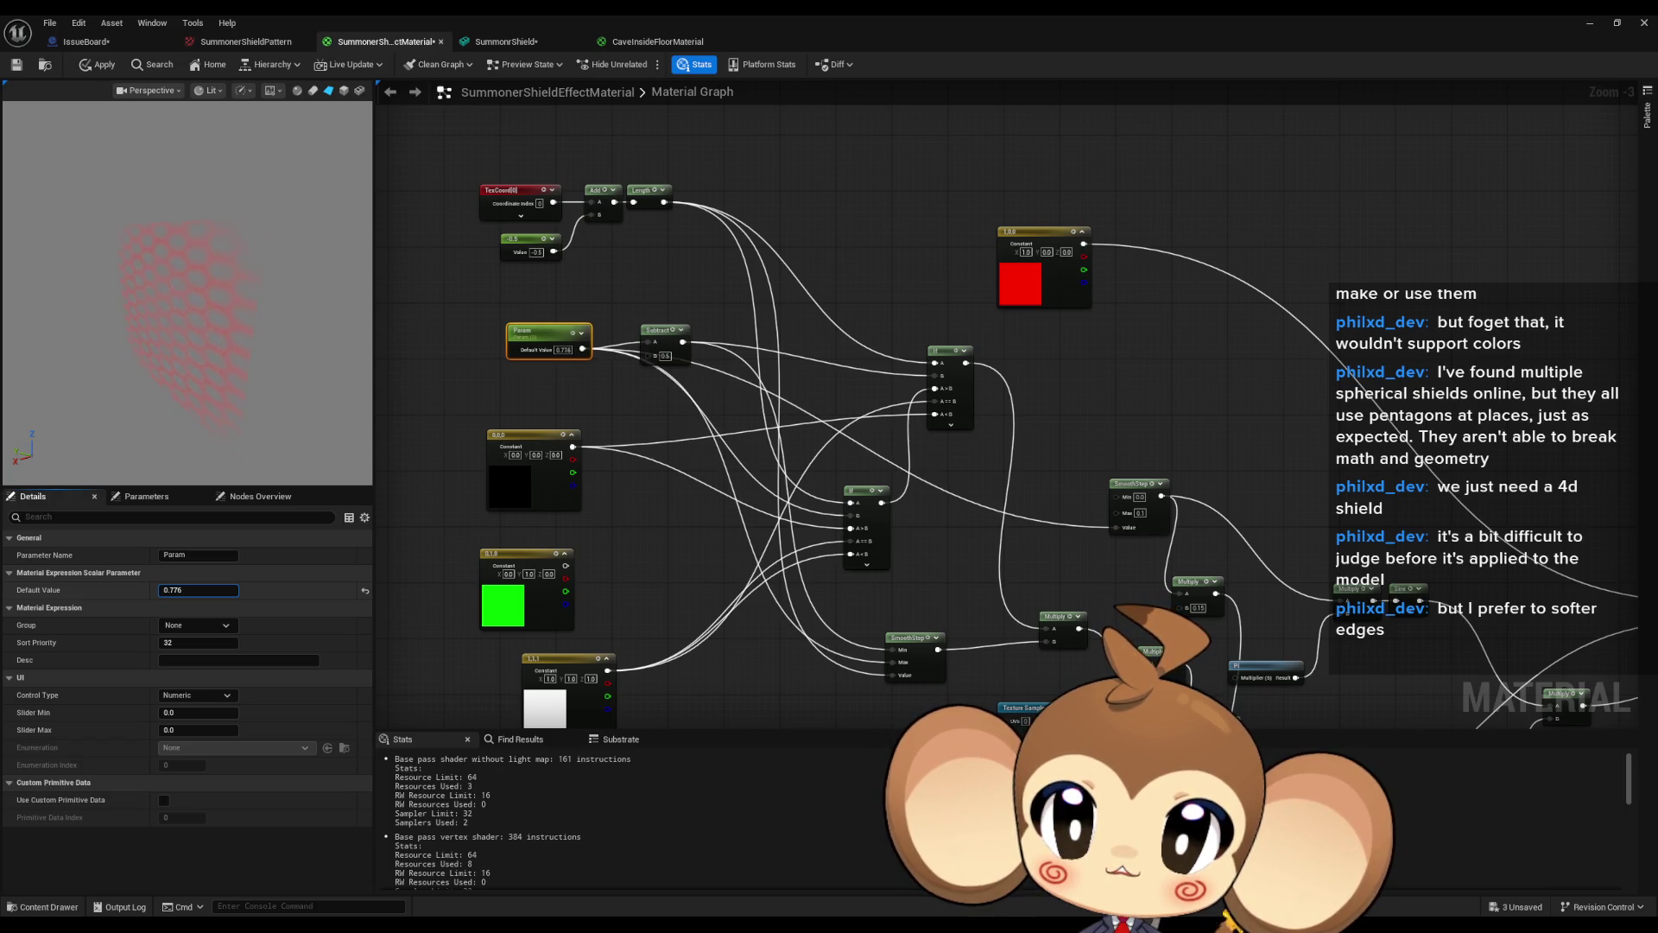
text(0.6)
key(Return)
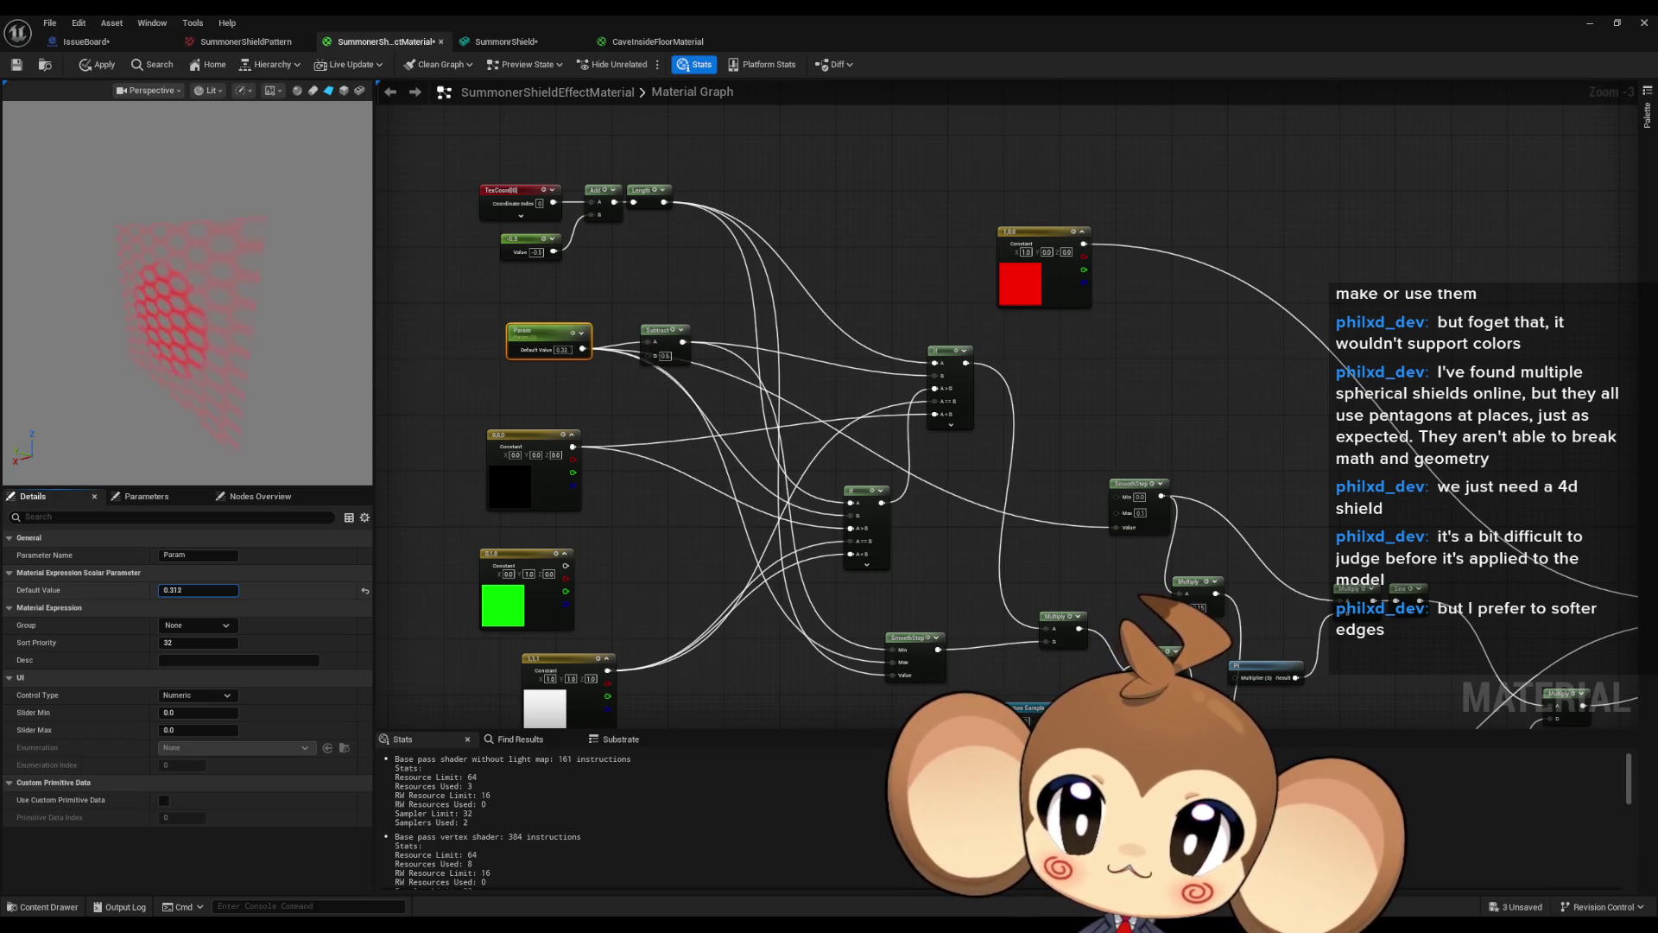
drag(199, 590, 158, 590)
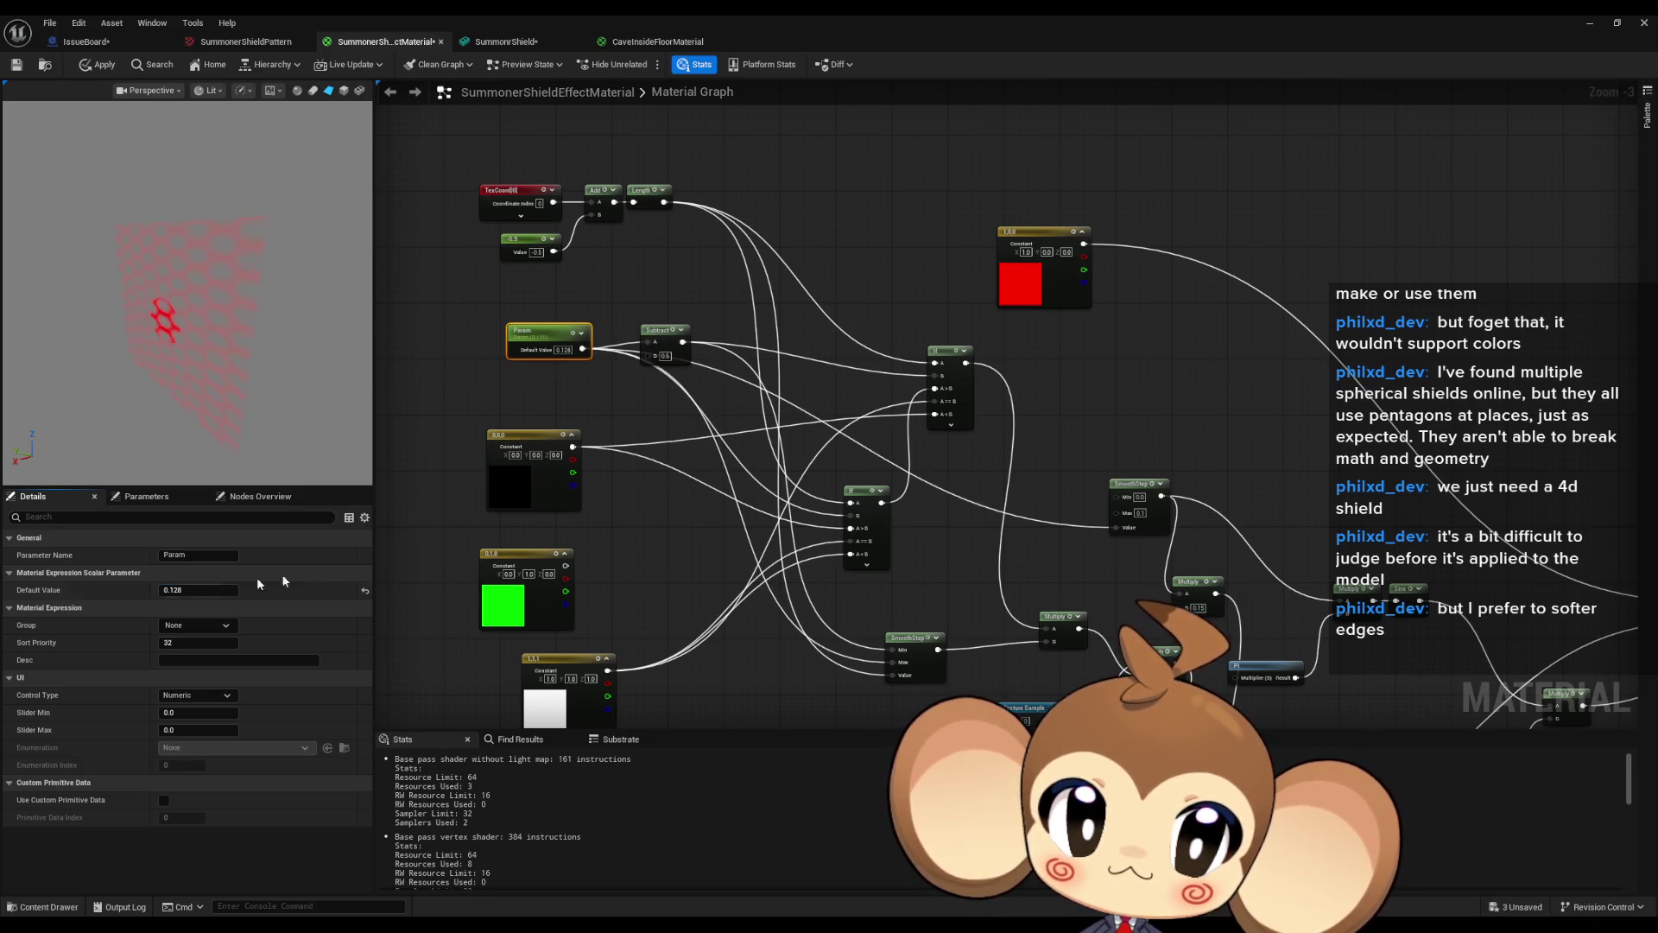
key(Home)
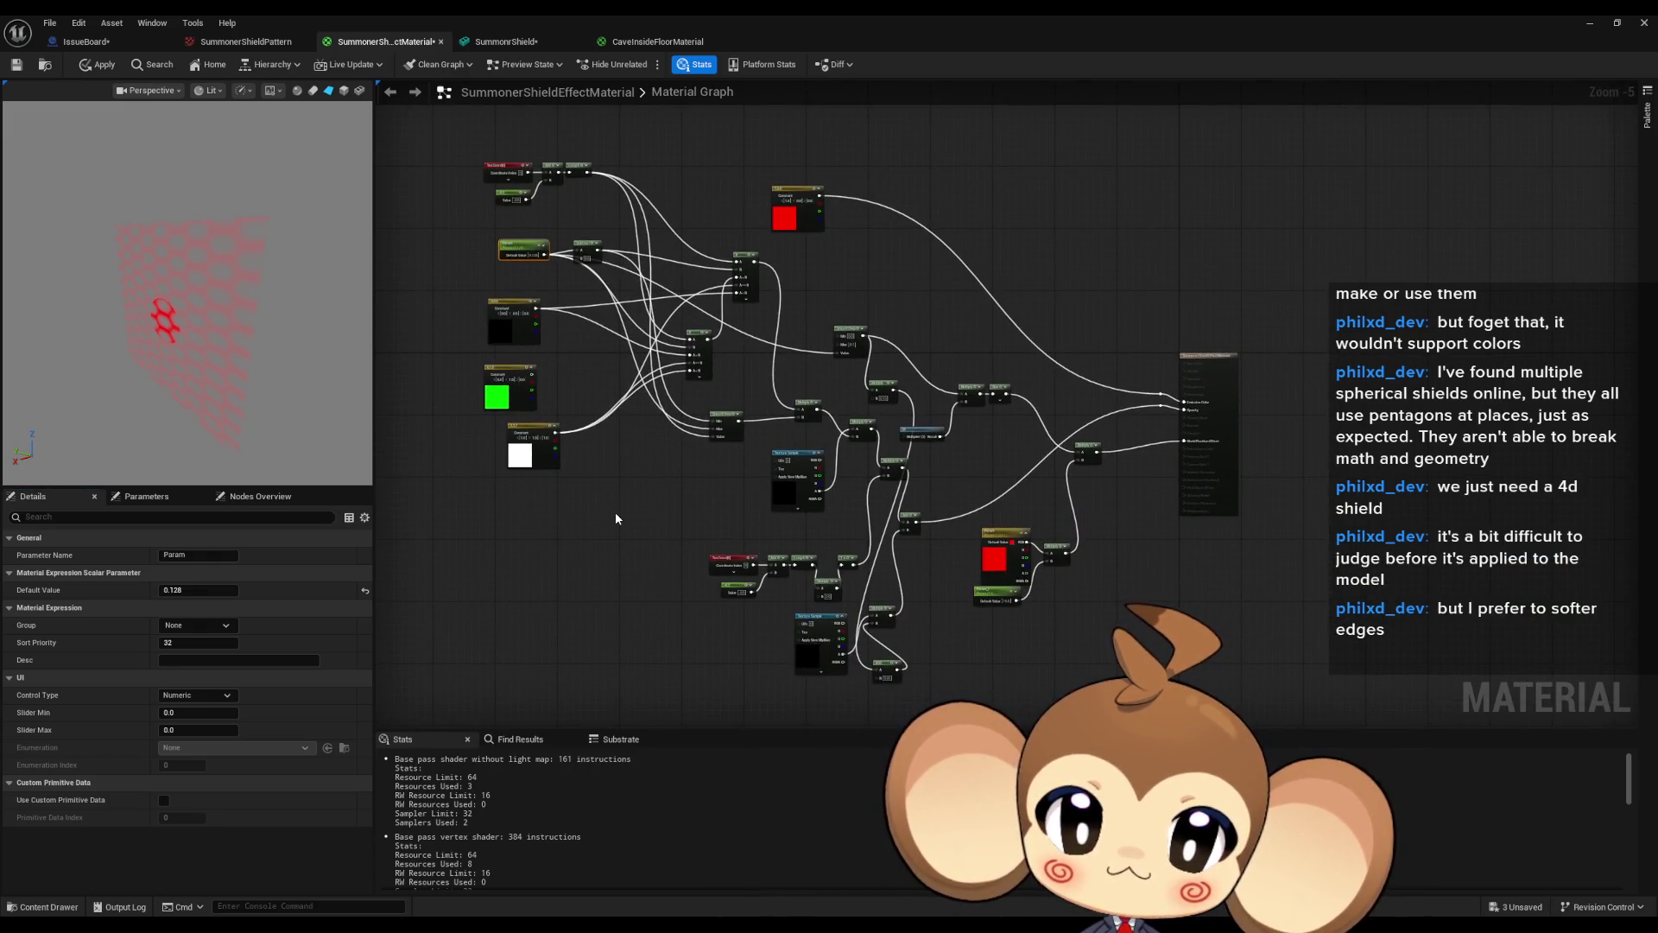
scroll(615, 511, up, 1)
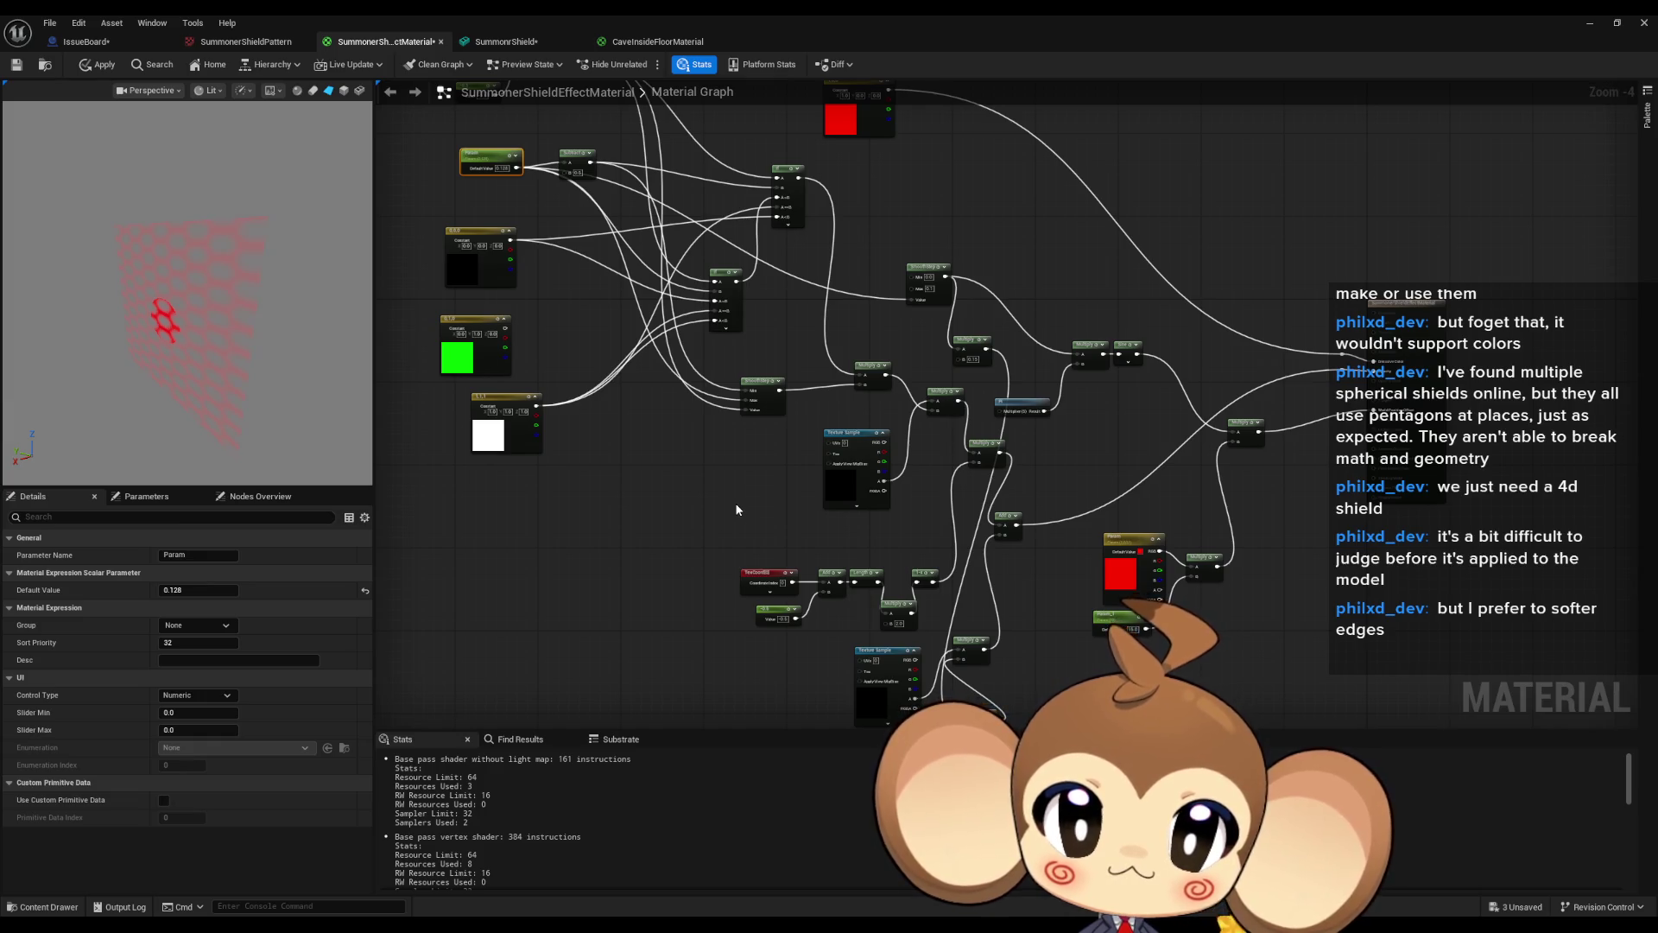
scroll(937, 494, up, 1)
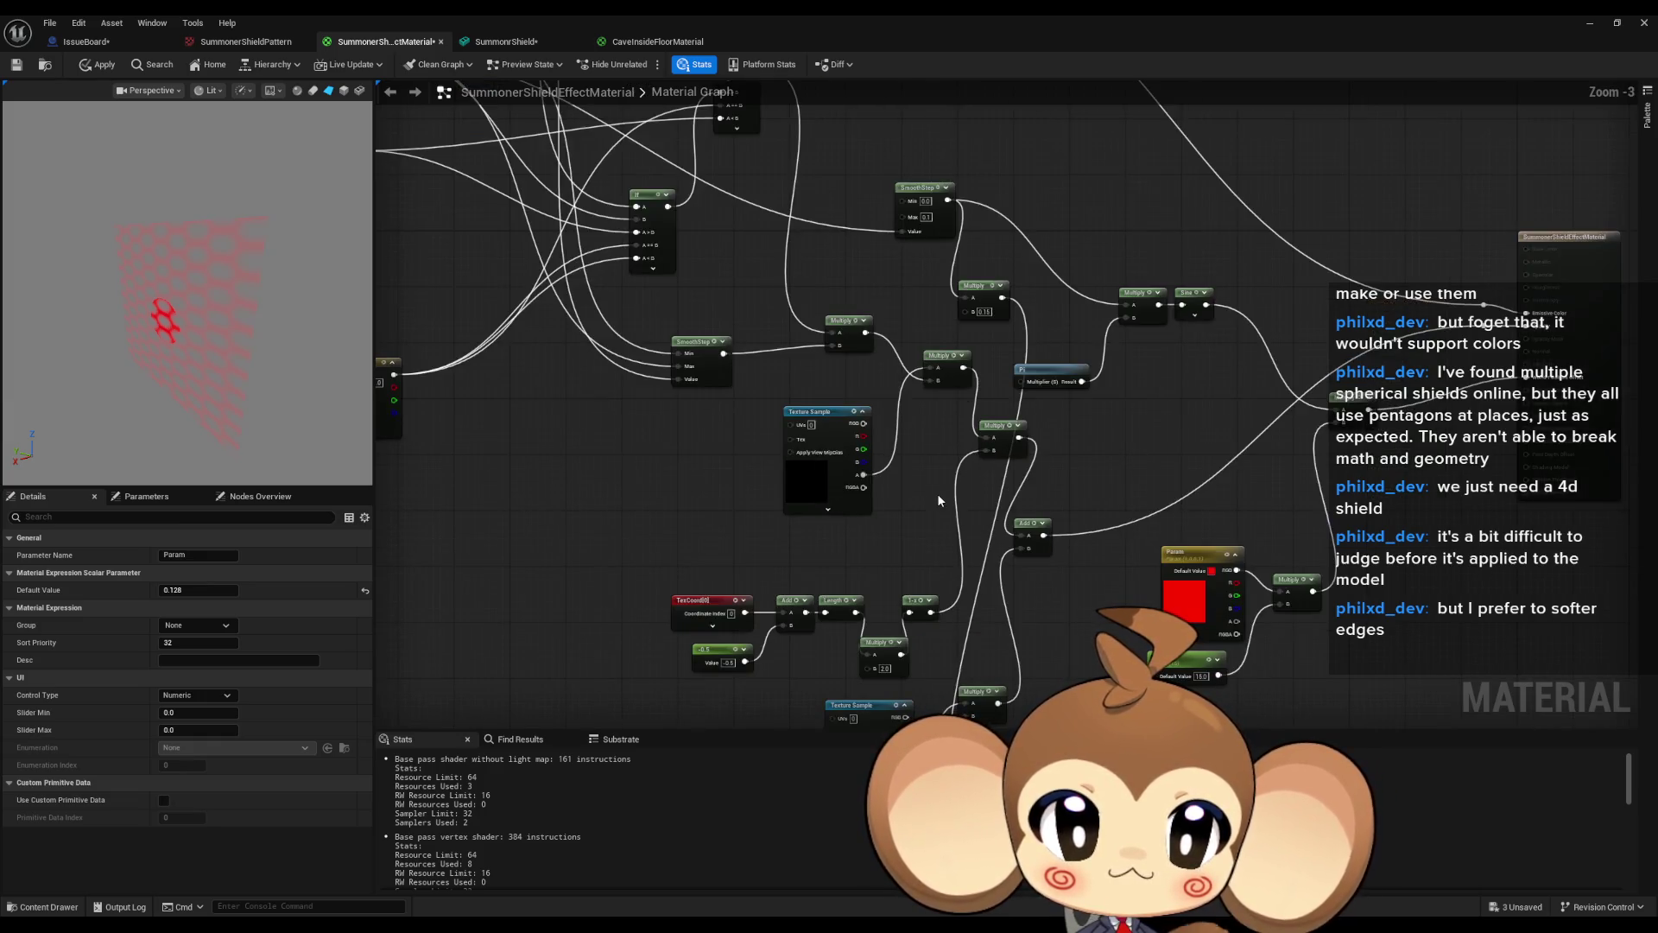
scroll(1114, 580, up, 1)
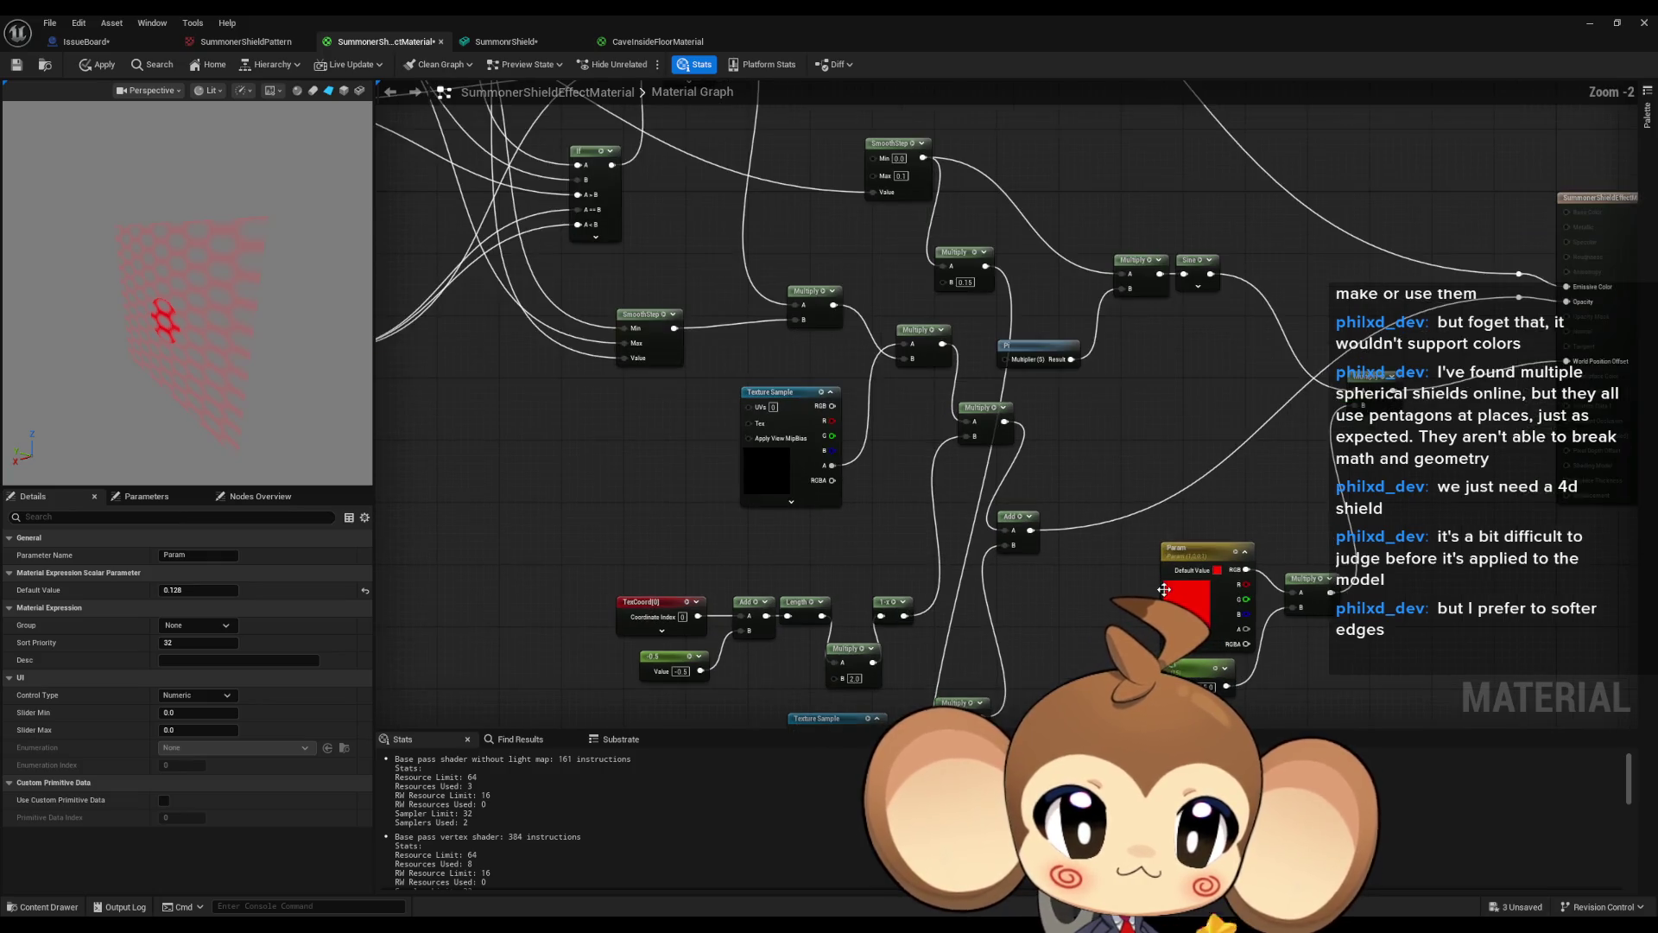
mouse_move(1085, 561)
mouse_down()
mouse_move(956, 477)
mouse_move(1095, 402)
mouse_move(1071, 445)
mouse_up()
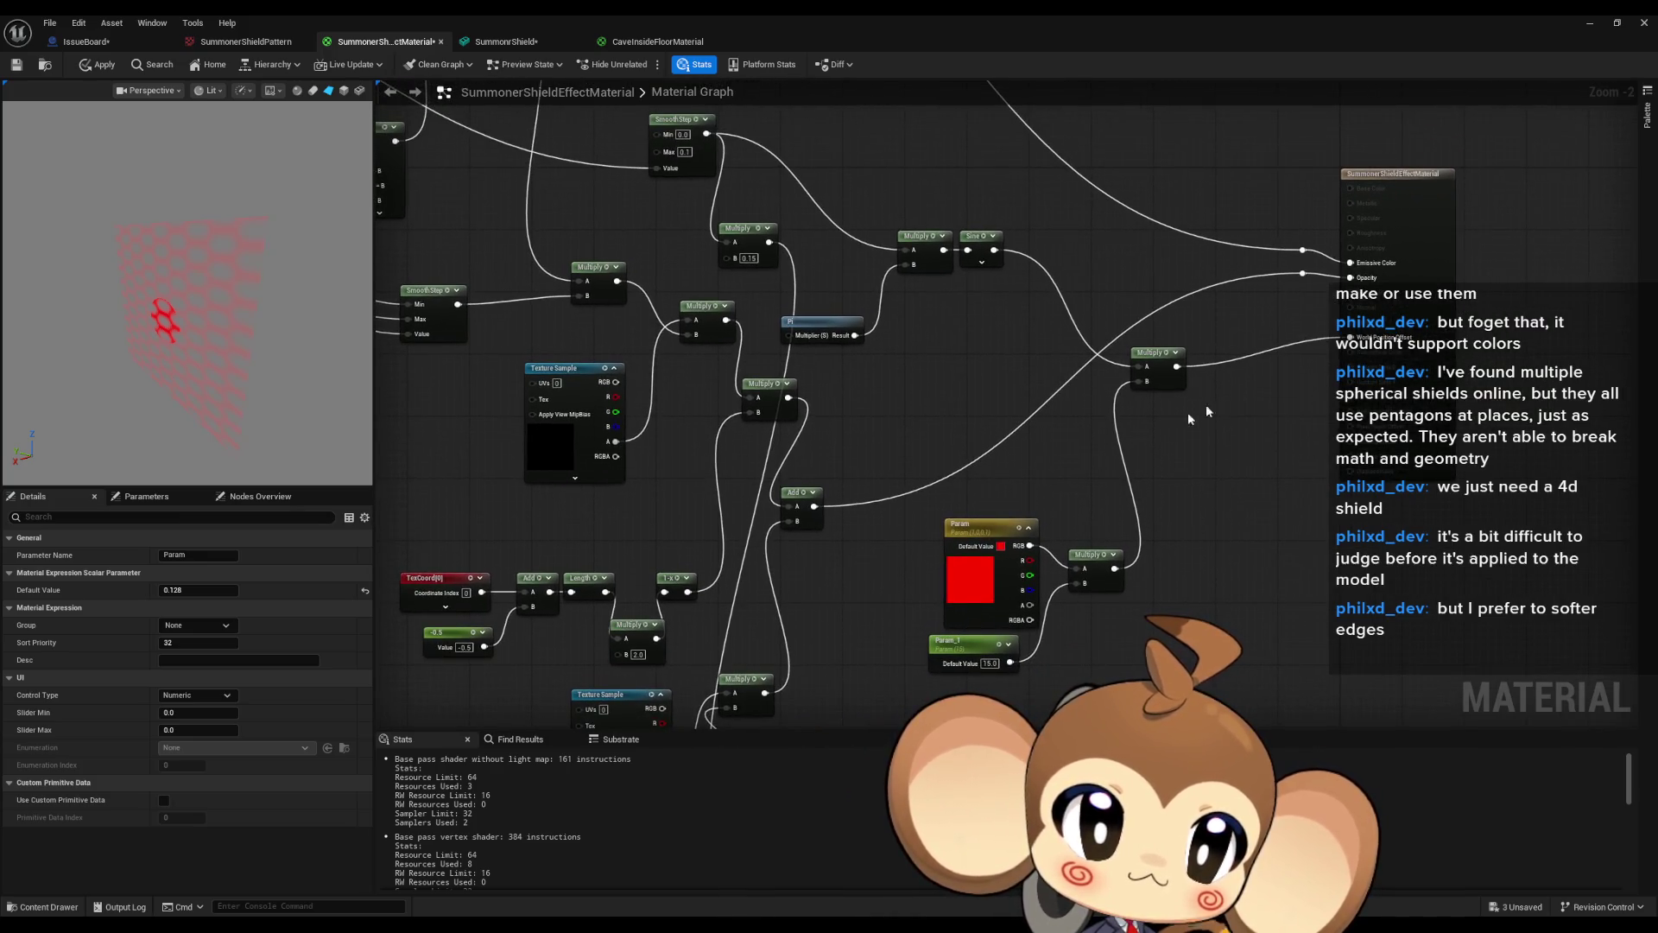
drag(1173, 326, 904, 461)
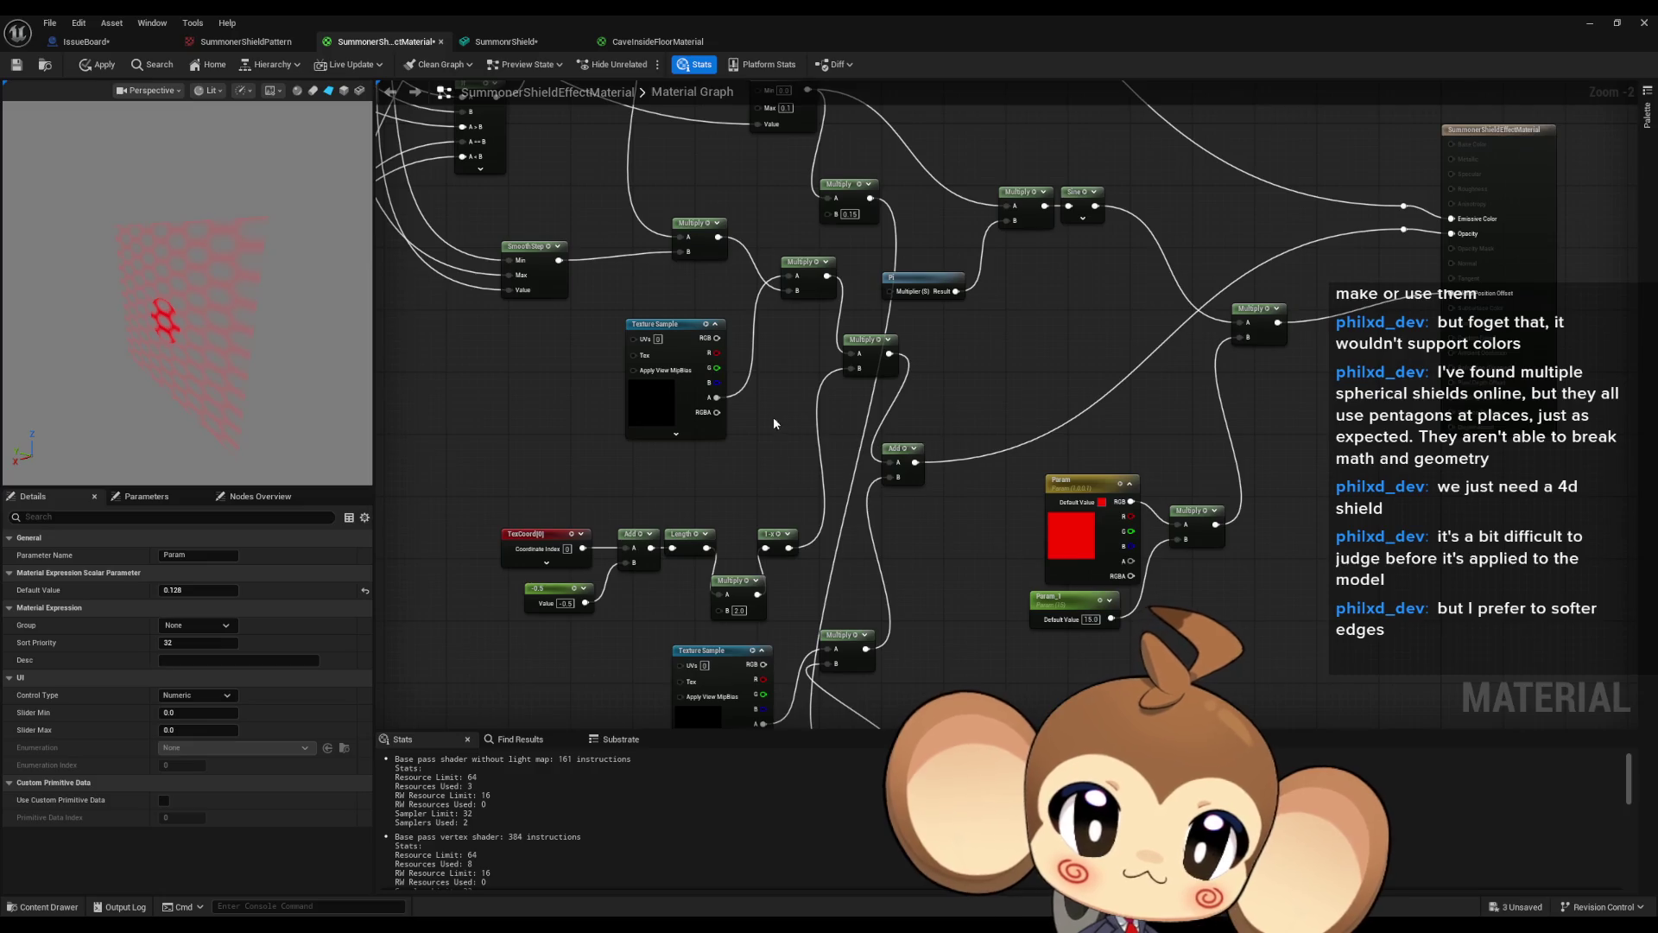
drag(807, 420, 861, 323)
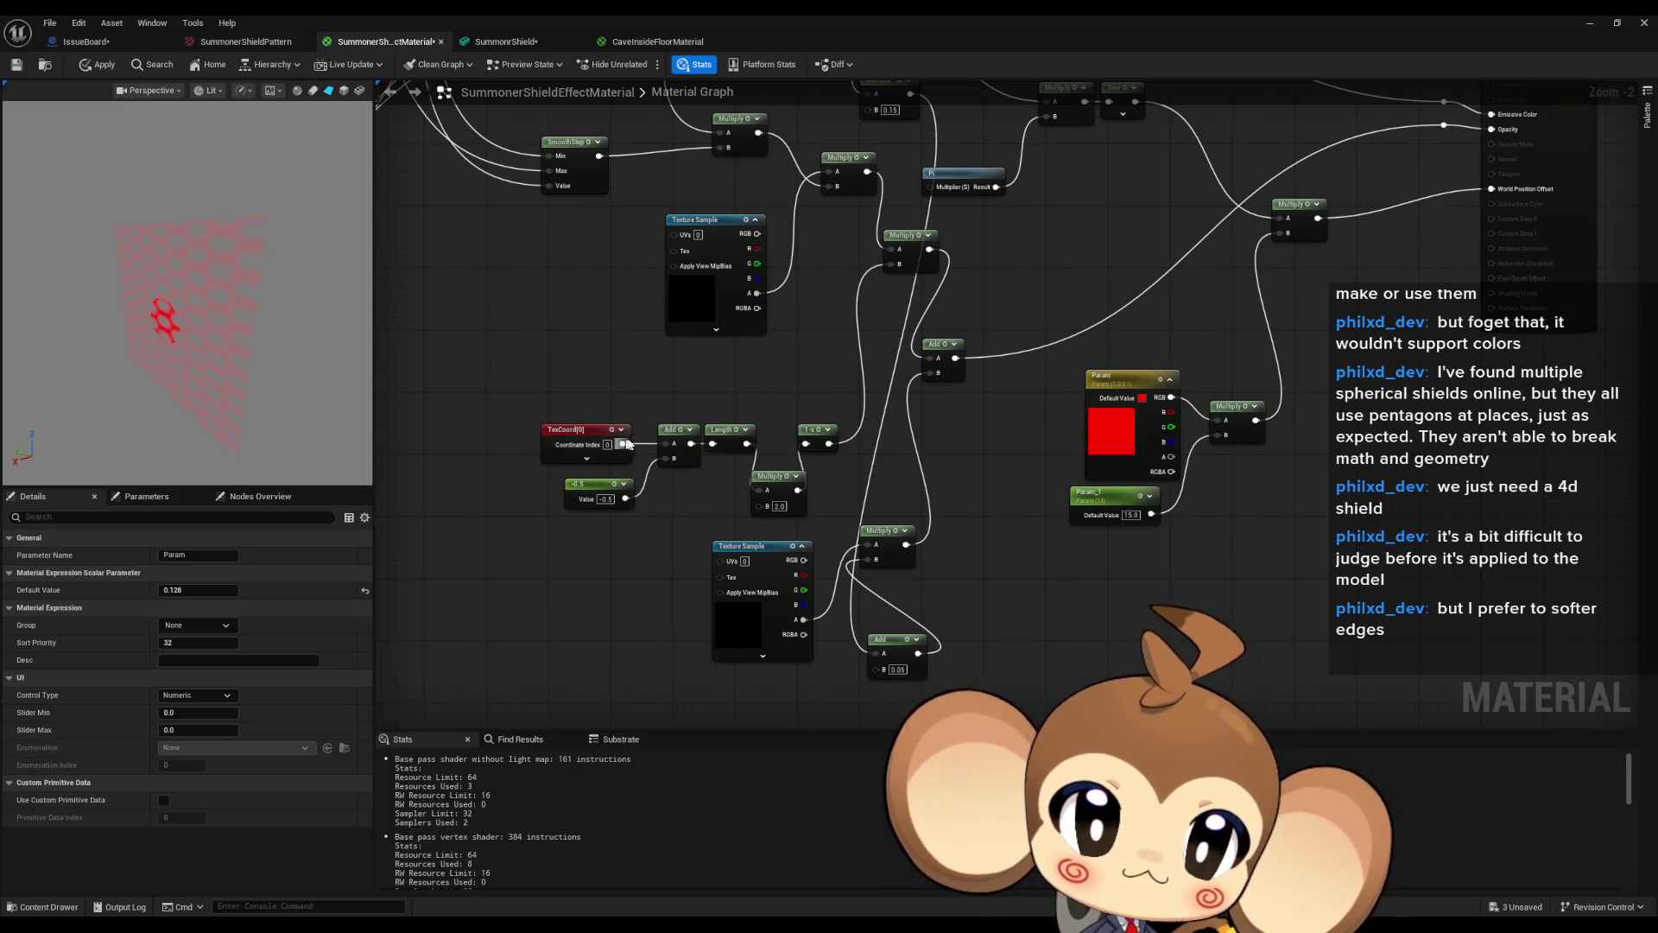
drag(737, 550, 741, 586)
Line up the 1-x node and shift the TexCoord distance chain to the left.
click(829, 512)
mouse_move(829, 511)
mouse_down()
mouse_move(787, 464)
mouse_move(544, 544)
mouse_up()
ctrl+click(766, 512)
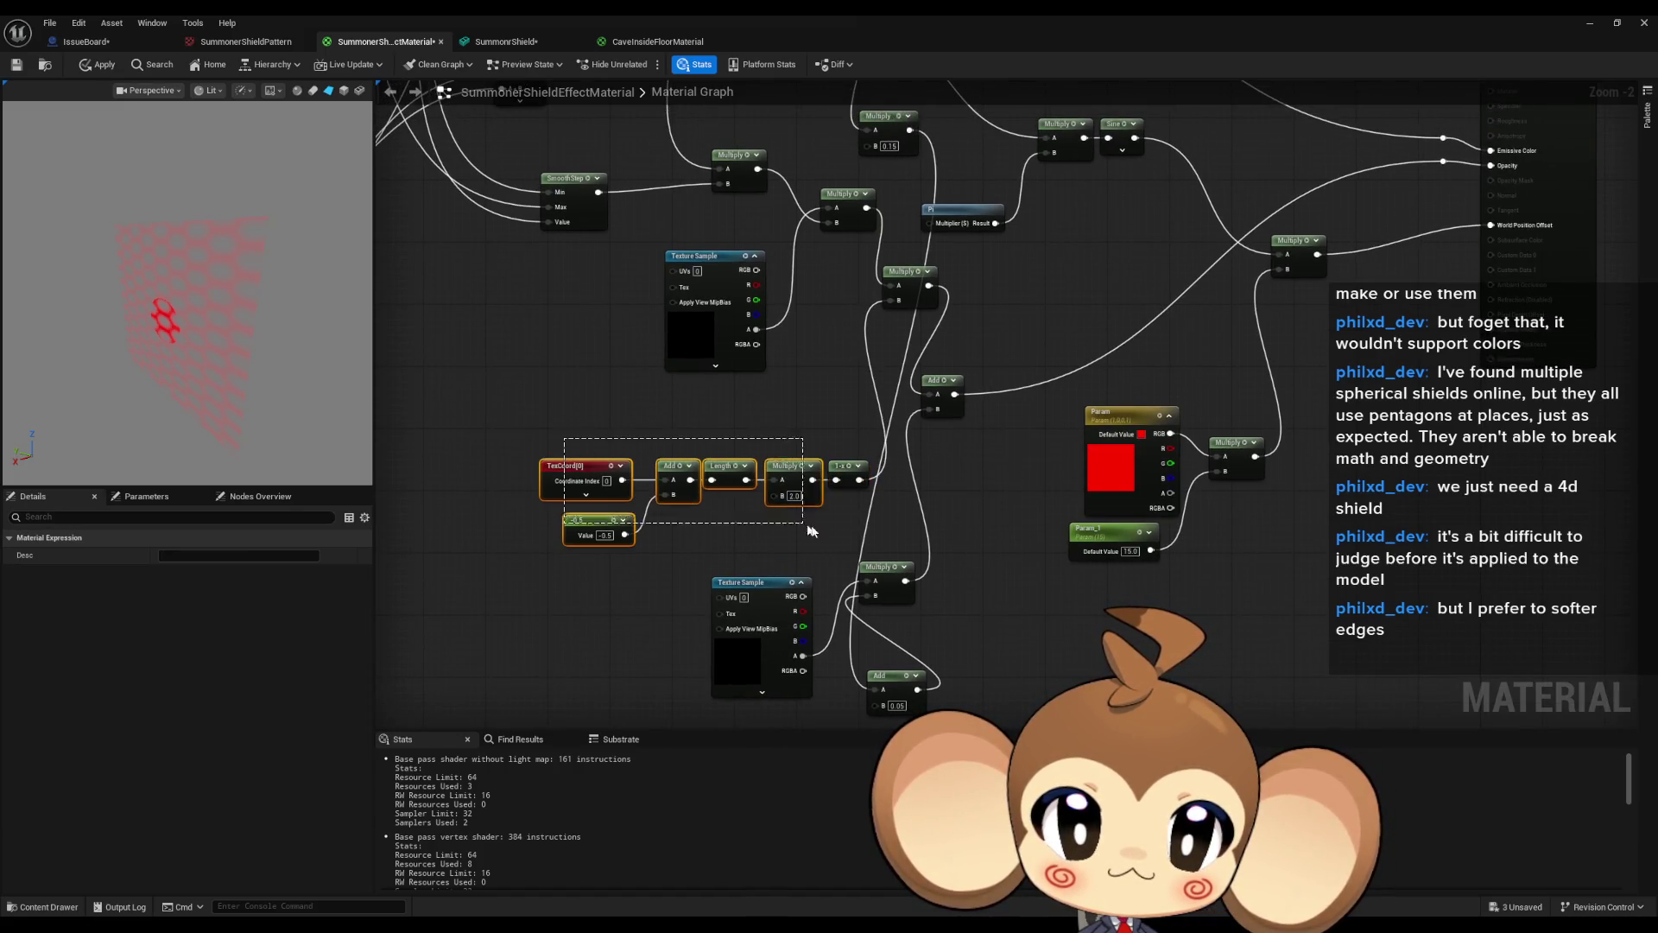
mouse_move(845, 468)
mouse_down()
mouse_move(760, 453)
mouse_move(753, 430)
mouse_up()
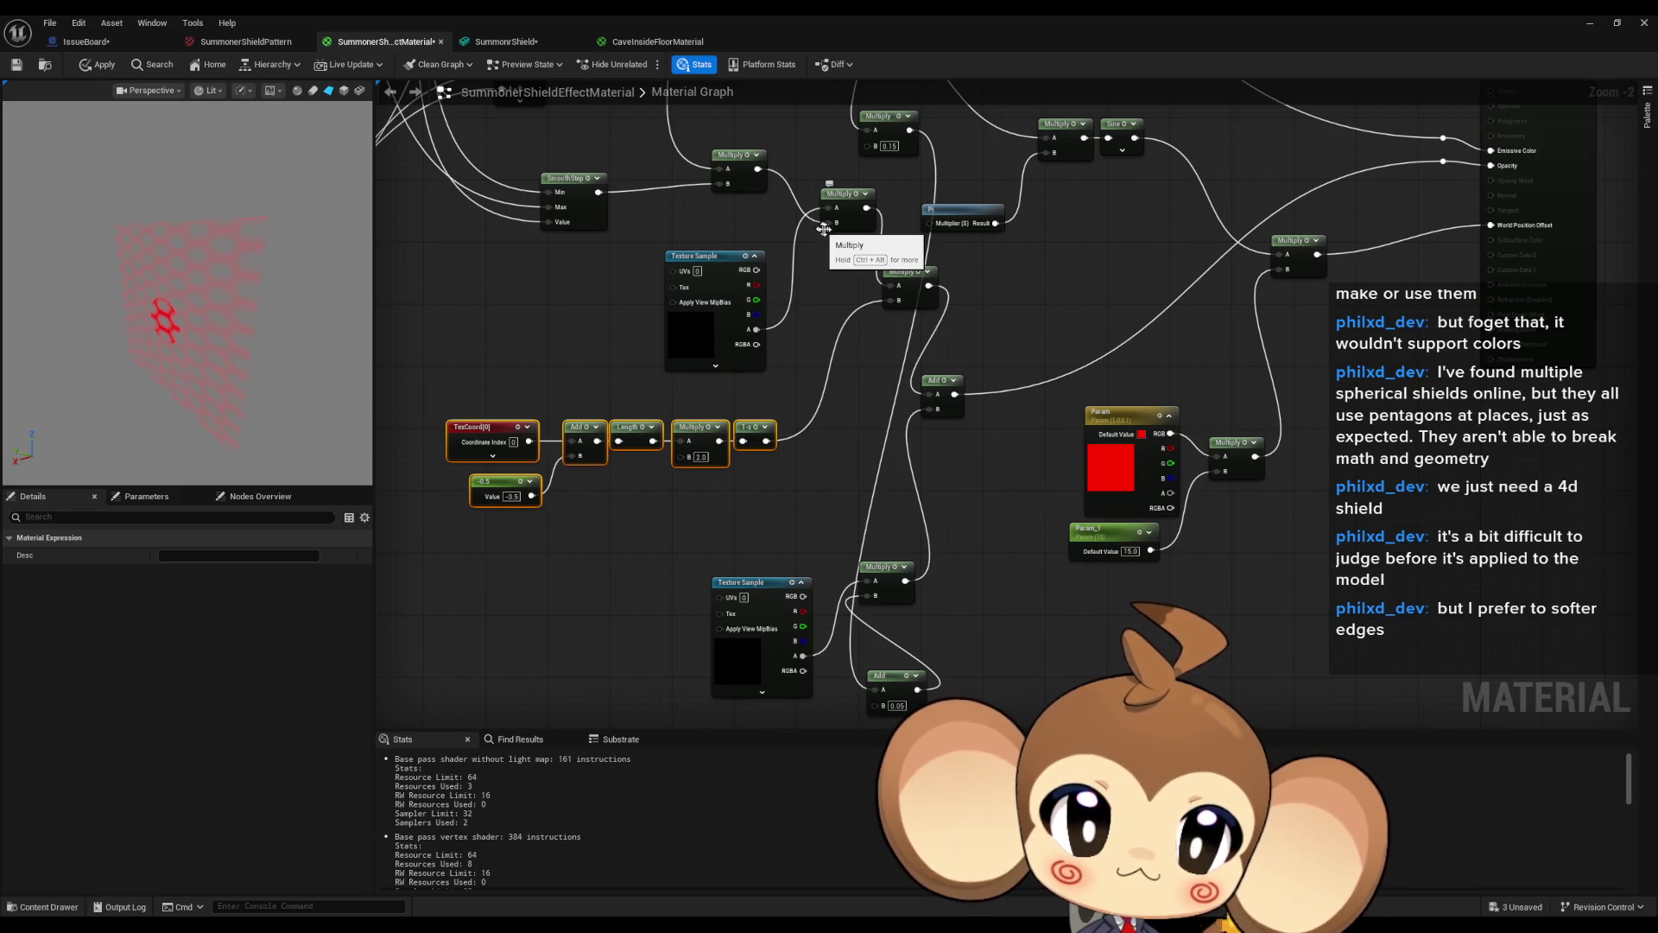
Add a Multiply on the lower Multiply's output, feeding the 1-x result into its B.
mouse_move(905, 580)
mouse_down()
mouse_move(966, 578)
mouse_move(937, 408)
mouse_up()
text(multiply)
key(Return)
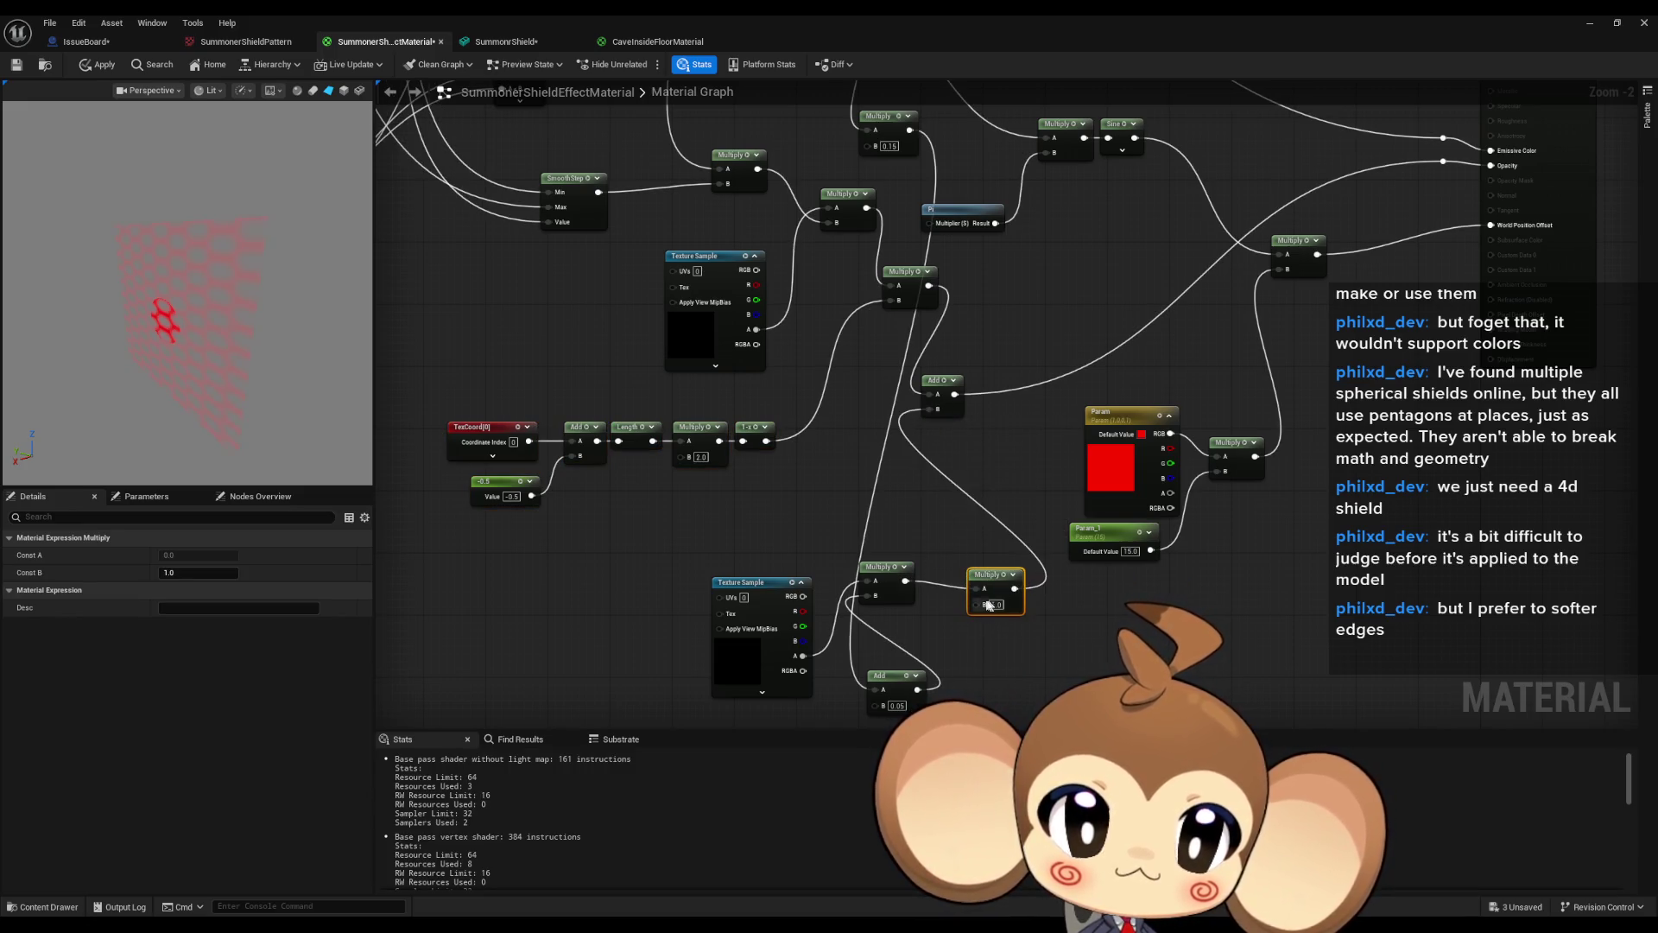
drag(985, 603, 767, 441)
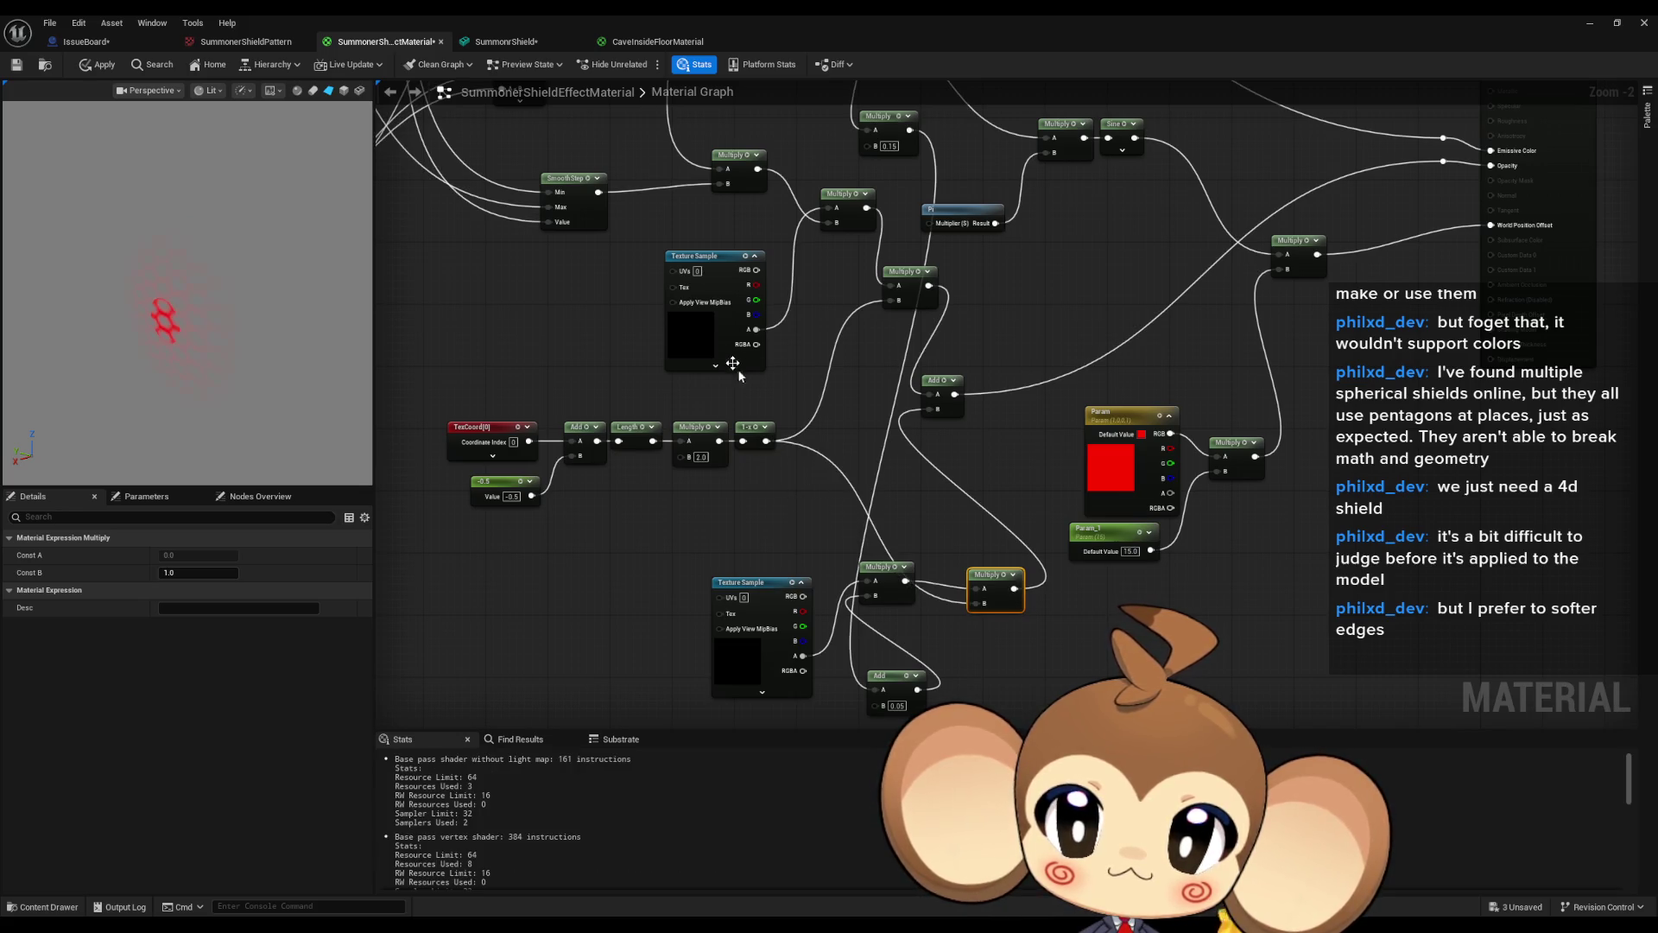
mouse_move(738, 369)
mouse_down()
mouse_move(717, 173)
mouse_move(615, 286)
mouse_move(590, 260)
mouse_up()
click(574, 223)
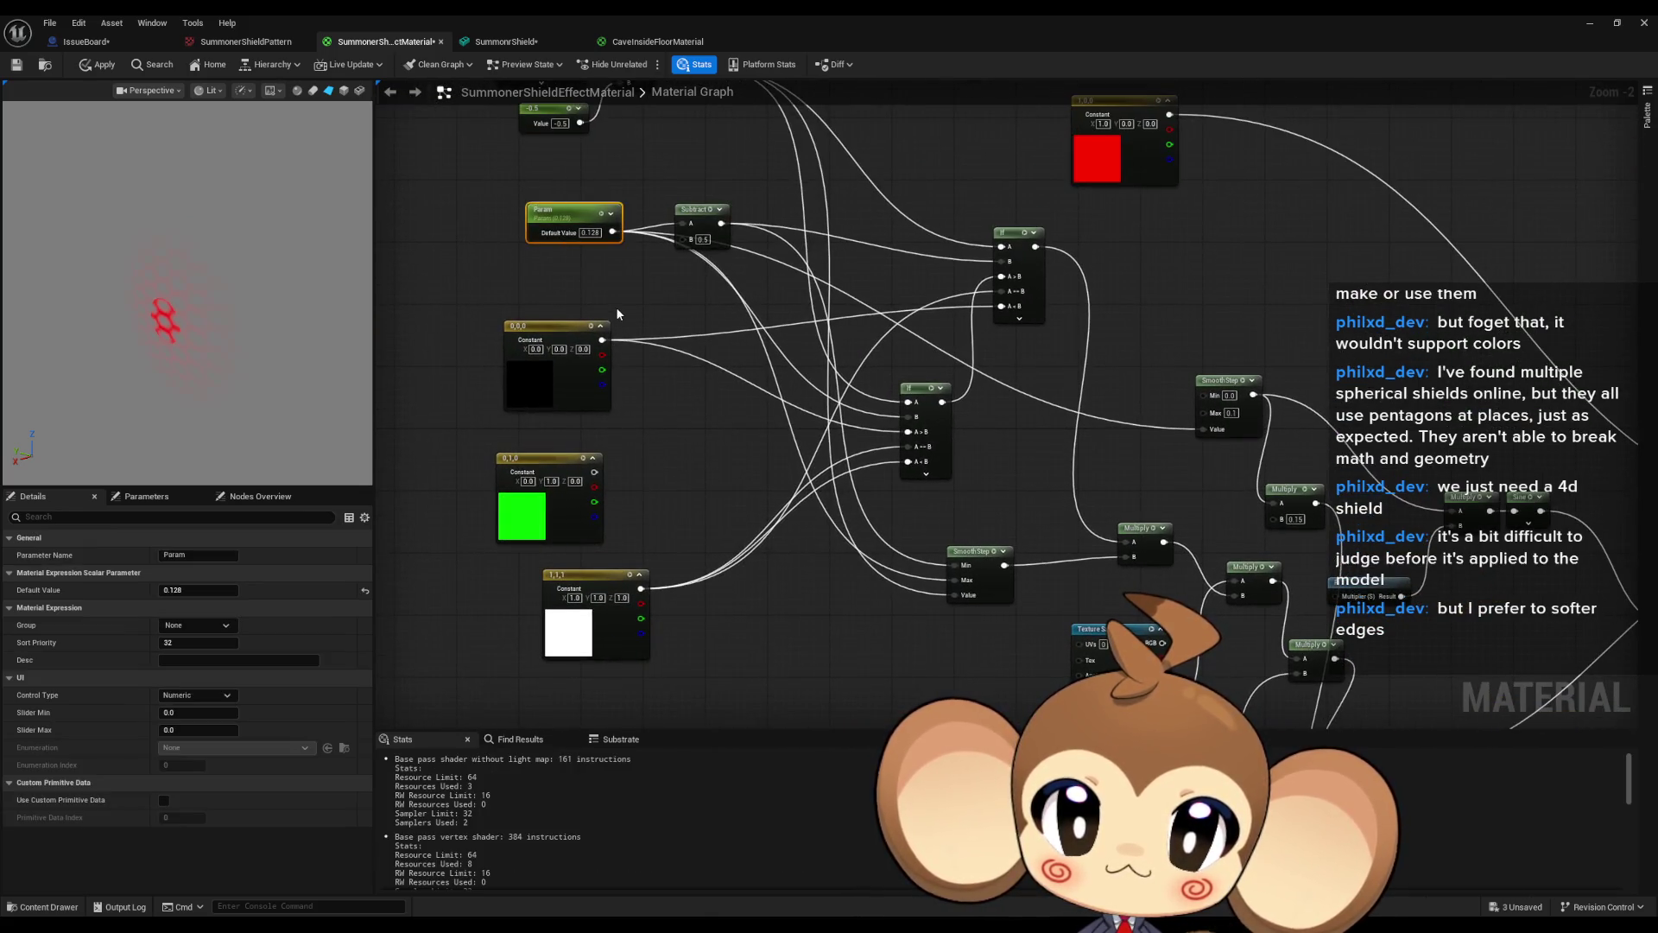
Scrub Param's default value above and below zero to watch the hex shield fade in and out.
mouse_move(198, 590)
mouse_down()
mouse_move(302, 590)
mouse_move(242, 590)
mouse_move(268, 590)
mouse_up()
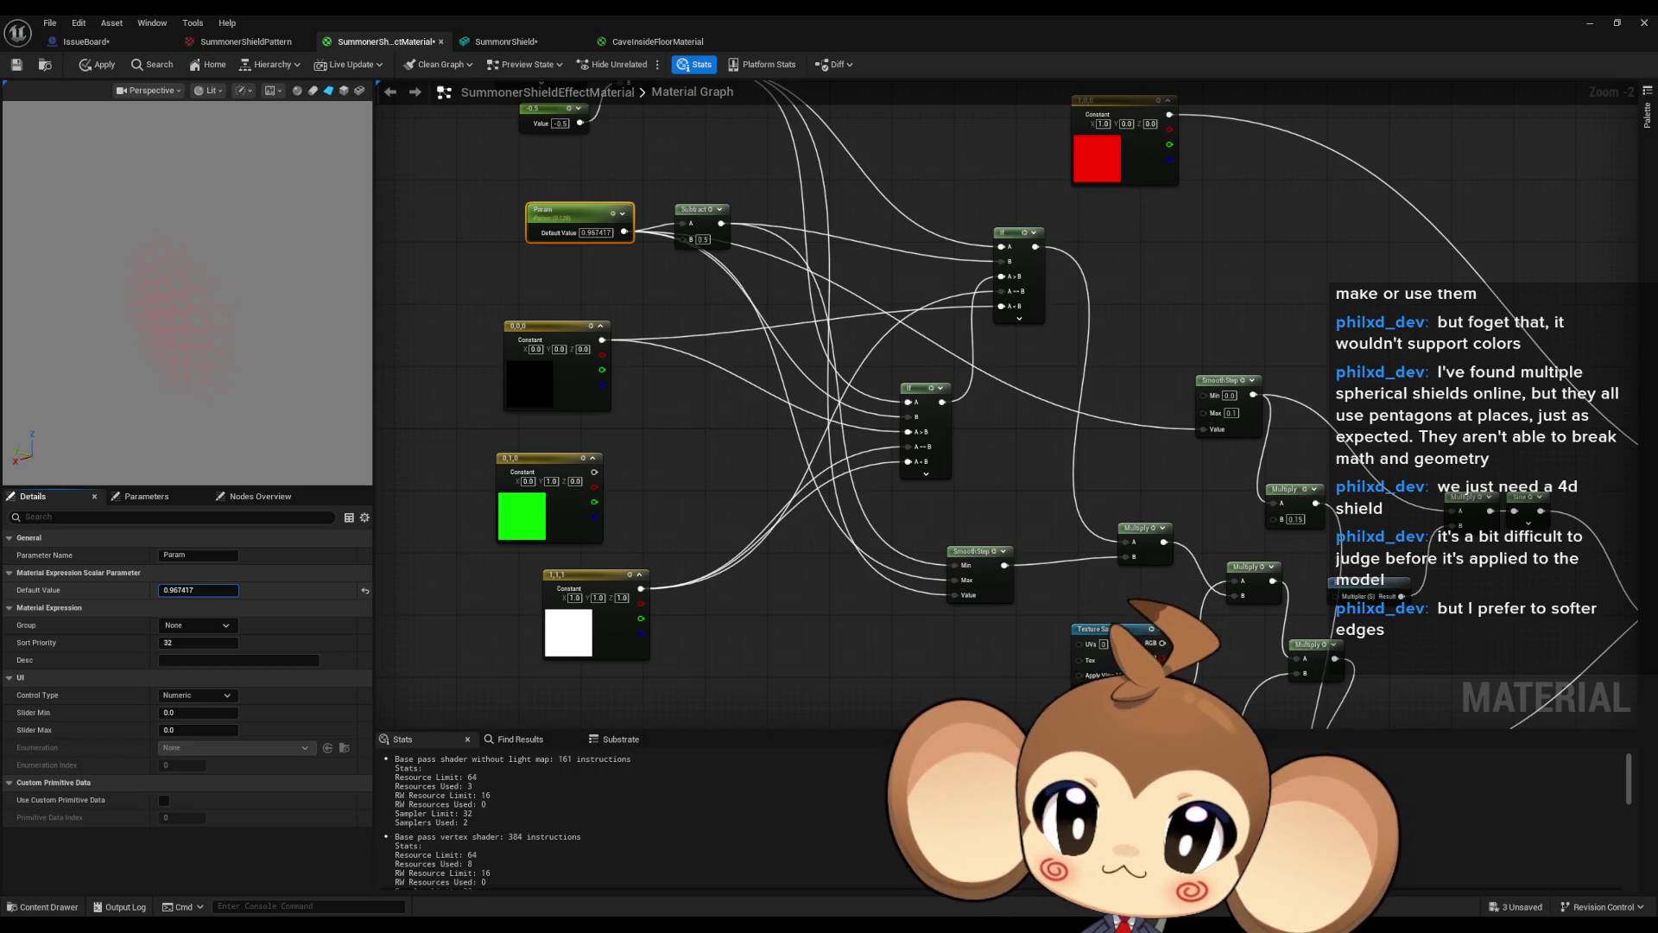
drag(199, 590, 185, 590)
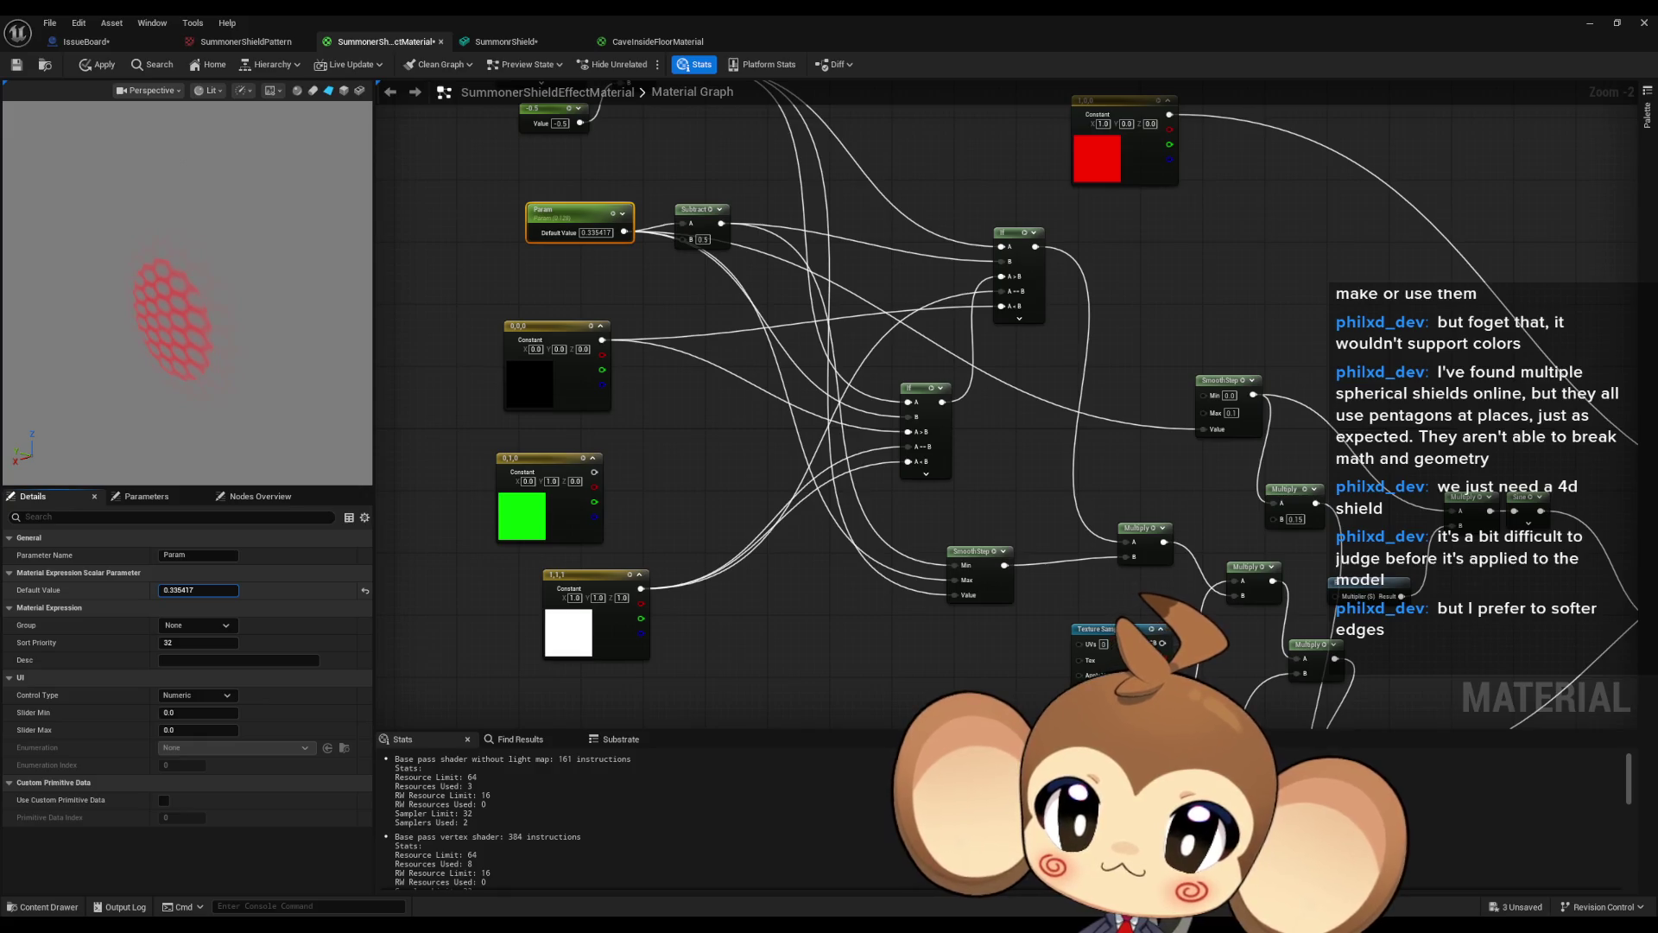
drag(199, 590, 181, 590)
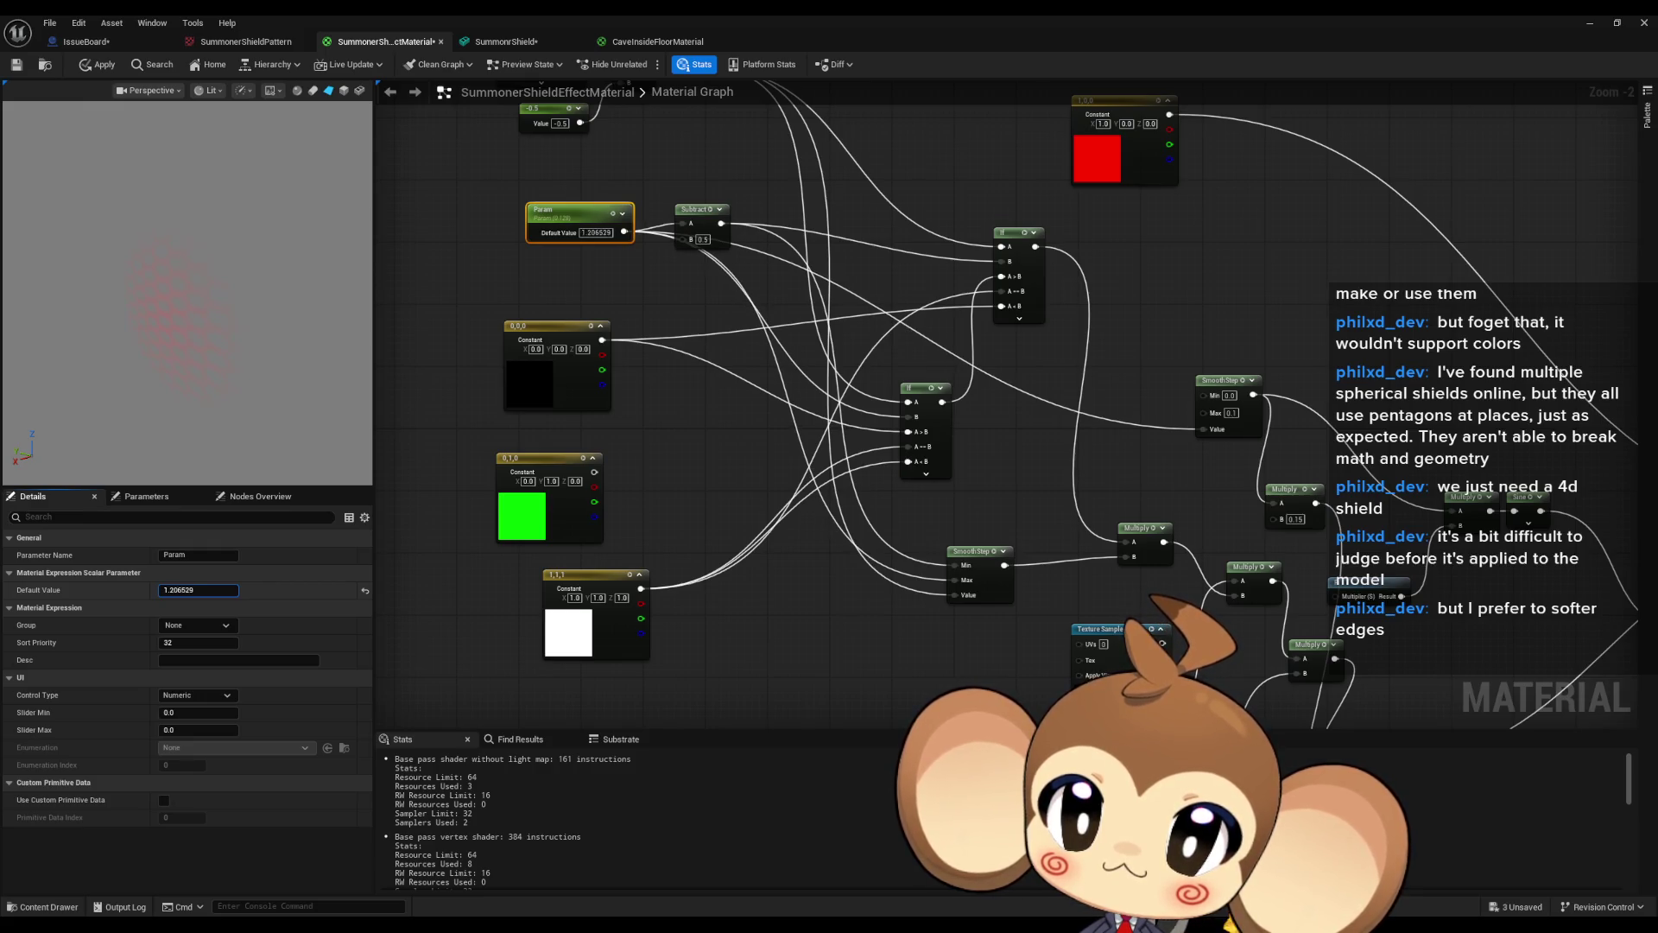
mouse_move(199, 590)
mouse_down()
mouse_move(181, 590)
mouse_move(207, 590)
mouse_up()
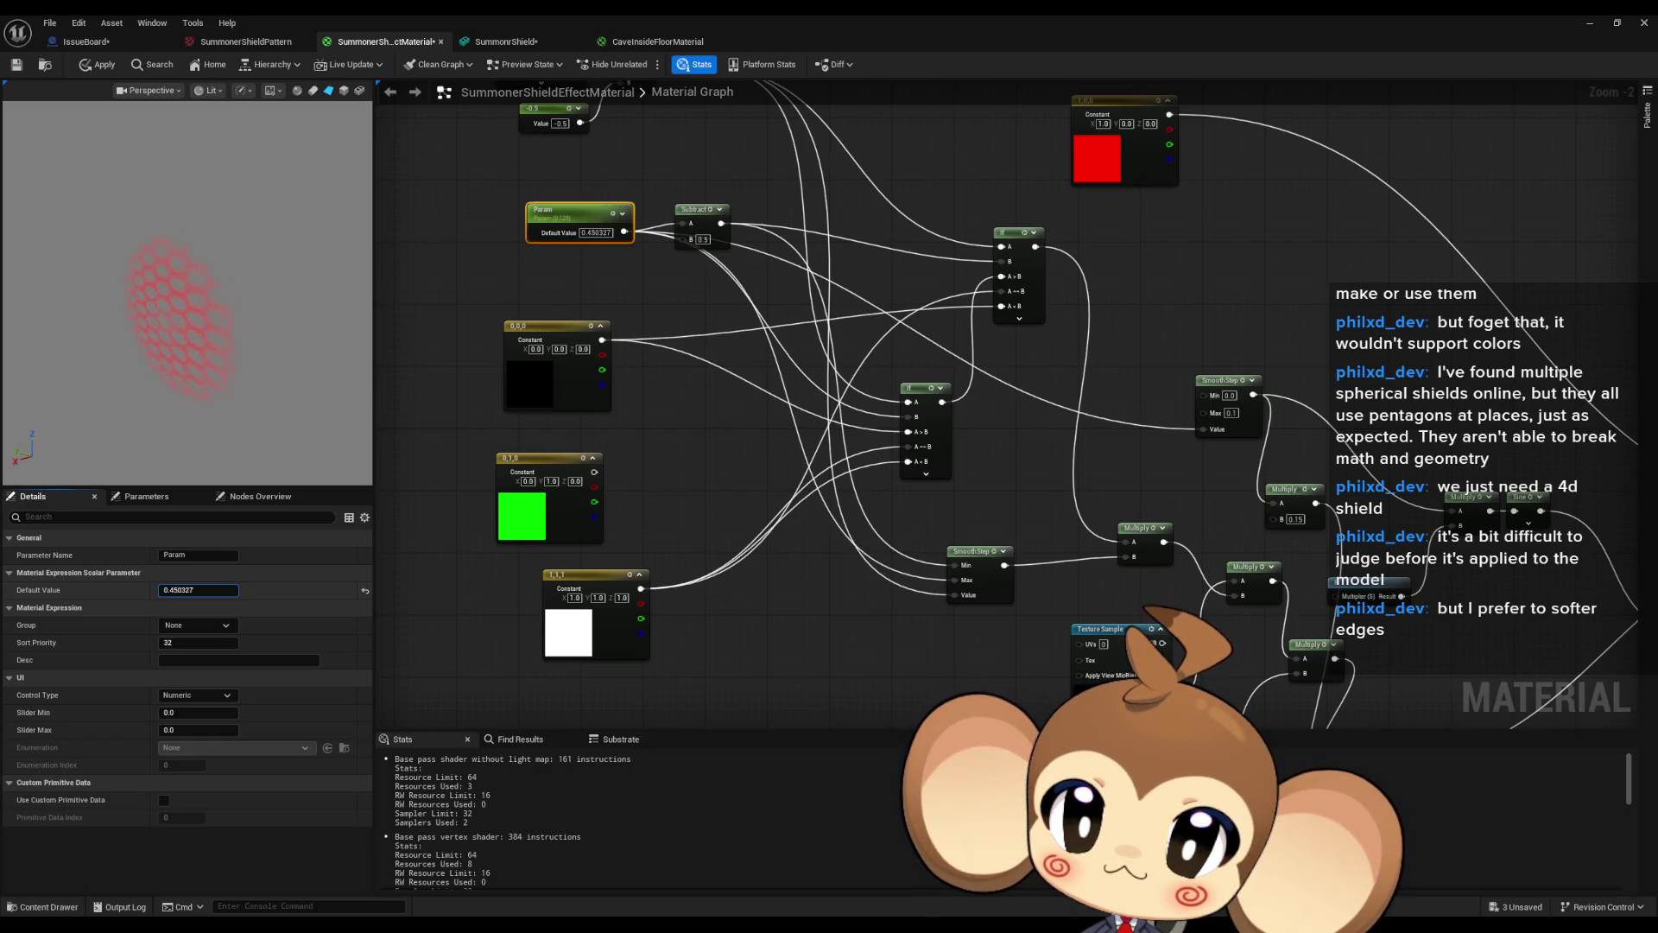
scroll(665, 446, down, 3)
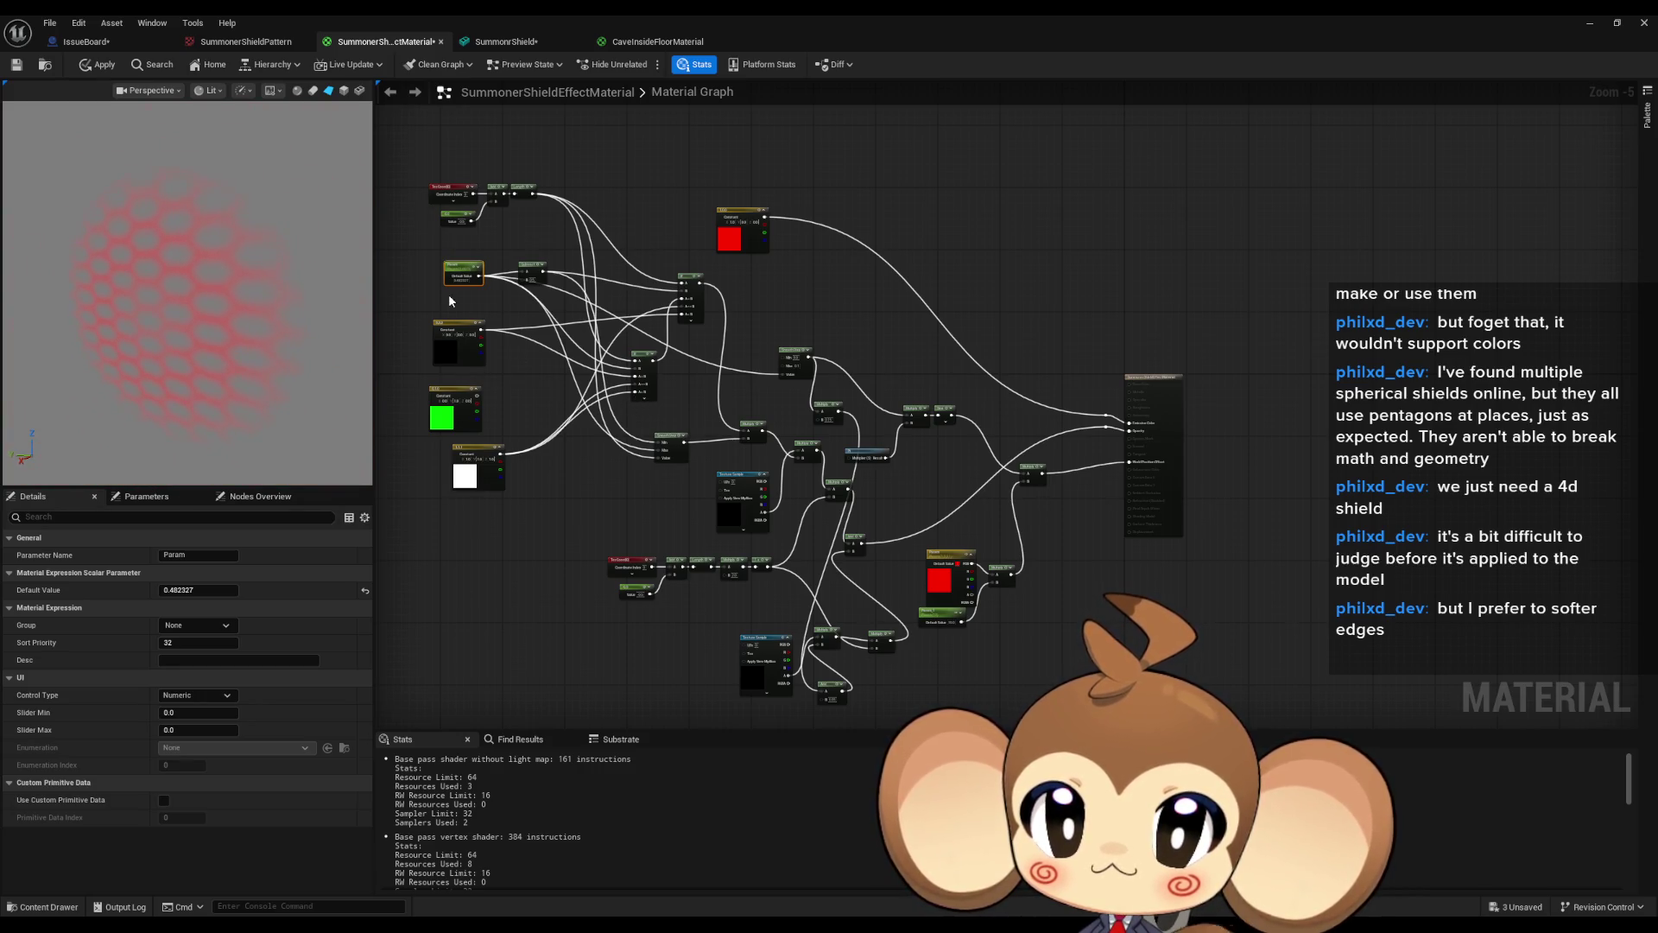
drag(199, 589, 211, 590)
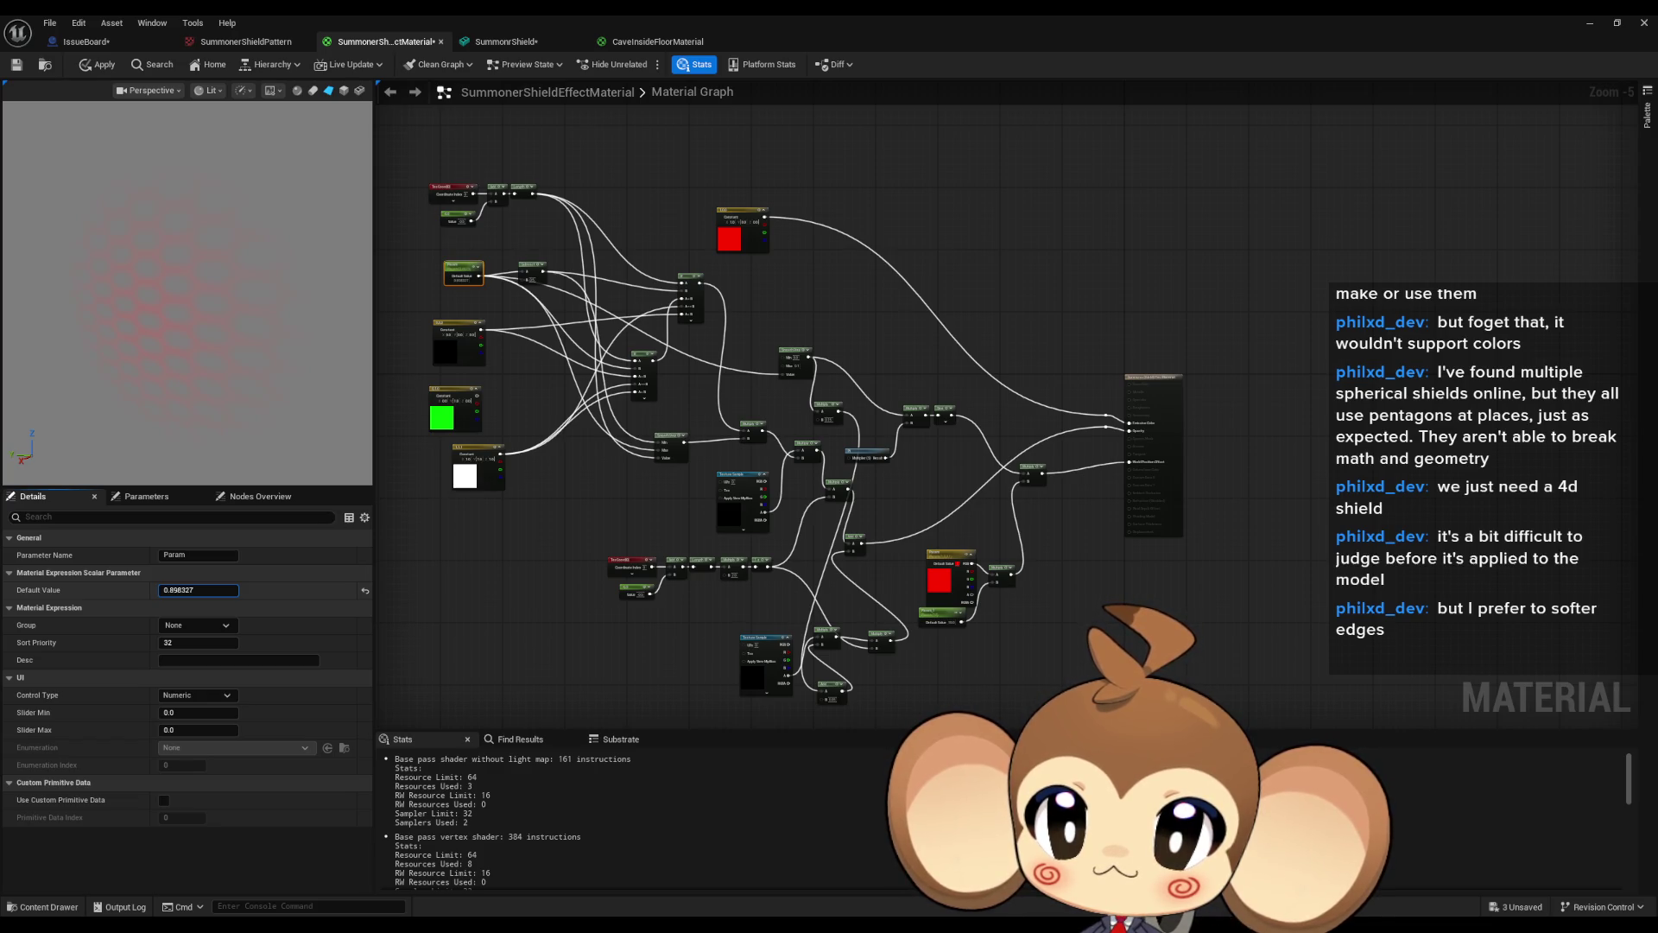
mouse_move(199, 590)
mouse_down()
mouse_move(147, 590)
mouse_move(216, 590)
mouse_up()
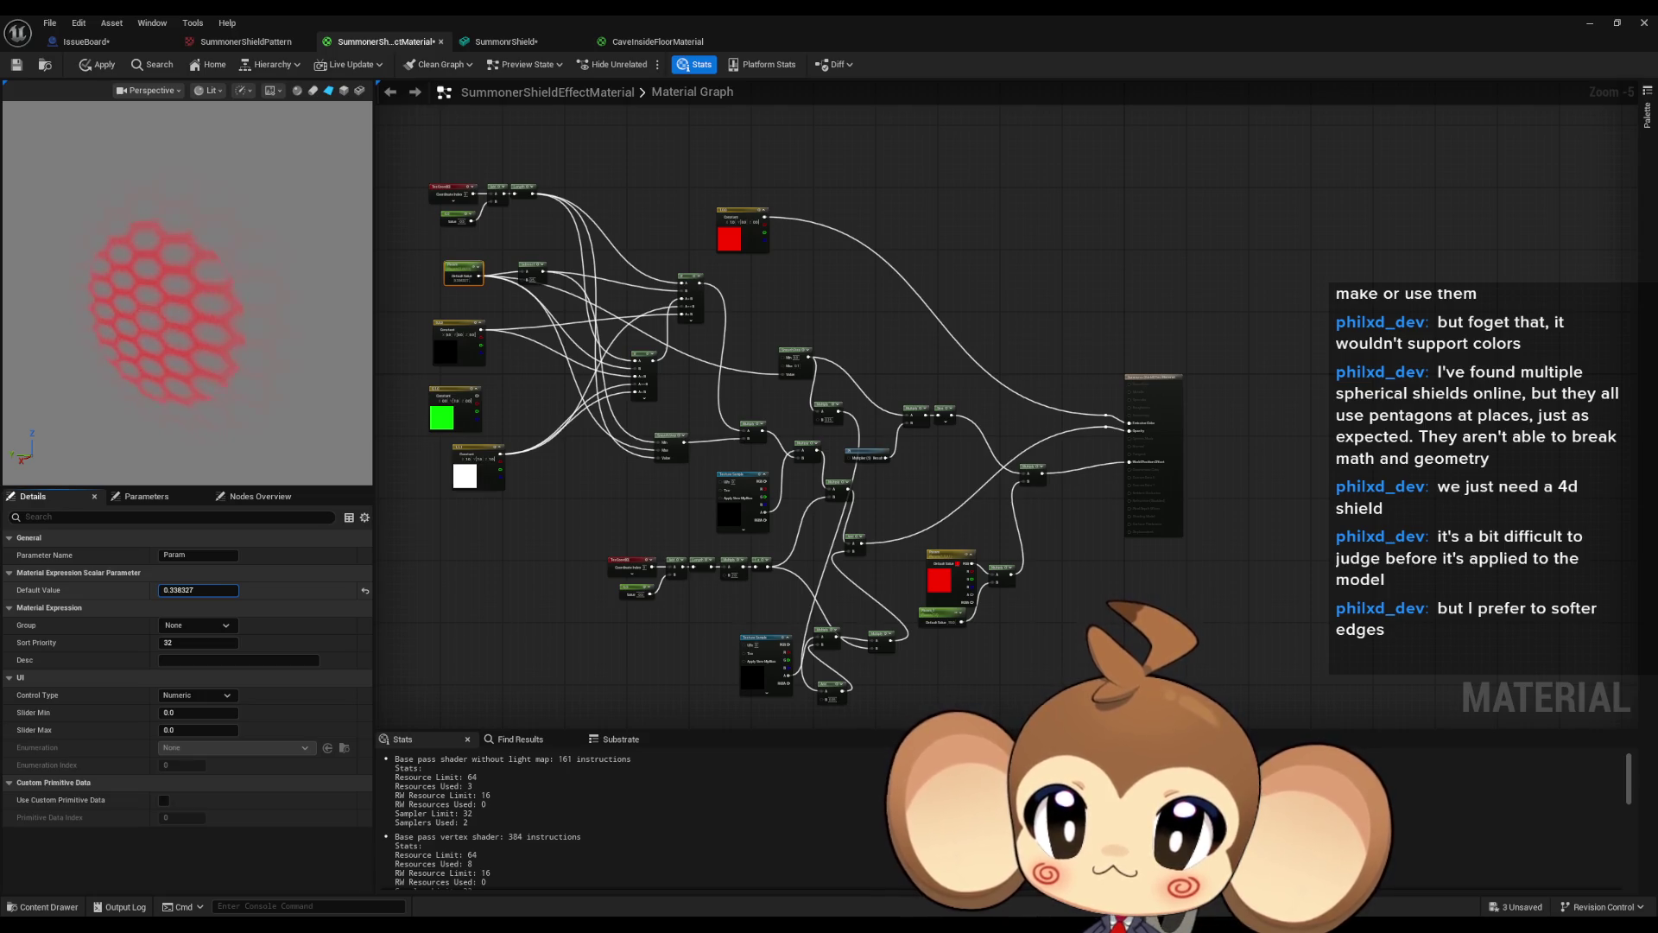
scroll(724, 527, up, 4)
click(971, 278)
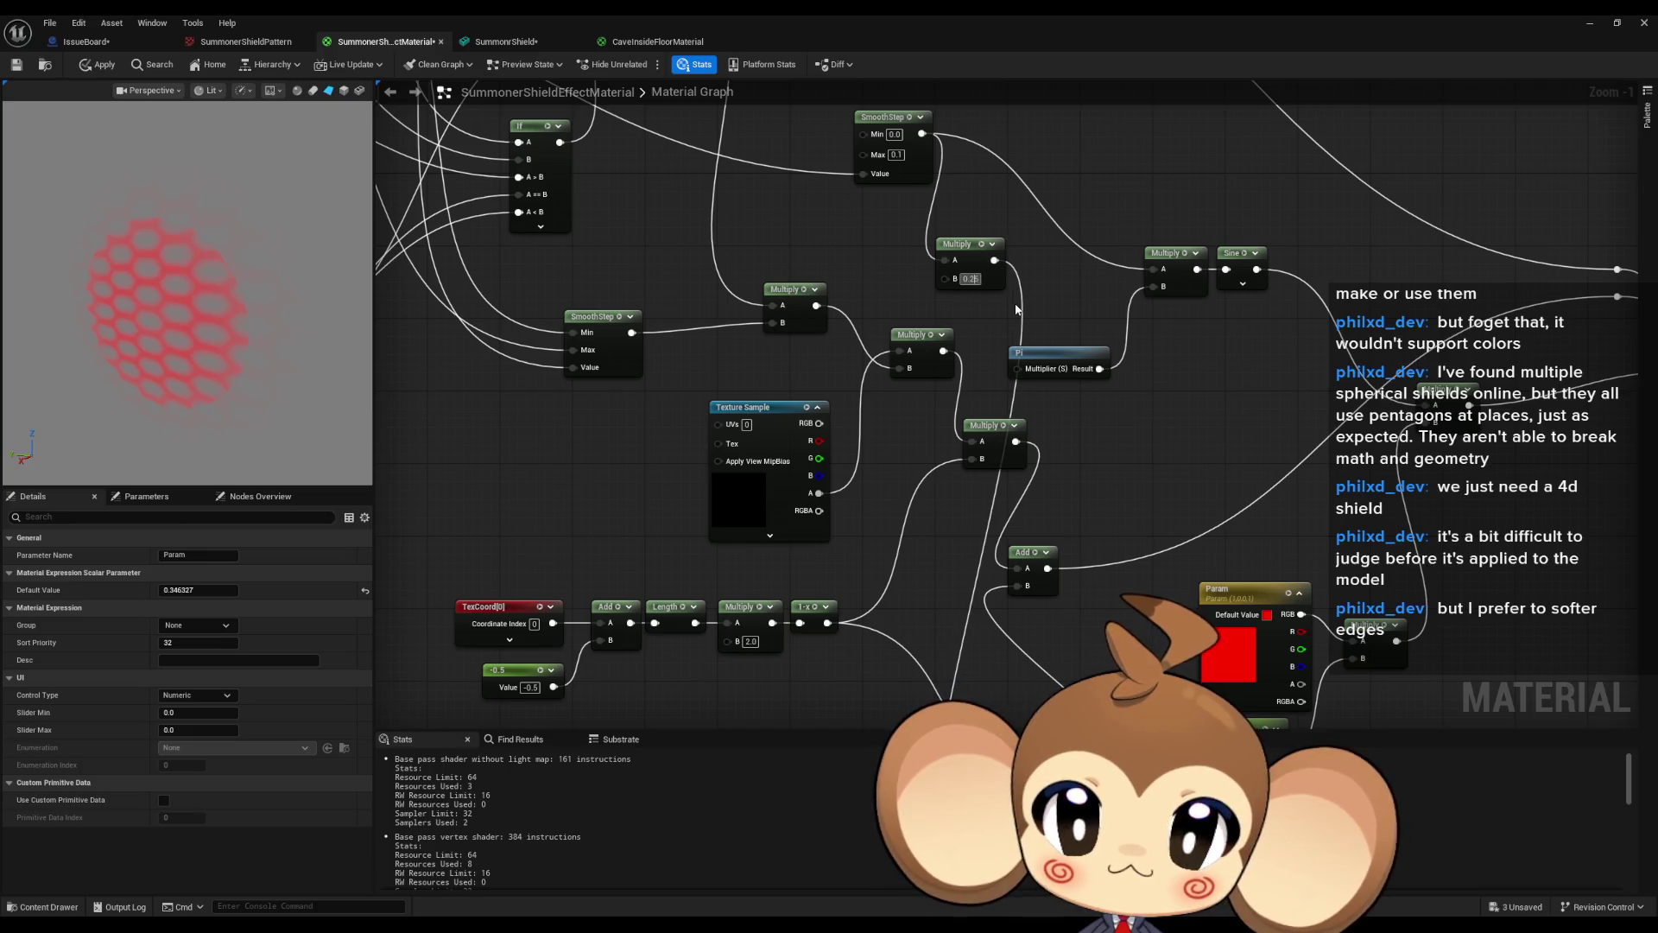
Push Param below zero, then enter 0 as its default value.
scroll(1017, 309, down, 2)
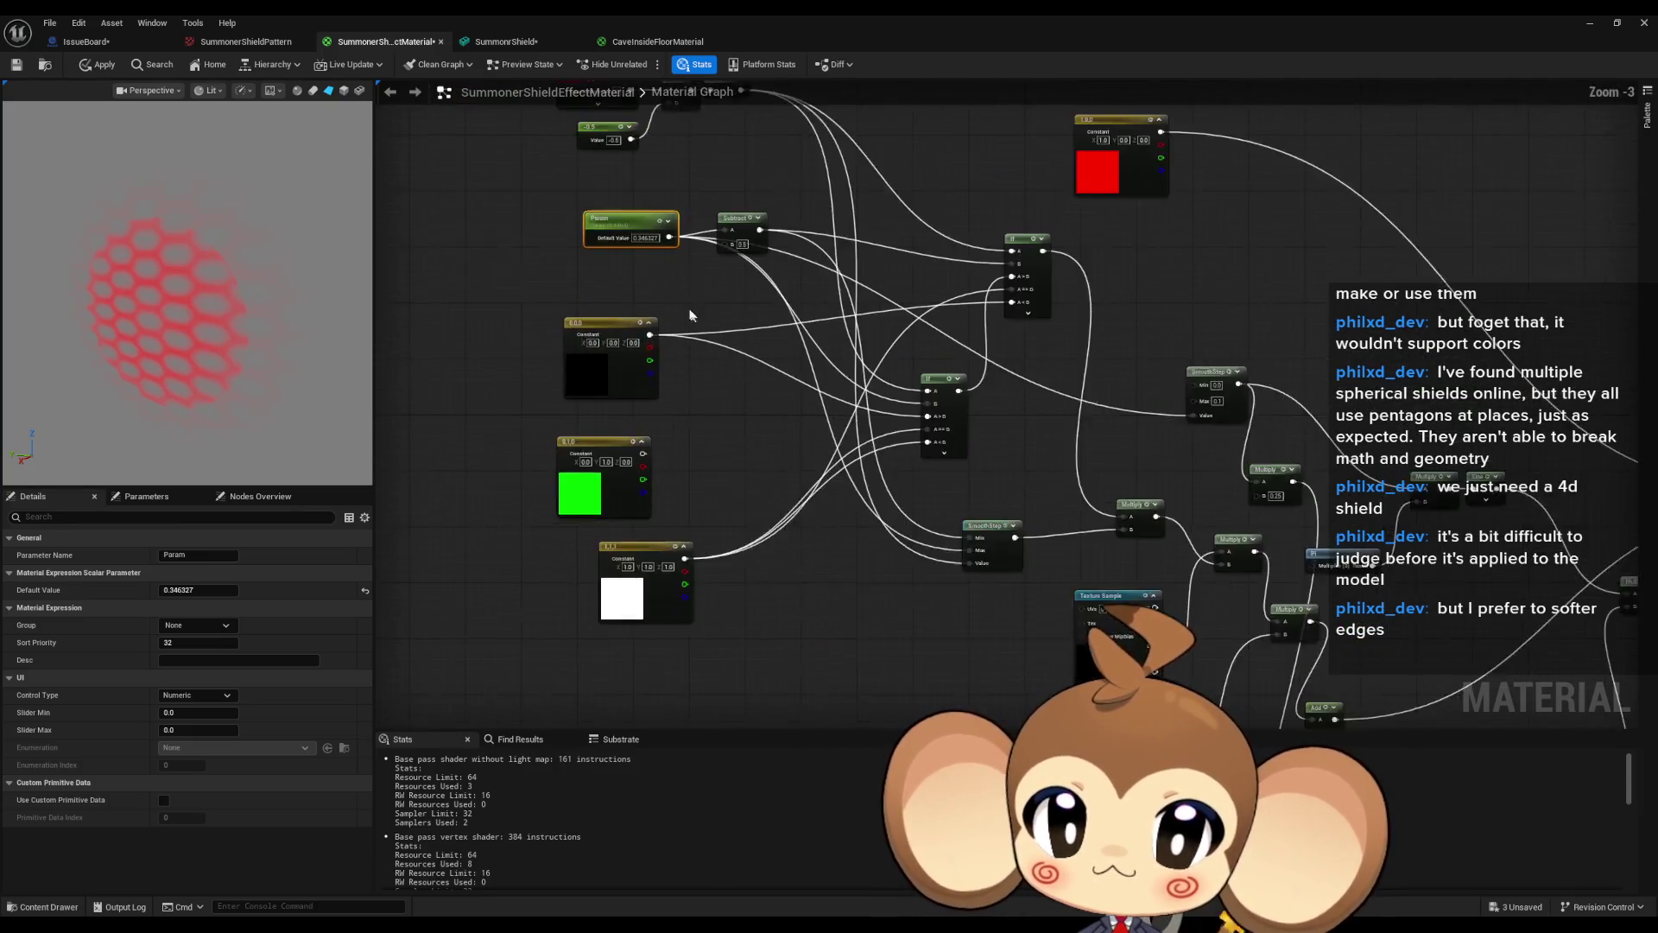
scroll(689, 316, up, 1)
mouse_move(190, 590)
mouse_down()
mouse_move(156, 590)
mouse_move(190, 590)
mouse_up()
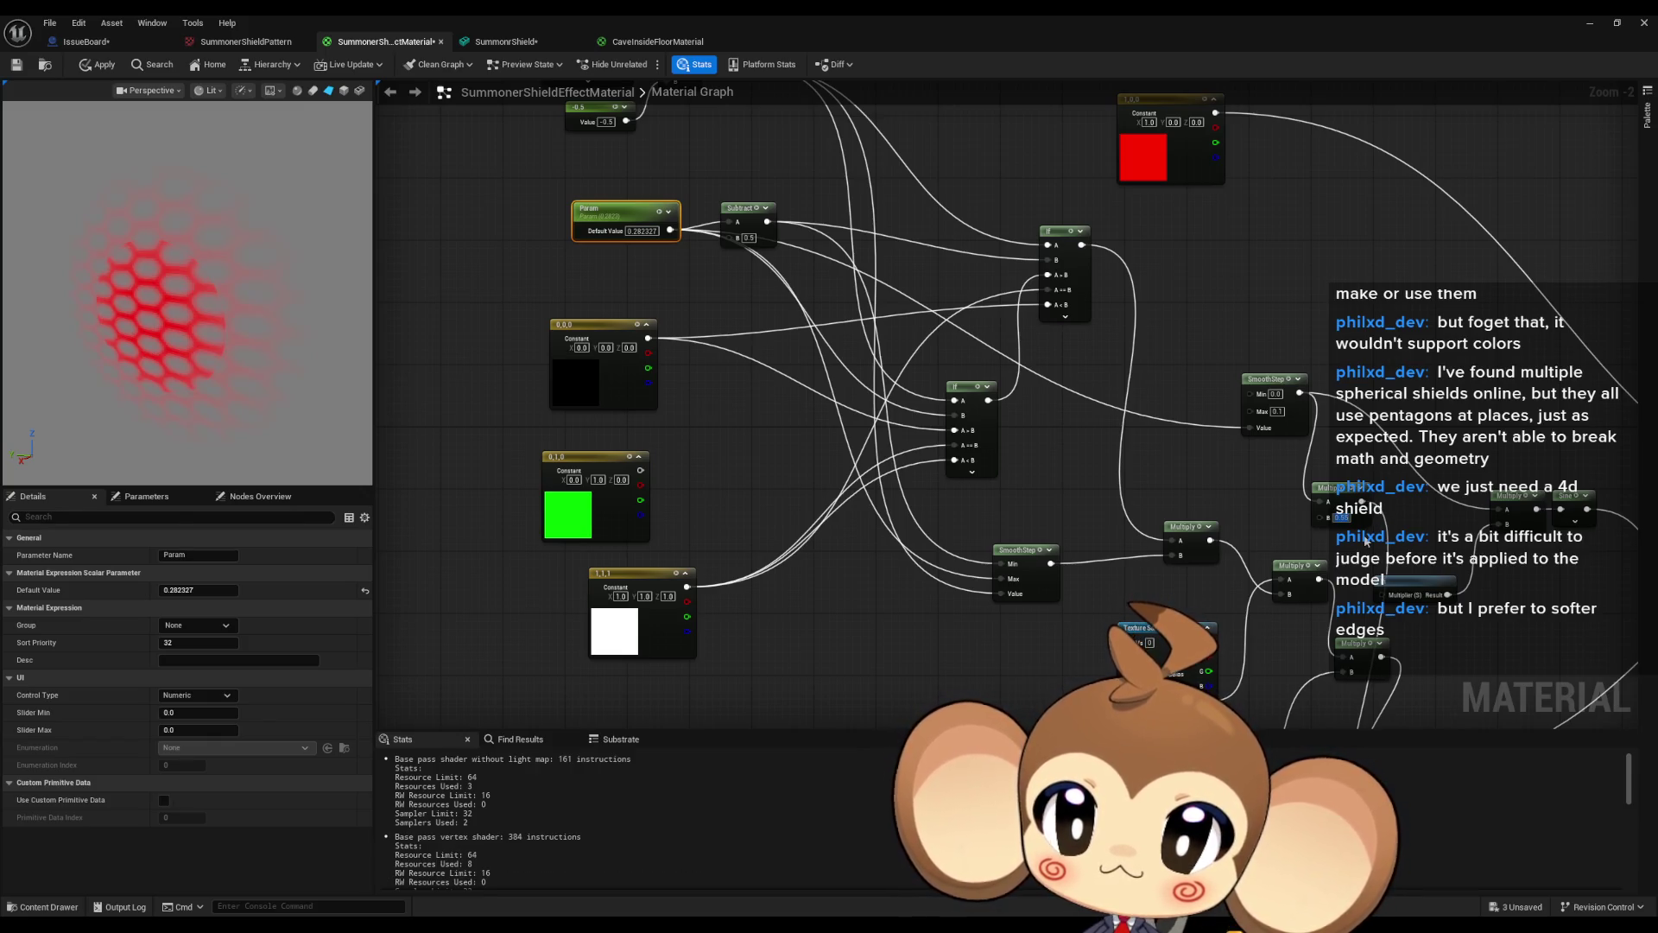
click(647, 232)
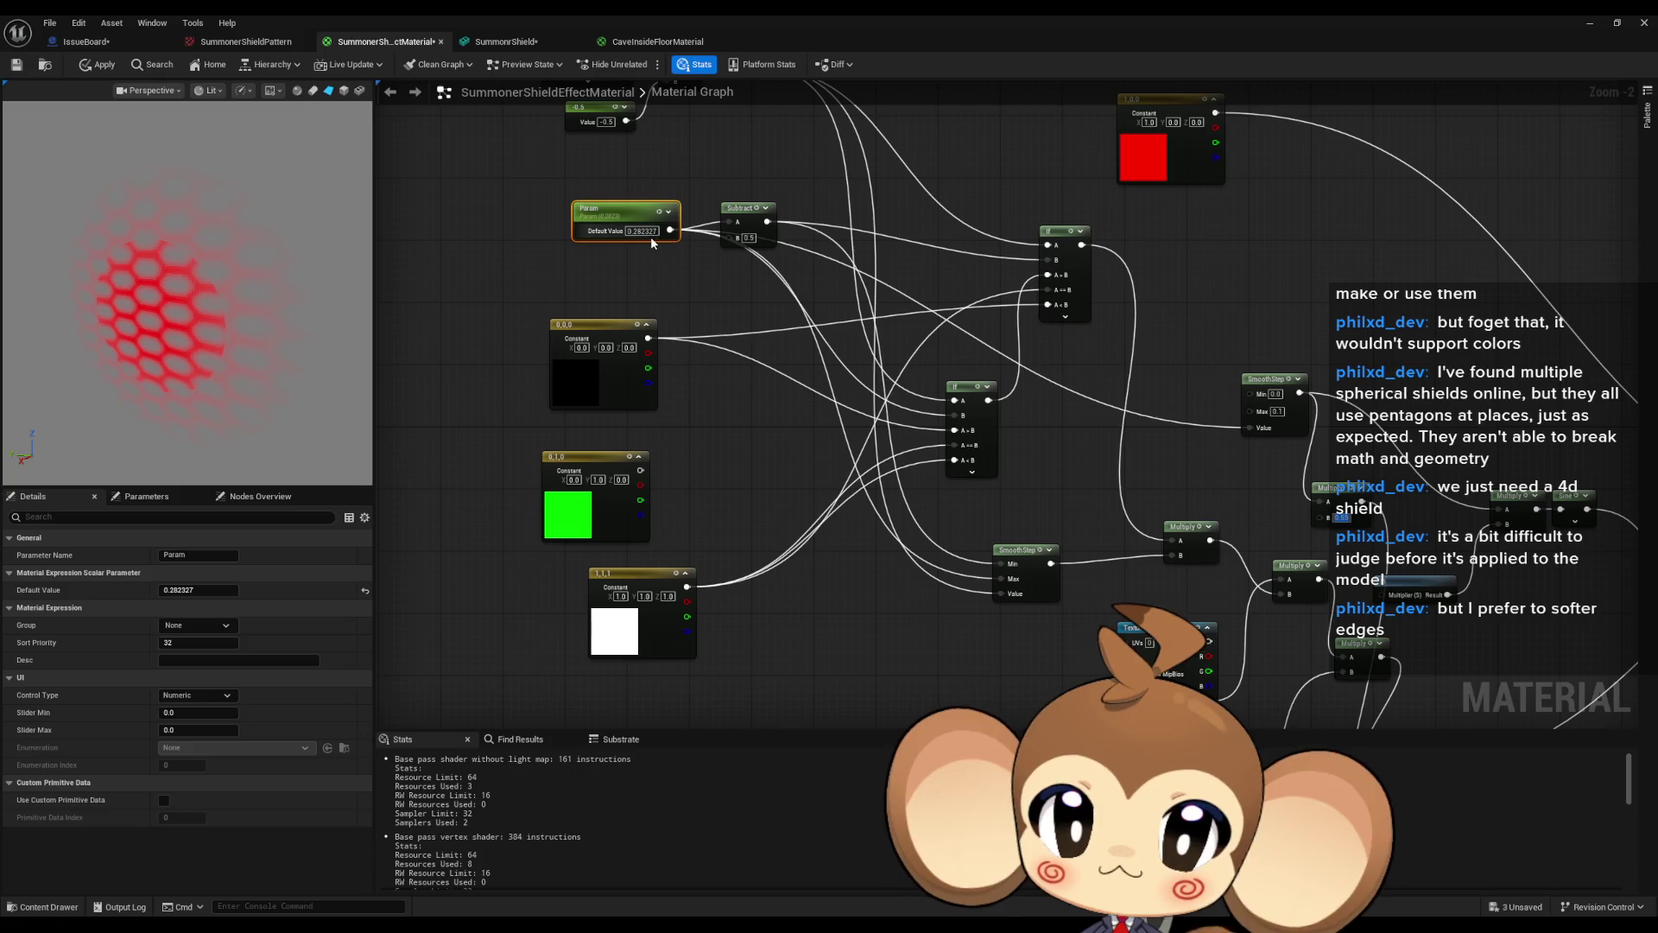
text(0)
key(Return)
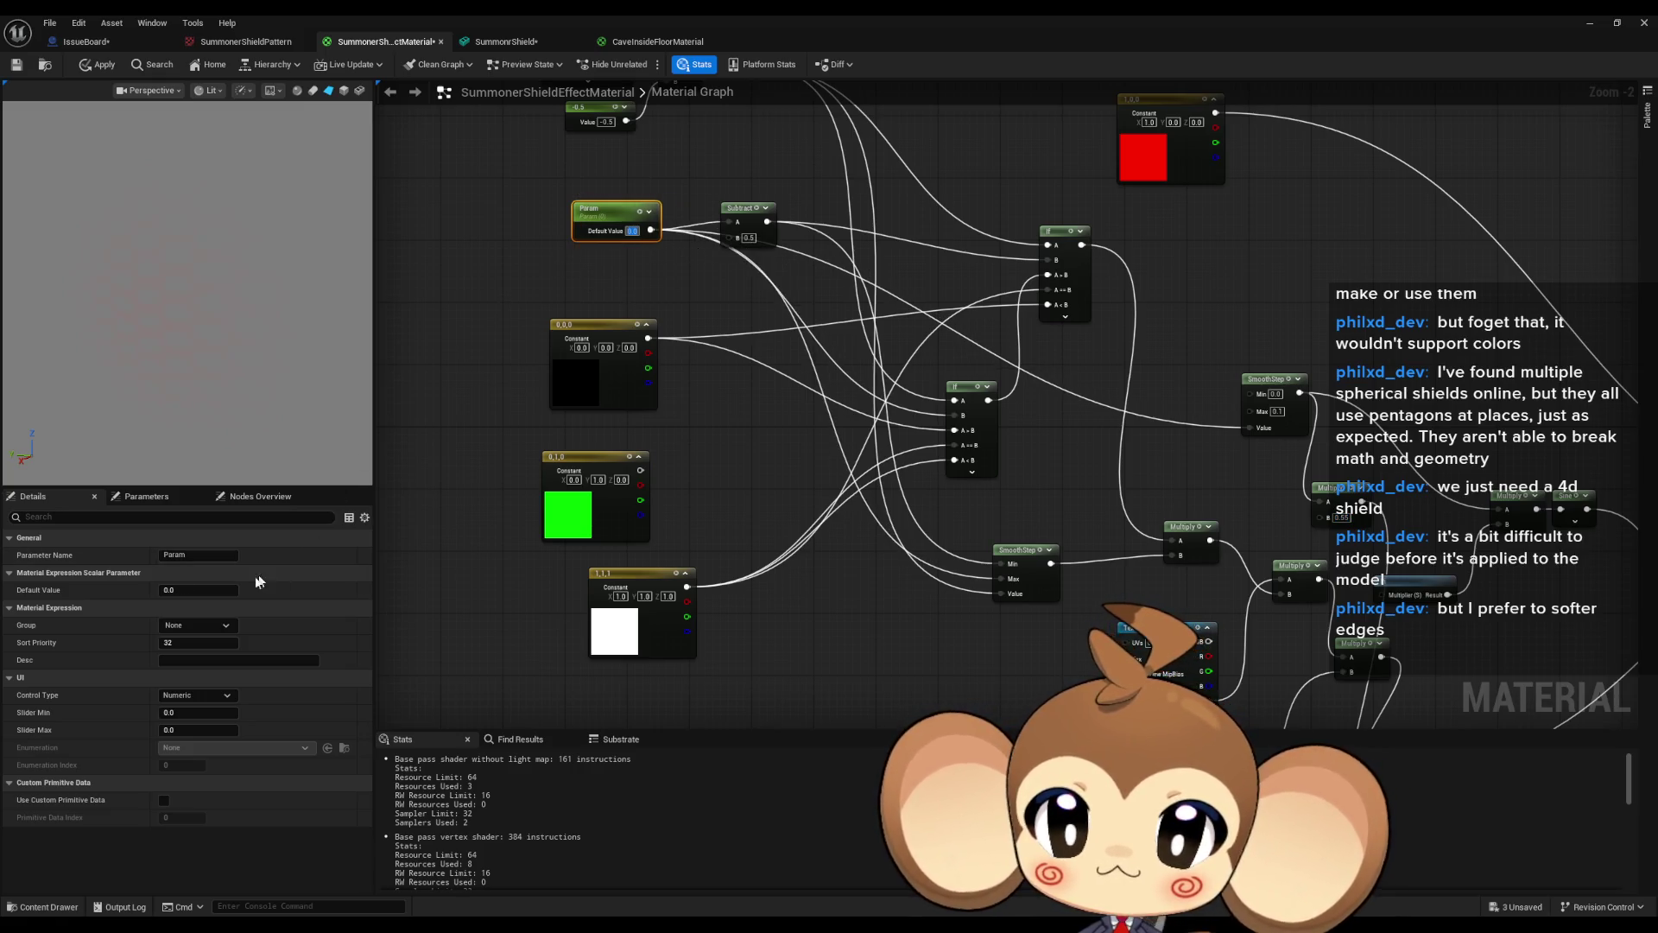
Raise Param from 0 to bring the shield back, then reset it to 0 after an undo.
mouse_move(207, 590)
mouse_down()
mouse_move(242, 590)
mouse_move(175, 590)
mouse_move(259, 590)
mouse_up()
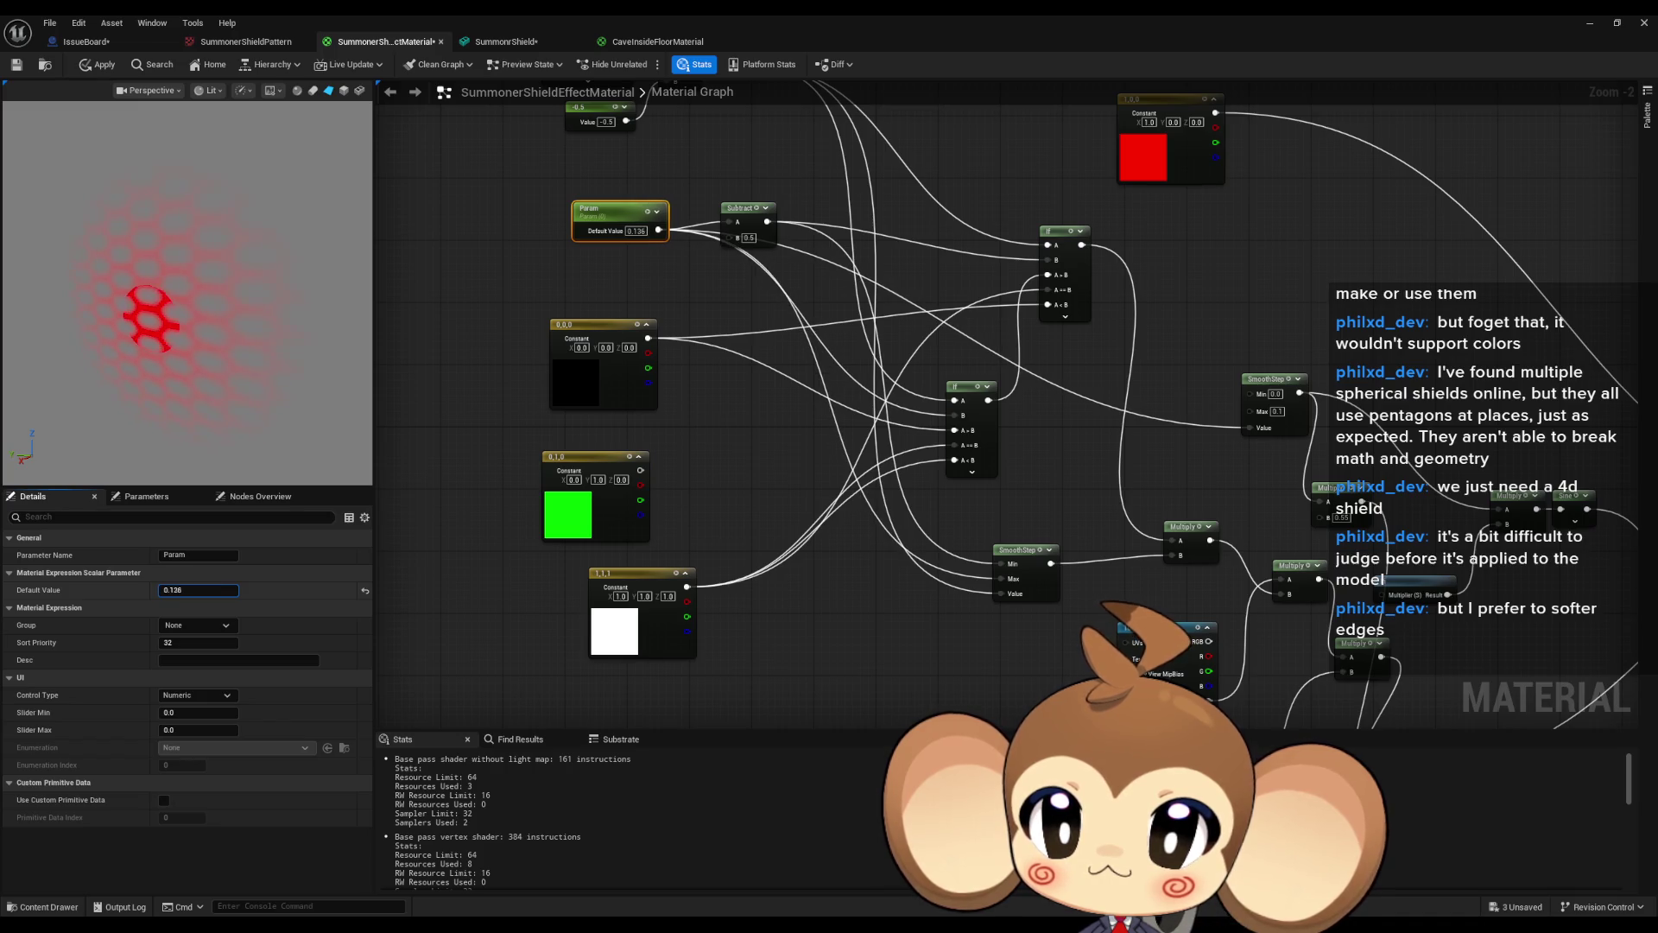
text(0)
key(Return)
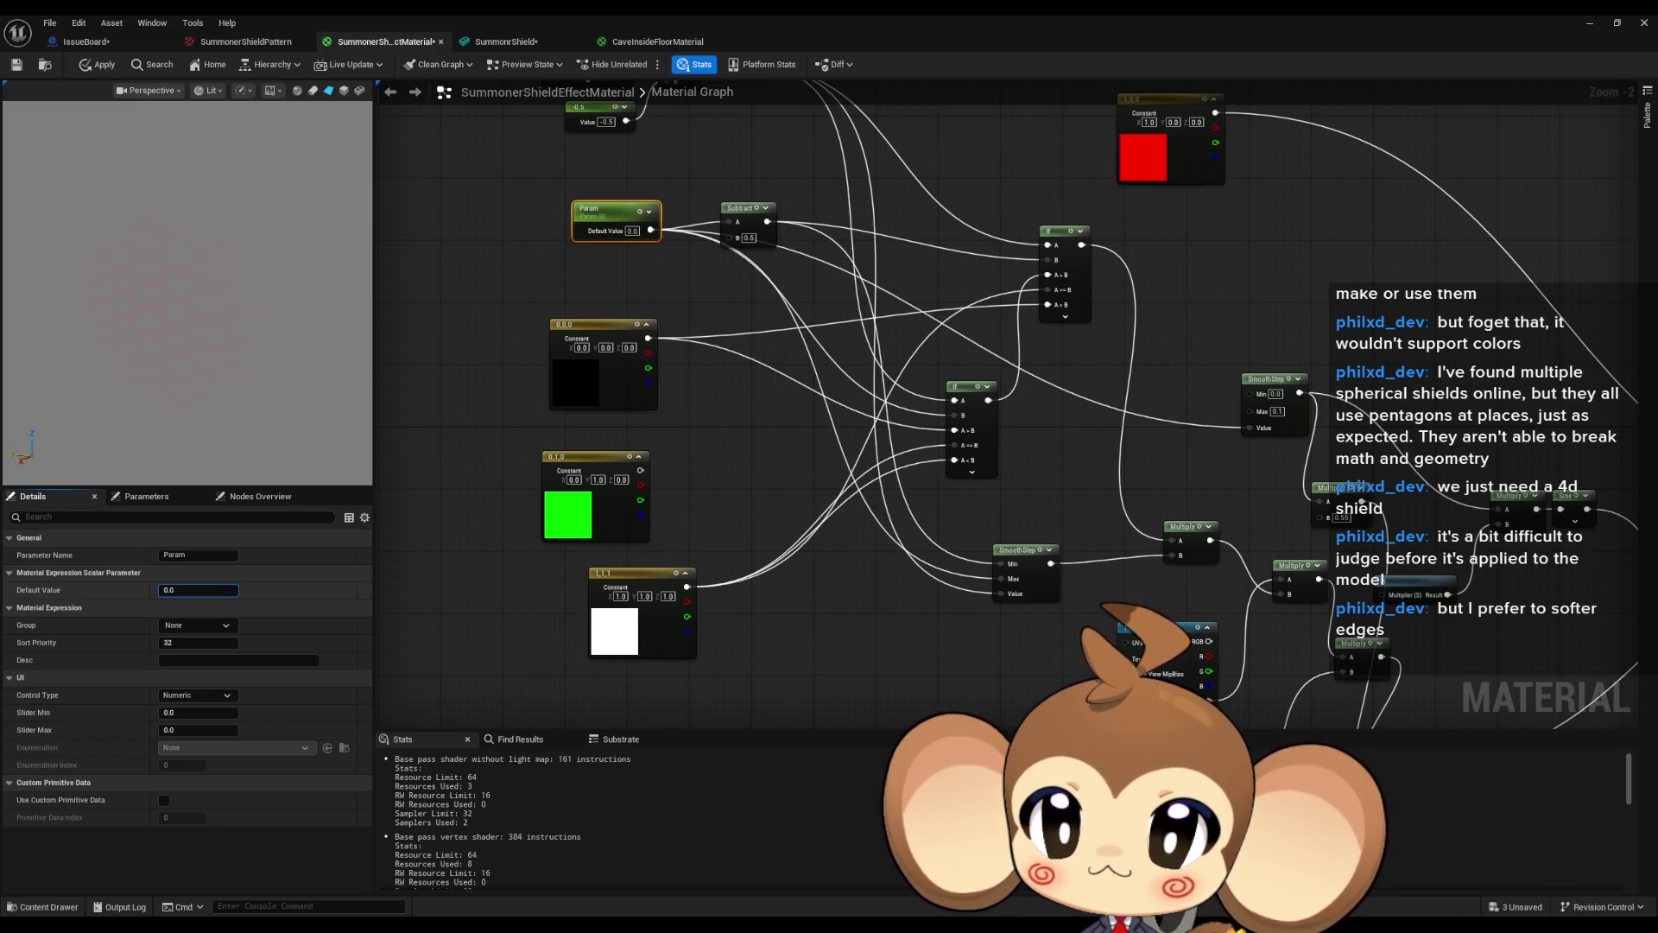
key(ctrl+z)
text(0)
key(Return)
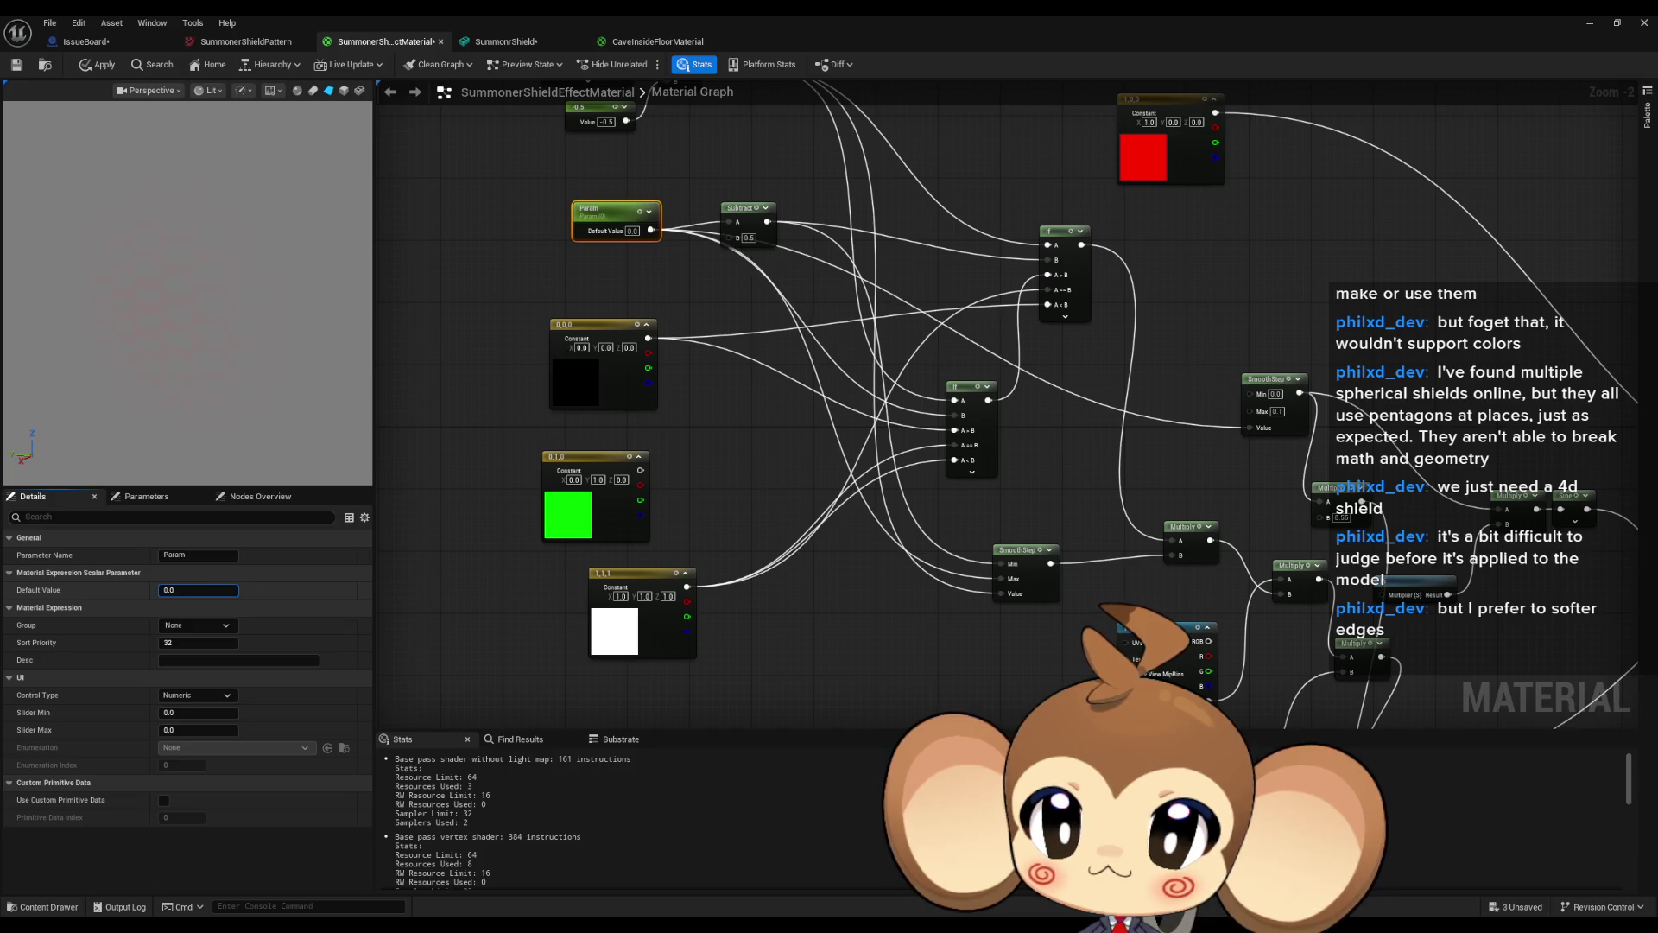
Sweep Param from 0 past 1 and back down, settling at 0.089369 with one bright ring.
mouse_move(198, 590)
mouse_down()
mouse_move(232, 590)
mouse_move(199, 590)
mouse_move(213, 590)
mouse_up()
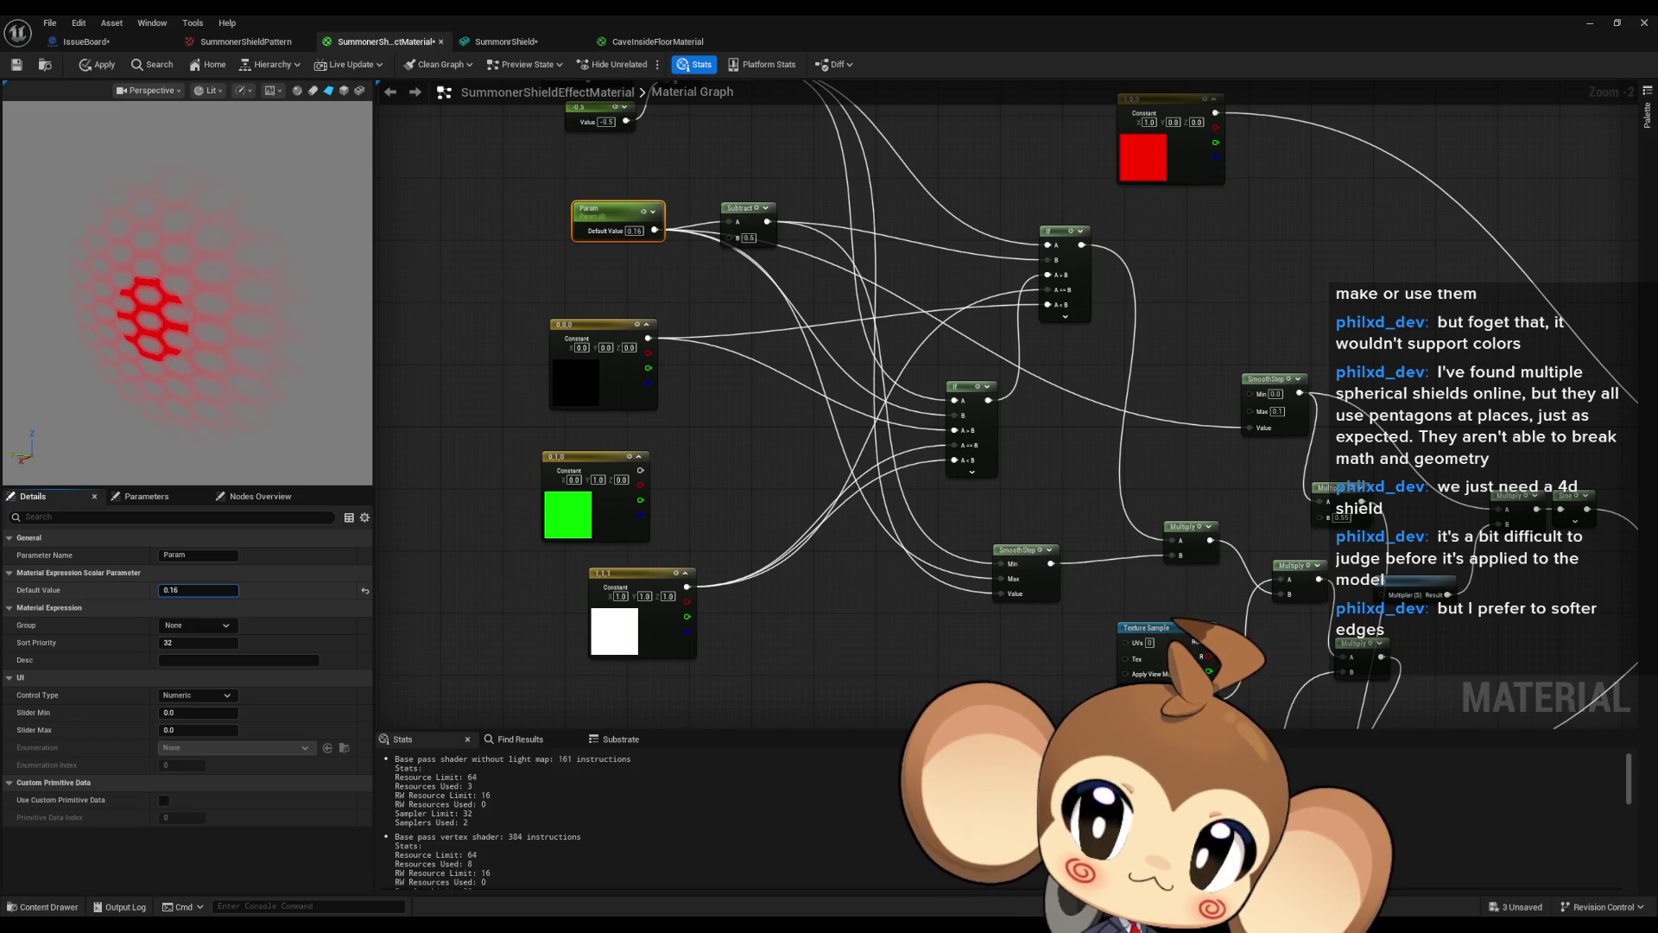
drag(213, 590, 292, 590)
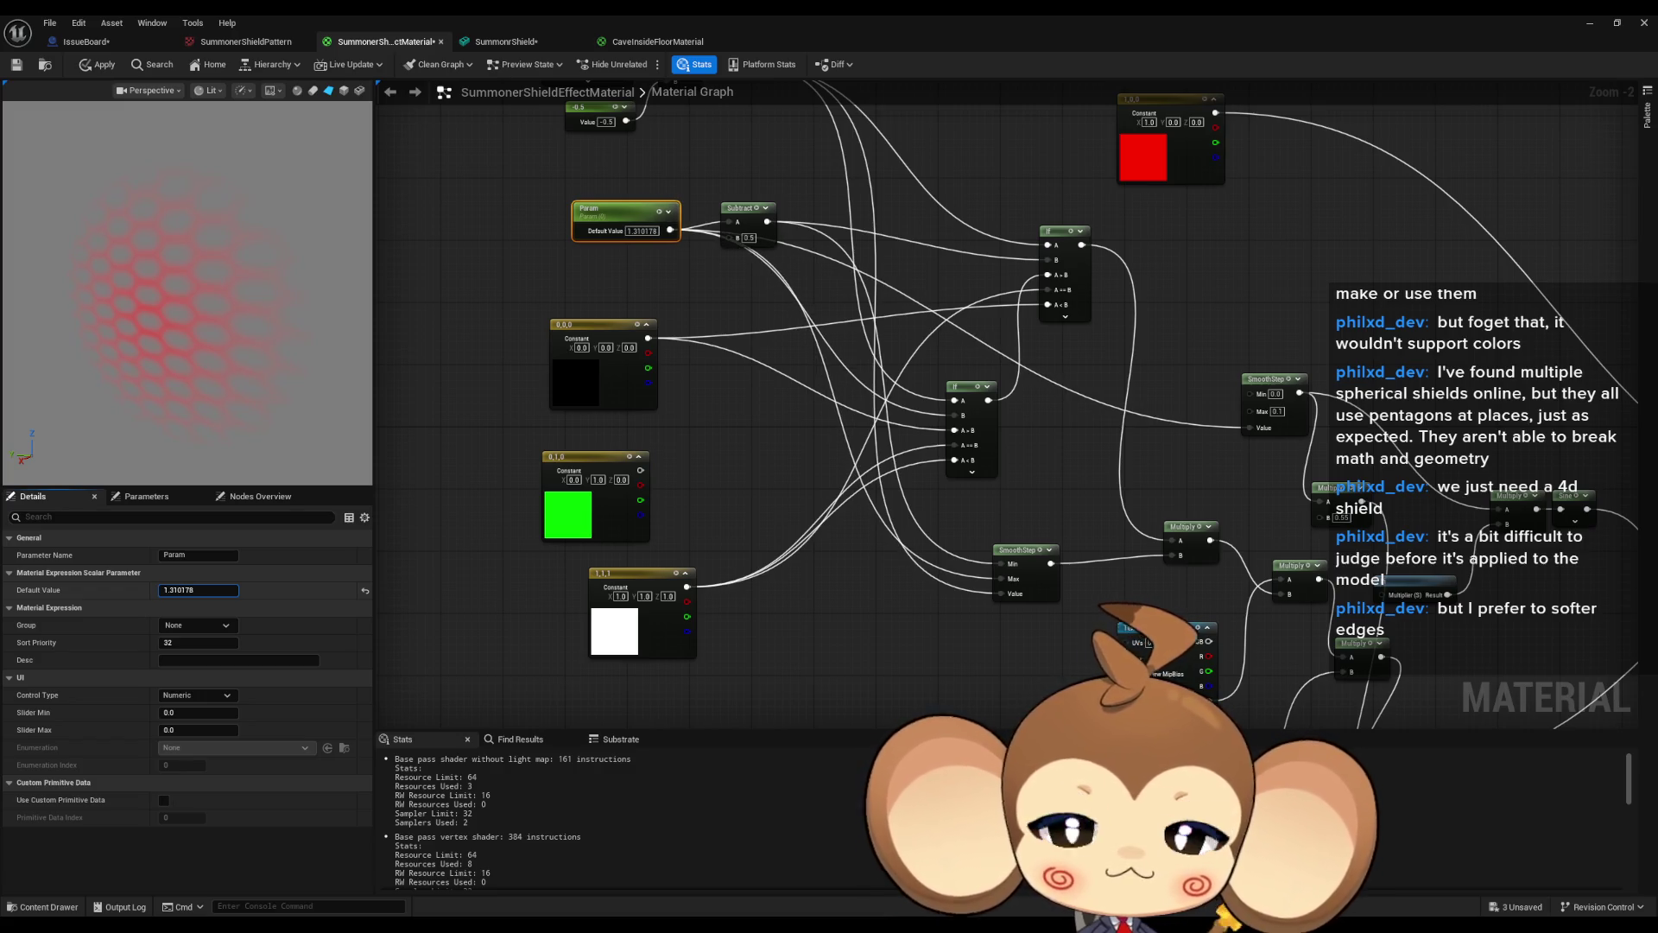
mouse_move(285, 590)
mouse_down()
mouse_move(229, 590)
mouse_move(259, 590)
mouse_move(230, 589)
mouse_move(244, 590)
mouse_up()
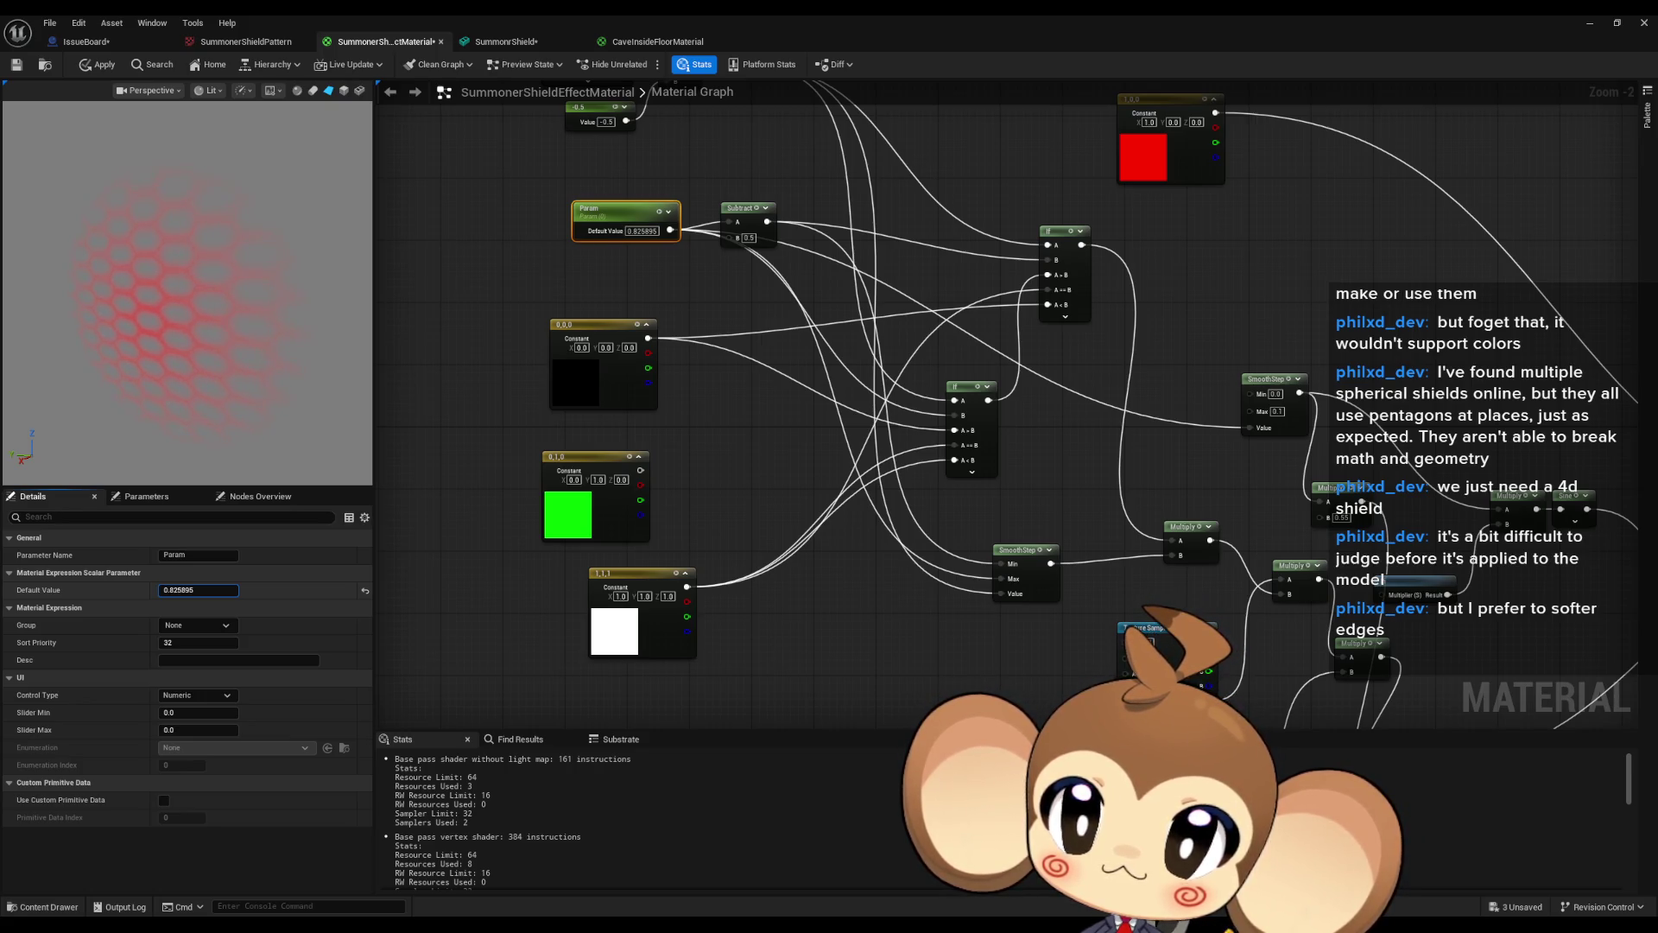
mouse_move(259, 590)
mouse_down()
mouse_move(166, 590)
mouse_move(246, 590)
mouse_move(199, 590)
mouse_up()
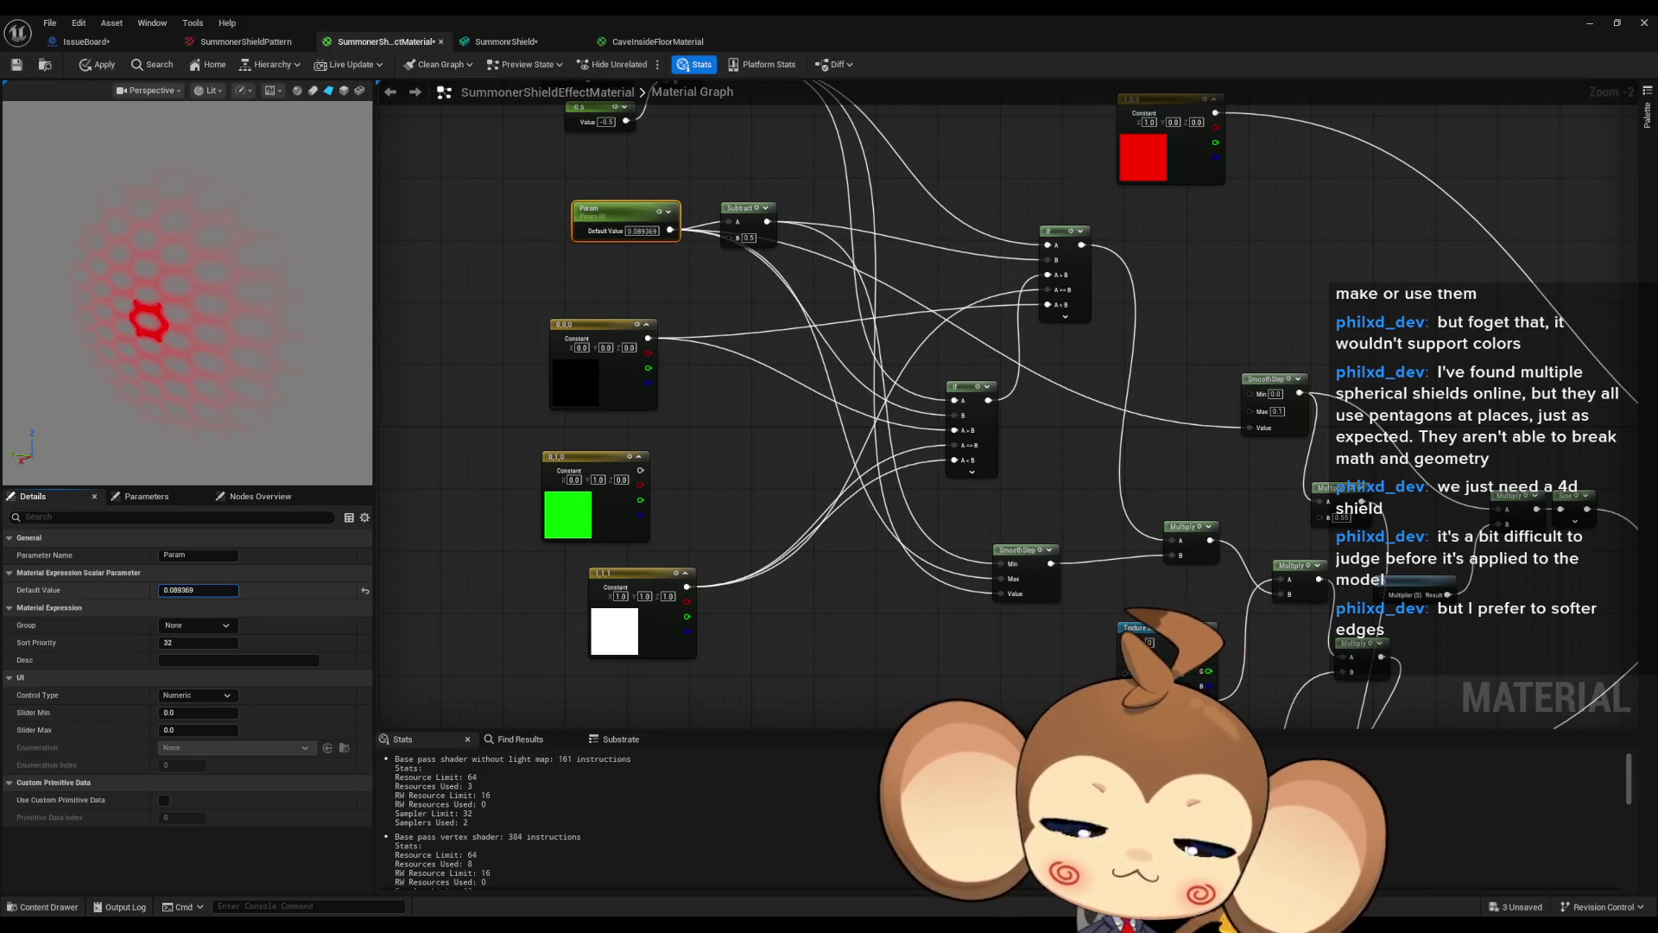
drag(1323, 511, 827, 400)
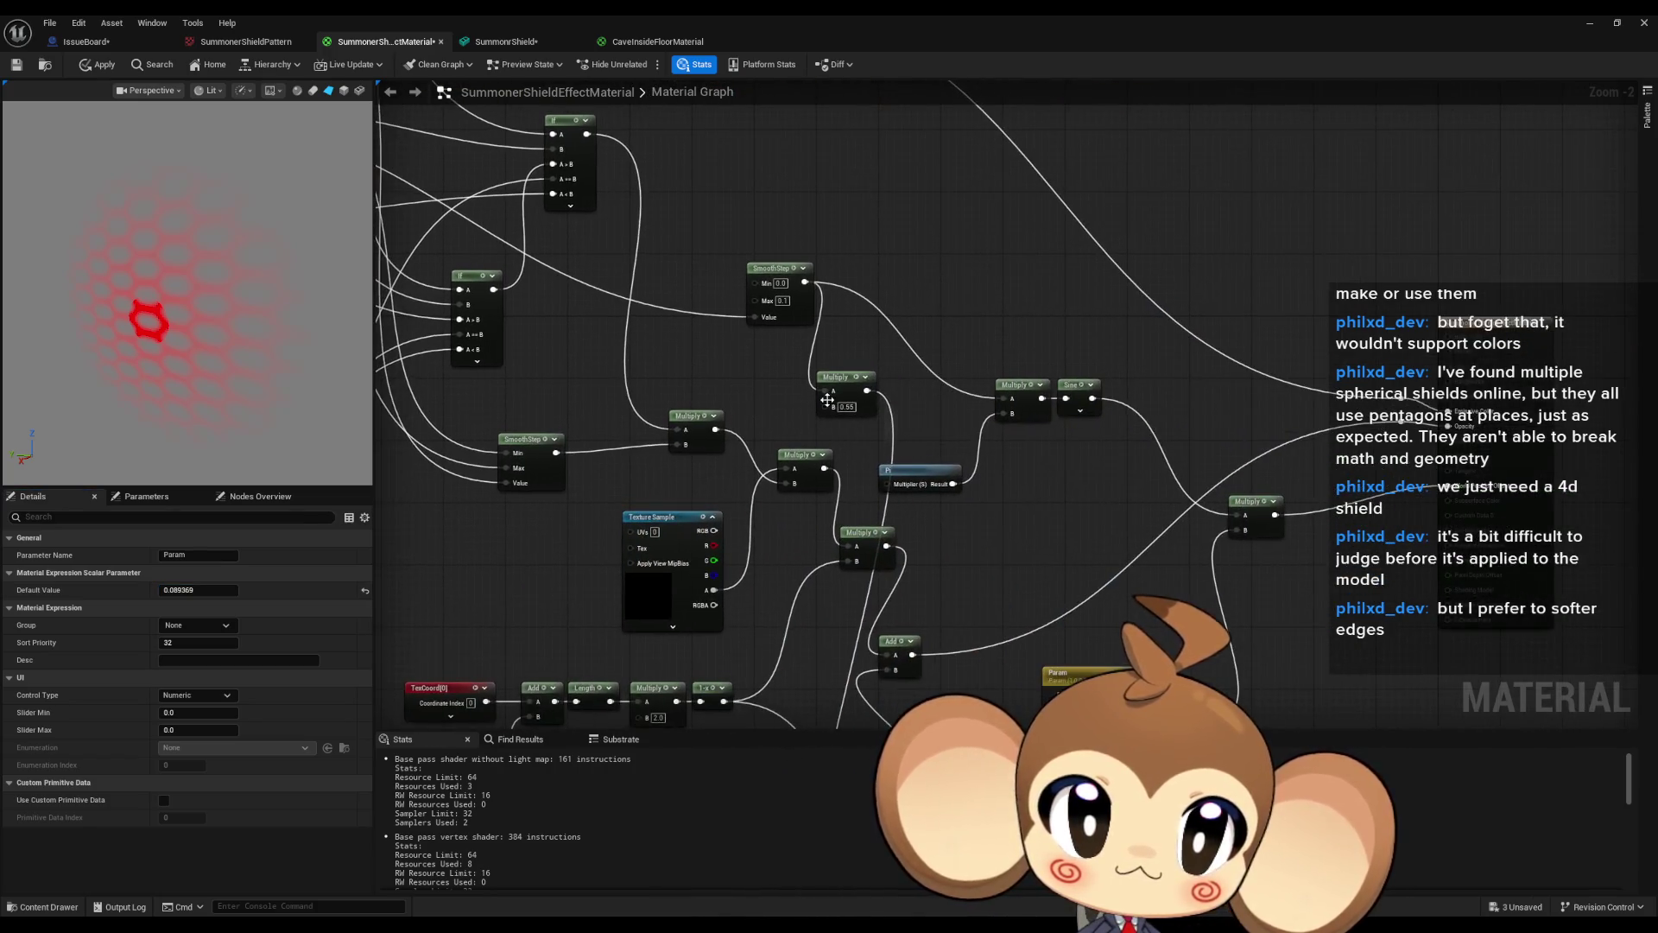
drag(956, 425, 980, 340)
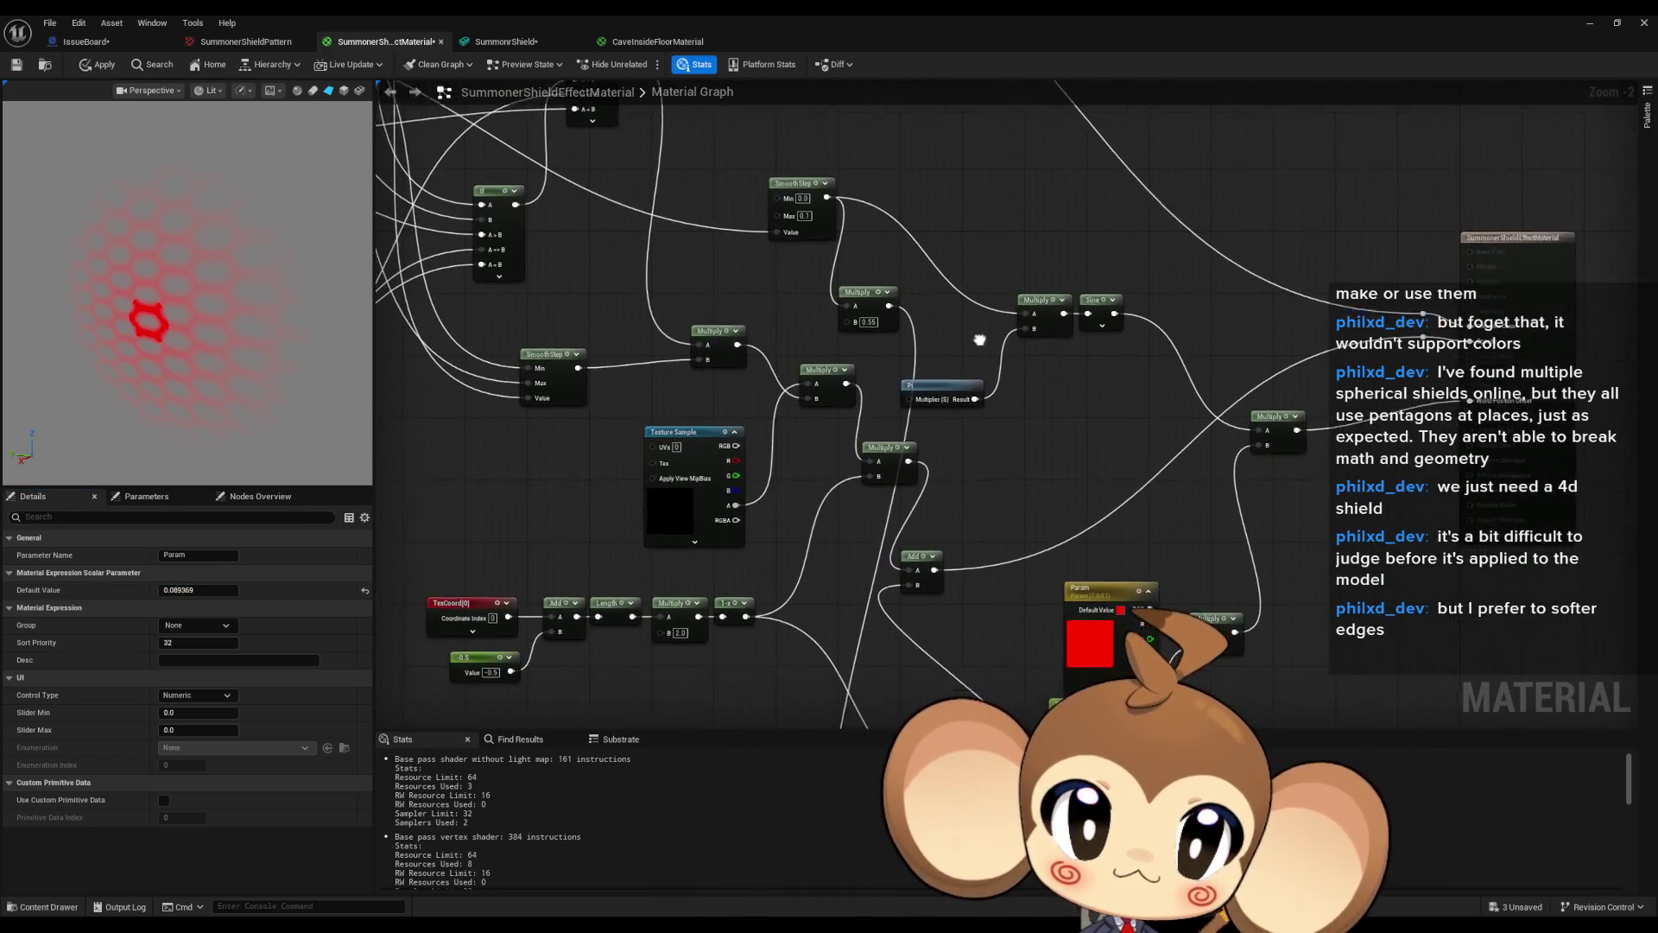
scroll(980, 339, down, 1)
drag(933, 620, 921, 447)
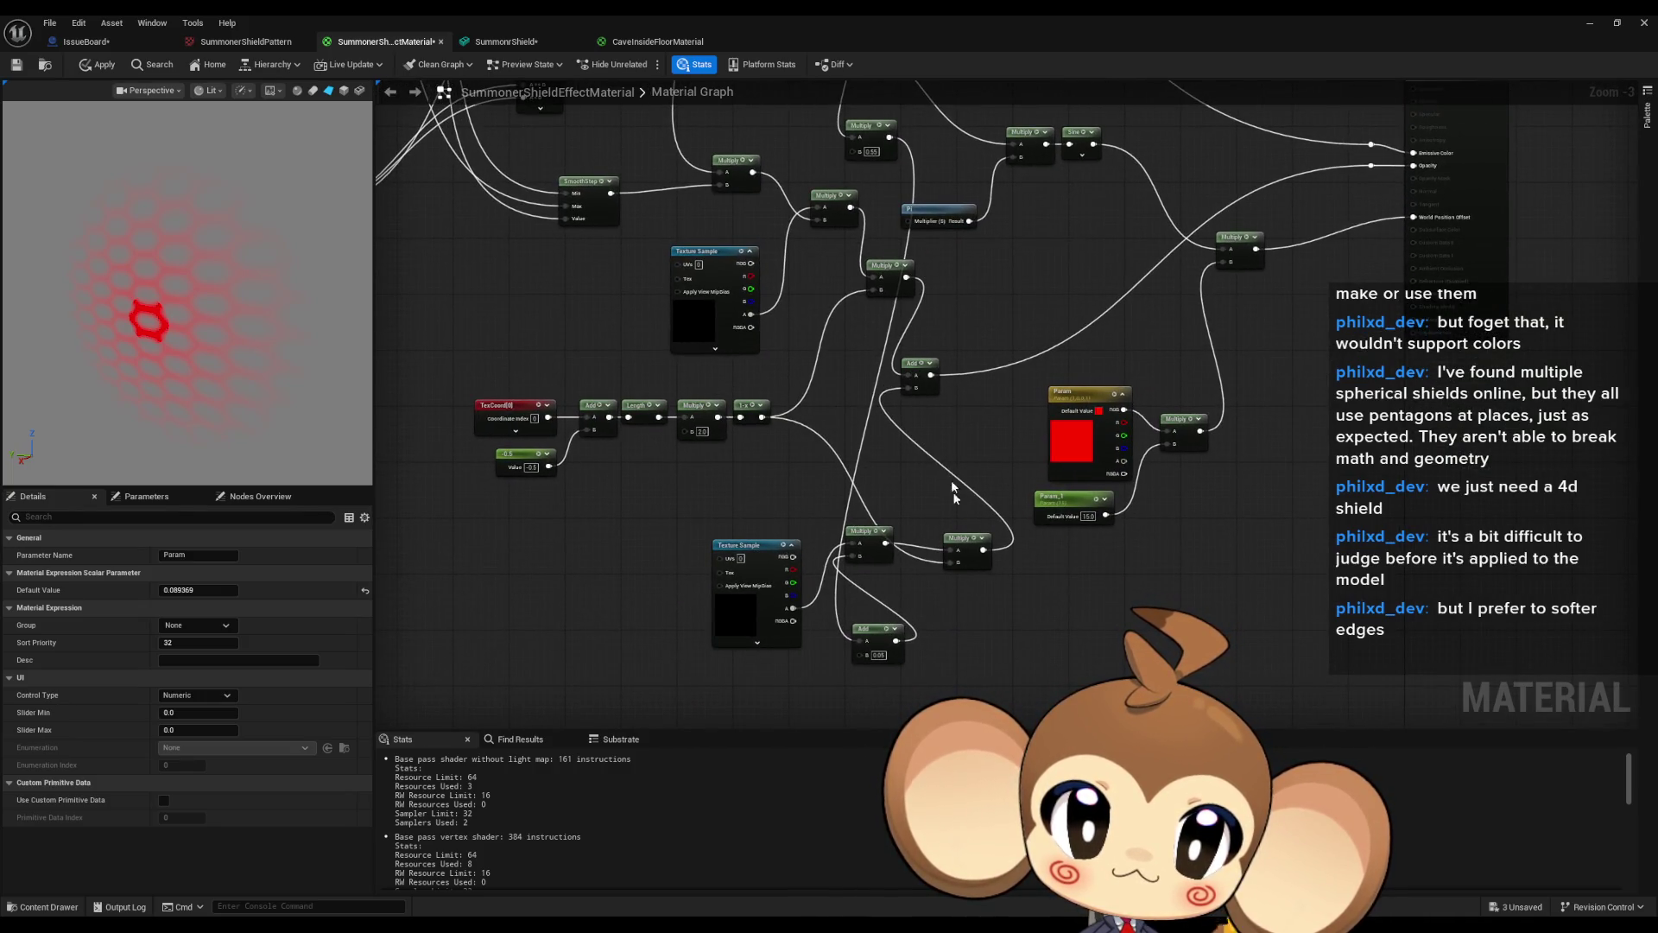
drag(907, 418, 898, 553)
scroll(810, 299, up, 1)
scroll(1087, 374, up, 1)
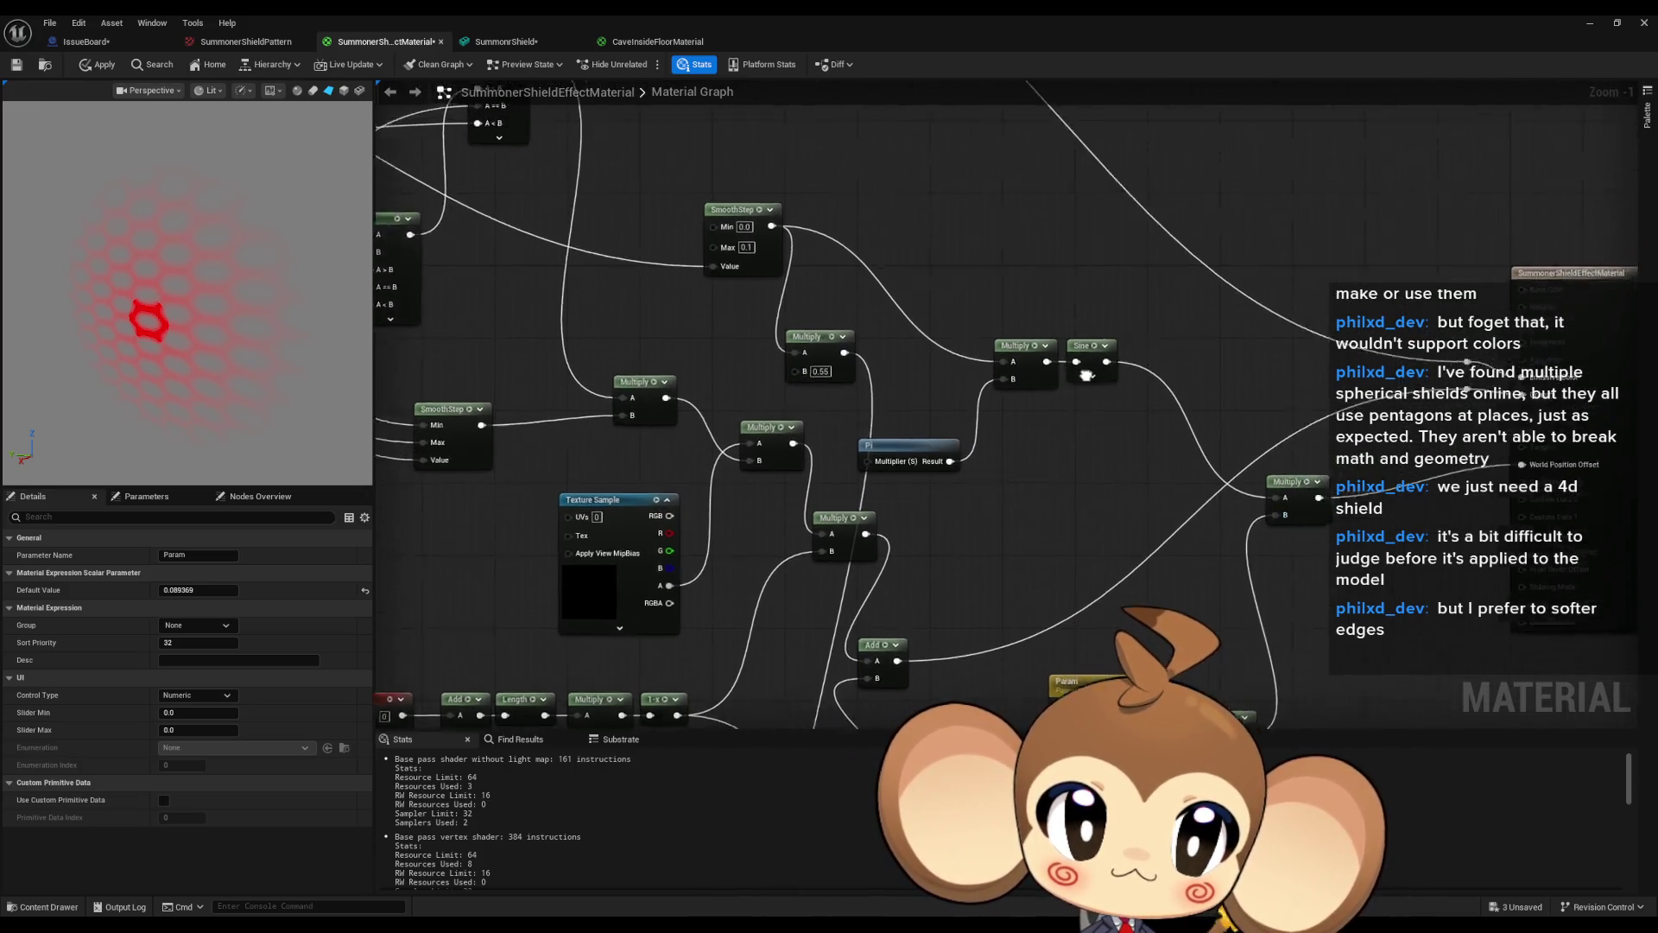
drag(1087, 374, 980, 408)
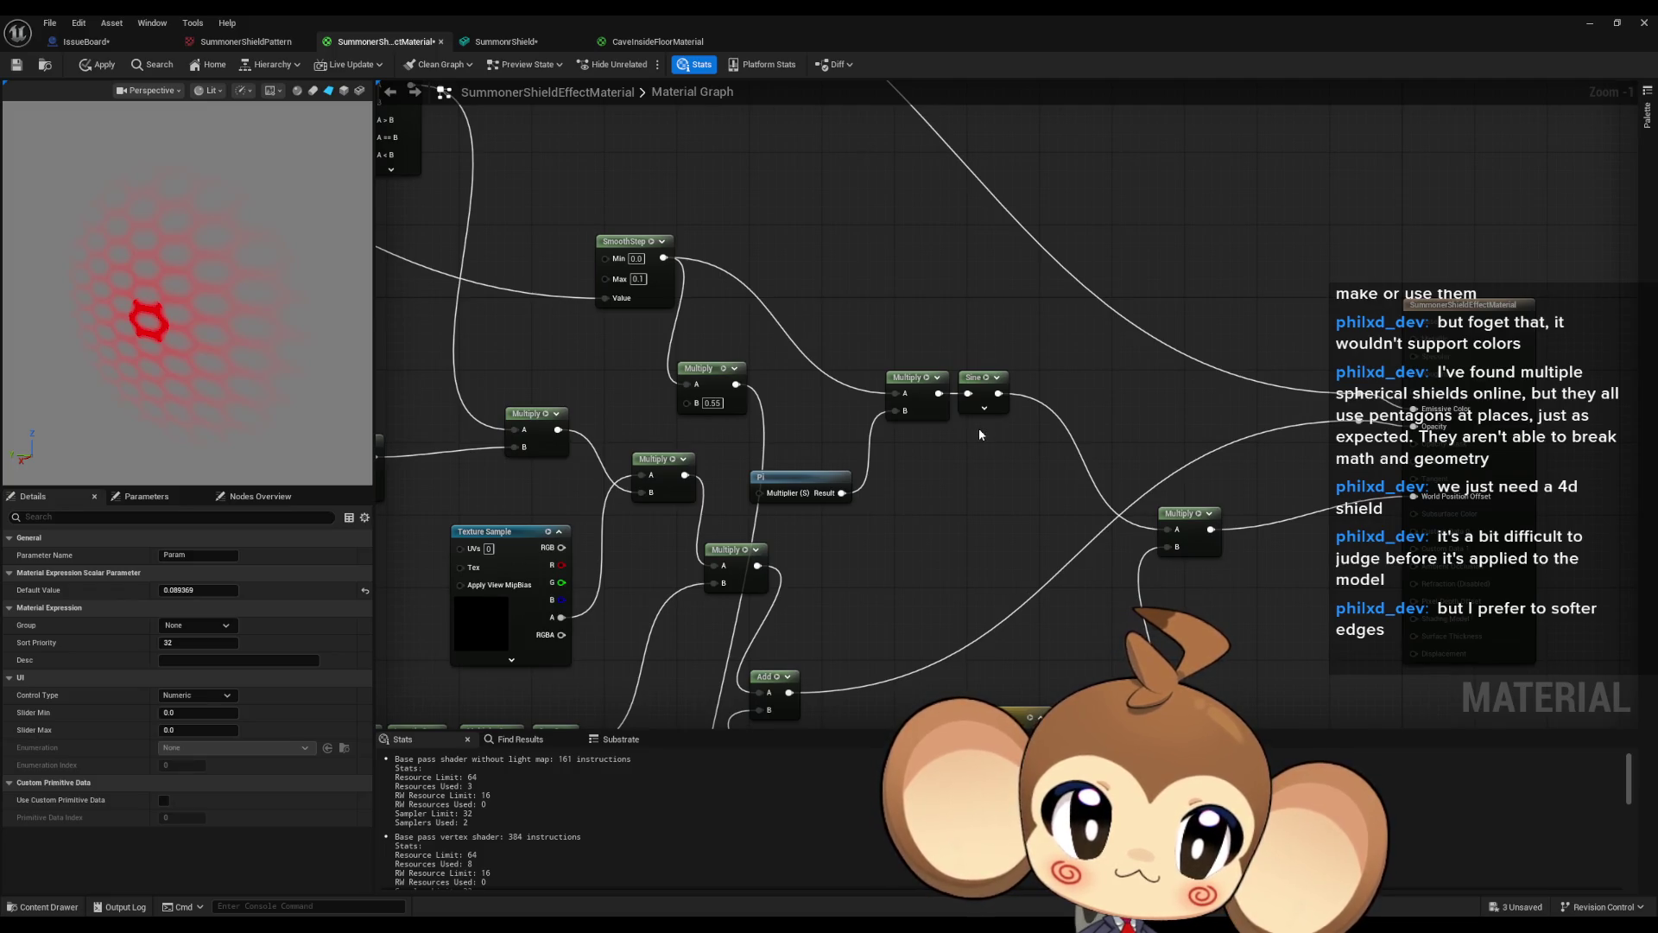
drag(968, 485, 1015, 436)
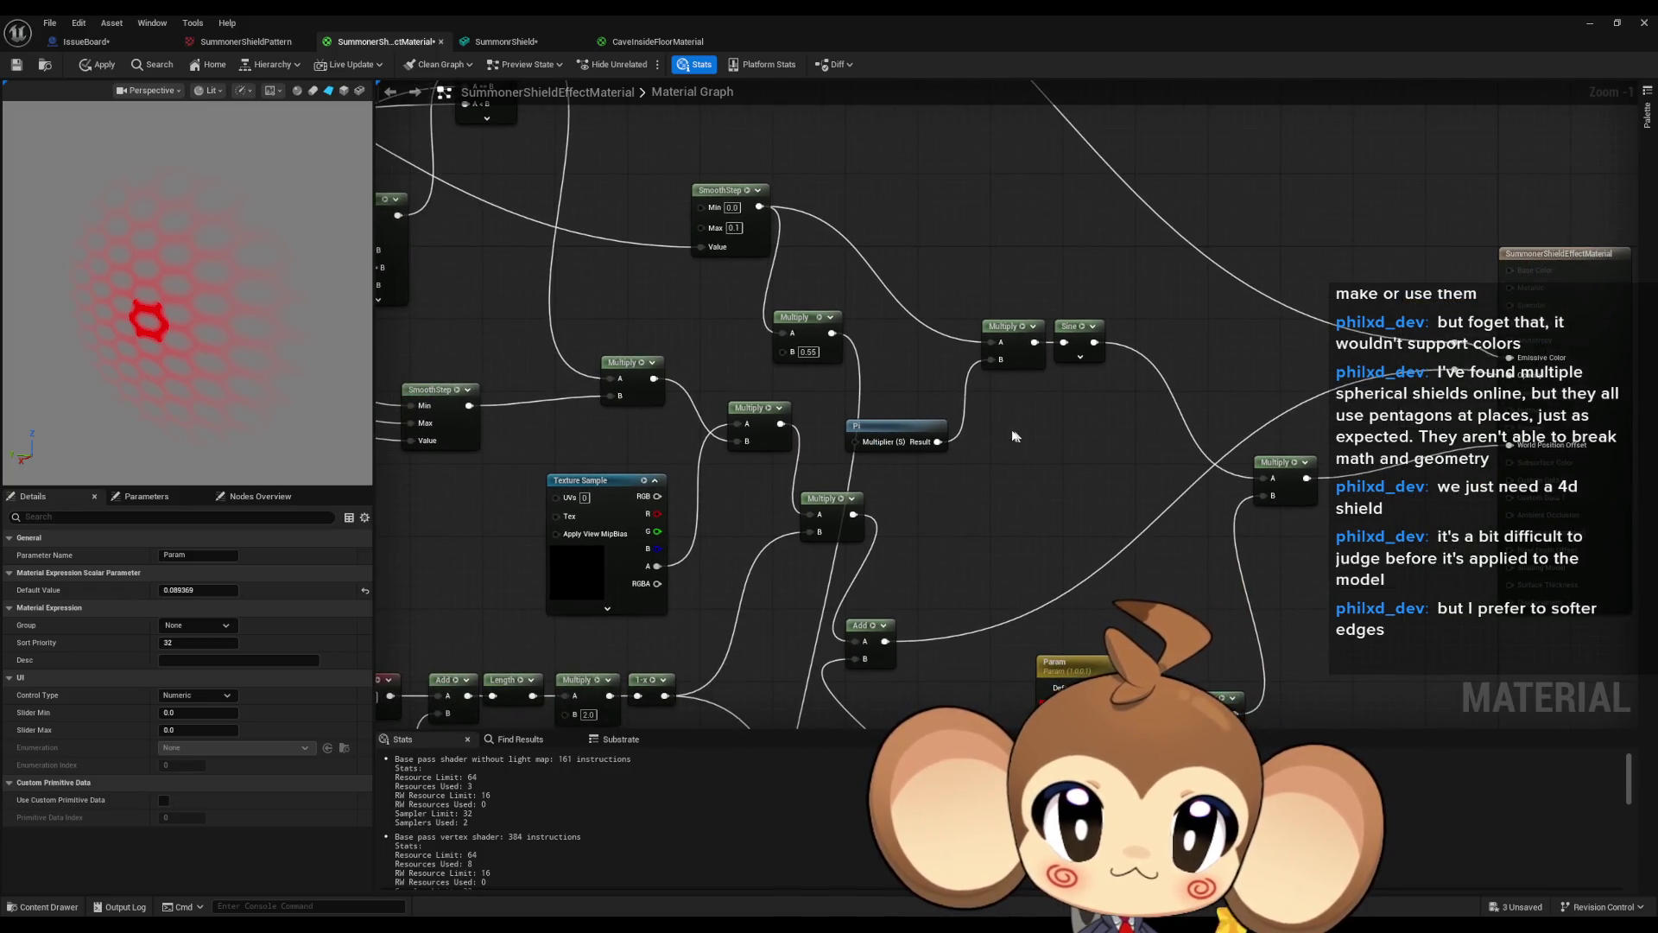
scroll(961, 610, down, 2)
mouse_move(905, 614)
mouse_down()
mouse_move(923, 522)
mouse_move(883, 443)
mouse_up()
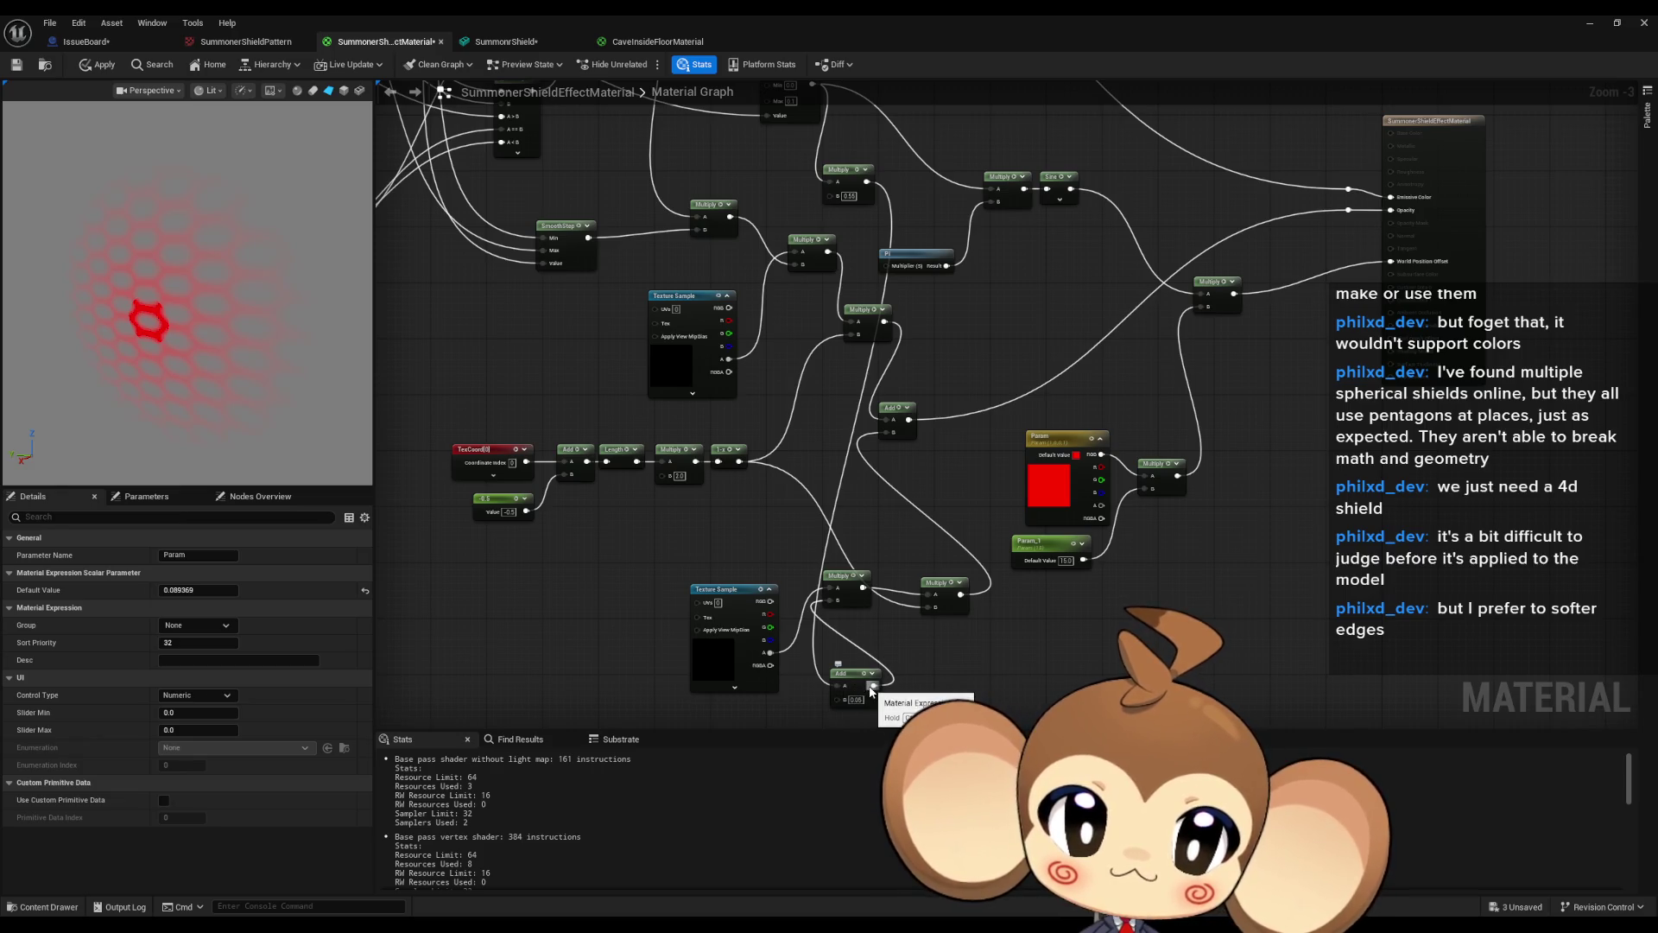
scroll(872, 691, down, 2)
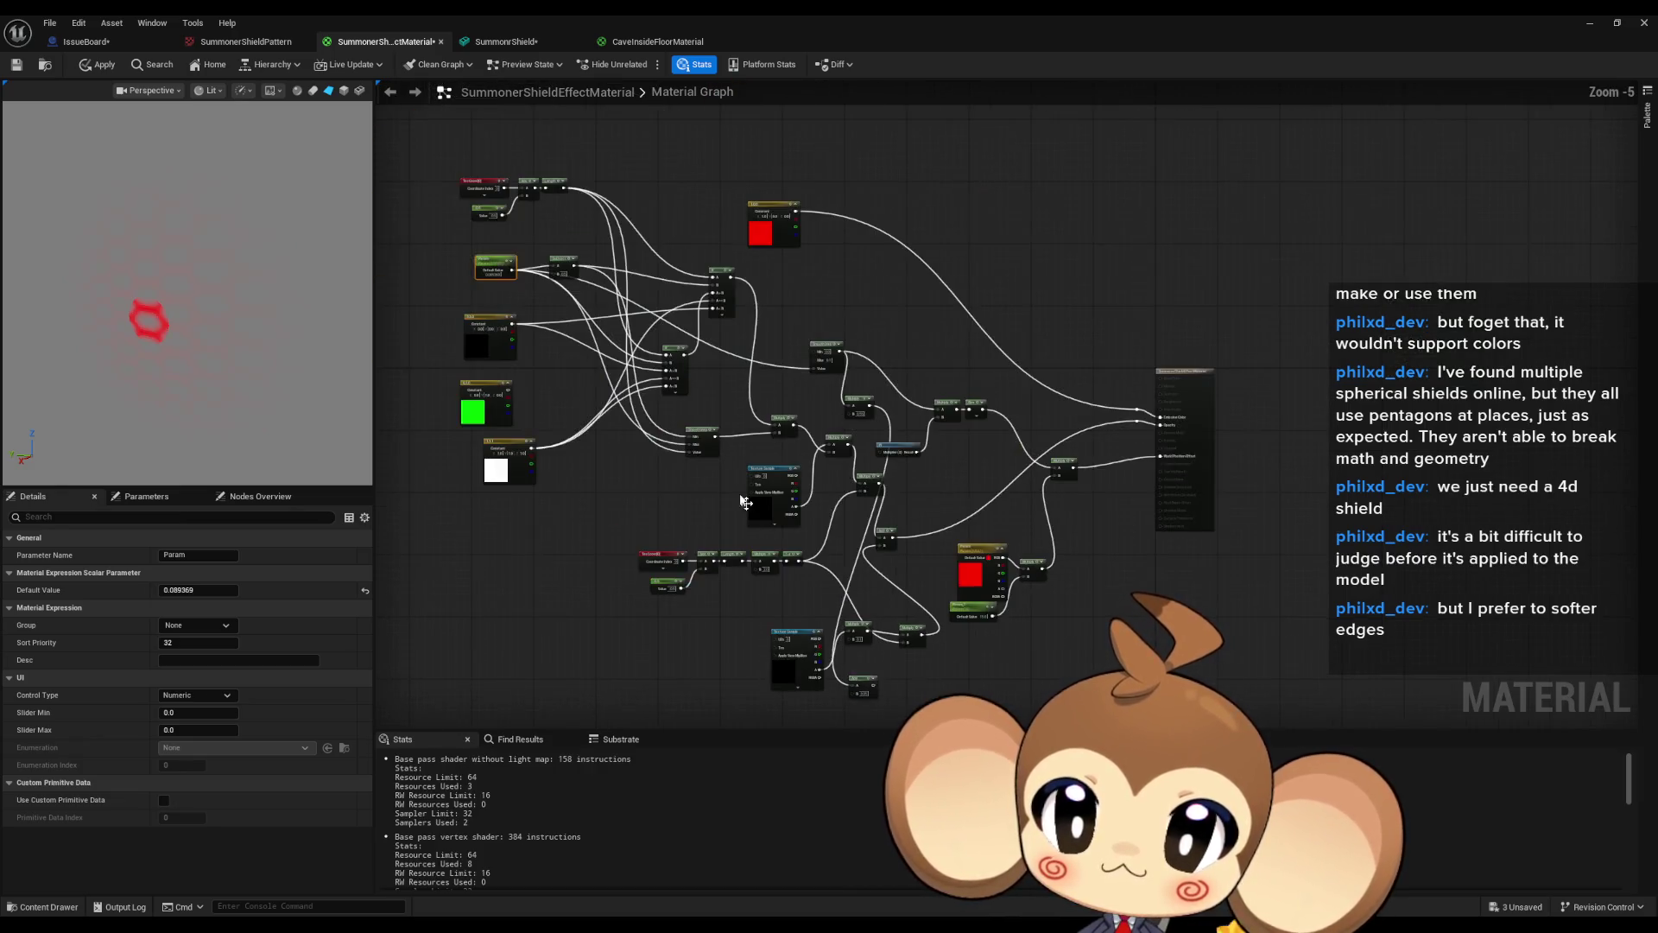
scroll(519, 363, up, 3)
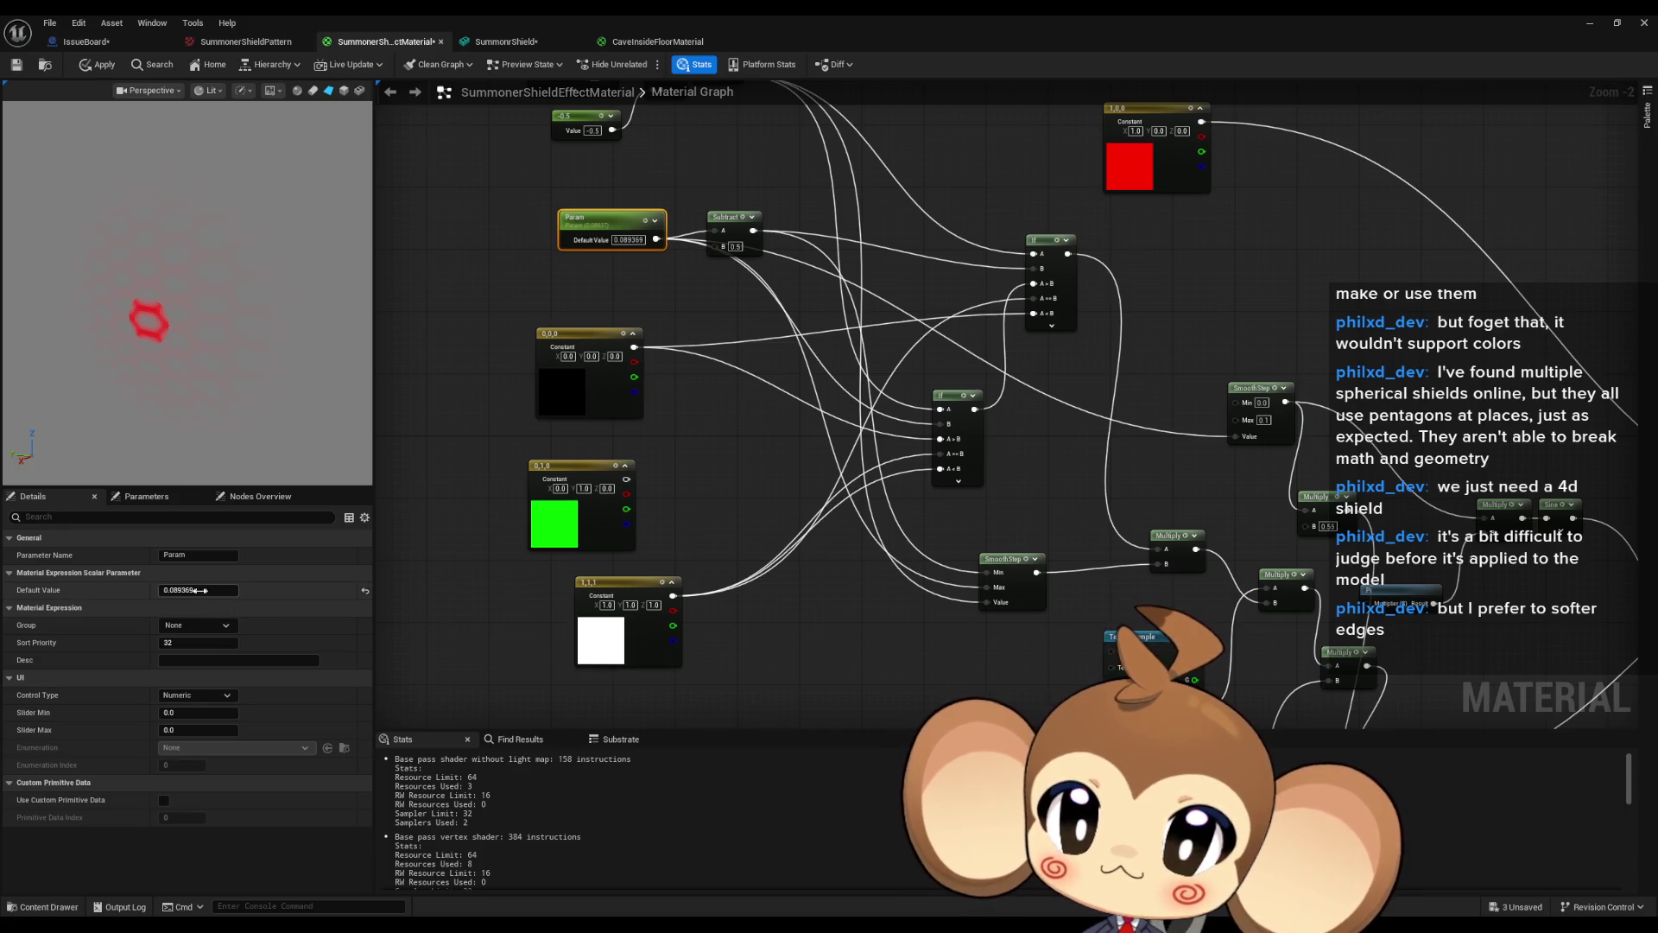
Scrub Param below zero, then set the lower Multiply's B value to 0.3.
mouse_move(200, 590)
mouse_down()
mouse_move(130, 590)
mouse_move(268, 590)
mouse_move(138, 590)
mouse_up()
mouse_move(198, 590)
mouse_down()
mouse_move(104, 590)
mouse_move(138, 590)
mouse_up()
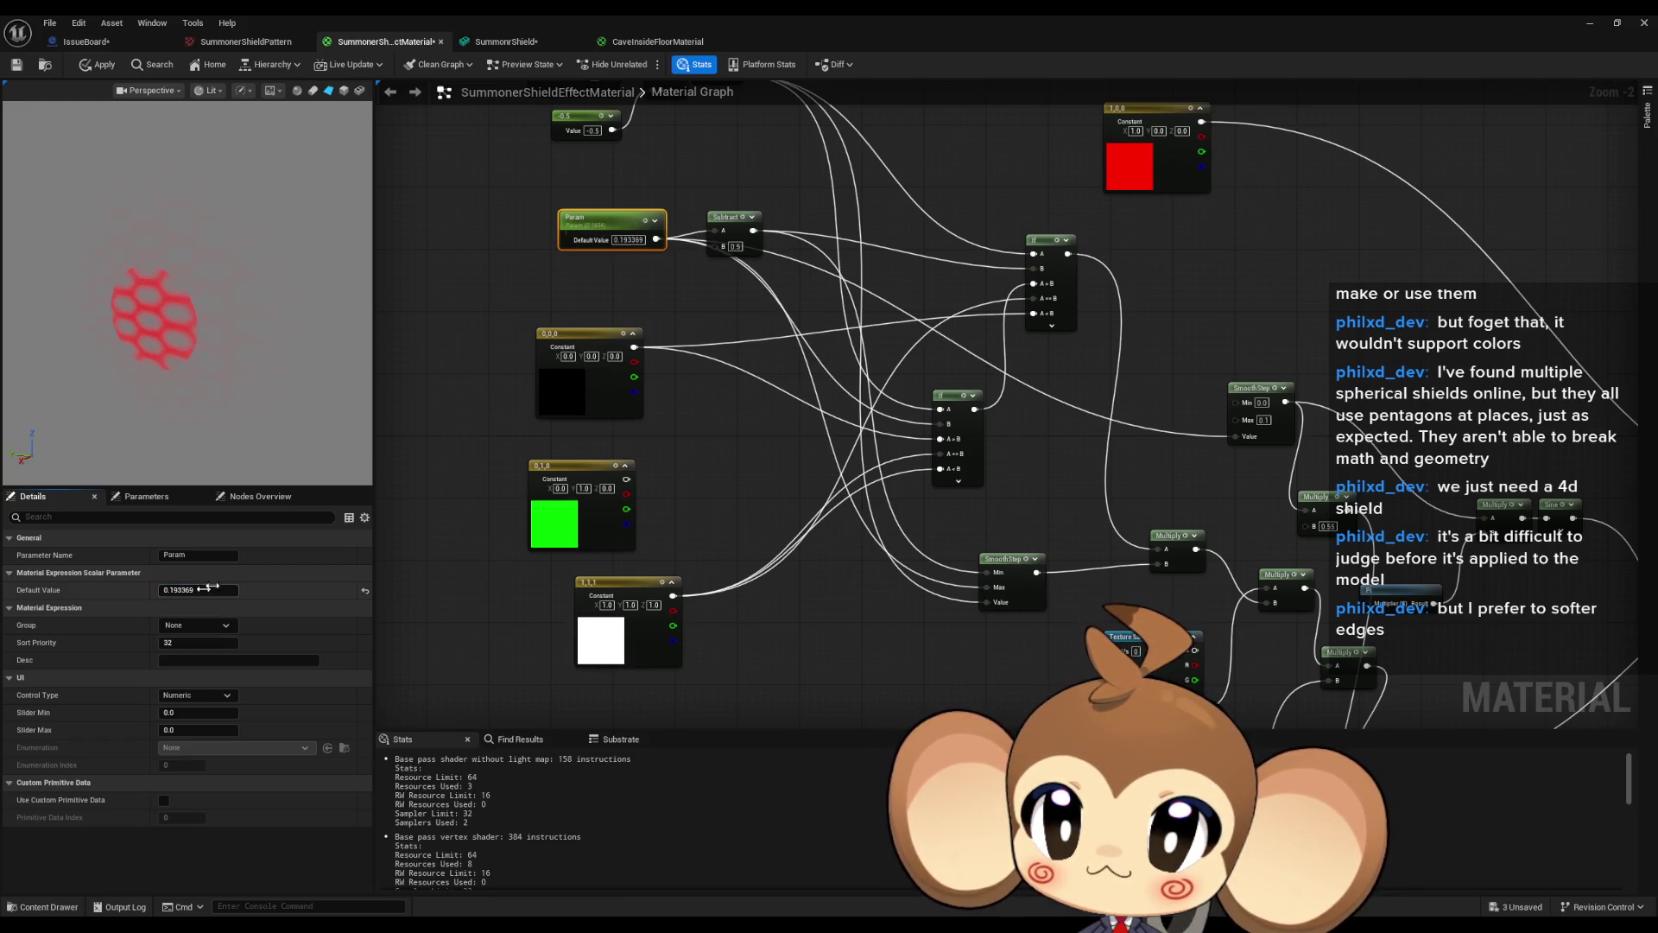
scroll(734, 585, up, 3)
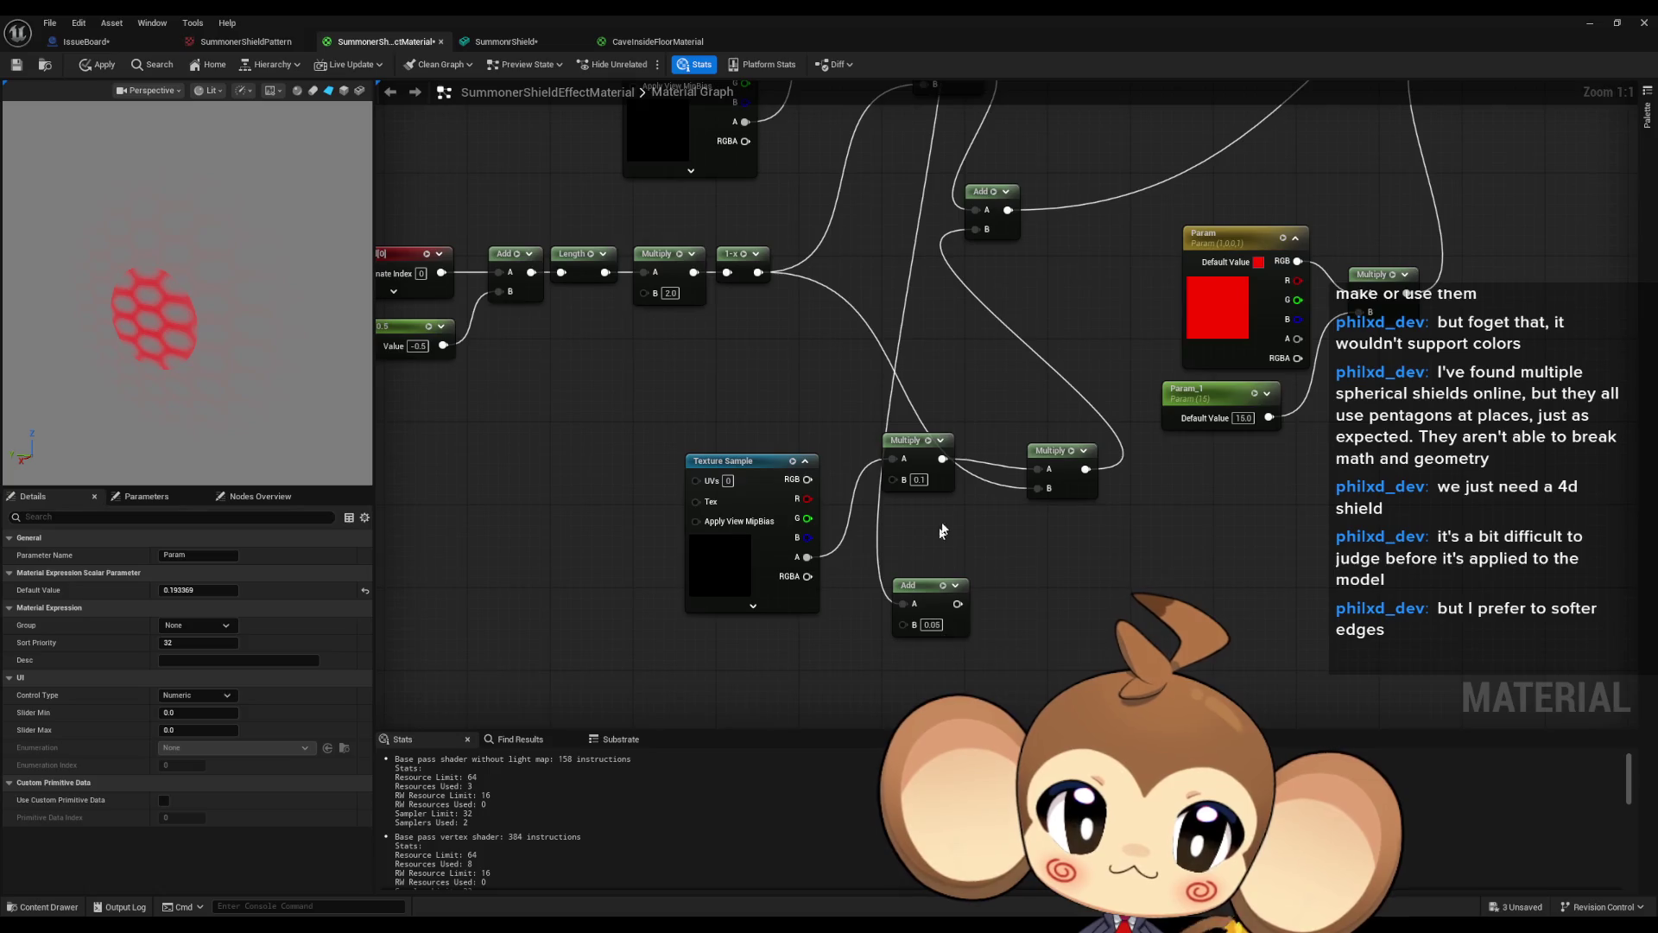
drag(942, 530, 926, 620)
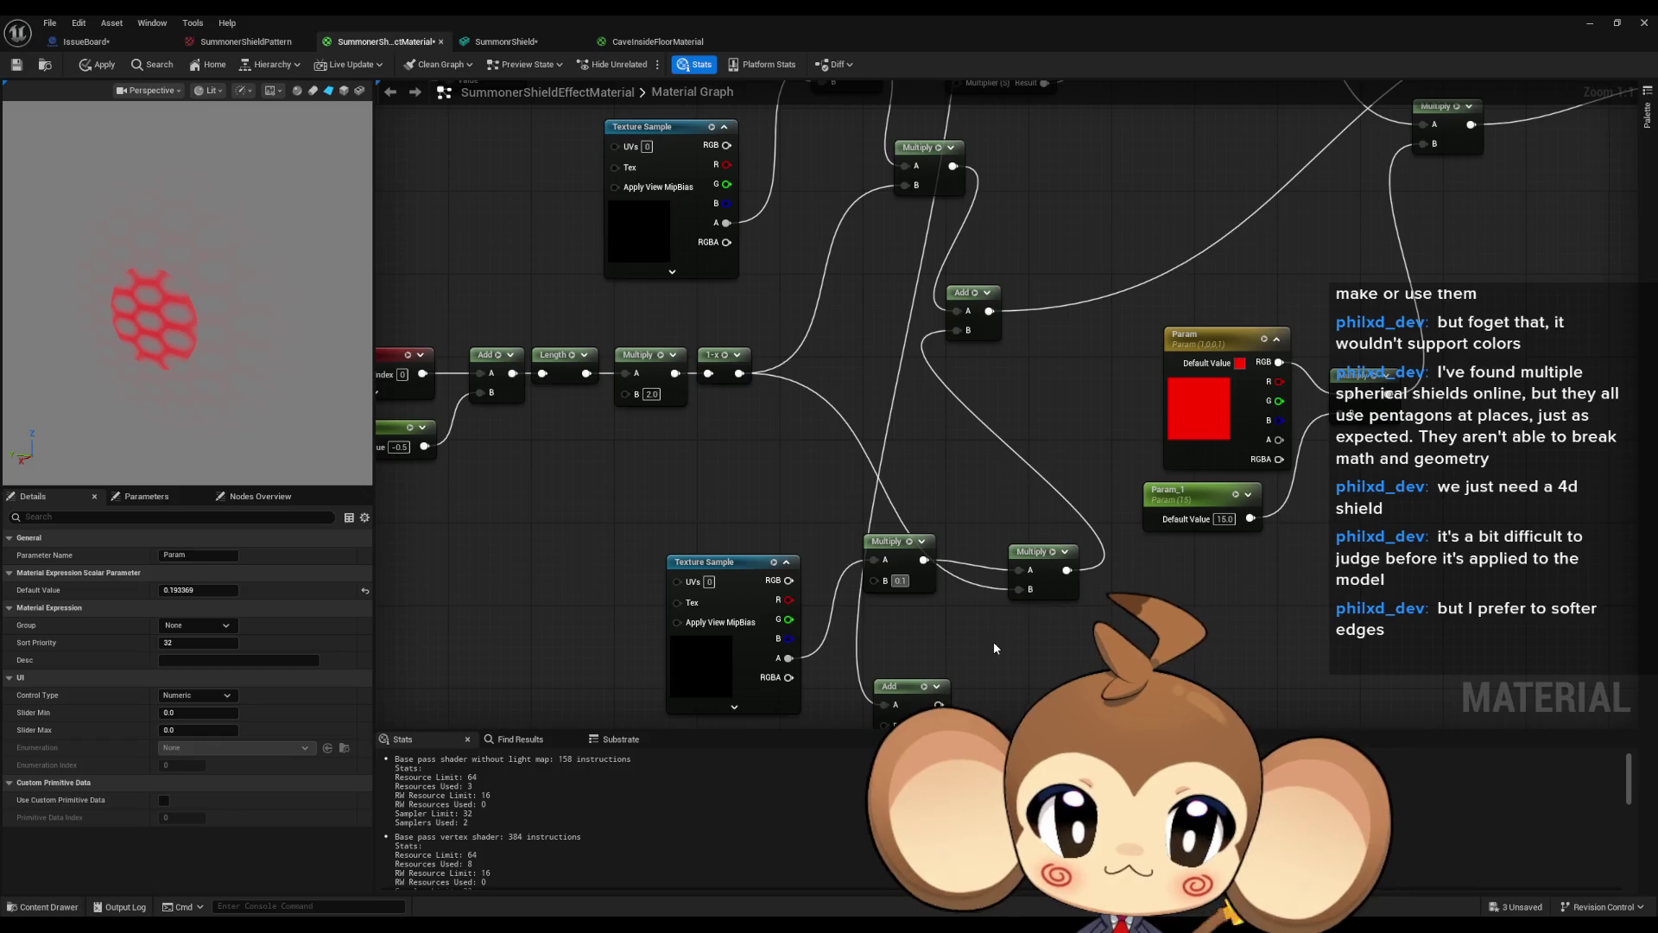
text(0.3)
key(Return)
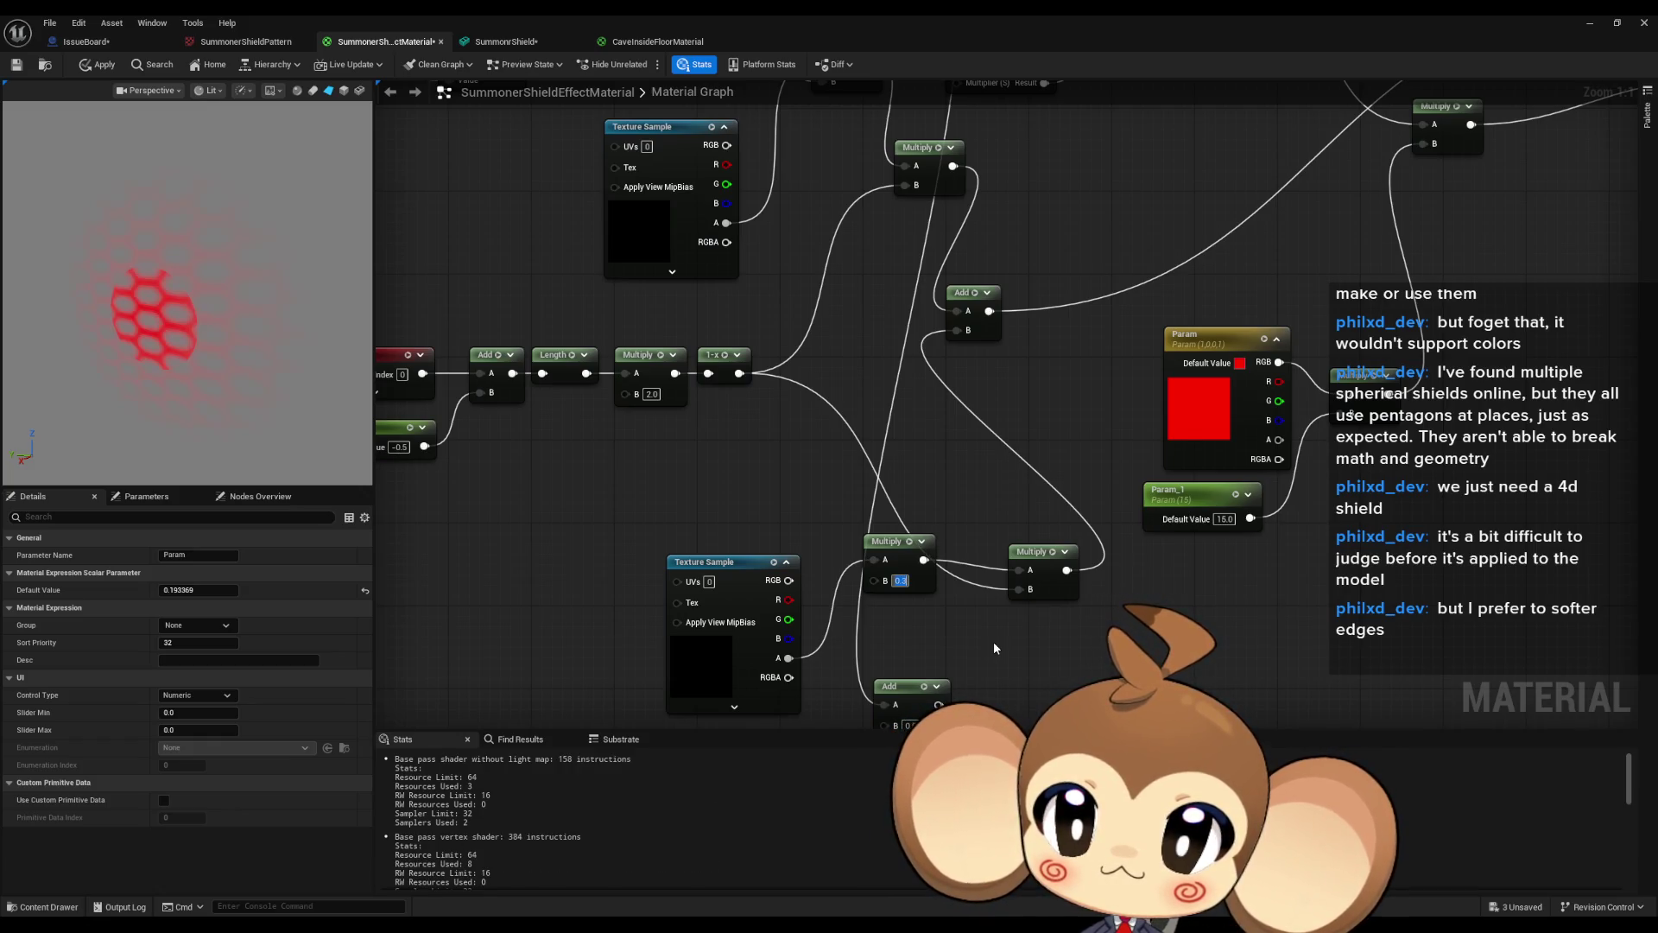
Scrub Param again to preview the dimmed honeycomb, ending around 0.121.
scroll(919, 474, down, 3)
drag(669, 328, 628, 227)
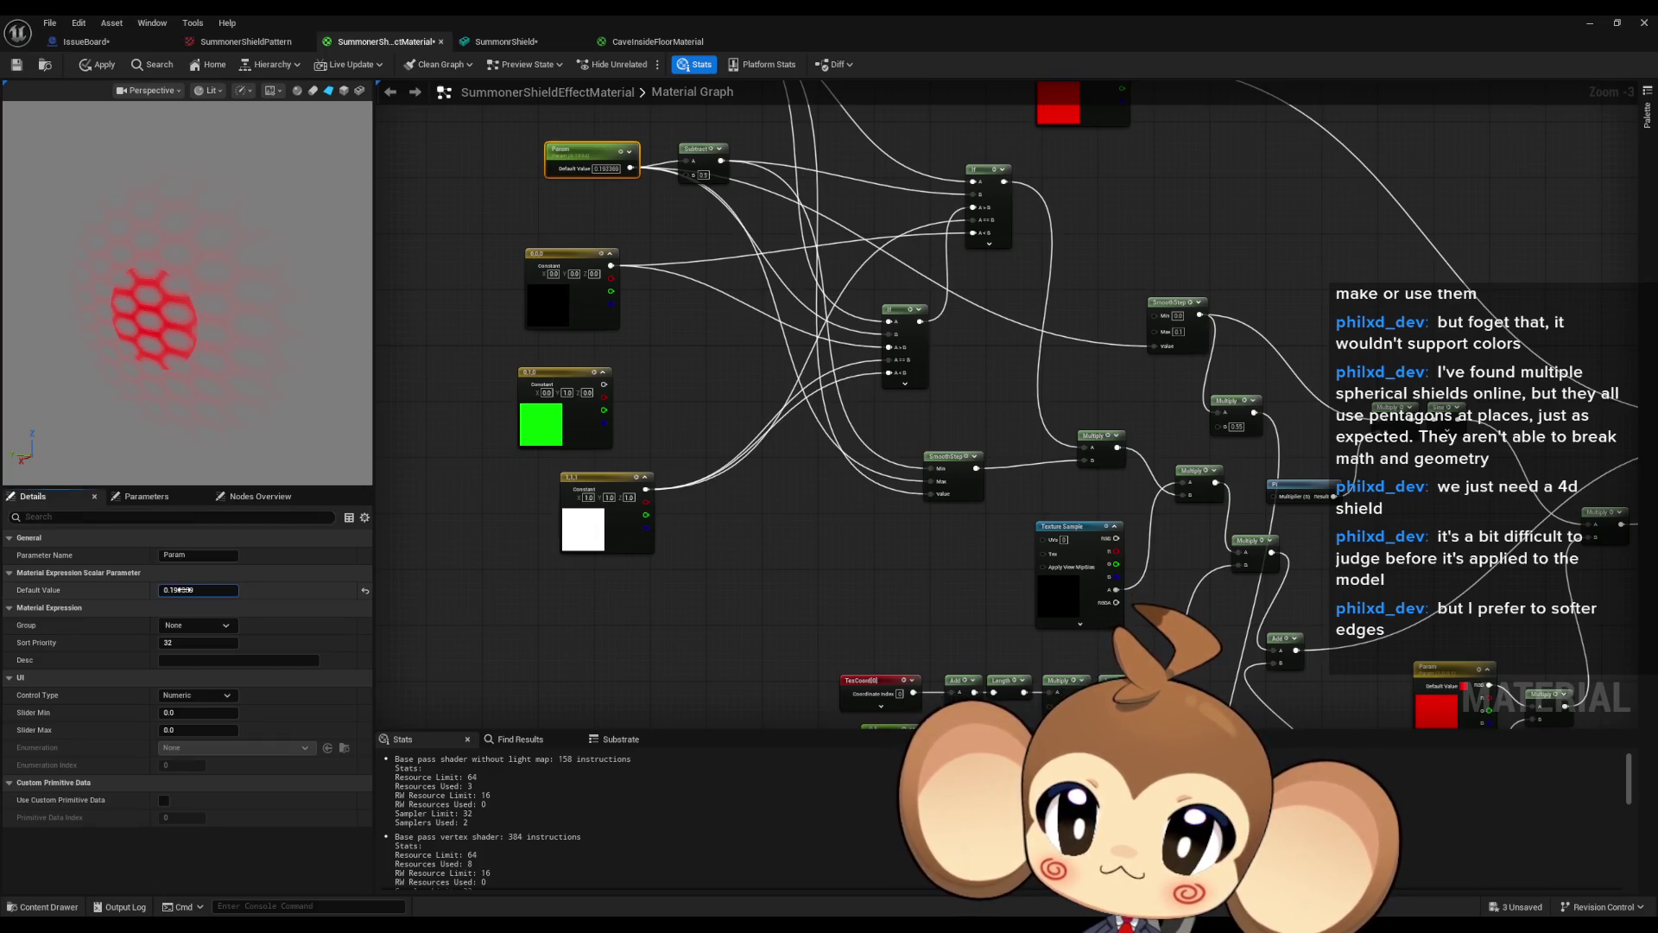
mouse_move(178, 590)
mouse_down()
mouse_move(160, 590)
mouse_move(218, 590)
mouse_up()
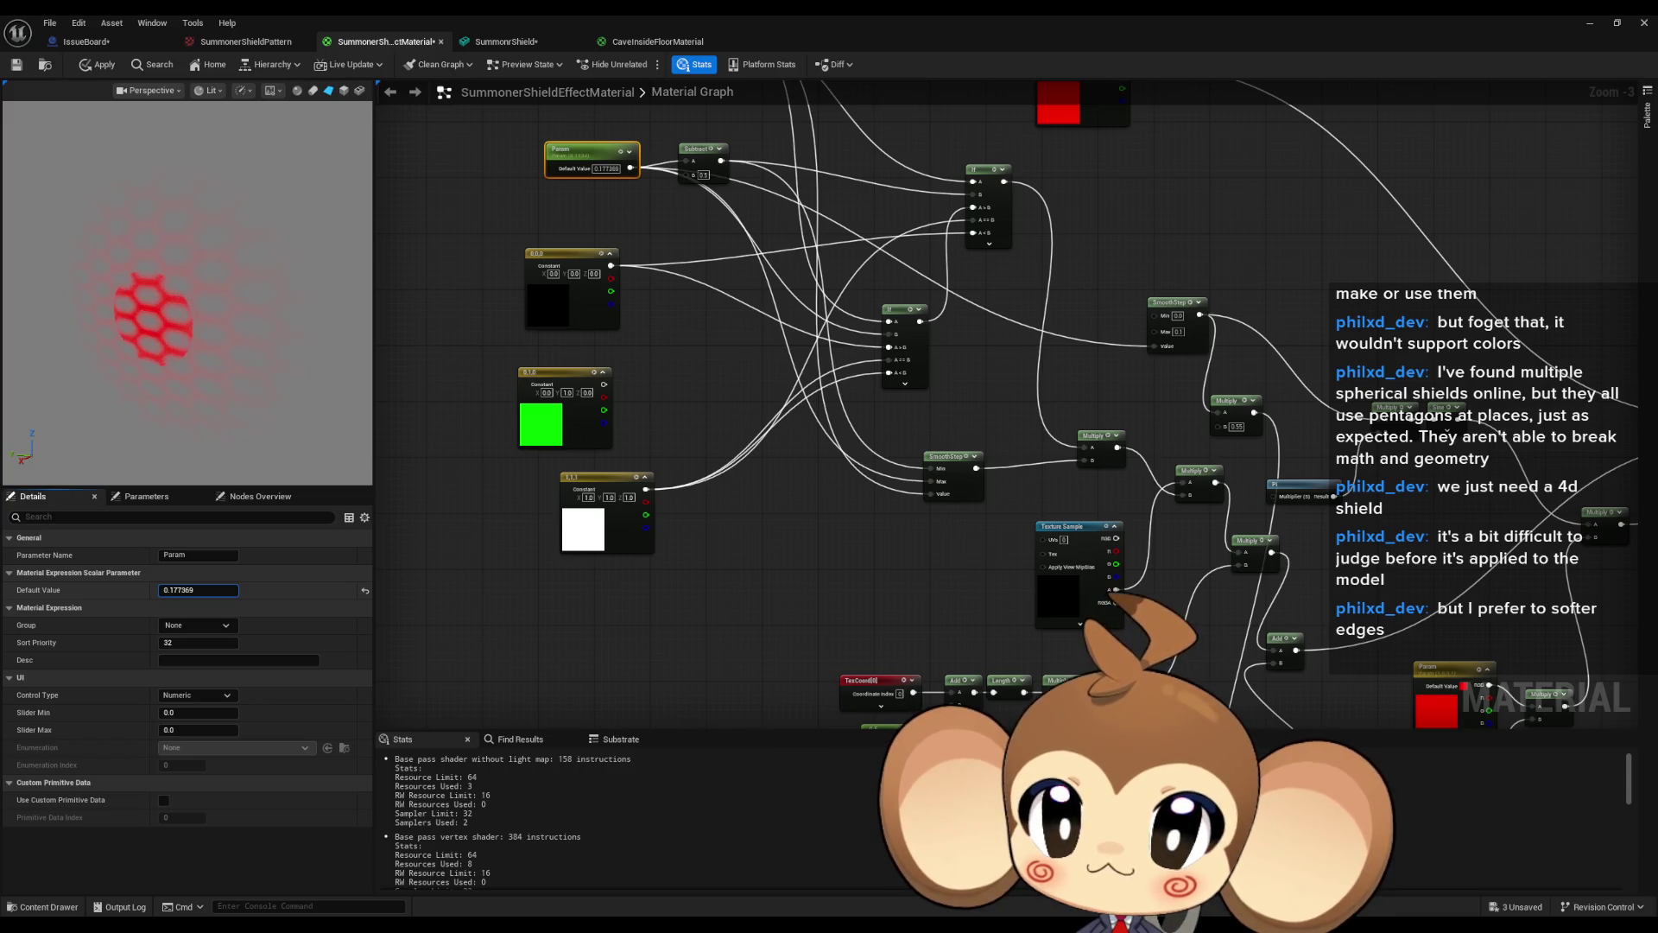
drag(217, 590, 203, 590)
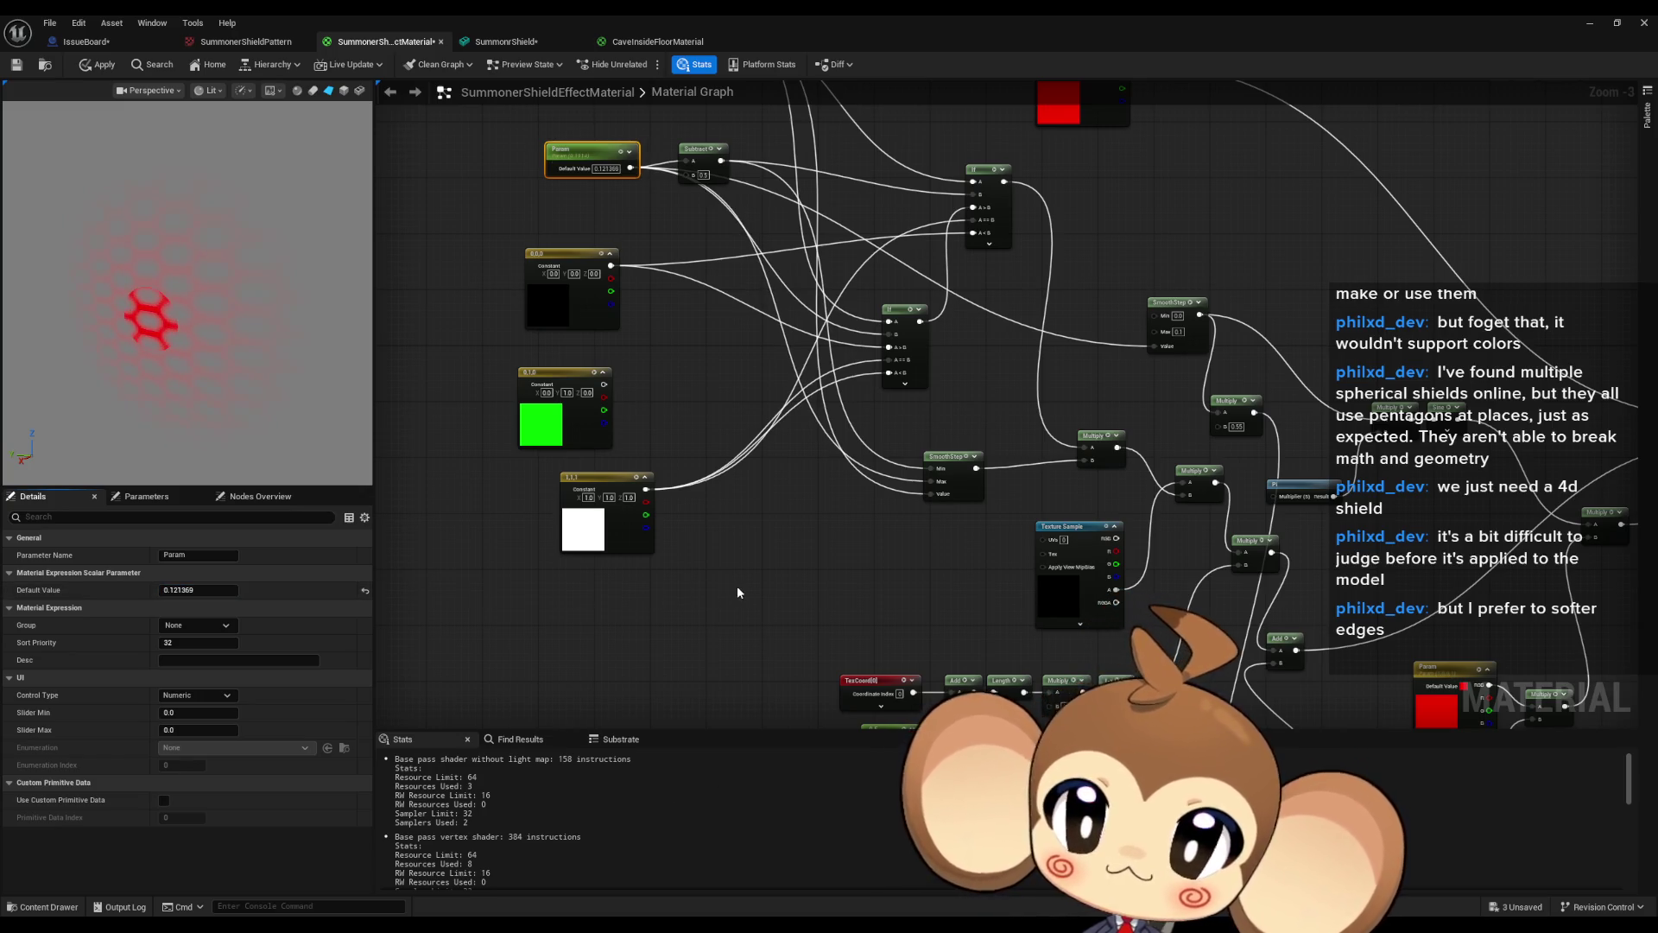
scroll(738, 593, down, 1)
scroll(1062, 565, up, 5)
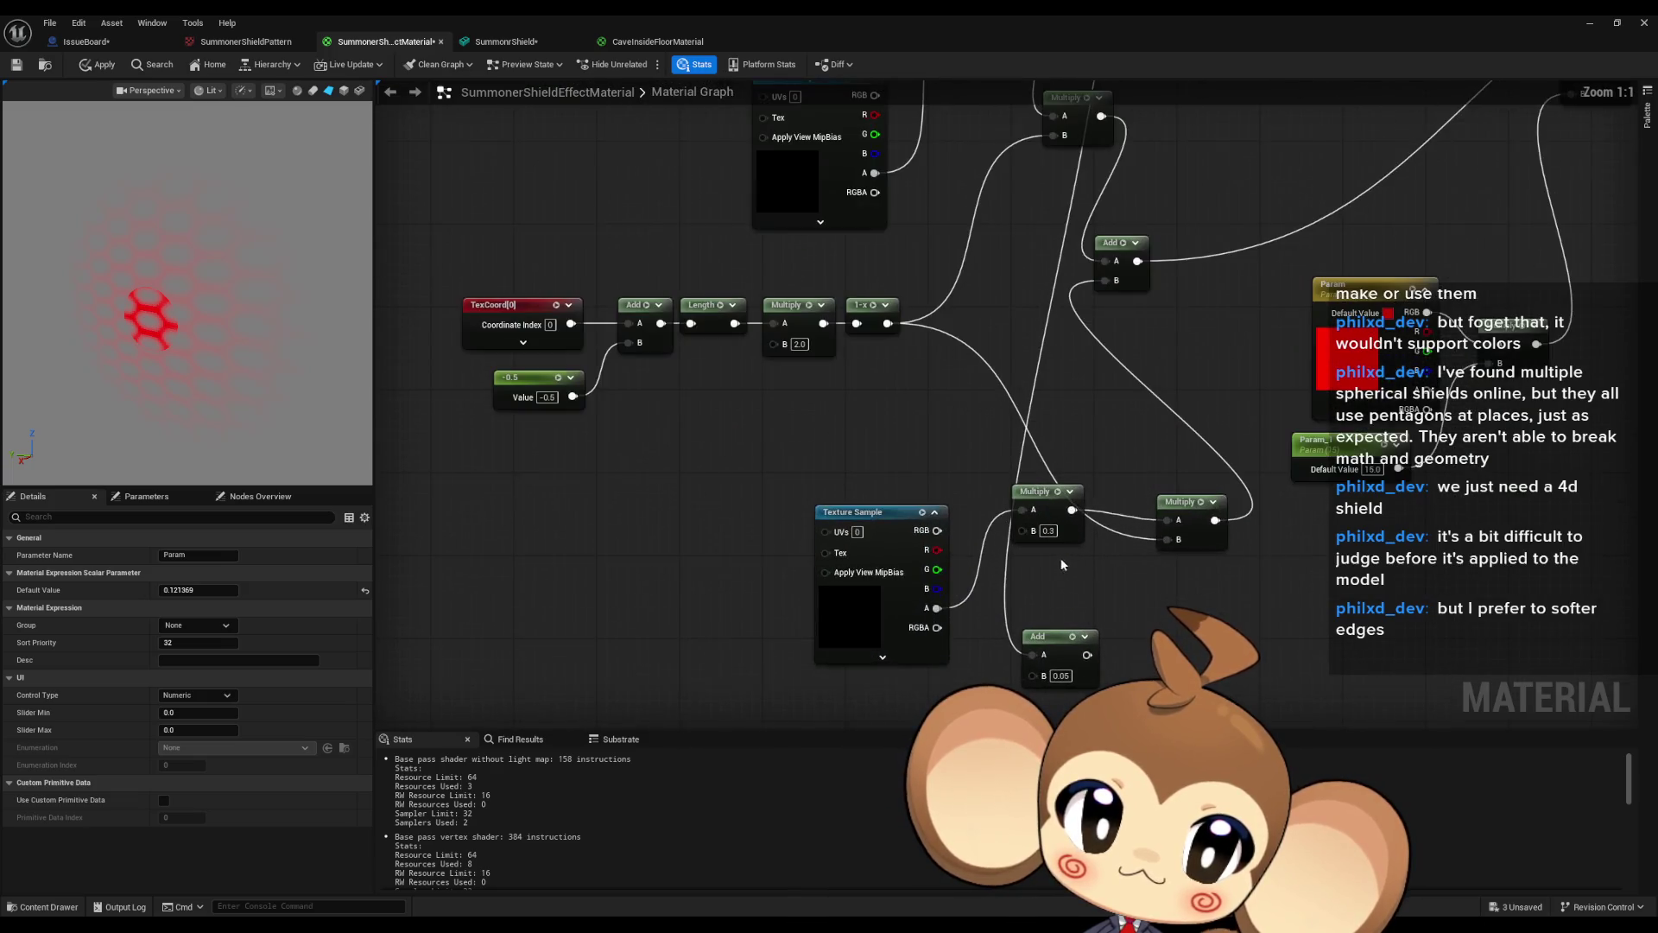
Change the lower Multiply's B value from 0.3 to 0.5.
key(Delete)
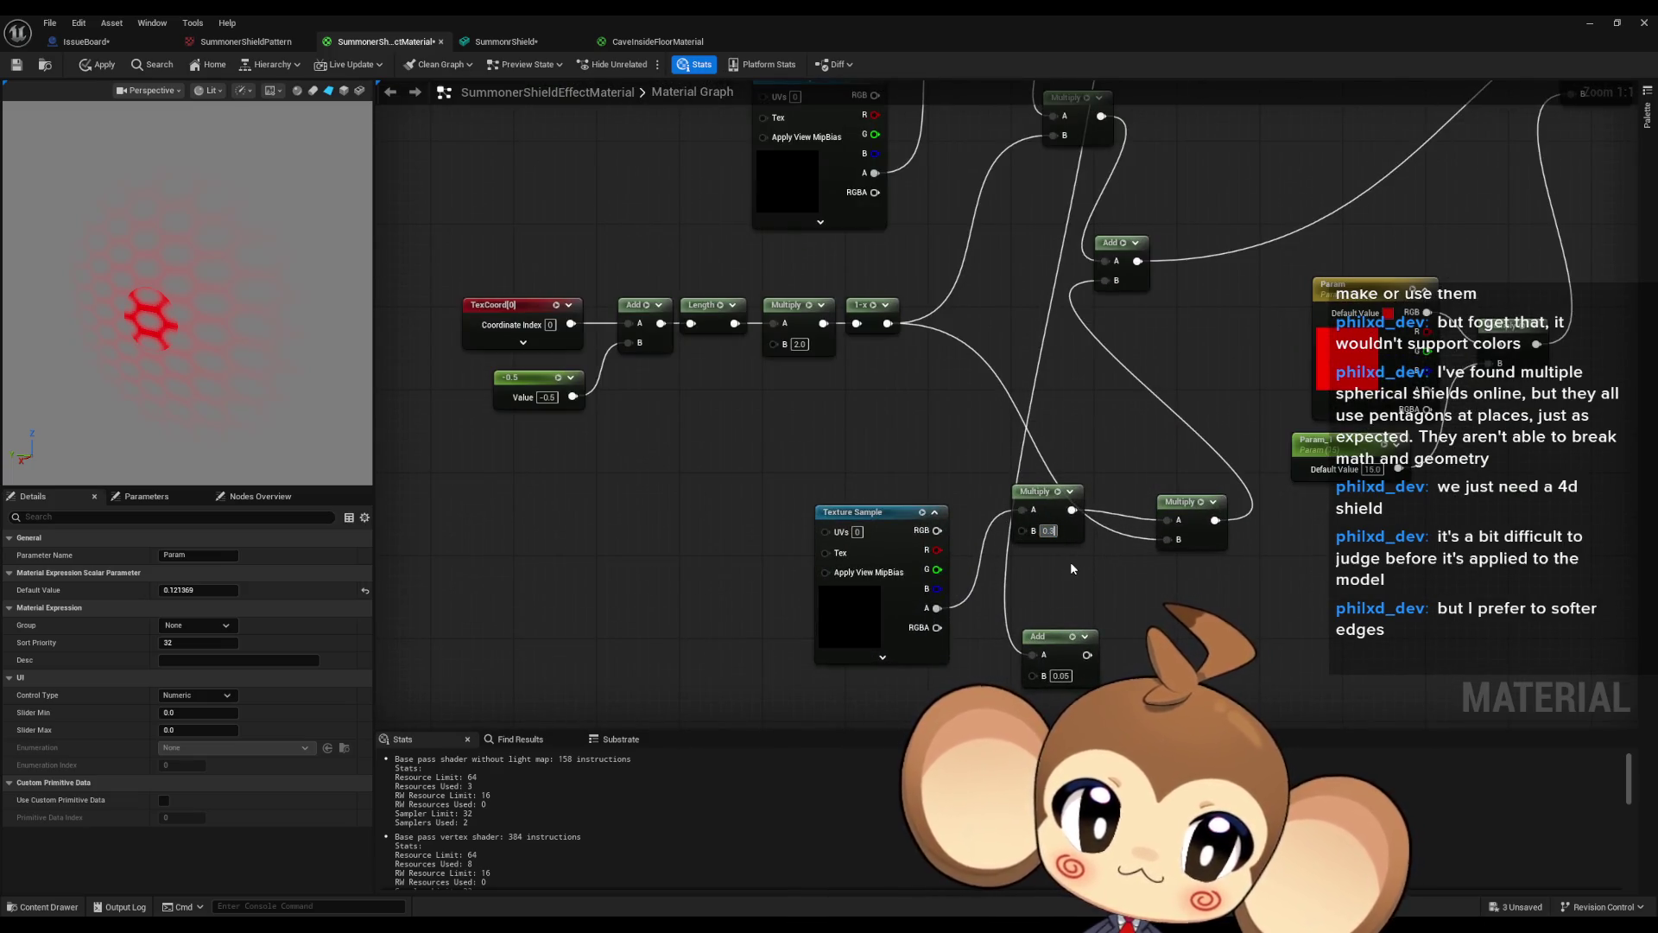
text(05)
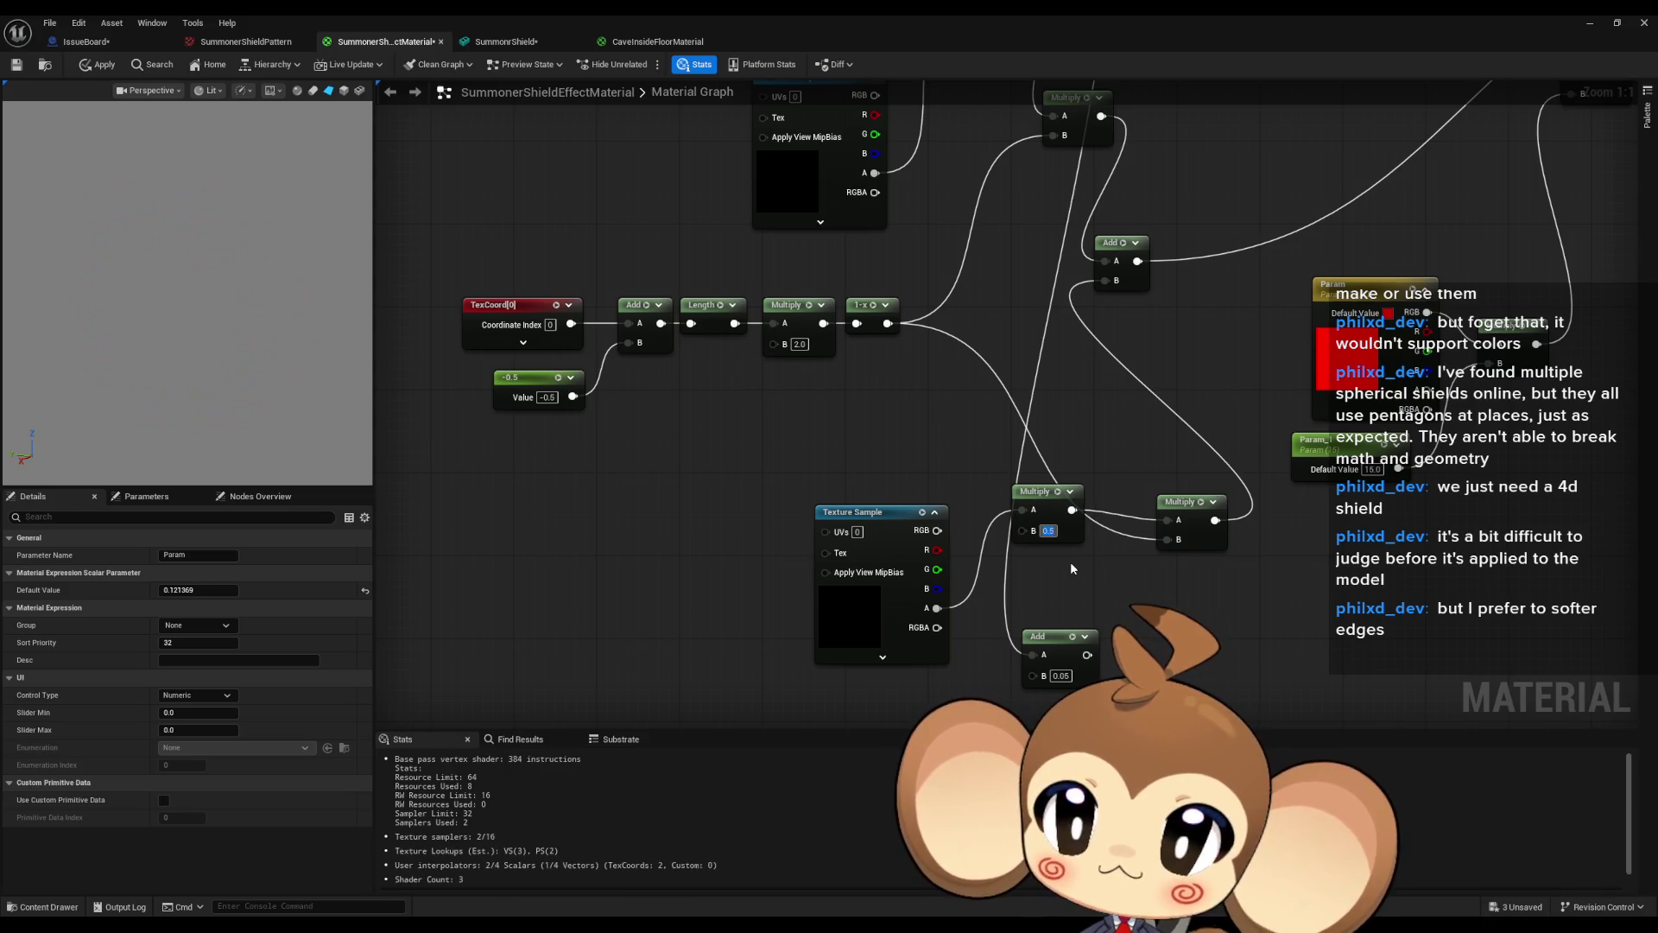
scroll(1041, 465, down, 3)
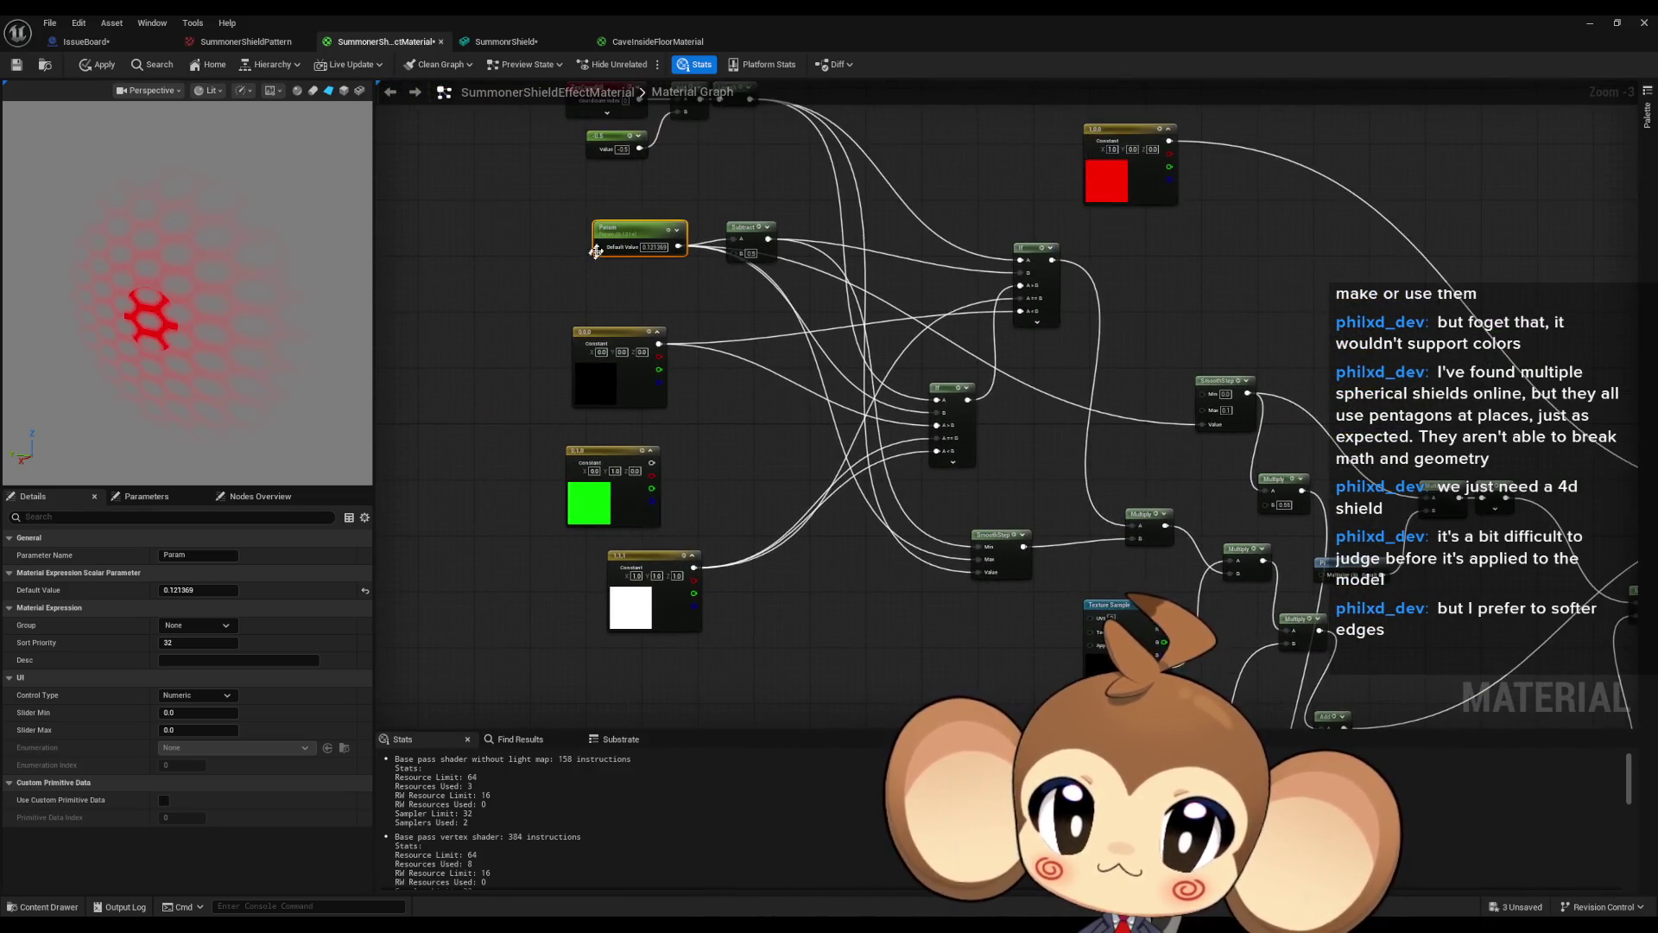
Sweep Param through negative and higher values, then type 1 to leave its default at 1.0.
mouse_move(199, 590)
mouse_down()
mouse_move(147, 590)
mouse_move(192, 590)
mouse_move(164, 590)
mouse_up()
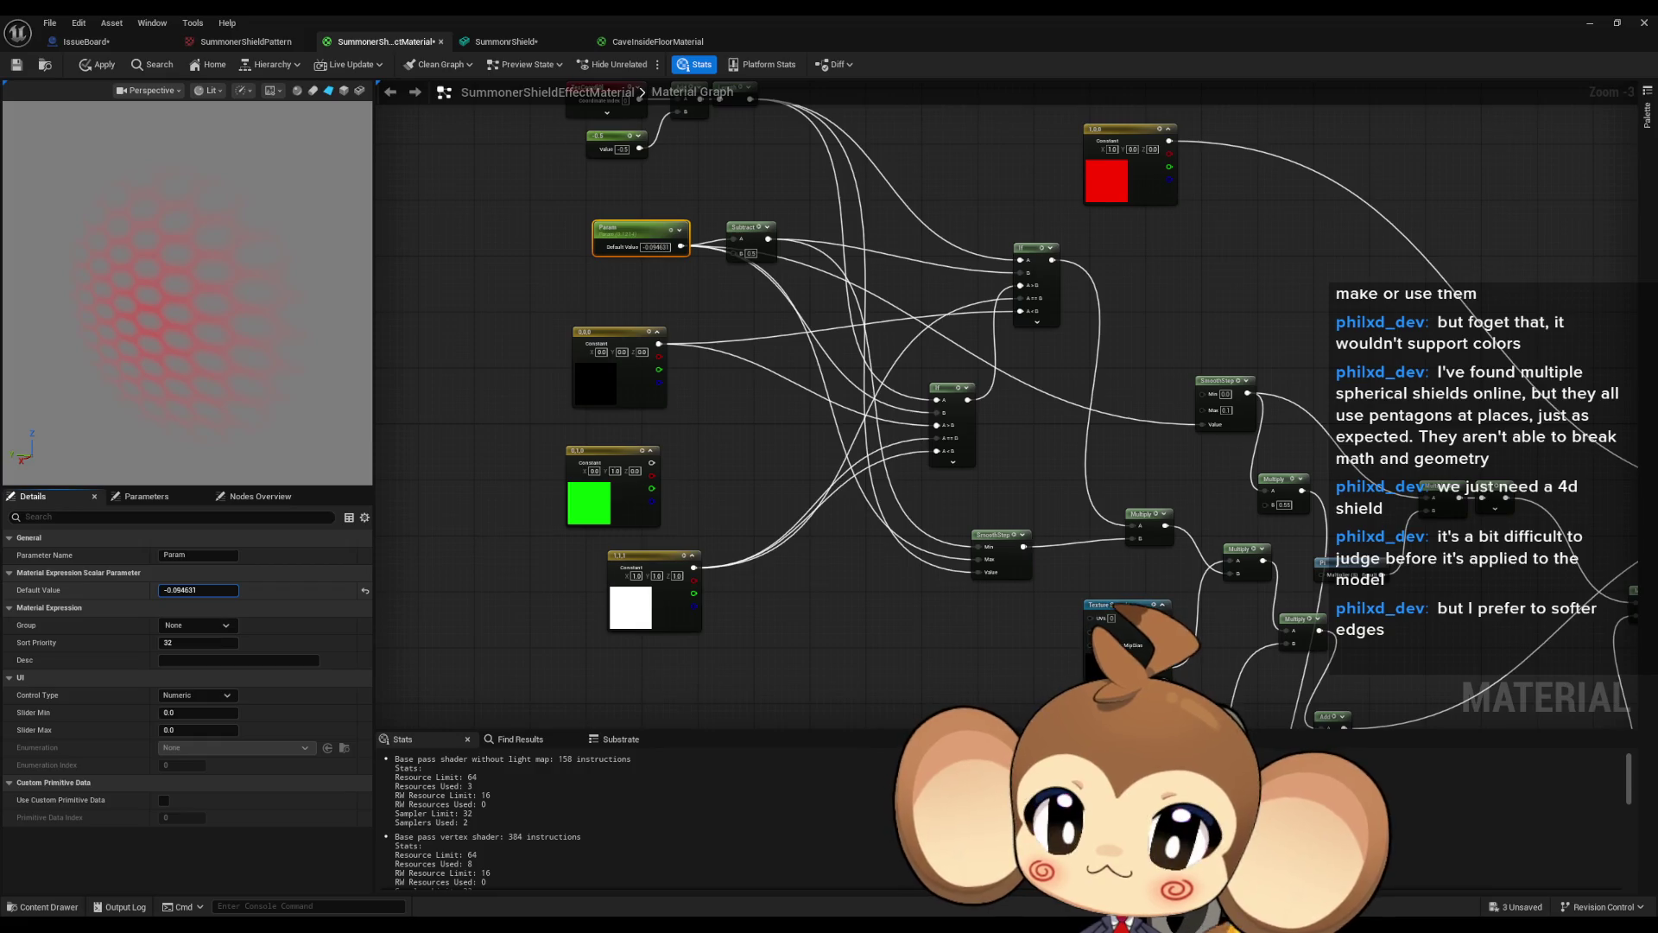
mouse_move(186, 590)
mouse_down()
mouse_move(234, 590)
mouse_move(168, 590)
mouse_move(186, 590)
mouse_up()
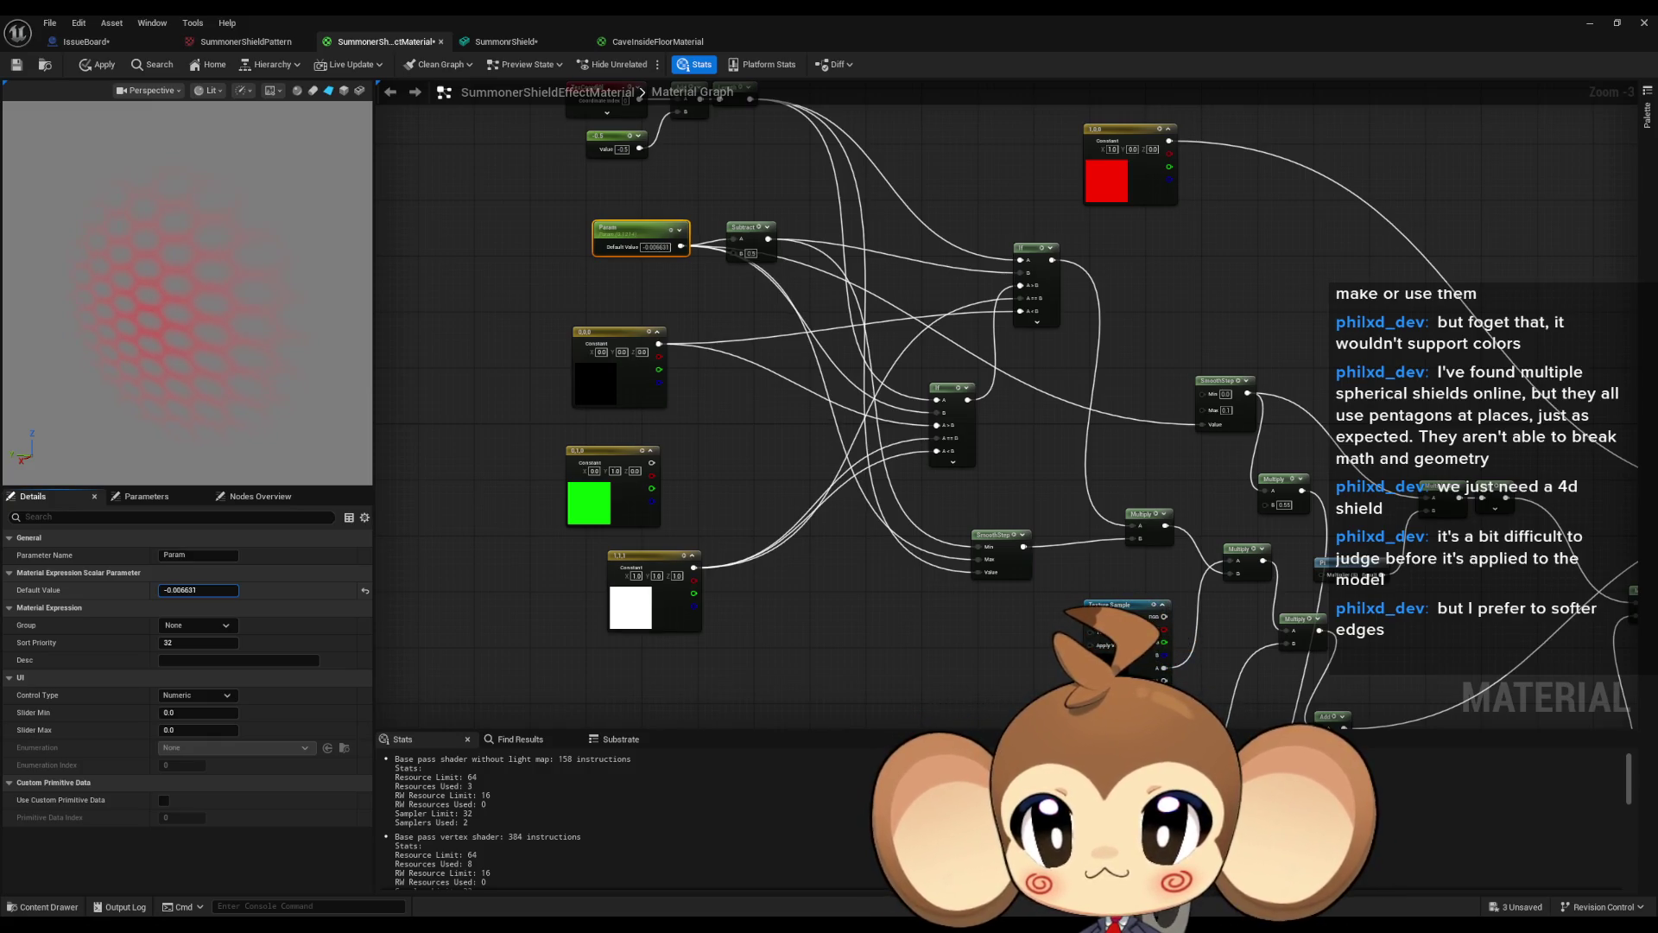
mouse_move(198, 590)
mouse_down()
mouse_move(216, 590)
mouse_move(198, 590)
mouse_up()
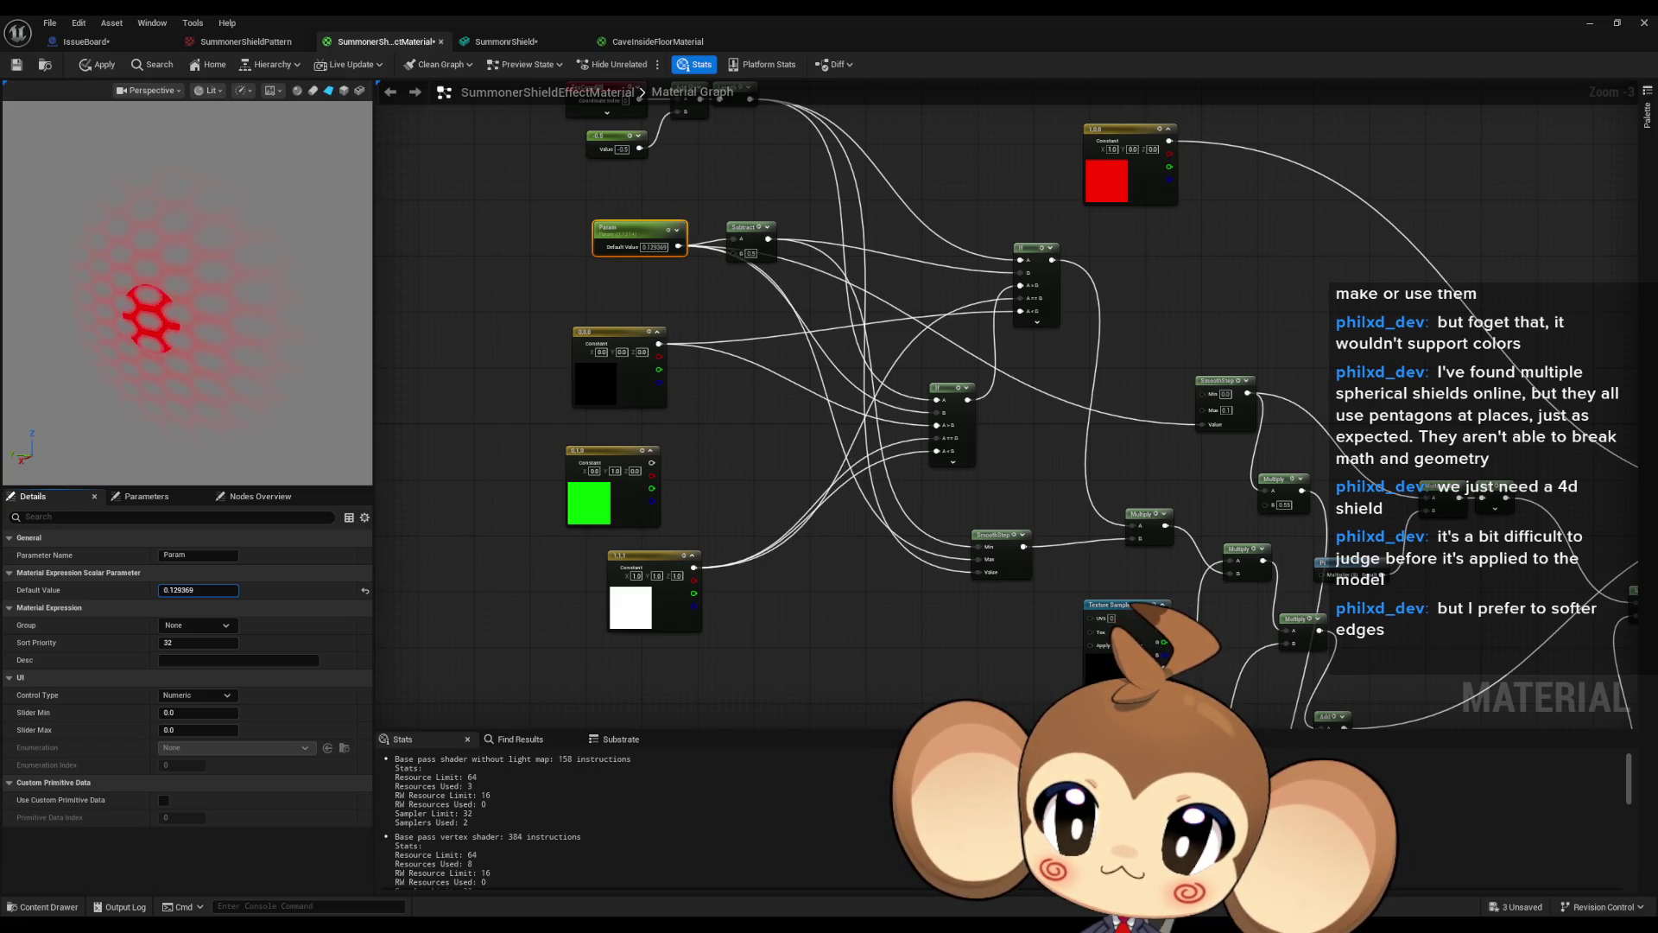
mouse_move(198, 590)
mouse_down()
mouse_move(226, 590)
mouse_move(129, 590)
mouse_move(265, 590)
mouse_move(177, 590)
mouse_up()
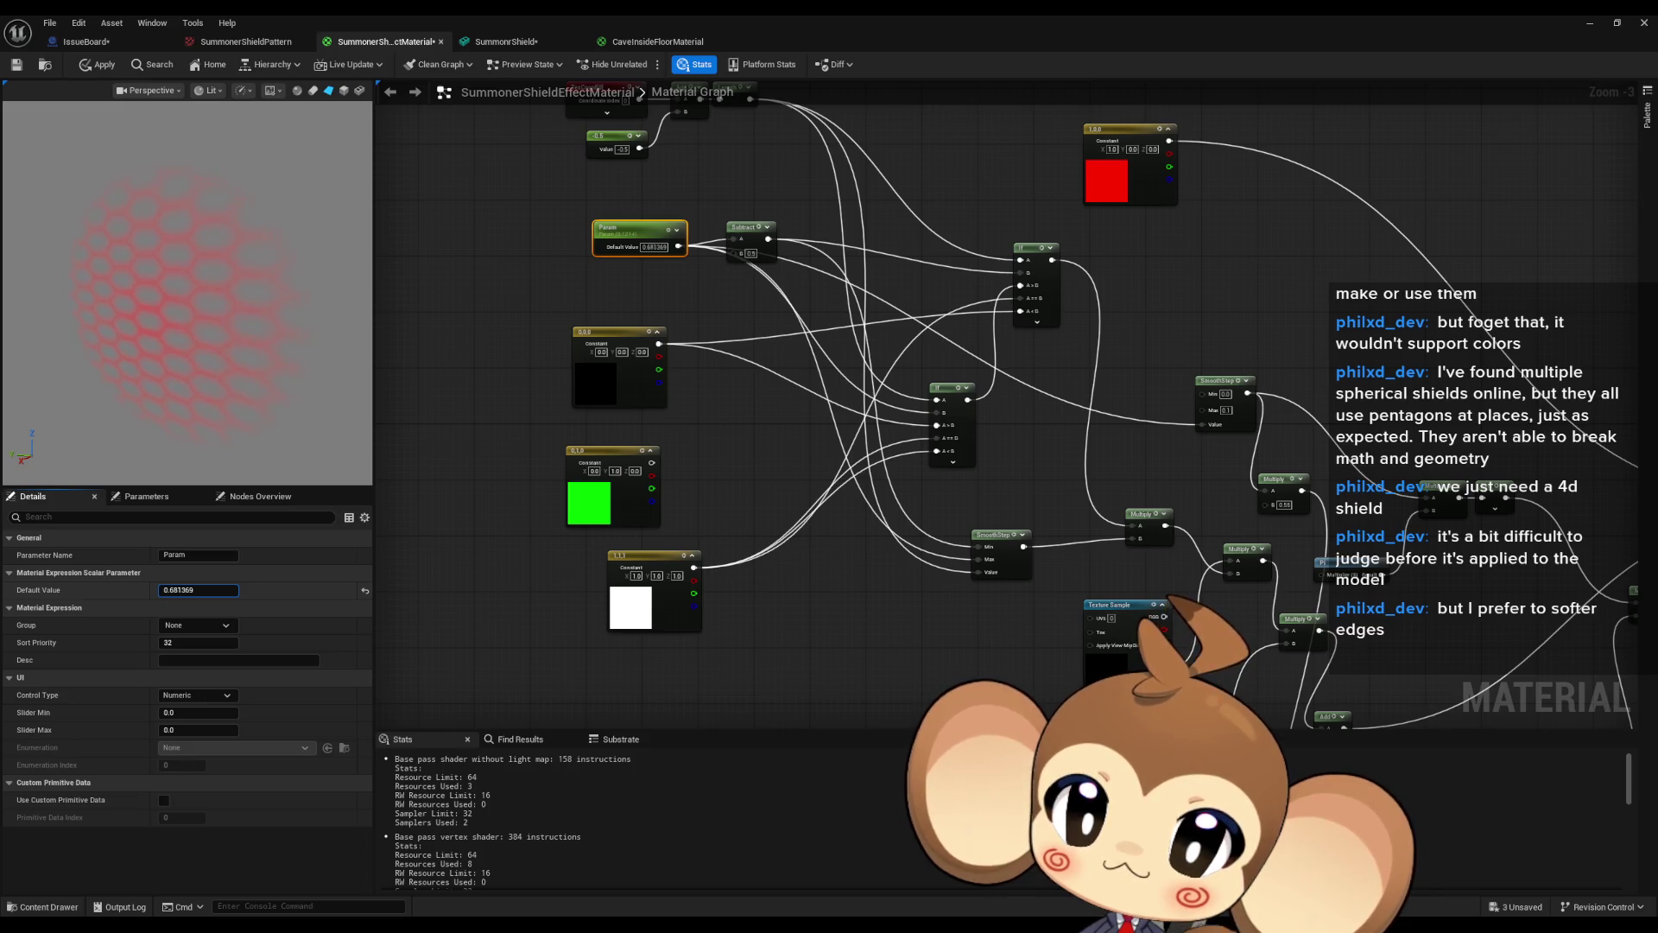
drag(199, 590, 213, 590)
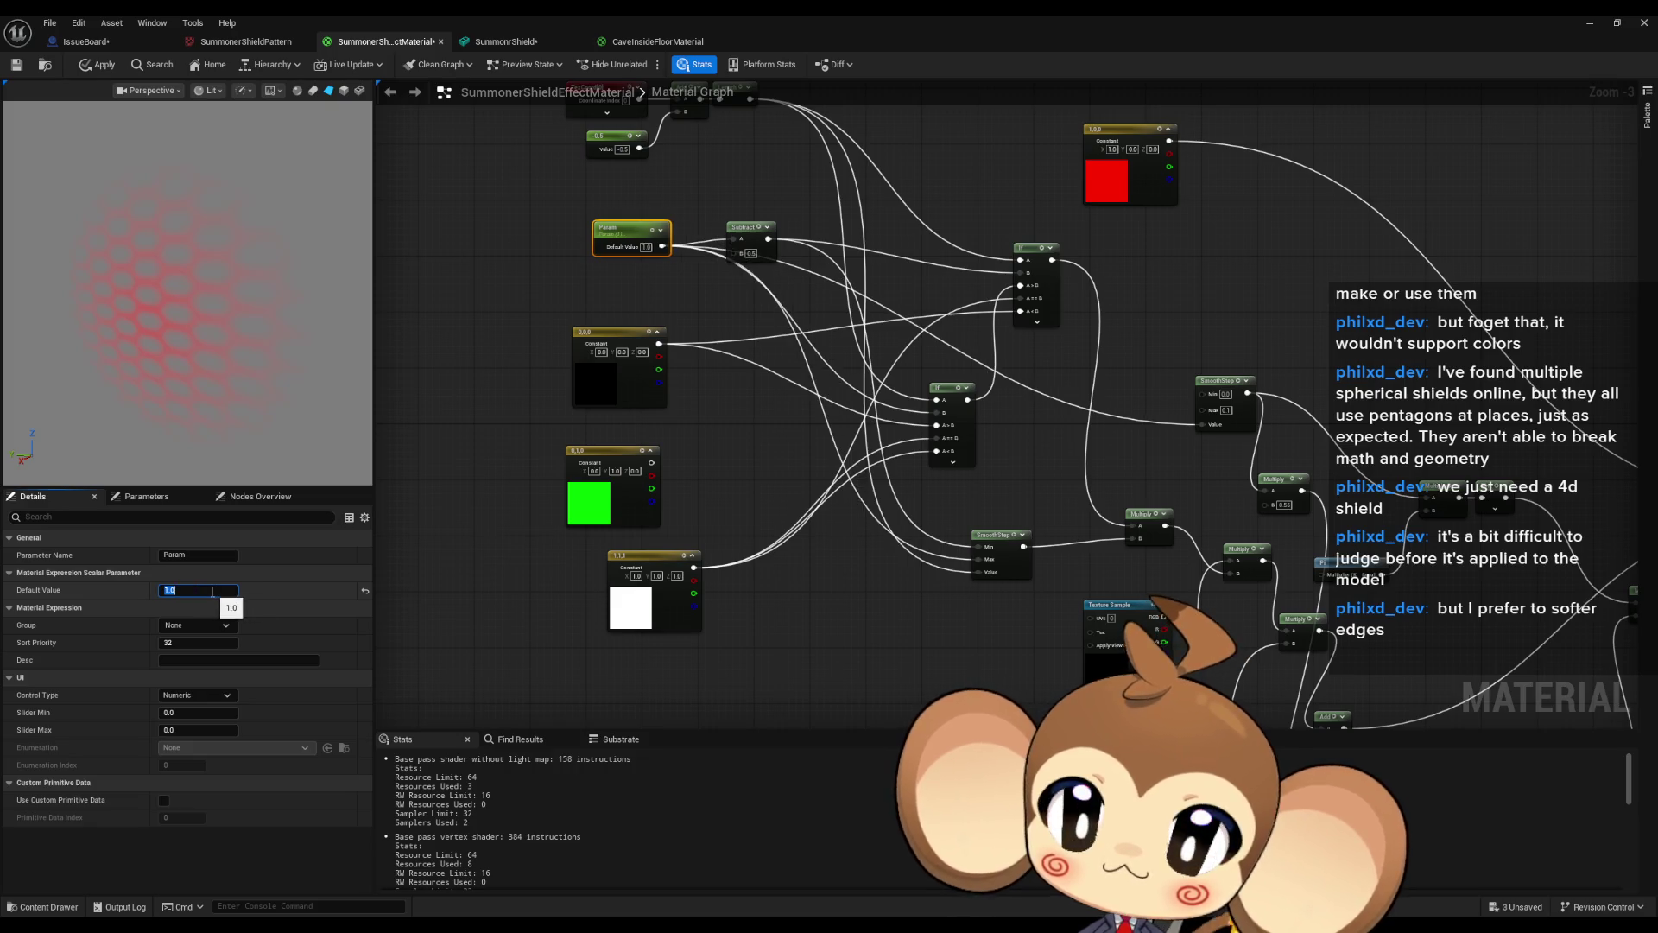
text(1)
key(Return)
drag(925, 656, 888, 547)
scroll(888, 548, up, 3)
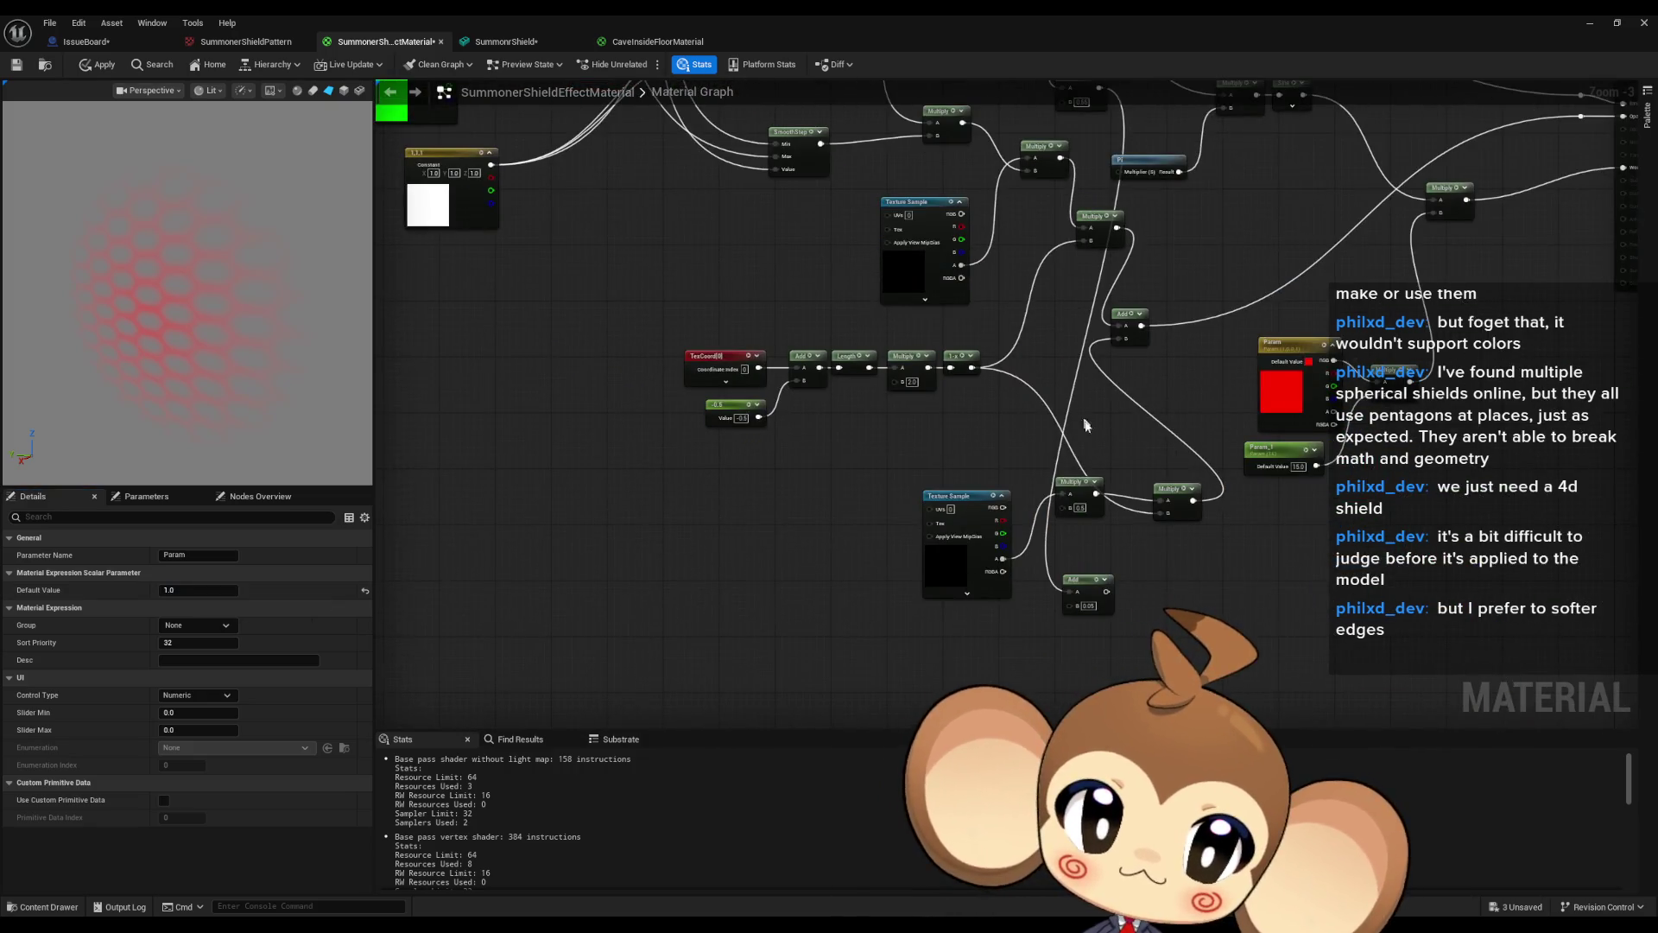
Set the lower Multiply's B value to 0 and scrub Param to watch the pattern.
drag(1026, 567, 931, 587)
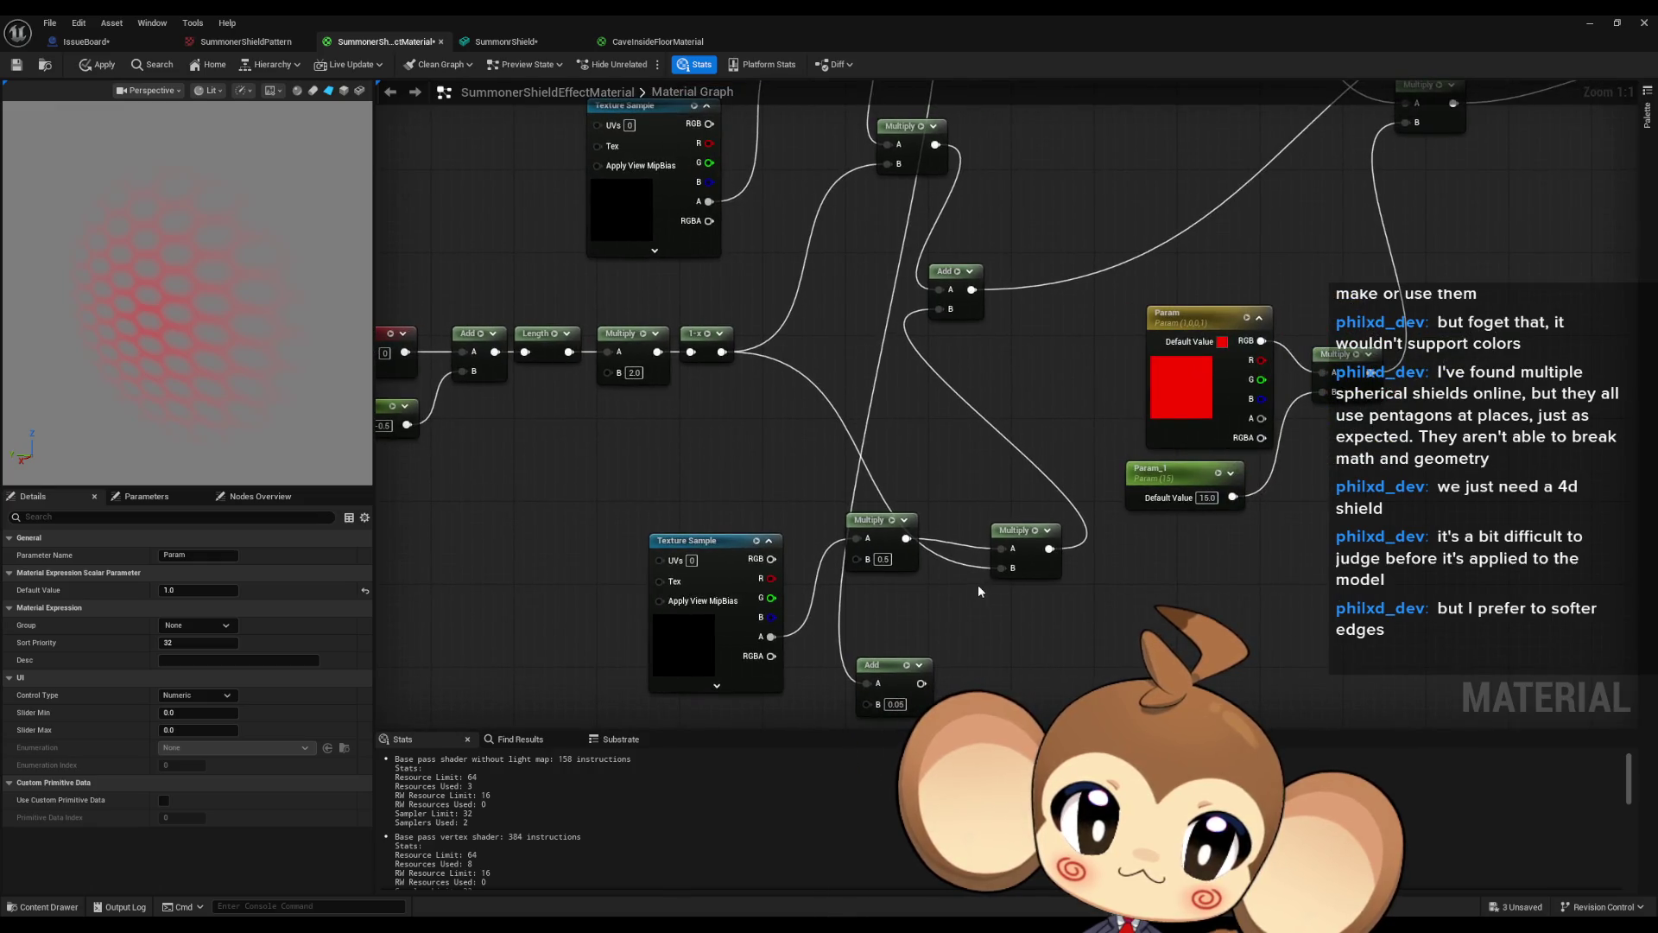
click(883, 560)
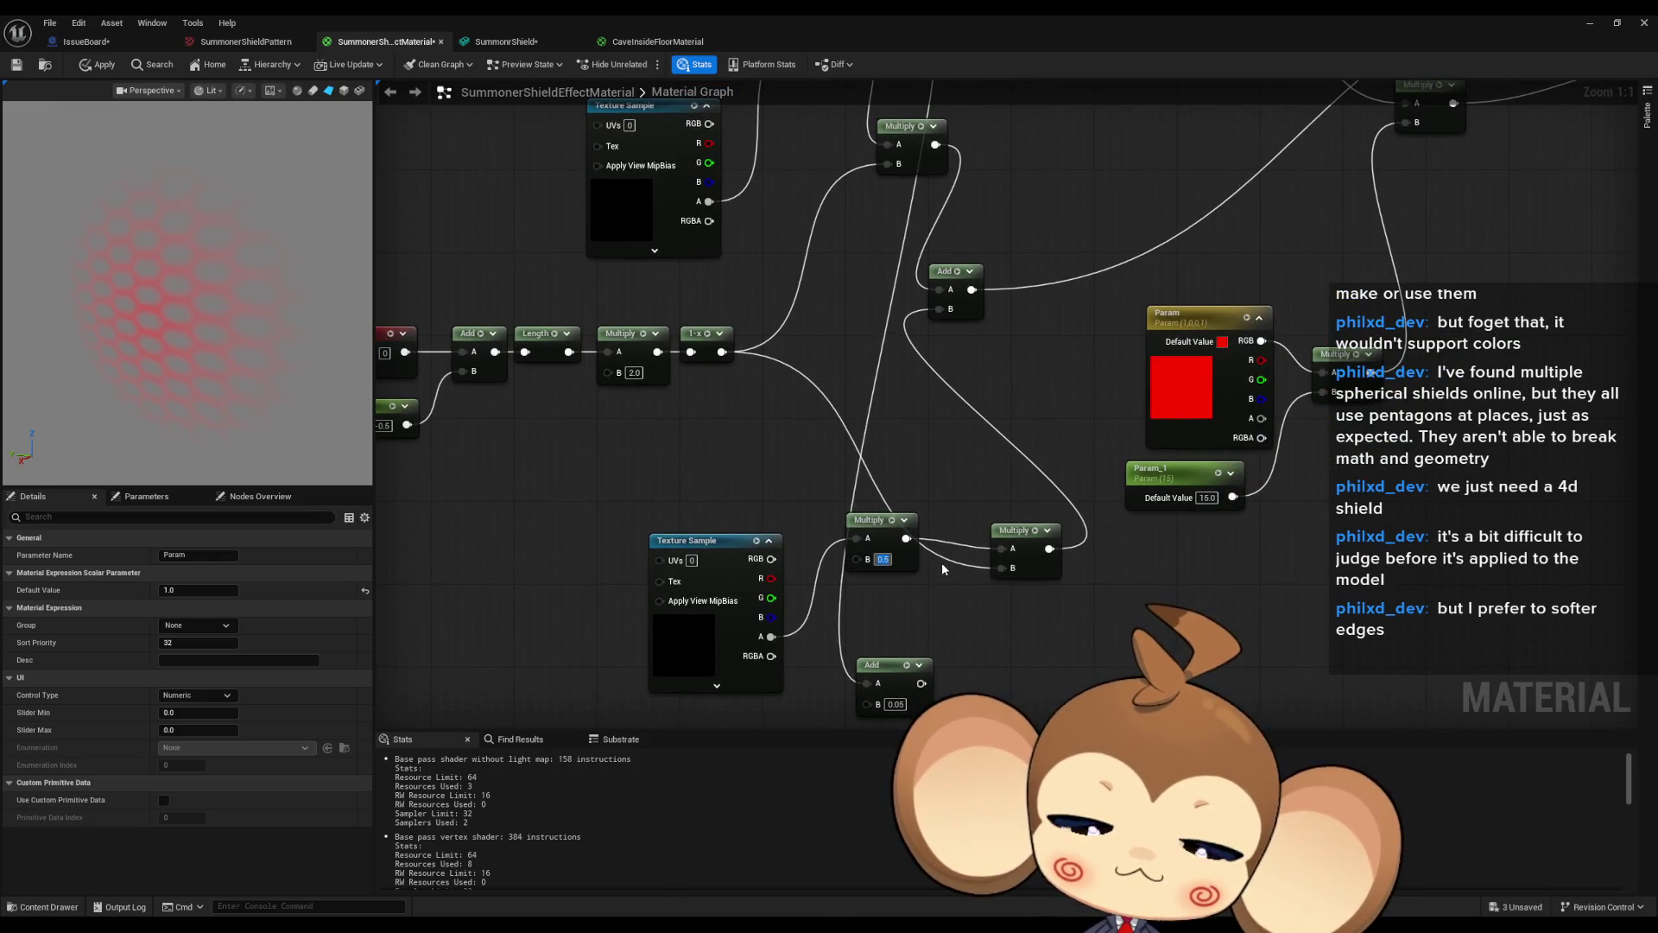
text(0)
key(Return)
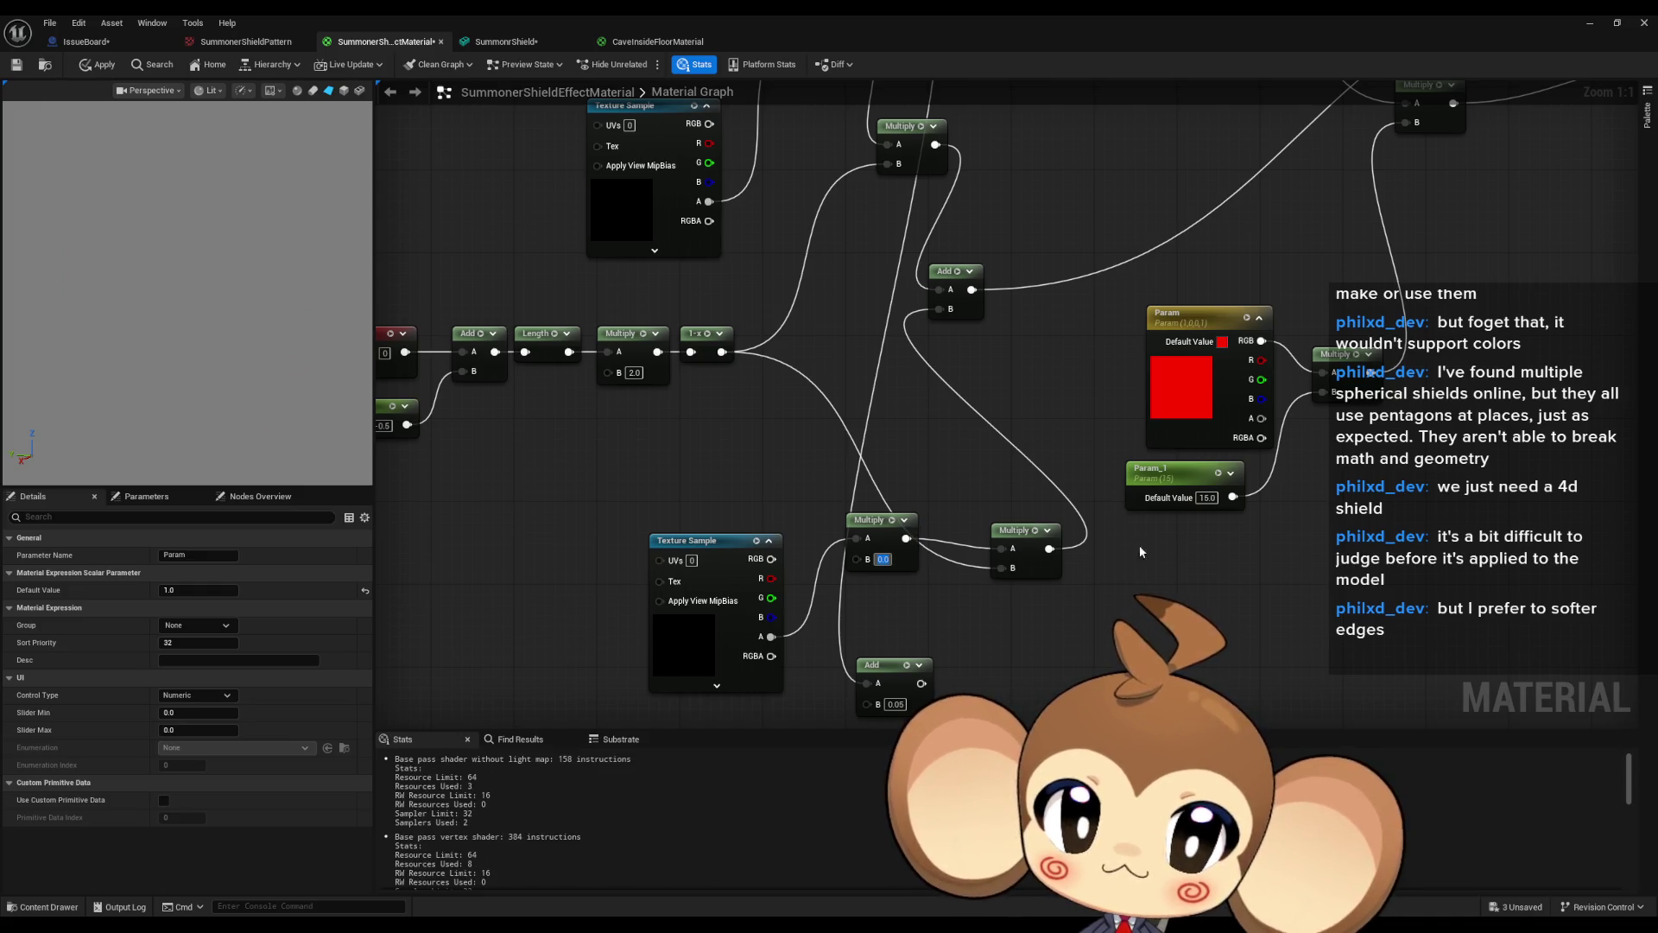
scroll(1138, 546, down, 3)
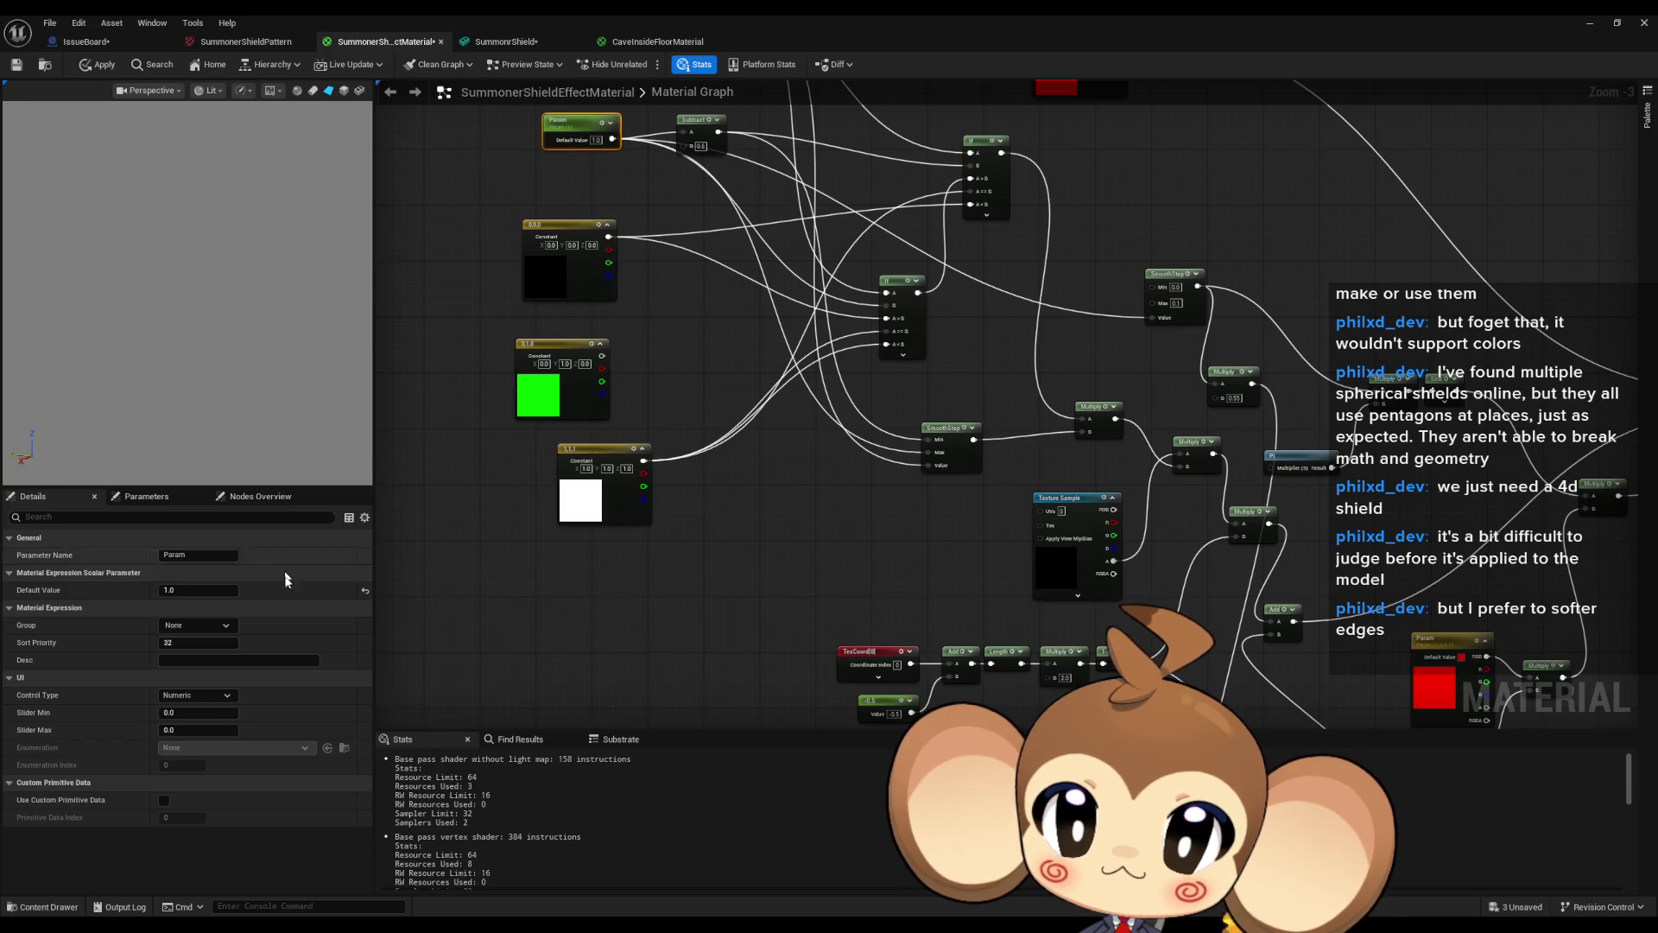
mouse_move(194, 593)
mouse_down()
mouse_move(168, 592)
mouse_move(227, 594)
mouse_up()
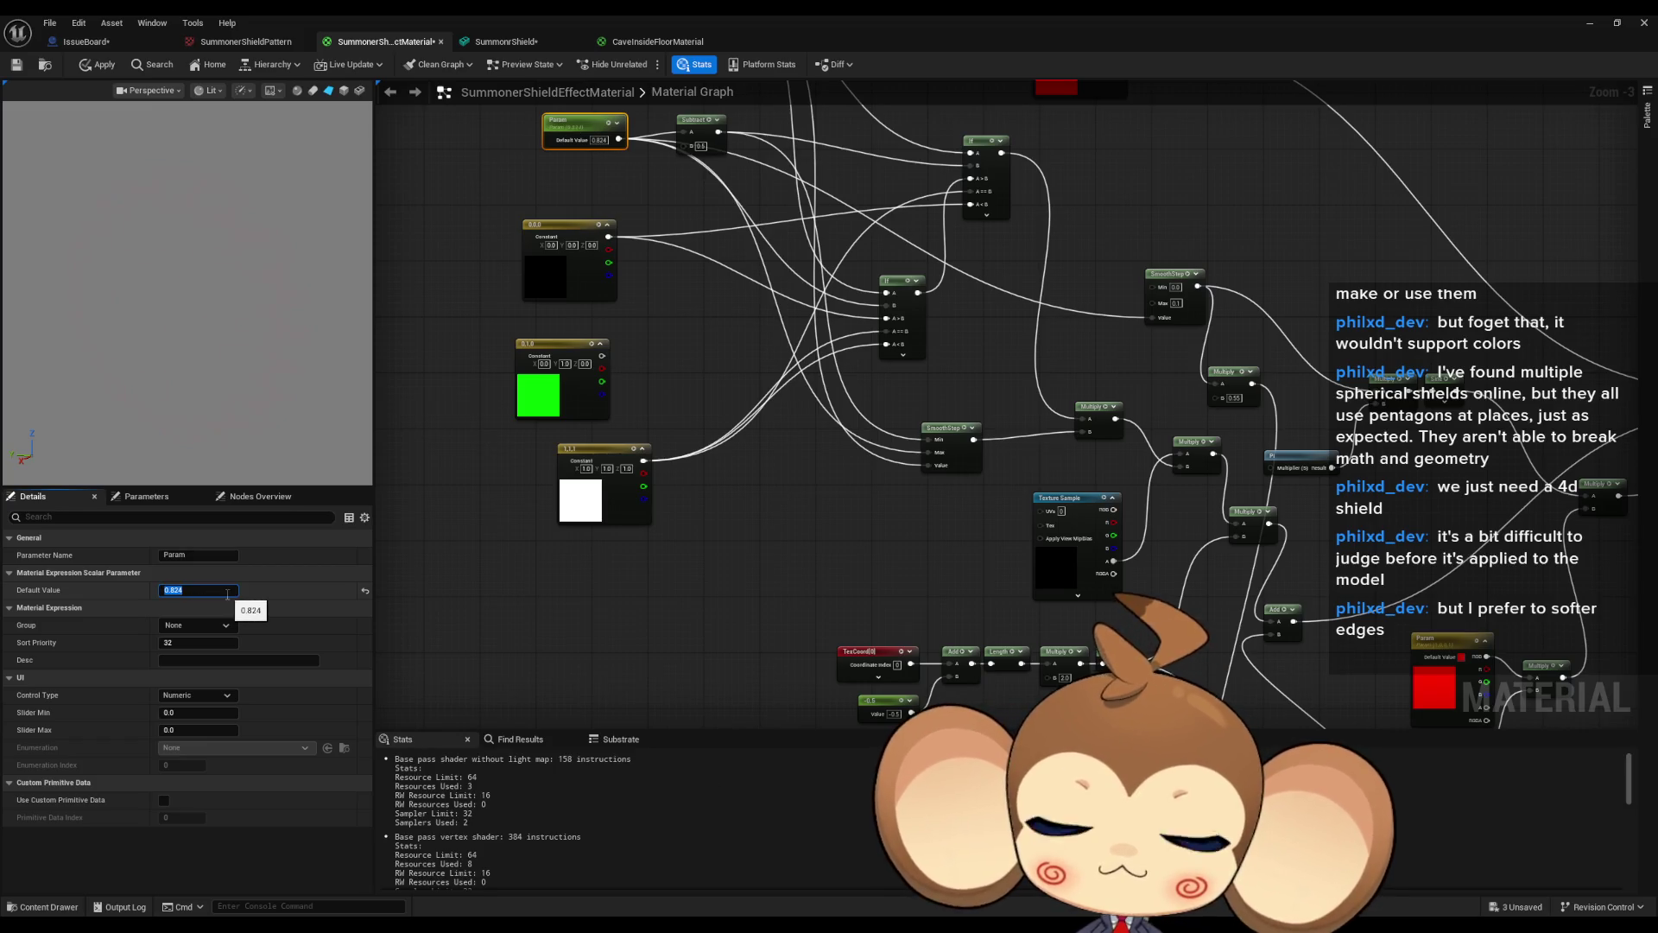
Wire the 0.05 Add node's output into the lower Multiply's B input.
mouse_move(1027, 515)
mouse_down()
mouse_move(819, 275)
mouse_move(737, 377)
mouse_move(682, 358)
mouse_move(689, 389)
mouse_move(713, 315)
mouse_up()
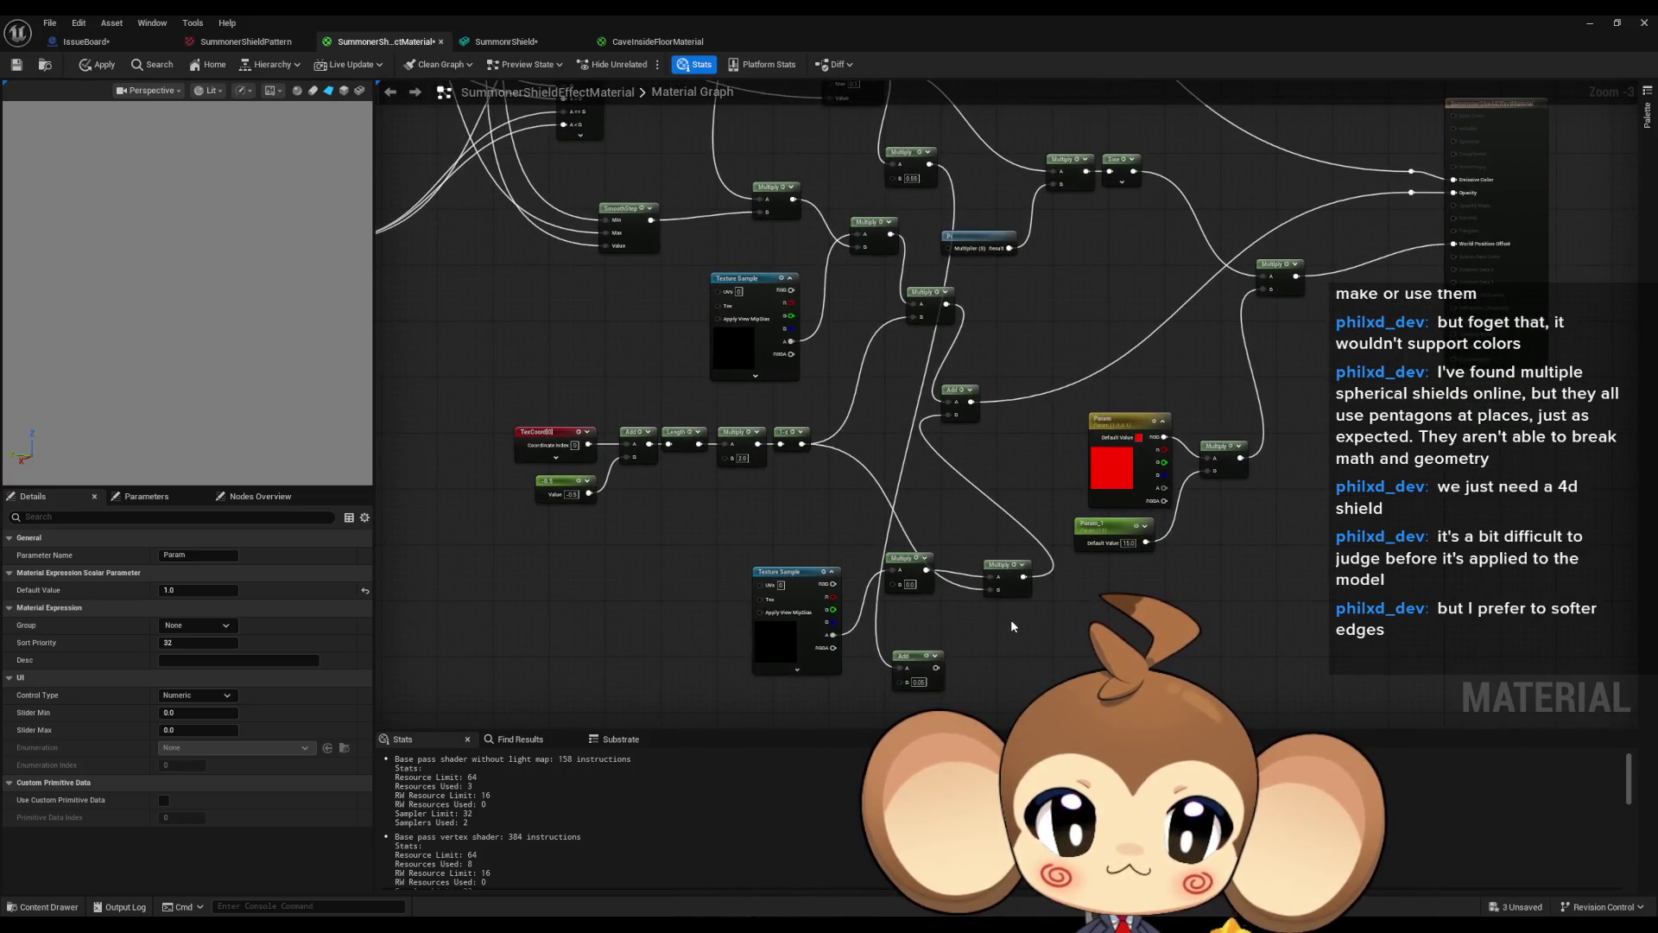
scroll(935, 667, up, 2)
drag(933, 664, 875, 560)
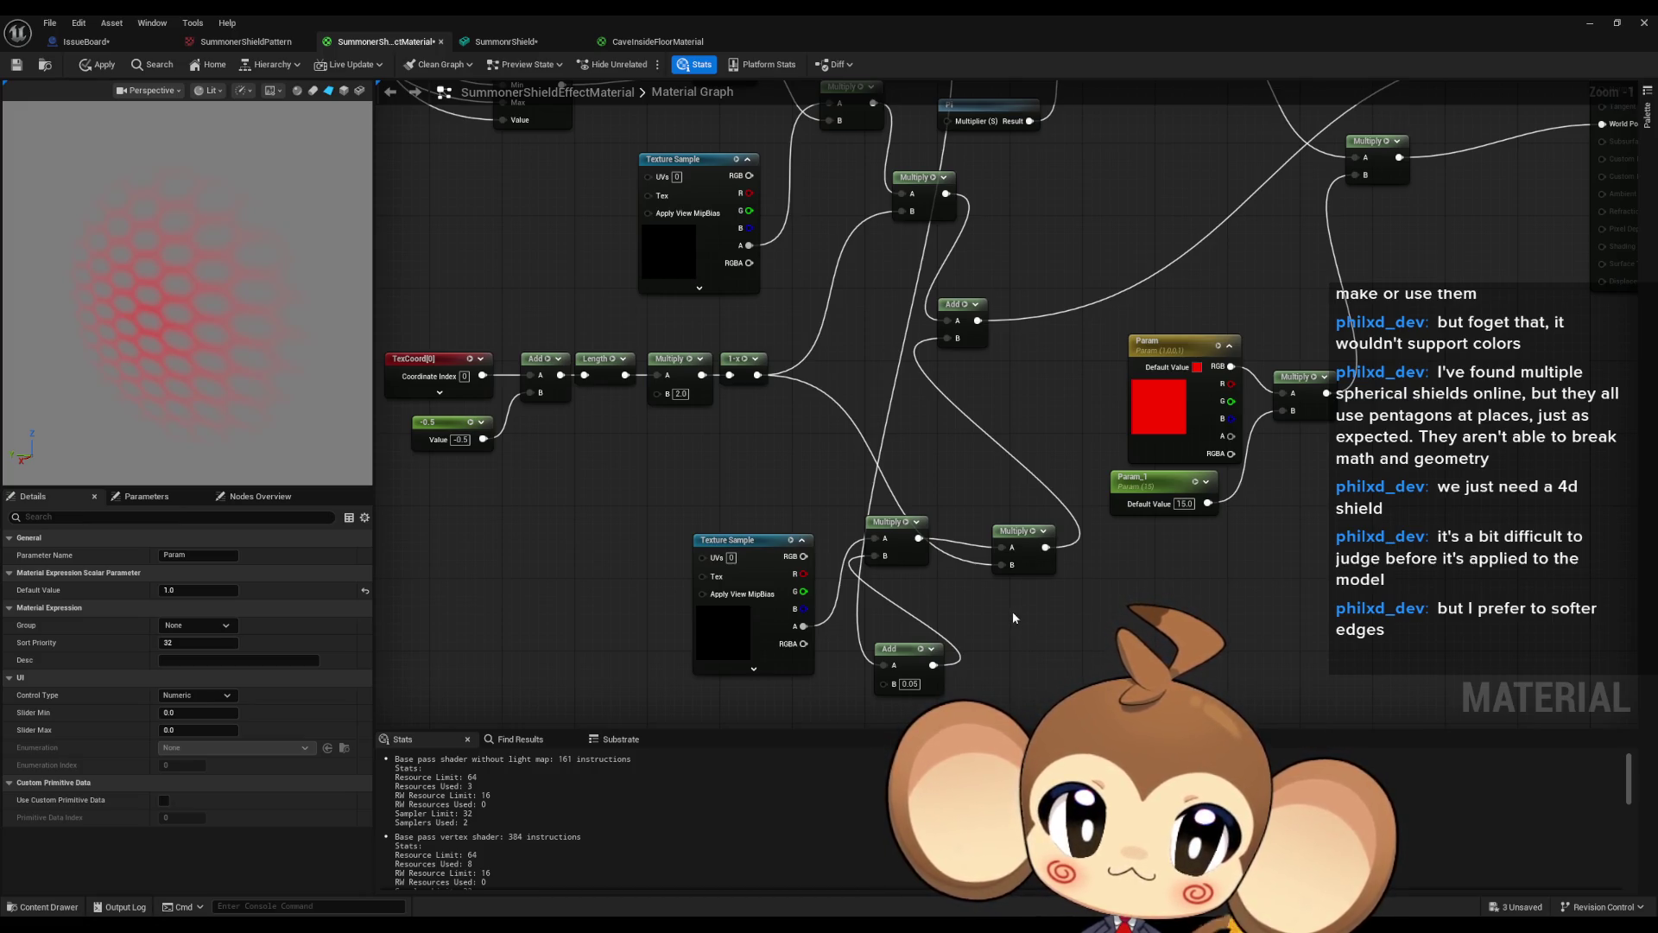
Scrub Param from below zero up to about 0.344 to brighten the shield.
scroll(1013, 613, down, 4)
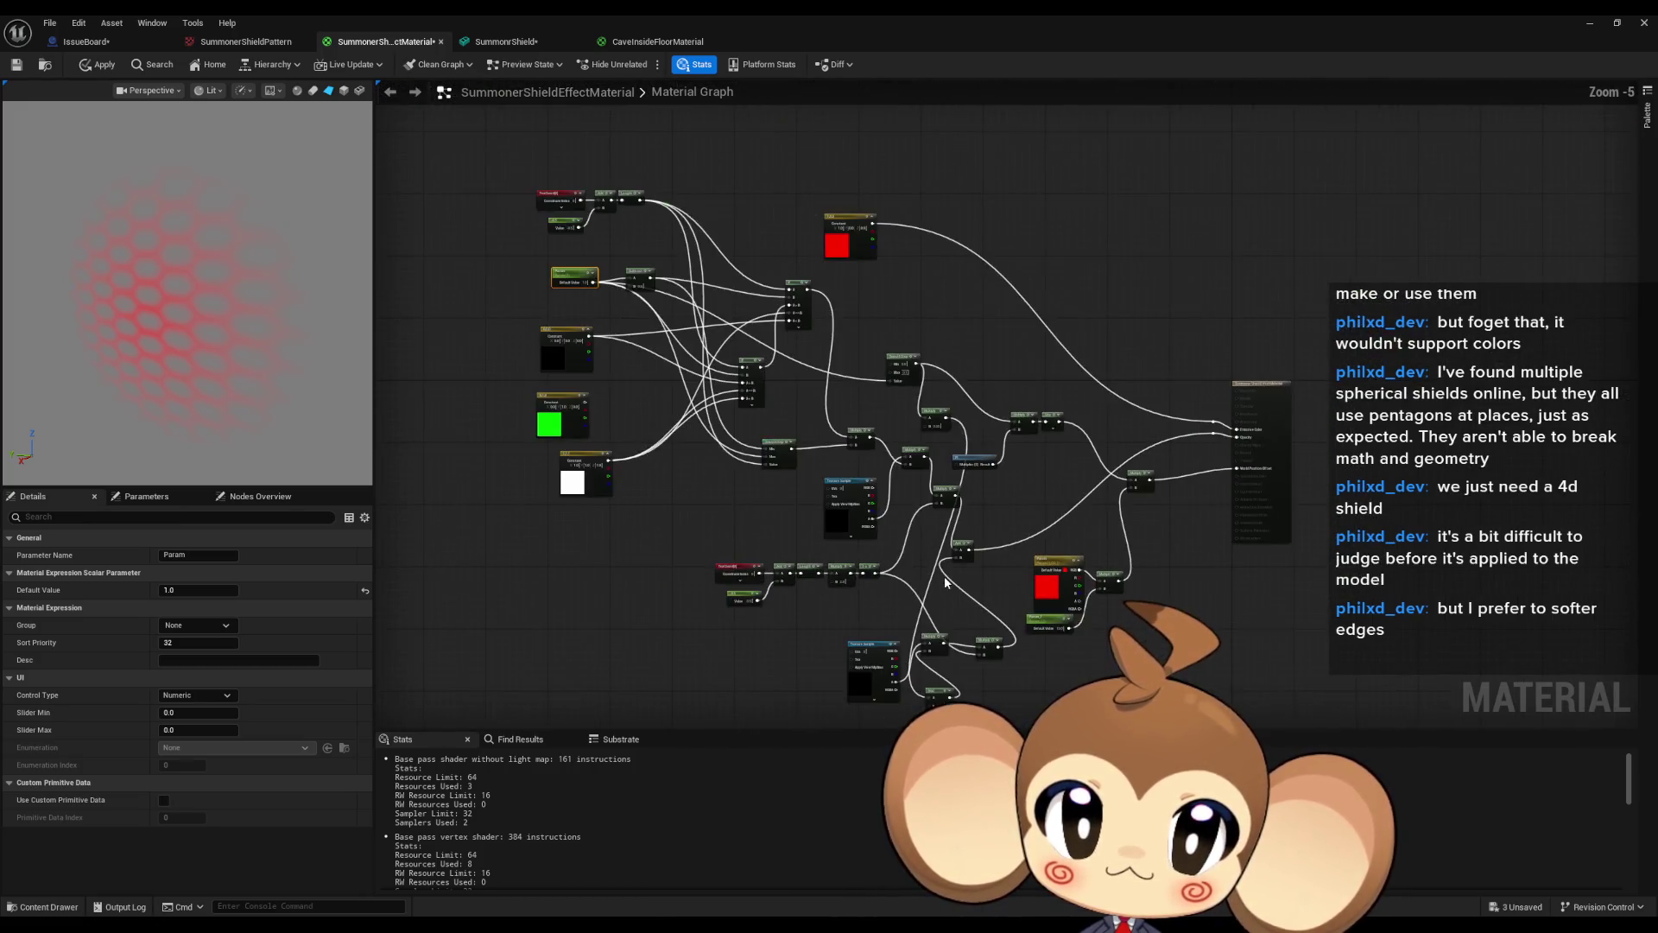
scroll(561, 306, up, 4)
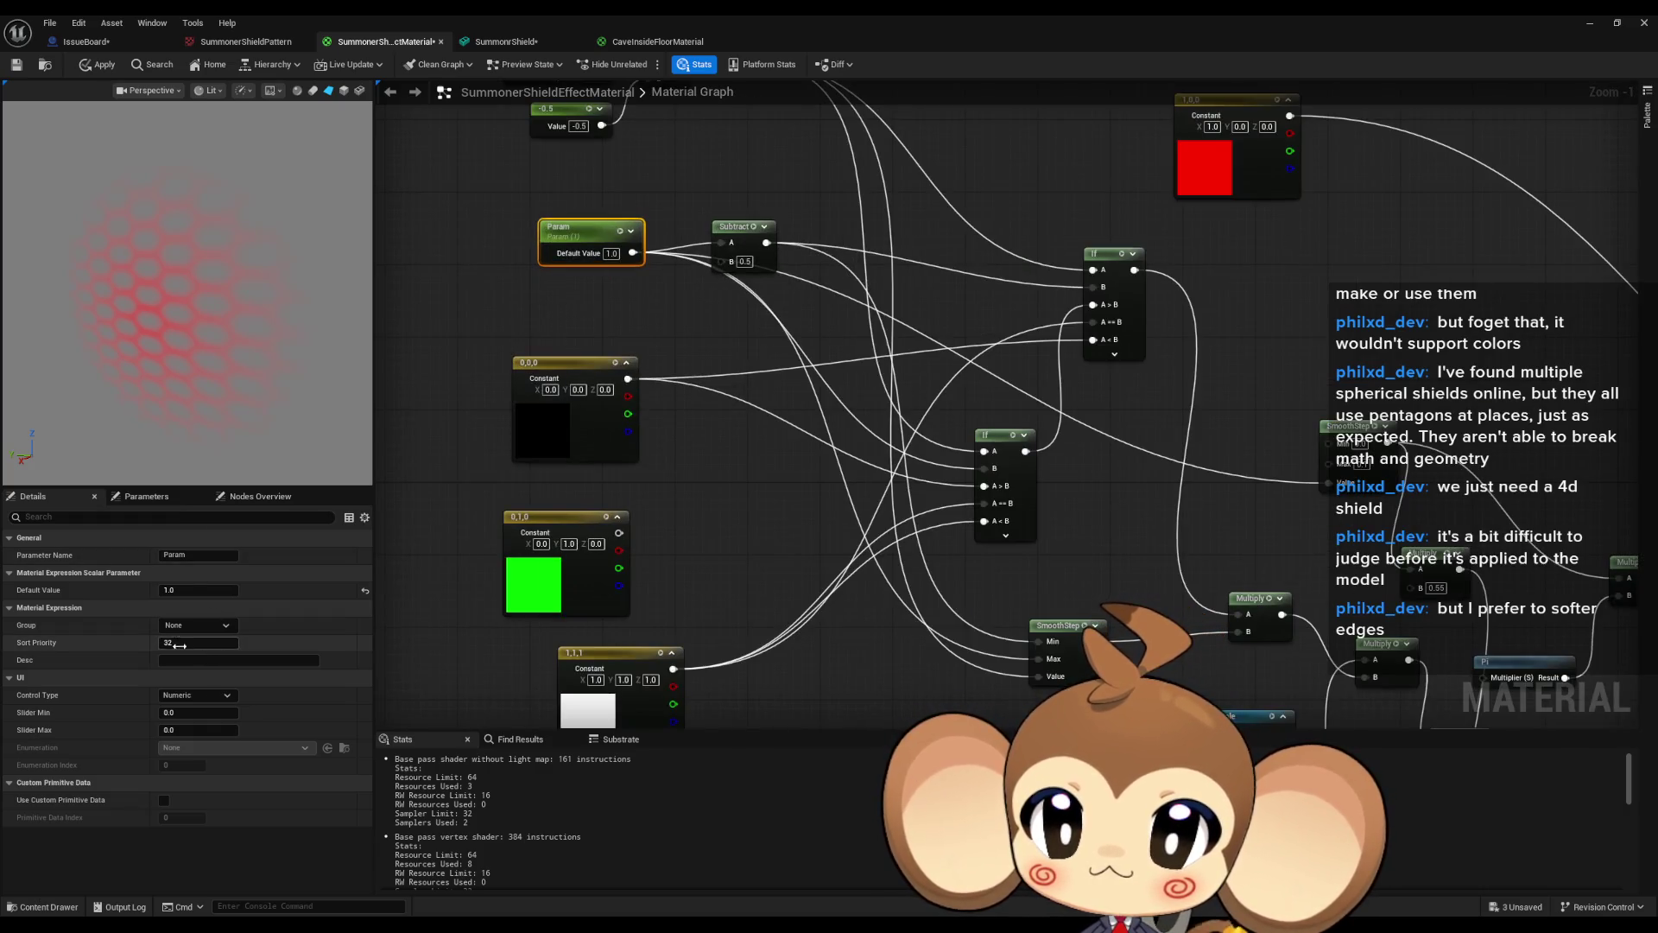
mouse_move(186, 590)
mouse_down()
mouse_move(156, 590)
mouse_move(197, 590)
mouse_up()
mouse_move(1278, 725)
mouse_down()
mouse_move(872, 409)
mouse_move(665, 276)
mouse_move(626, 434)
mouse_up()
Recentre the graph on the Multiply nodes and move the right Multiply up and left.
scroll(834, 596, down, 1)
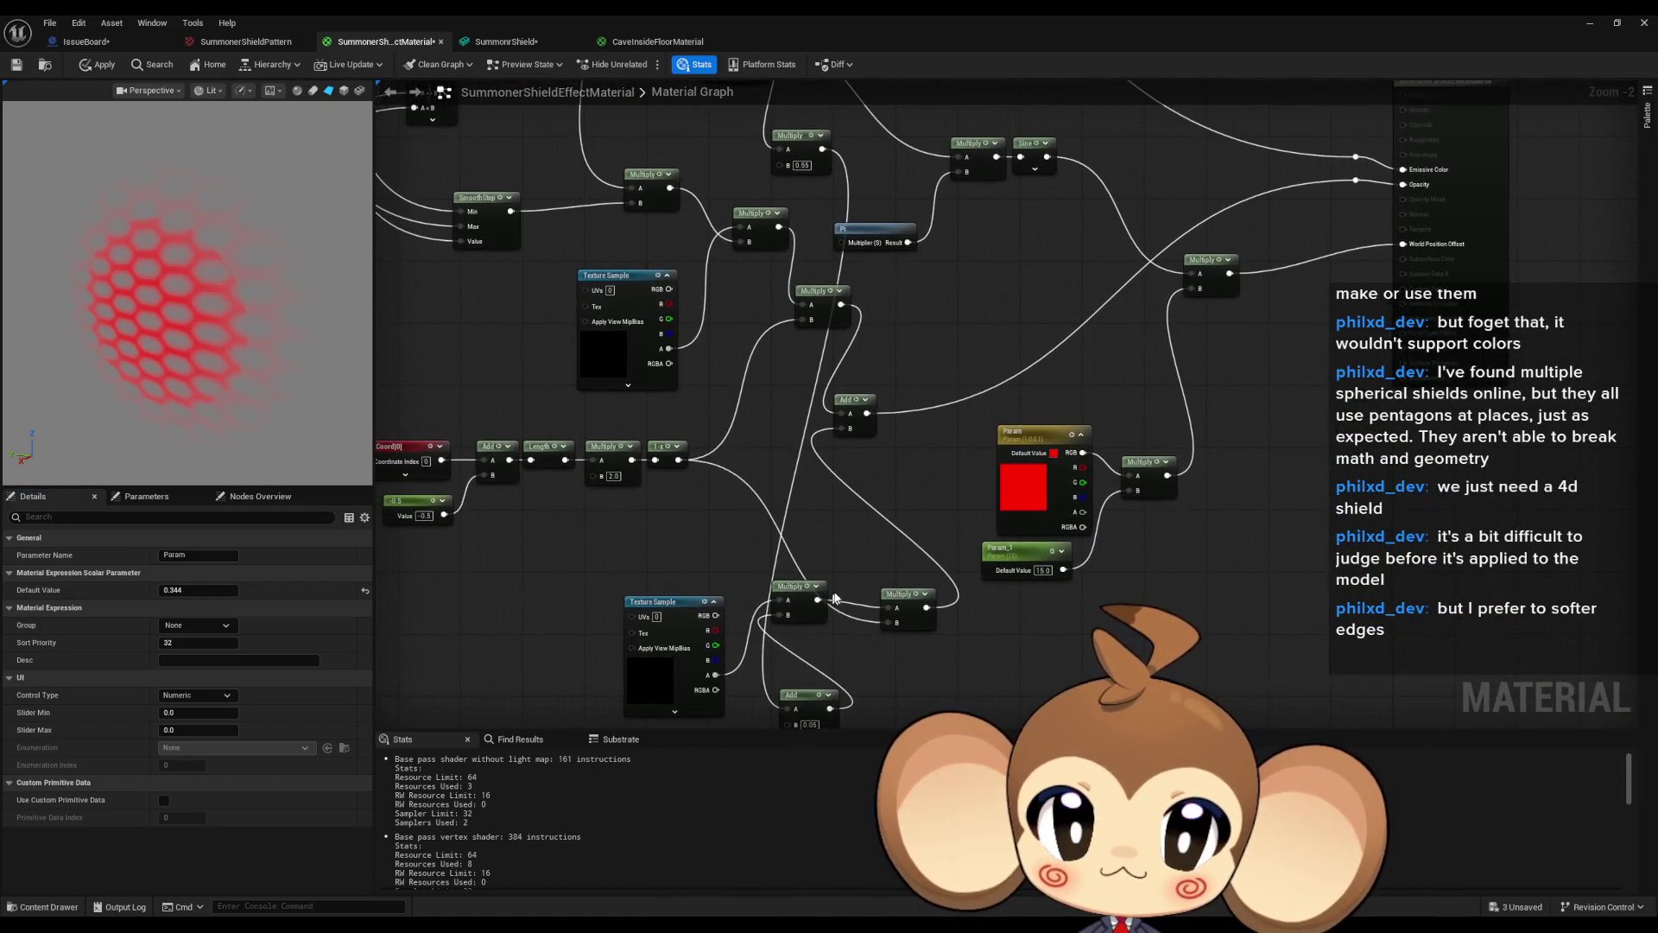
mouse_move(892, 516)
mouse_down()
mouse_move(892, 533)
mouse_move(916, 501)
mouse_move(875, 544)
mouse_move(900, 570)
mouse_move(899, 545)
mouse_up()
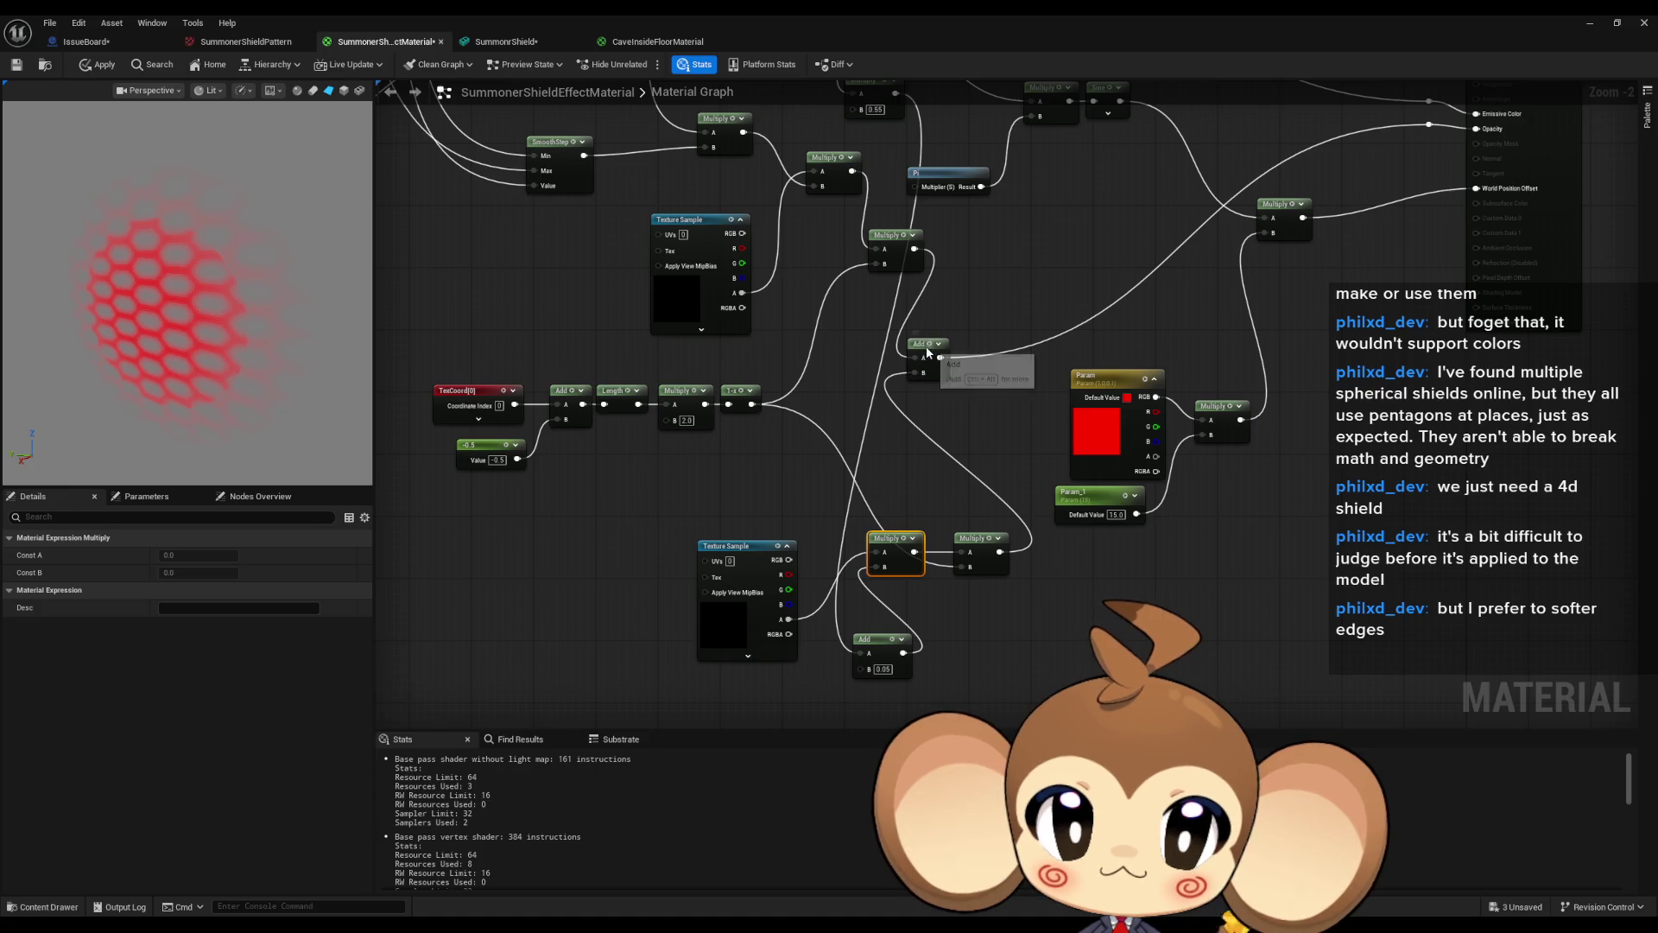
drag(928, 352, 889, 437)
drag(947, 630, 931, 590)
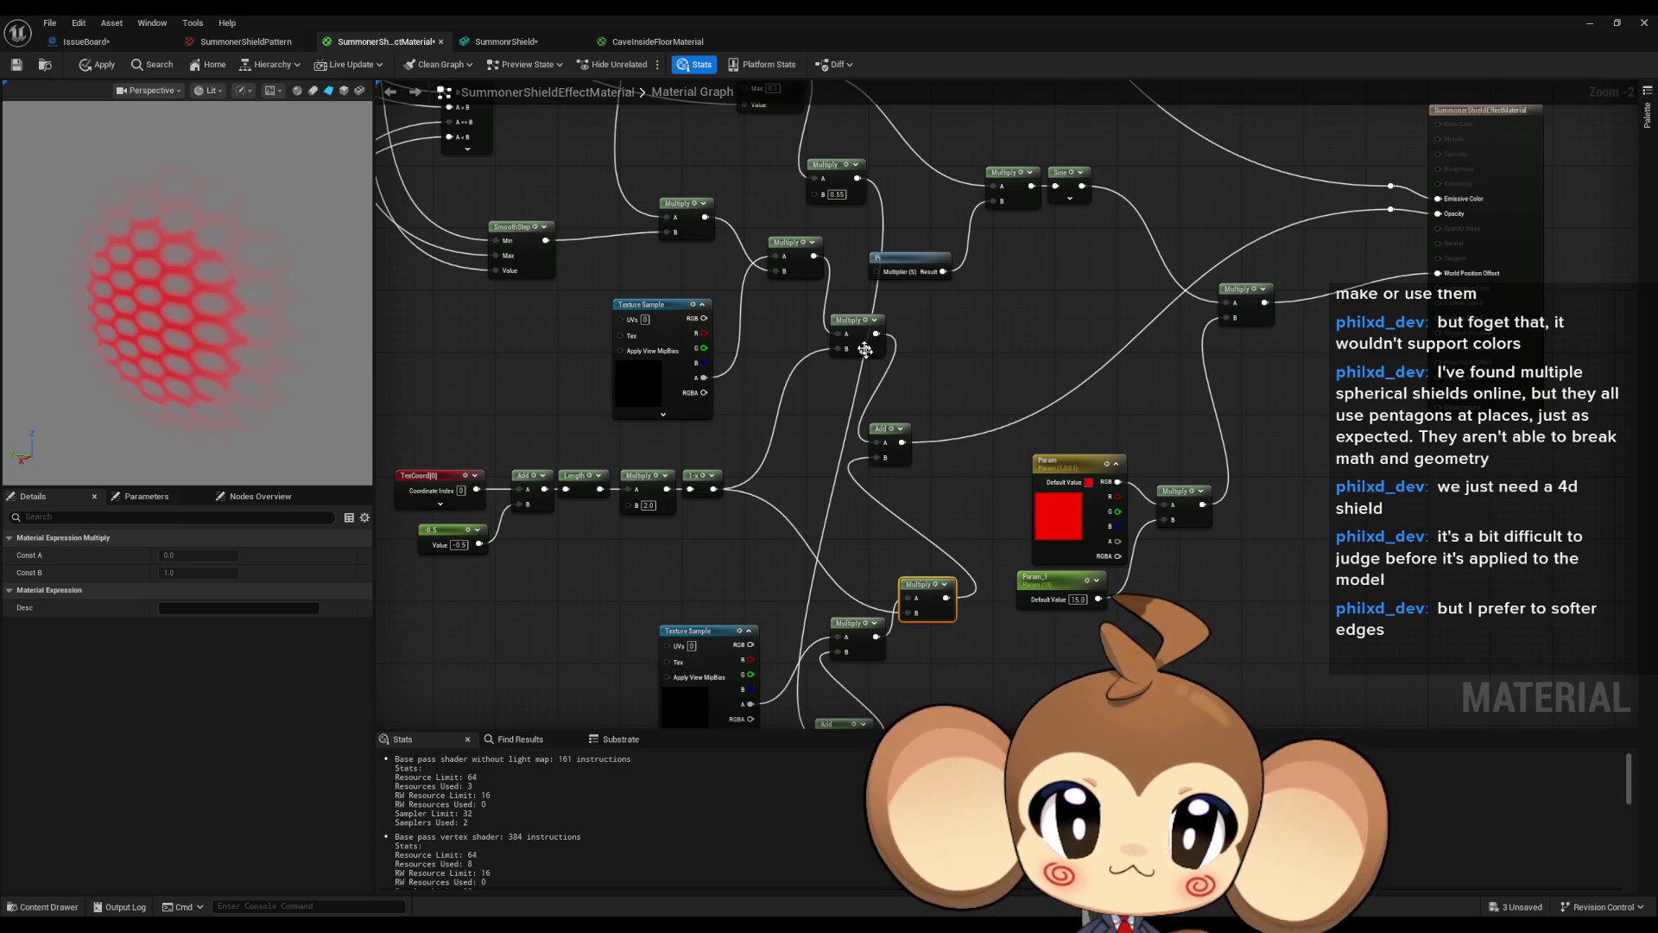
Break the Add wire into the lower Multiply's B, type 0.5, and select Param.
scroll(891, 425, down, 2)
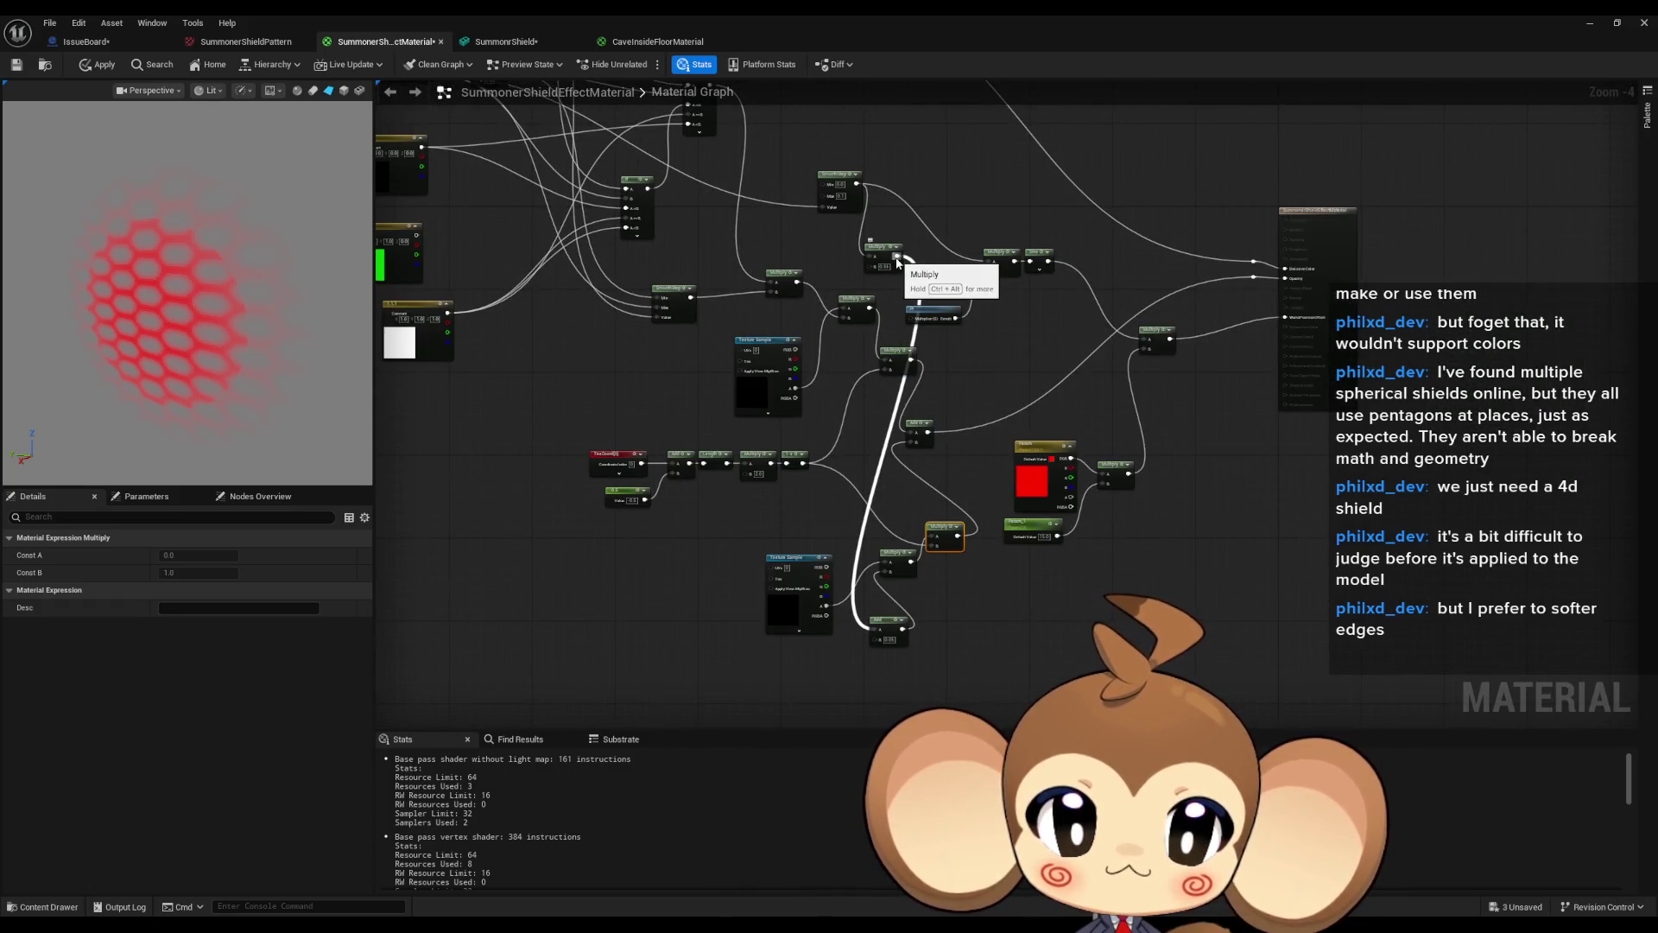
scroll(881, 538, up, 4)
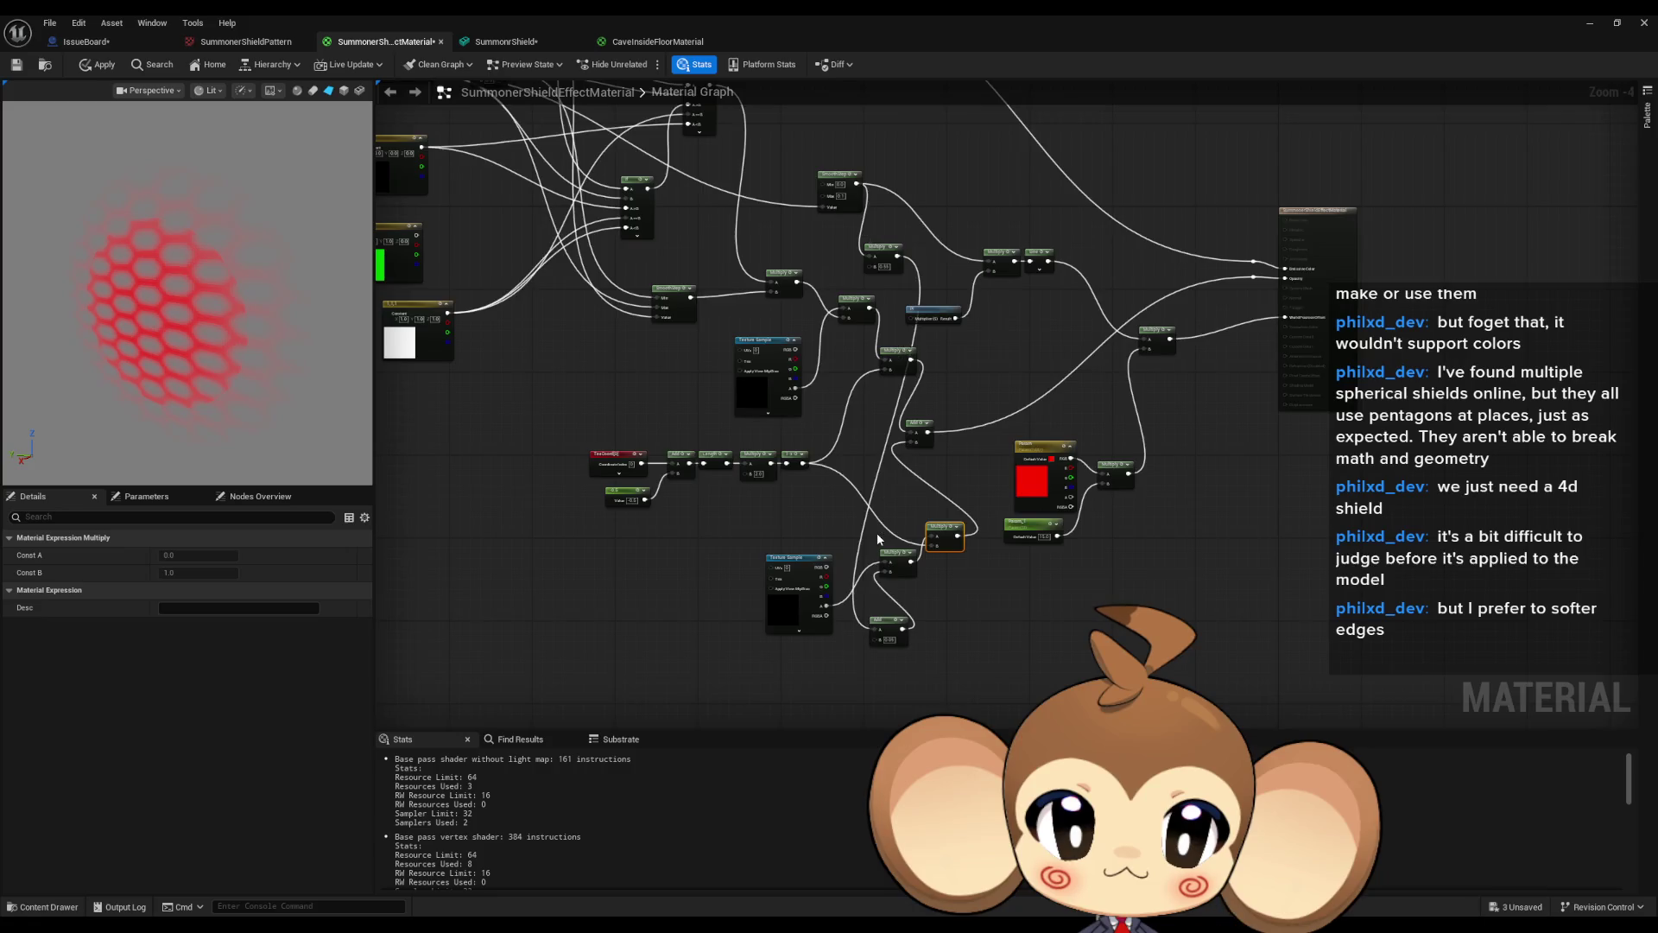
alt+click(888, 610)
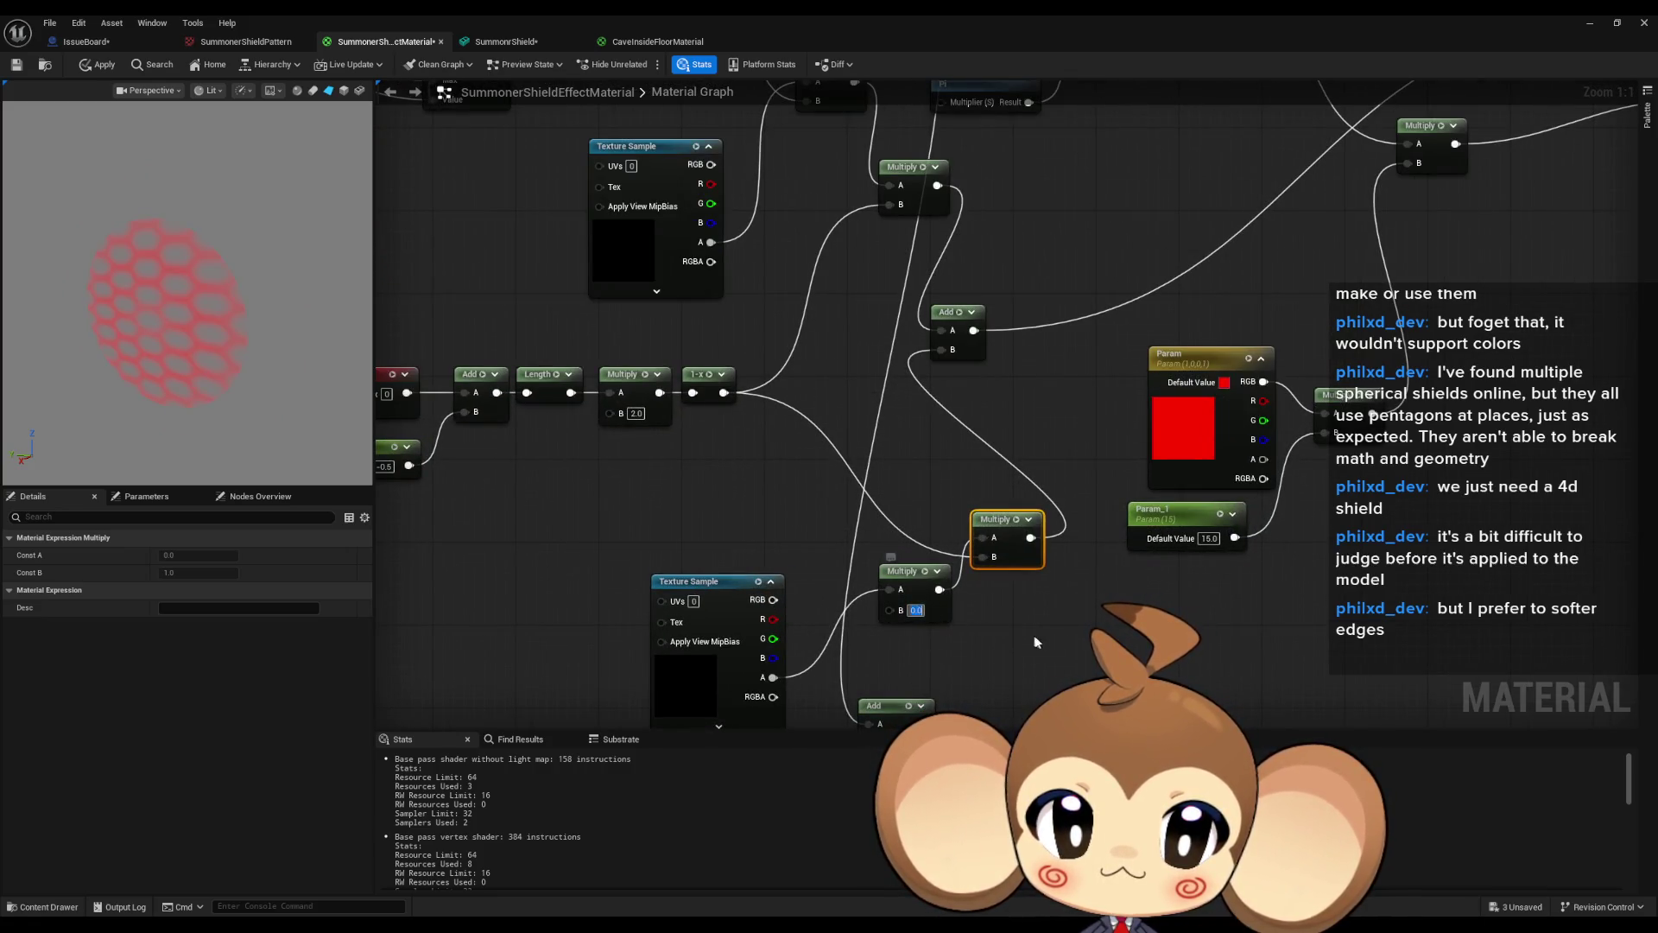
text(0.5)
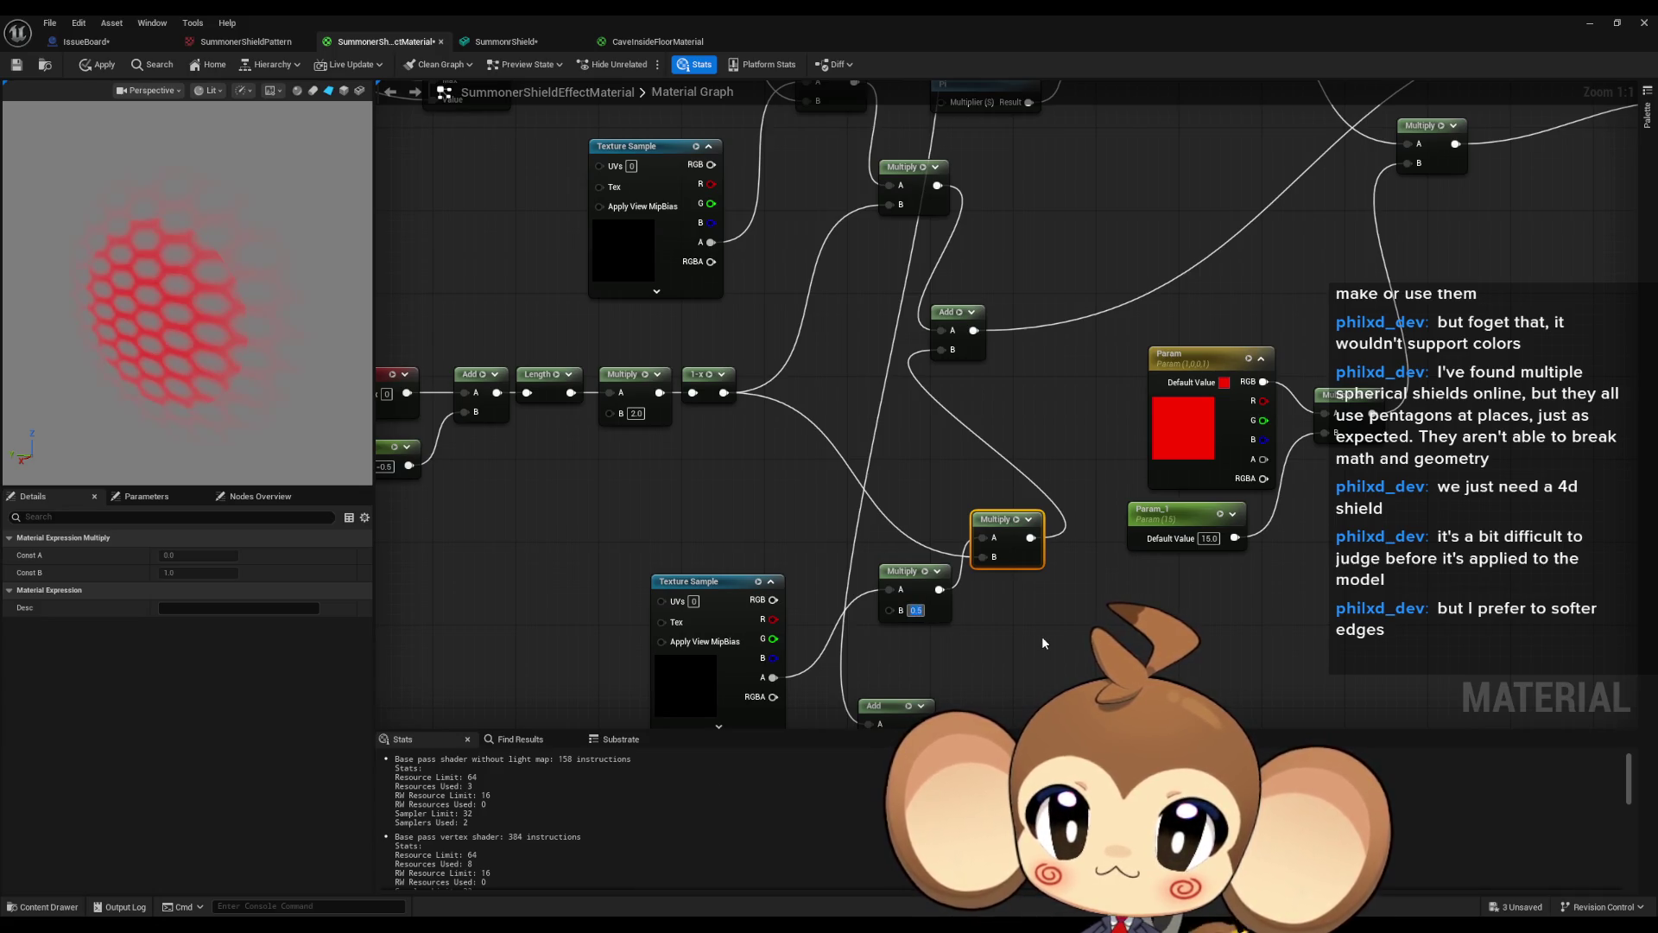
scroll(1117, 563, down, 3)
mouse_move(1002, 513)
mouse_down()
mouse_move(633, 233)
mouse_move(627, 380)
mouse_up()
click(513, 246)
double_click(198, 590)
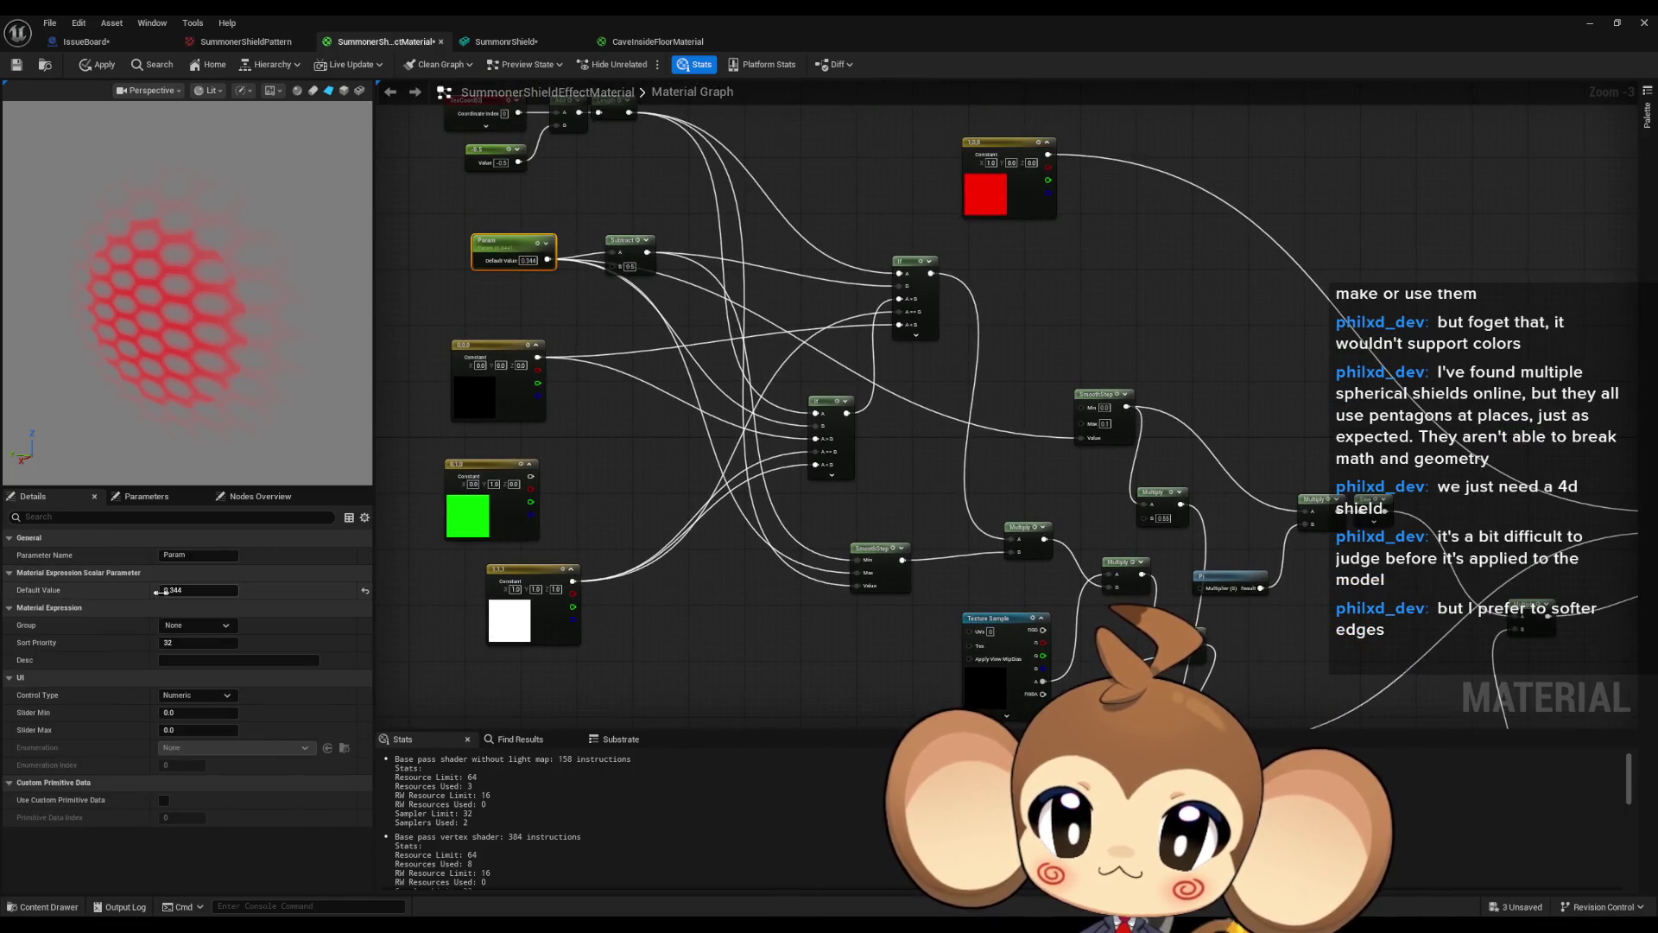
Set Param to -0.04, then scrub it up to 0.632.
text(-0.04)
key(Return)
drag(198, 590, 250, 590)
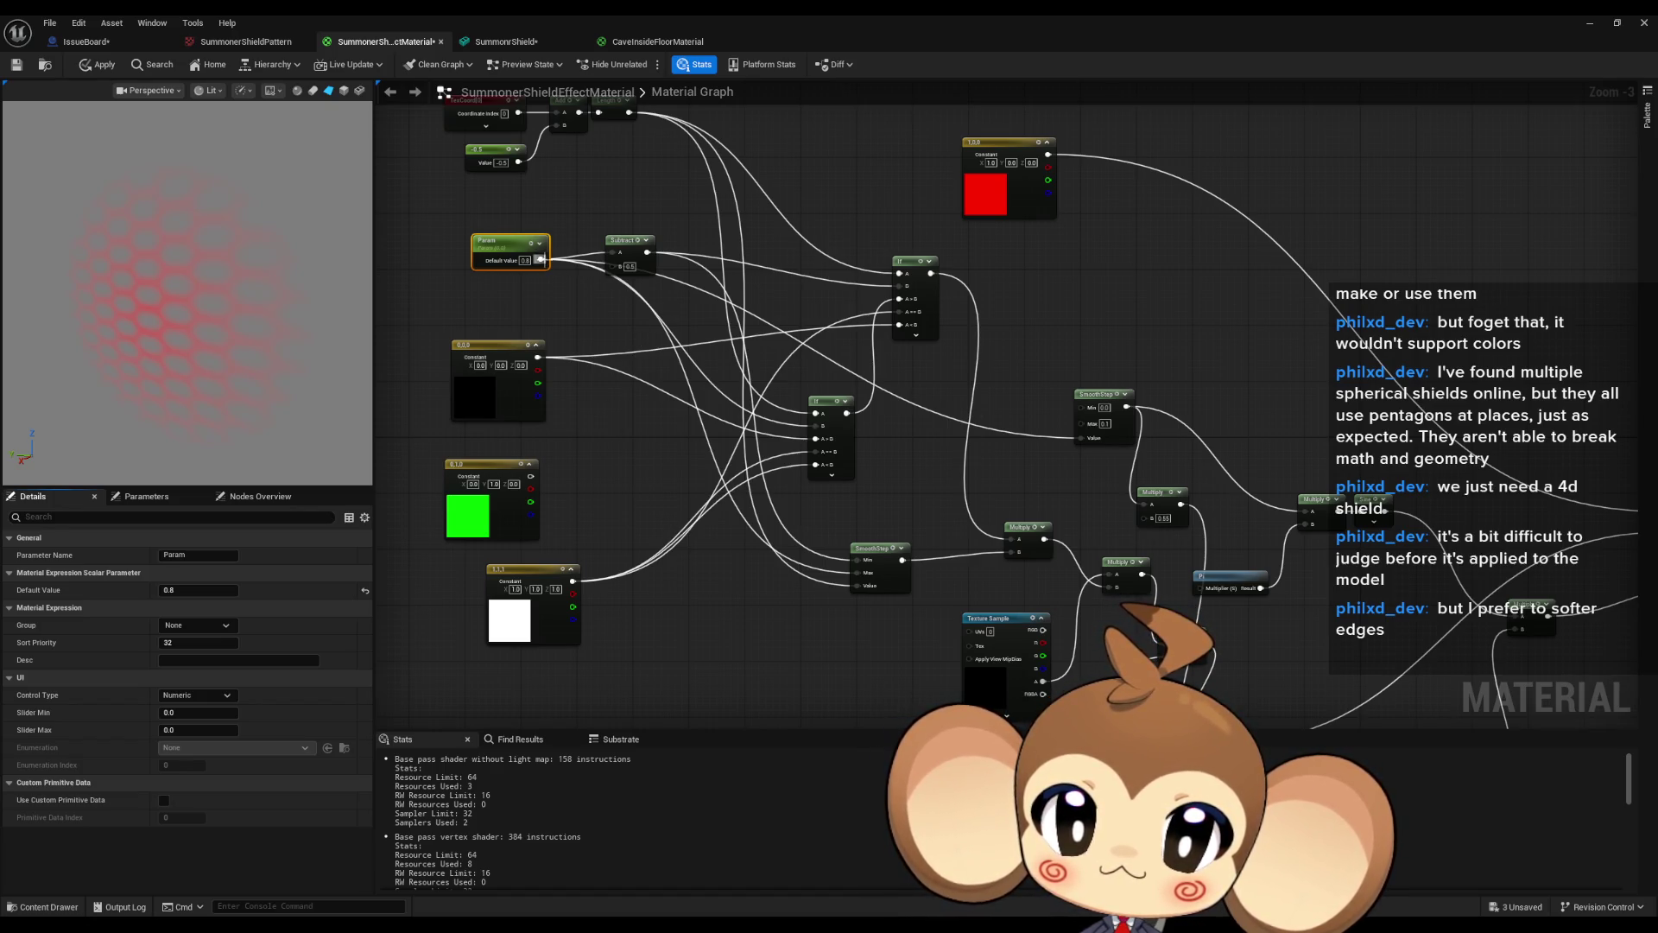
Add a OneMinus node fed by Param's output.
right_click(540, 259)
mouse_move(585, 312)
mouse_down()
mouse_move(611, 235)
mouse_move(712, 608)
mouse_move(759, 431)
mouse_move(946, 619)
mouse_move(1106, 670)
mouse_up()
text(oneminus)
key(Return)
Delete the 0.05 Add node.
scroll(1227, 621, up, 3)
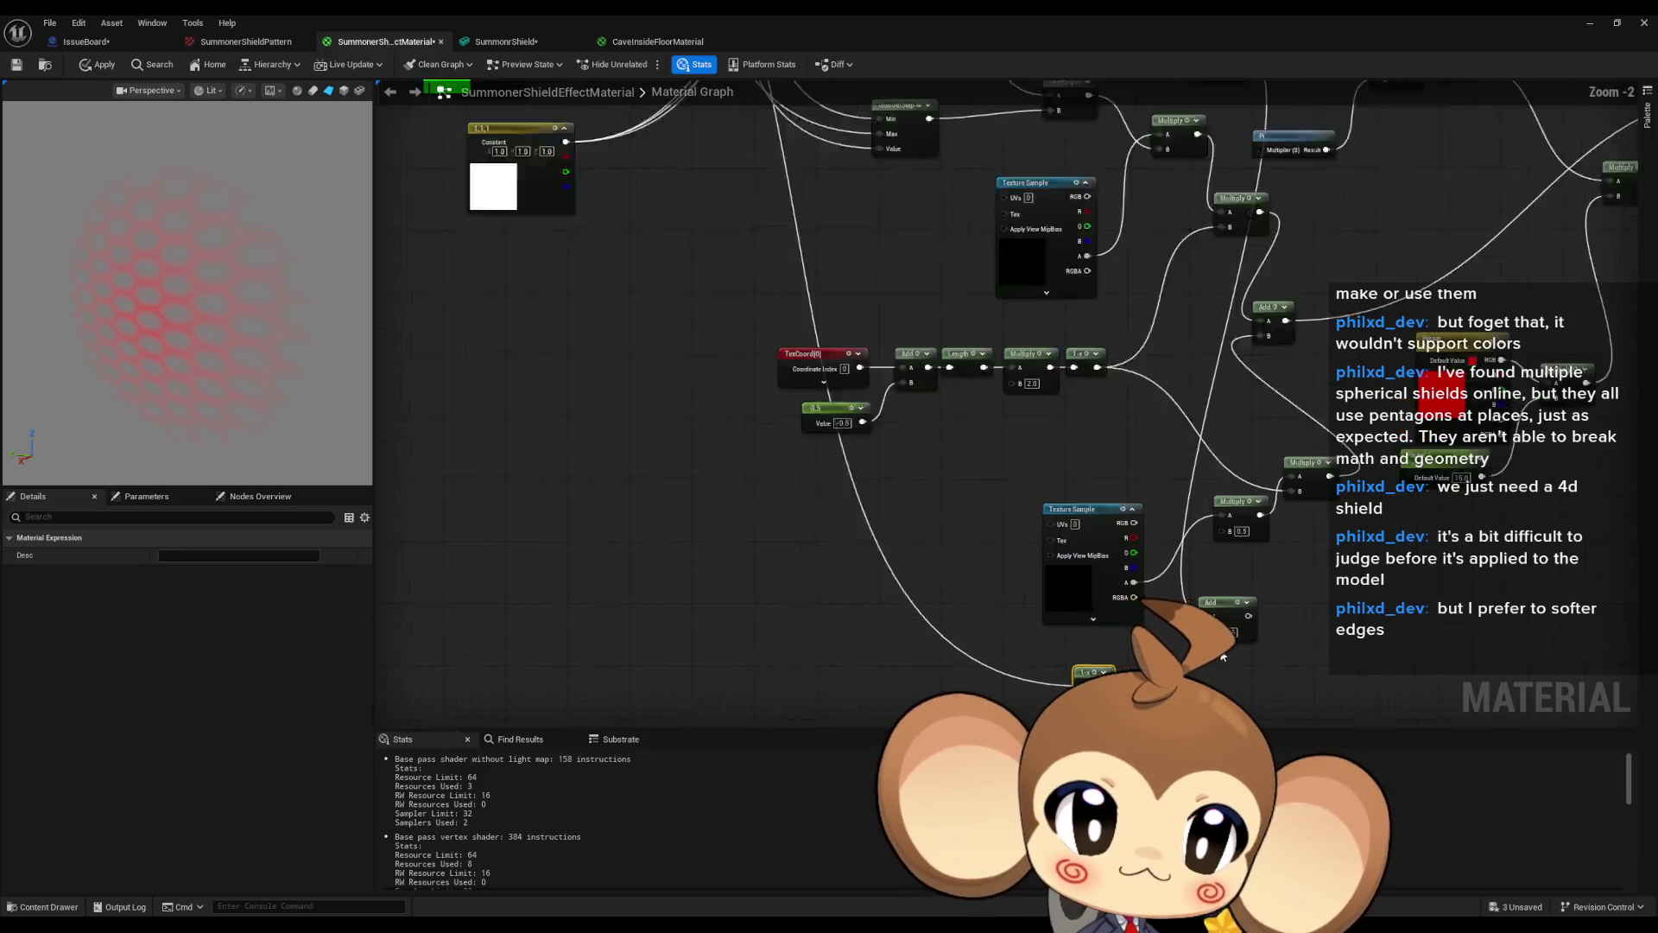
click(1158, 562)
key(Delete)
Add a Multiply after the 1-x with B 0.5, wired into the upper Multiply's B.
mouse_move(962, 633)
mouse_down()
mouse_move(1018, 648)
mouse_move(1023, 620)
mouse_up()
text(multiply)
key(Return)
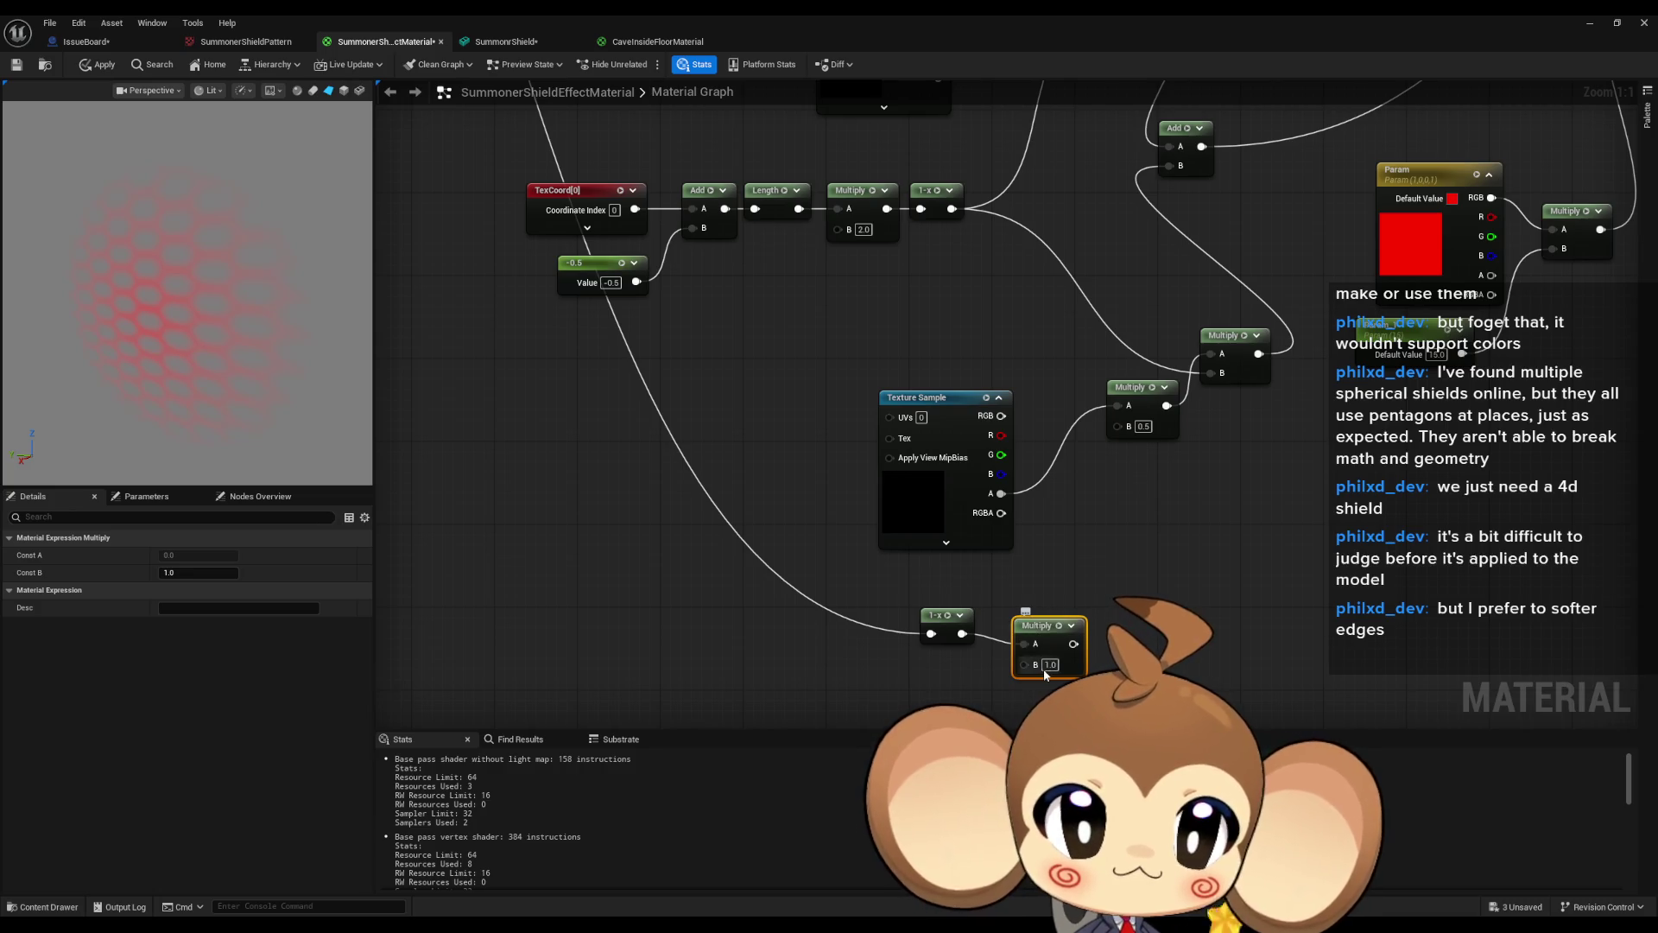
click(1050, 664)
text(0.5)
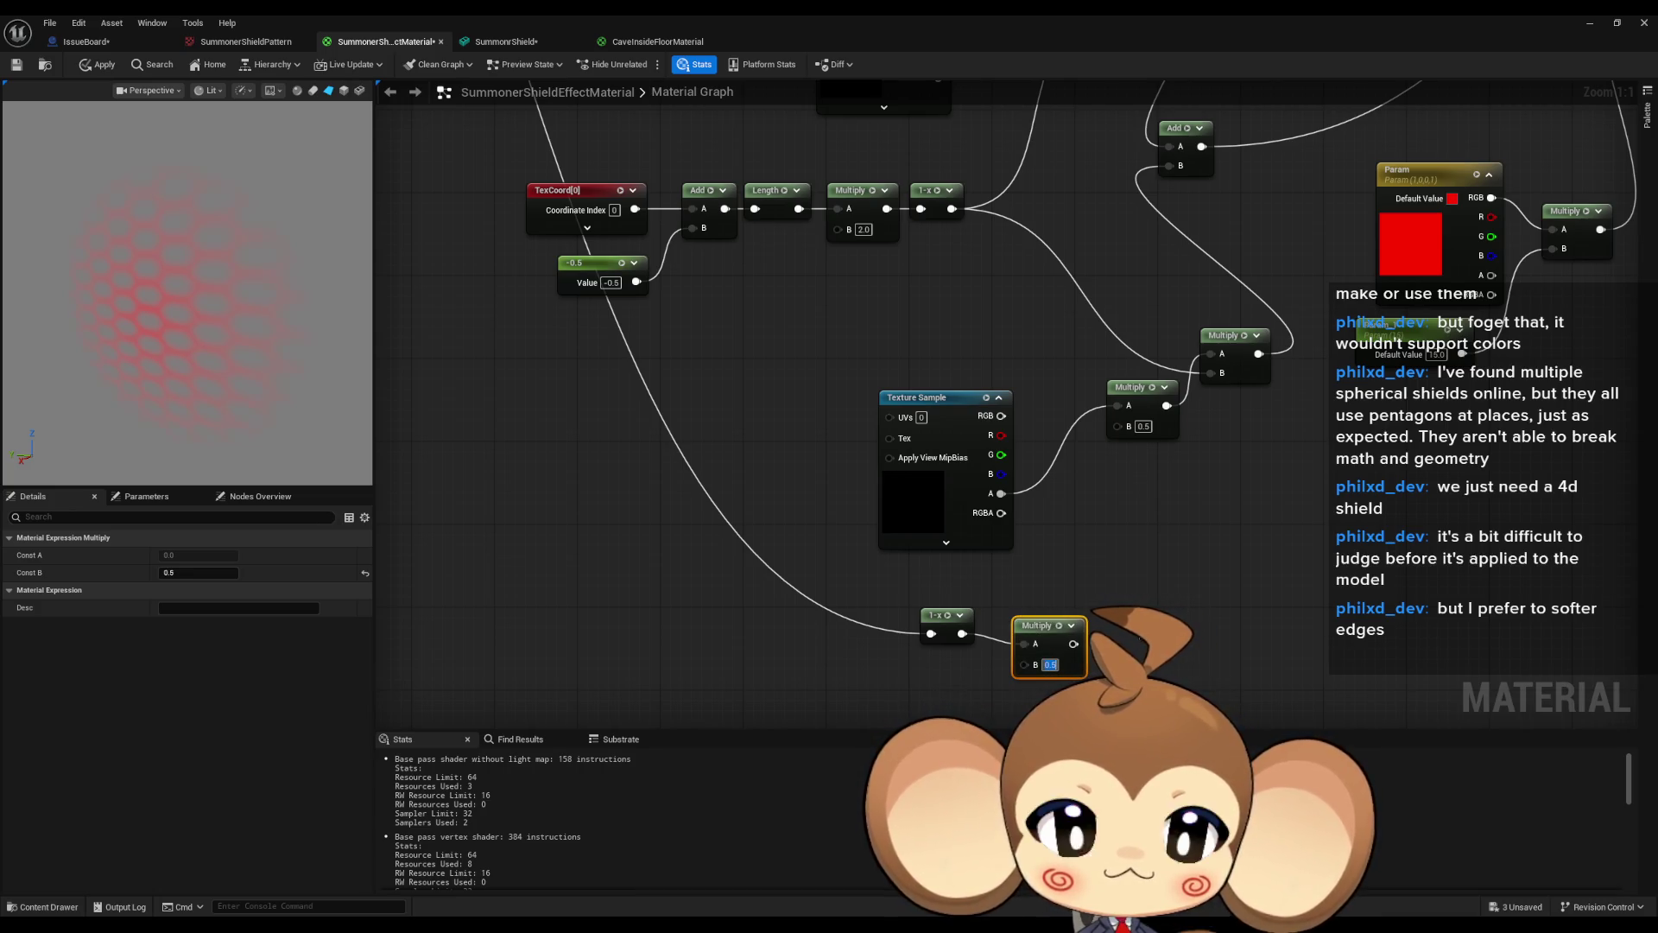
drag(1074, 644, 1123, 430)
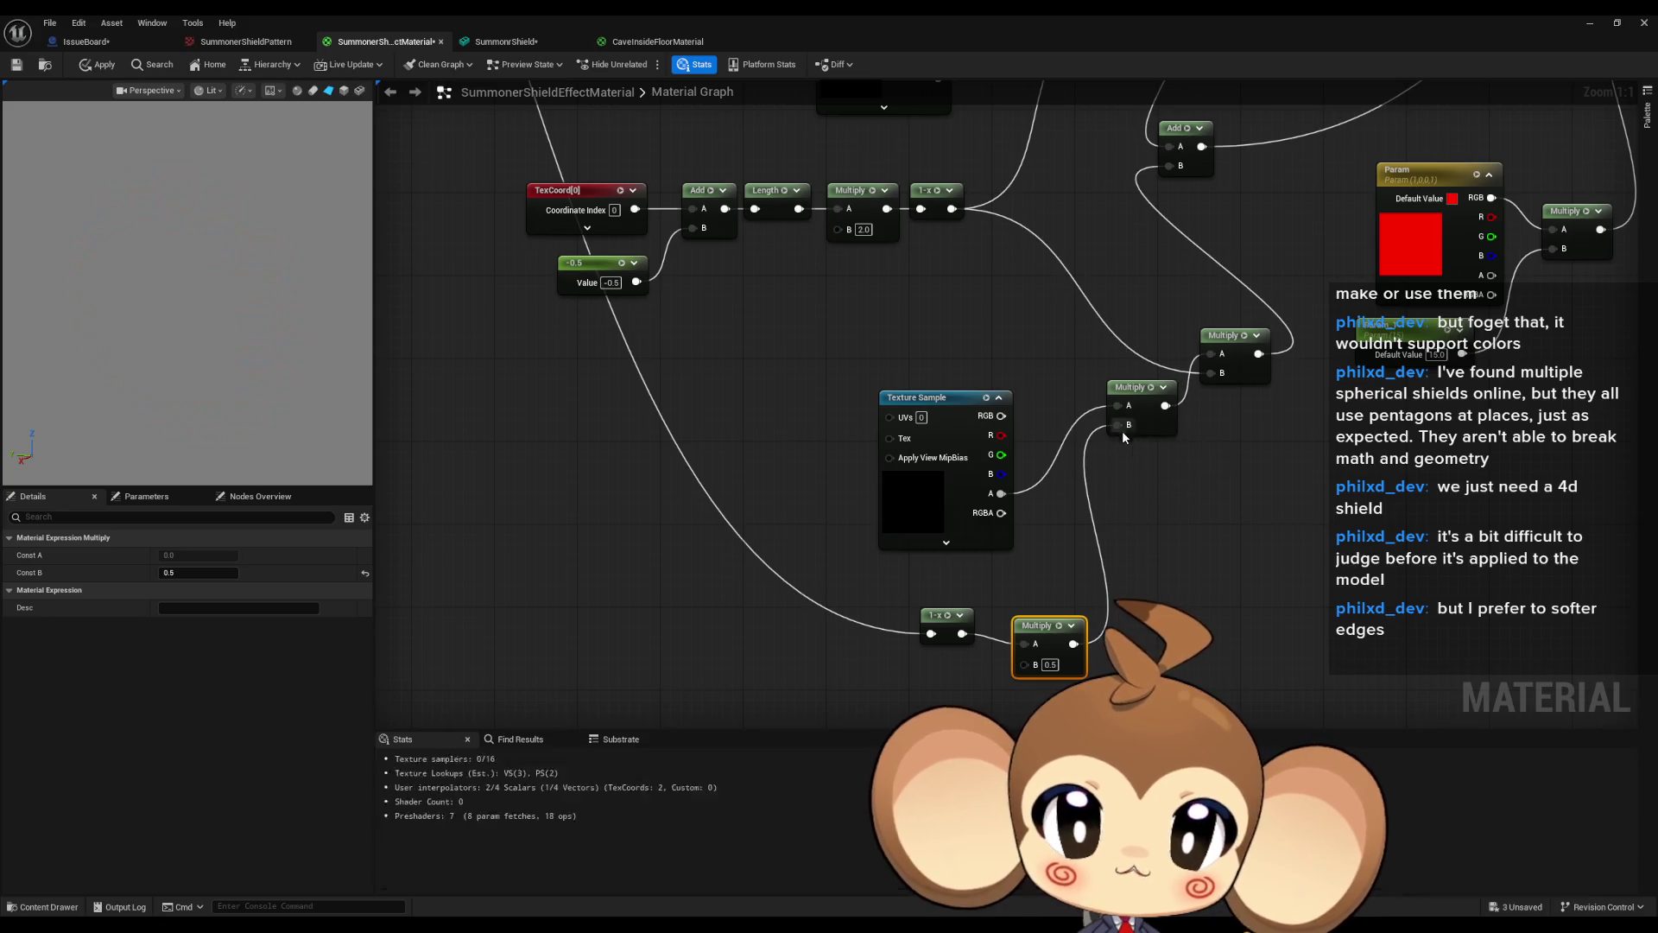
scroll(1209, 535, down, 2)
scroll(726, 285, up, 3)
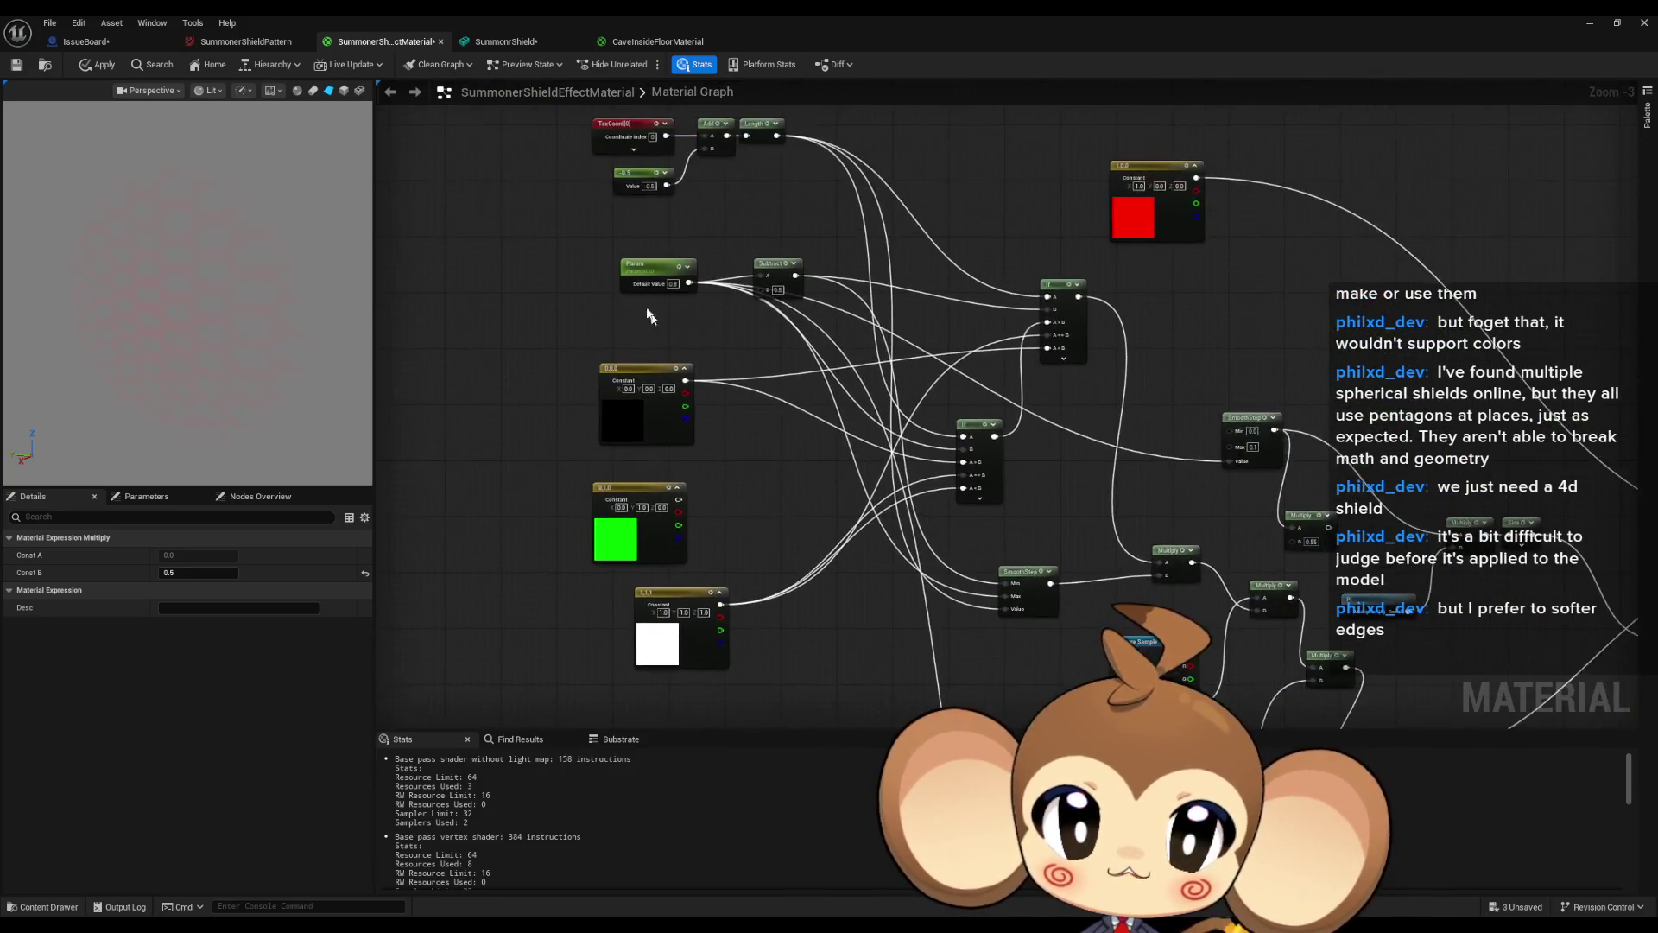
Scrub Param to see the hex pattern turn pale and strongly red, then enter 0.0 as default.
click(708, 289)
drag(190, 590, 155, 590)
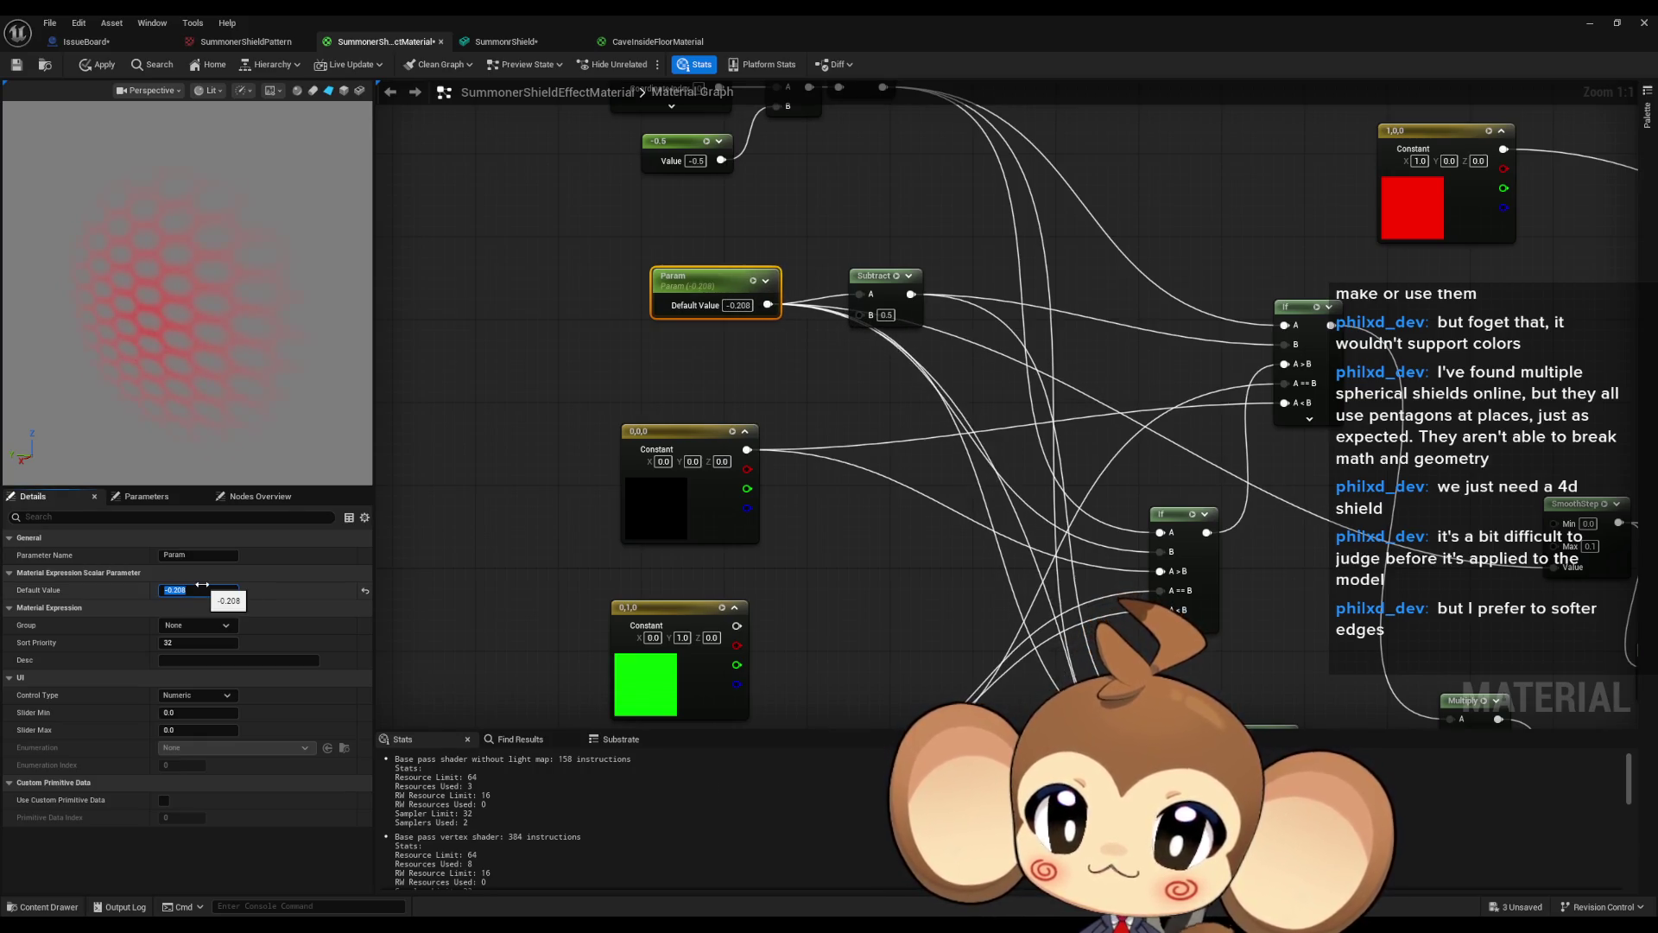
drag(562, 263, 702, 335)
mouse_move(180, 591)
mouse_down()
mouse_move(237, 592)
mouse_move(185, 592)
mouse_up()
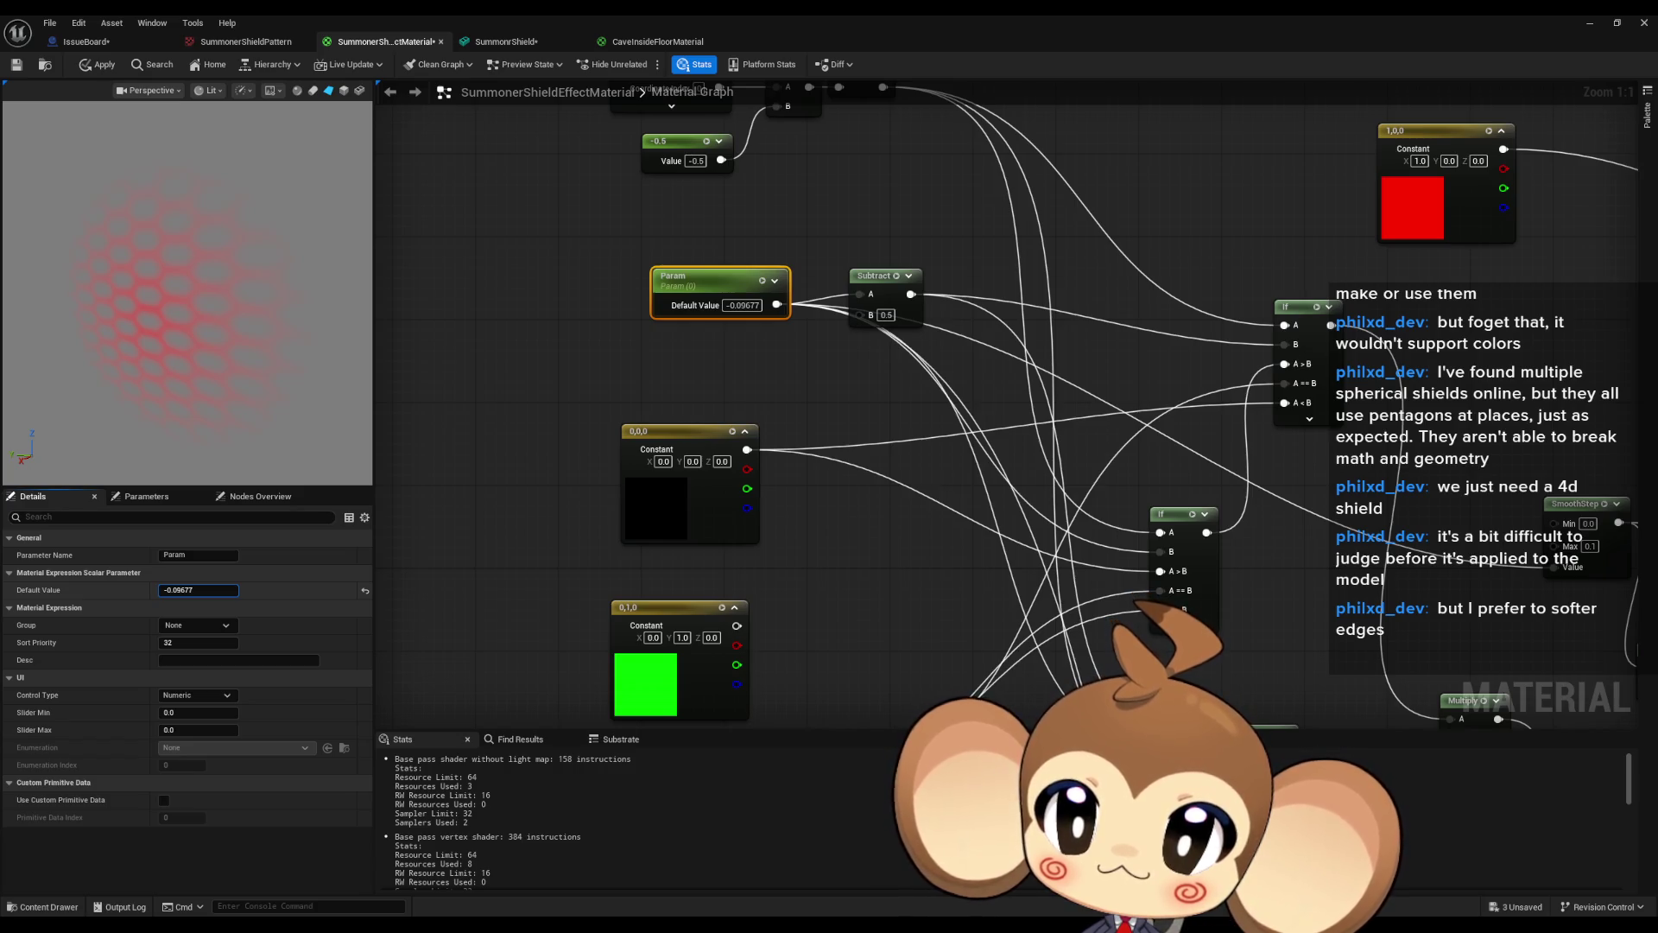
drag(185, 592, 212, 592)
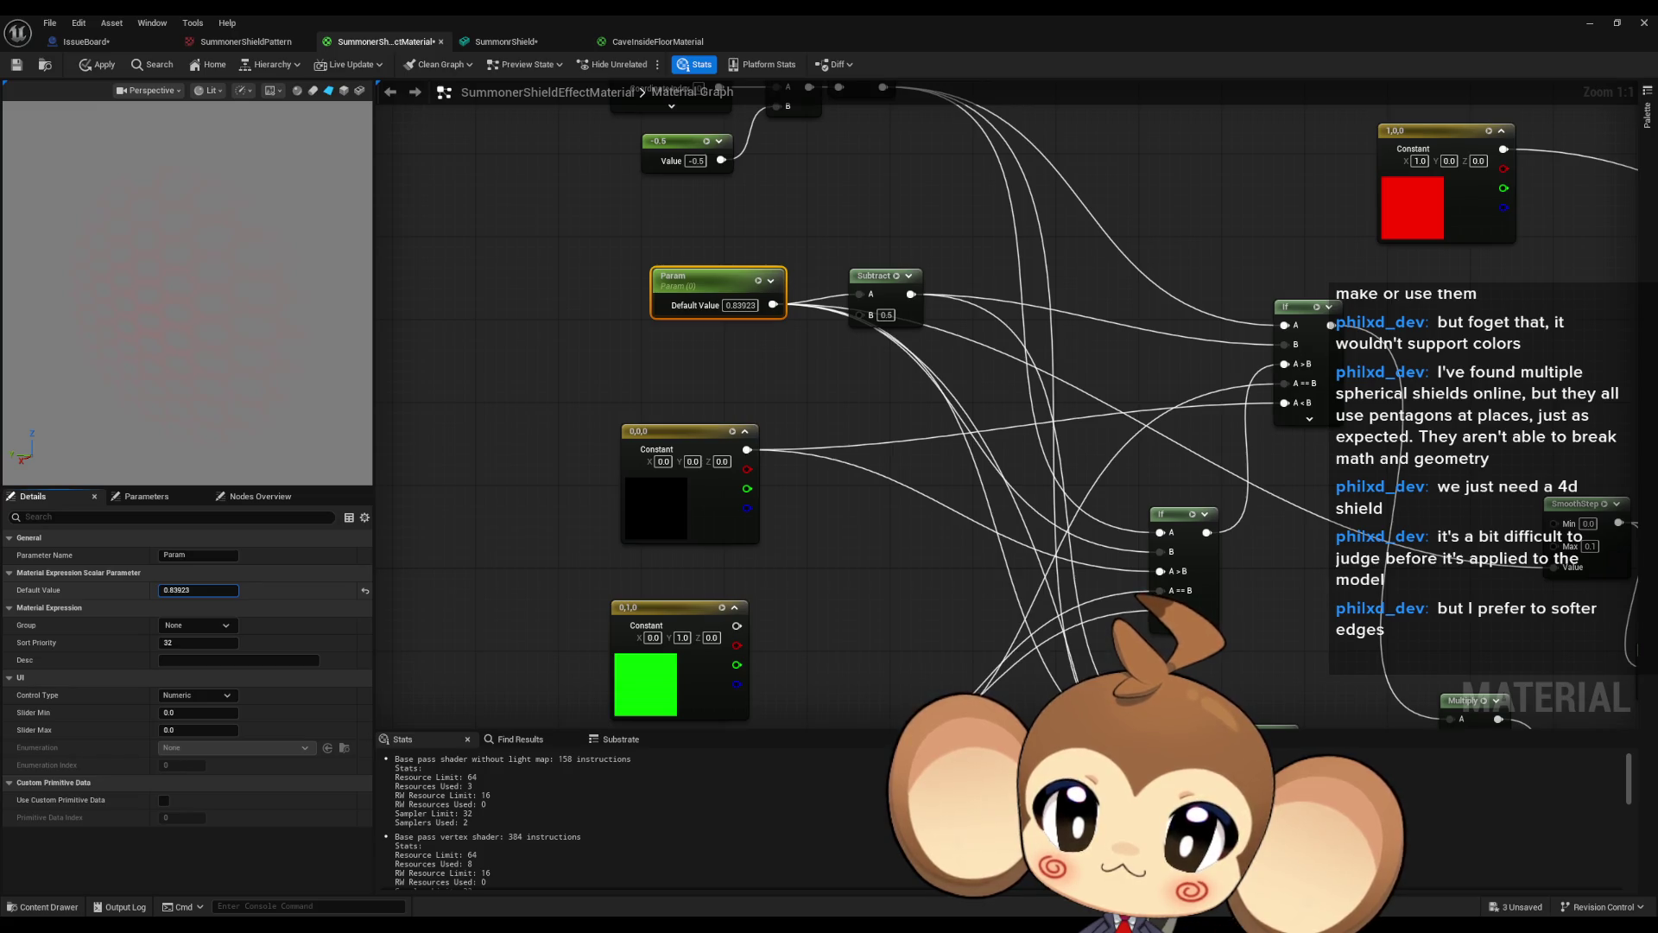
mouse_move(212, 592)
mouse_down()
mouse_move(185, 591)
mouse_move(211, 591)
mouse_up()
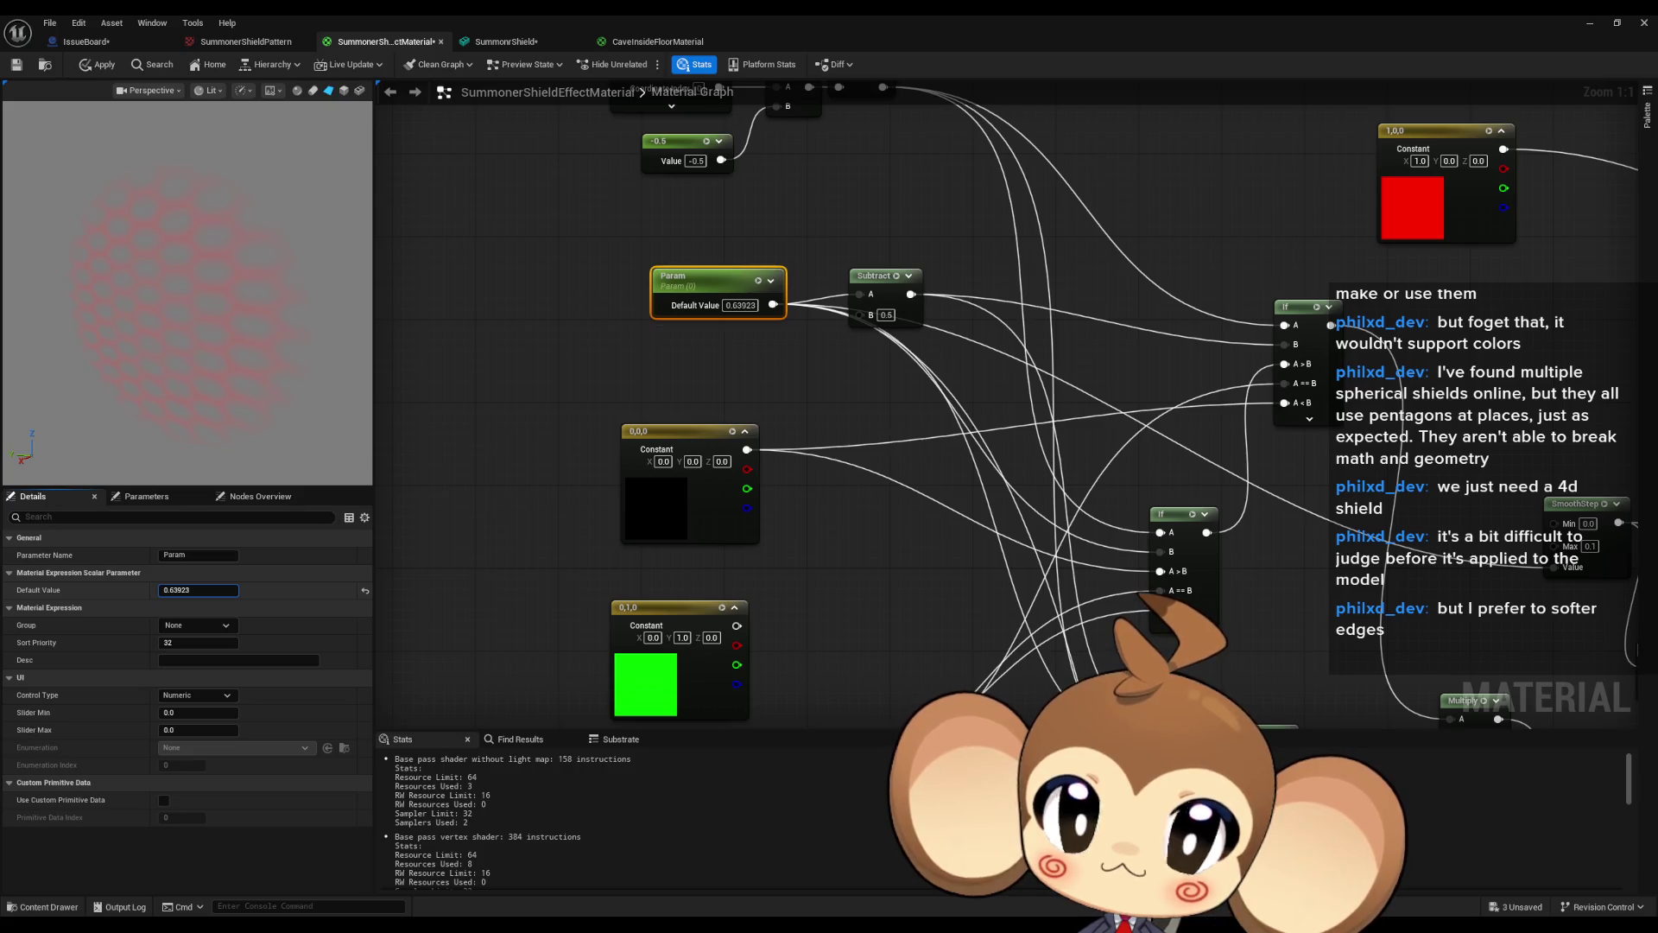
click(193, 592)
text(0)
key(Return)
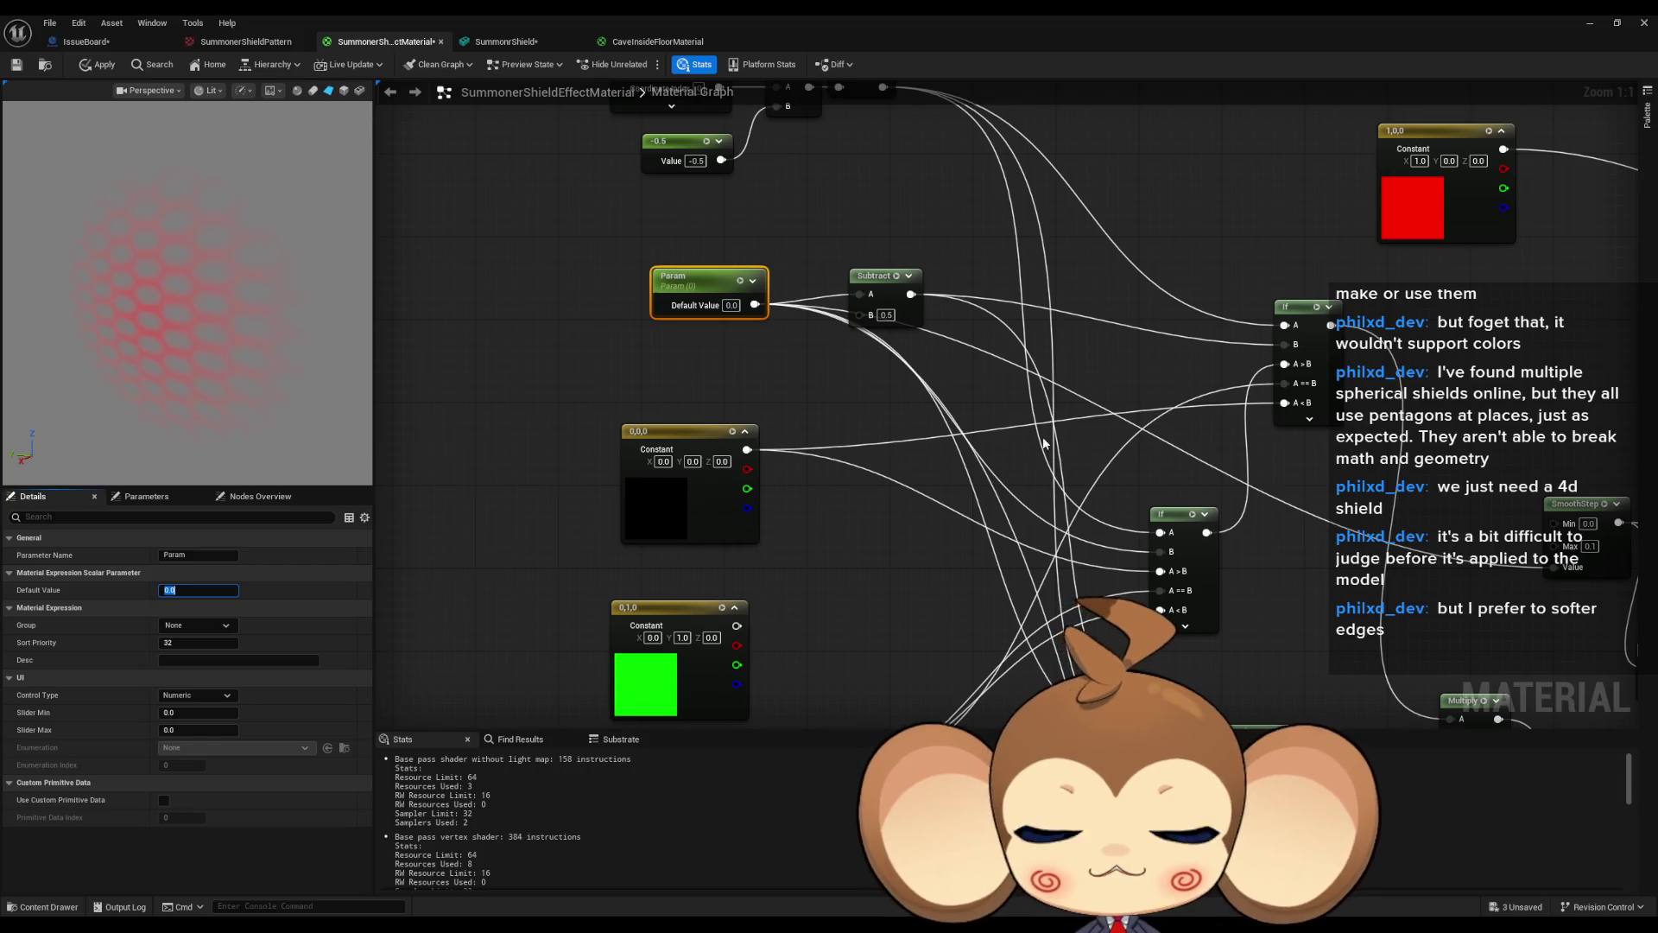
scroll(1043, 442, down, 6)
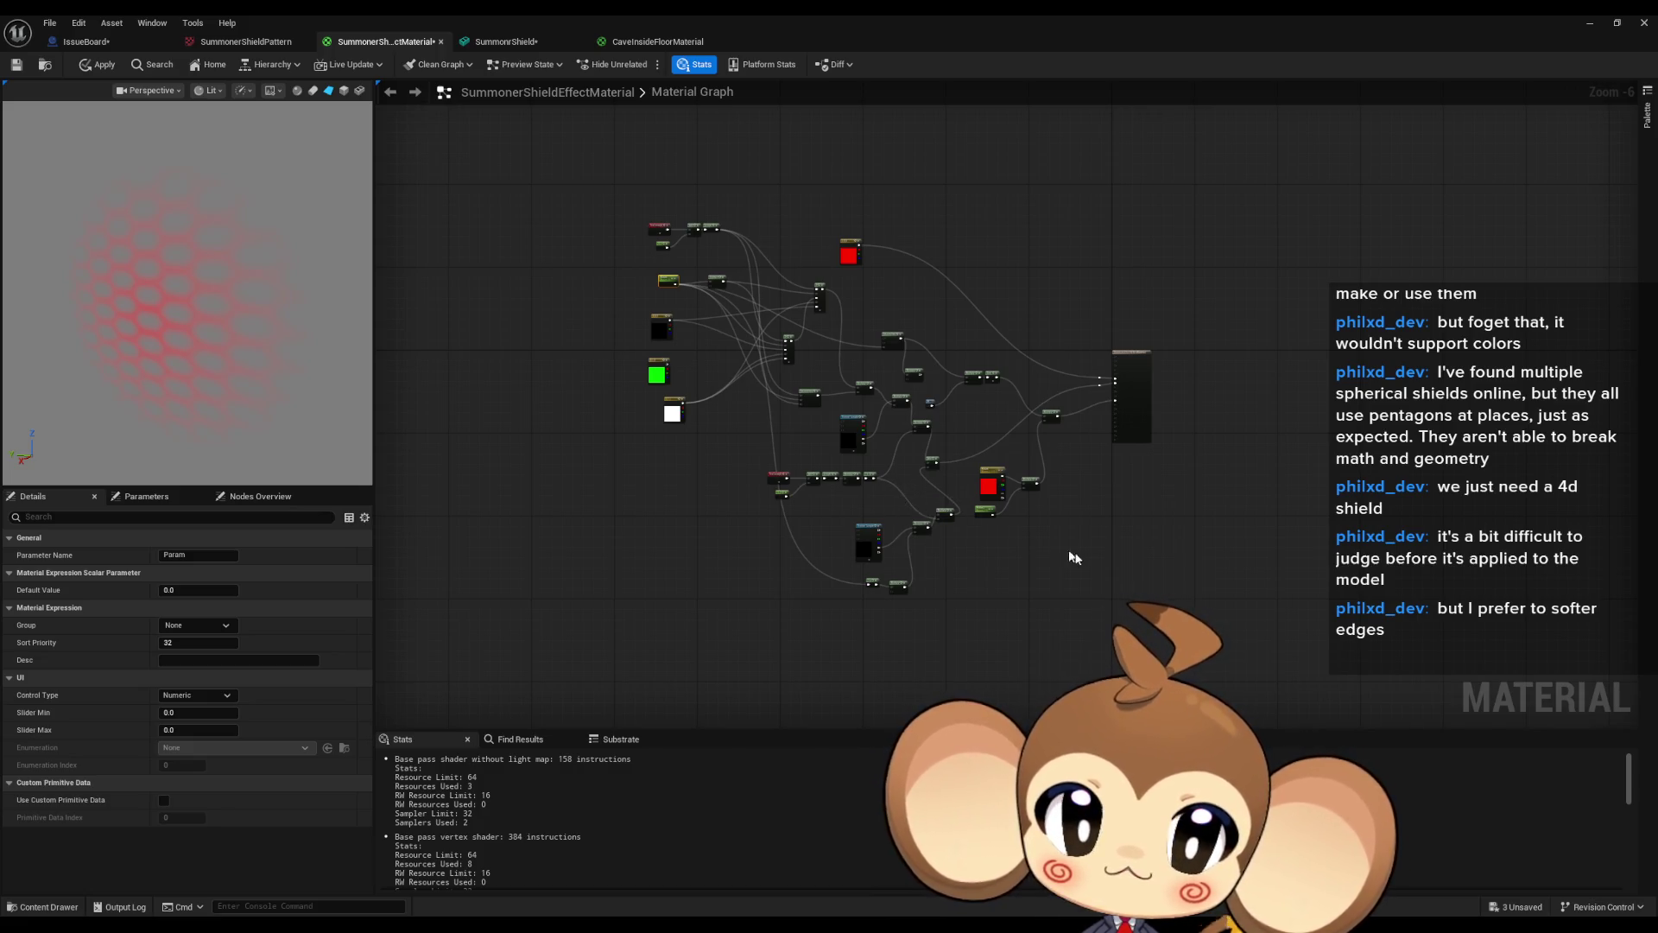
scroll(1073, 557, up, 3)
drag(944, 515, 1027, 589)
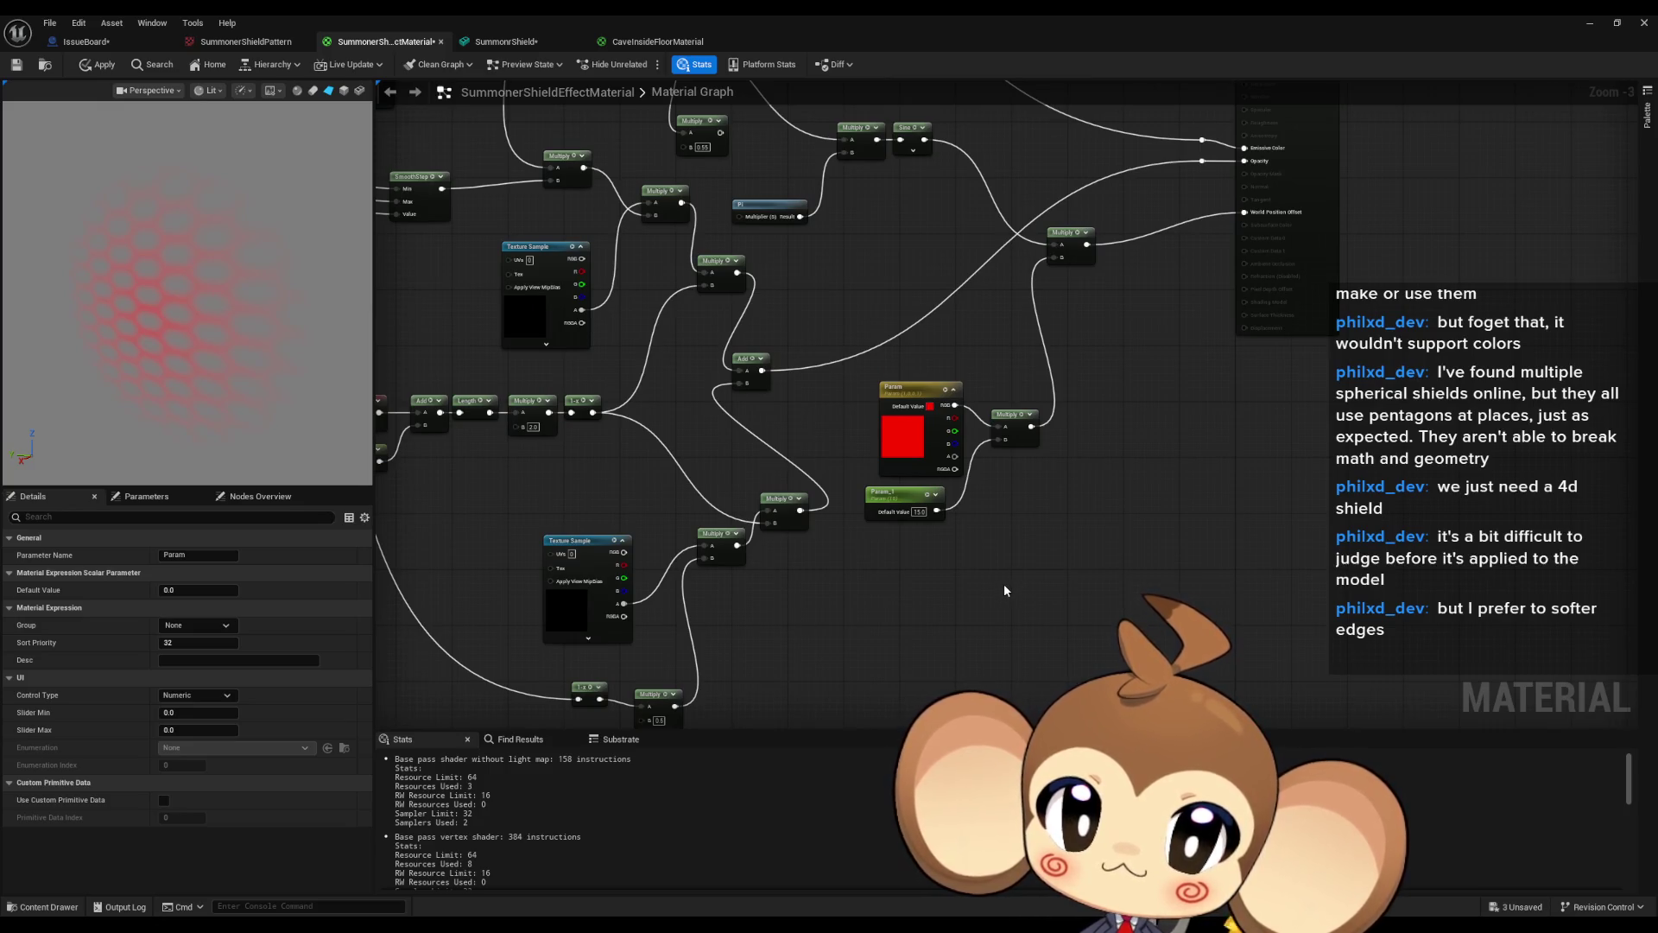
drag(999, 588, 927, 517)
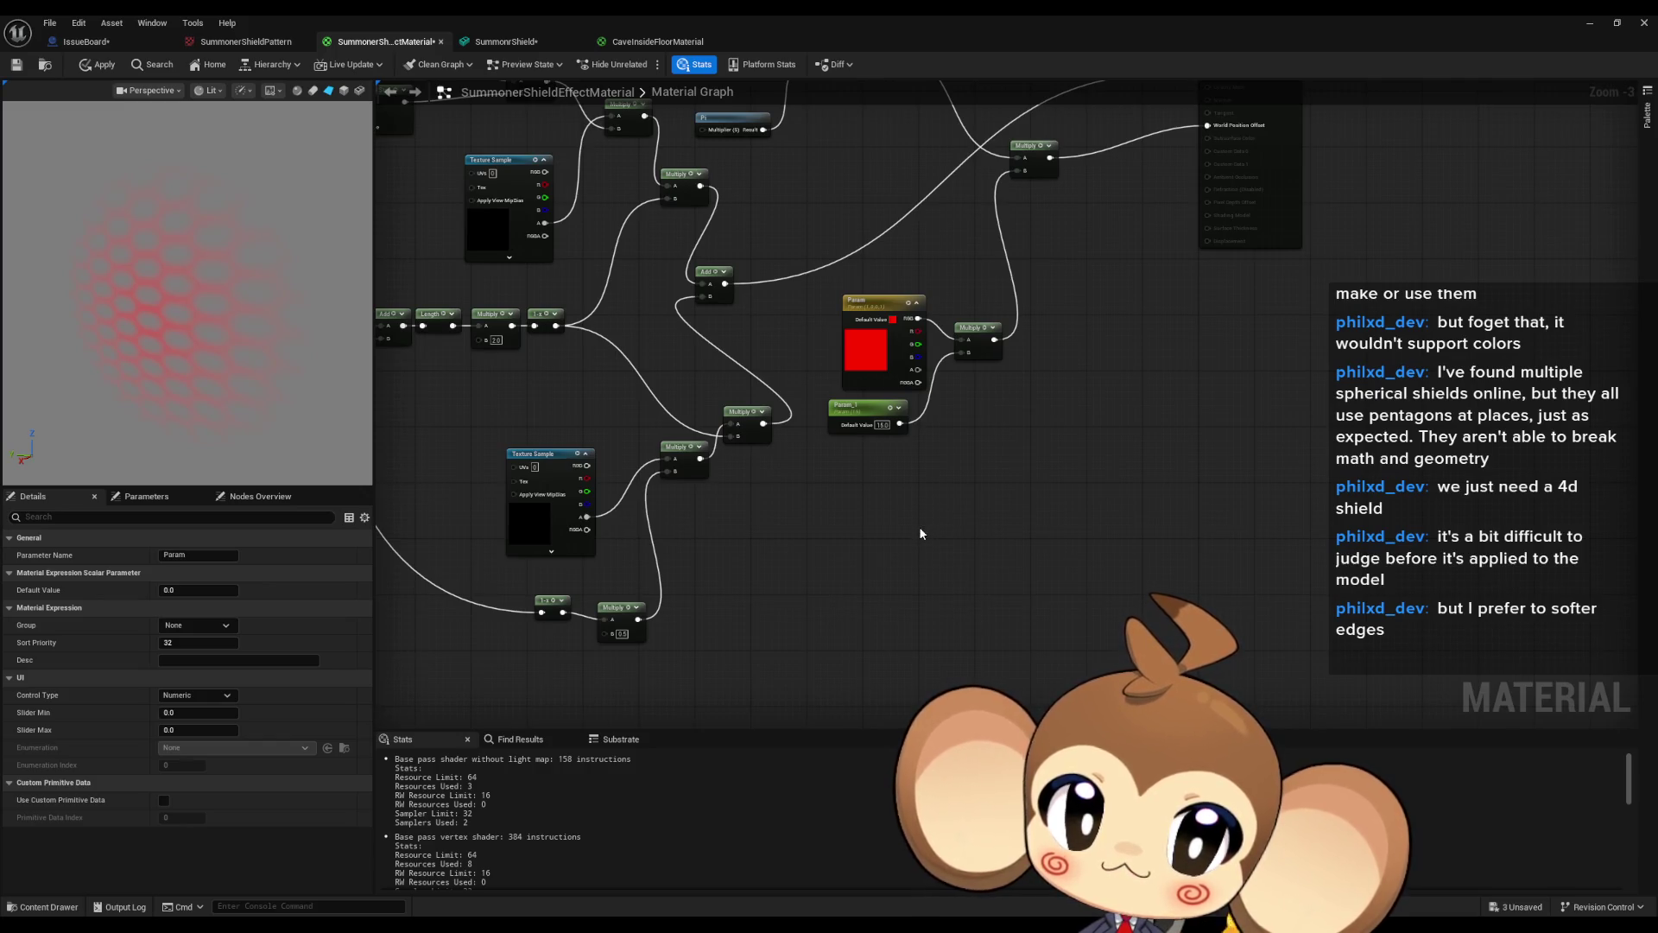
drag(905, 531, 959, 574)
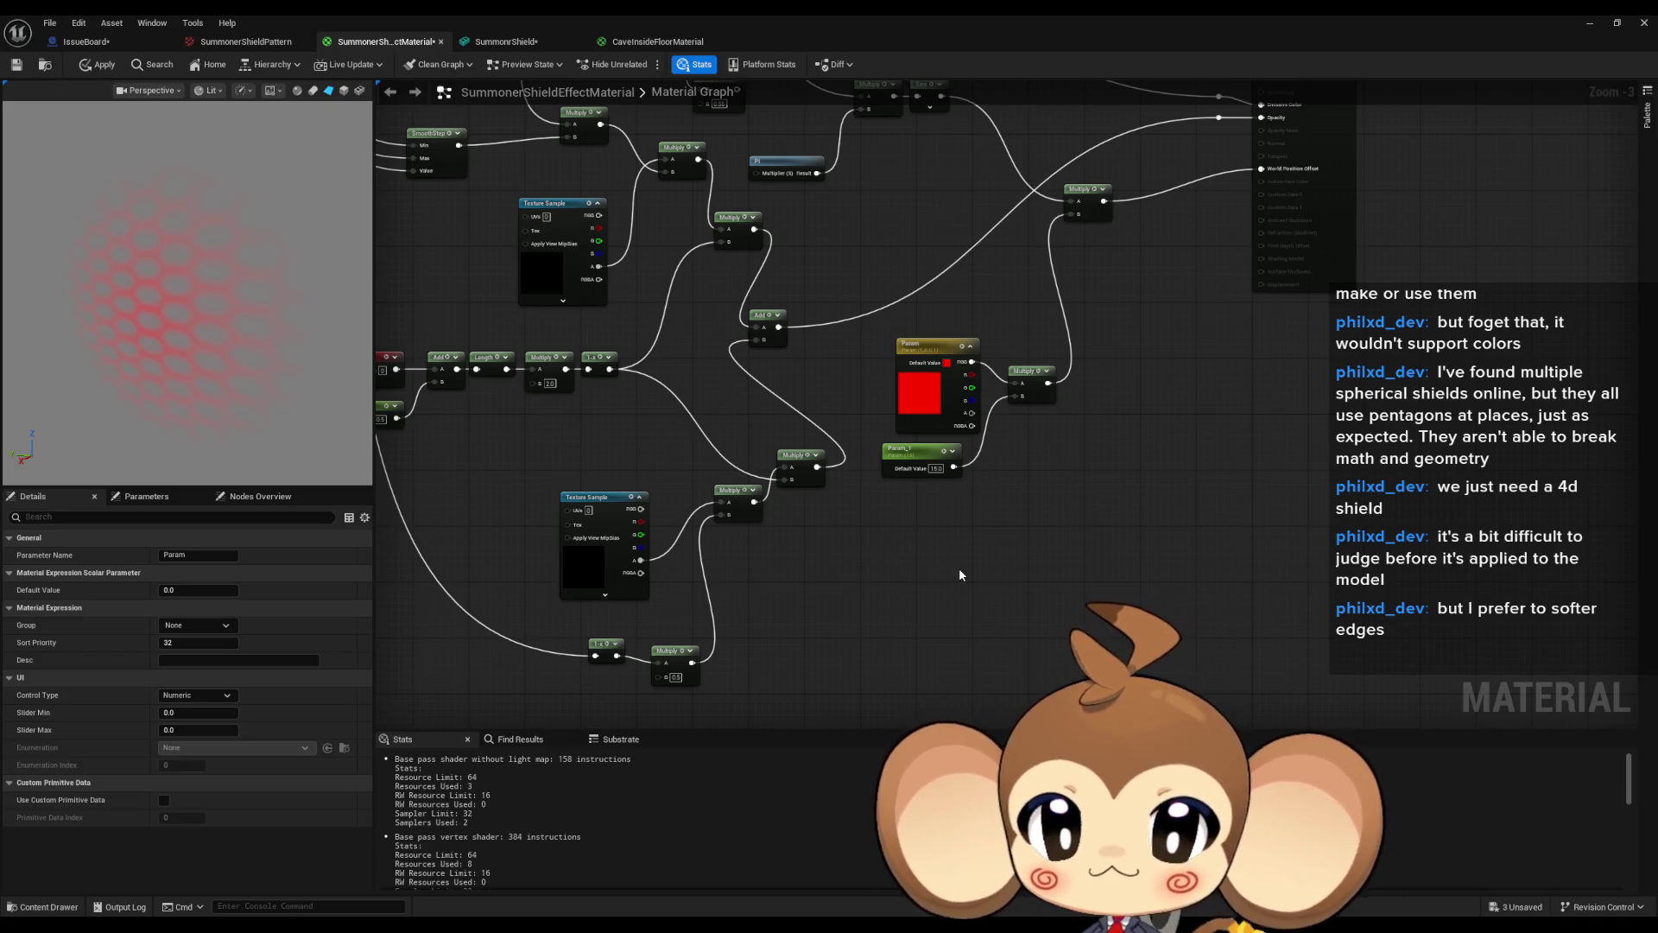
scroll(1028, 529, down, 2)
click(1071, 536)
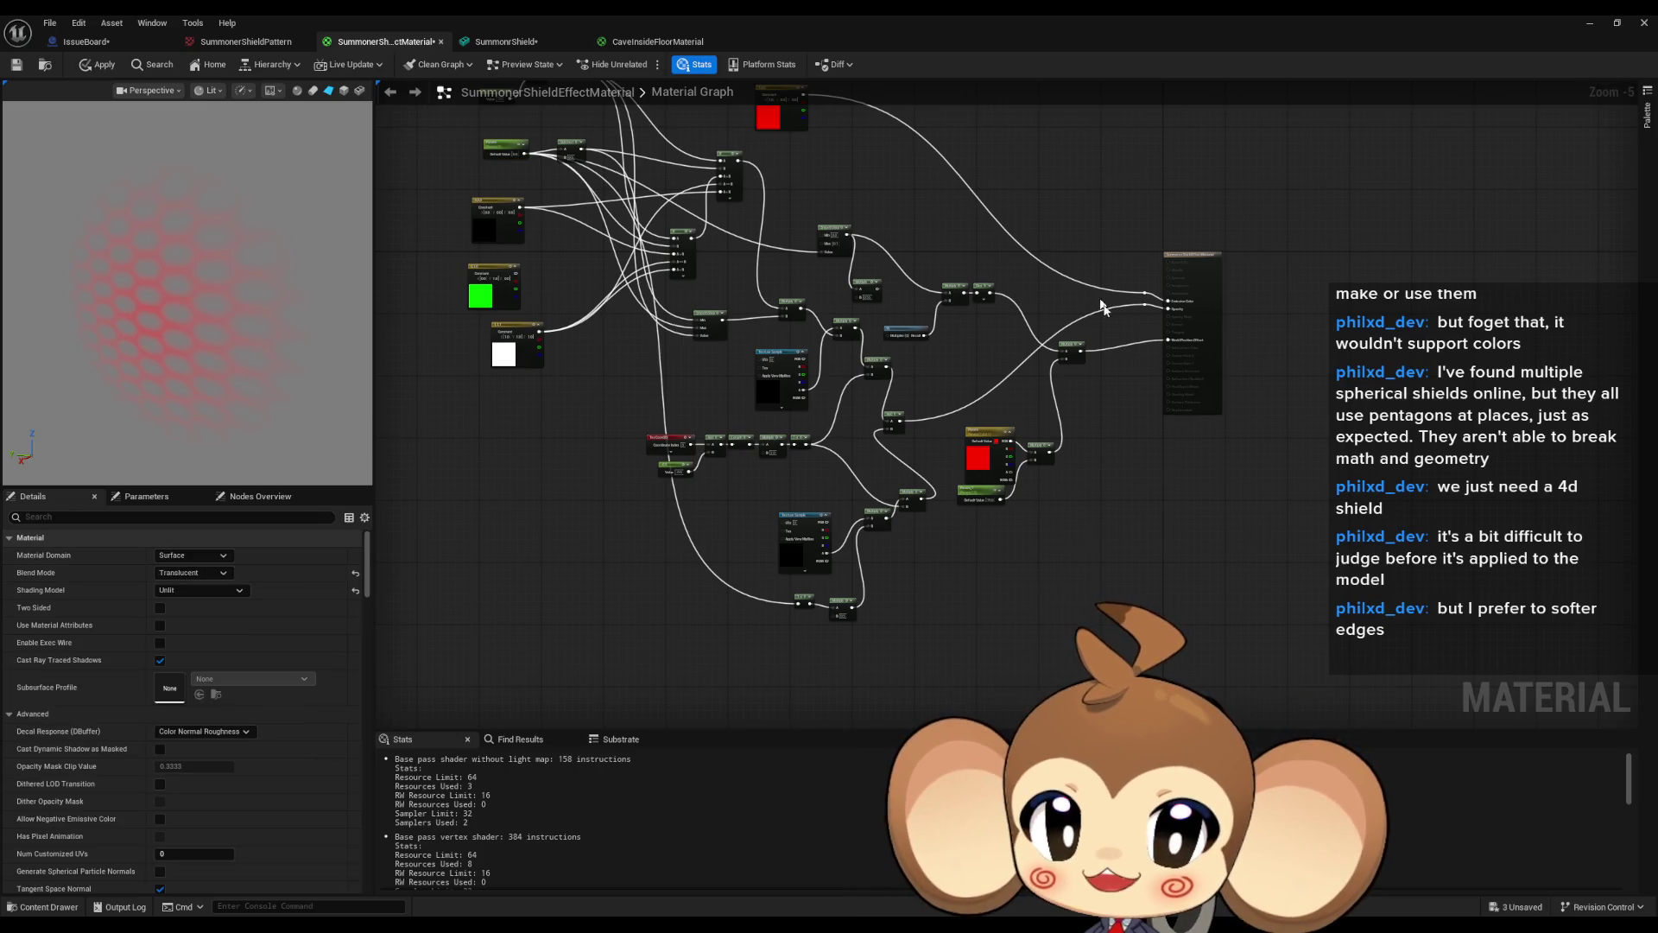
scroll(966, 581, down, 1)
scroll(982, 614, up, 2)
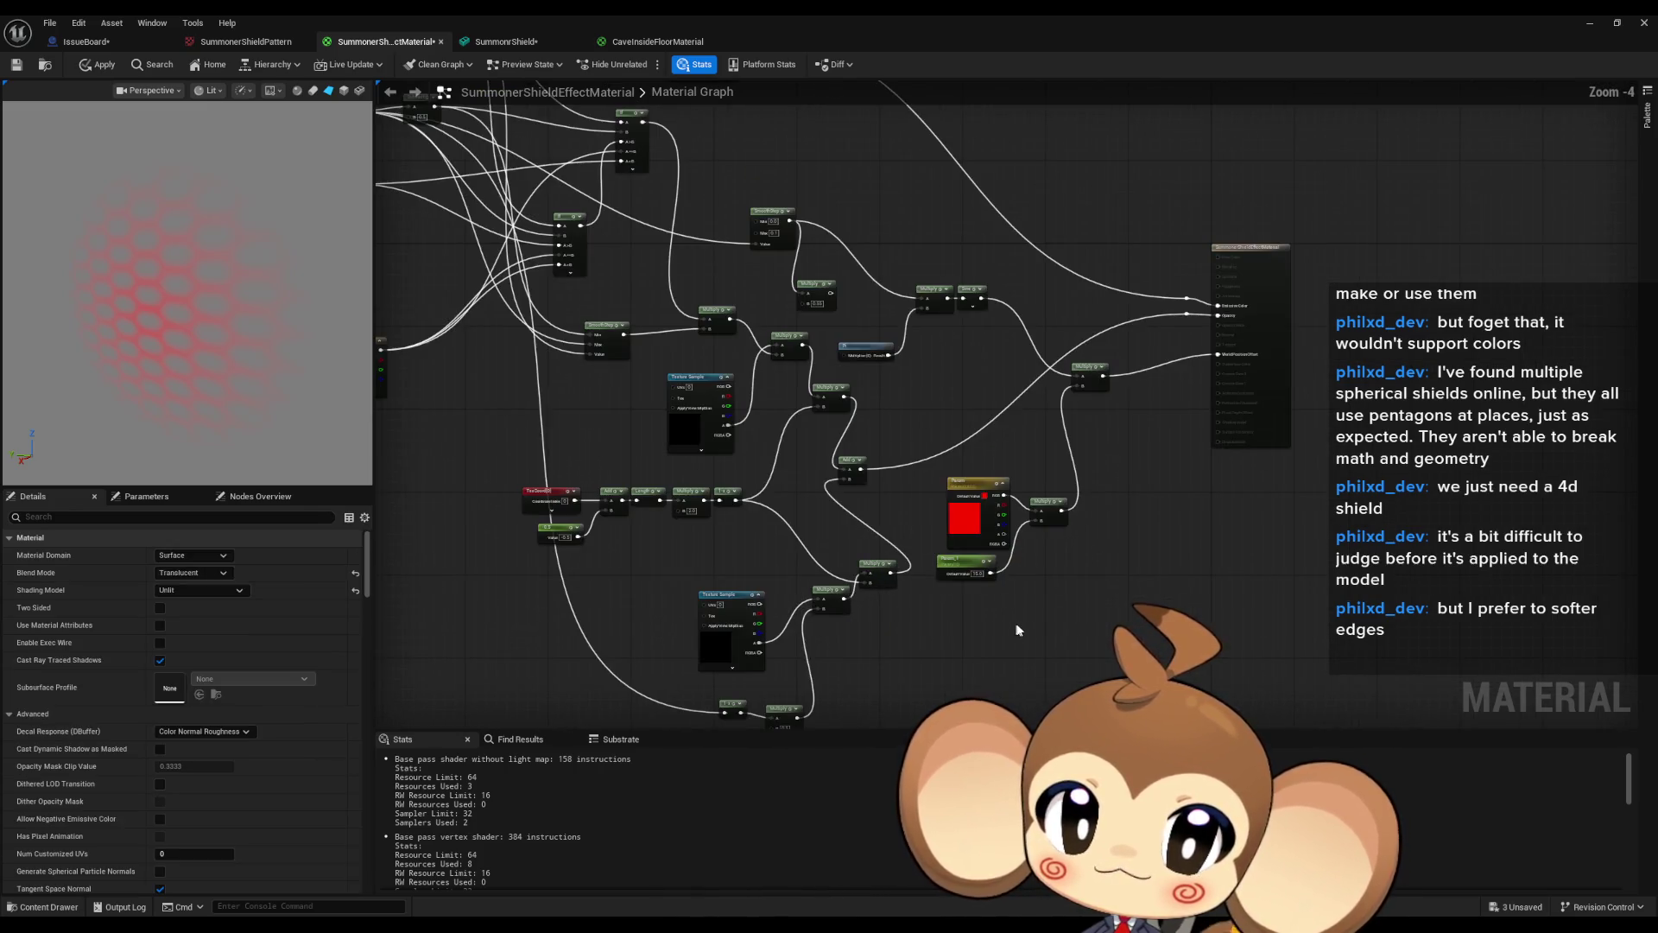
mouse_move(1017, 631)
mouse_down()
mouse_move(1028, 648)
mouse_move(1123, 650)
mouse_move(1140, 617)
mouse_up()
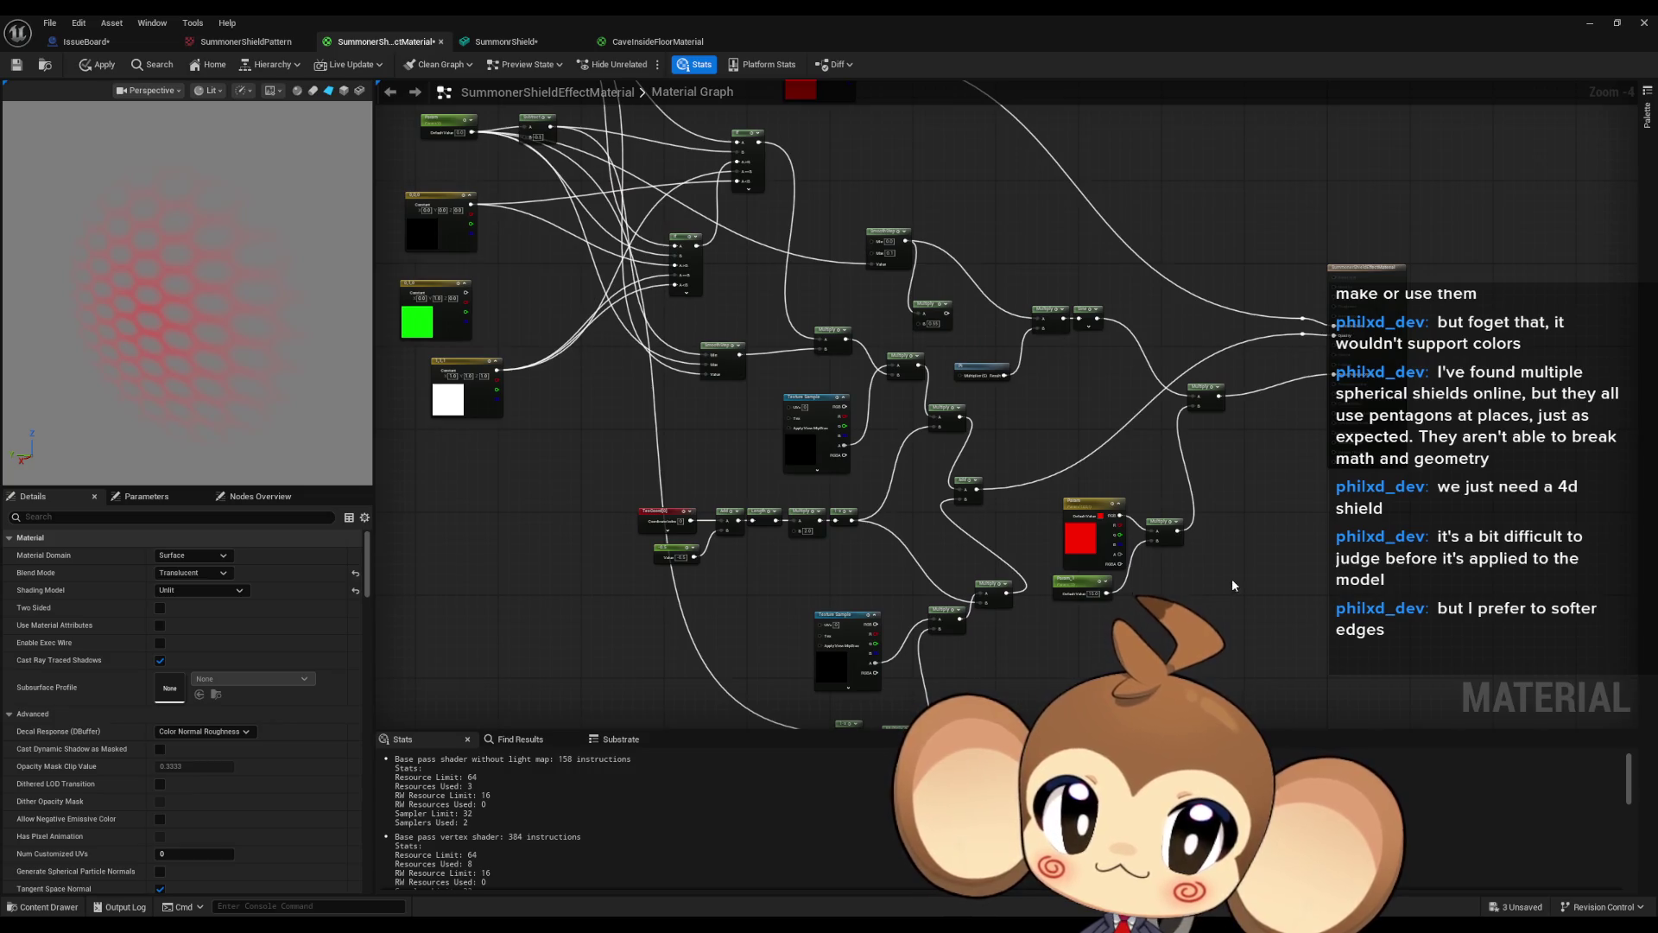
drag(1233, 584, 1278, 528)
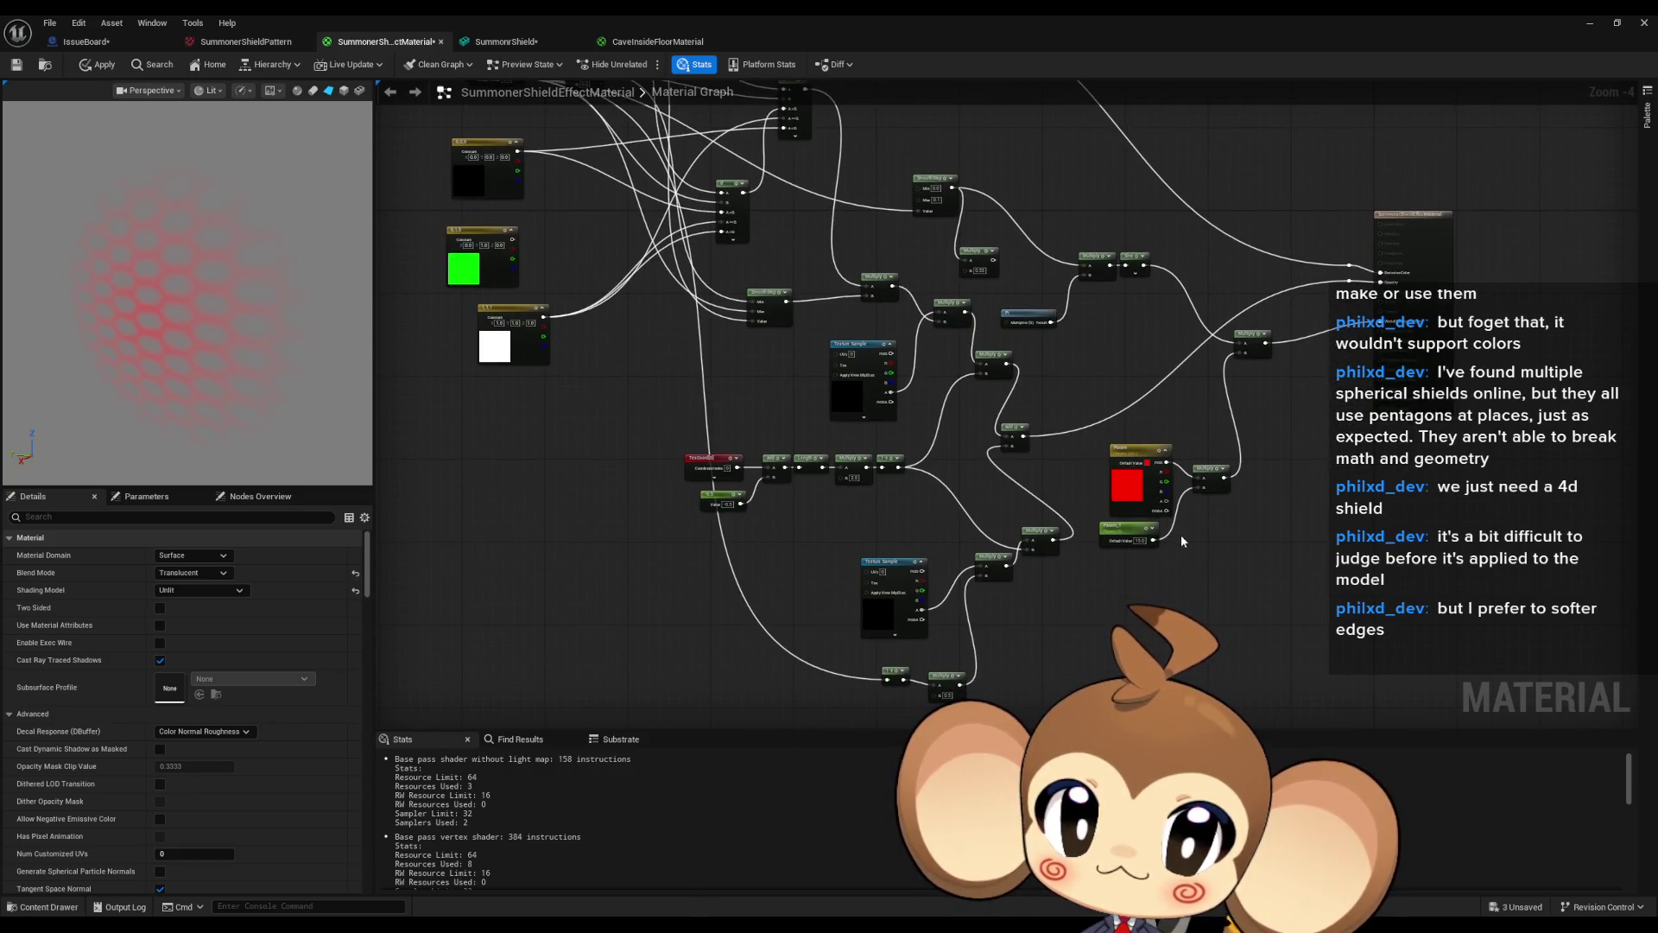
scroll(1180, 535, up, 3)
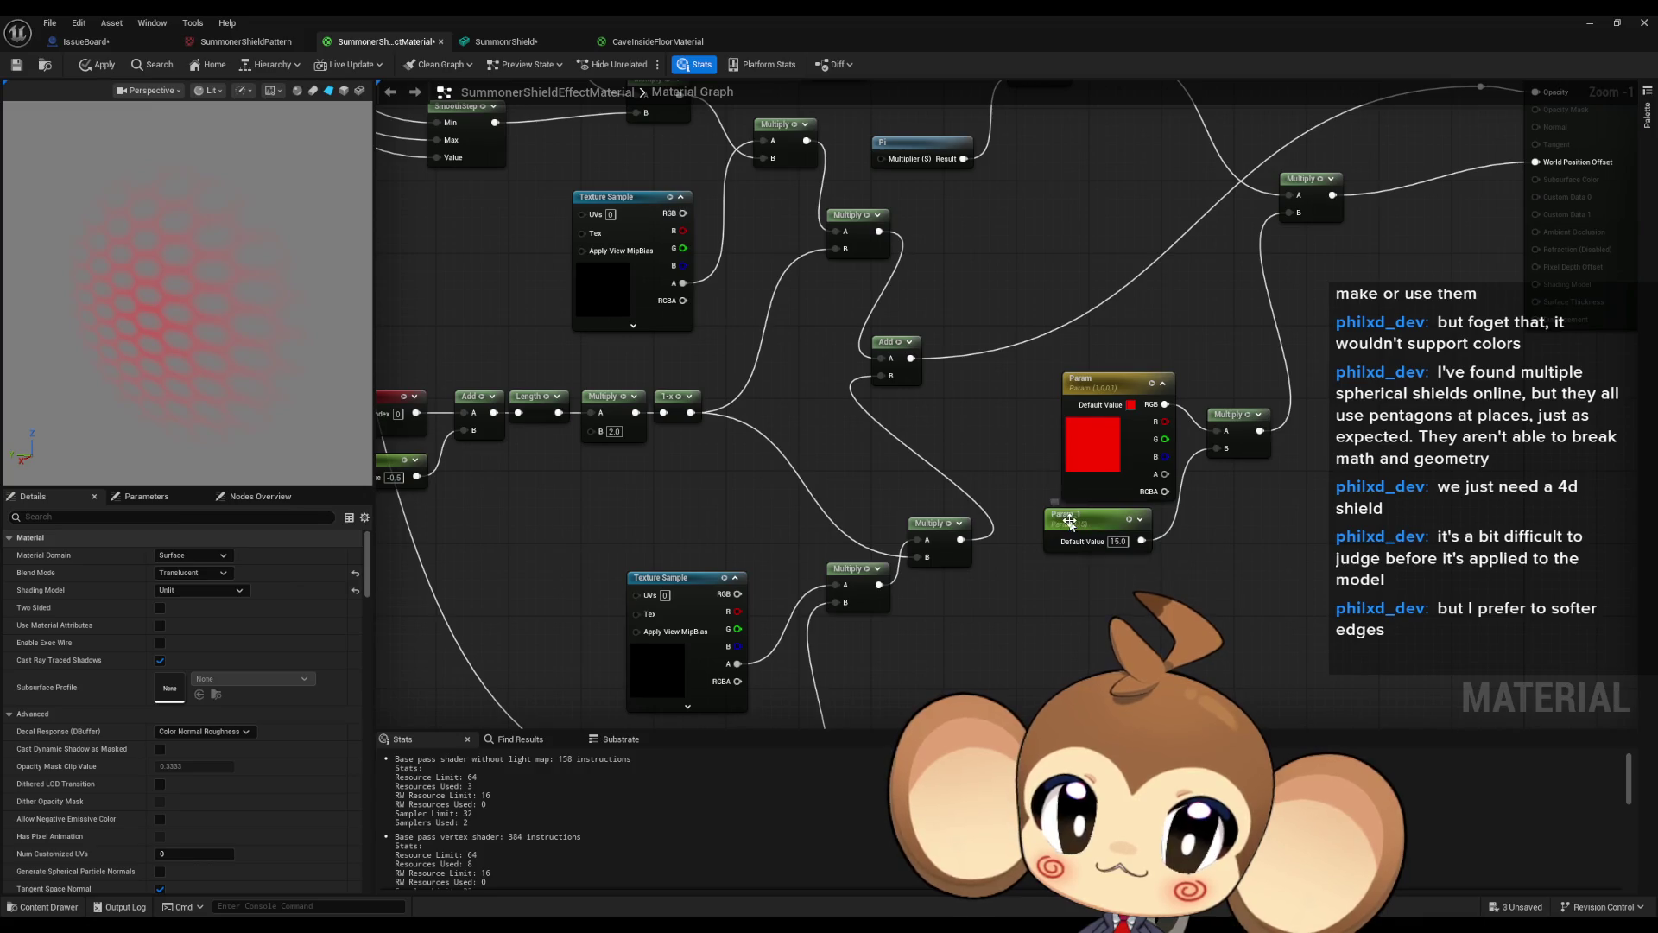
Convert the 15.0 parameter node back into a constant.
right_click(1071, 524)
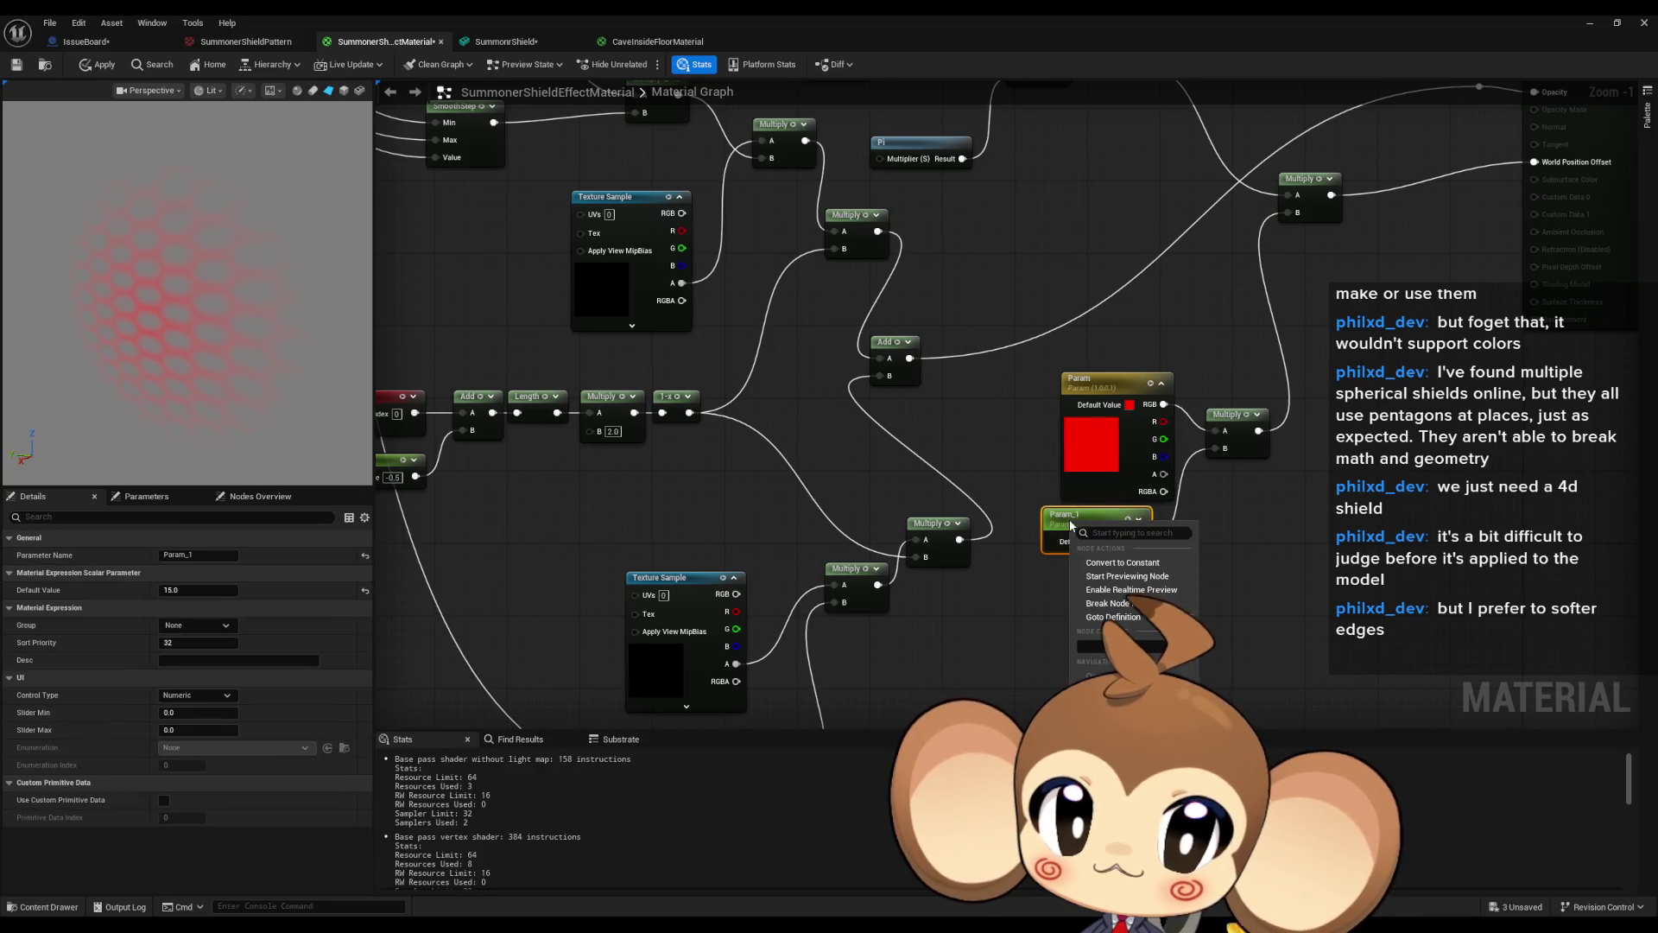
click(1123, 562)
click(1102, 569)
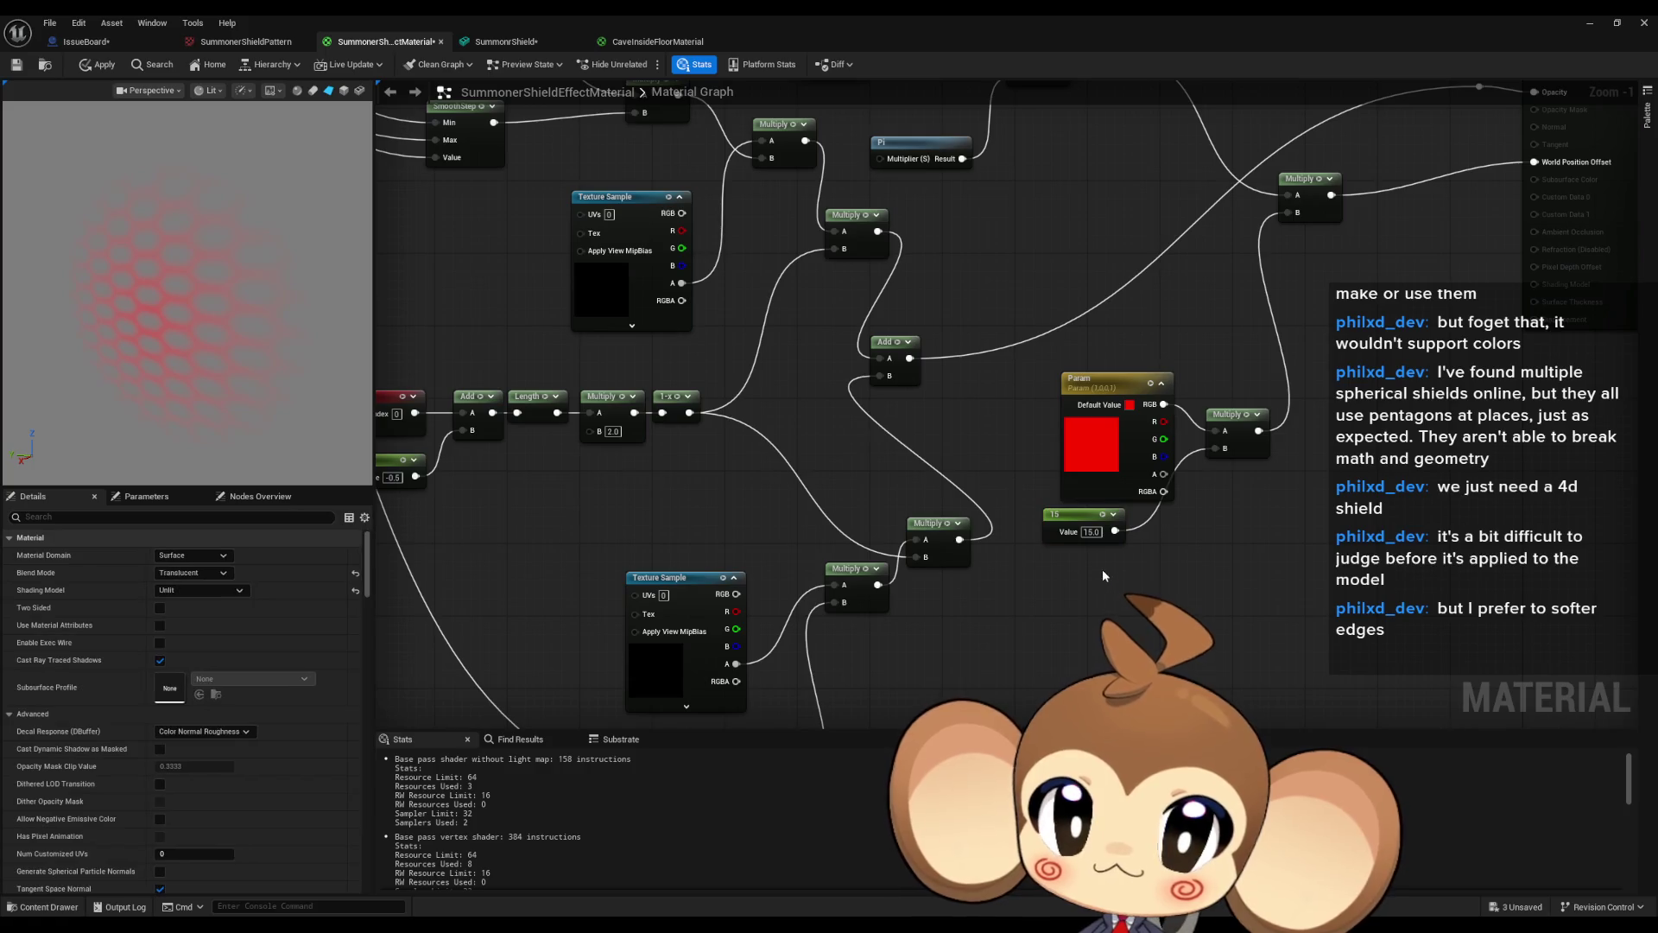
Move the red Constant3Vector toward the output and convert it into a parameter named Color.
scroll(1102, 568, down, 2)
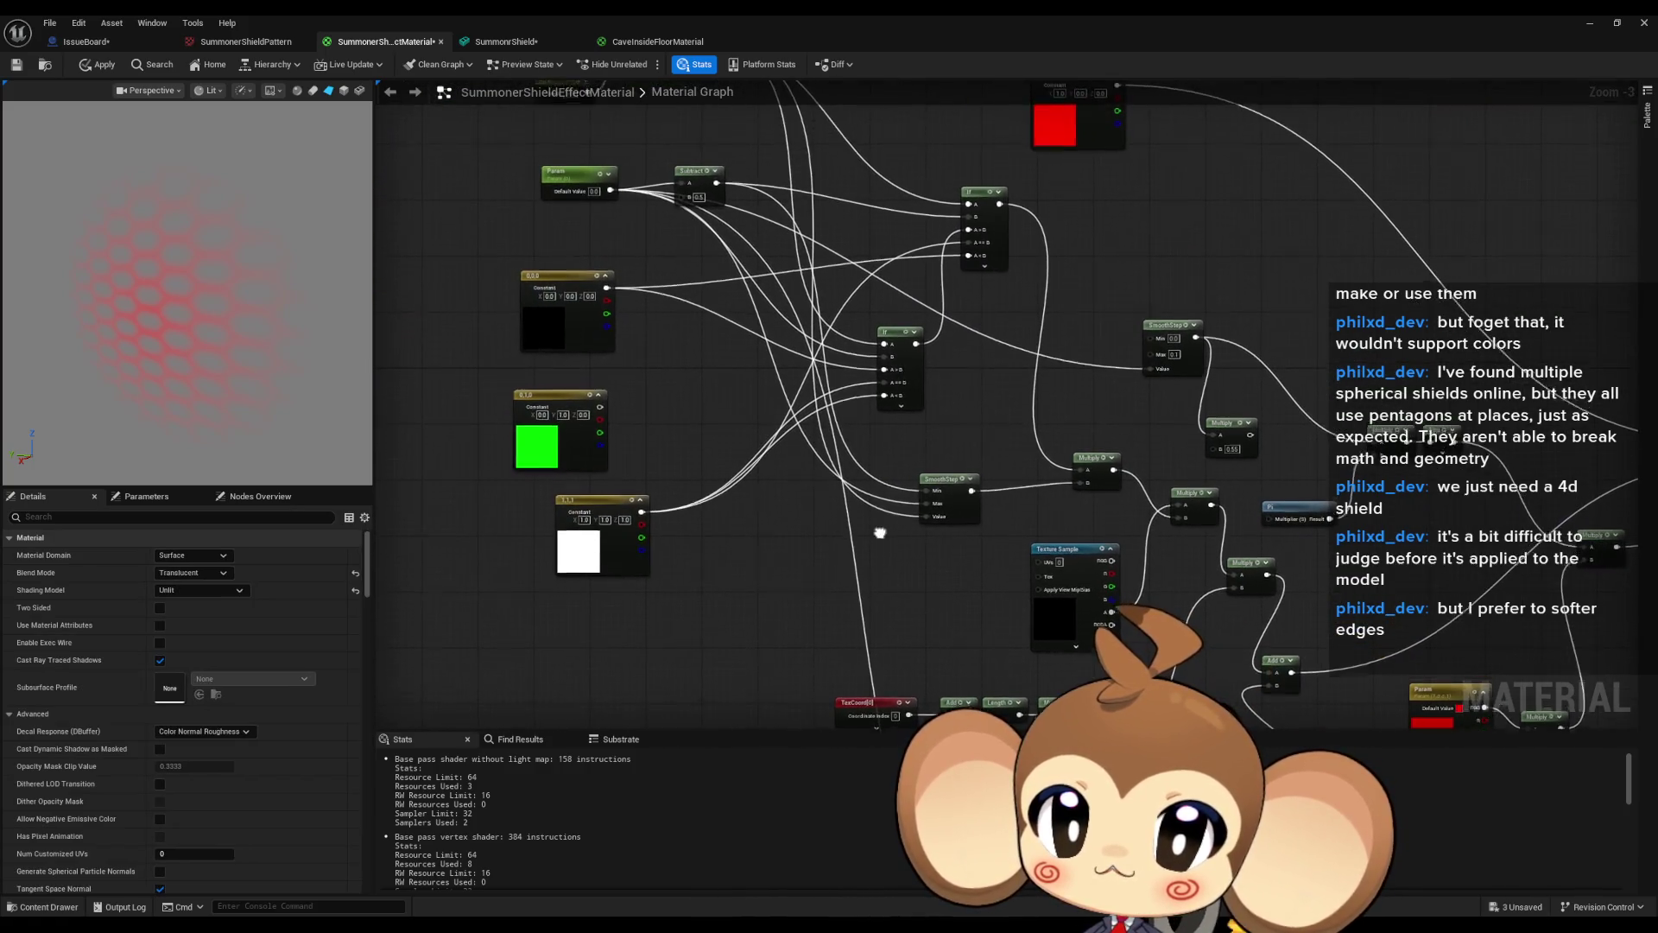
drag(878, 419, 930, 572)
scroll(930, 571, down, 2)
mouse_move(949, 368)
mouse_down()
mouse_move(660, 258)
mouse_move(834, 408)
mouse_up()
scroll(743, 259, up, 3)
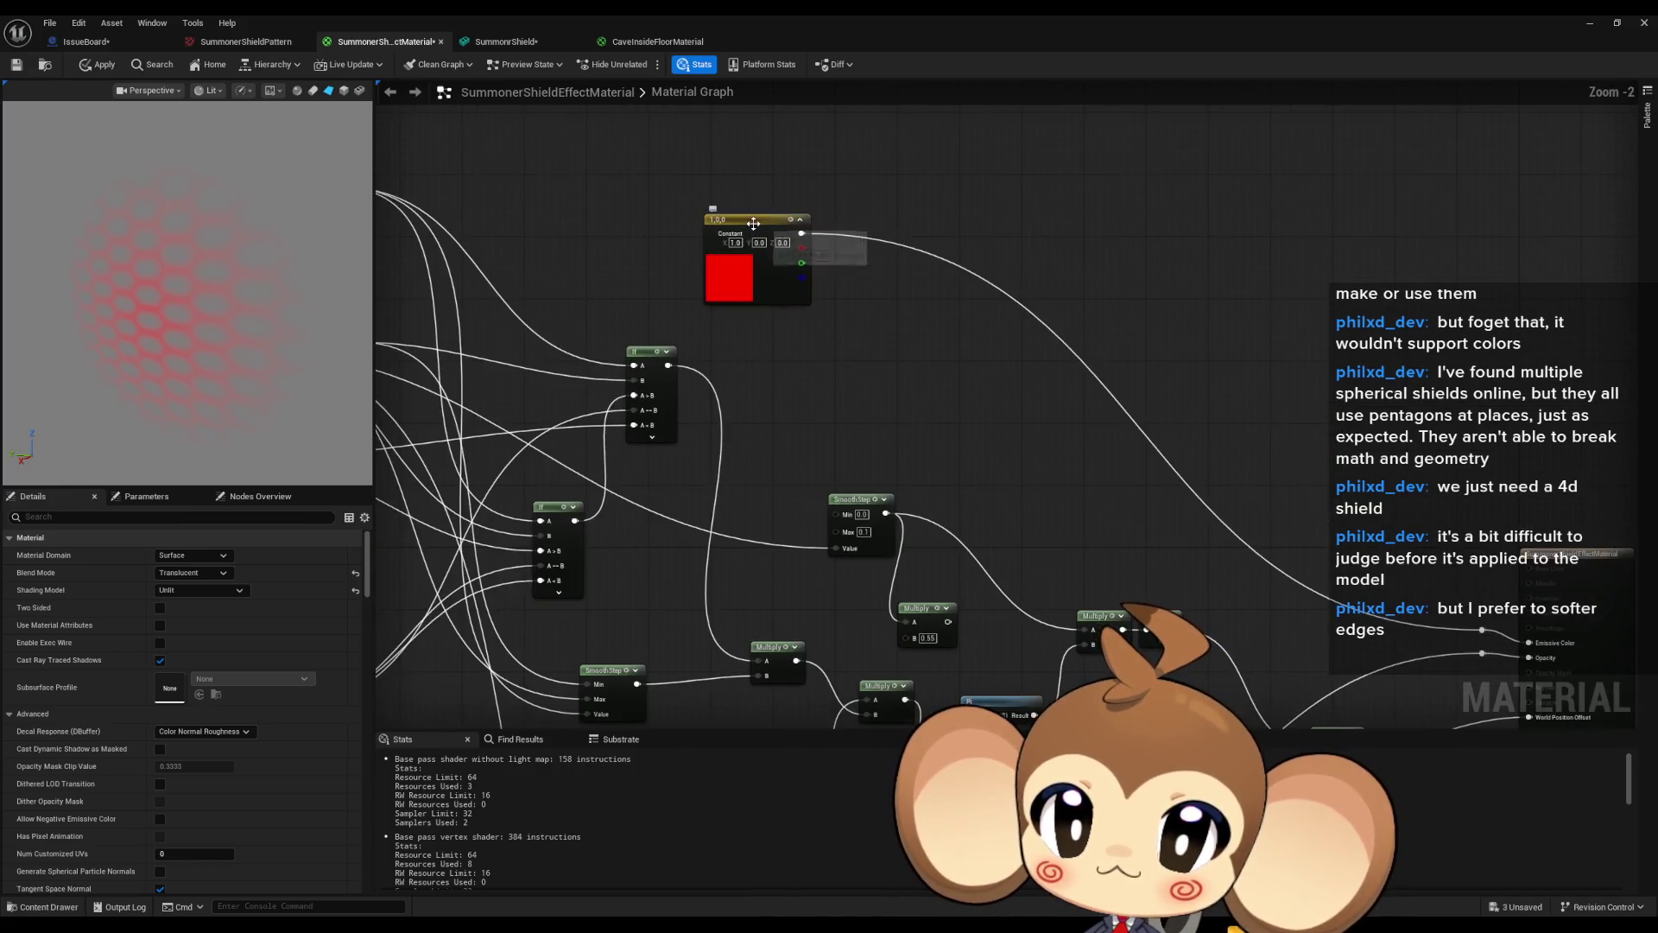
mouse_move(751, 241)
mouse_down()
mouse_move(1207, 380)
mouse_move(1242, 473)
mouse_move(1262, 460)
mouse_up()
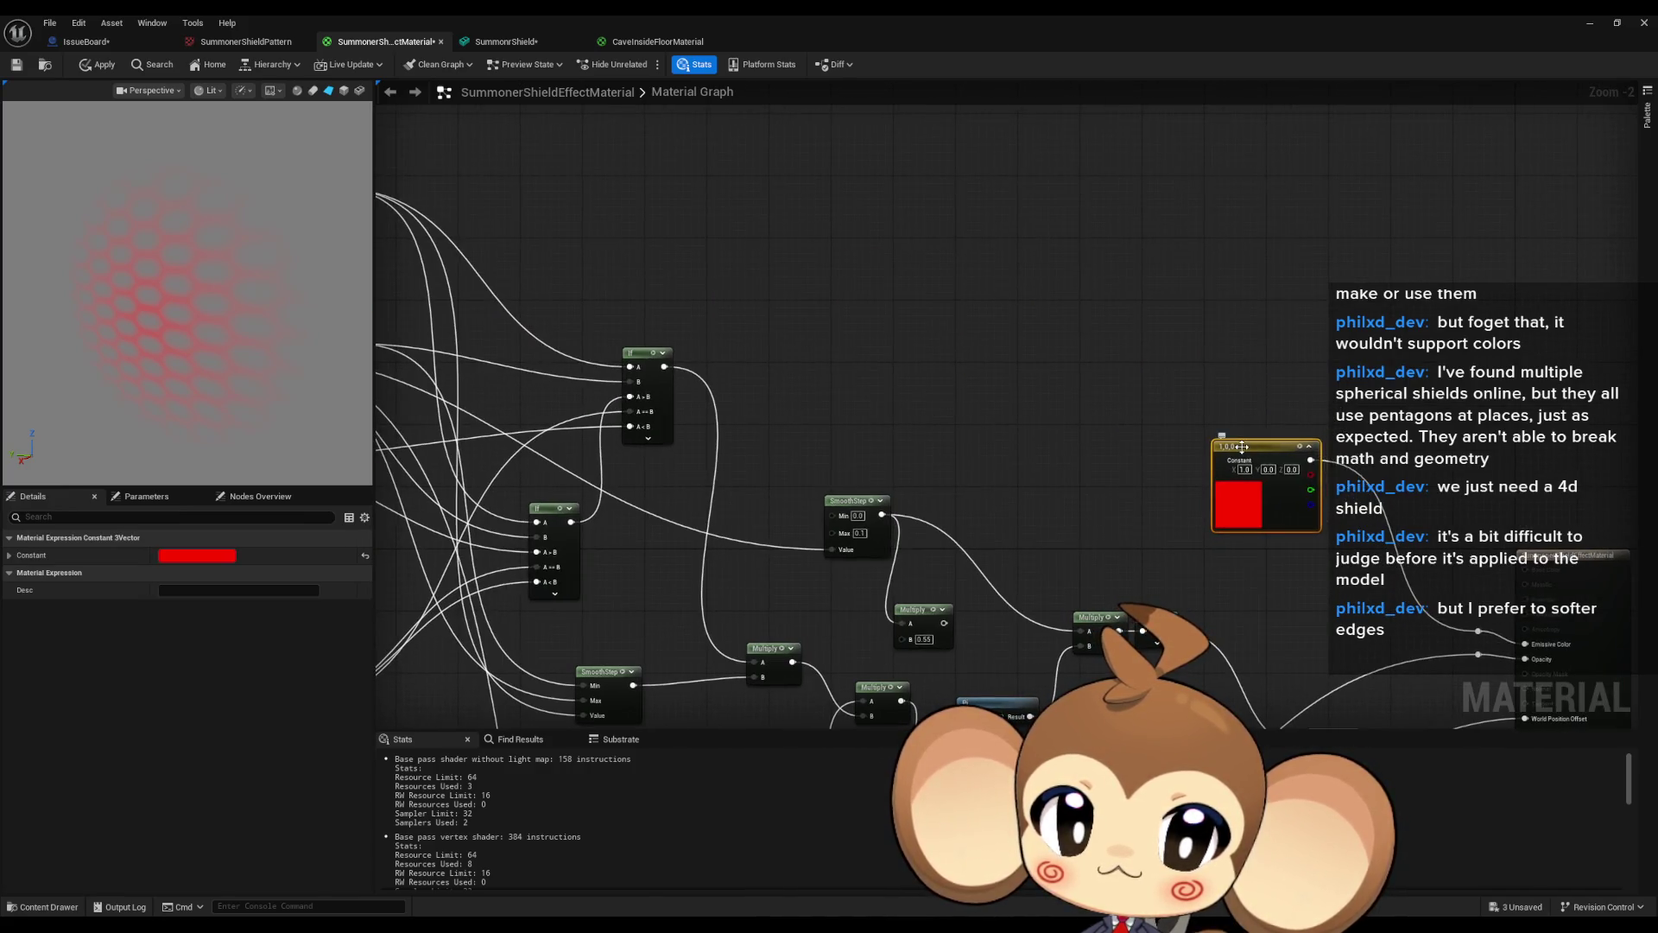
right_click(1241, 446)
click(1296, 490)
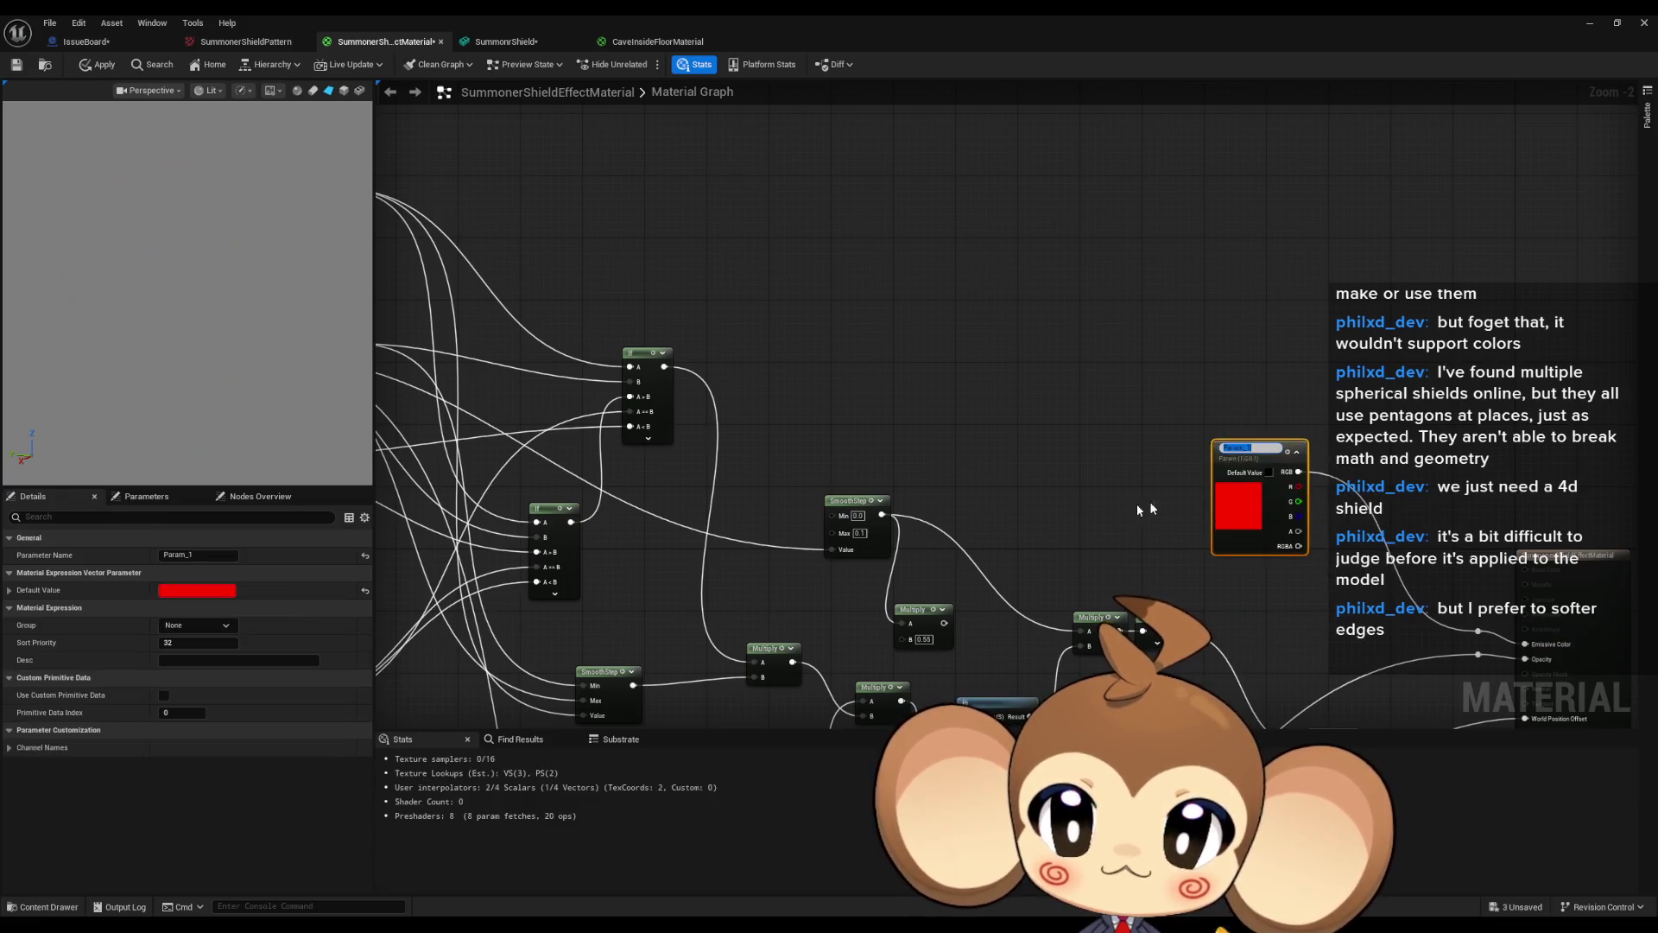
text(Color)
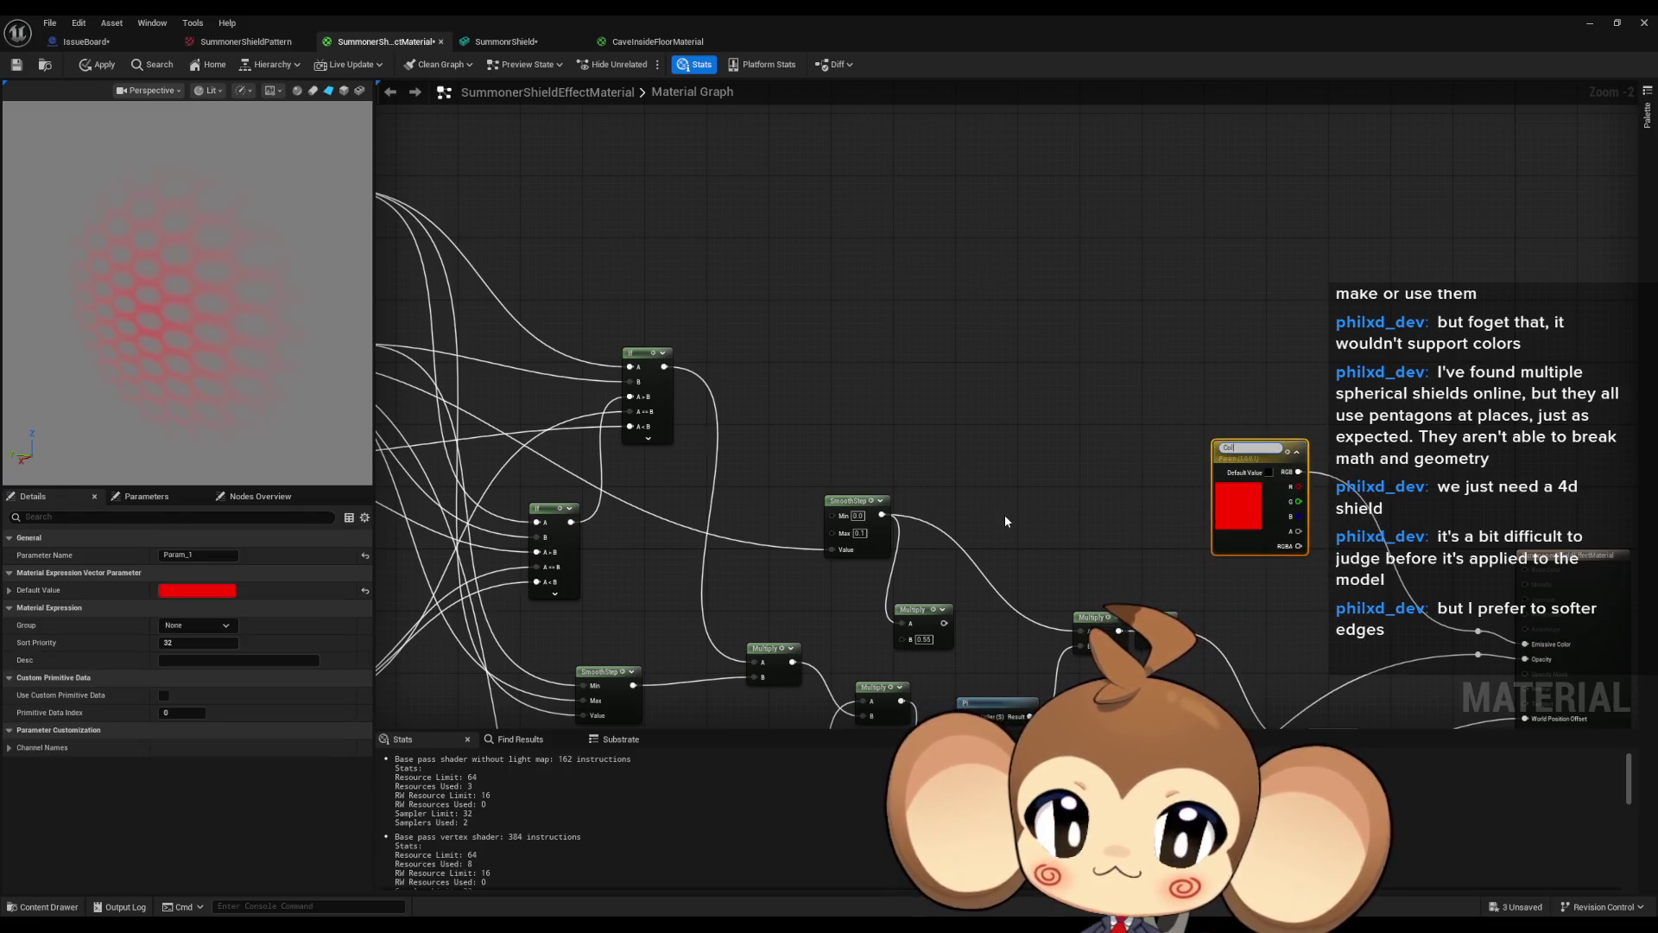
key(Return)
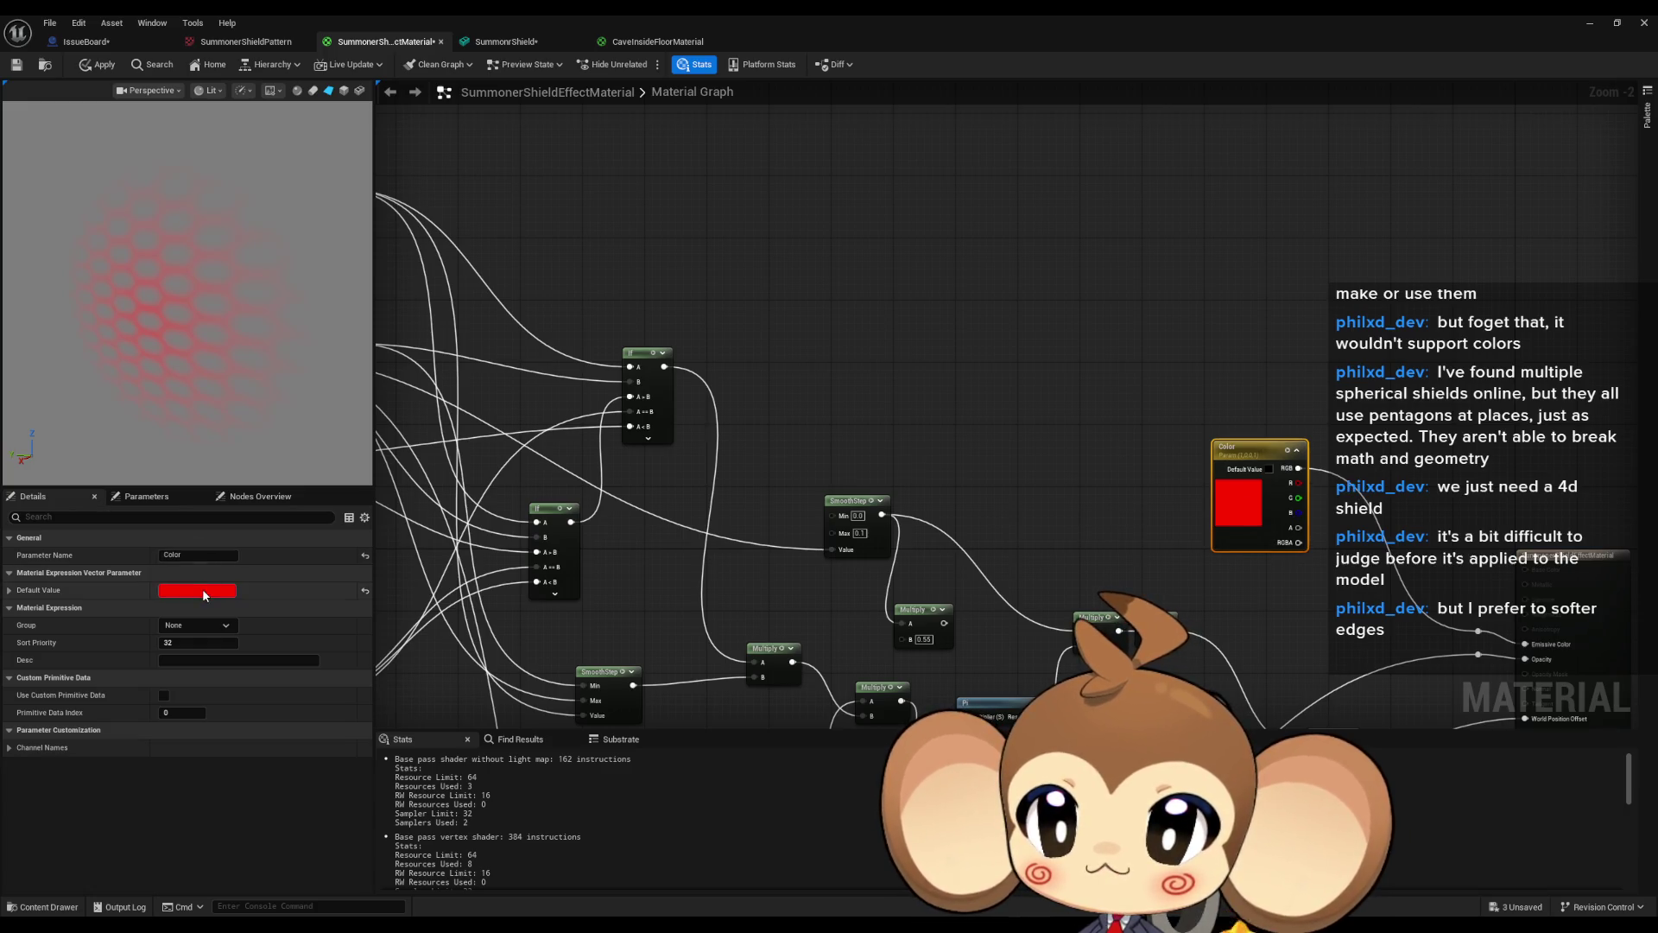
Set the Color parameter's default value to white in the Color Picker.
click(202, 590)
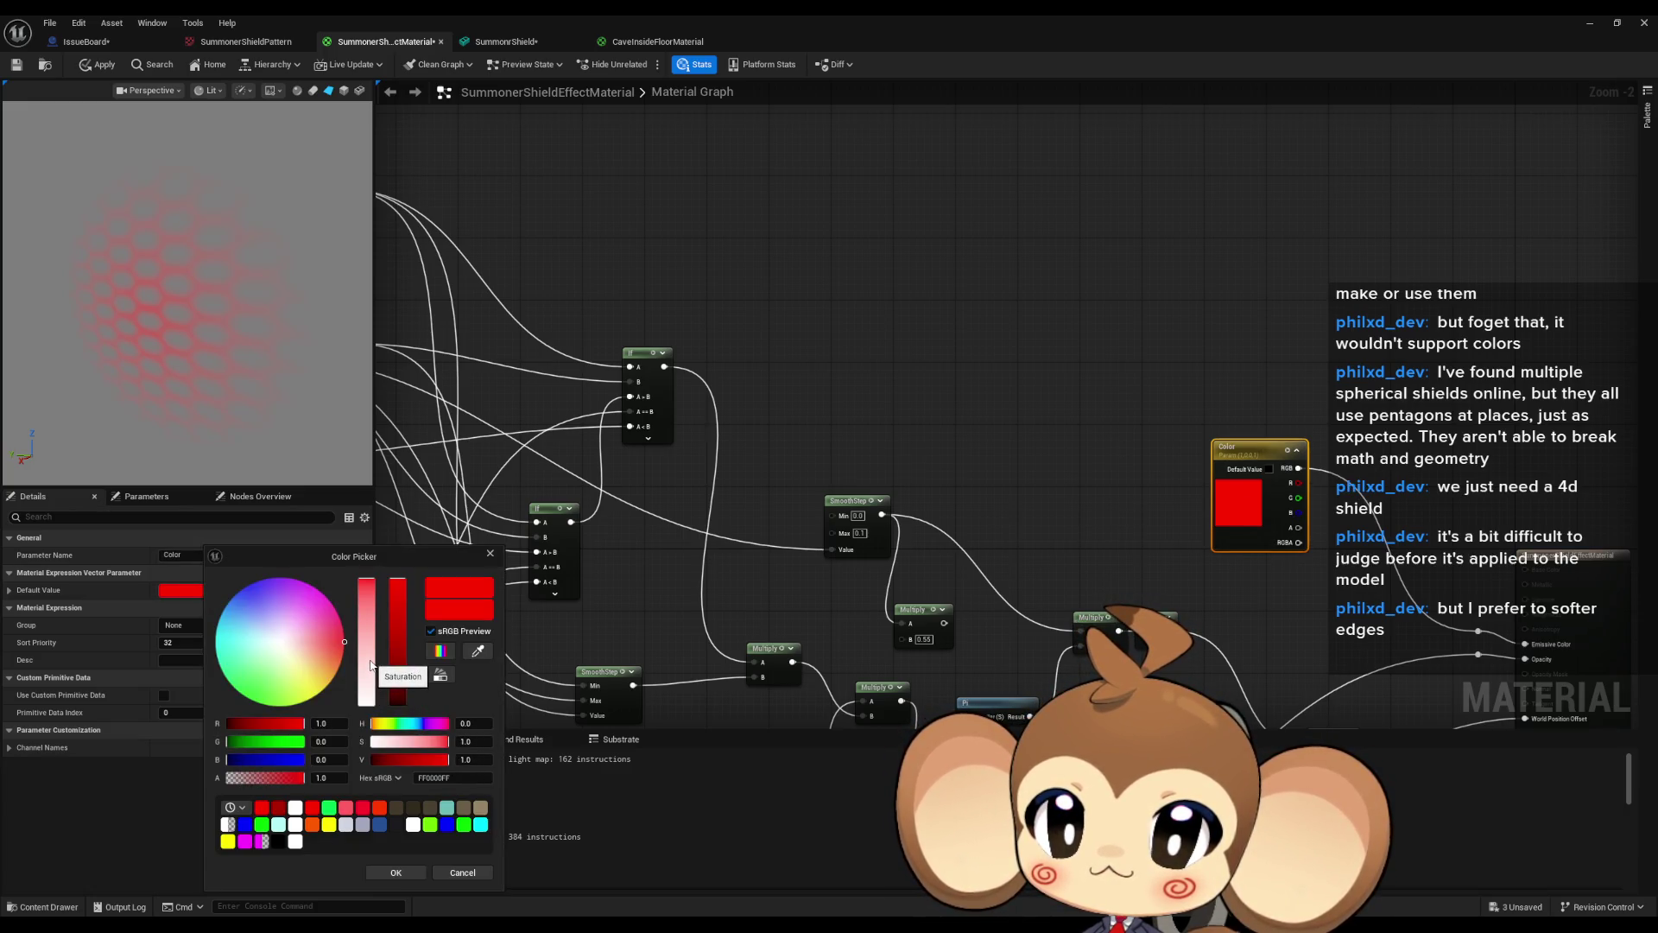
drag(371, 664, 371, 717)
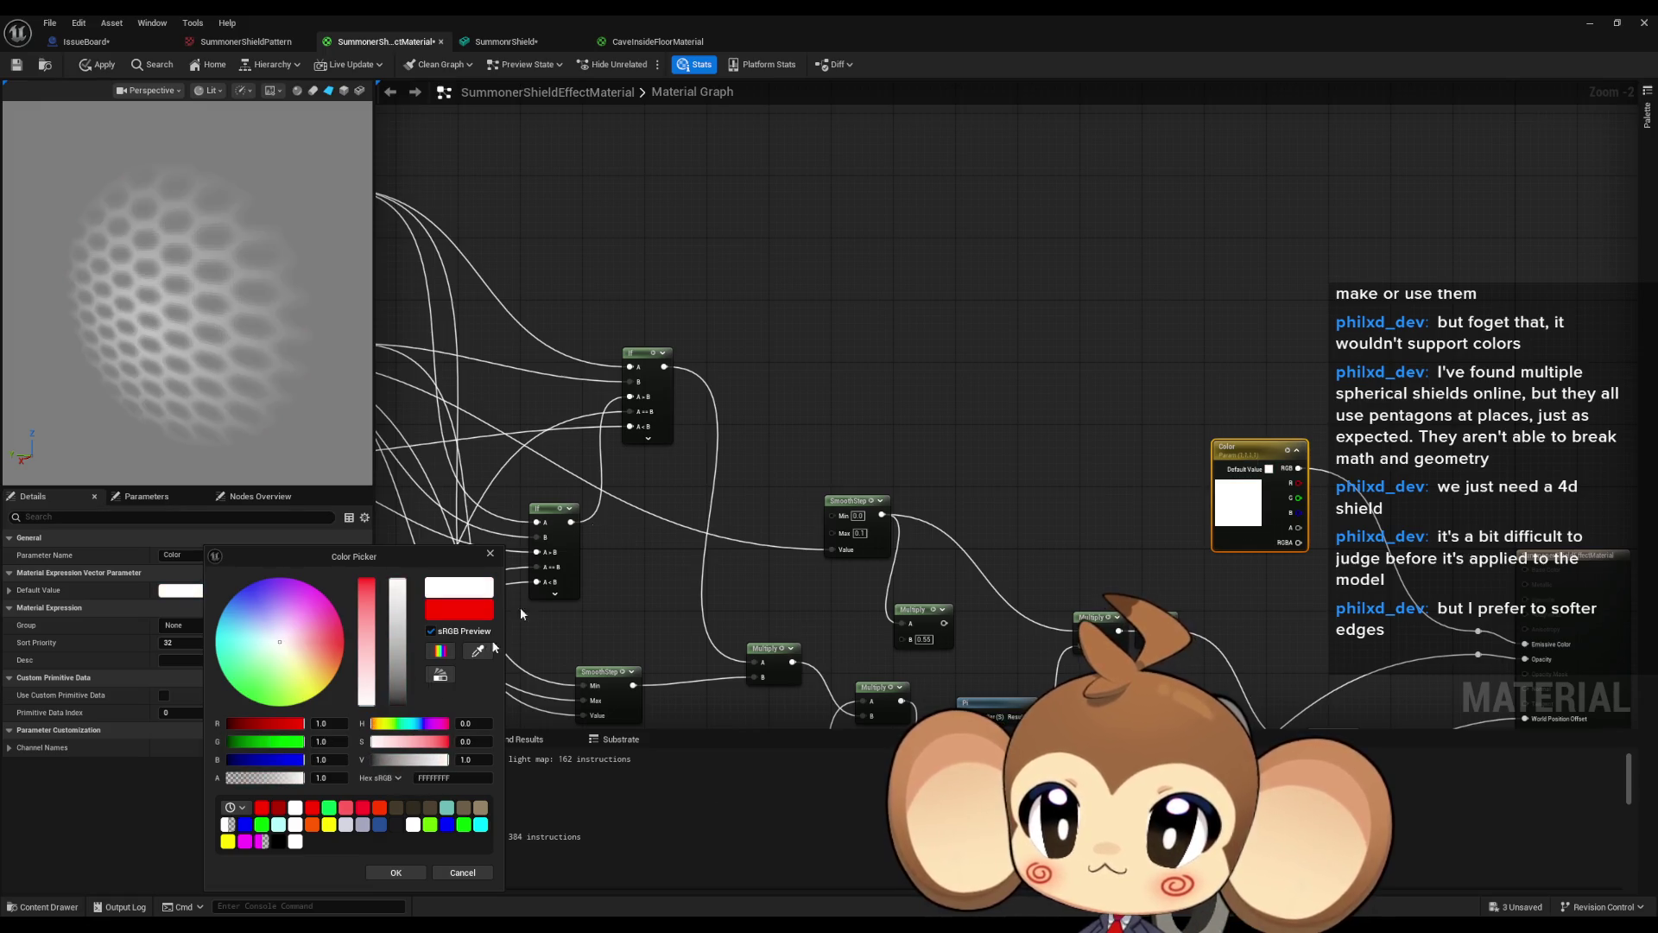
click(926, 371)
scroll(926, 372, down, 3)
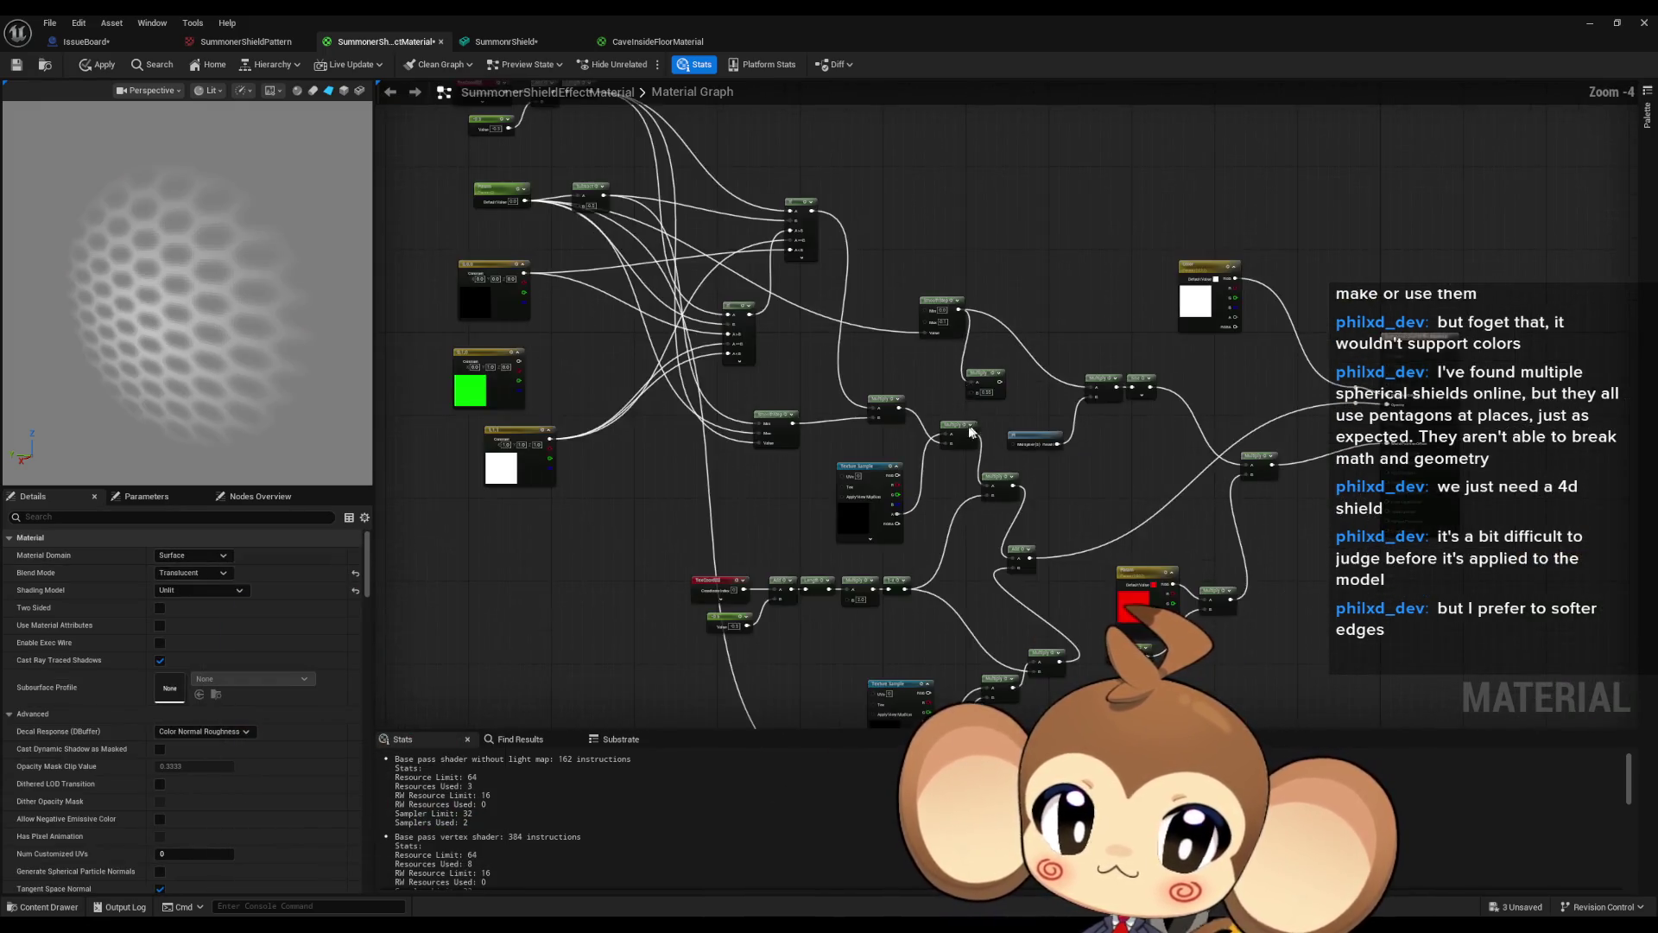
scroll(666, 282, up, 4)
click(678, 212)
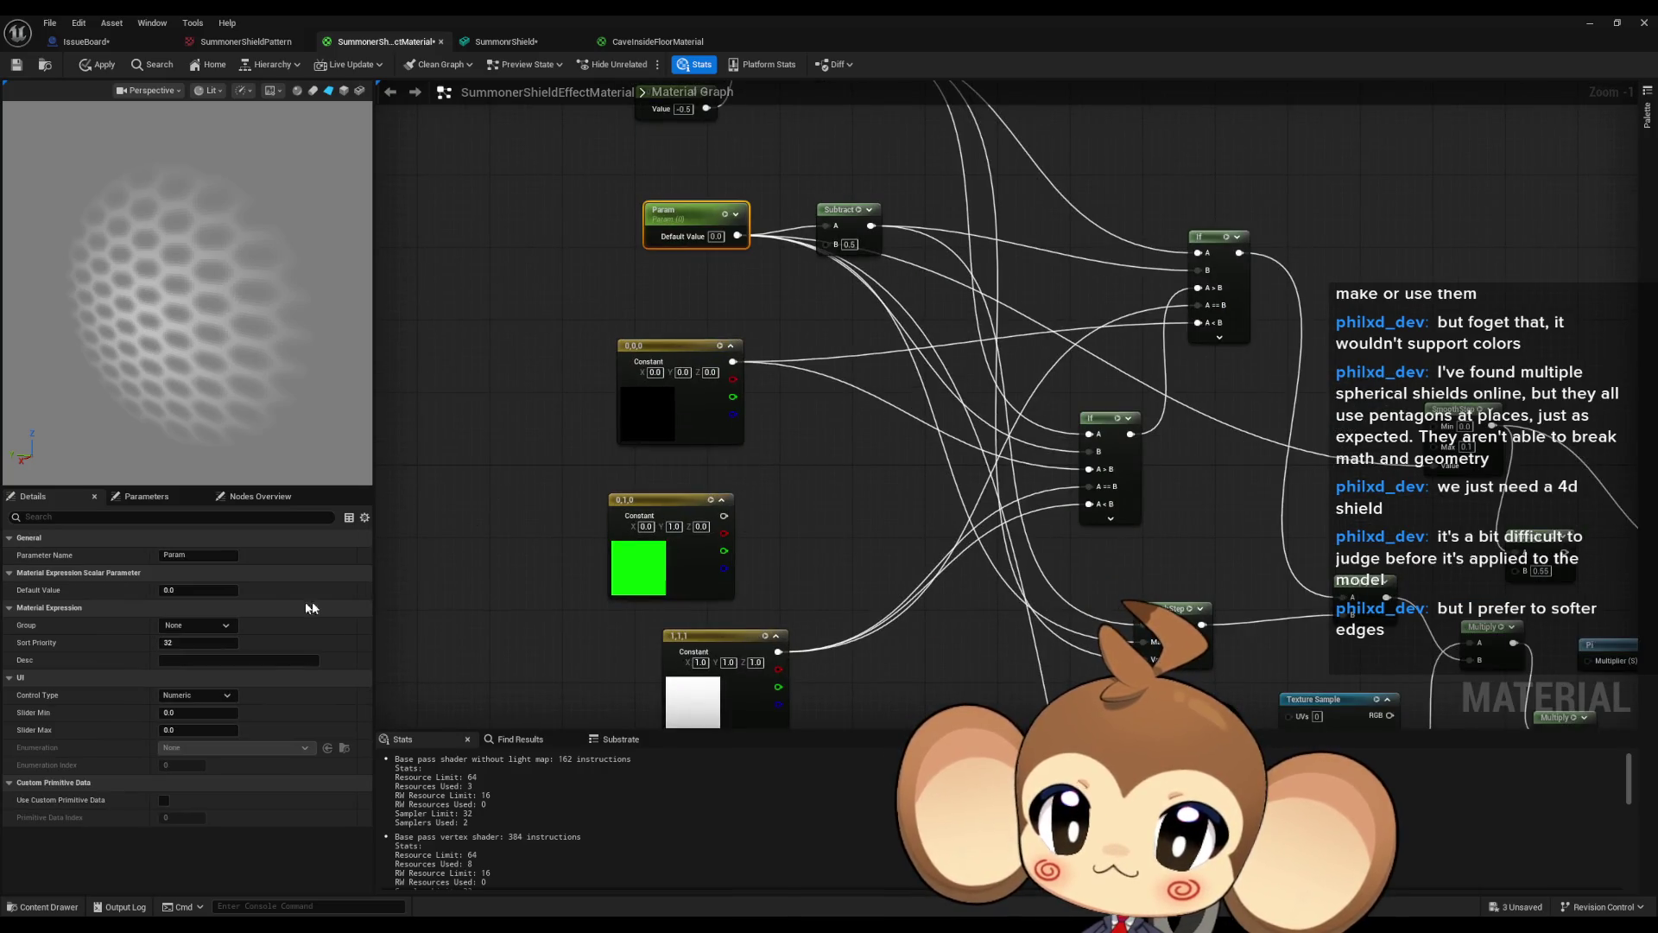
drag(183, 591, 226, 591)
text(0)
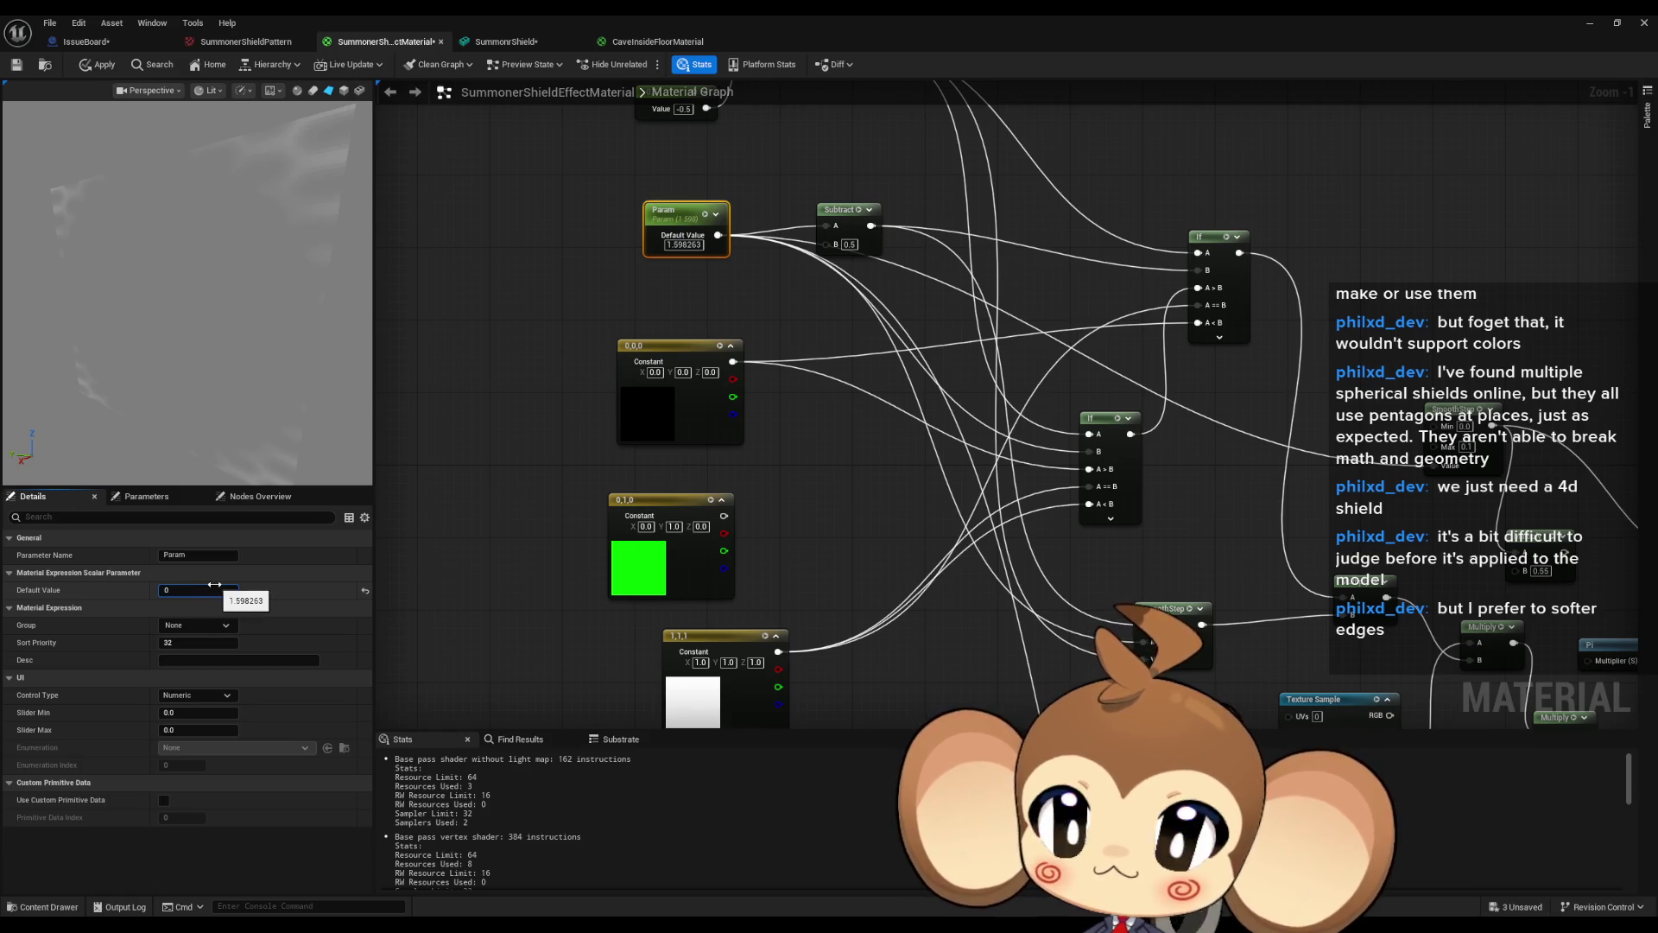
key(Return)
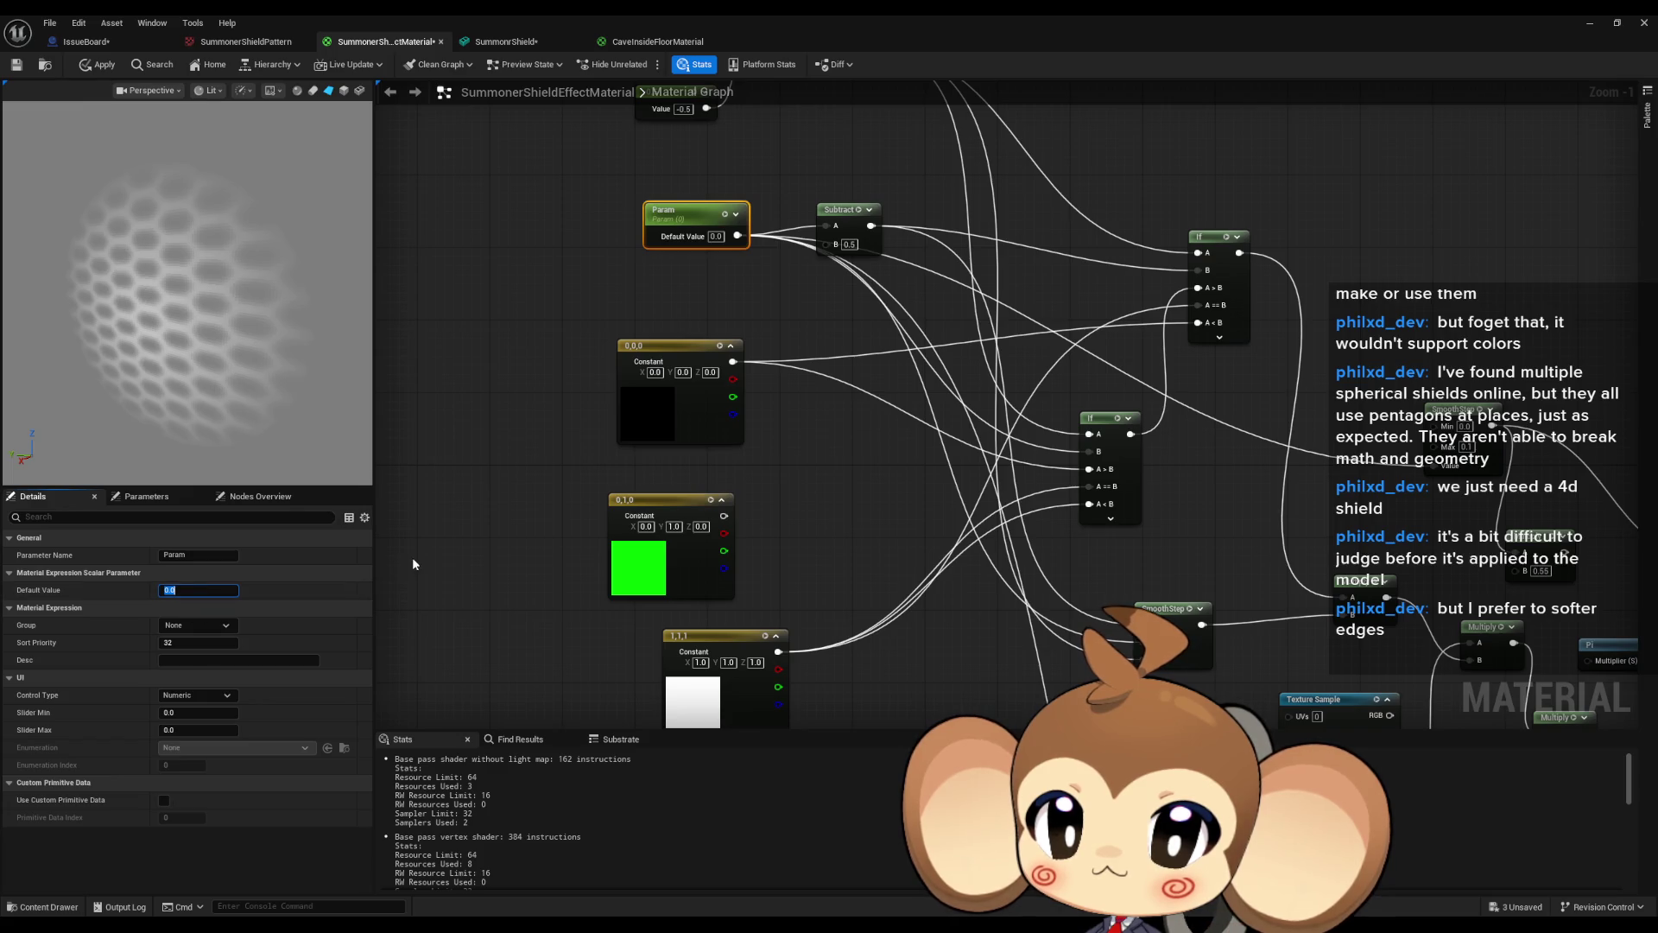
key(Return)
drag(173, 589, 294, 589)
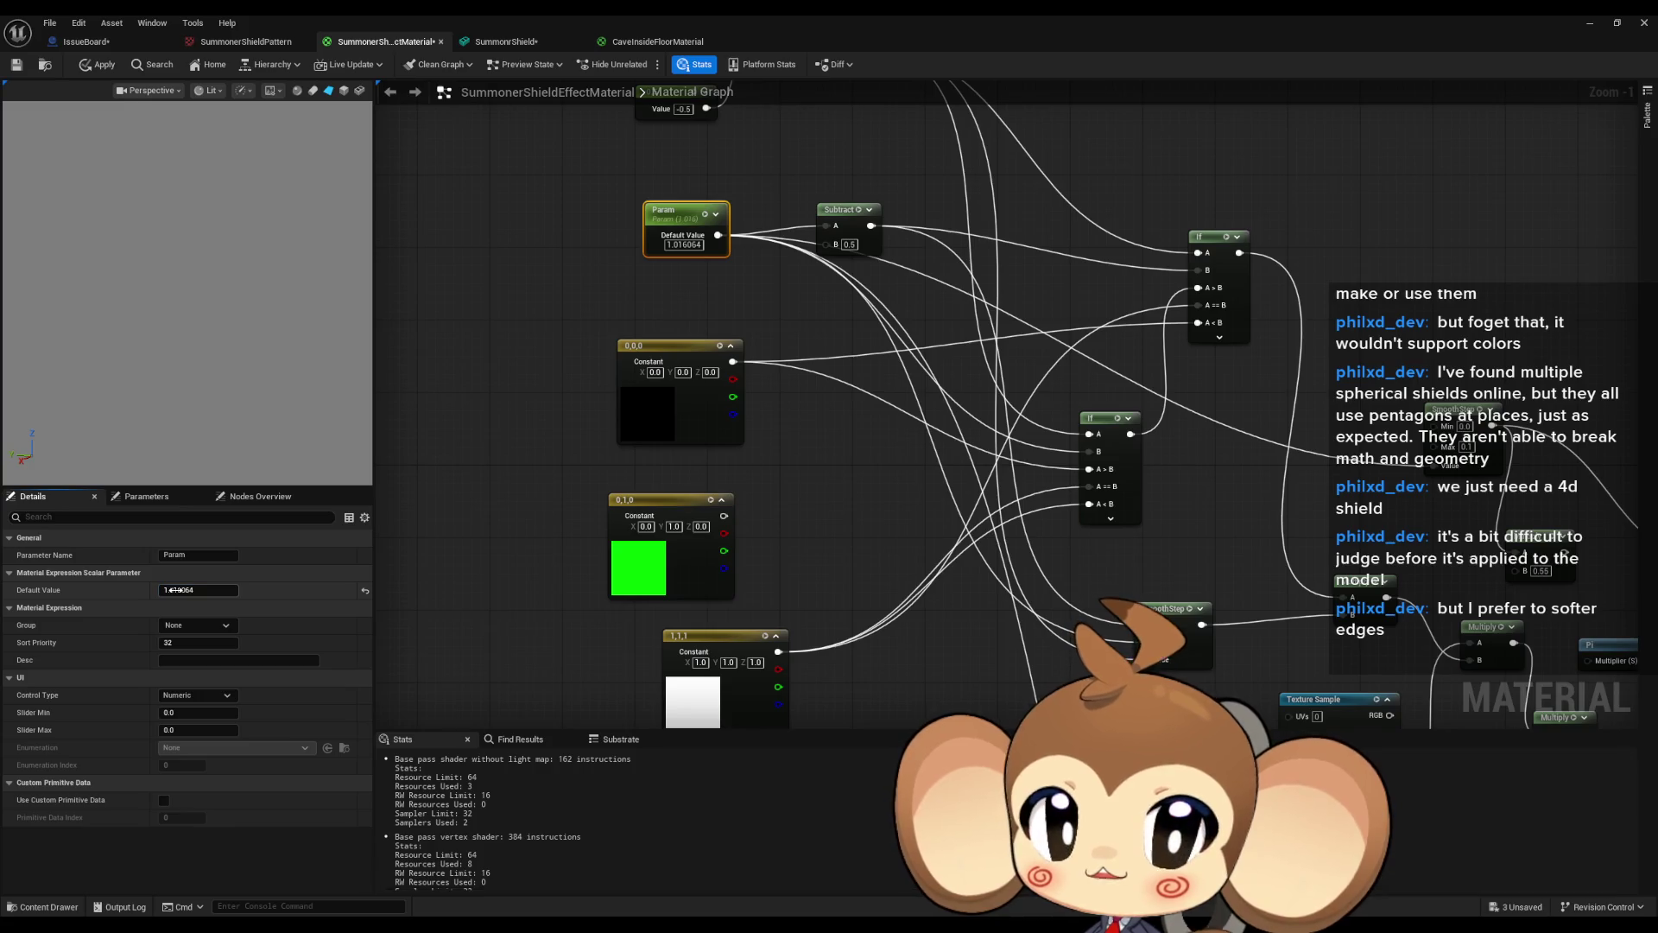
text(0)
key(Return)
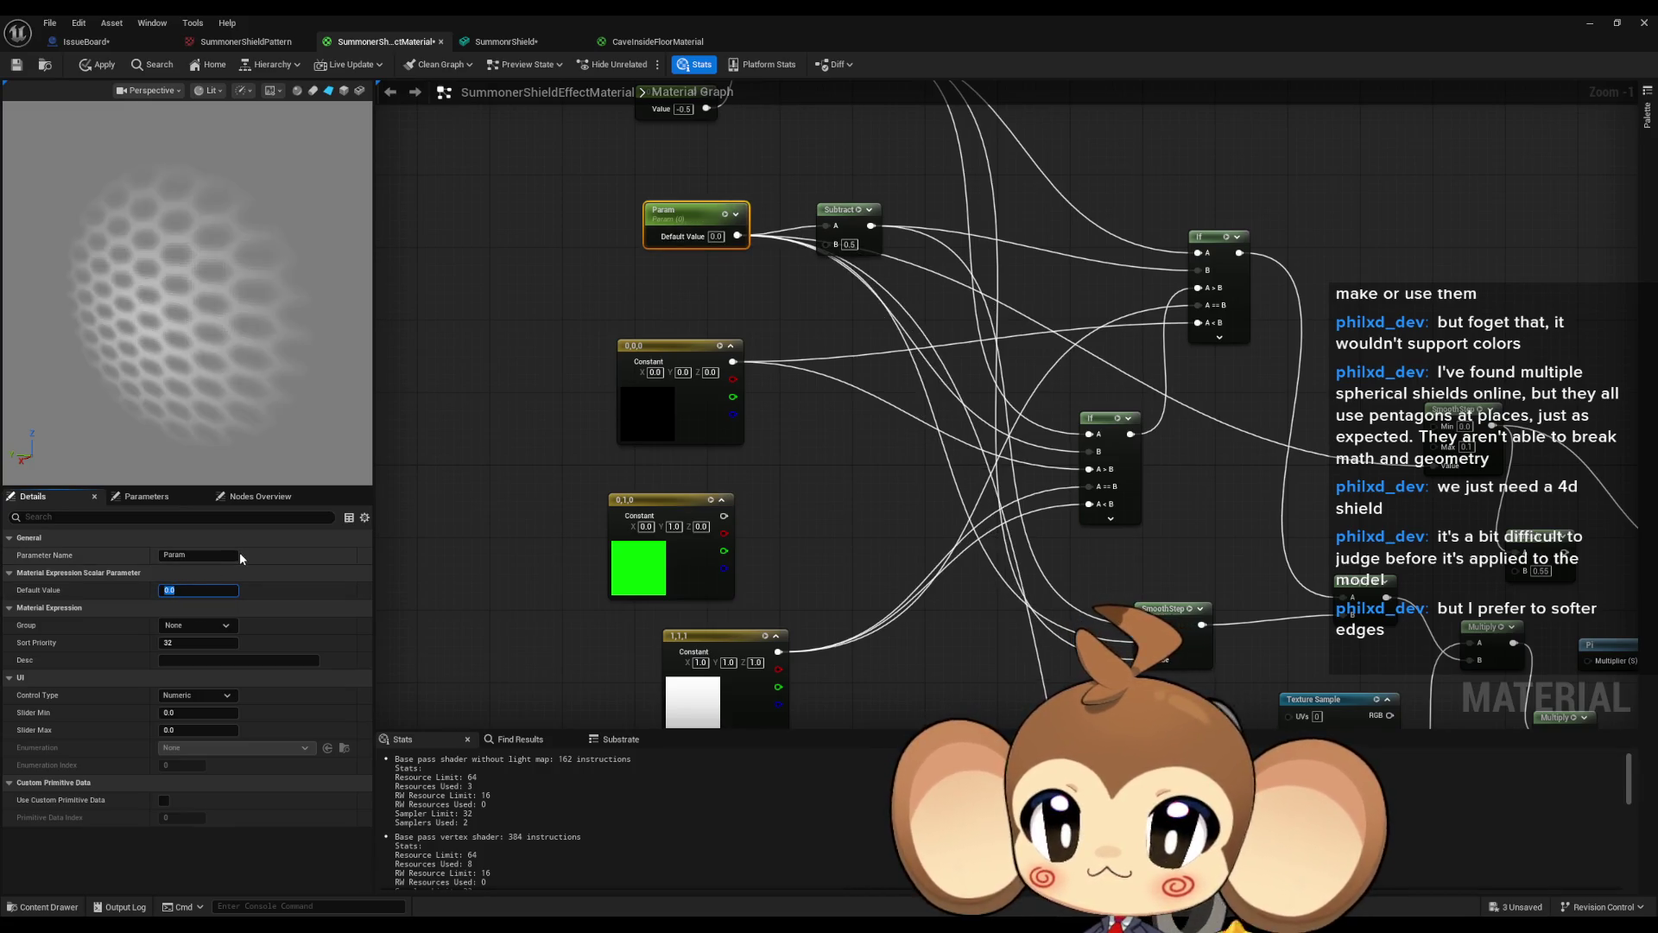
scroll(821, 345, down, 3)
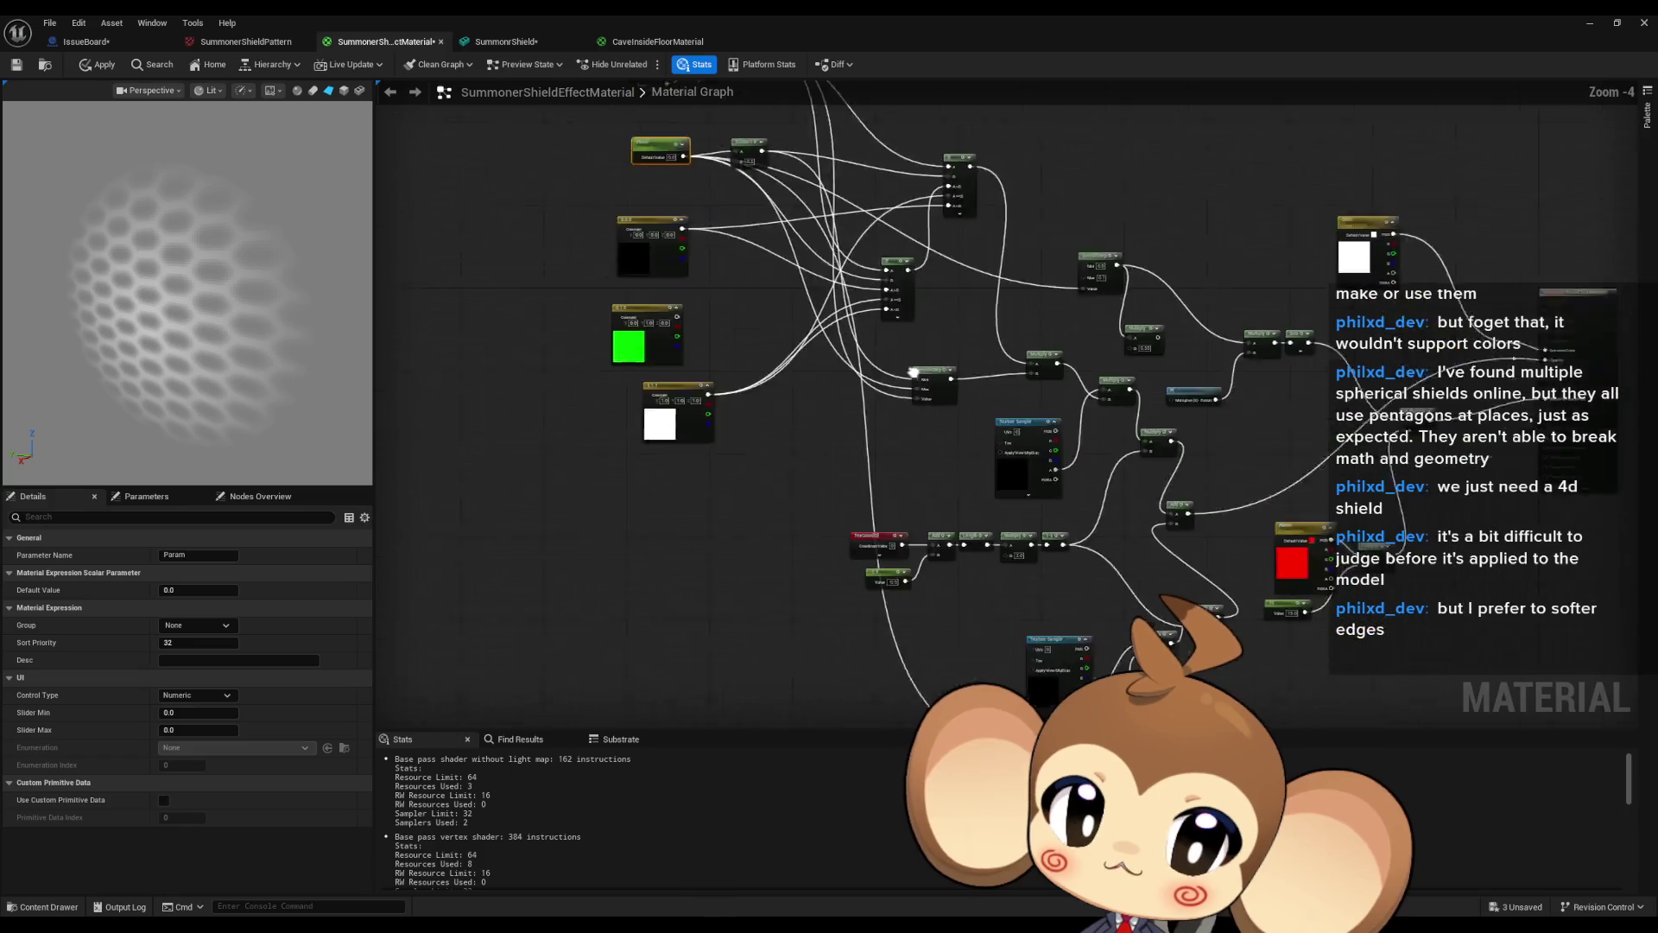
Add a constant and convert it into a scalar parameter named IdleIntensity.
scroll(903, 381, up, 5)
click(691, 600)
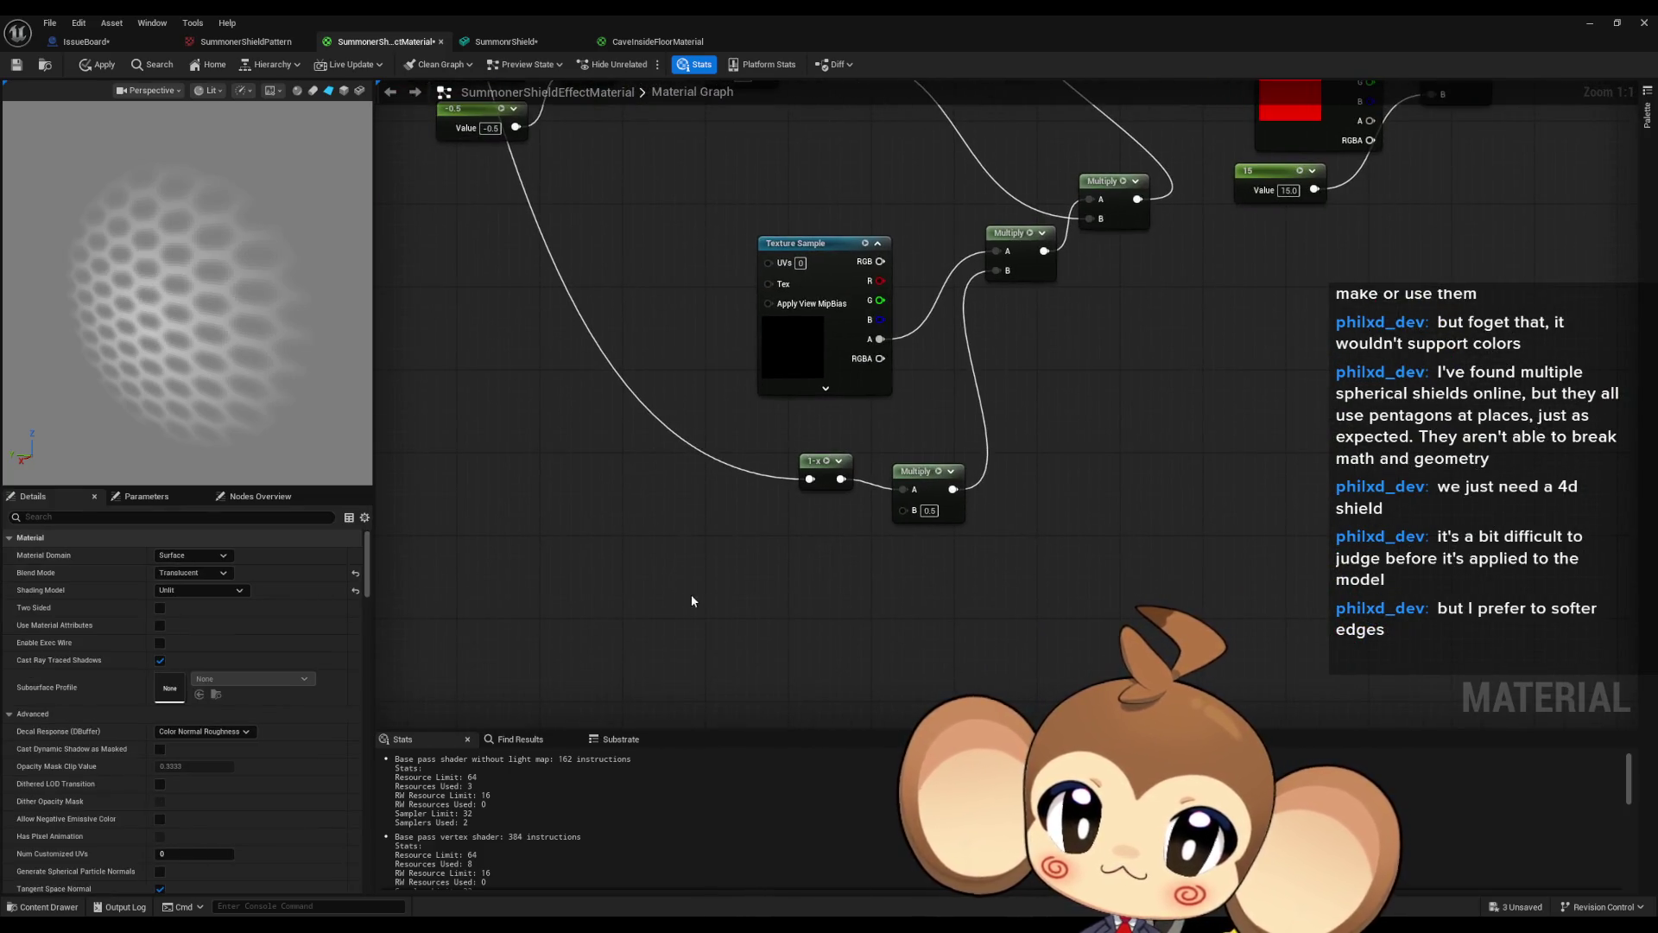
click(664, 566)
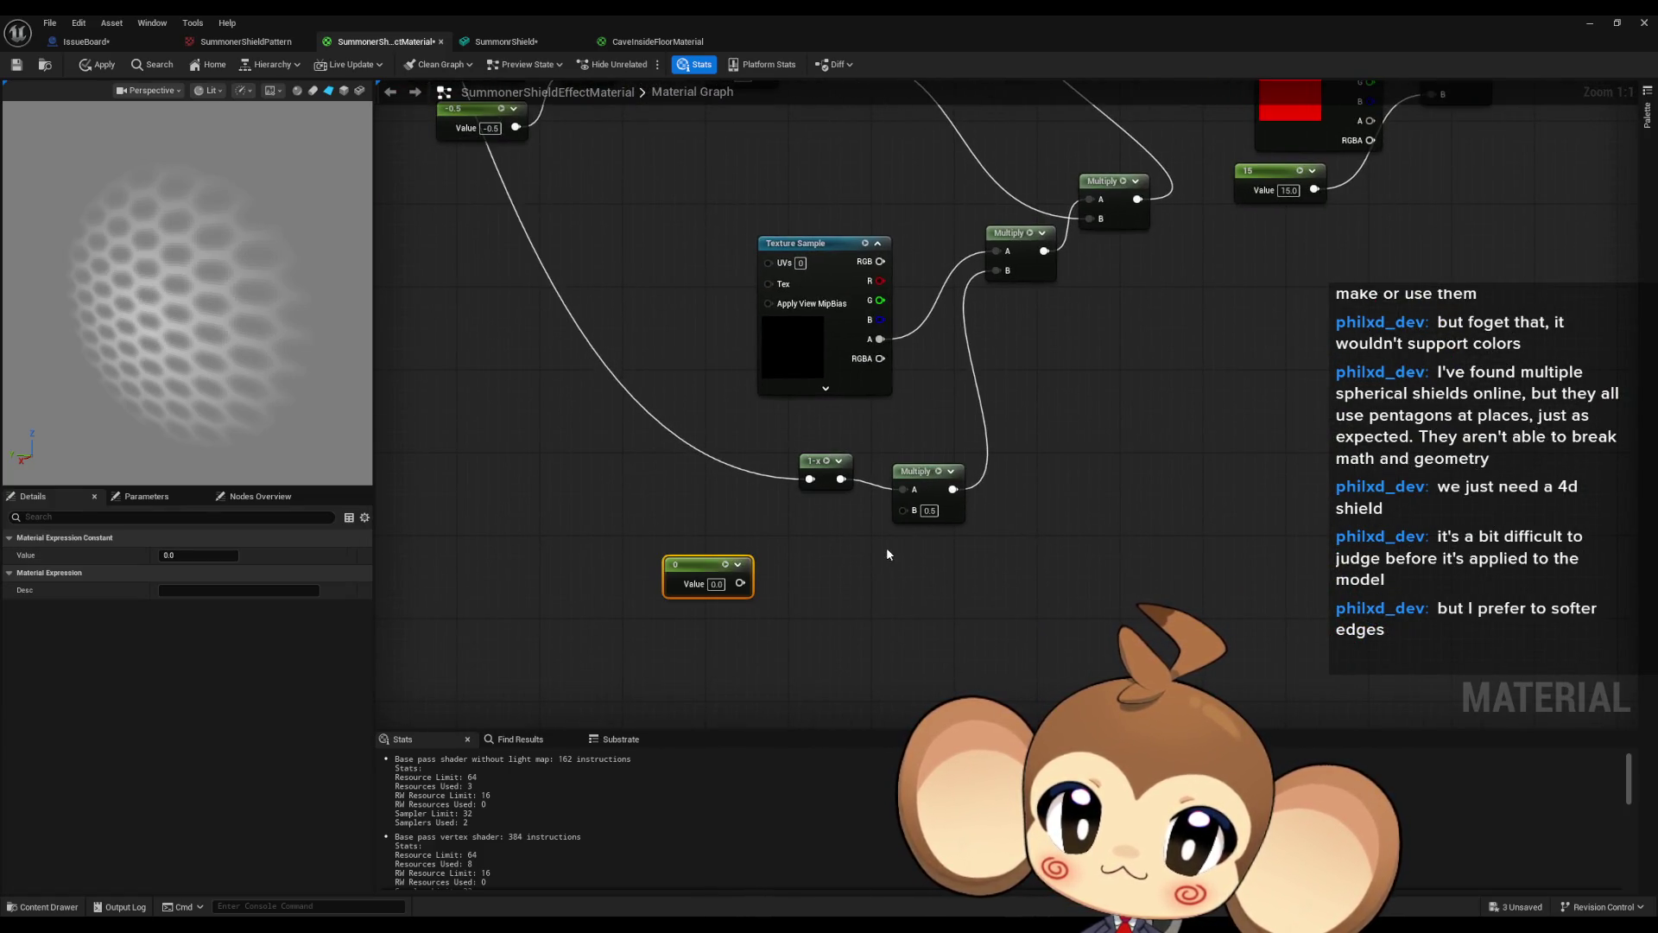
right_click(701, 574)
click(751, 611)
click(200, 554)
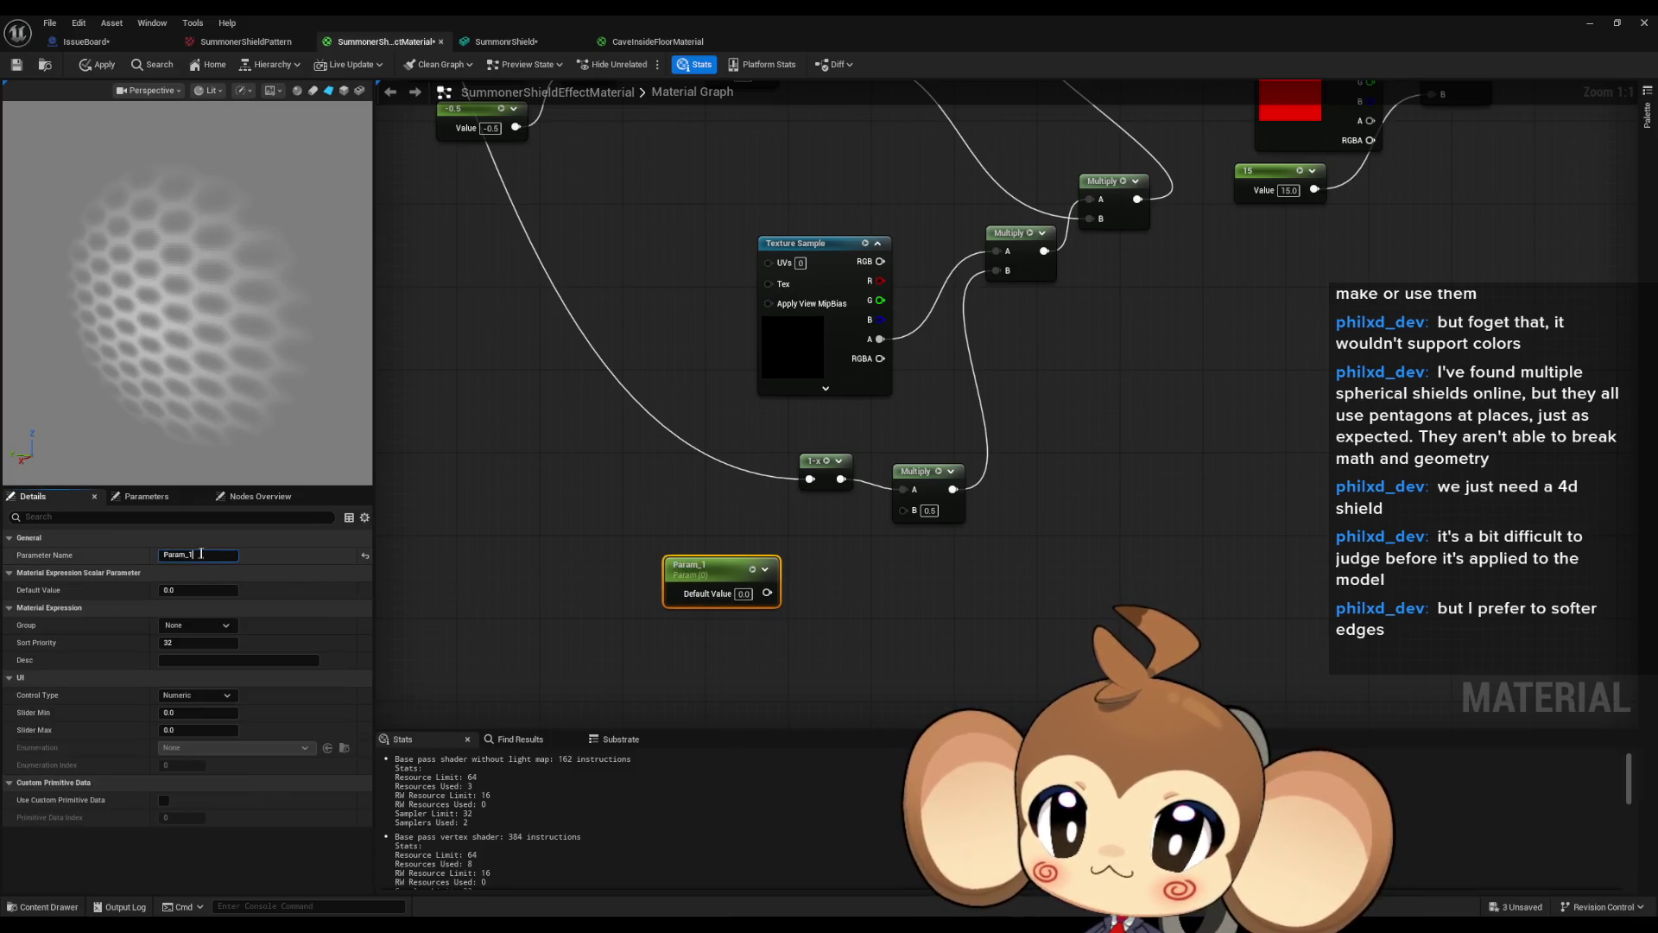
double_click(200, 553)
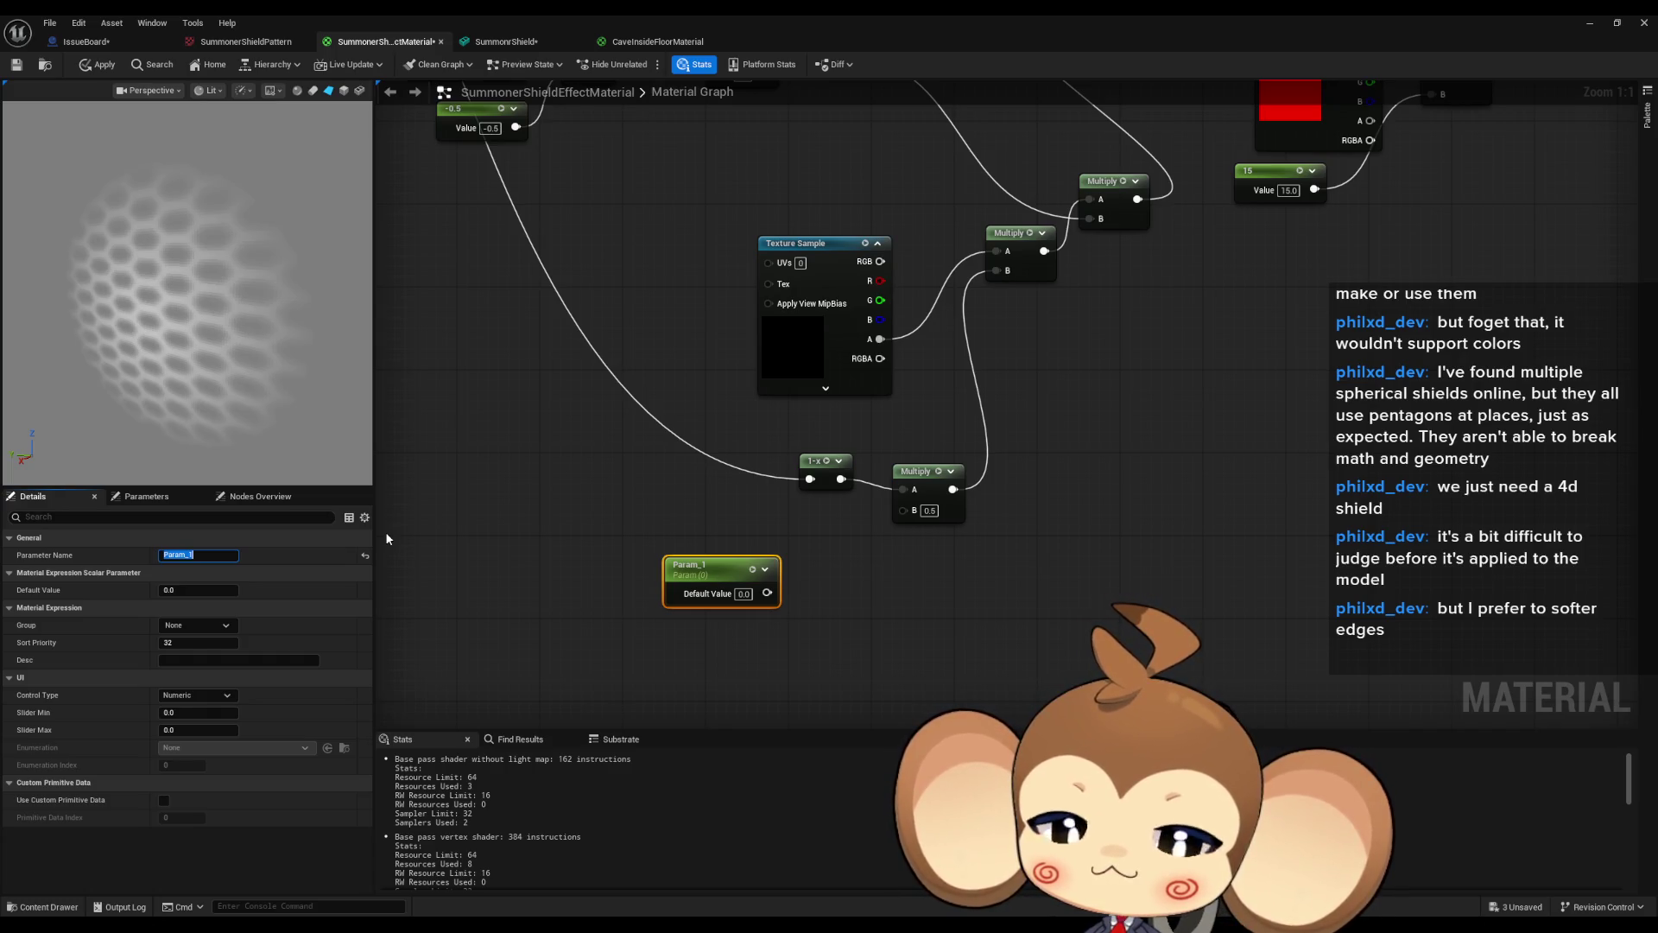
text(Idle)
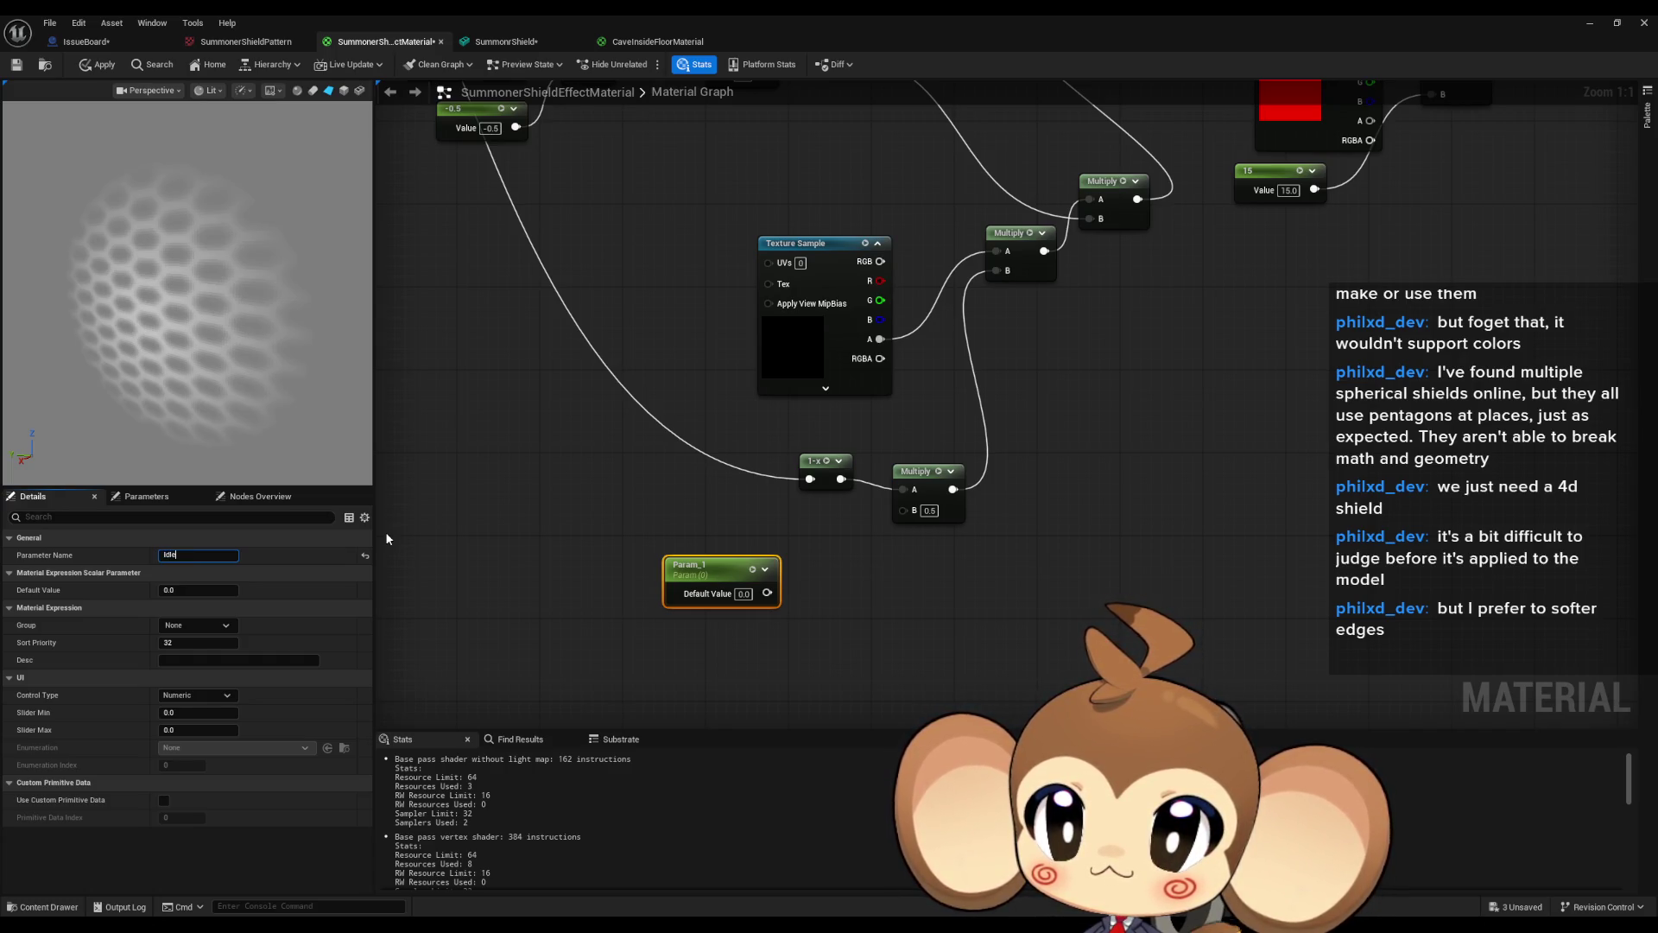
text(I)
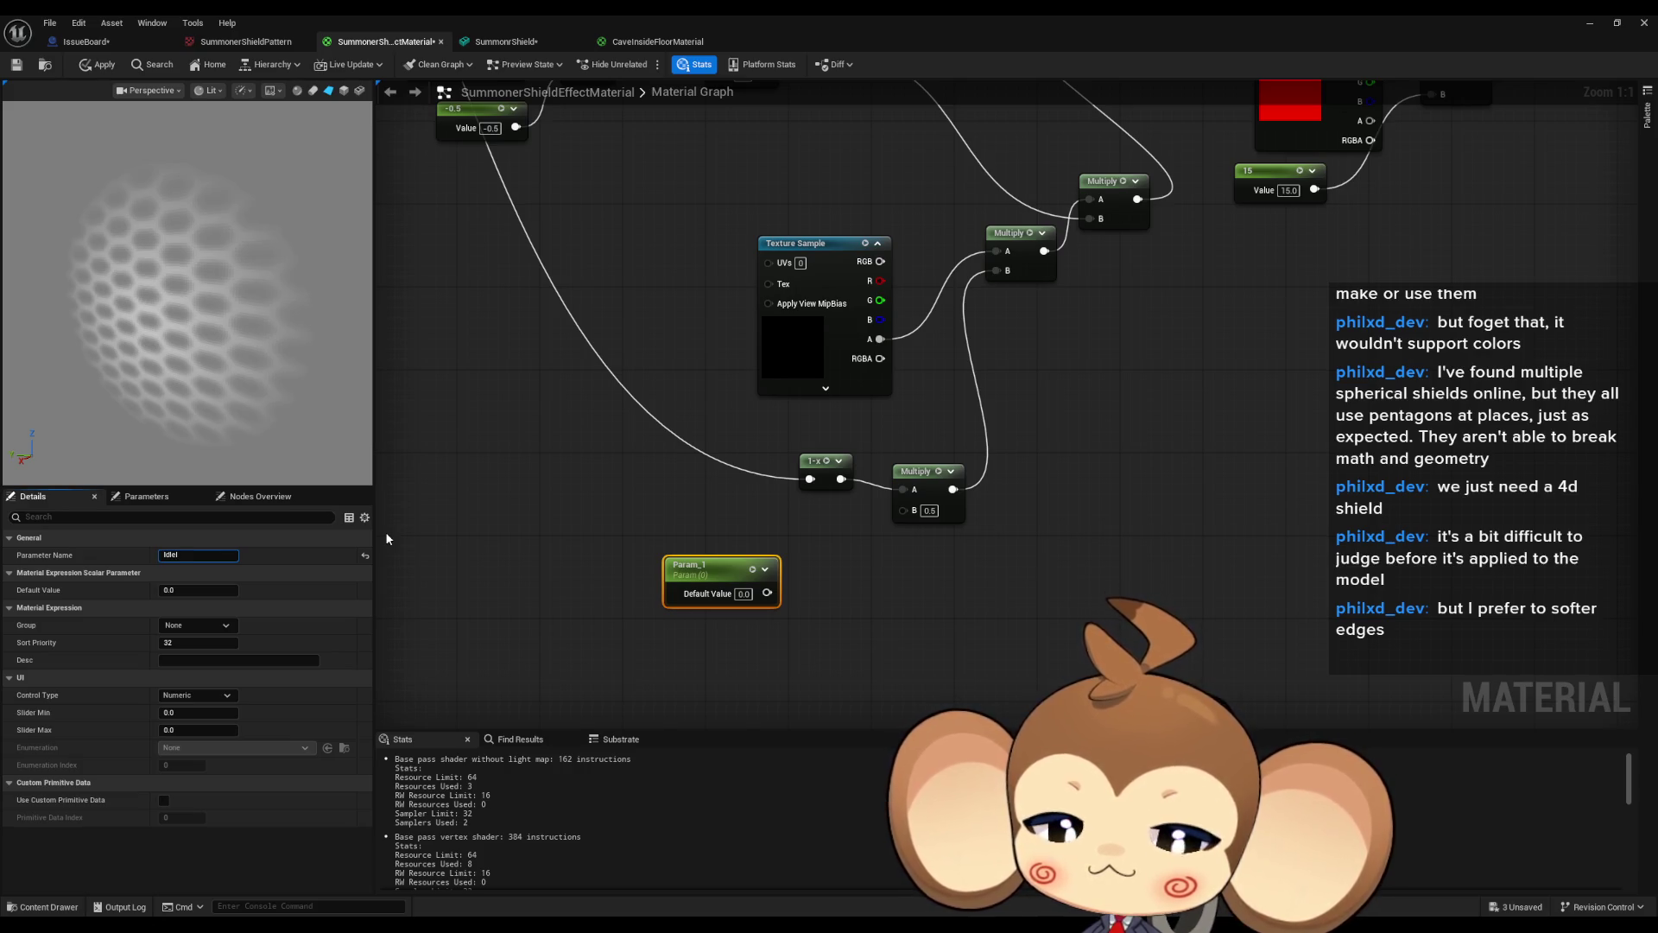
text(ntensity)
key(Return)
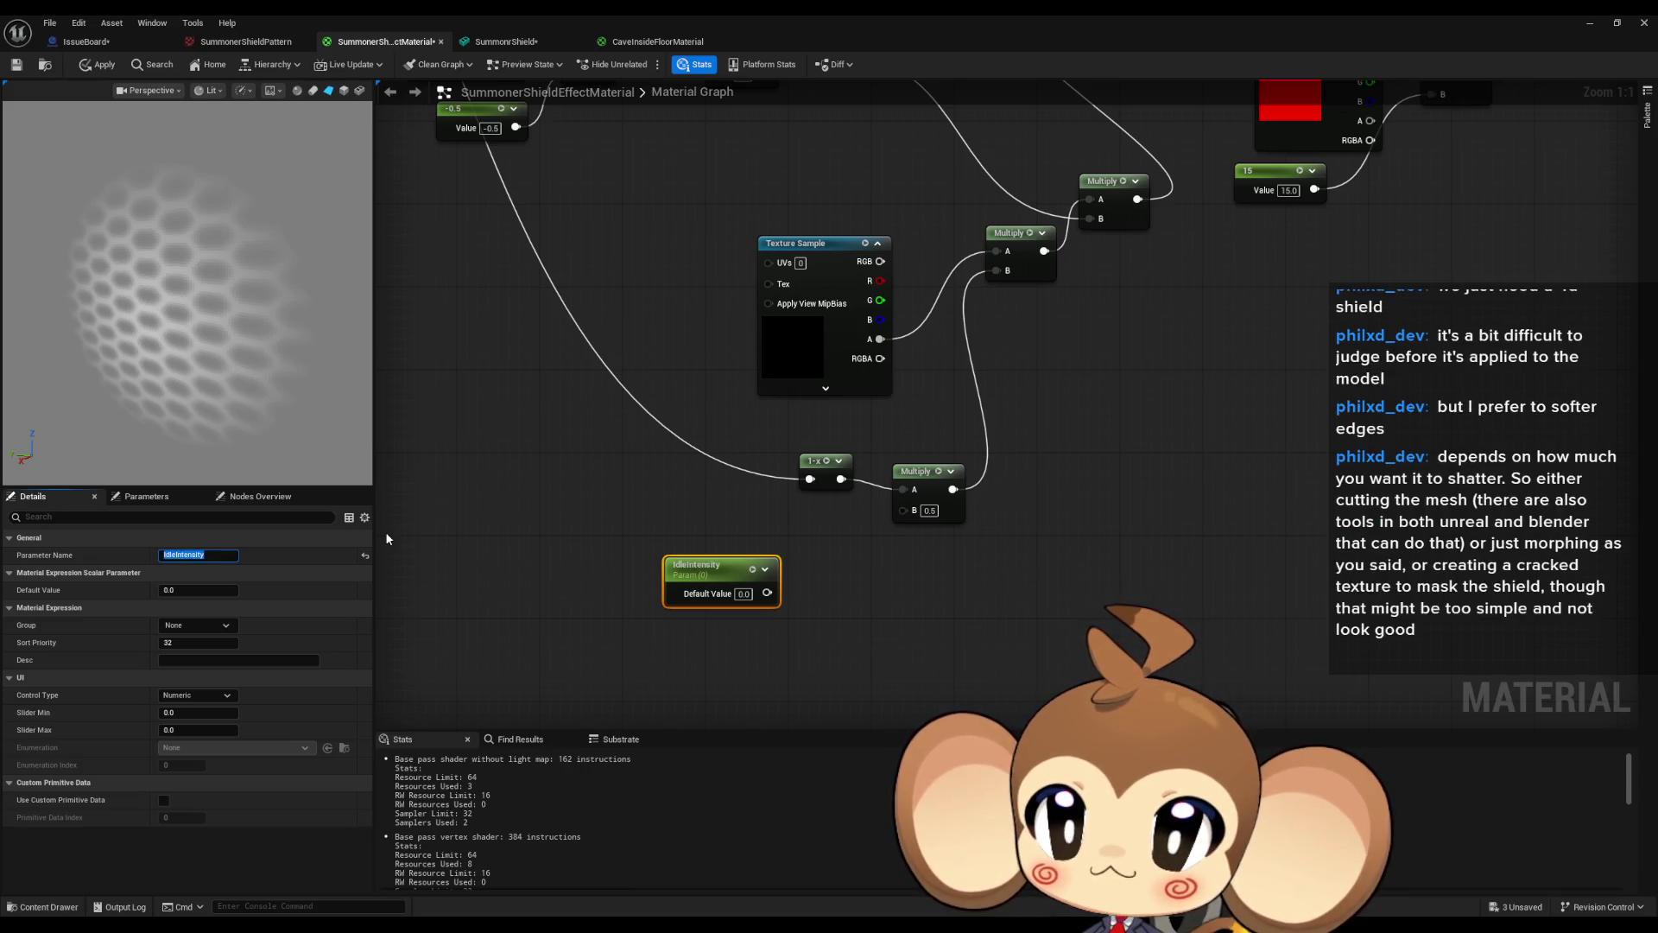
Wire IdleIntensity into the Multiply's B input and give it a default of 0.2.
drag(768, 592, 903, 509)
click(805, 584)
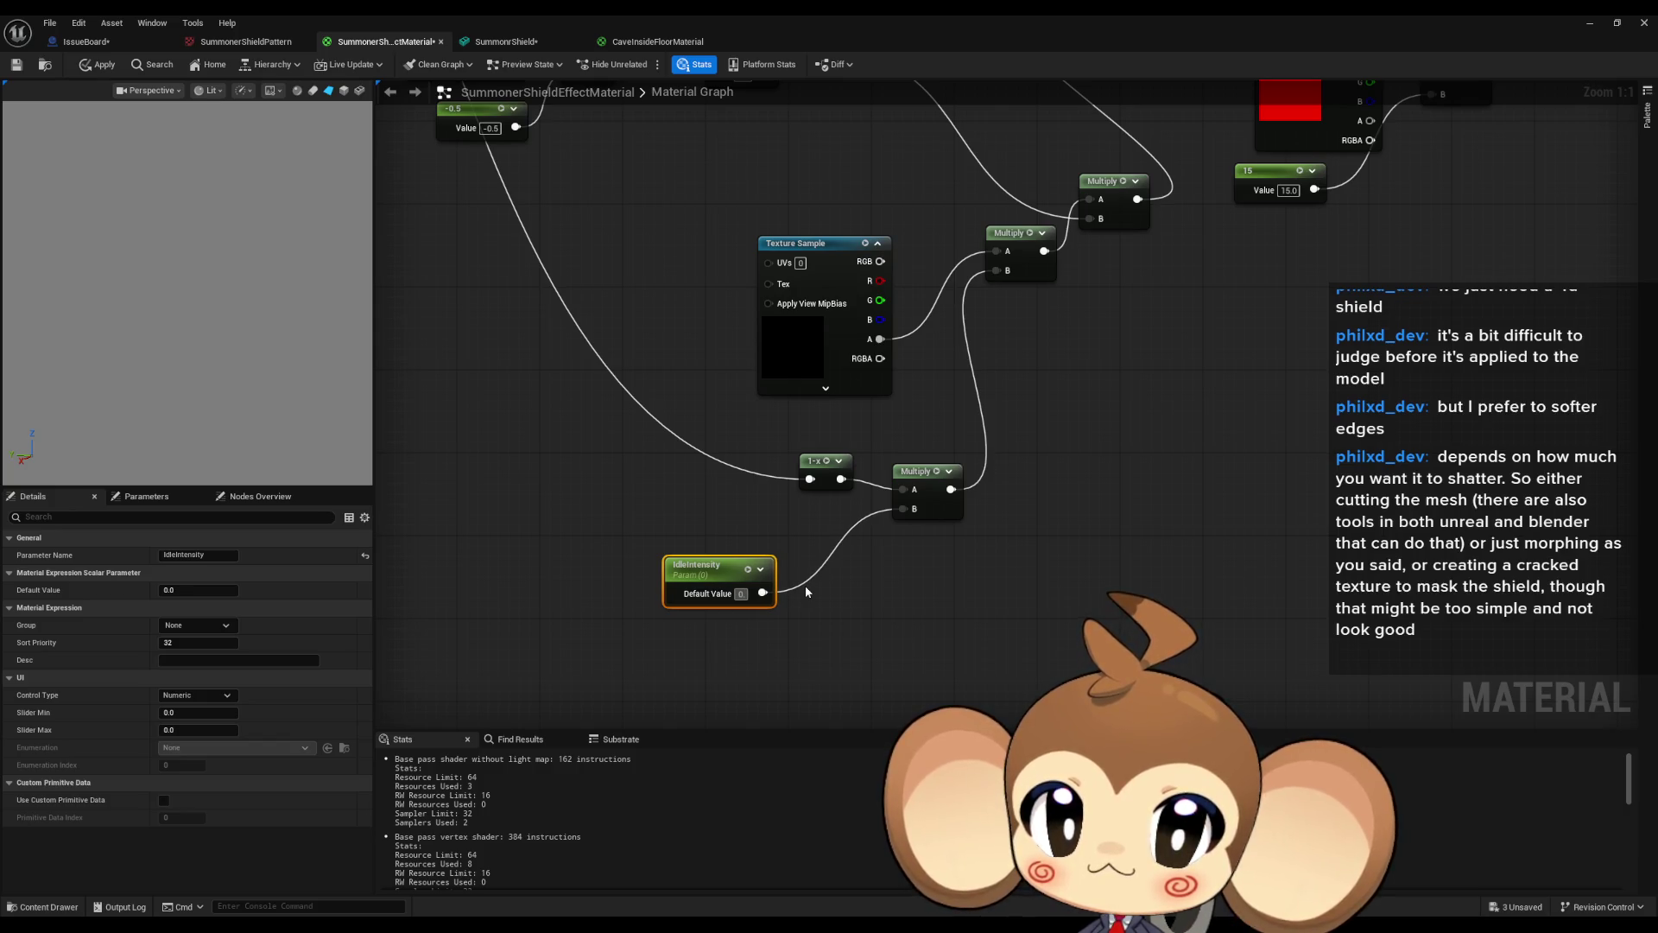
text(0.2)
key(Return)
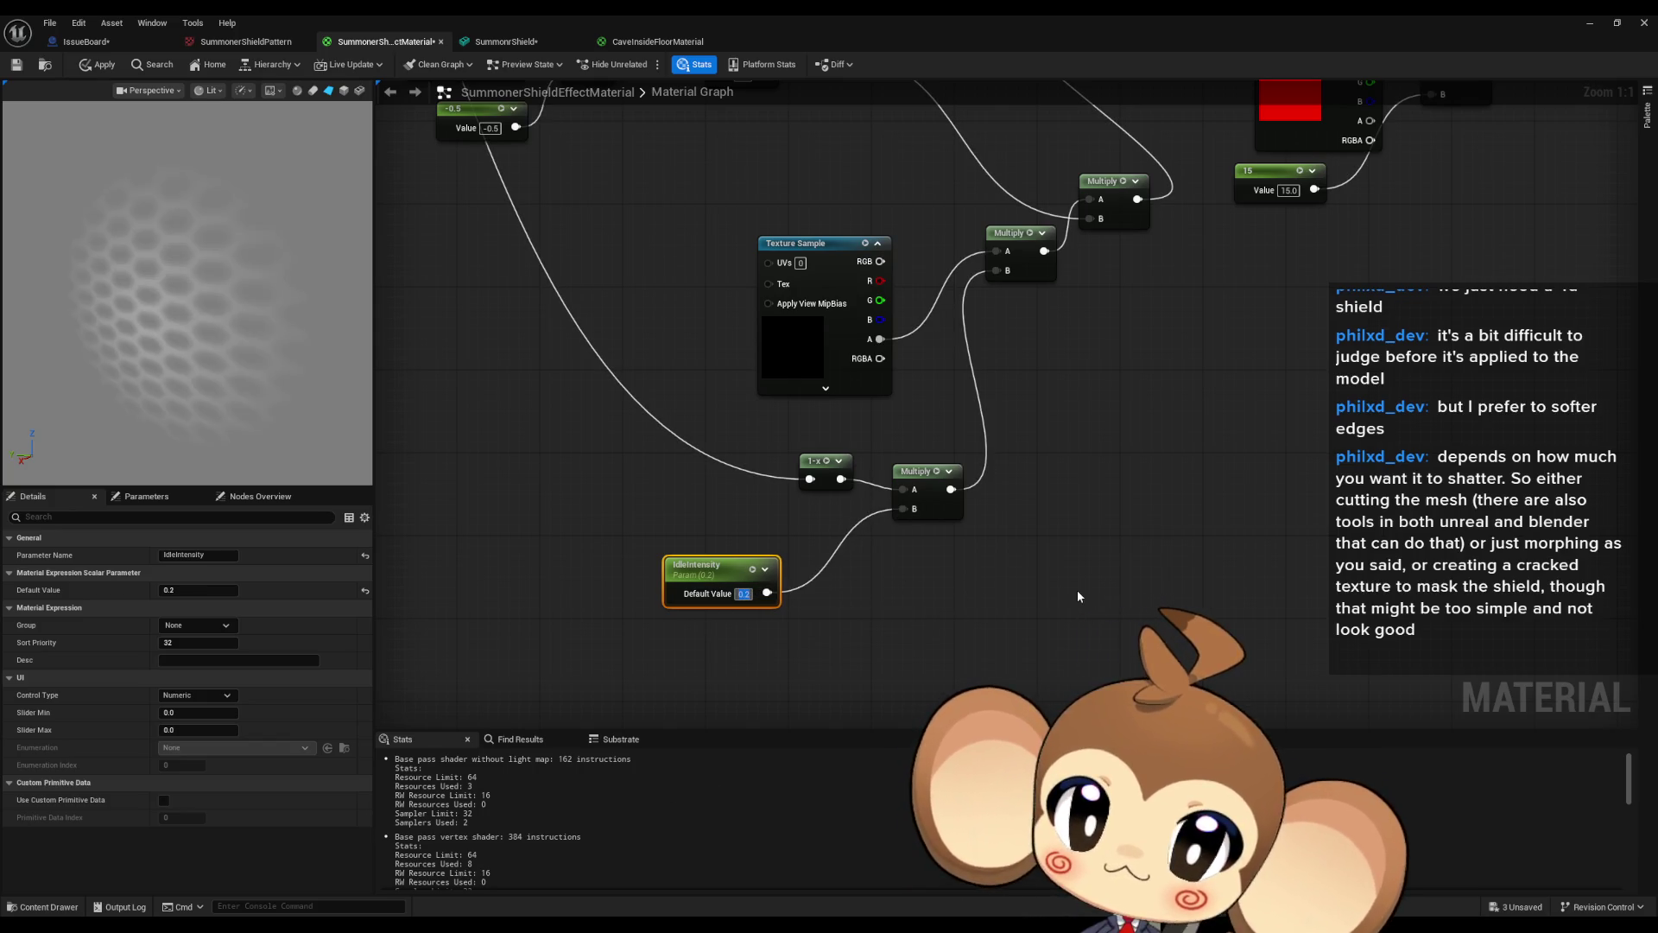
click(1076, 589)
scroll(1015, 474, down, 3)
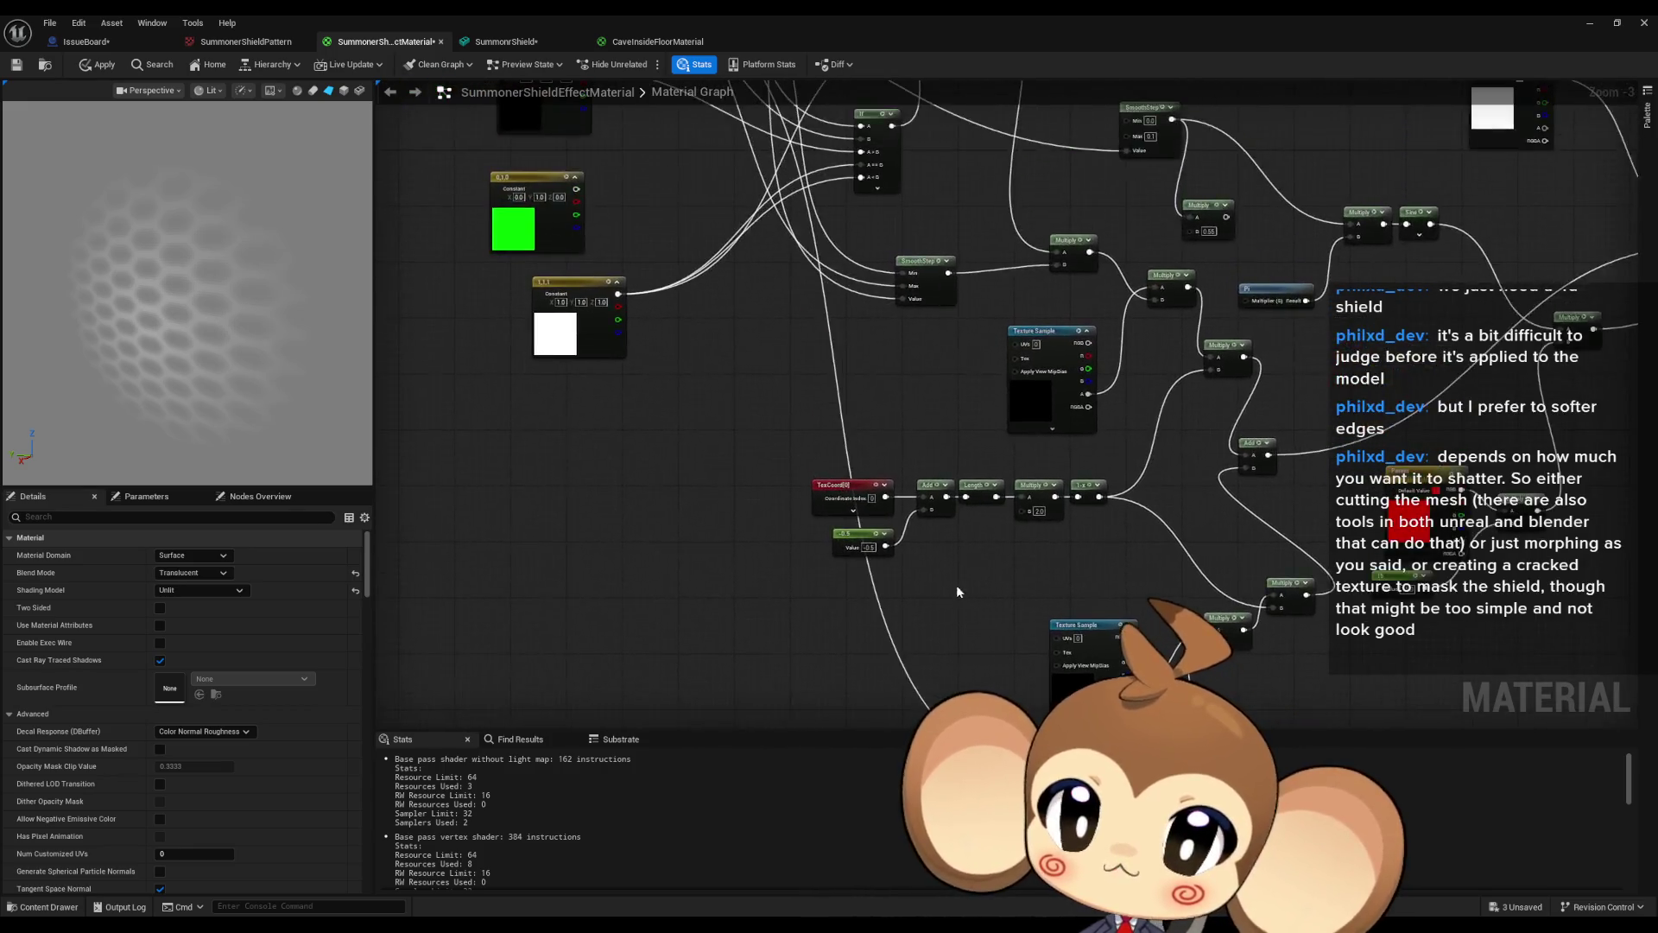
Rename the Param scalar parameter node to Anim in the Details panel.
scroll(710, 422, up, 2)
click(710, 422)
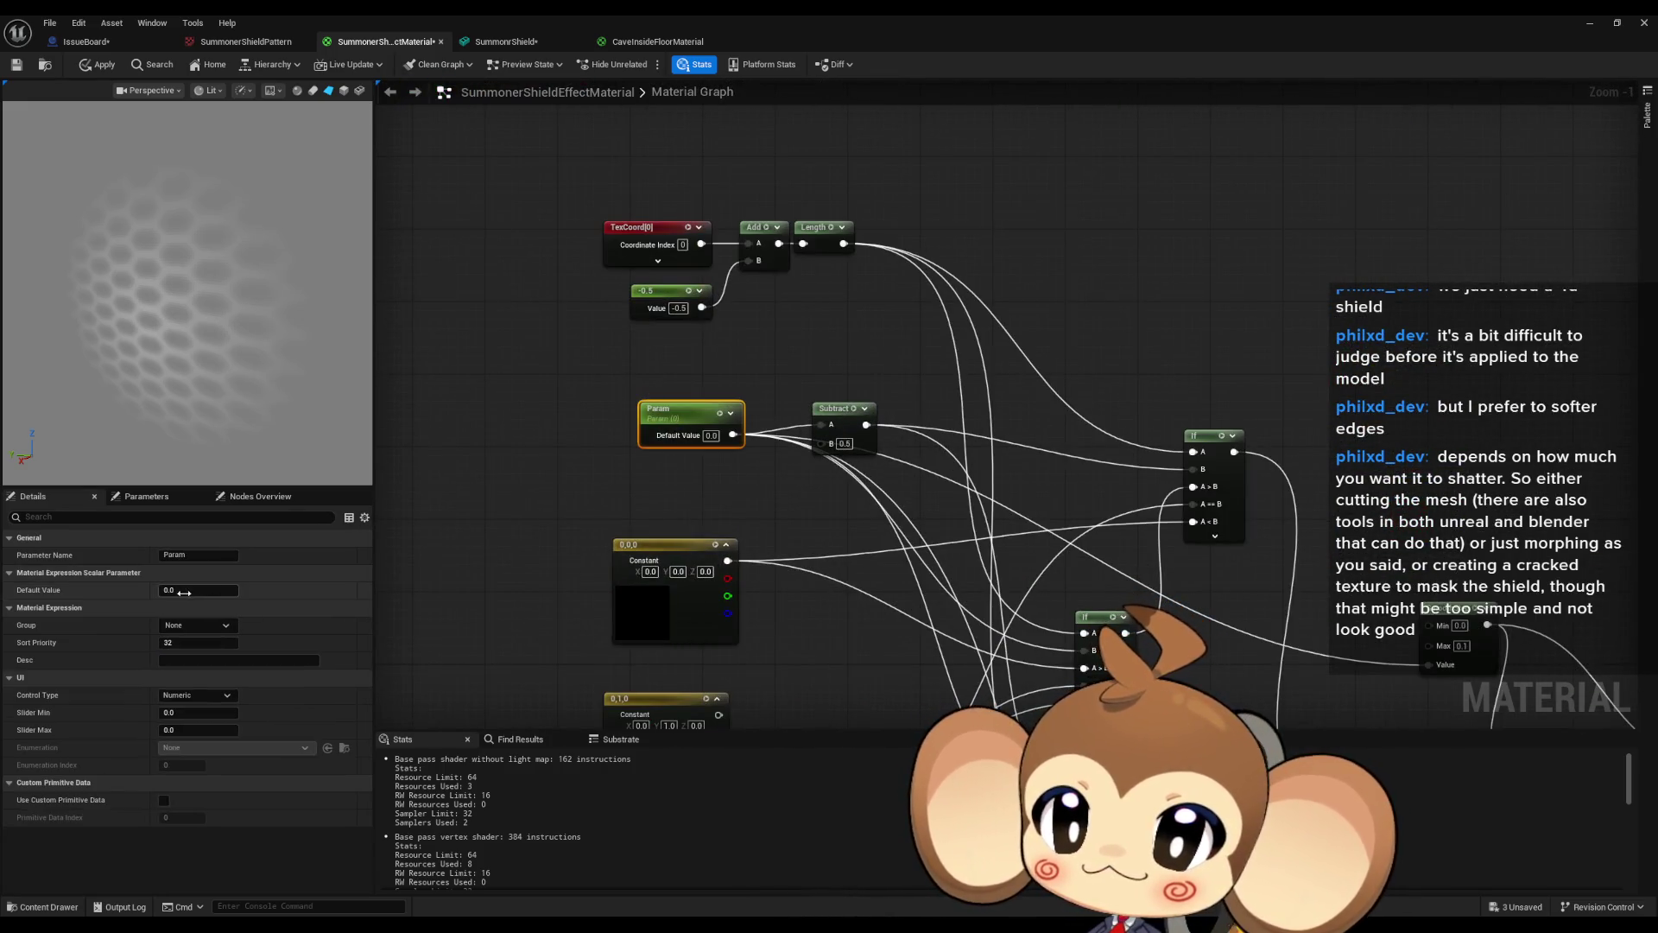
click(198, 555)
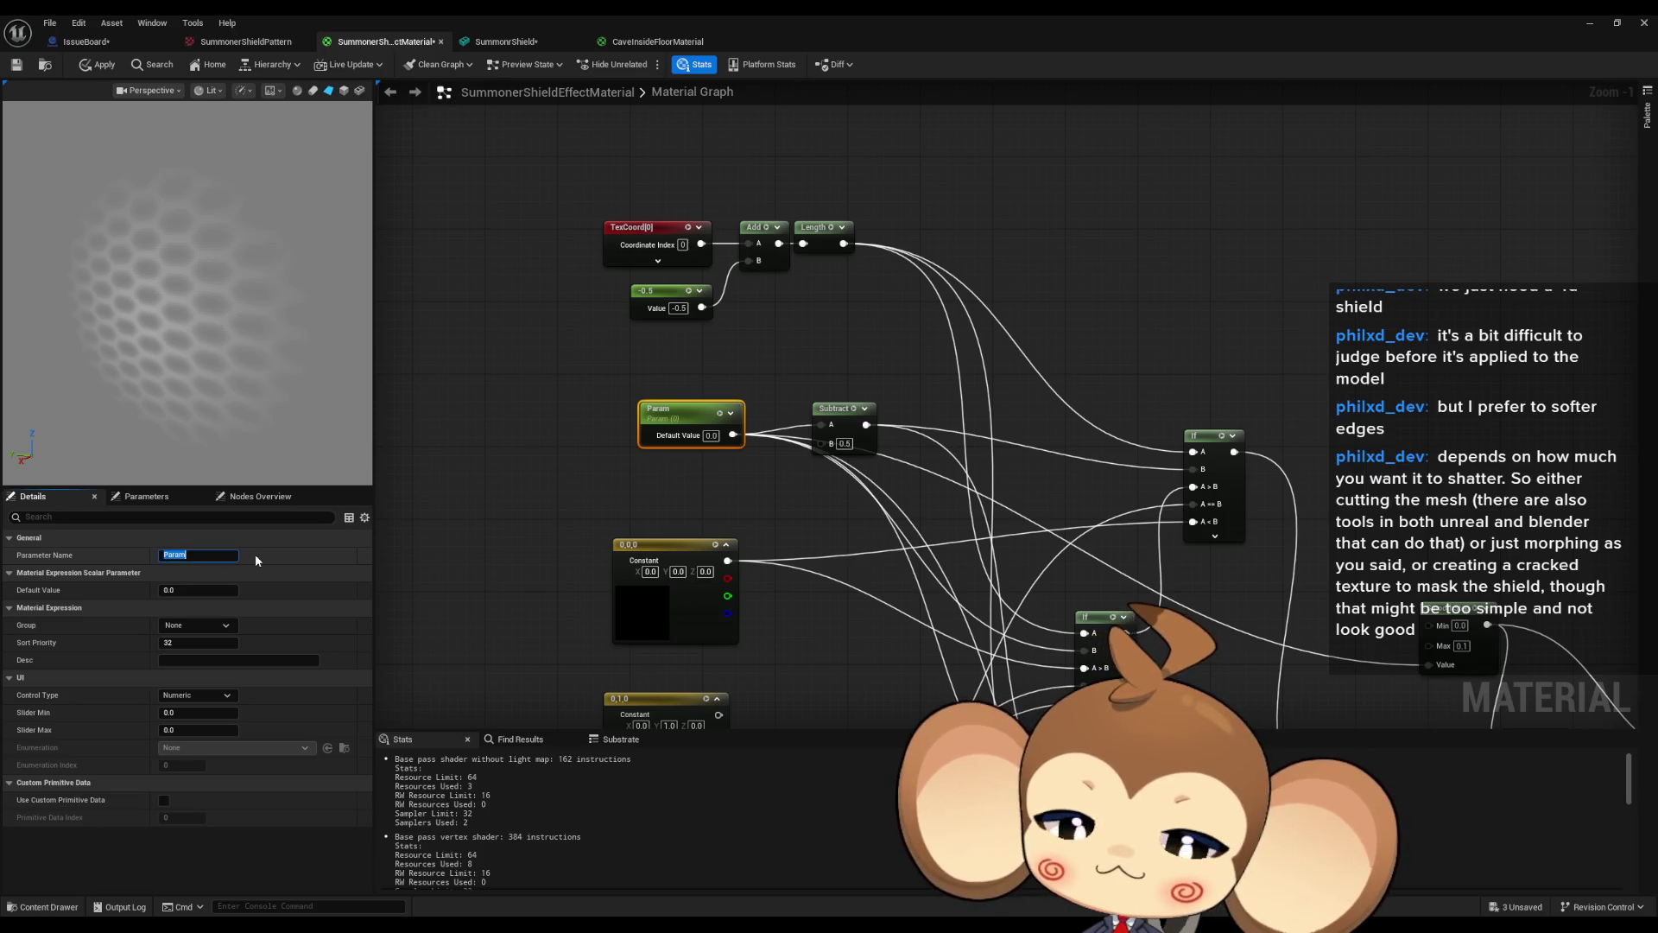
text(Anim)
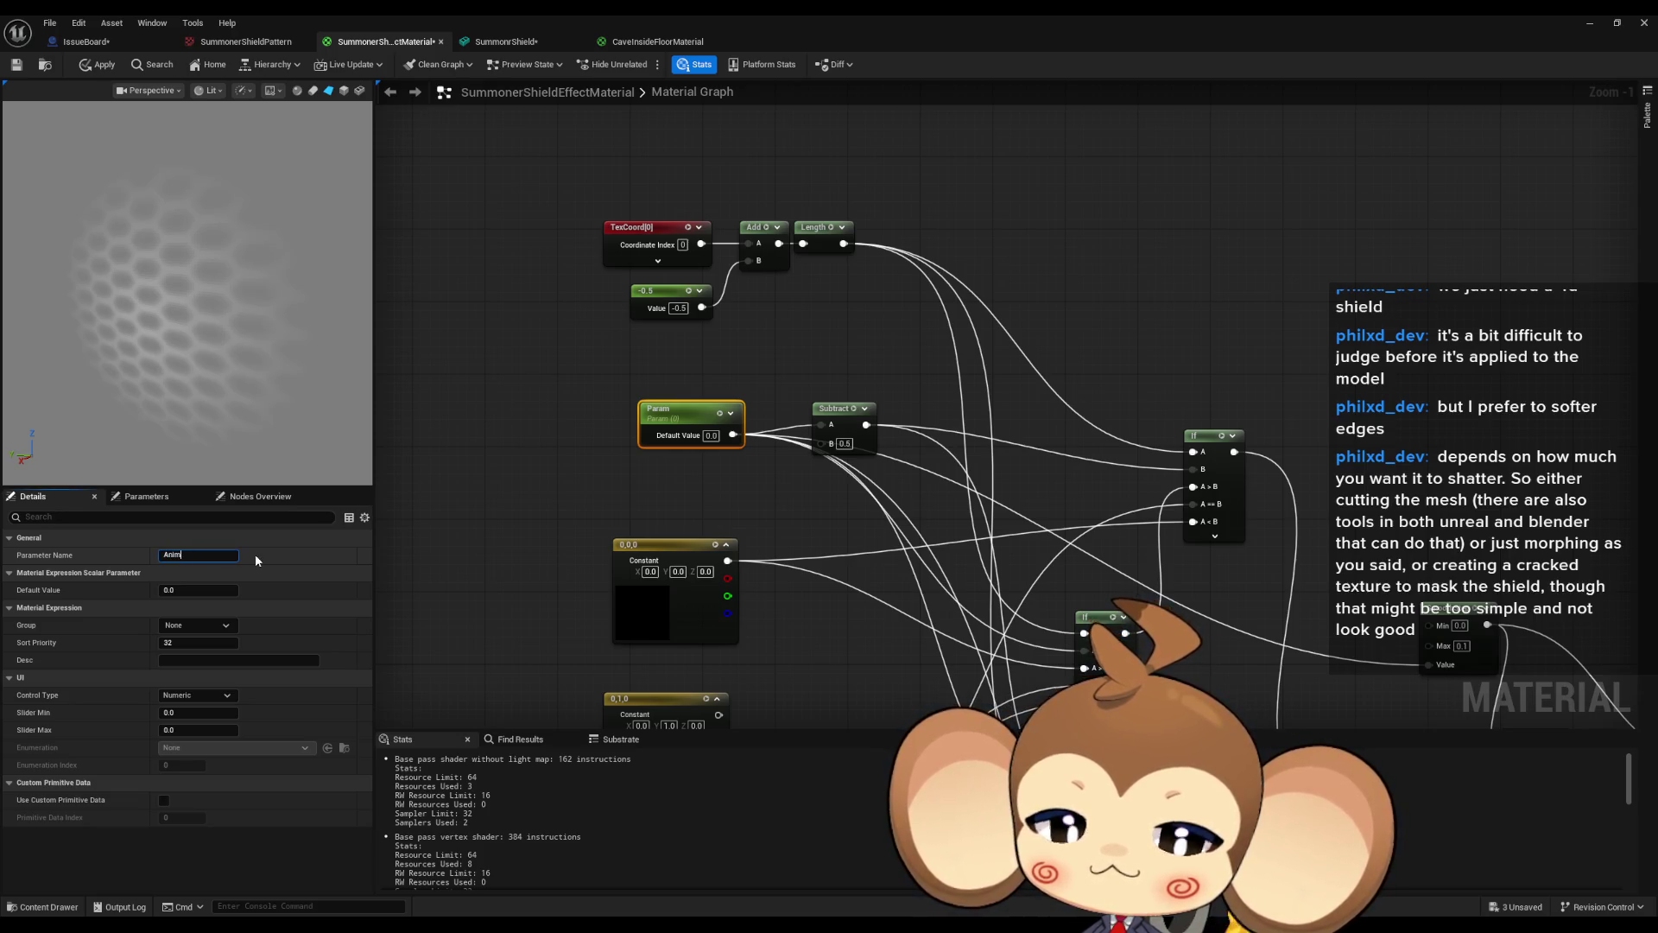
key(Return)
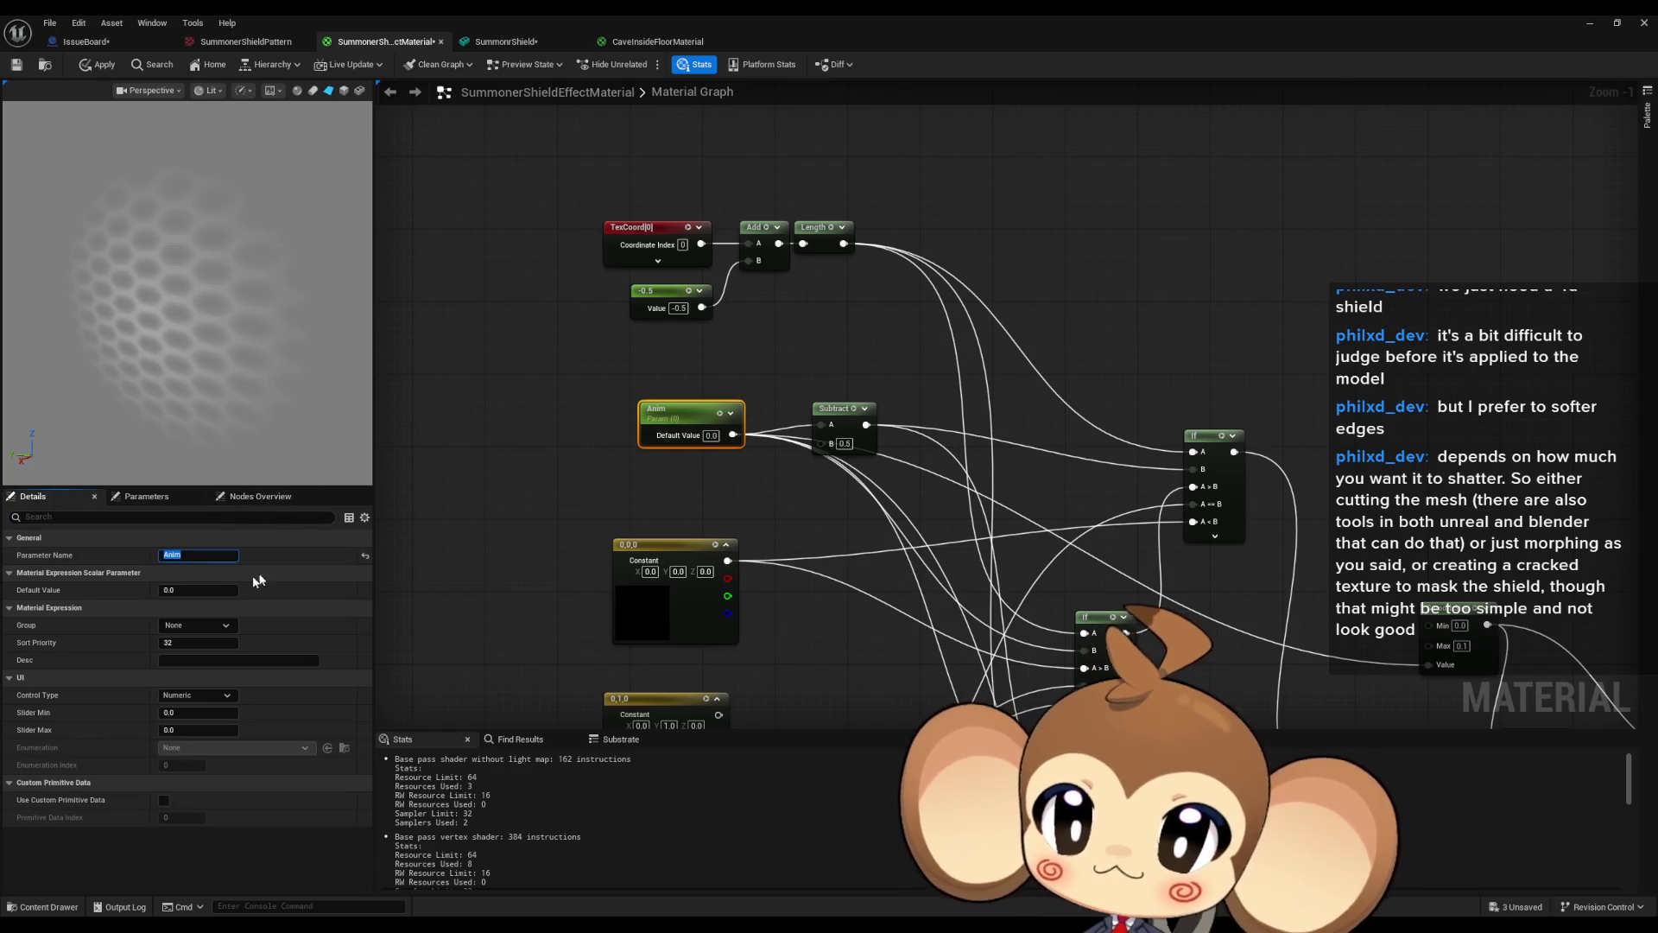
Scrub Anim's Default Value to preview the shield fade, leaving it at about 0.165.
mouse_move(172, 589)
mouse_down()
mouse_move(303, 589)
mouse_move(227, 589)
mouse_up()
text(9808)
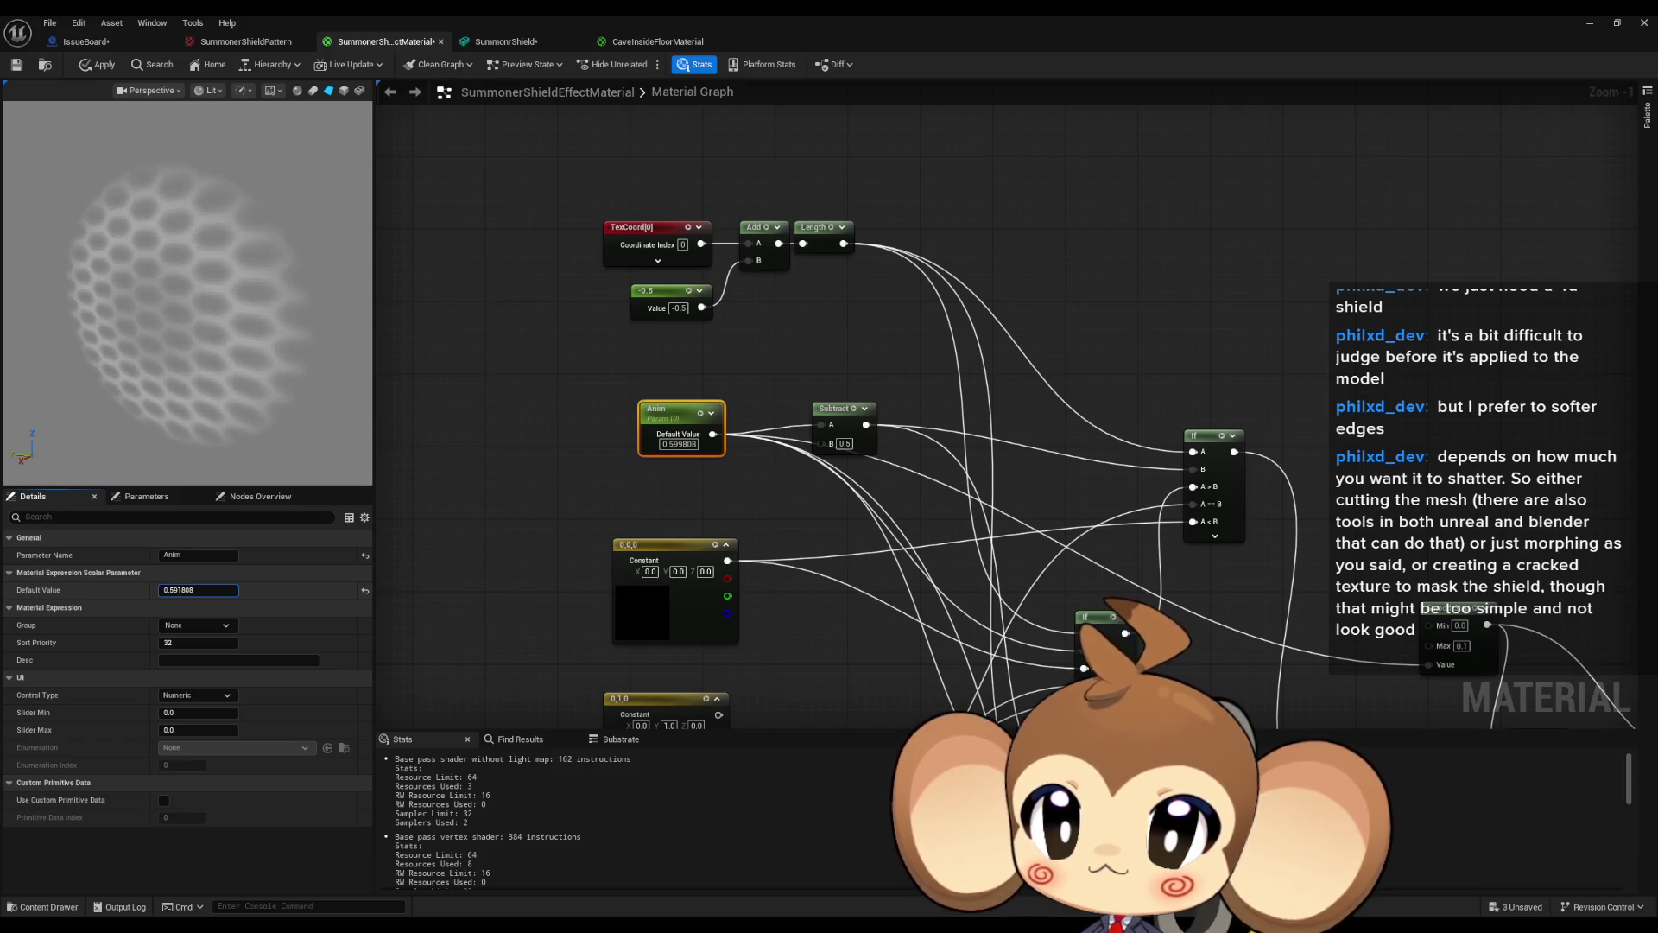
drag(199, 590, 226, 590)
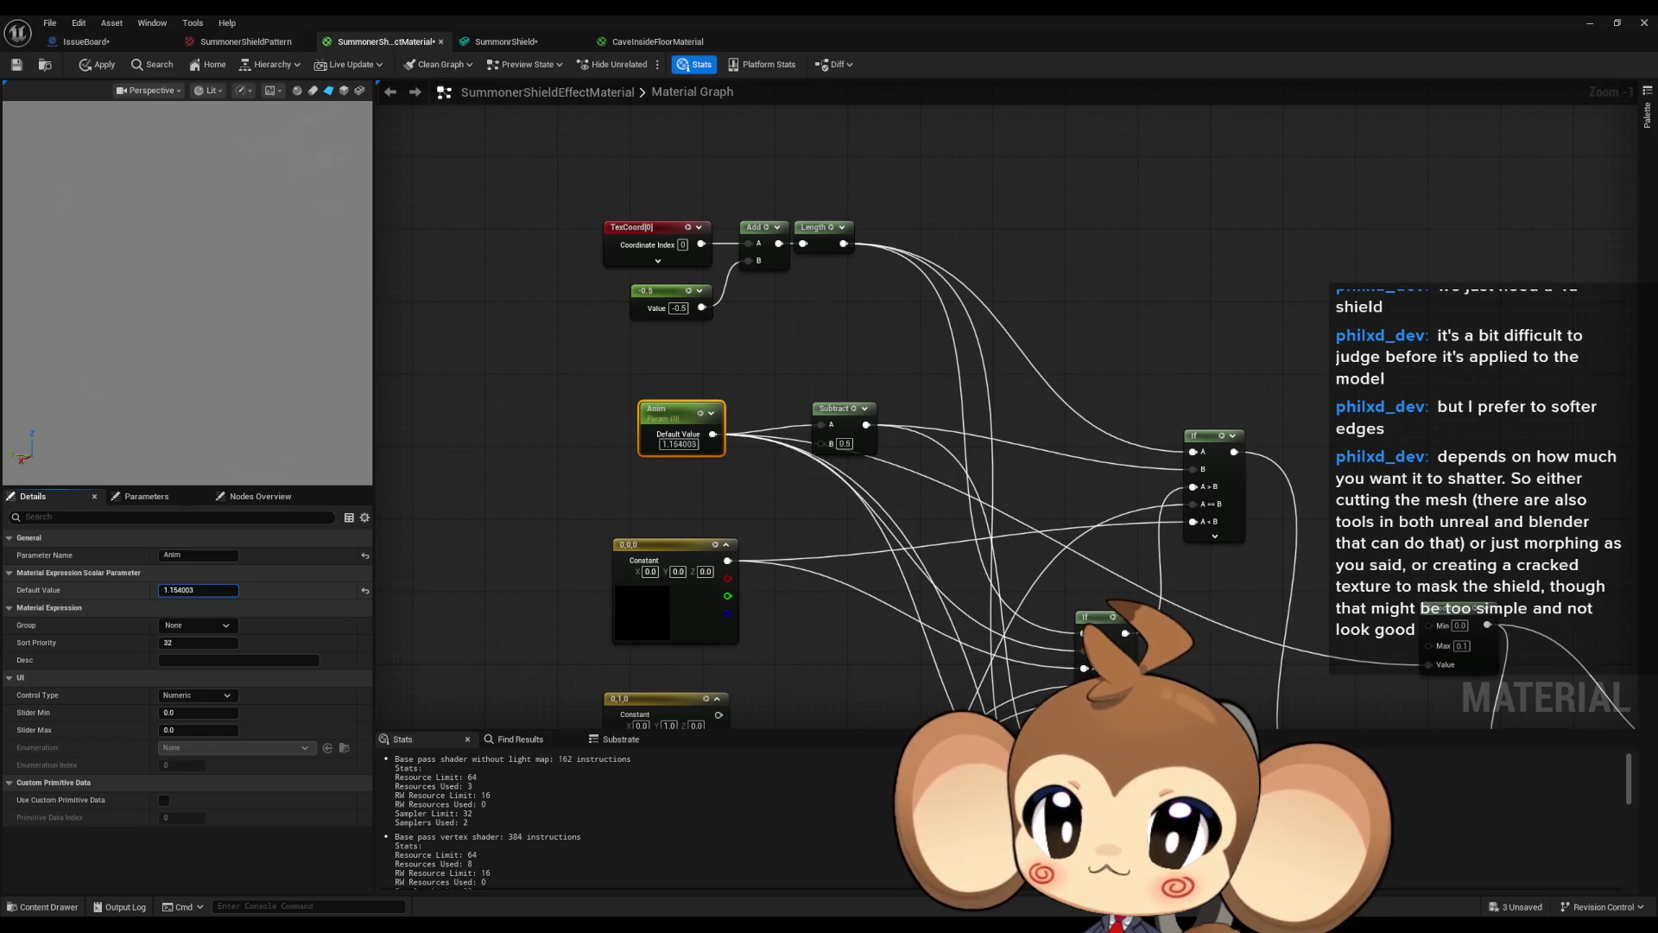
drag(198, 590, 69, 590)
drag(198, 590, 303, 590)
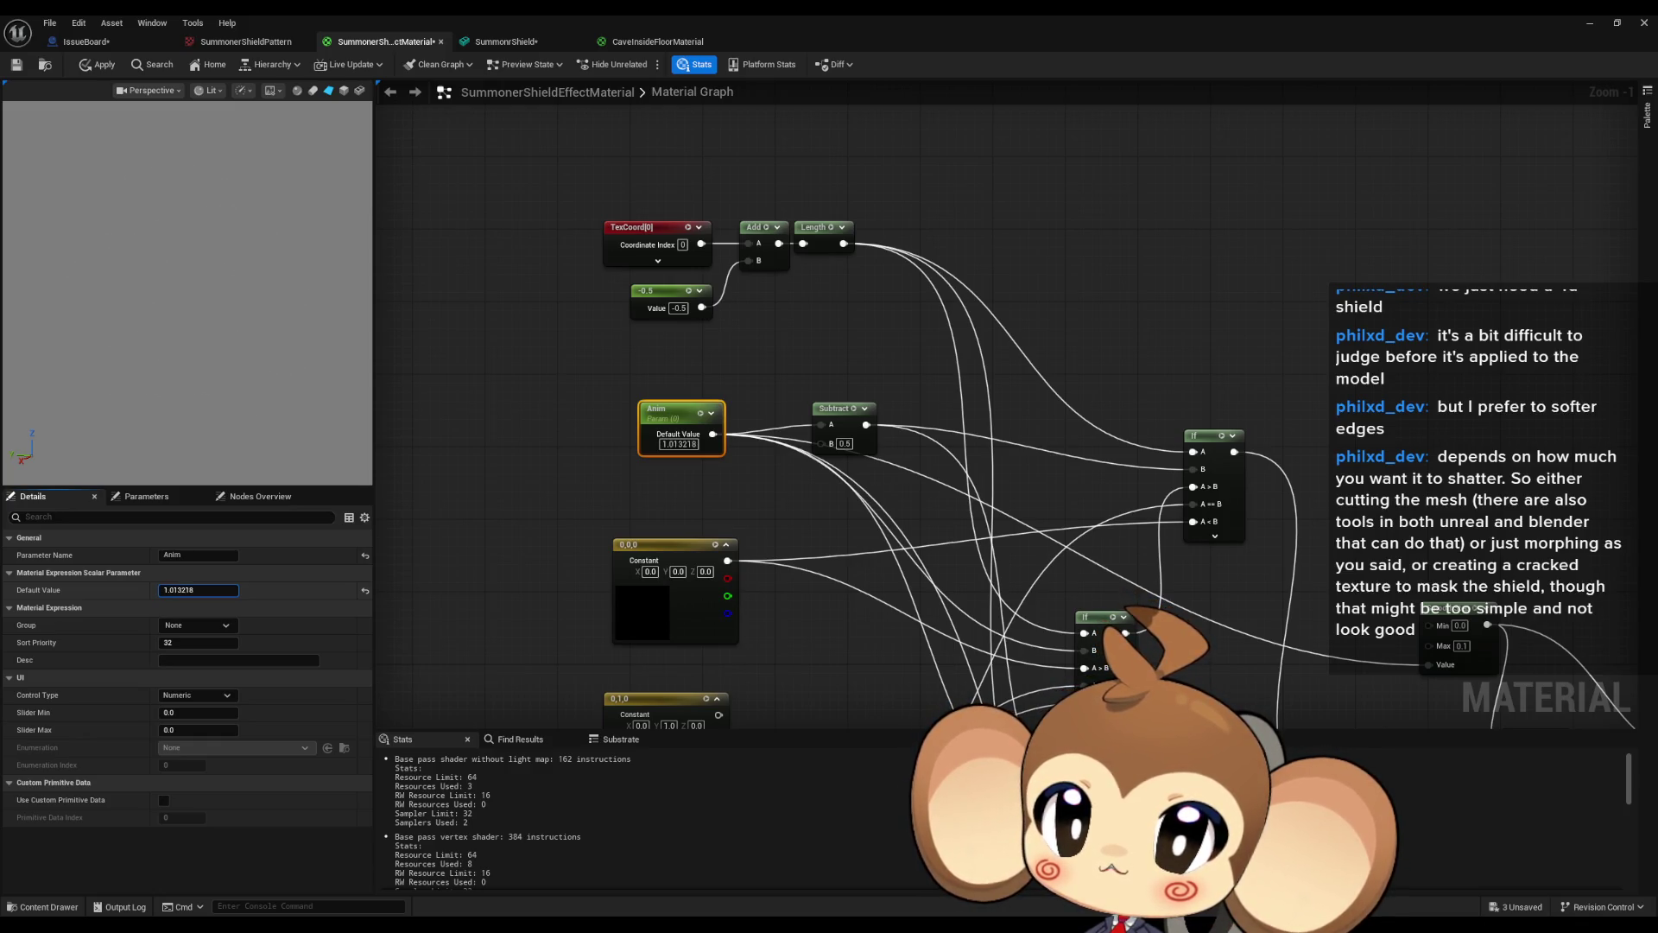
mouse_move(199, 590)
mouse_down()
mouse_move(129, 590)
mouse_move(286, 590)
mouse_up()
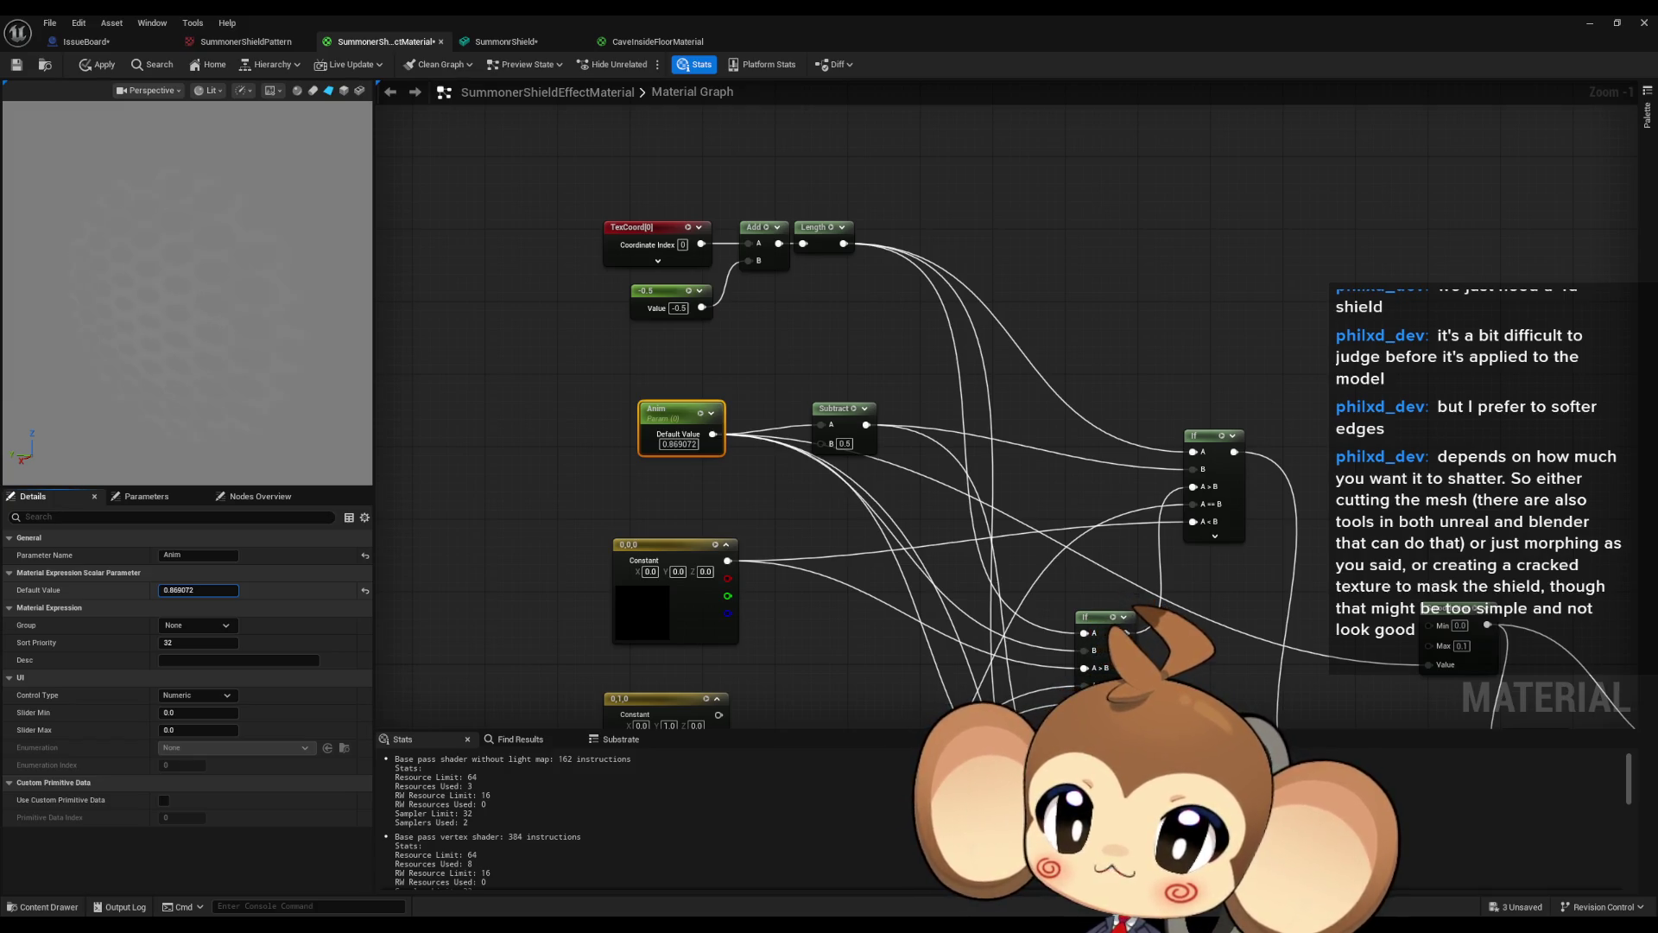
mouse_move(199, 590)
mouse_down()
mouse_move(130, 590)
mouse_move(225, 590)
mouse_up()
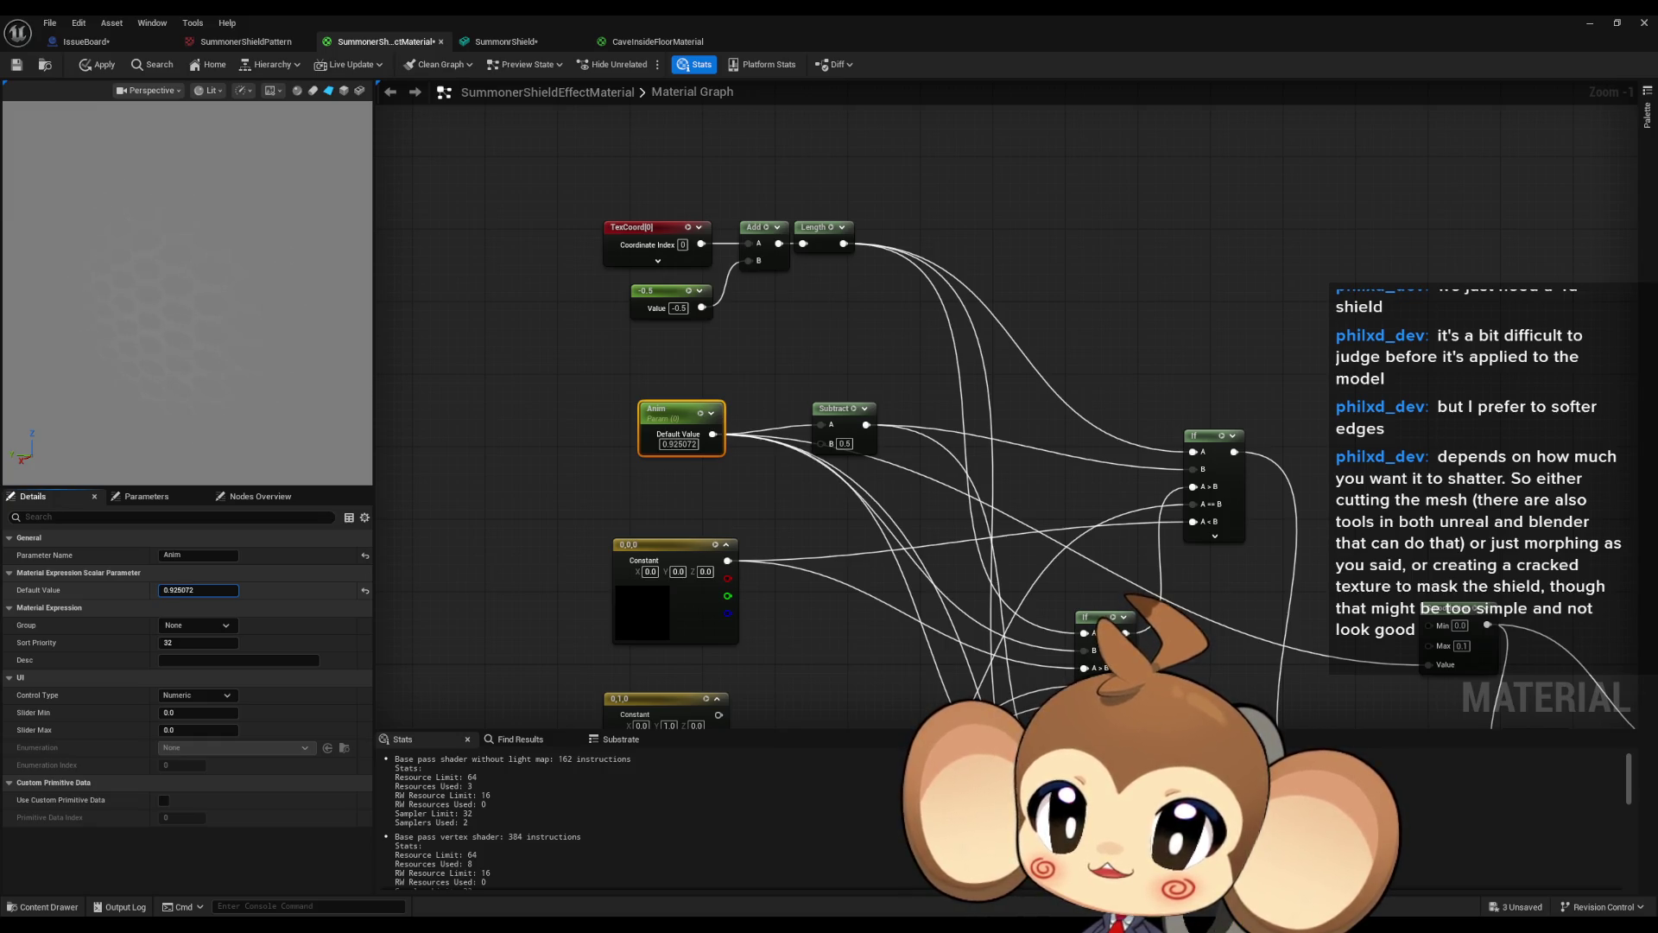
drag(225, 590, 147, 590)
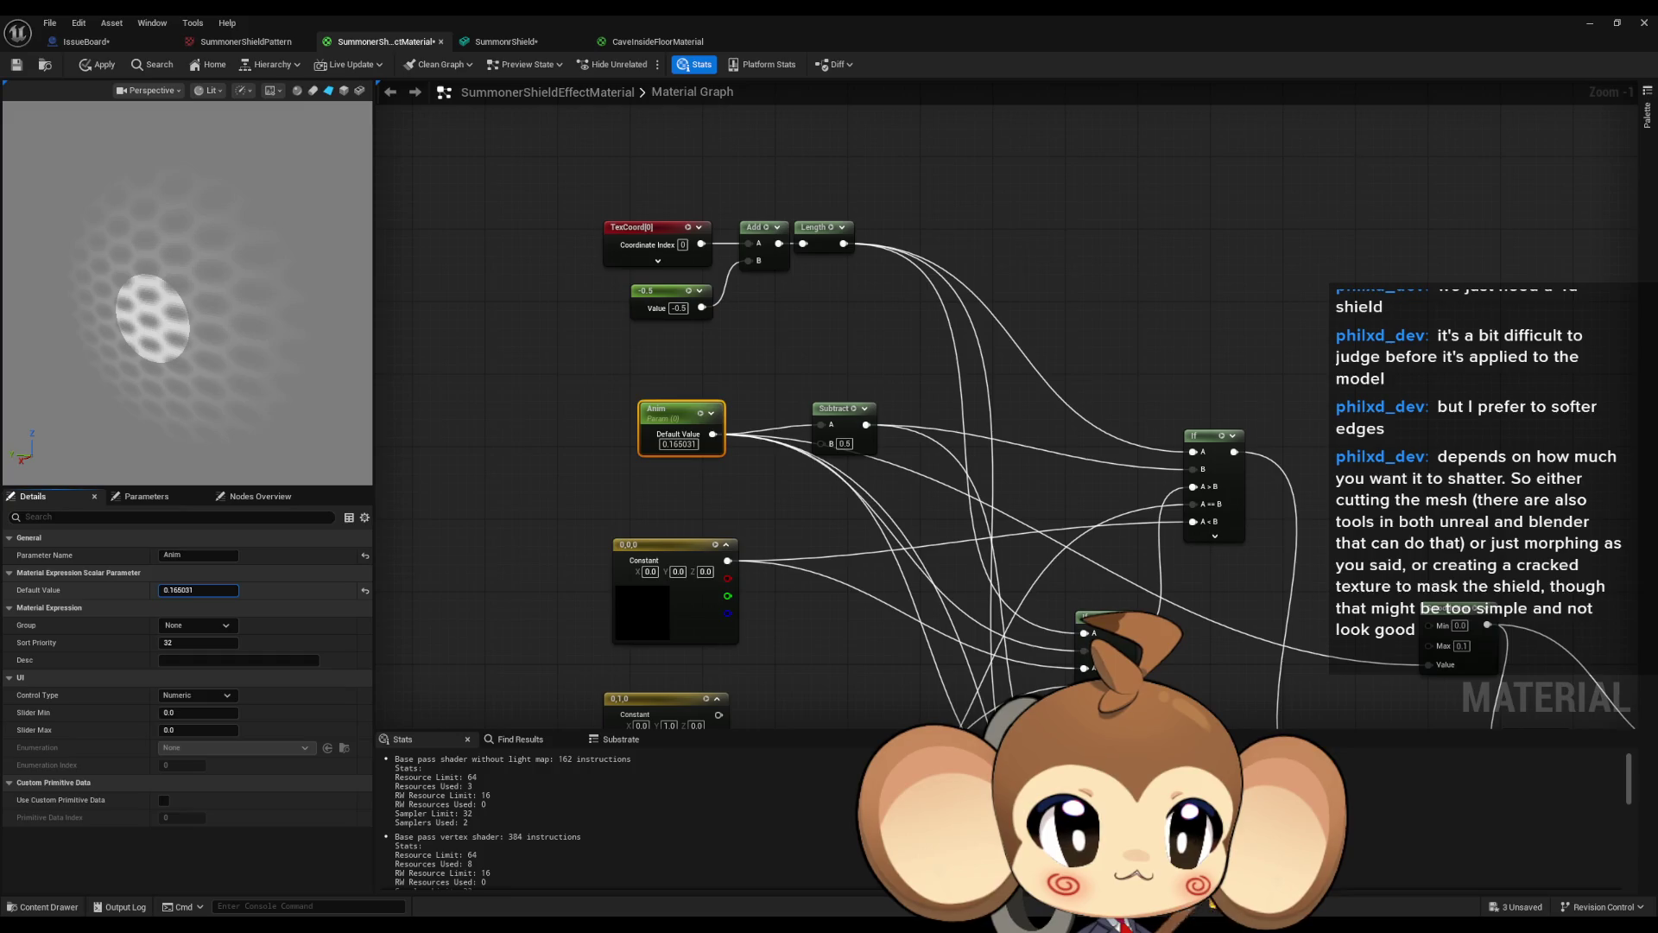
key(Return)
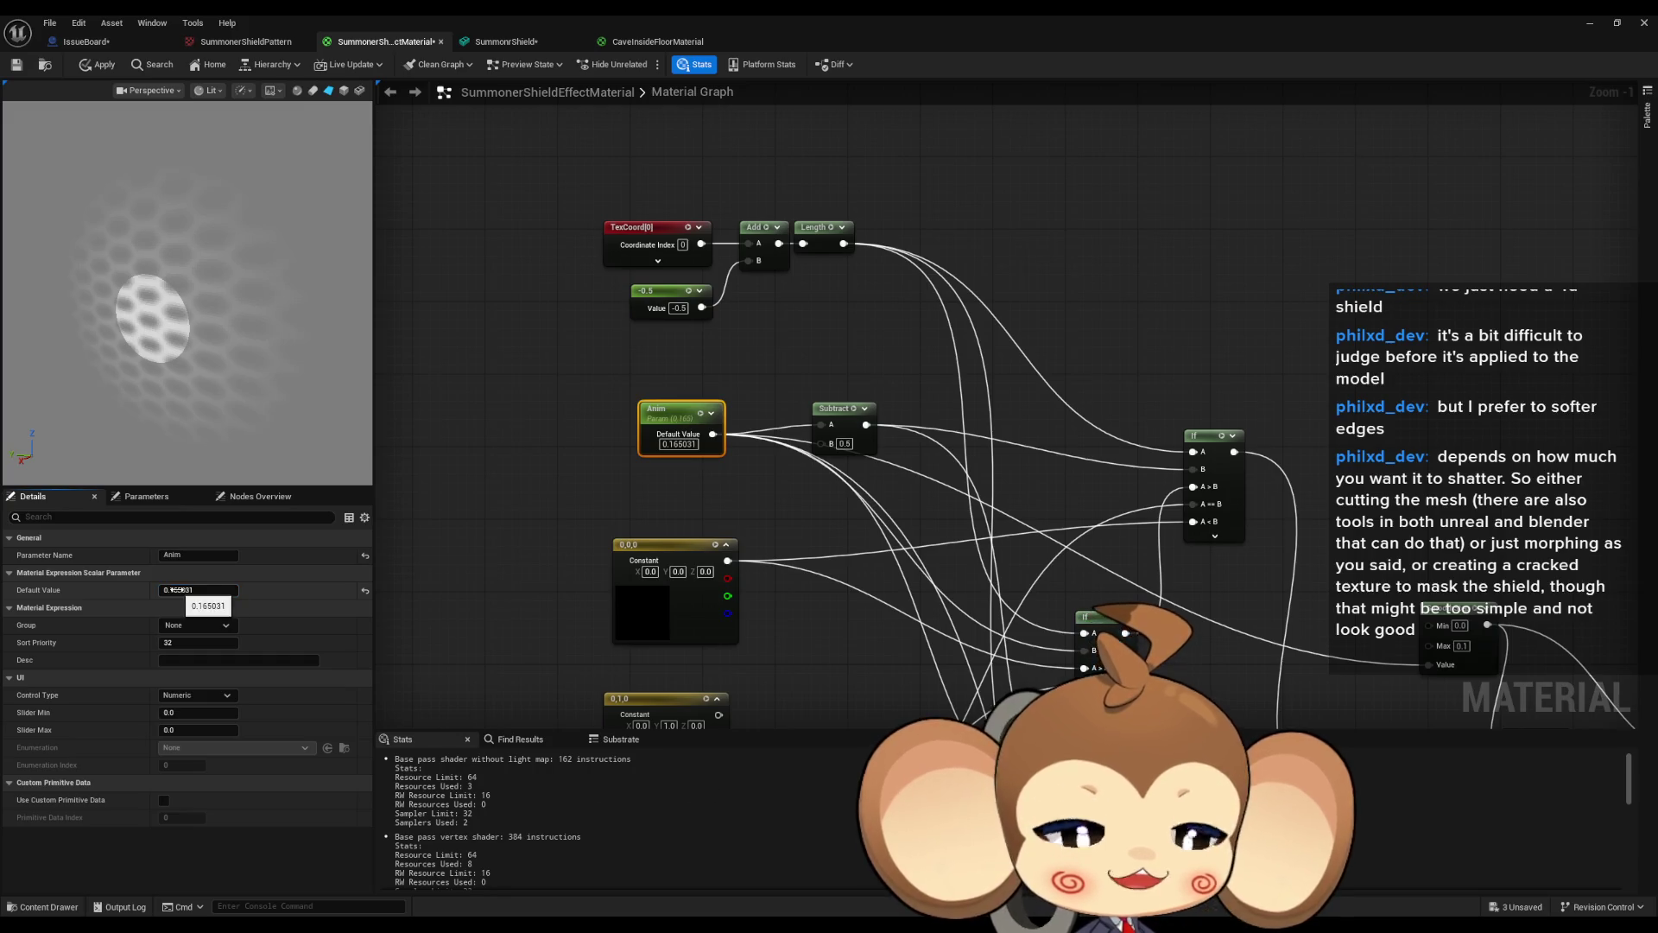
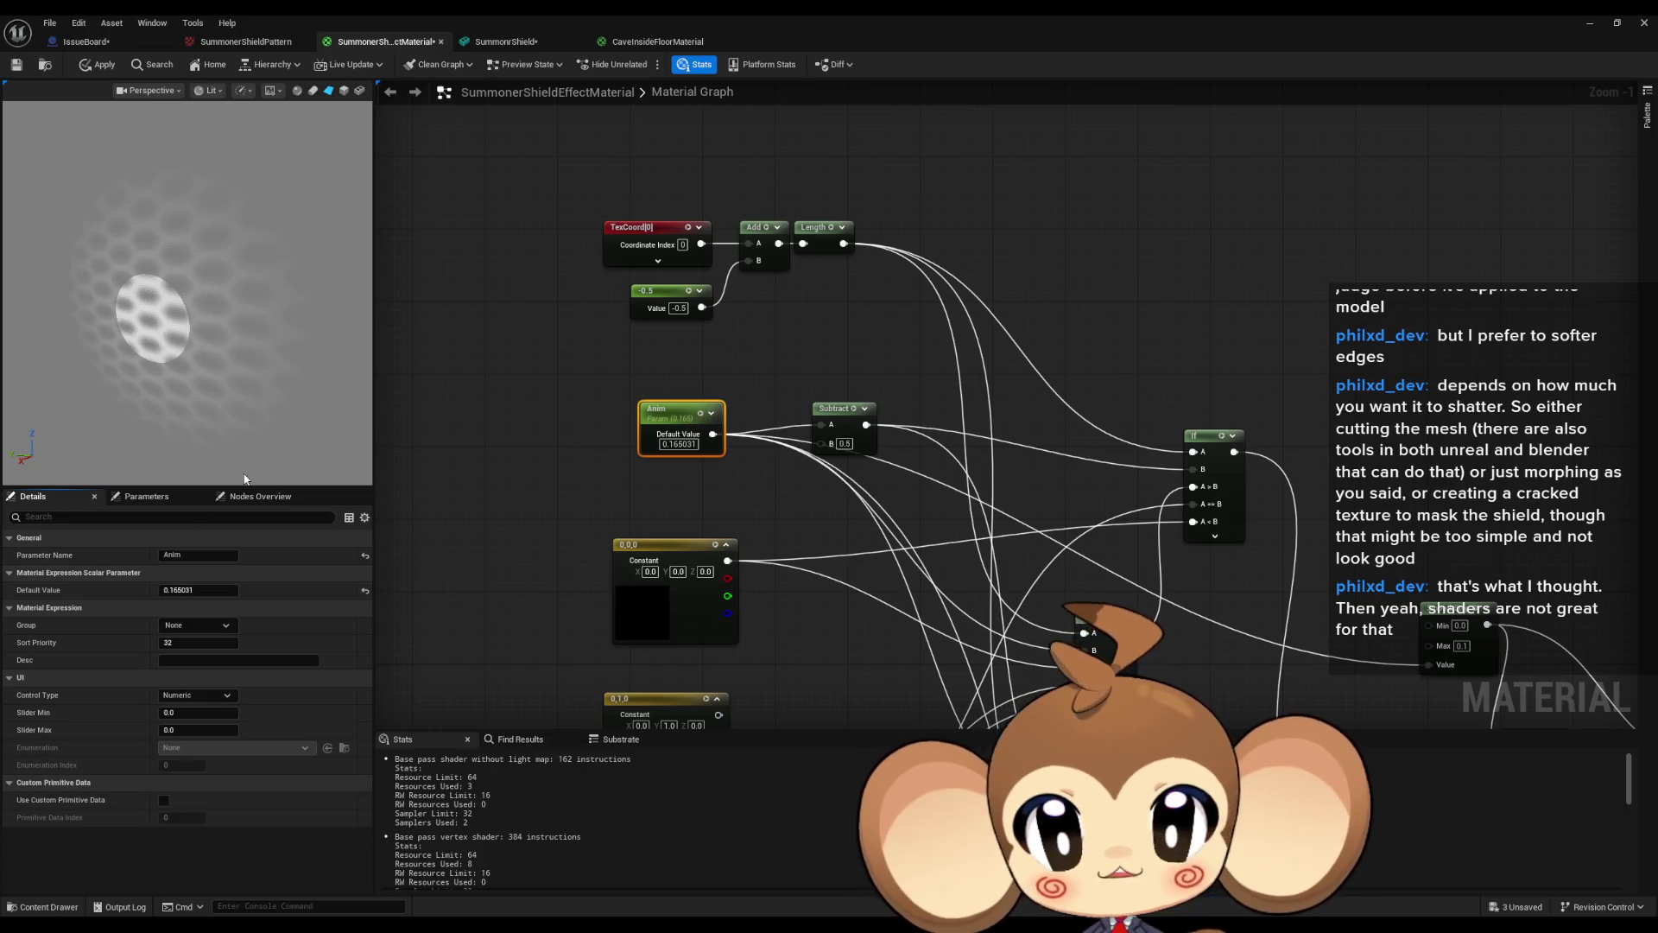
Lower the shield material's Anim default value to preview it, then return to IssueBoard's EventGraph.
mouse_move(204, 592)
mouse_down()
mouse_move(164, 591)
mouse_move(258, 592)
mouse_move(176, 592)
mouse_move(253, 591)
mouse_move(201, 587)
mouse_up()
scroll(691, 389, down, 3)
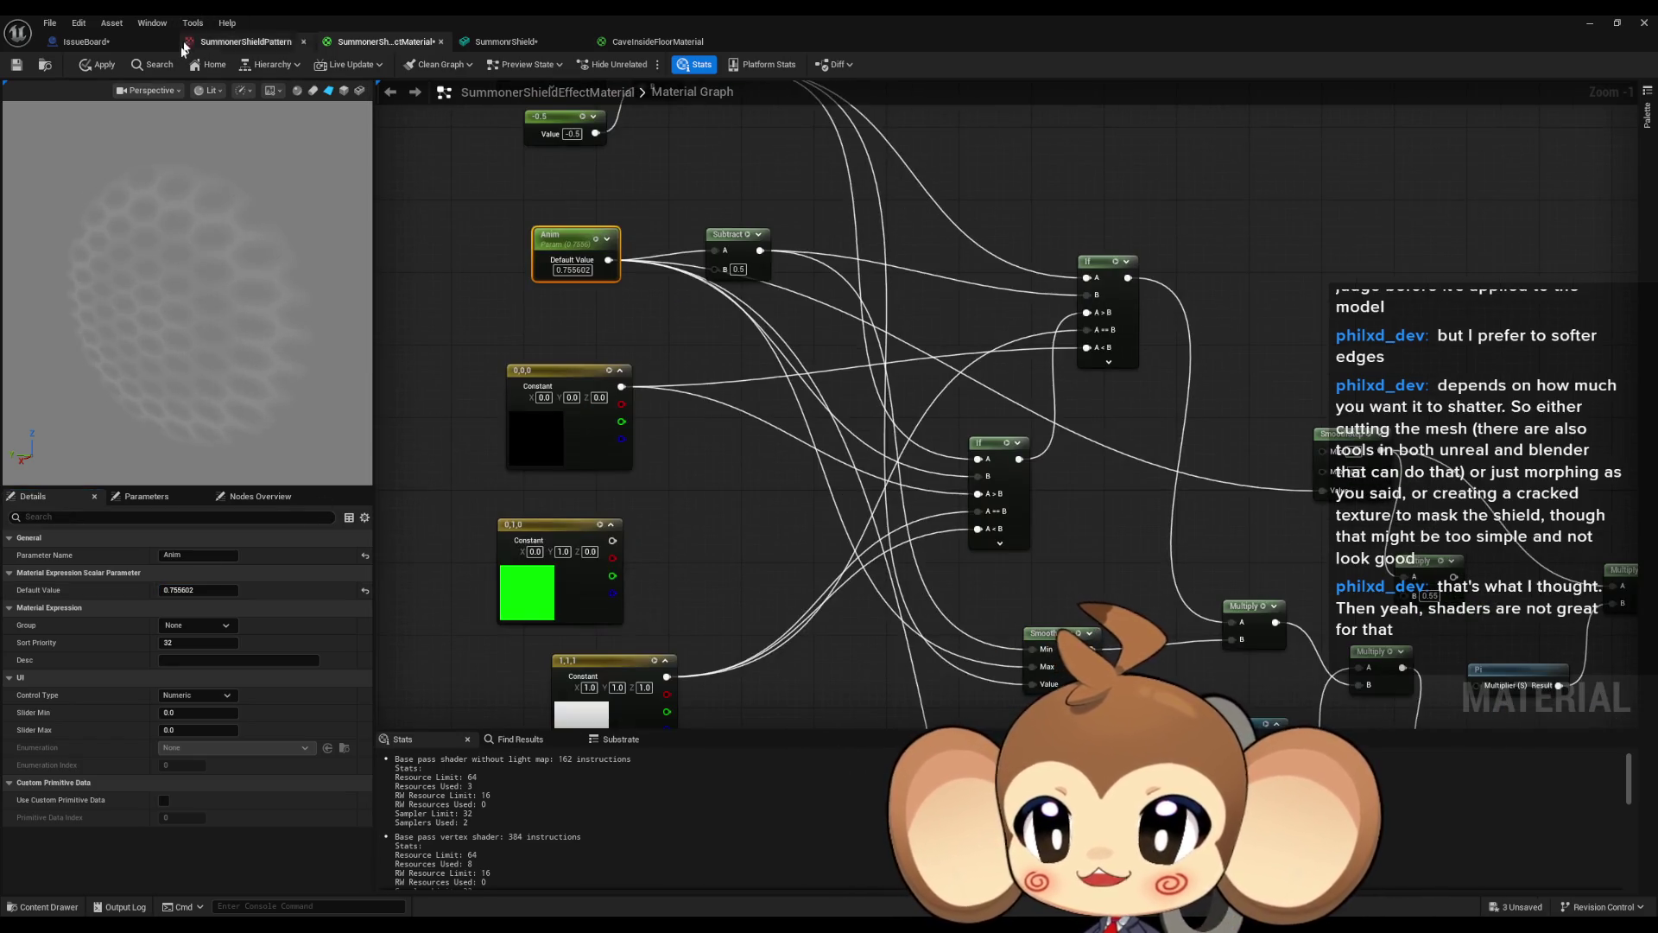
click(82, 41)
scroll(839, 408, down, 5)
scroll(792, 475, up, 6)
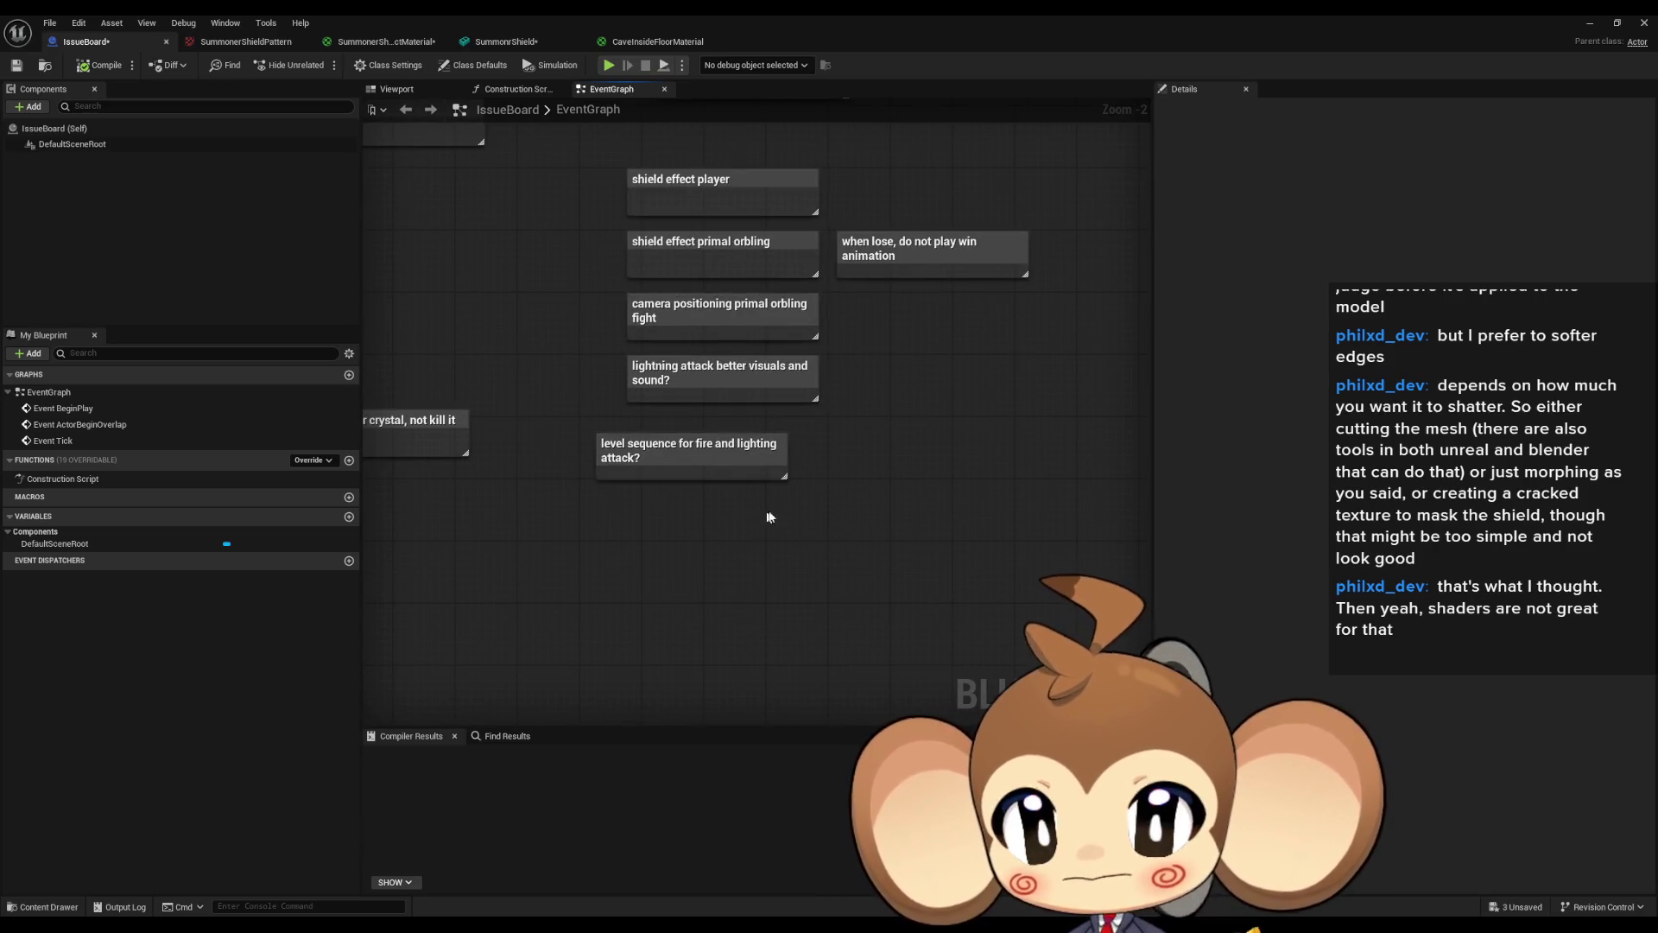
Create a comment box reading 'make sure skipping removes any effects like laser, charge particles ect'.
key(c)
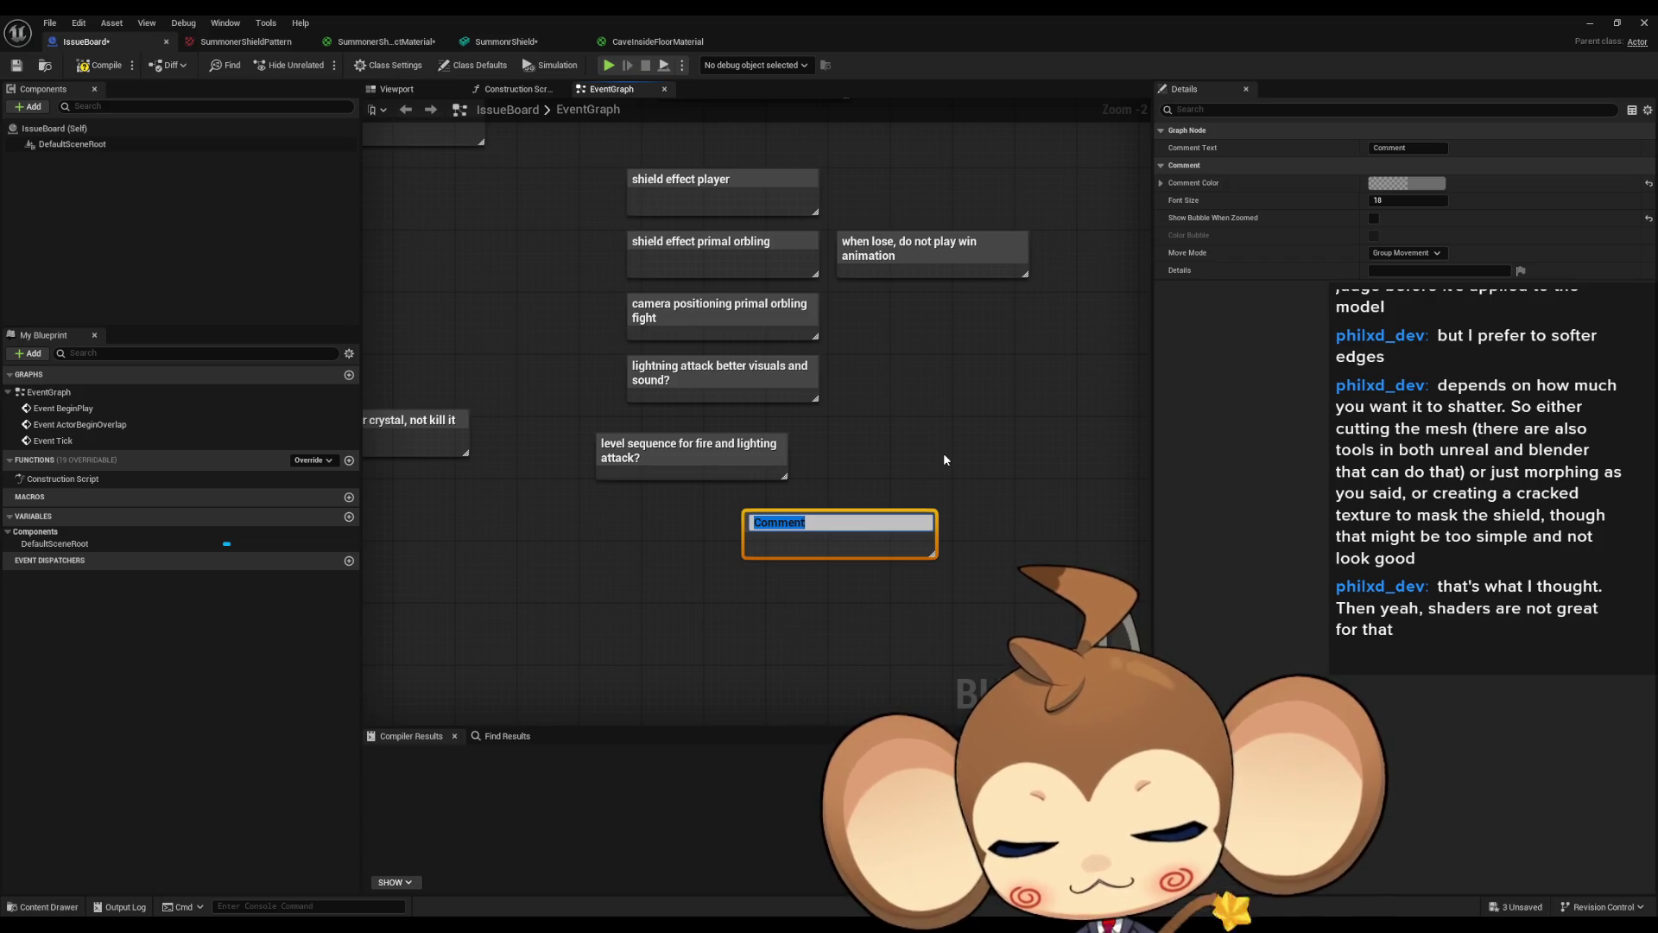
text(make sure )
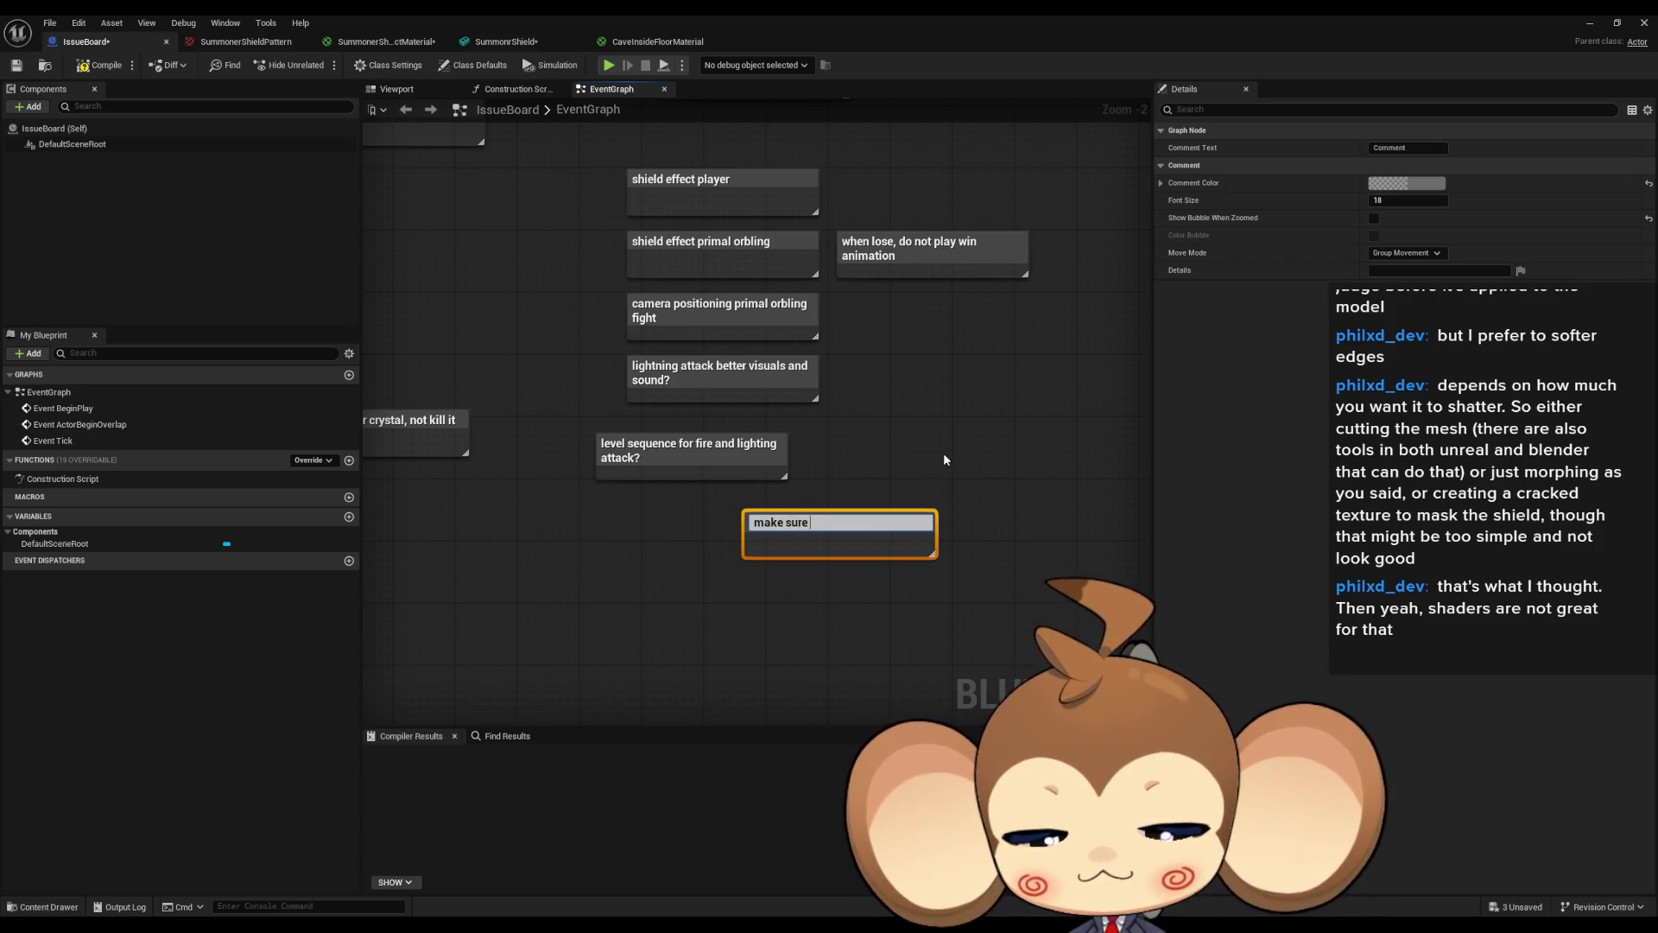
text(skippin)
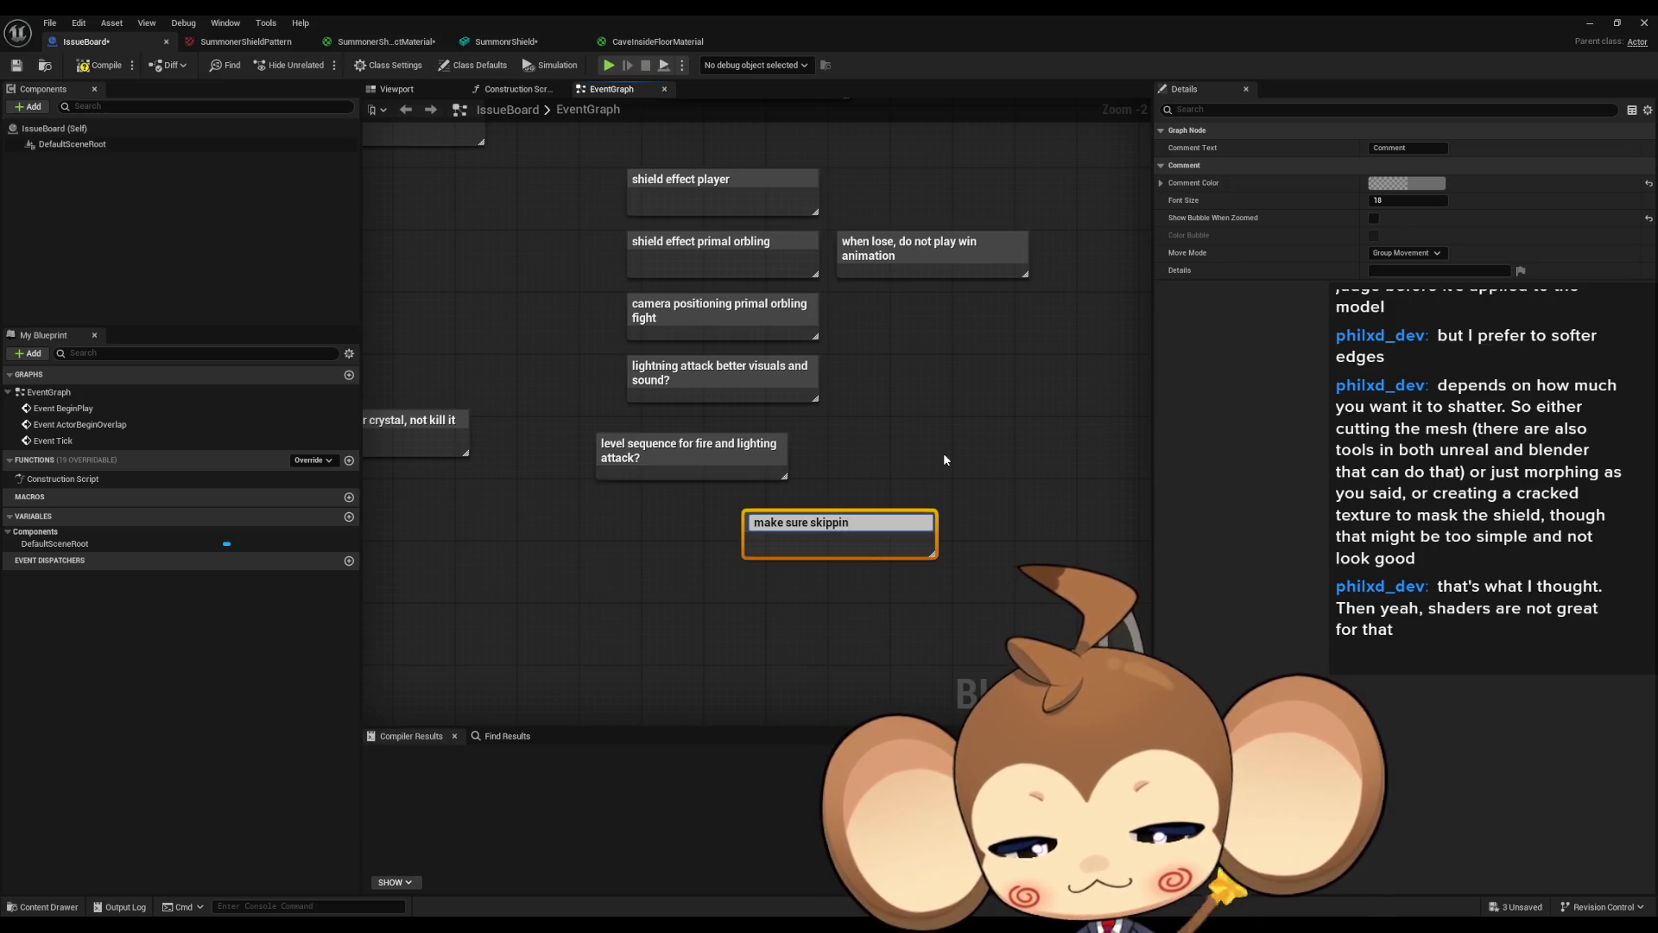
text(g remove)
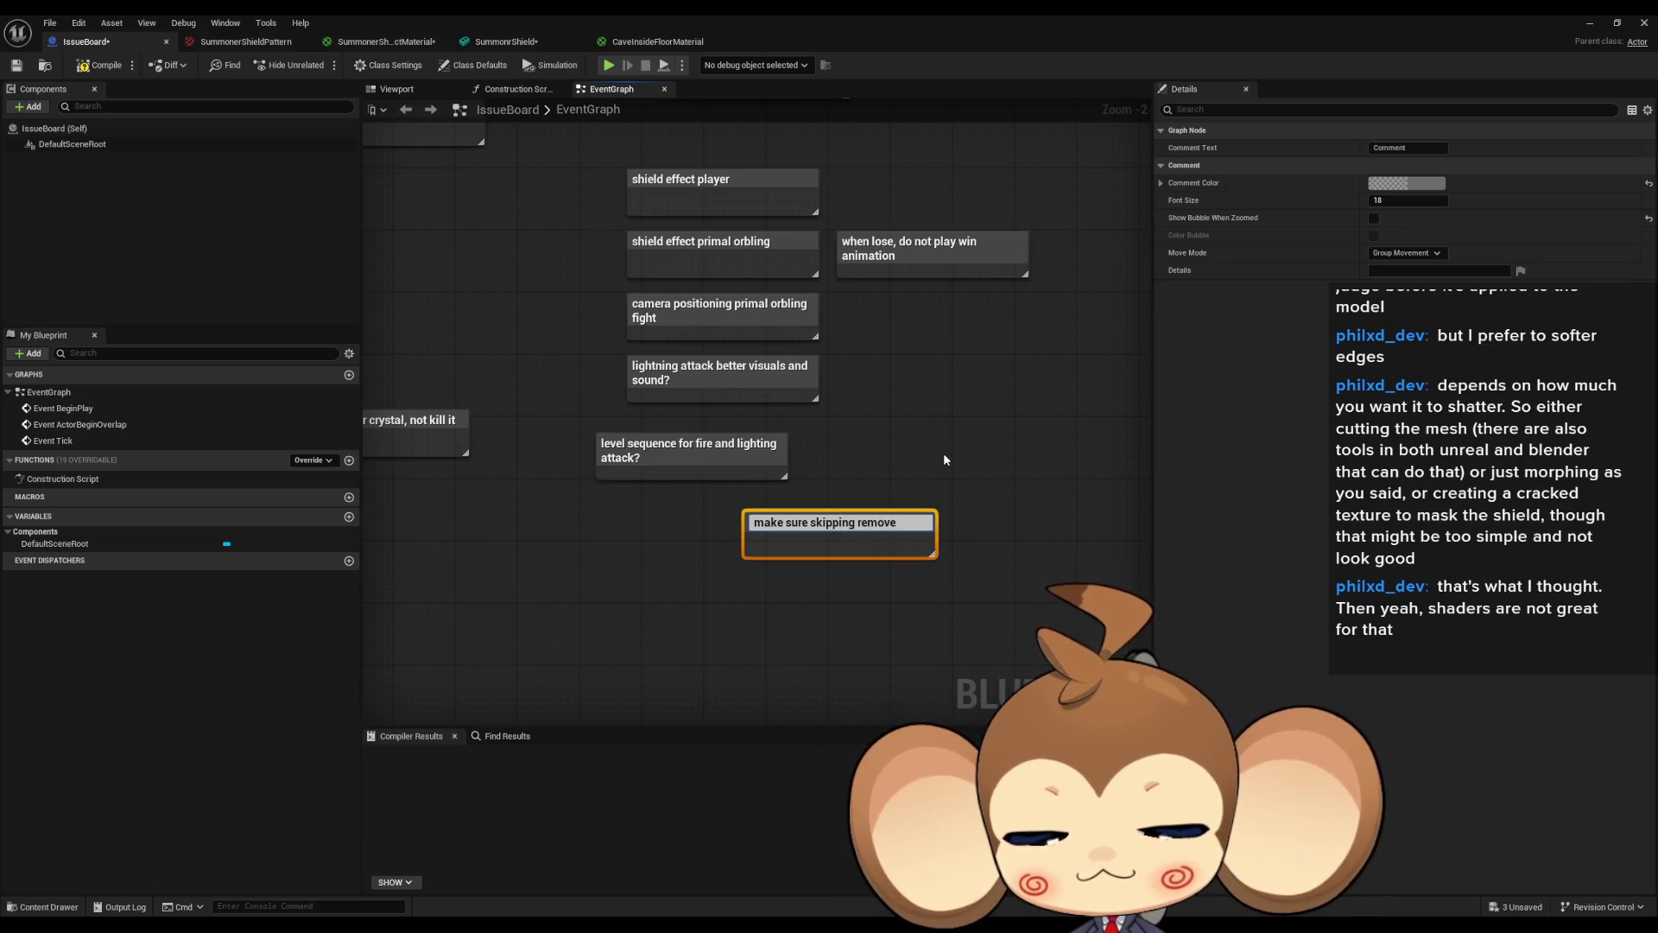
text(s any effe)
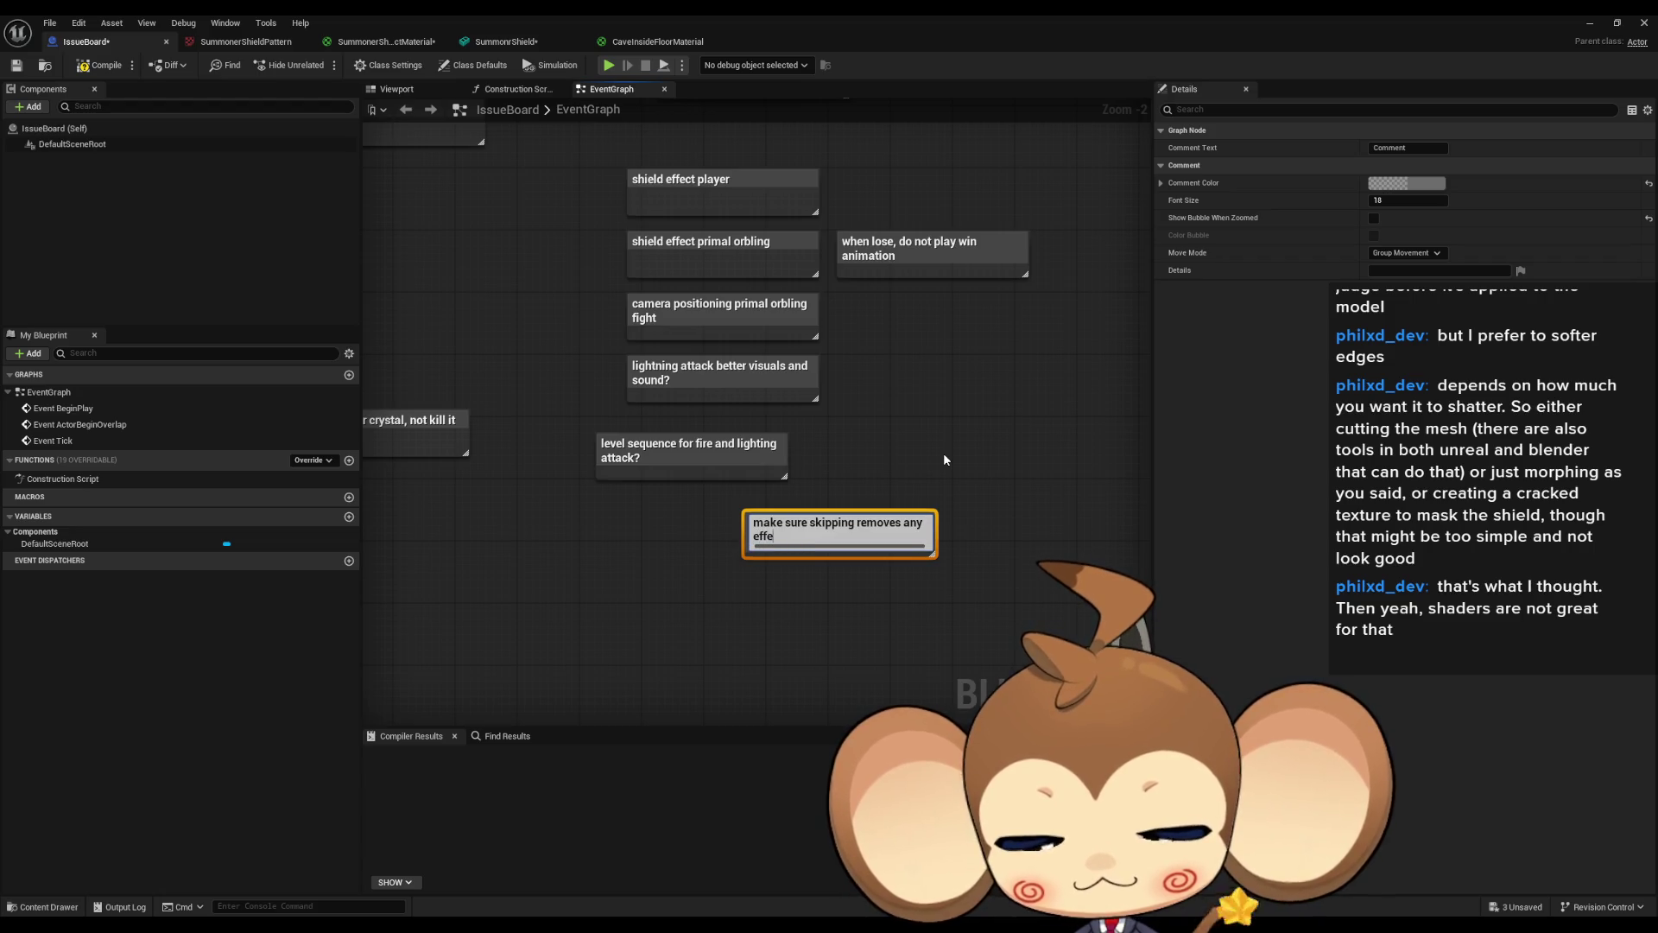
text(cts like las)
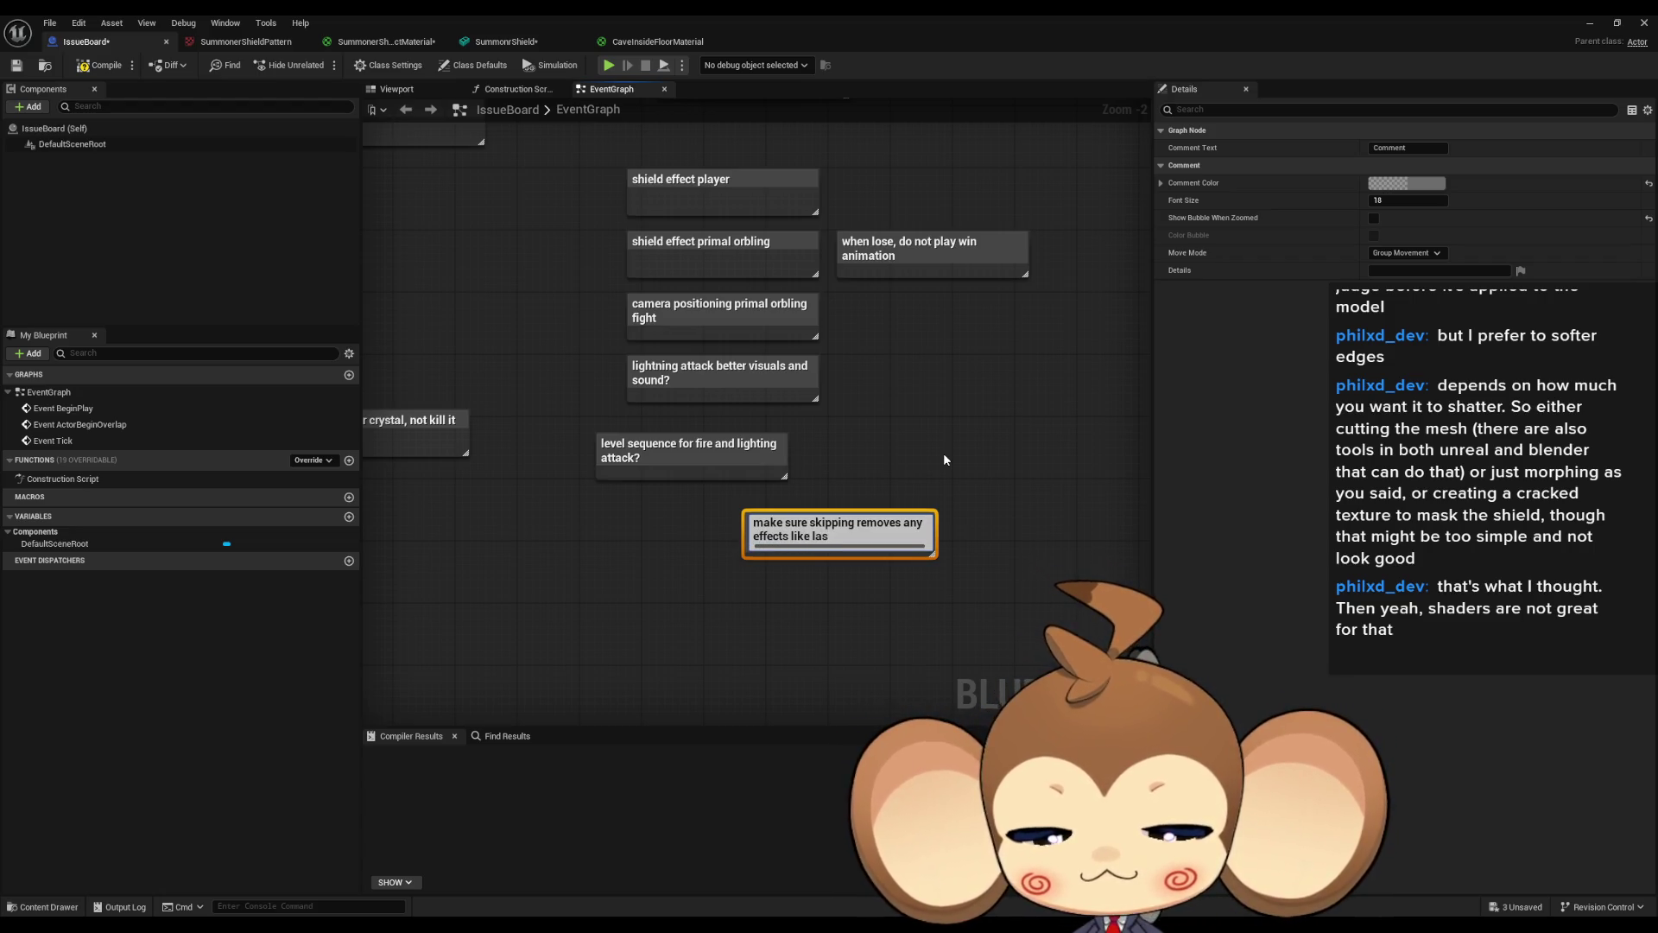
text(er)
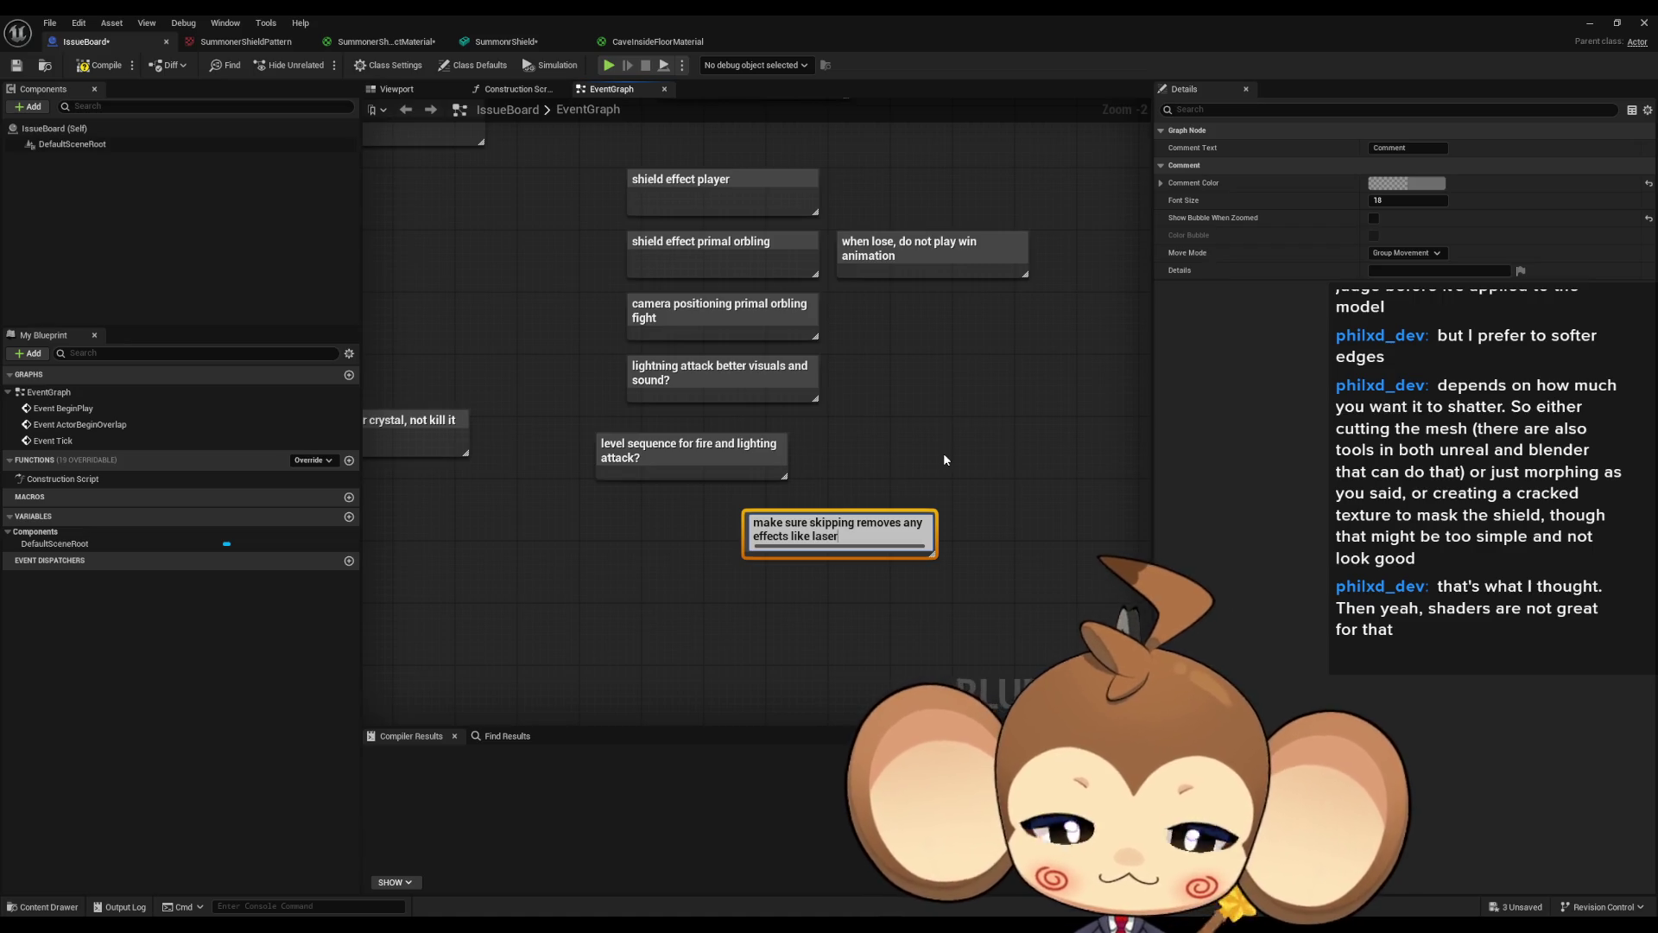
text(, char)
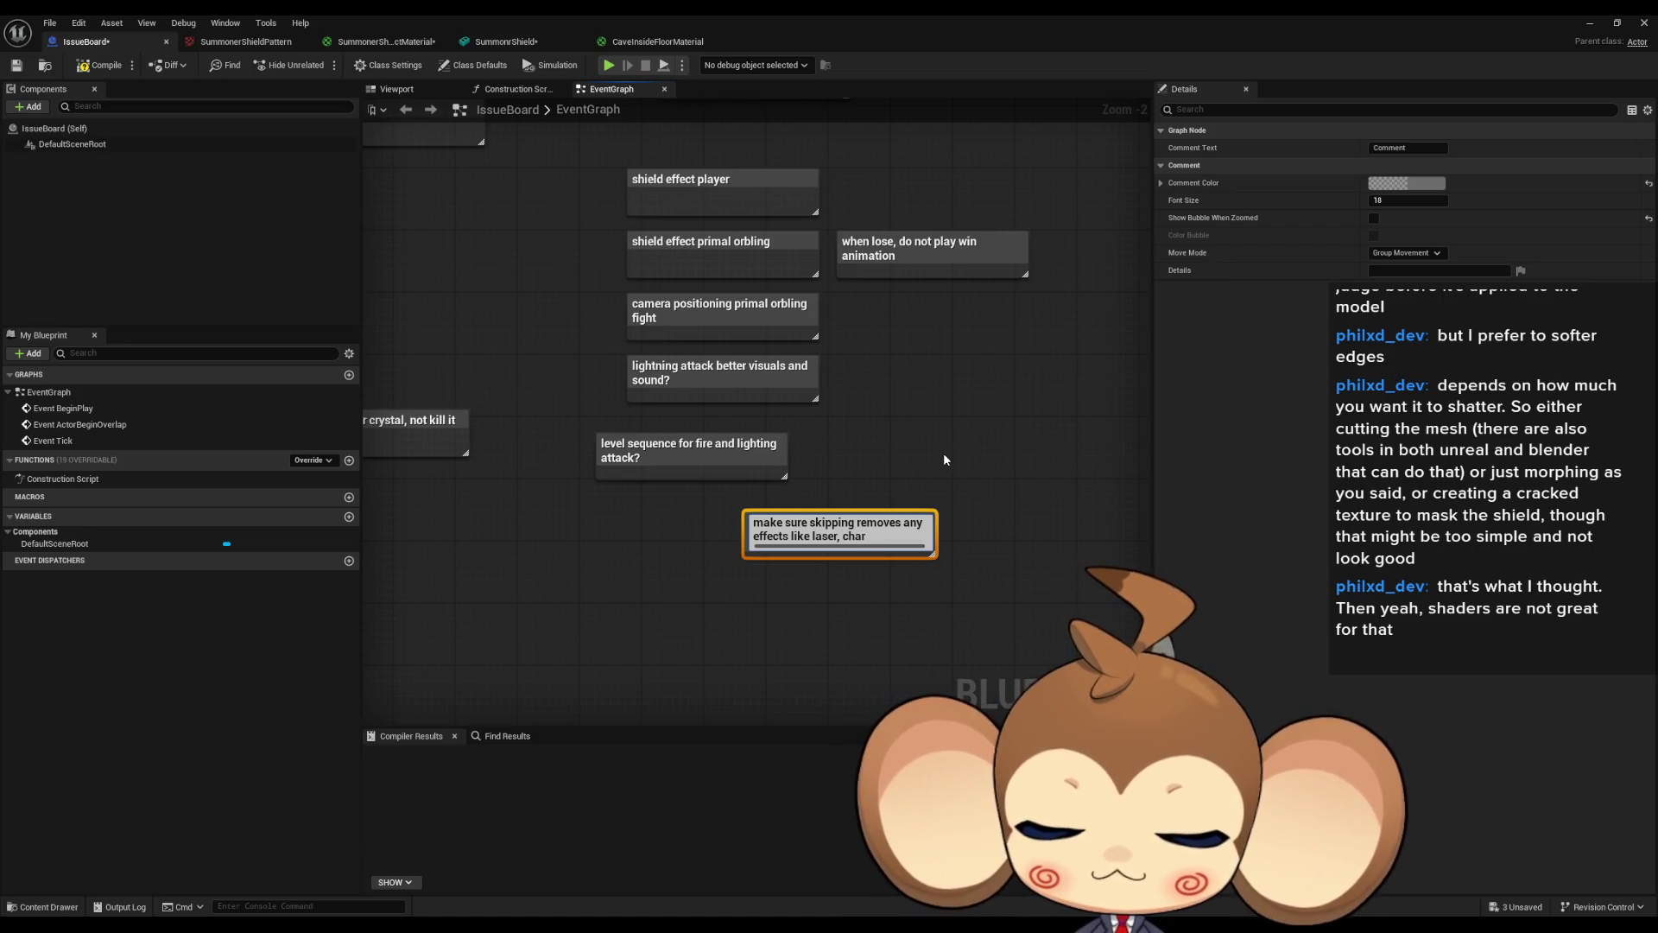
text(ge particles)
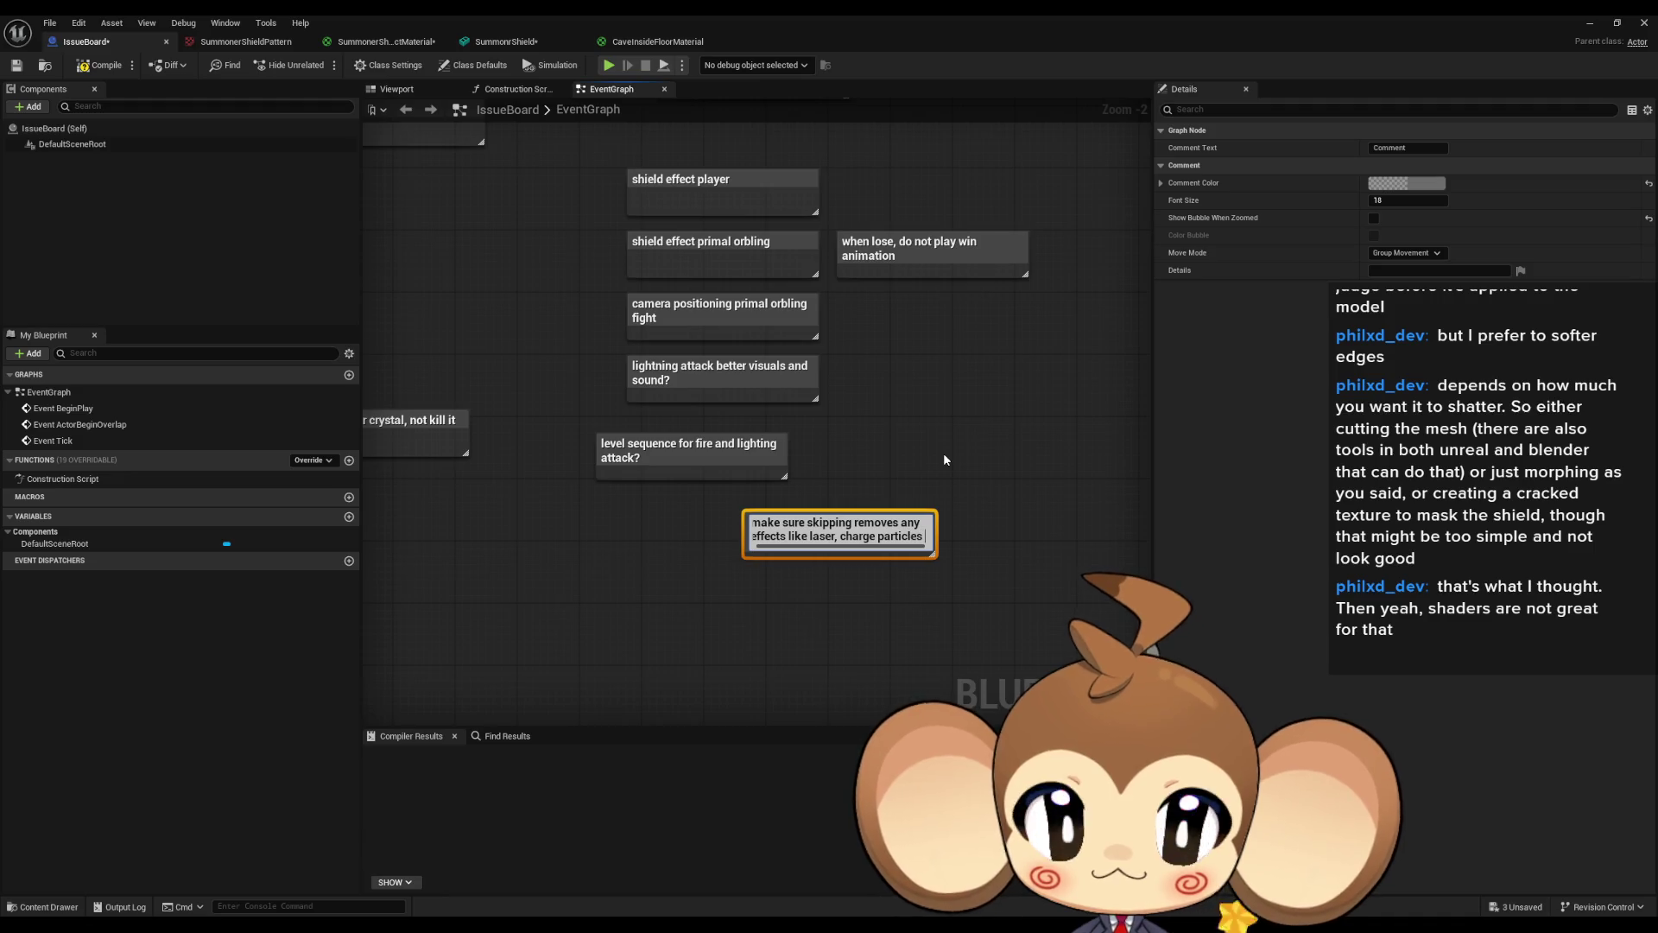
text( ect)
key(Return)
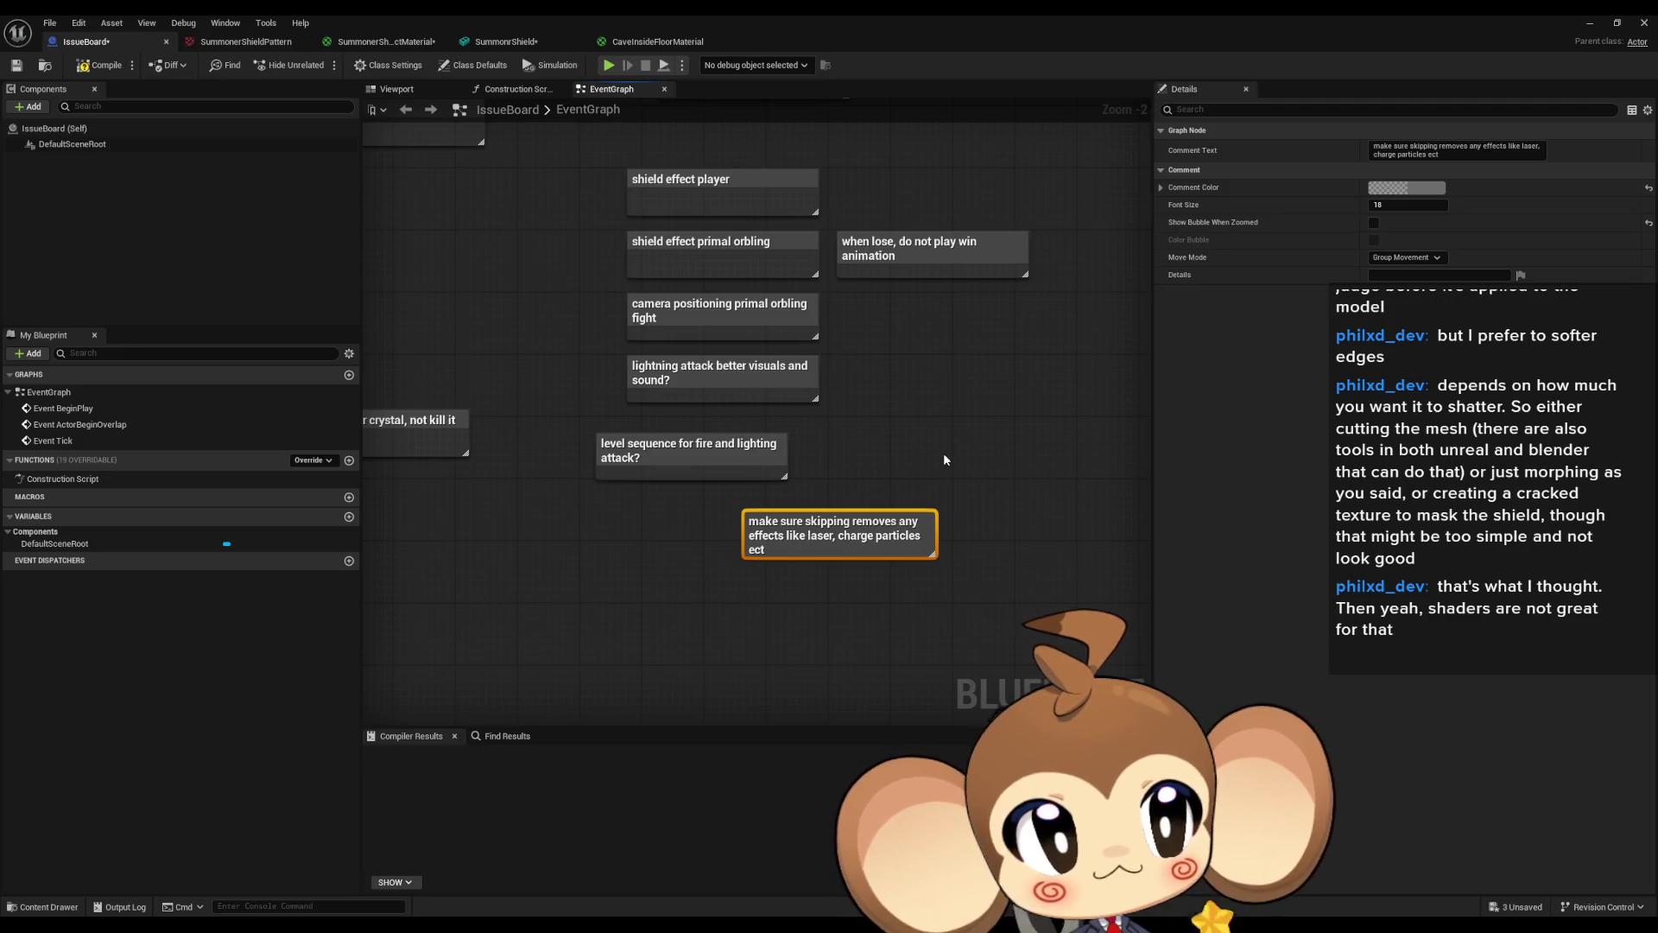
click(973, 418)
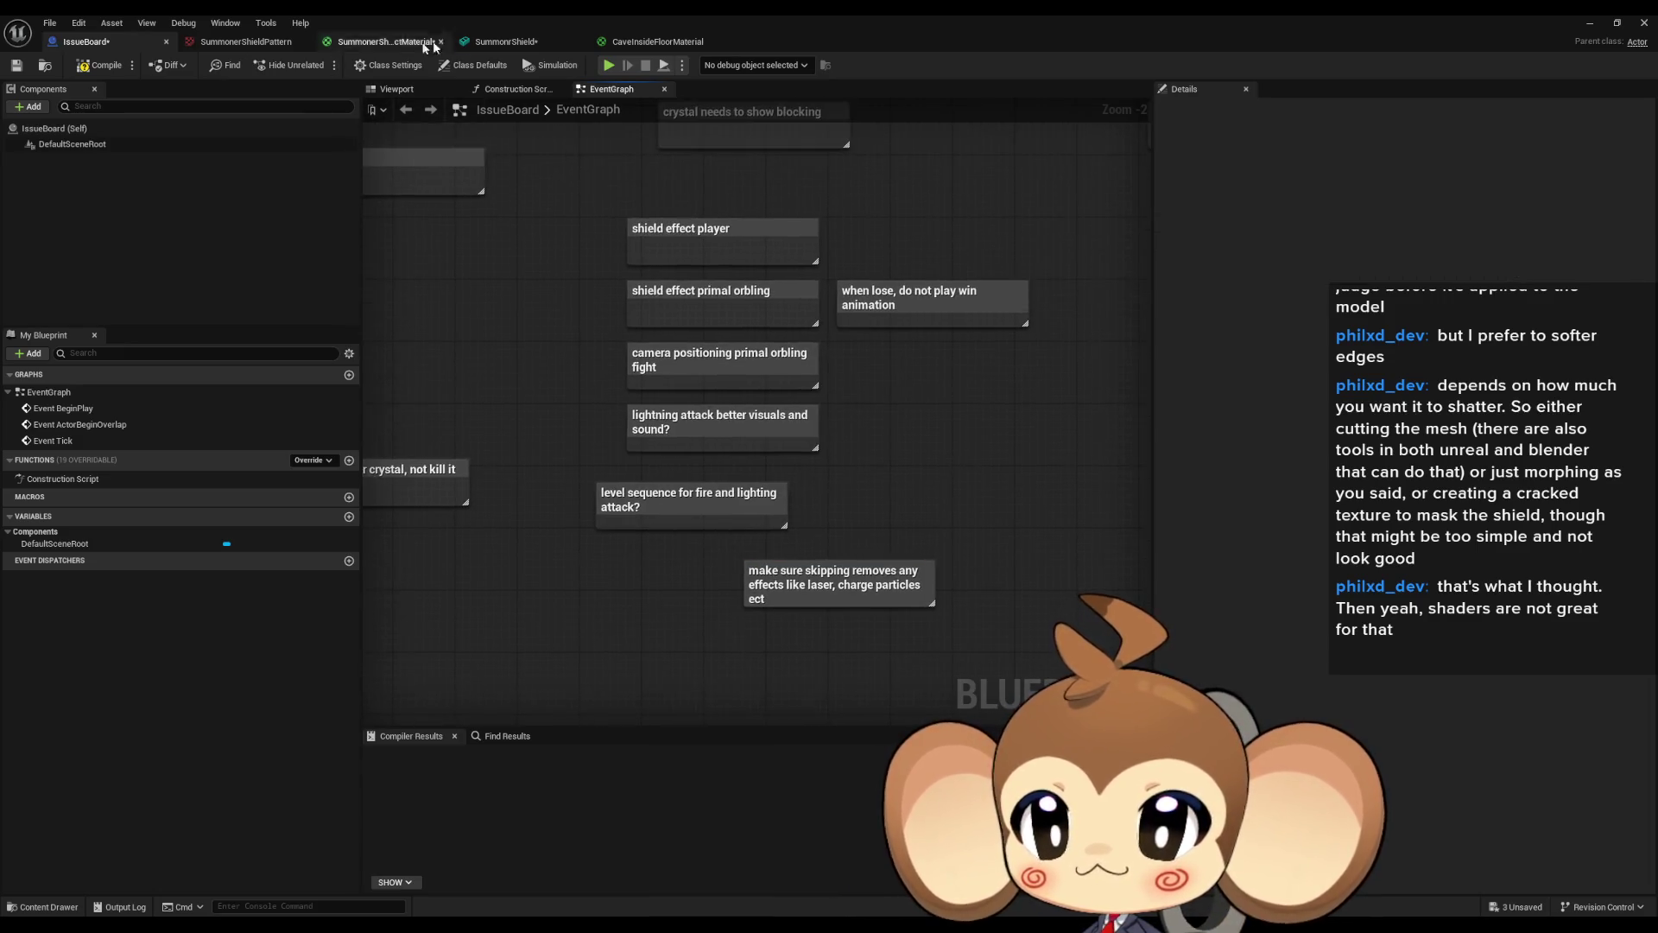
Look over the CaveInsideFloorMaterial and SummonerShieldEffectMaterial graphs, then minimize the material editor.
click(656, 42)
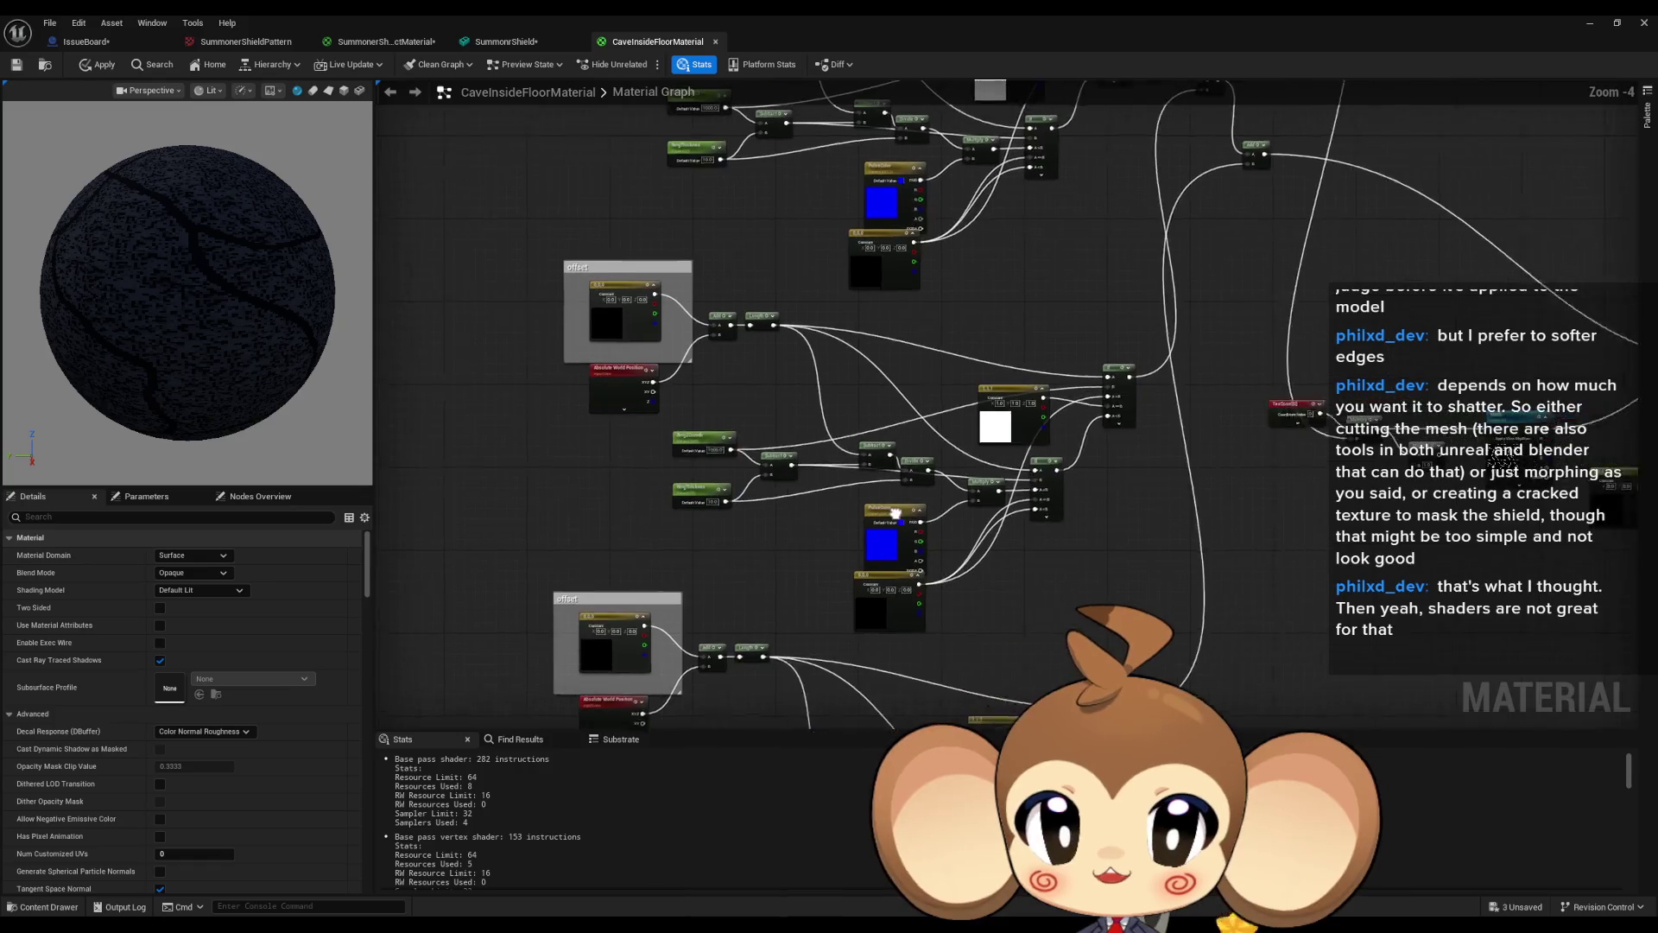
scroll(896, 513, down, 2)
click(387, 42)
scroll(1007, 490, down, 2)
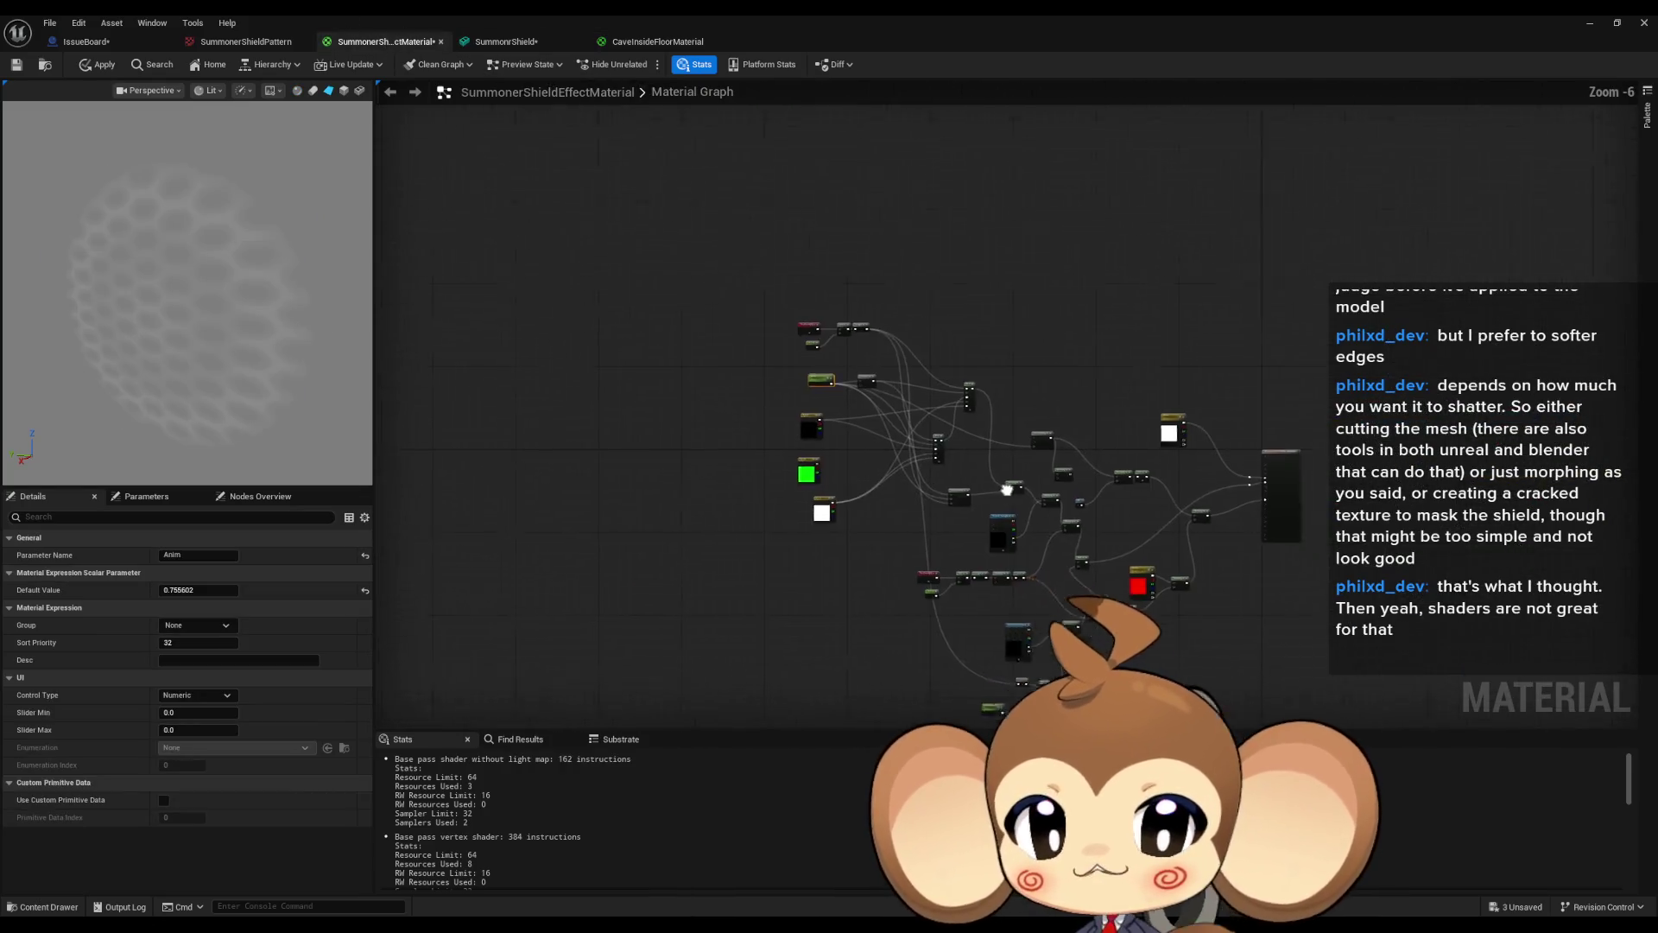
scroll(1007, 490, up, 3)
click(1098, 406)
scroll(1087, 423, down, 2)
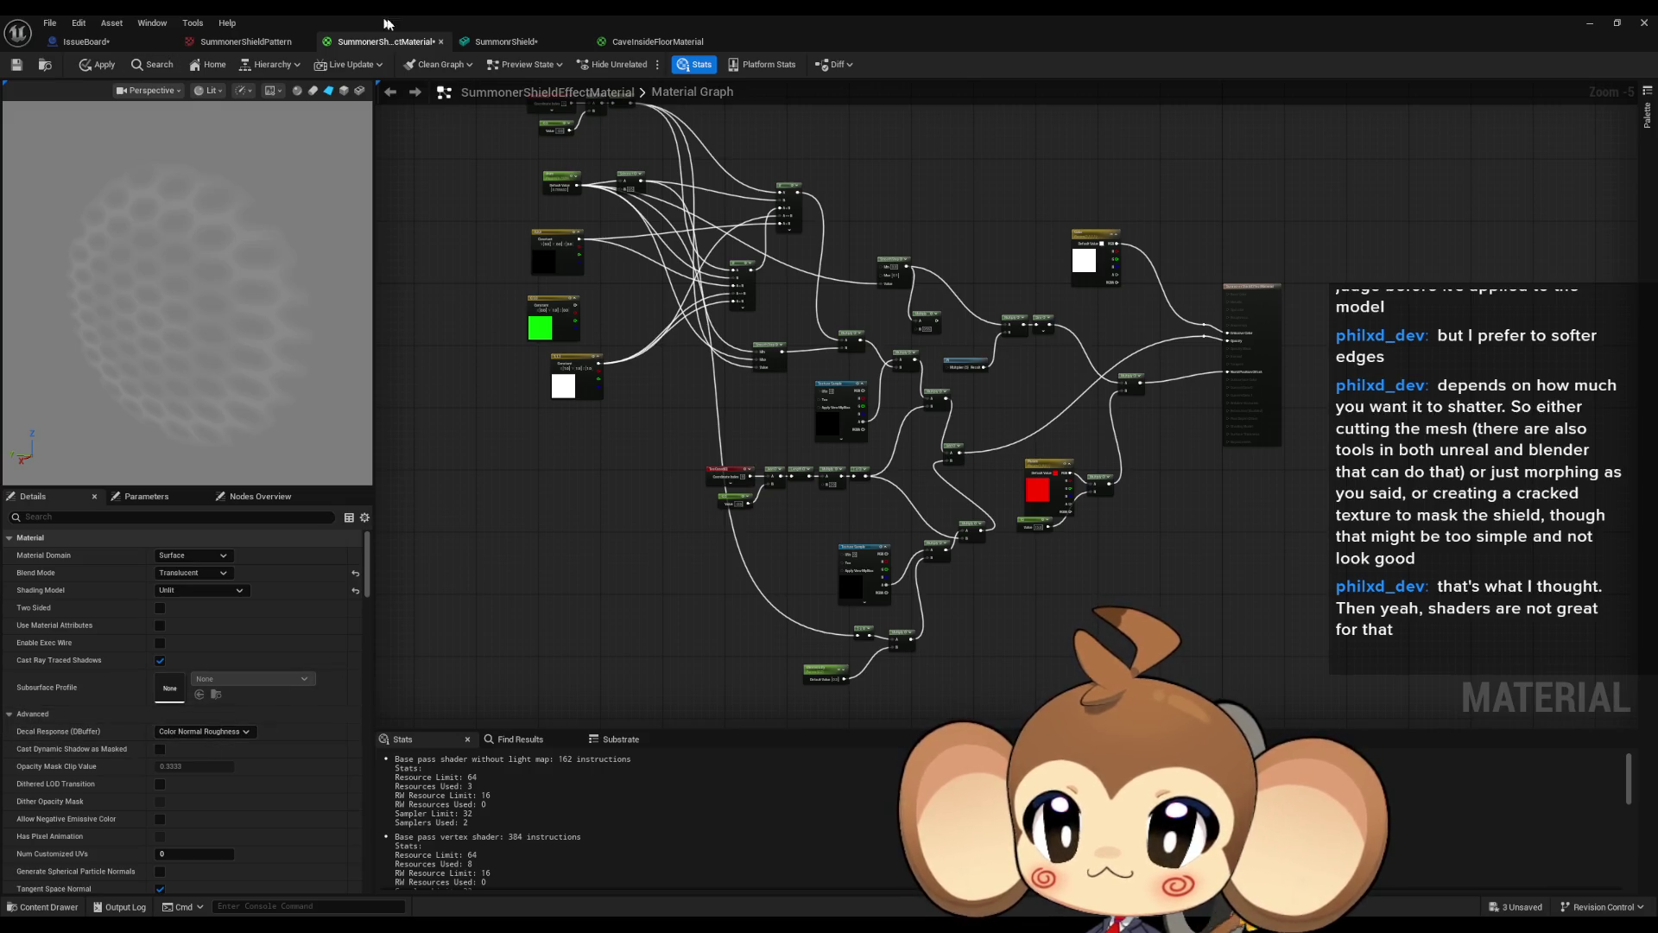
click(1590, 25)
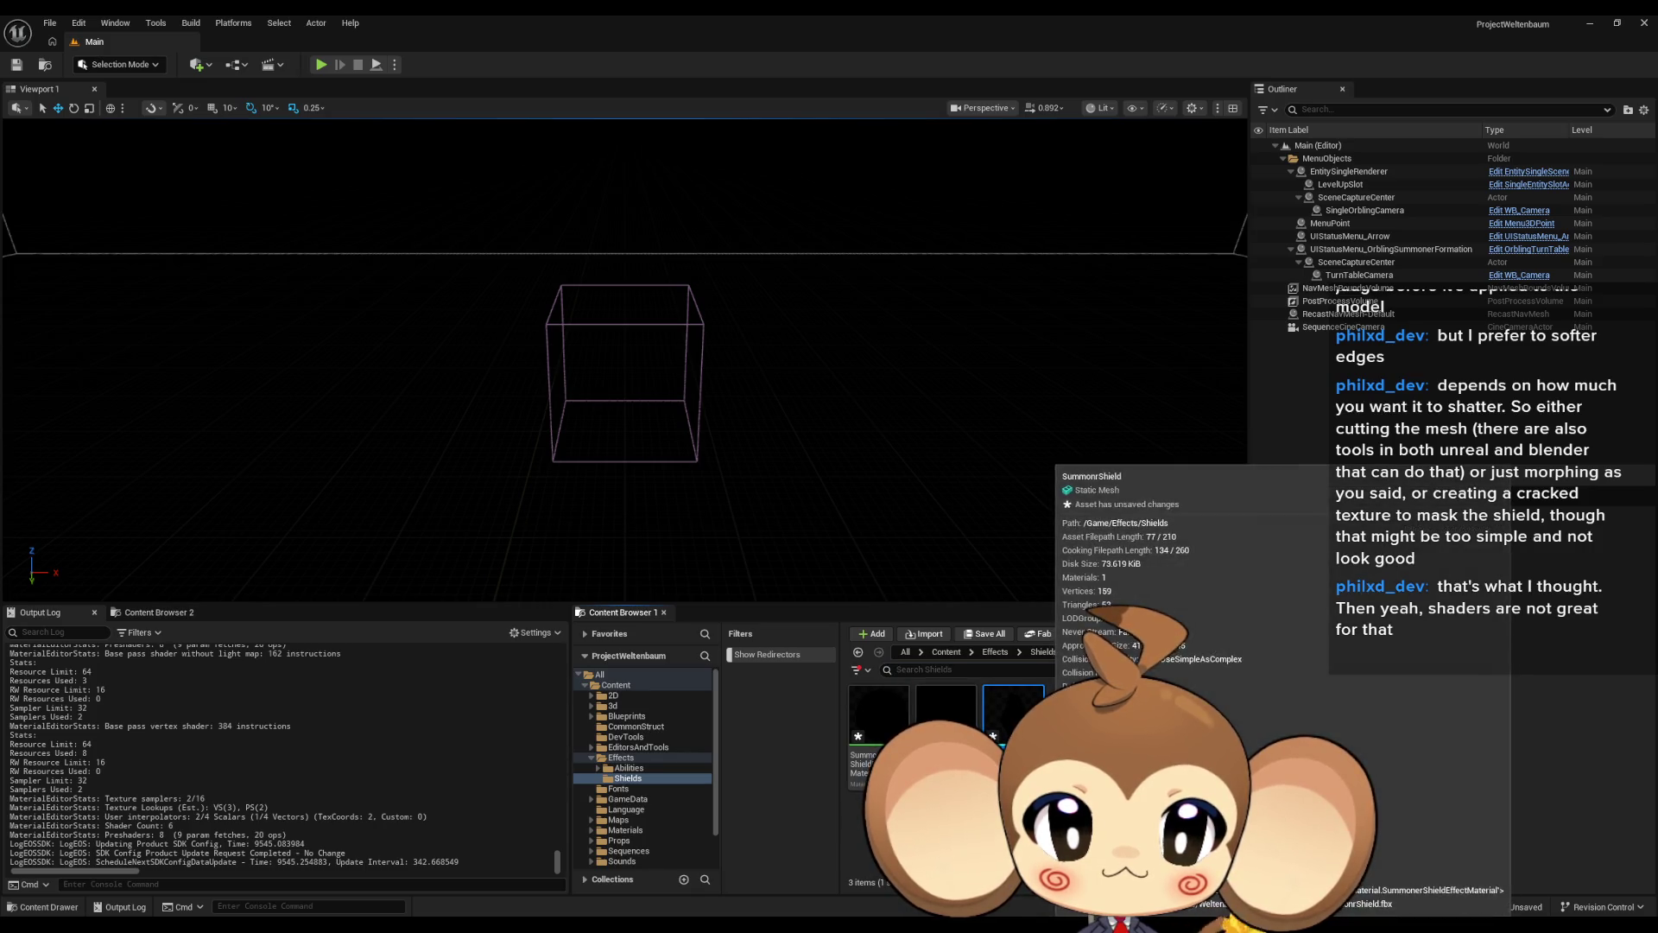
Open the shield mesh and save the shield material changes to see the honeycomb pattern.
double_click(1013, 713)
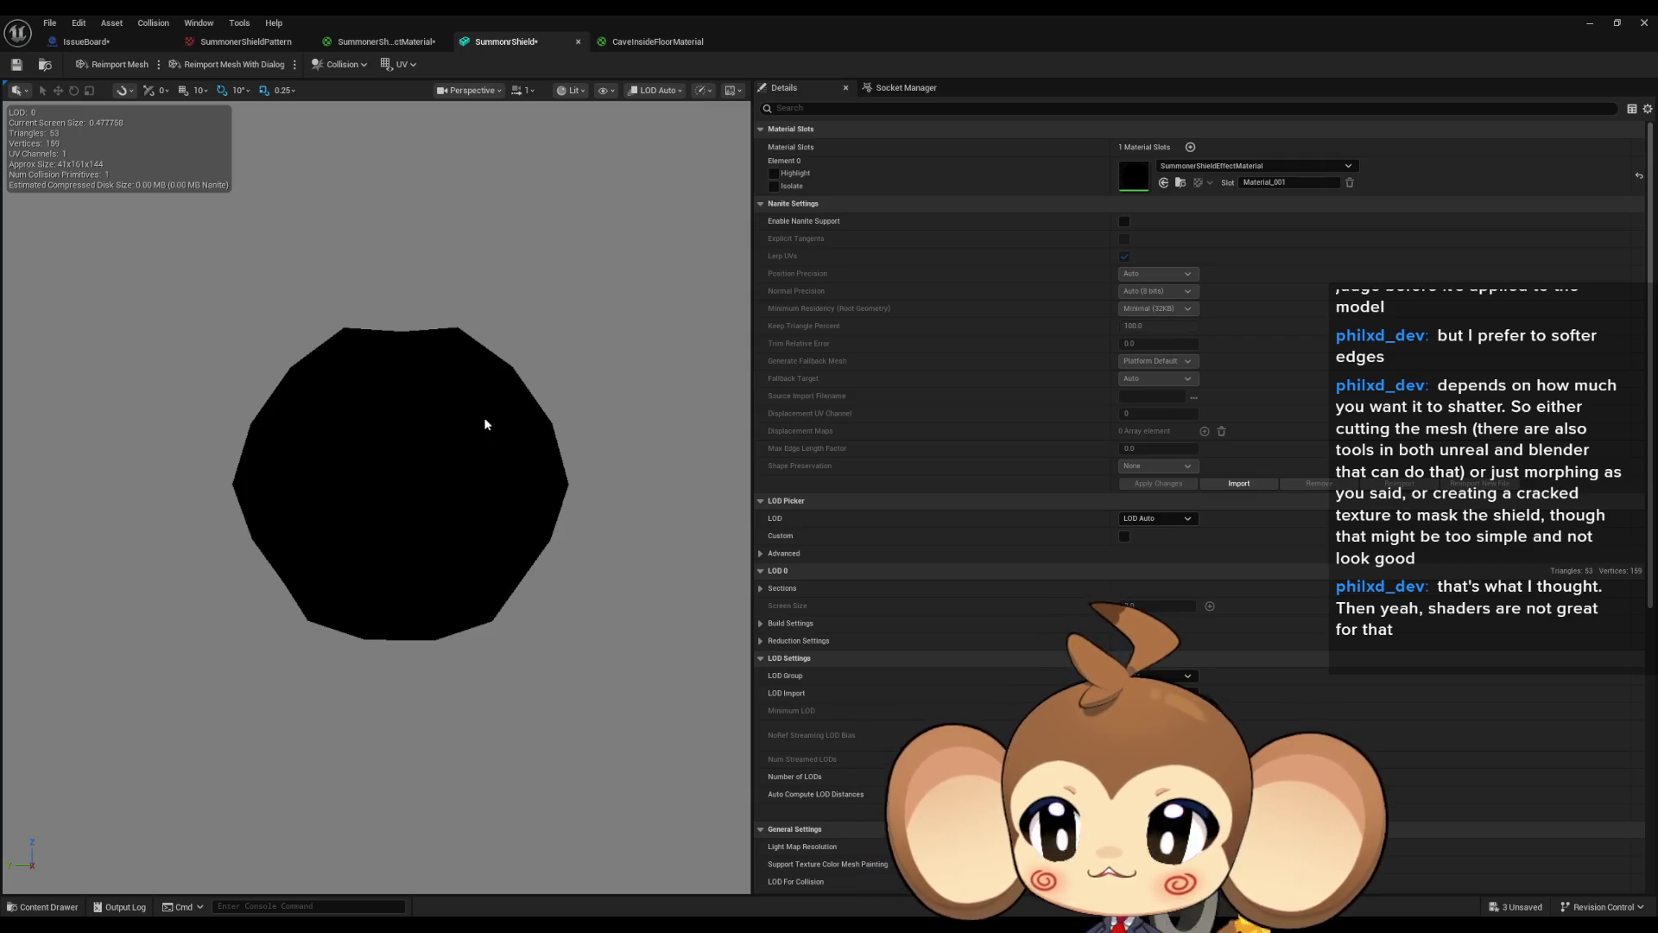
click(381, 41)
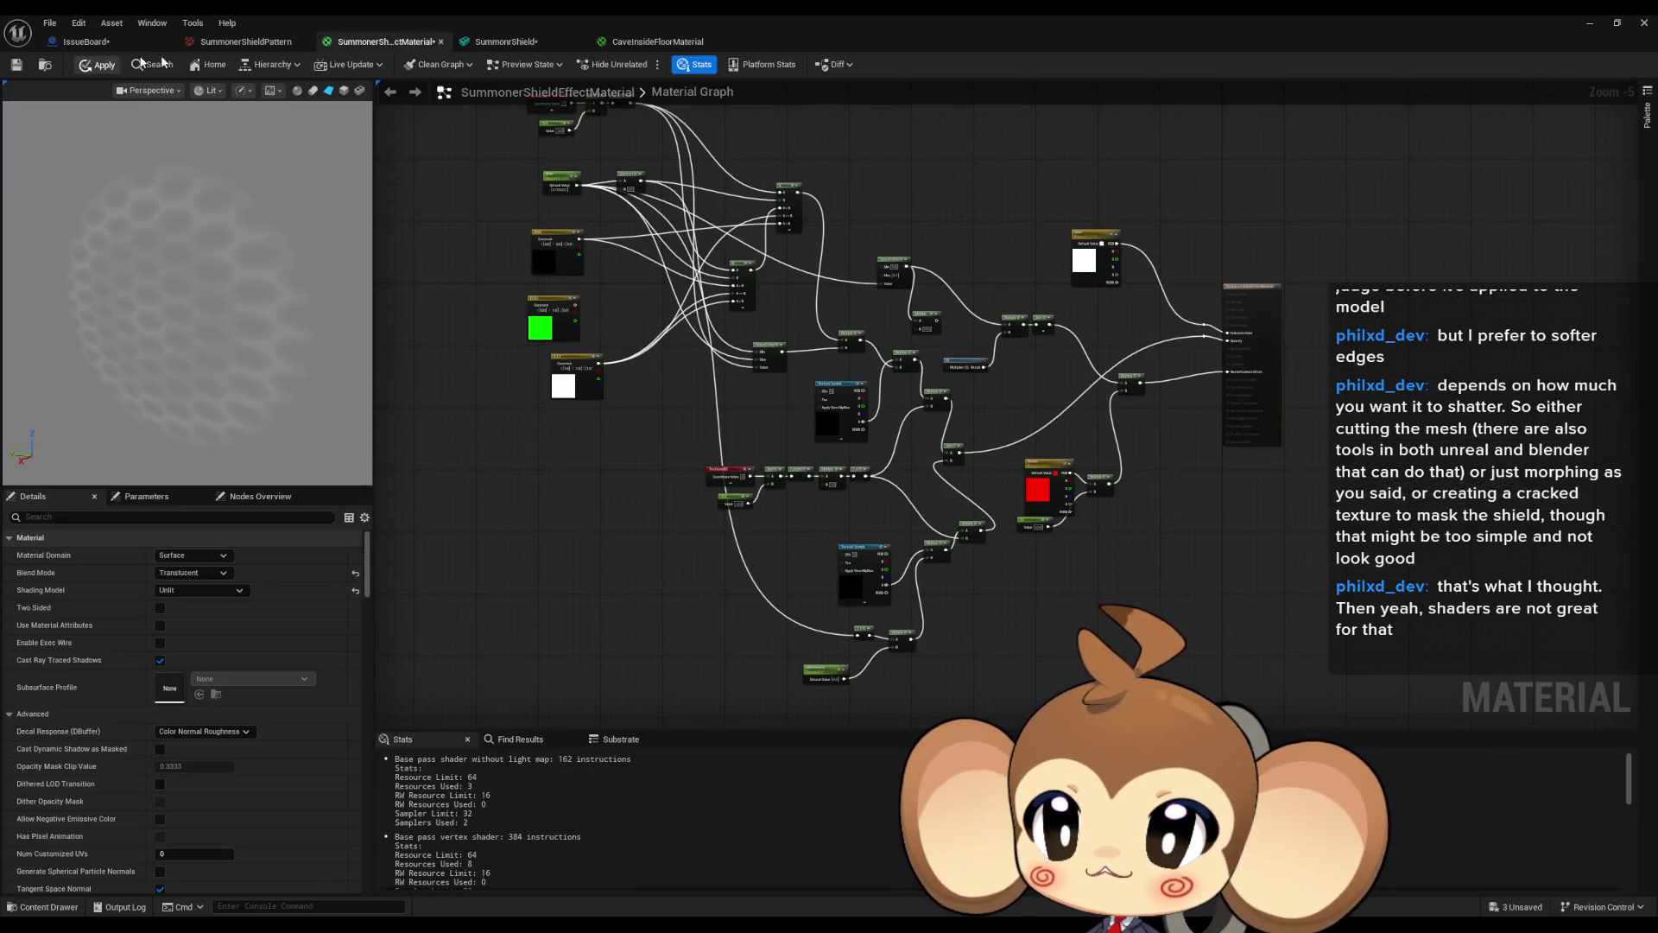
key(ctrl+s)
click(499, 42)
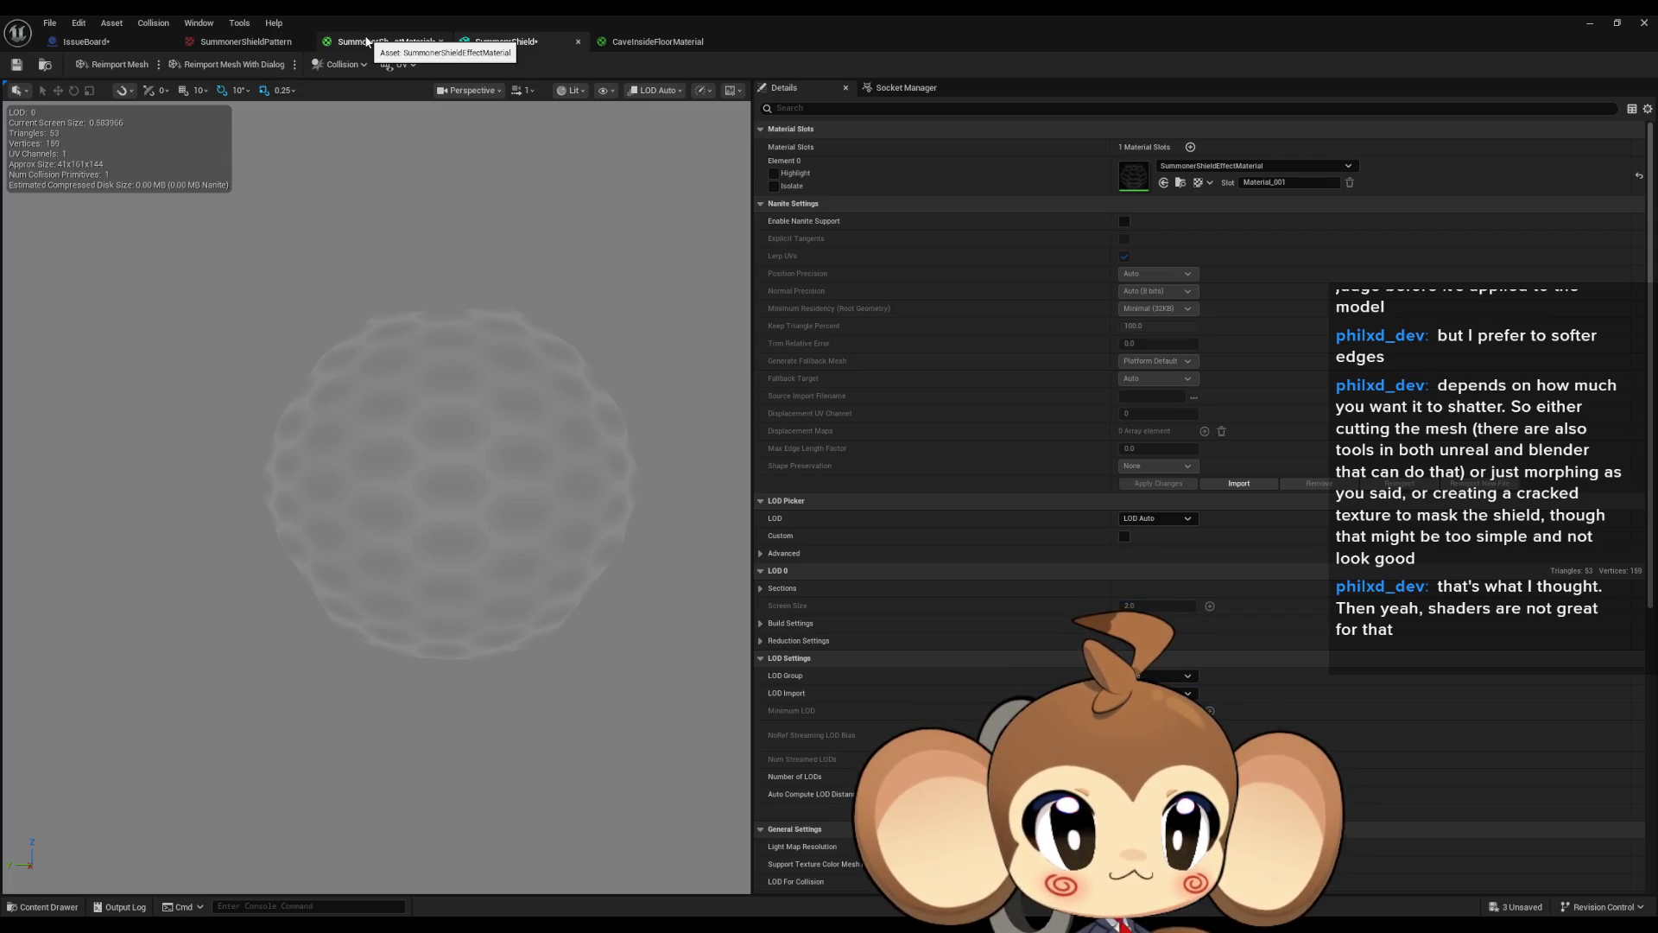
Detach the SummonerShieldEffectMaterial editor into its own separate window.
click(367, 41)
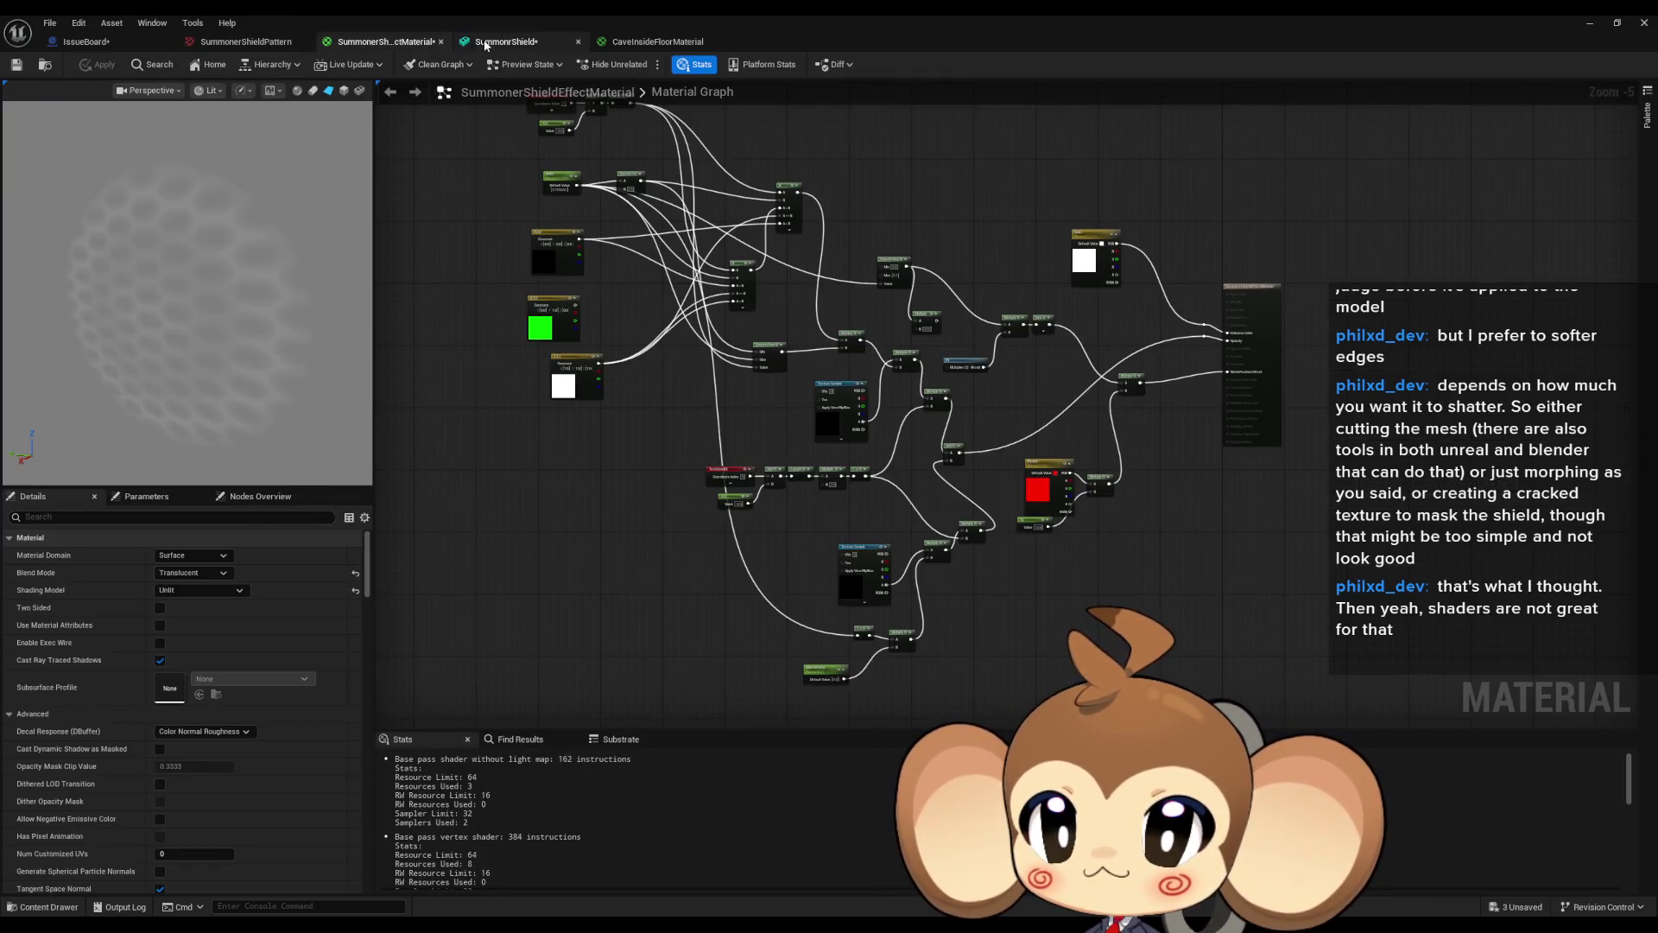
drag(380, 41, 756, 259)
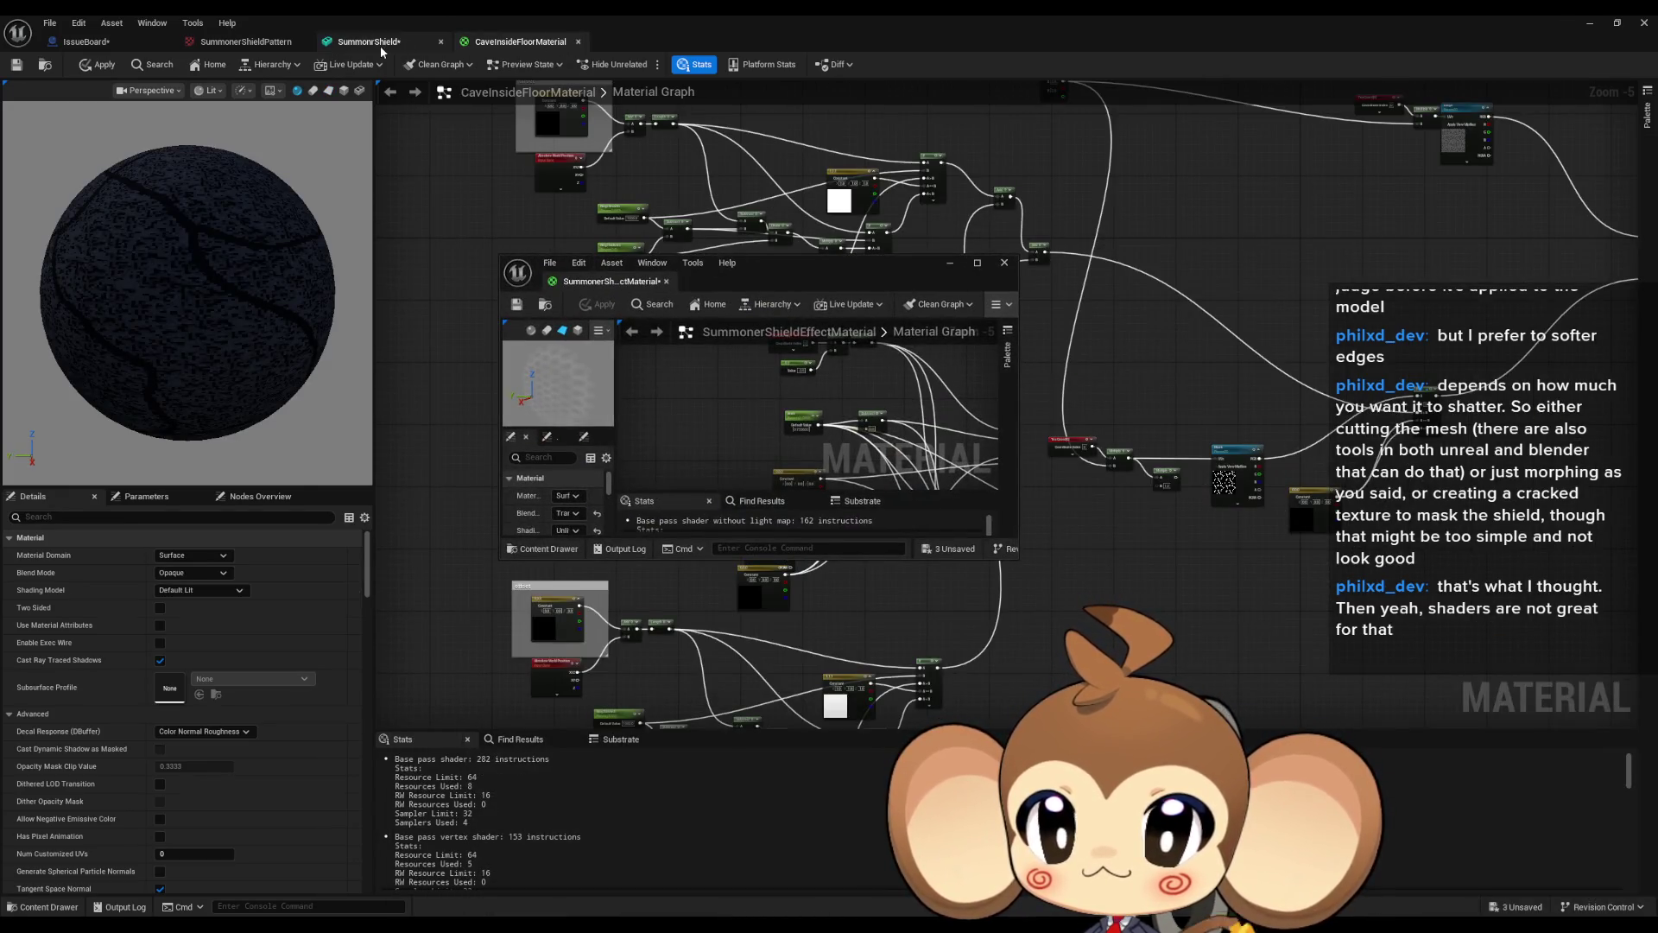
click(369, 41)
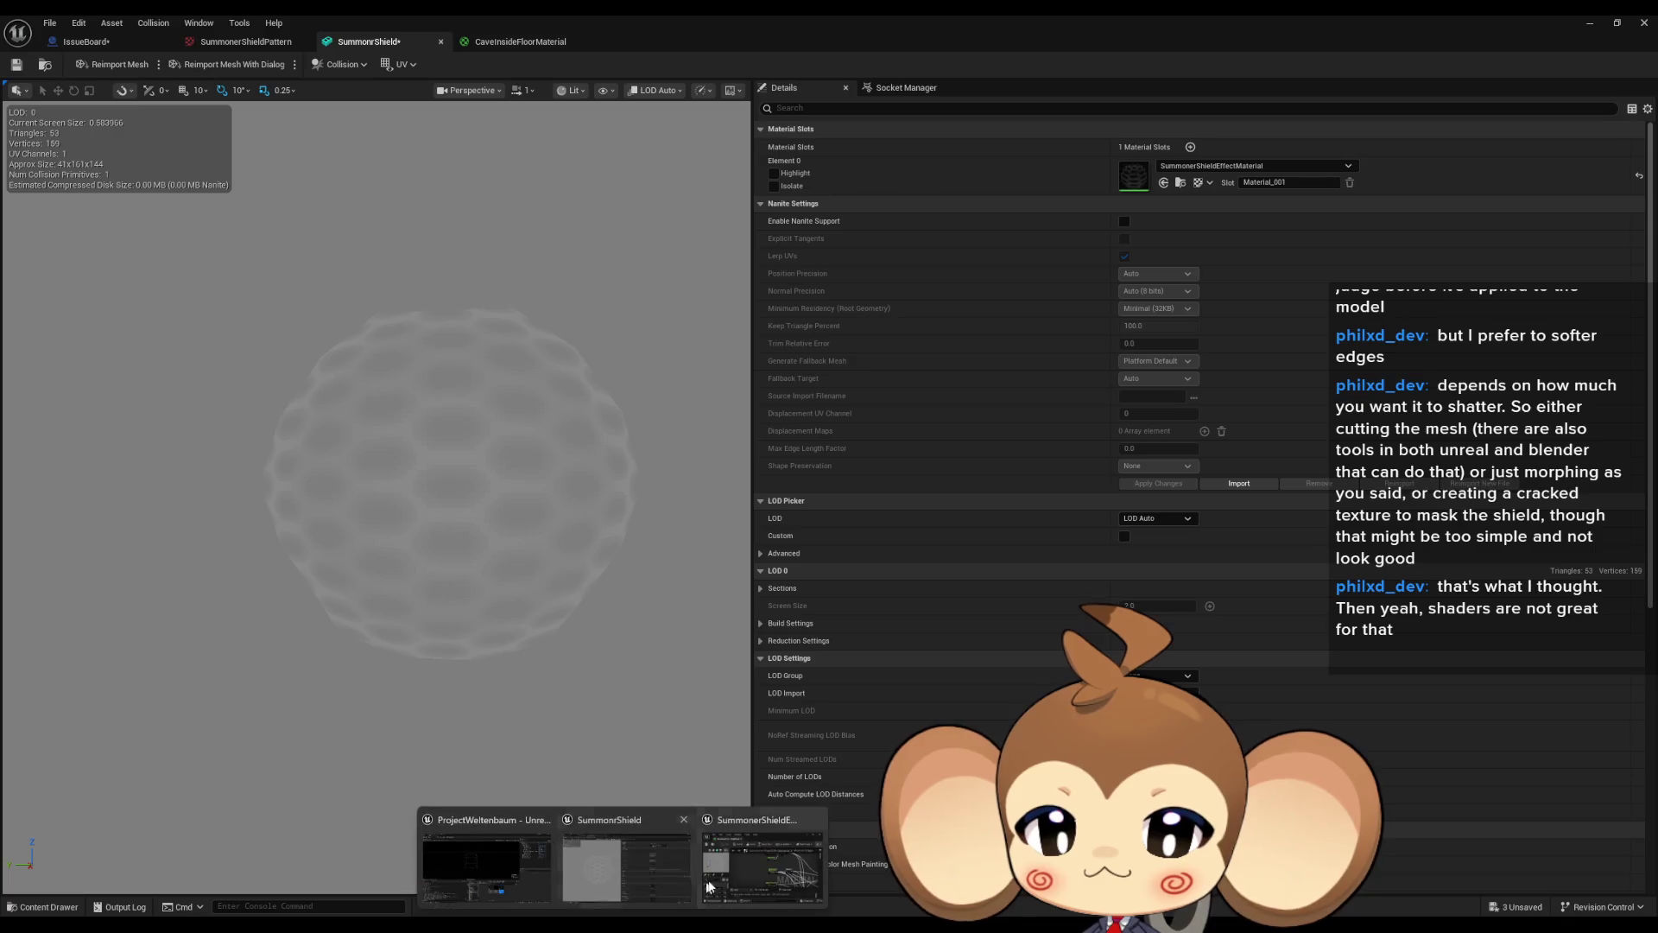
Place the floating material window beside the shield mesh preview.
click(631, 855)
click(738, 875)
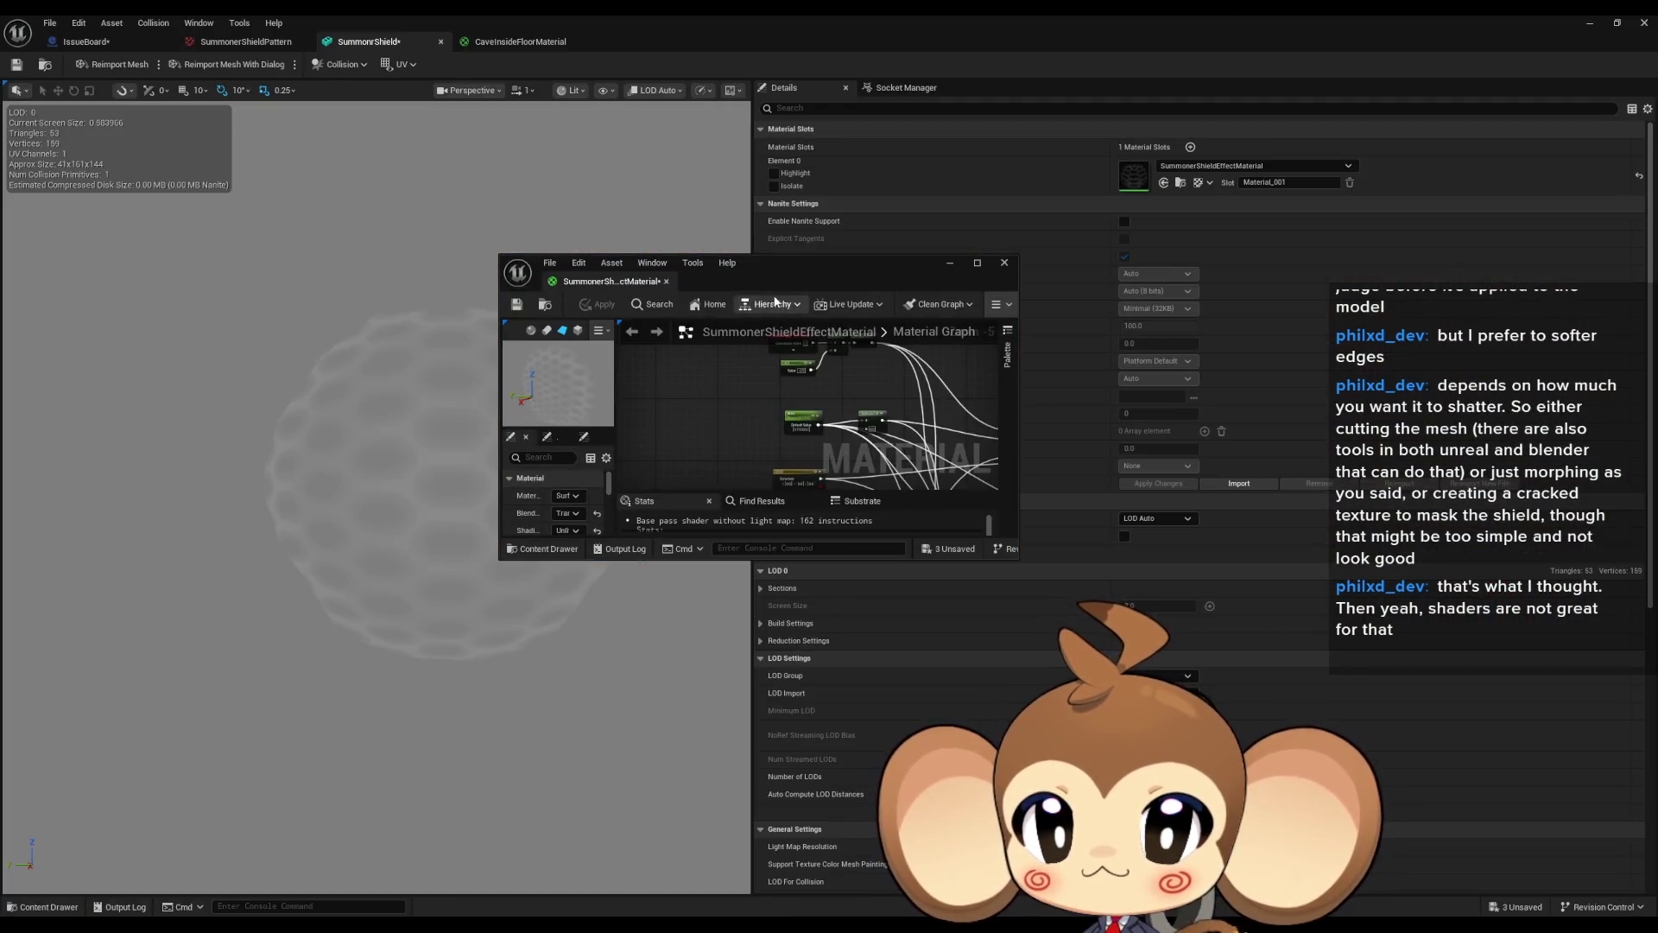
drag(793, 276, 1090, 314)
Try Anim default values 0.065602 and 0.545602, then drag it lower to preview the shield fading.
click(1097, 458)
scroll(1097, 458, up, 3)
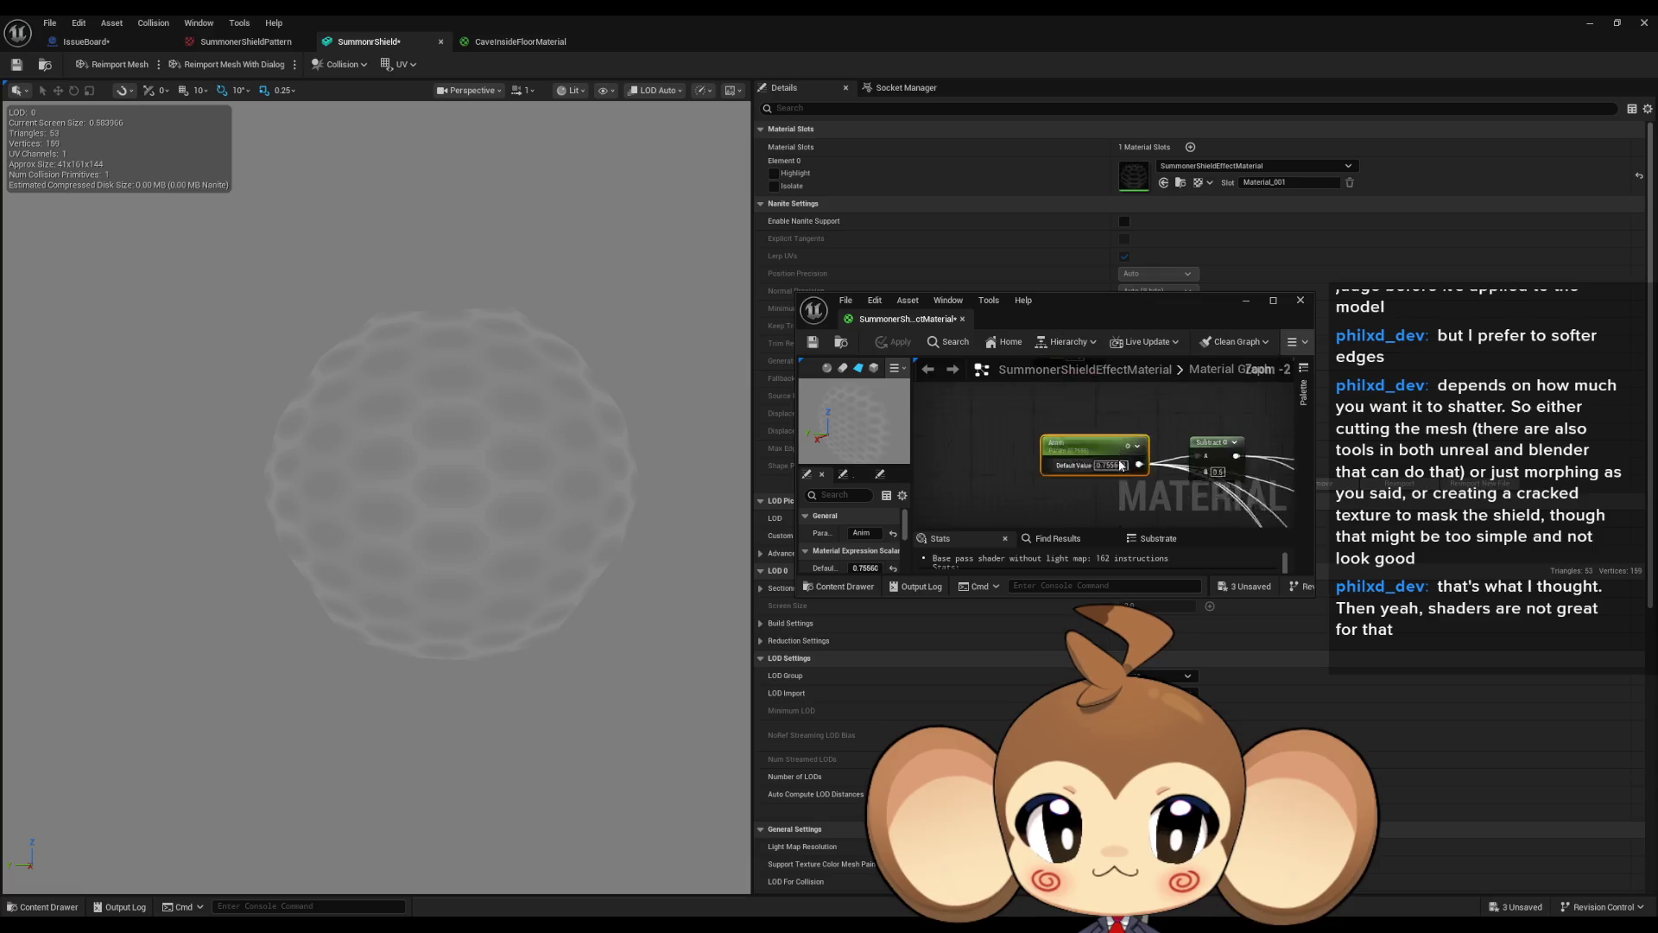
scroll(868, 553, down, 1)
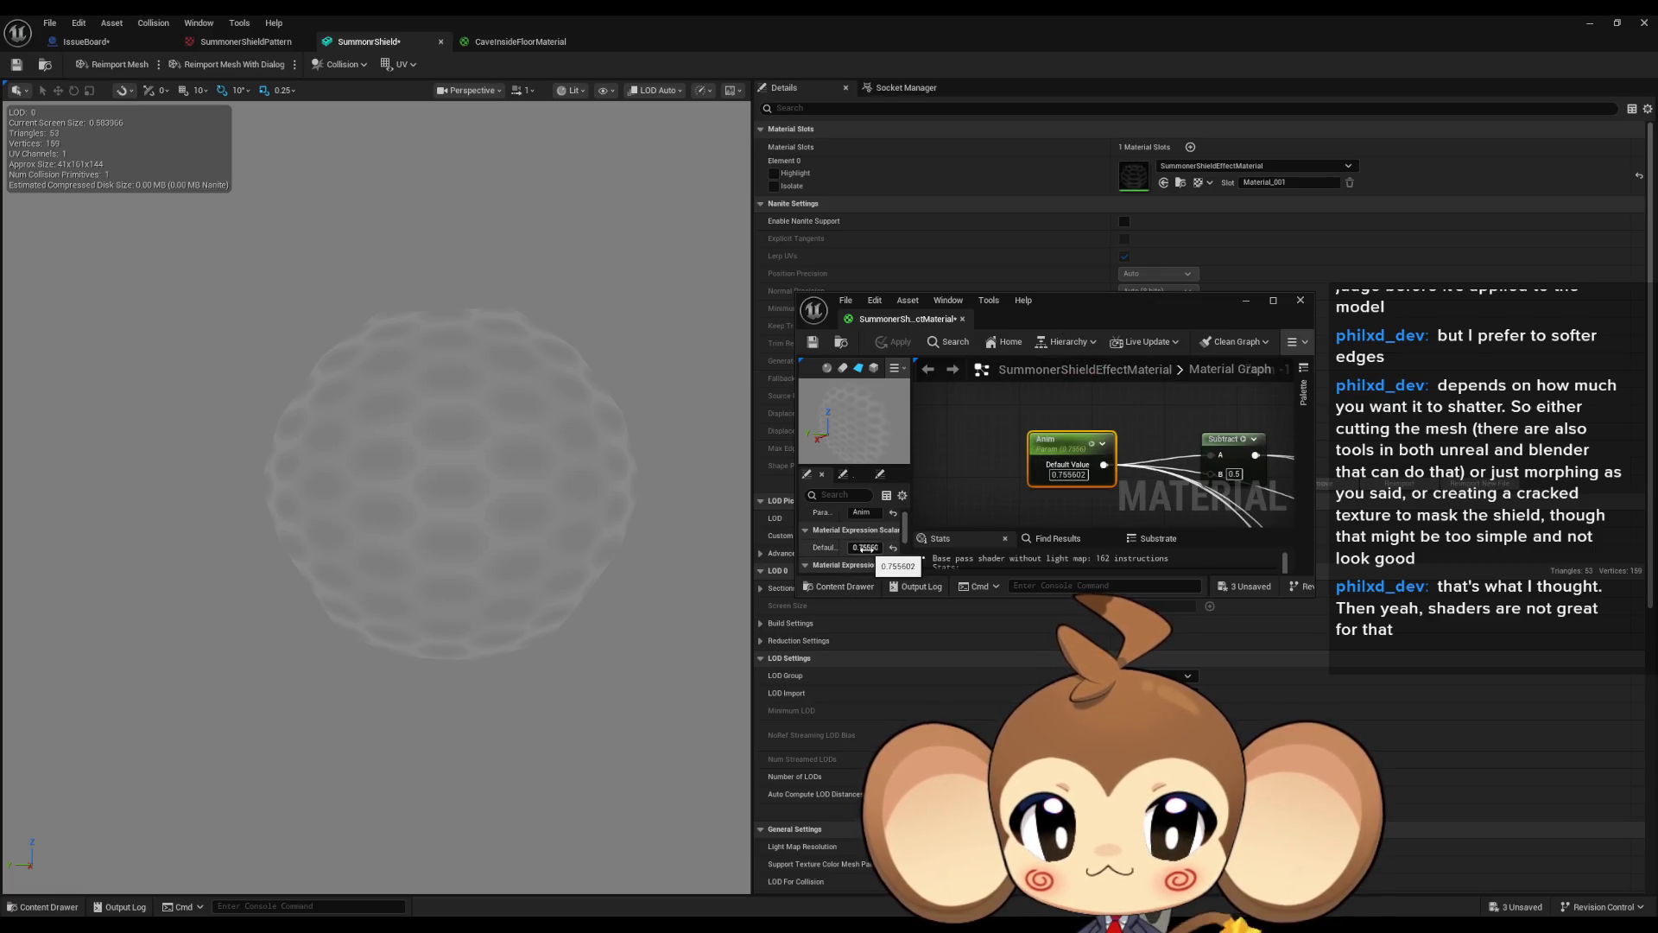
click(865, 547)
text(06)
key(Return)
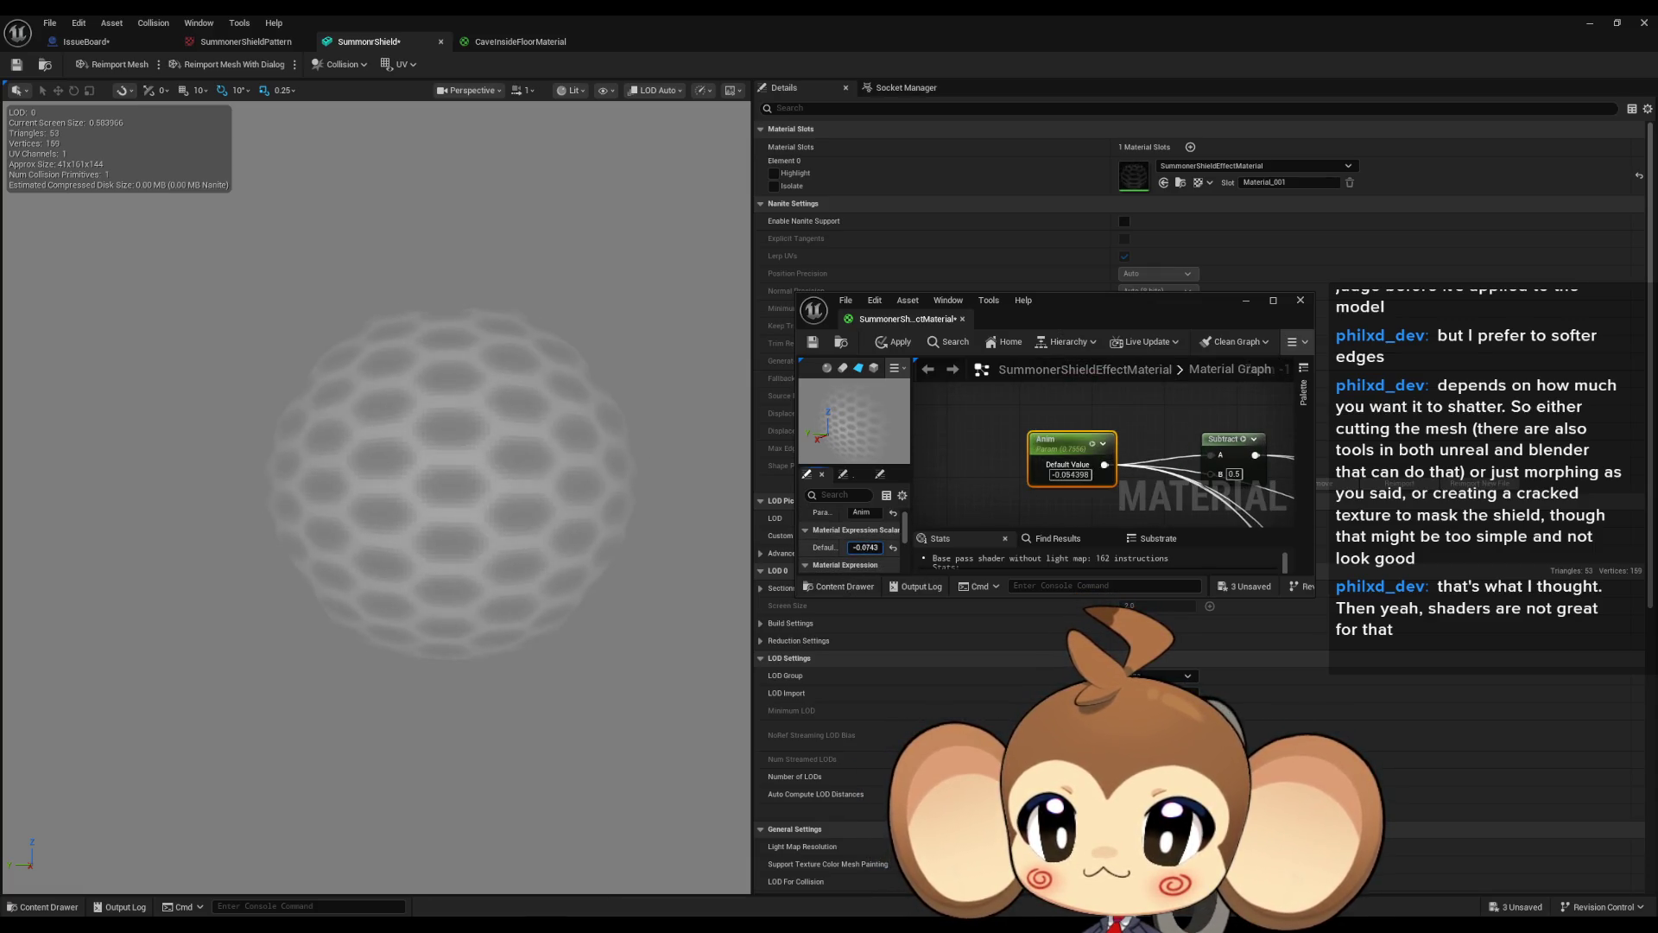
text(54)
key(Return)
mouse_move(865, 547)
mouse_down()
mouse_move(838, 547)
mouse_move(890, 547)
mouse_move(855, 547)
mouse_up()
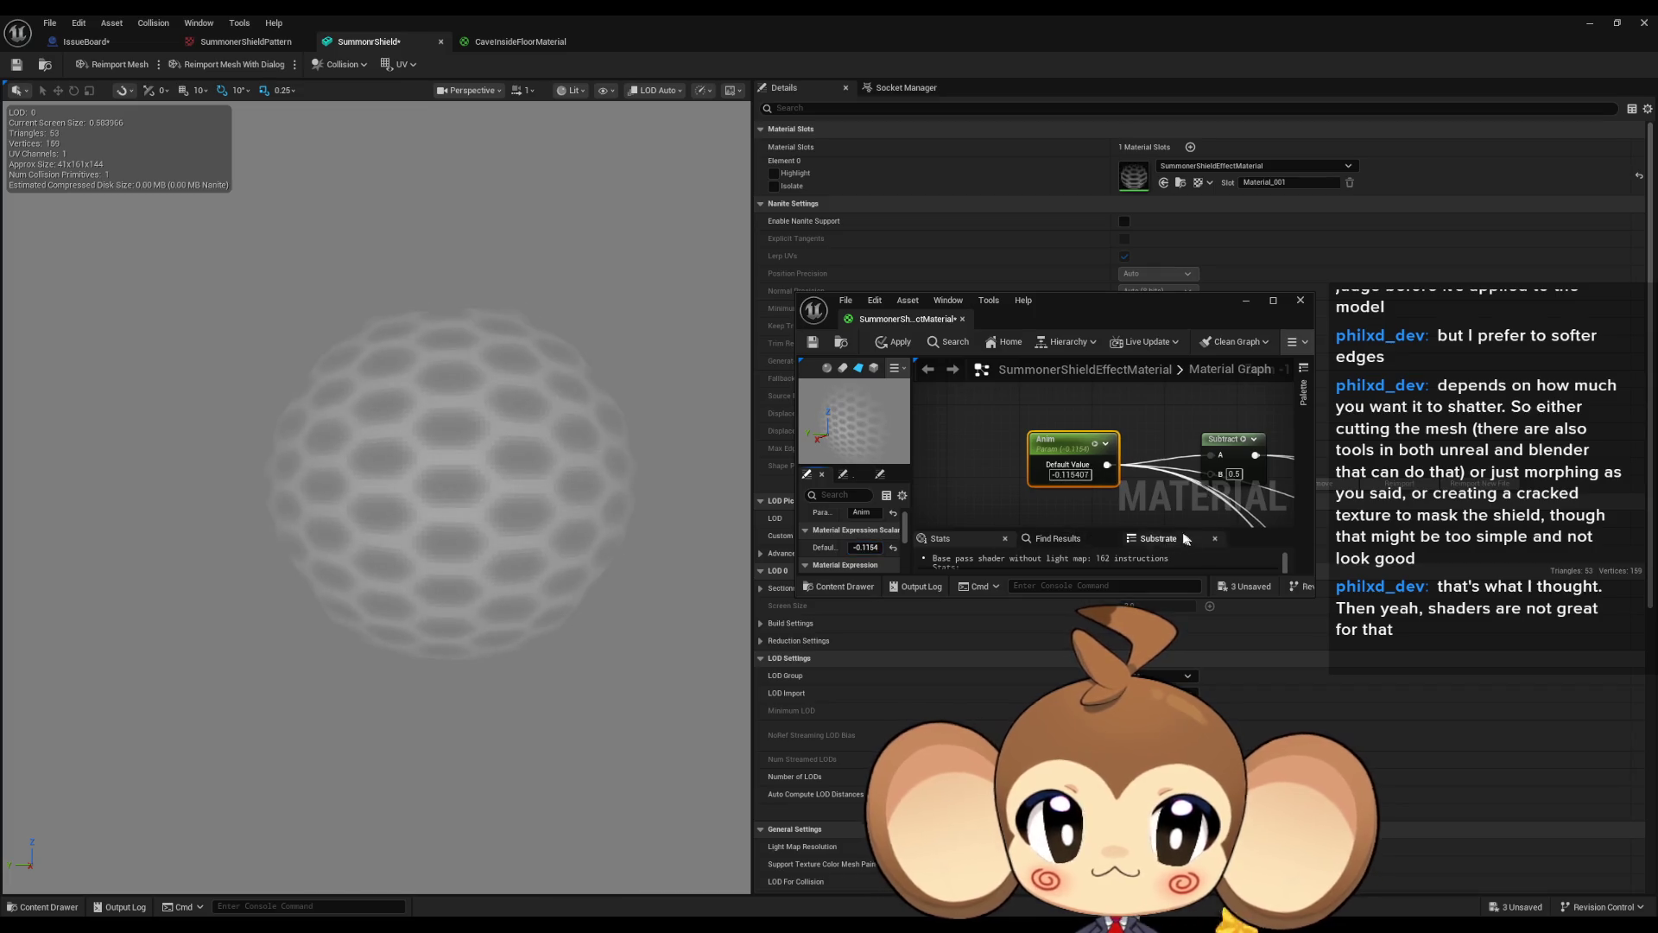
Inspect the SmoothStep and Subtract nodes, then apply the edits to the original shield material.
scroll(1106, 441, down, 4)
scroll(1105, 441, up, 6)
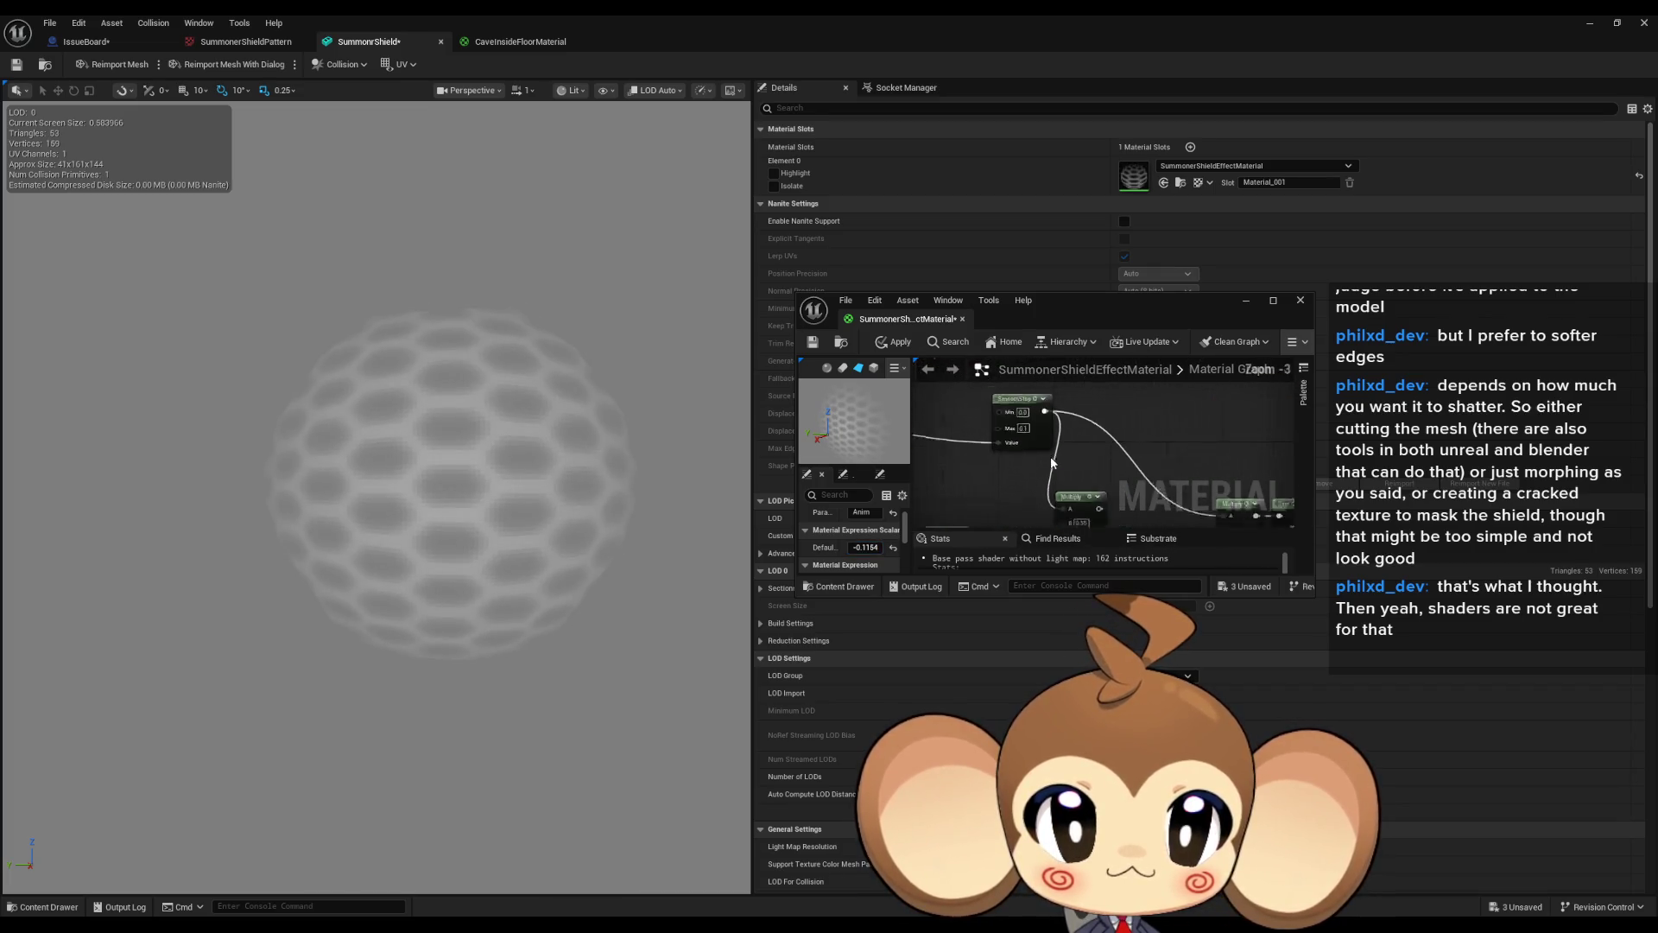
drag(1047, 459, 1071, 518)
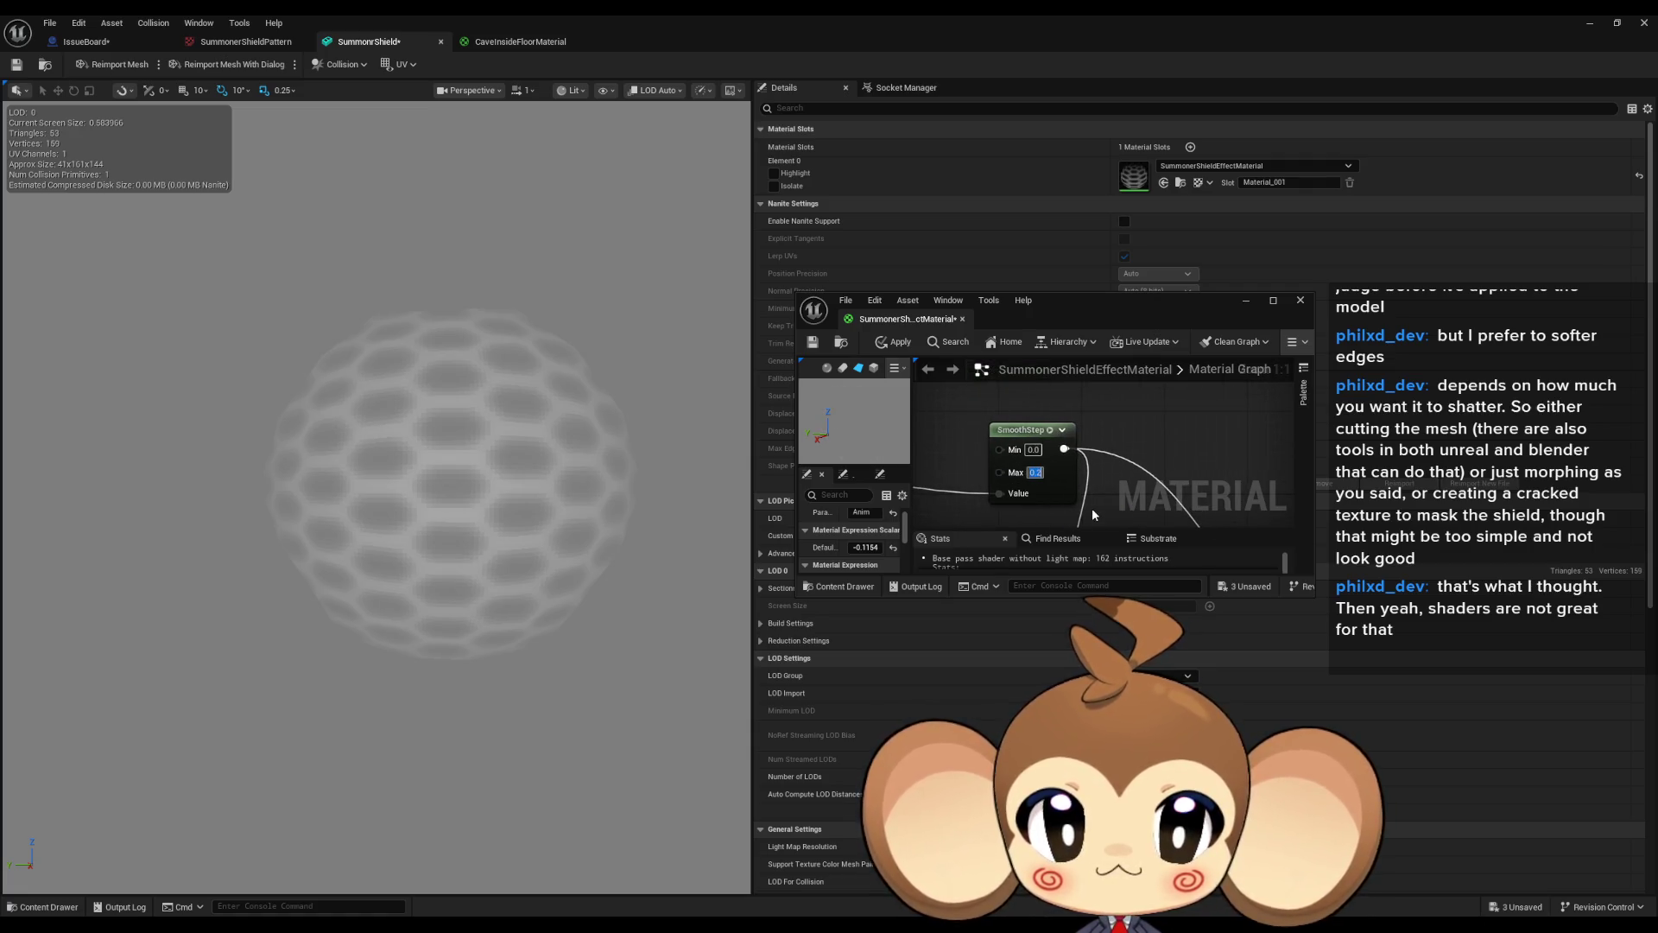
scroll(1104, 444, down, 3)
scroll(1106, 447, up, 3)
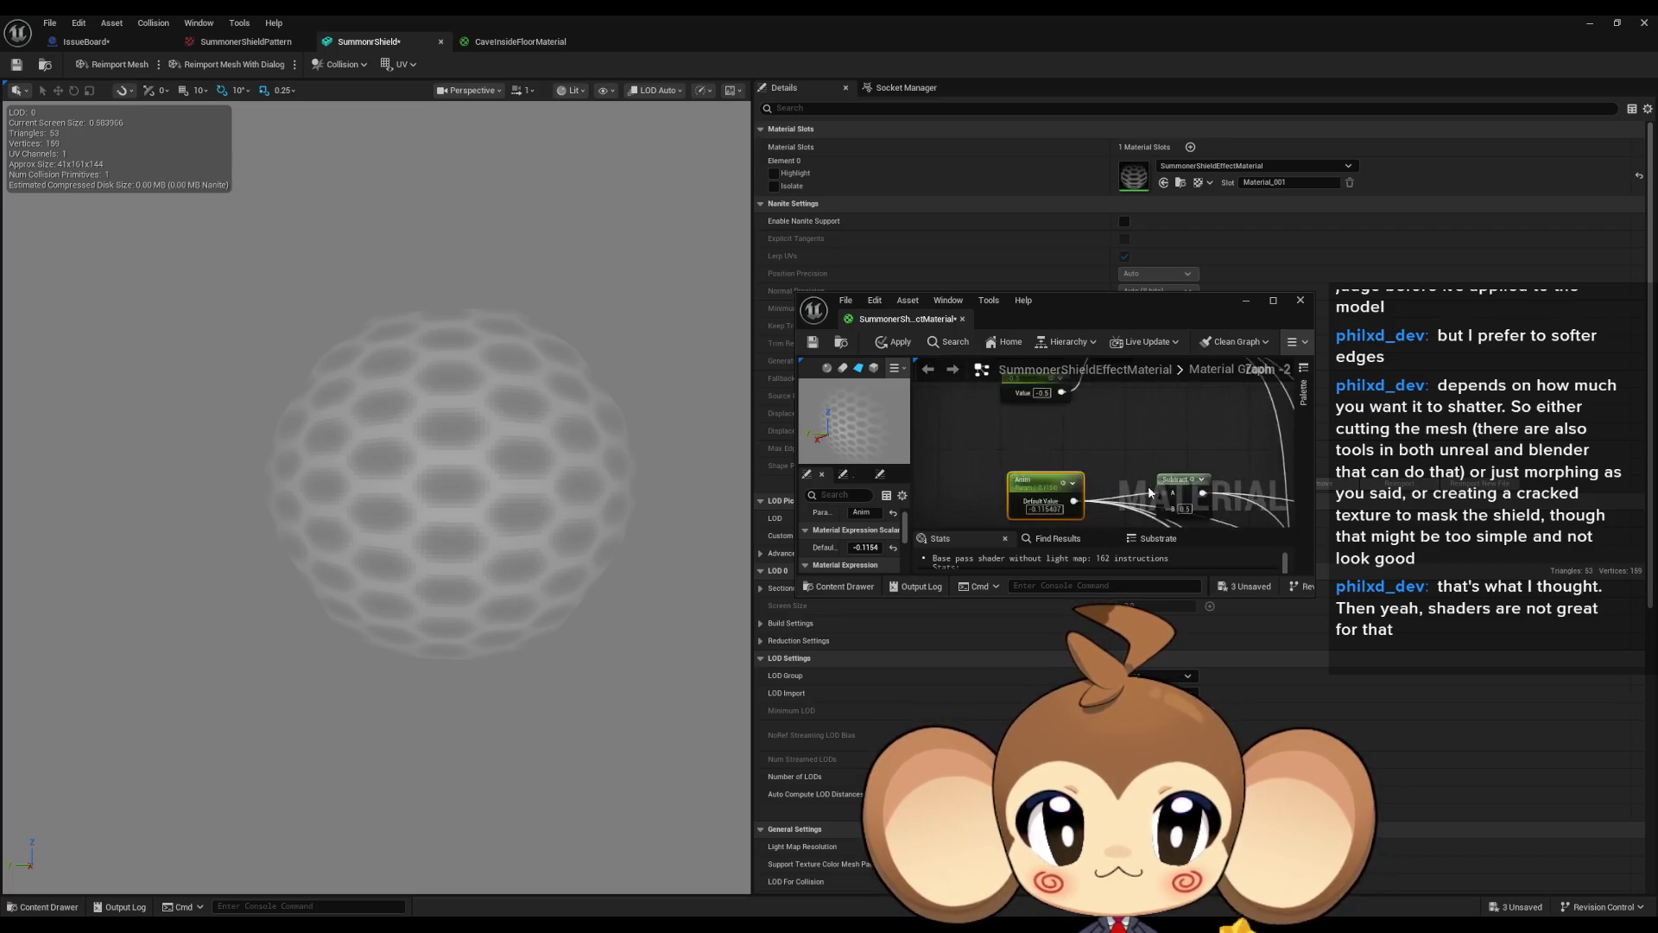
mouse_move(1038, 504)
mouse_down()
mouse_move(1004, 429)
mouse_move(1049, 429)
mouse_move(1024, 429)
mouse_up()
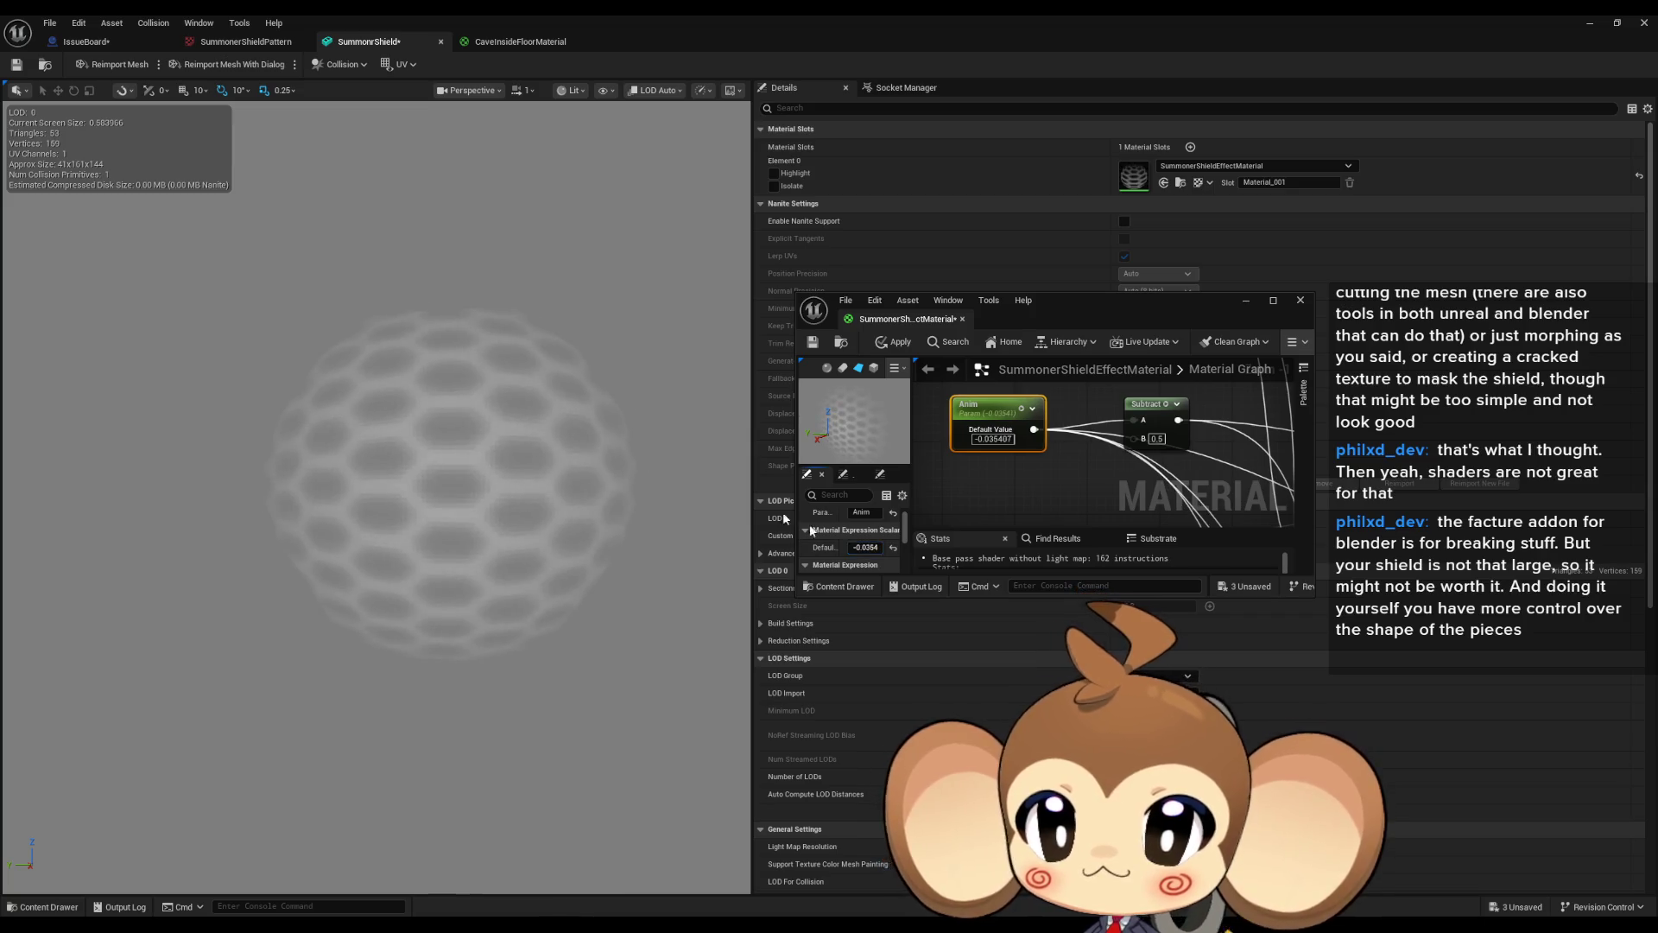
click(902, 335)
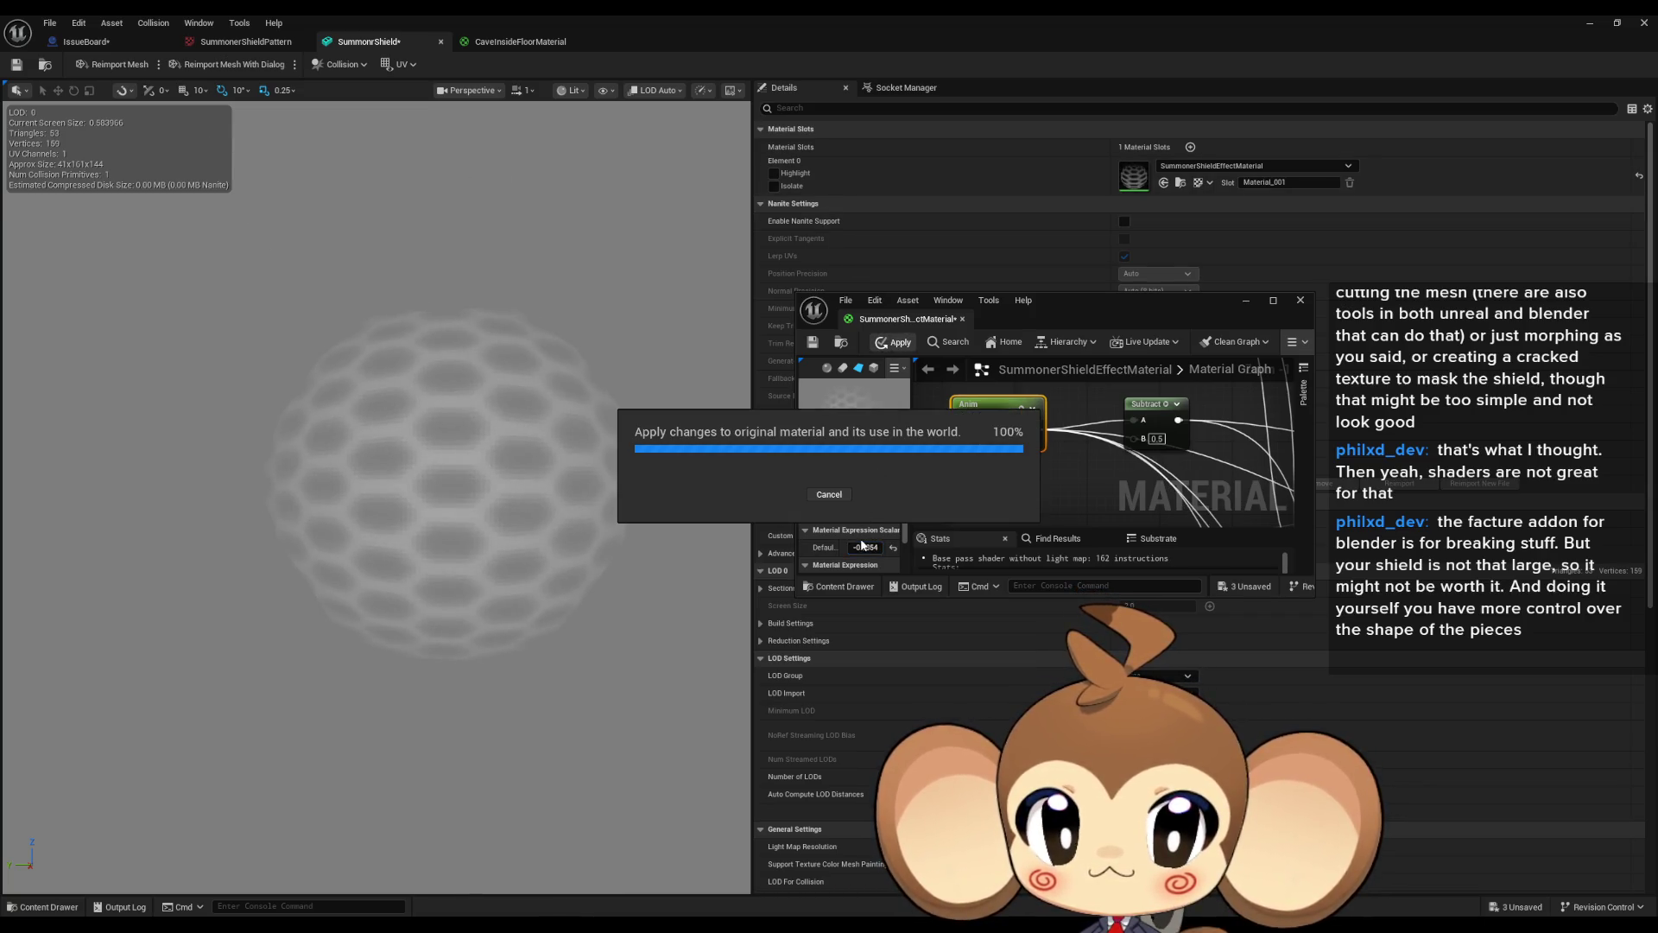
Nudge the Anim default value toward 0.774593 to make the hexagon shield fainter.
mouse_move(865, 547)
mouse_down()
mouse_move(831, 547)
mouse_move(869, 547)
mouse_up()
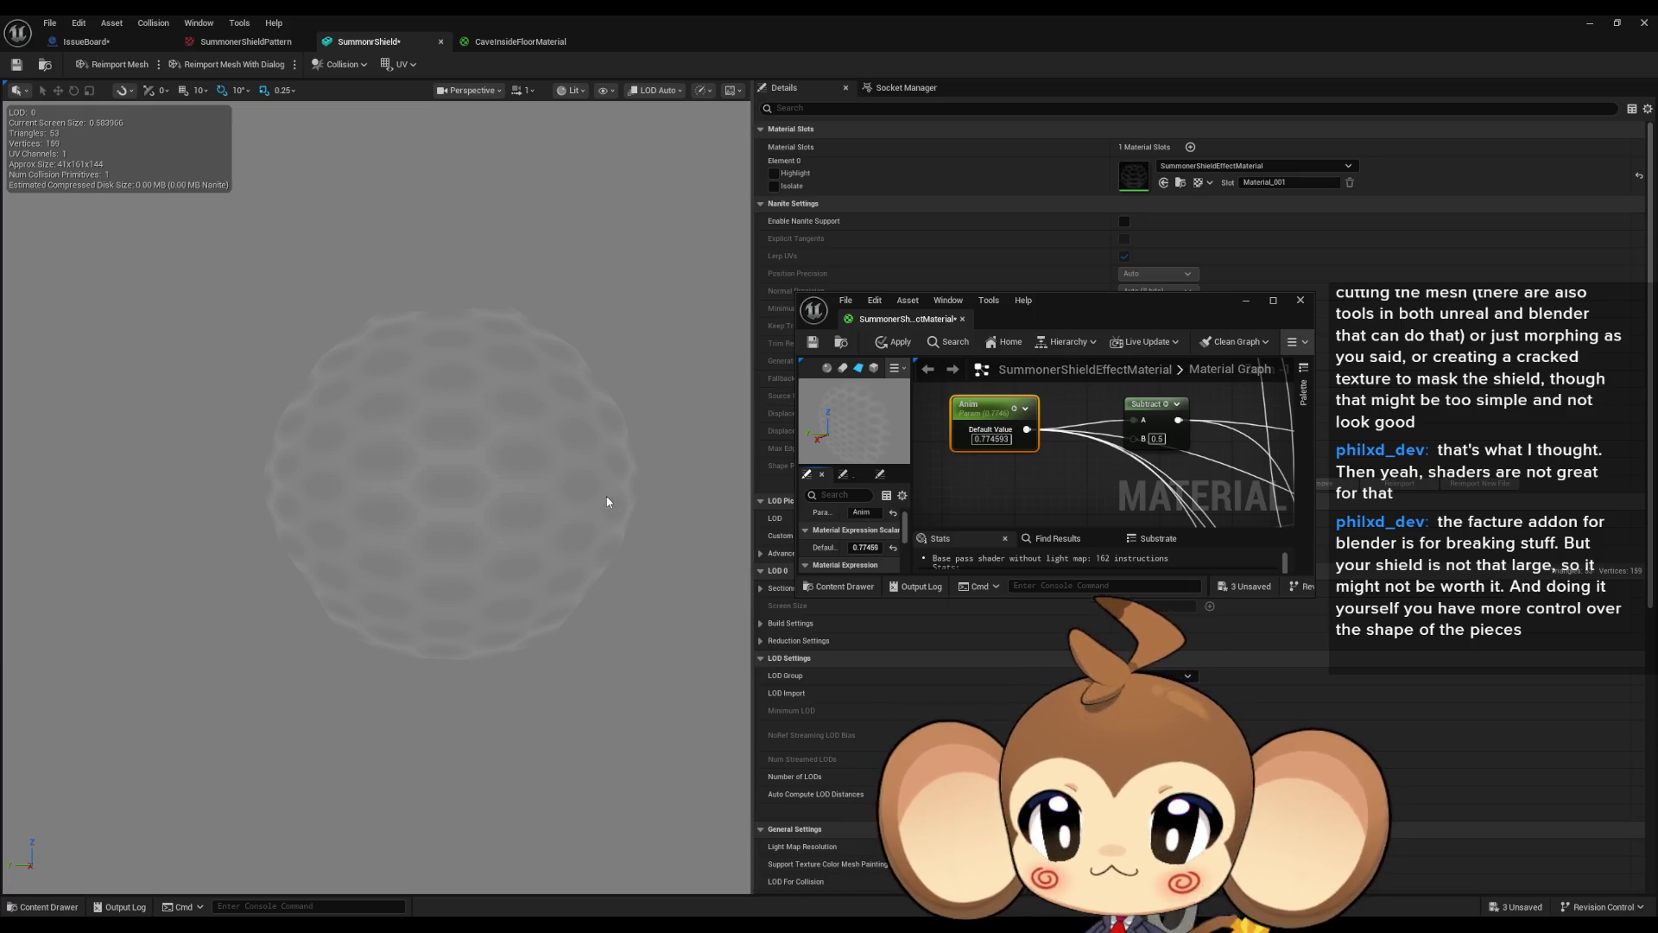
Clear the mesh editor away and create an Actor blueprint named Effect_SummonerShield in Shields.
double_click(781, 13)
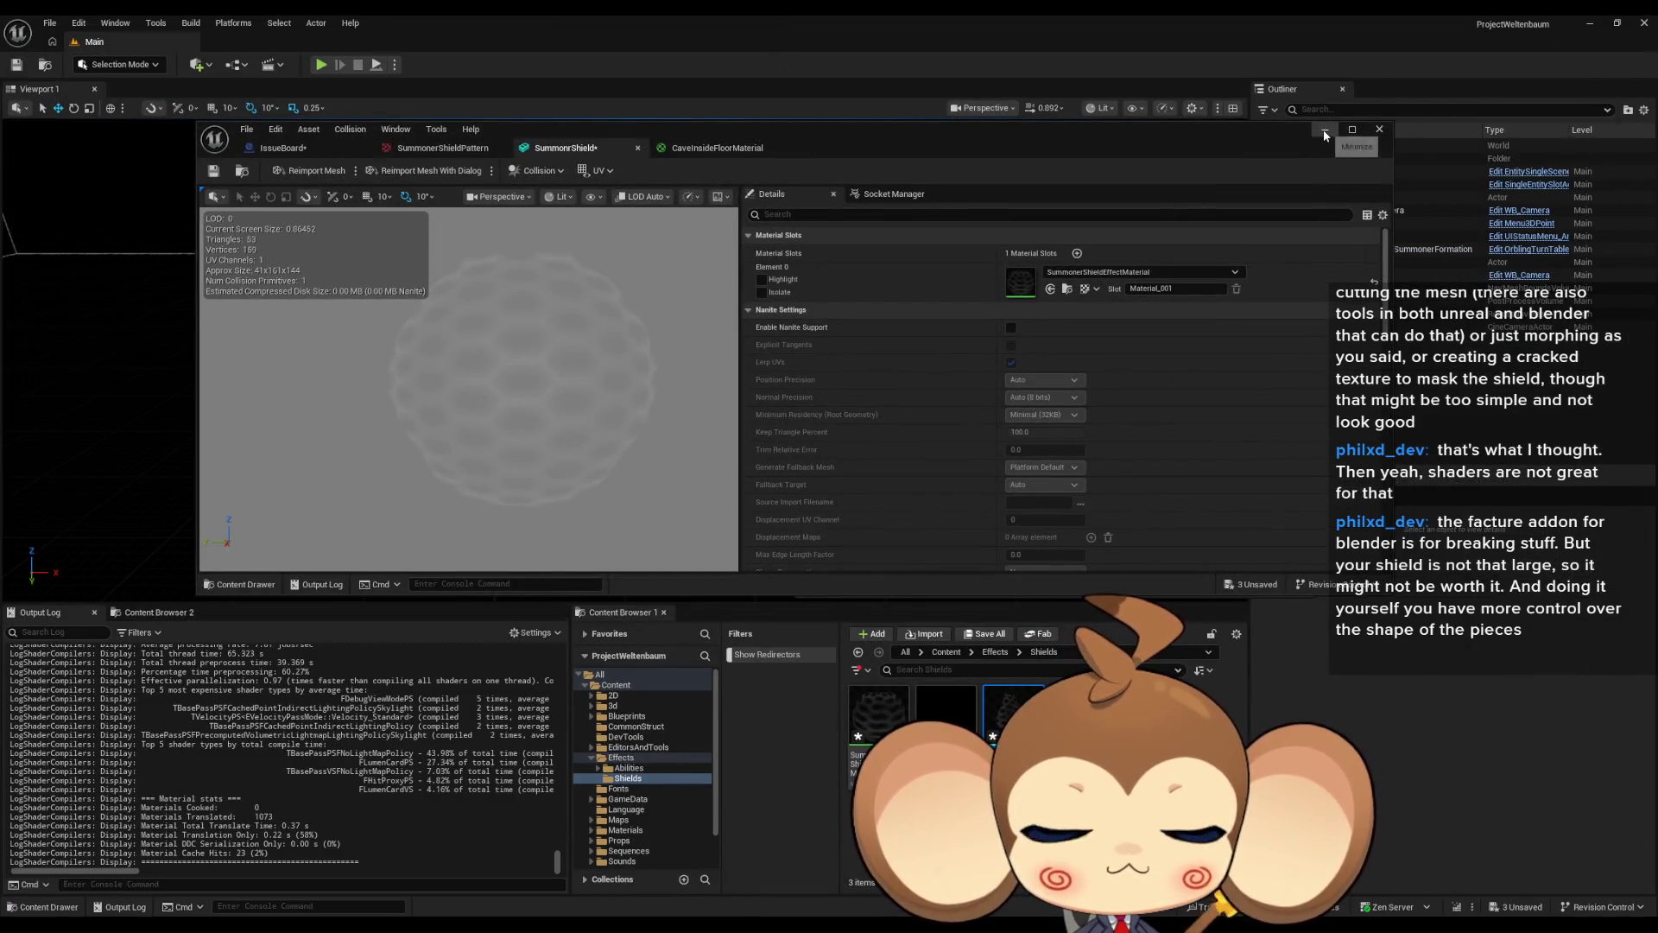
click(1351, 126)
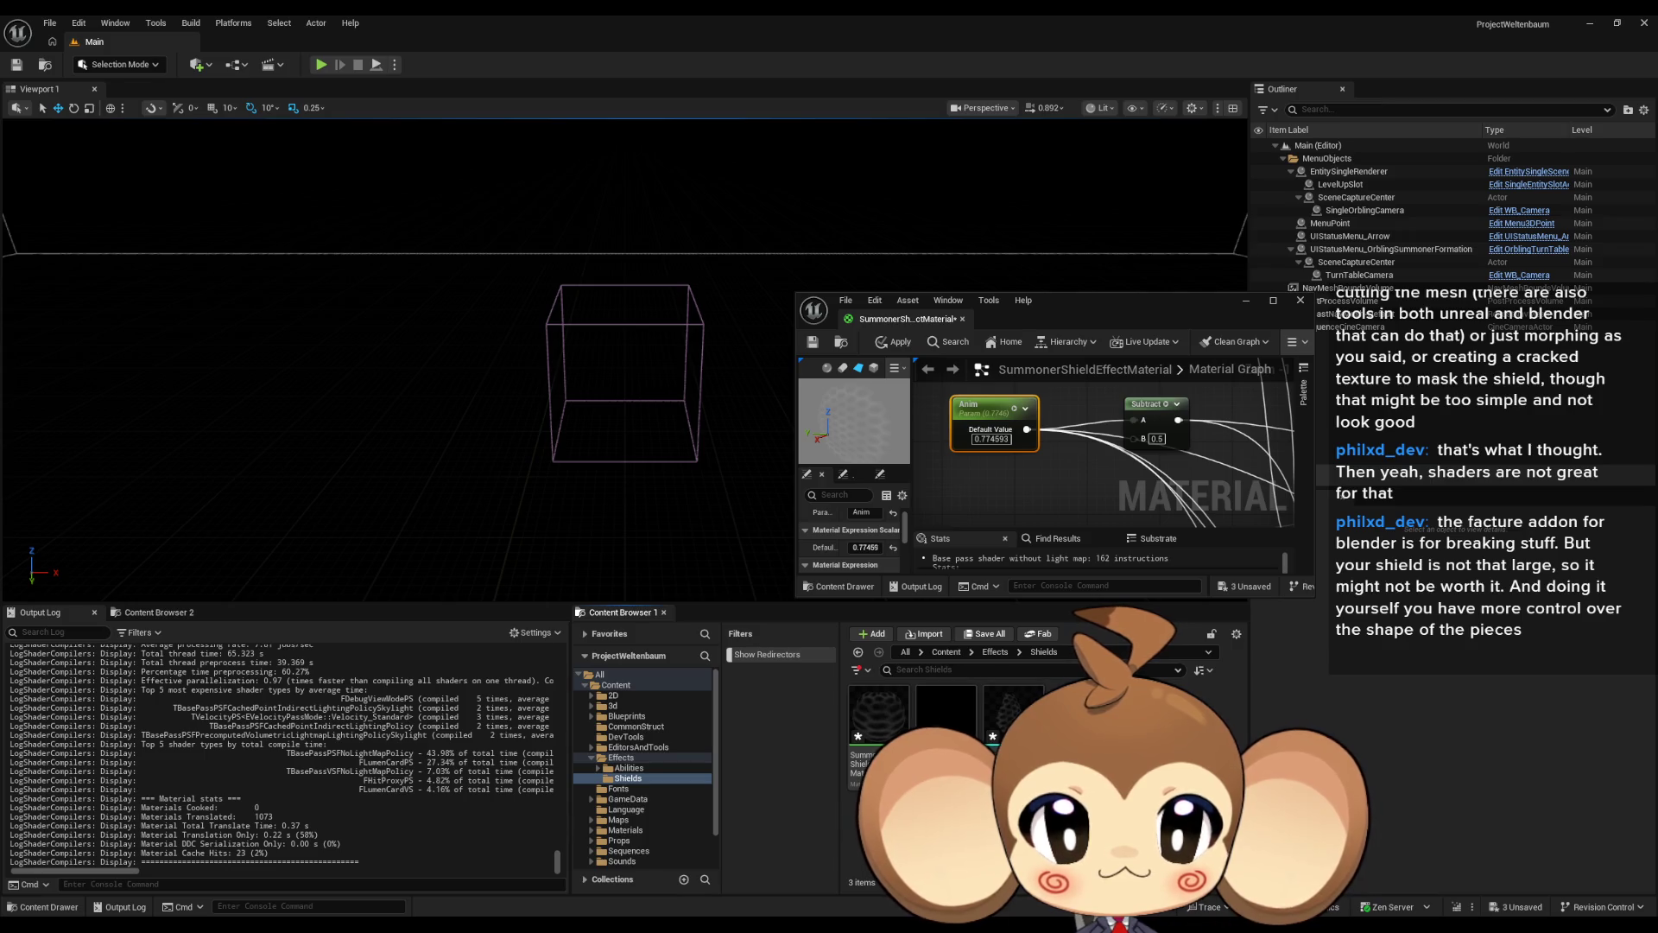
right_click(1065, 704)
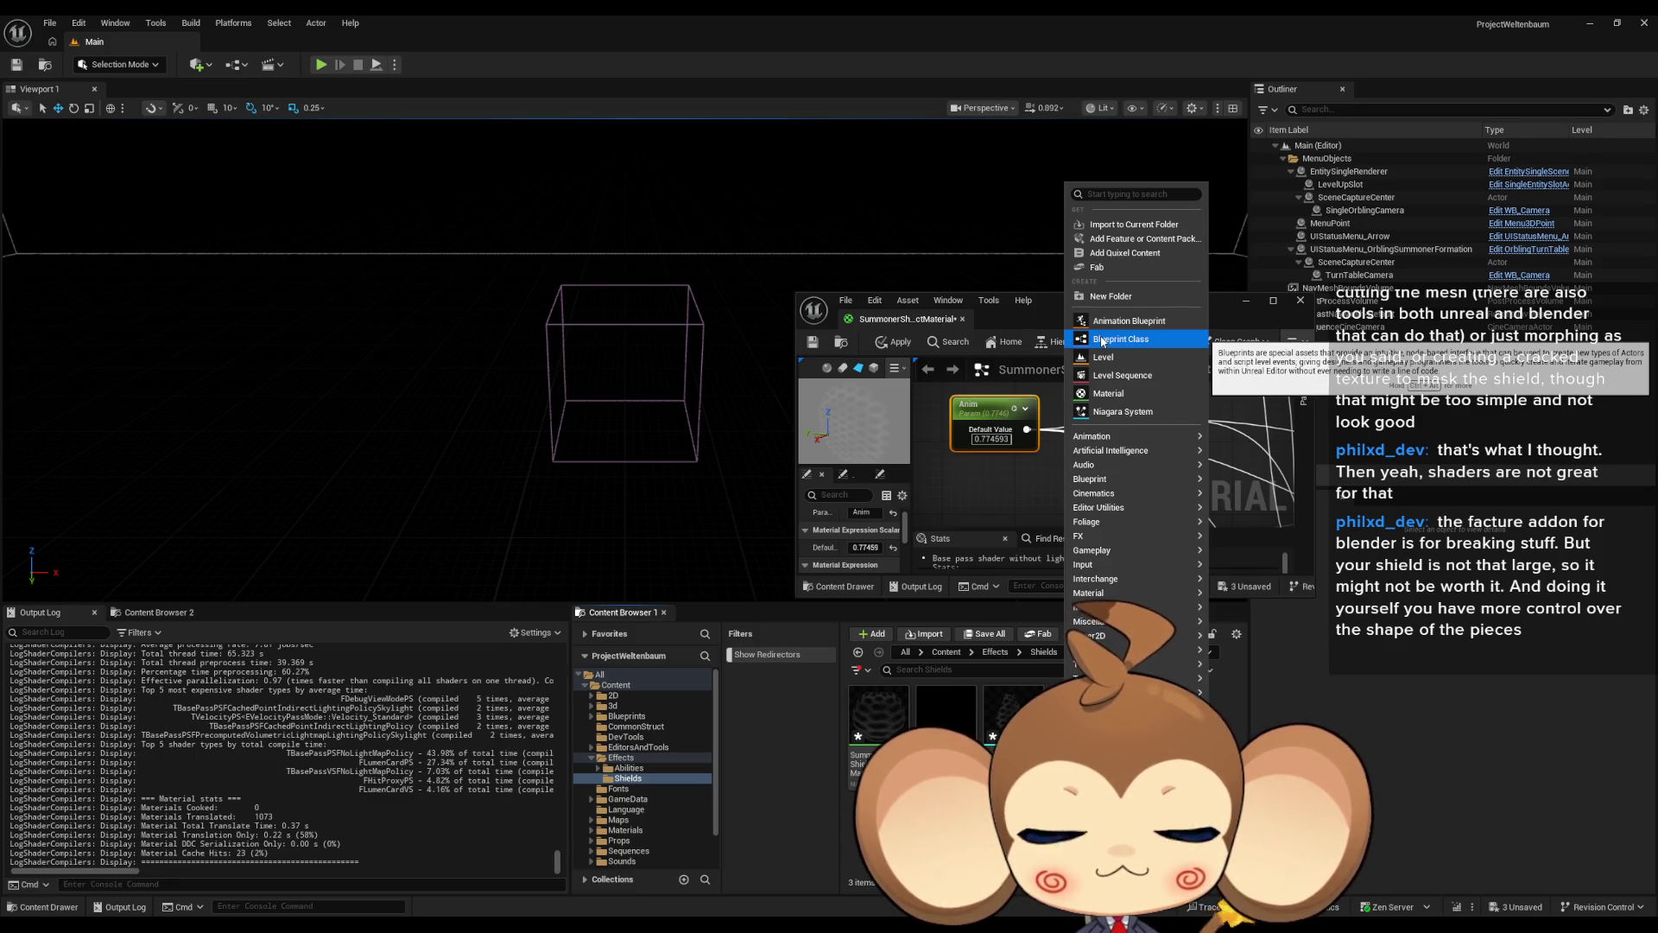
click(1103, 340)
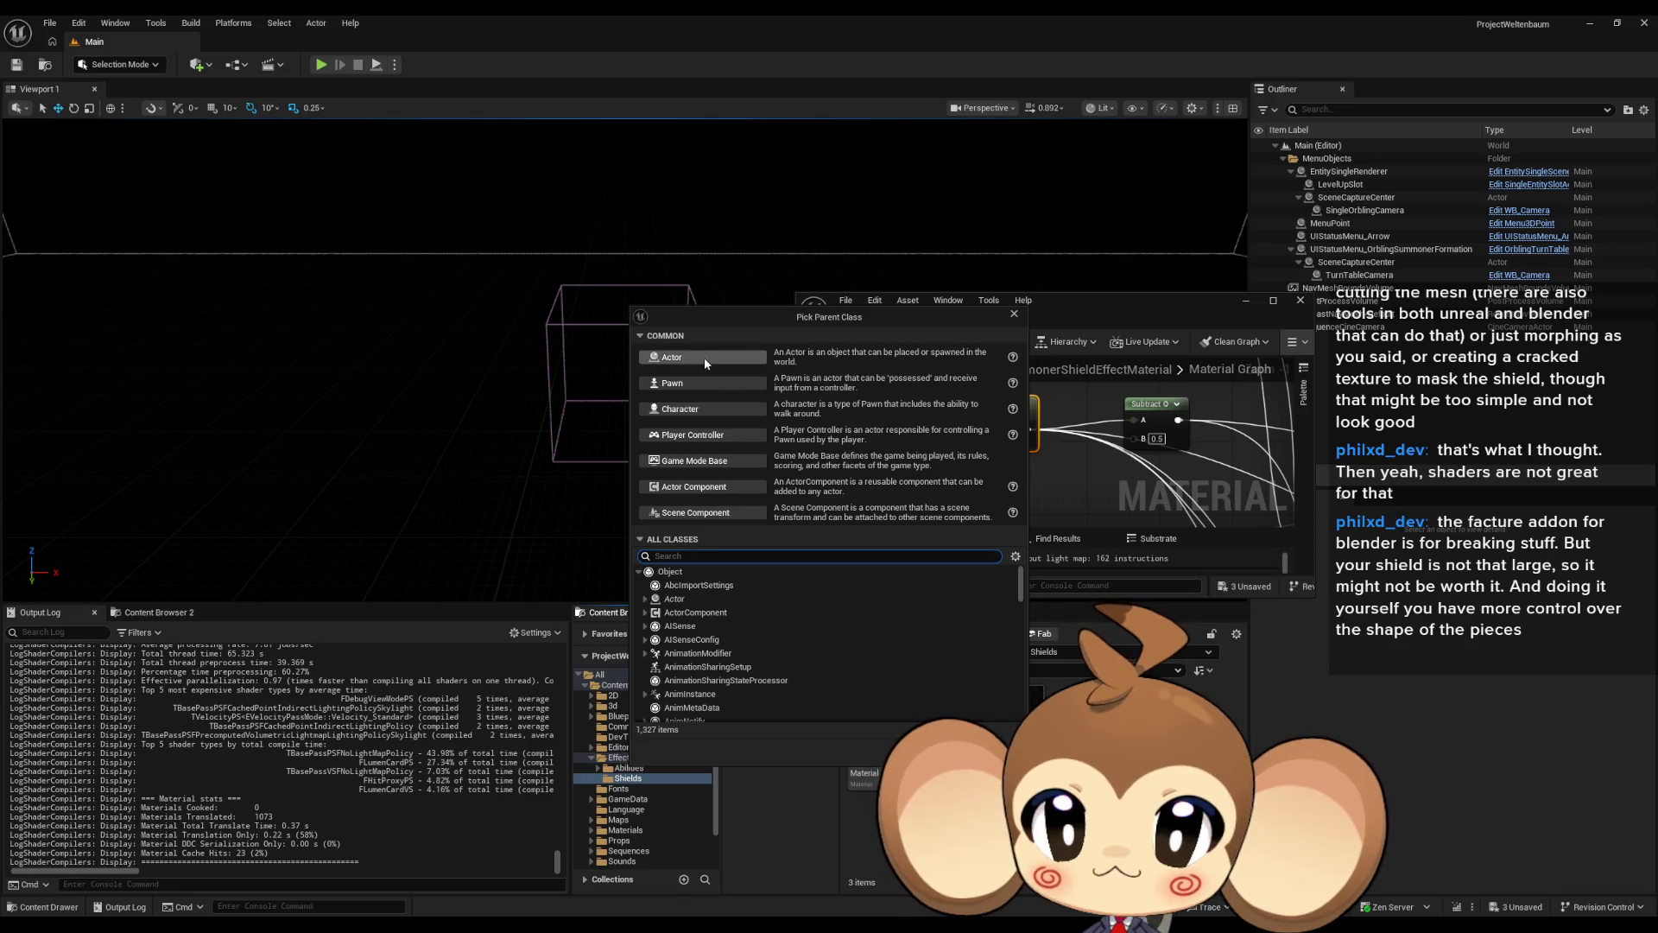
click(704, 359)
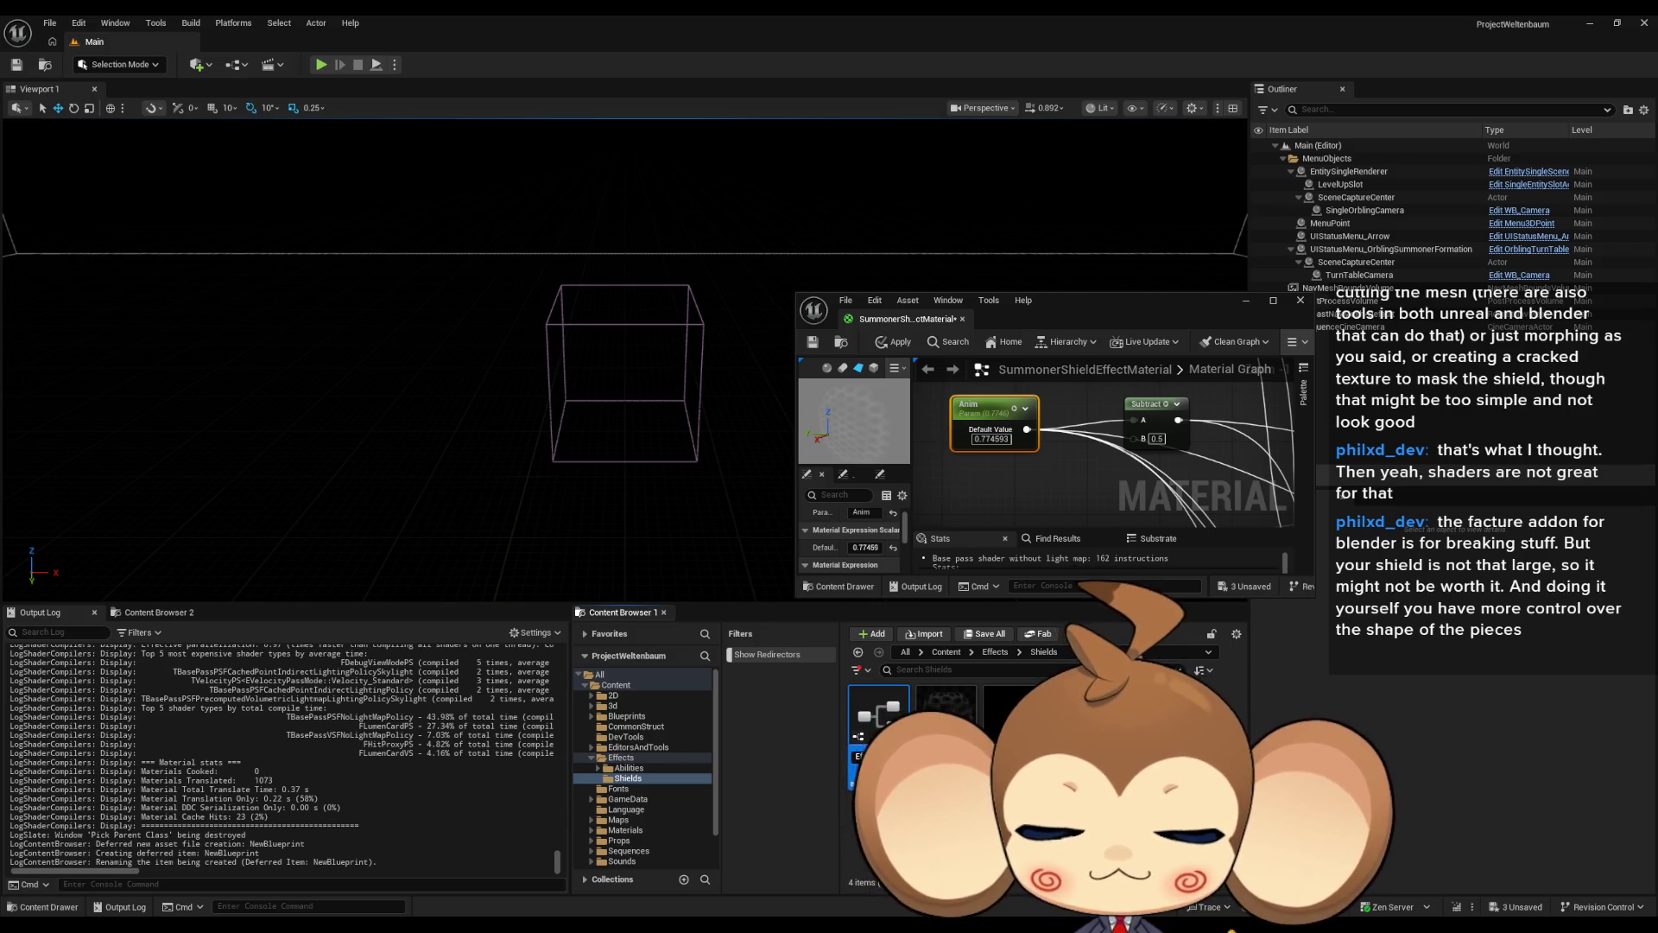
key(Return)
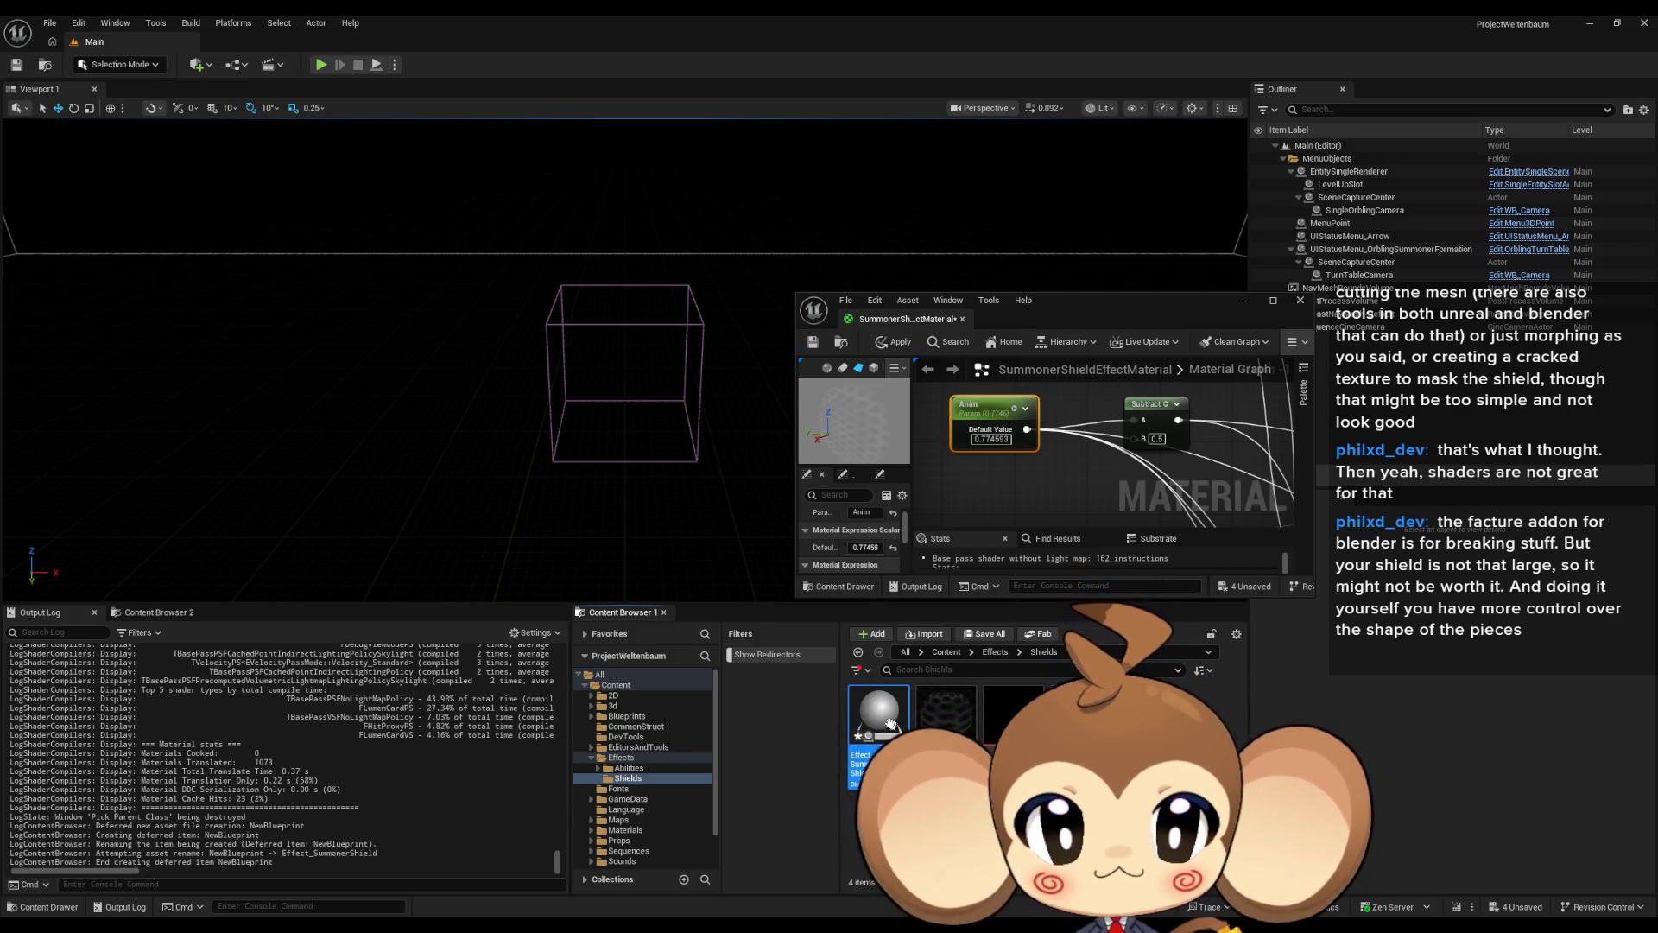
Add a Static Mesh component using the SummonerShield mesh to Effect_SummonerShield.
double_click(890, 724)
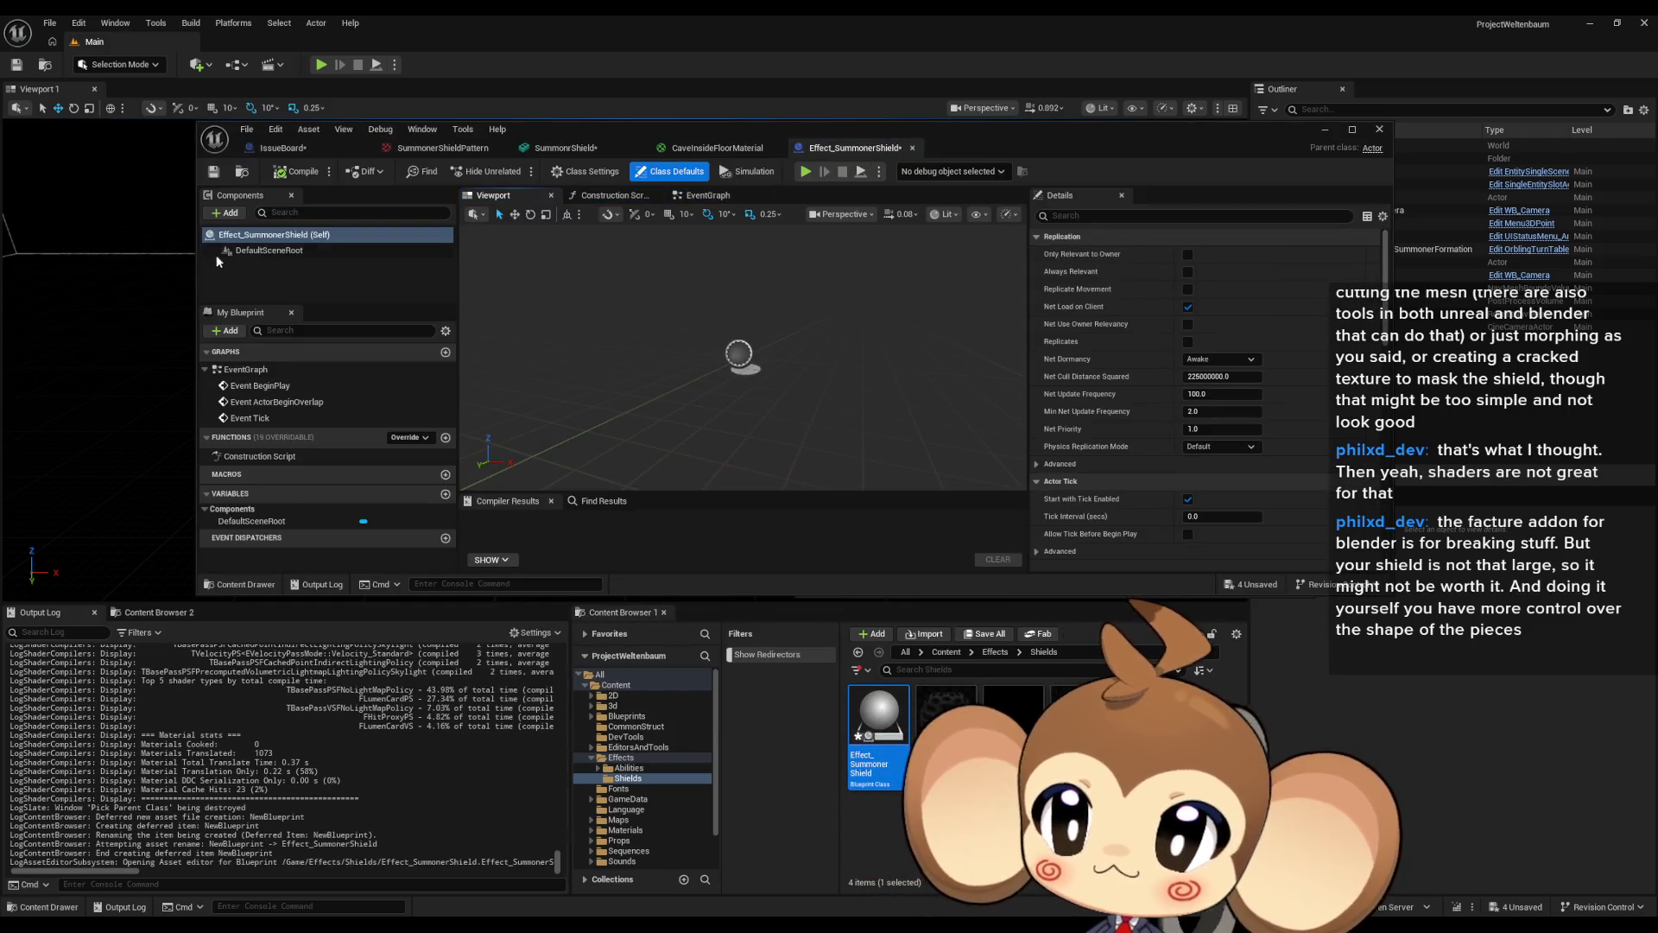
click(224, 212)
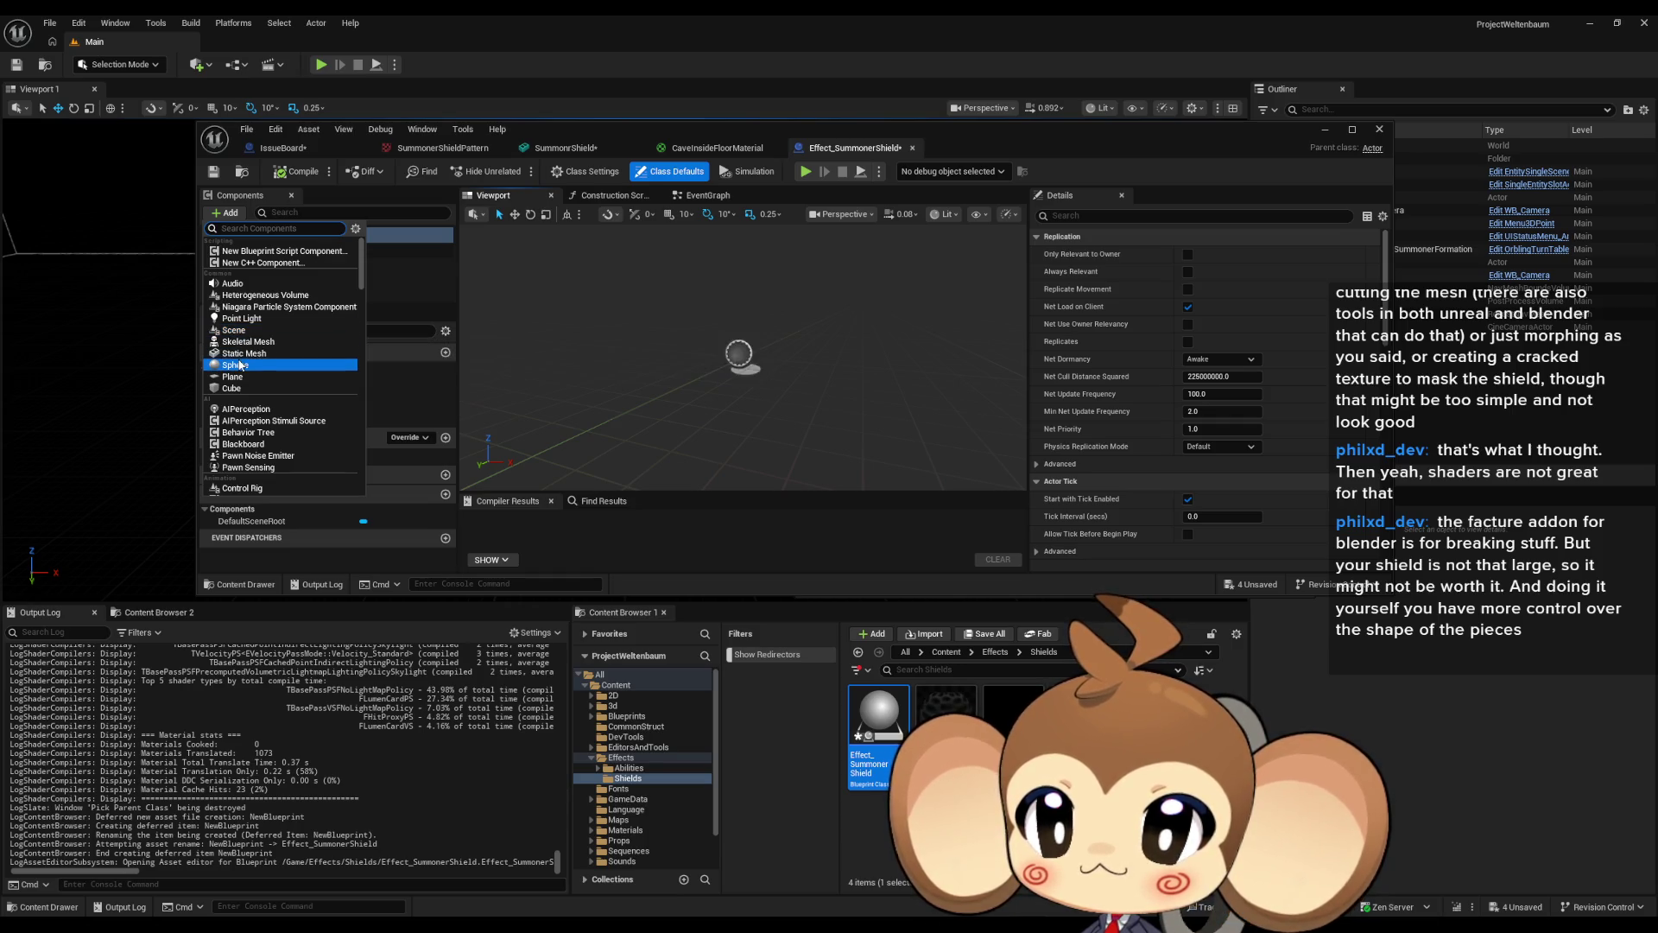
click(244, 353)
click(1274, 465)
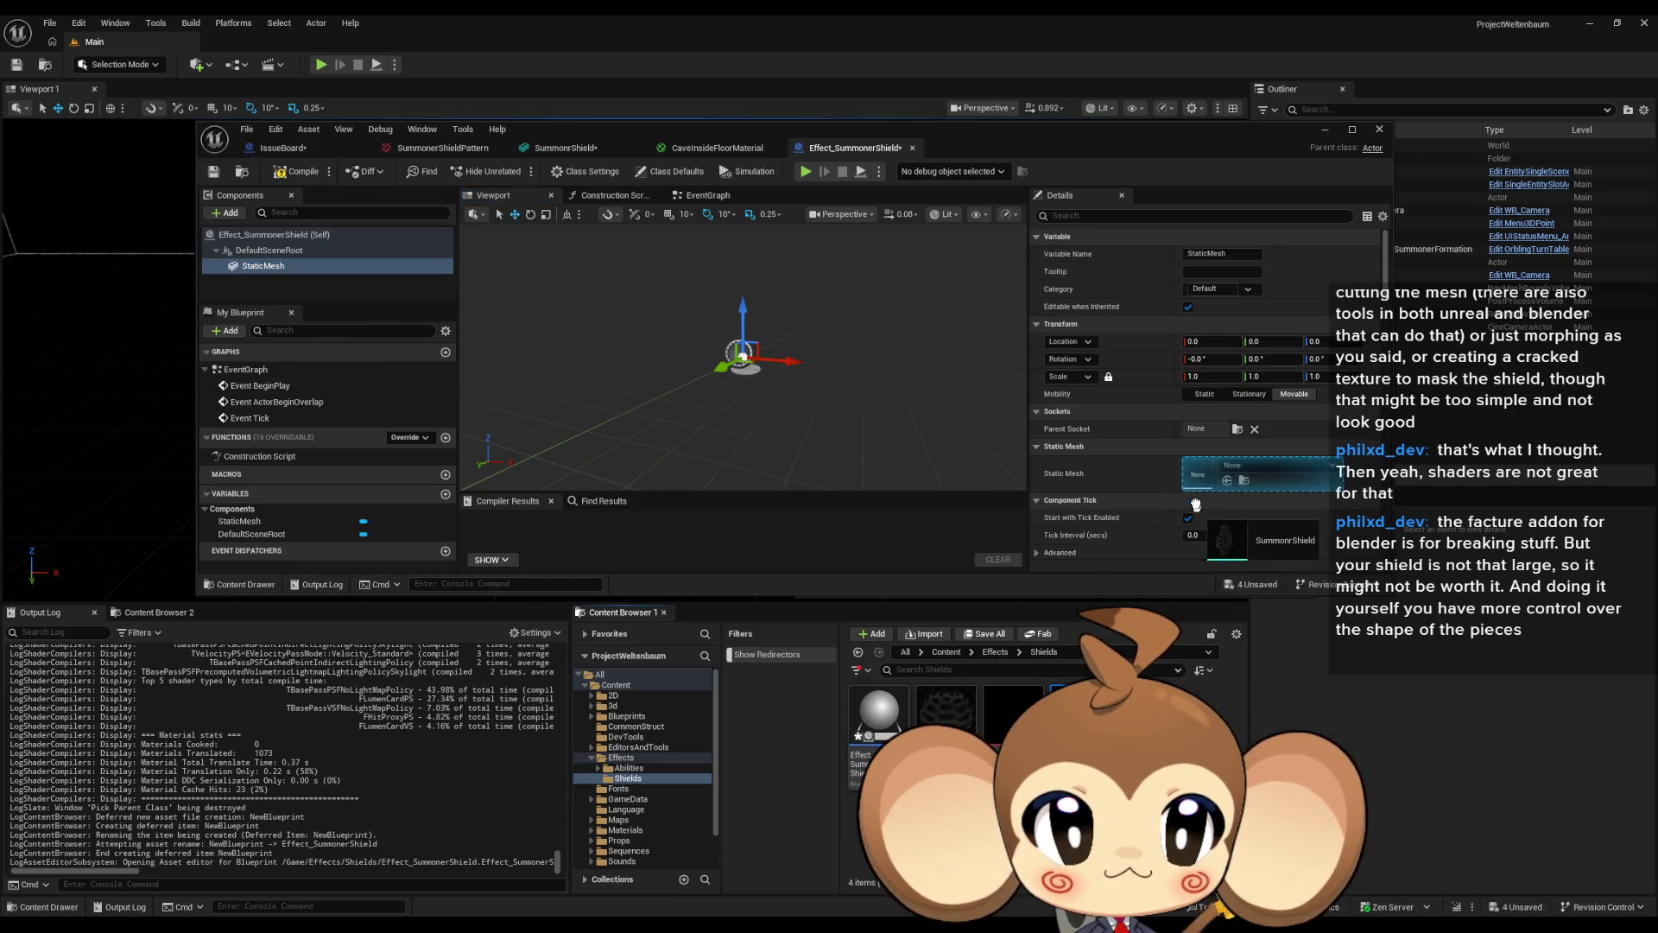
click(1261, 505)
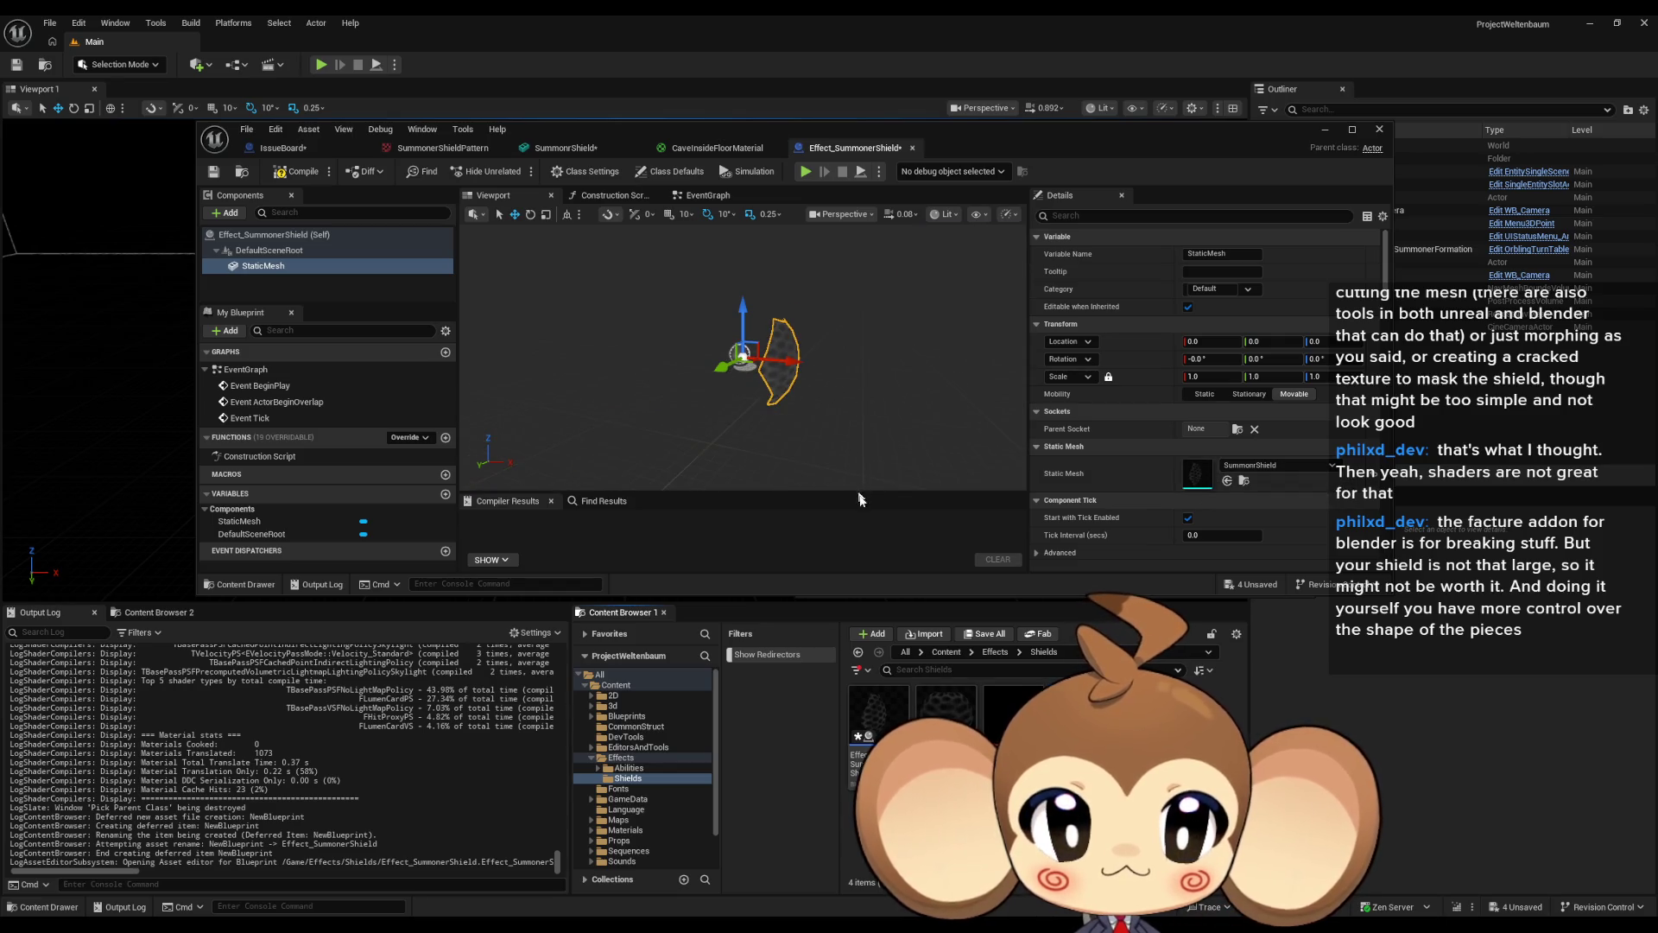
In the event graph, search for a Create Dynamic Material Instance node off BeginPlay.
double_click(249, 369)
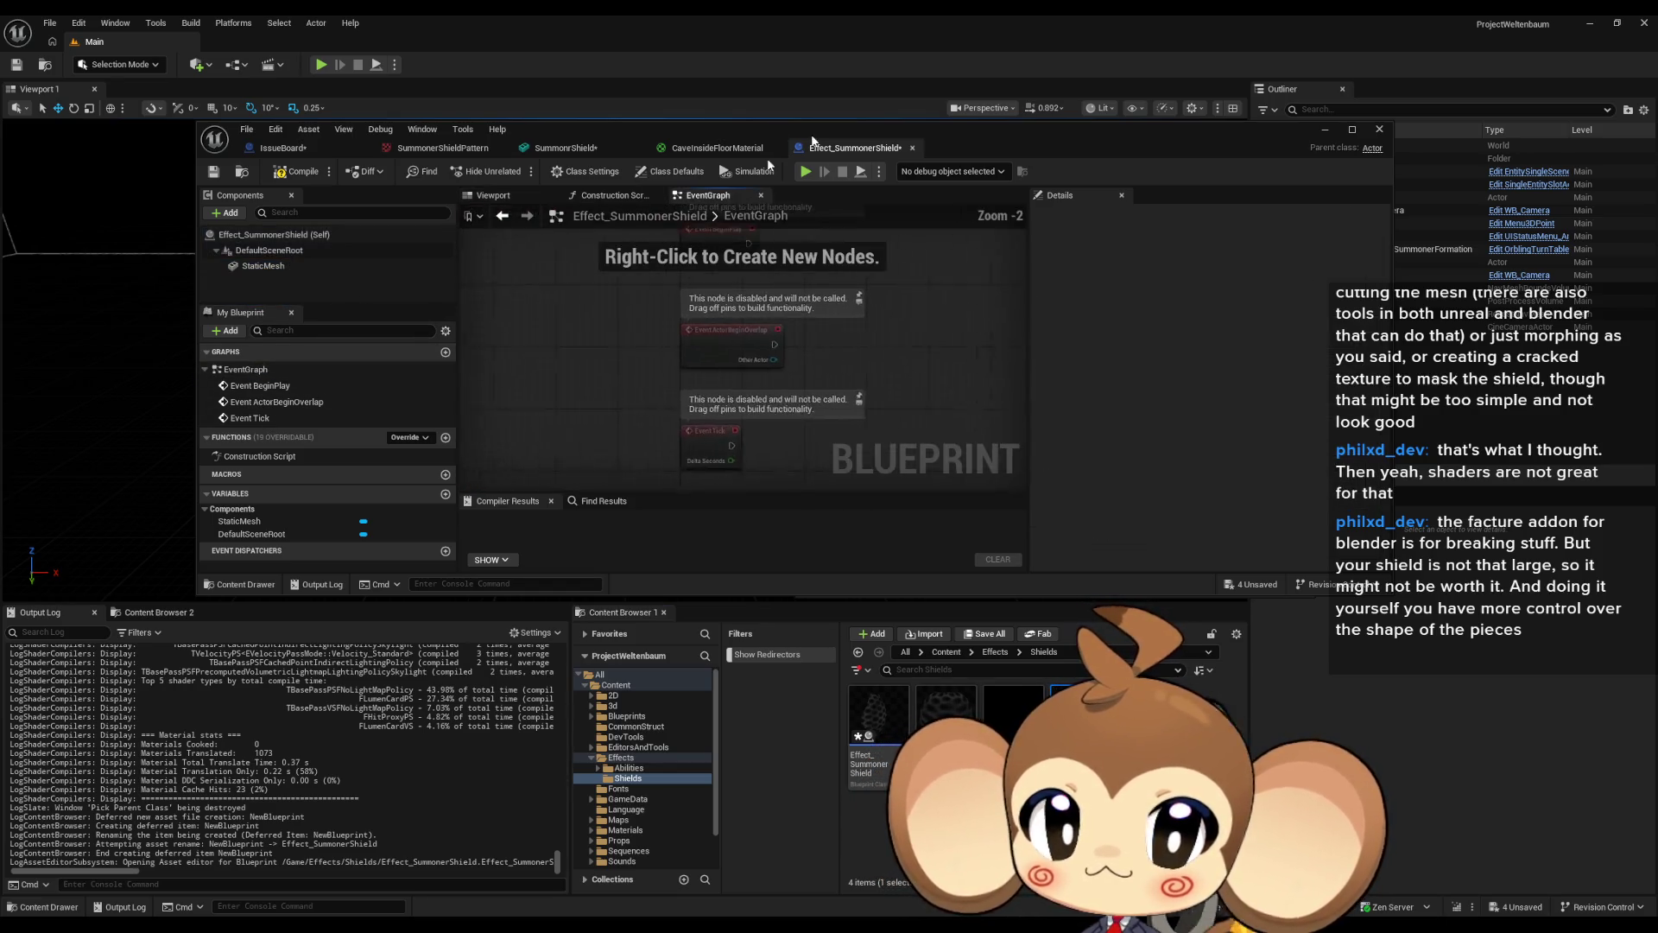
drag(707, 378, 792, 383)
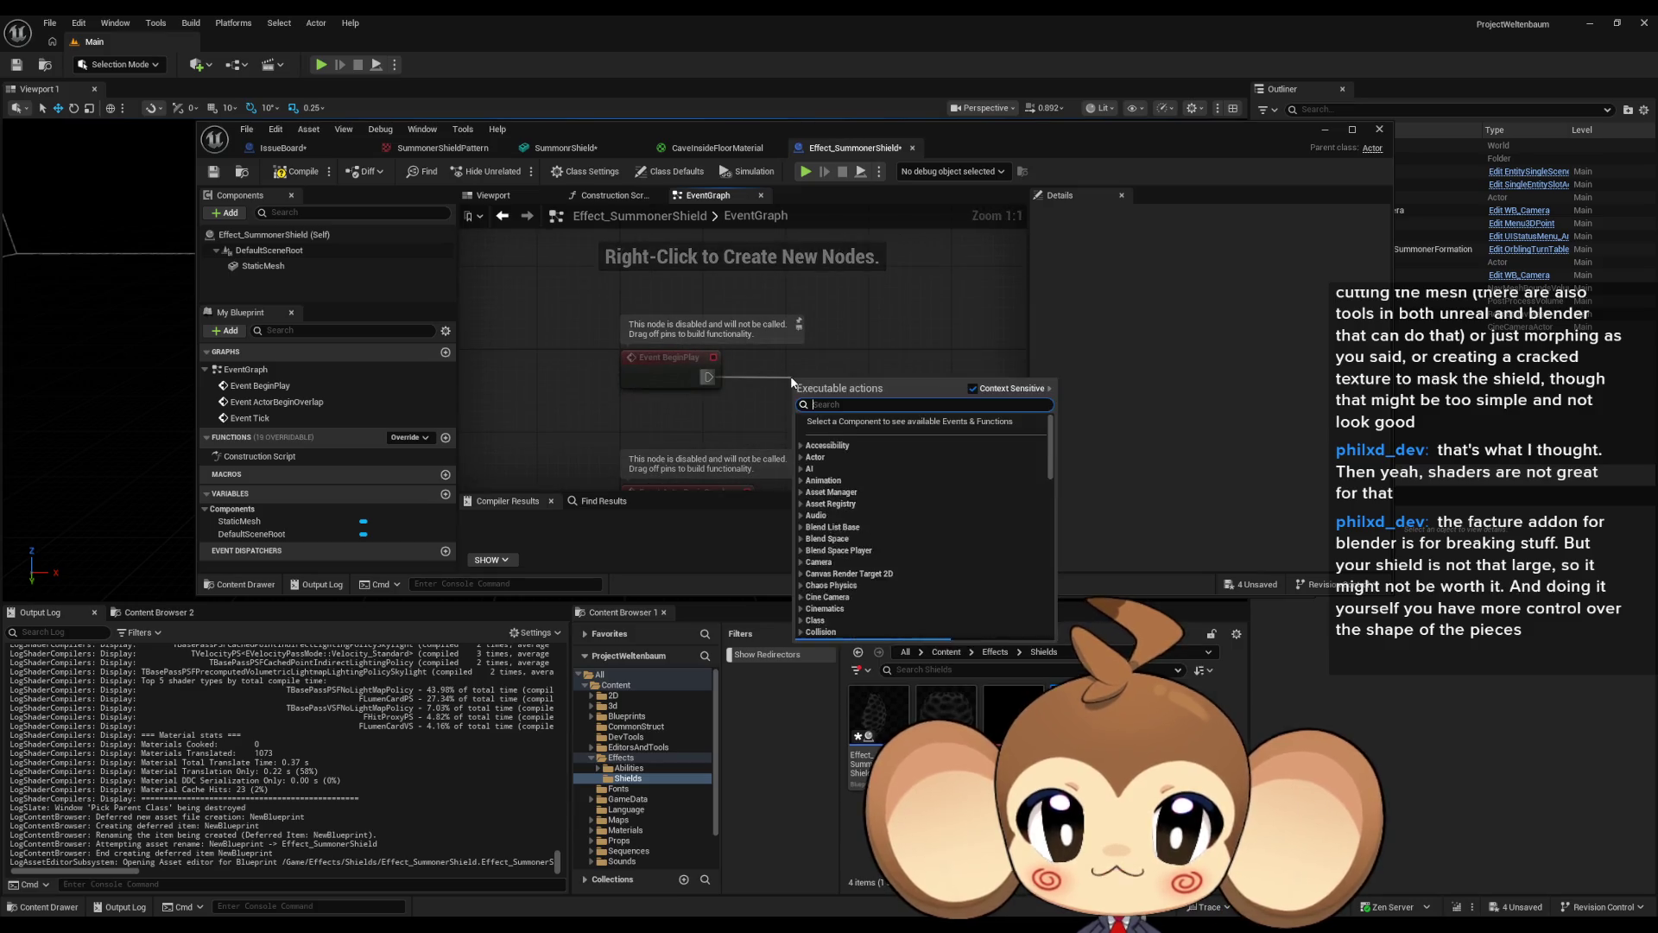
text(create )
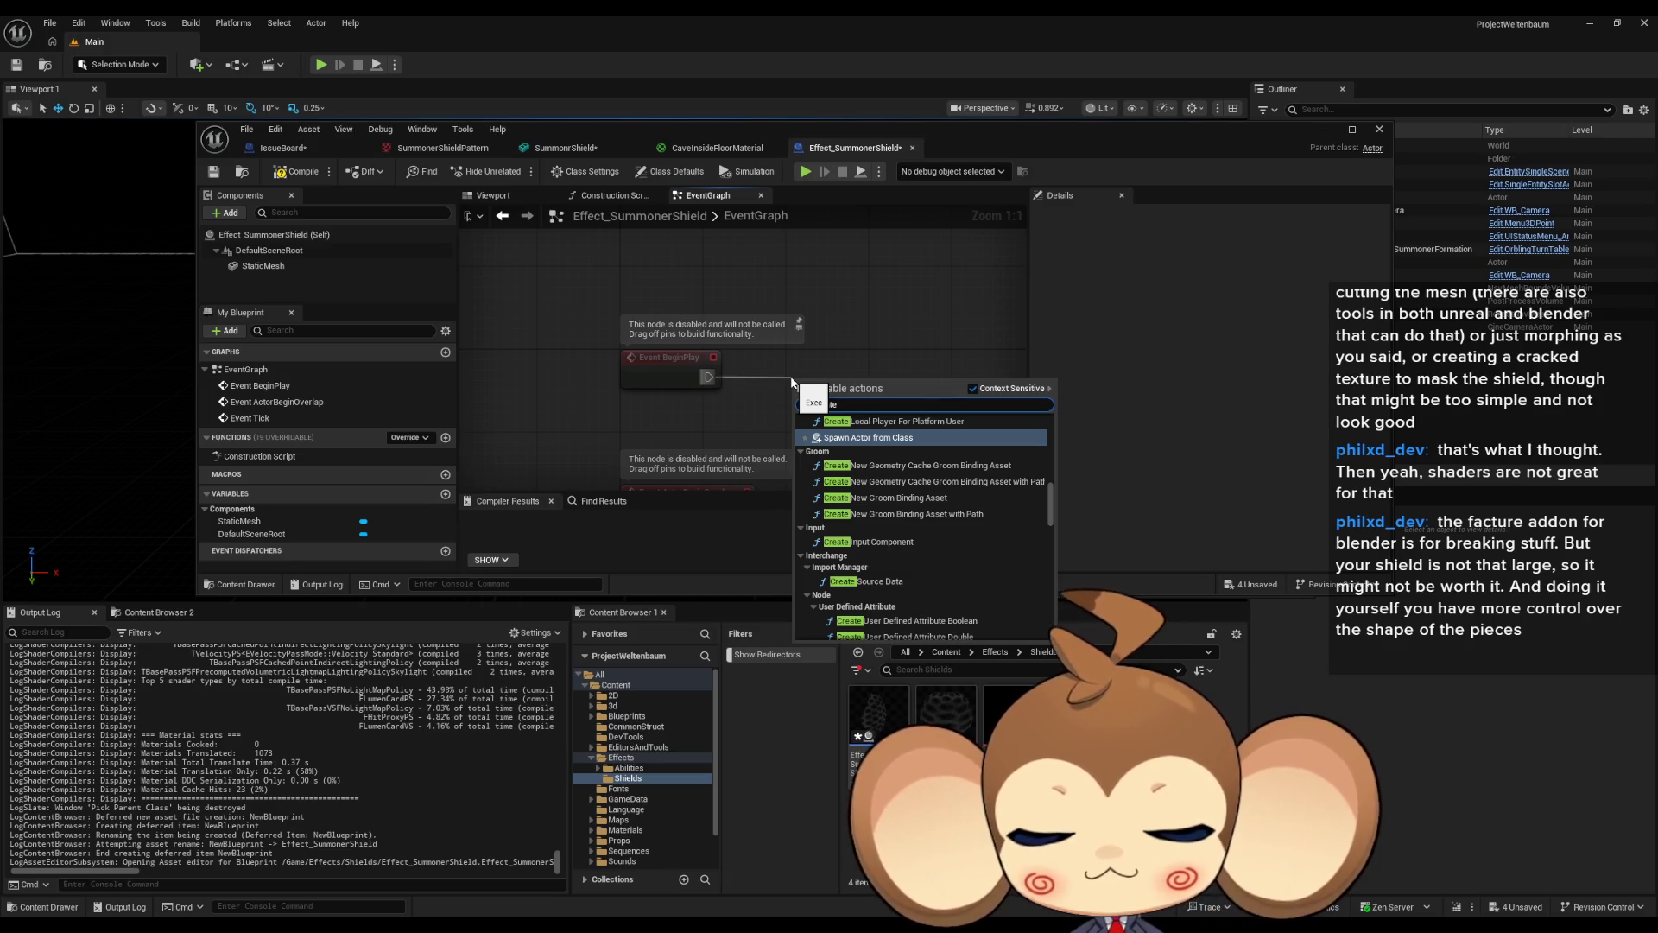
text(mater)
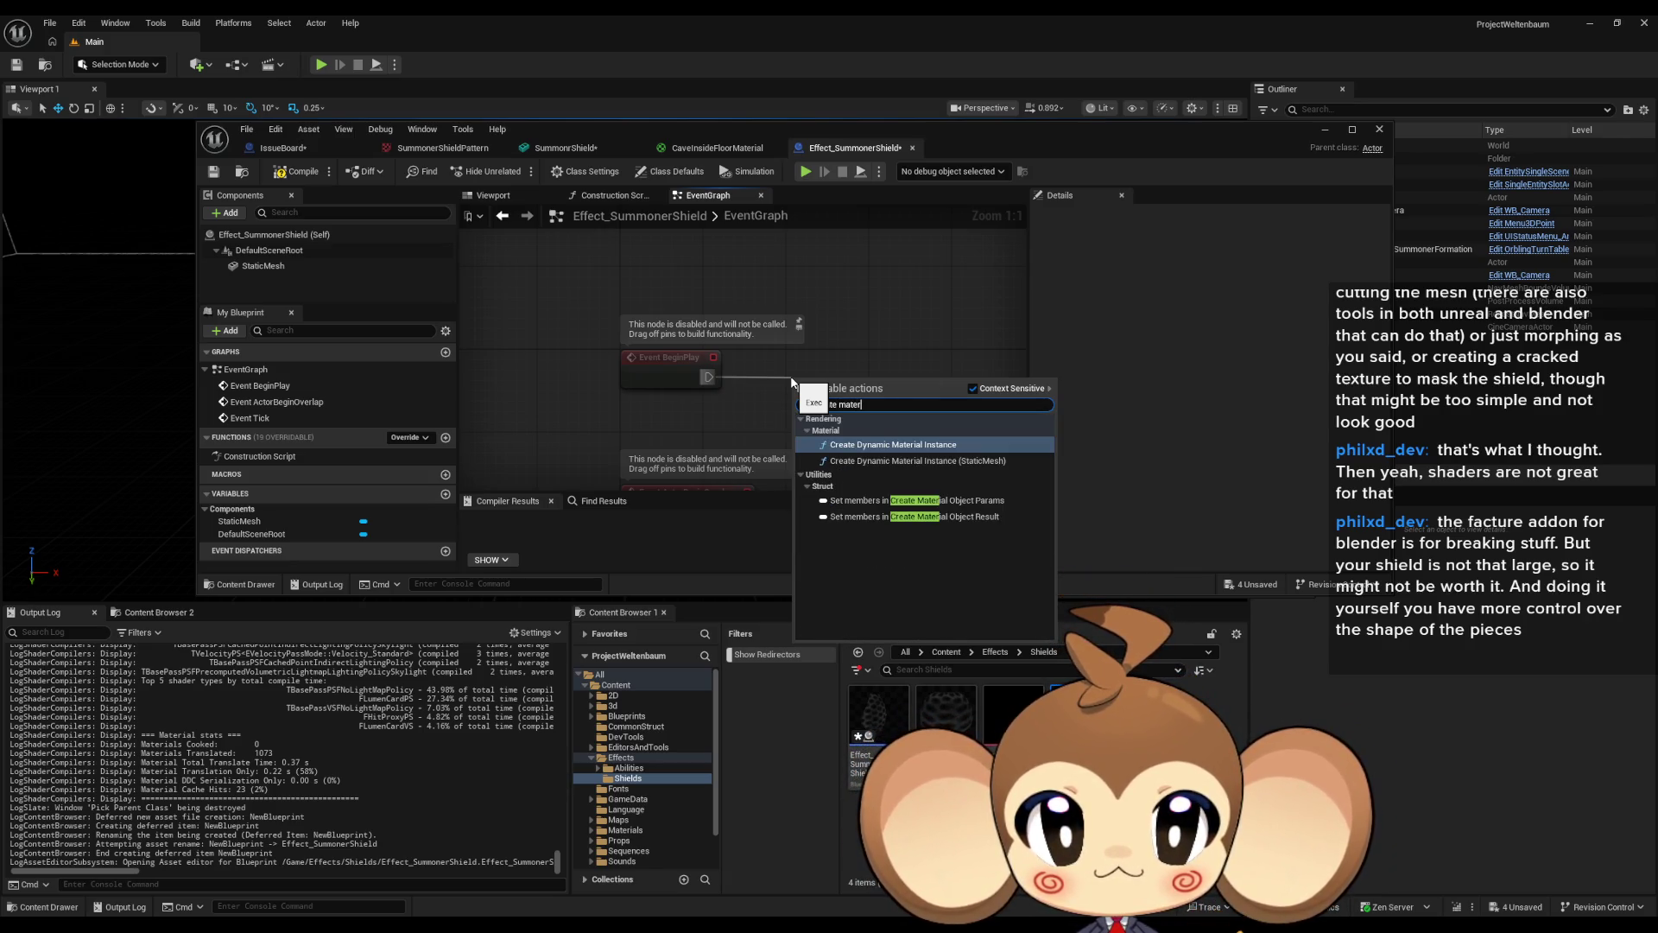
Add Create Dynamic Material Instance after BeginPlay with the Summoner shield material as Parent.
key(Return)
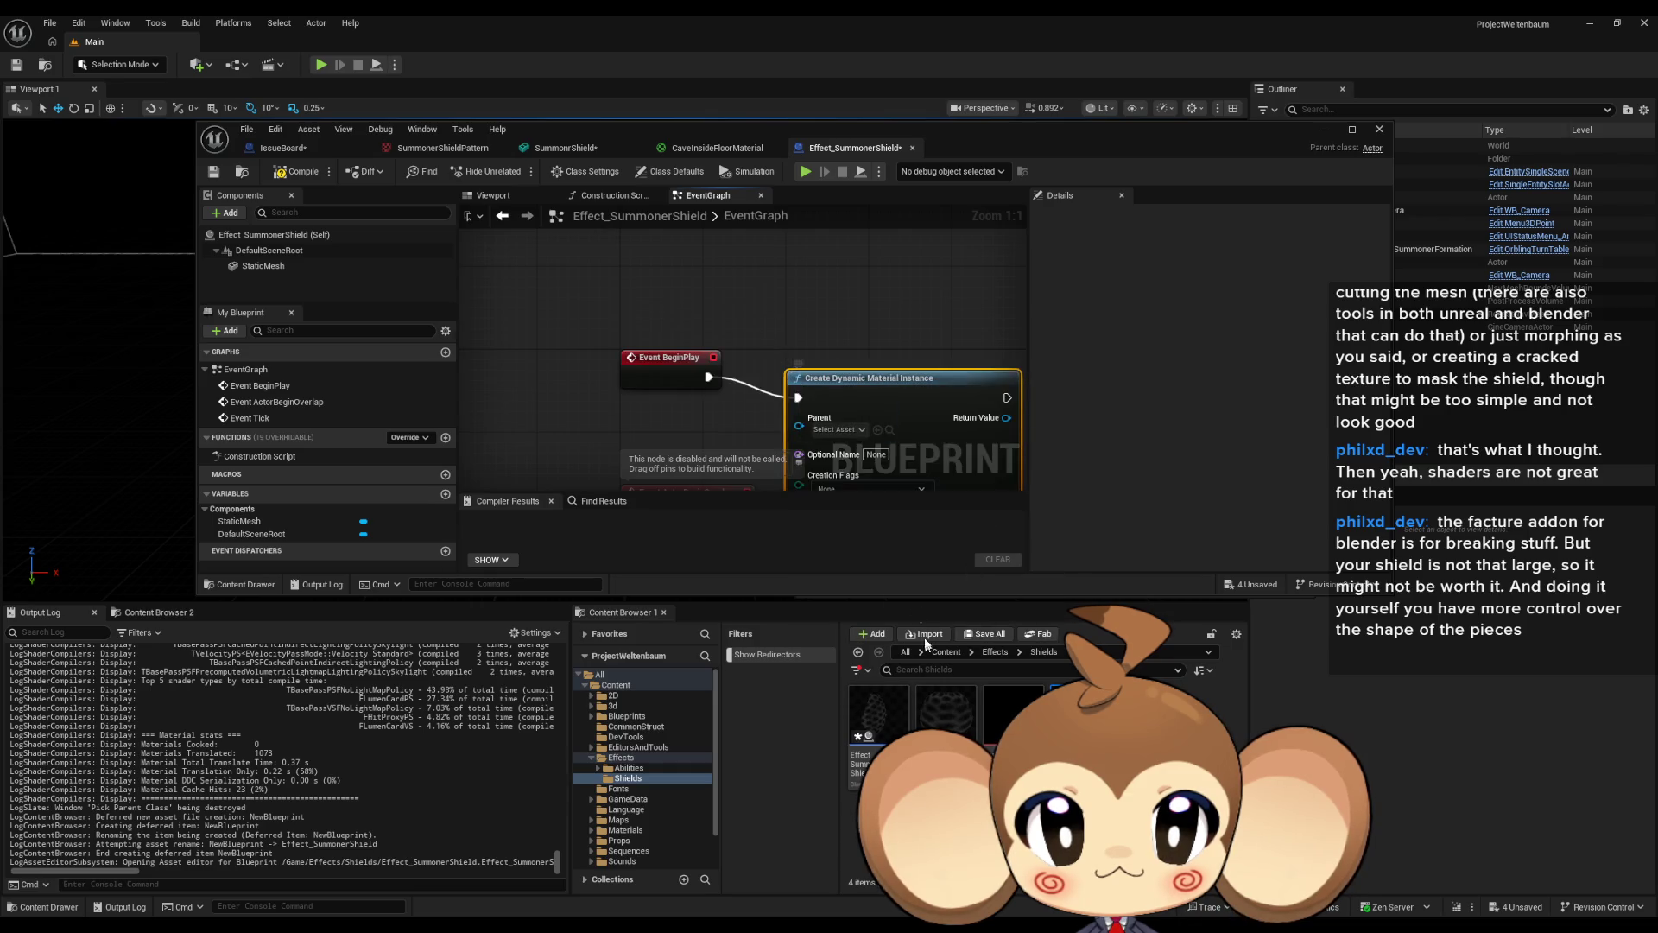
mouse_move(875, 360)
mouse_down()
mouse_move(691, 277)
mouse_move(747, 285)
mouse_up()
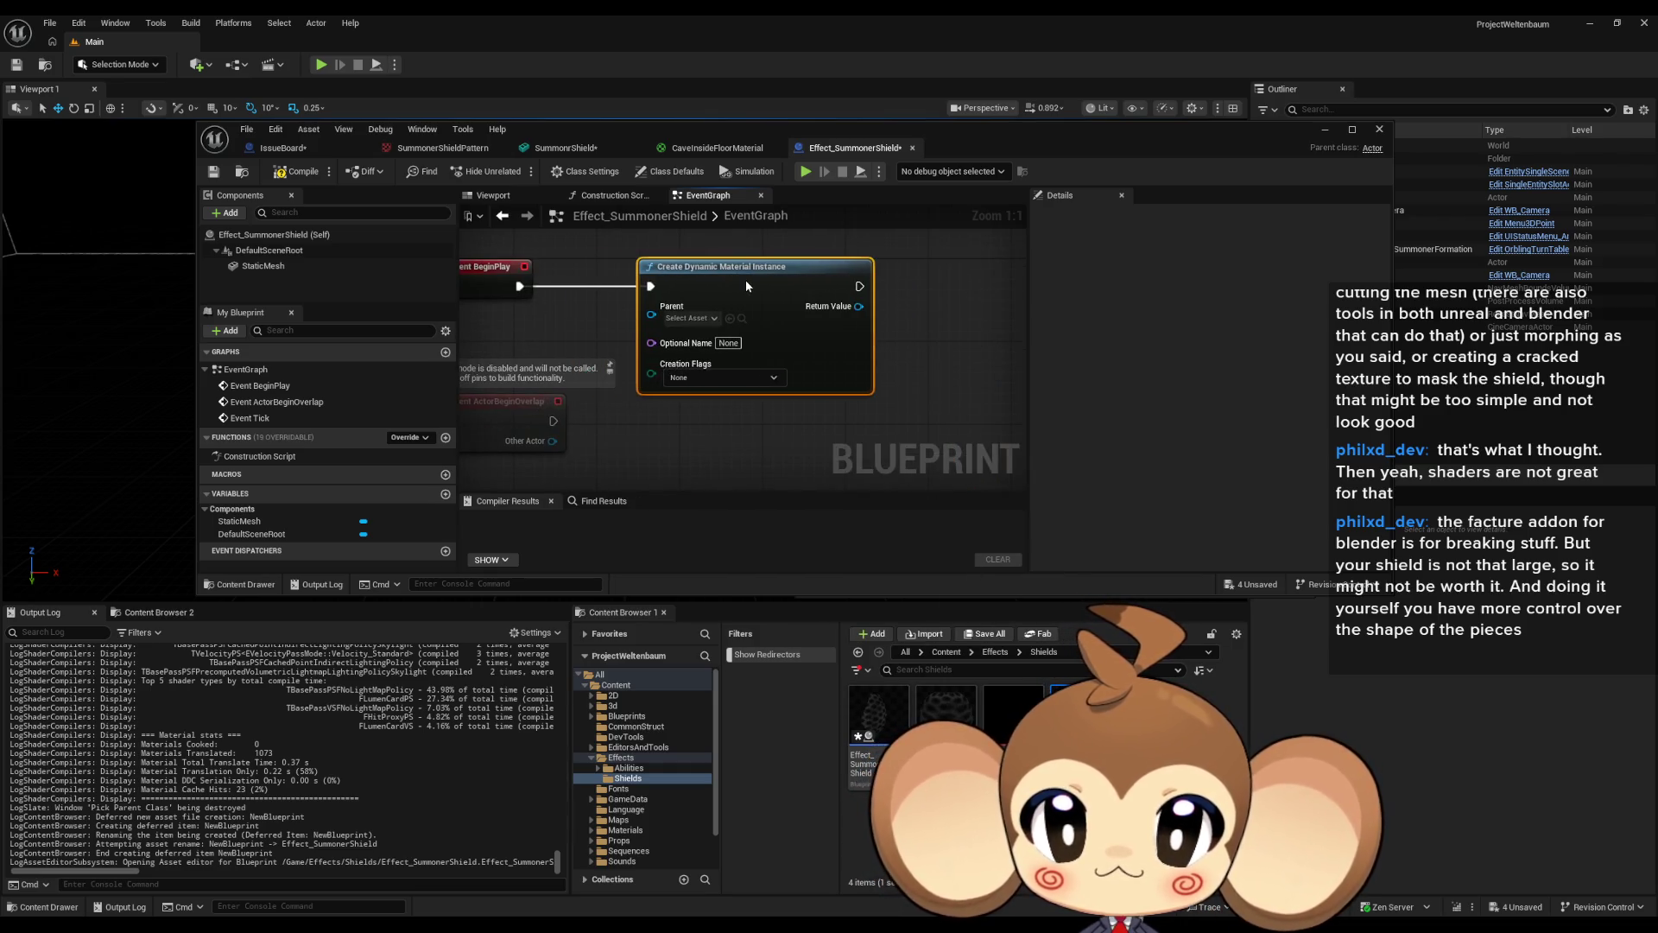
click(712, 318)
text(su)
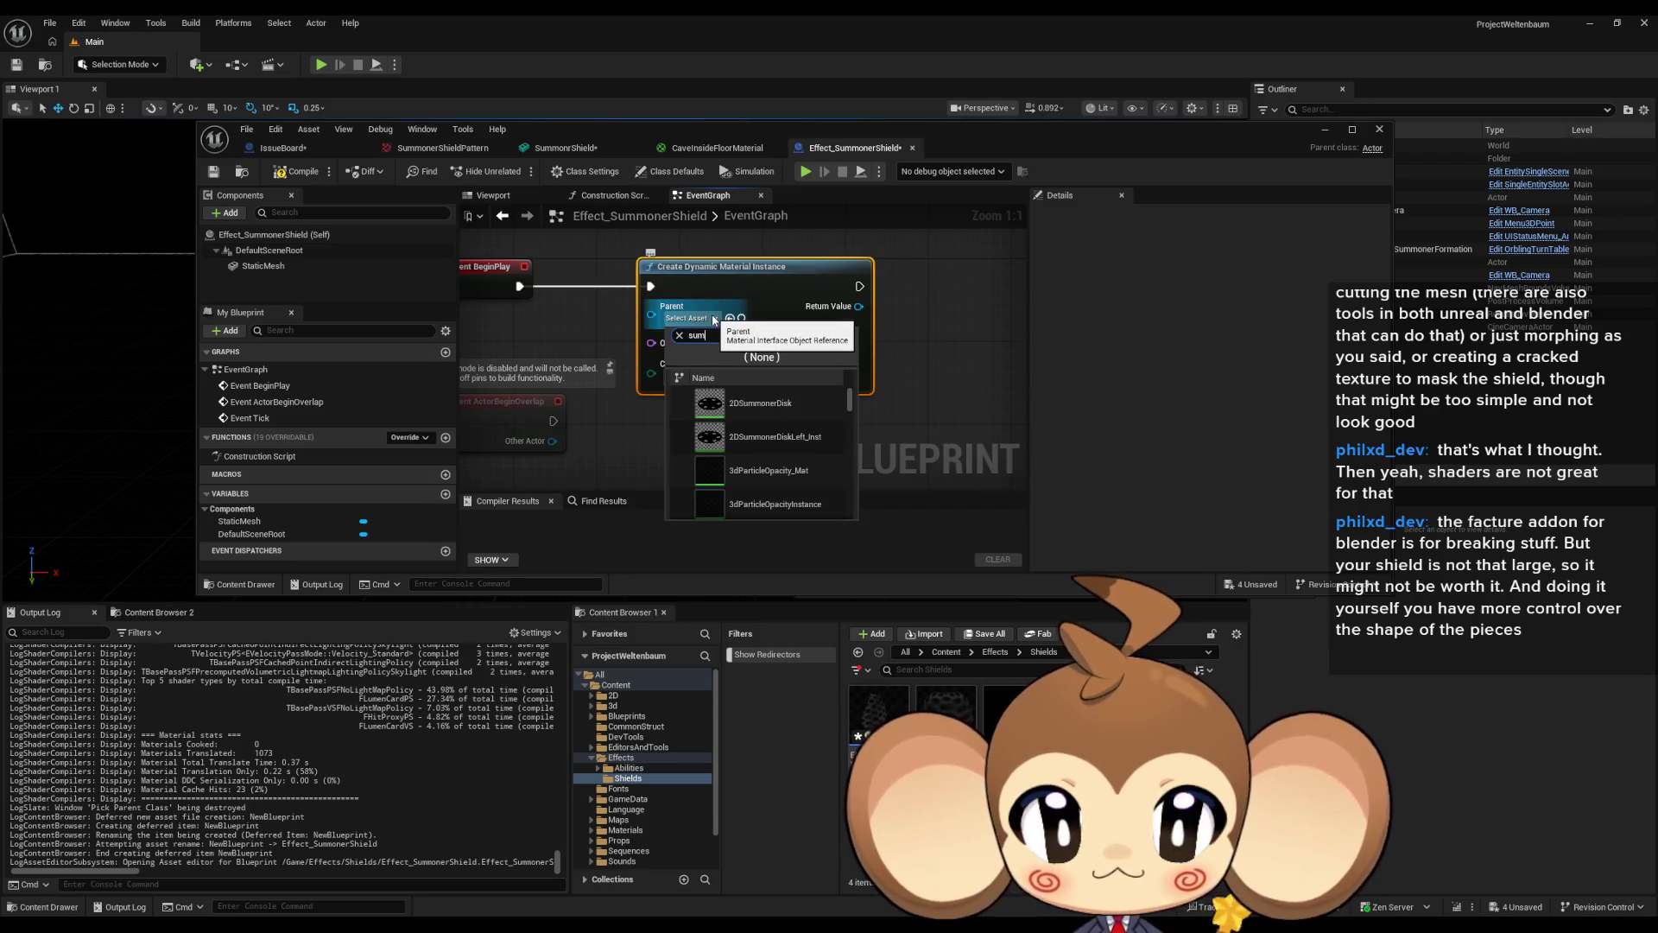
text(m shie eff)
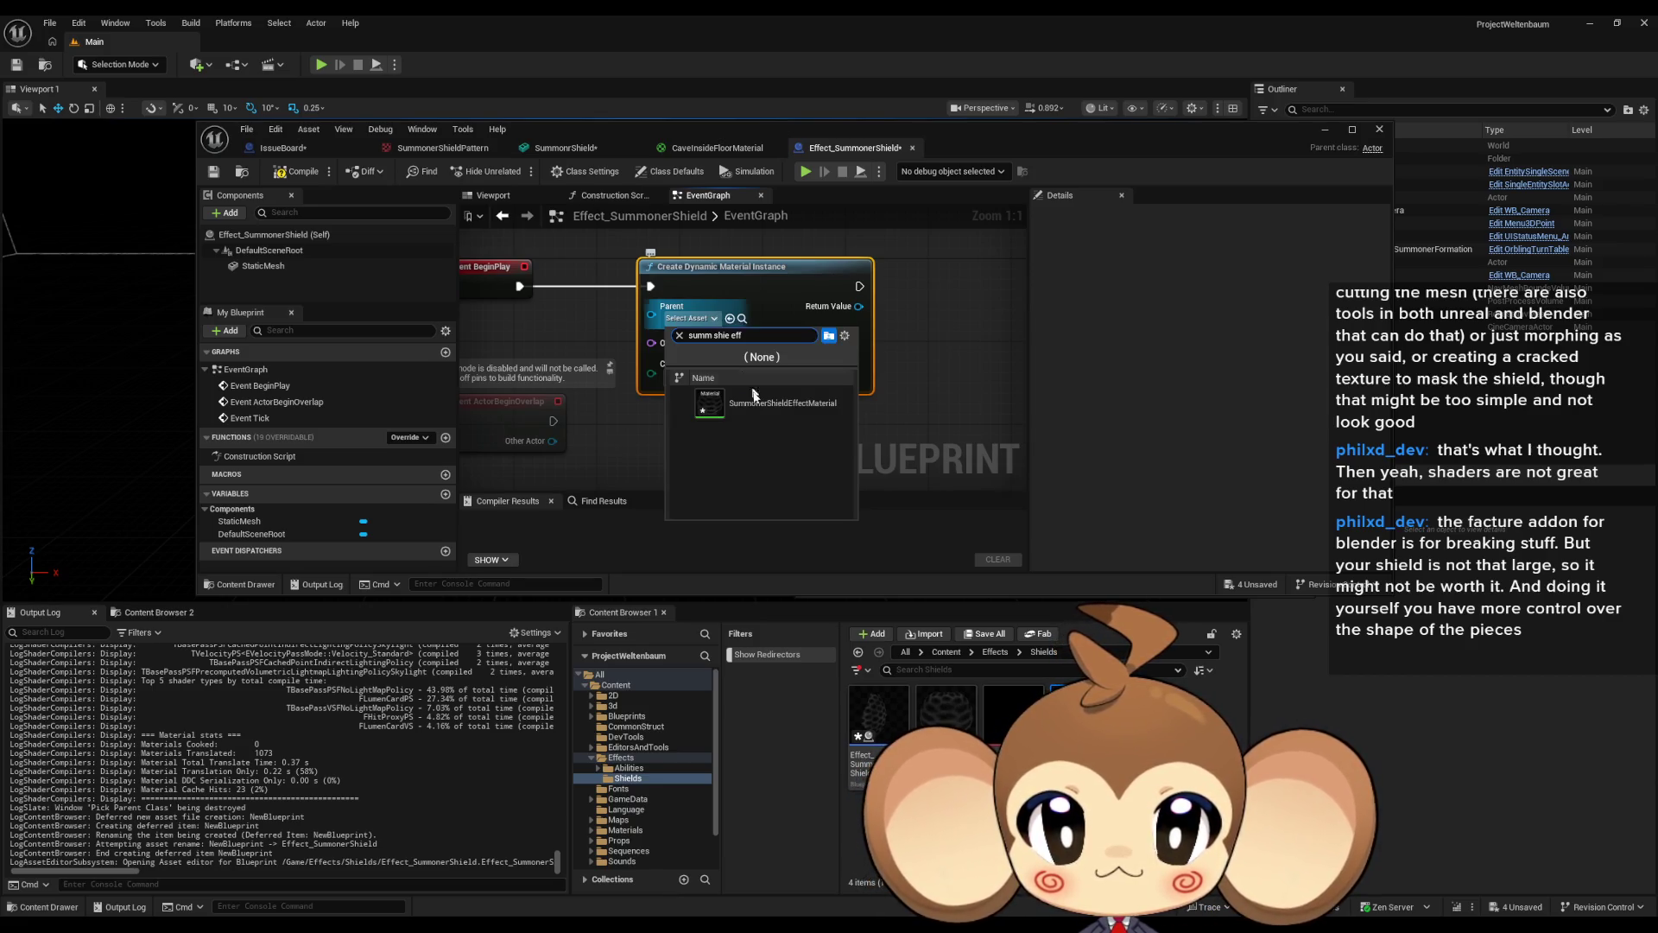
click(807, 413)
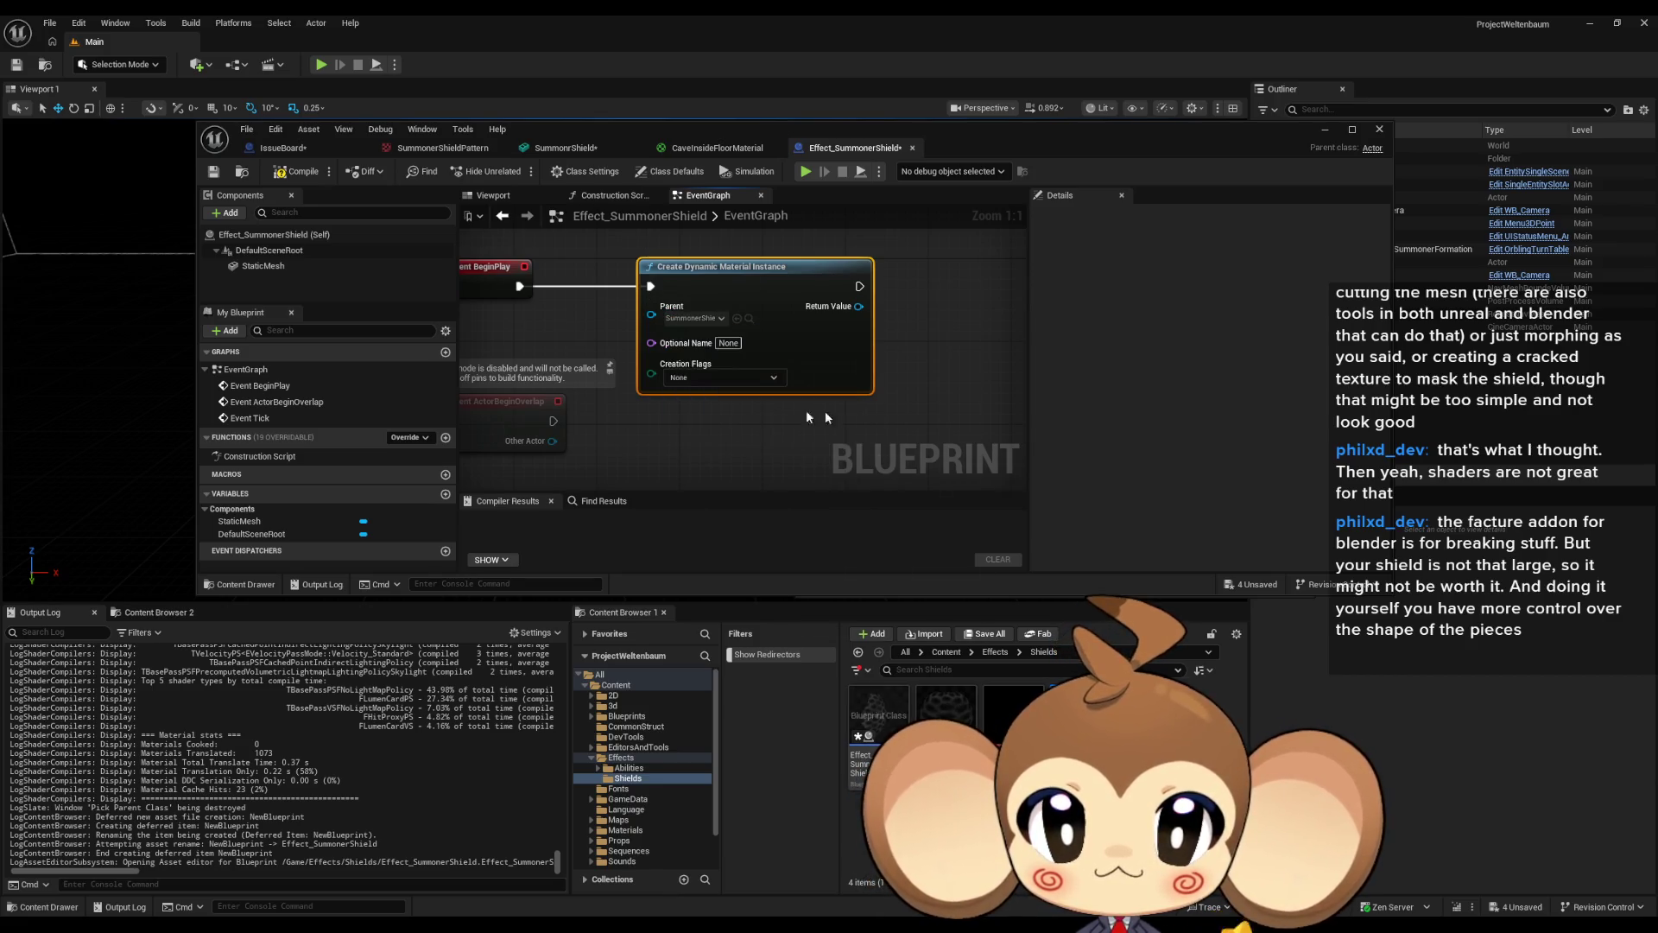
Promote the instance's Return Value to a variable named ShieldMaterial.
mouse_move(975, 393)
mouse_down()
mouse_move(890, 415)
mouse_move(783, 389)
mouse_move(801, 374)
mouse_up()
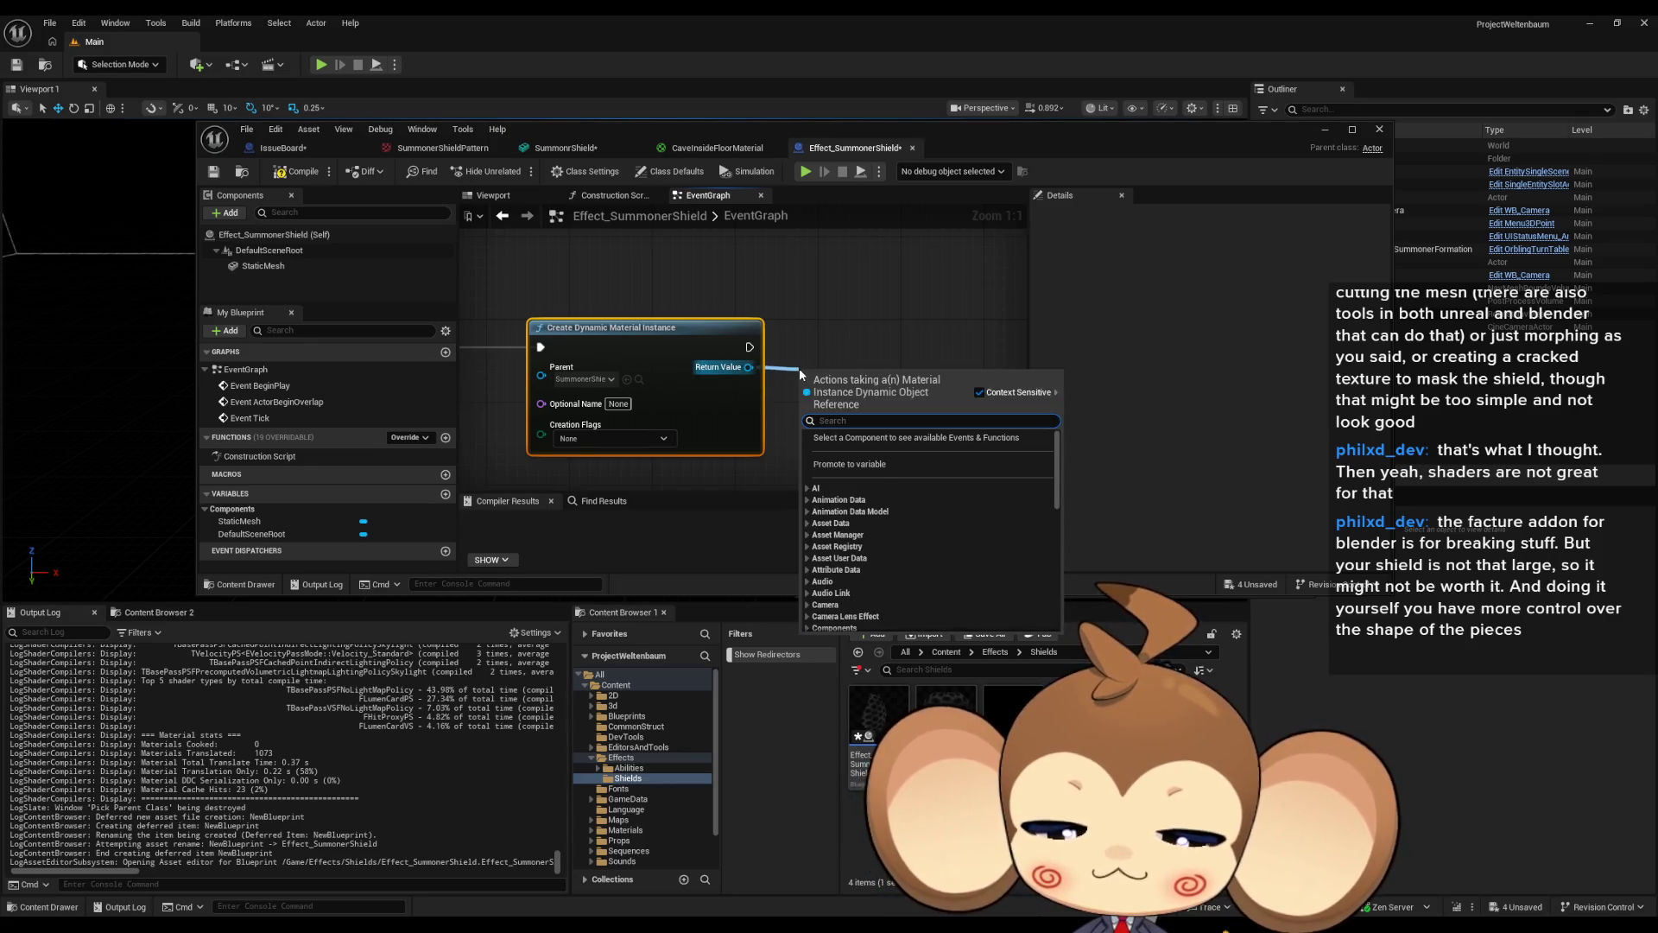
text(p)
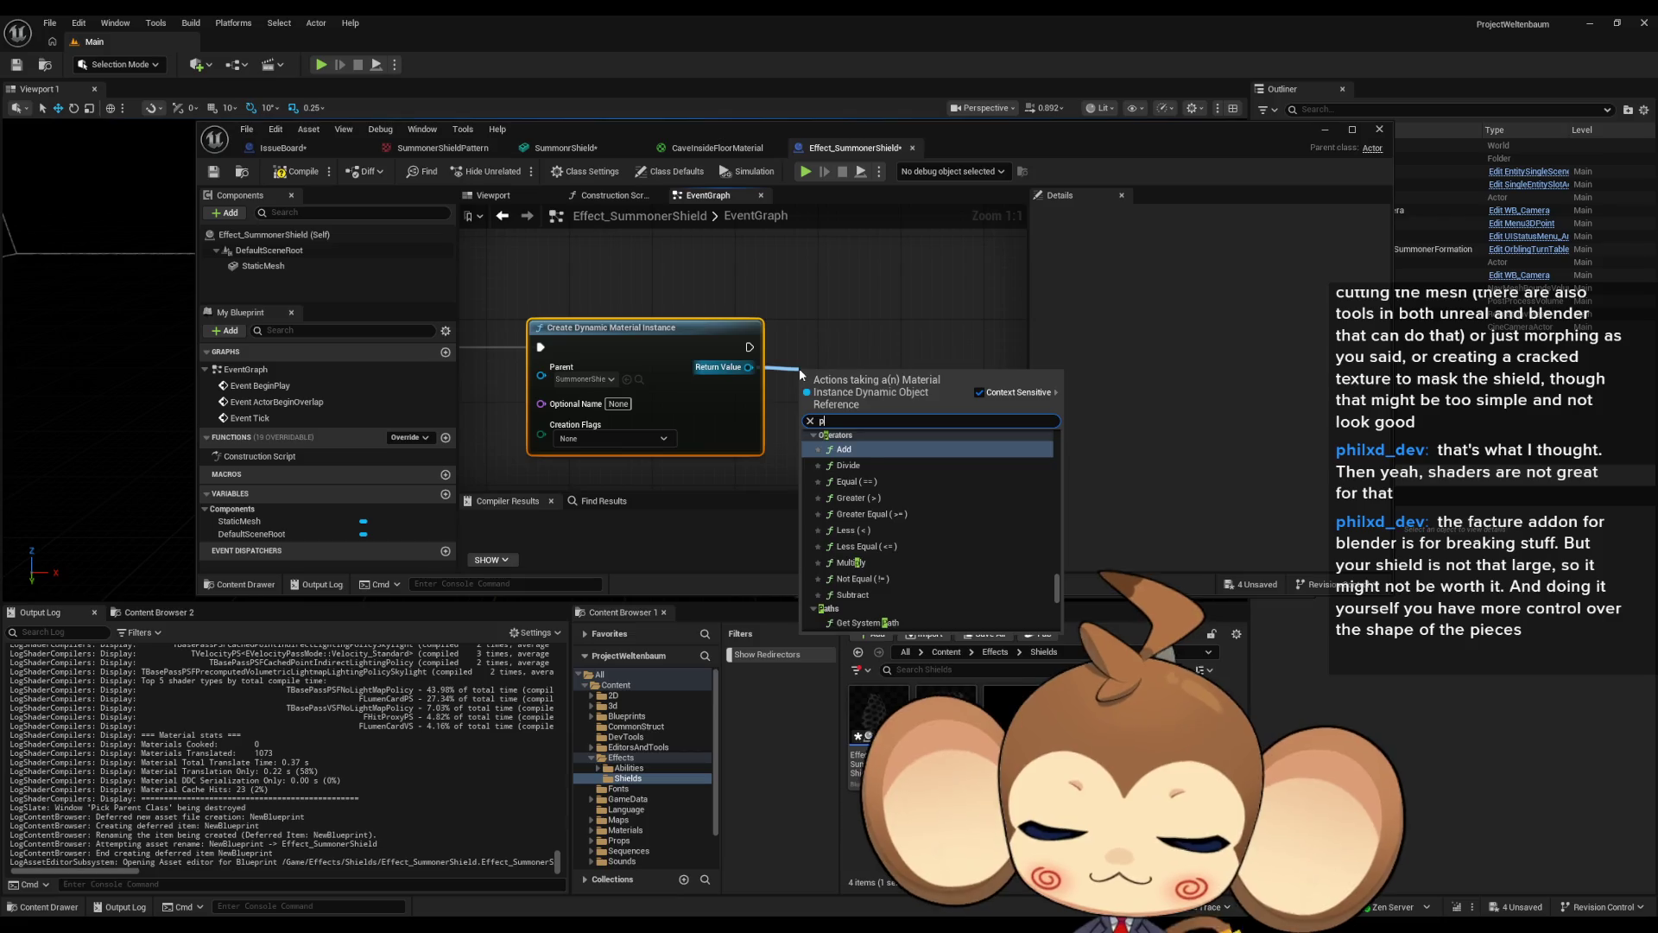
text(romo)
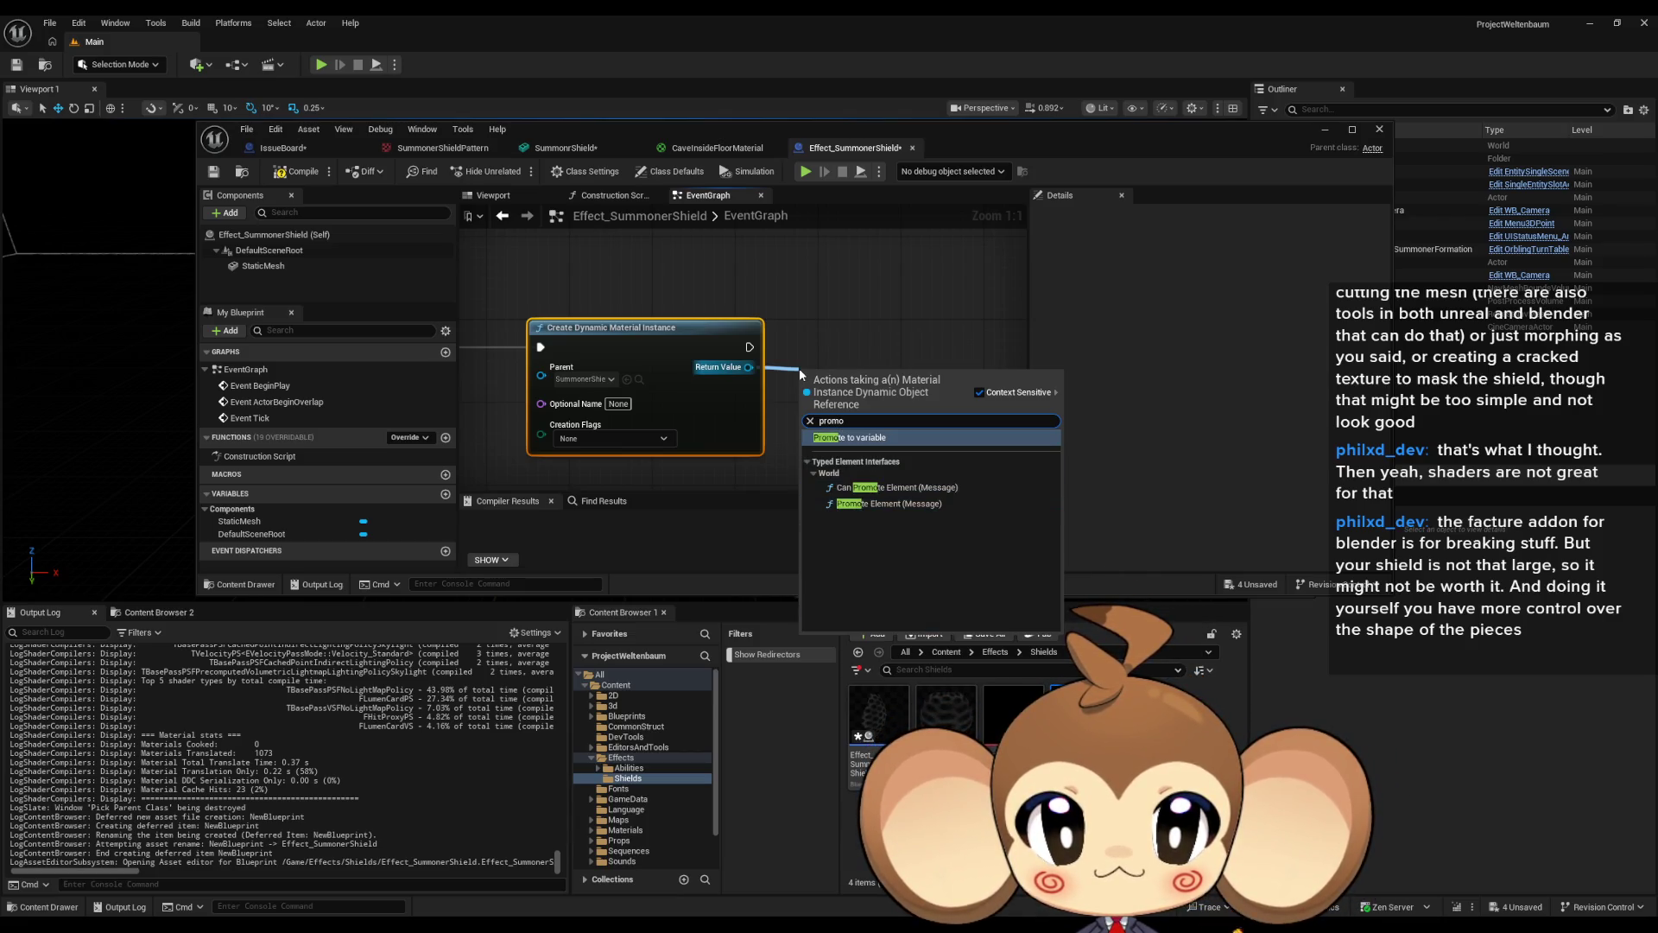
key(Return)
text(Shiel)
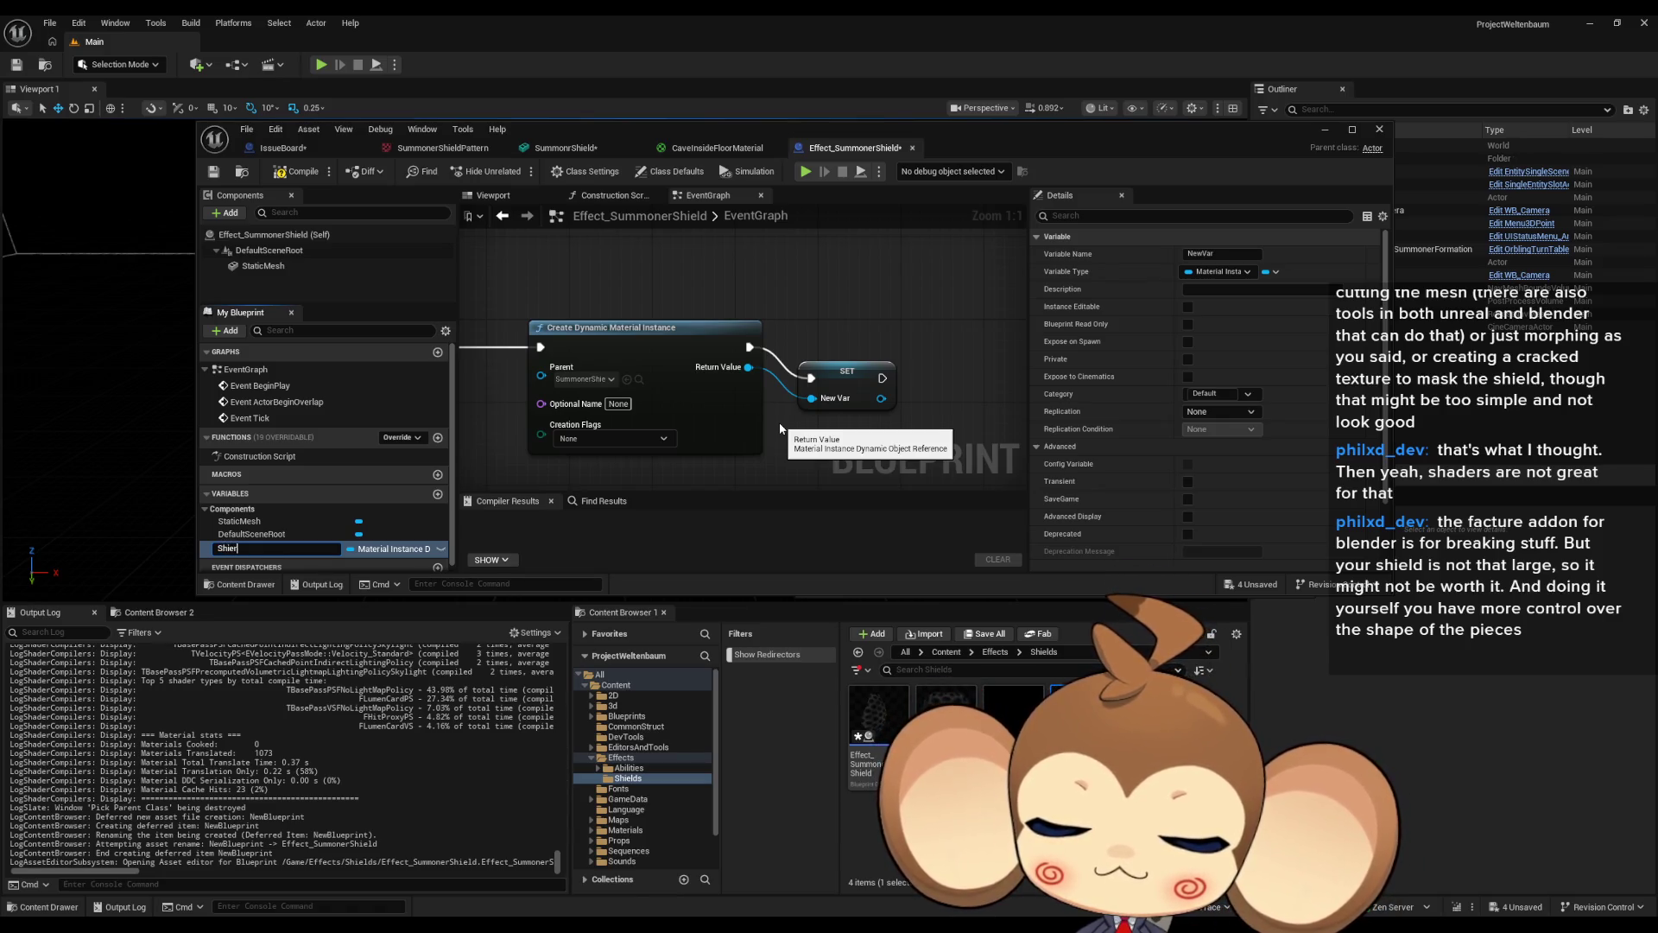
text(d)
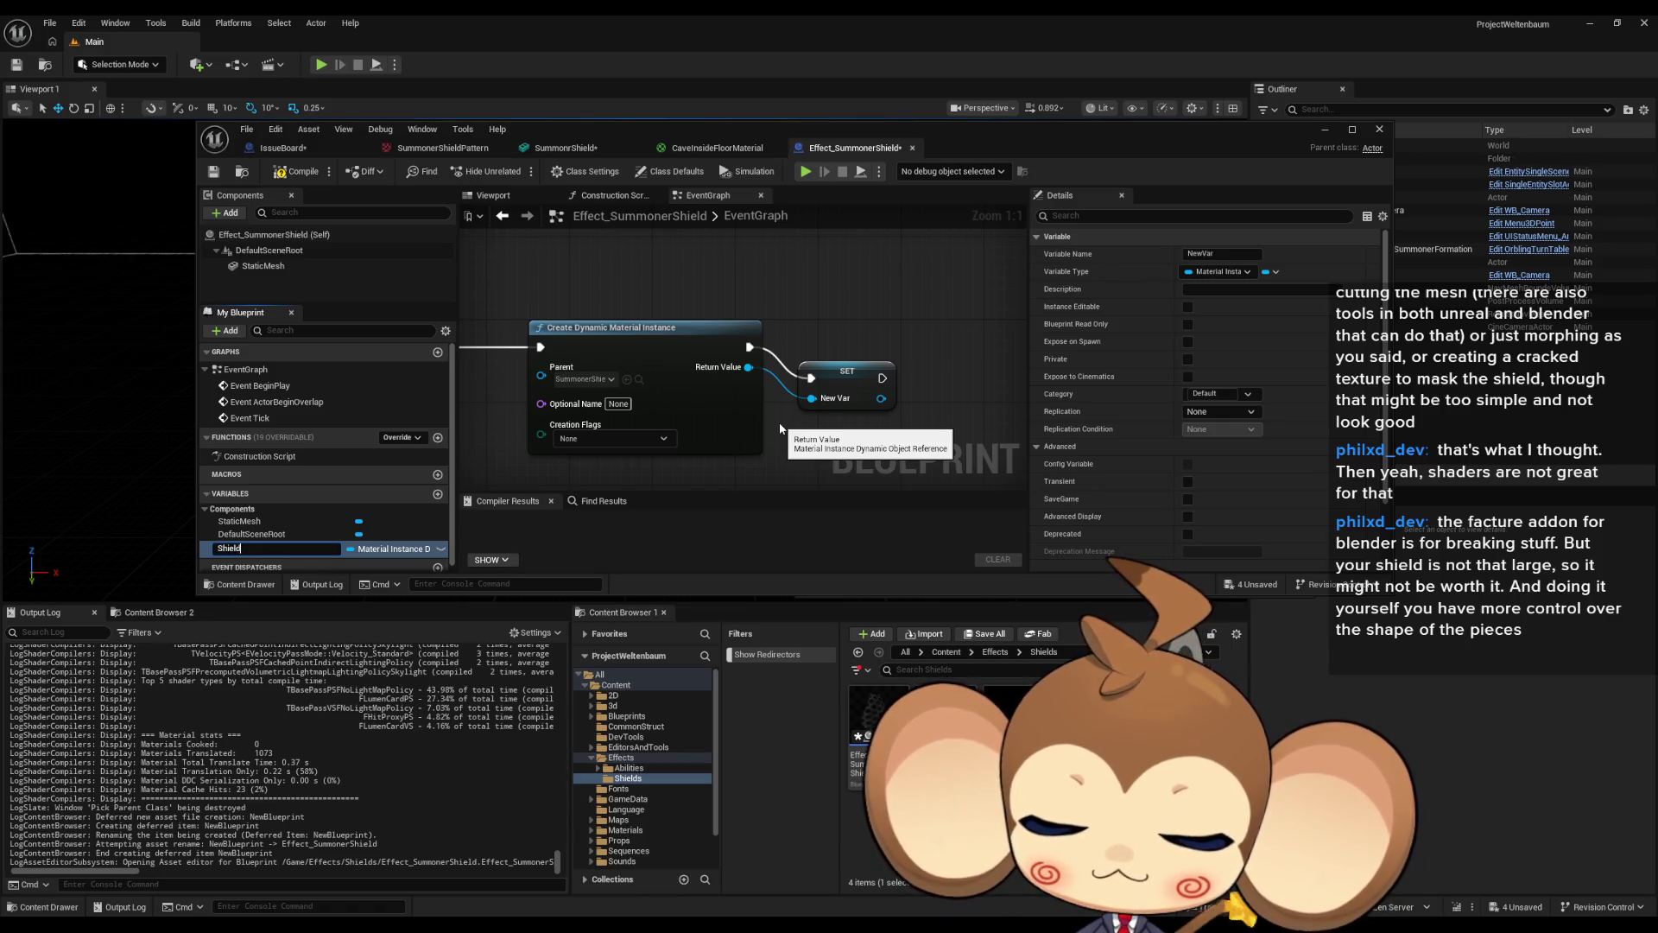
text(Material)
key(Return)
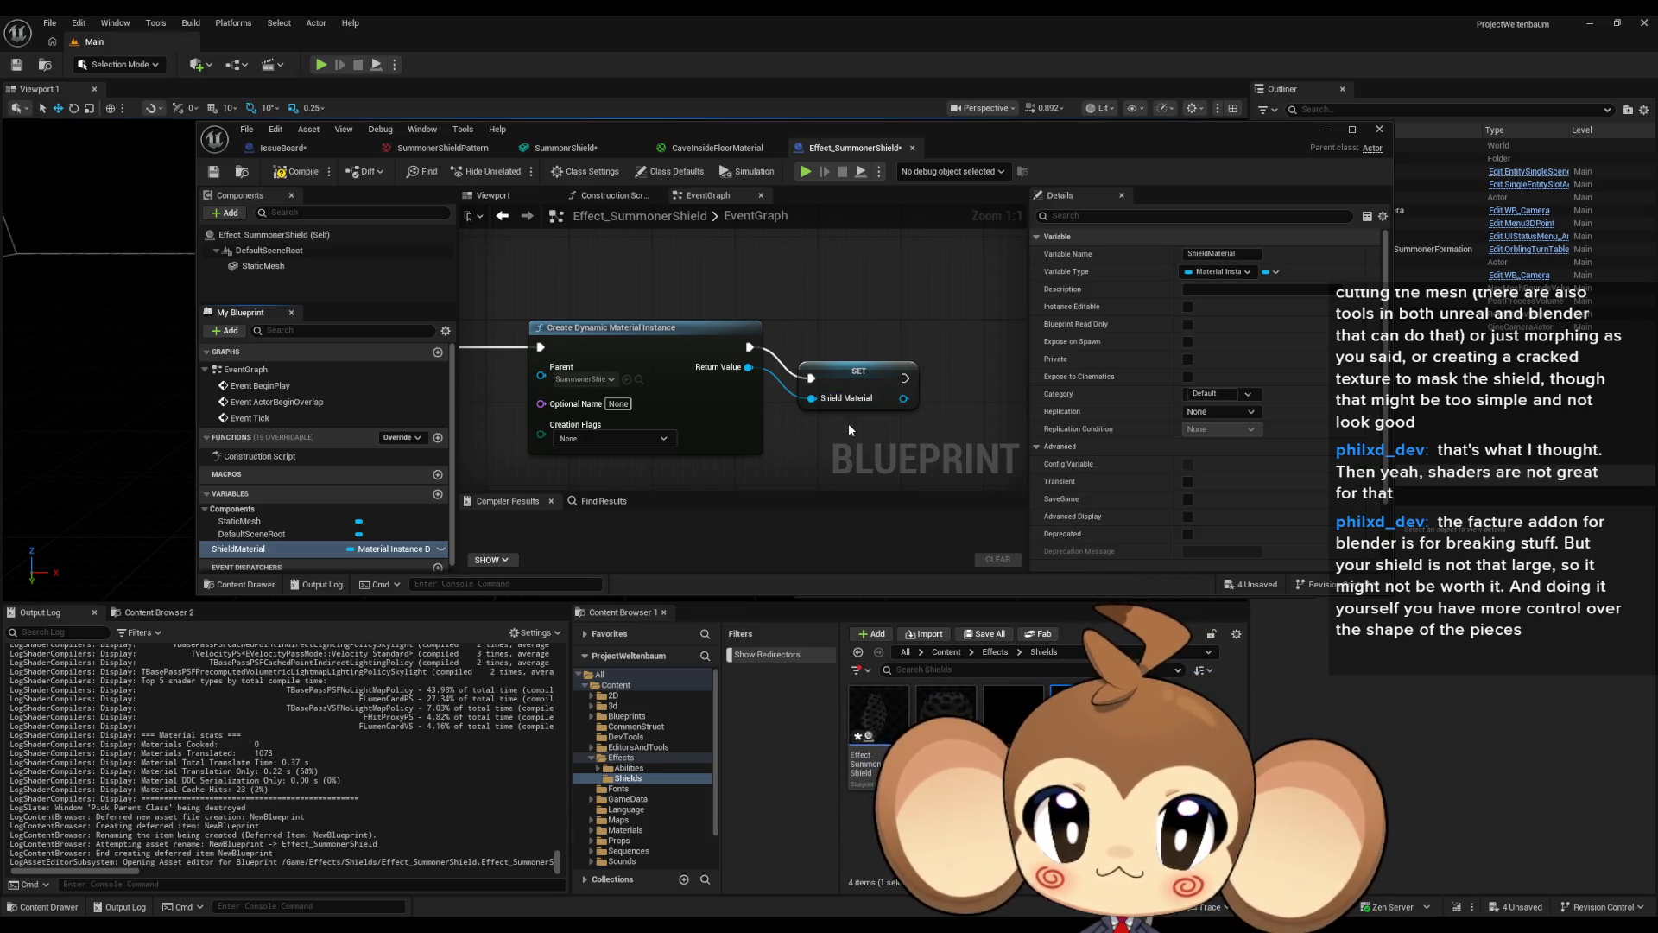
drag(850, 372, 828, 347)
Add a Timeline node after the SET node, keeping its default name.
scroll(870, 439, down, 2)
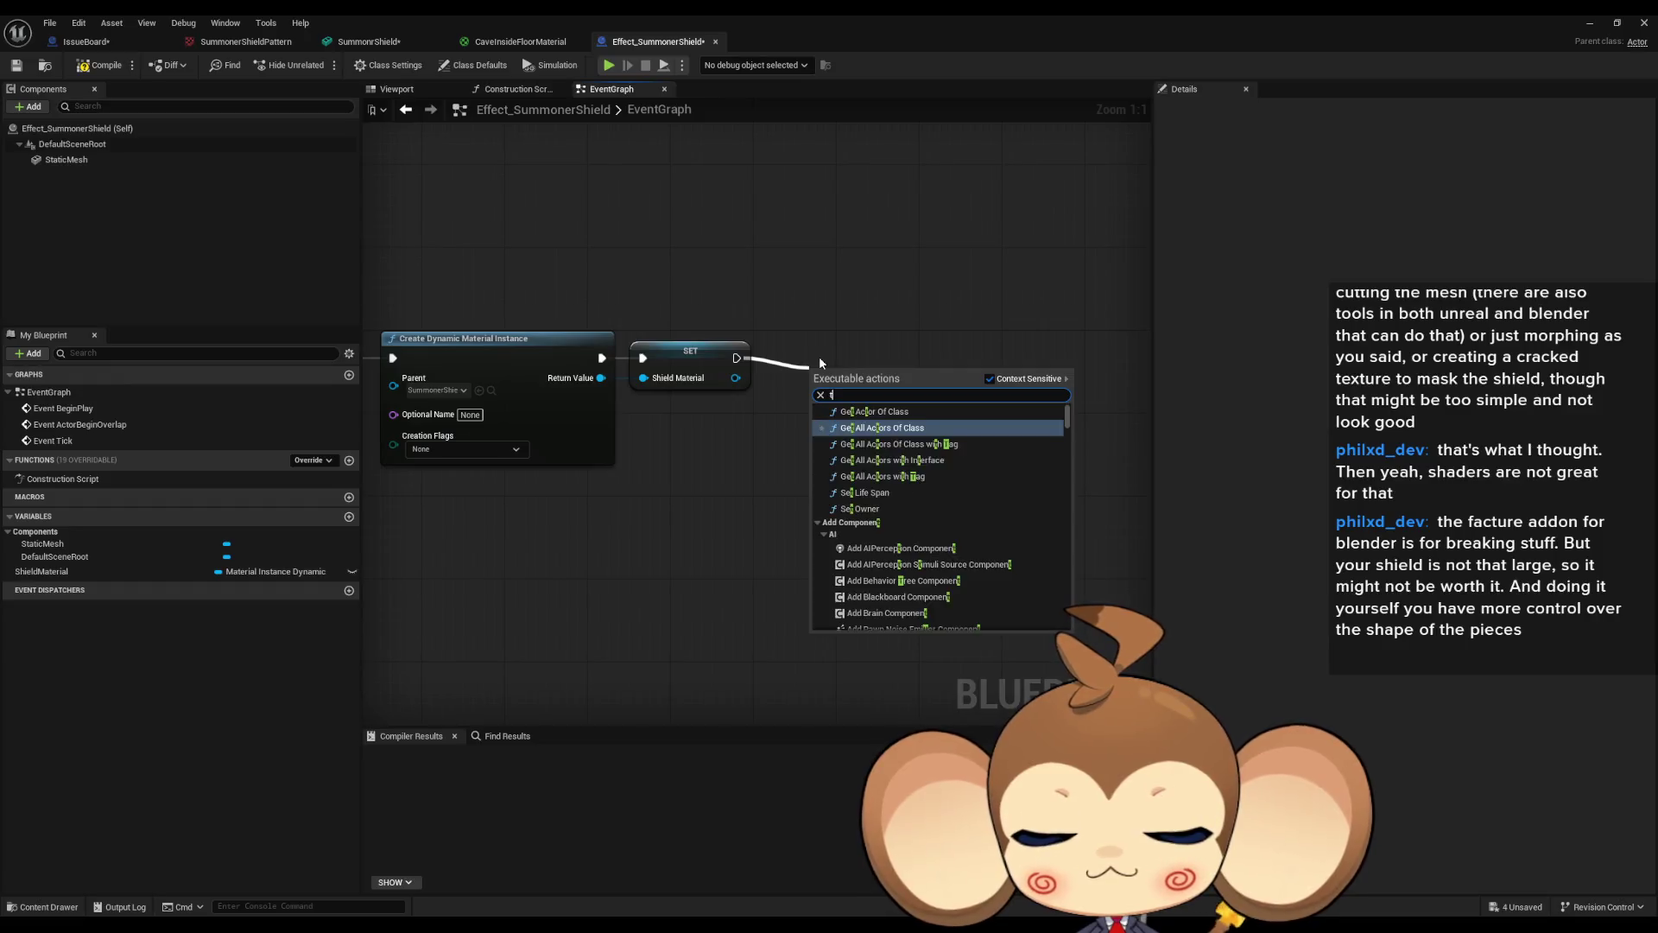
text(timeline)
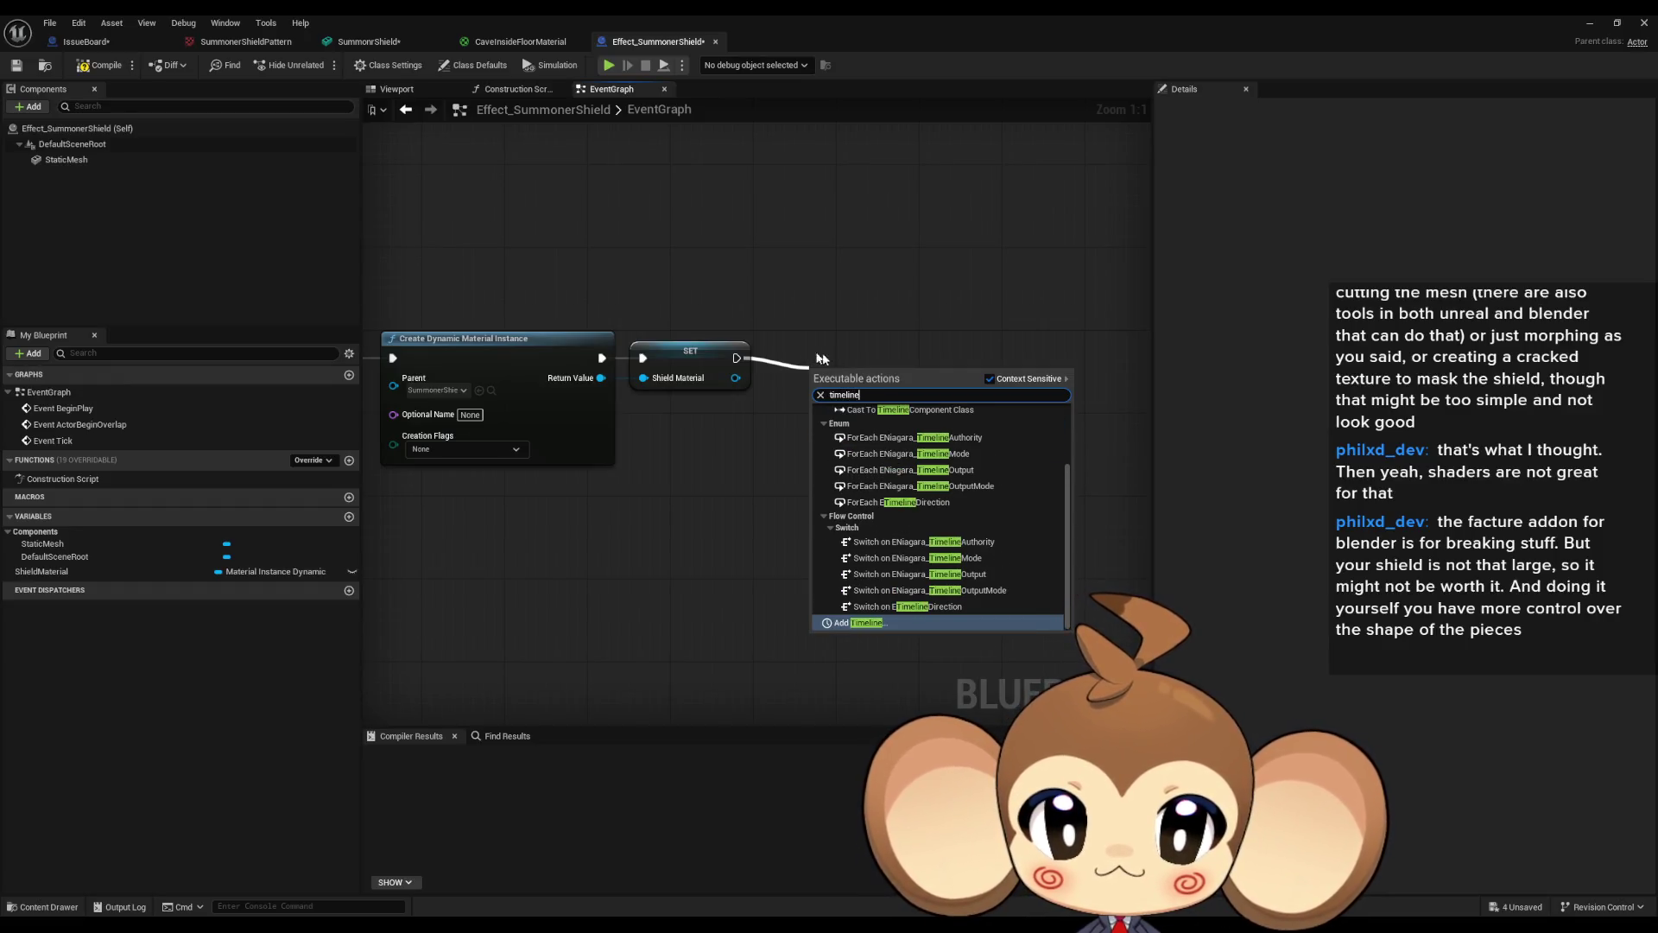
click(888, 619)
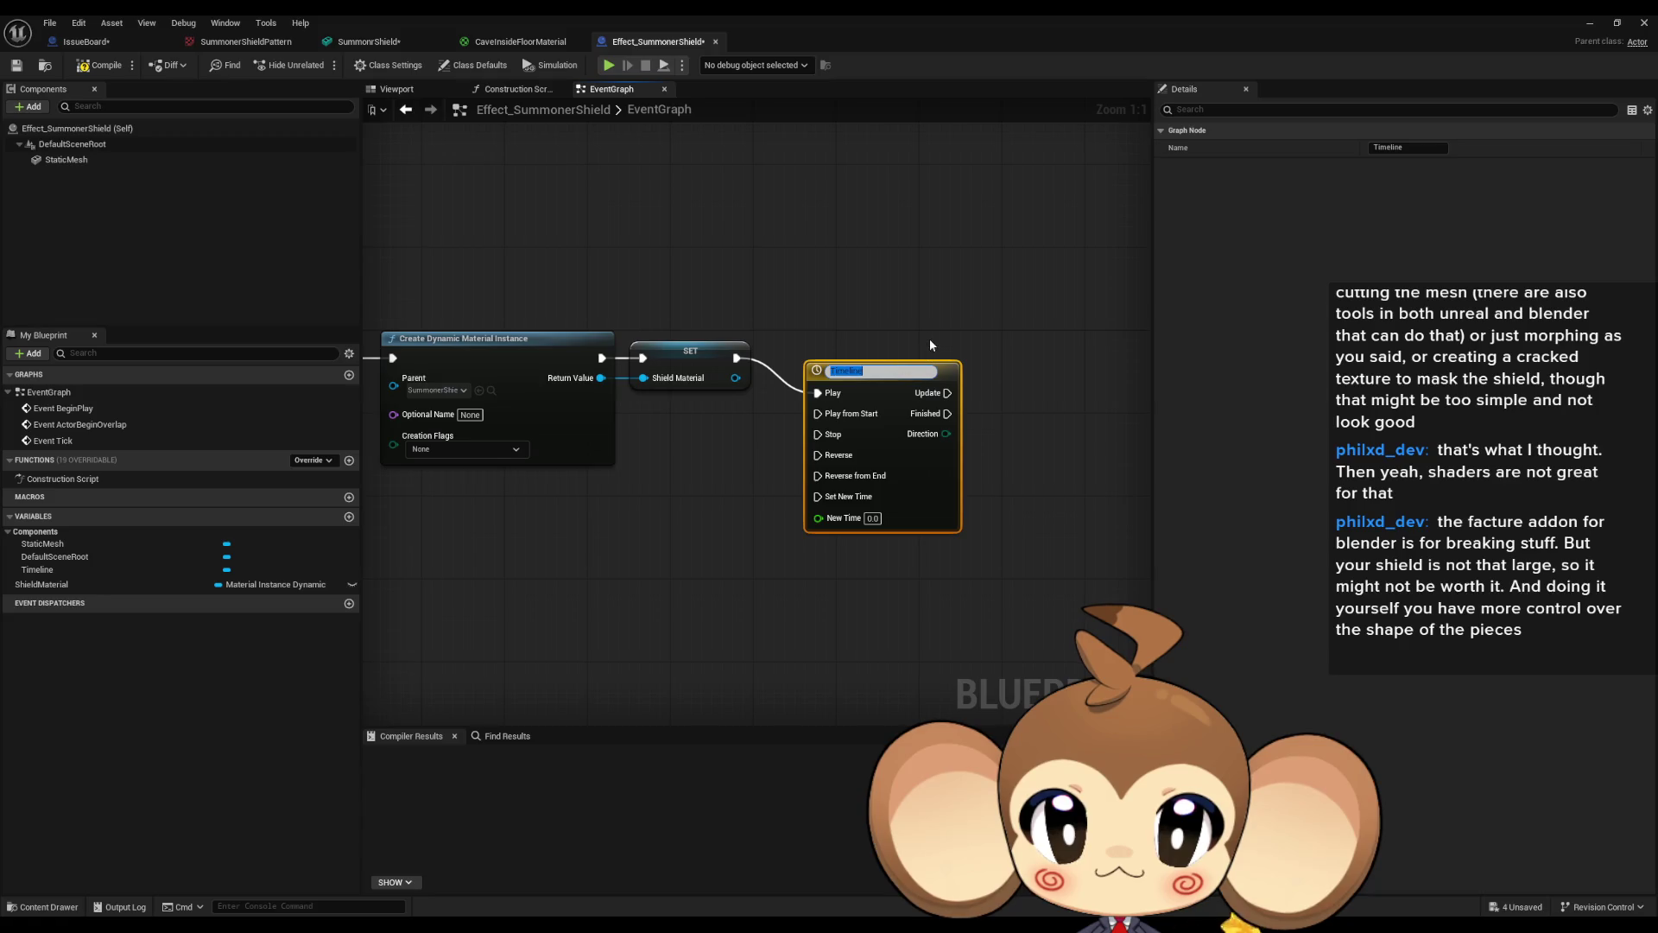
key(Return)
mouse_move(869, 383)
mouse_down()
mouse_move(889, 354)
mouse_move(736, 357)
mouse_up()
Destroy the actor from the Timeline's Finished output and place a ShieldMaterial getter.
mouse_move(909, 362)
mouse_down()
mouse_move(805, 384)
mouse_move(858, 467)
mouse_move(898, 490)
mouse_move(902, 560)
mouse_up()
text(destroy)
key(Return)
drag(826, 400, 939, 496)
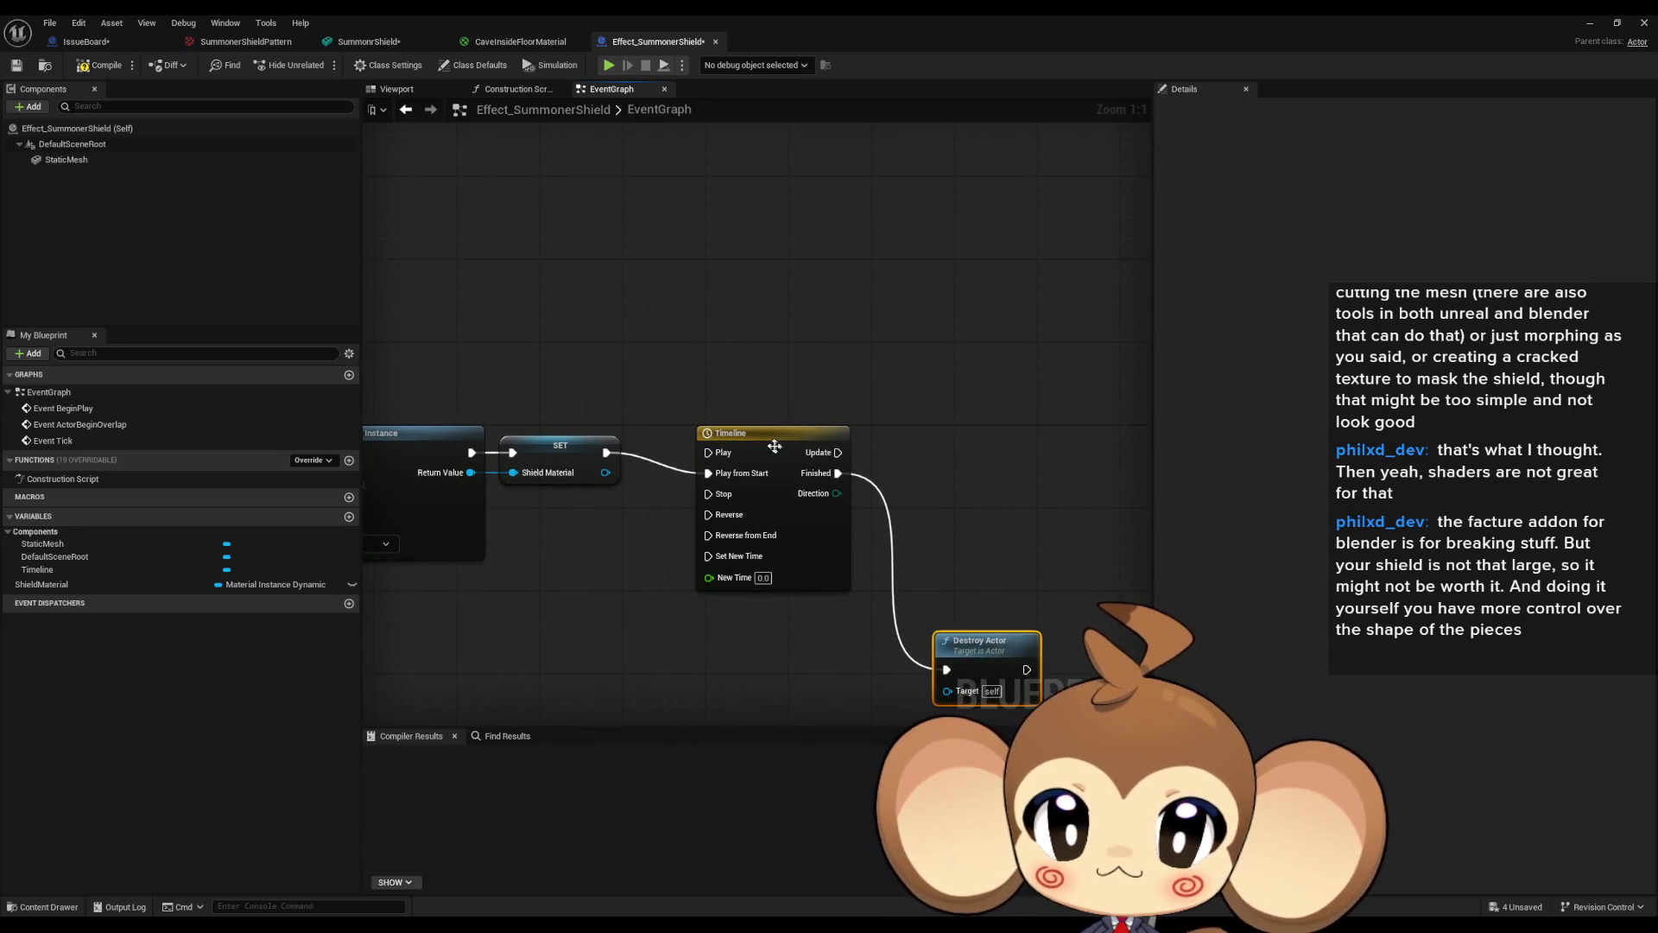
drag(775, 446, 753, 425)
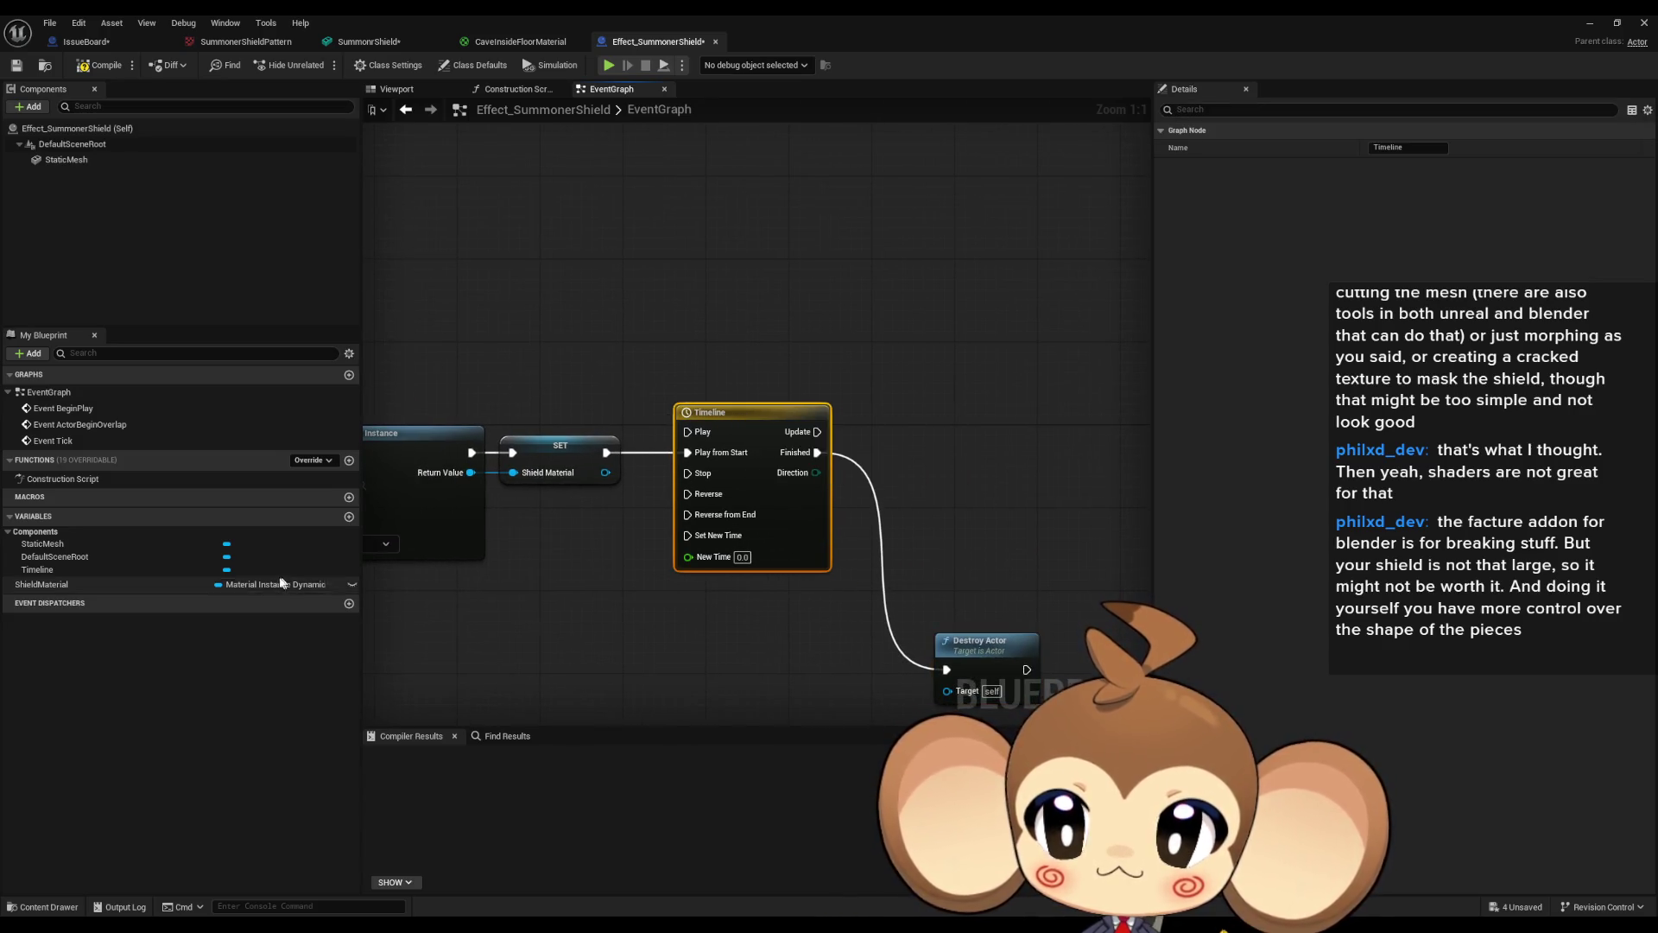
mouse_move(52, 585)
mouse_down()
mouse_move(856, 333)
mouse_move(834, 260)
mouse_move(940, 349)
mouse_move(964, 346)
mouse_up()
click(873, 269)
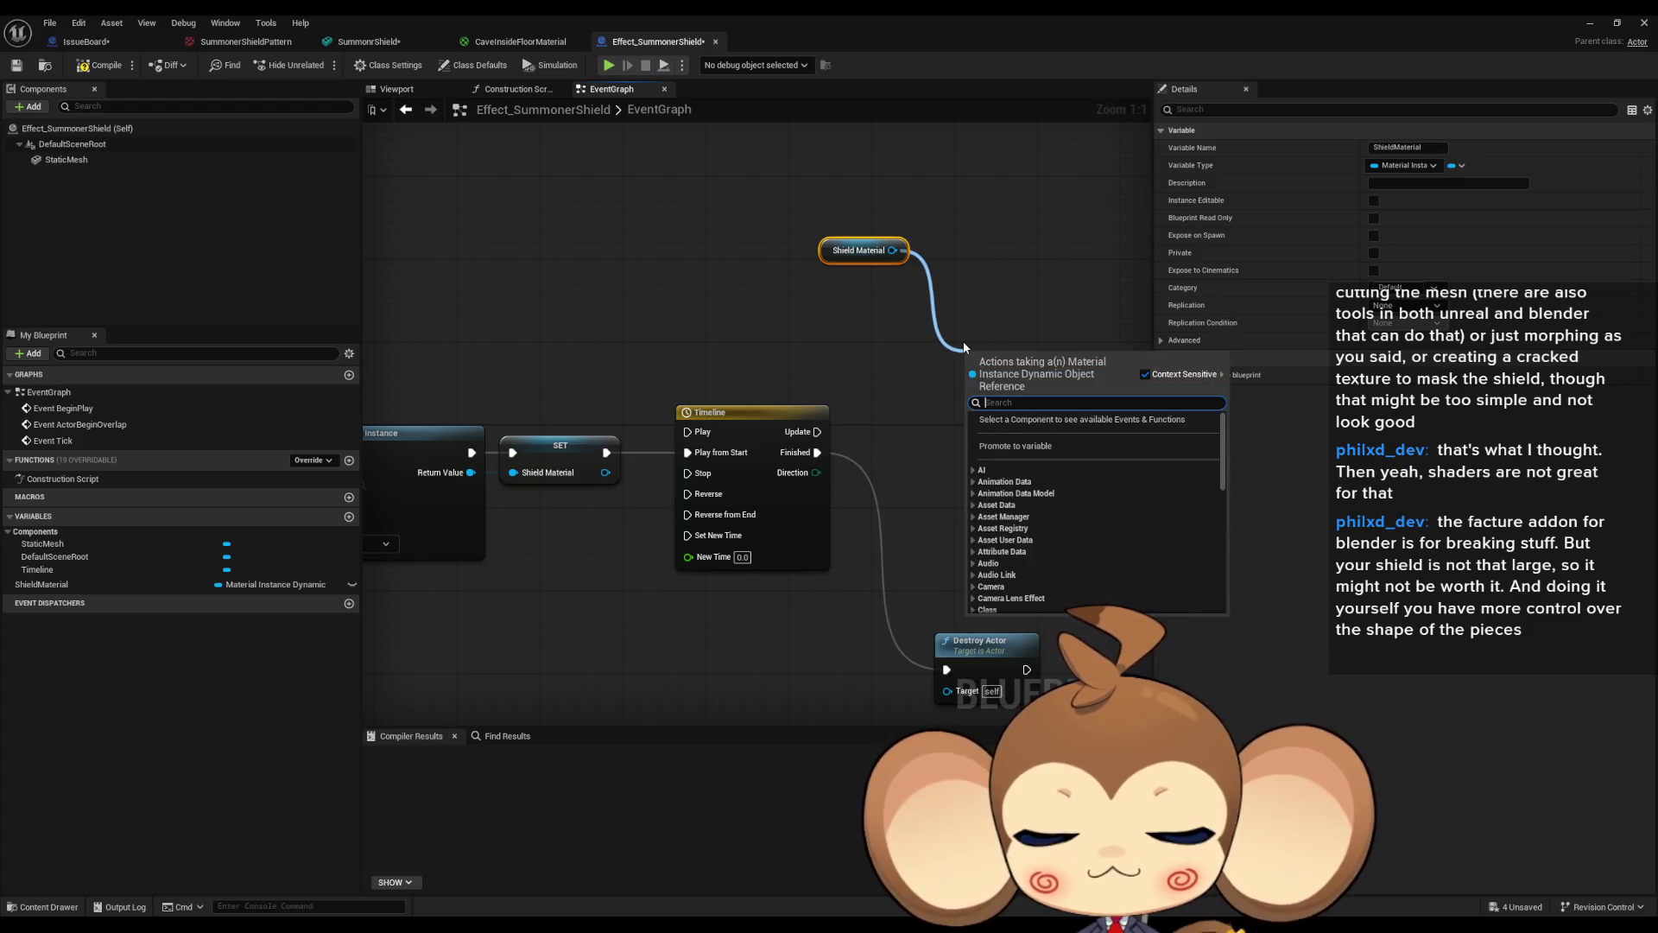
Add a Set Scalar Parameter Value node from Shield Material, then switch to the CaveInsideFloorMaterial graph.
text(s)
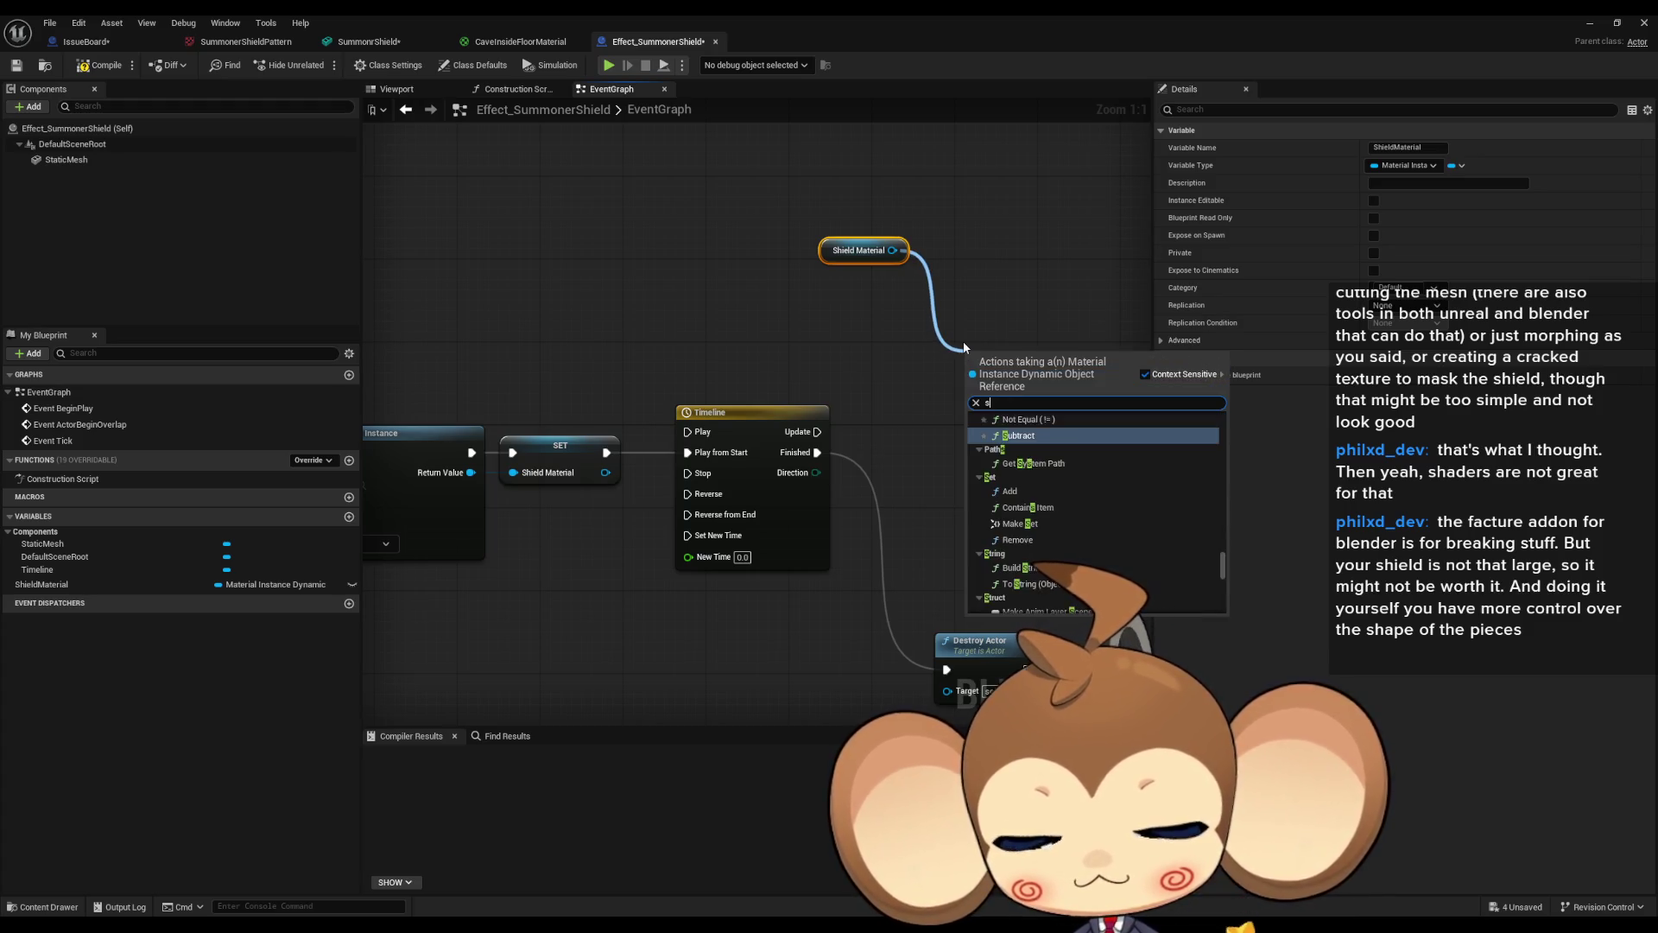
text(ca para)
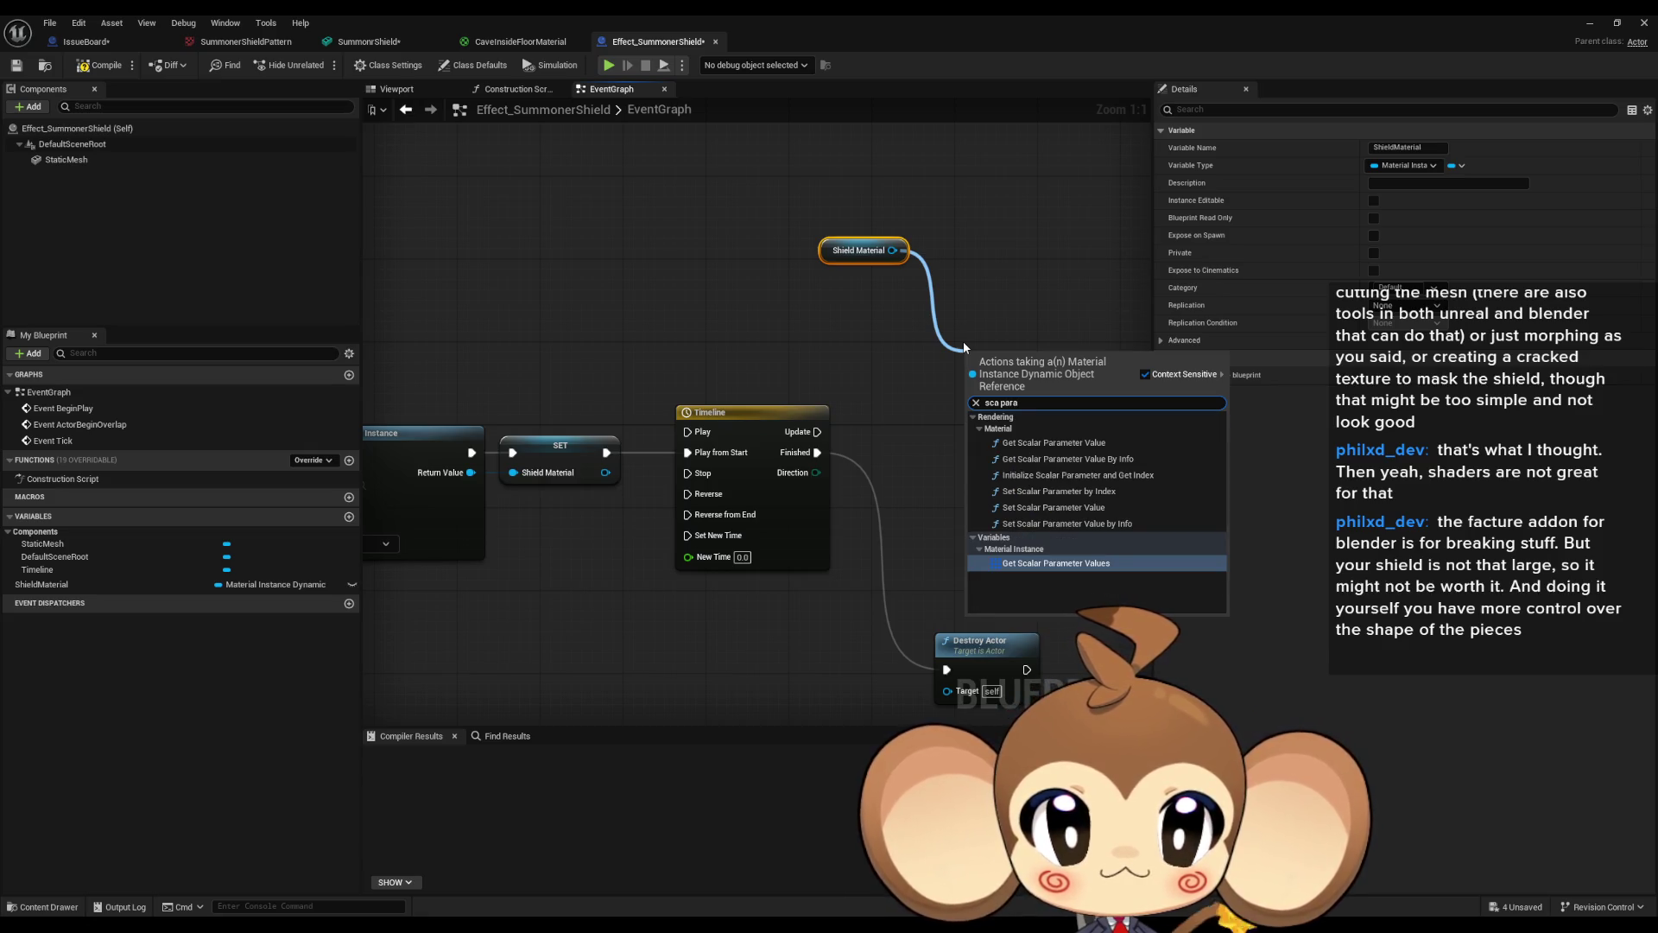
text( set)
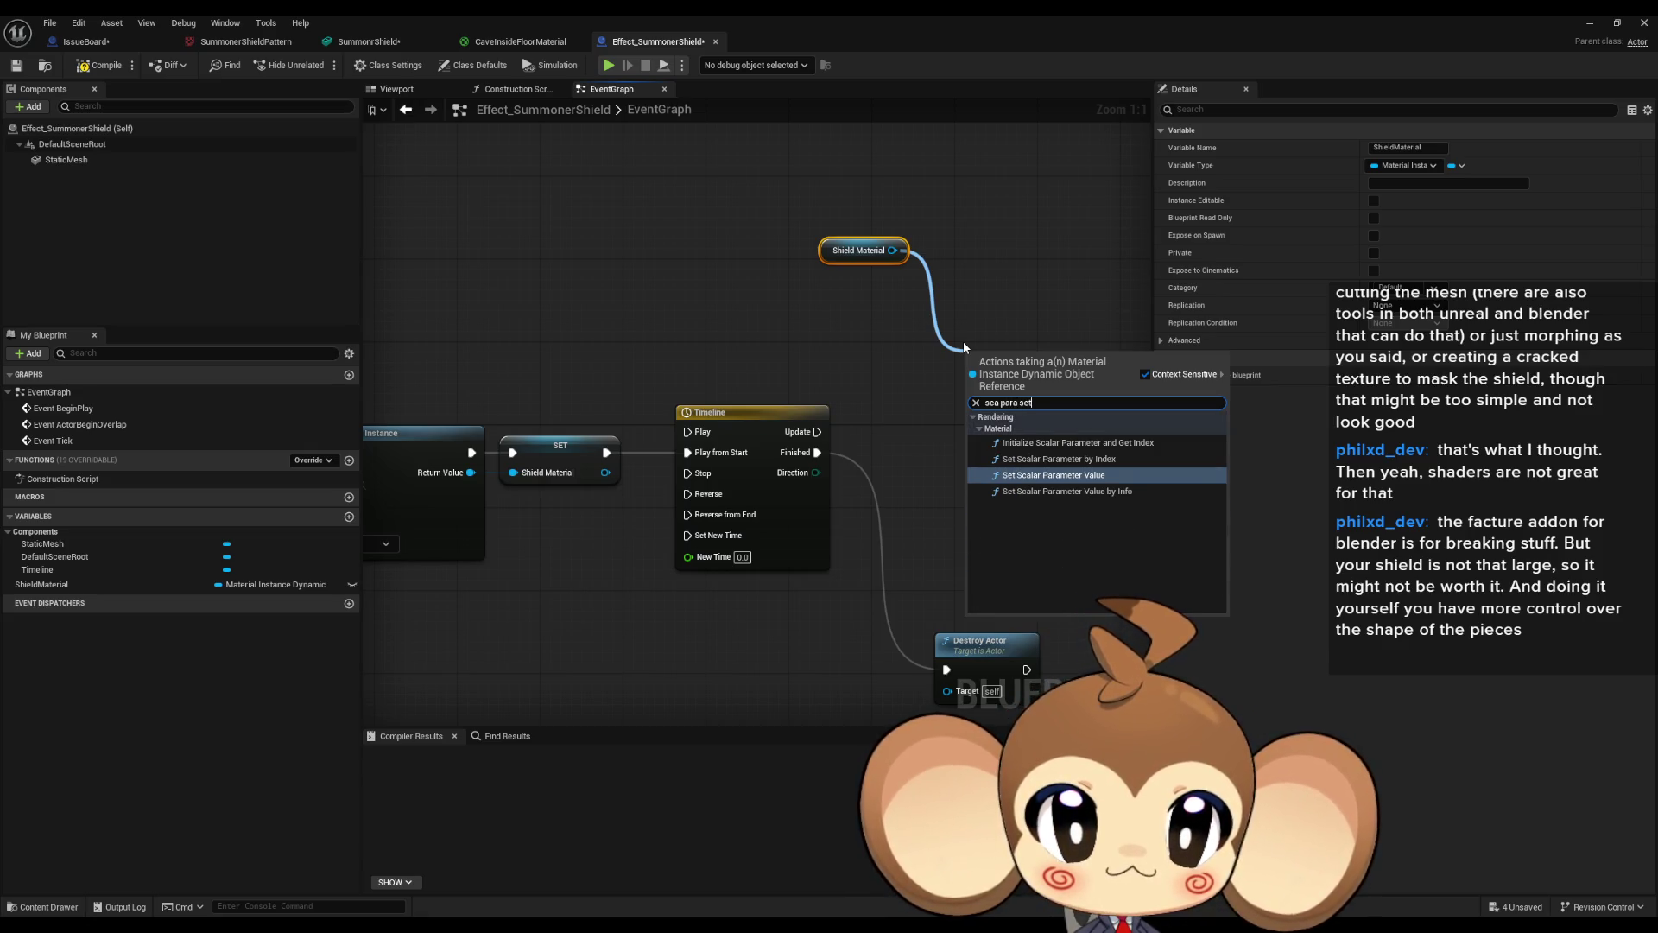
key(Return)
click(508, 42)
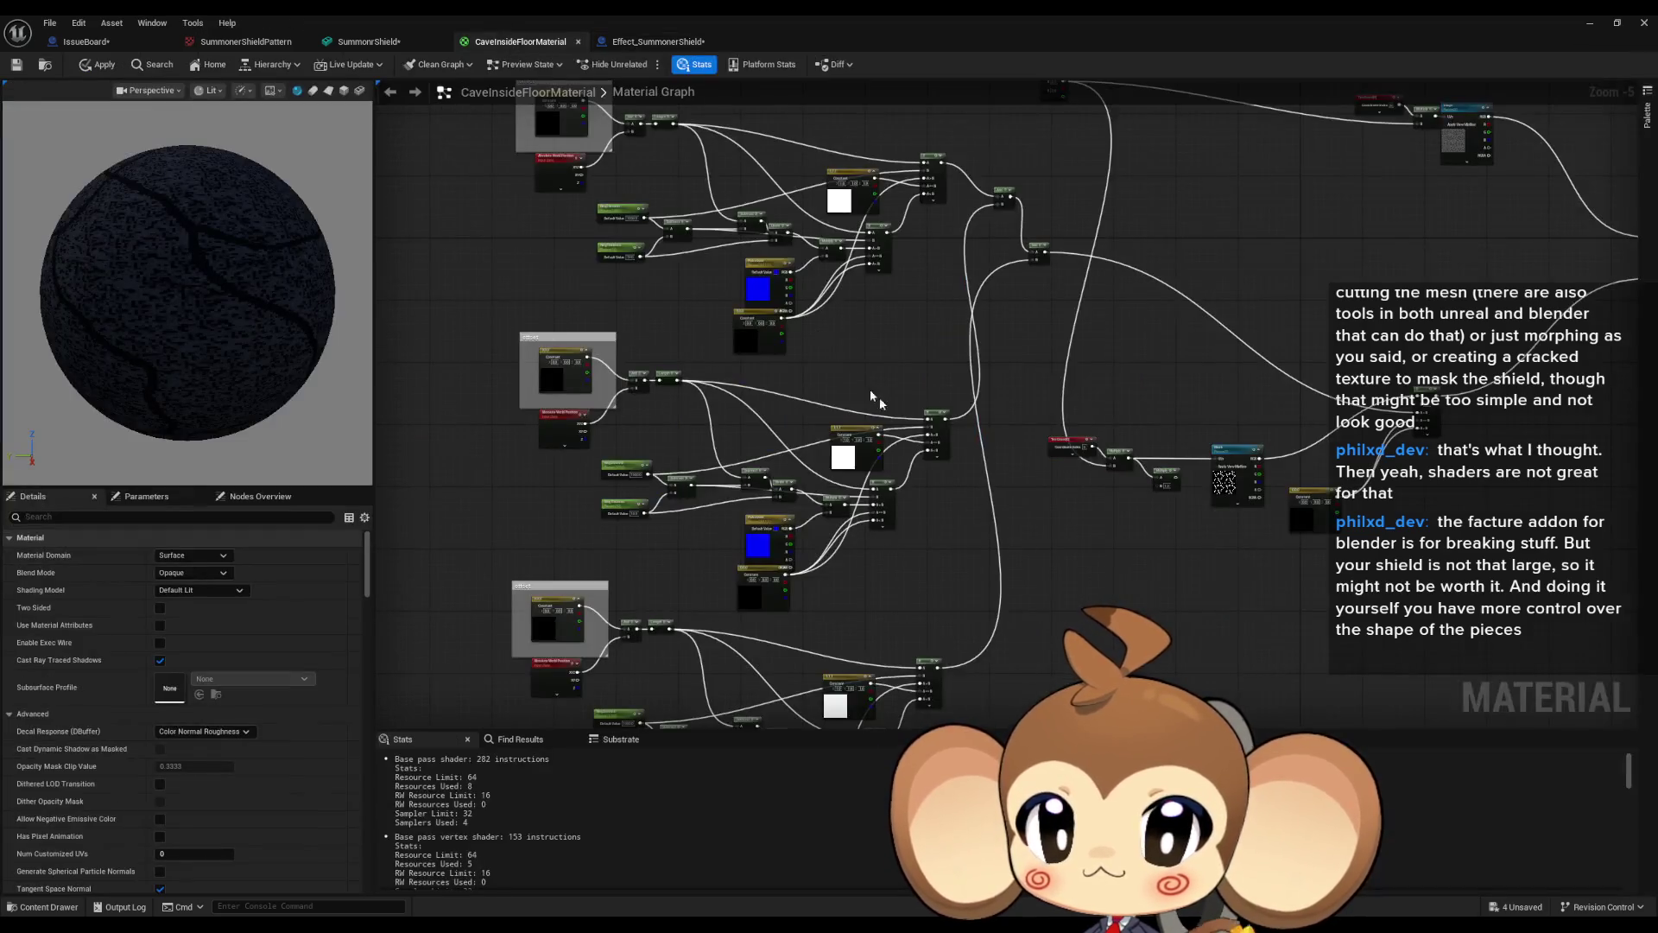
Keep CaveInsideFloorMaterial open and apply its pending changes.
mouse_move(761, 336)
mouse_down()
mouse_move(873, 531)
mouse_move(800, 521)
mouse_up()
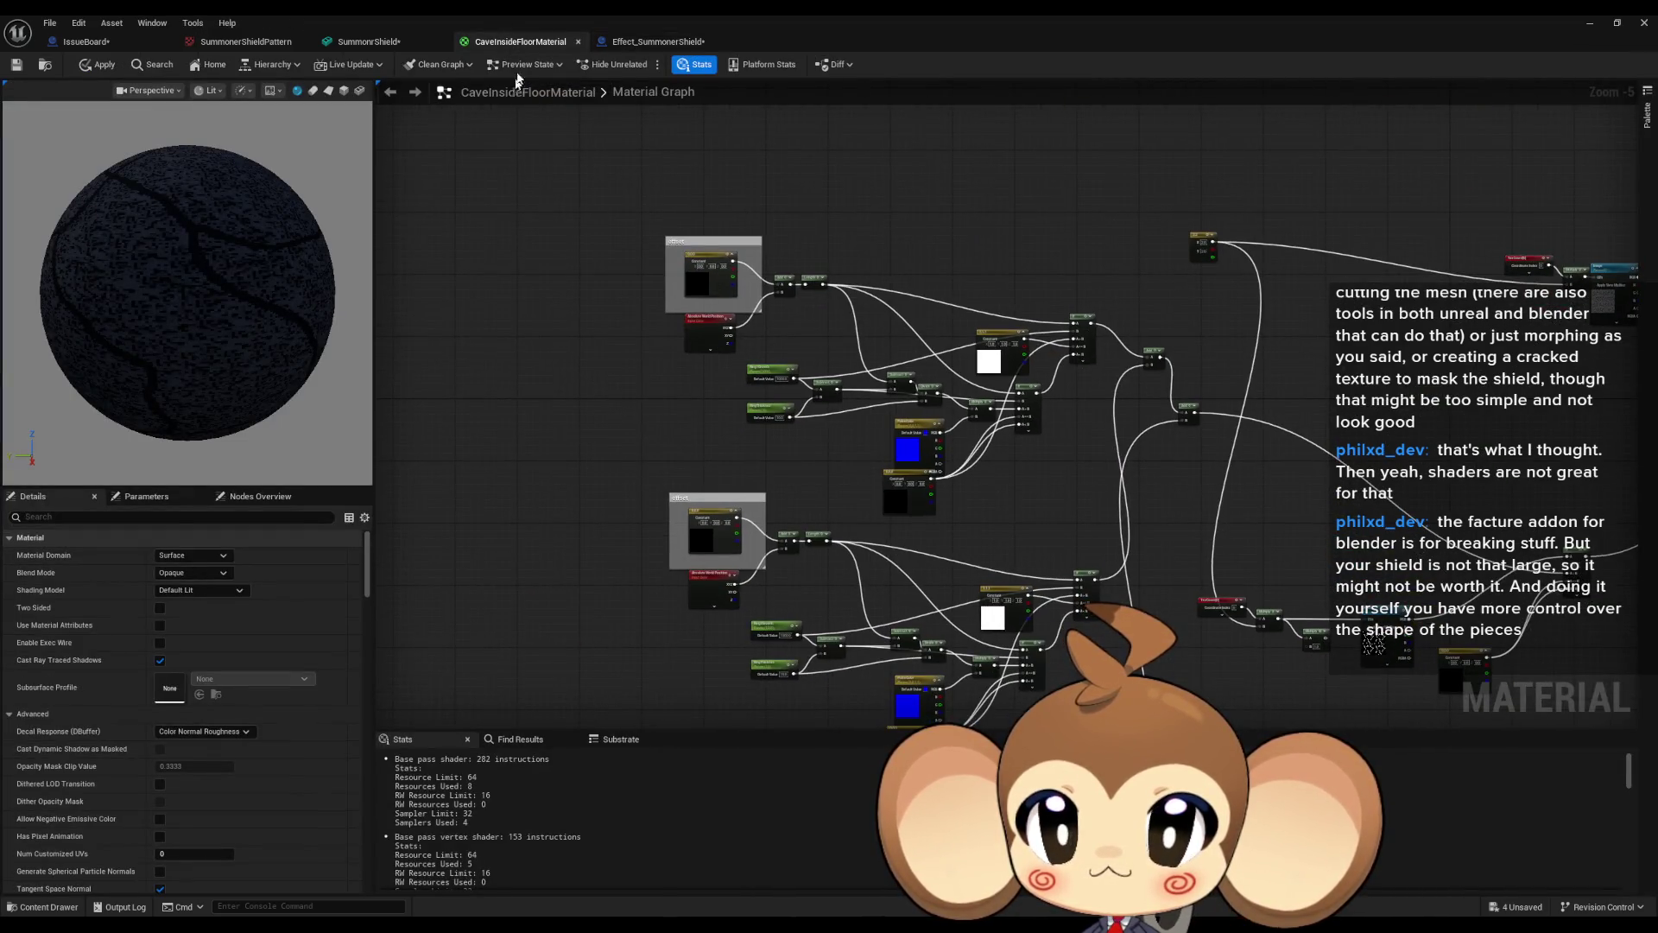
middle_click(516, 43)
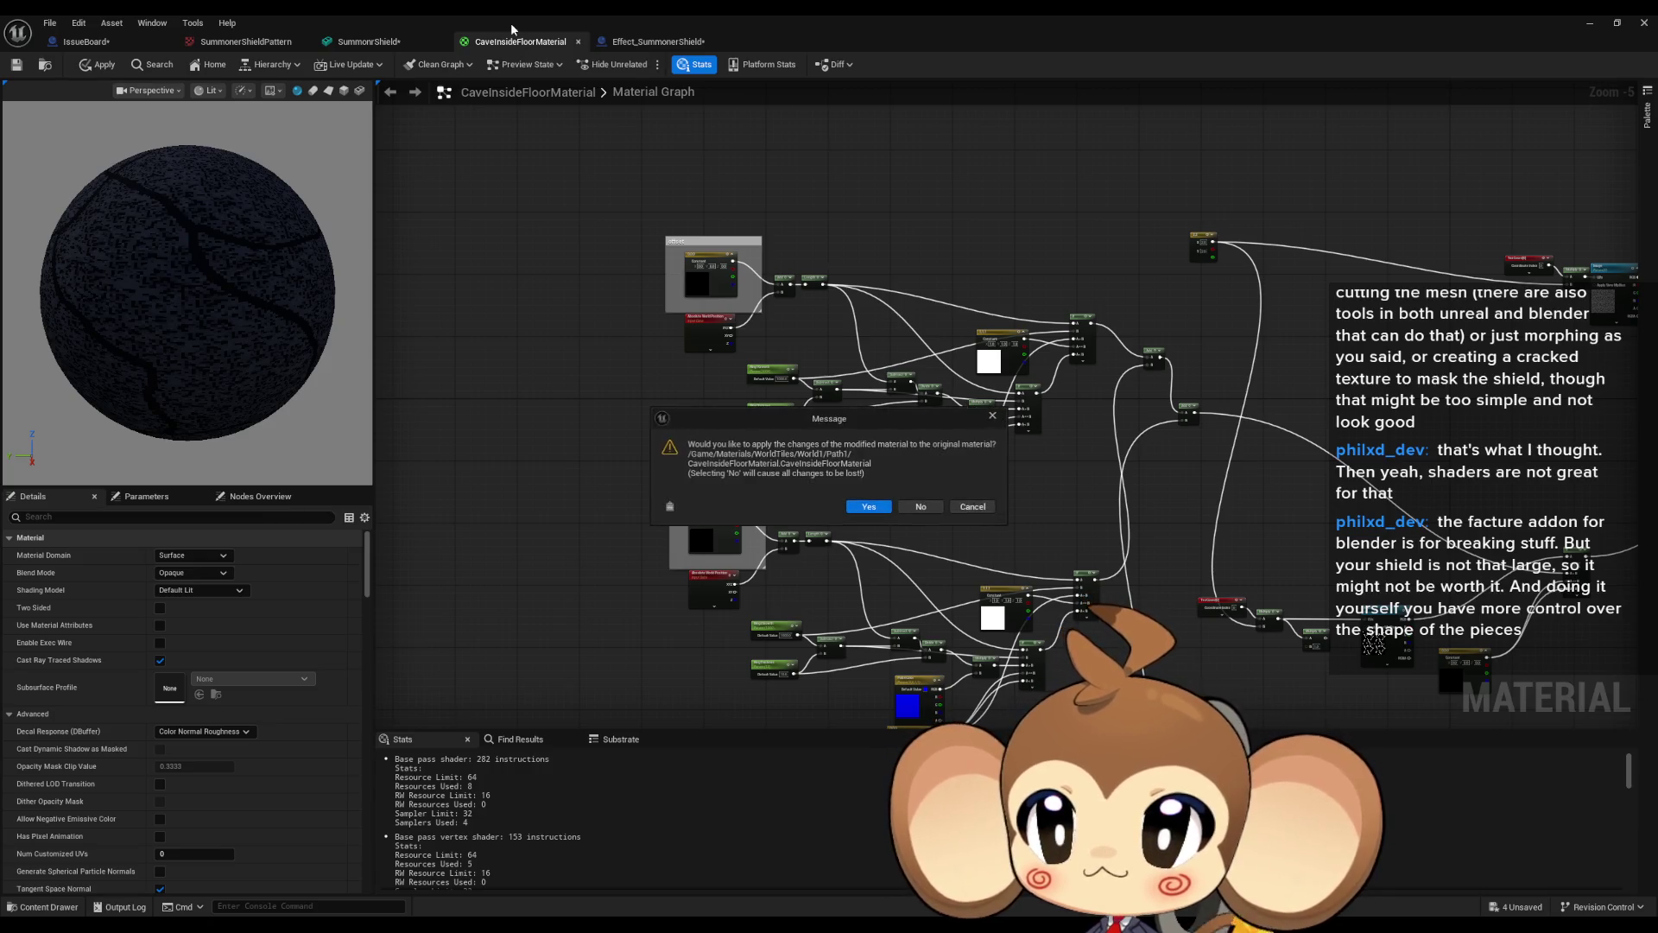
click(972, 507)
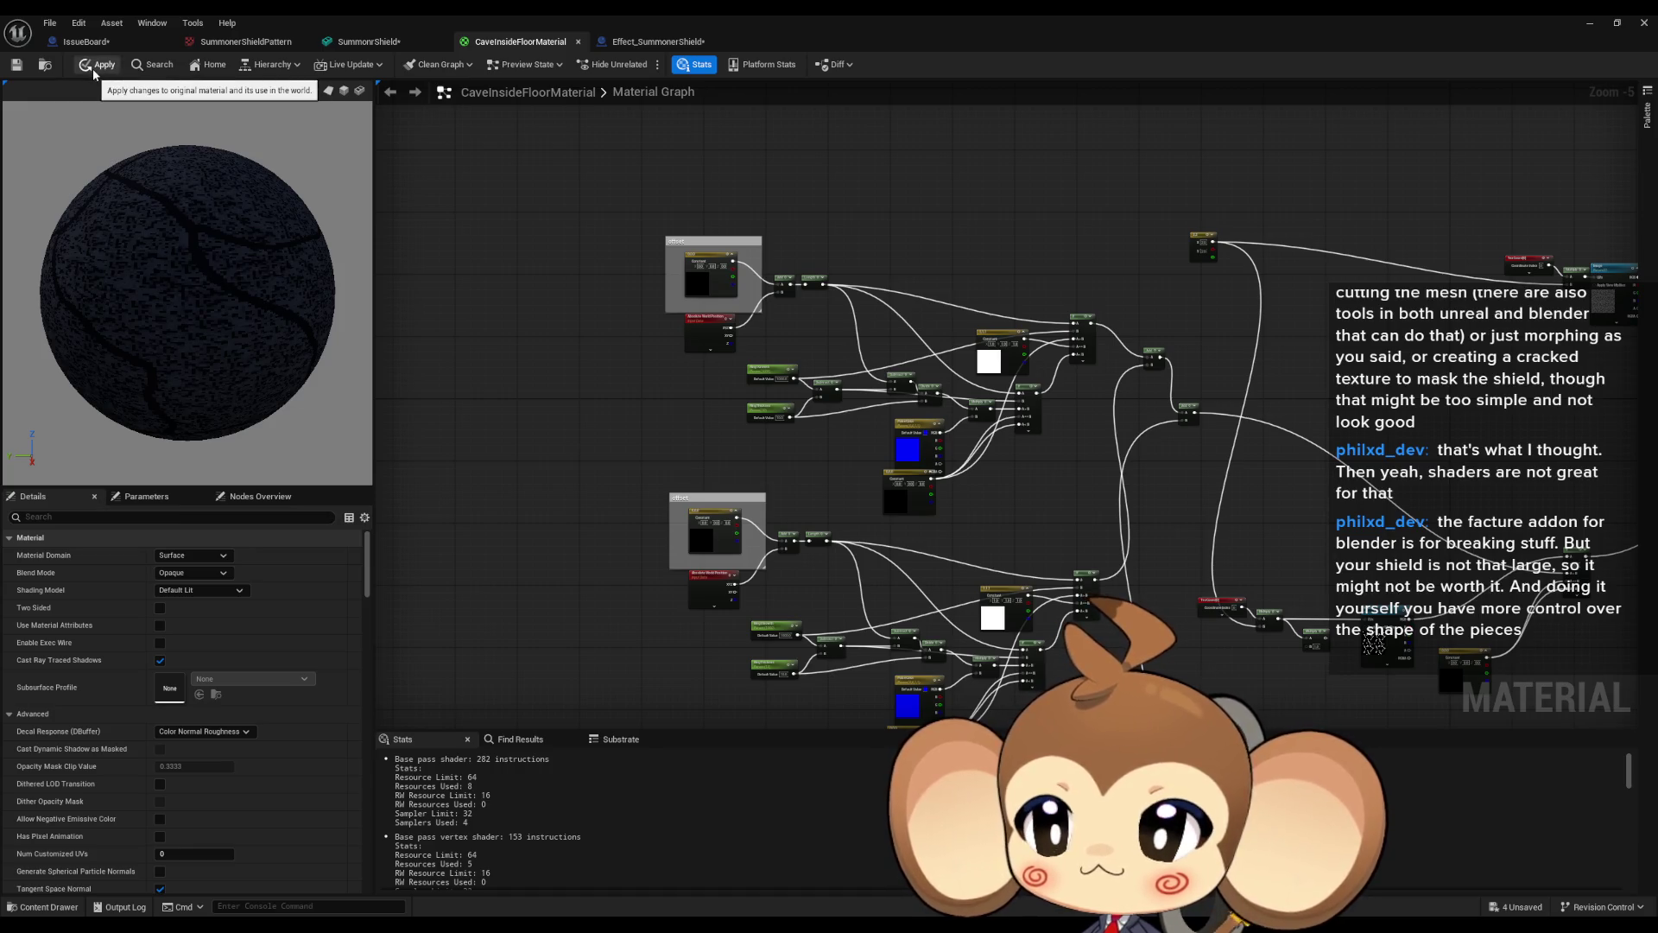
mouse_move(1105, 471)
mouse_down()
mouse_move(567, 395)
mouse_move(657, 378)
mouse_move(921, 426)
mouse_up()
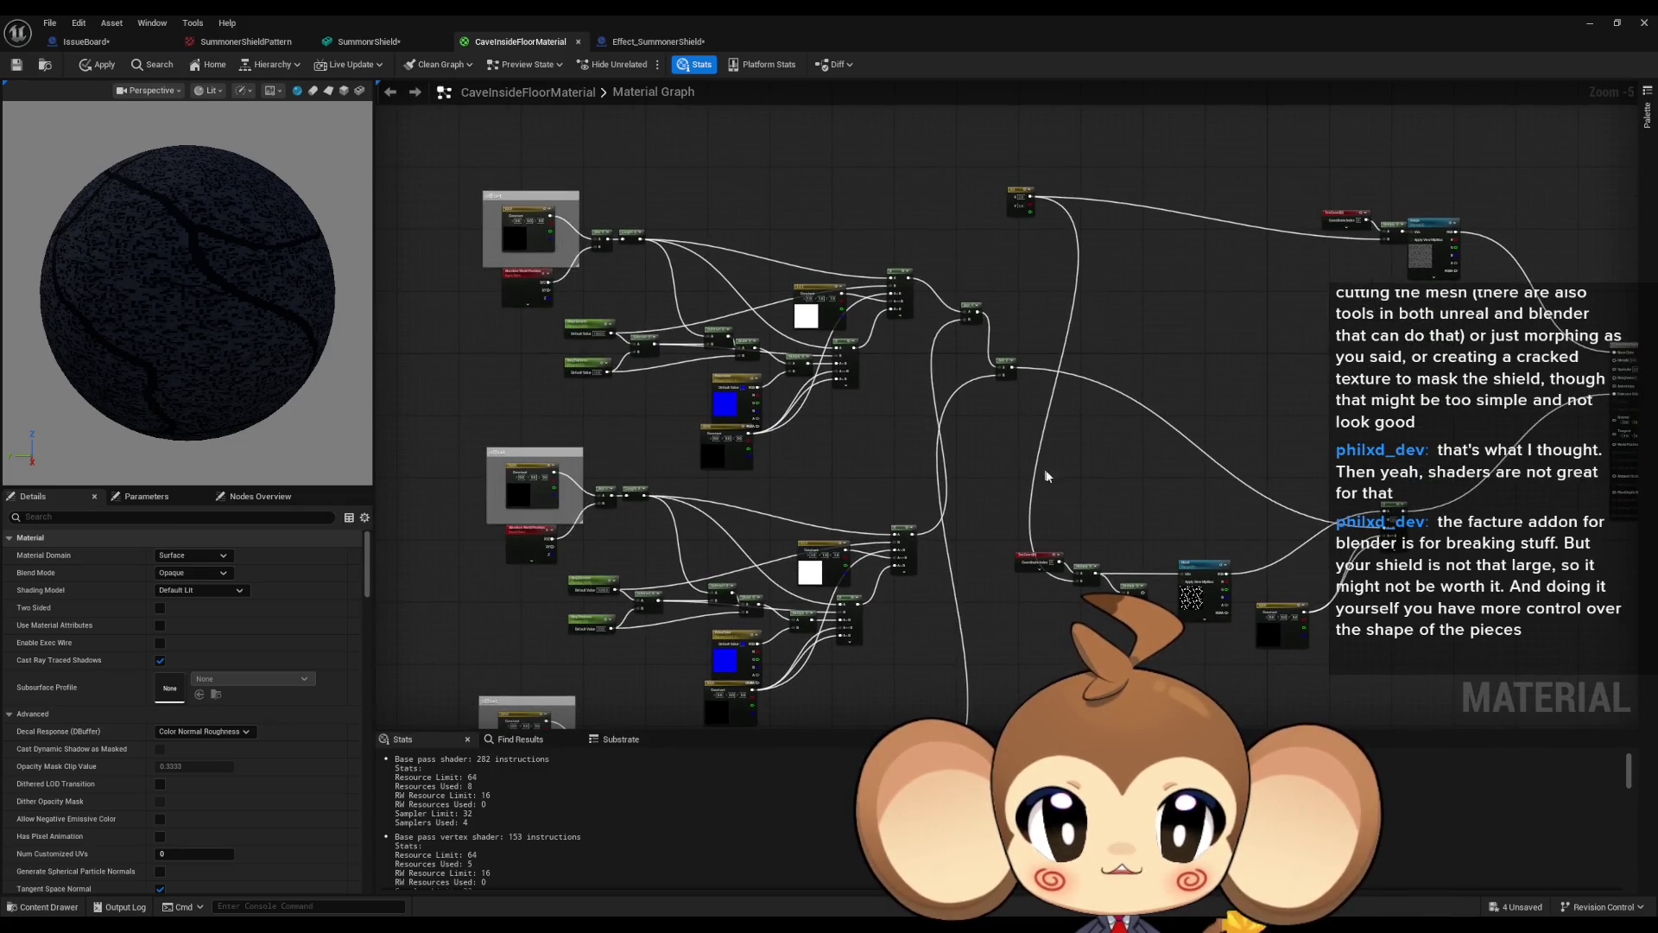
click(96, 64)
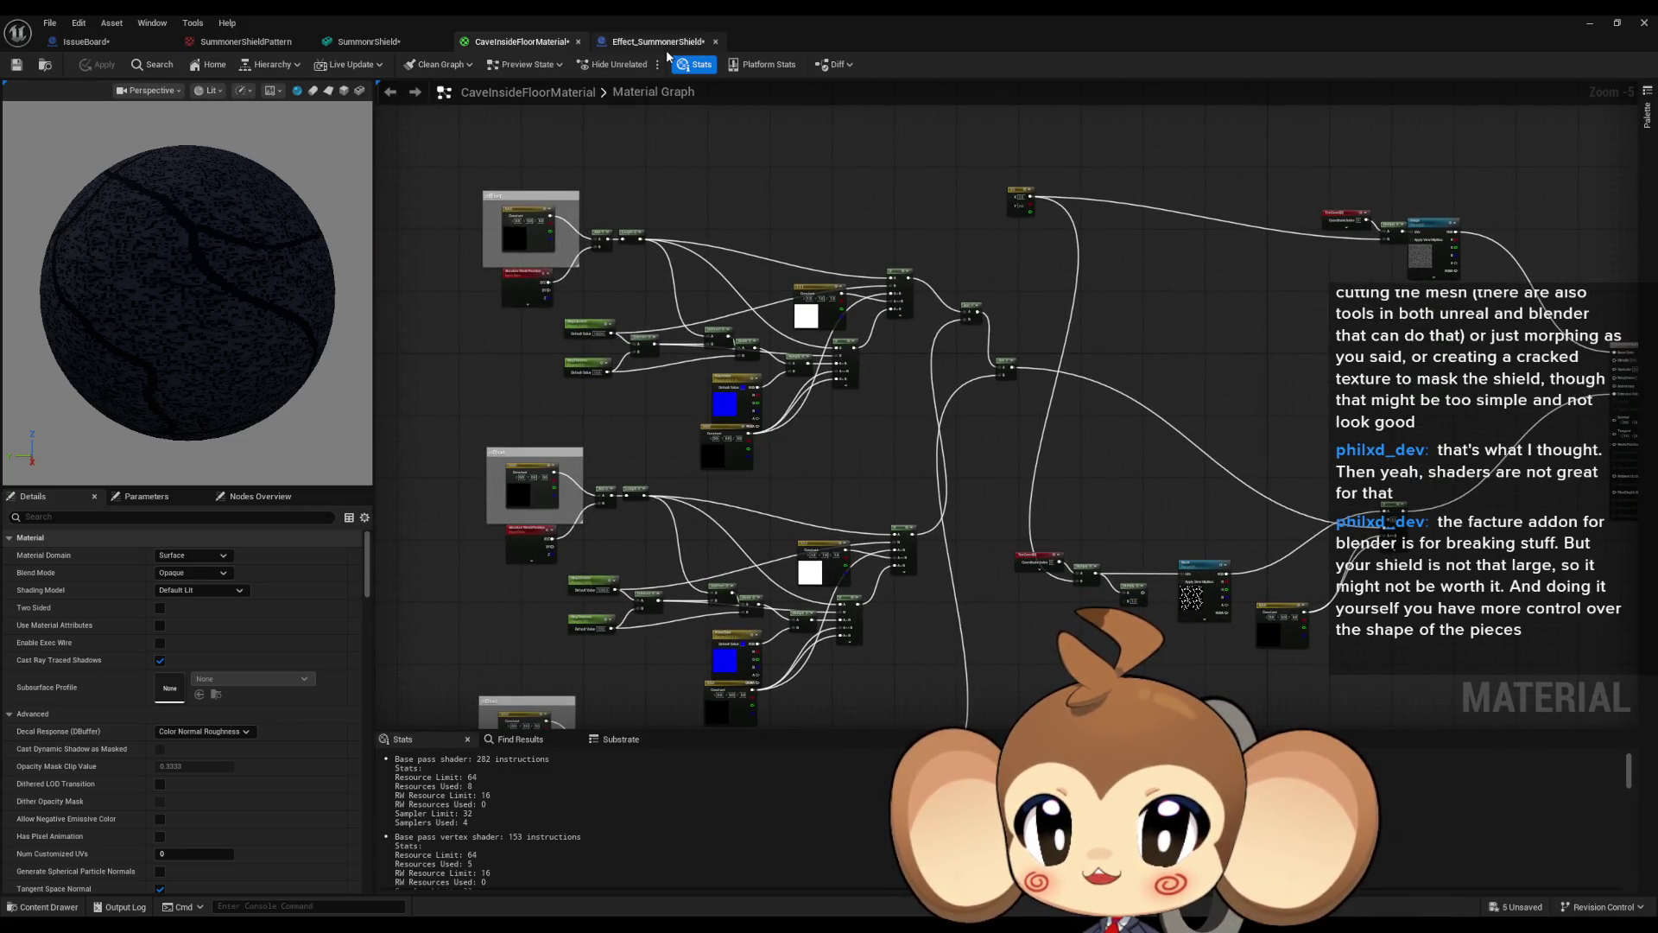
Dock the SummonerShieldEffectMaterial editor window alongside the other editor tabs.
double_click(622, 35)
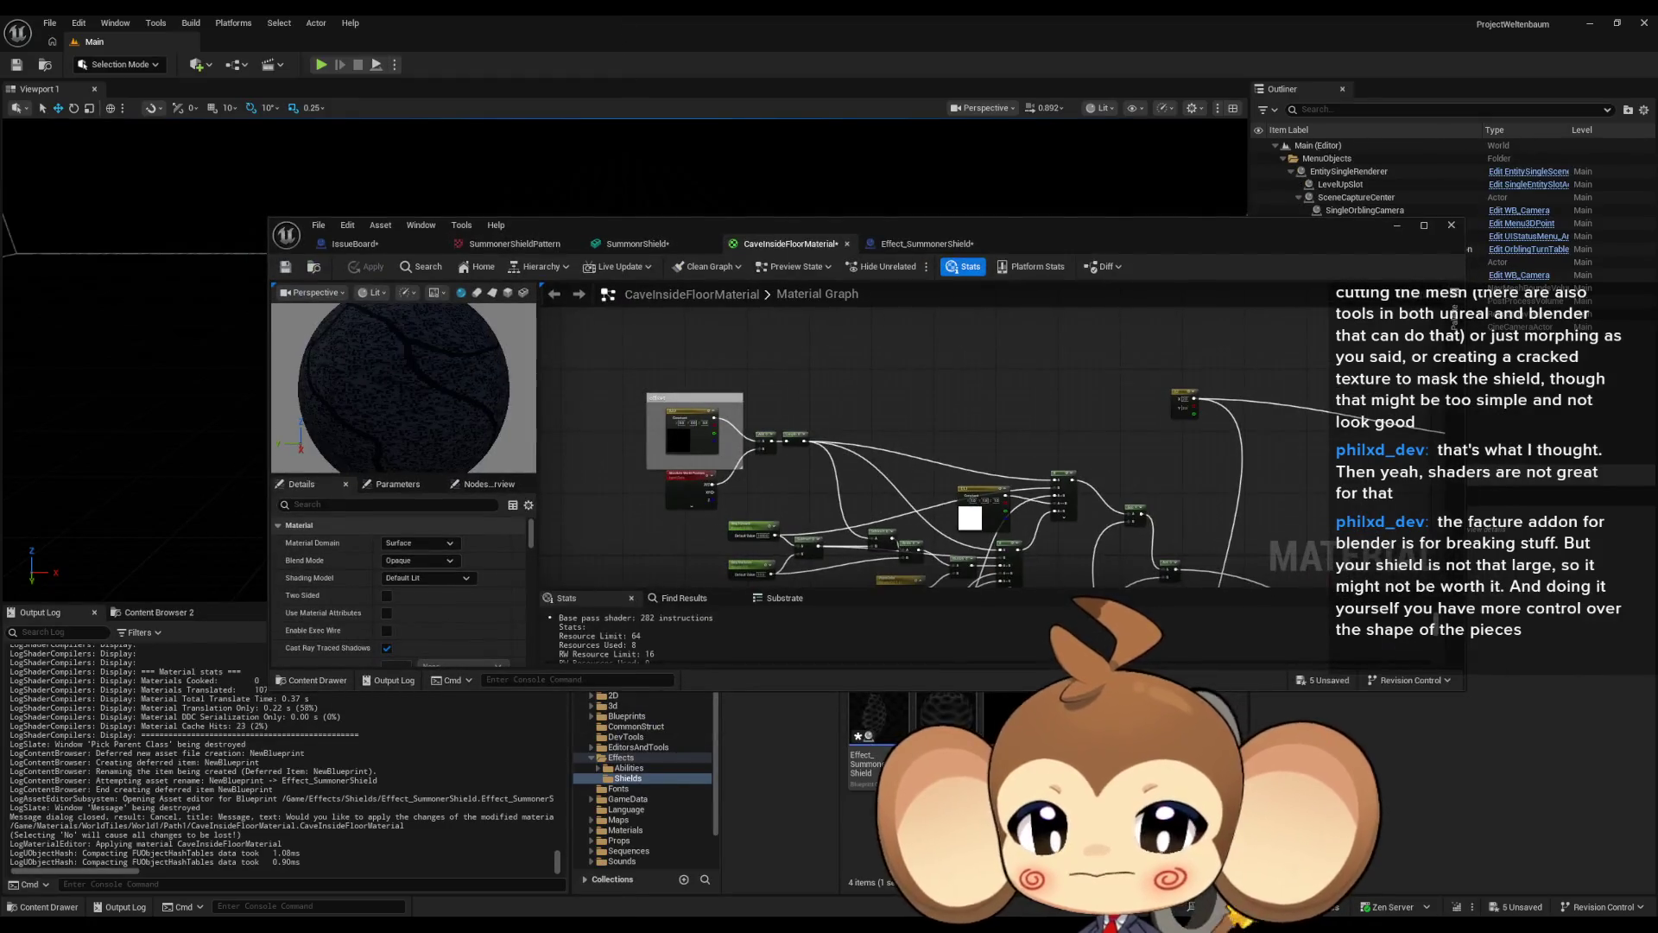
mouse_move(622, 924)
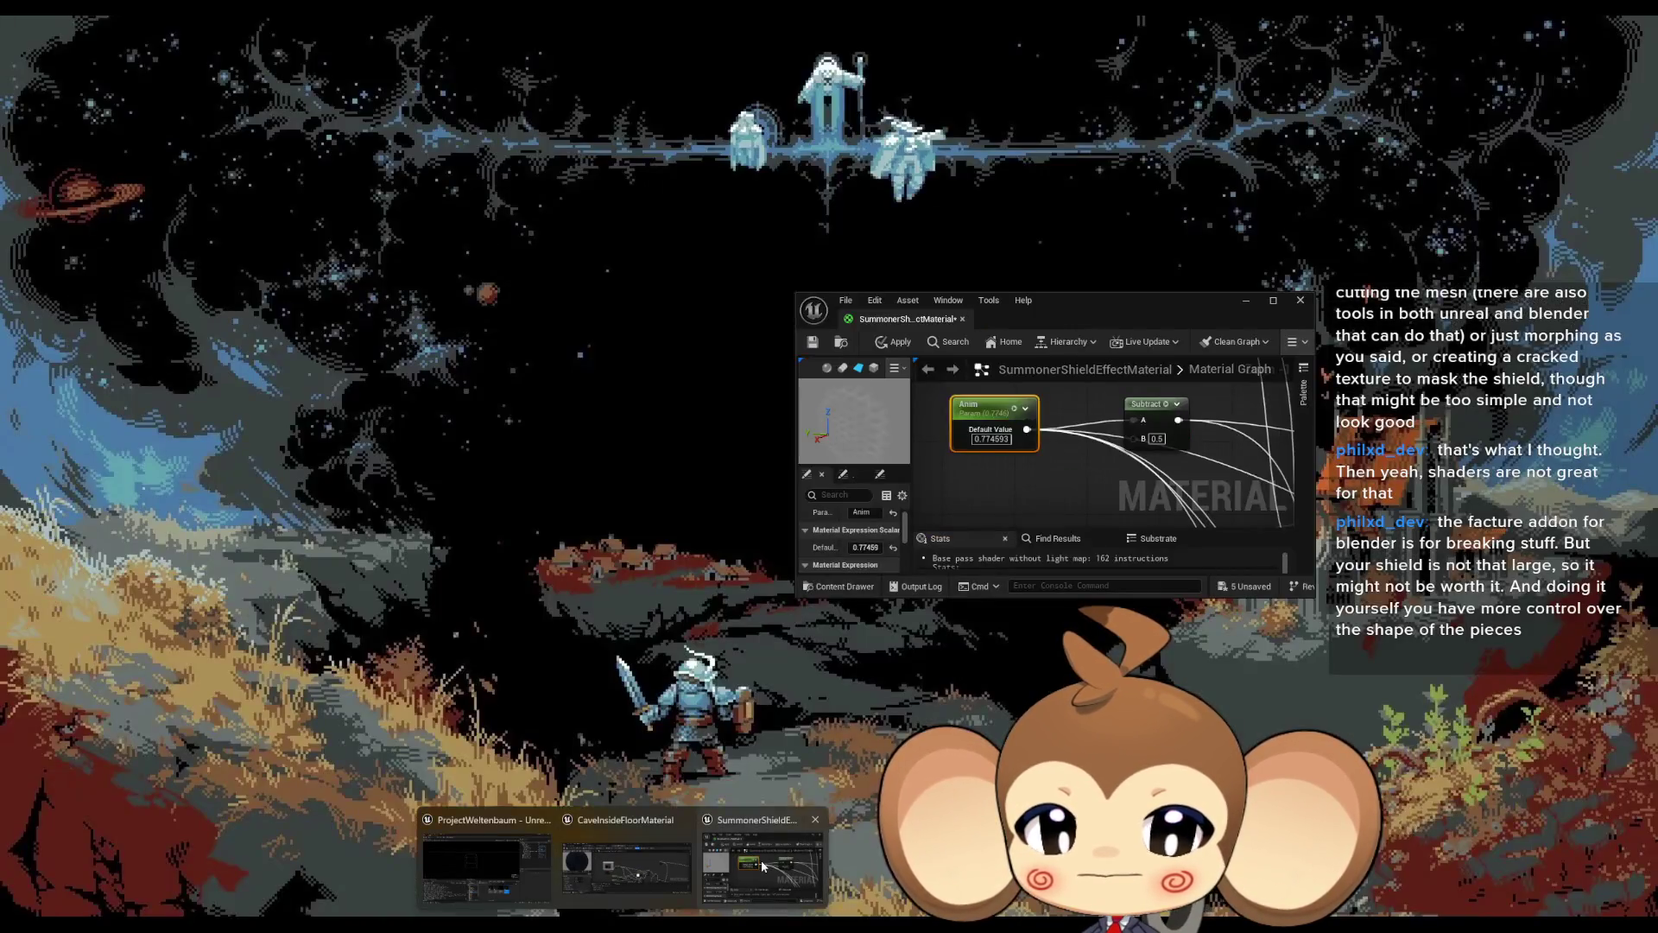
click(760, 902)
drag(905, 312, 1028, 244)
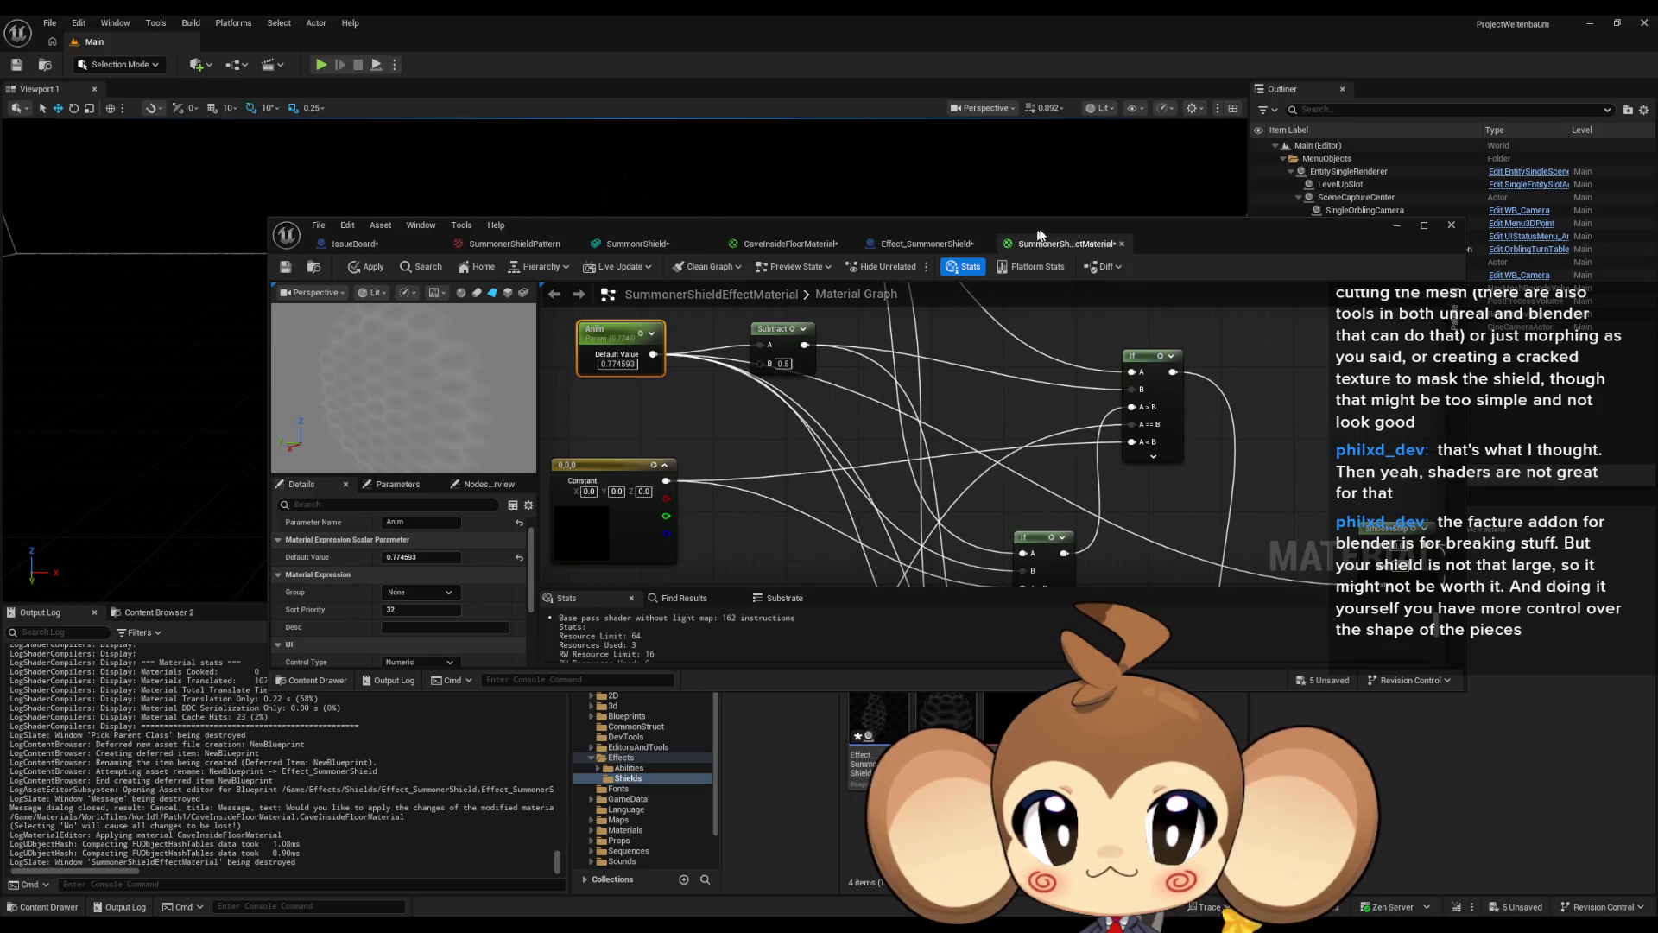
double_click(1049, 221)
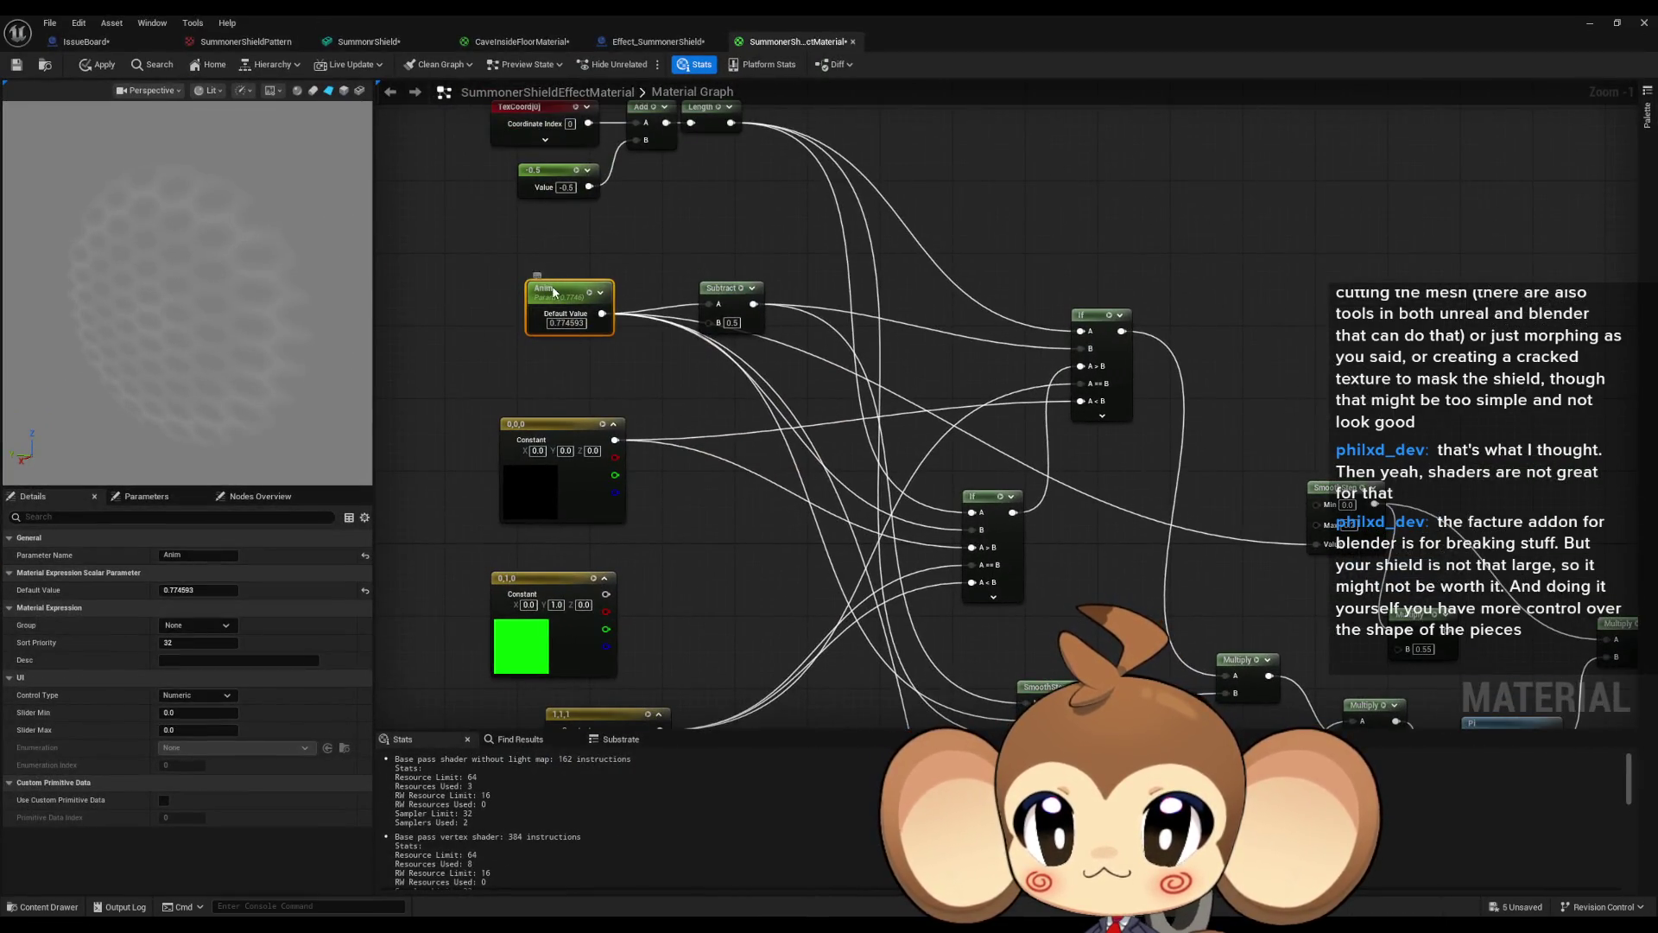
Set the scalar node's Parameter Name to Anim and open the Timeline for editing.
click(656, 42)
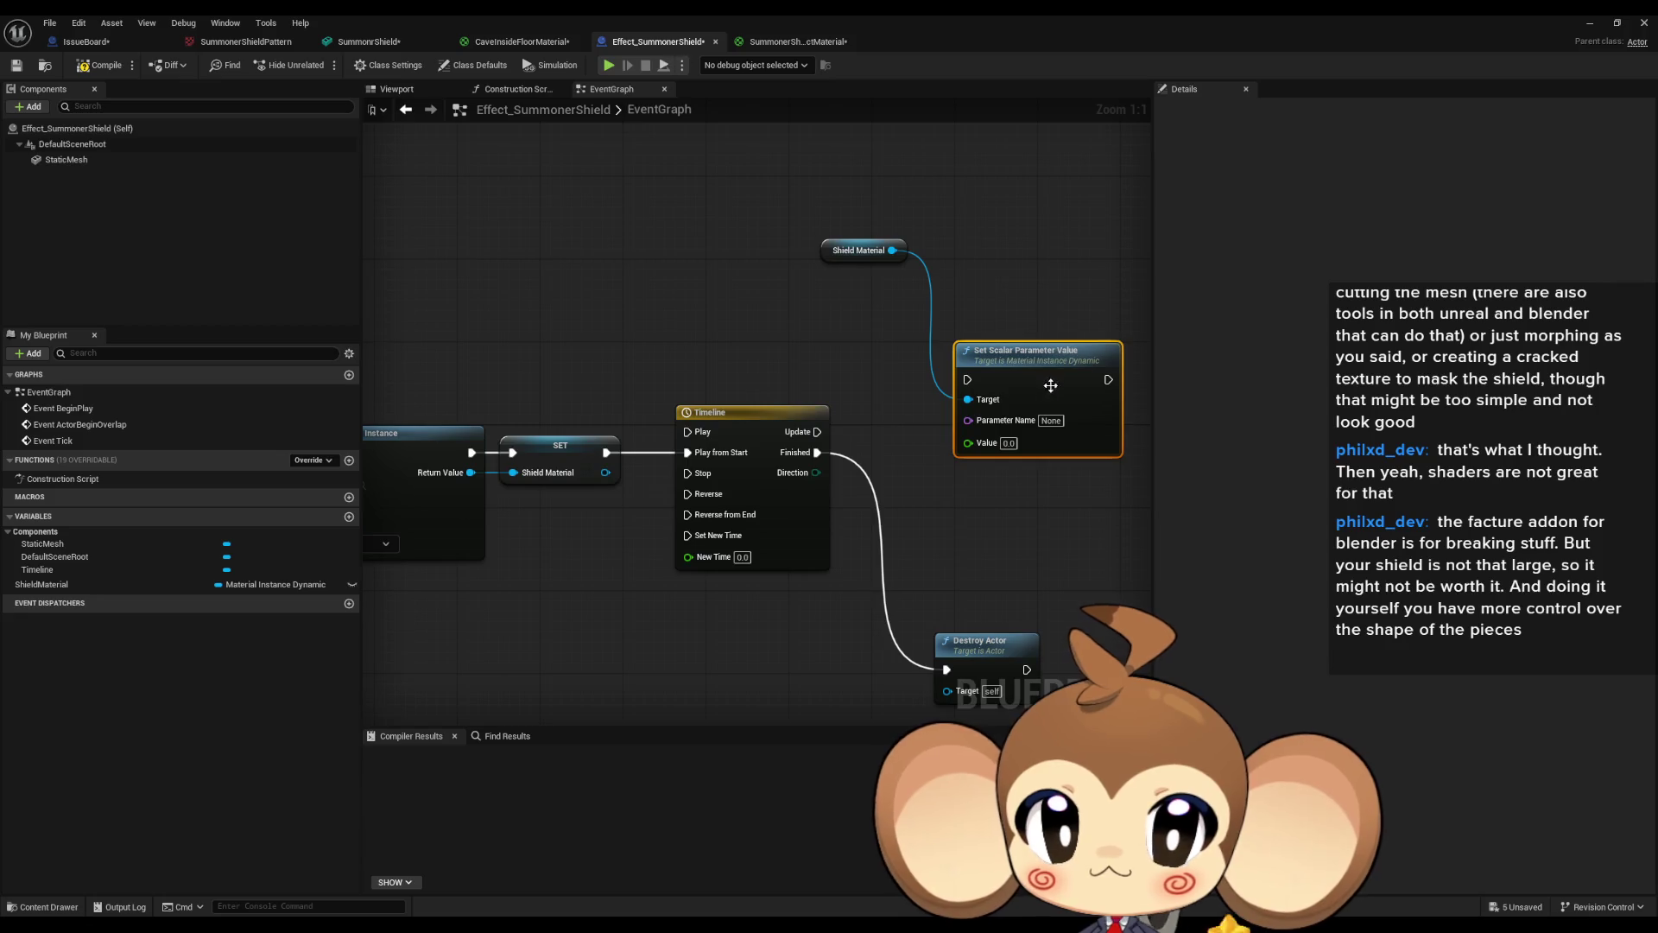
text(Anim)
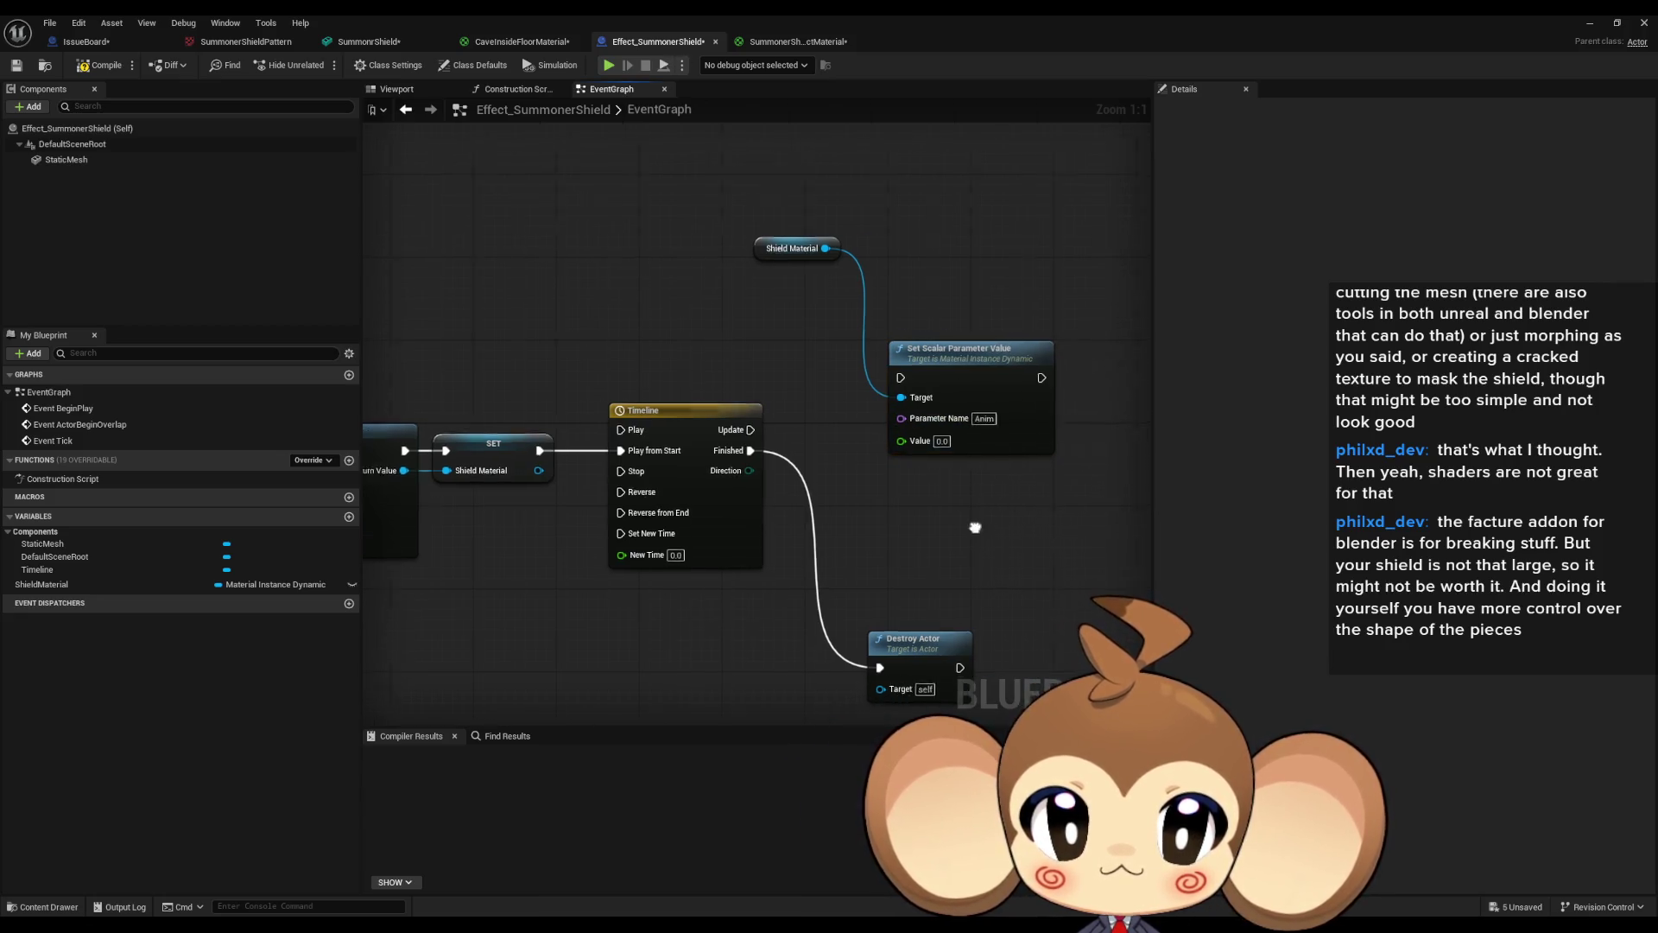
double_click(646, 419)
click(391, 127)
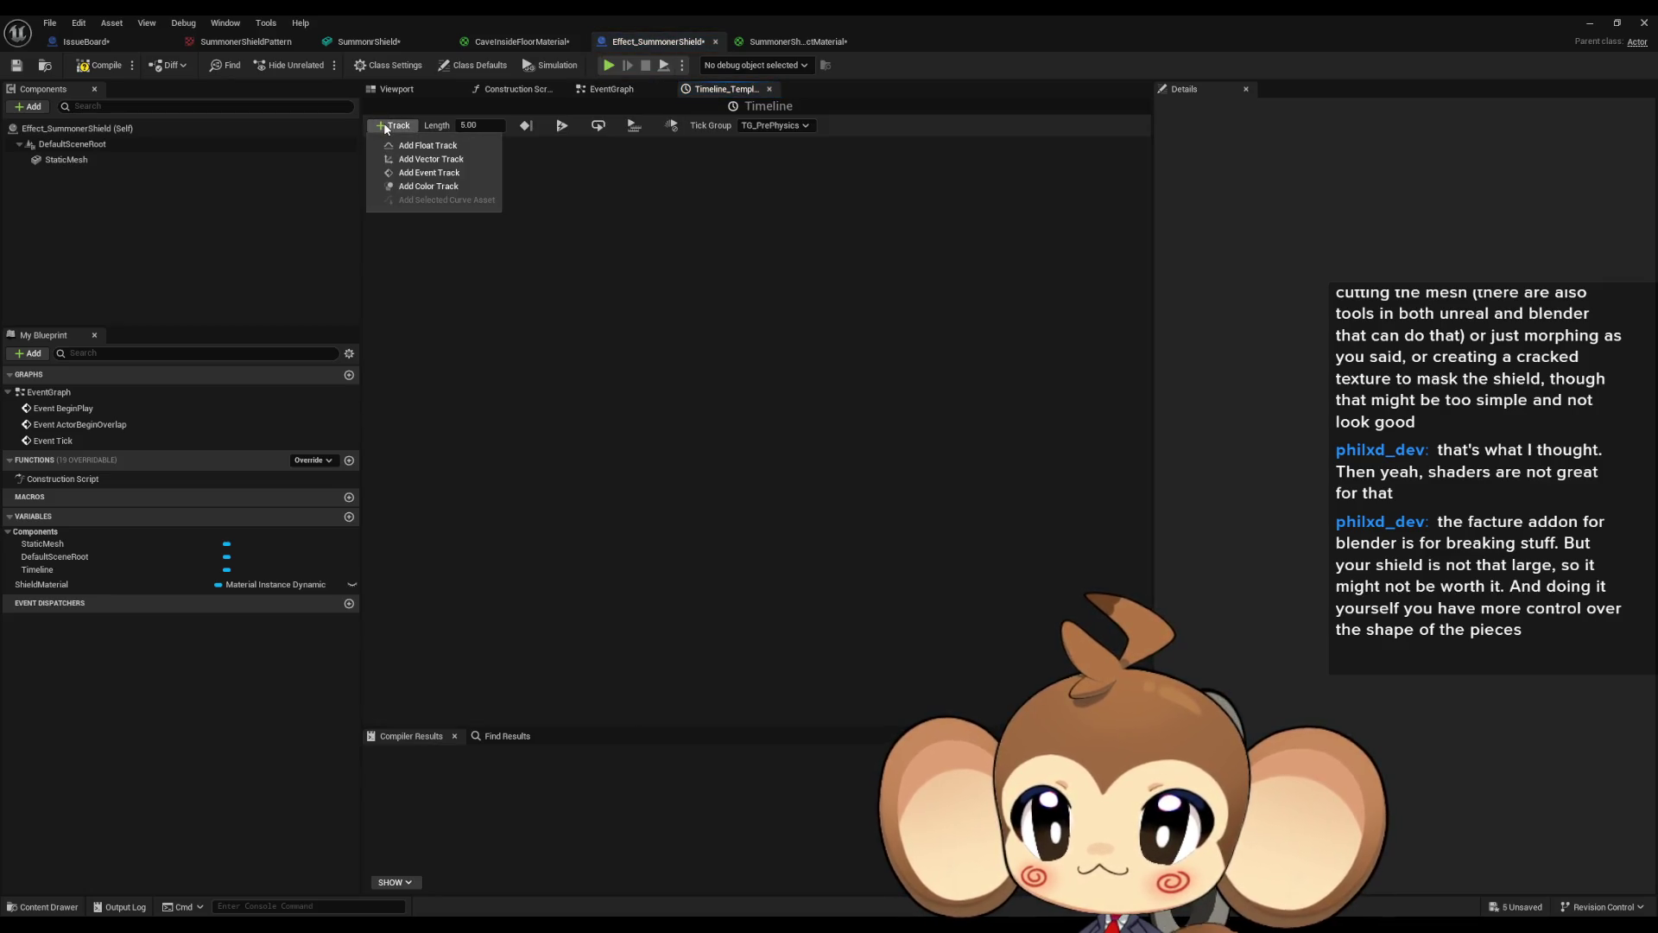
Add float track NewTrack_0 to the Timeline with two keys on its curve.
click(428, 145)
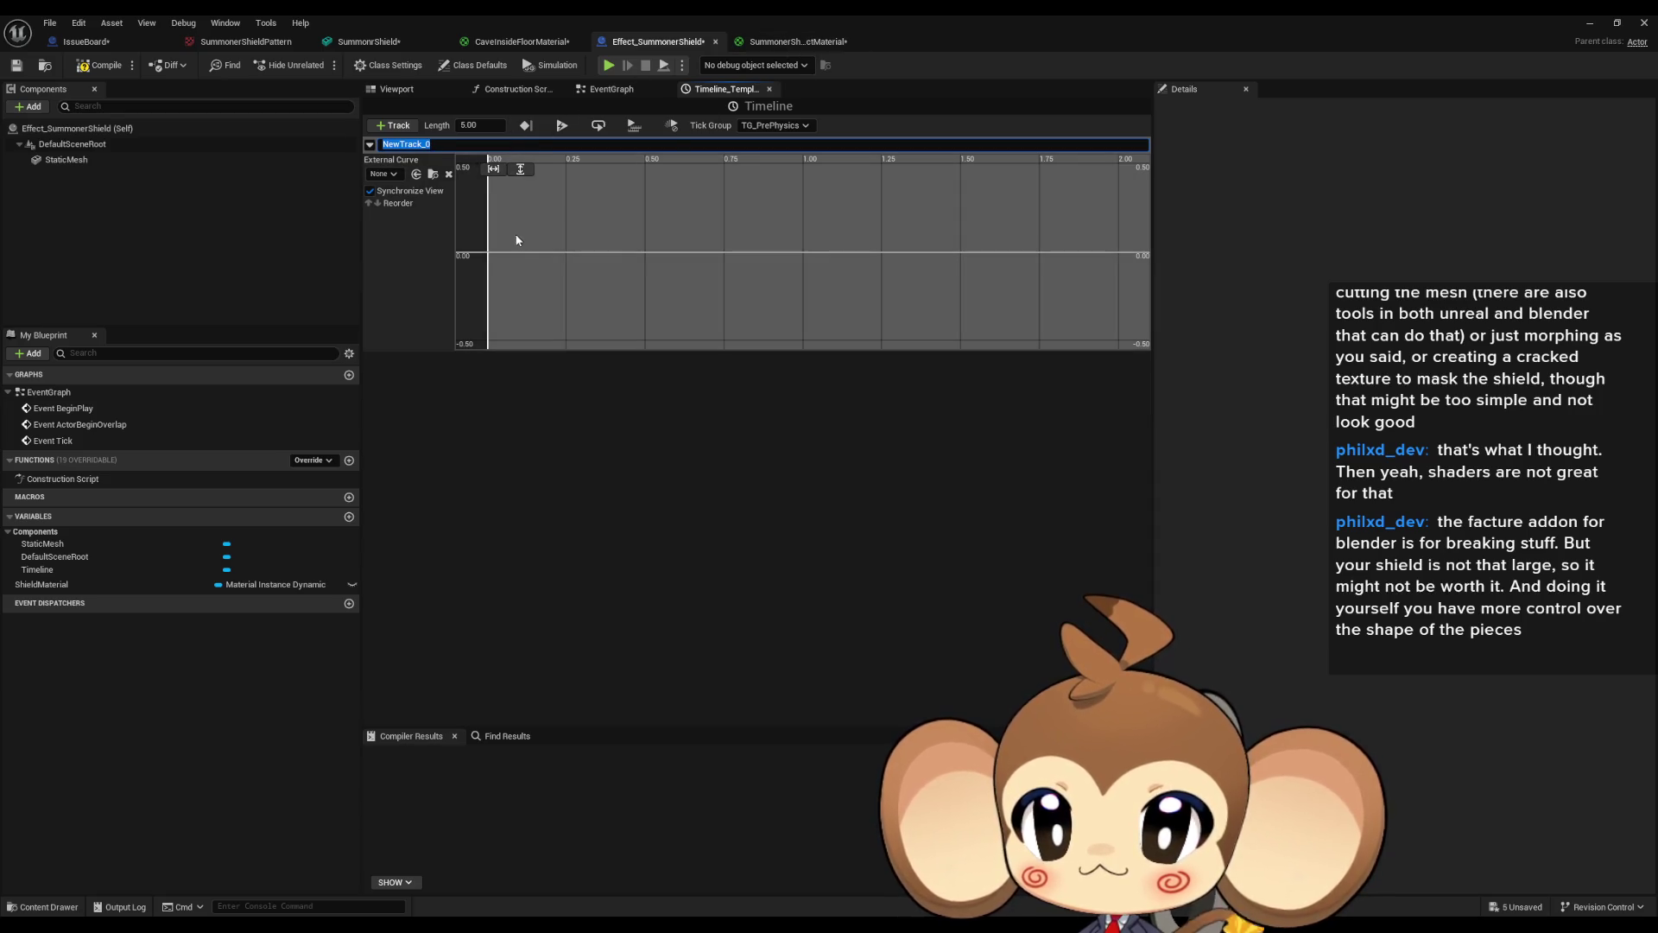
click(562, 304)
right_click(542, 309)
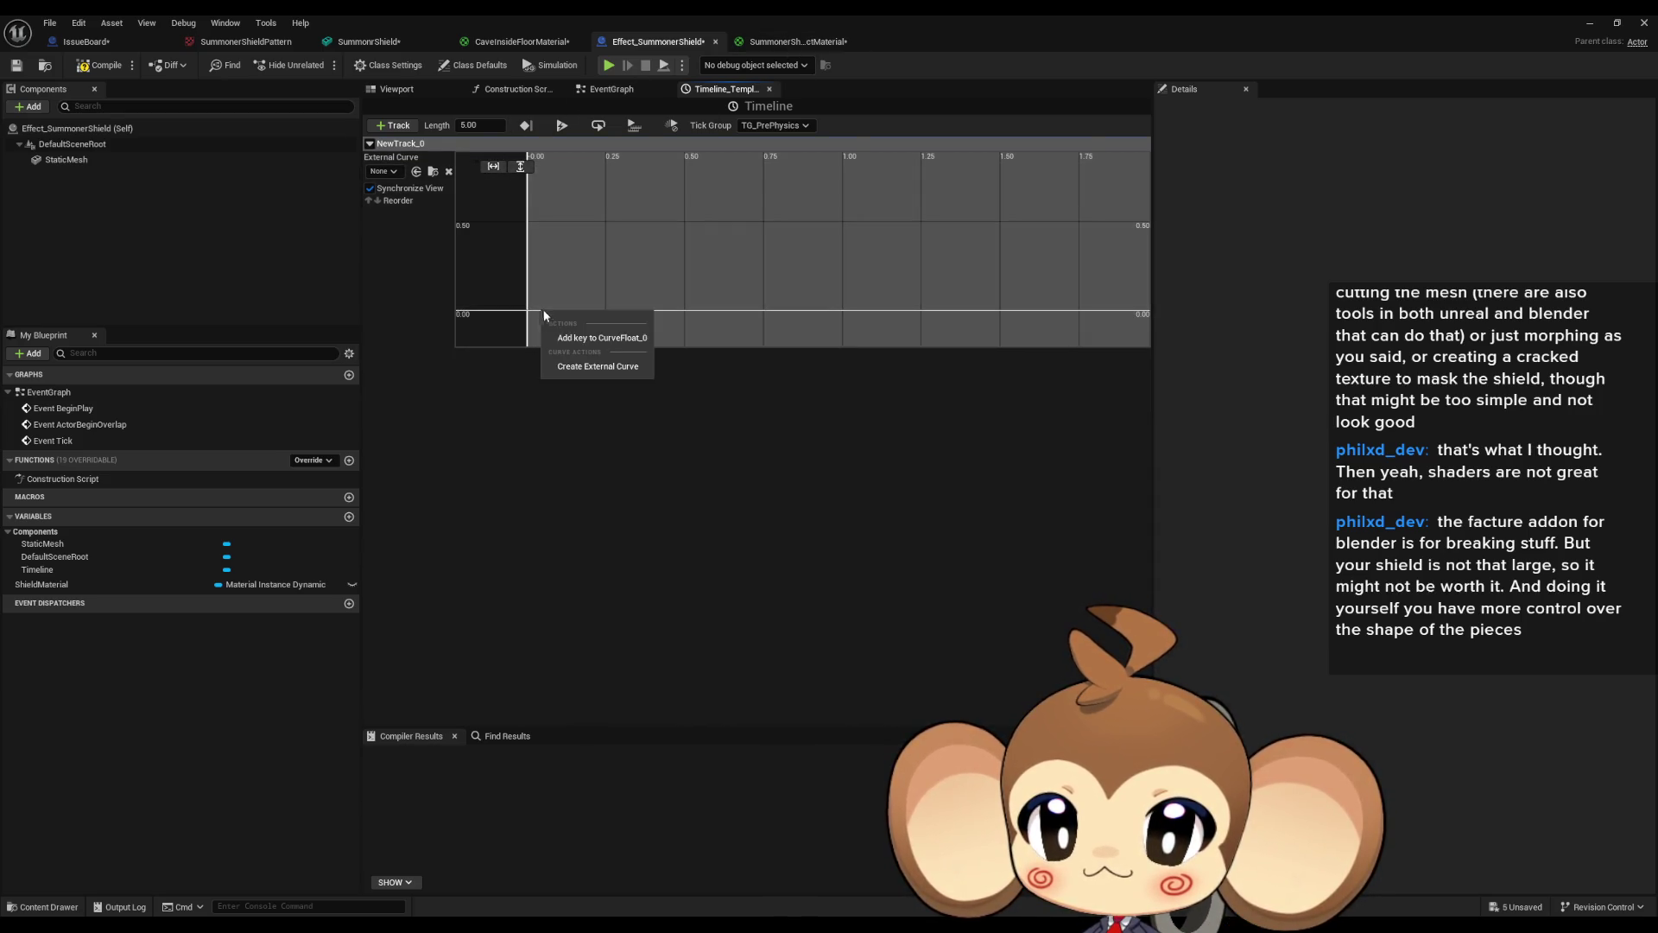
click(603, 340)
right_click(665, 313)
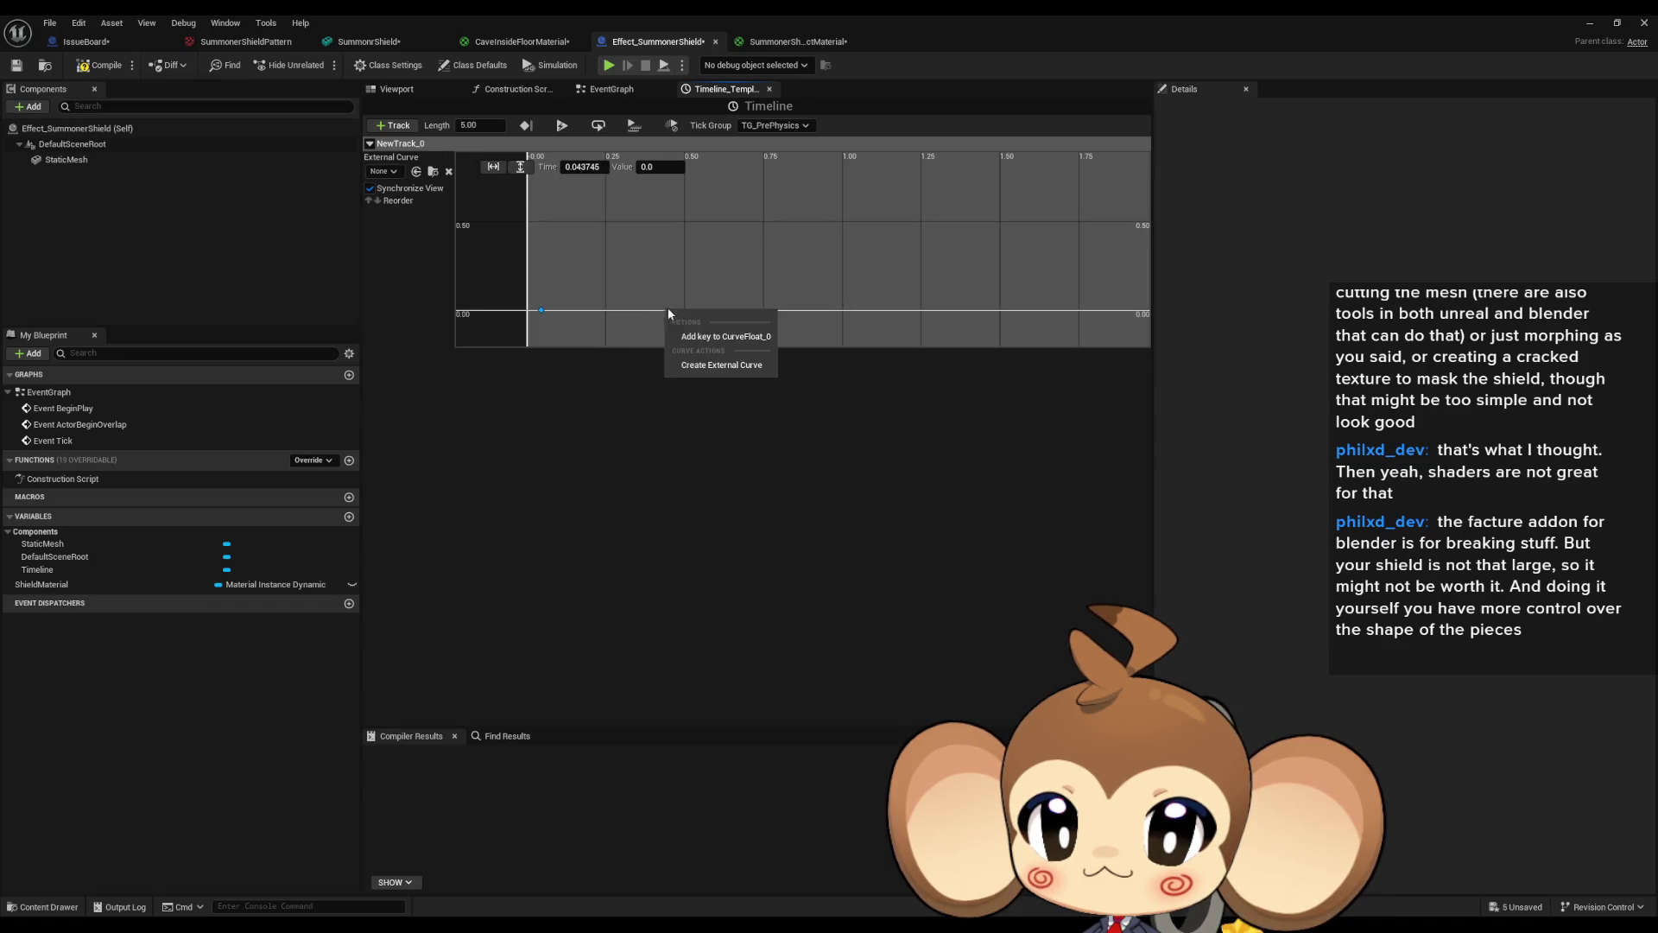
click(708, 337)
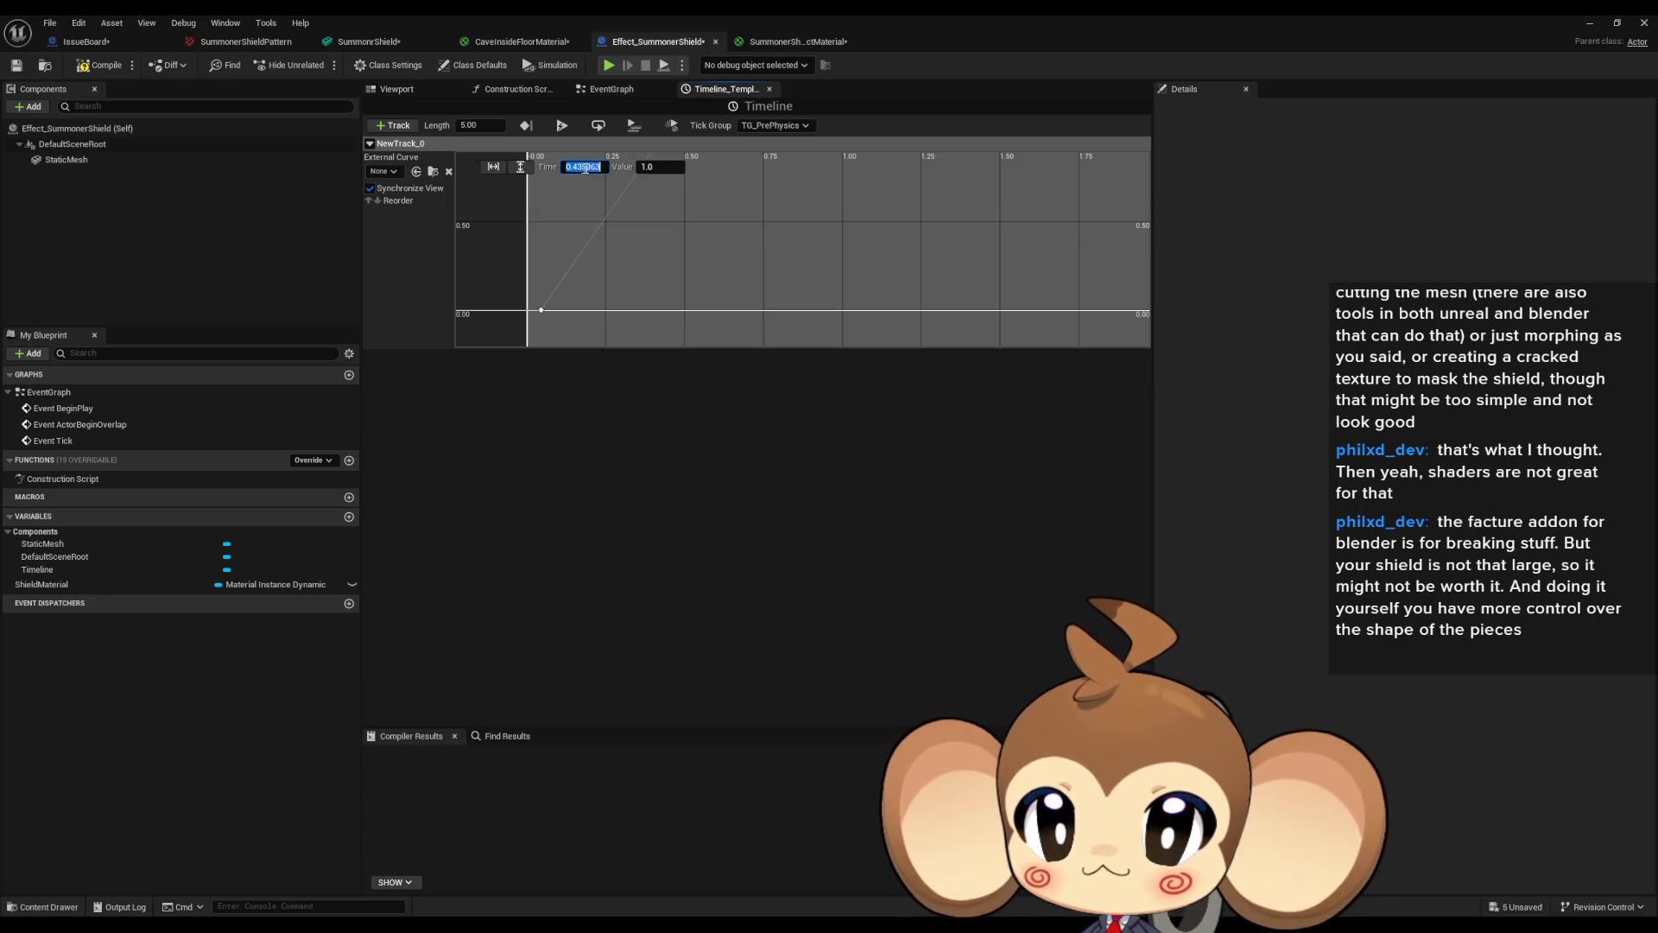
Set the curve keys to Time 0 / Value 0 and Time 2 / Value 1.
click(542, 309)
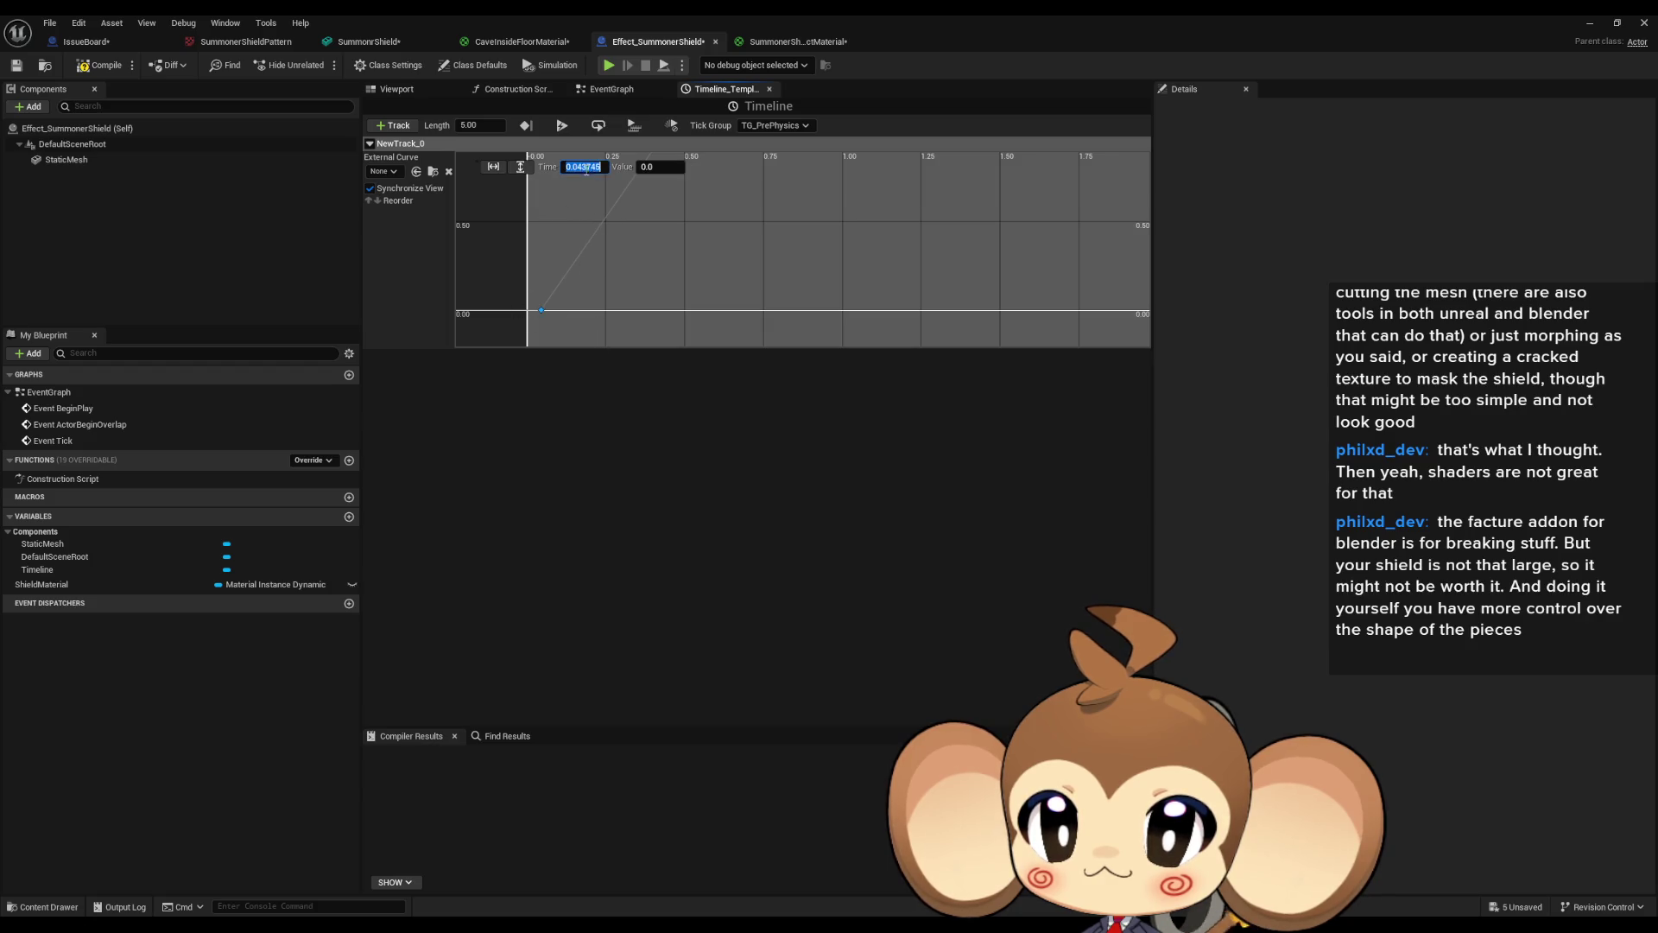
text(0)
key(Return)
scroll(748, 240, down, 3)
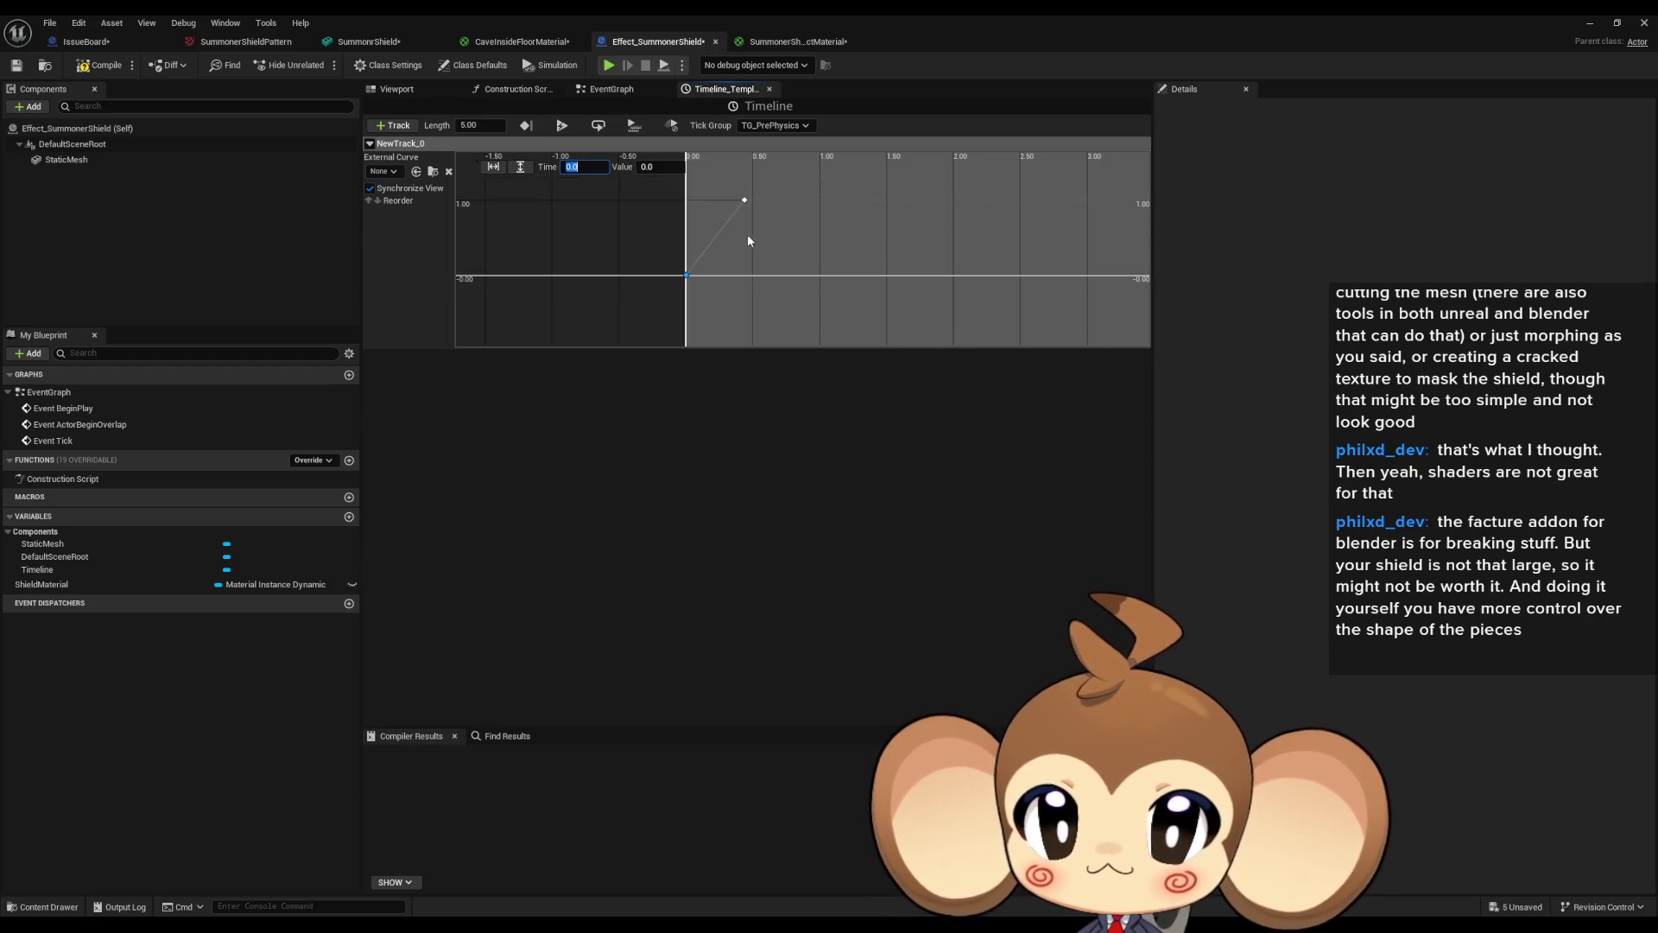
scroll(727, 184, up, 2)
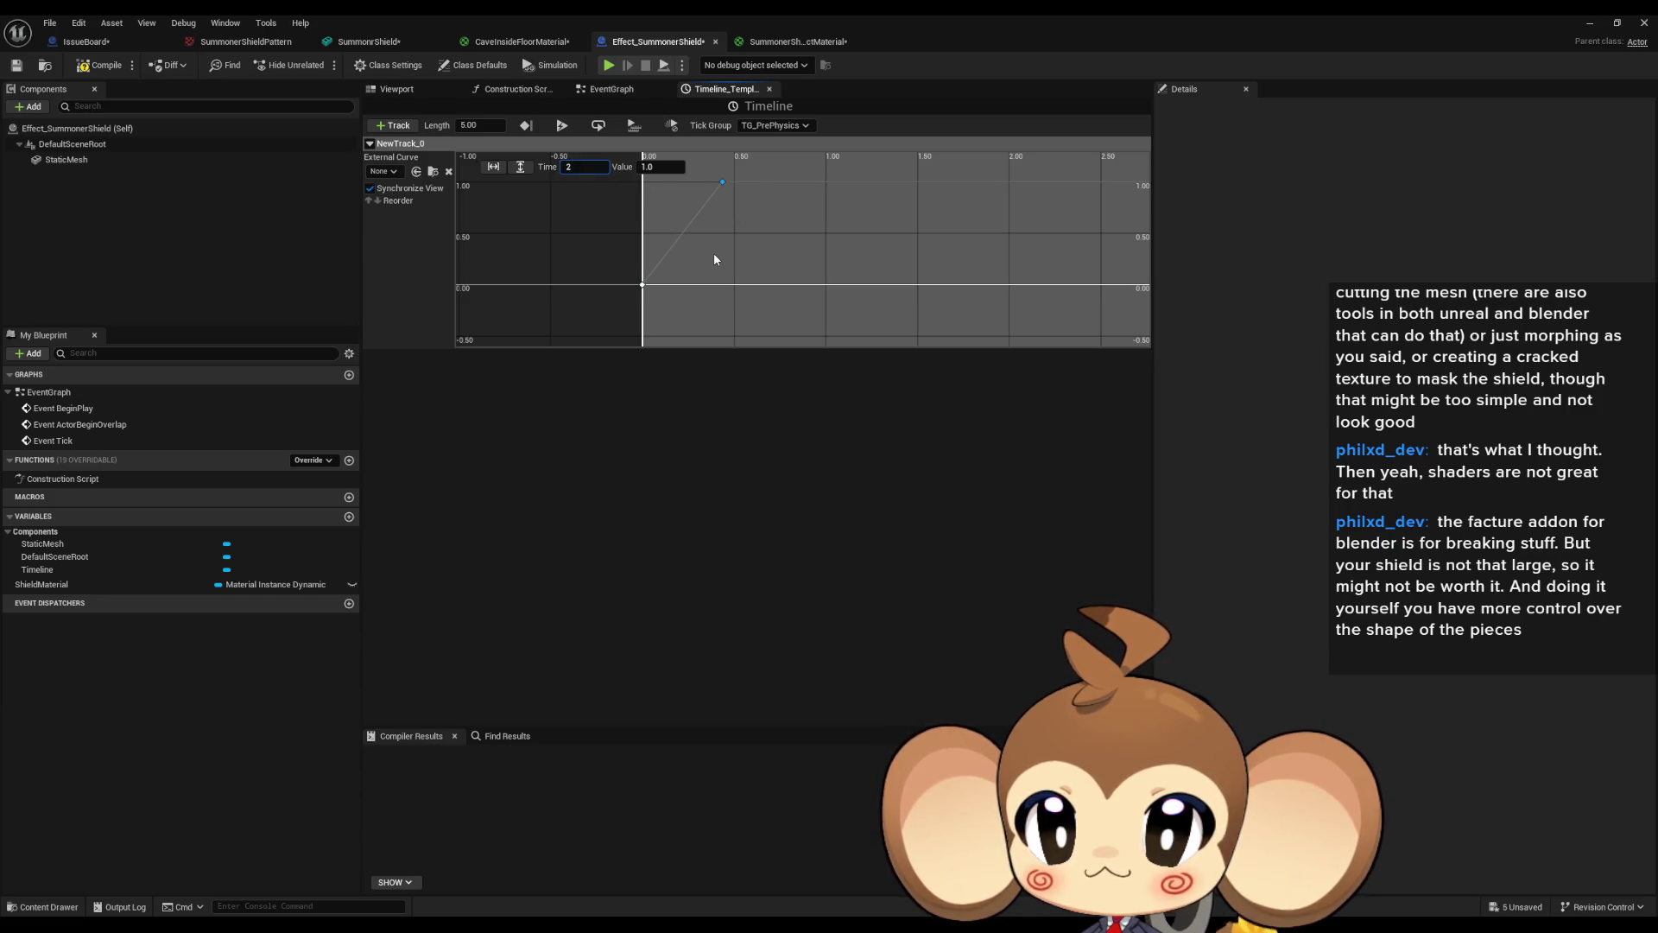
click(758, 221)
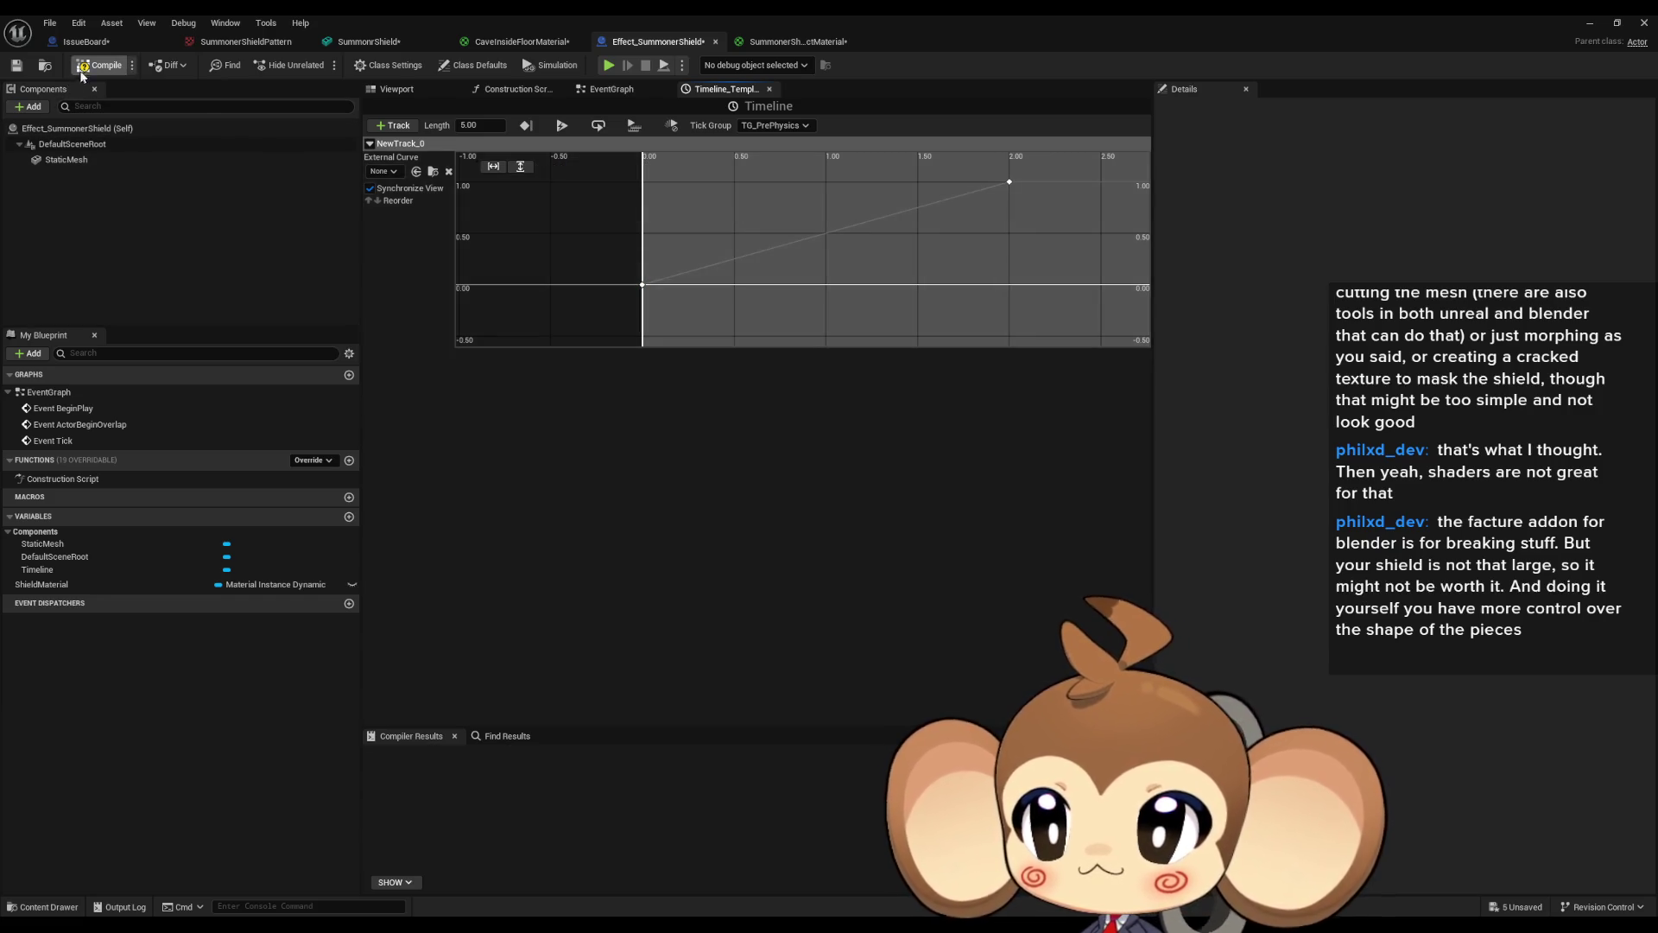
click(416, 90)
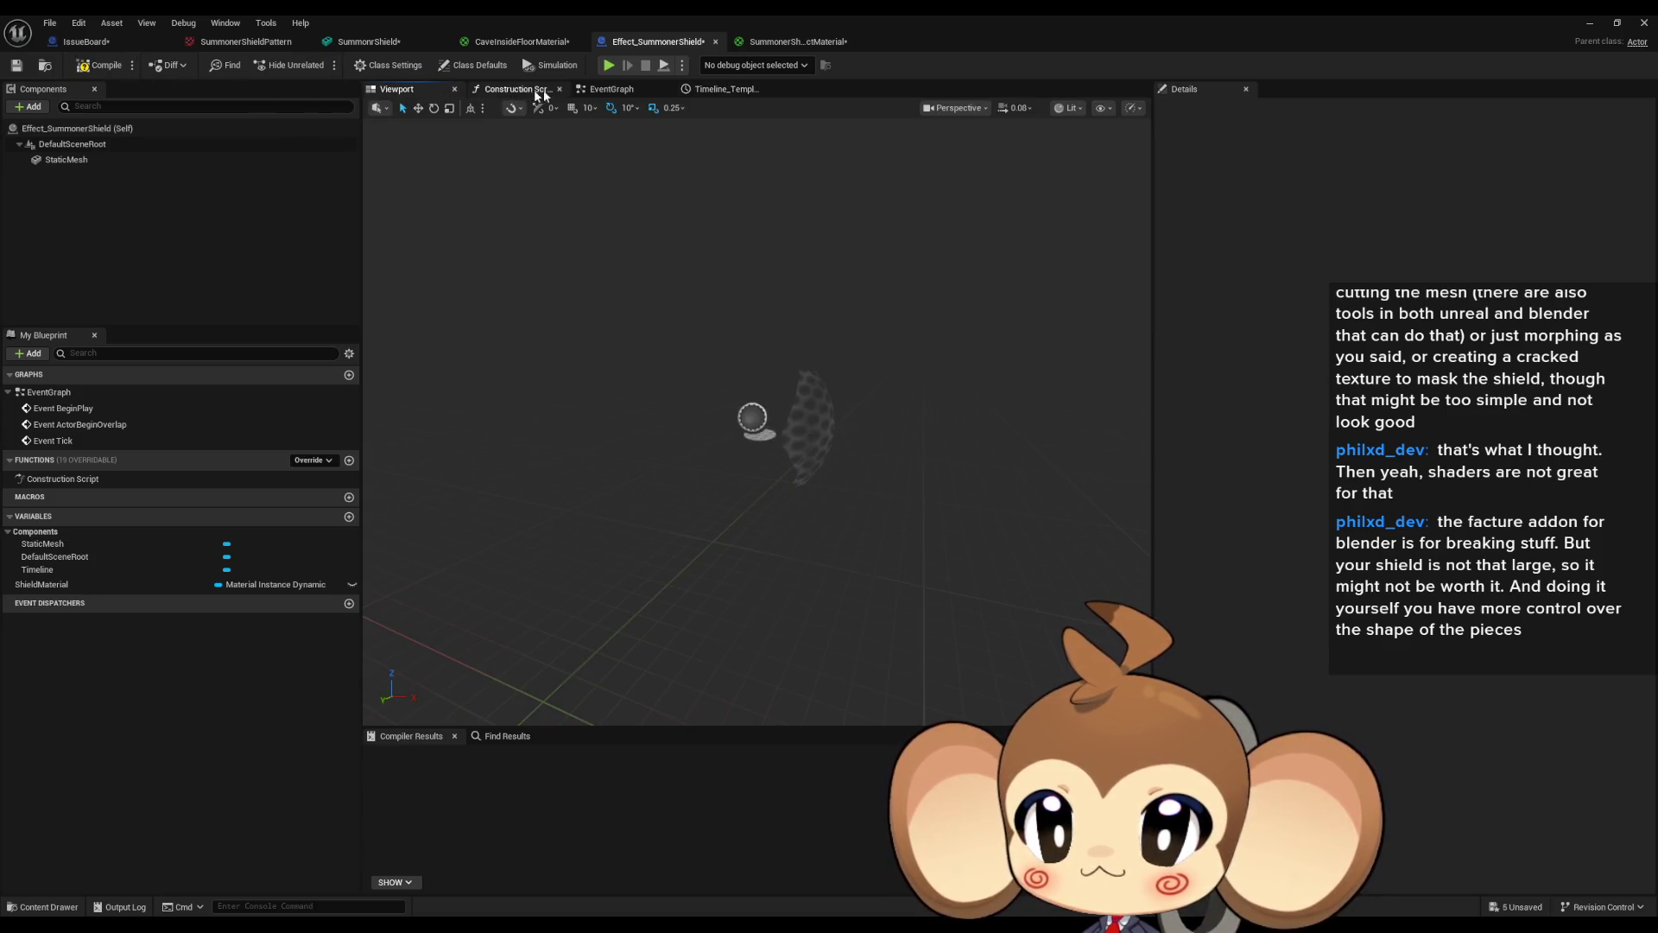
Wire Timeline Update and New Track 0 into Set Scalar Parameter Value, then tidy the nodes.
click(611, 90)
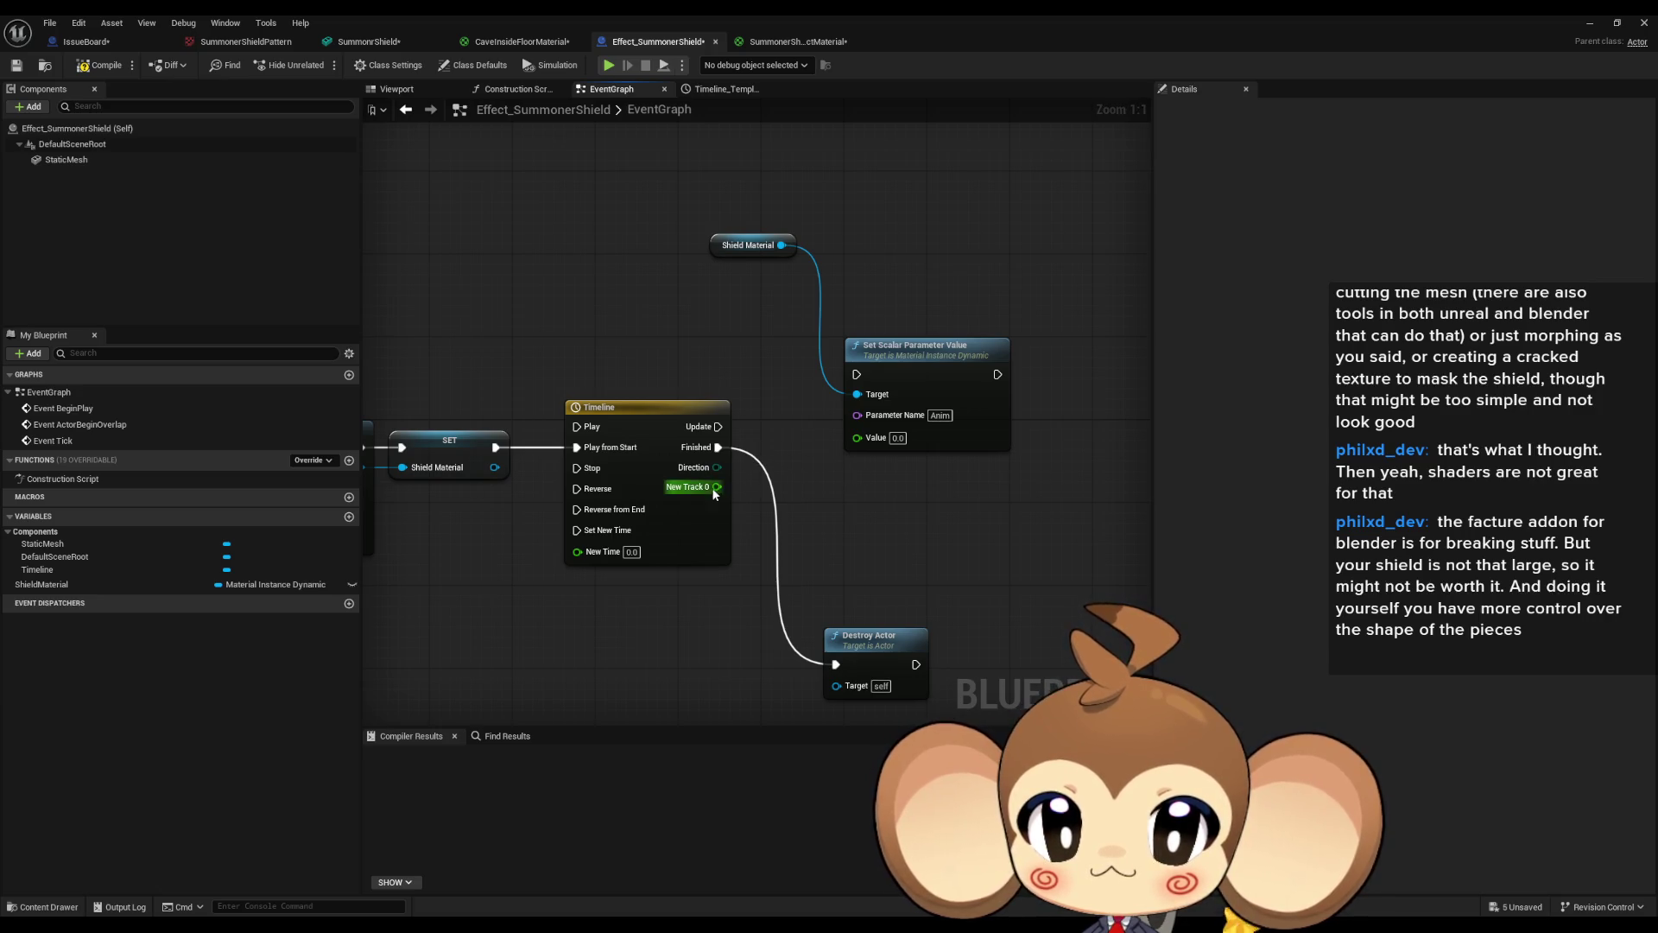
drag(717, 487, 857, 437)
mouse_move(718, 427)
mouse_down()
mouse_move(855, 374)
mouse_move(950, 403)
mouse_move(930, 411)
mouse_up()
drag(732, 254, 752, 317)
drag(927, 416, 1030, 412)
drag(753, 318, 823, 463)
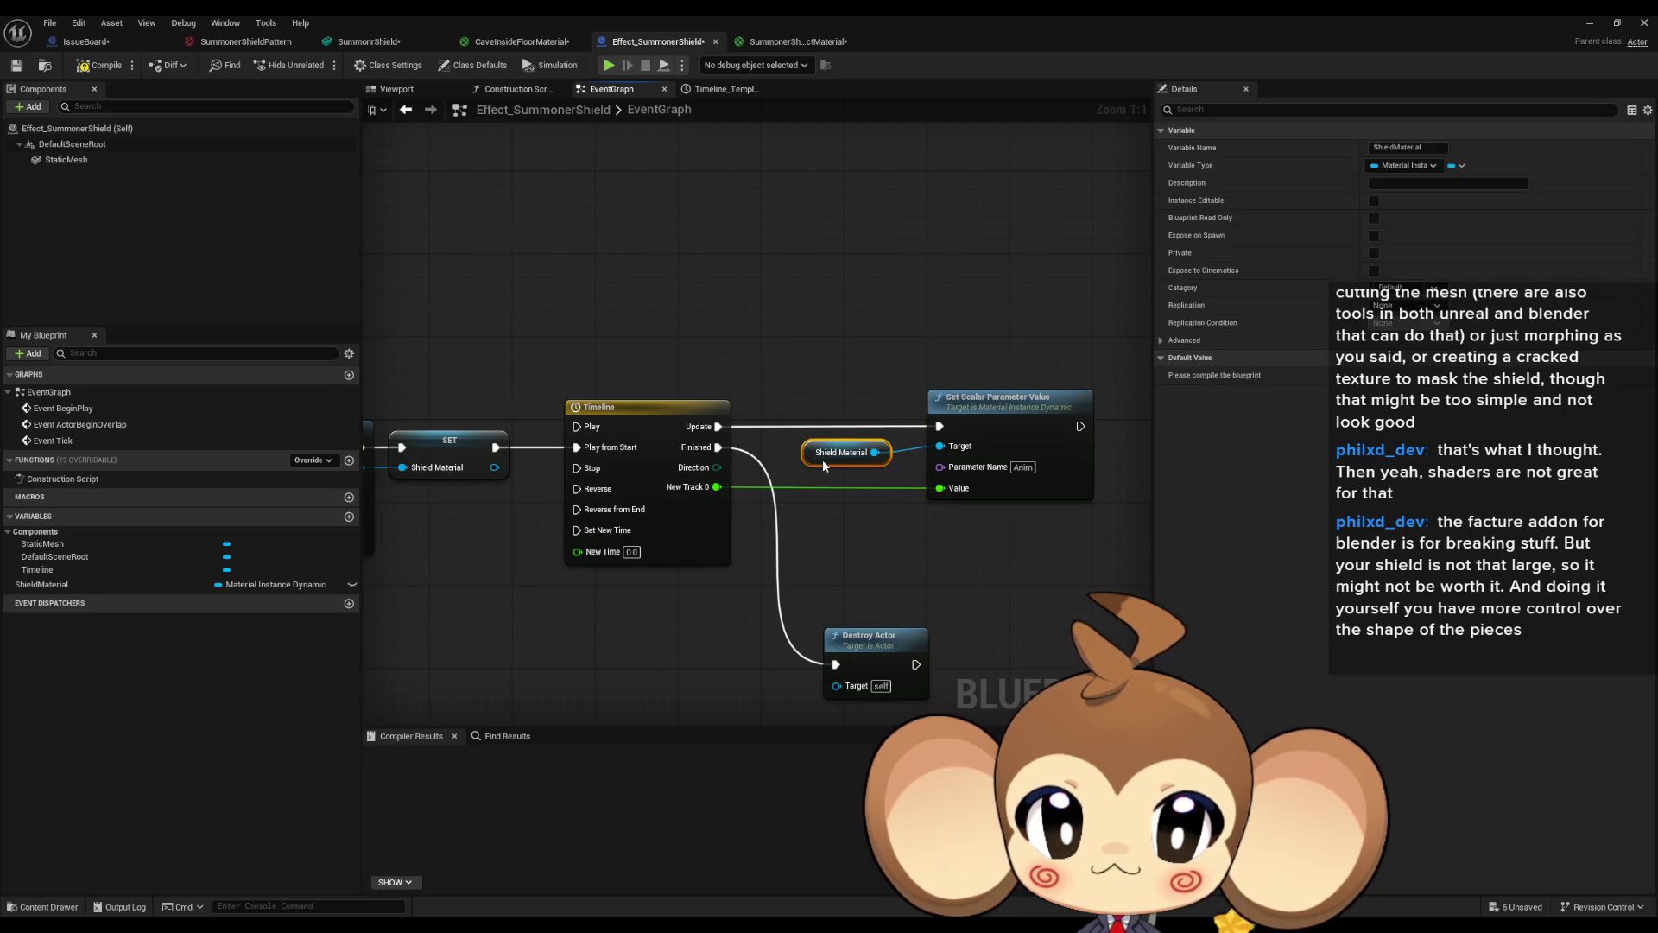
click(809, 319)
scroll(795, 350, down, 3)
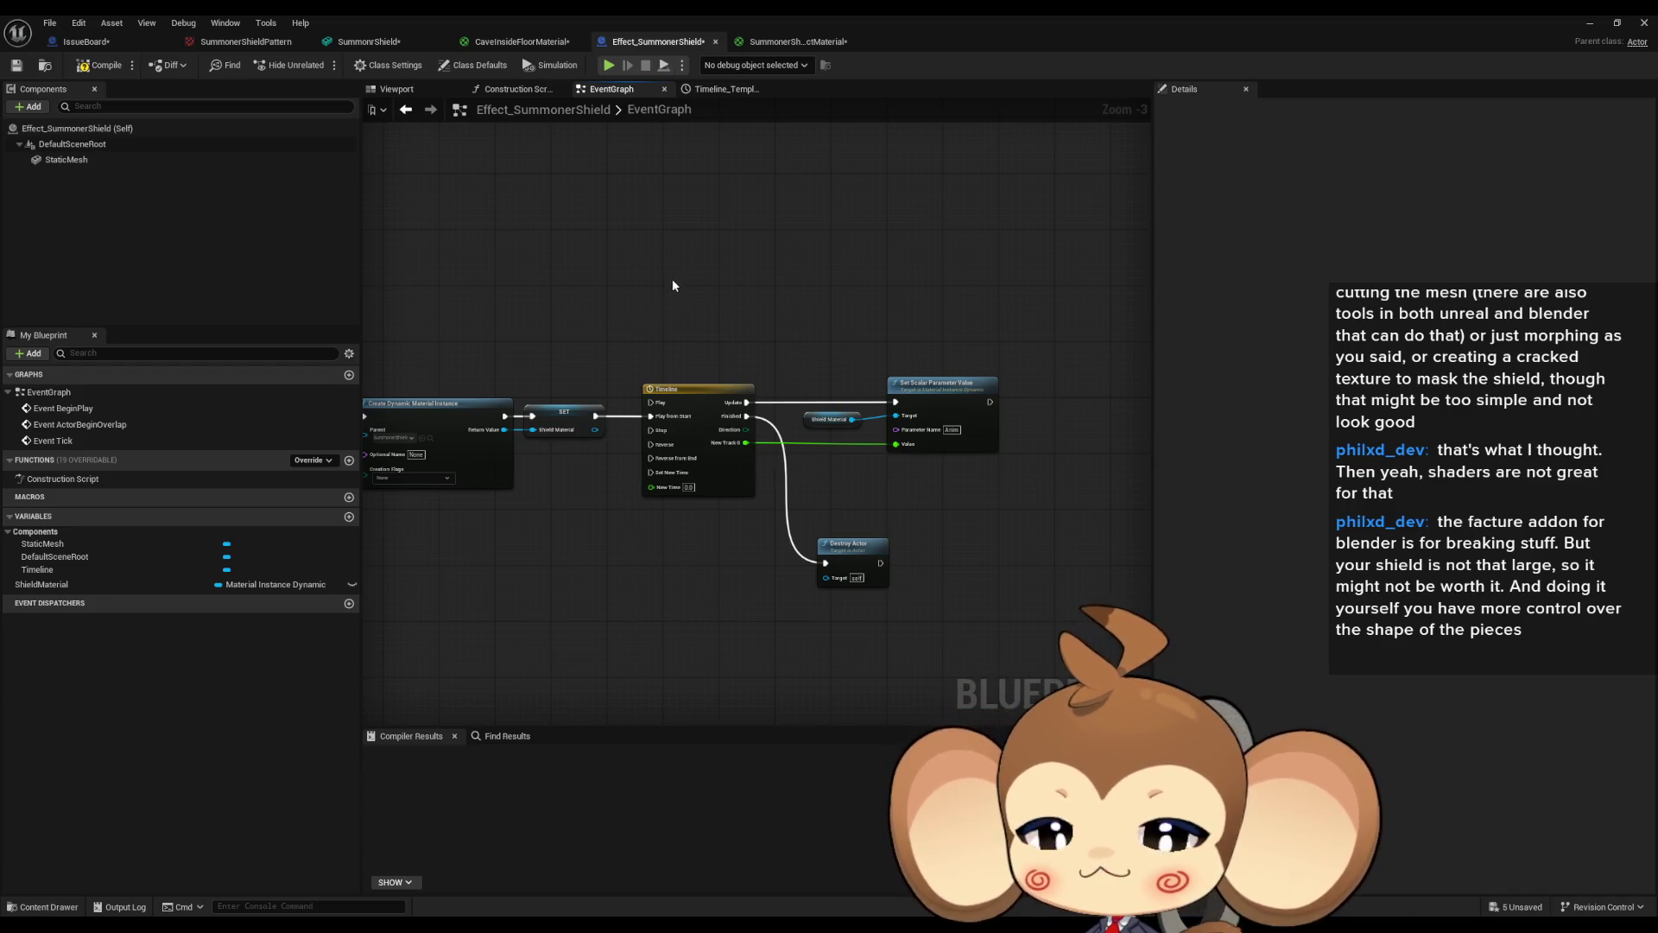
Reopen Effect_SummonerShield from the Shields folder and save it with Ctrl+S.
click(1590, 23)
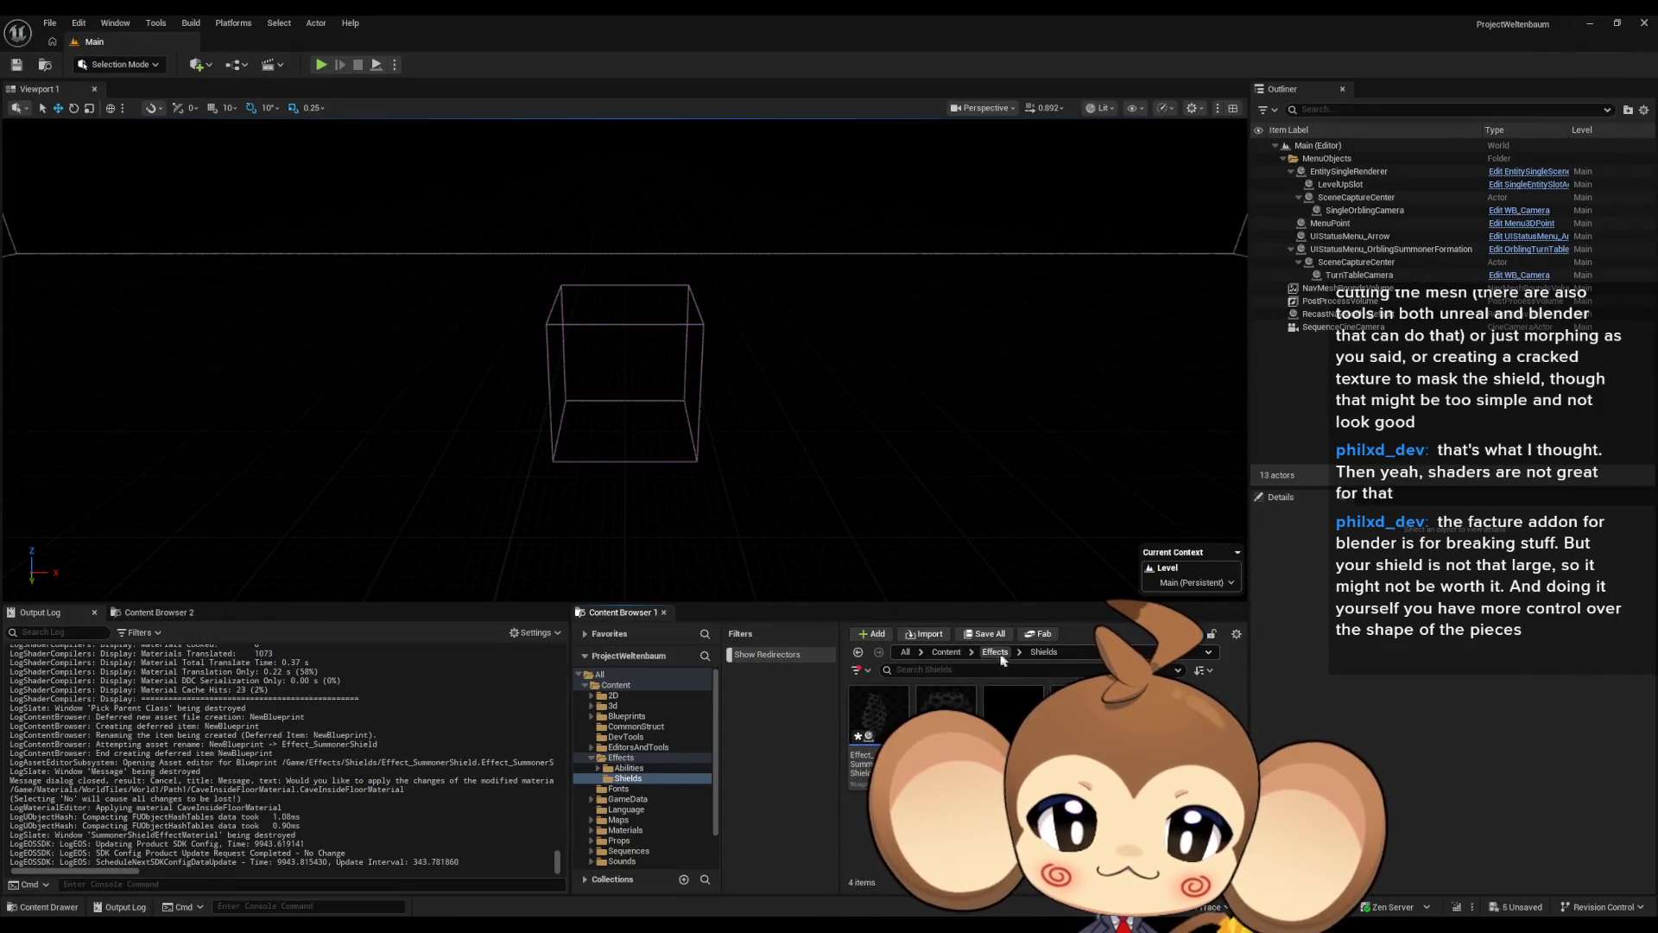
click(620, 758)
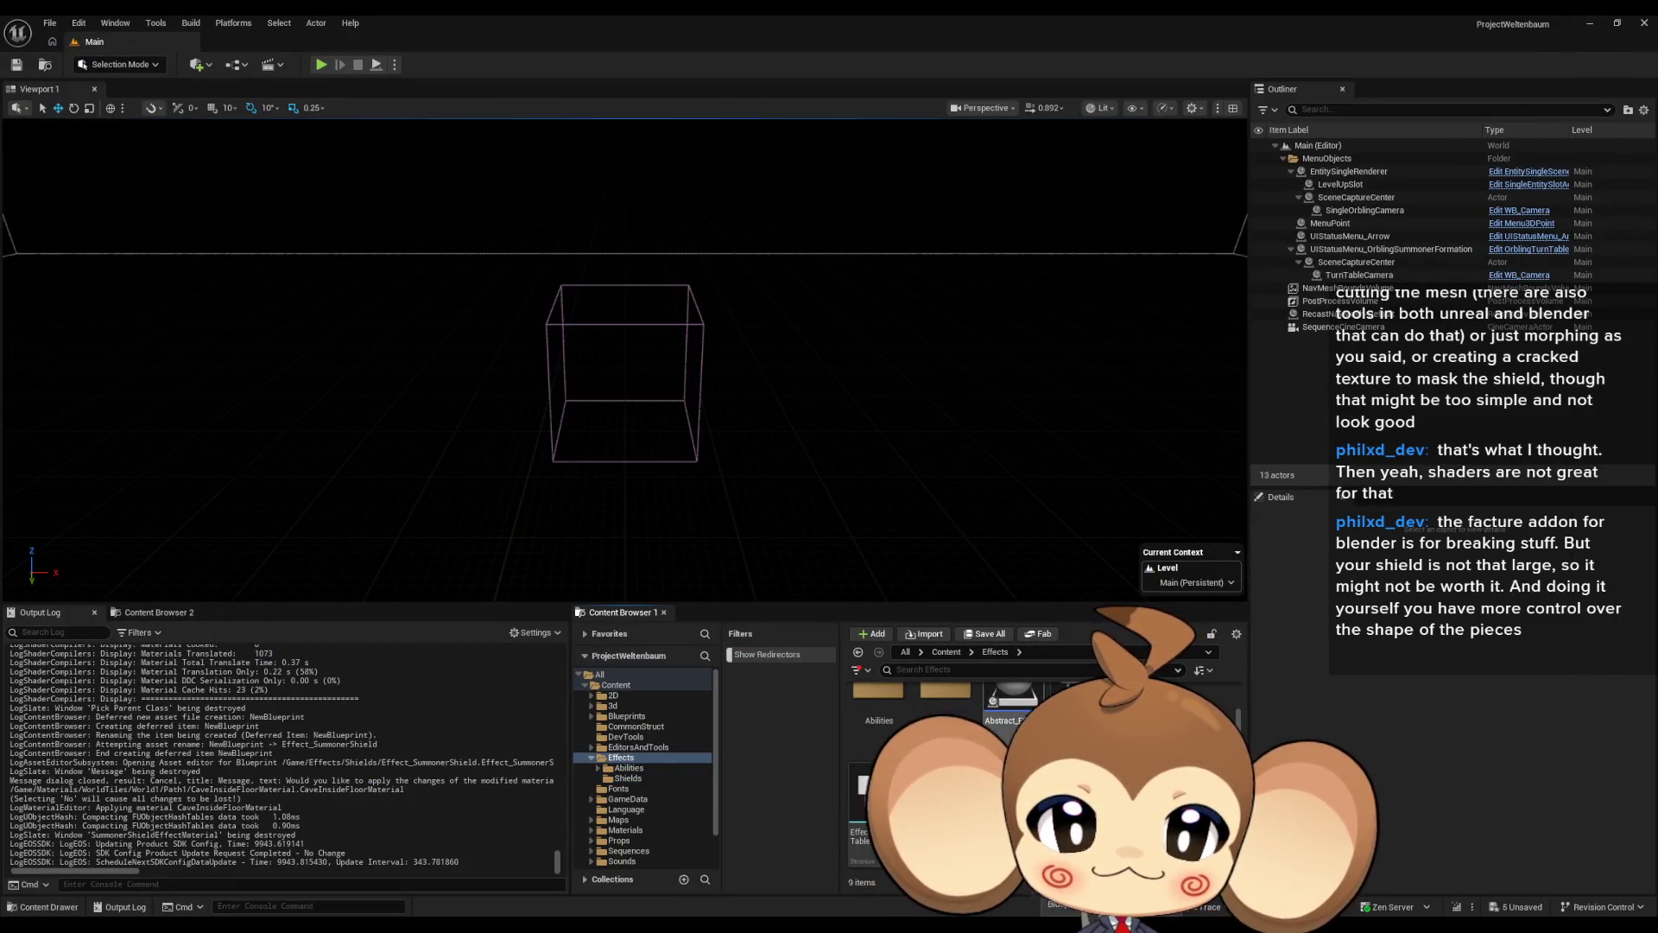
click(628, 778)
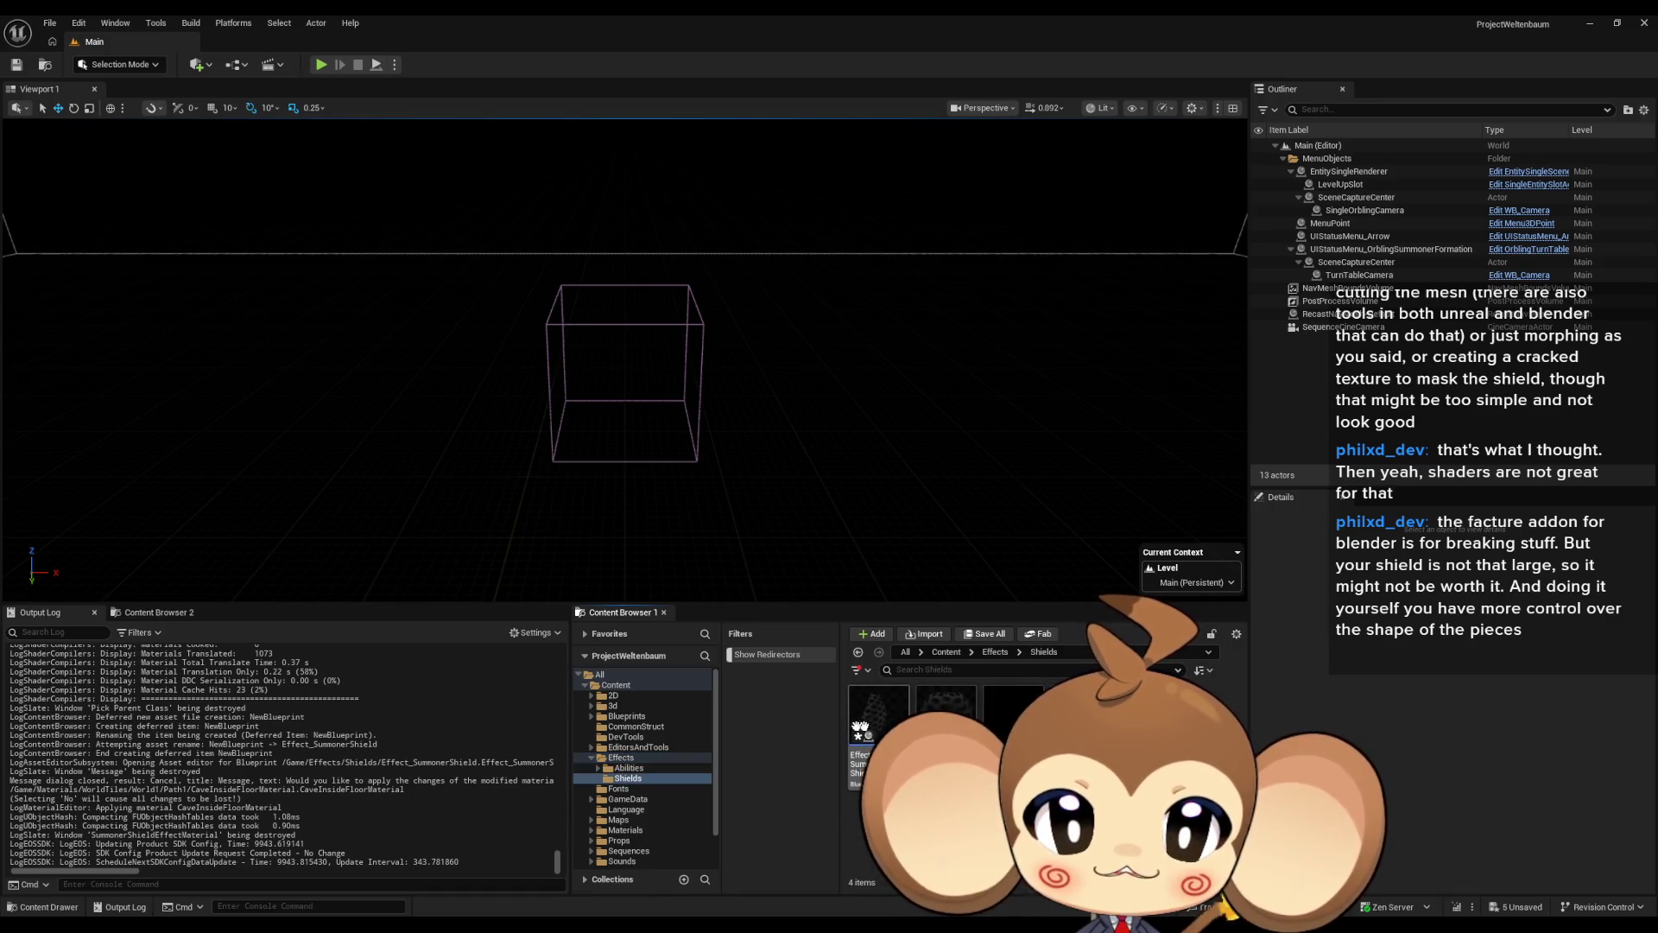
double_click(875, 730)
click(82, 21)
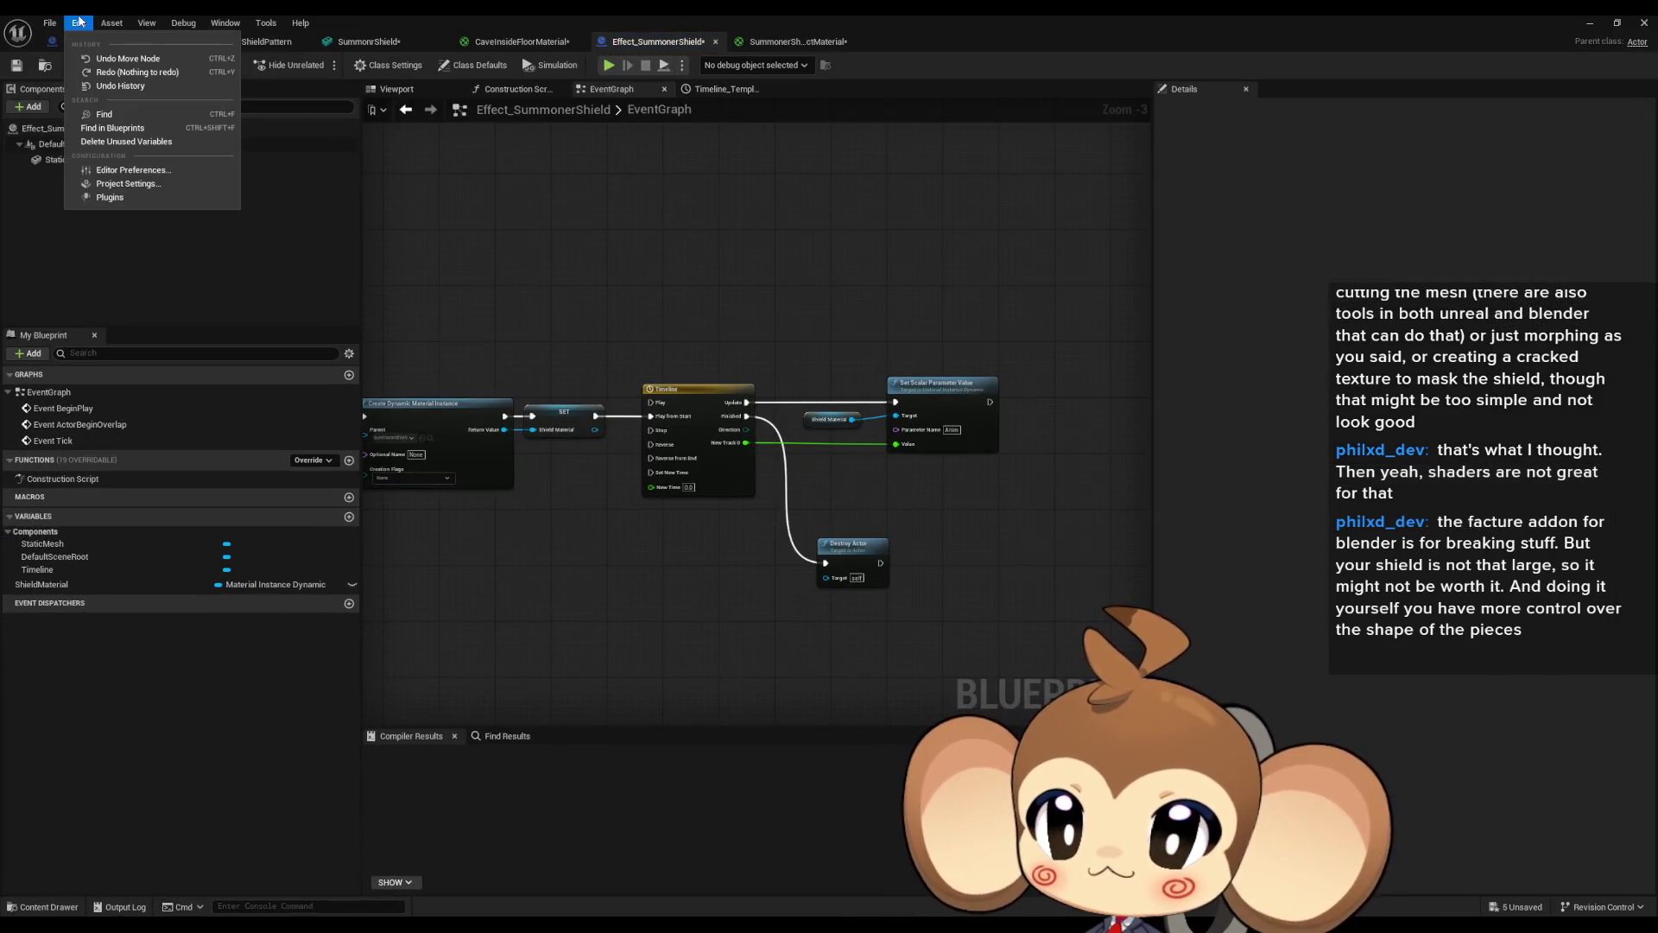
click(76, 20)
key(ctrl+s)
Reparent the blueprint to Abstract_Effect via File > Reparent Blueprint.
click(55, 21)
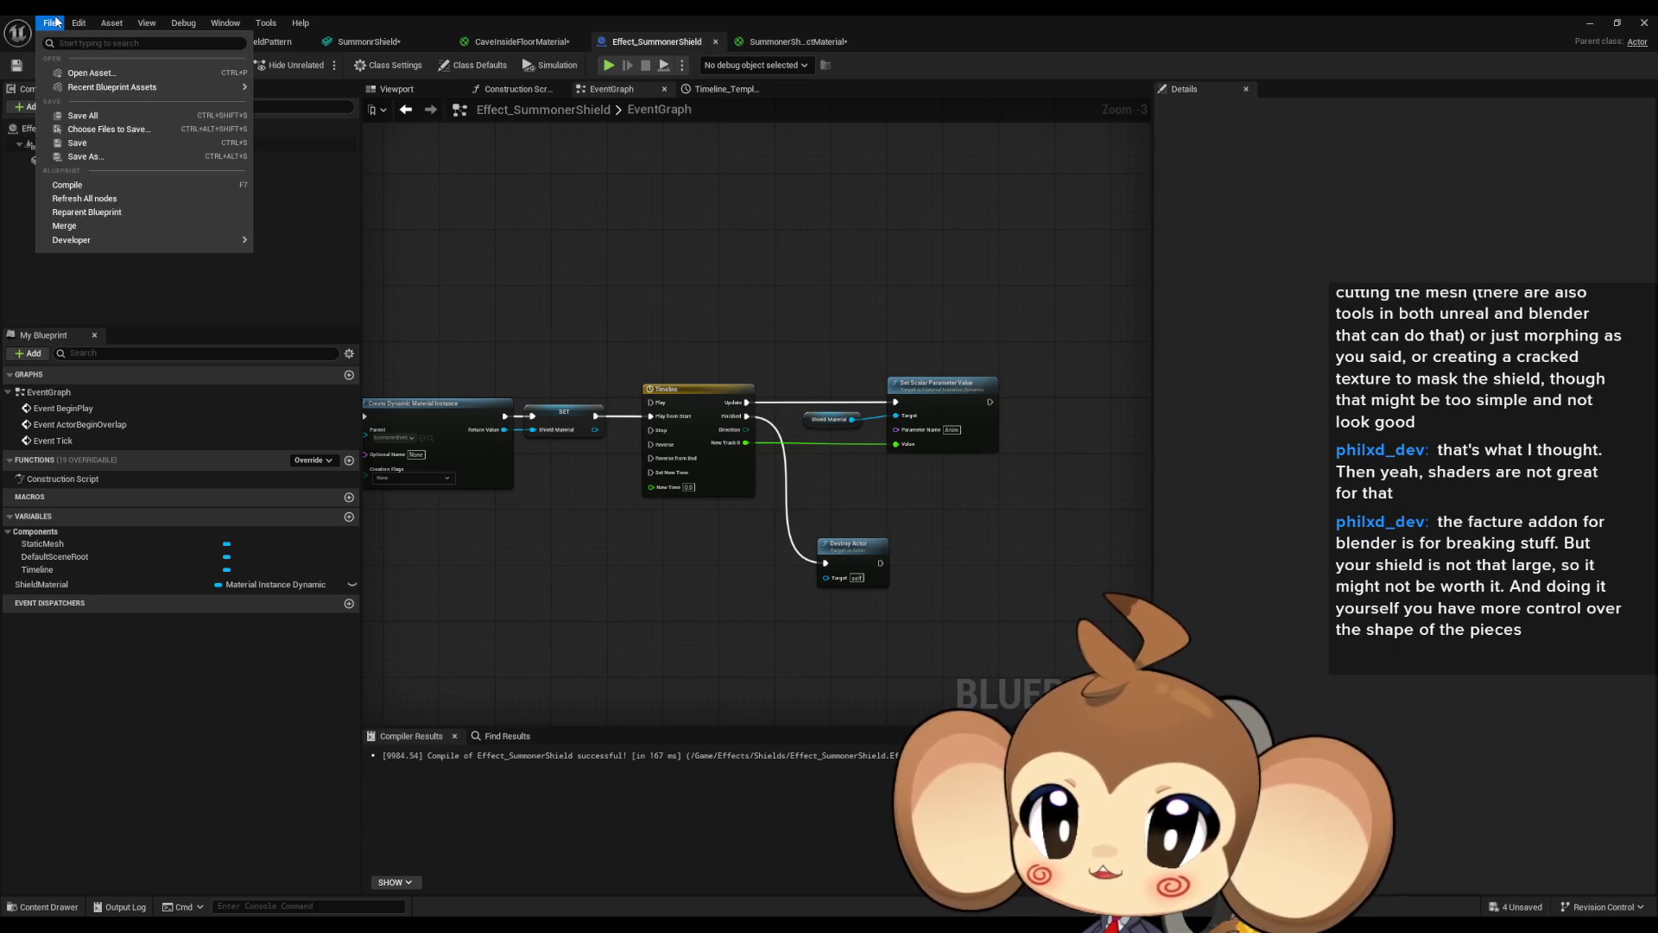
click(116, 212)
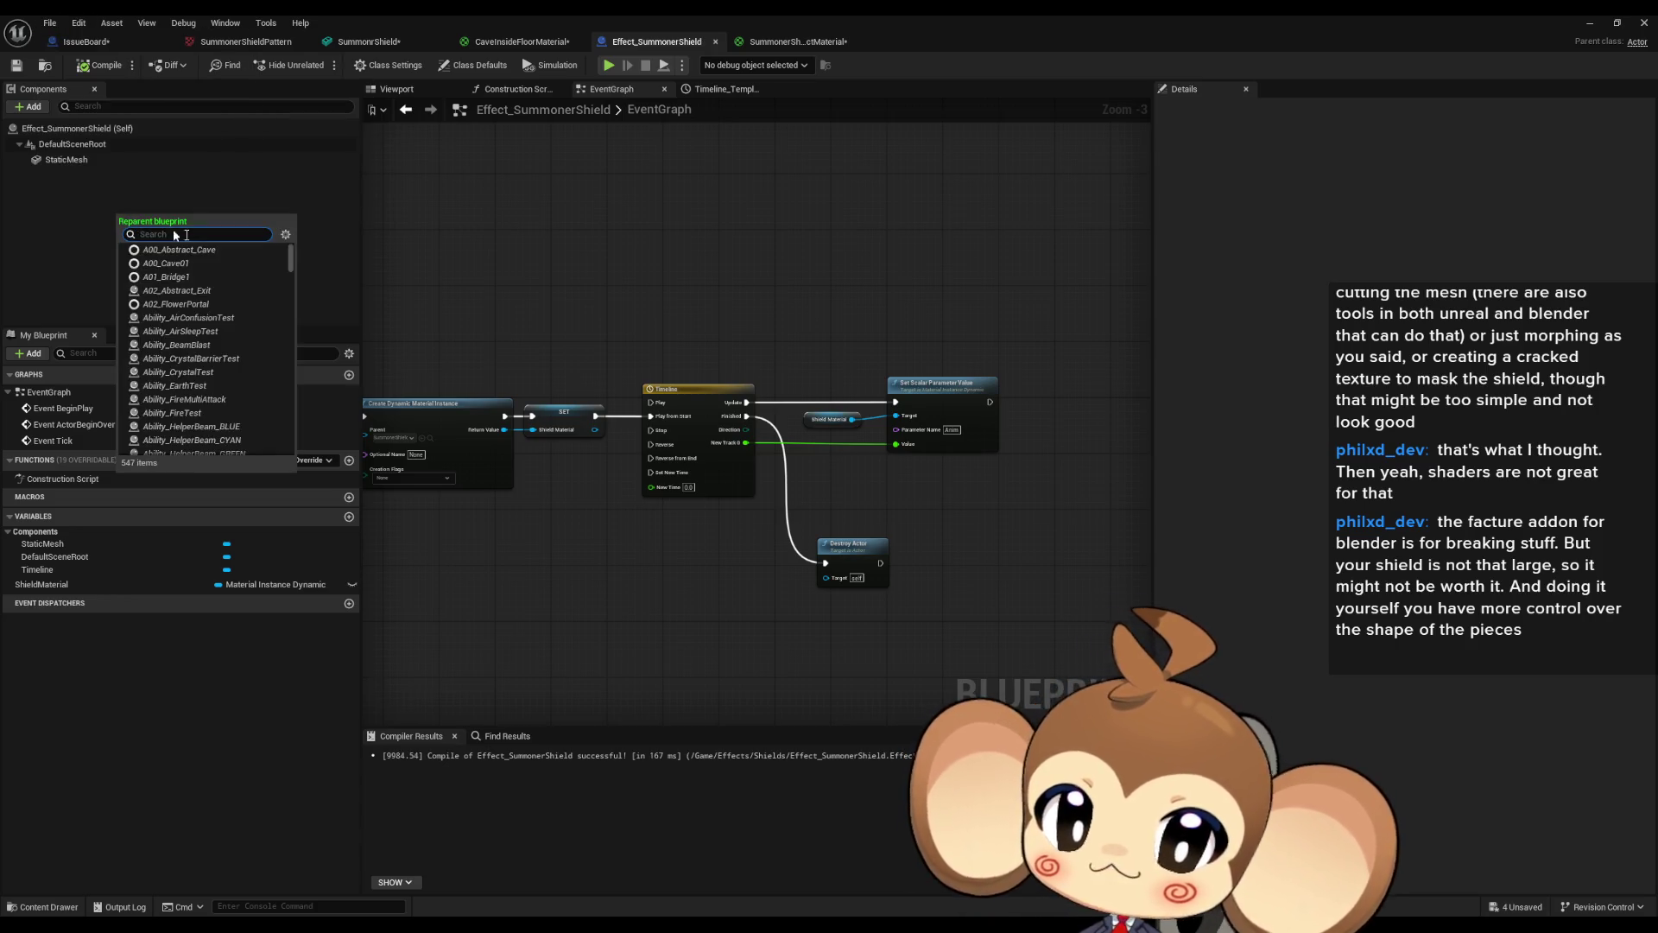
text(effec abs)
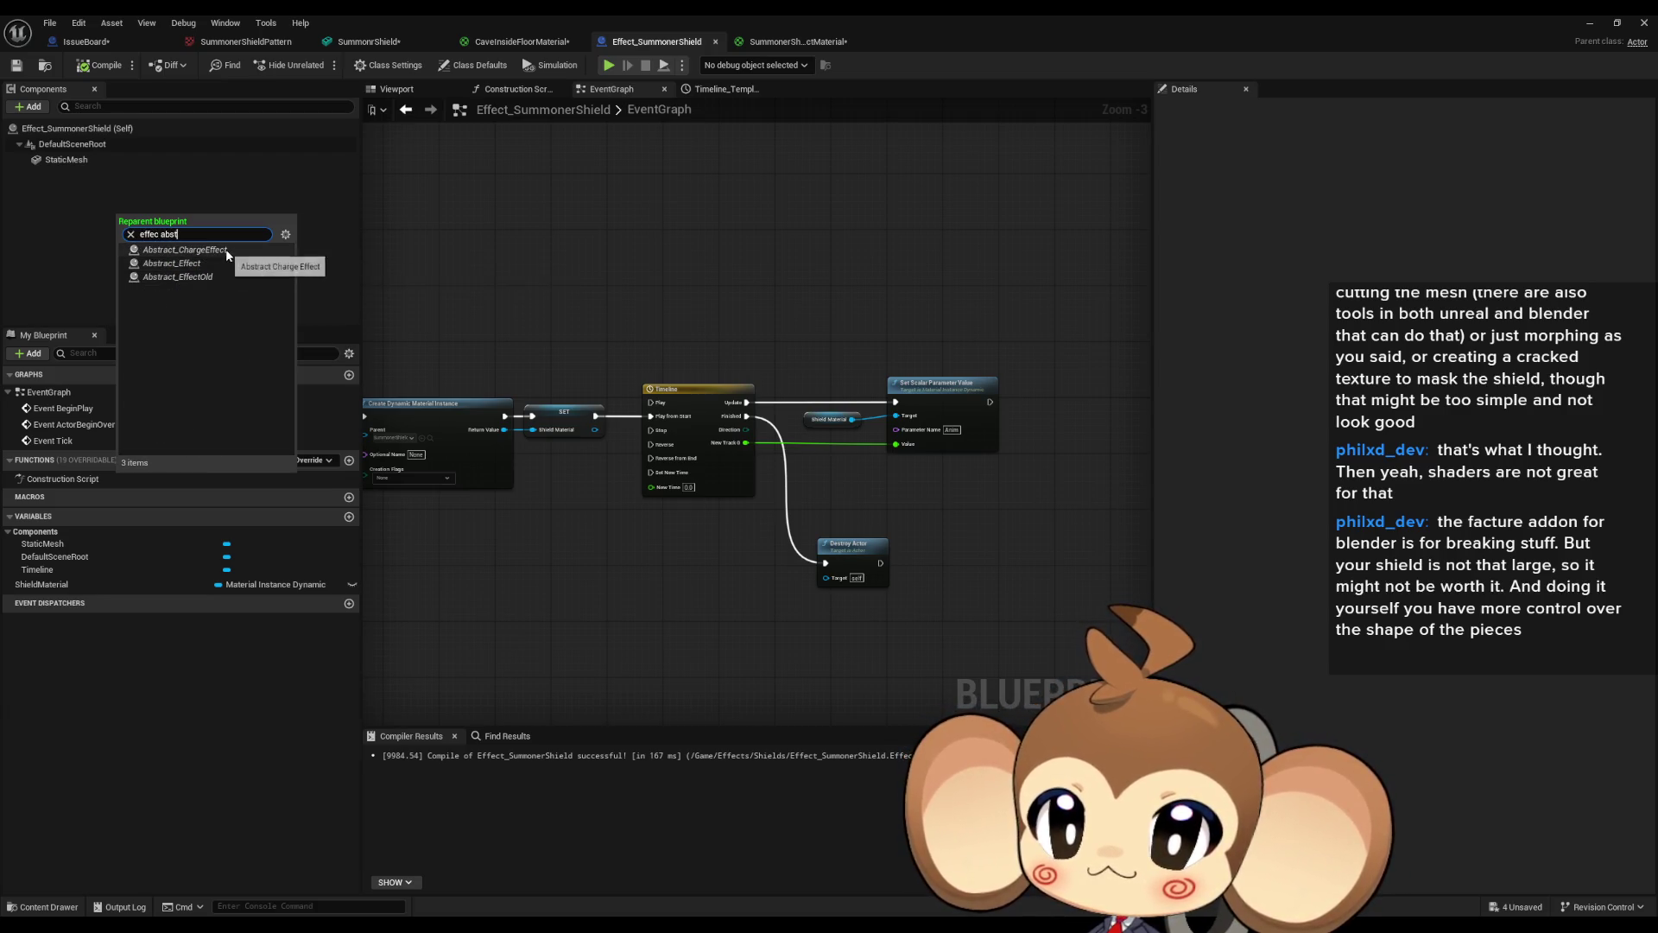
text(t)
click(220, 262)
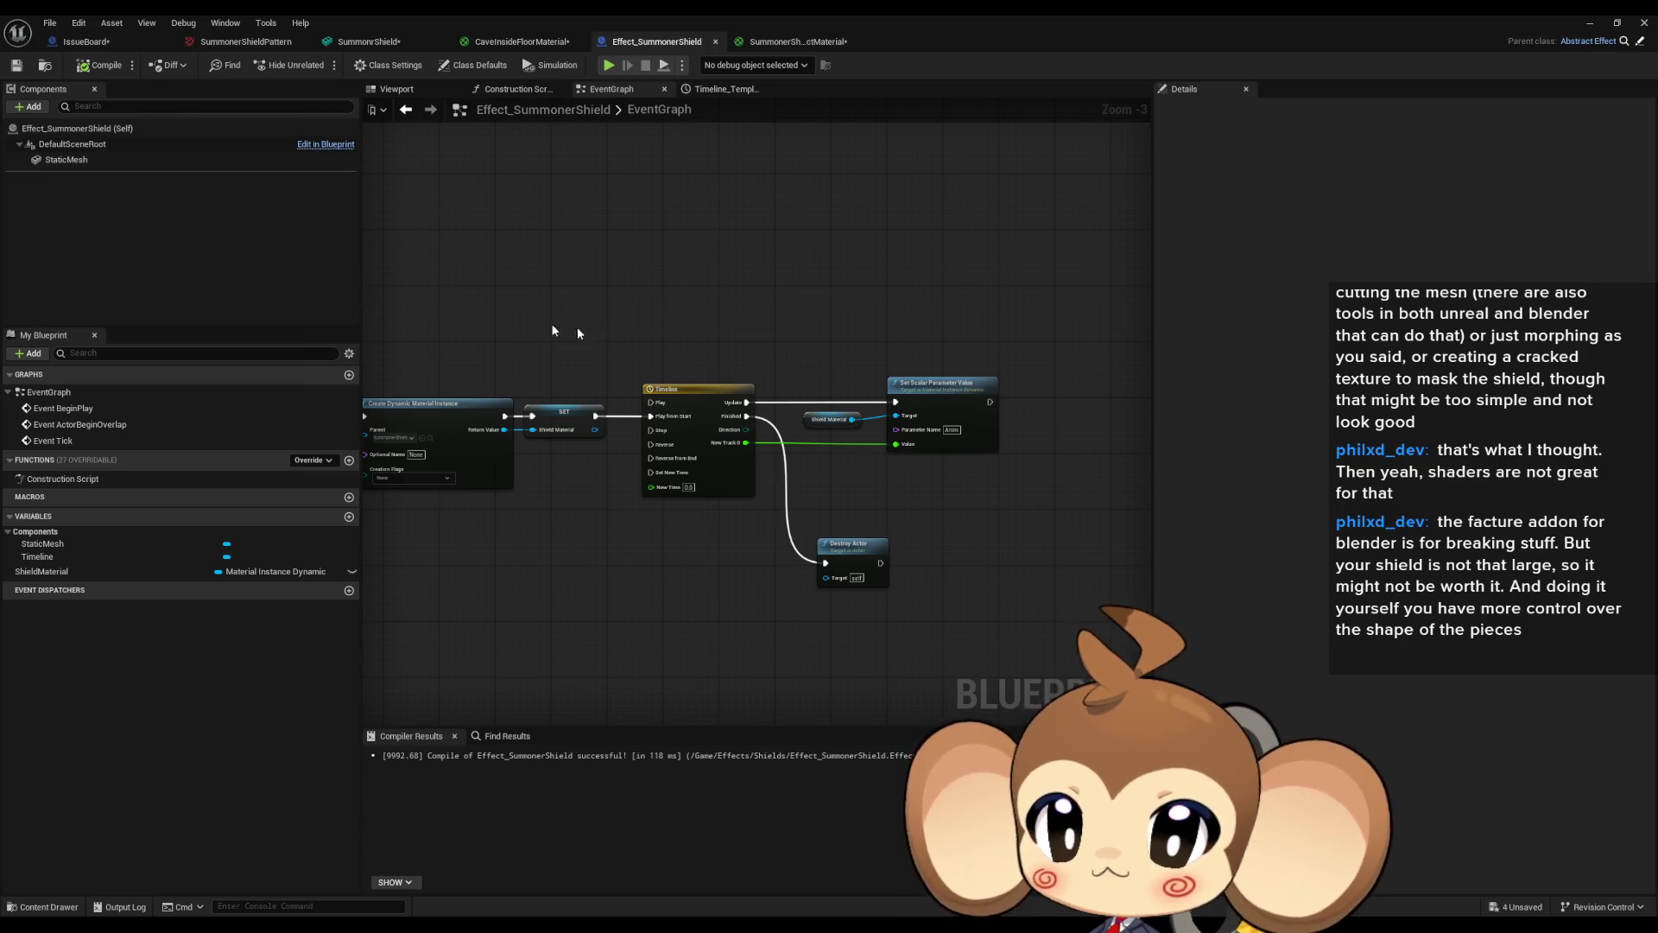
Open the parent Abstract_Effect blueprint on its ListenToTimes function graph.
click(1641, 44)
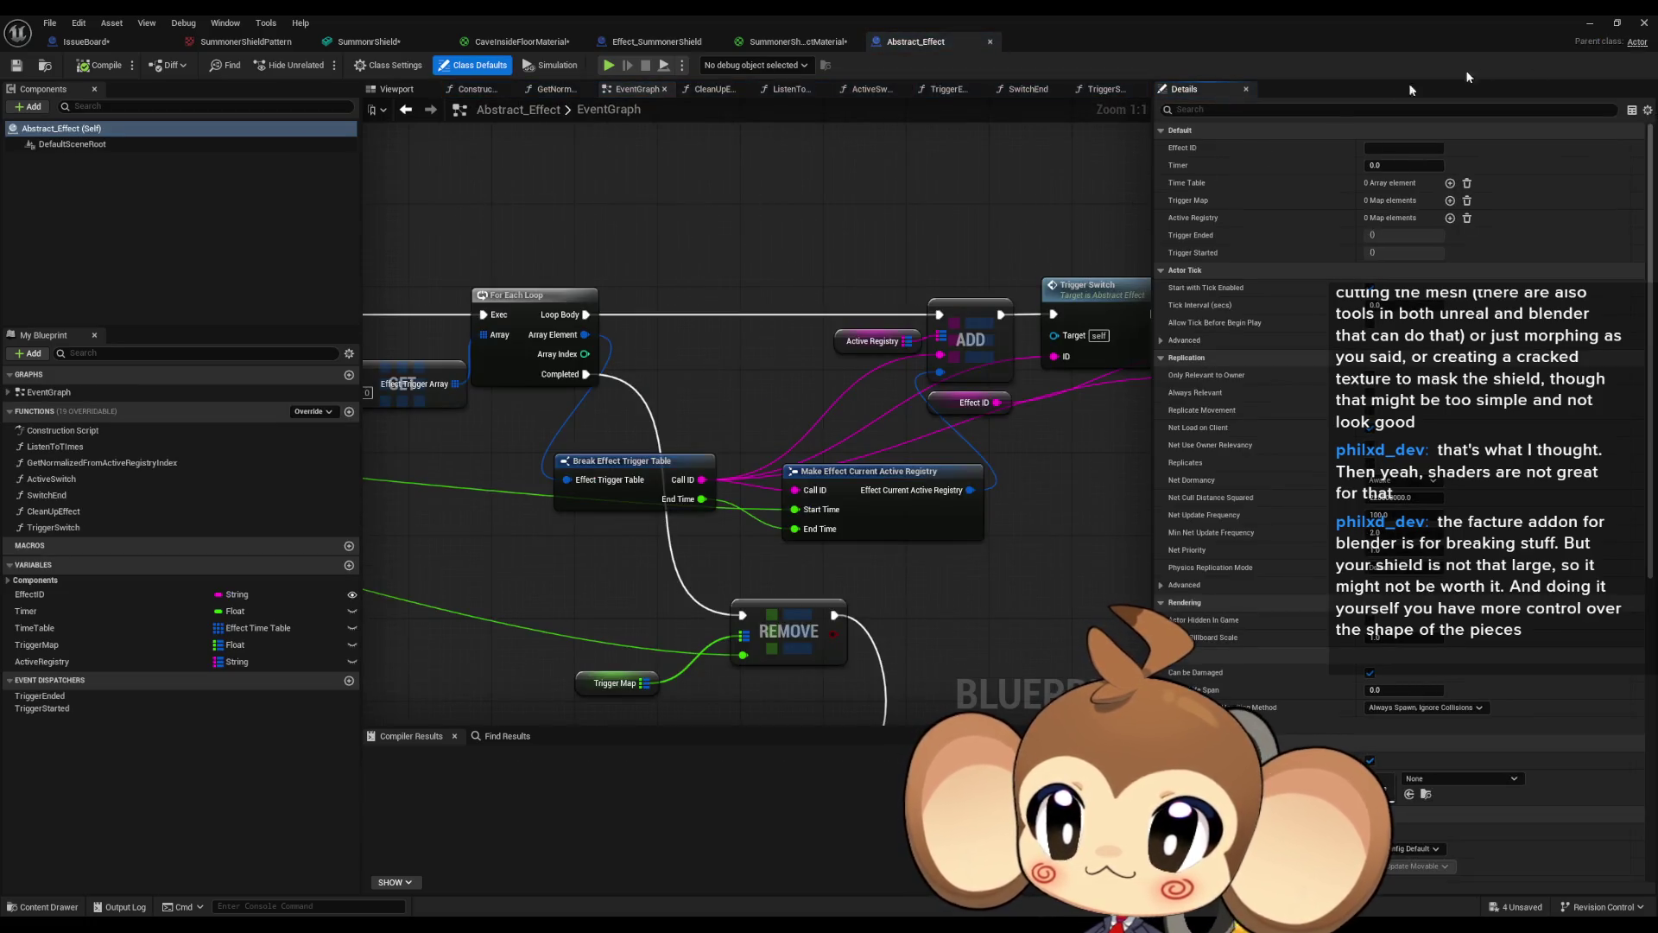
double_click(86, 444)
scroll(743, 483, up, 2)
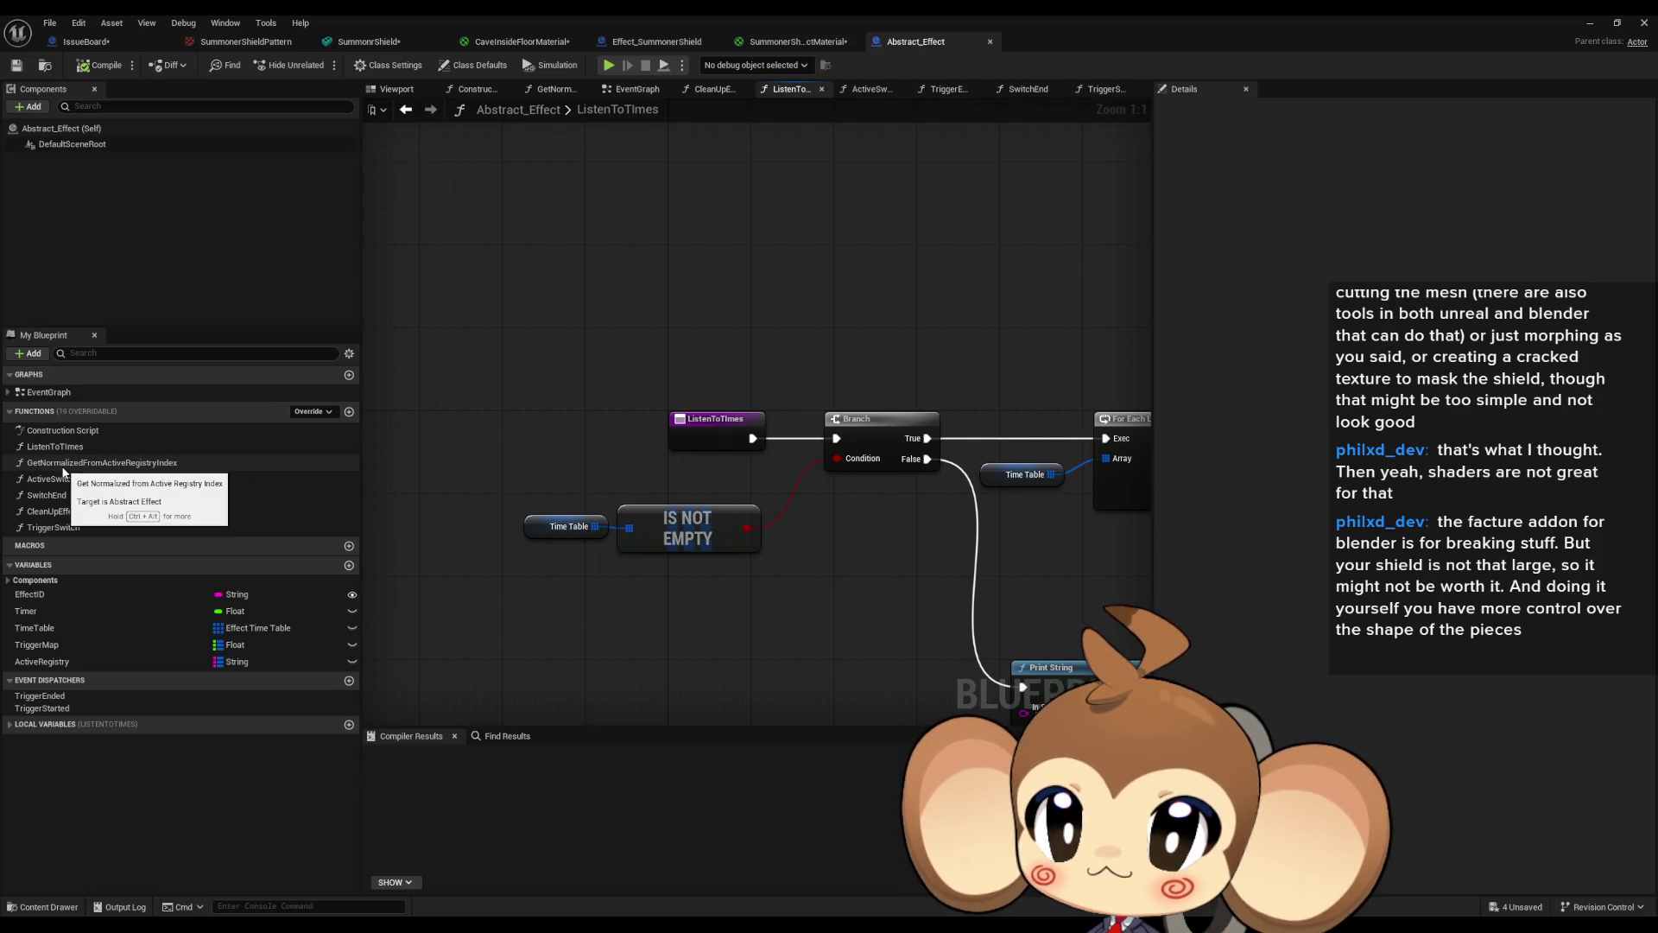
double_click(1020, 14)
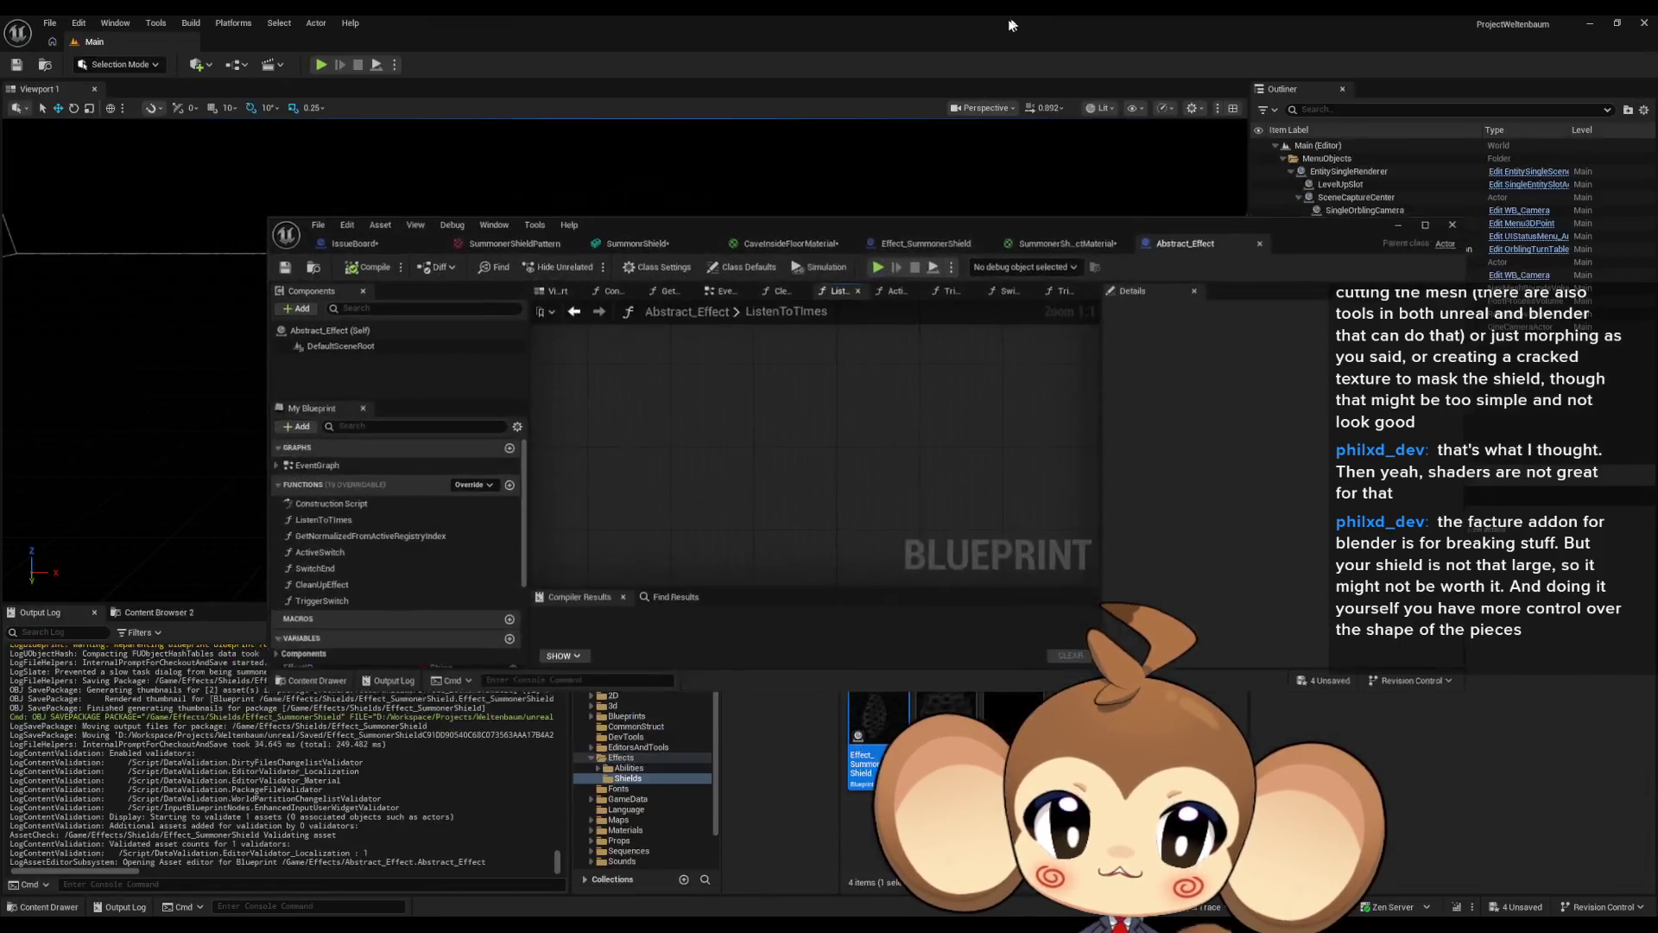
Open Effect_FireMulti1 from Content > Effects > Abilities > Fire, maximized to full screen.
drag(1296, 226, 1032, 96)
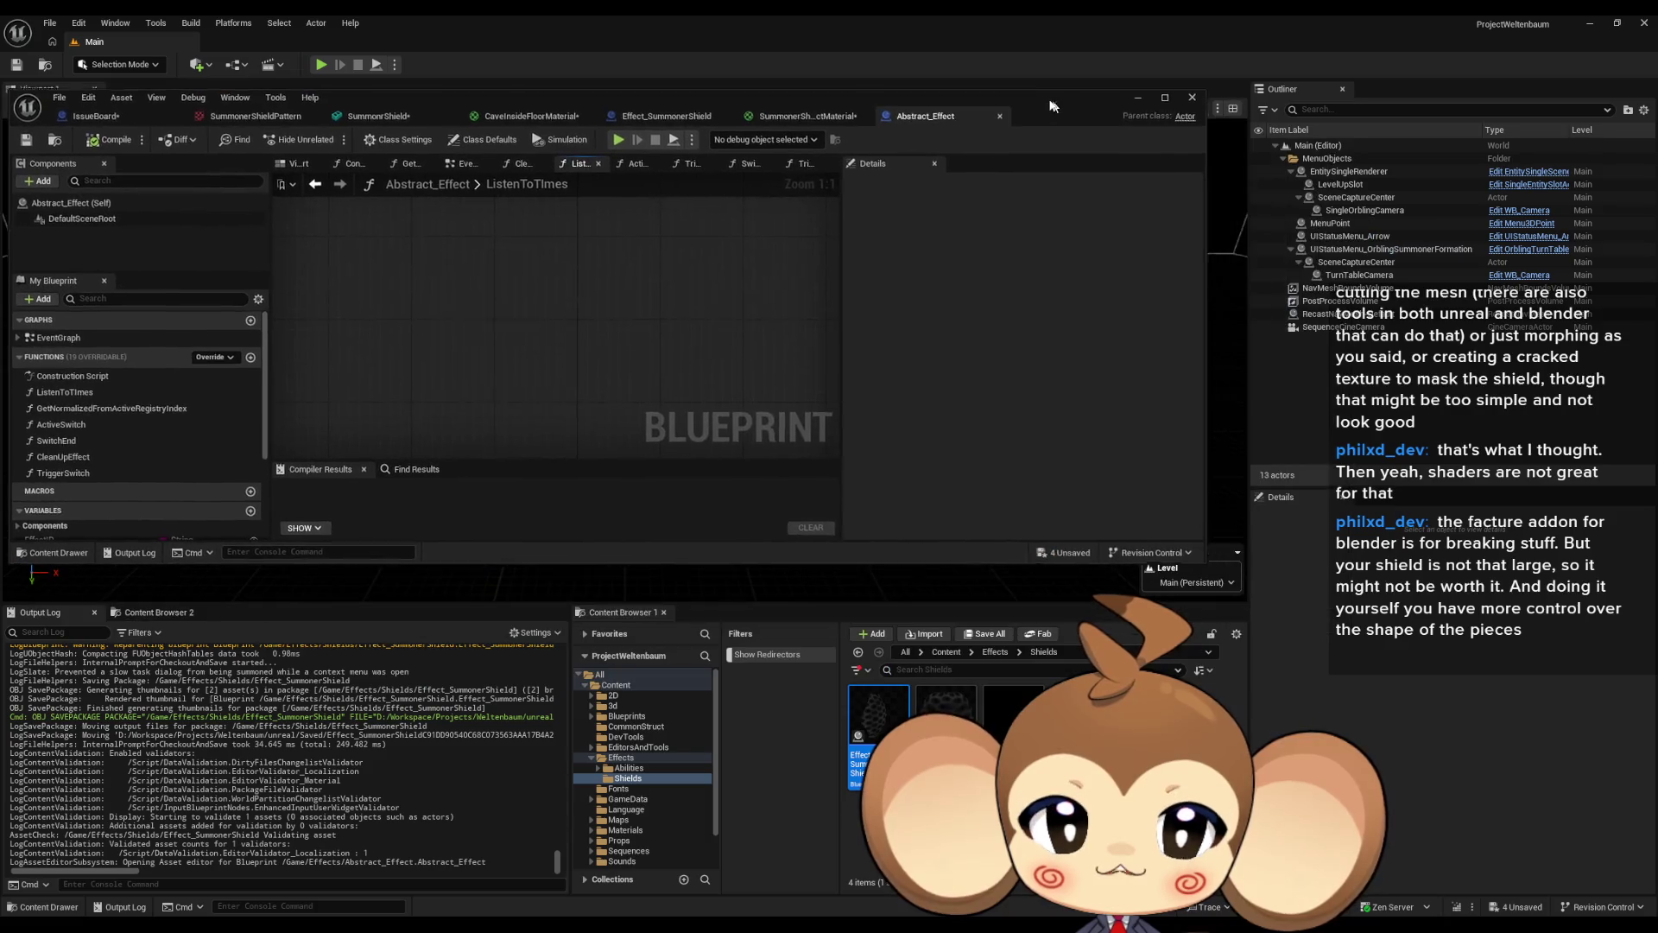
double_click(899, 728)
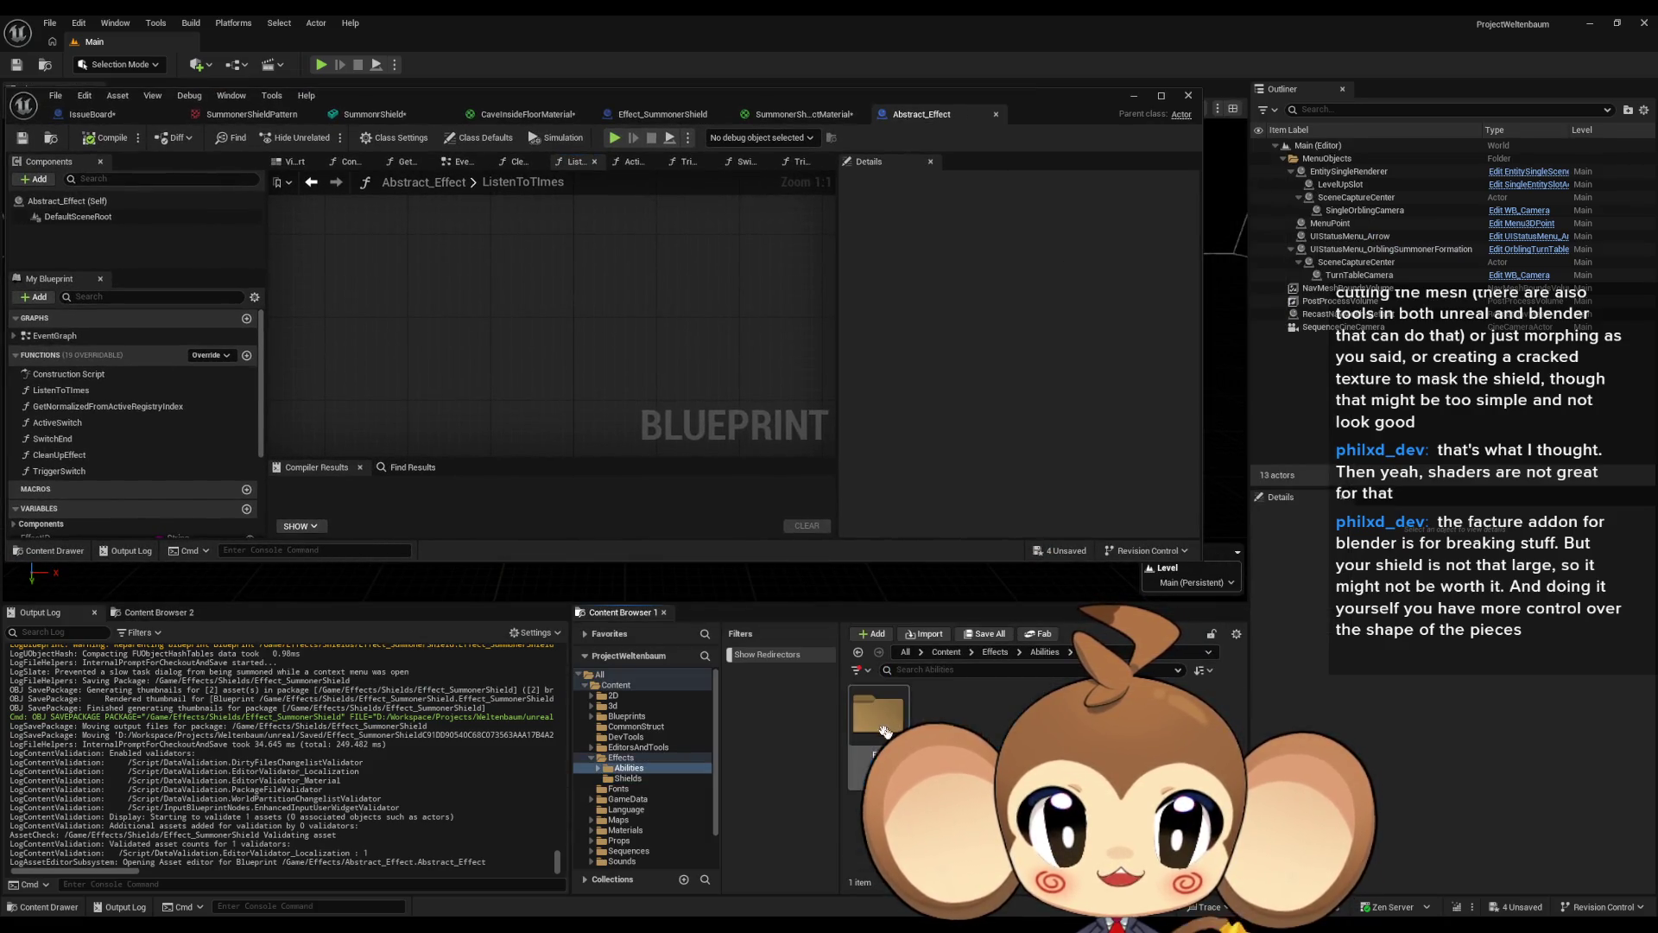
double_click(888, 735)
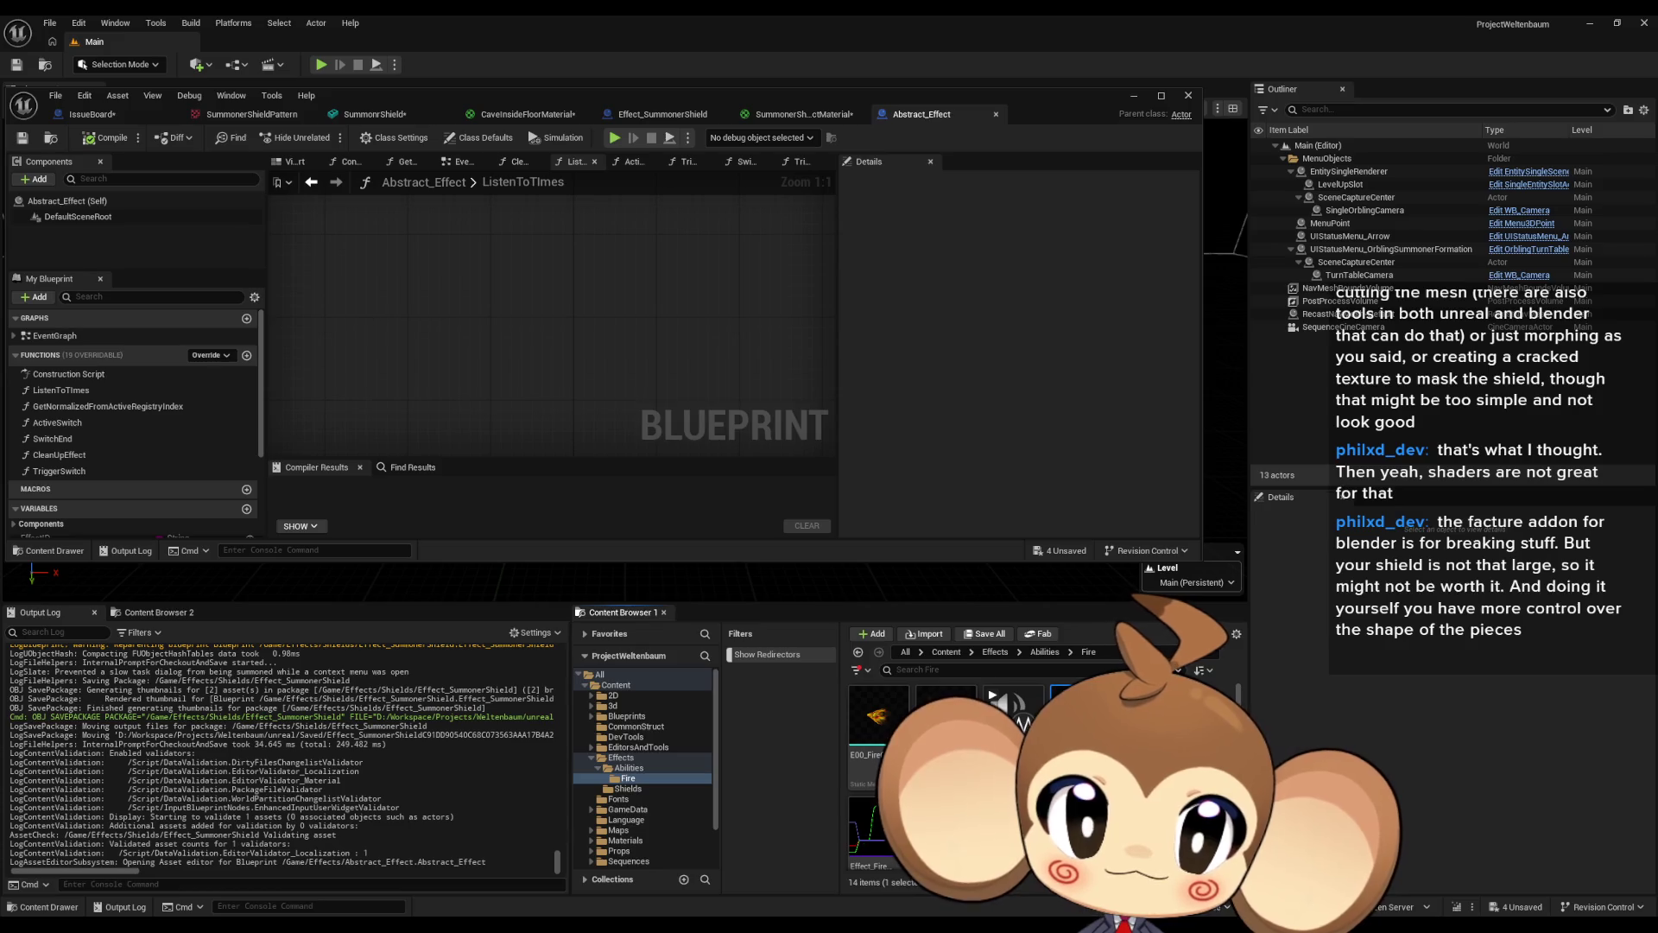
click(471, 132)
drag(487, 104, 702, 257)
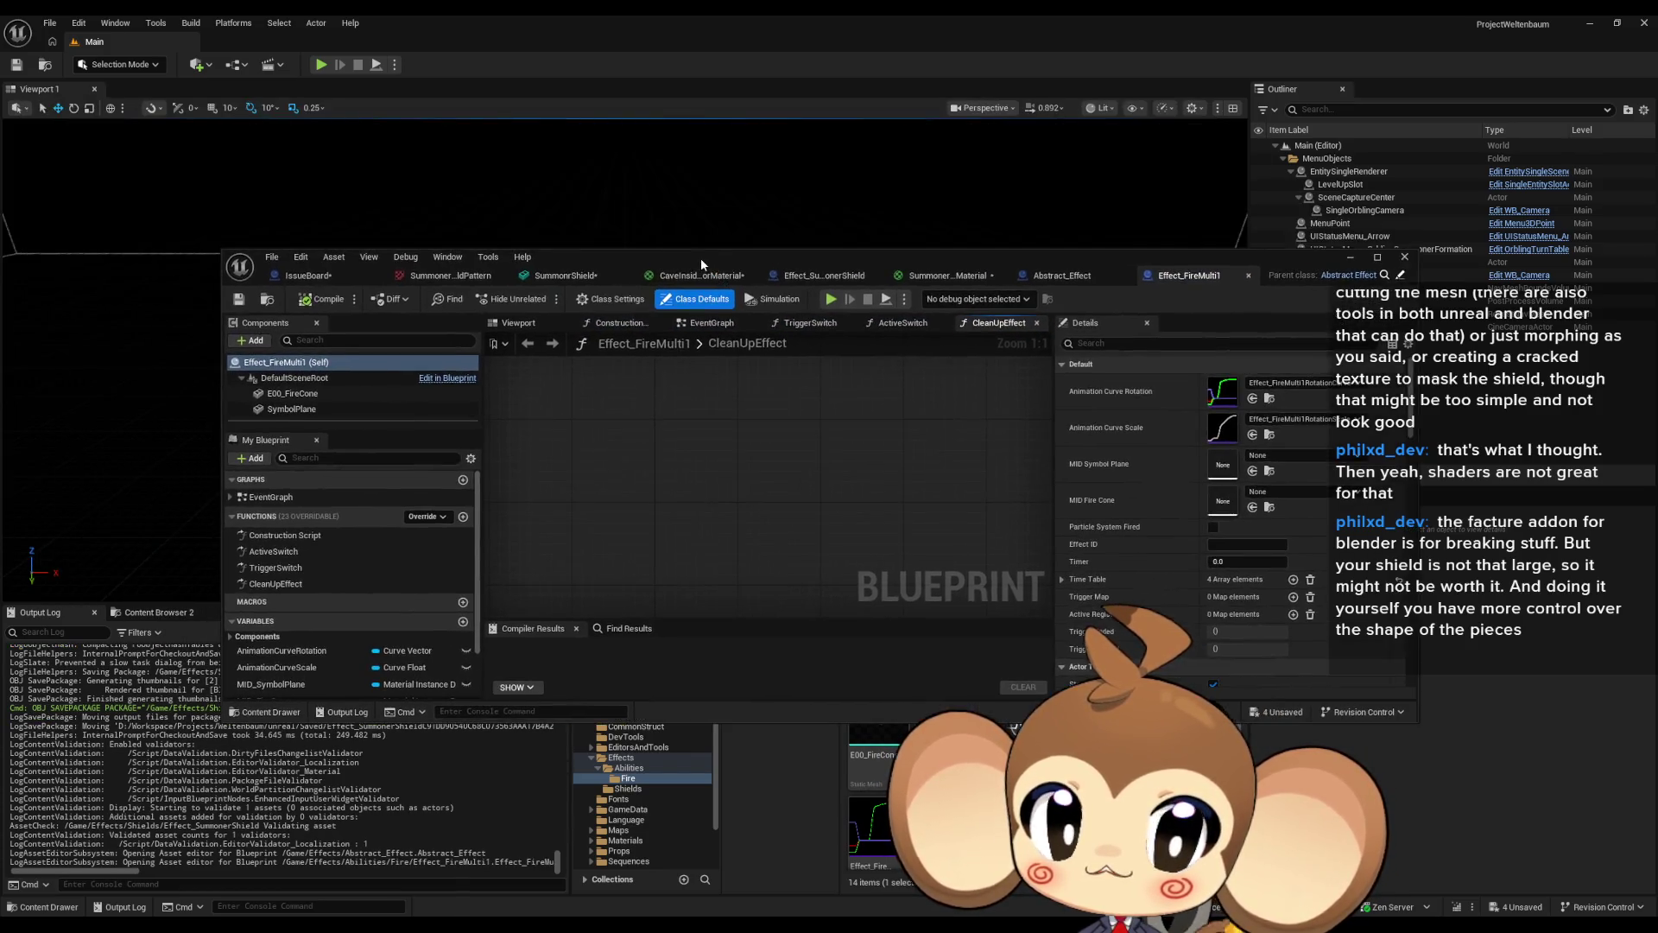
double_click(701, 257)
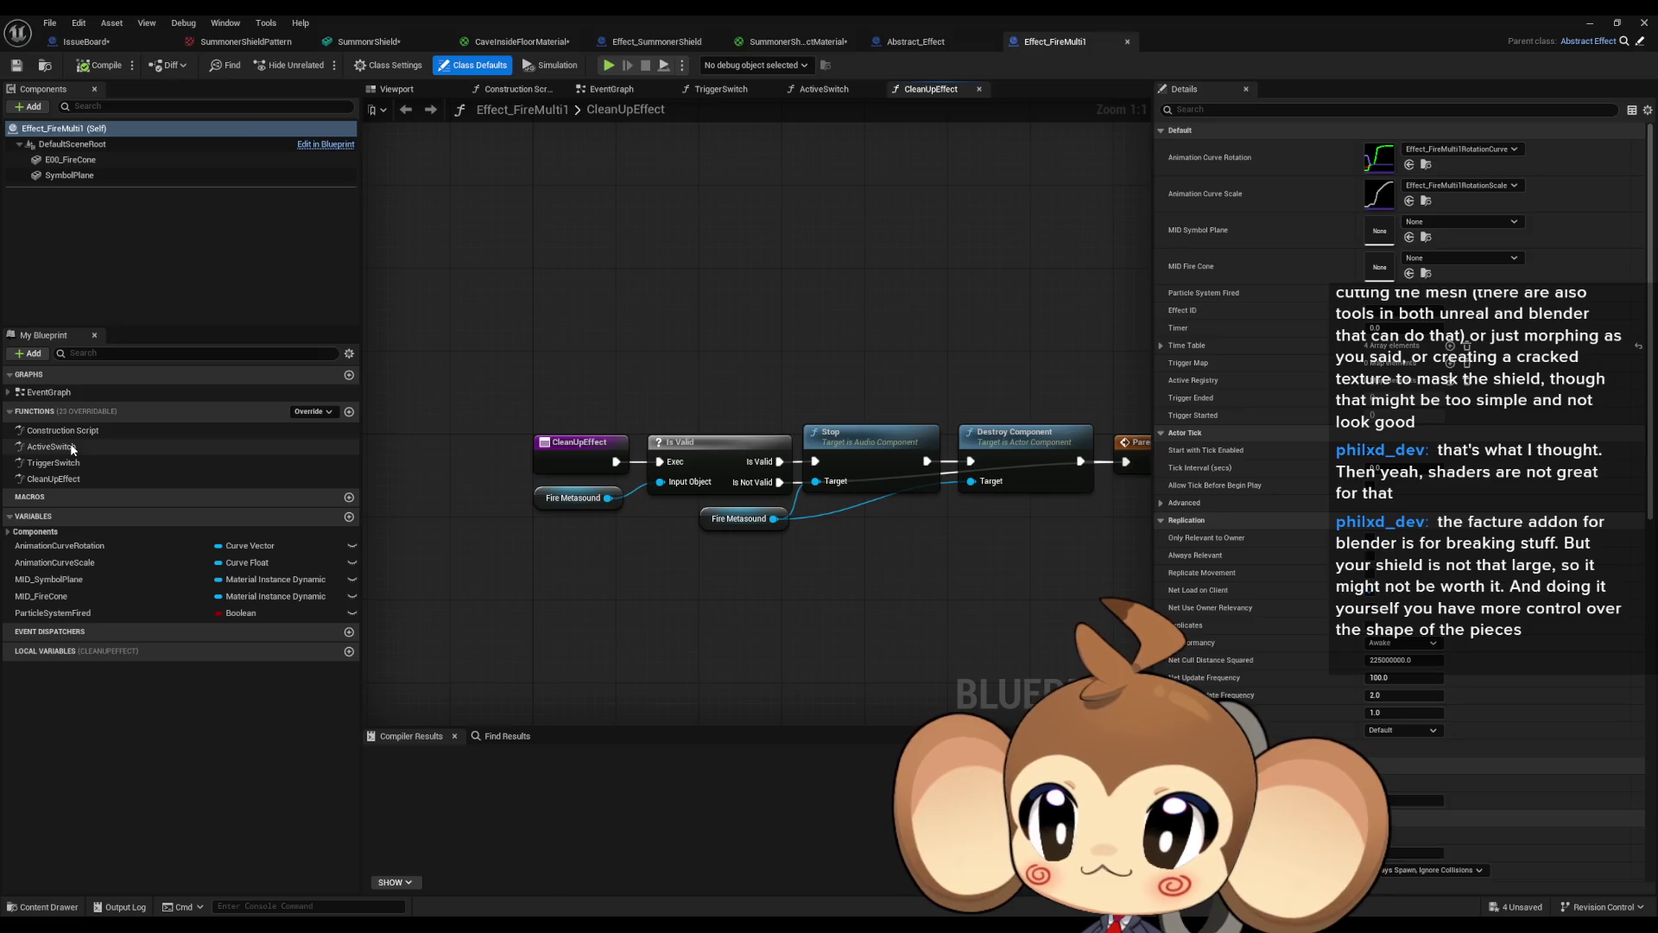
View the ActiveSwitch graph and Class Defaults, expanding every Time Table entry.
double_click(51, 447)
scroll(836, 575, down, 4)
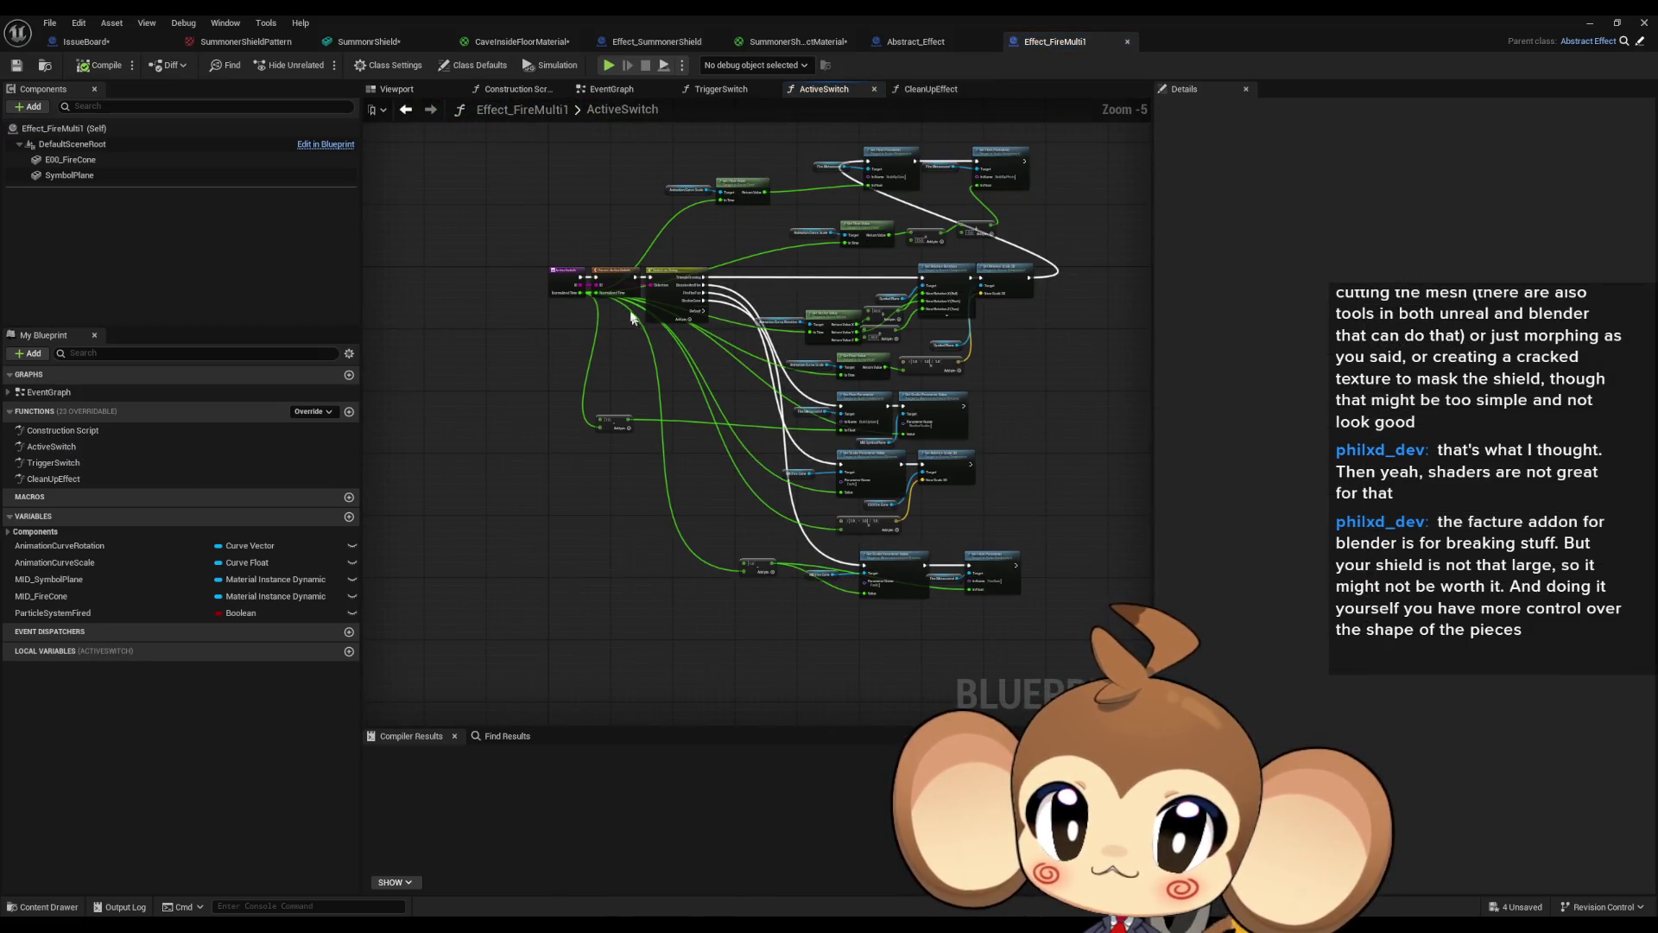
click(474, 66)
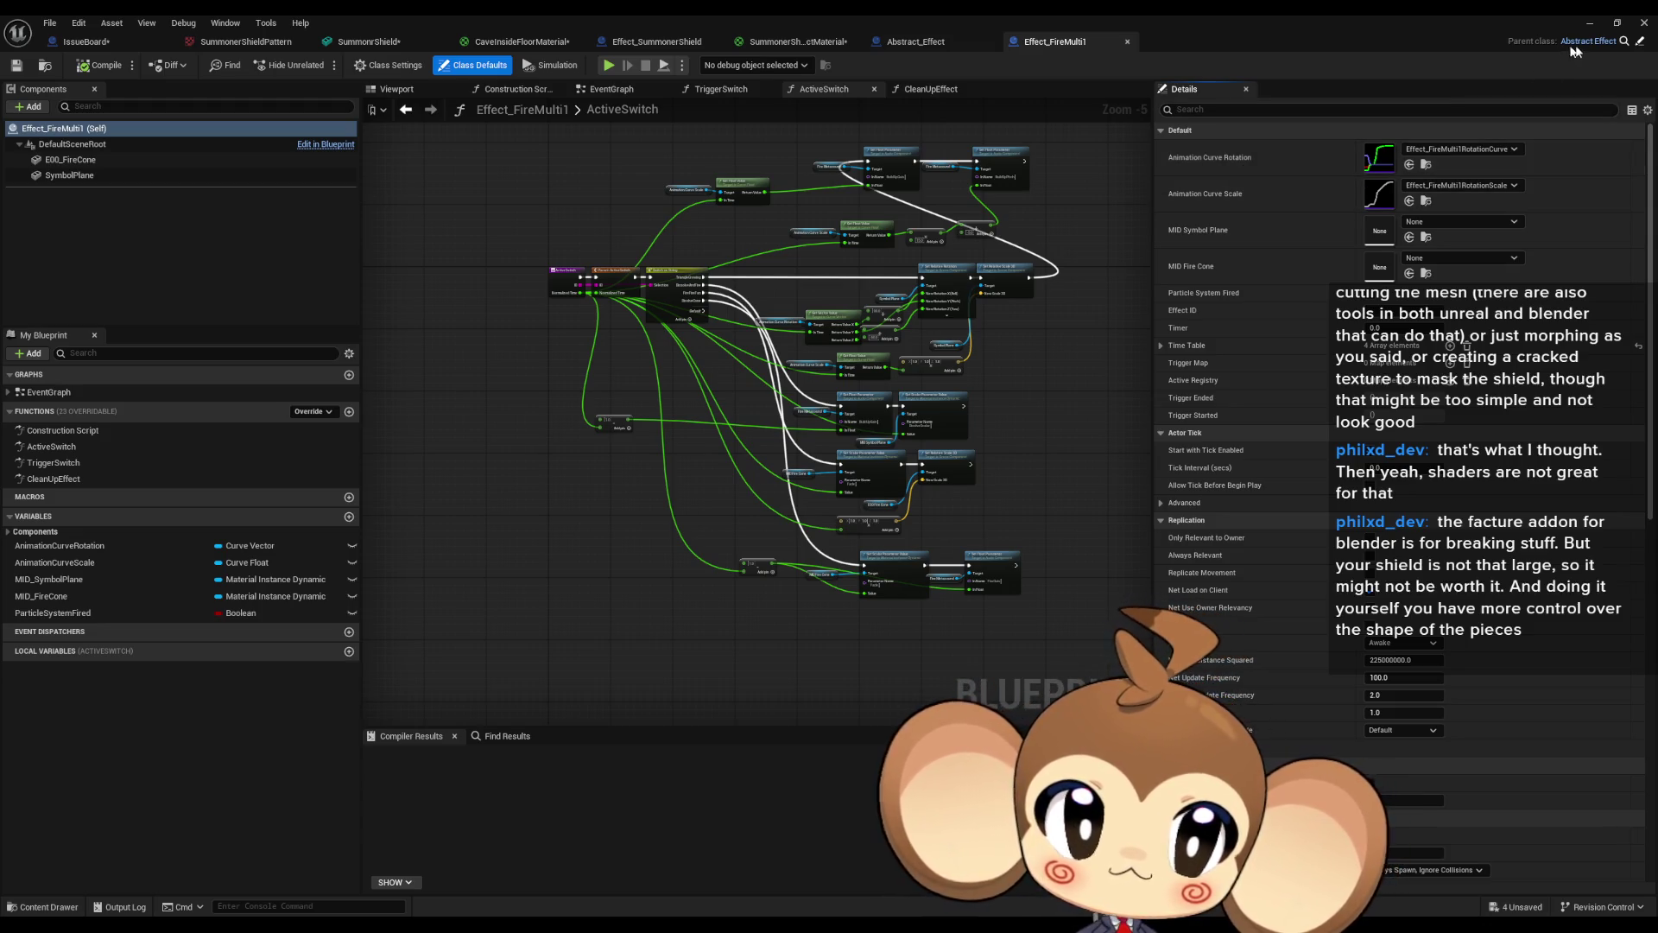
click(1639, 44)
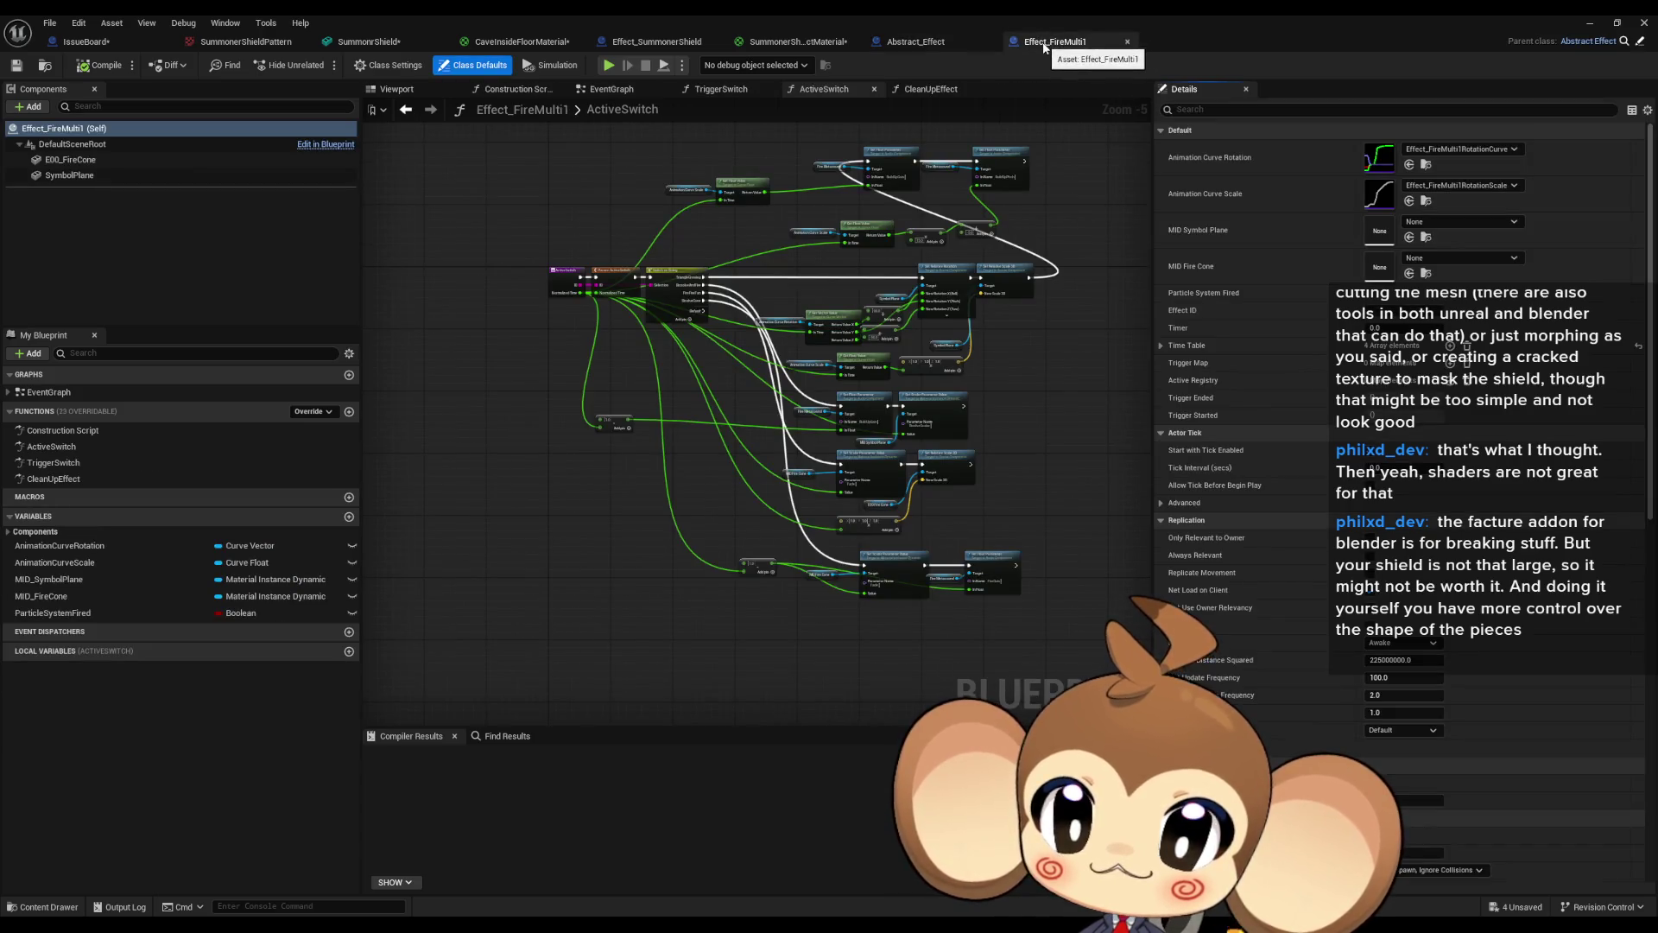
click(1160, 345)
click(1173, 419)
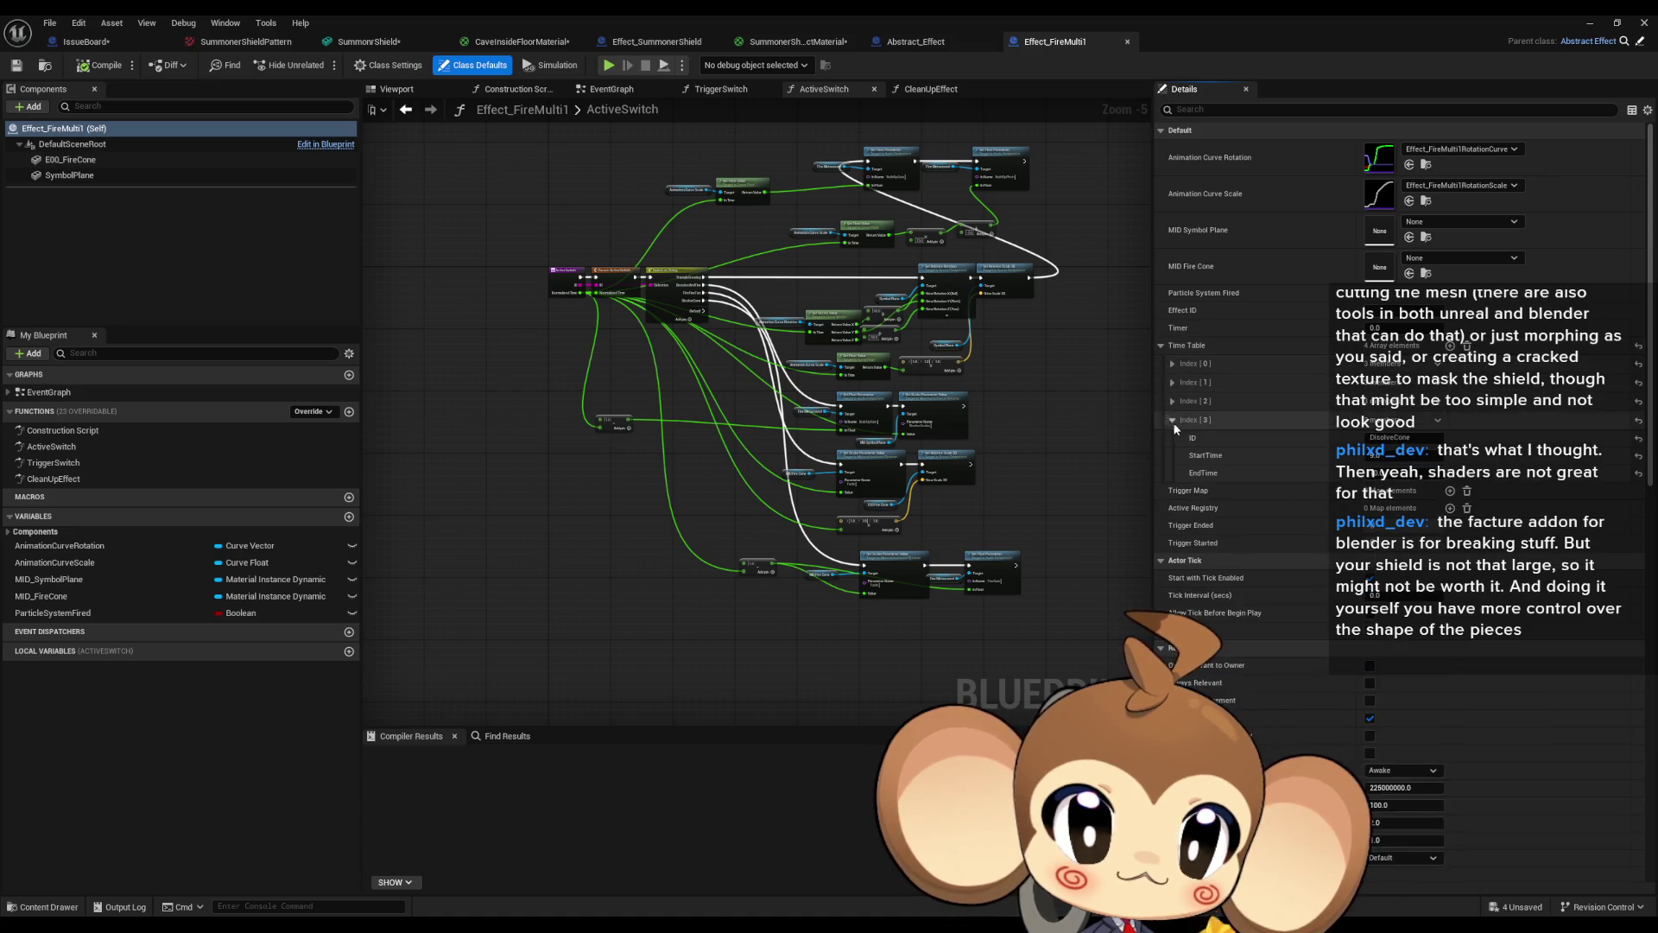
click(1173, 401)
click(1172, 382)
click(1172, 364)
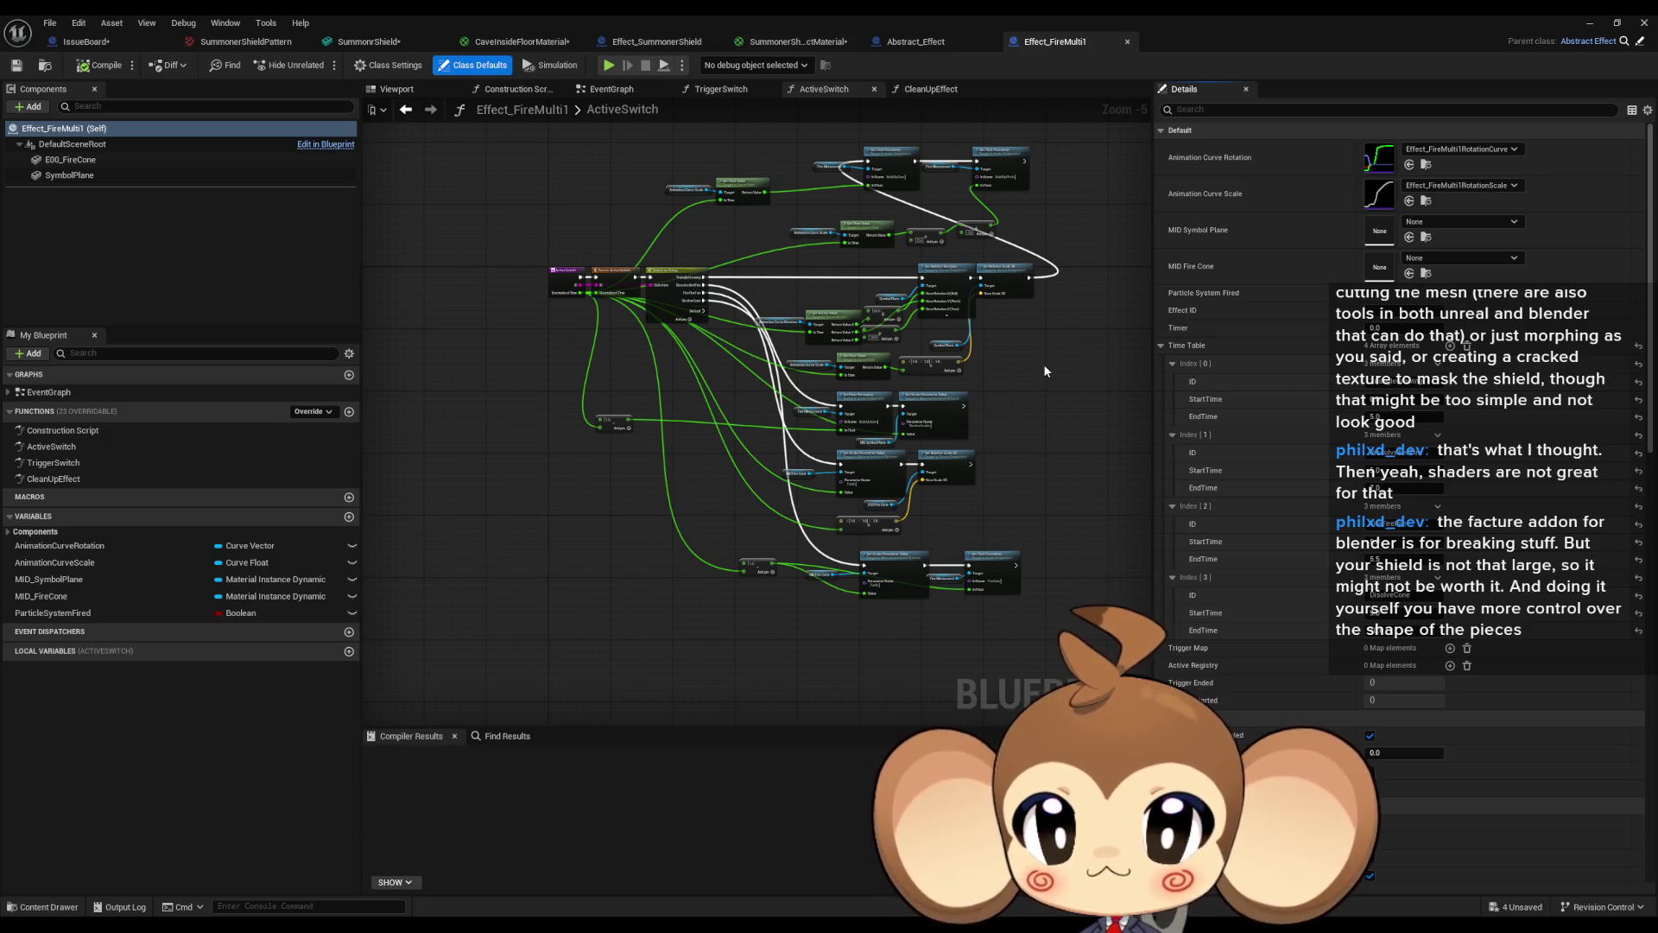
Open CleanUpEffect and inspect its two Fire Metasound nodes.
double_click(44, 482)
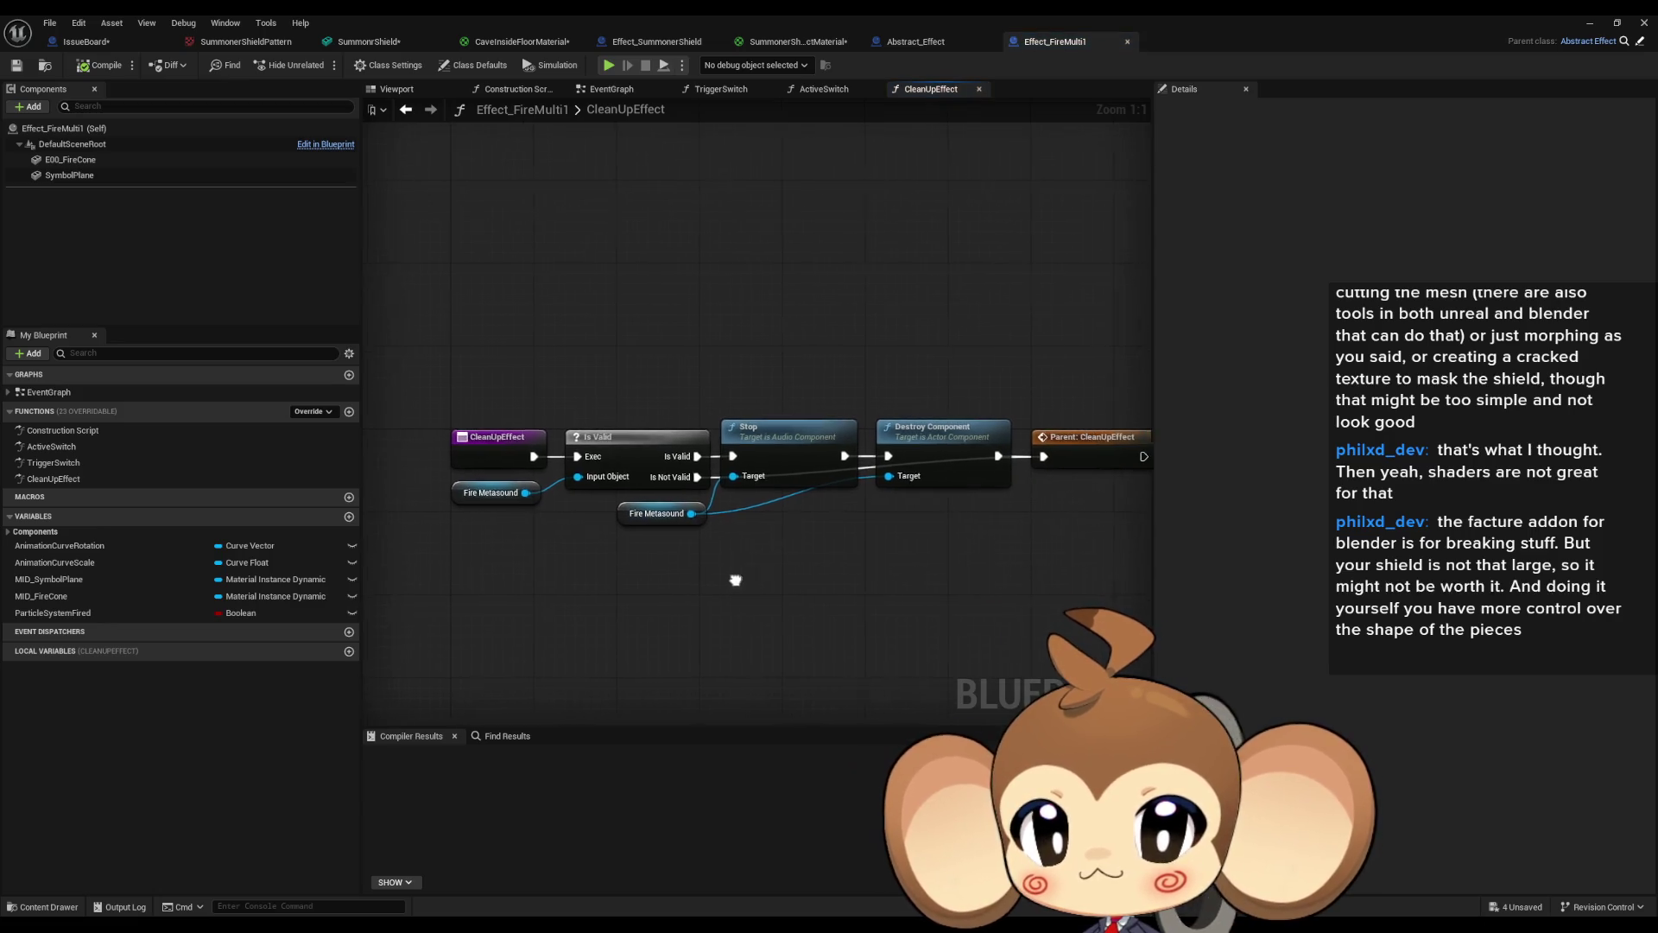
drag(735, 580, 721, 584)
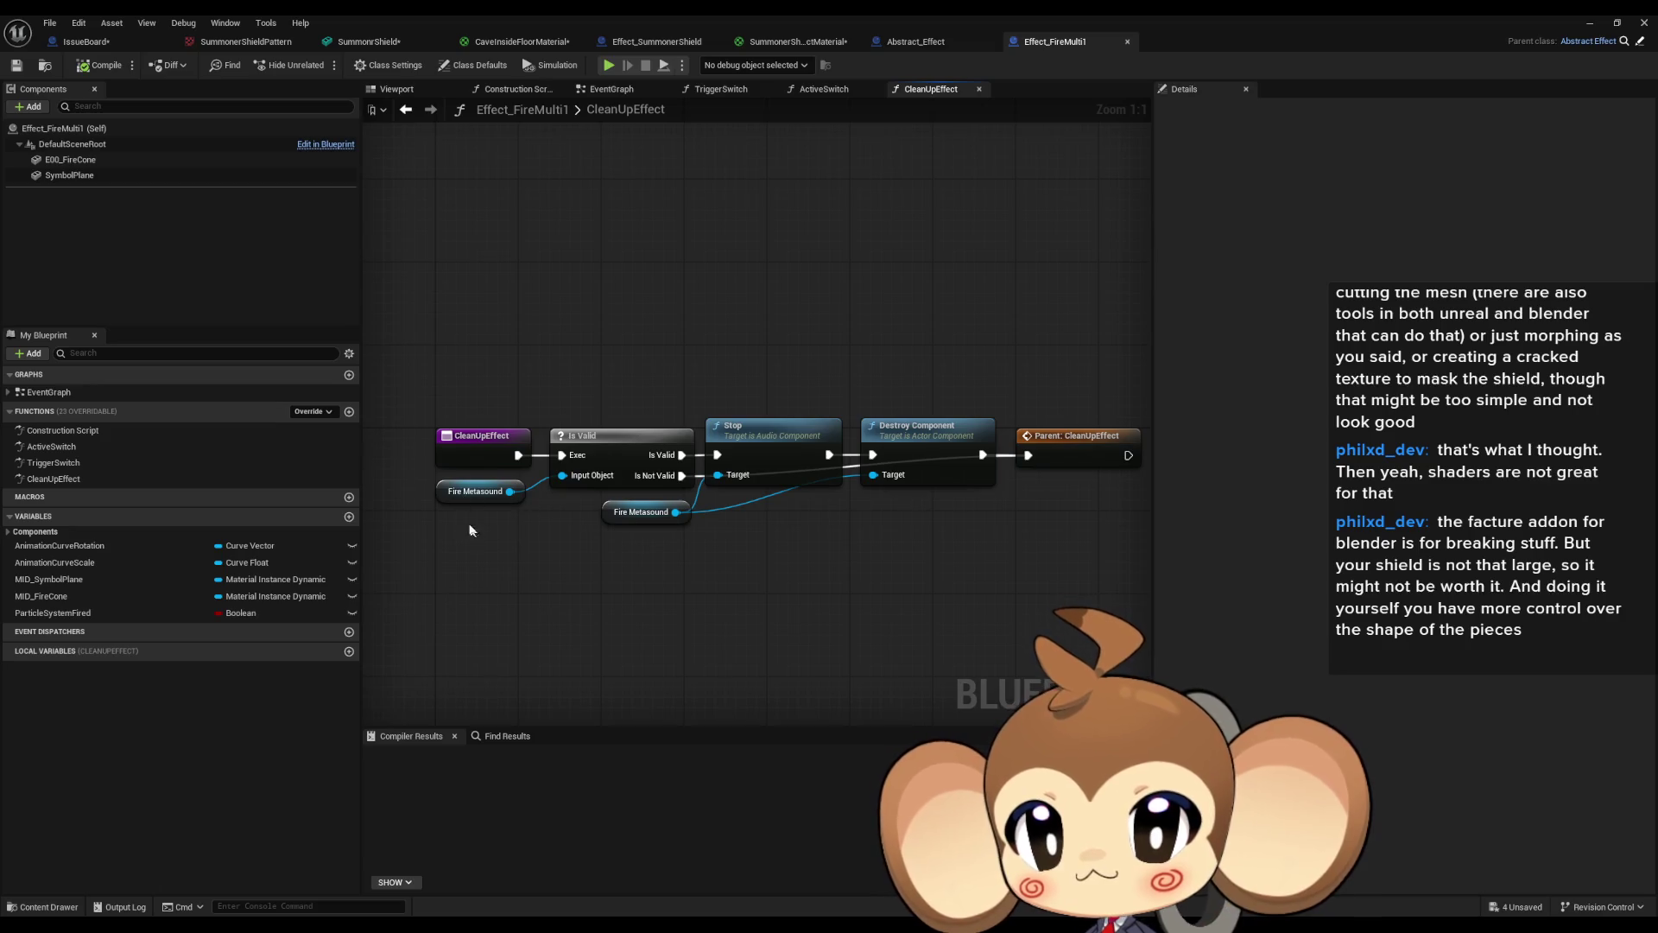
click(475, 491)
click(641, 511)
click(786, 328)
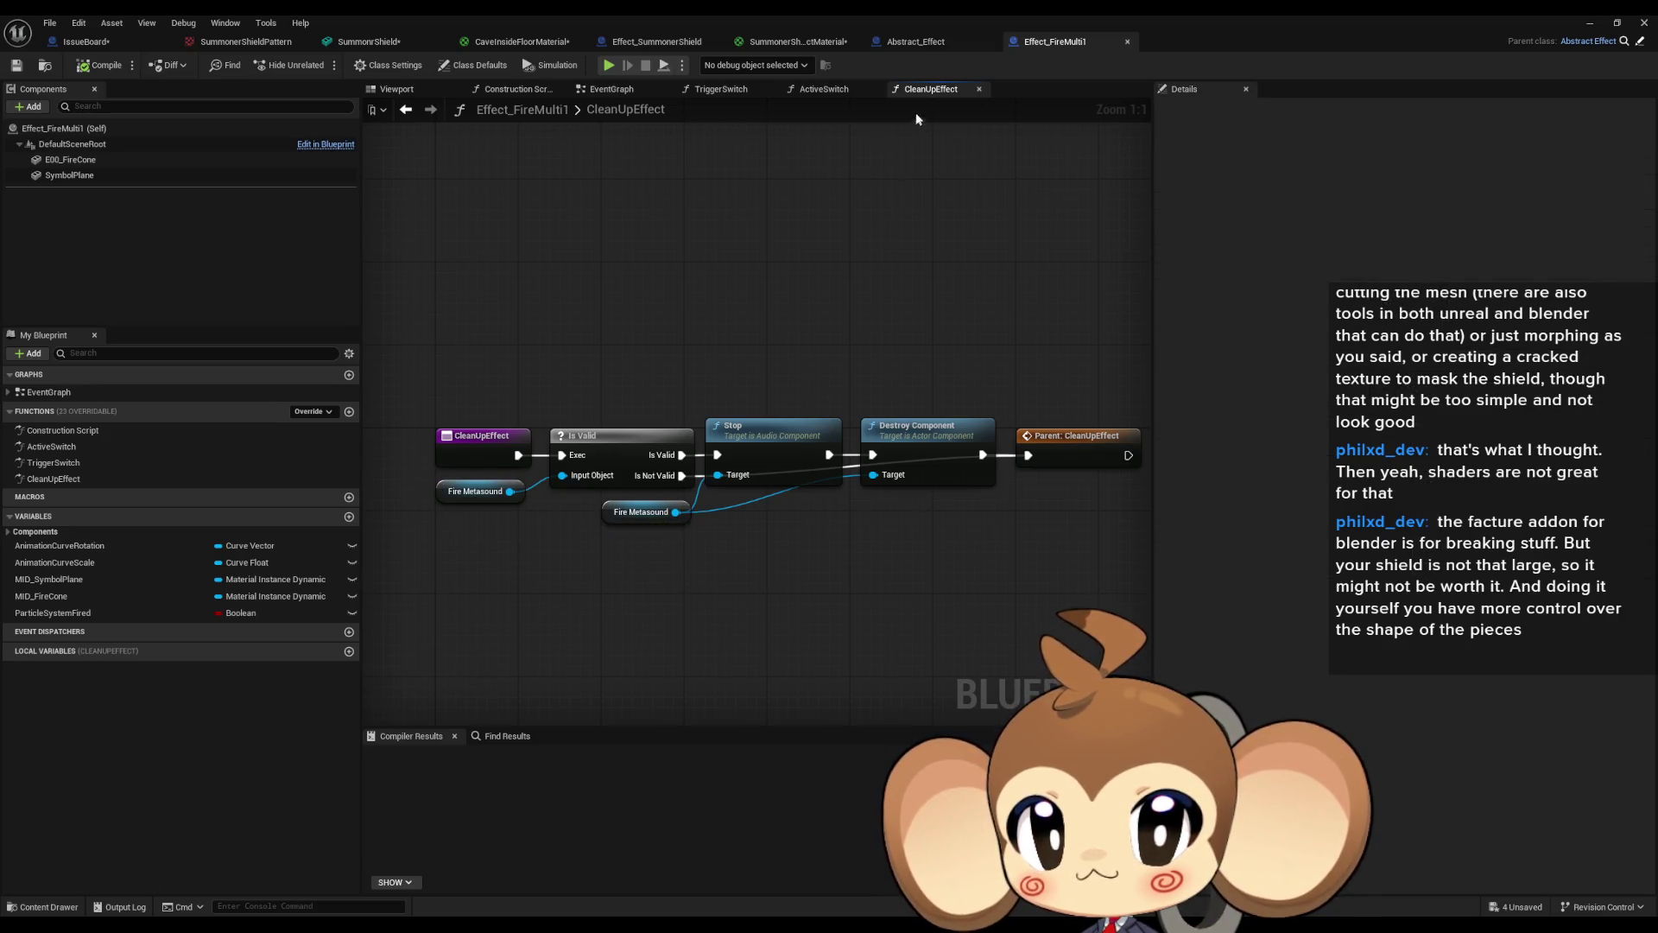
Delete the material instance, Timeline, scalar parameter and Destroy Actor nodes from Effect_SummonerShield's EventGraph.
click(651, 43)
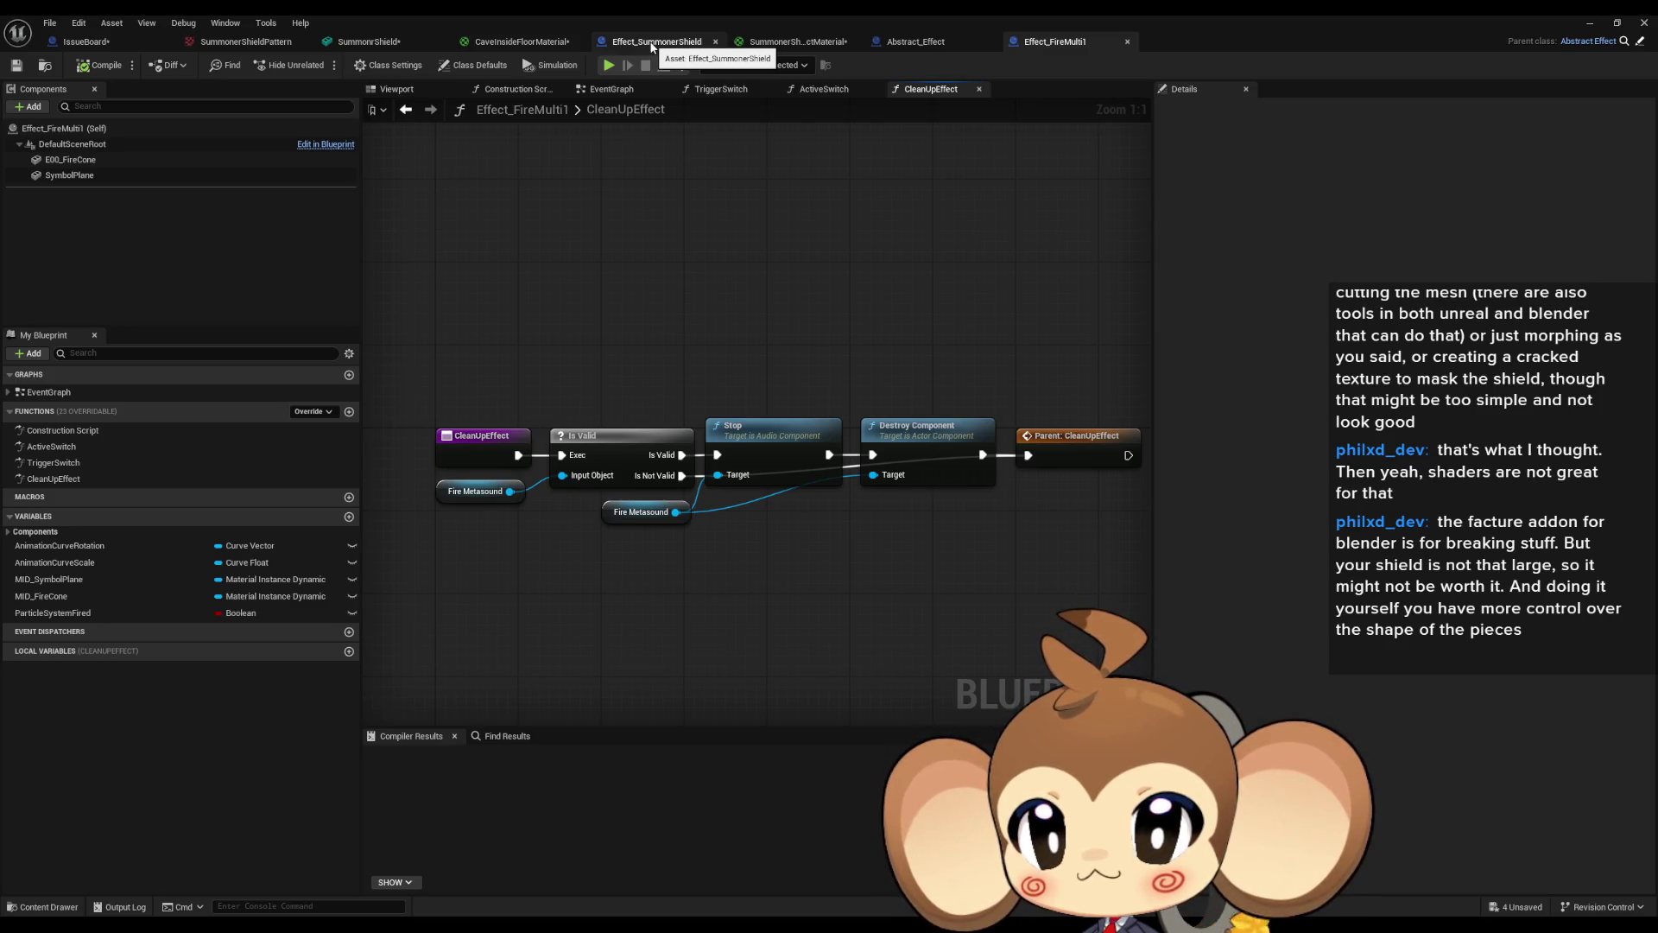
scroll(800, 315, down, 3)
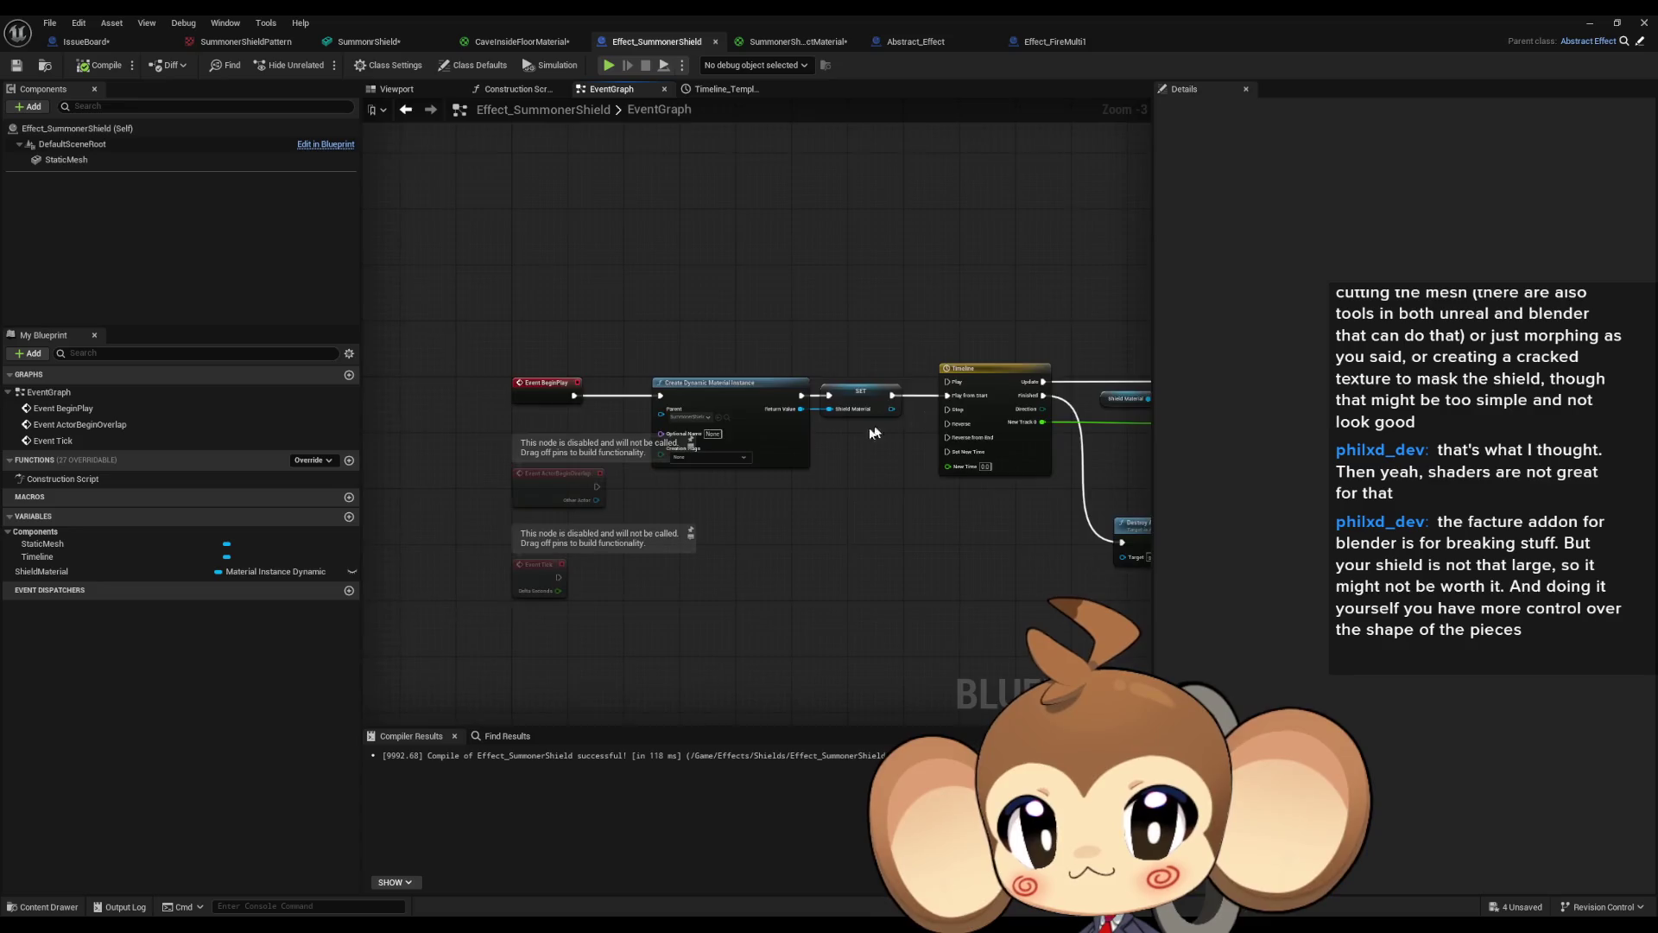
scroll(799, 315, up, 3)
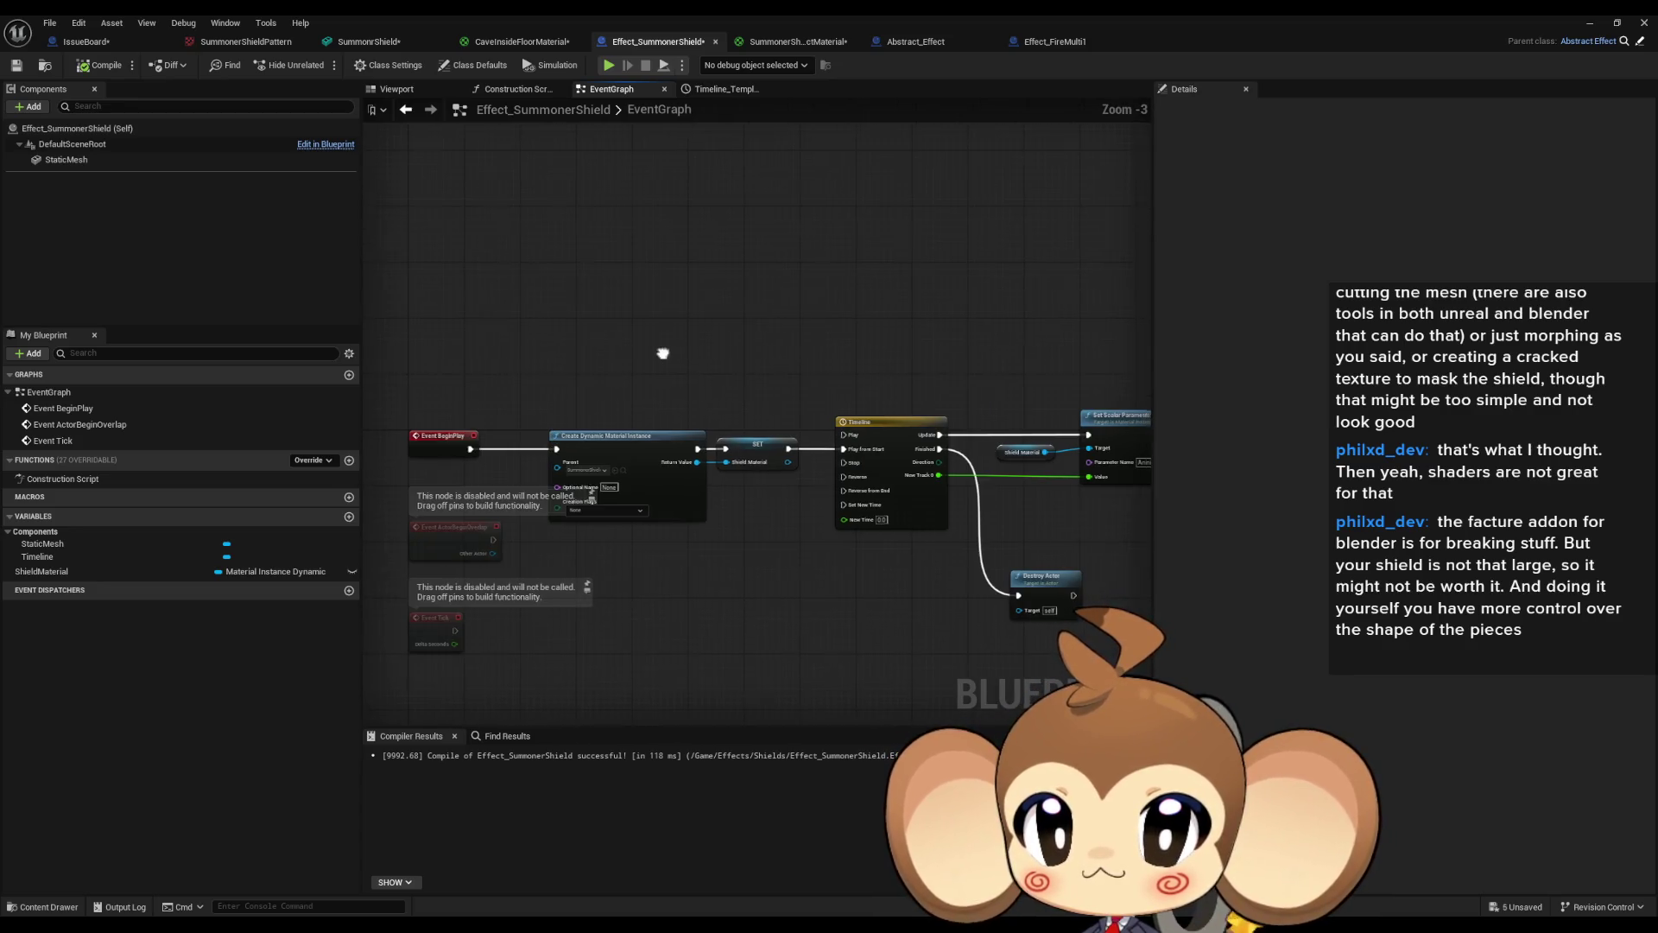
scroll(667, 356, down, 1)
drag(504, 320, 978, 596)
key(Delete)
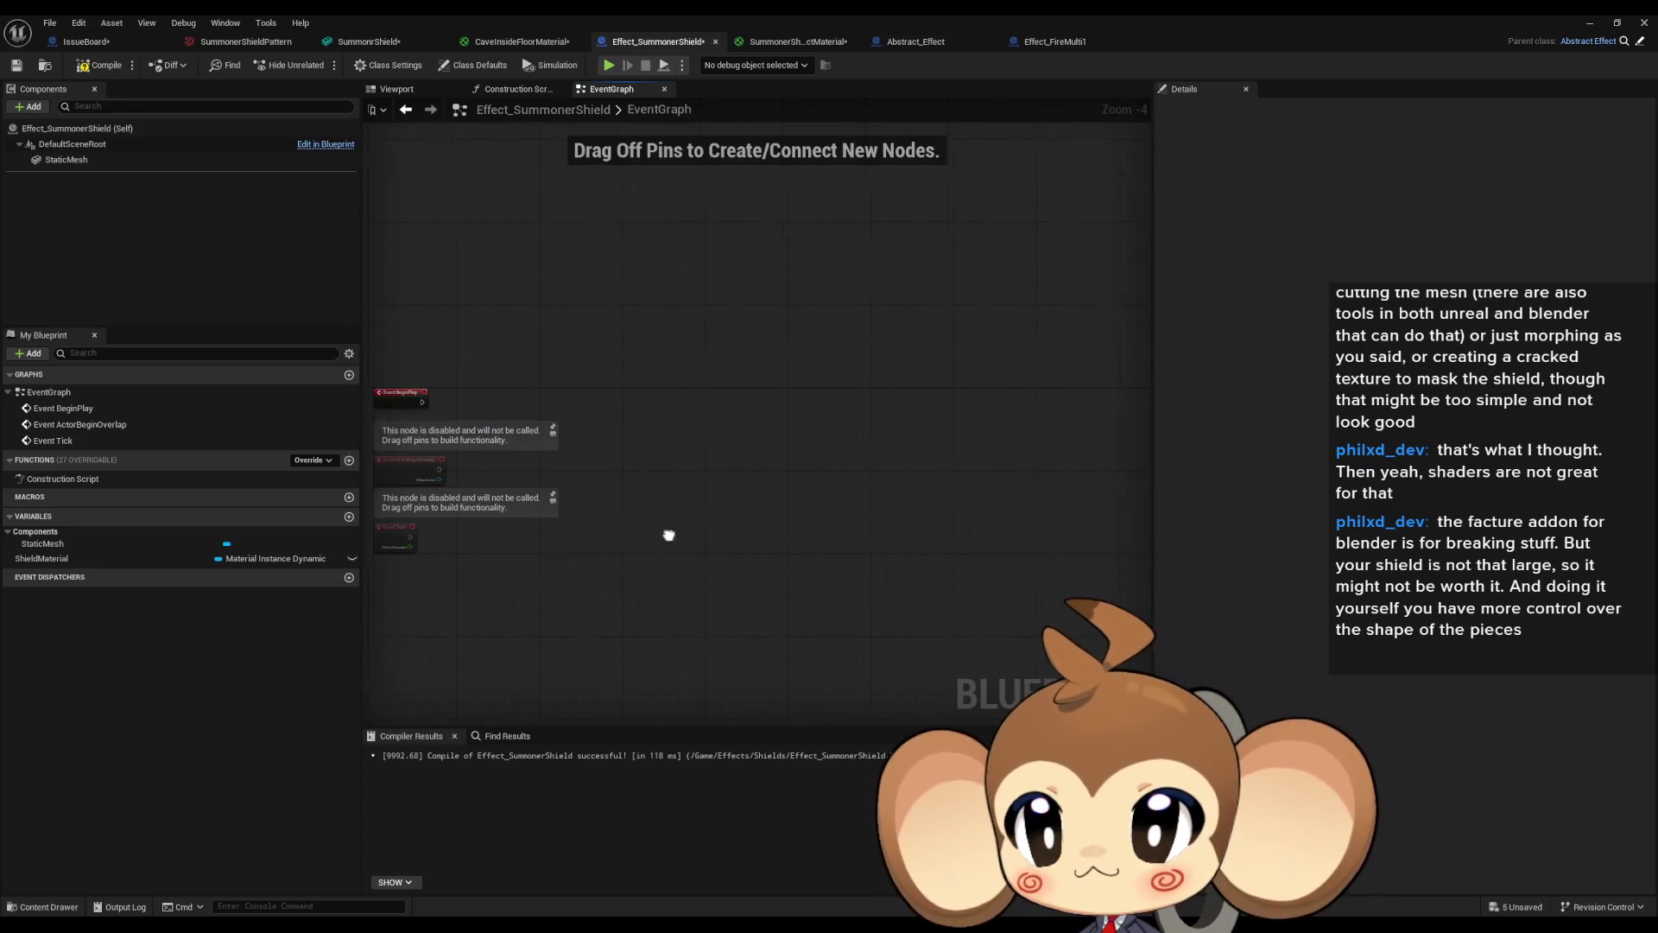
Look over Effect_FireMulti1's ActiveSwitch and TriggerSwitch function graphs.
click(1044, 41)
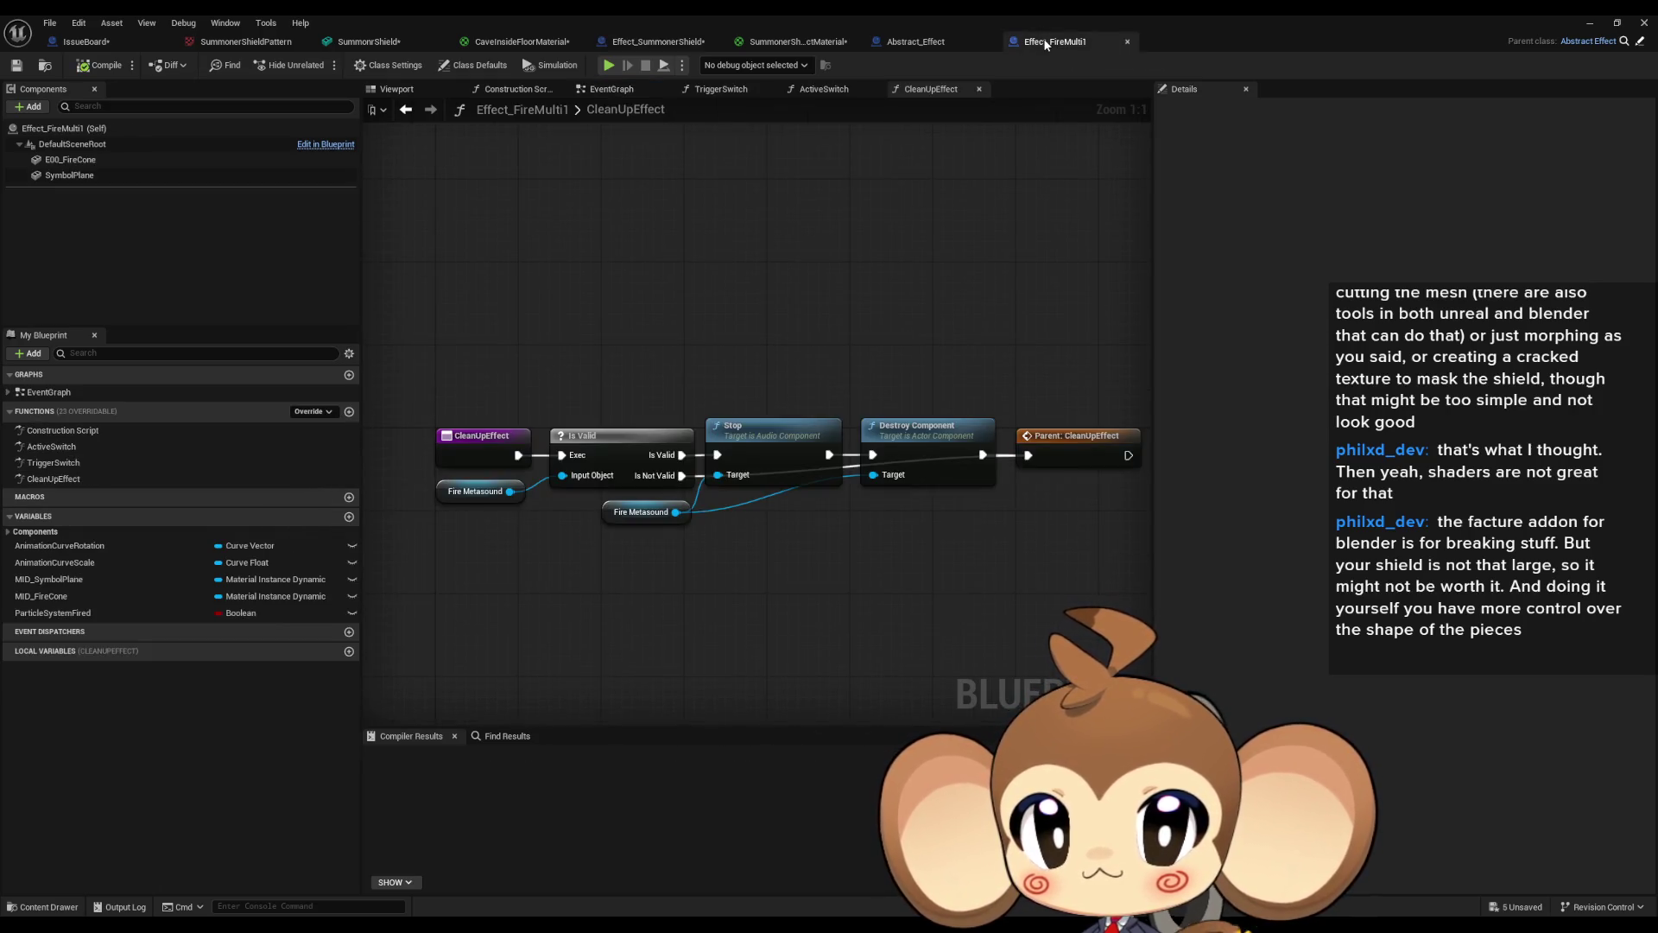
click(82, 449)
double_click(82, 453)
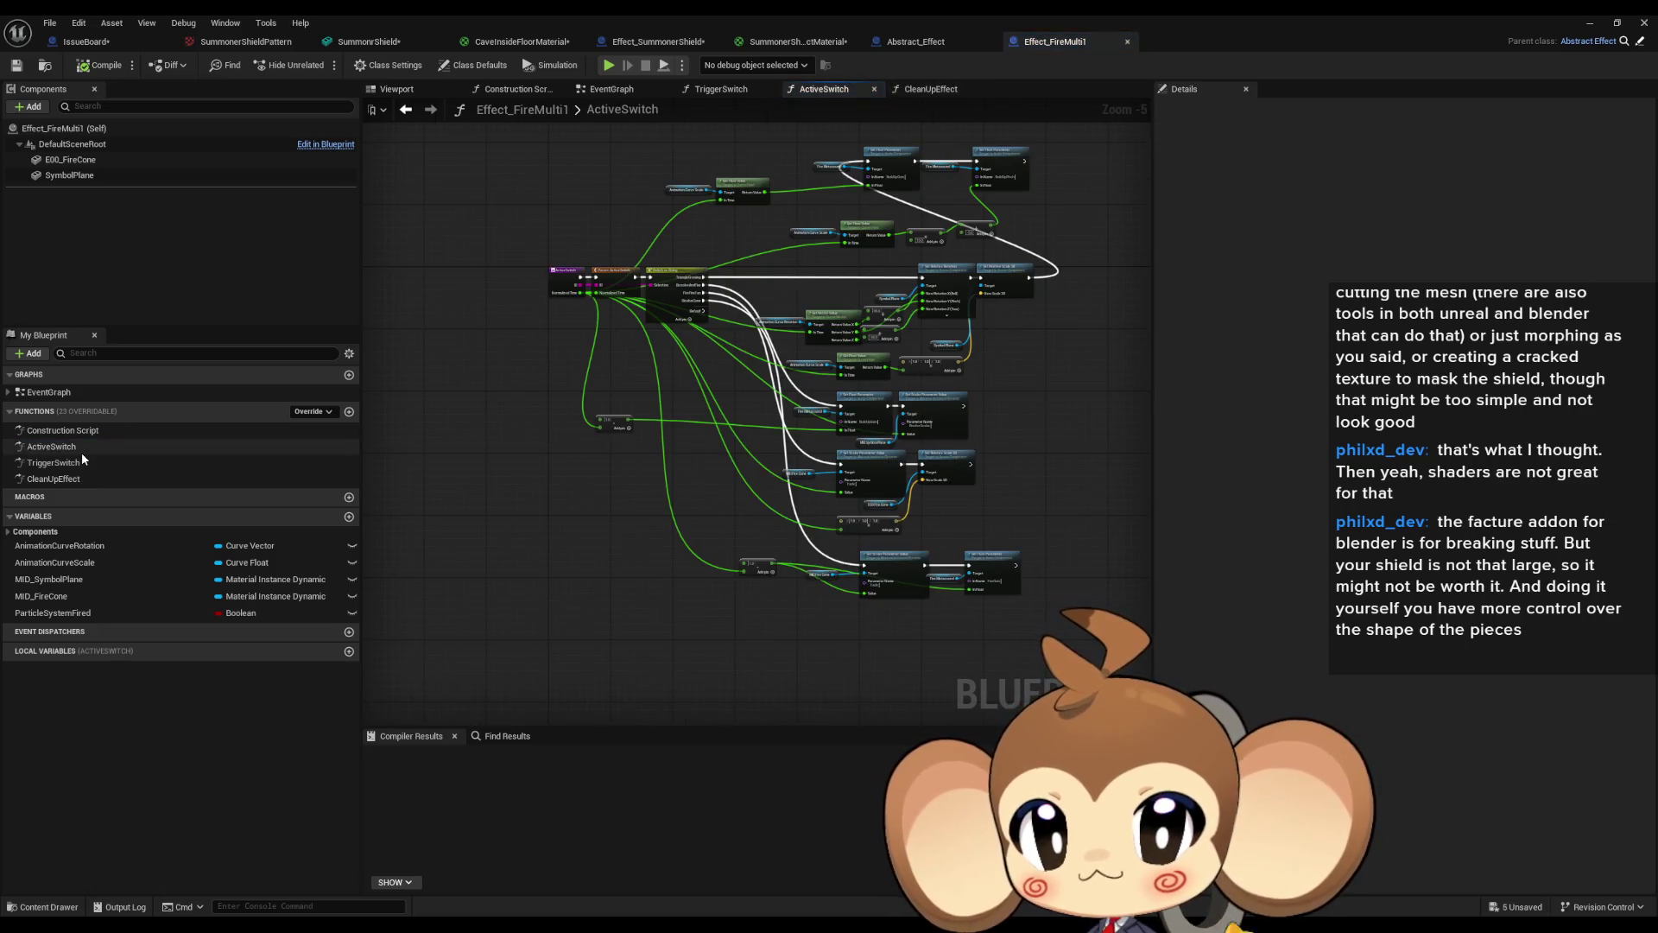
scroll(619, 234, up, 4)
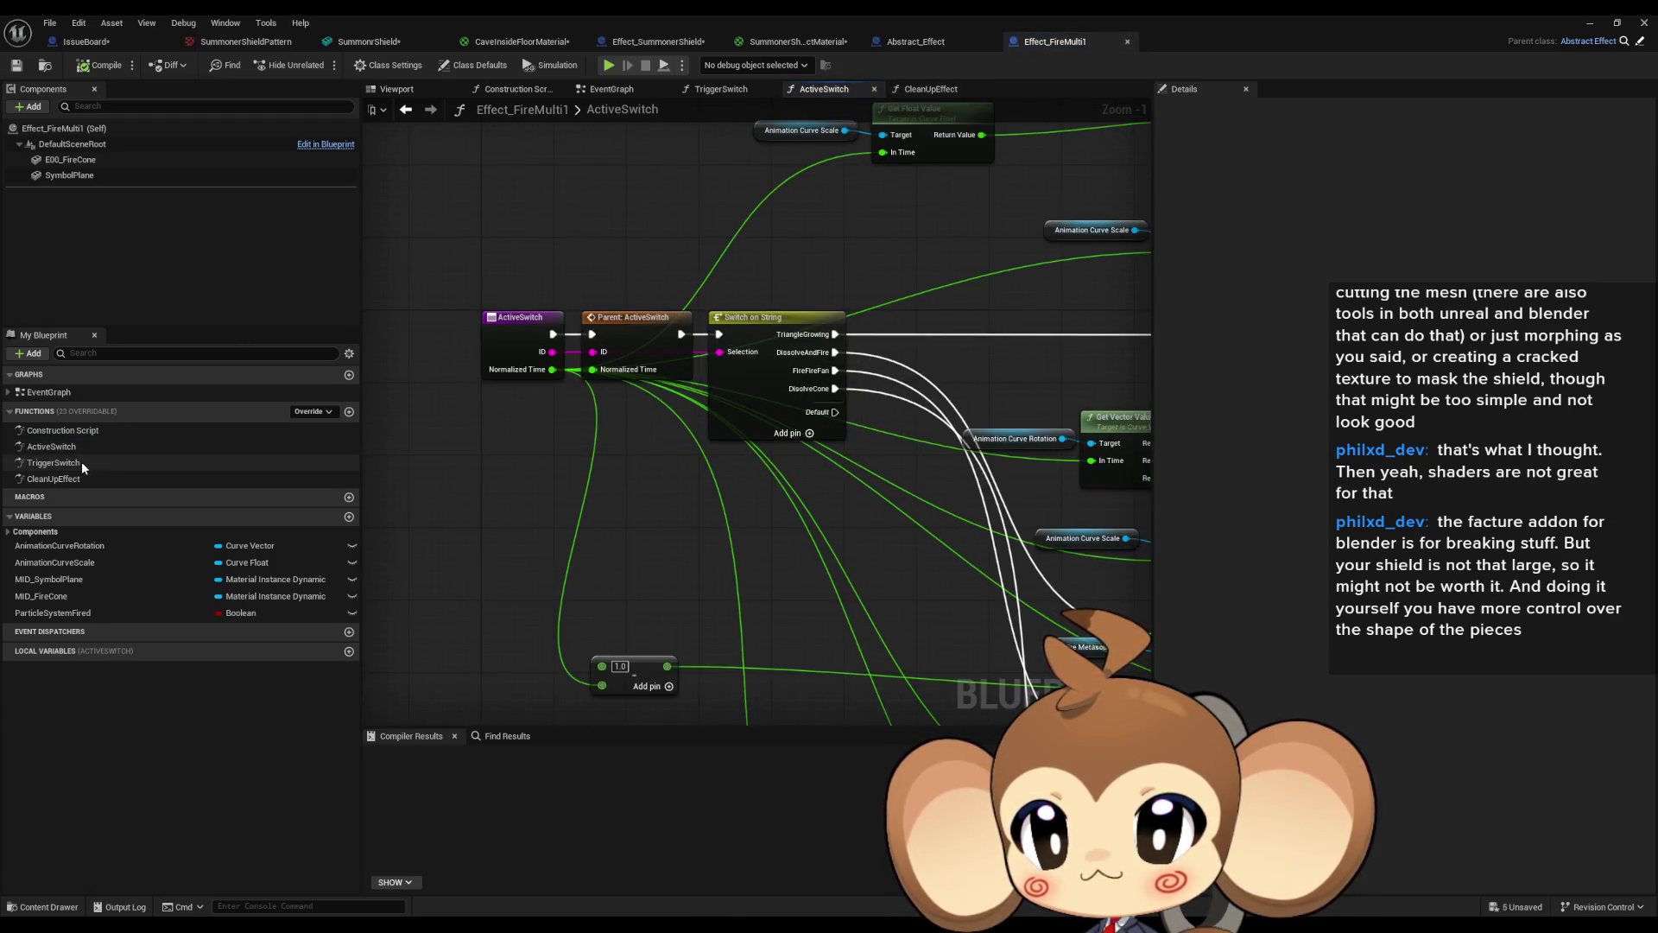
double_click(82, 462)
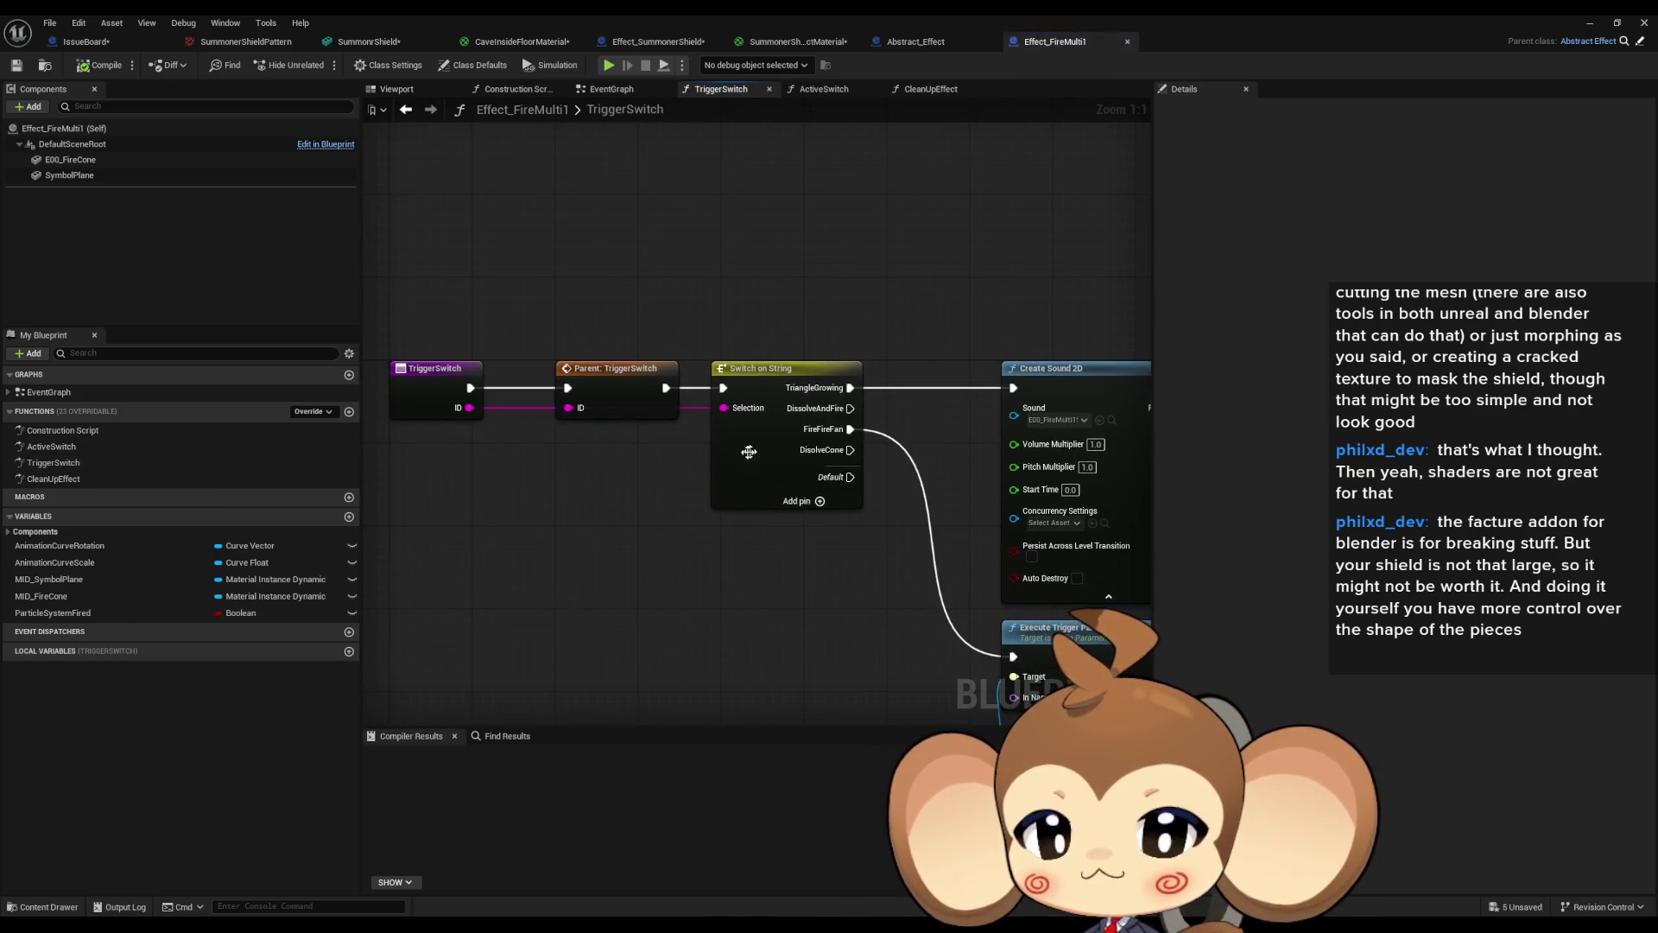
double_click(75, 450)
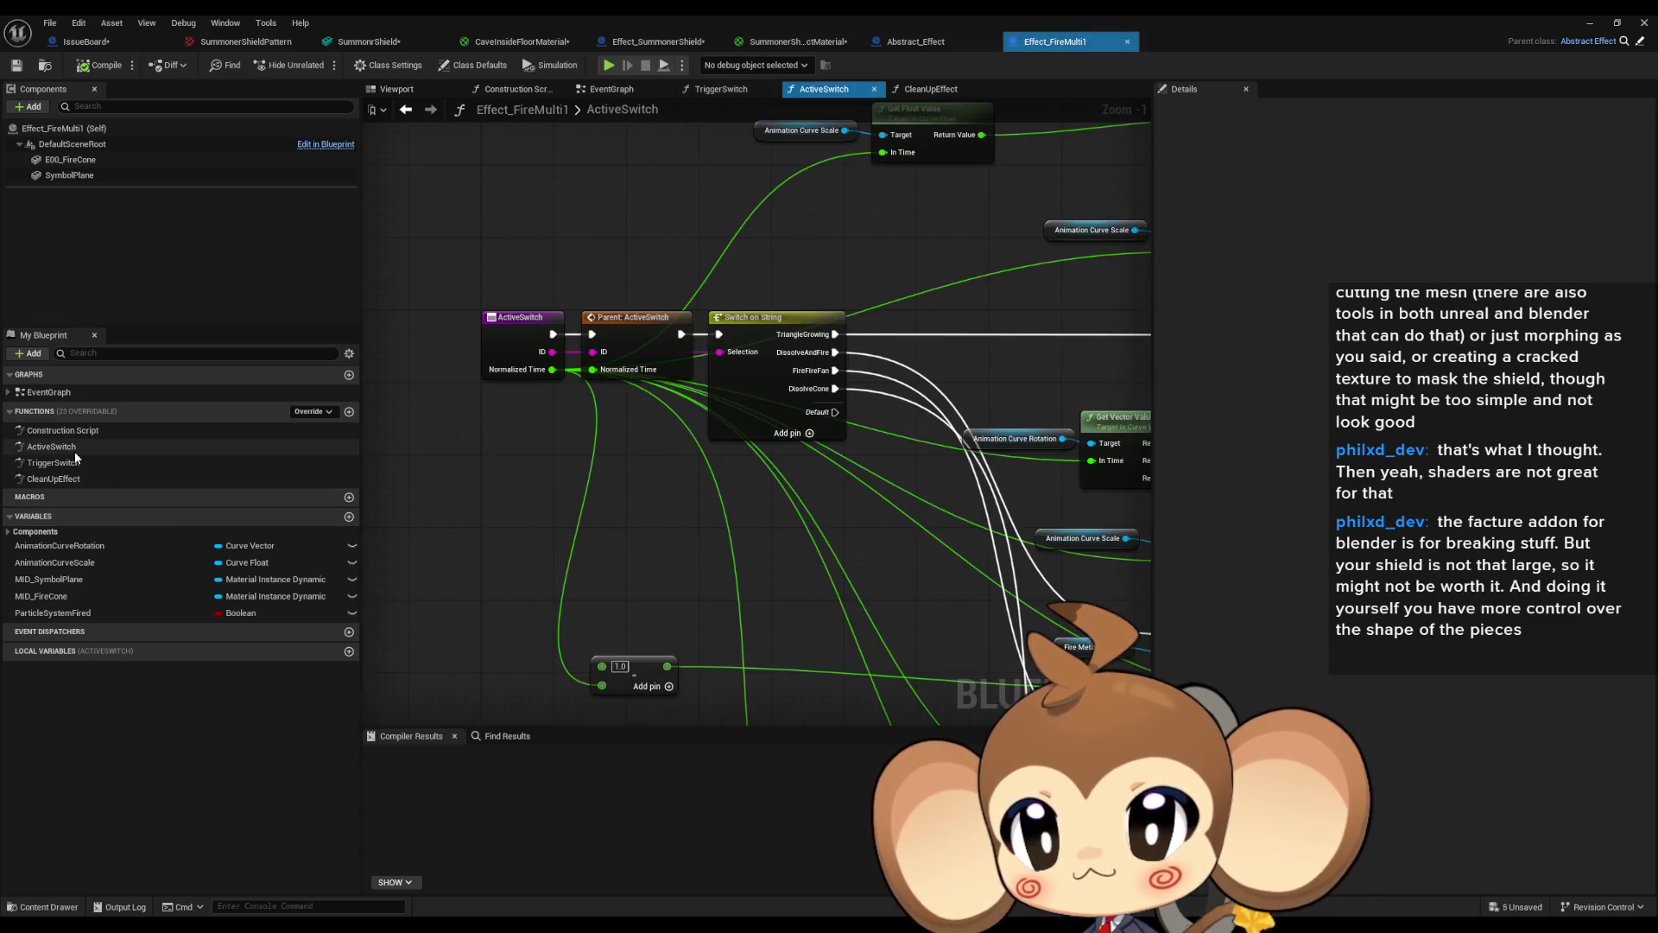
Run Find References > By Class Member on the ActiveSwitch node, landing in Abstract_Effect.
right_click(498, 334)
mouse_move(558, 472)
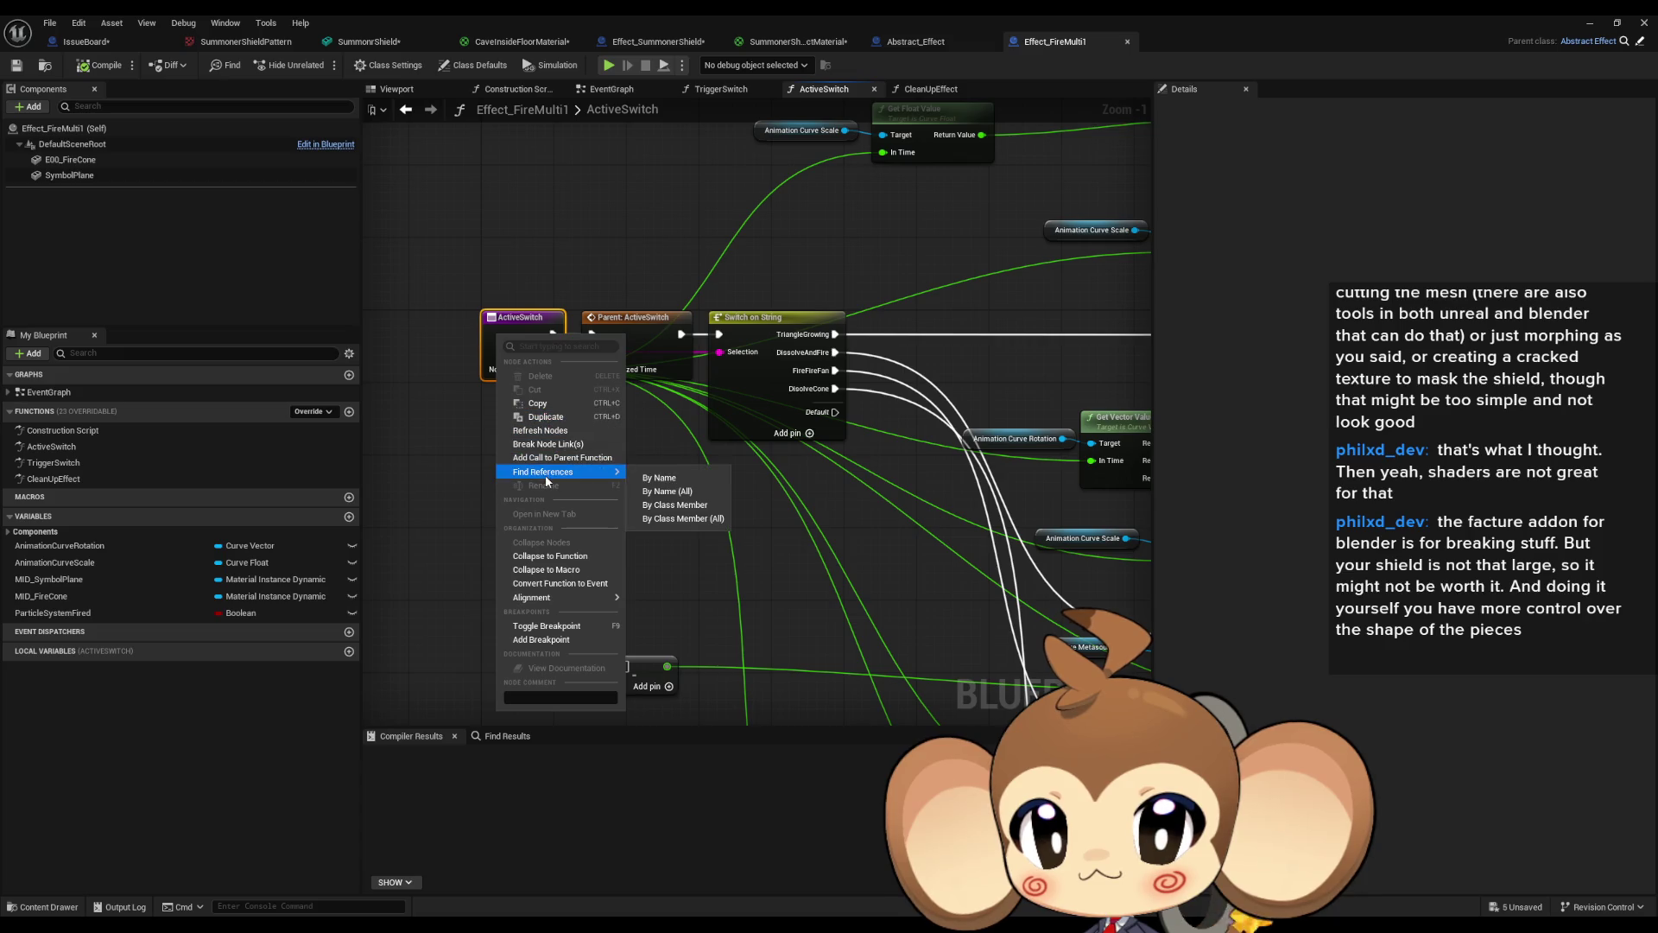
click(681, 515)
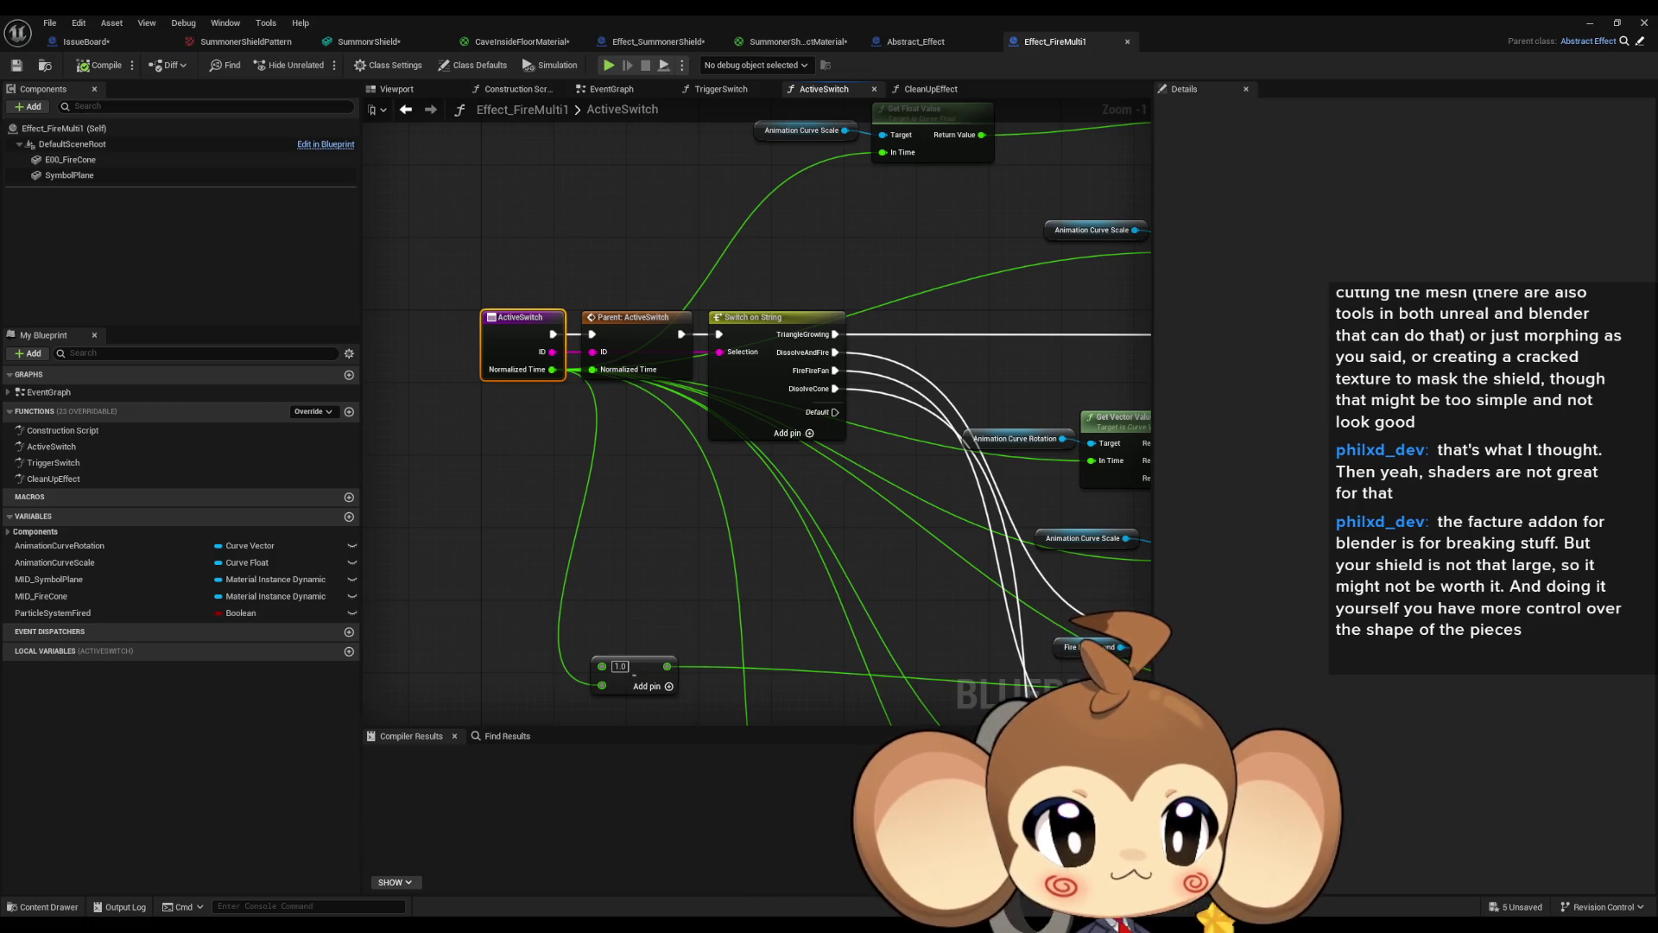
click(916, 42)
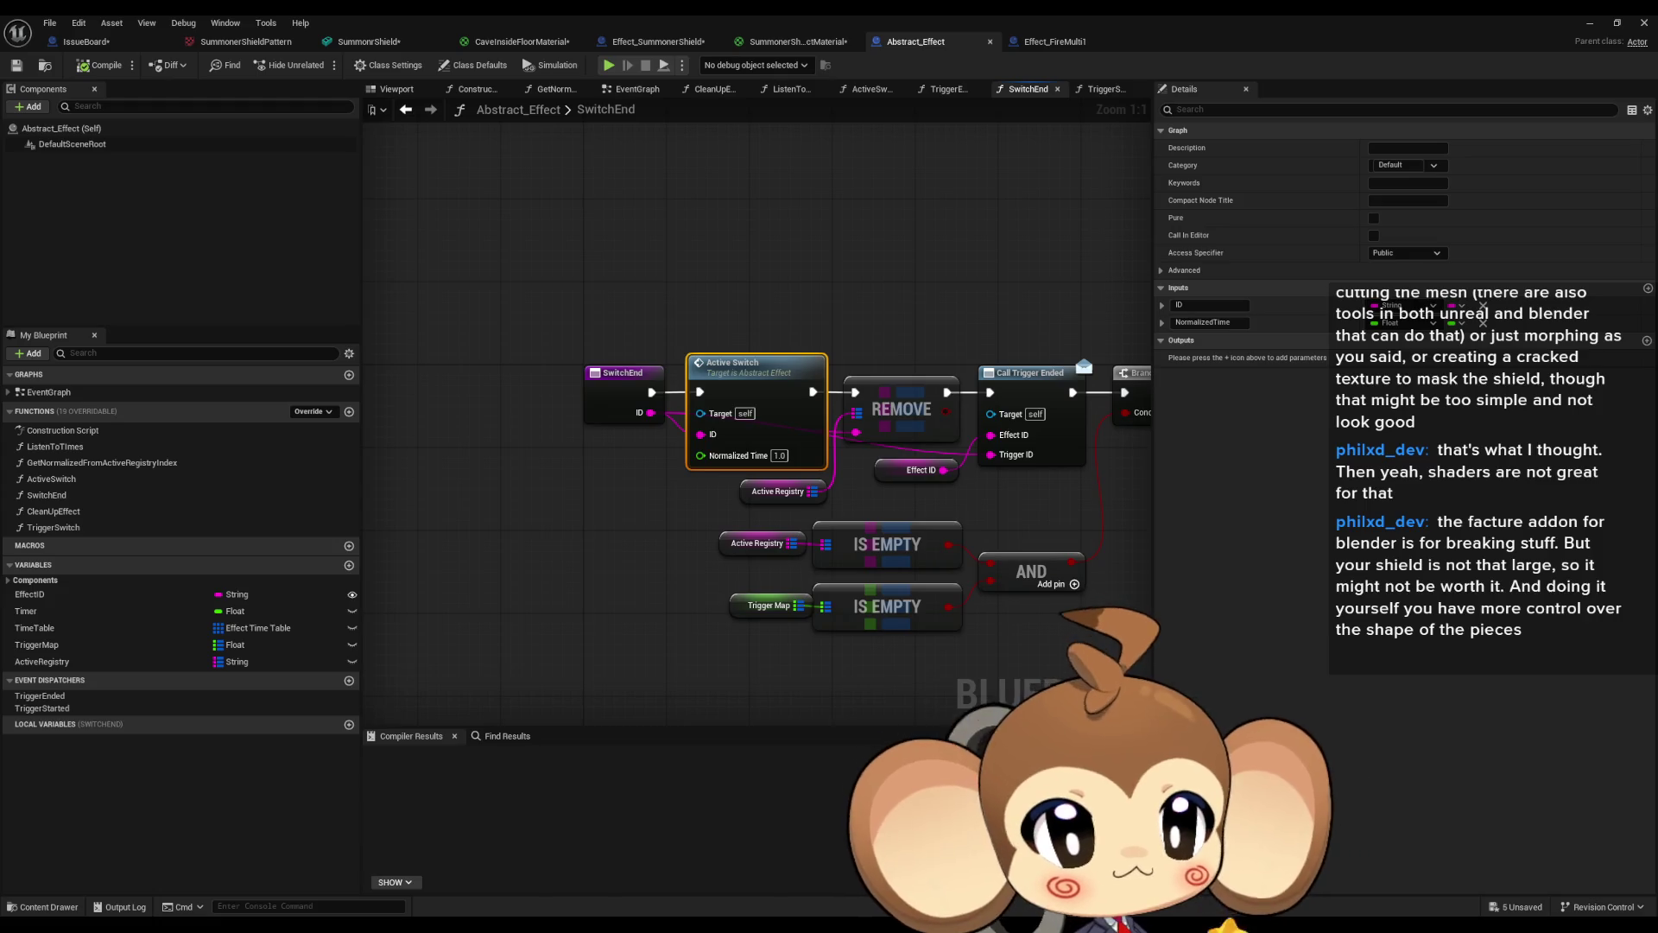
Open Abstract_Effect's EventGraph and pan across Event Tick, Sequence, KEYS, VALUES and Trigger Switch nodes.
click(637, 89)
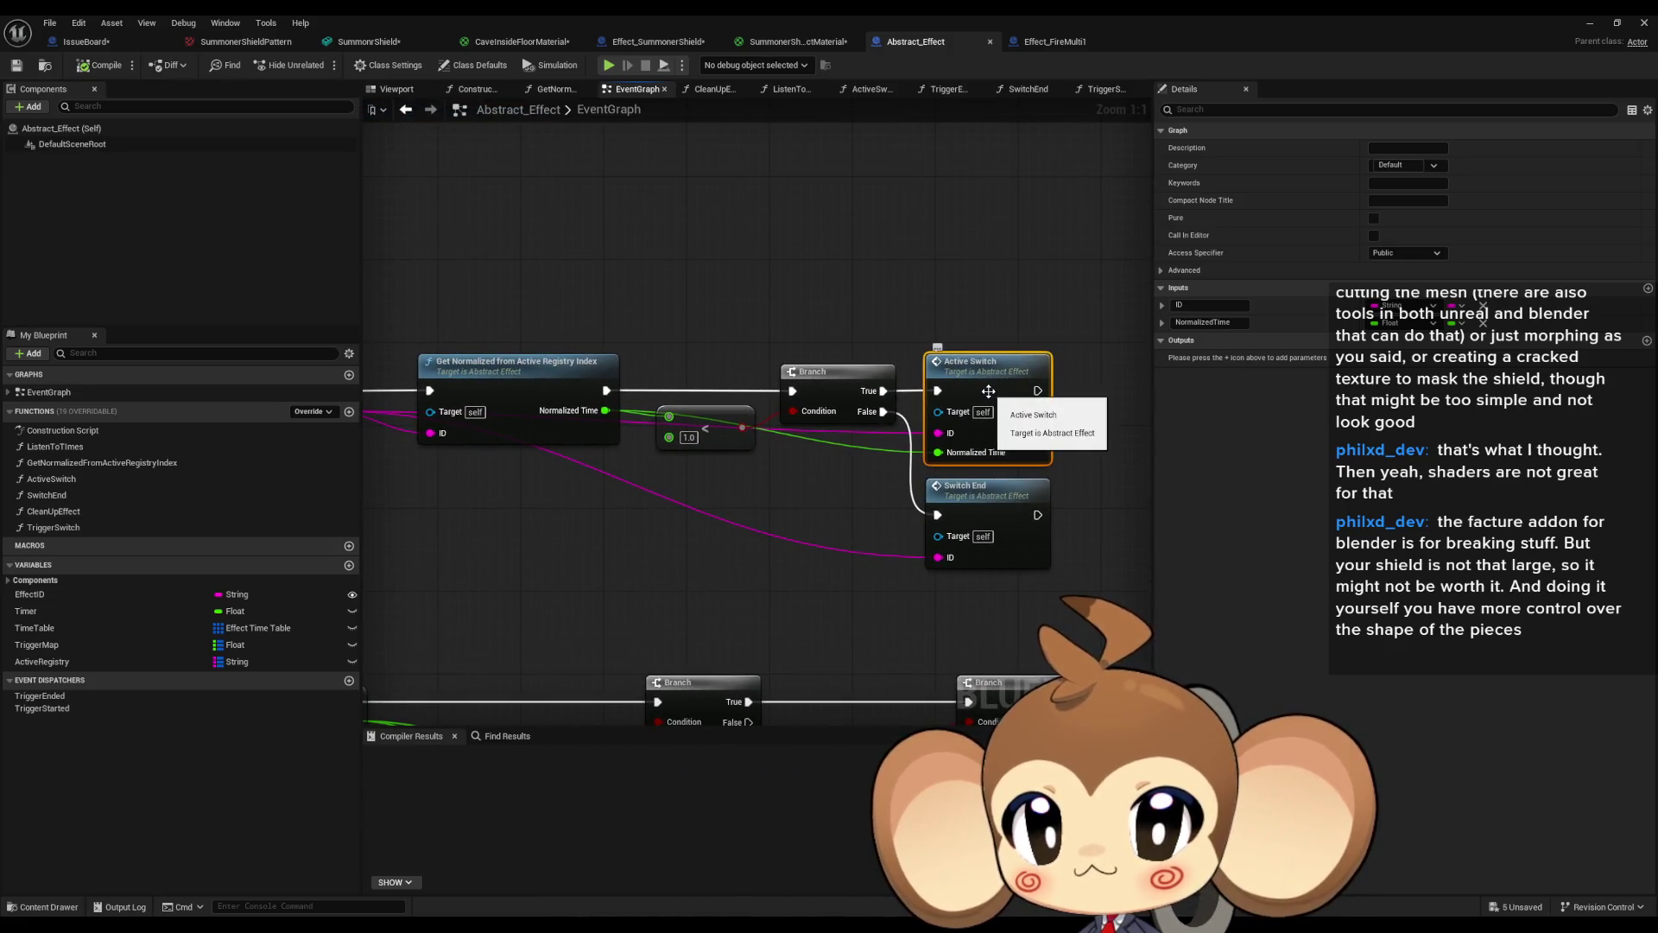
scroll(1070, 434, down, 2)
drag(727, 399, 1071, 421)
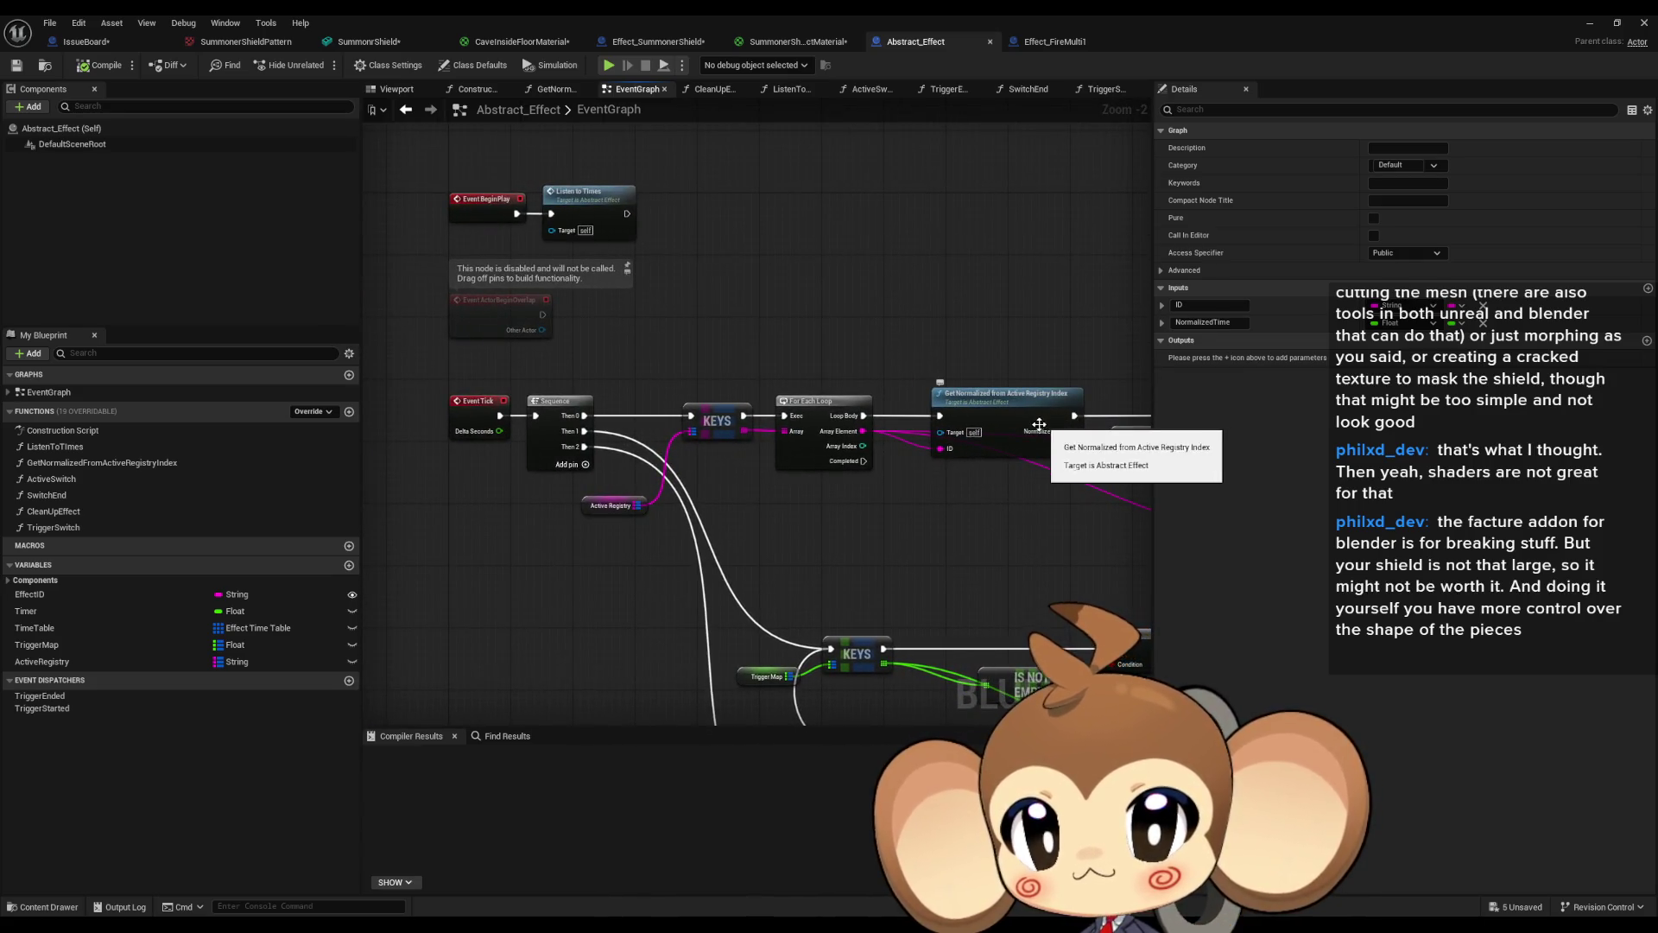
scroll(717, 515, up, 2)
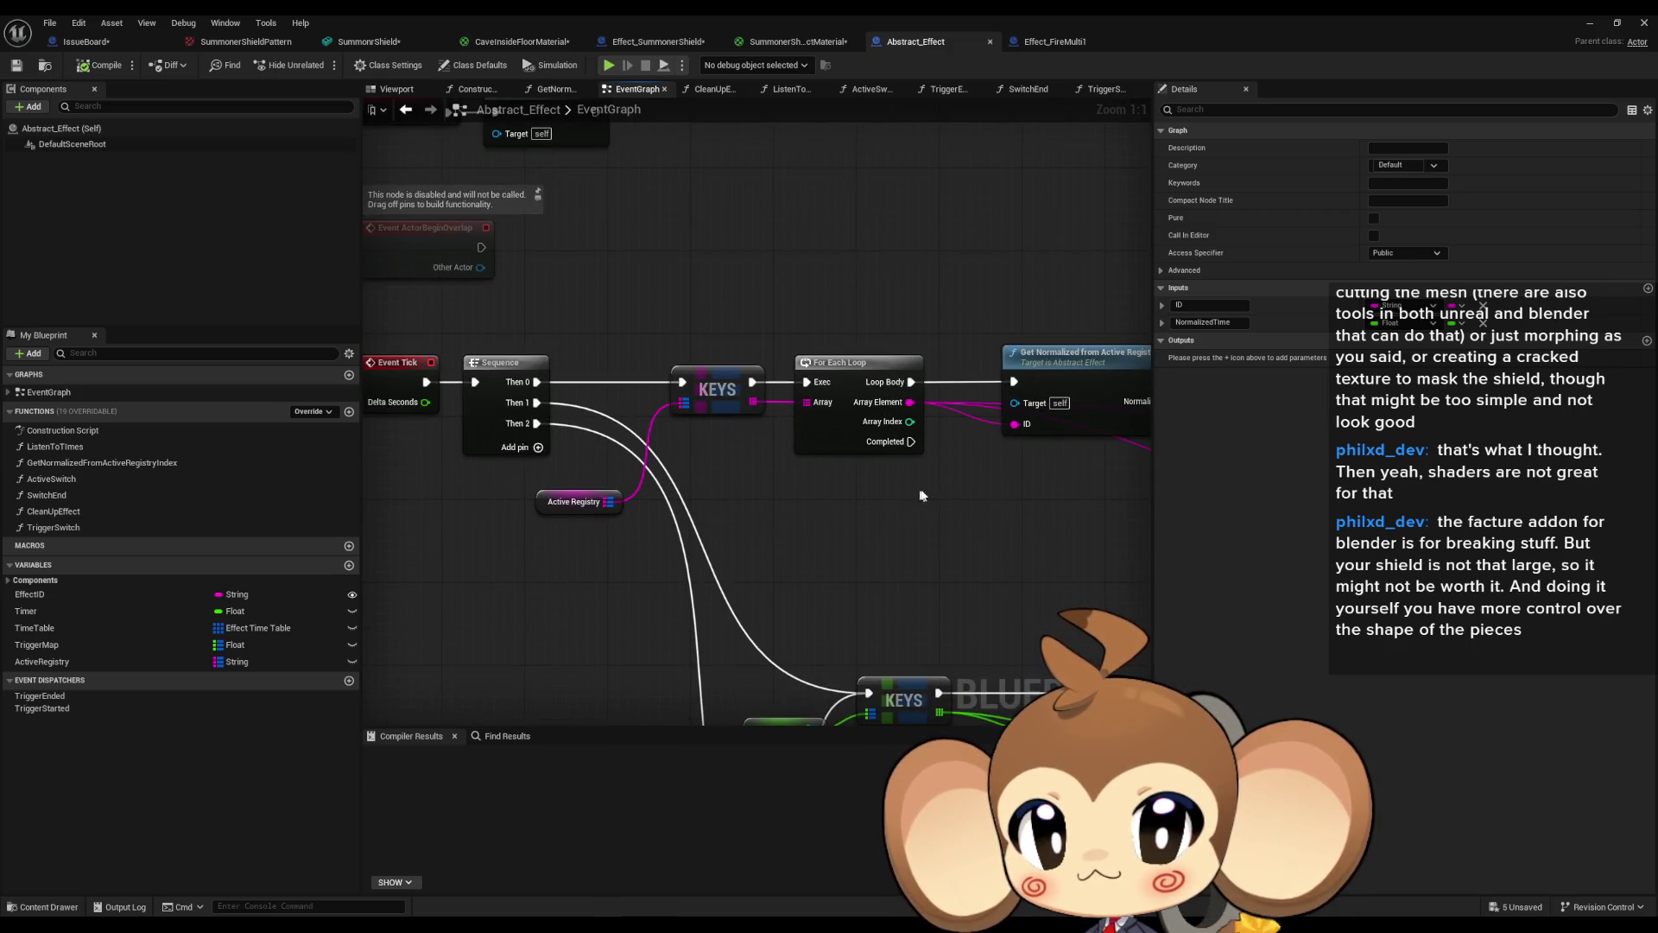
drag(925, 494, 886, 482)
mouse_move(769, 475)
mouse_down()
mouse_move(1067, 515)
mouse_move(753, 484)
mouse_up()
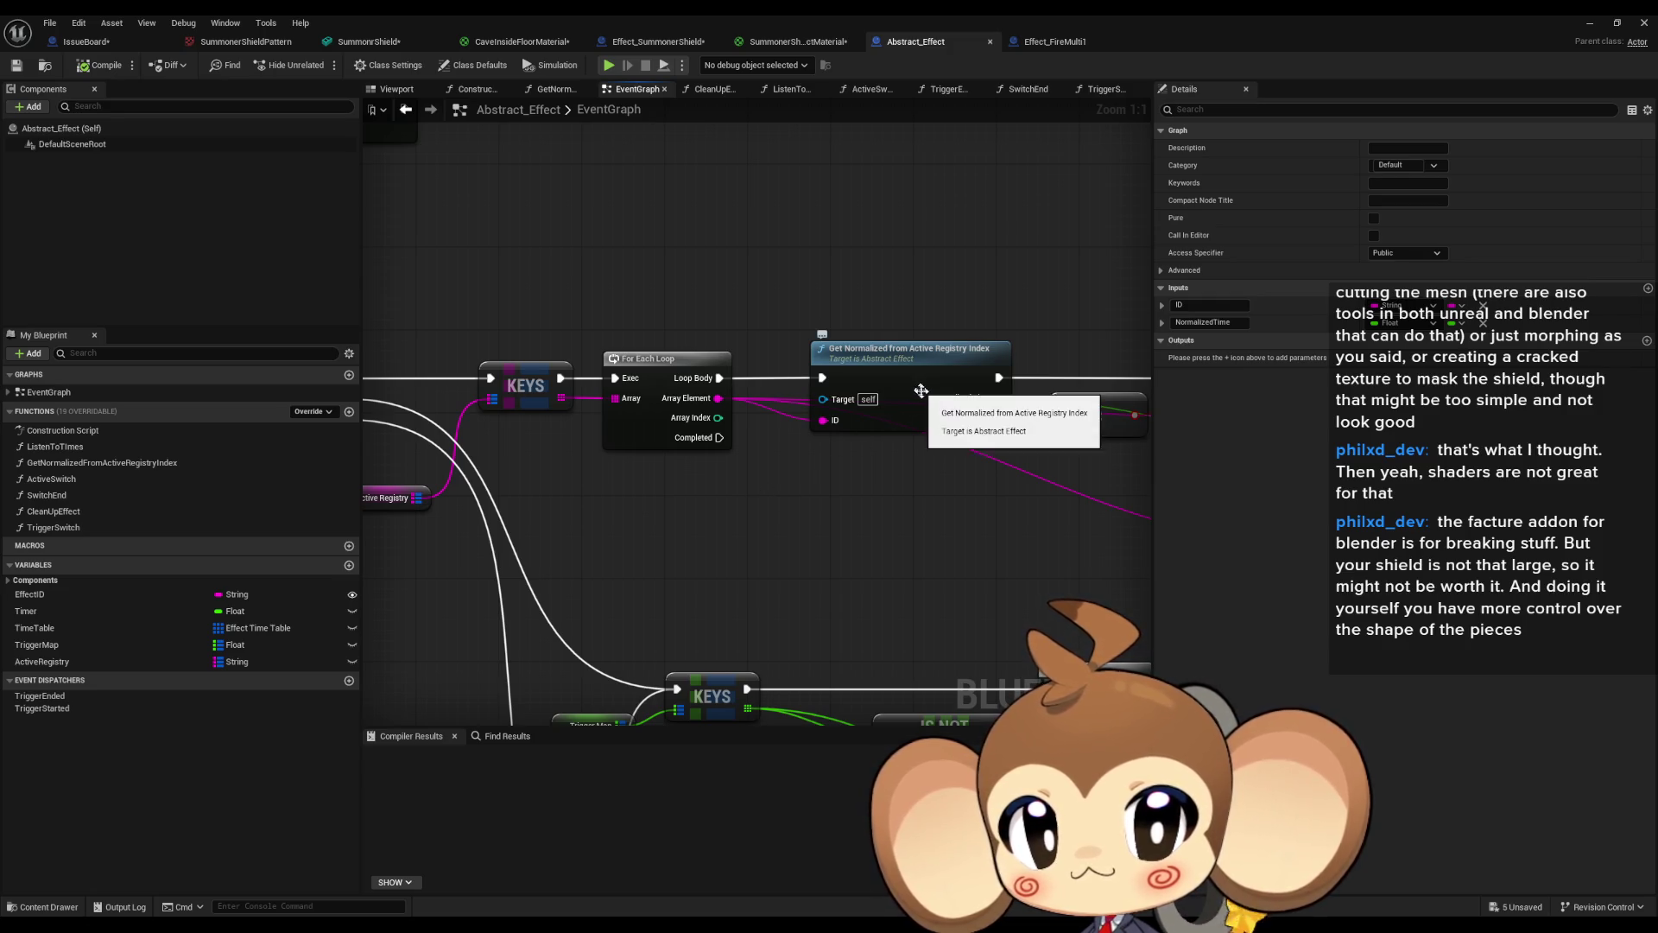
mouse_move(996, 451)
mouse_down()
mouse_move(584, 470)
mouse_move(697, 464)
mouse_move(666, 464)
mouse_up()
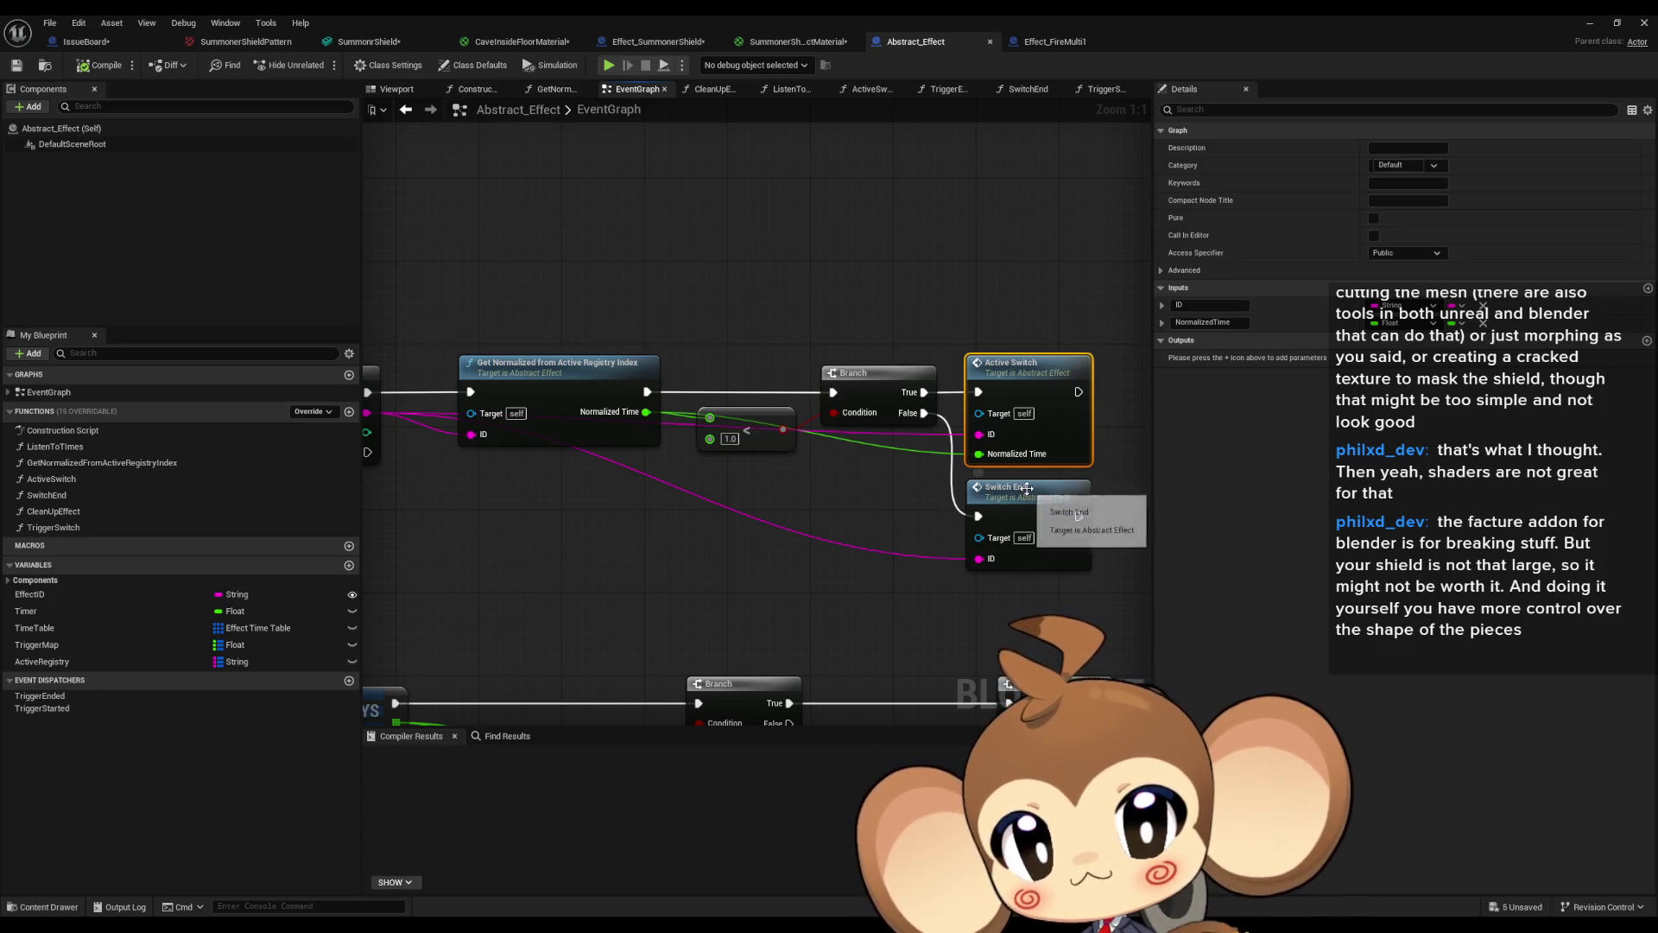
scroll(823, 525, down, 3)
drag(789, 492, 976, 368)
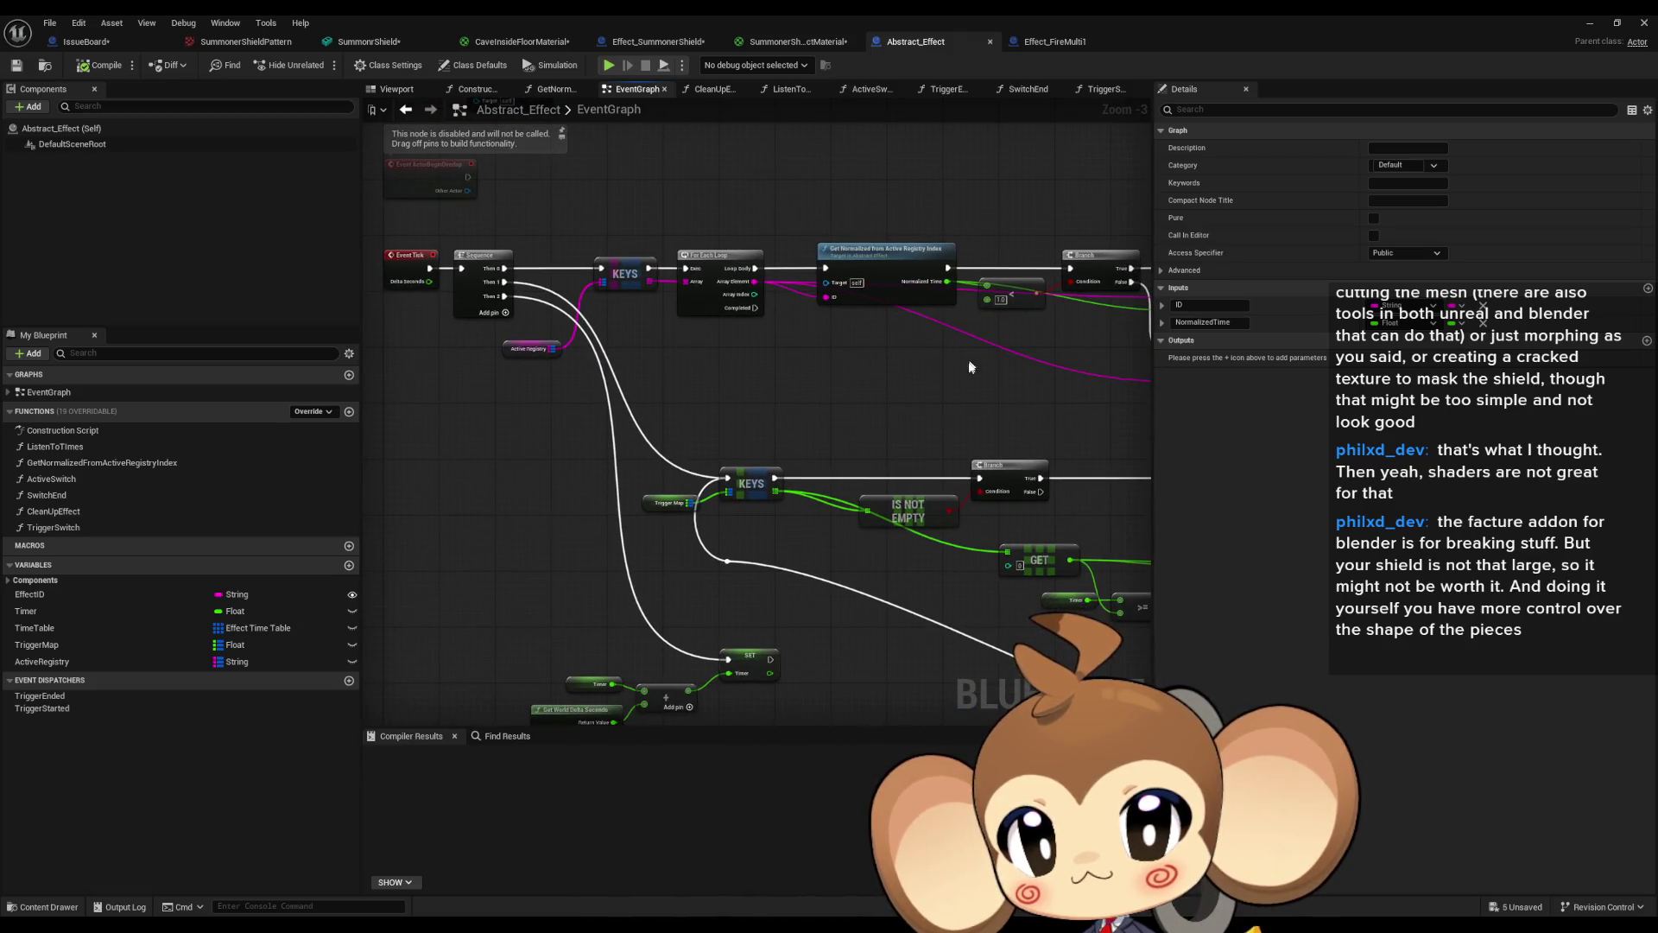
drag(898, 408, 257, 243)
drag(760, 432, 569, 437)
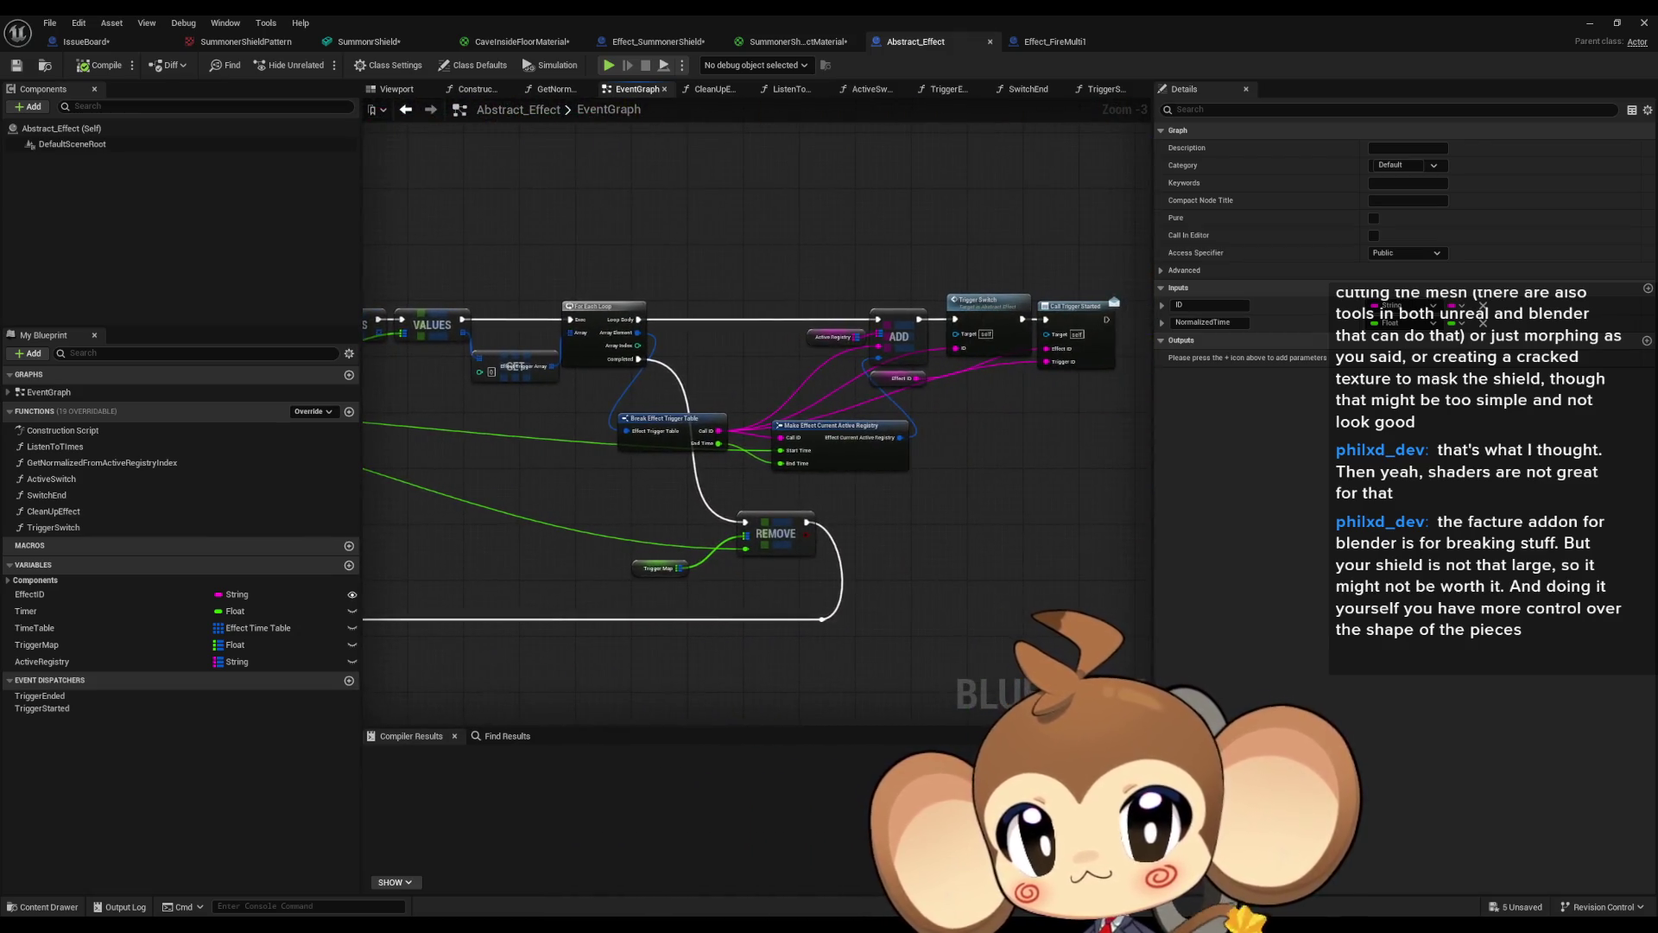
drag(414, 259, 985, 389)
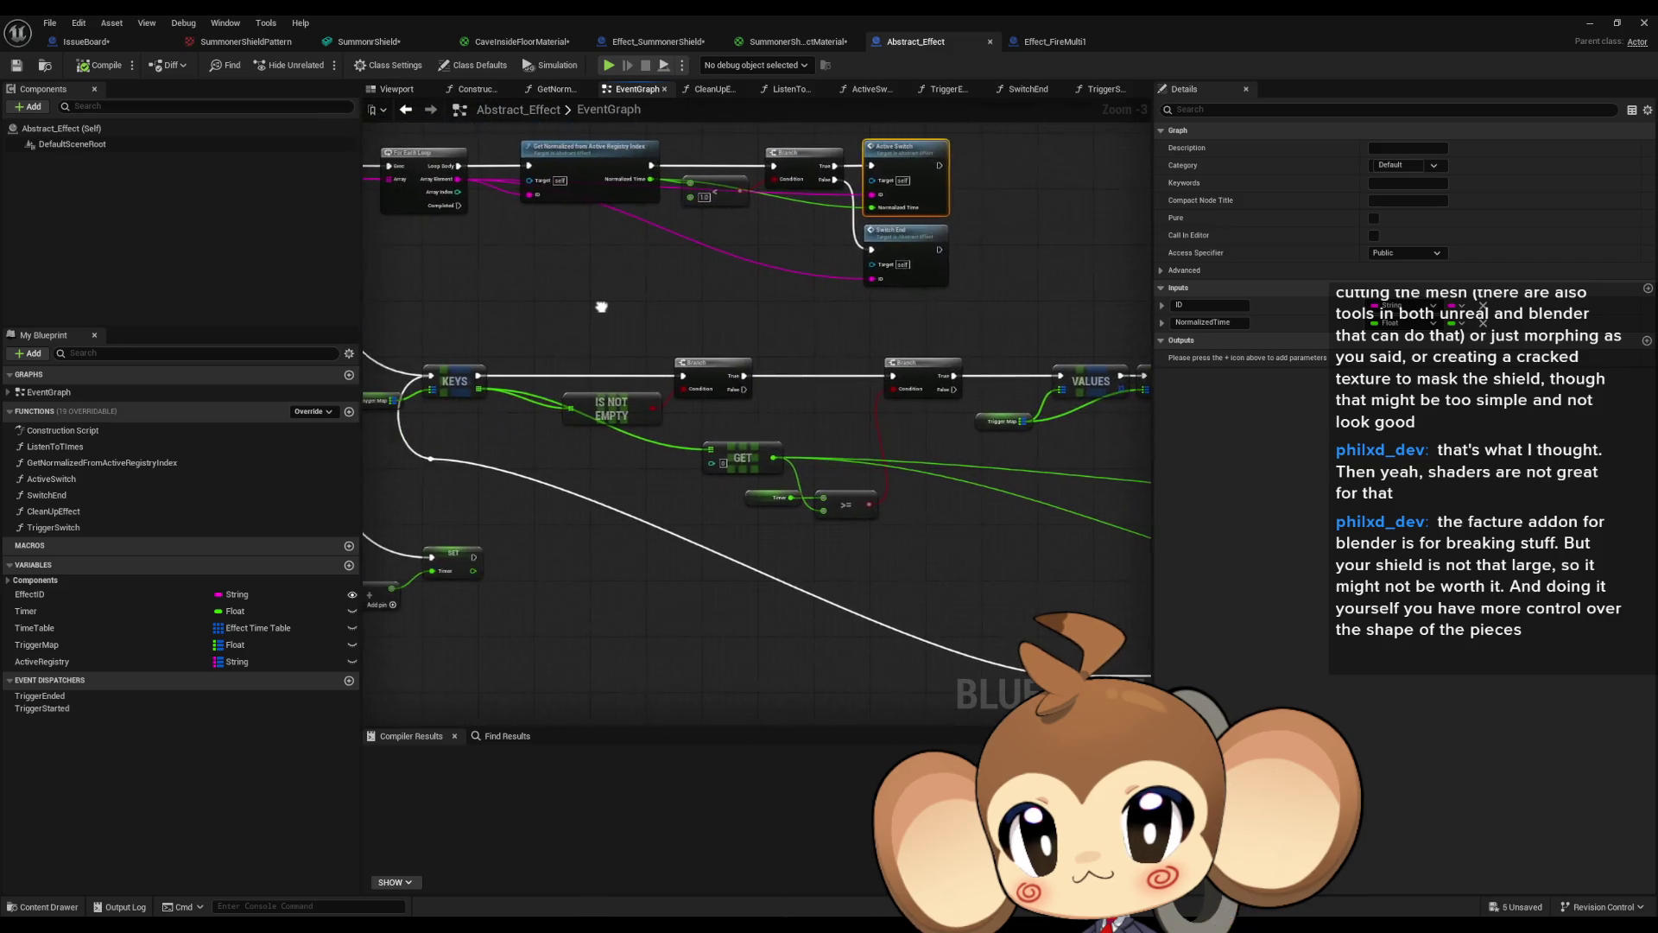
mouse_move(605, 311)
mouse_down()
mouse_move(792, 326)
mouse_move(788, 349)
mouse_up()
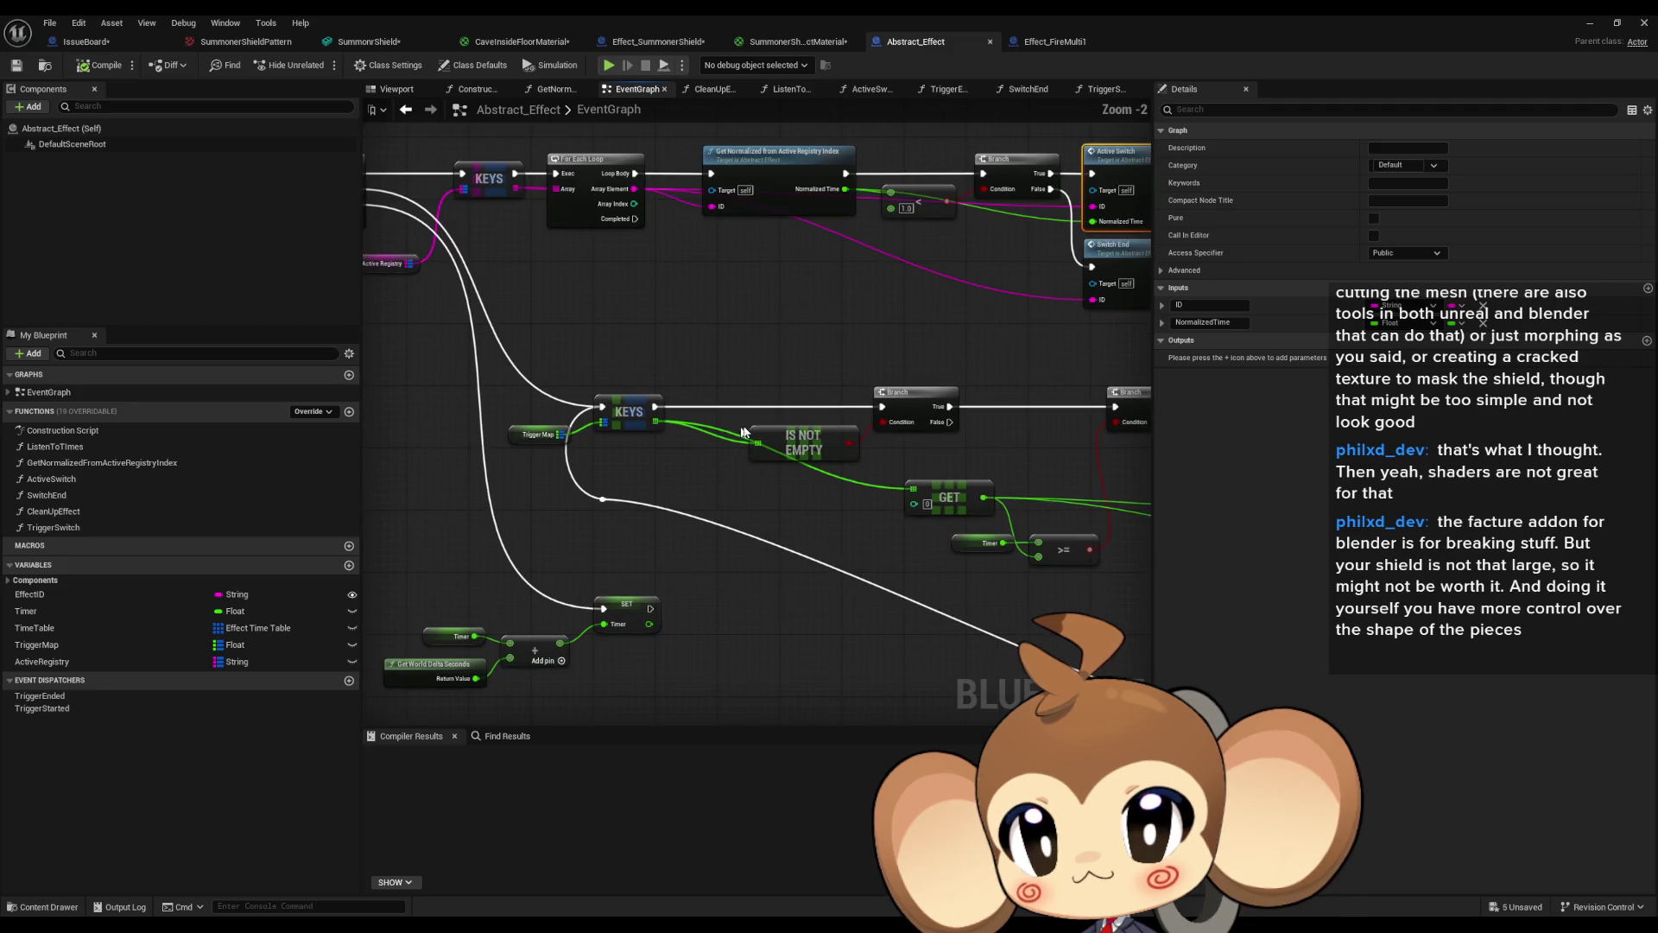
Pan and zoom through the loop nodes to the Active Switch and Switch End calls.
scroll(829, 350, up, 3)
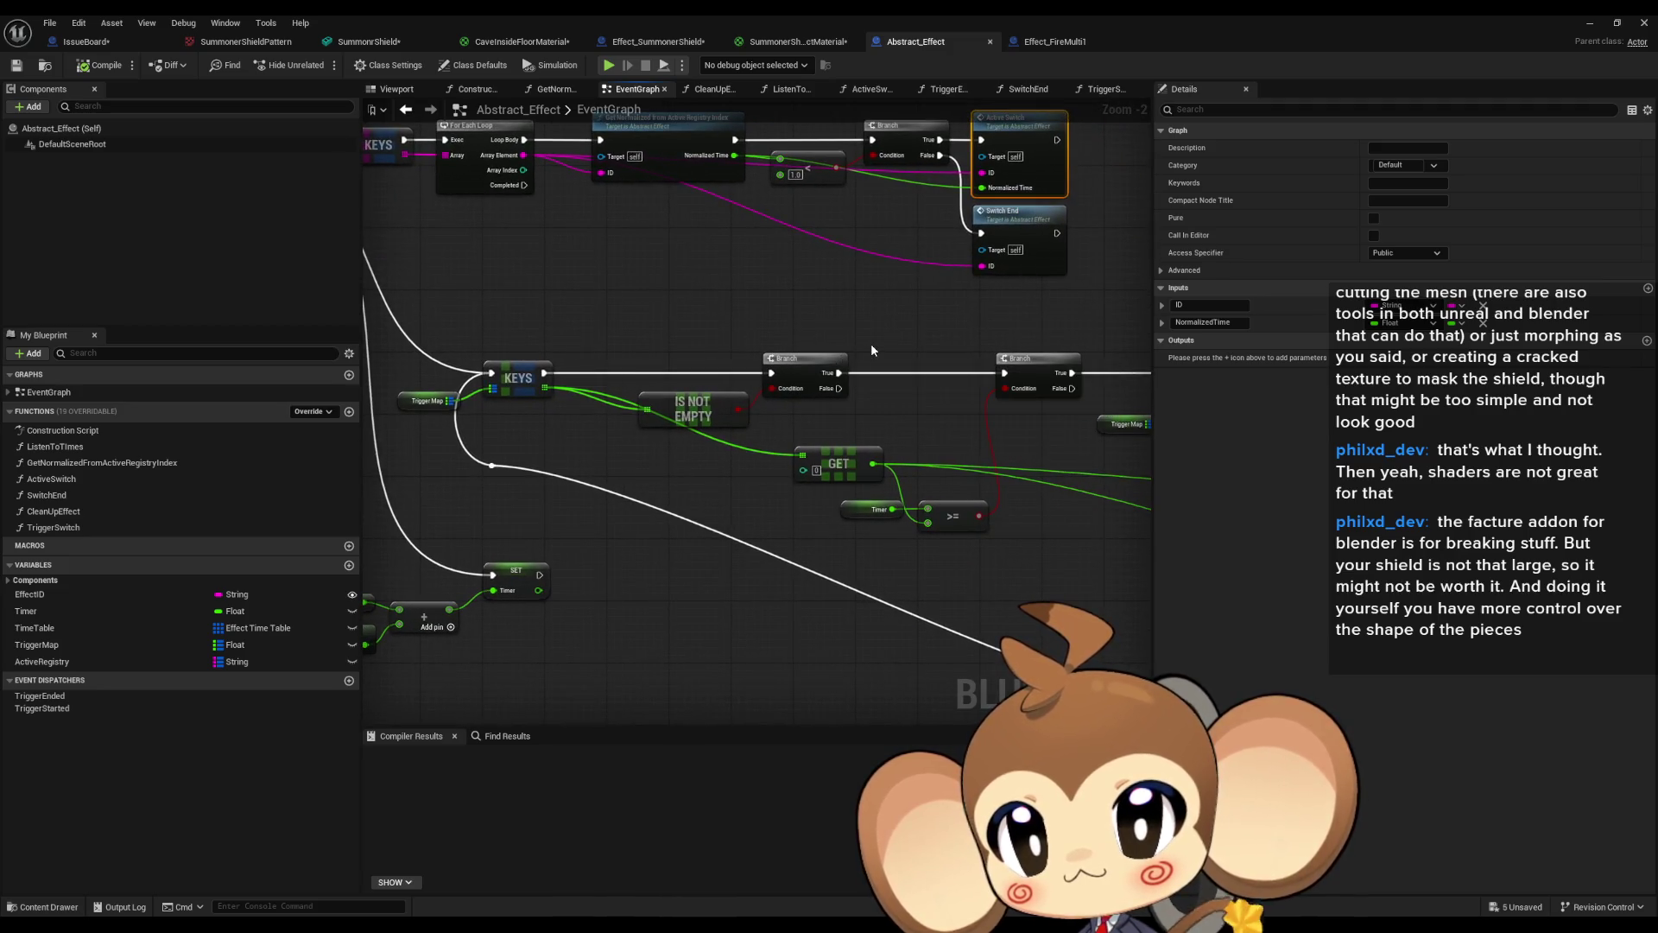
drag(869, 349, 846, 605)
drag(385, 273, 375, 275)
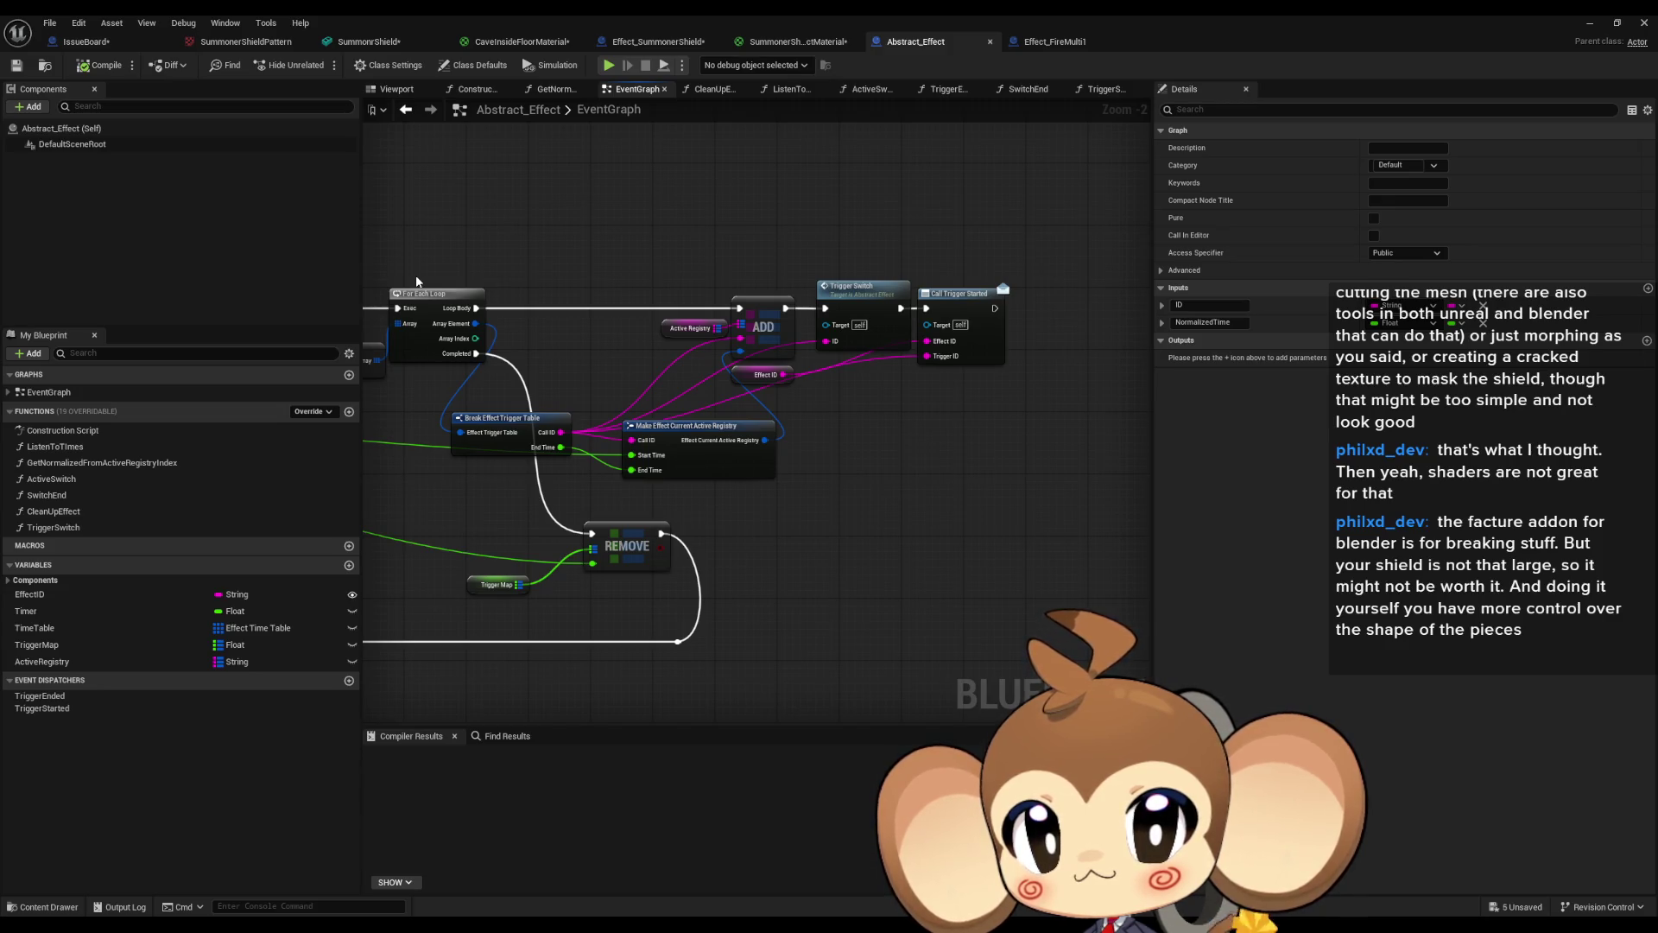
mouse_move(797, 291)
mouse_down()
mouse_move(1022, 352)
mouse_move(1641, 405)
mouse_up()
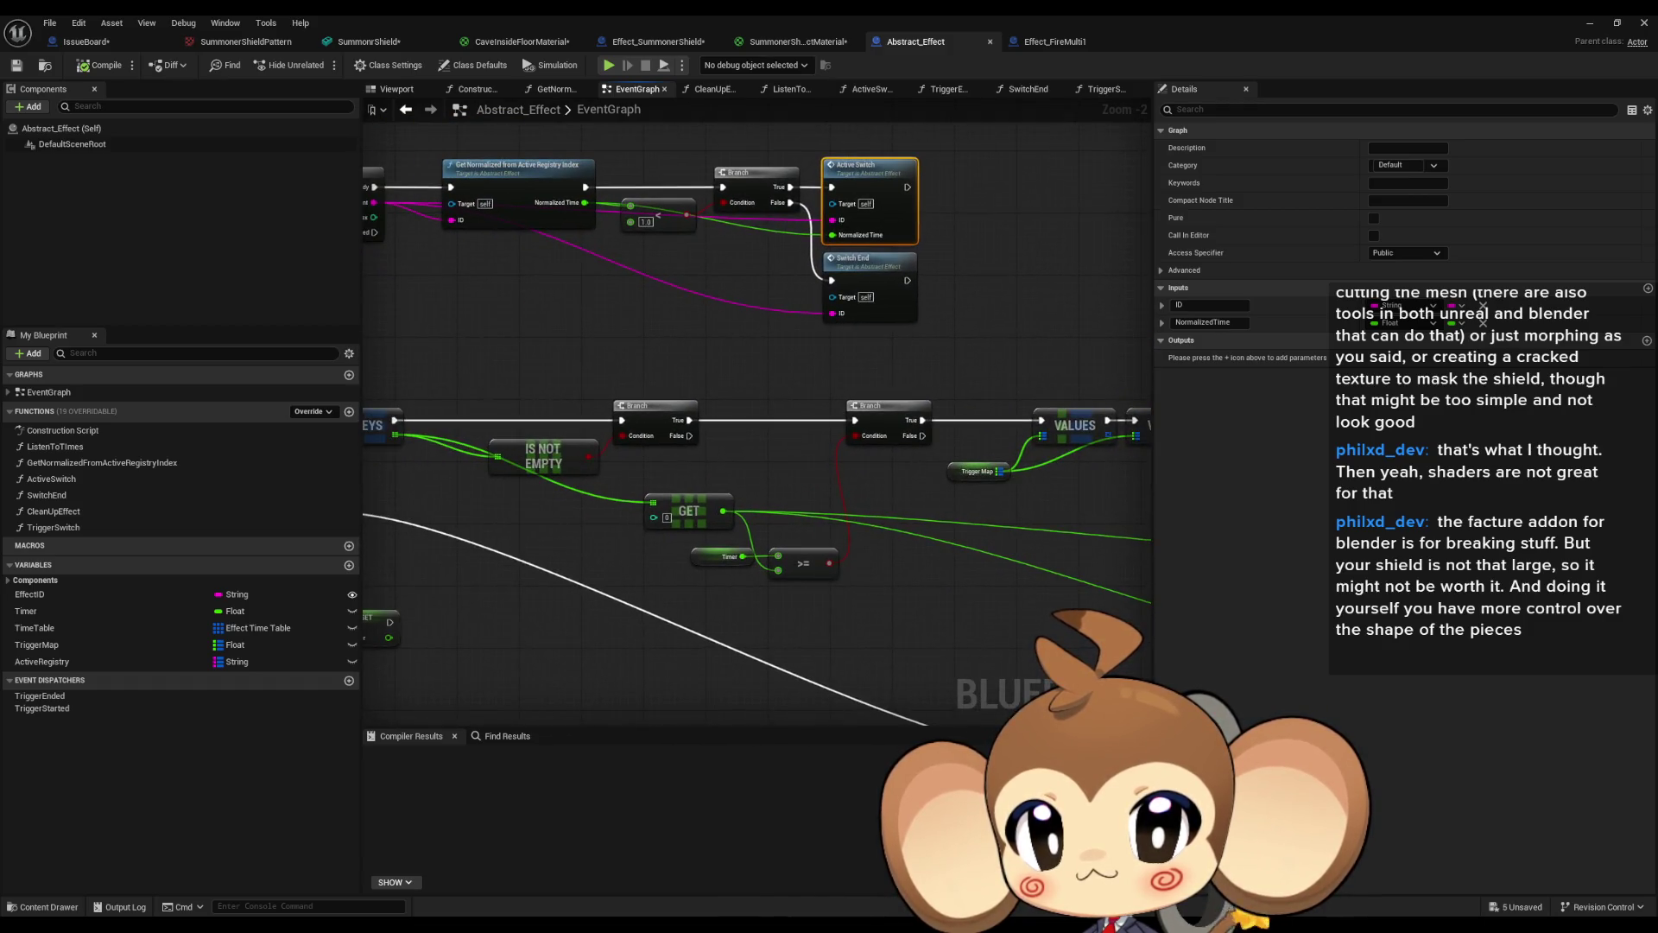
mouse_move(758, 432)
mouse_down()
mouse_move(946, 446)
mouse_move(231, 358)
mouse_up()
drag(899, 309, 601, 294)
scroll(874, 259, down, 2)
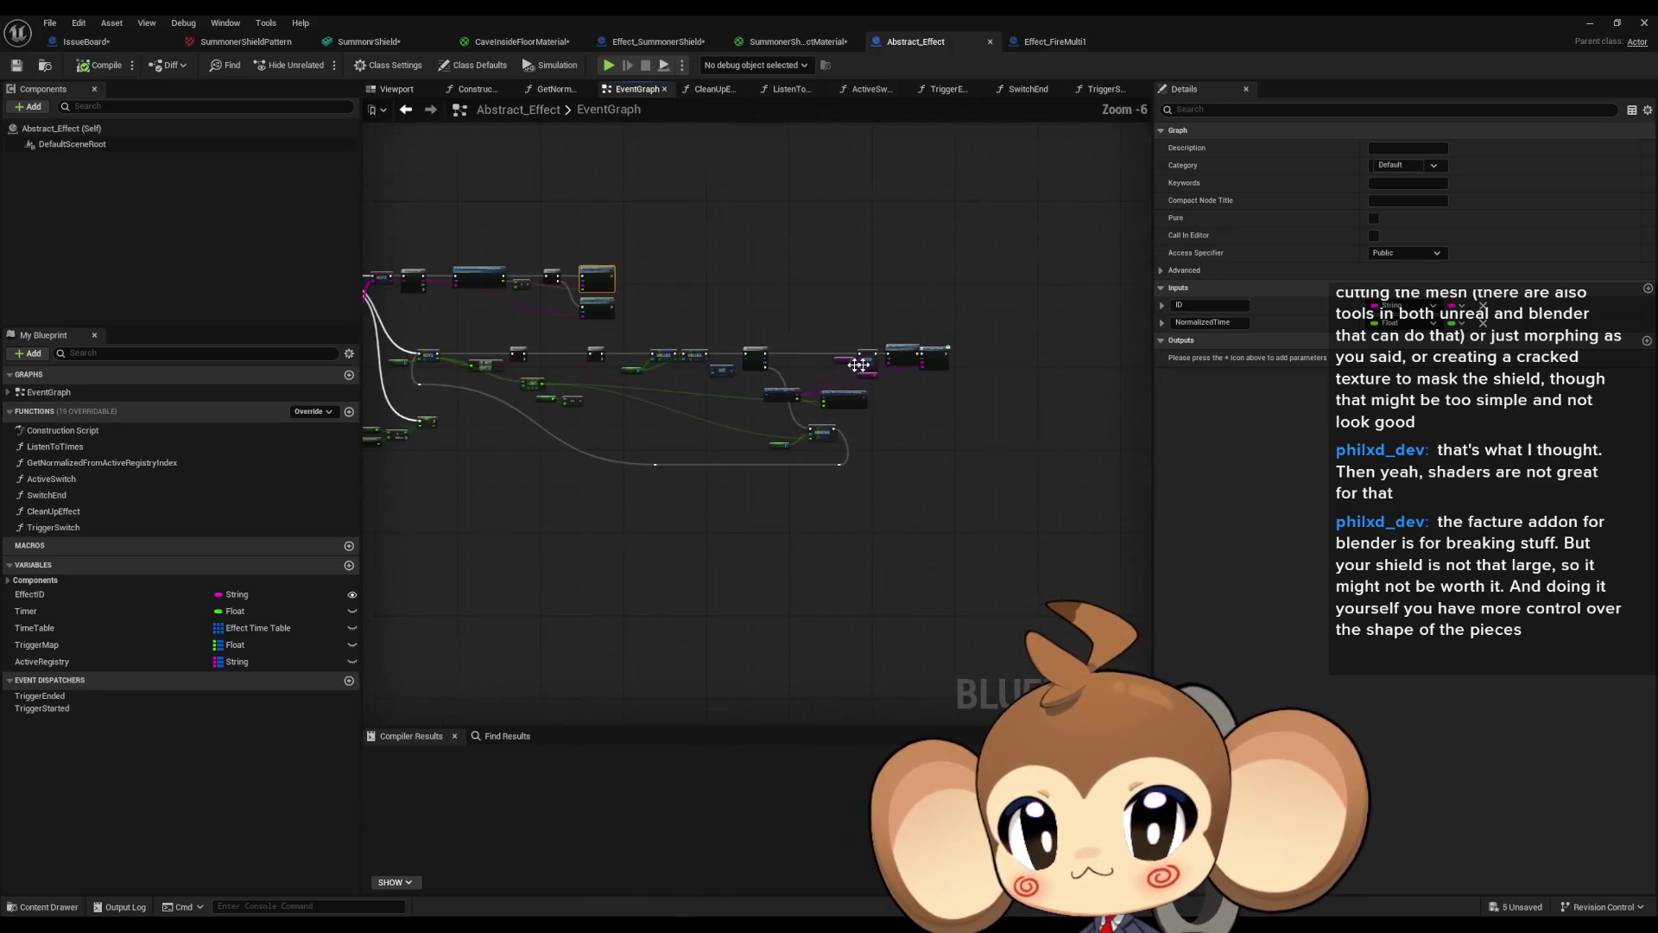
drag(874, 259, 648, 386)
scroll(648, 386, up, 1)
scroll(648, 386, up, 1)
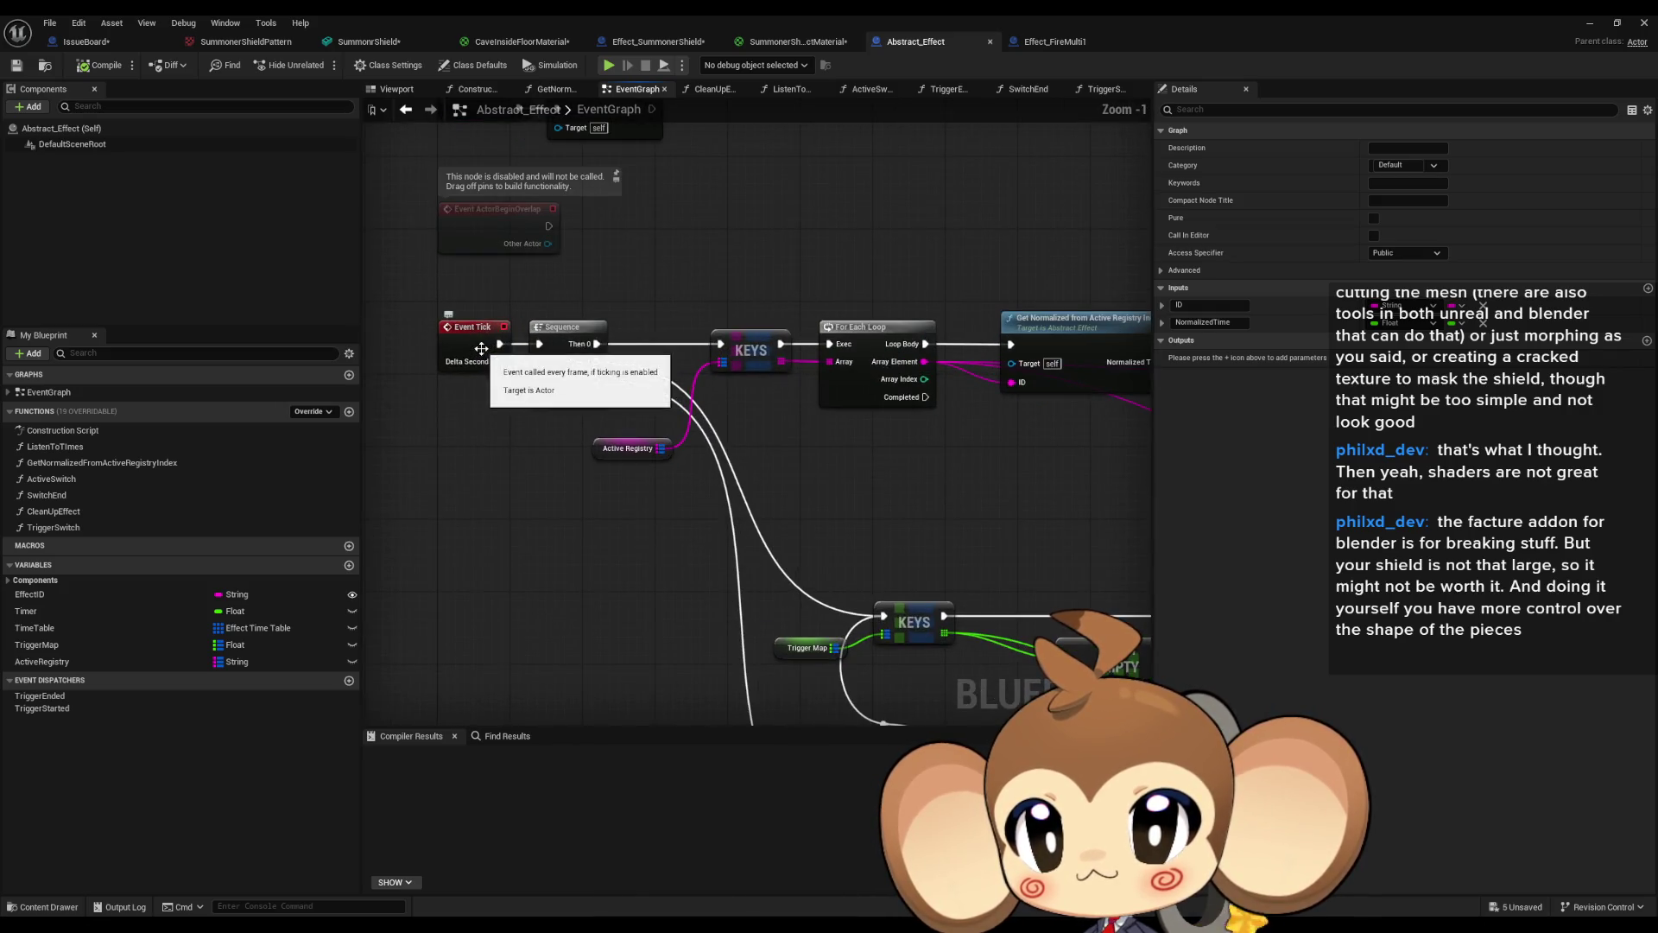
scroll(652, 389, up, 1)
mouse_move(704, 323)
mouse_down()
mouse_move(691, 469)
mouse_move(625, 385)
mouse_move(517, 367)
mouse_up()
scroll(675, 374, down, 1)
scroll(887, 541, down, 1)
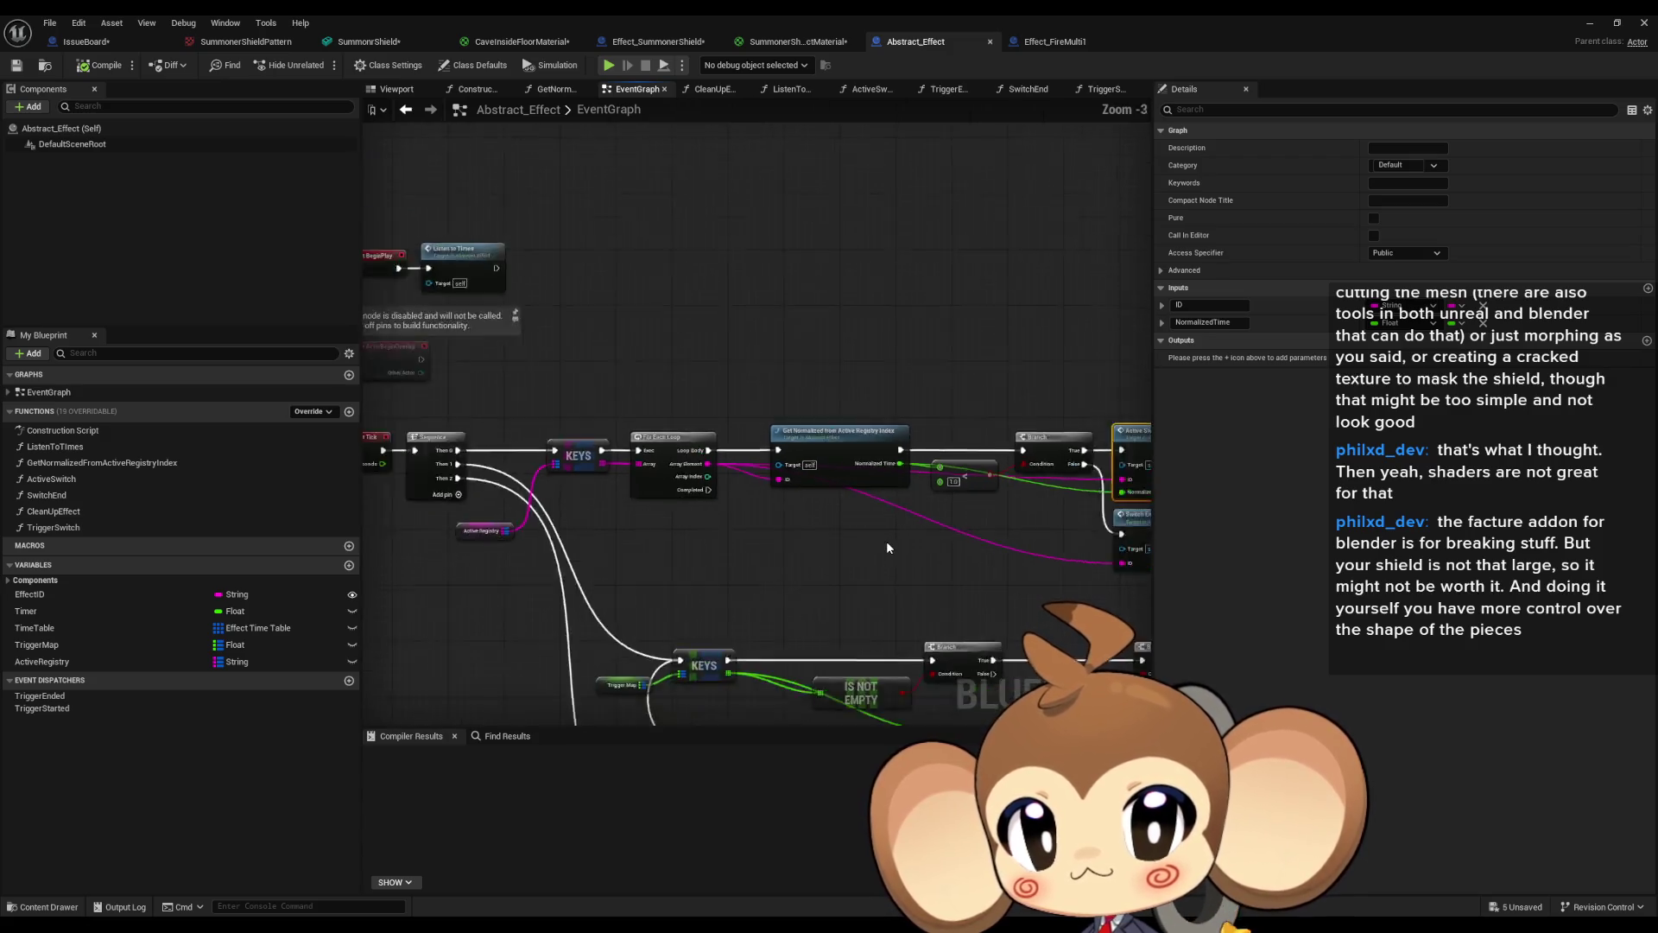
mouse_move(886, 548)
mouse_down()
mouse_move(707, 510)
mouse_move(781, 471)
mouse_move(774, 455)
mouse_move(858, 434)
mouse_move(834, 428)
mouse_up()
scroll(706, 509, up, 1)
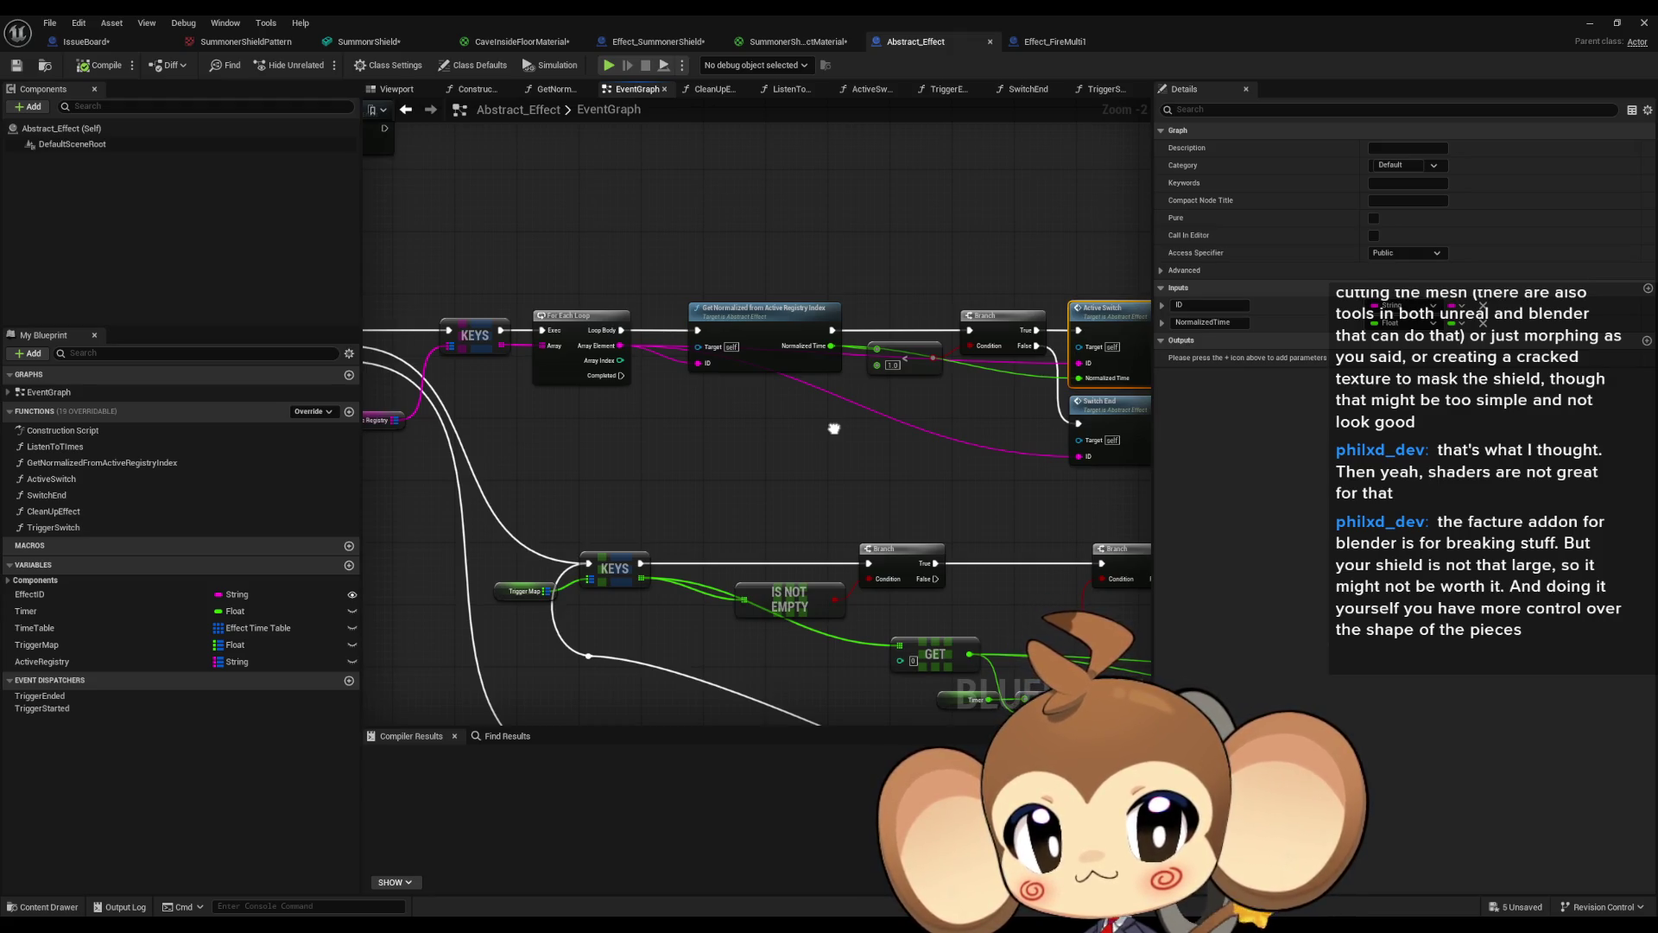
mouse_move(834, 428)
mouse_down()
mouse_move(911, 411)
mouse_move(646, 378)
mouse_move(1090, 432)
mouse_move(615, 346)
mouse_up()
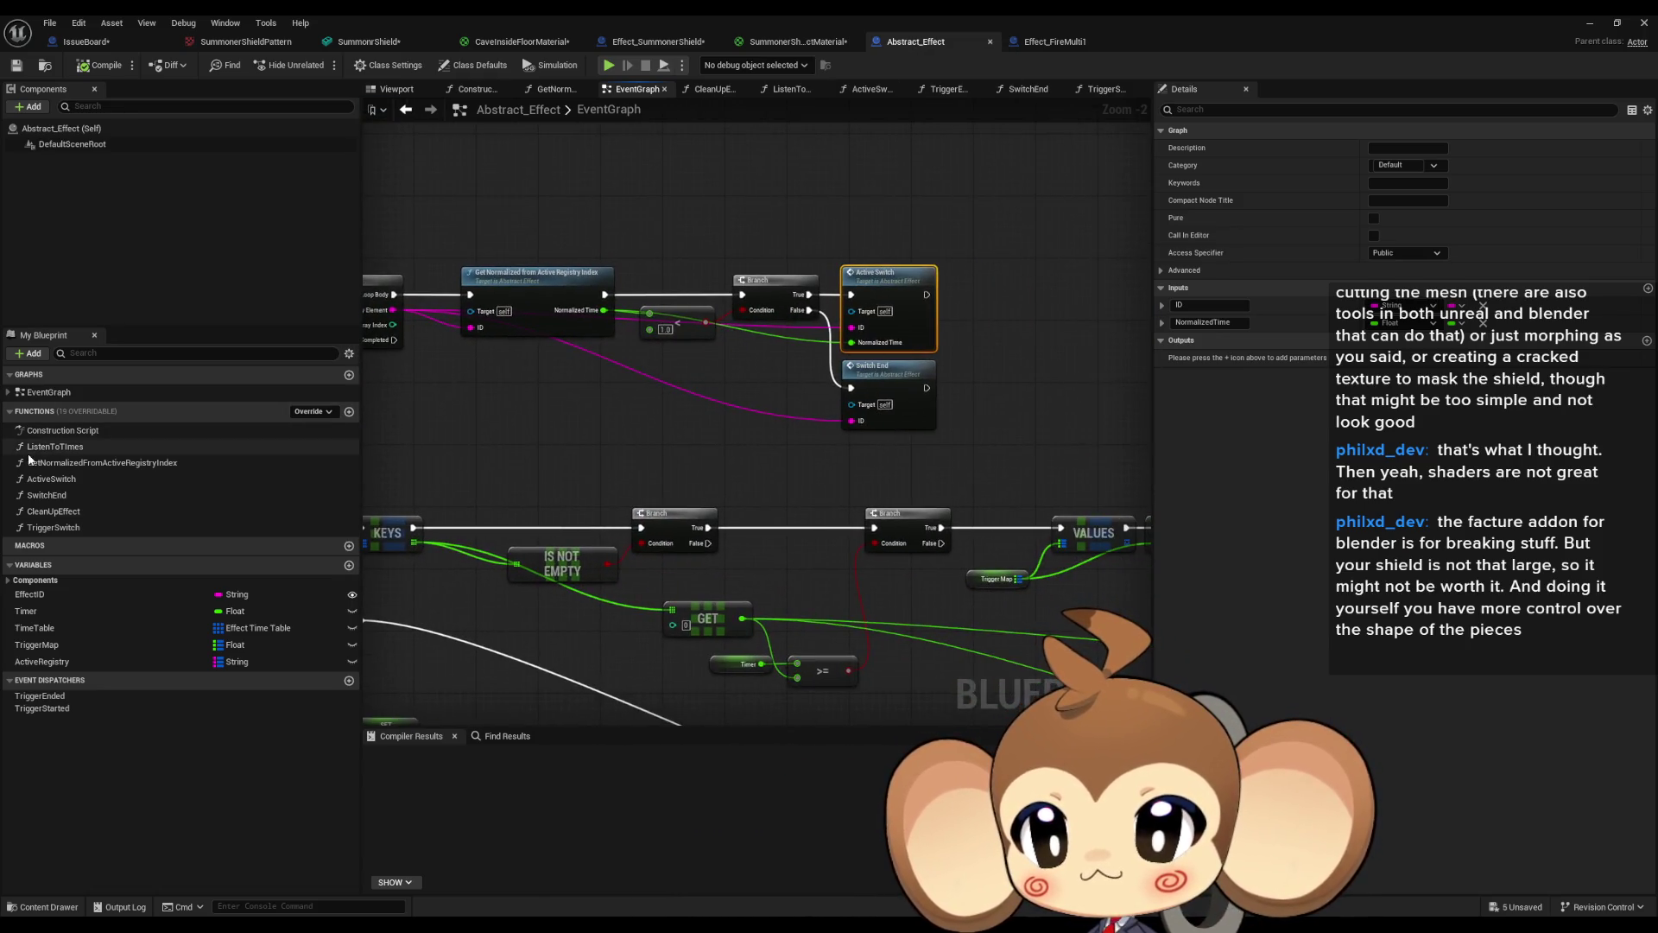
Find every reference to the CleanUpEffect function.
right_click(88, 512)
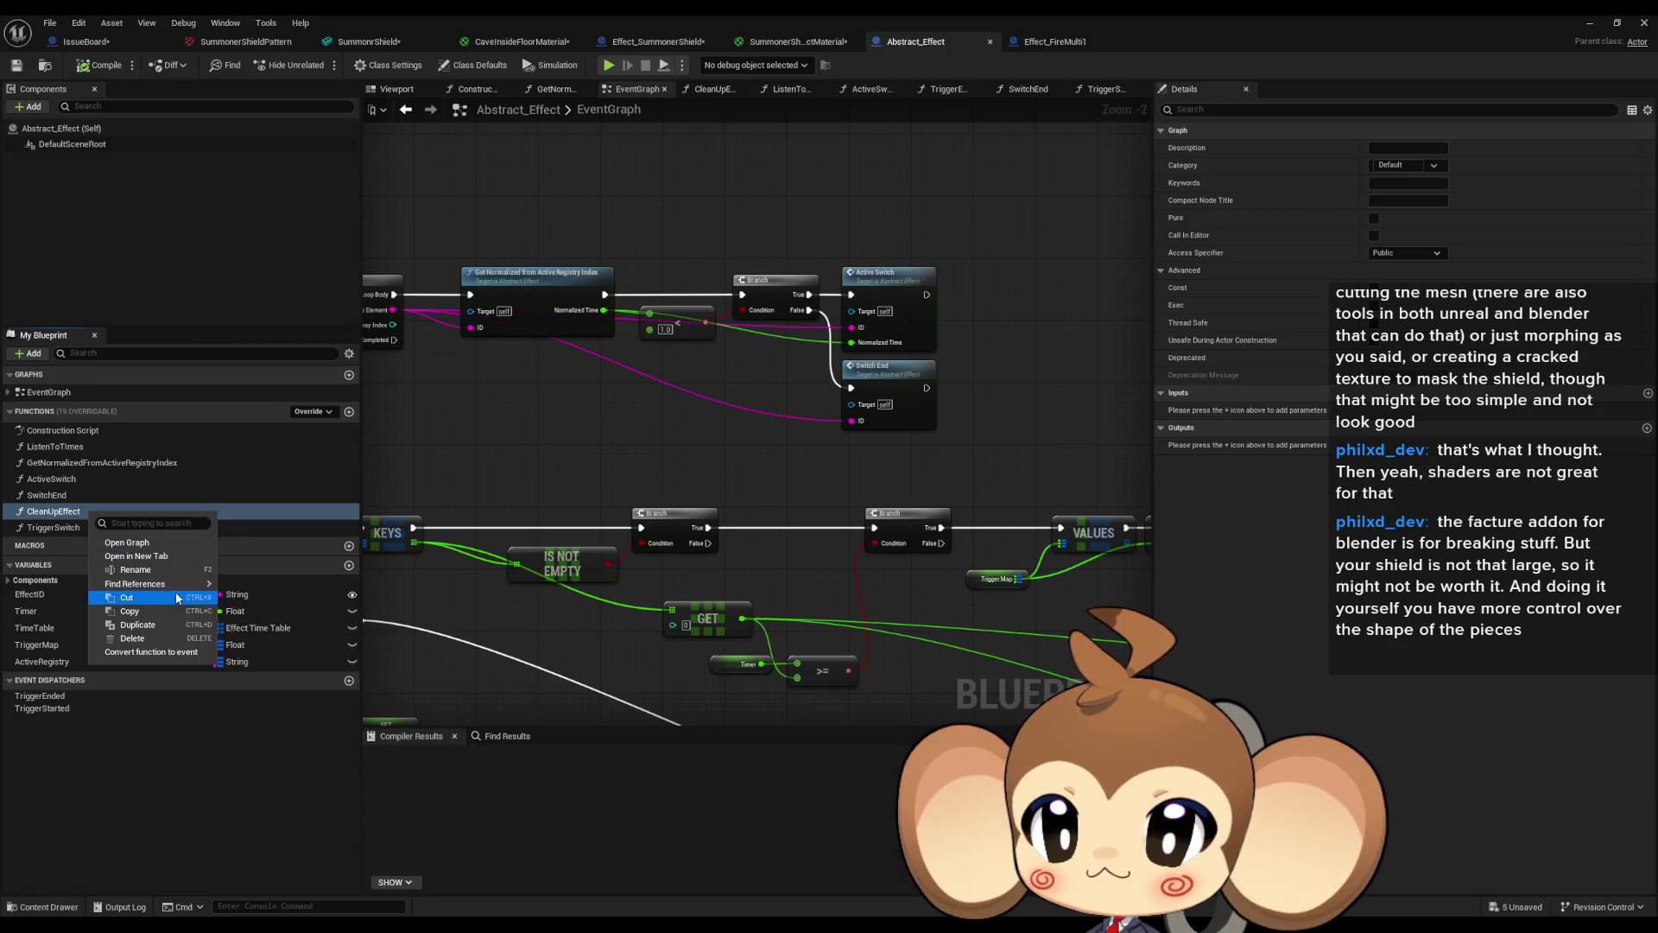
mouse_move(164, 584)
click(271, 629)
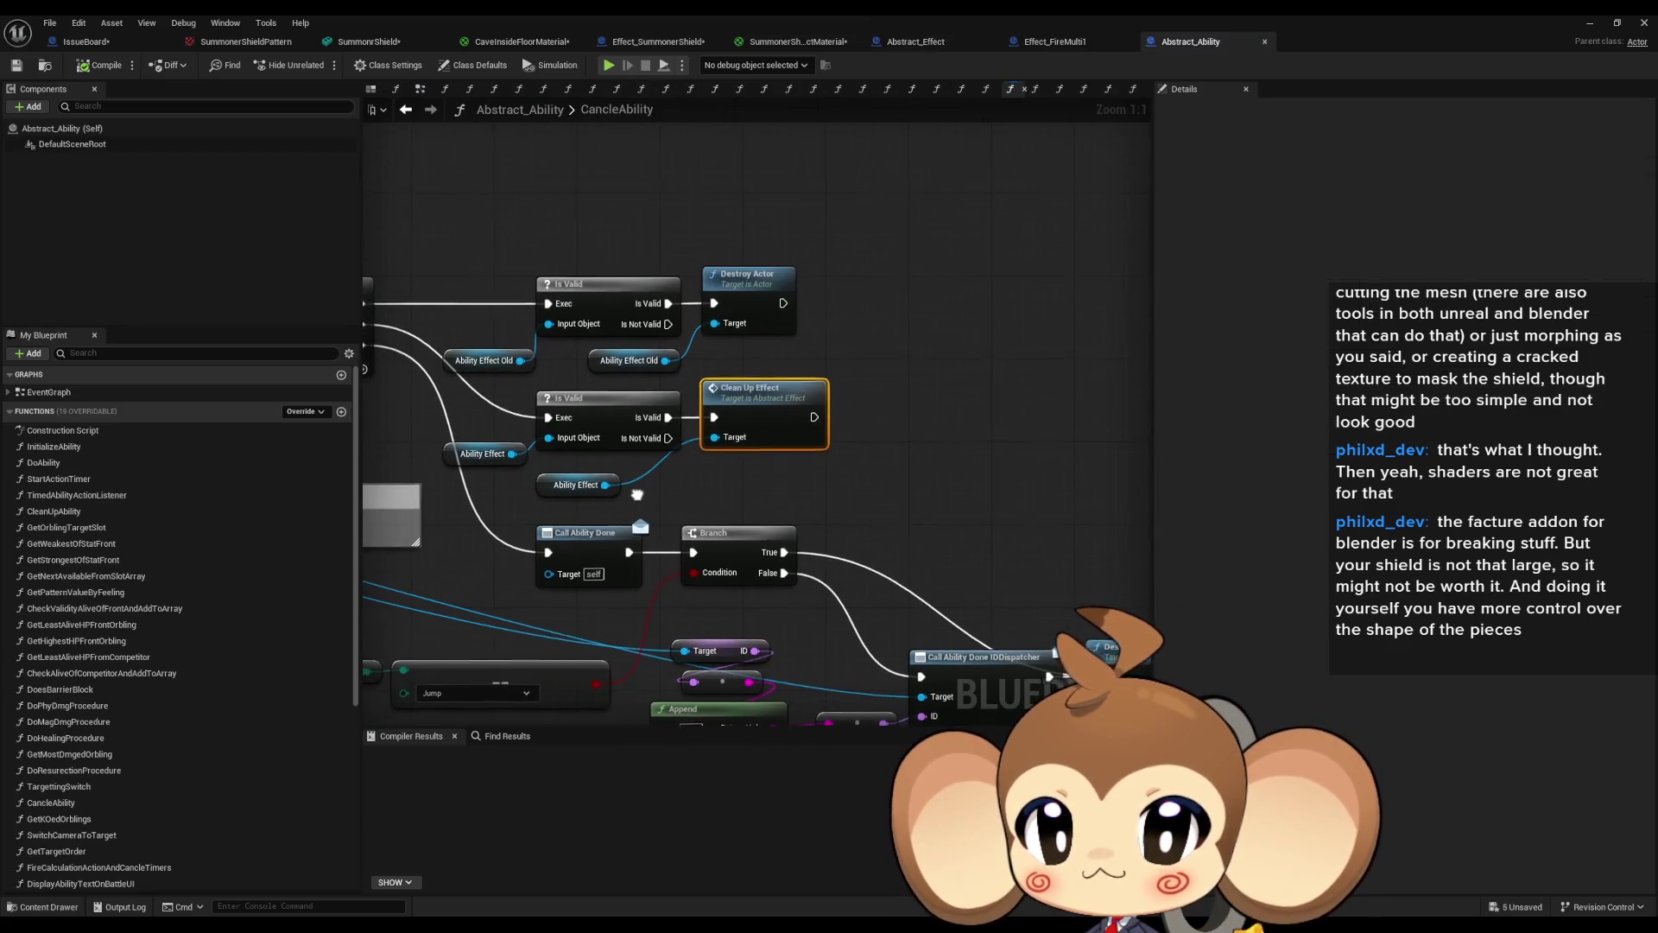
Inspect the Ability Effect variable and CleanUpEffect's Destroy Actor node, then return to Abstract_Ability.
drag(637, 494, 776, 495)
click(725, 485)
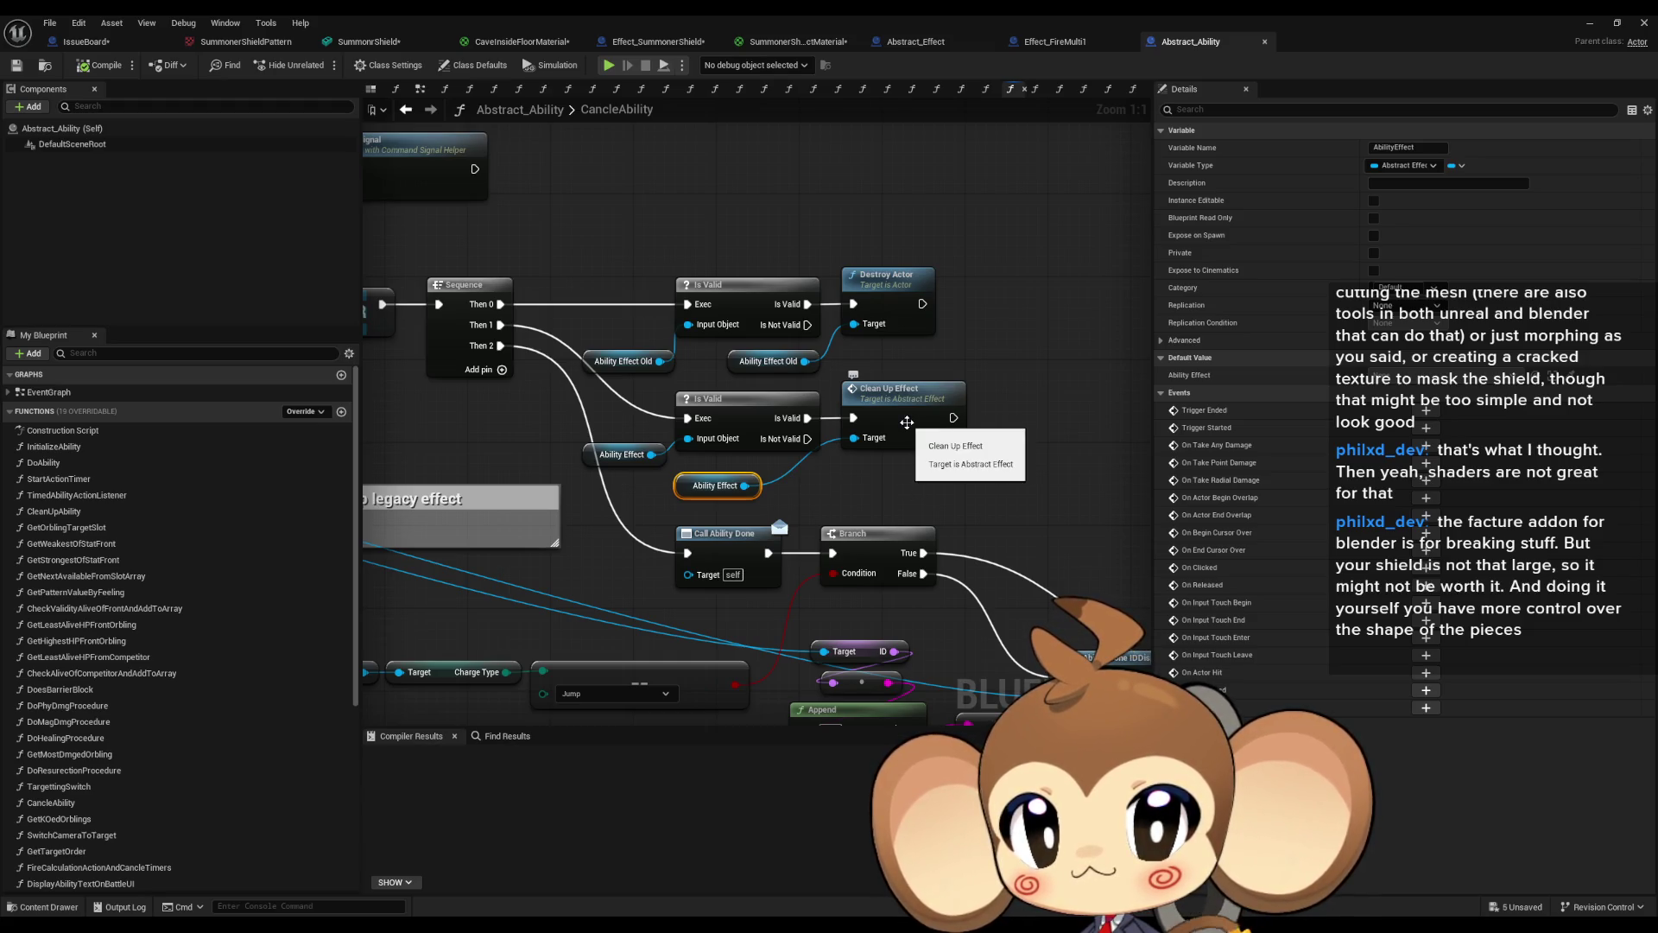
double_click(907, 422)
click(855, 421)
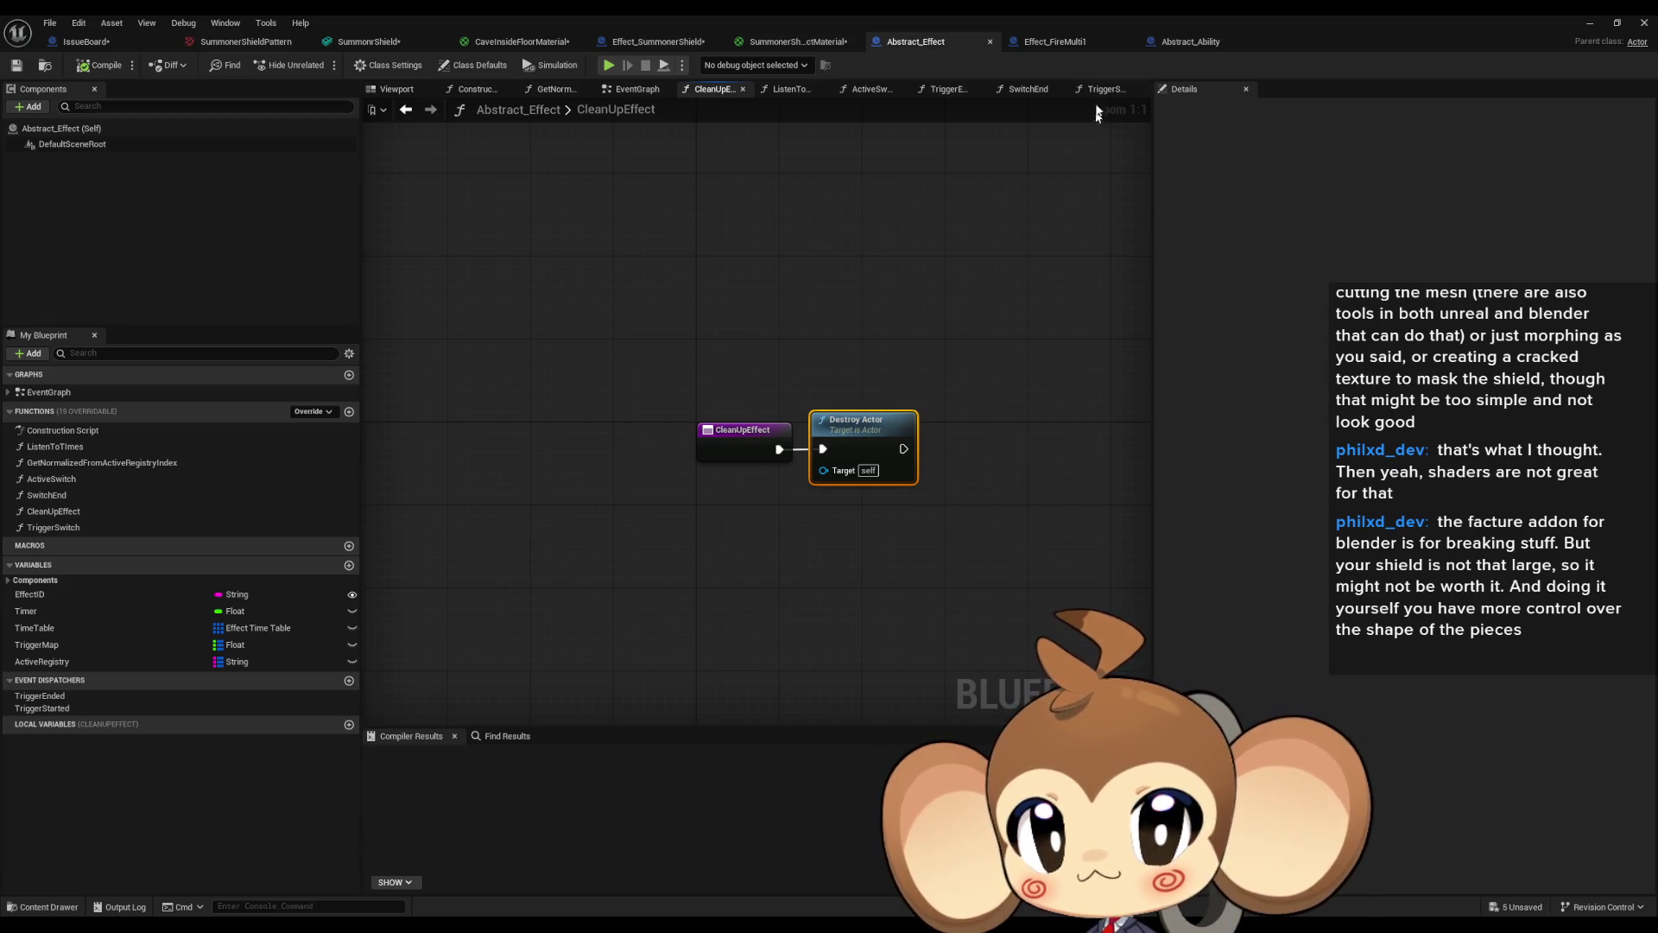
click(1198, 49)
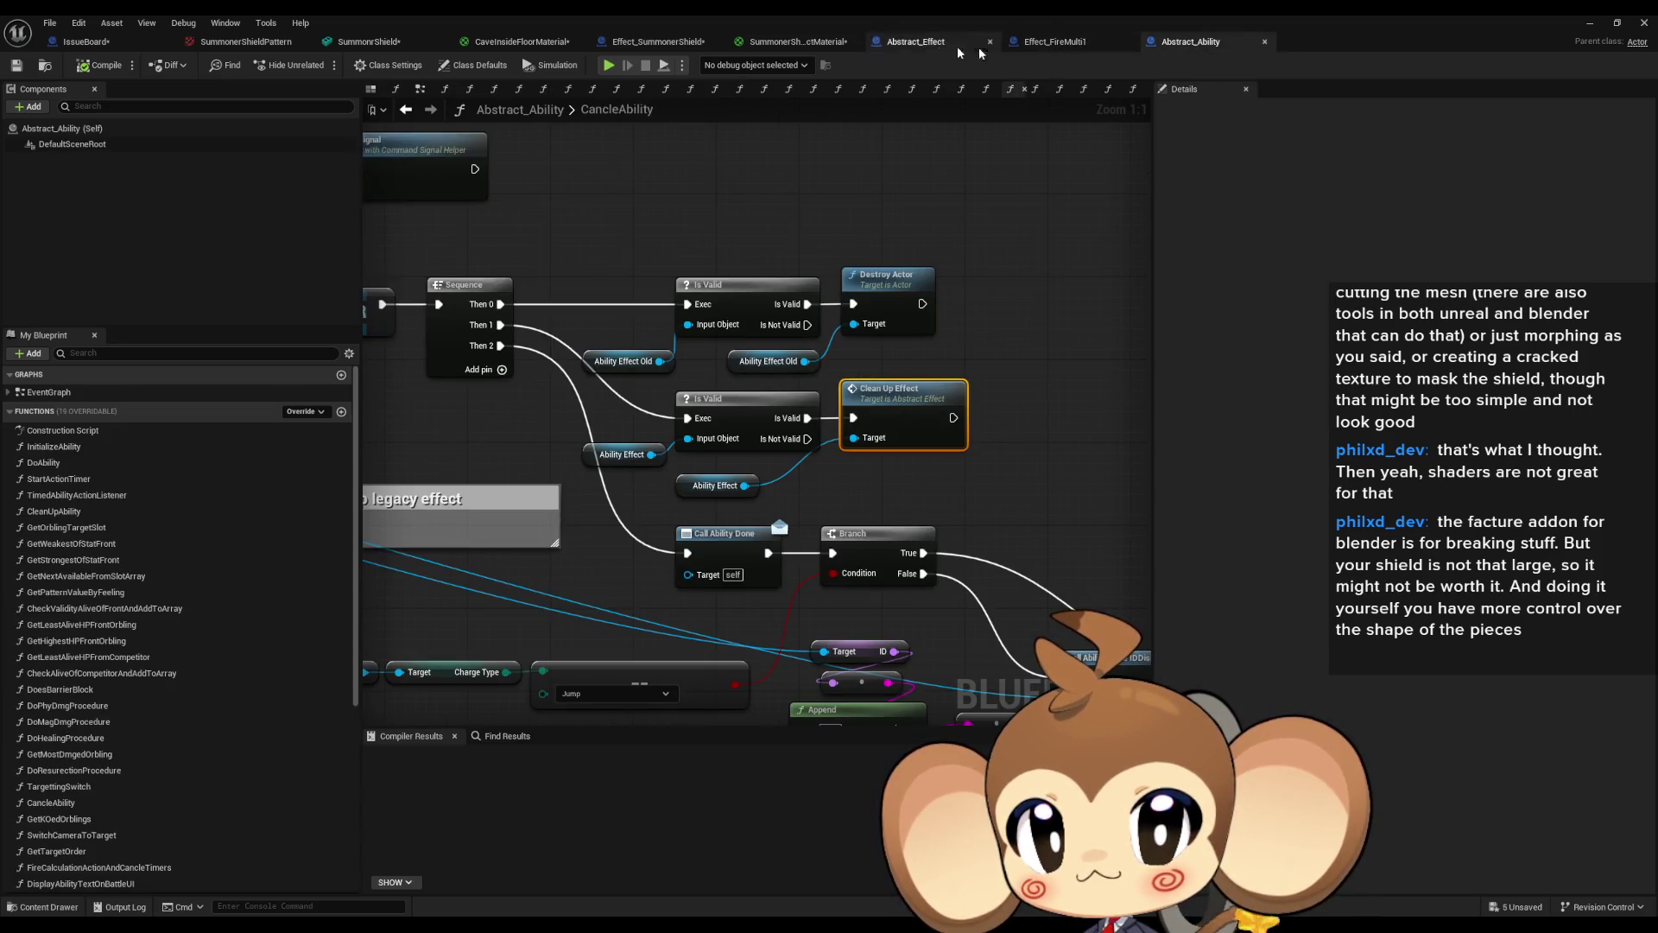
Review Effect_FireMulti1's CleanUpEffect and TriggerSwitch overrides, including the Create Sound 2D nodes.
click(1063, 41)
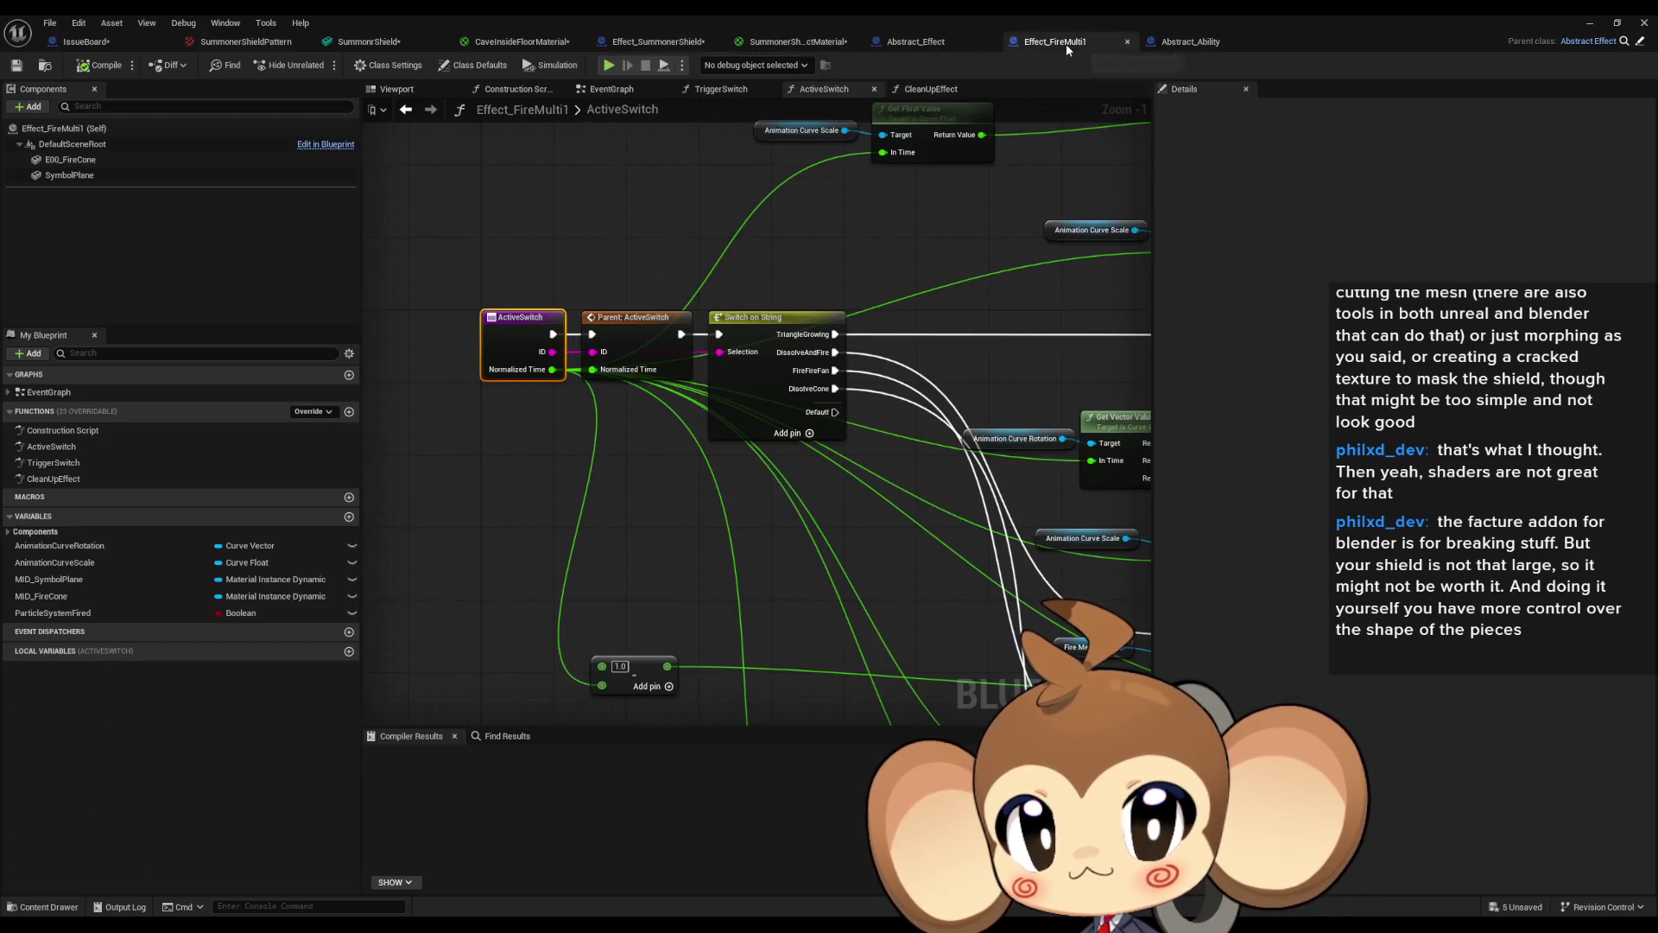
double_click(82, 480)
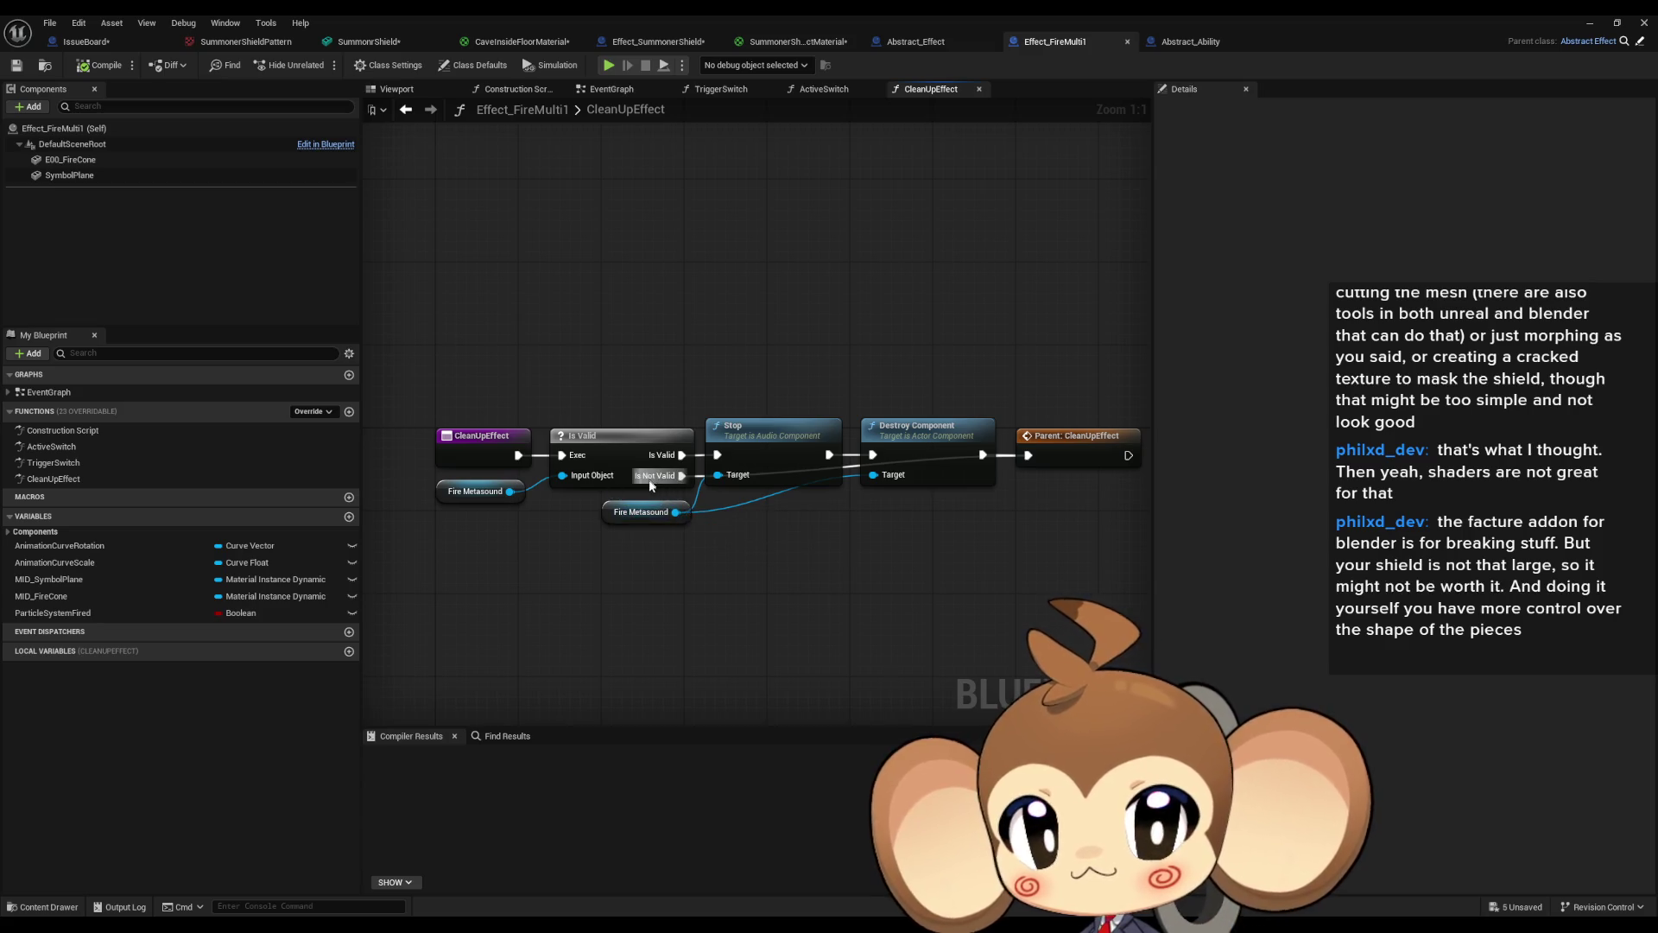
drag(811, 600, 806, 572)
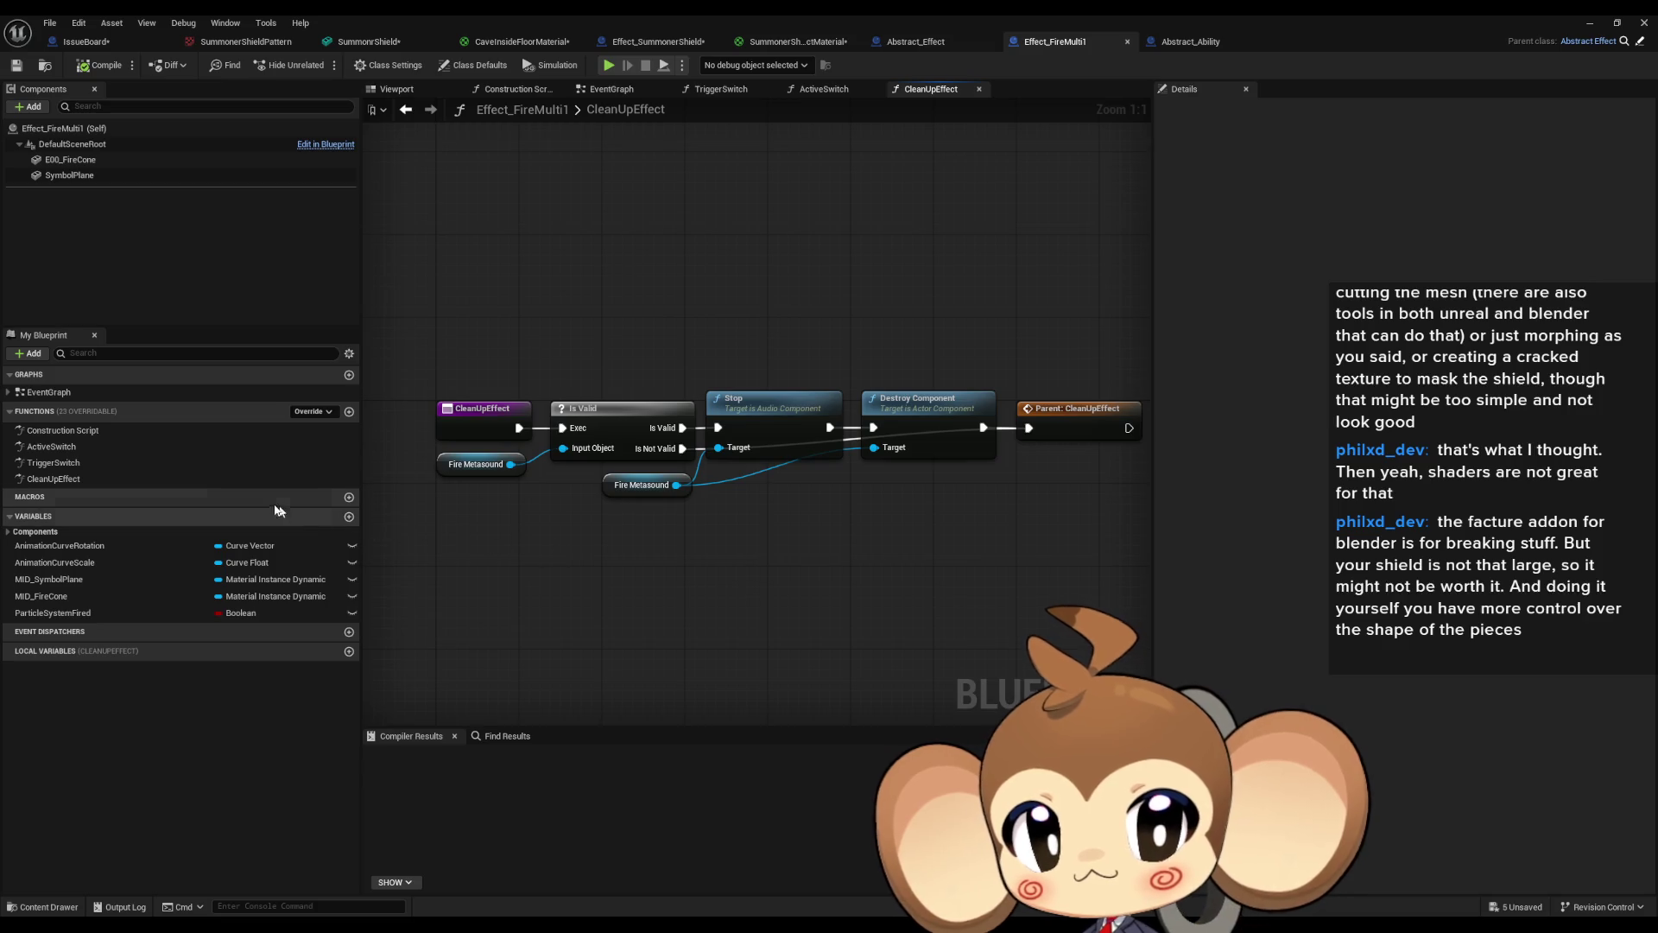
double_click(91, 464)
scroll(819, 544, down, 1)
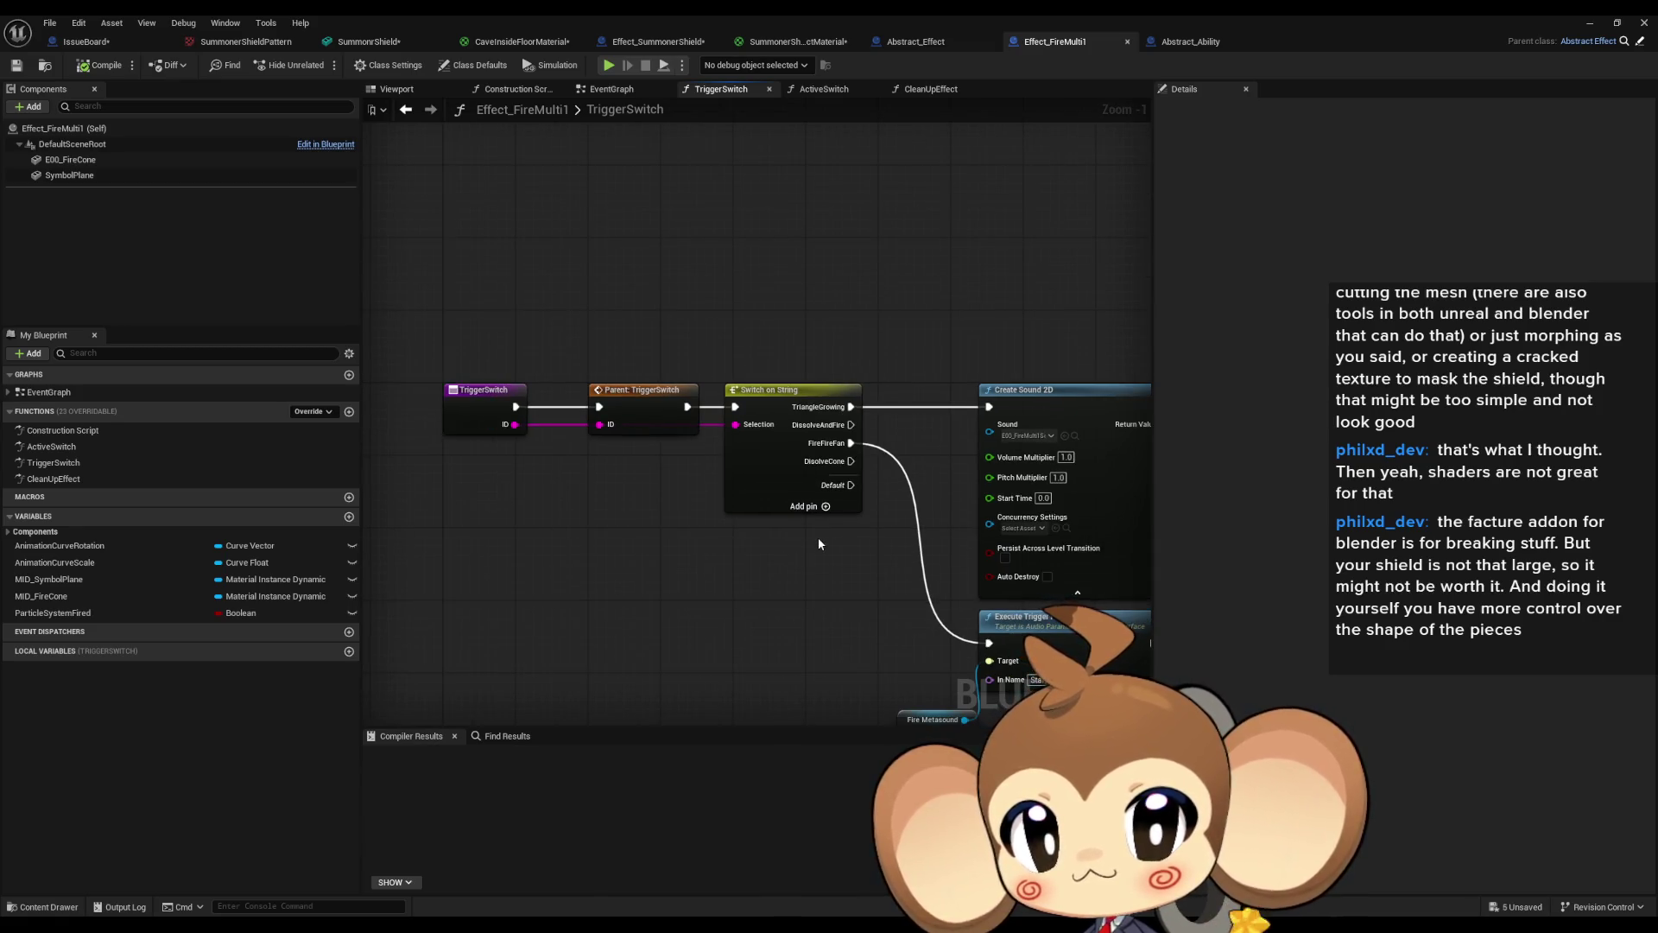
mouse_move(819, 544)
mouse_down()
mouse_move(556, 522)
mouse_move(765, 523)
mouse_move(760, 553)
mouse_move(433, 483)
mouse_move(637, 428)
mouse_up()
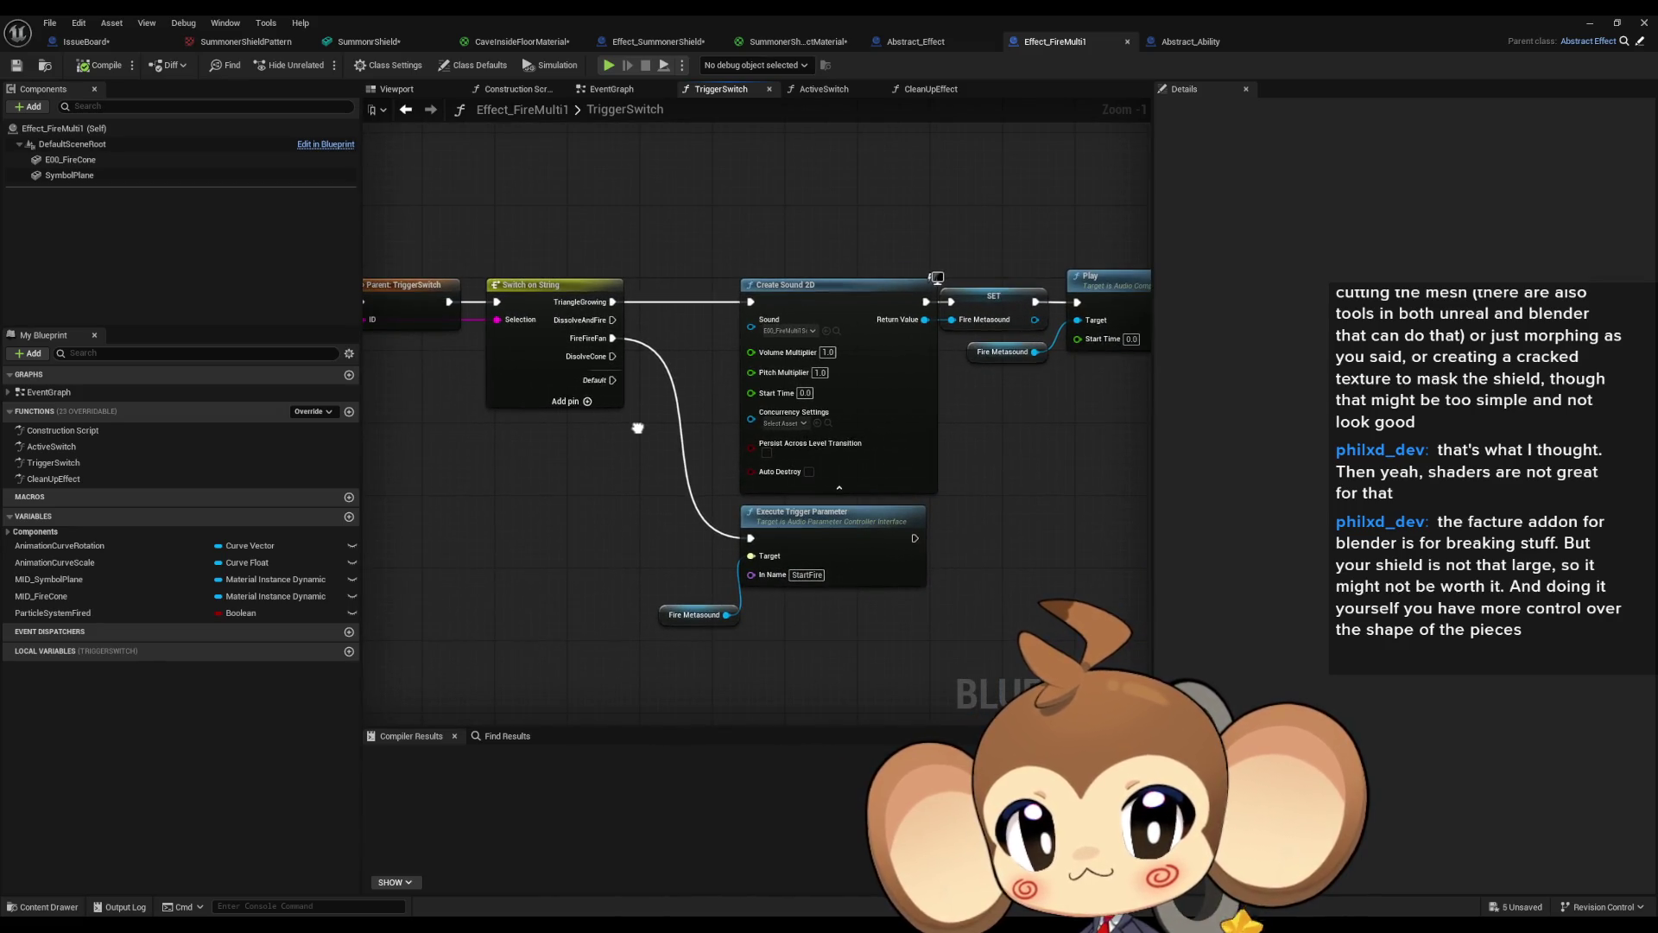
Compare Effect_FireMulti1's ActiveSwitch override with its parent ActiveSwitch in Abstract_Effect.
double_click(86, 445)
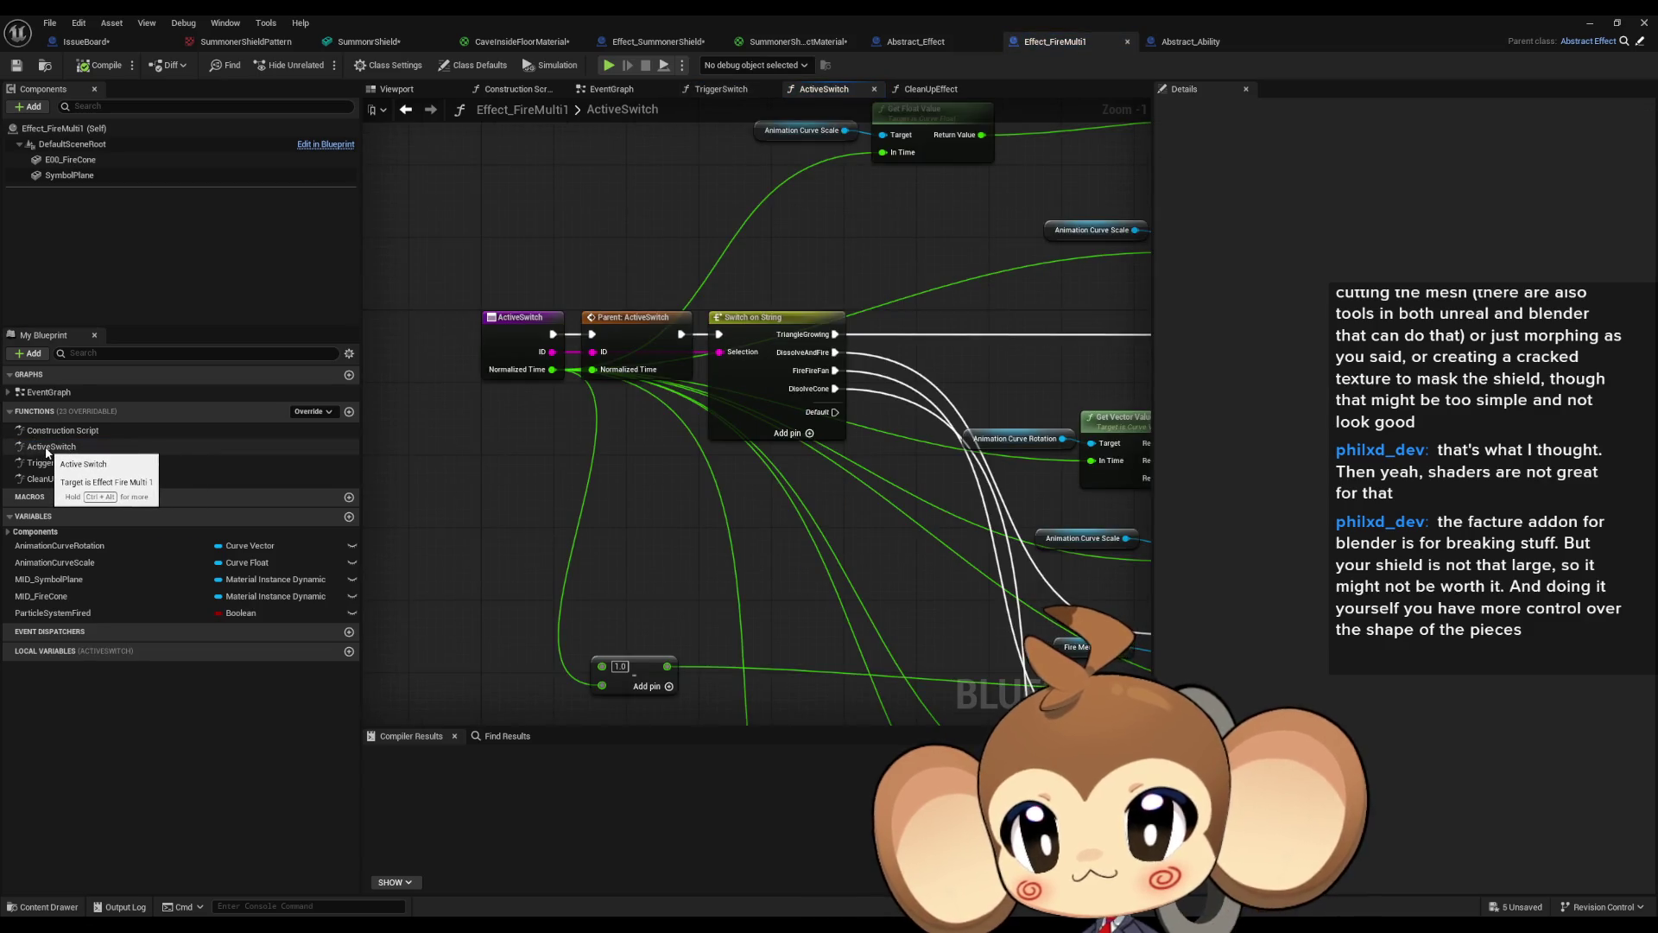
scroll(778, 548, down, 2)
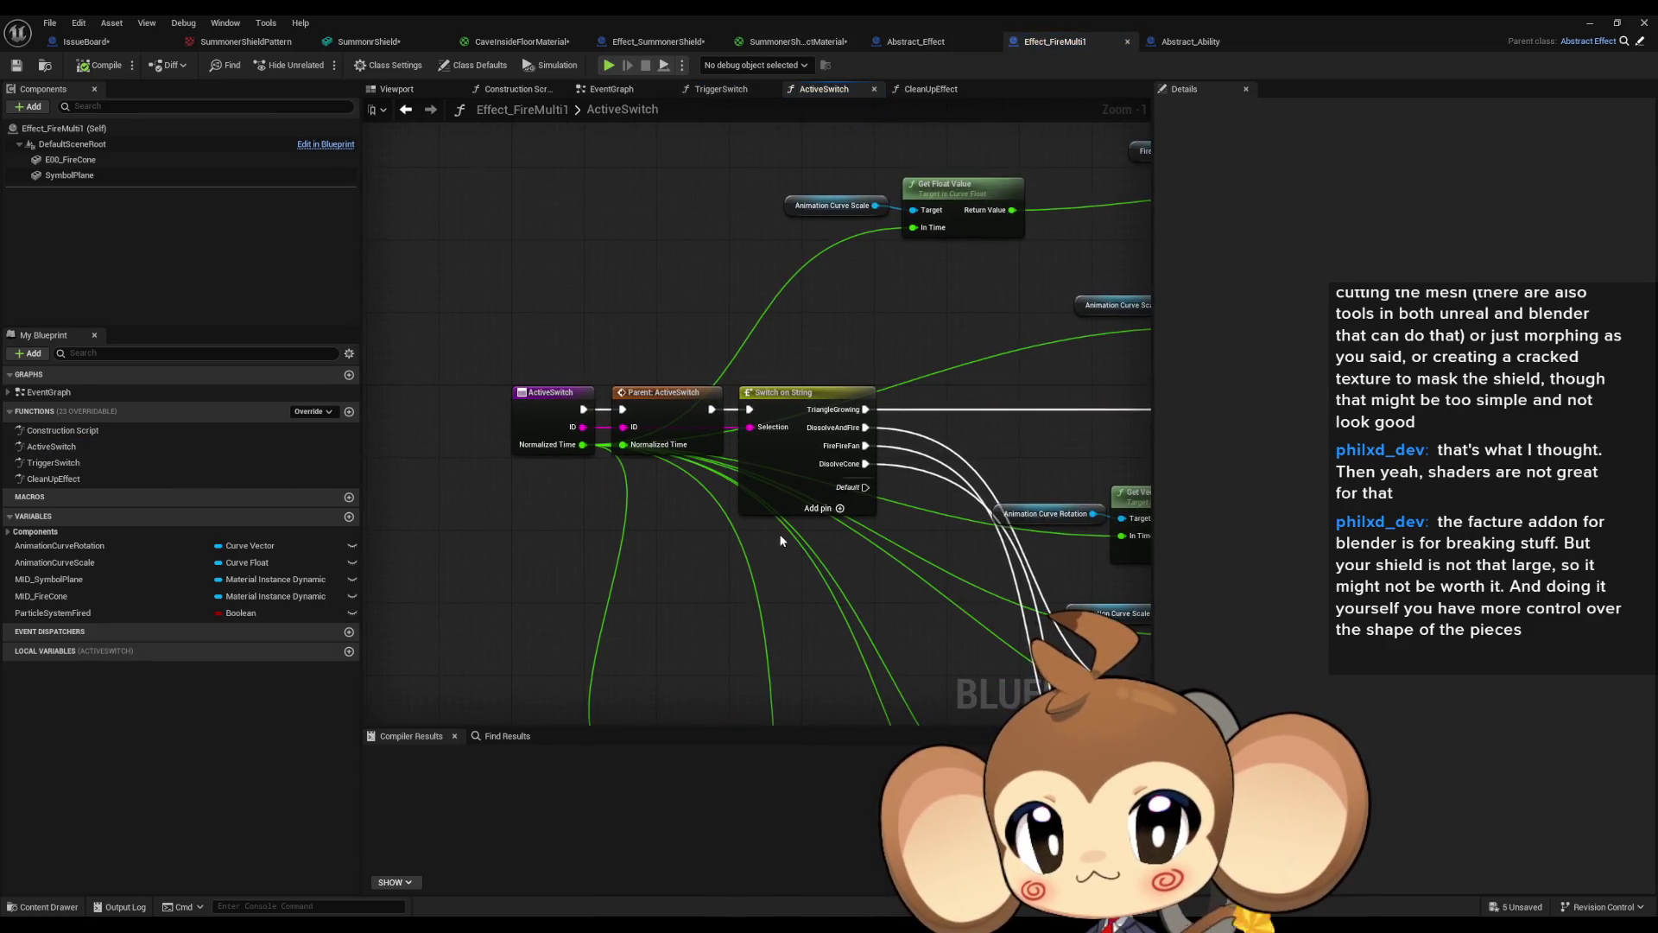
double_click(685, 447)
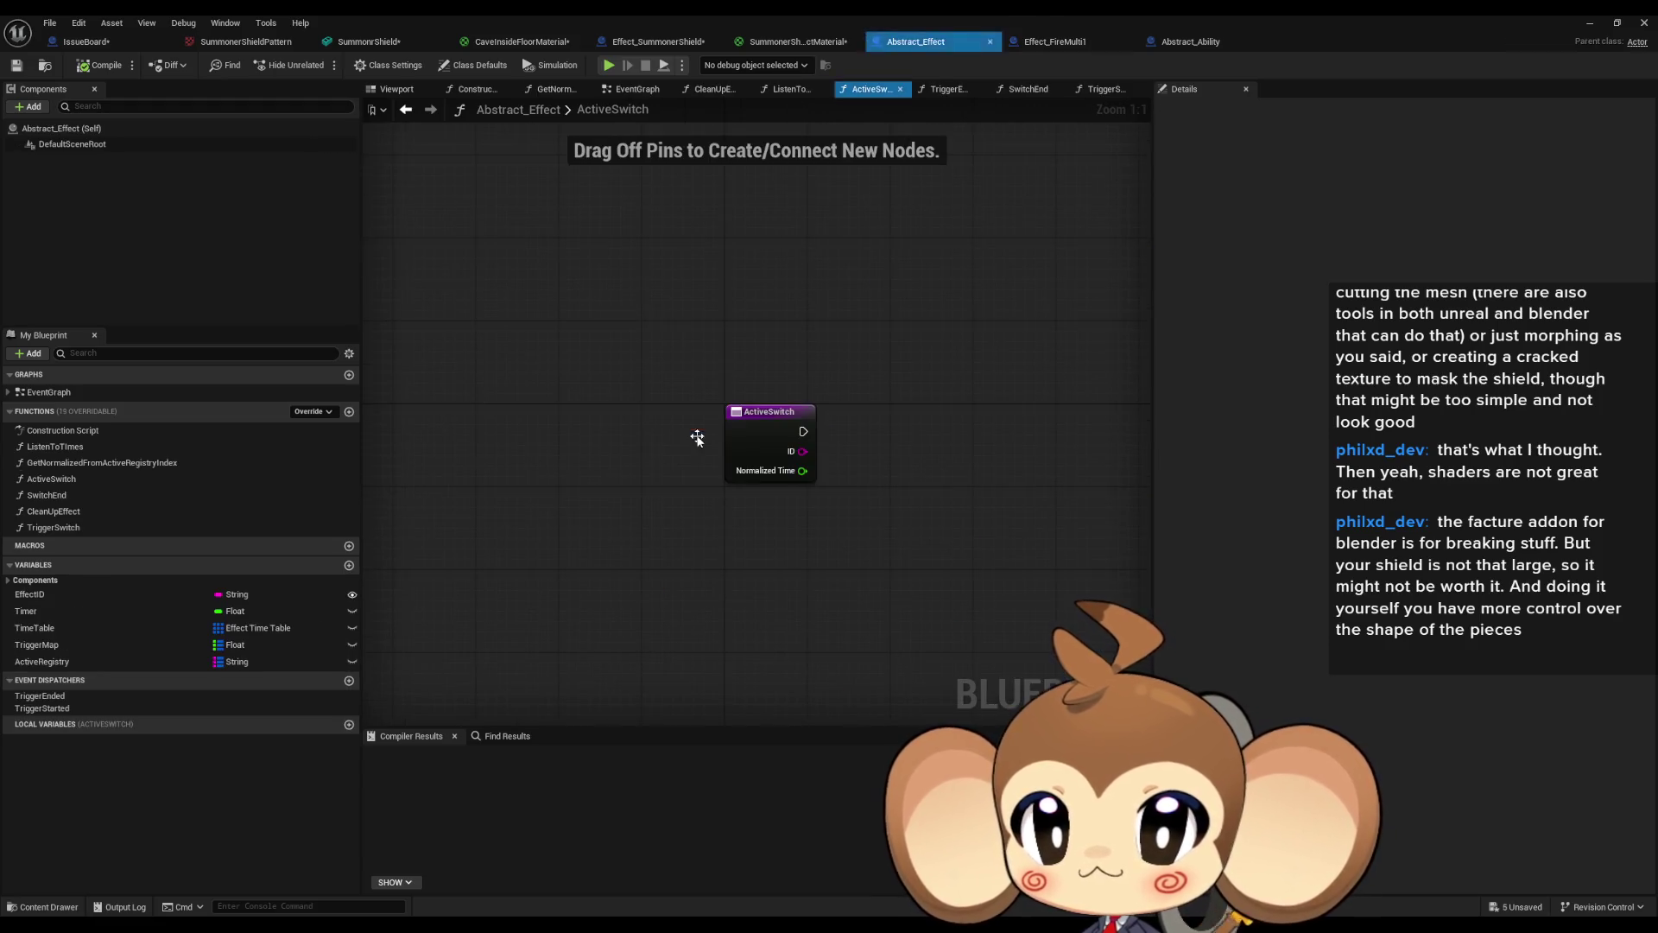
click(1046, 48)
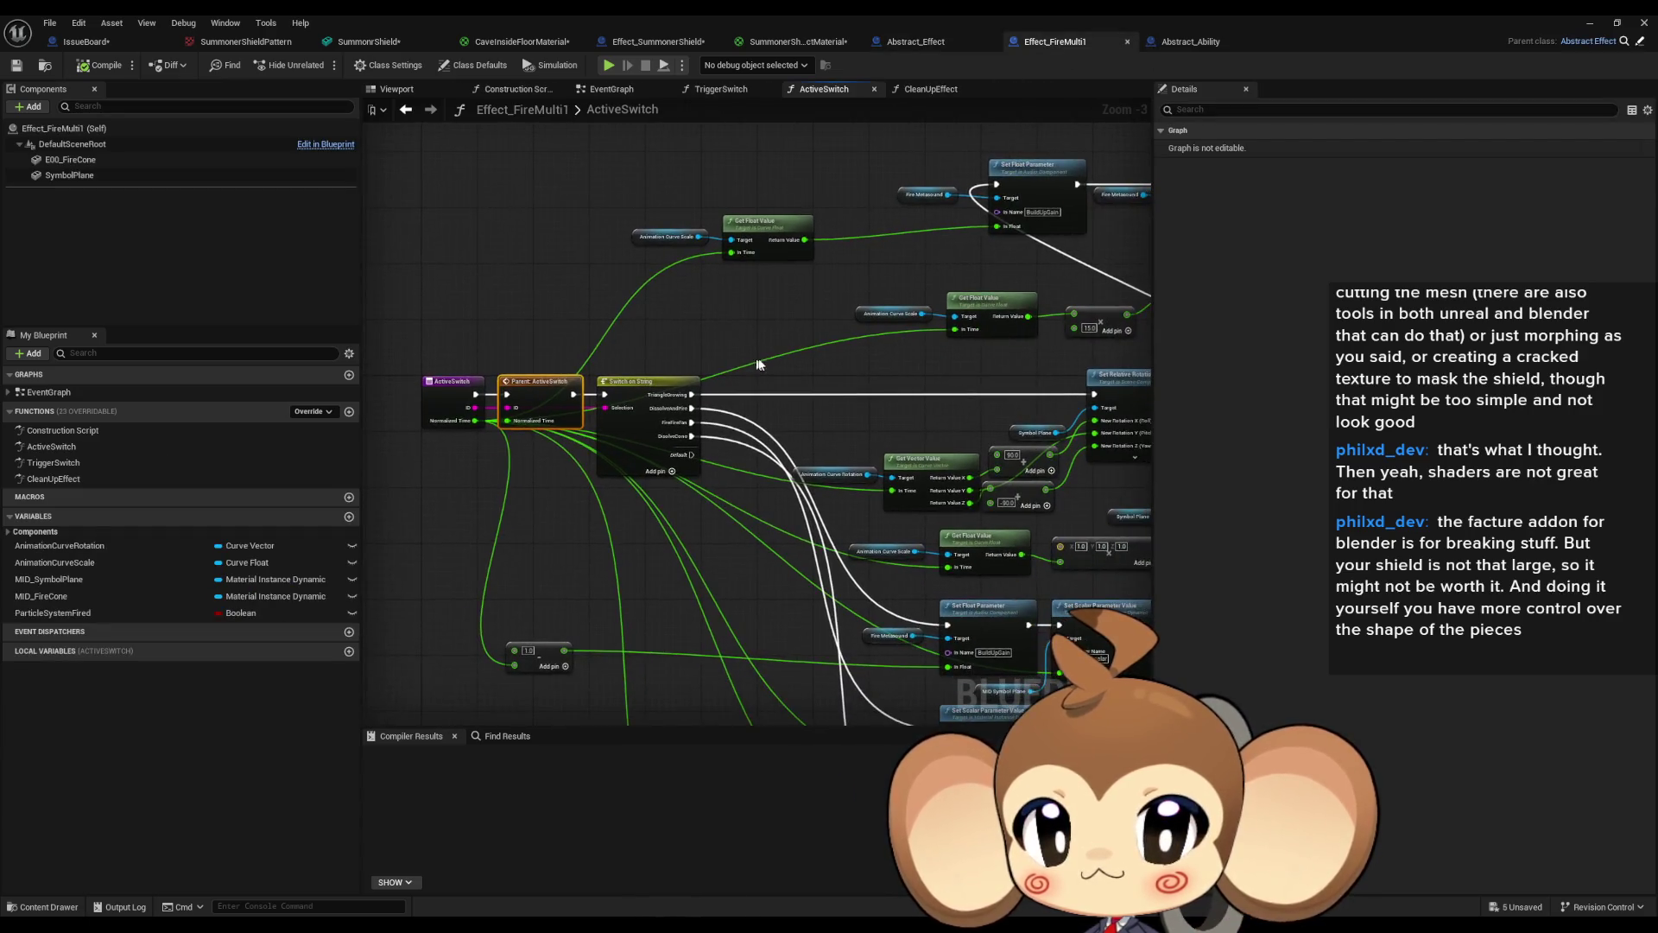
scroll(758, 364, up, 1)
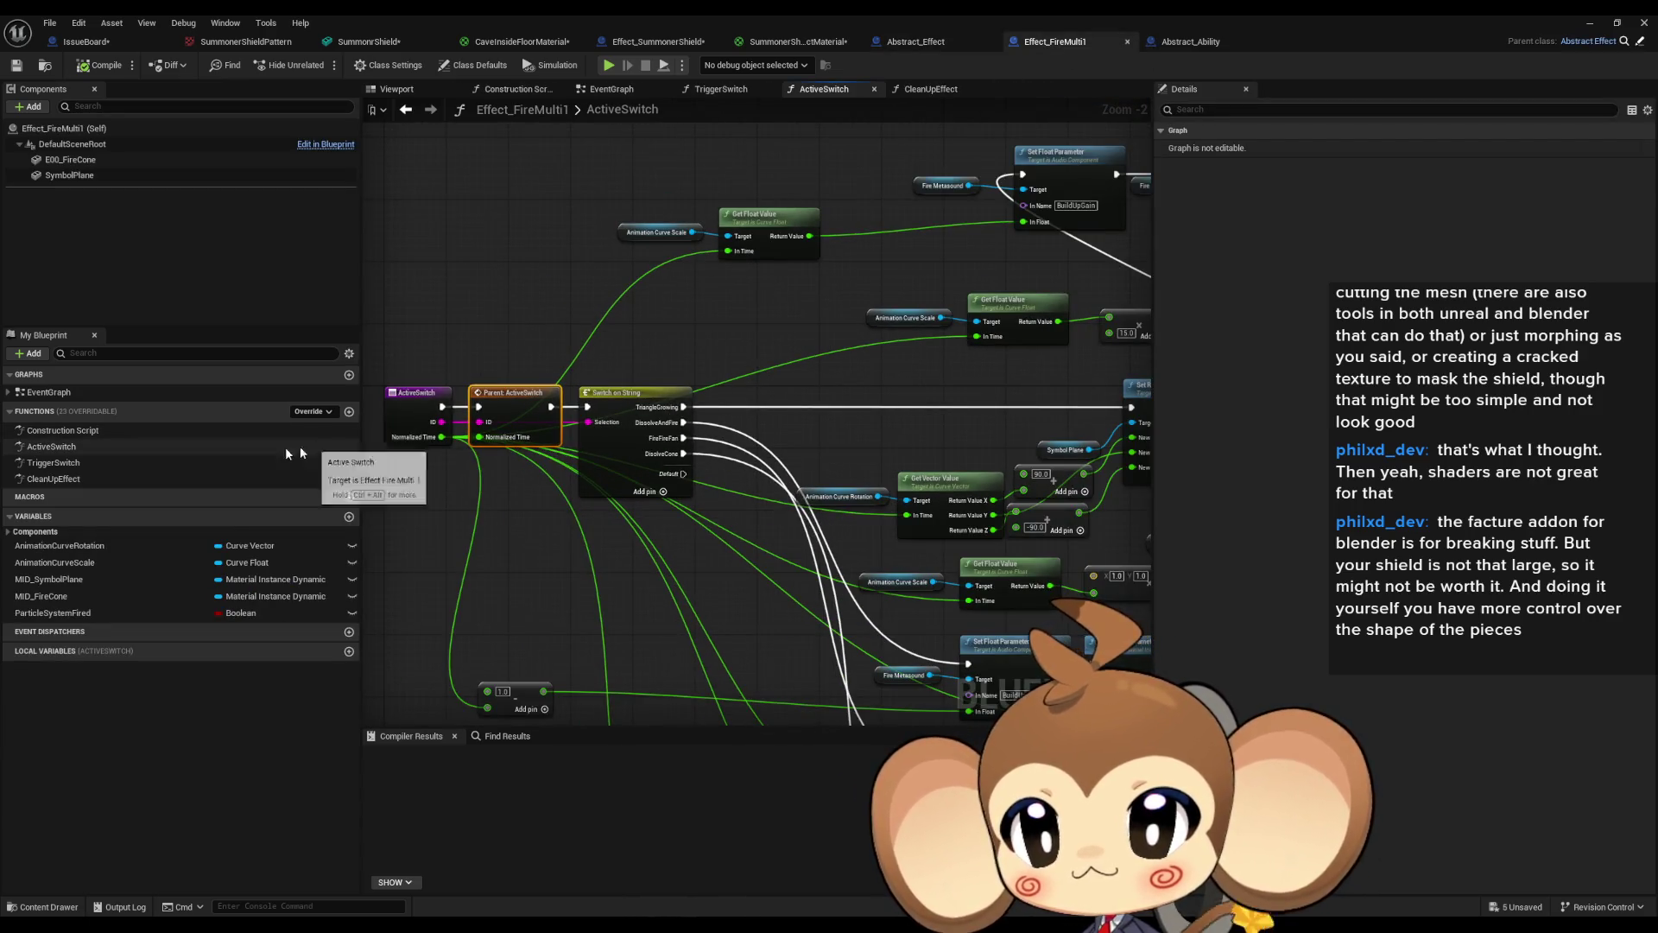
List all class-member references to the TriggerSwitch function.
right_click(133, 466)
mouse_move(207, 540)
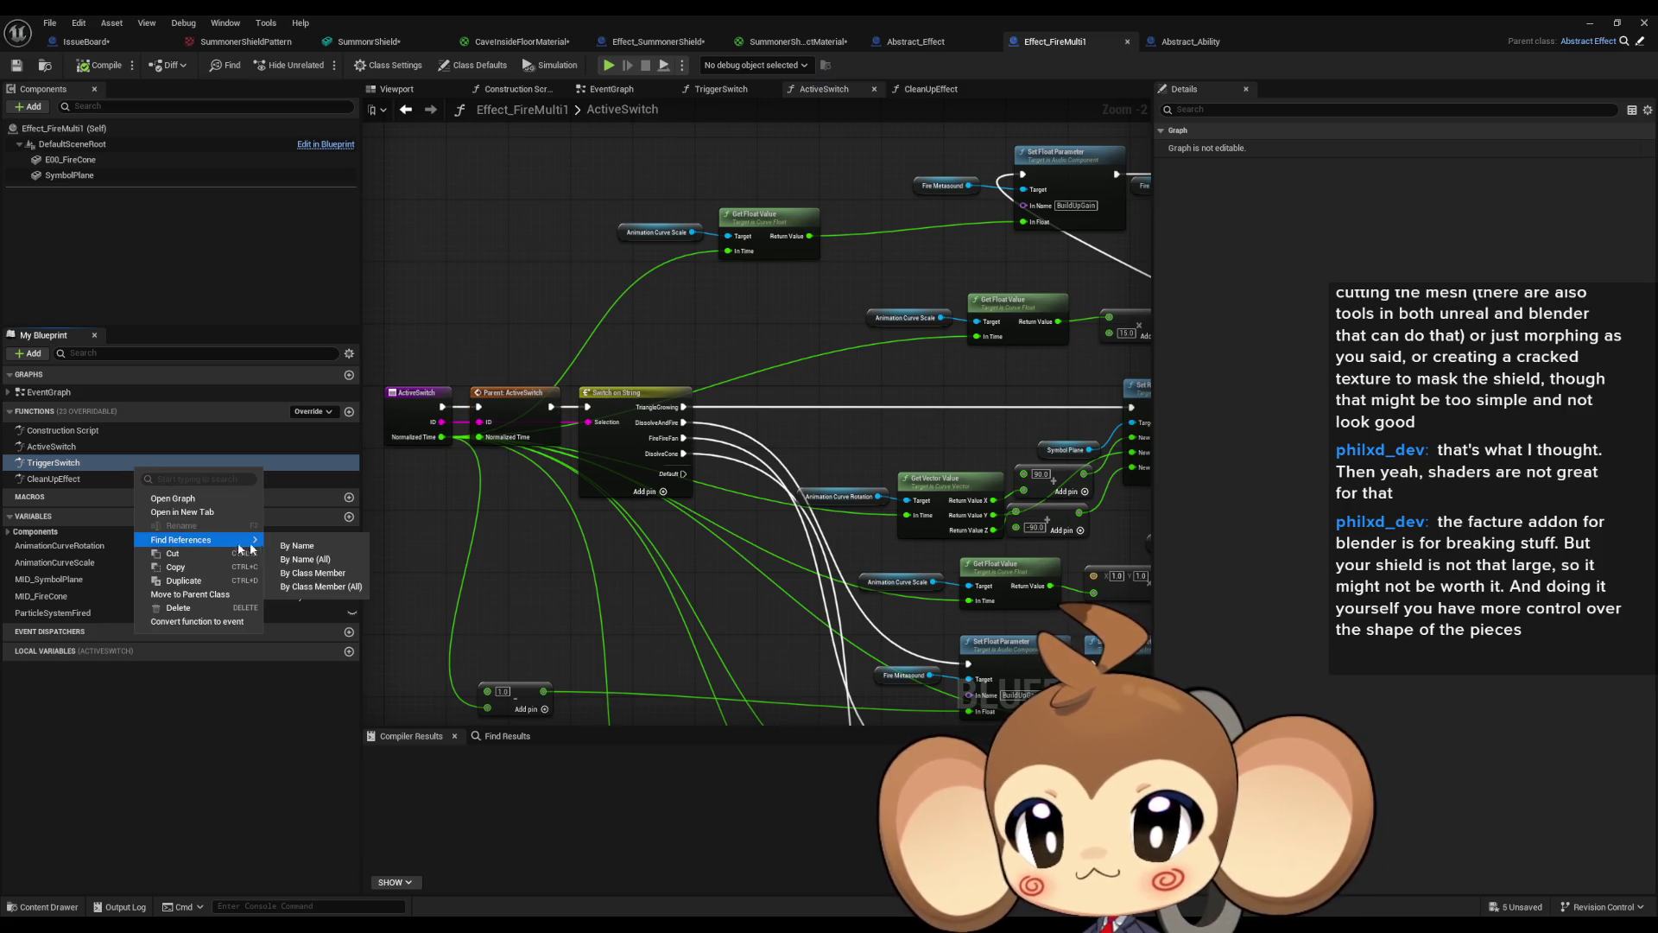
click(327, 590)
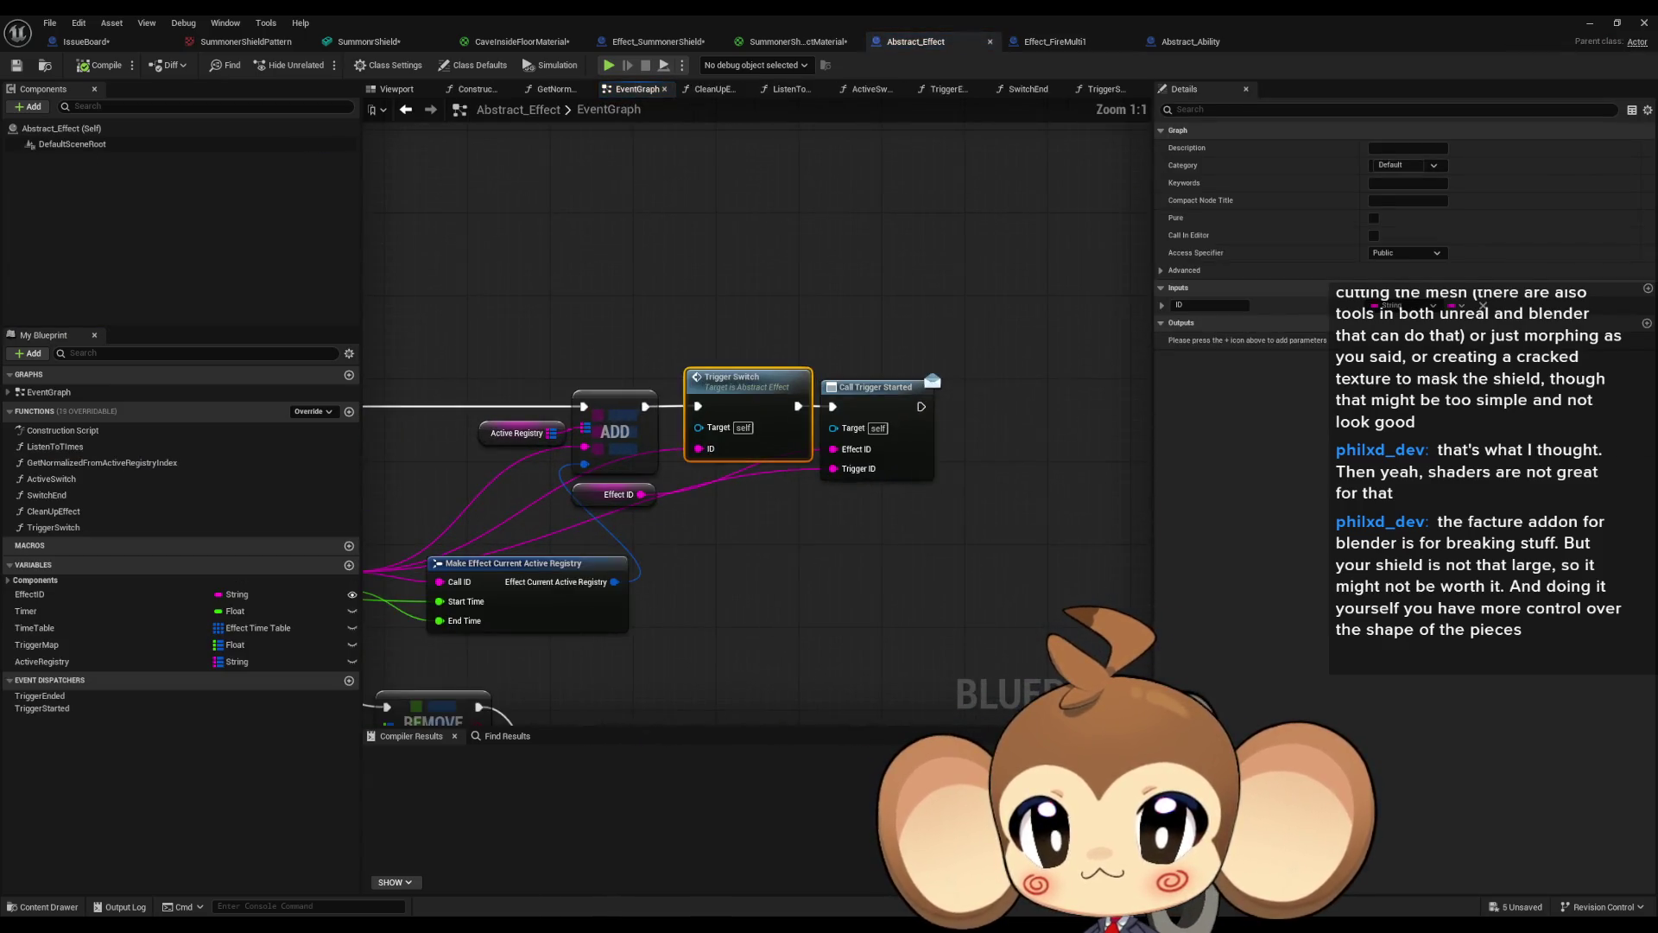
Follow the Trigger Switch call through the For Each Loop and Event Tick logic, selecting Active Registry.
scroll(698, 552, down, 5)
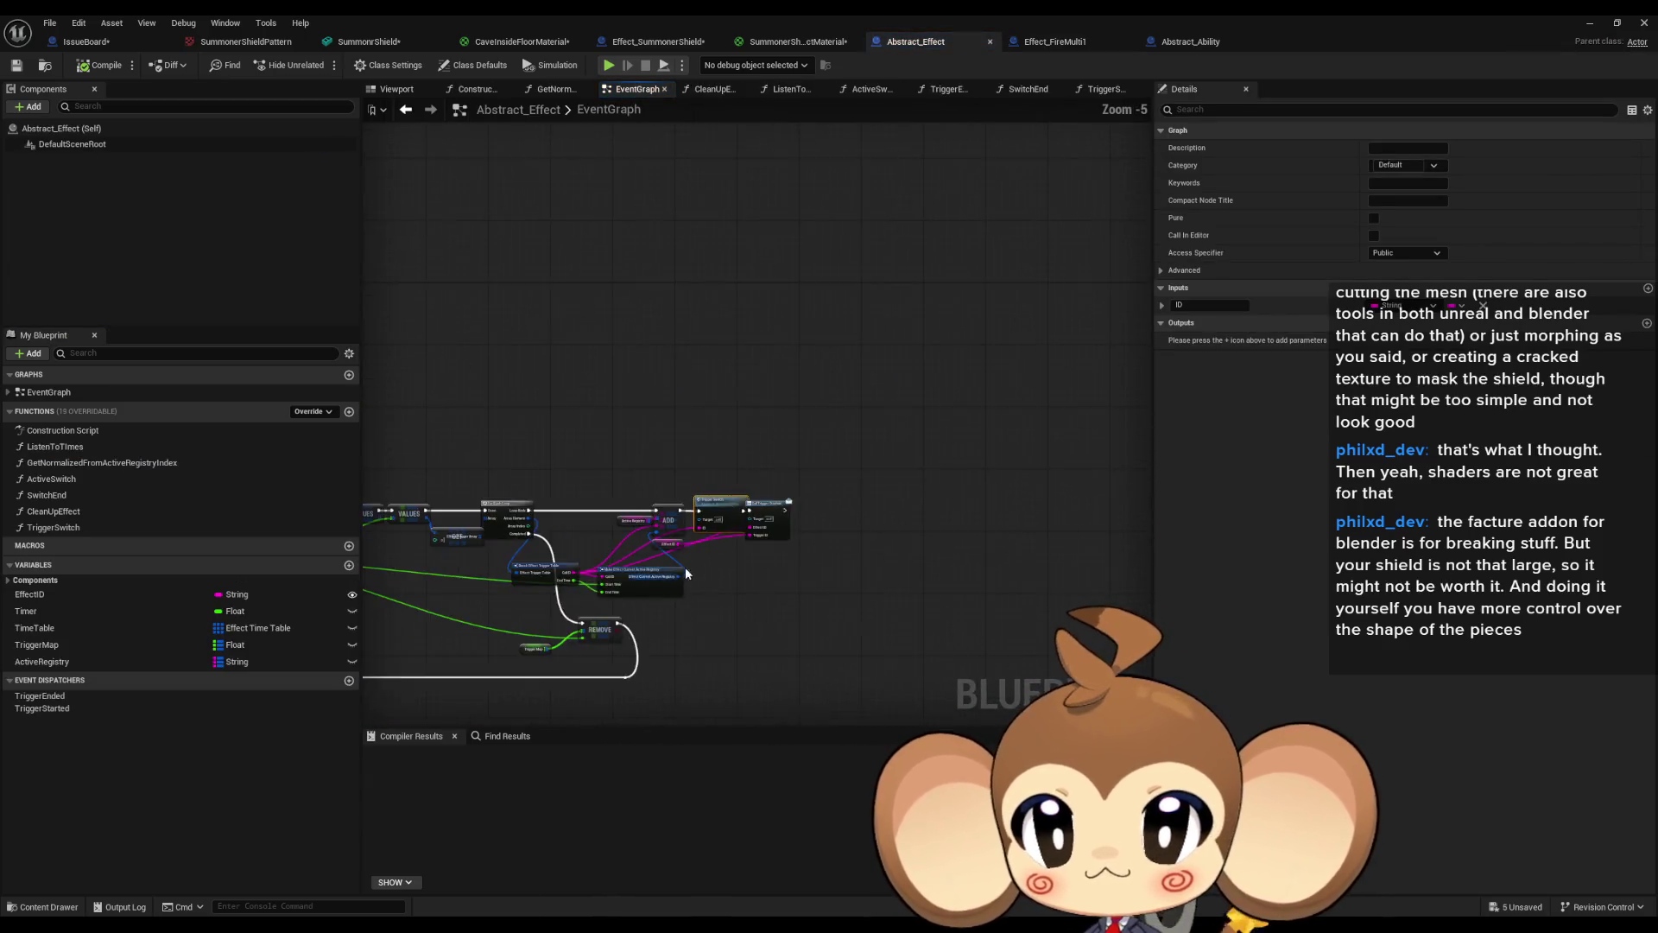
scroll(628, 462, up, 2)
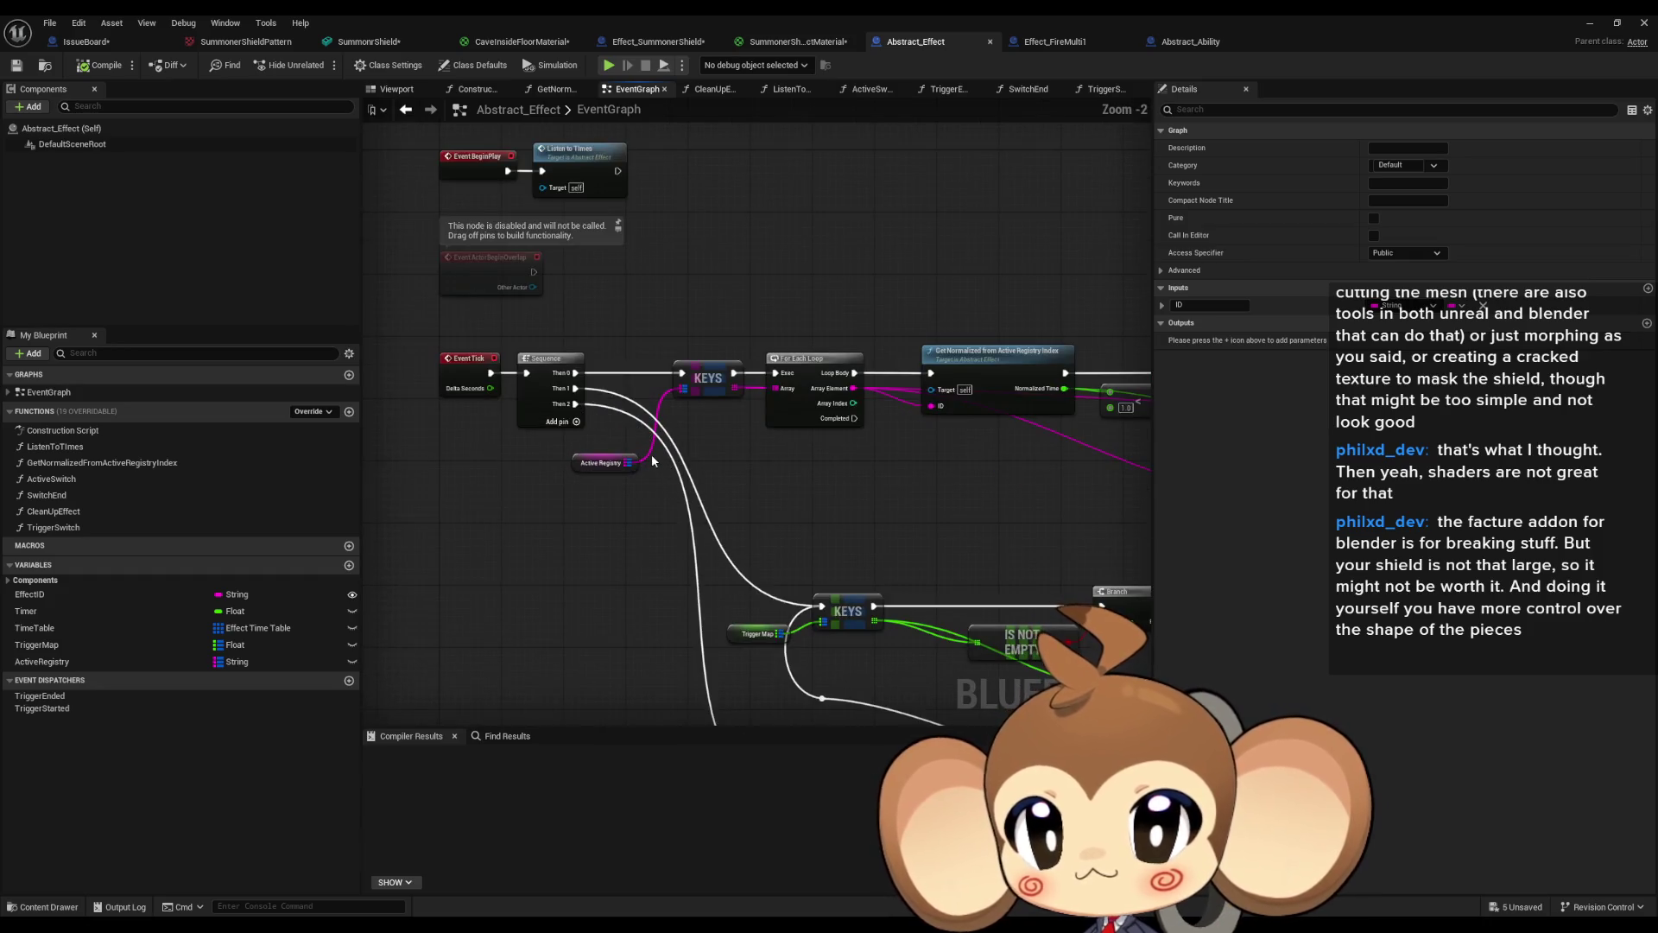
scroll(627, 462, up, 1)
drag(628, 462, 907, 489)
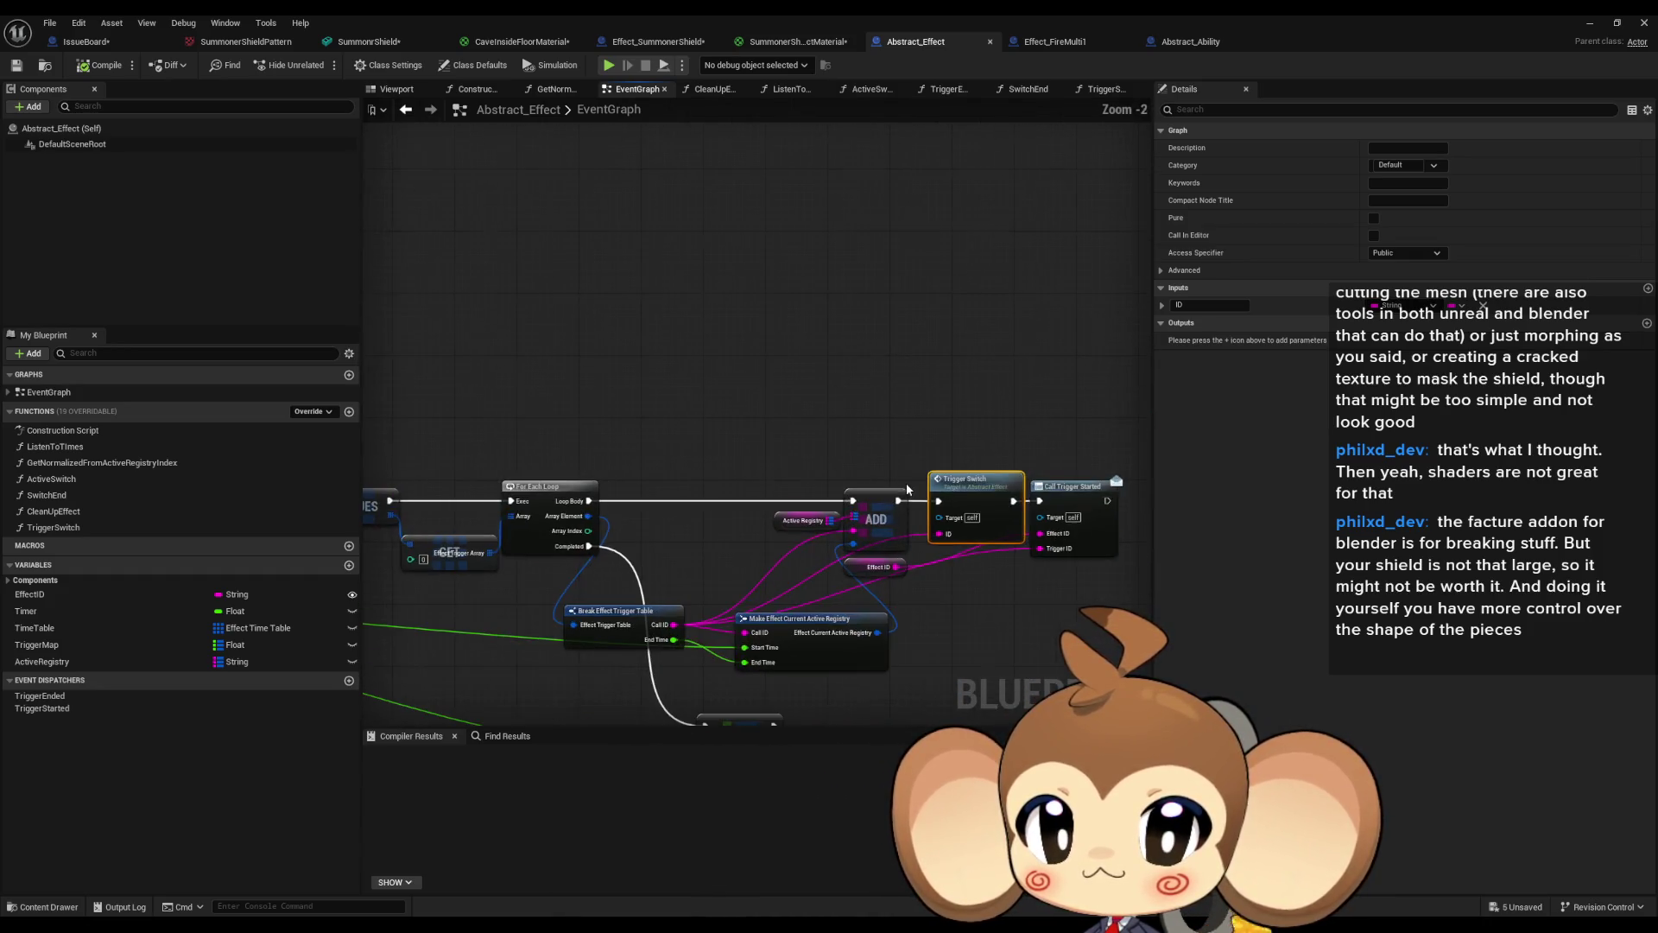
drag(1039, 501, 1104, 509)
scroll(1104, 508, down, 2)
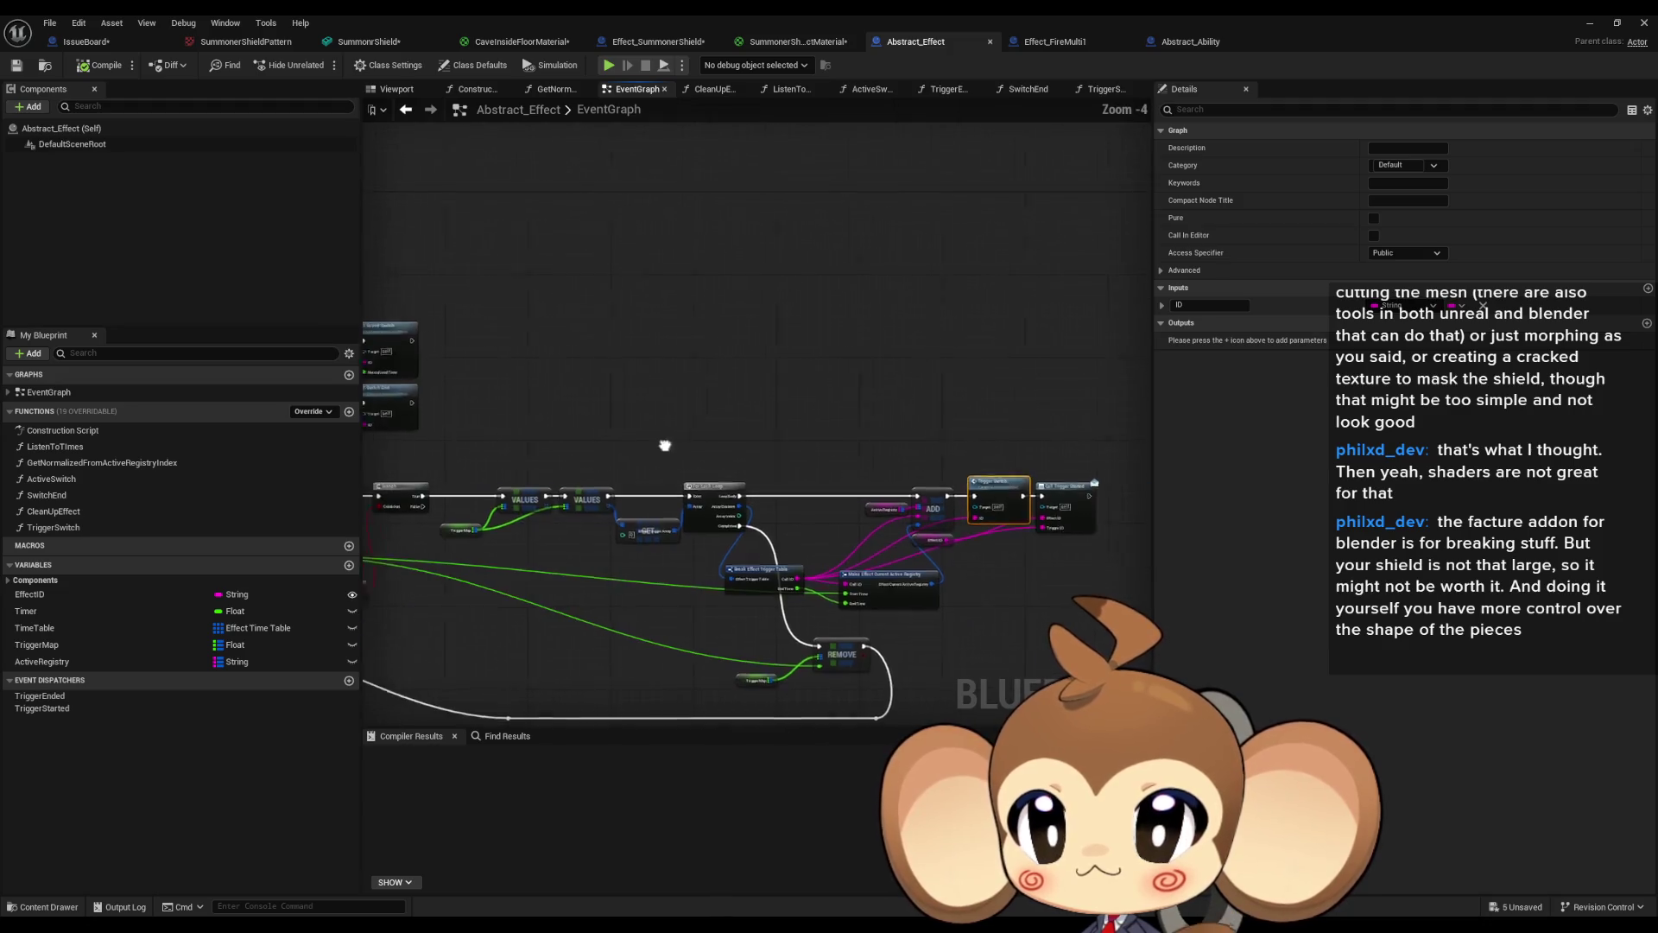
scroll(610, 416, up, 4)
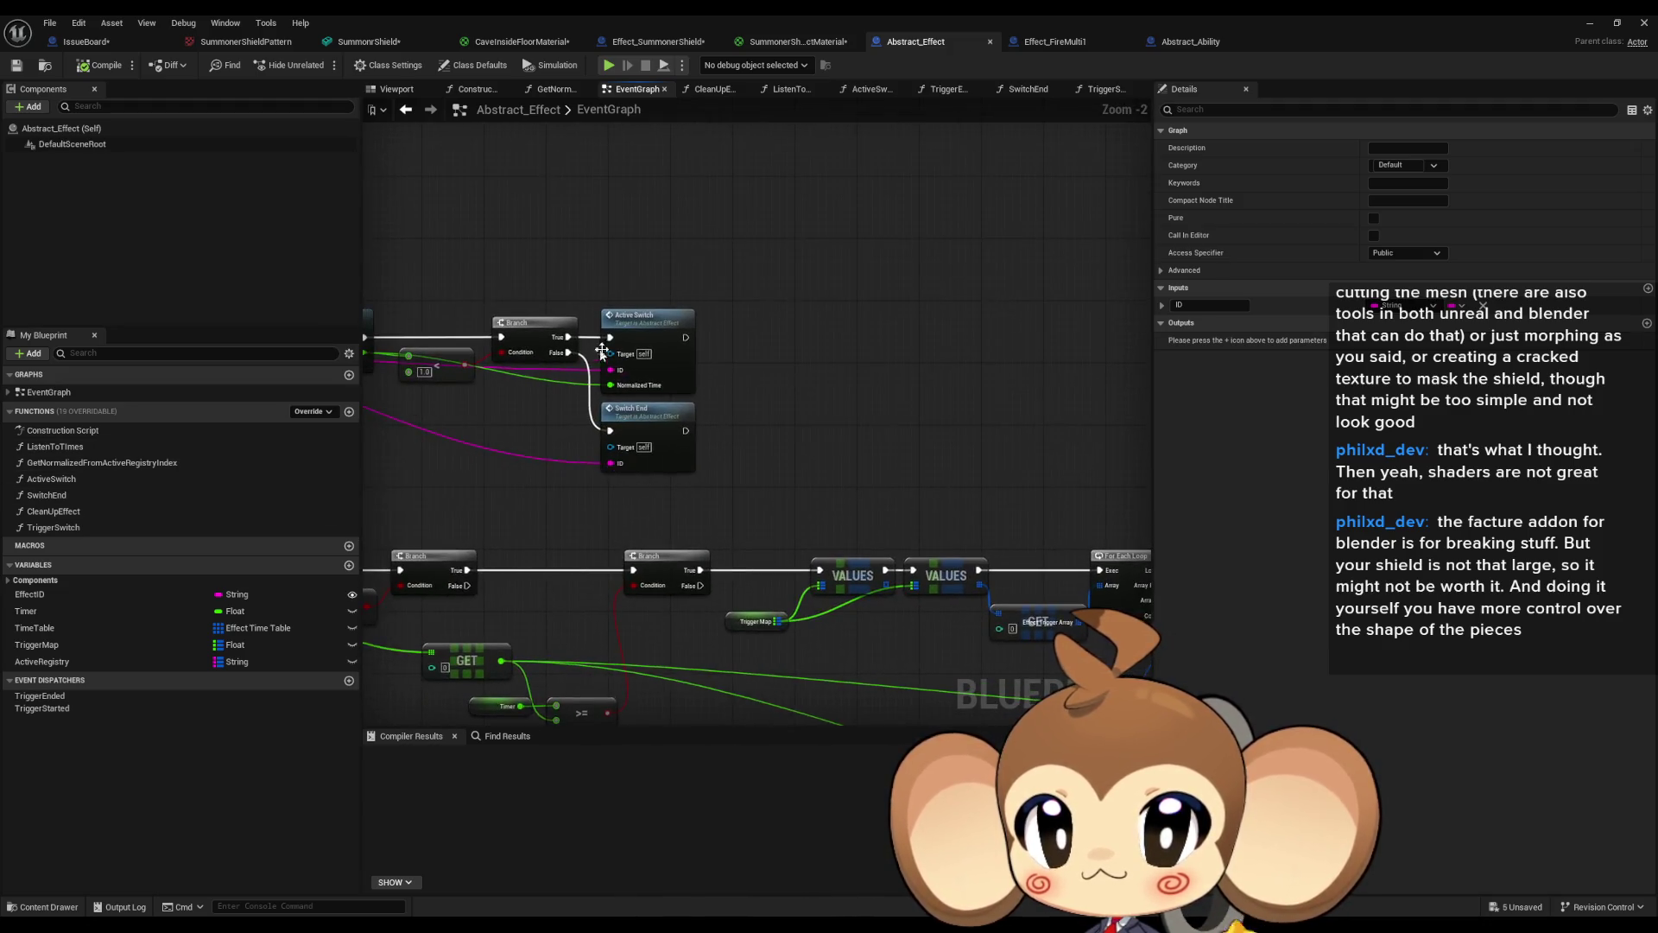
scroll(610, 416, down, 1)
mouse_move(610, 417)
mouse_down()
mouse_move(821, 489)
mouse_move(924, 469)
mouse_move(907, 467)
mouse_move(854, 472)
mouse_move(1140, 469)
mouse_up()
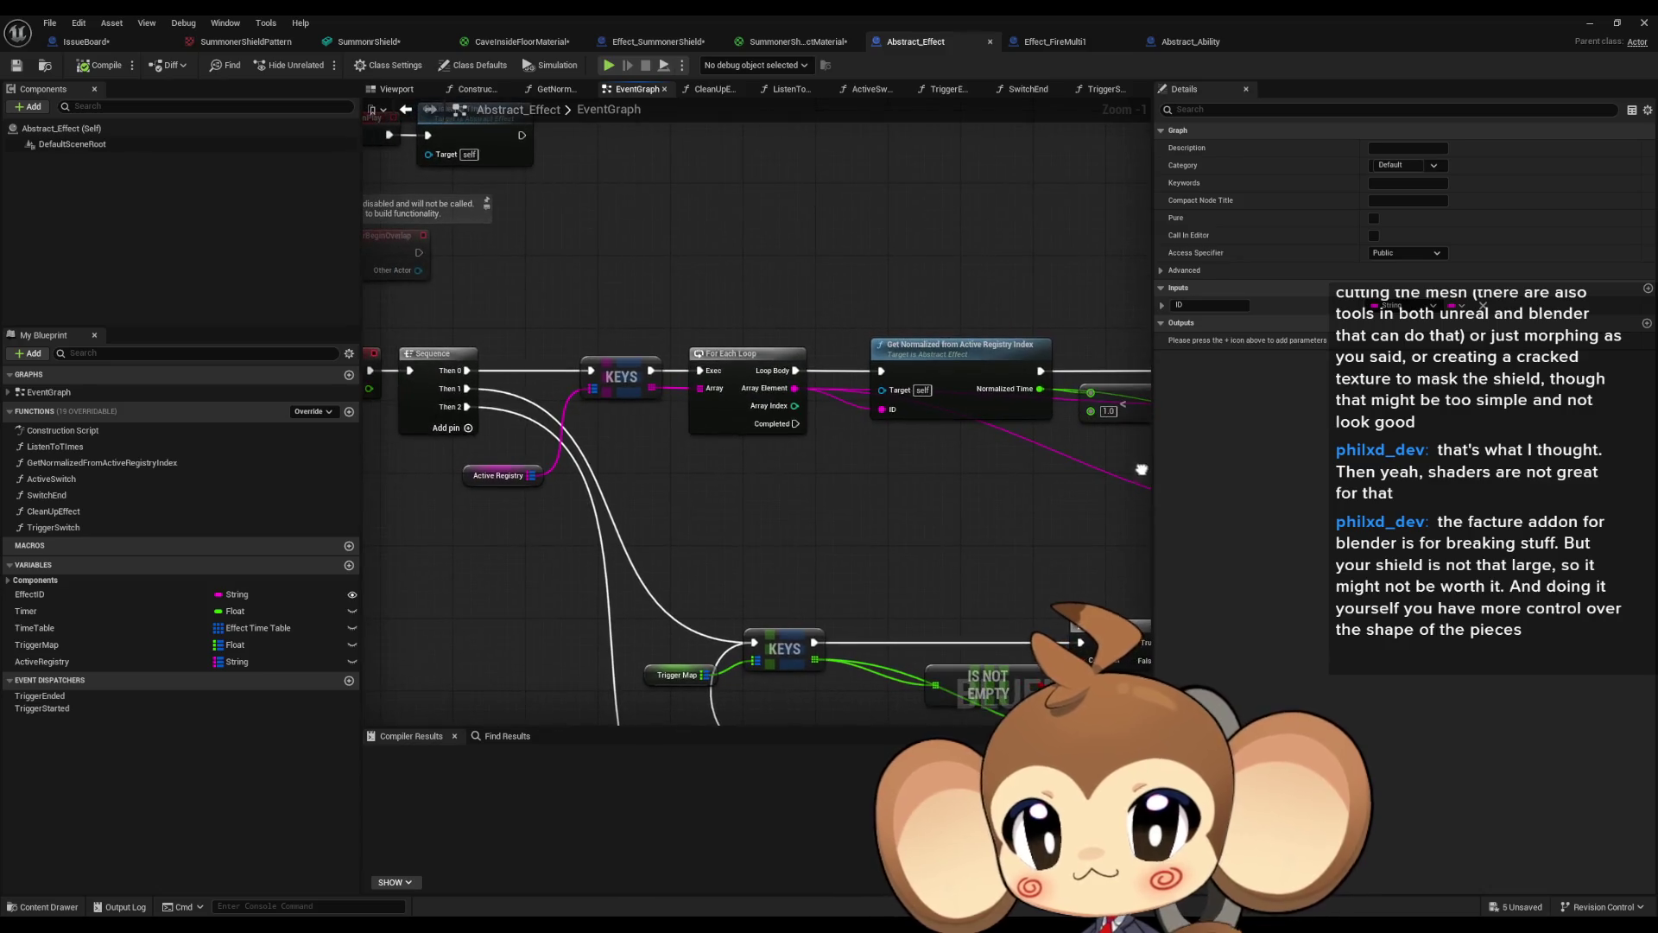
drag(537, 513, 818, 532)
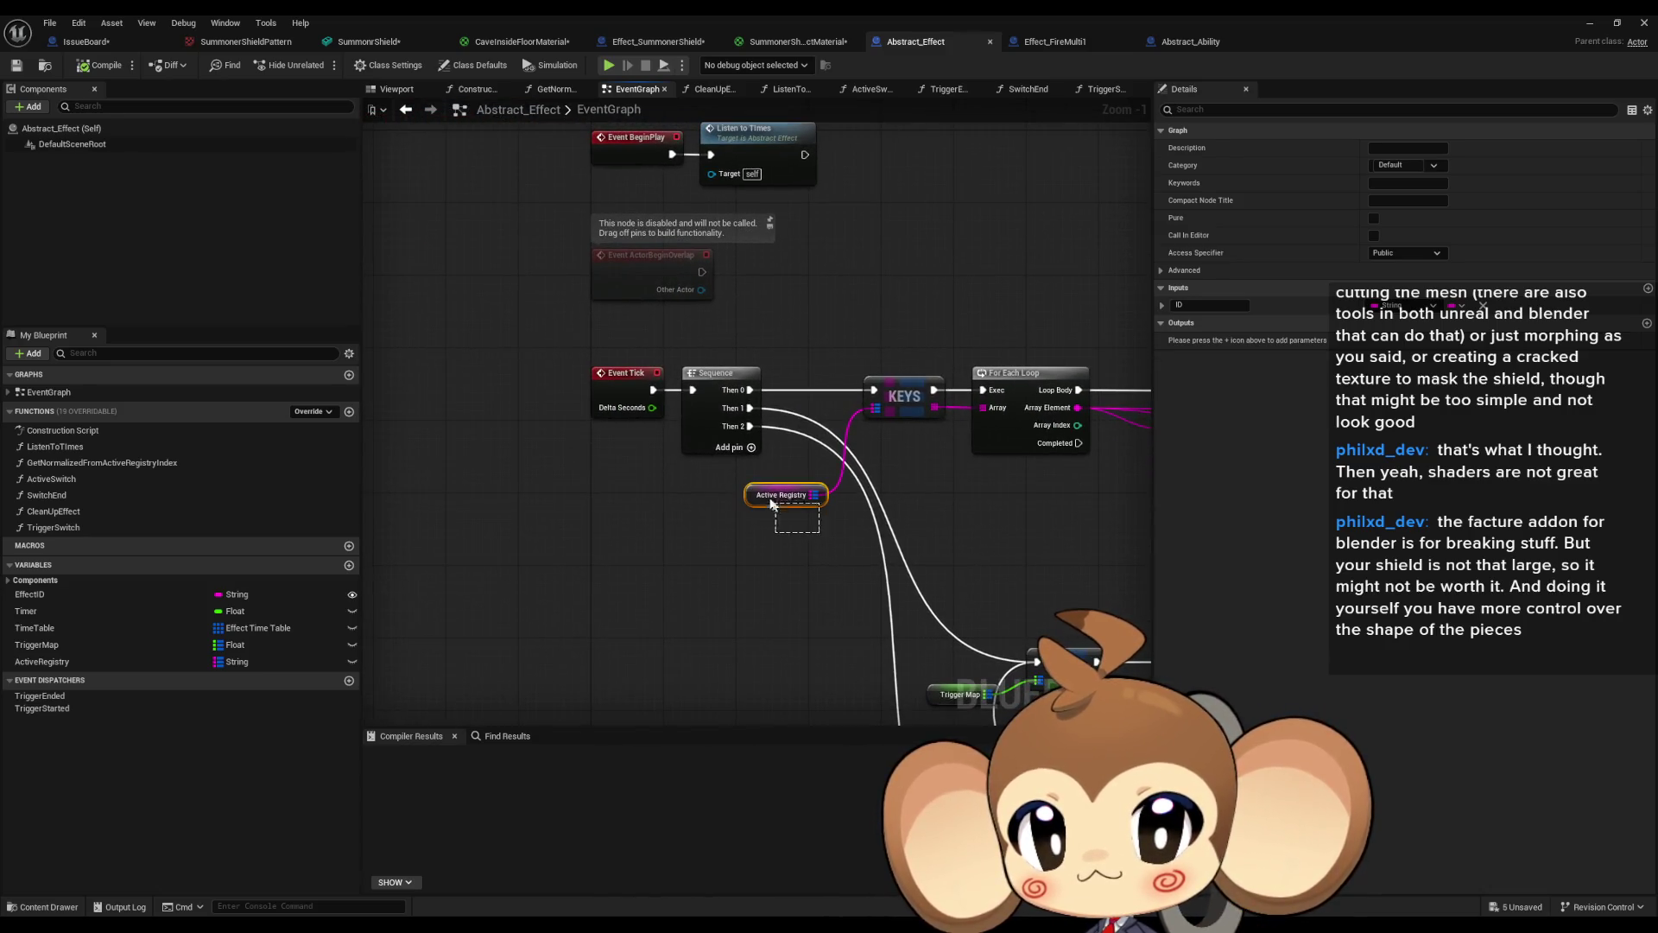
click(763, 499)
click(1052, 41)
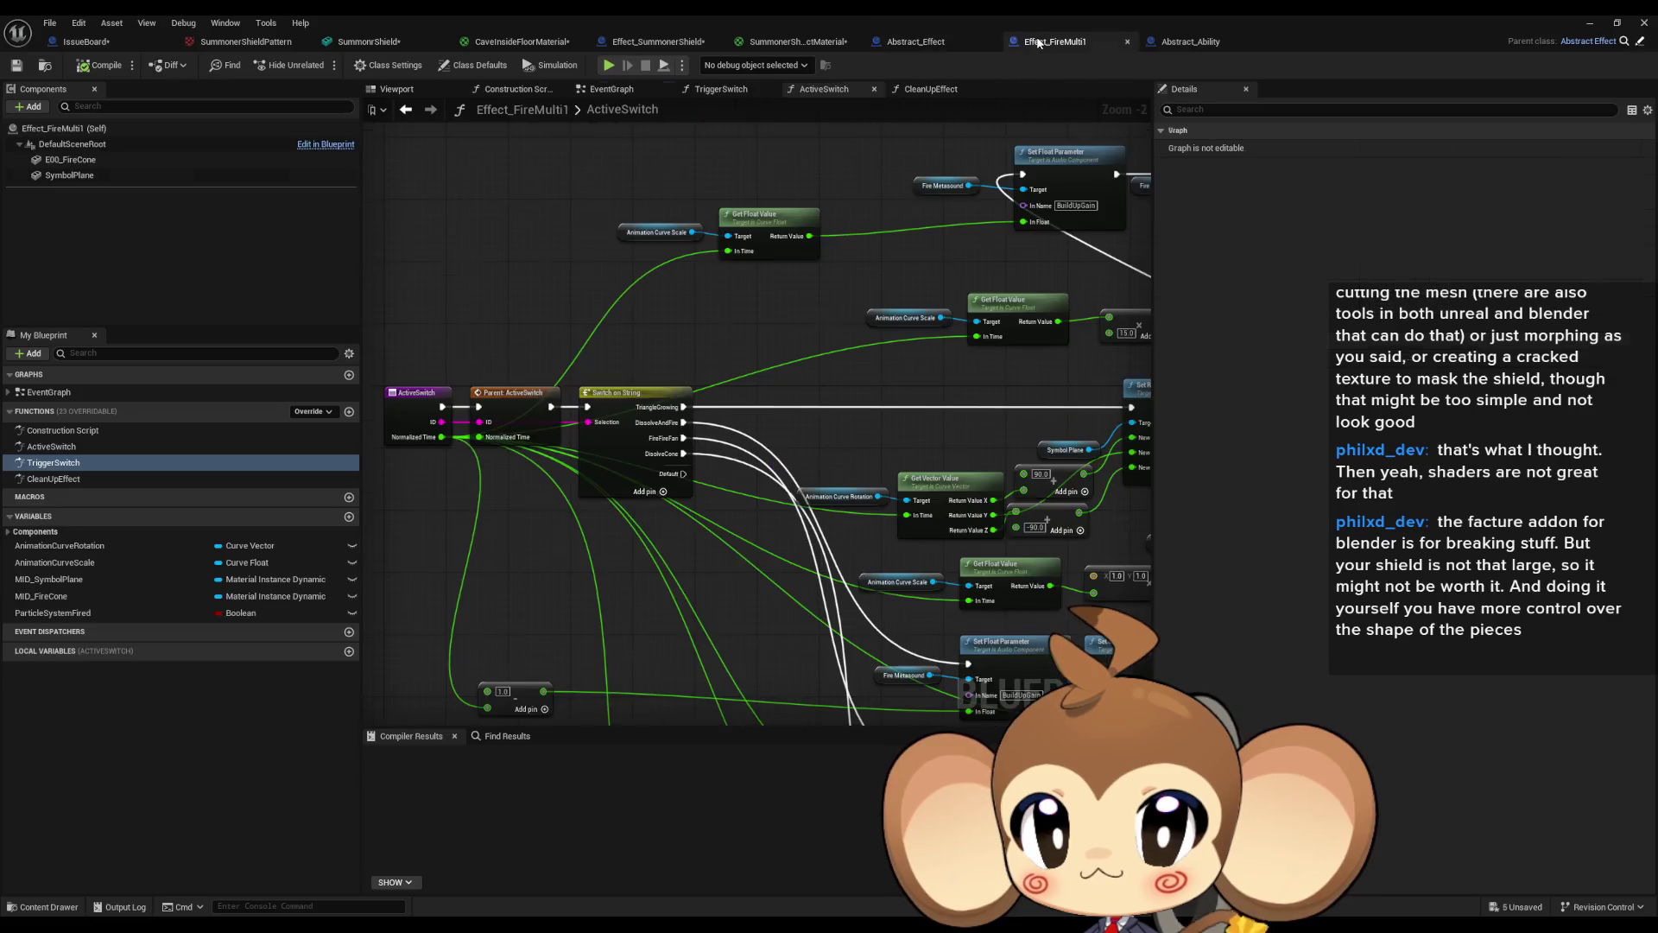
Show Effect_FireMulti1's class defaults with Time Table entries Index [0] to [3] expanded.
click(492, 66)
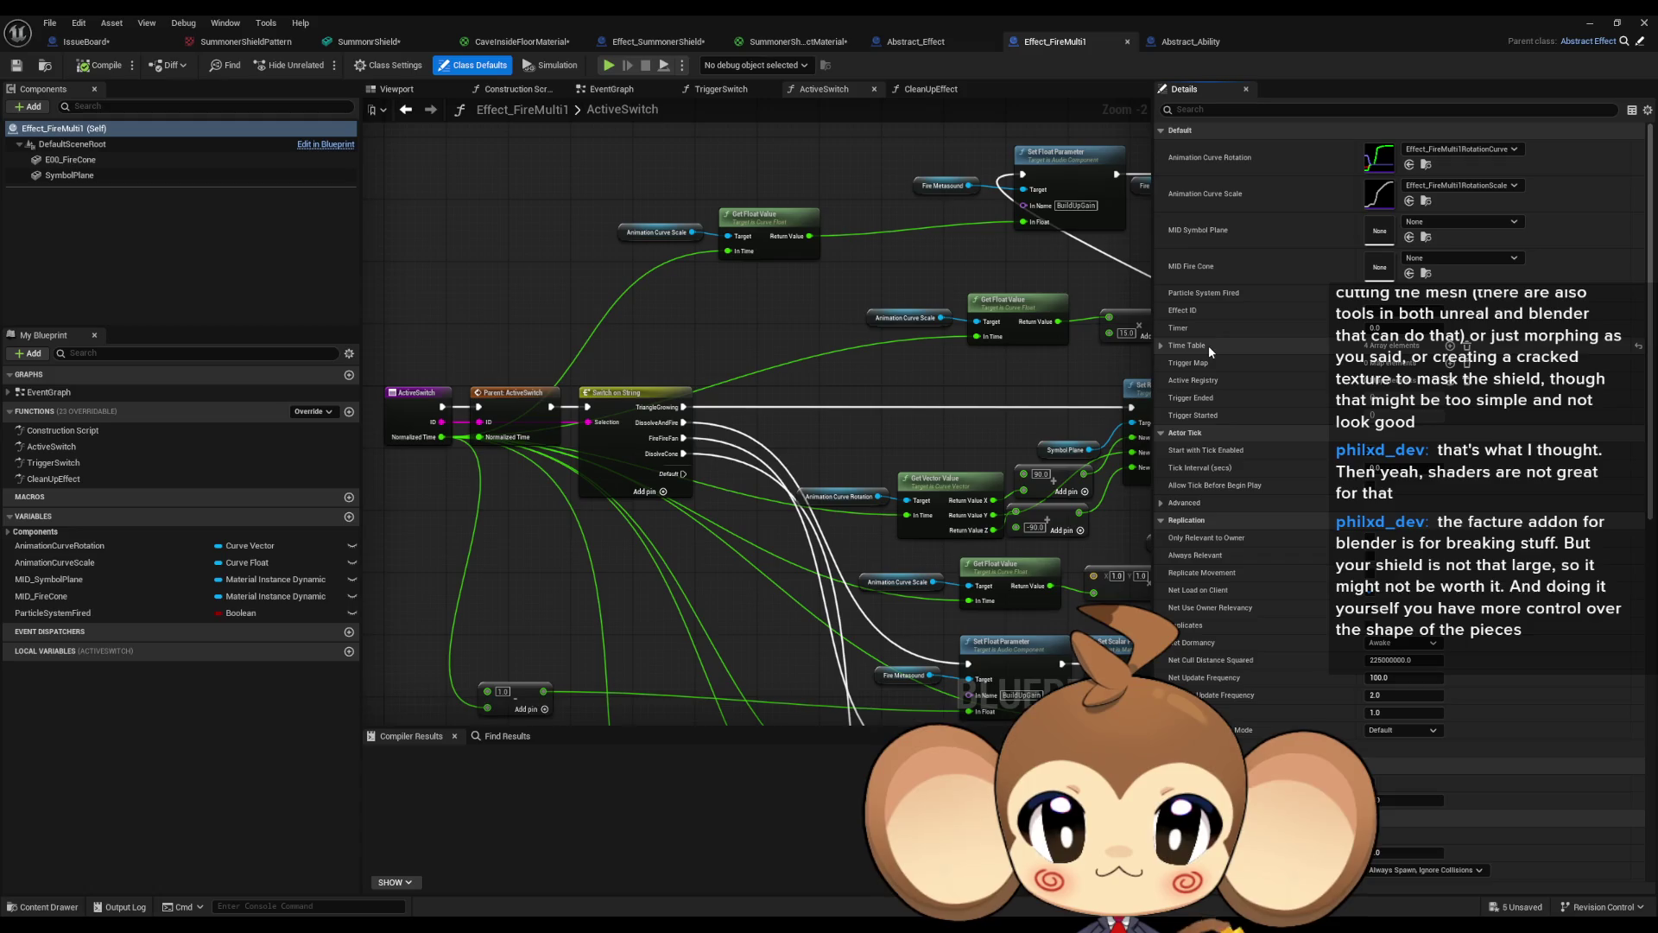
click(1161, 346)
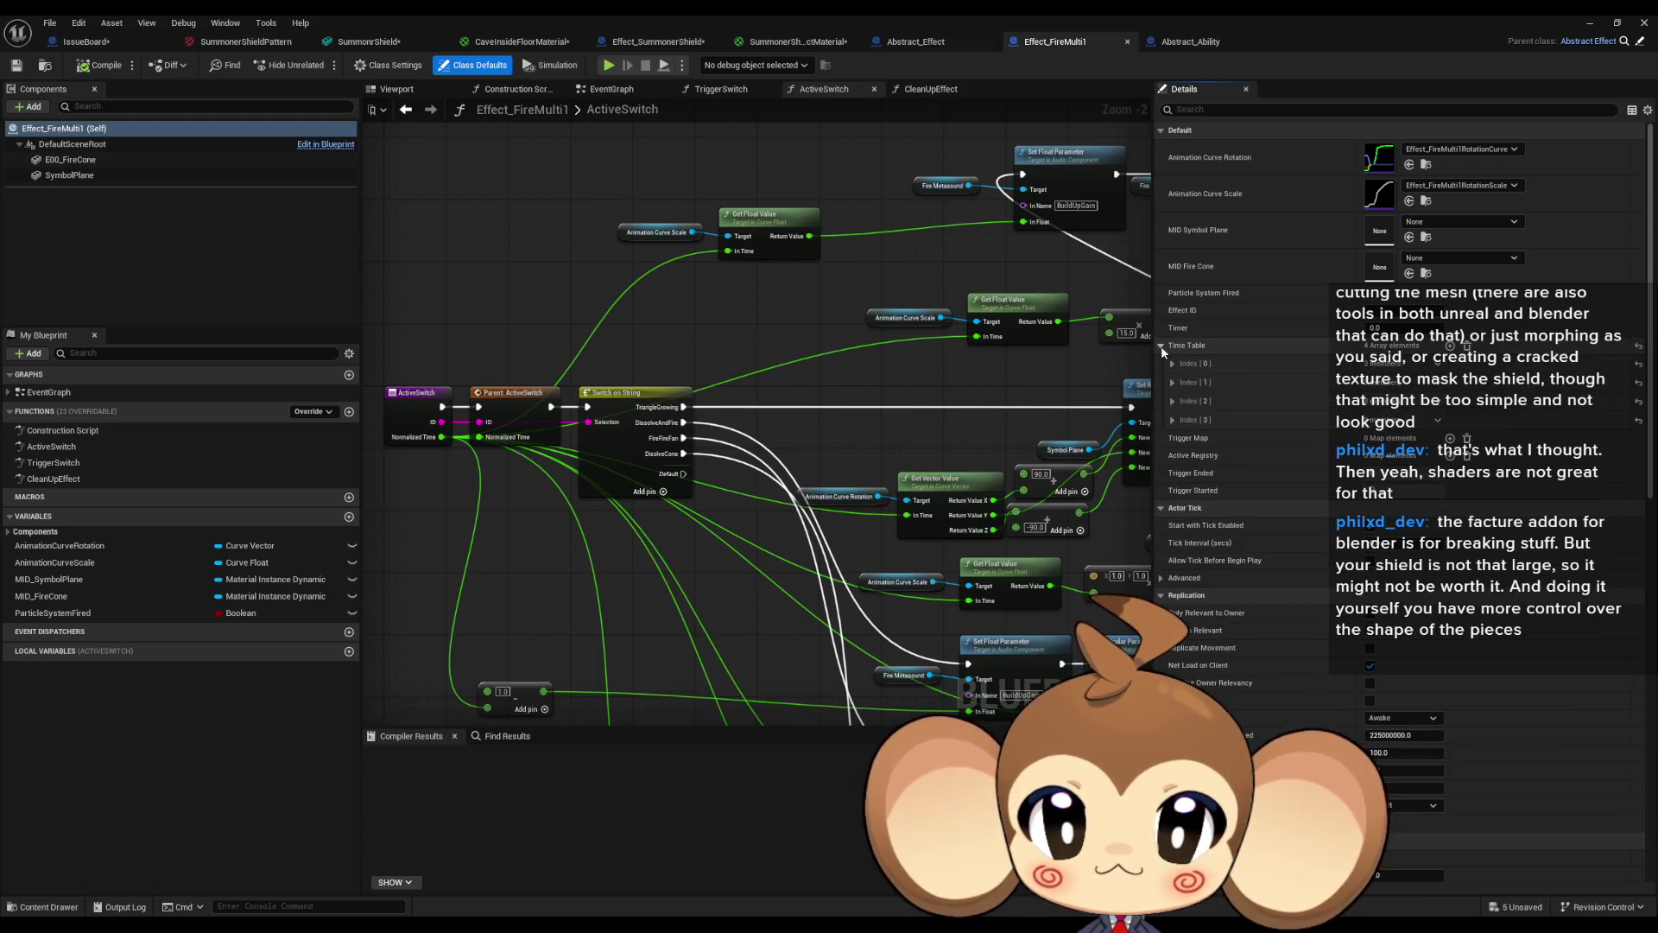
click(1173, 420)
click(1173, 400)
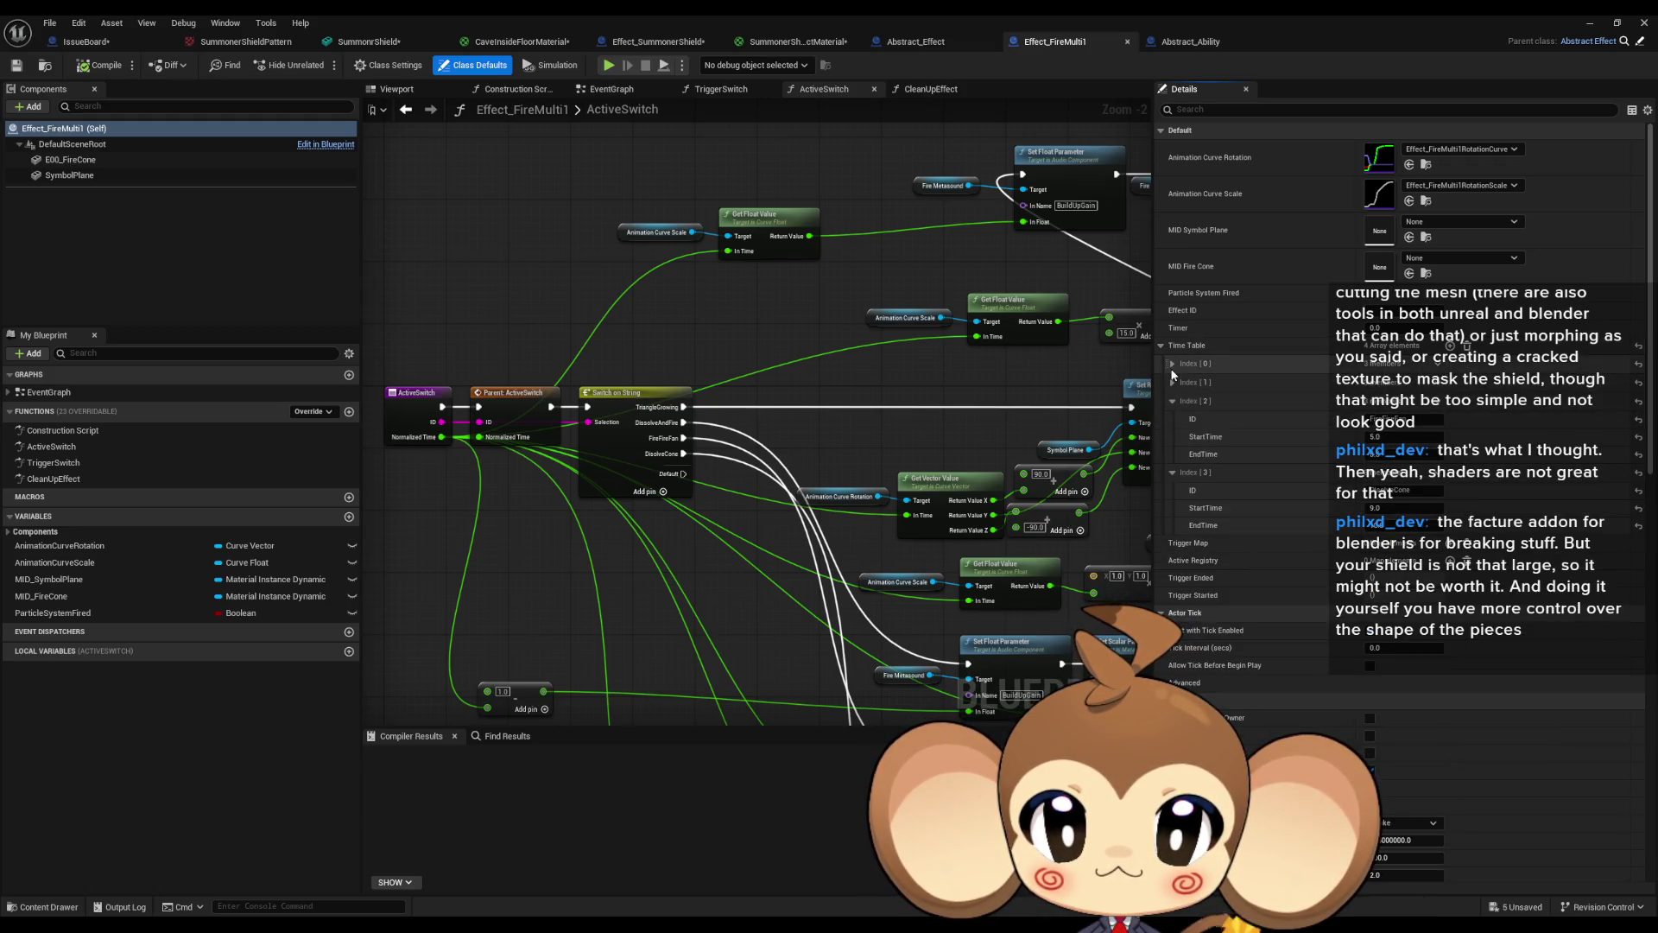
click(1173, 382)
click(1172, 363)
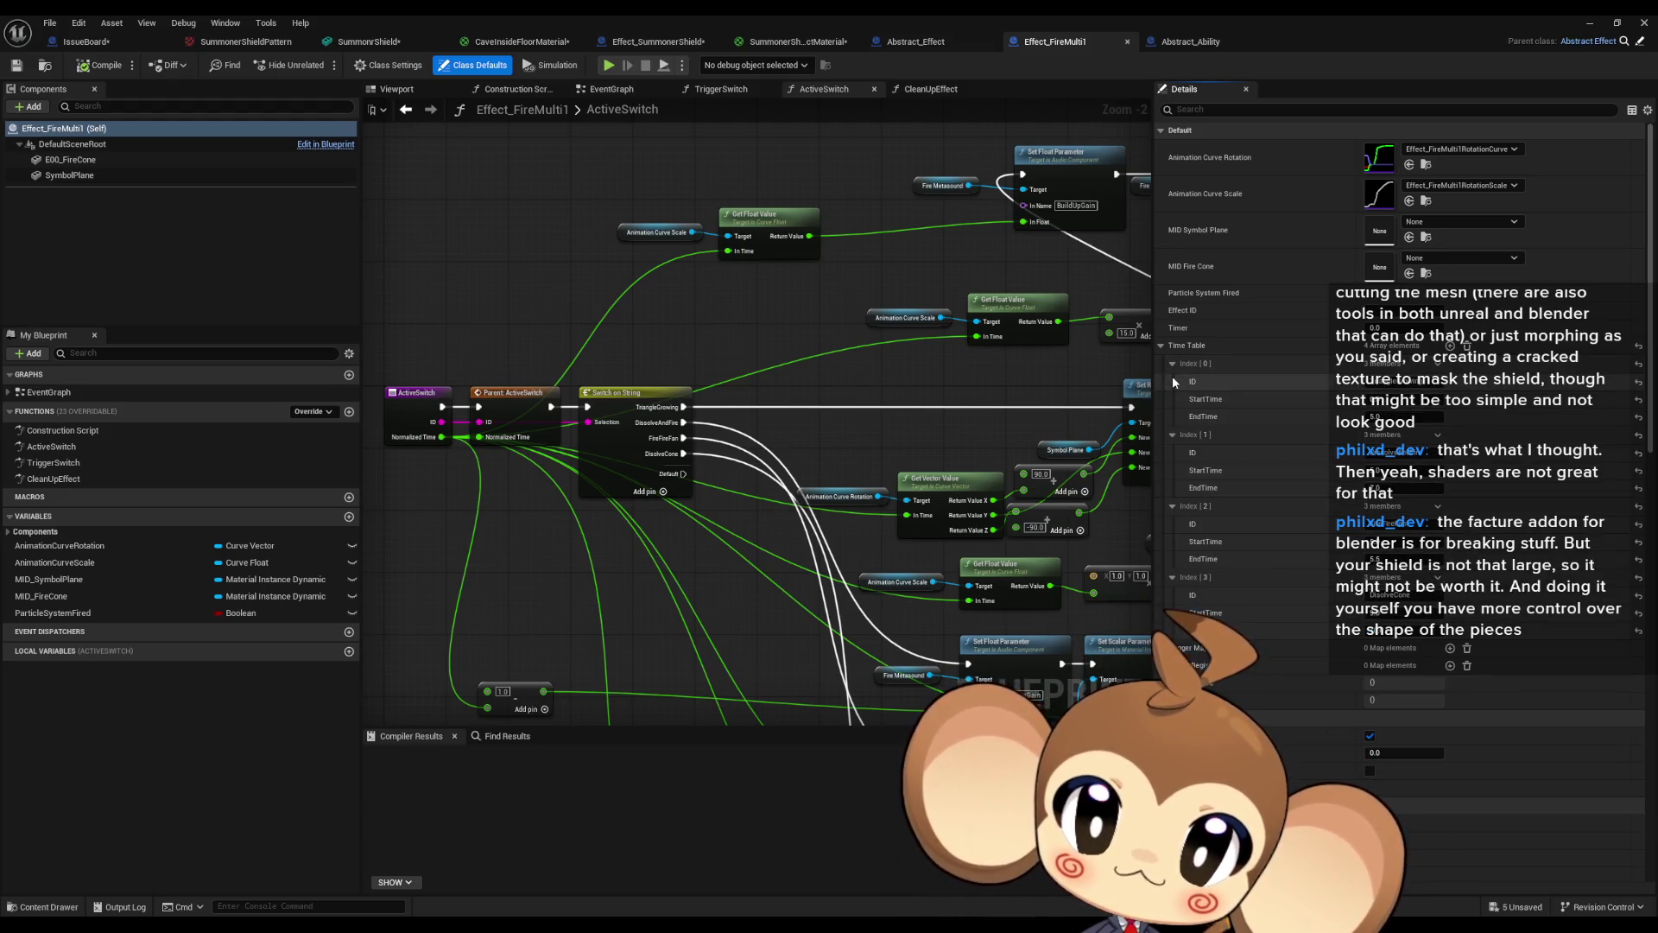
Bring the lower ActiveSwitch nodes into view, then move on to Abstract_Effect.
drag(786, 560, 793, 351)
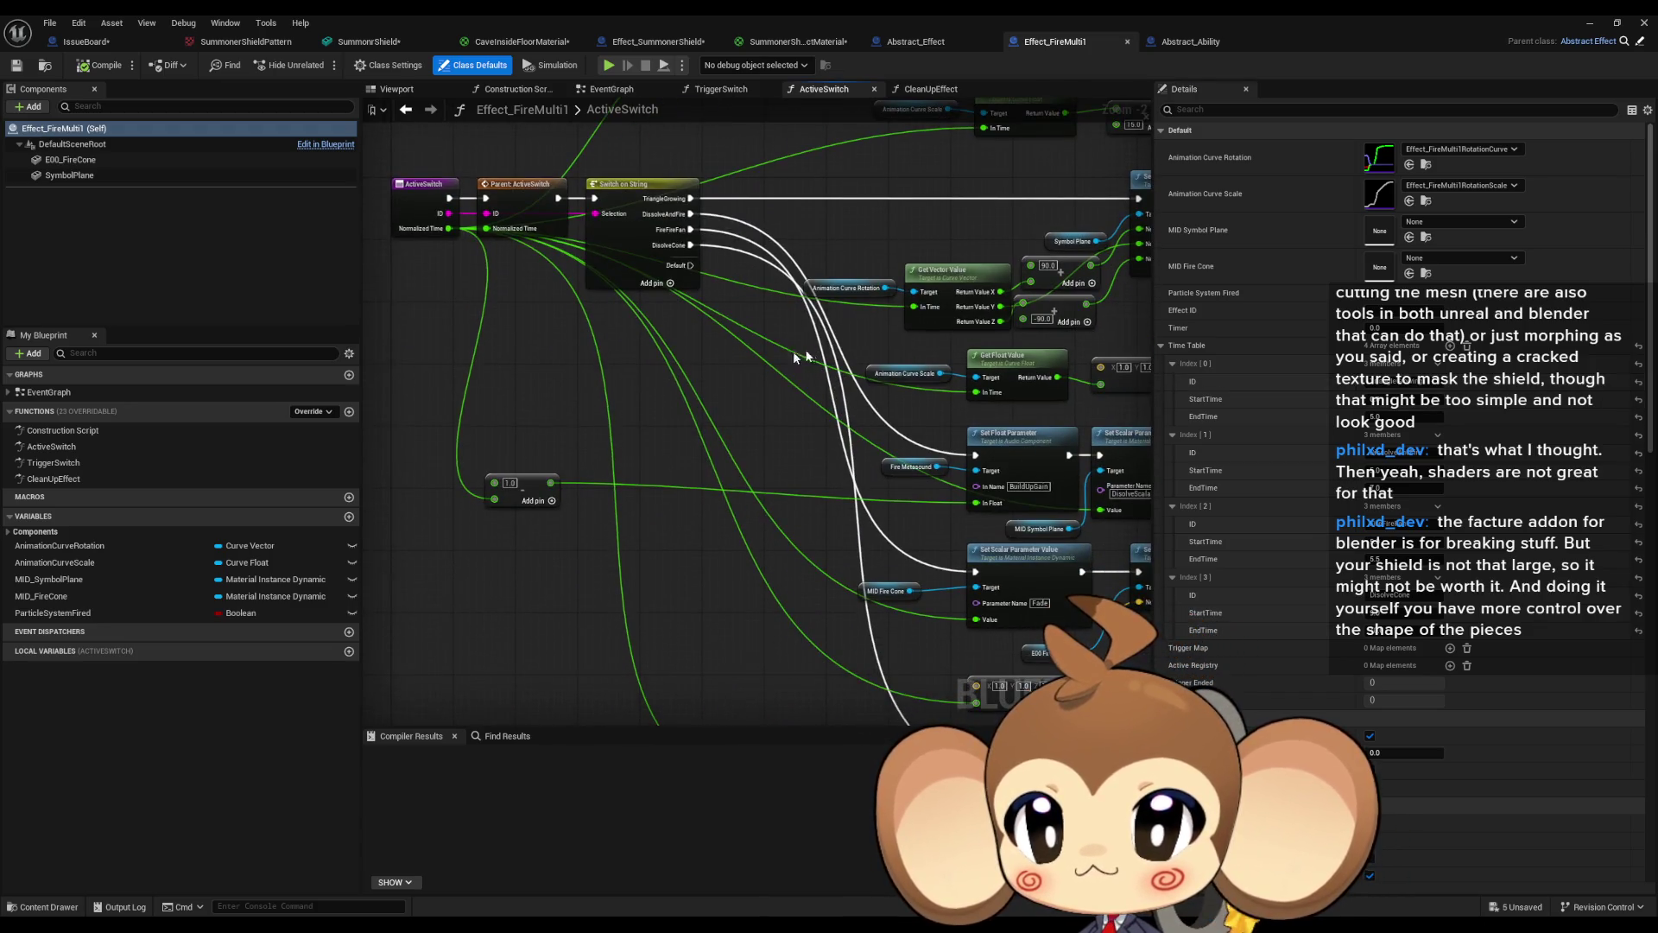
click(1181, 44)
click(916, 41)
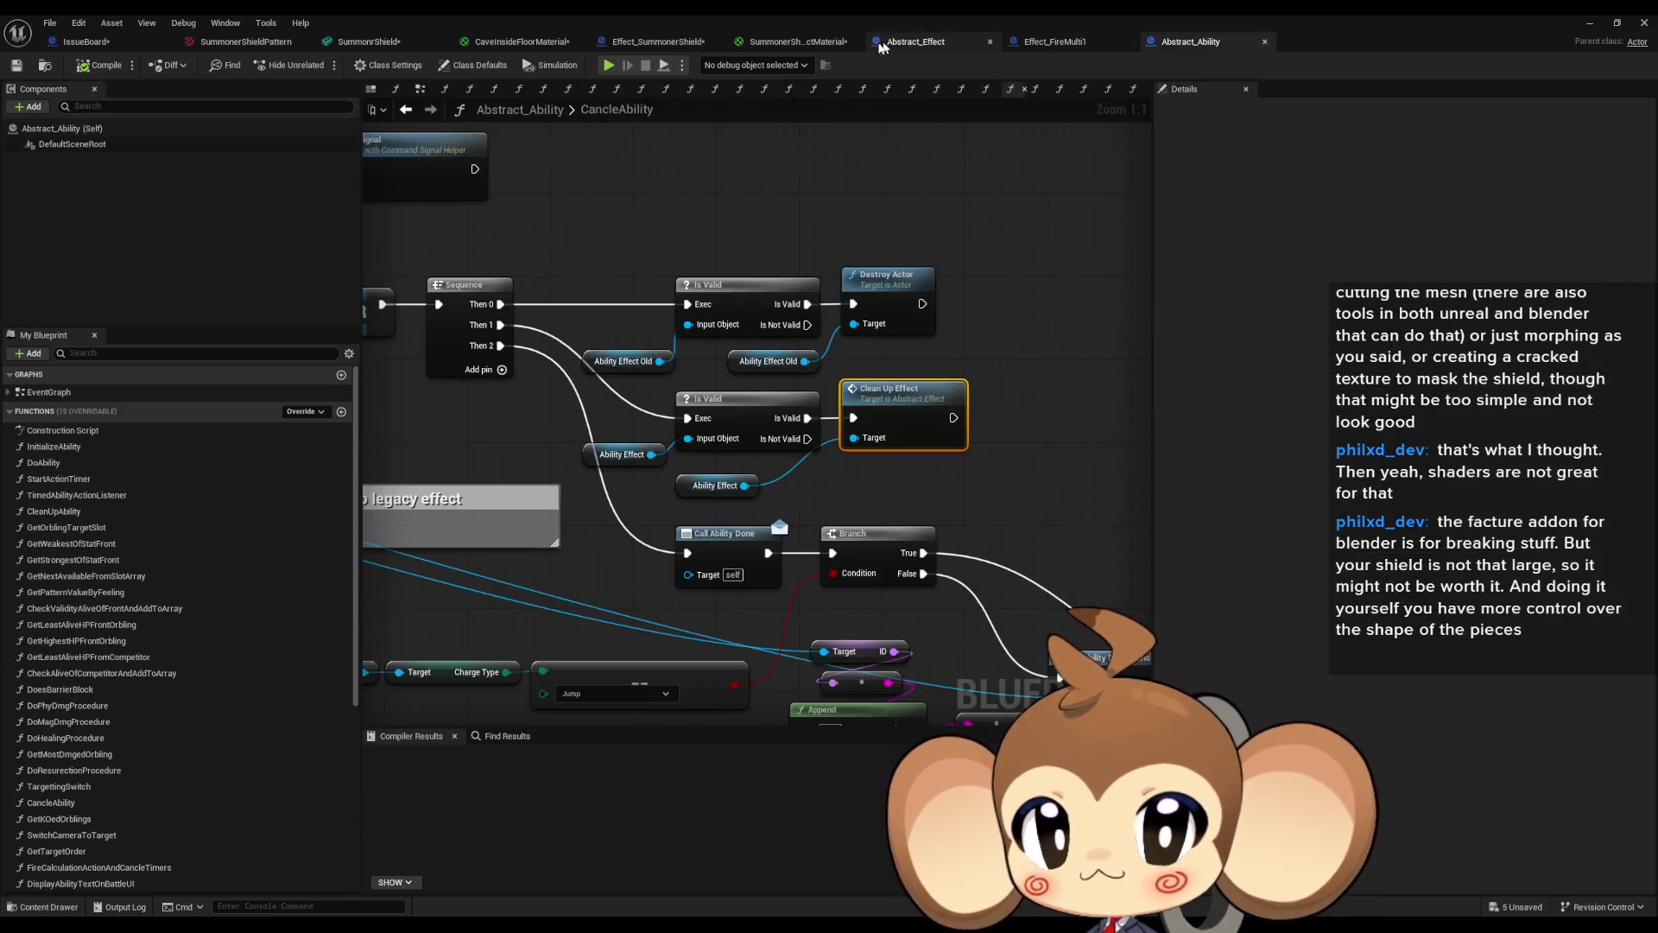
List all references to ActiveRegistry and view the Get Normalized node.
right_click(765, 491)
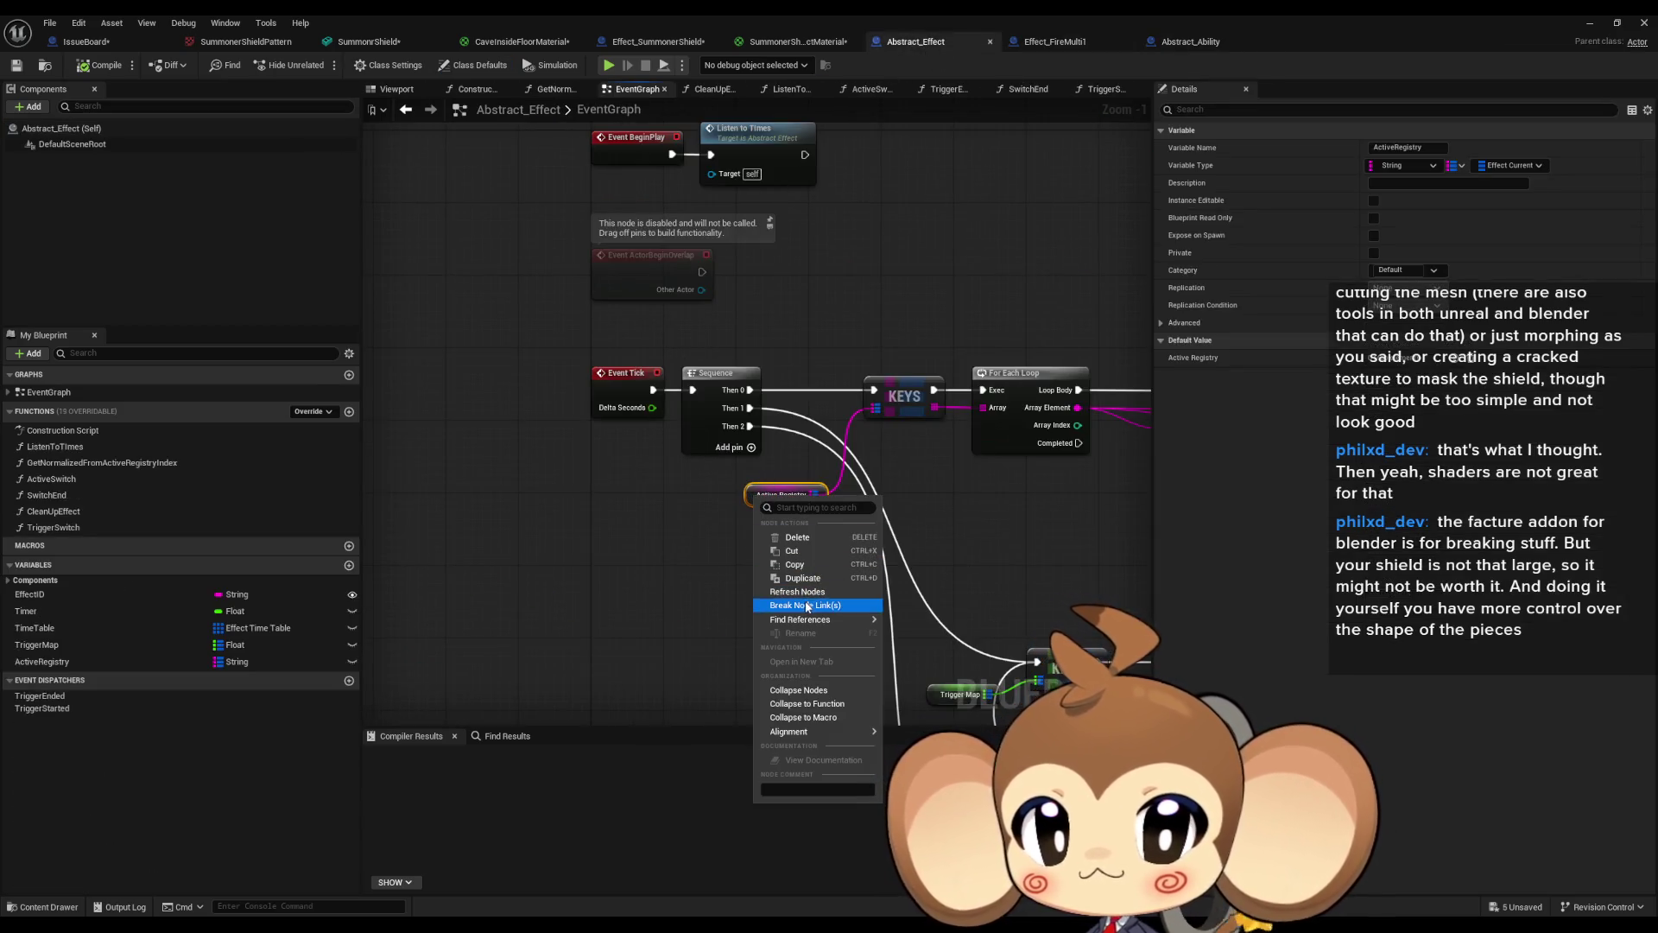
mouse_move(829, 619)
click(914, 654)
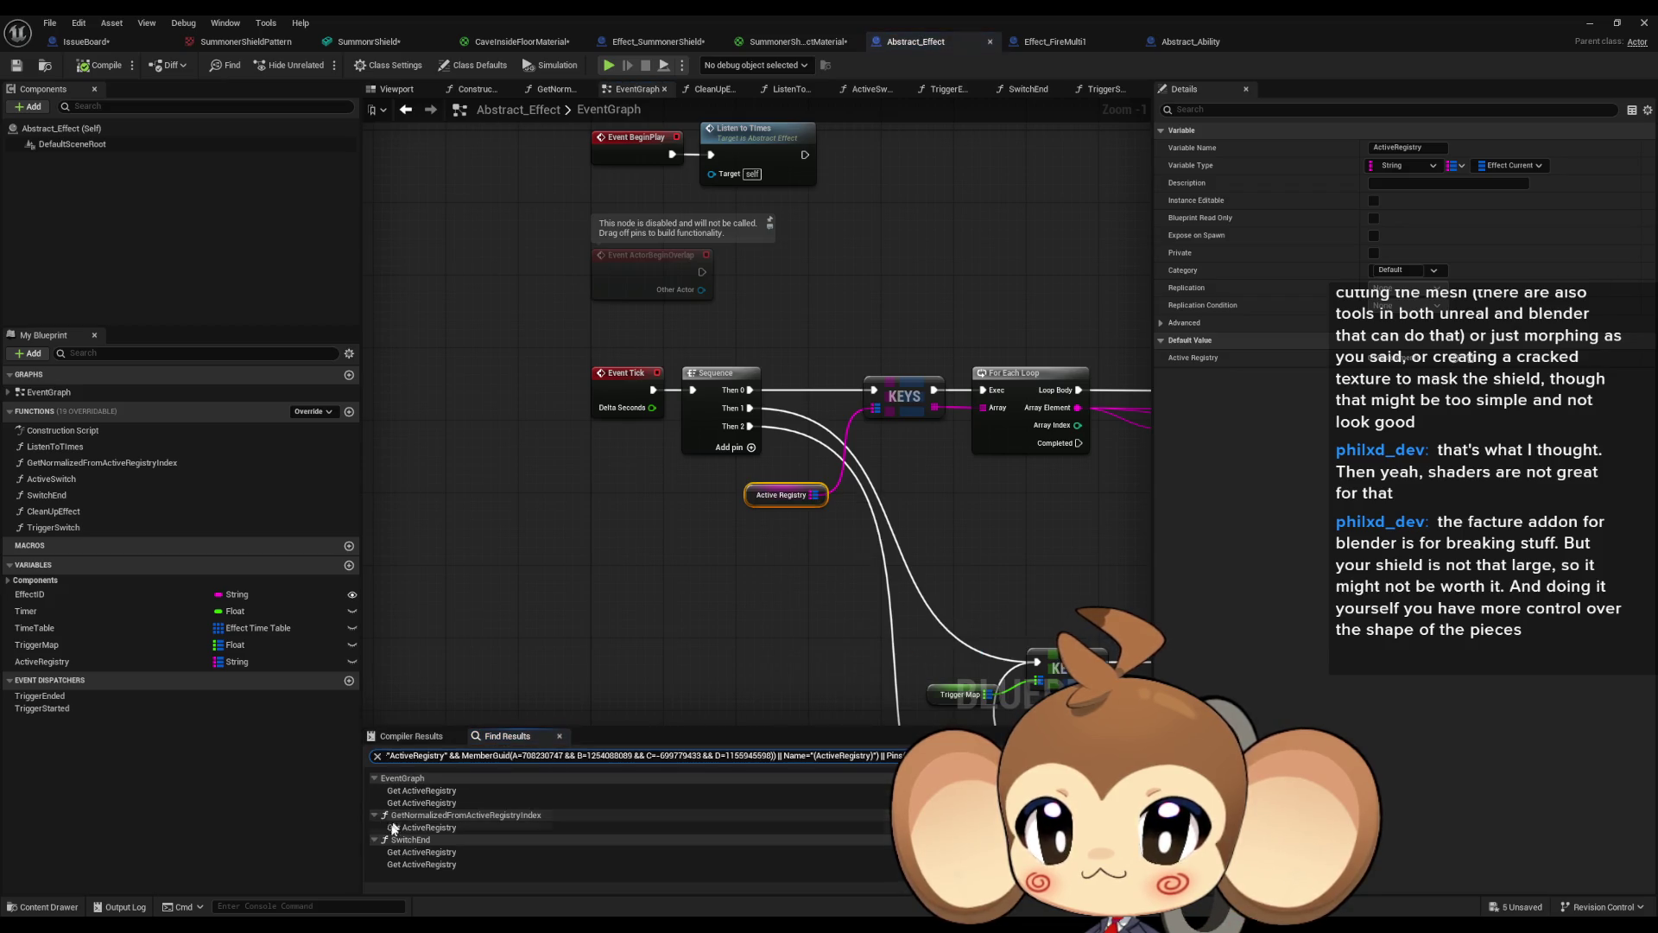
drag(757, 583, 622, 578)
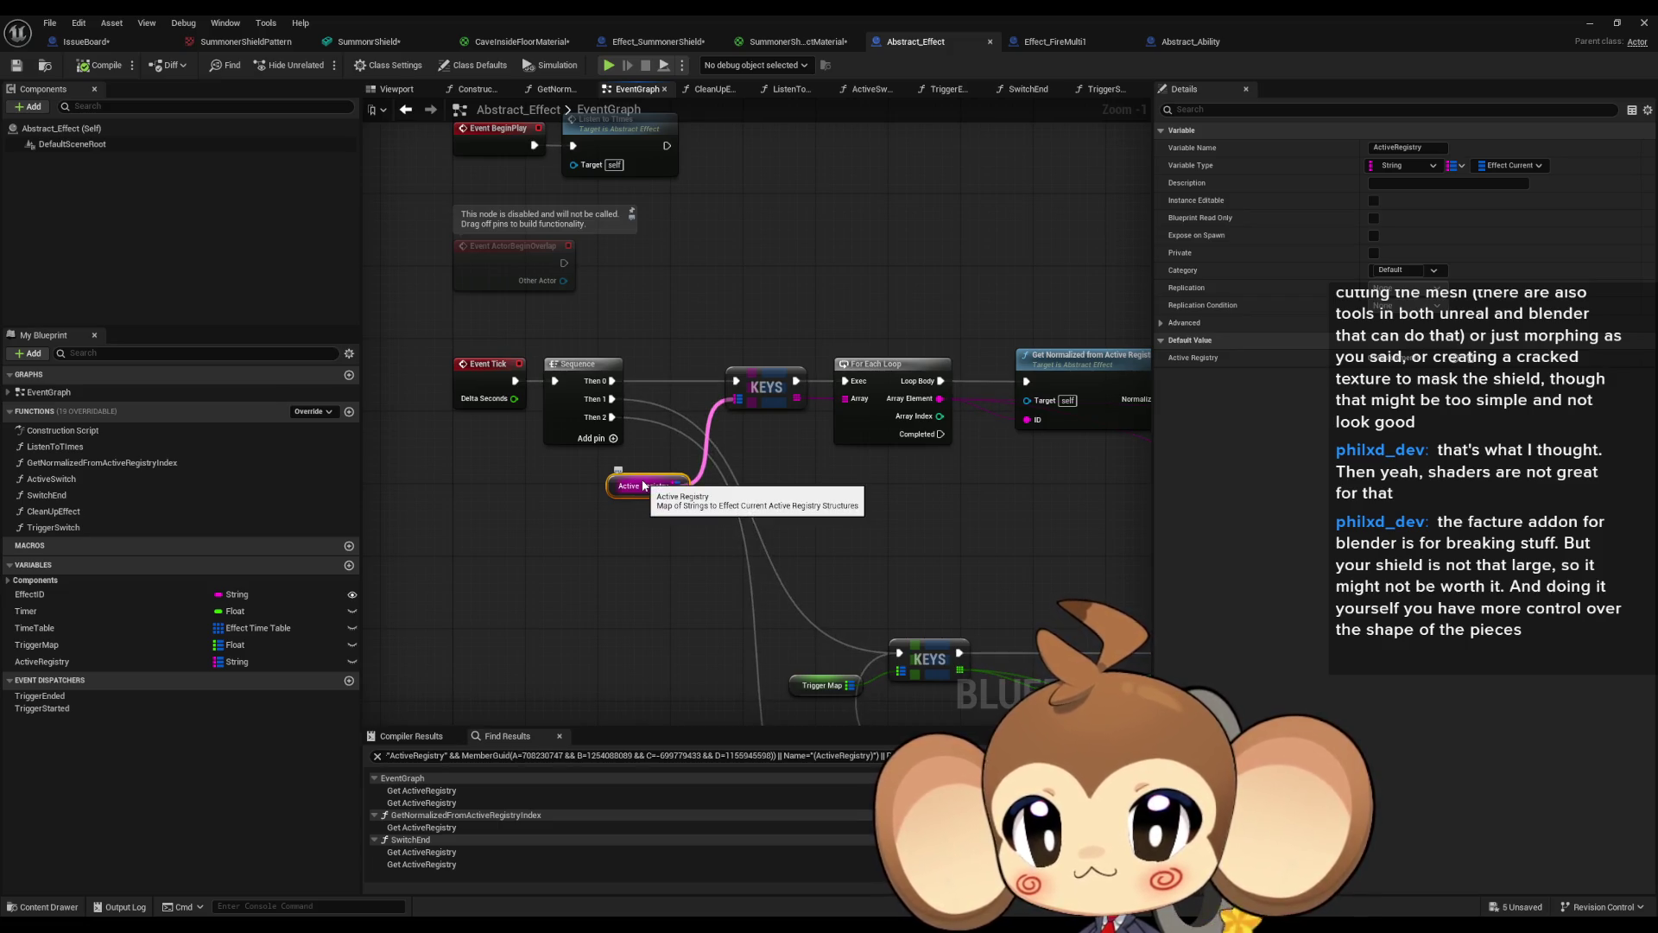
List all references to TriggerMap from the Trigger Map node.
drag(641, 527, 451, 339)
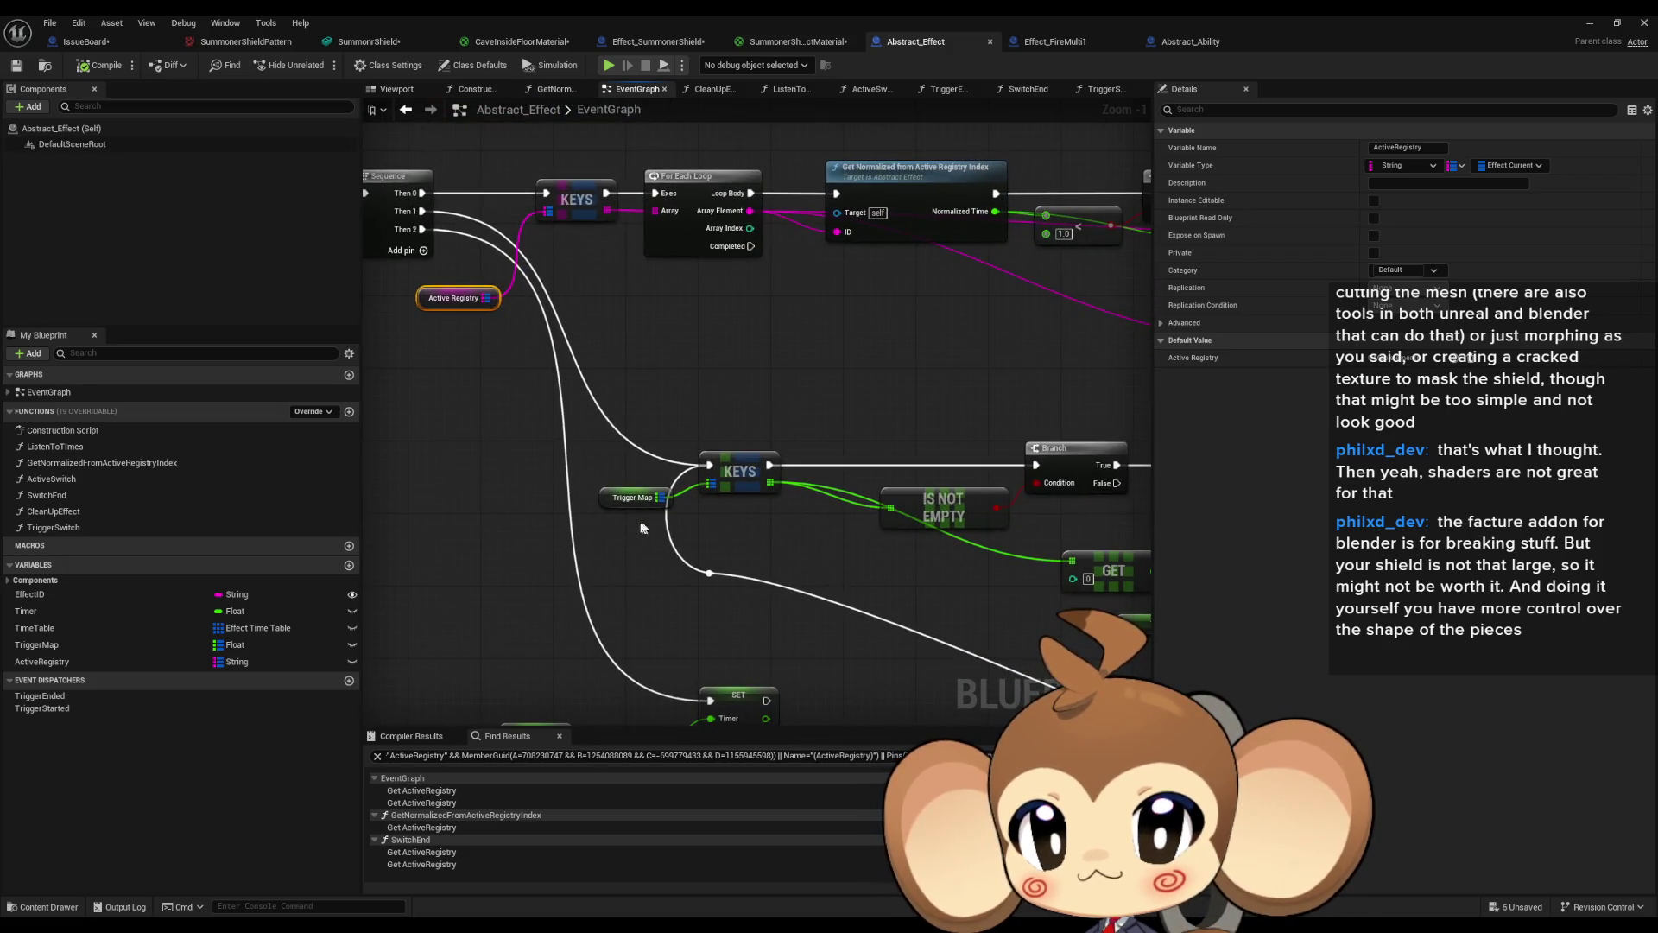
right_click(624, 501)
mouse_move(674, 618)
click(780, 670)
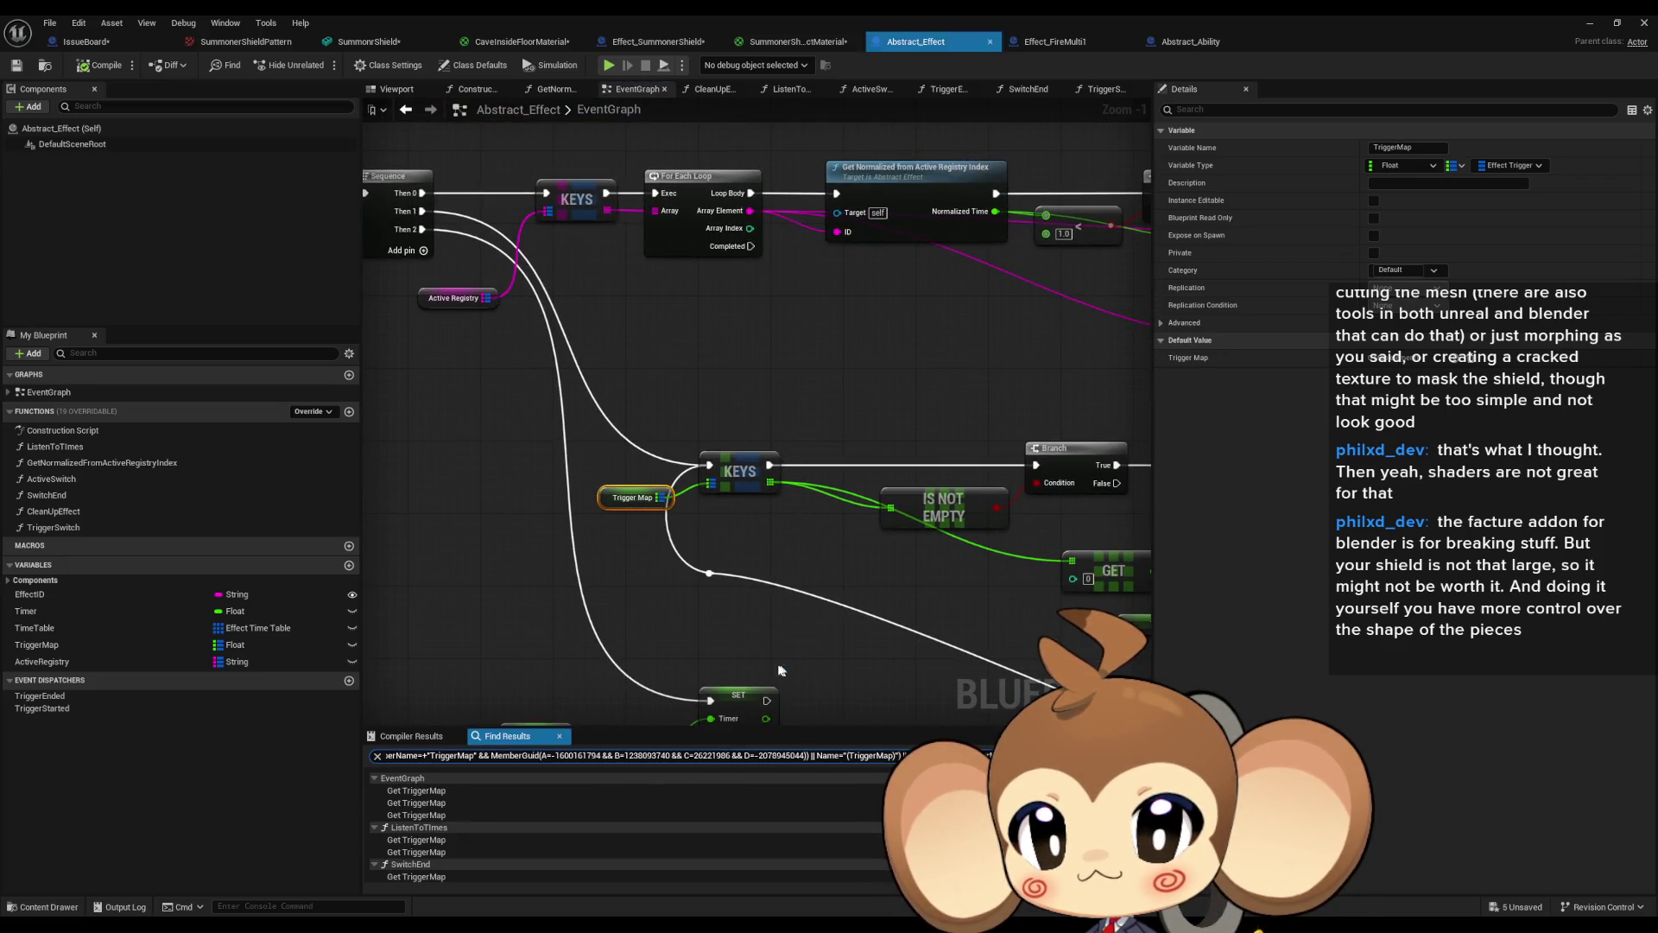
drag(551, 516, 654, 614)
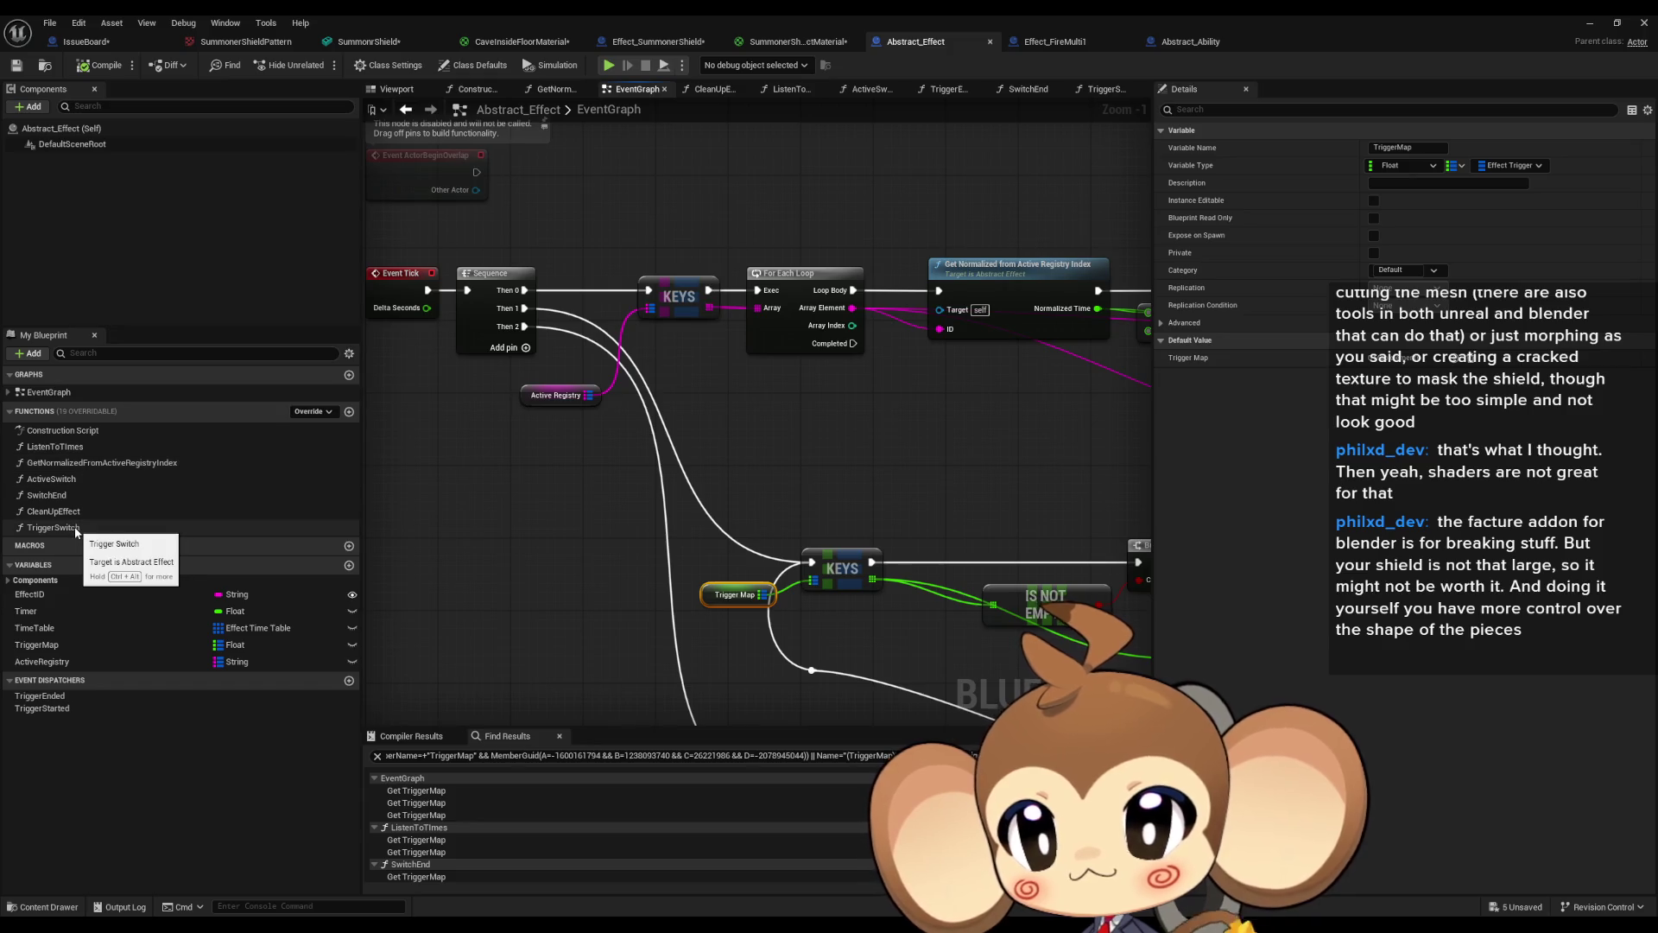
Review the settings of the EffectID, Timer and ActiveRegistry variables.
click(91, 596)
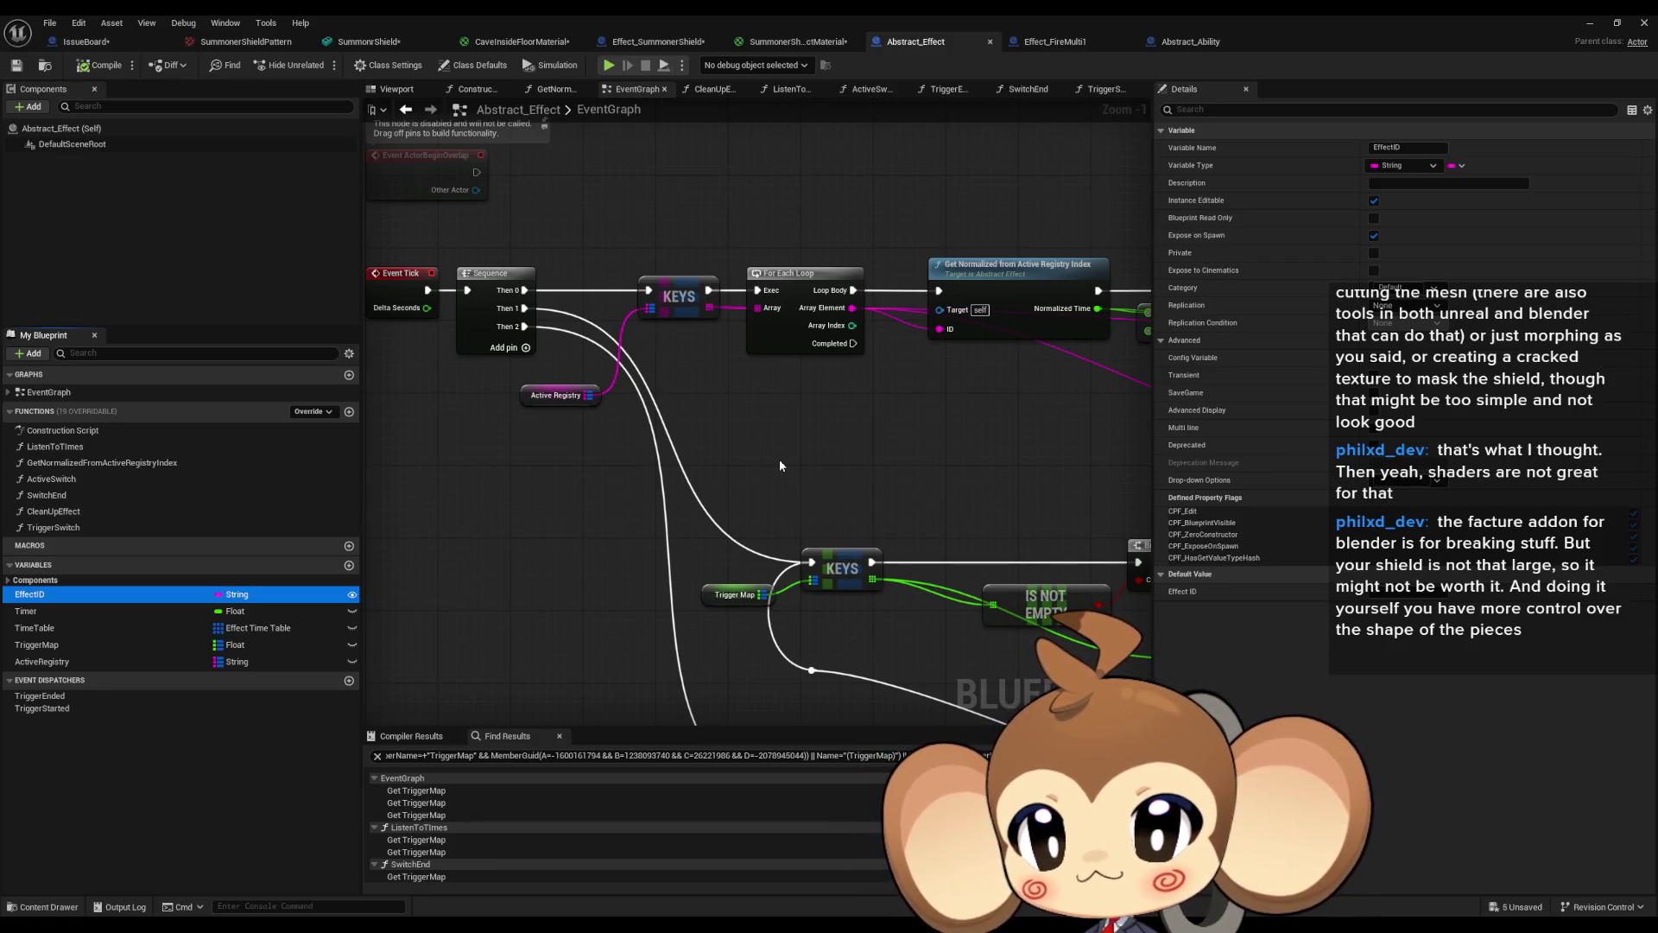
key(Down)
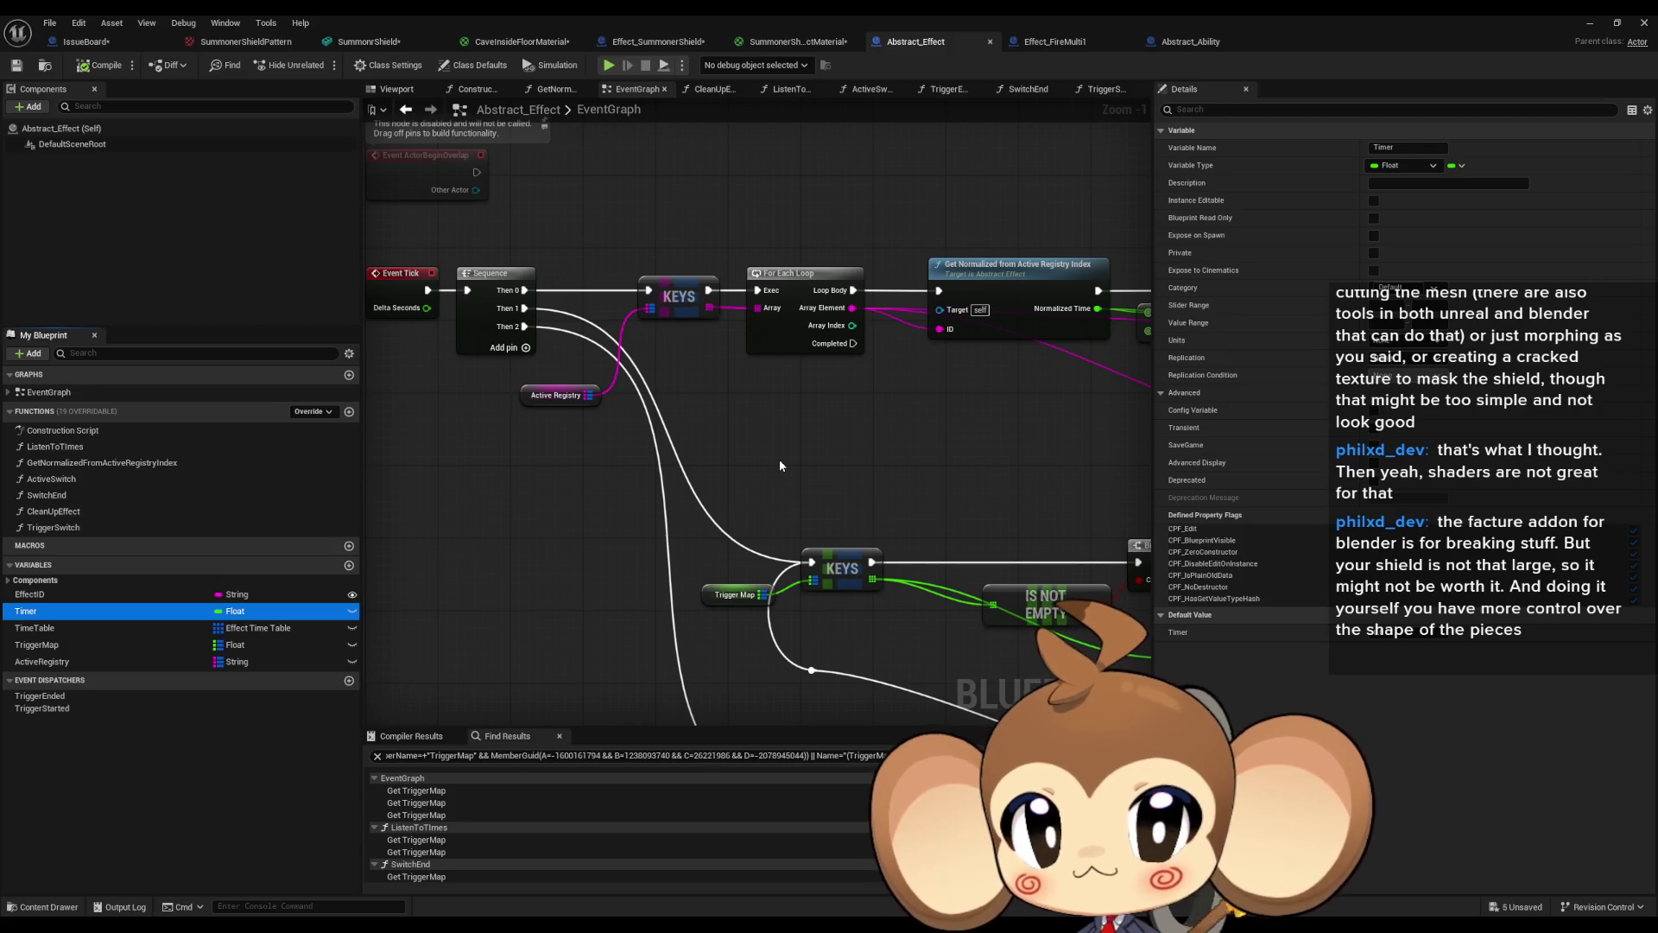
key(Down)
key(Down)
key(Down)
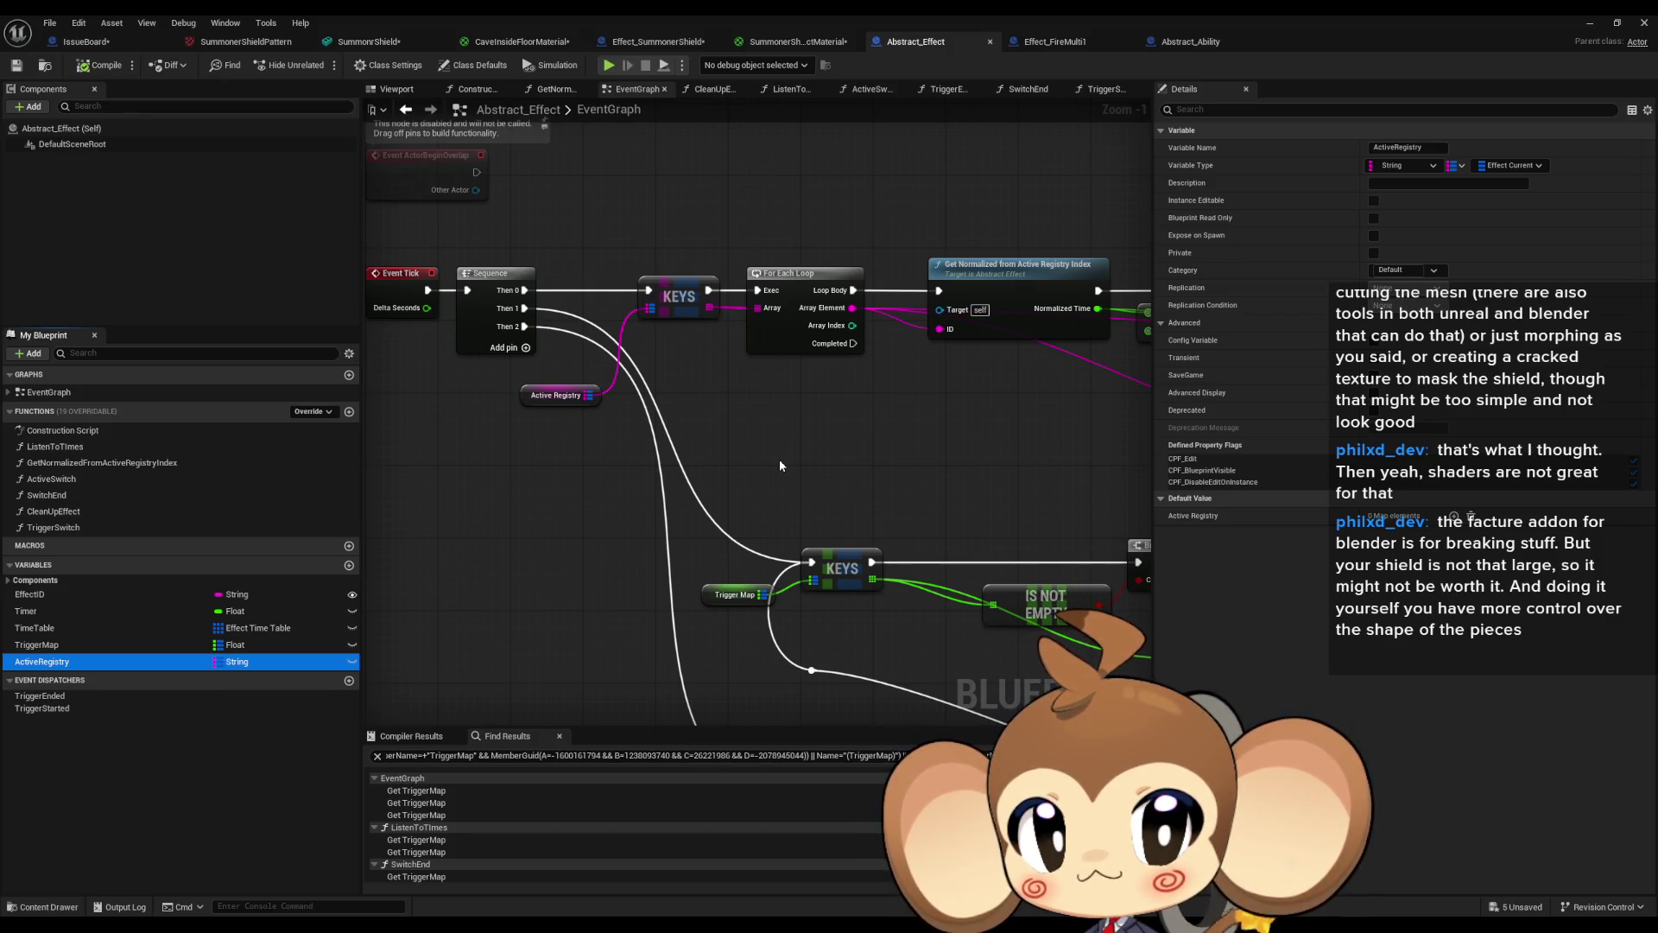
Compare against Effect_FireMulti1 and locate the ADD and REMOVE nodes in Abstract_Effect.
click(1059, 41)
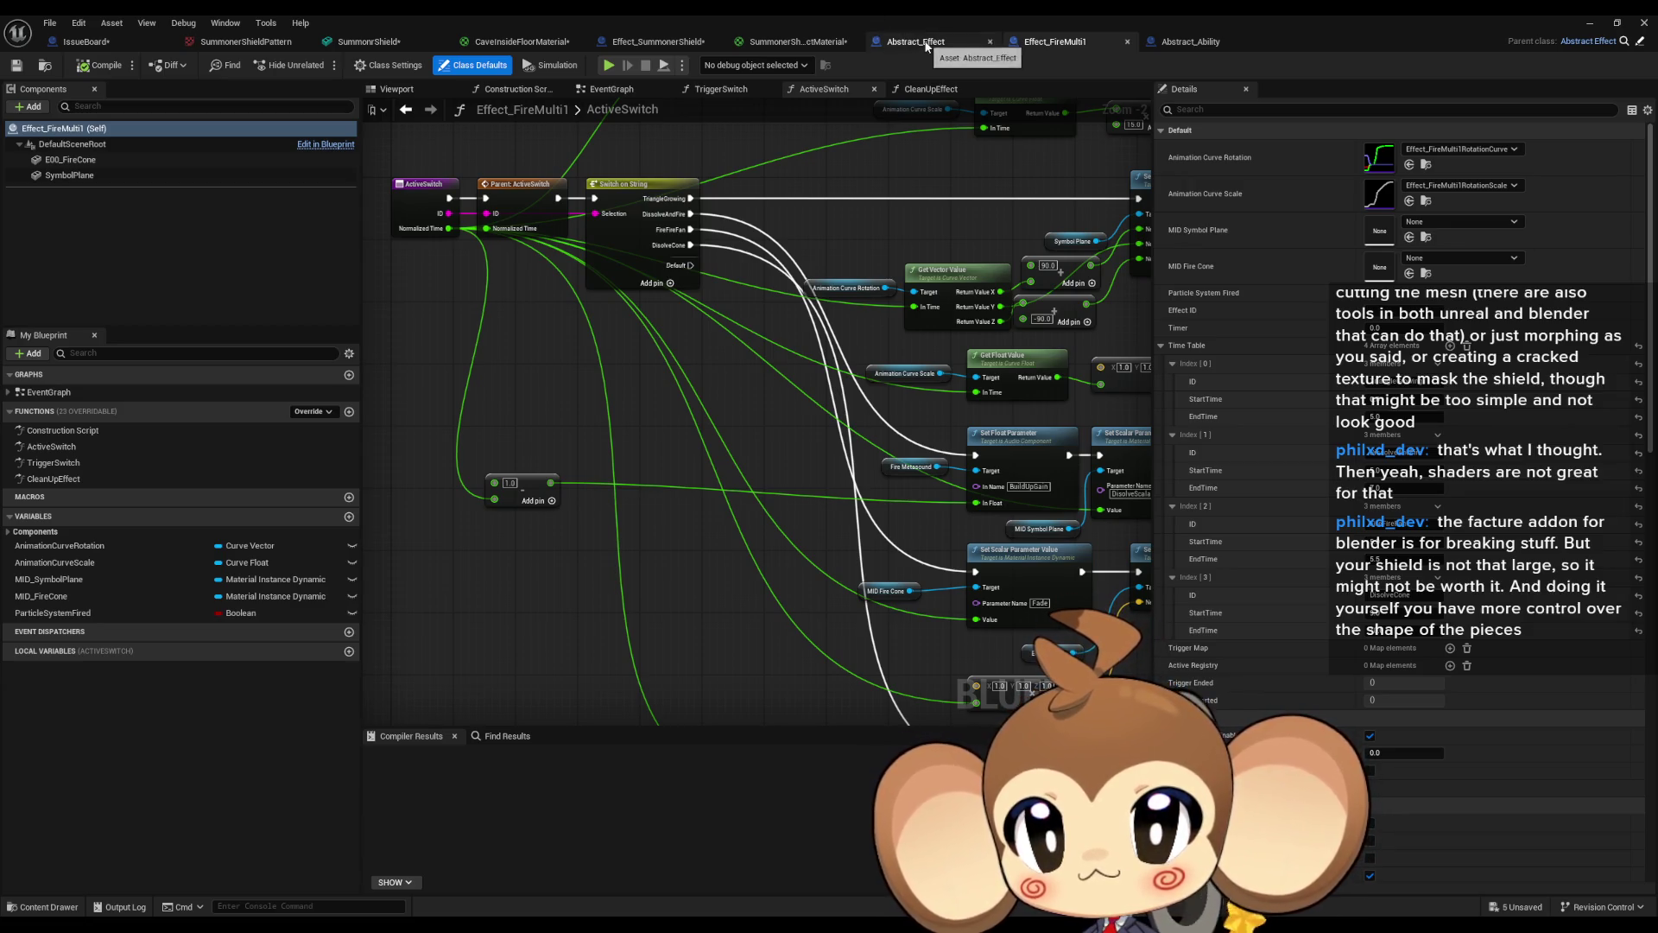
click(927, 47)
scroll(757, 415, down, 1)
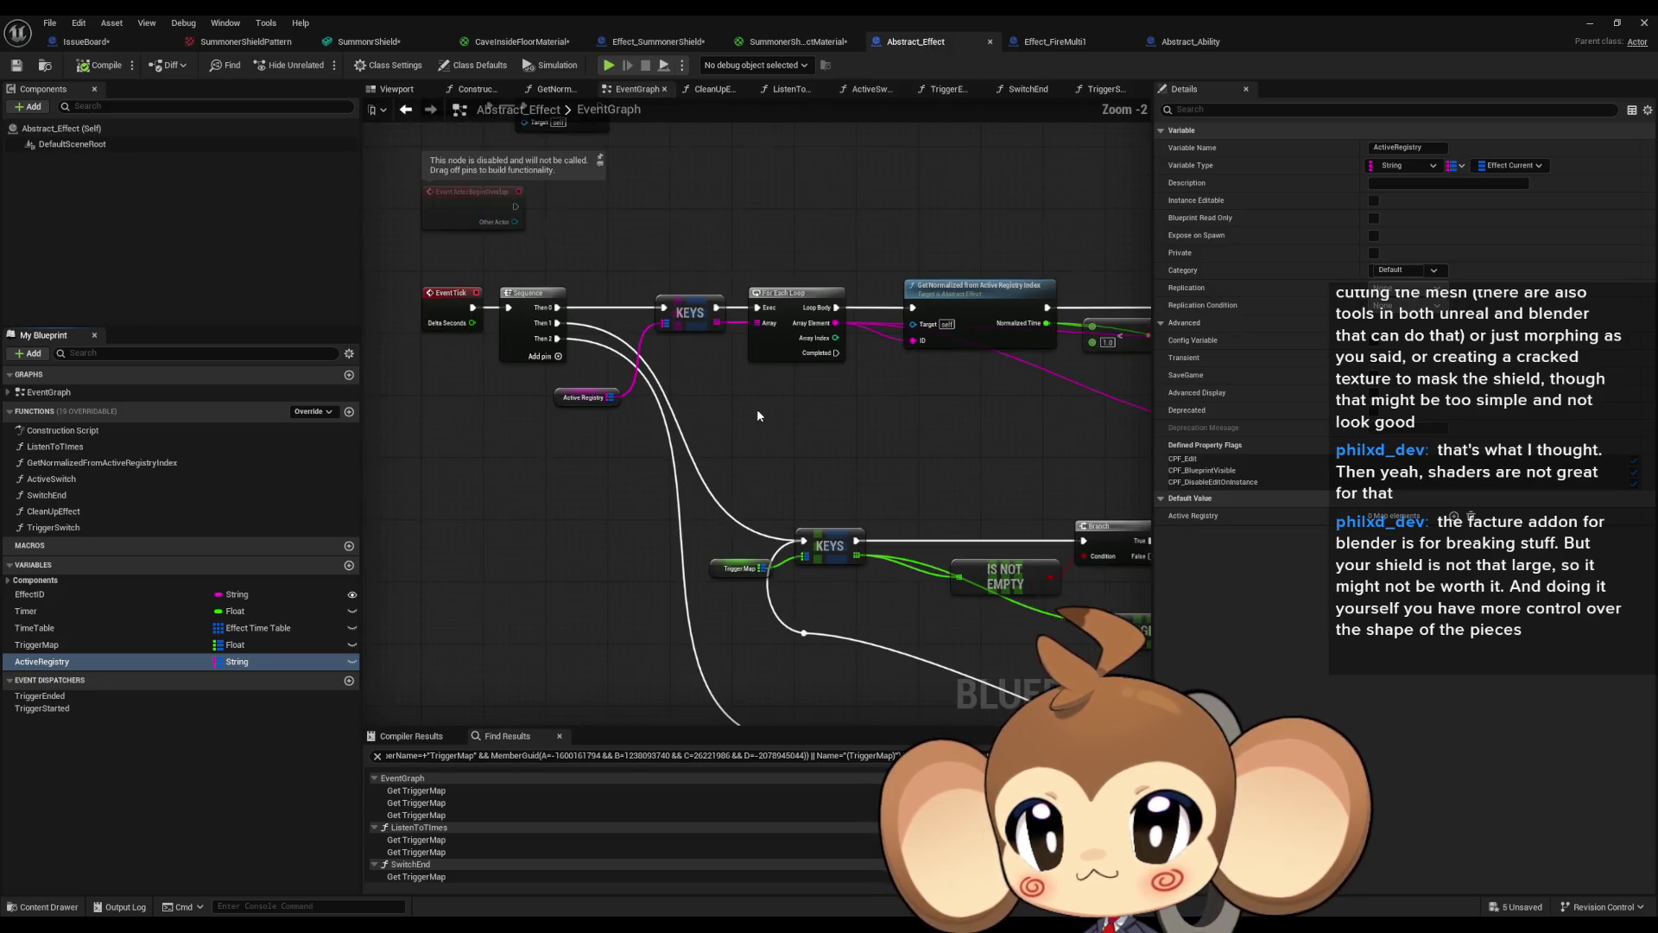
scroll(569, 379, down, 2)
mouse_move(569, 379)
mouse_down()
mouse_move(252, 365)
mouse_move(371, 484)
mouse_move(470, 546)
mouse_up()
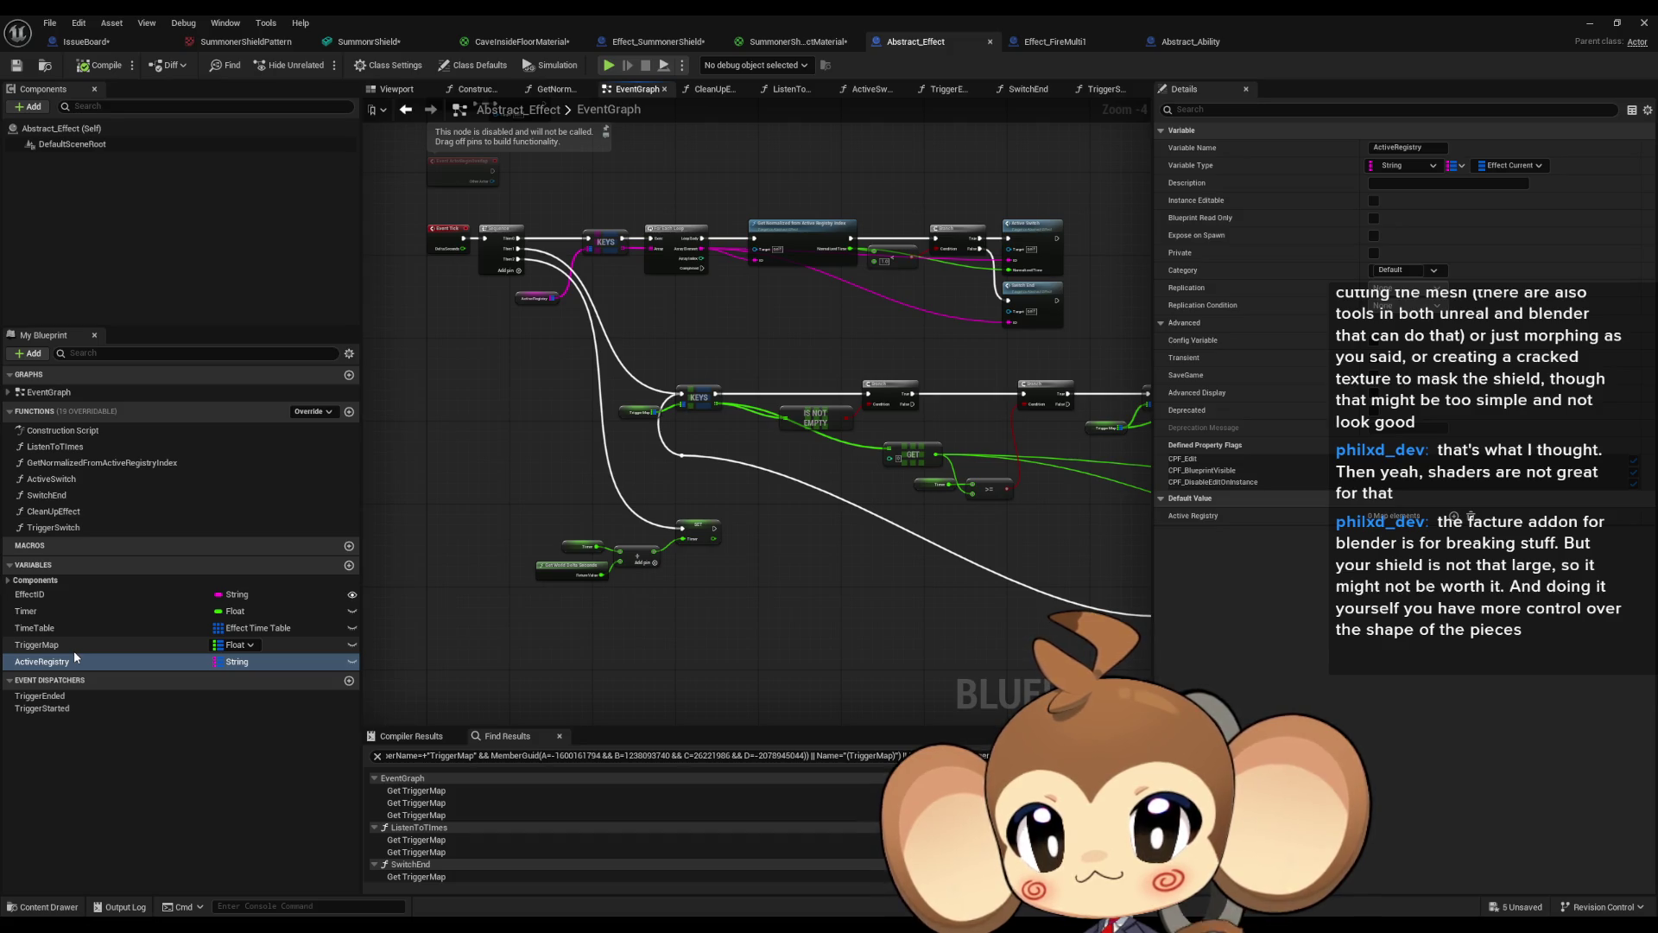
click(1049, 42)
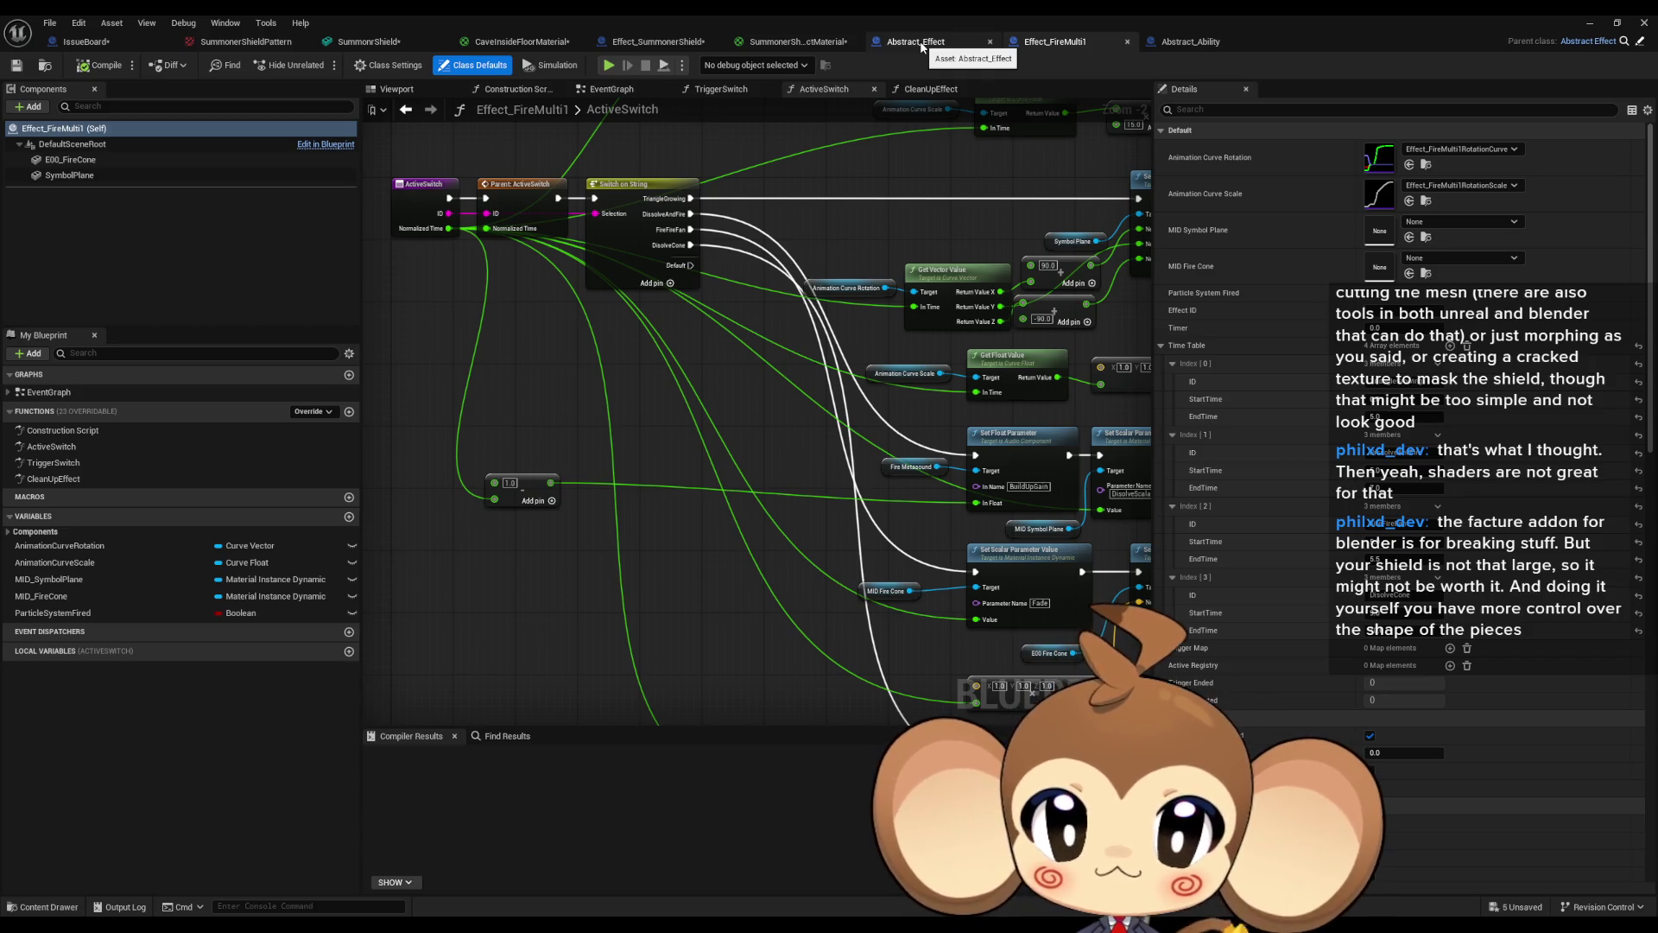
click(918, 43)
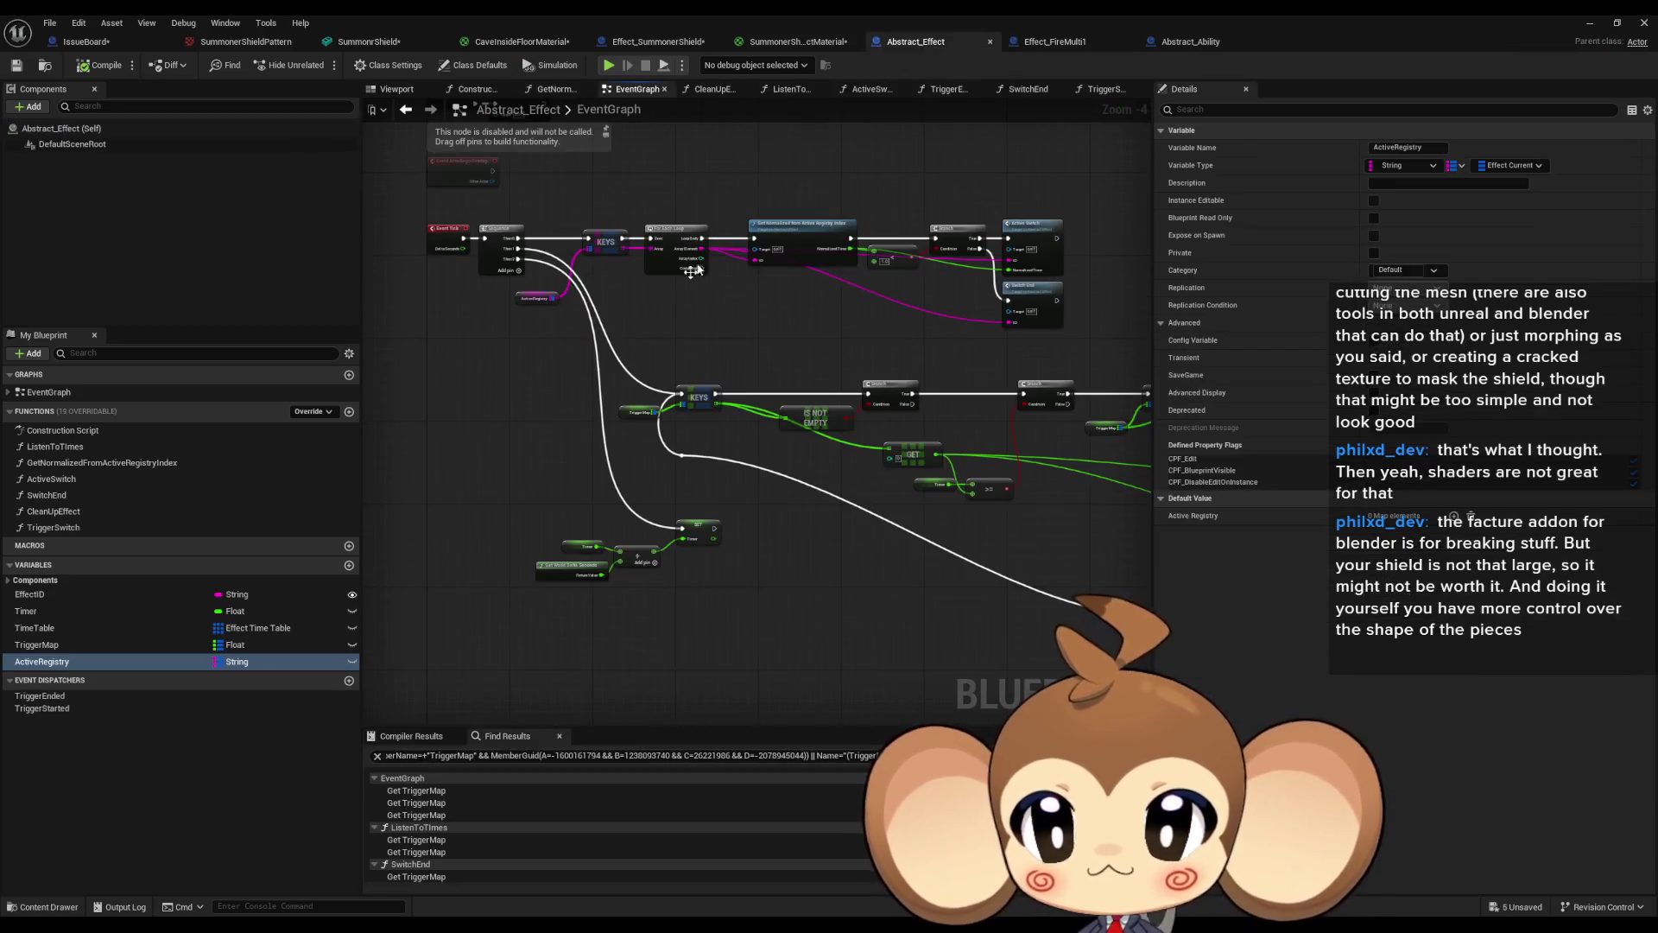
List TimeTable references and jump to its two uses in ListenToTimes.
right_click(64, 631)
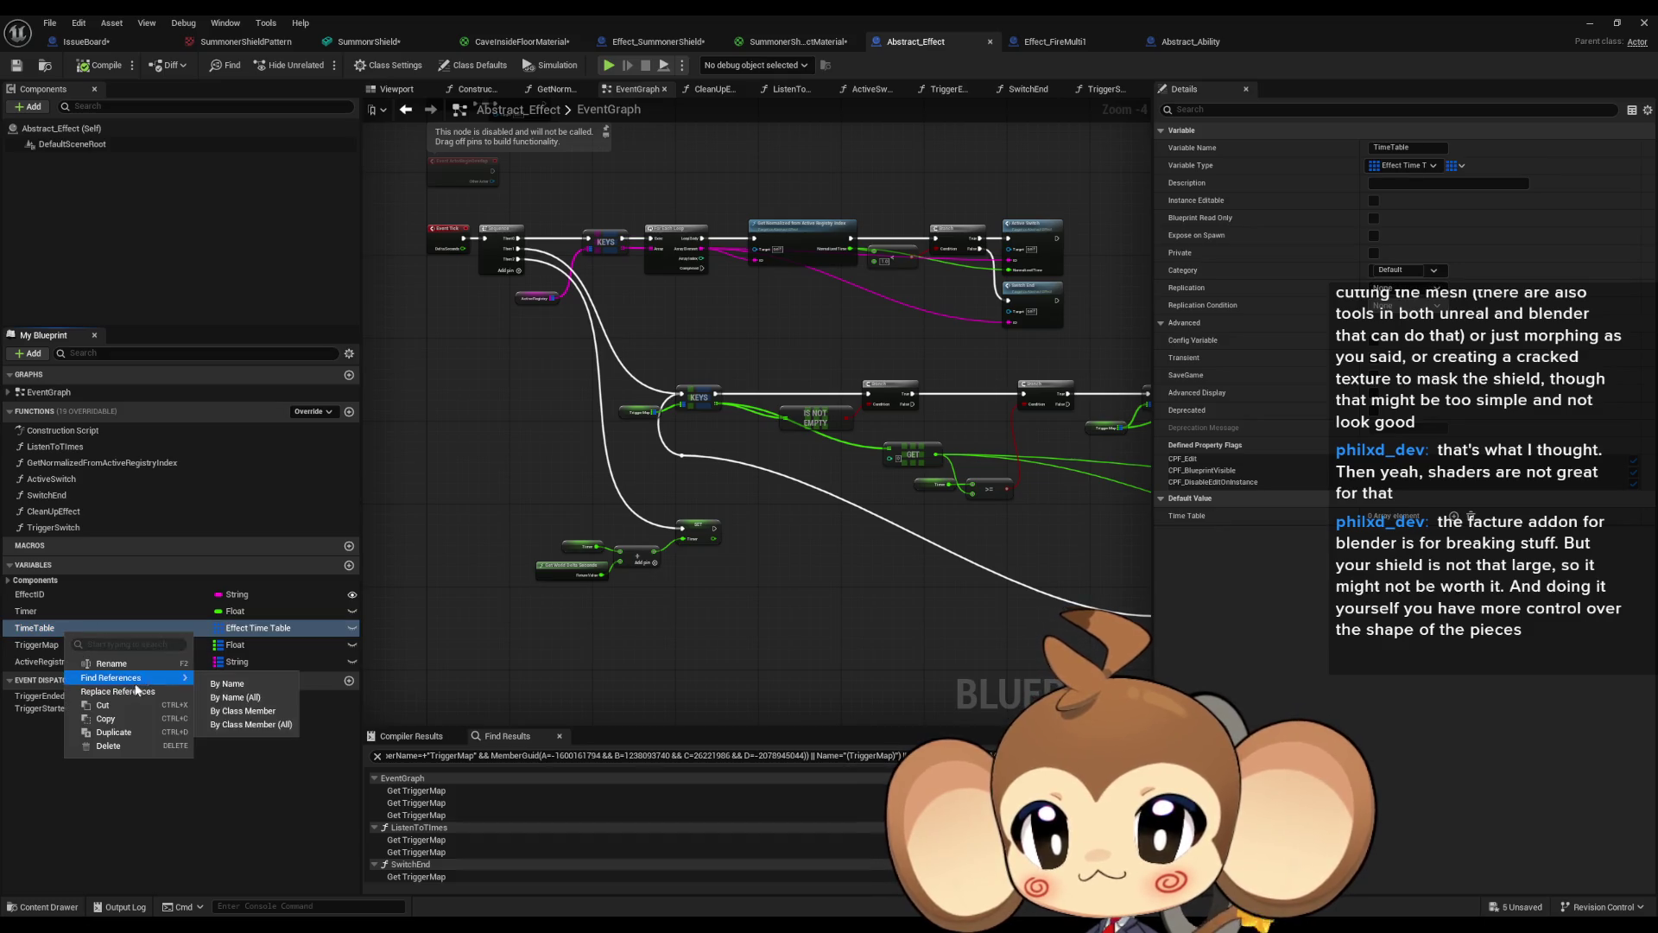
mouse_move(134, 677)
click(247, 704)
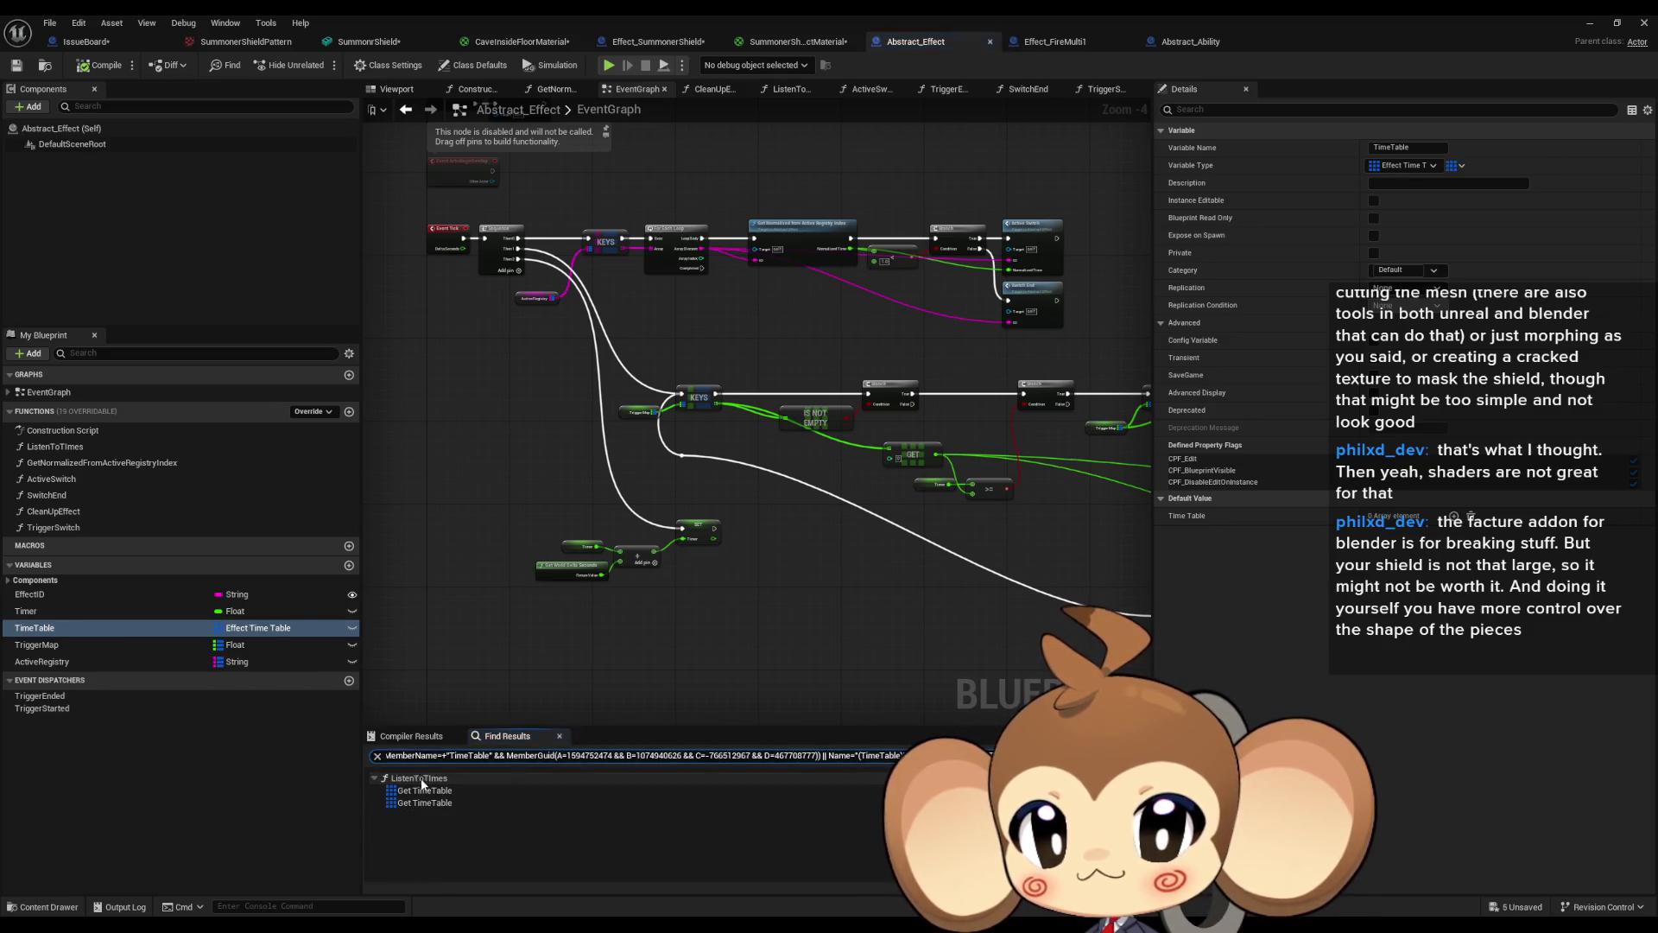
click(428, 790)
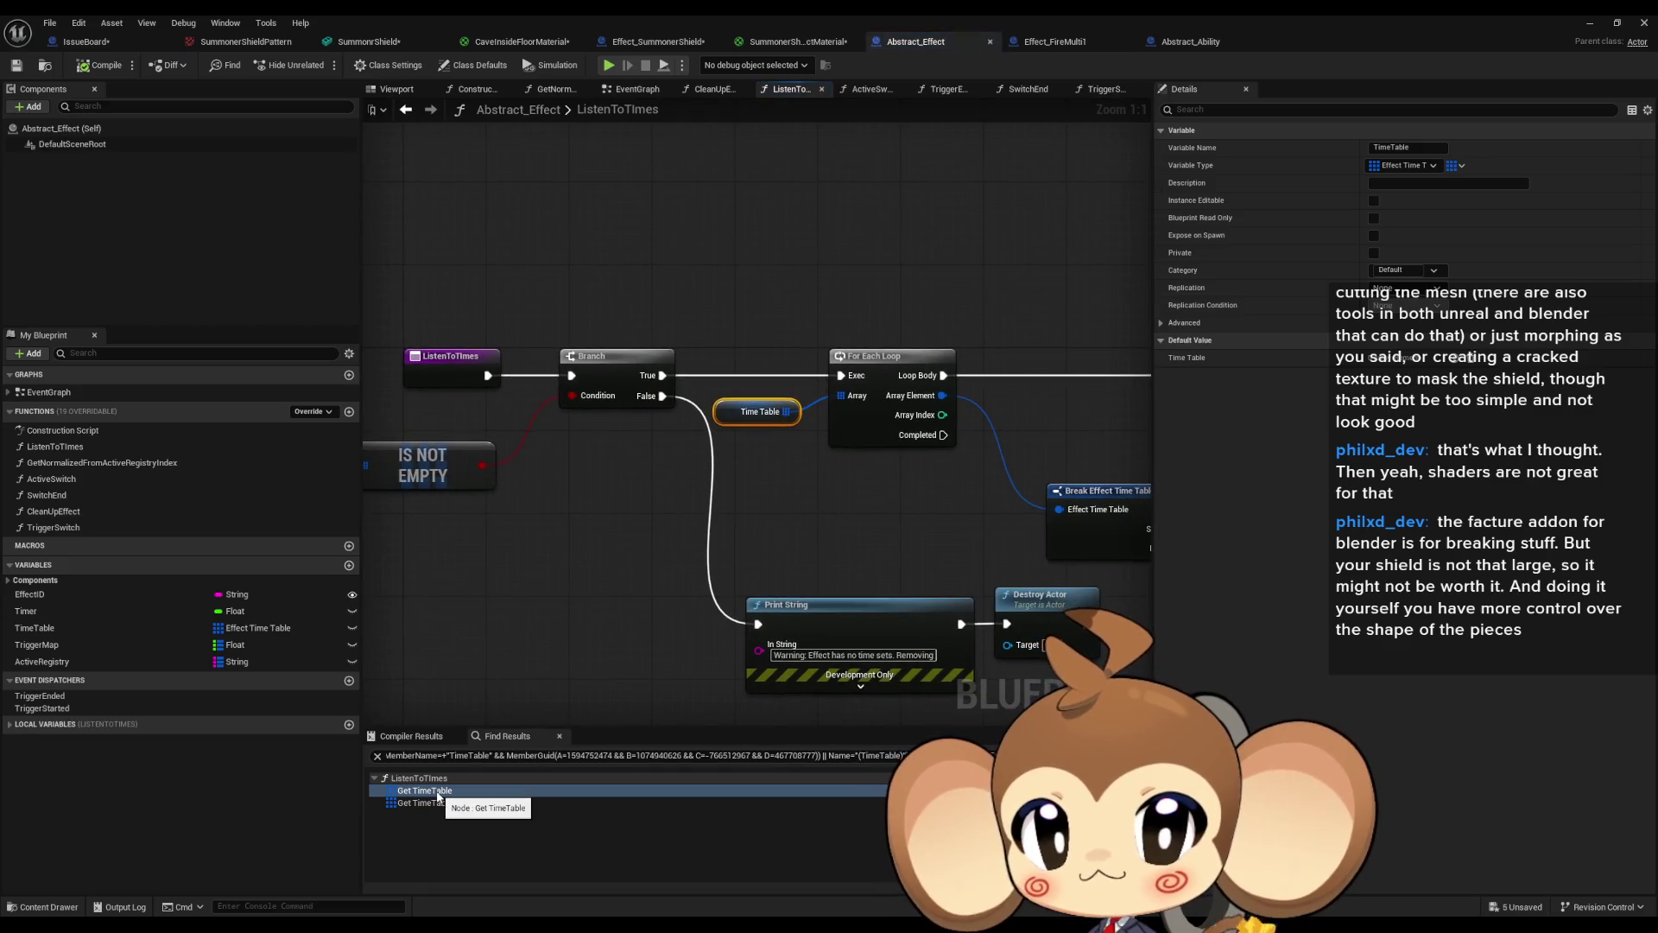
click(437, 802)
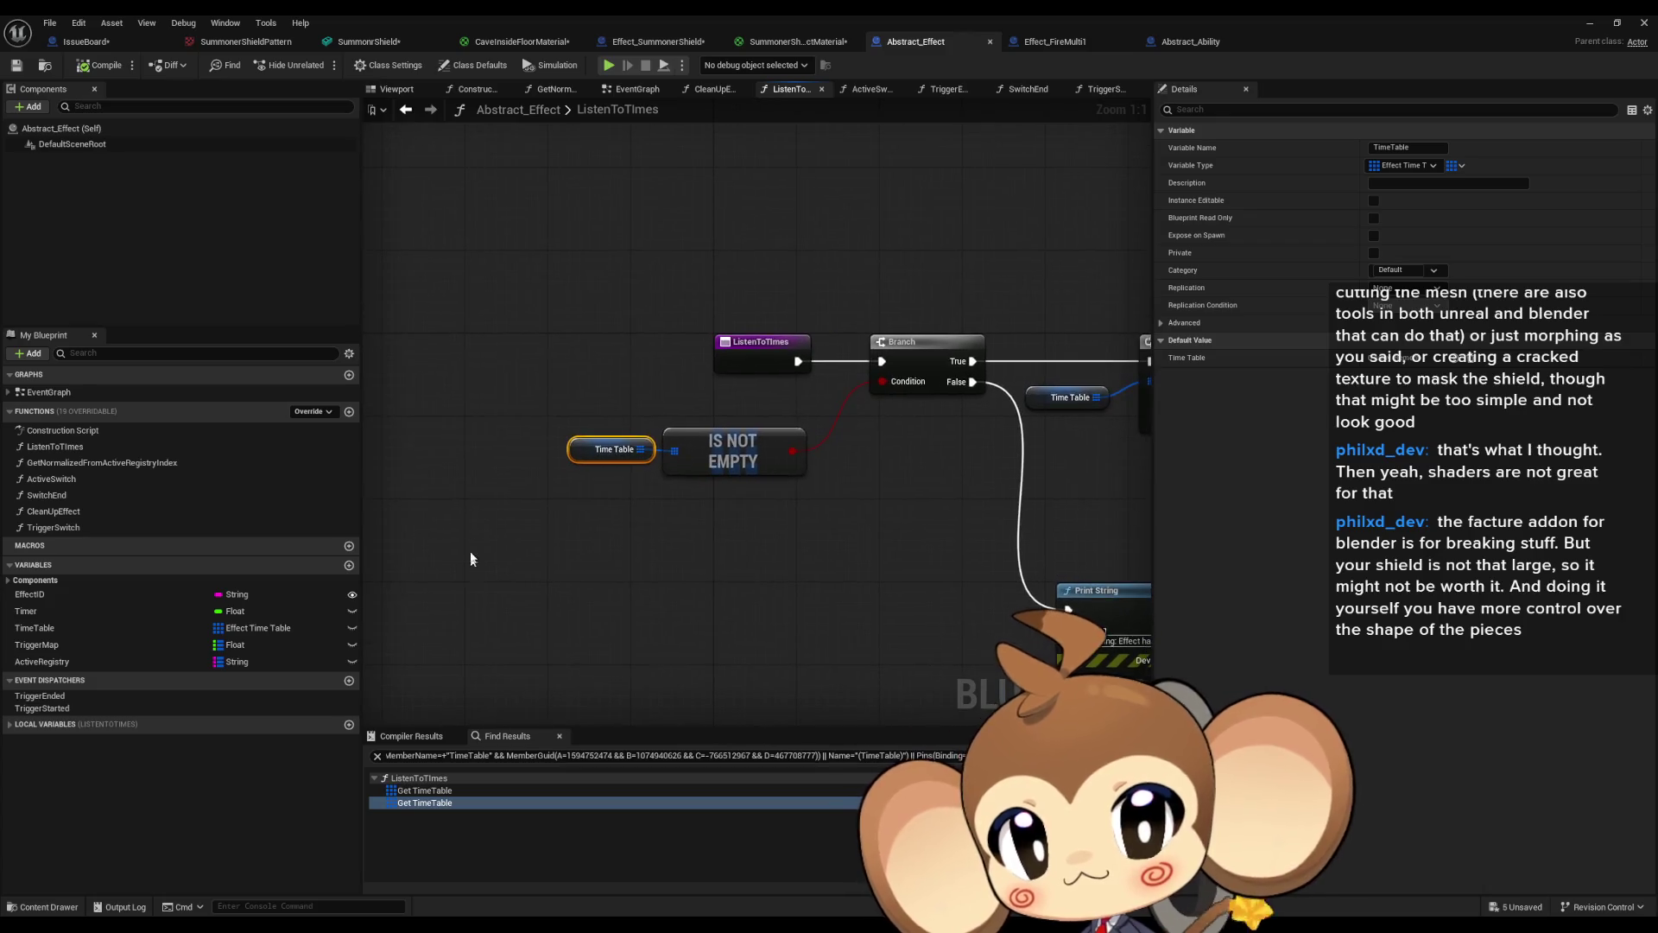
Find the ListenToTimes call in the EventGraph and examine its Branch, SET, ADD and Break Effect Time Table nodes.
right_click(53, 448)
mouse_move(121, 524)
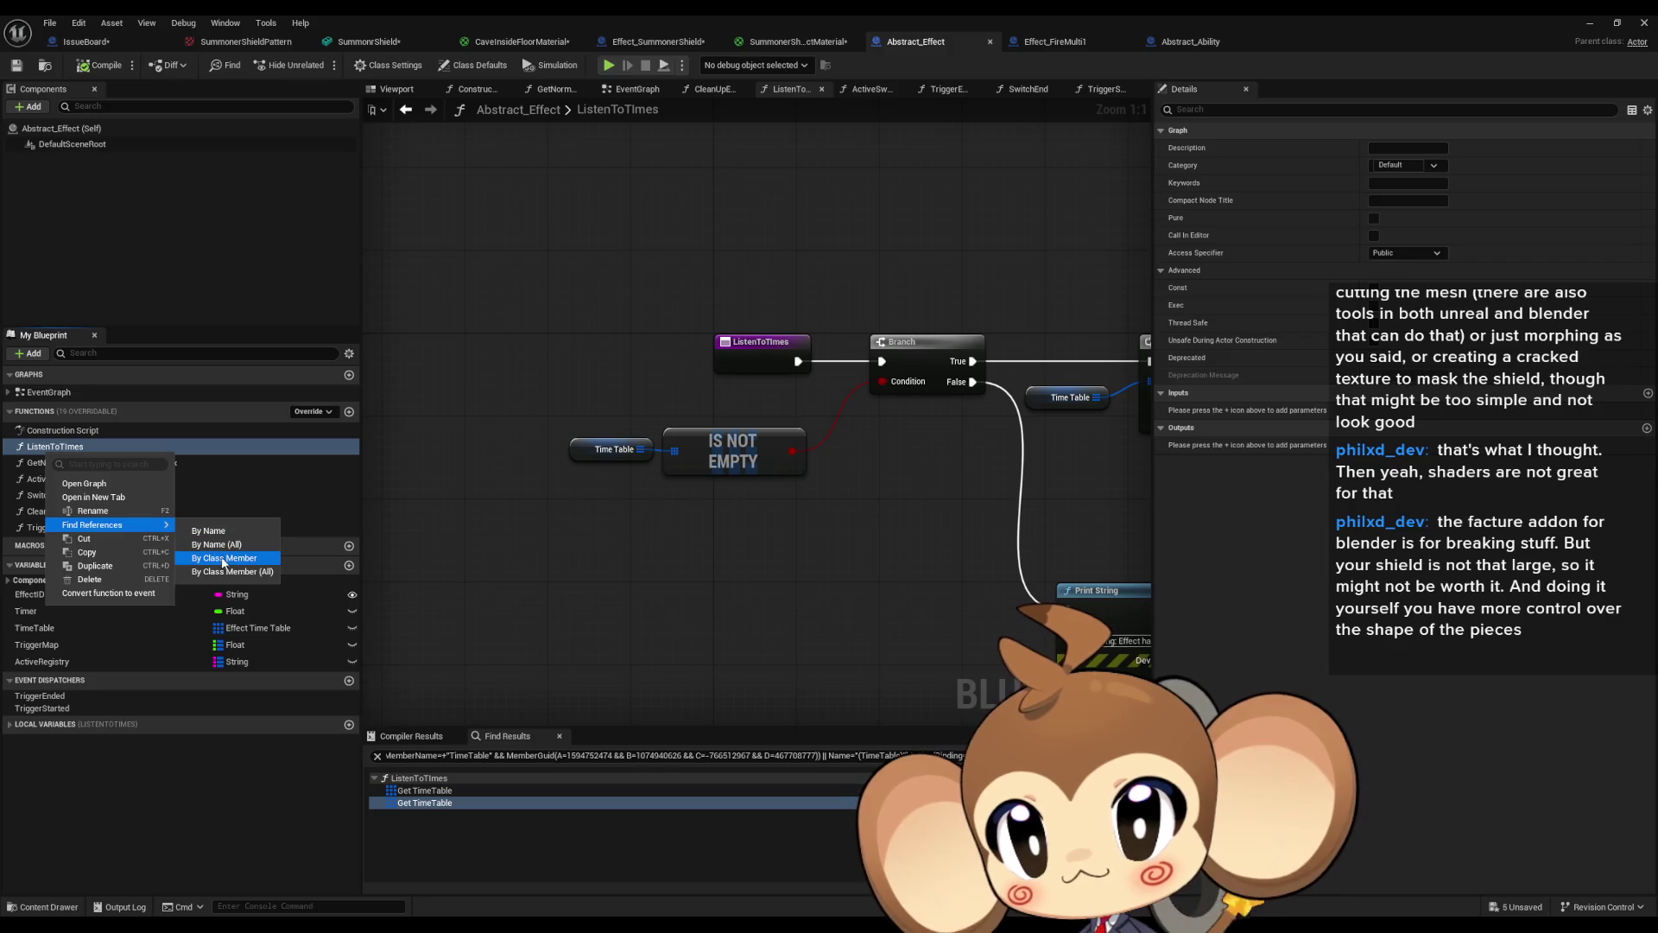
click(223, 558)
click(440, 791)
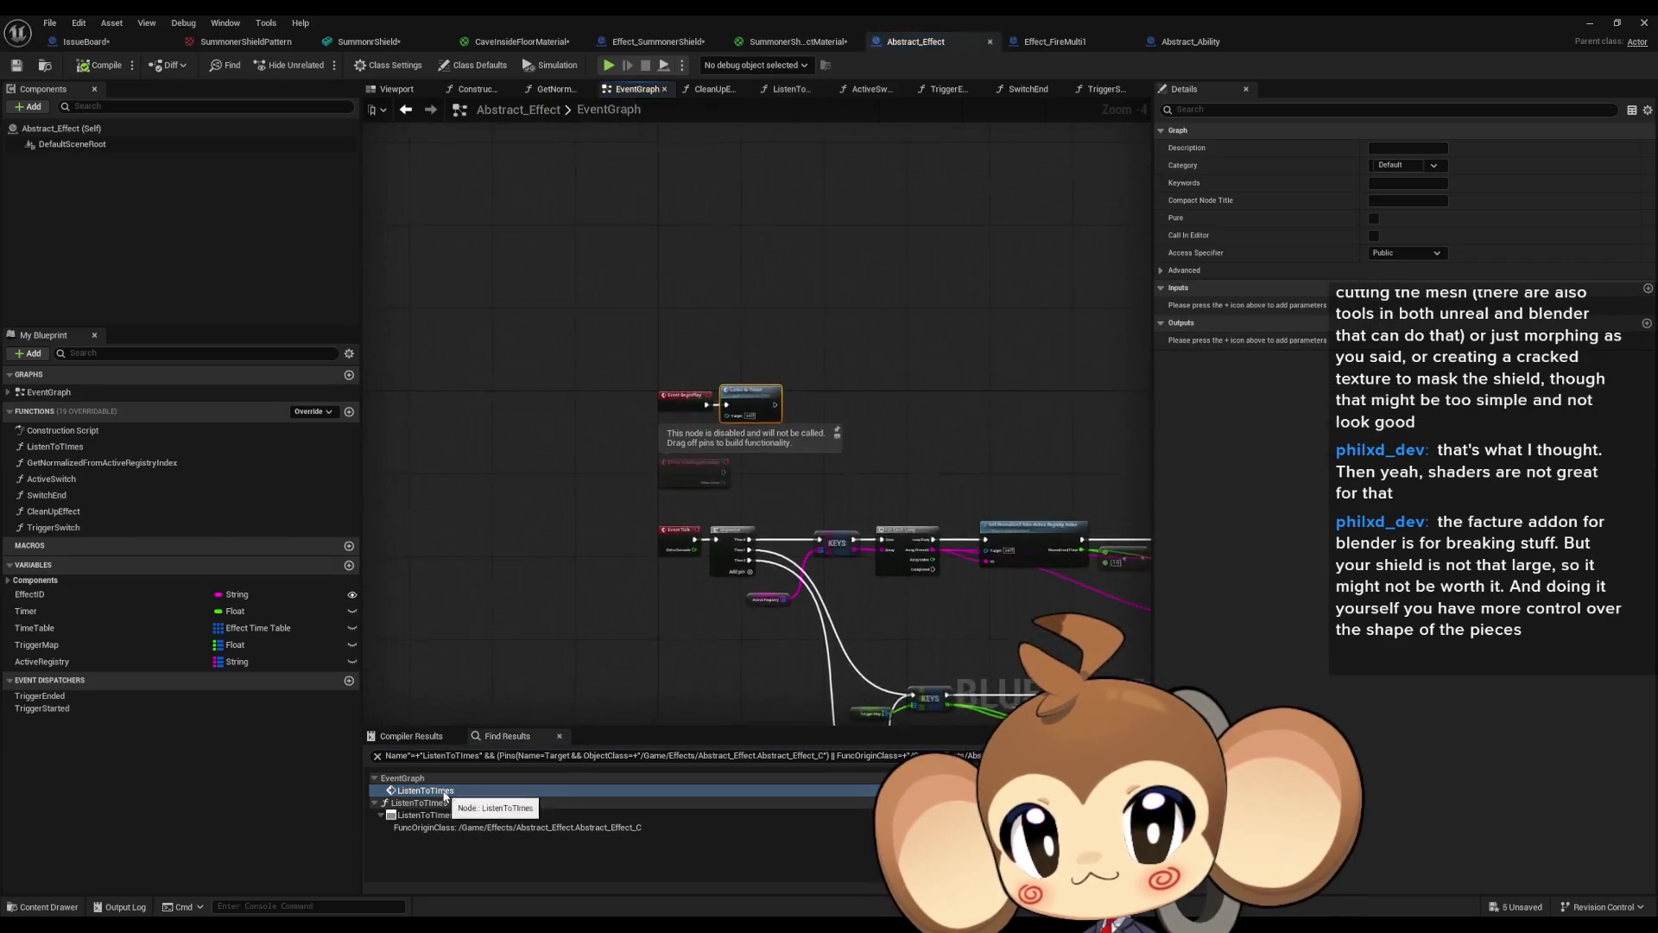
double_click(762, 403)
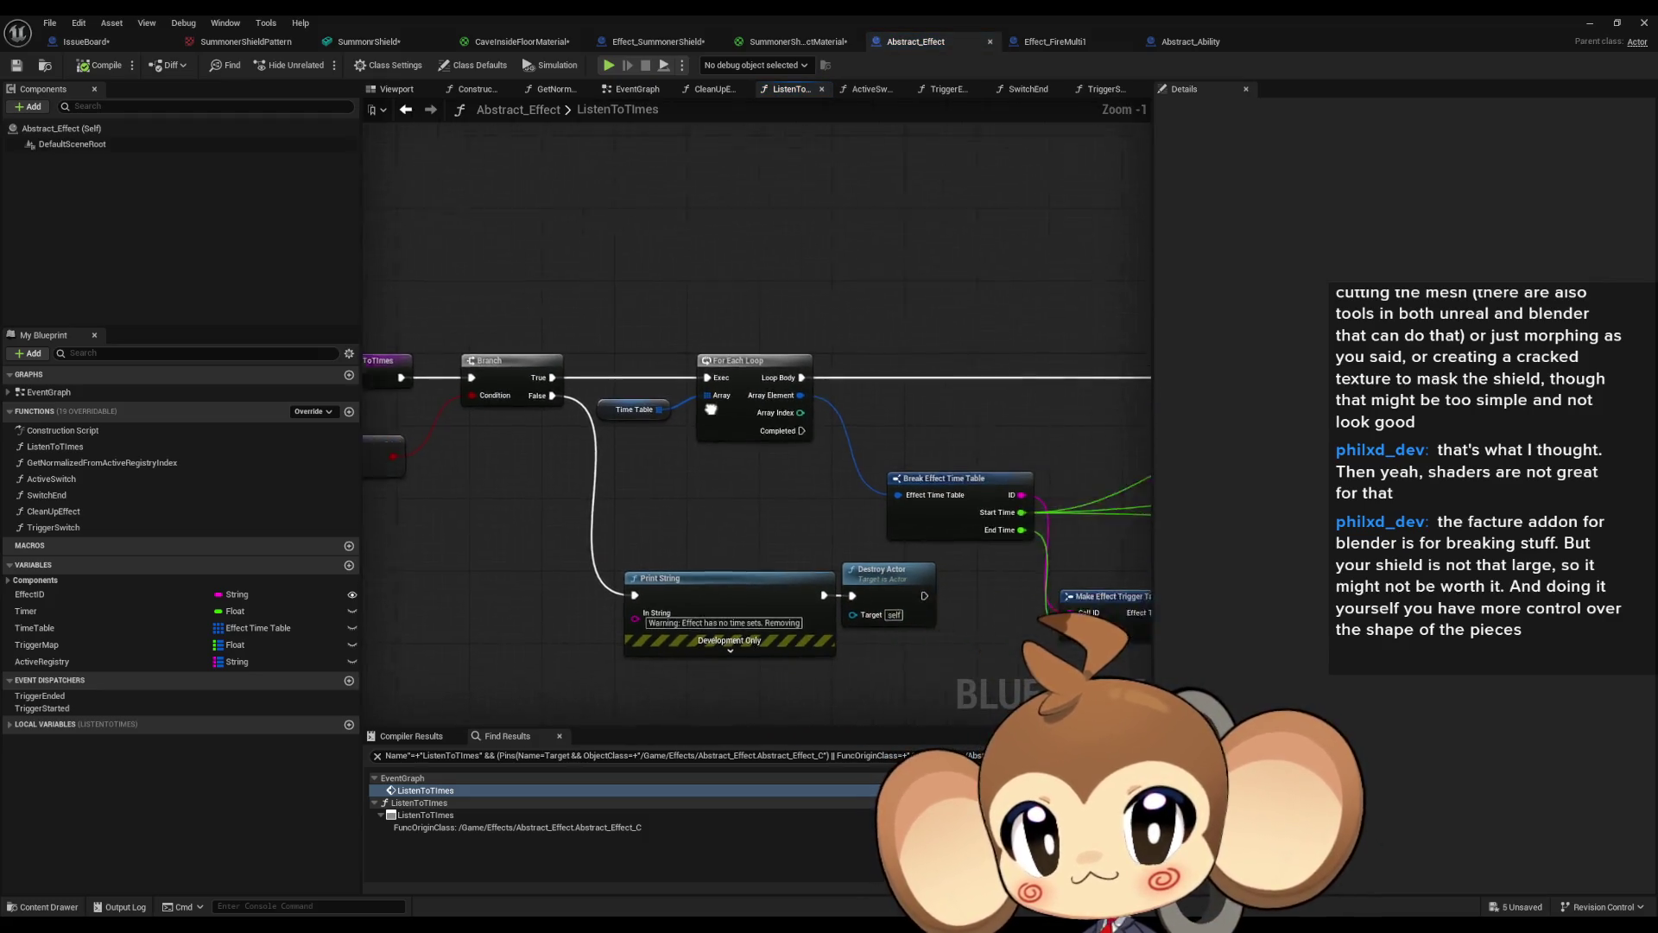
drag(711, 409, 377, 427)
scroll(605, 414, down, 2)
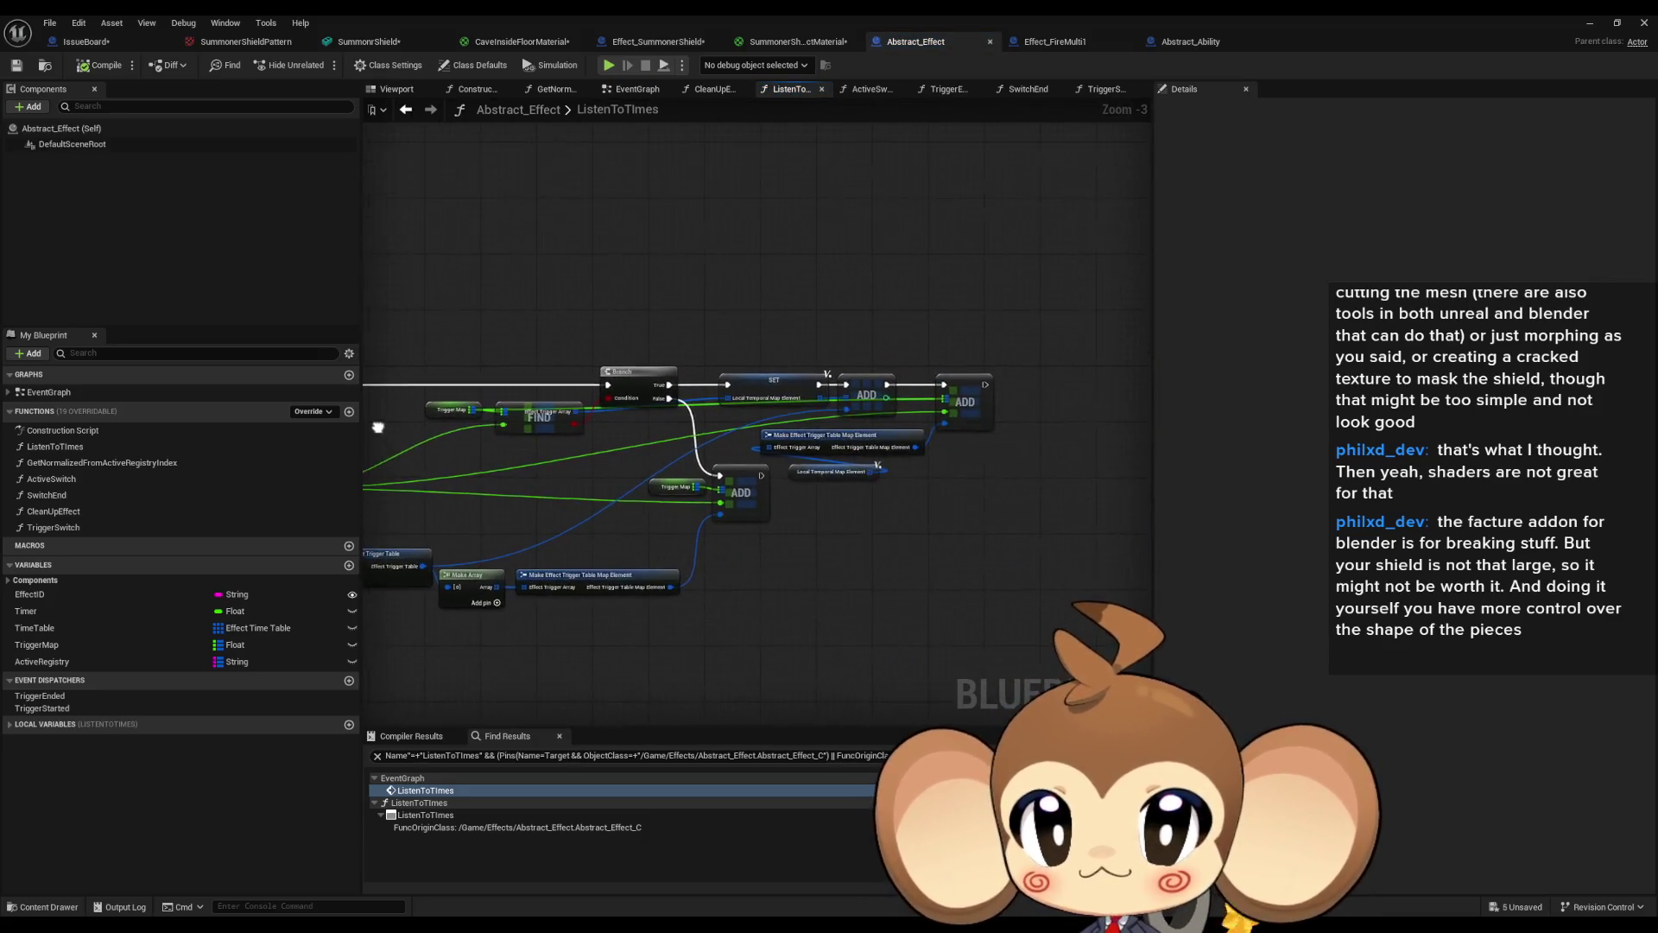
scroll(739, 448, up, 3)
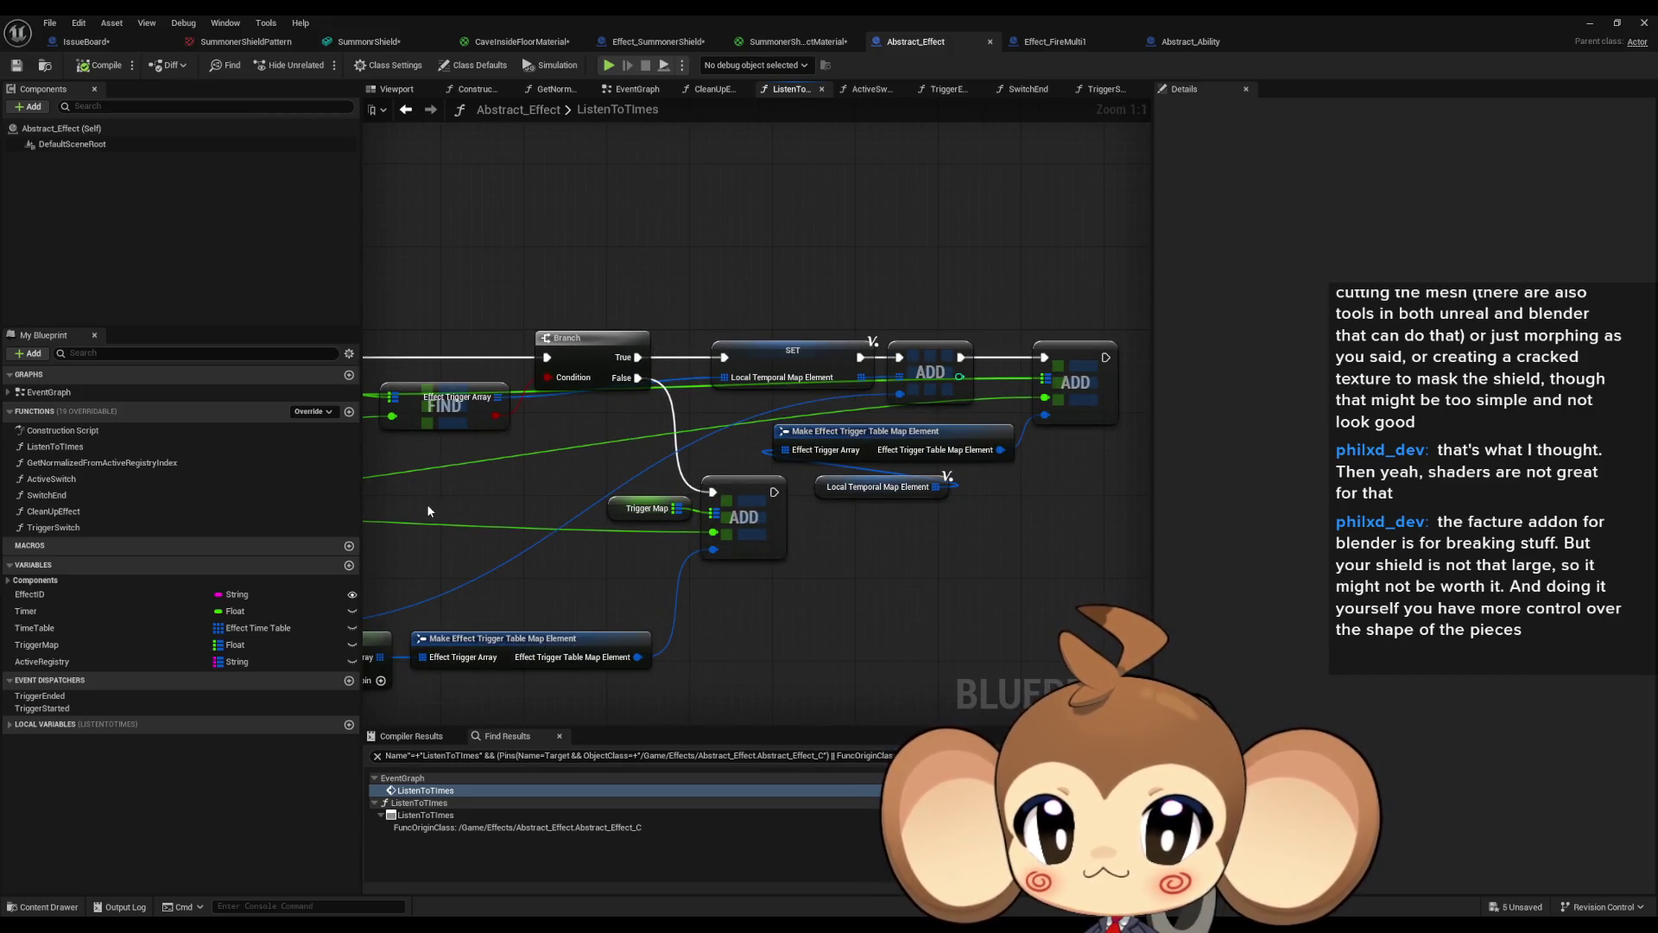
scroll(427, 504, down, 3)
mouse_move(427, 504)
mouse_down()
mouse_move(782, 558)
mouse_move(1244, 556)
mouse_move(678, 504)
mouse_up()
List all references to the TimeTable variable again.
right_click(93, 629)
mouse_move(173, 671)
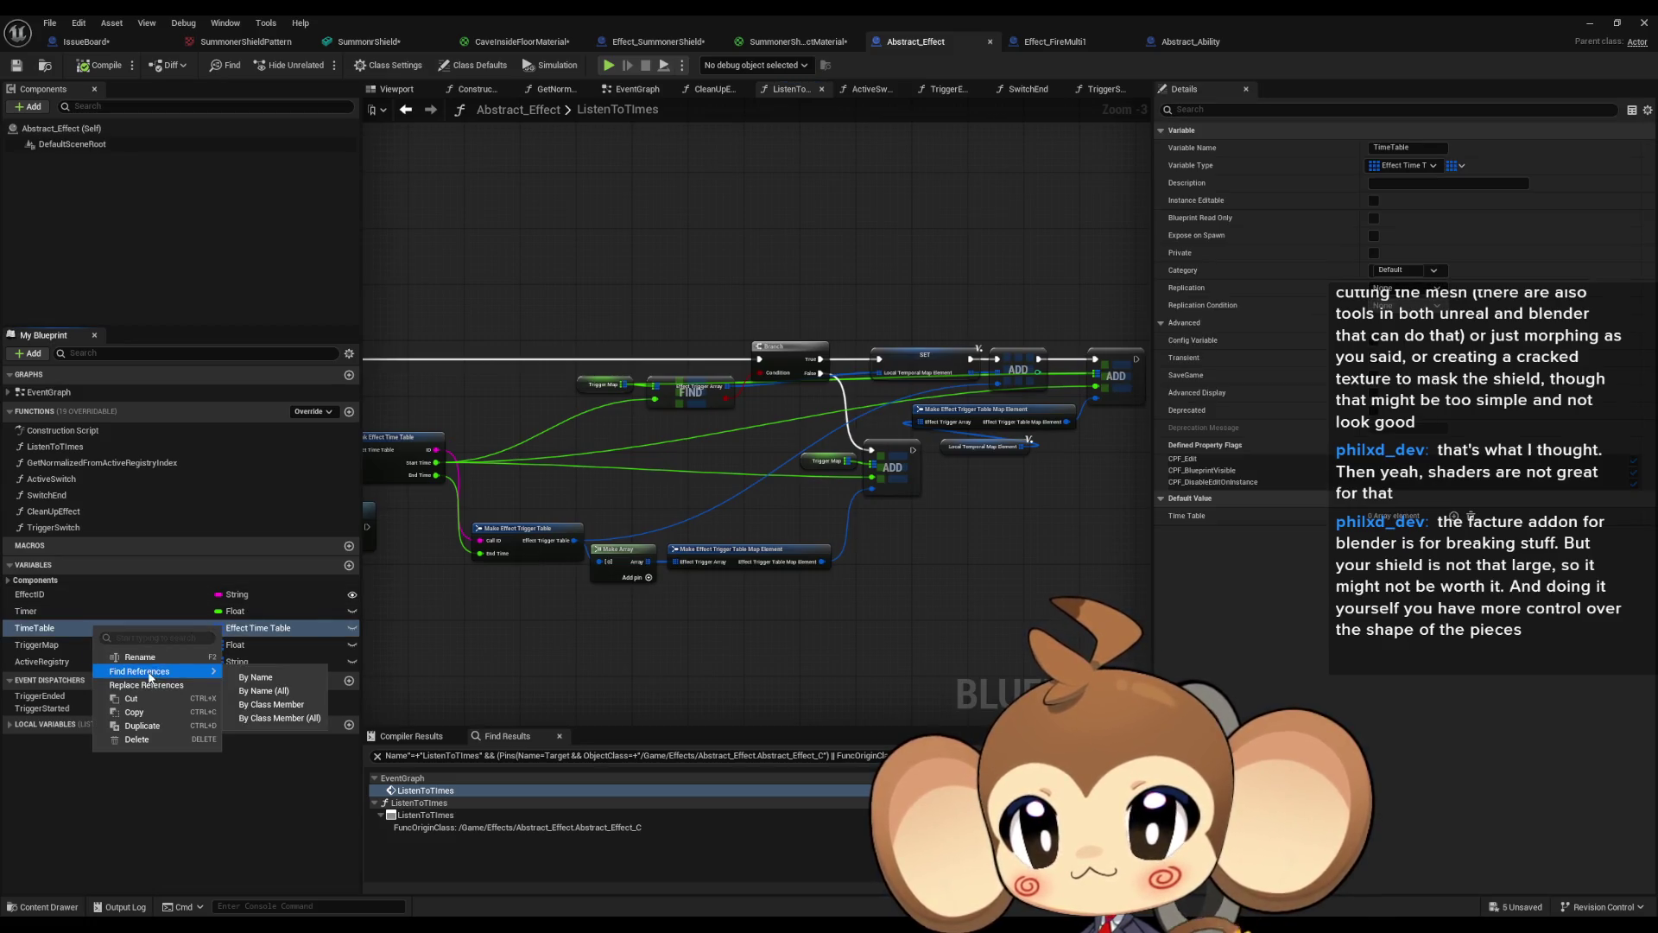
click(264, 690)
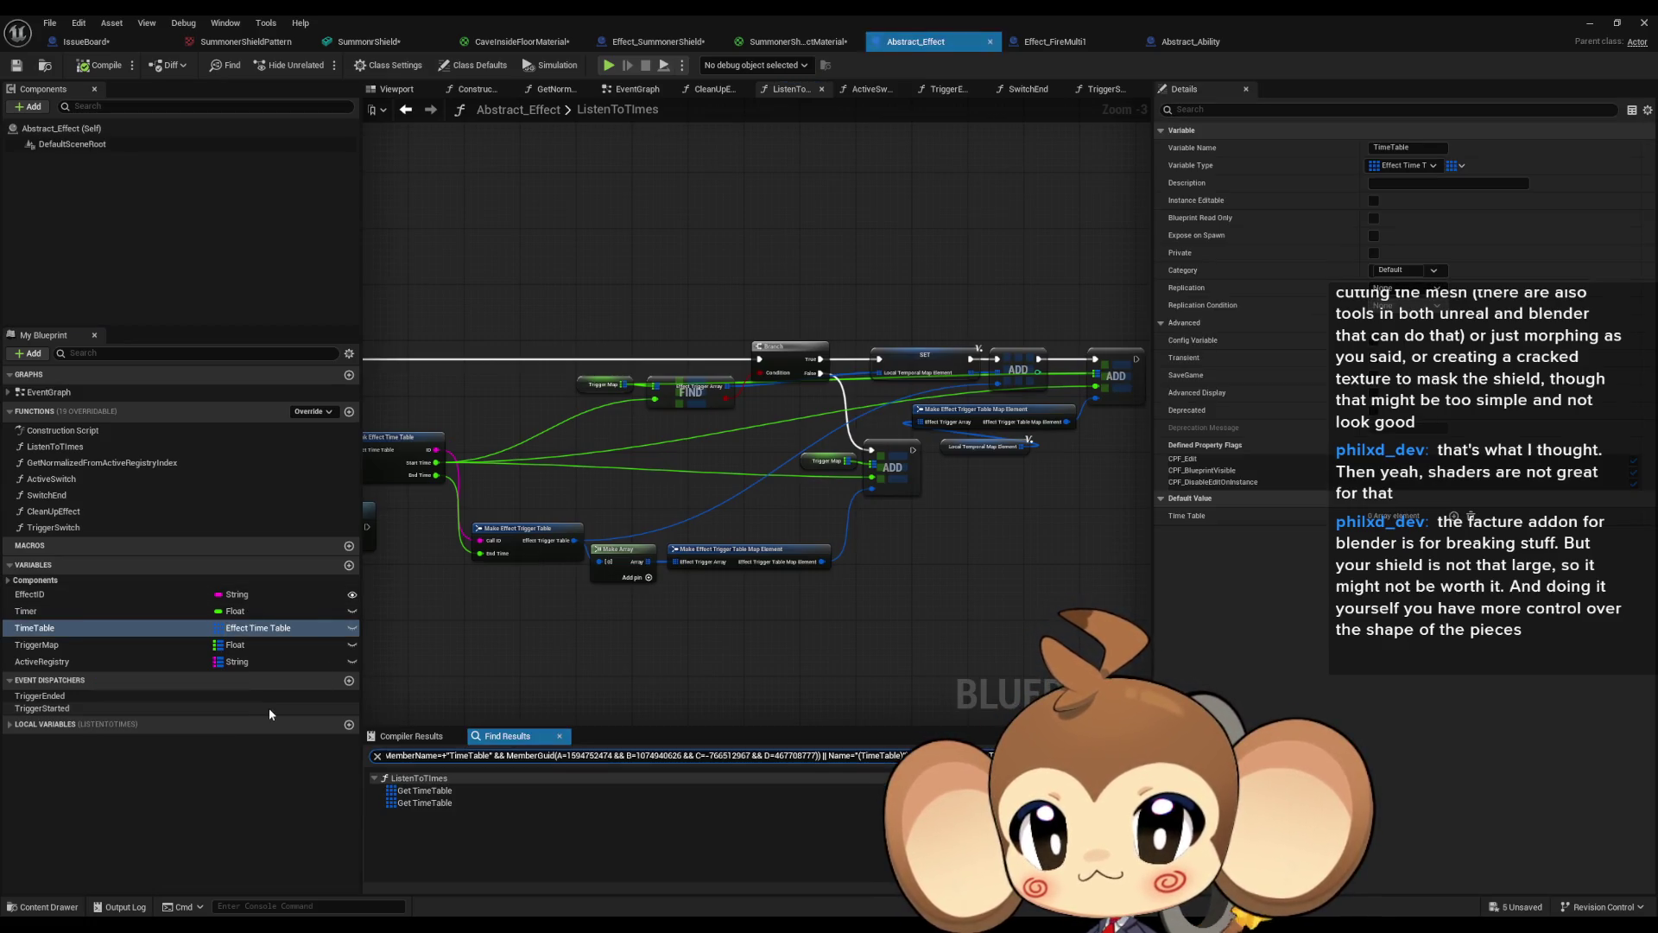
List TriggerMap references and visit its uses in the EventGraph and ListenToTimes.
right_click(32, 649)
mouse_move(95, 694)
click(213, 729)
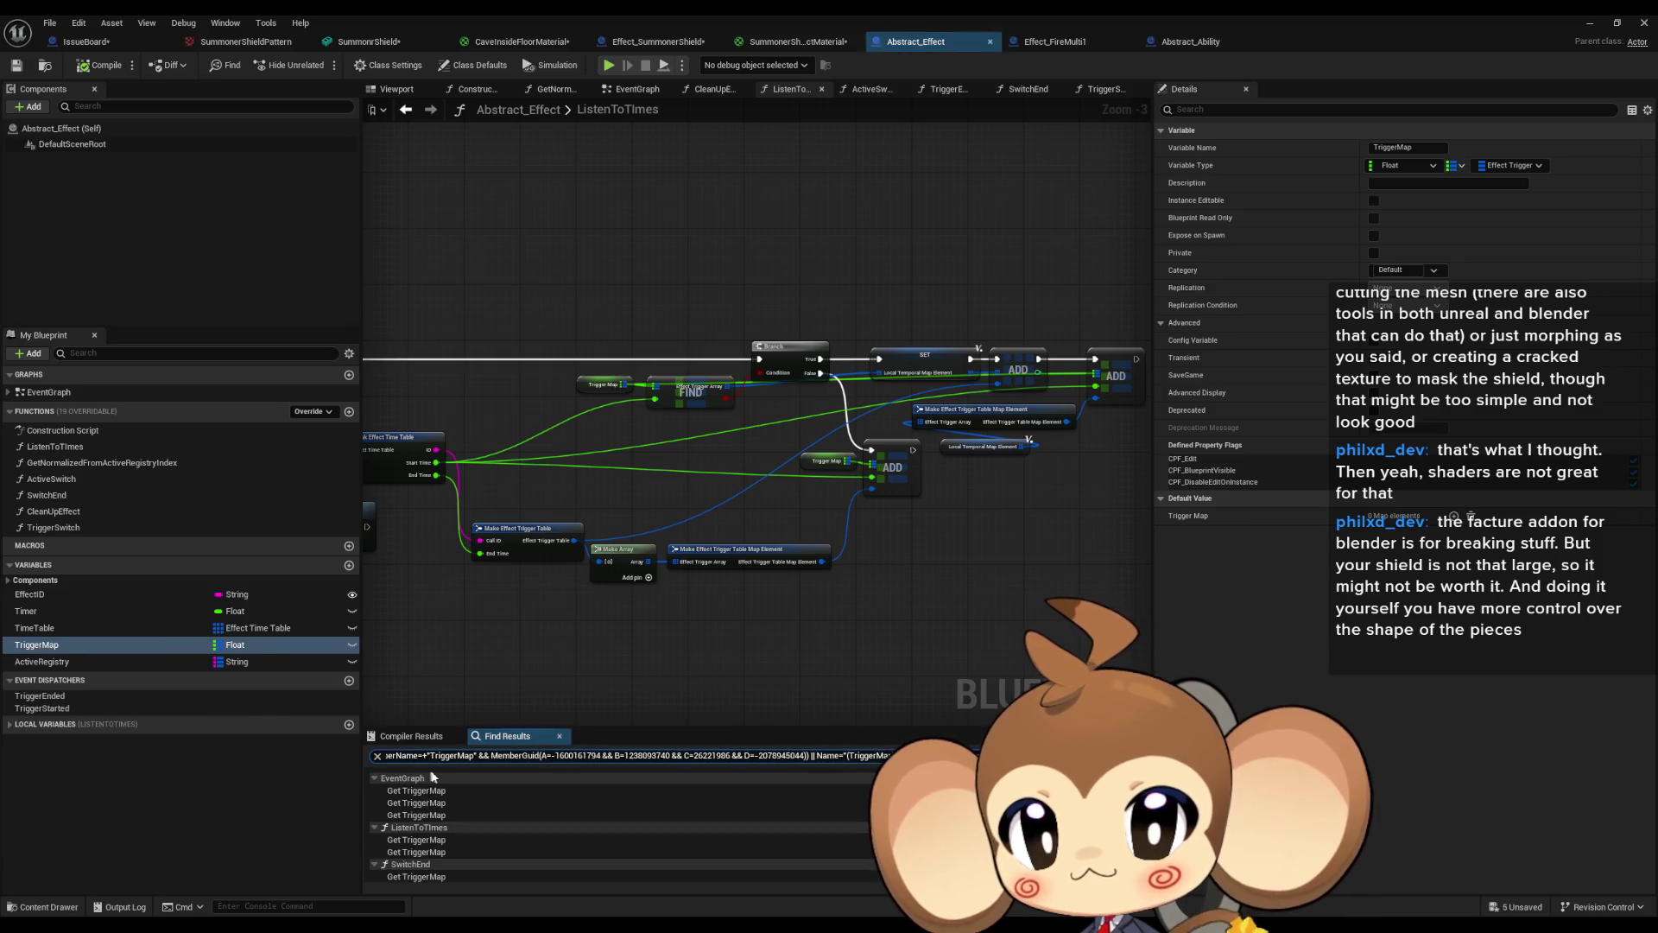
double_click(420, 803)
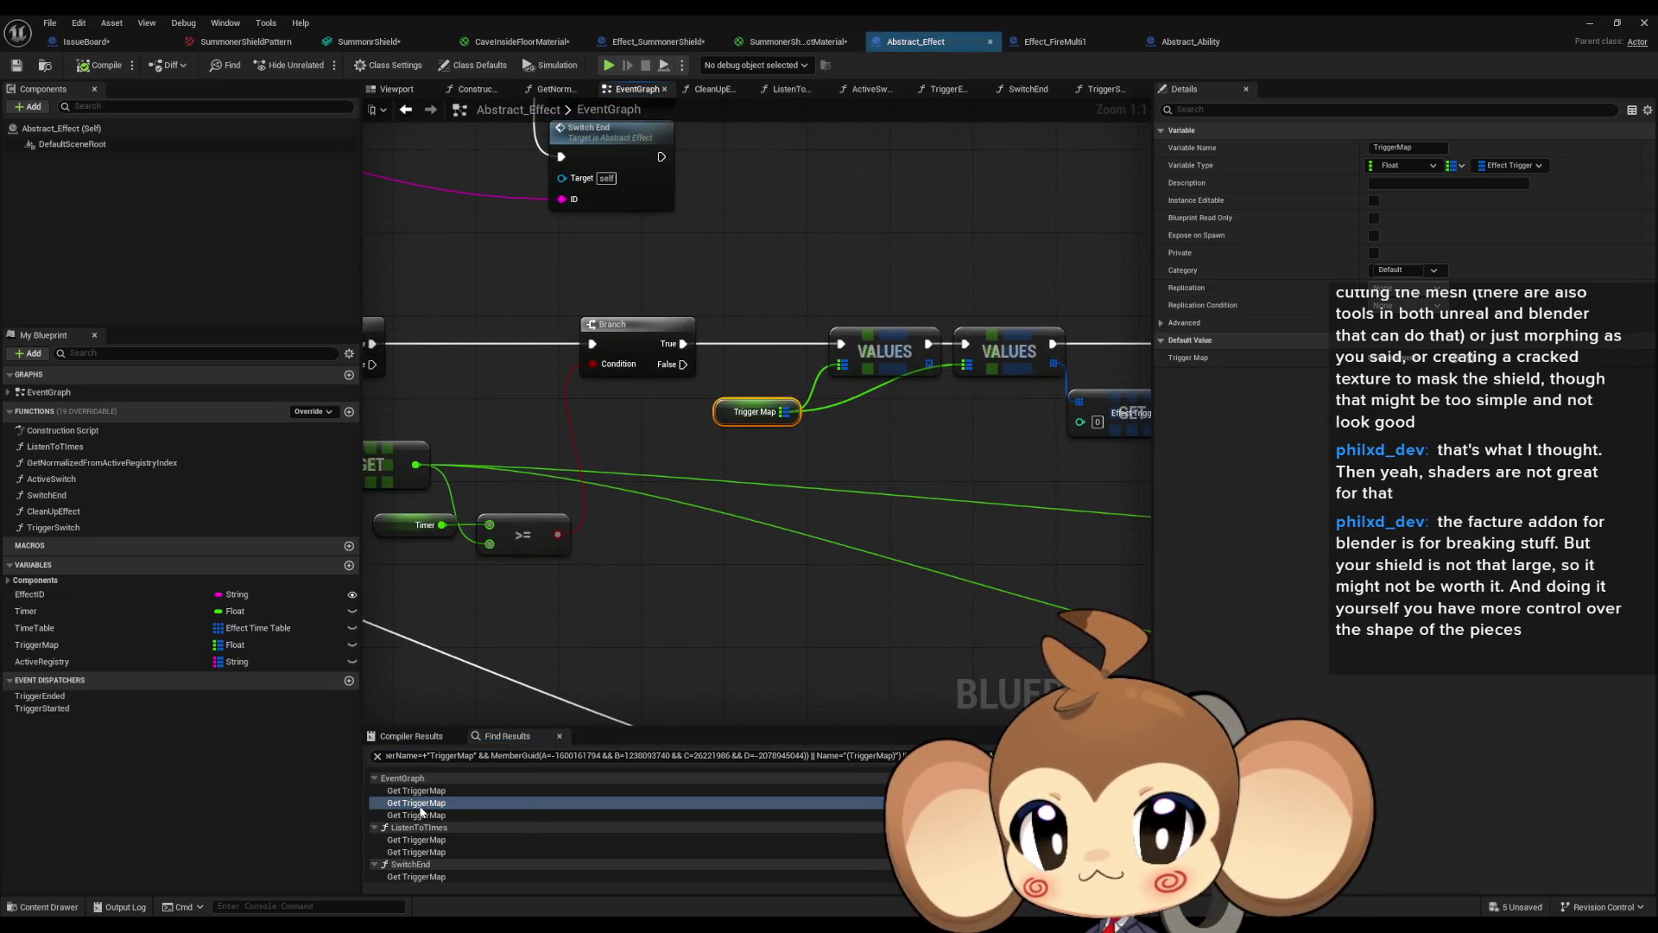
double_click(417, 840)
double_click(416, 853)
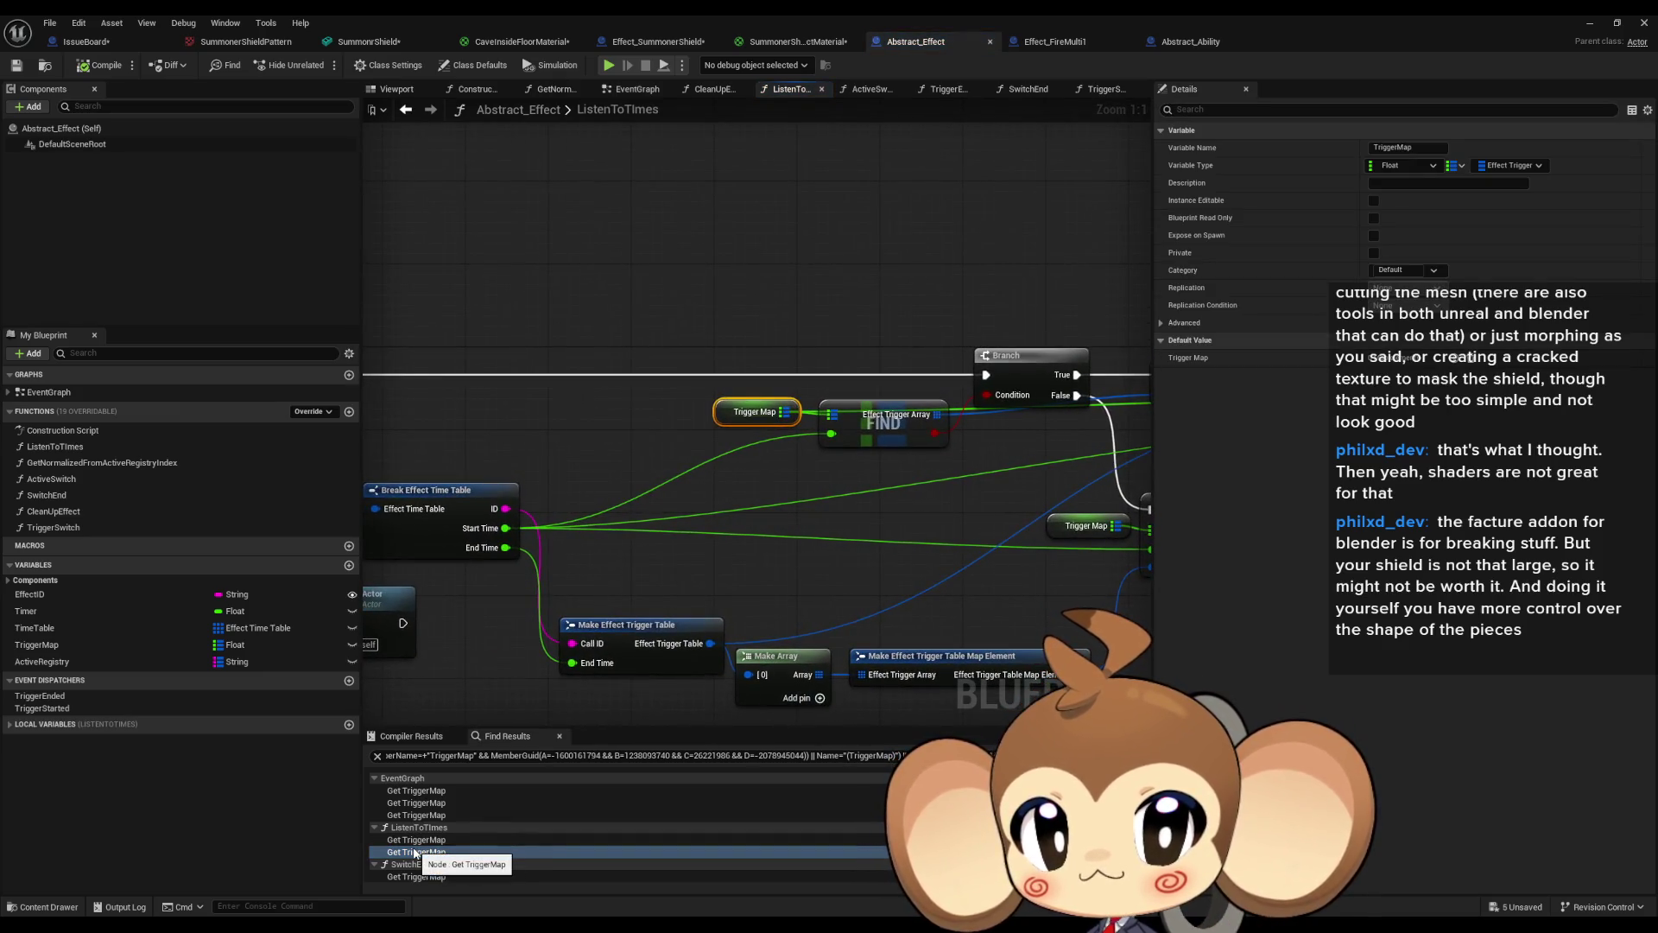
scroll(757, 551, down, 3)
mouse_move(759, 551)
mouse_down()
mouse_move(943, 508)
mouse_move(458, 507)
mouse_move(1138, 514)
mouse_move(839, 497)
mouse_move(412, 439)
mouse_up()
scroll(646, 494, up, 1)
scroll(646, 494, up, 1)
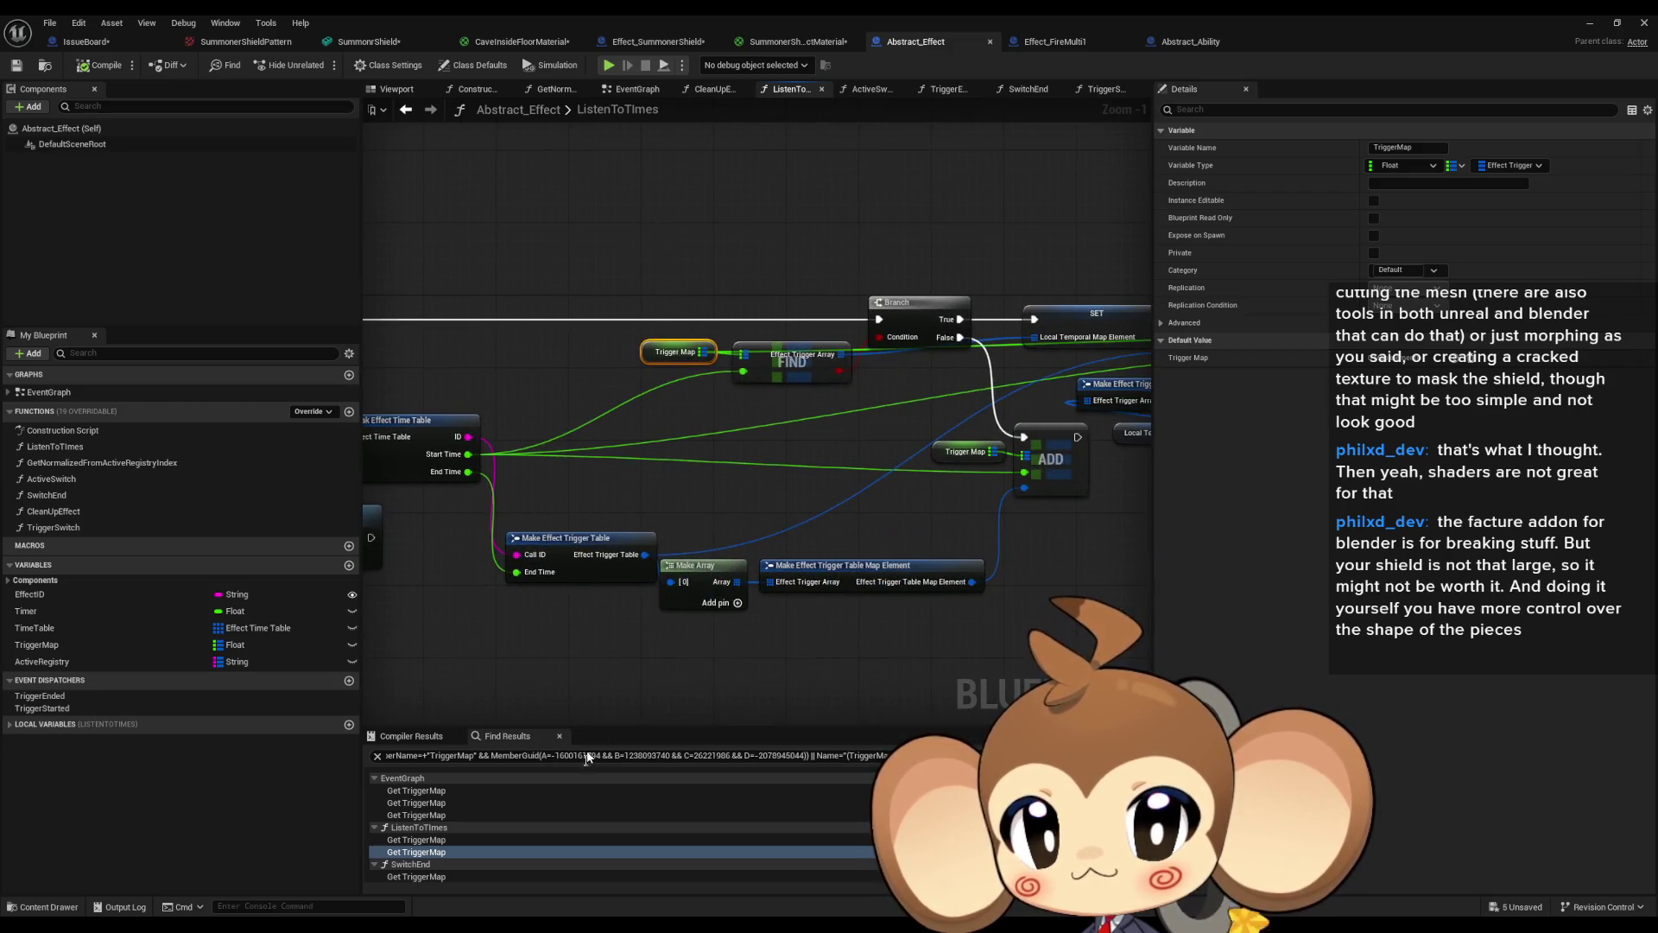
Jump to Trigger Map's use in SwitchEnd and reveal its Branch and Destroy Actor nodes.
click(422, 876)
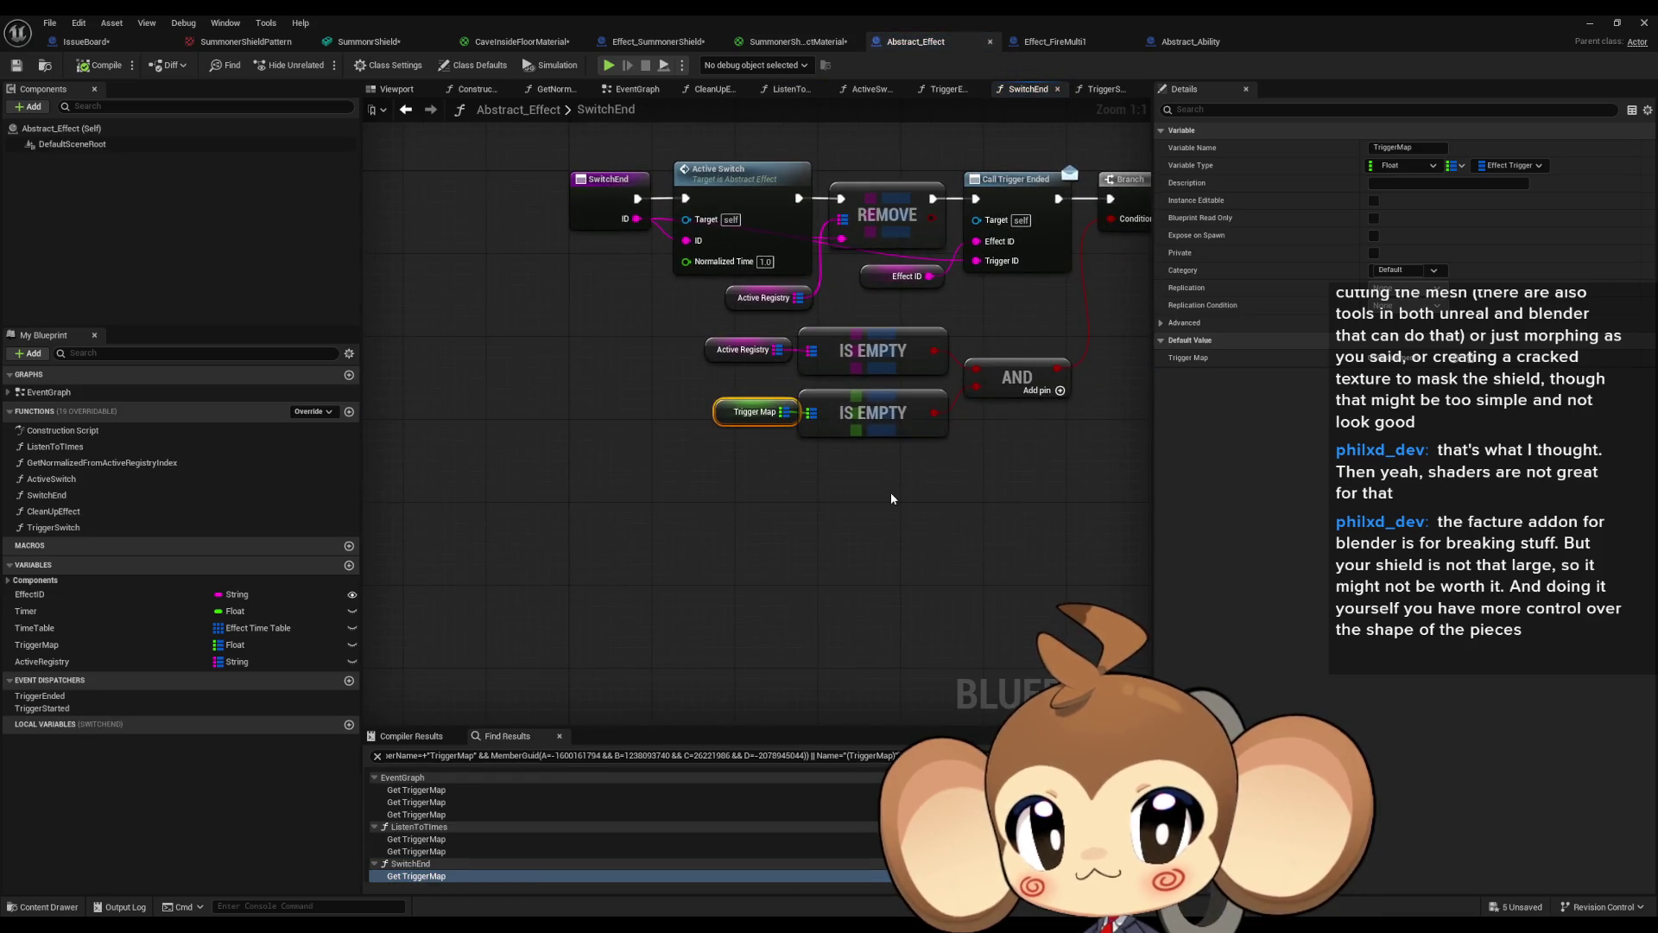
mouse_move(891, 499)
mouse_down()
mouse_move(719, 507)
mouse_move(649, 559)
mouse_move(641, 597)
mouse_up()
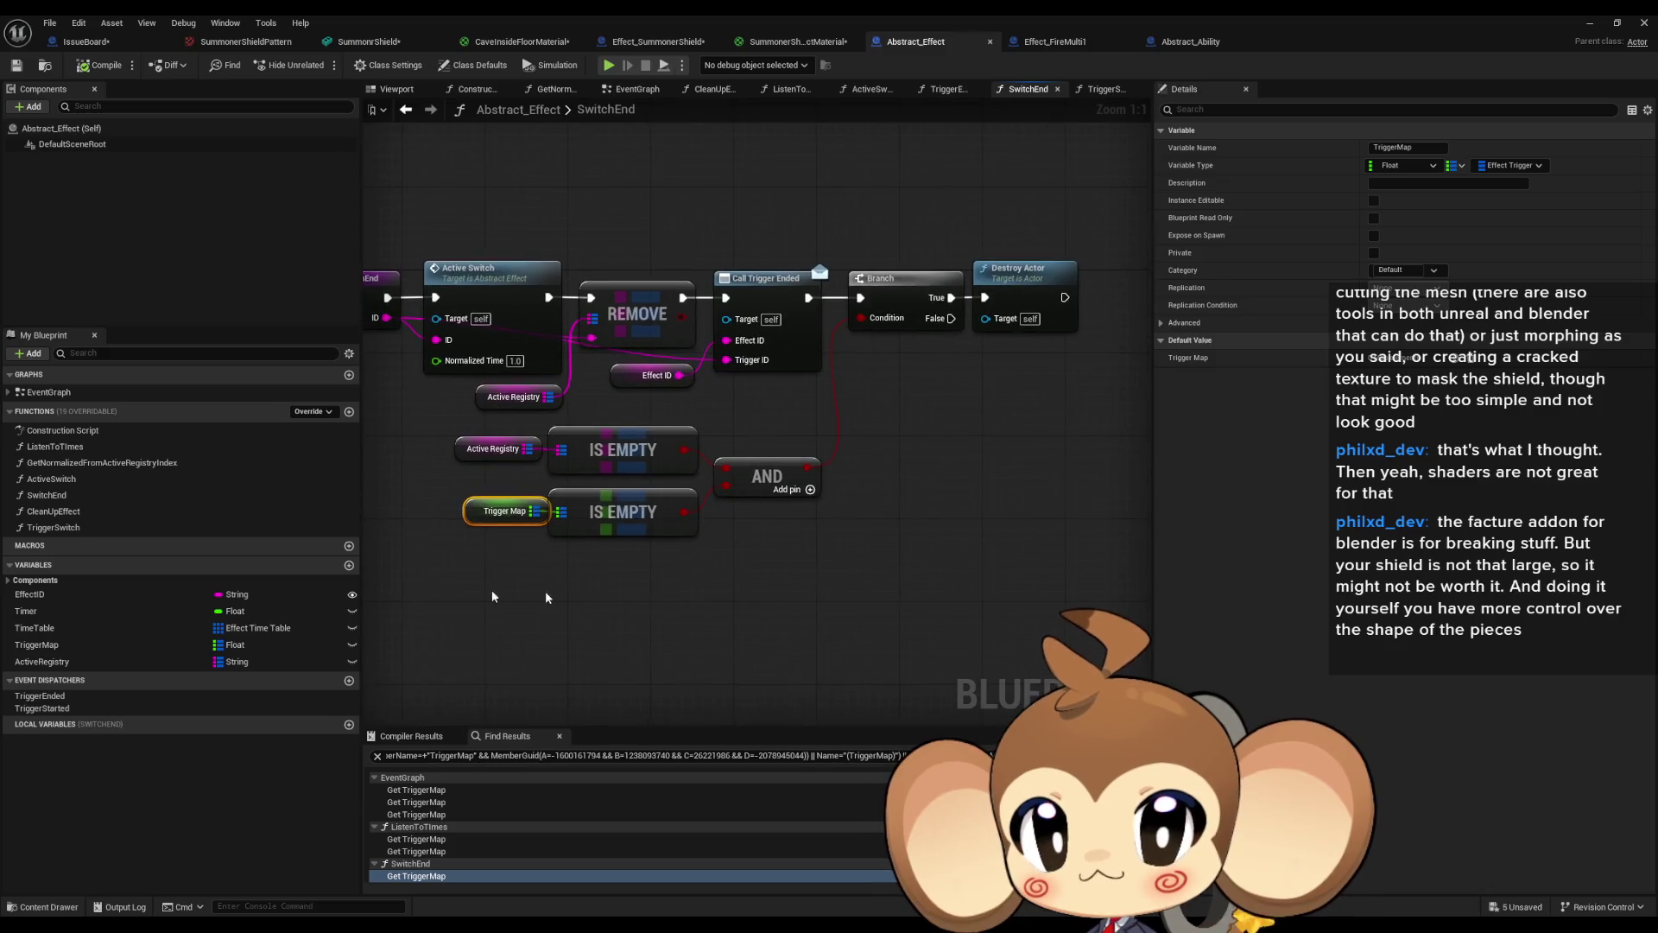
right_click(43, 661)
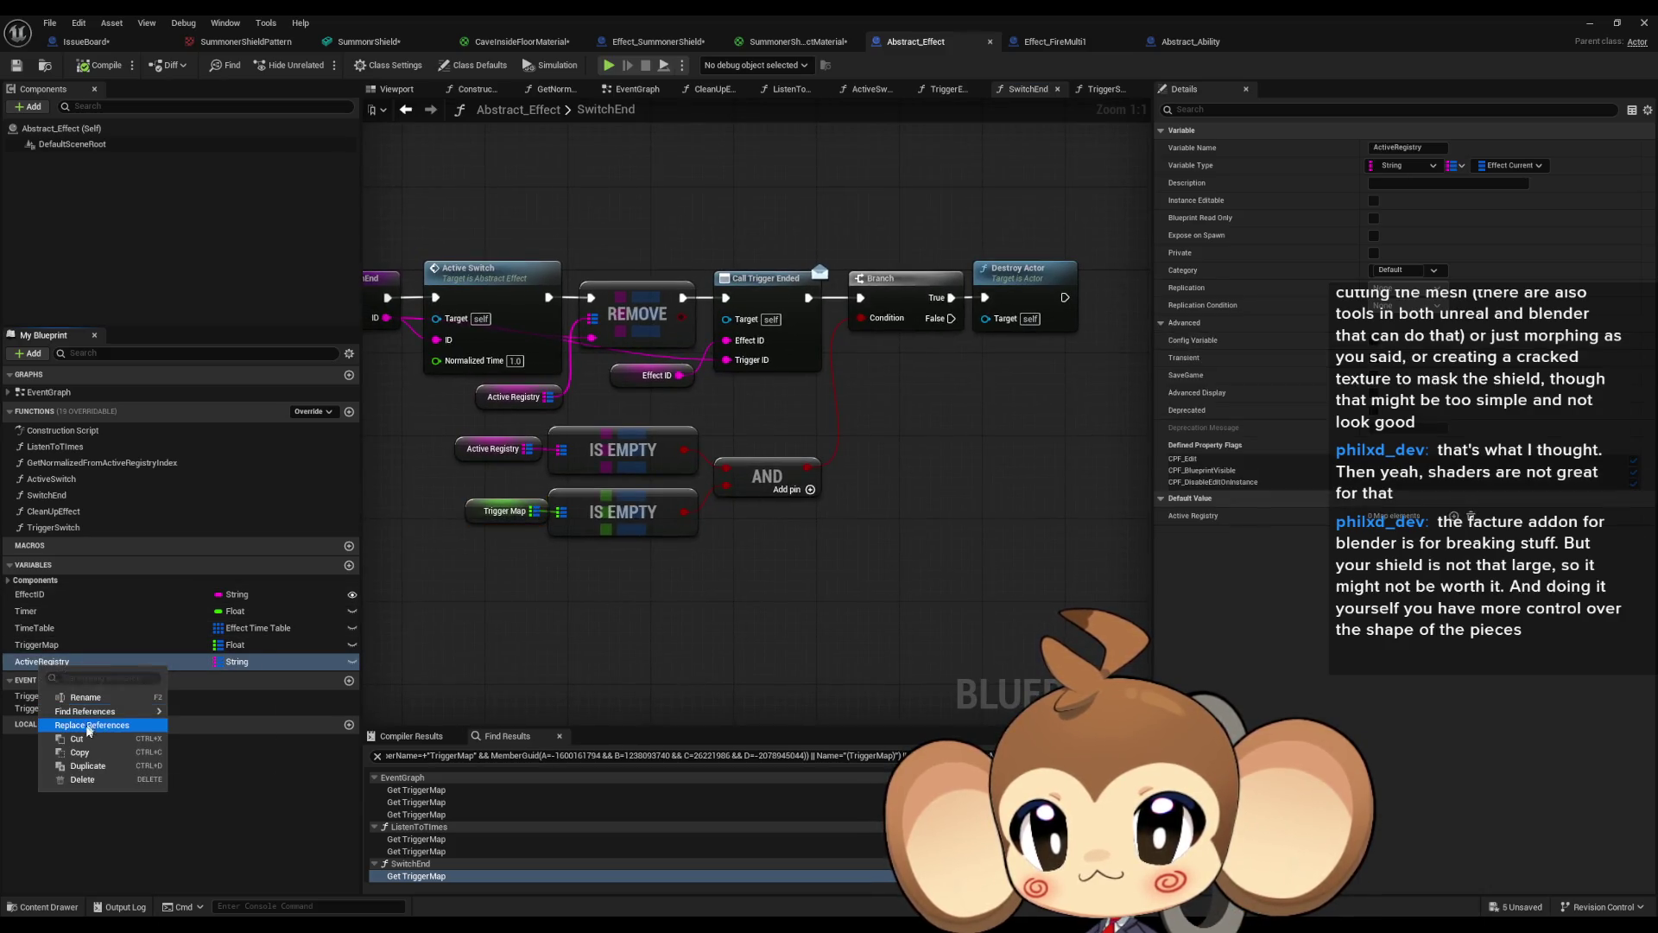
List ActiveRegistry references and follow them to the KEYS, IS NOT EMPTY, Branch and VALUES nodes.
mouse_move(104, 711)
click(231, 746)
click(421, 790)
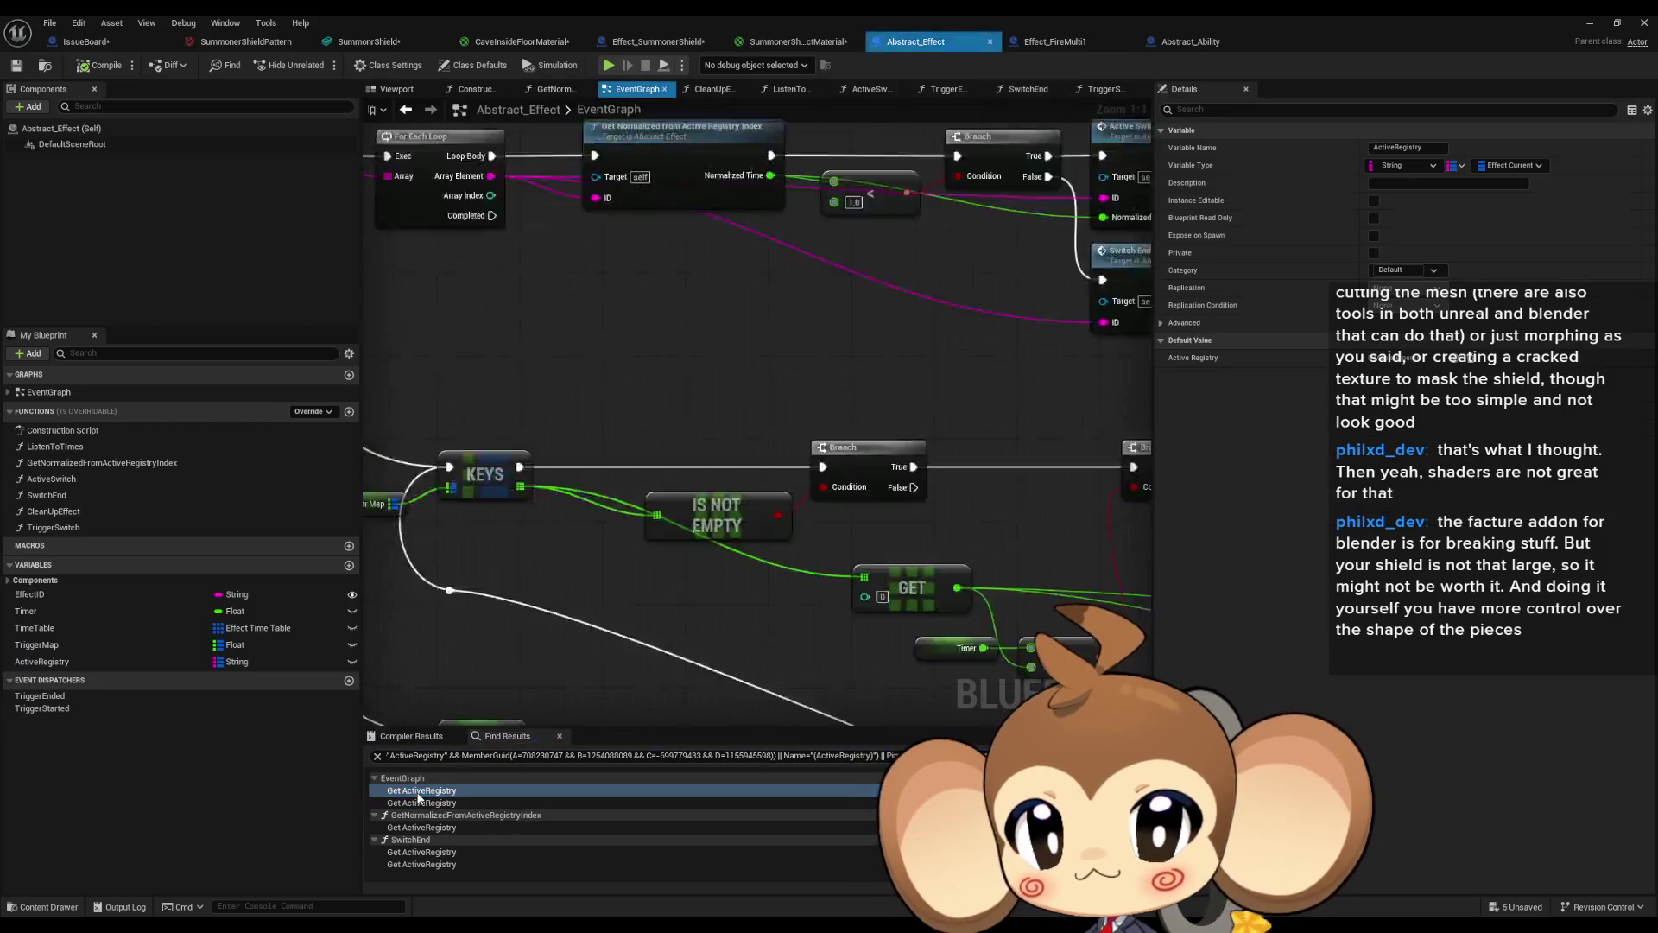
click(418, 802)
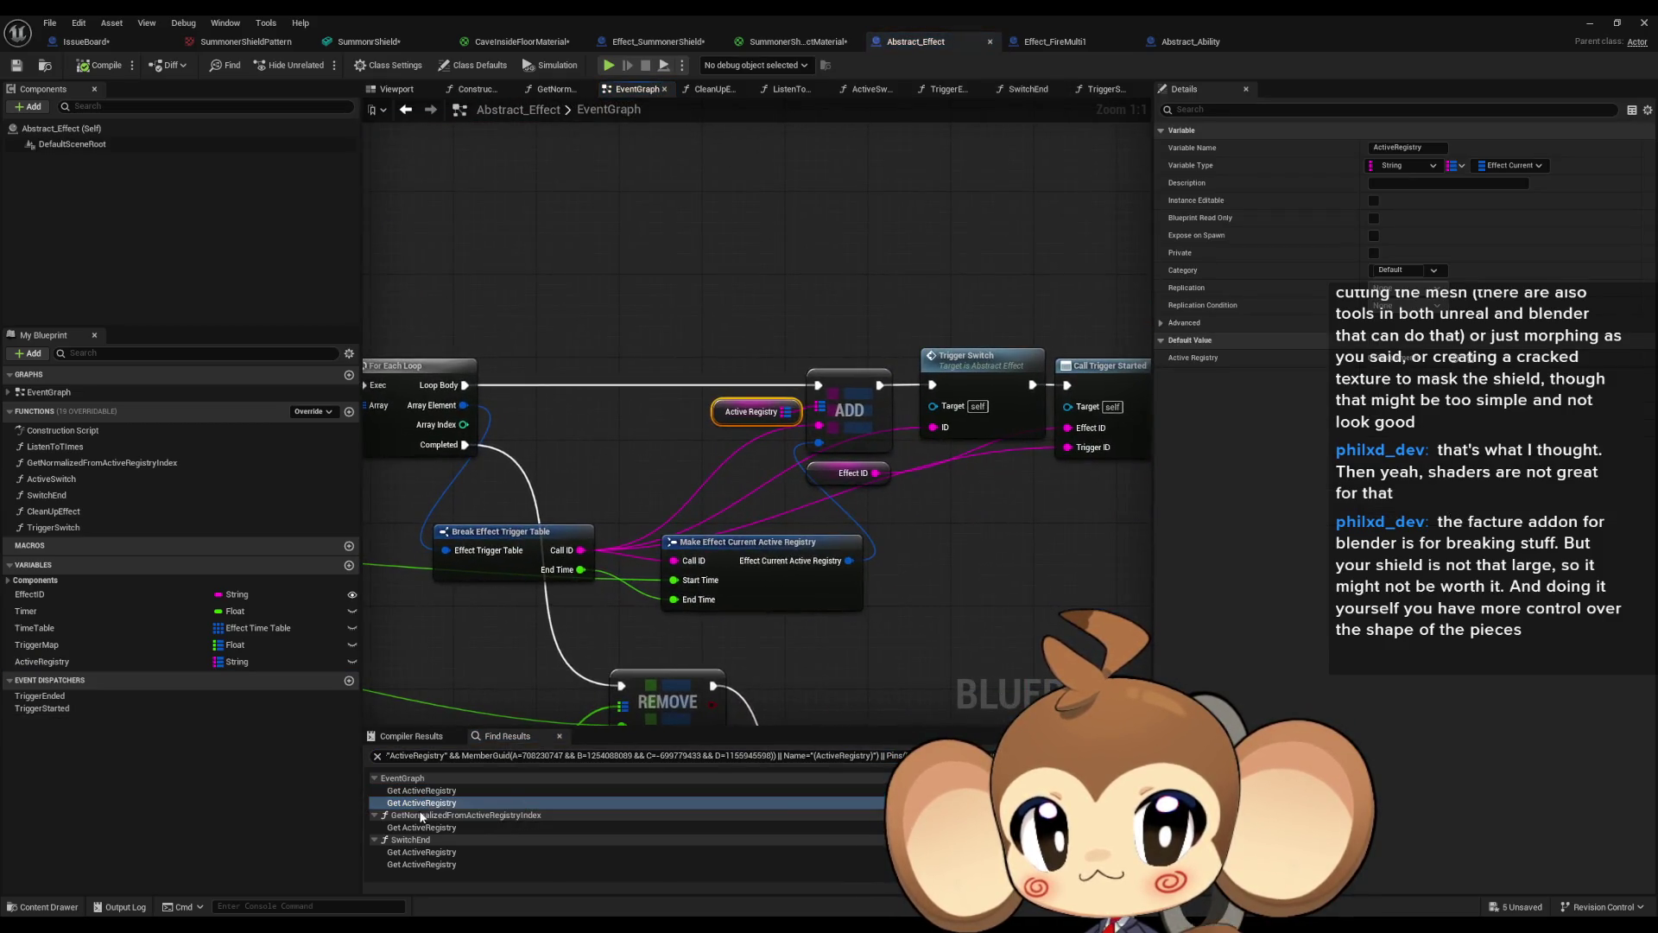
drag(593, 500, 657, 397)
mouse_move(950, 540)
mouse_down()
mouse_move(1025, 553)
mouse_move(505, 505)
mouse_up()
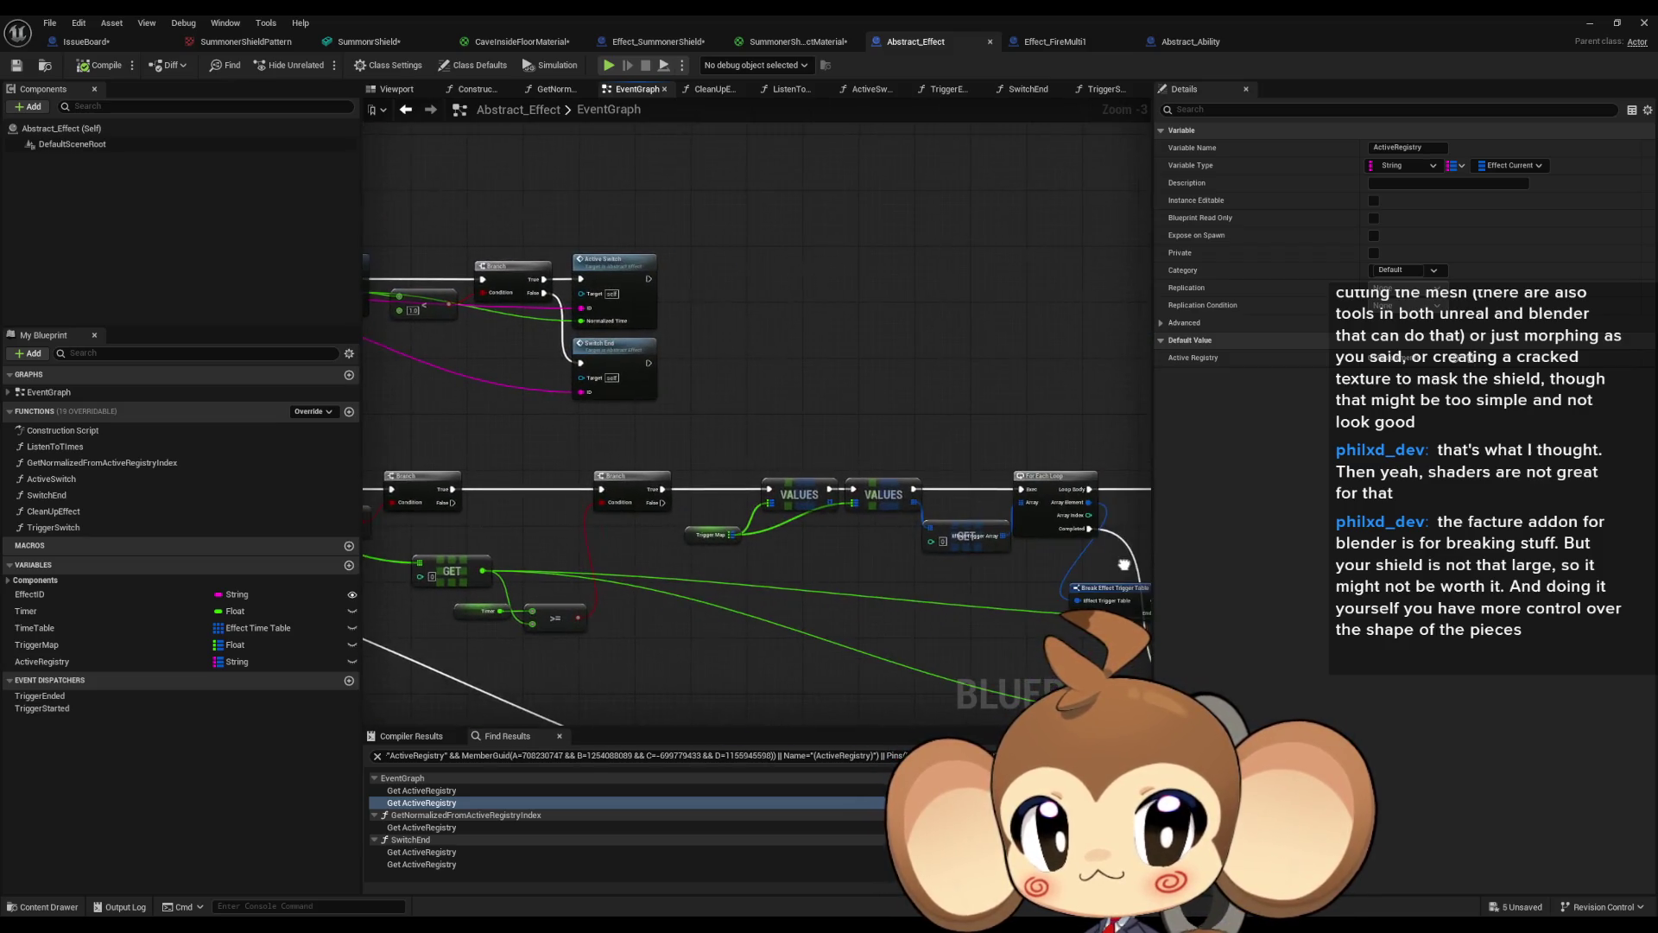
drag(1067, 593, 1023, 550)
scroll(1023, 549, up, 3)
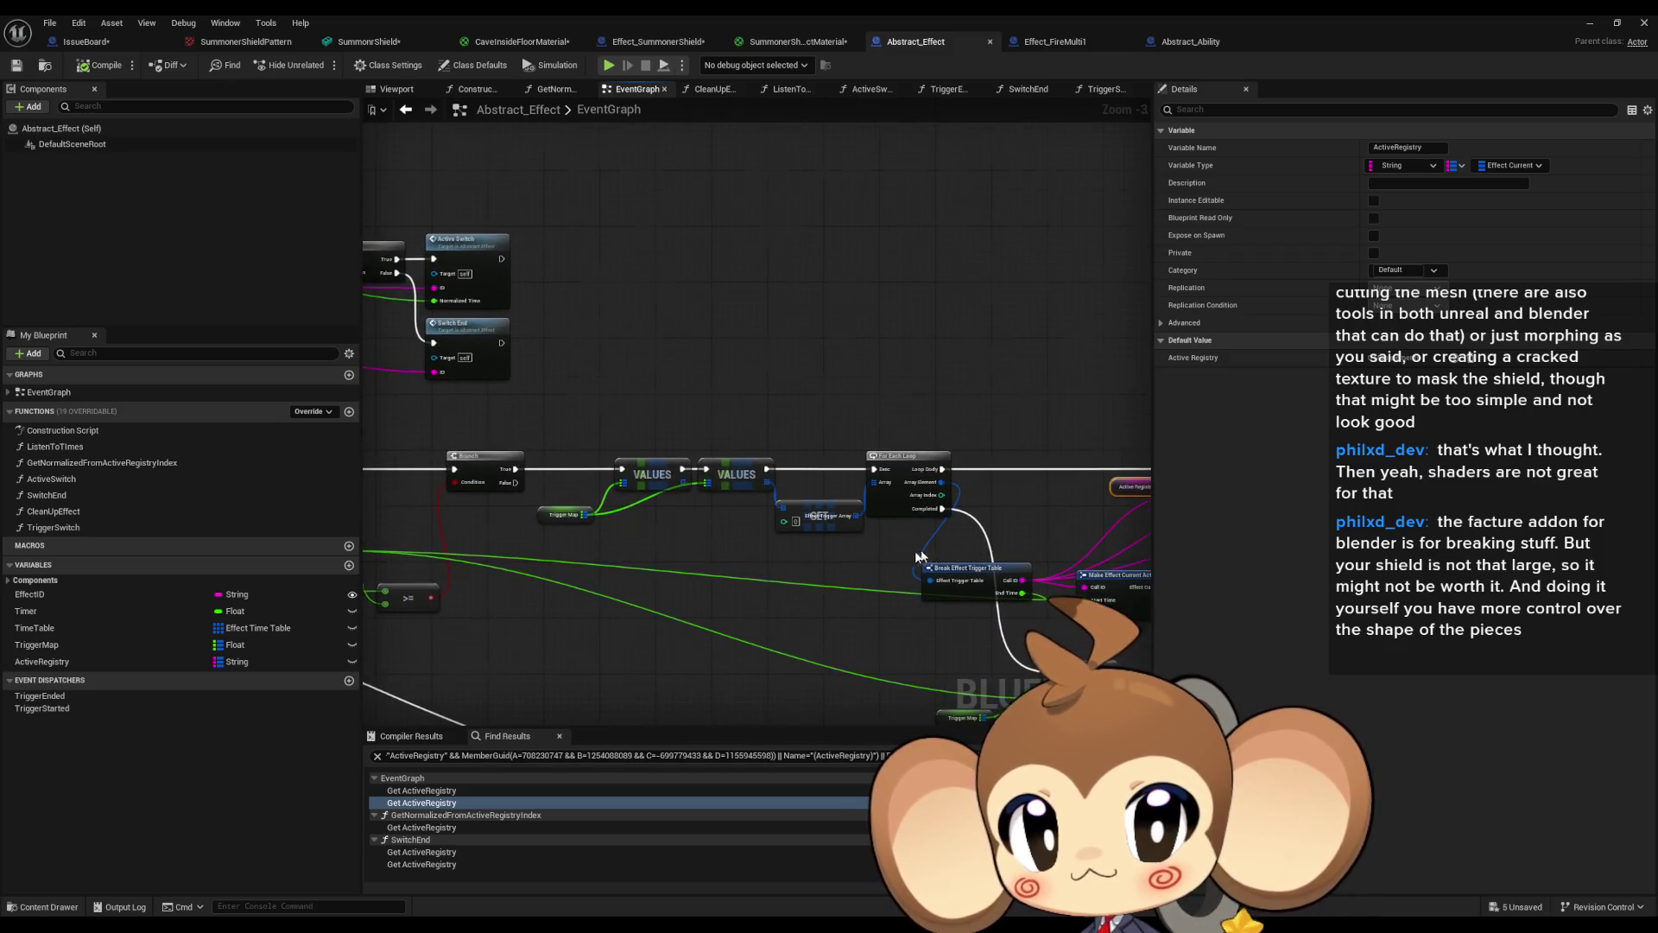
drag(602, 513, 707, 495)
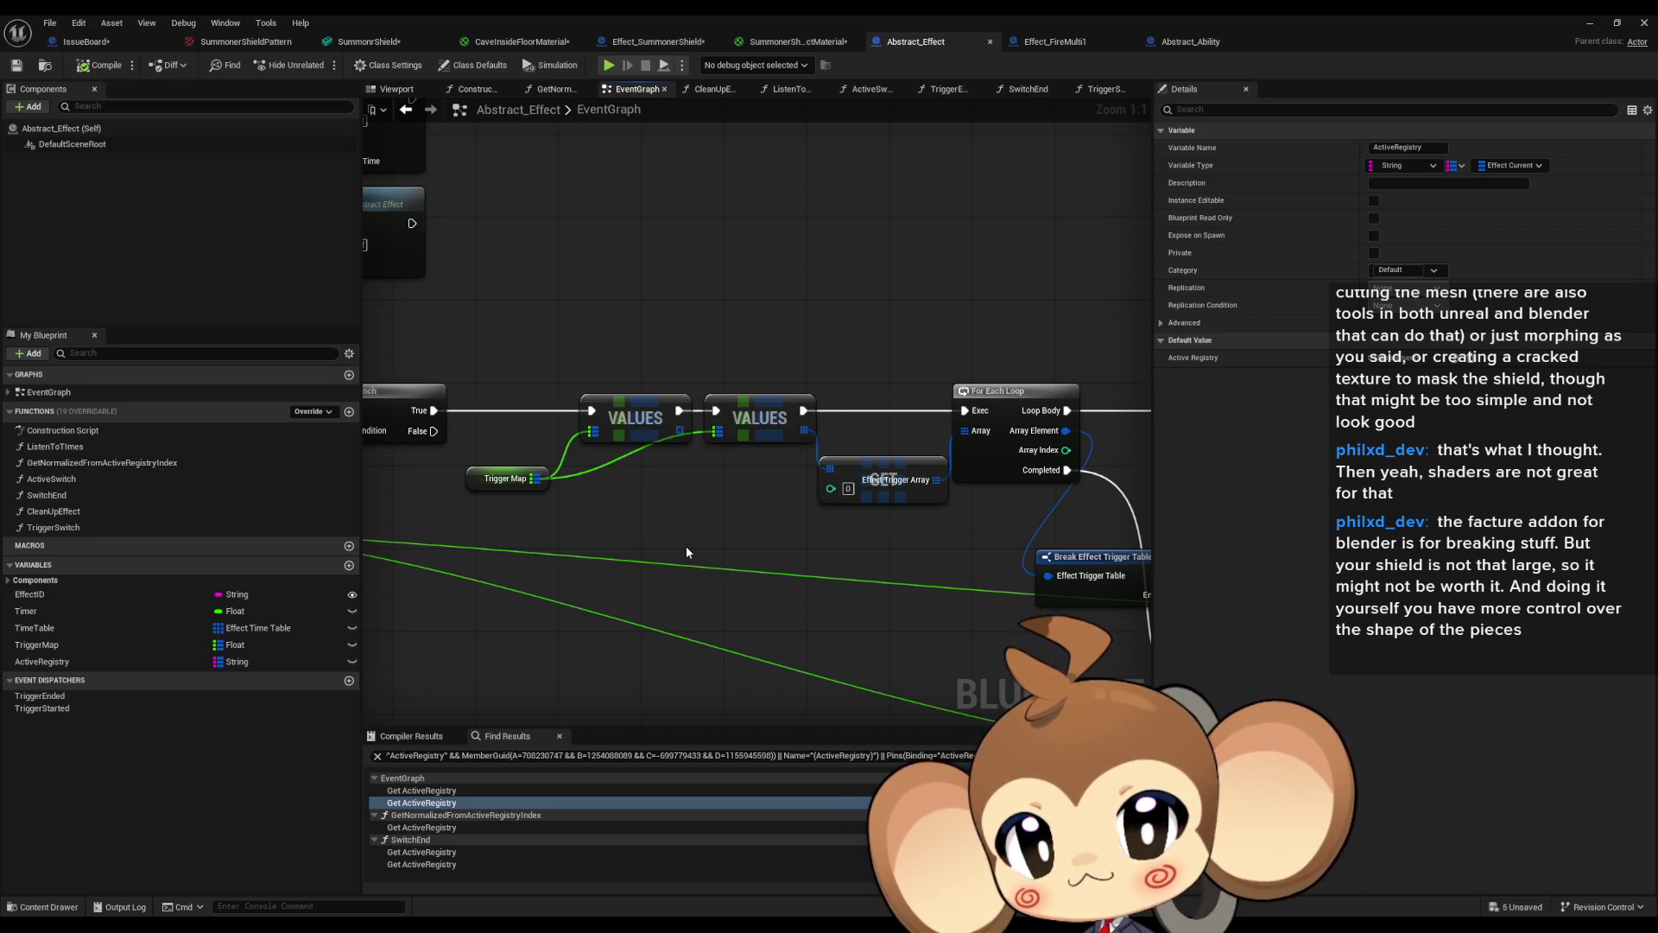
Move the first VALUES node aside and wire Branch True straight to the second VALUES node.
drag(715, 483, 836, 494)
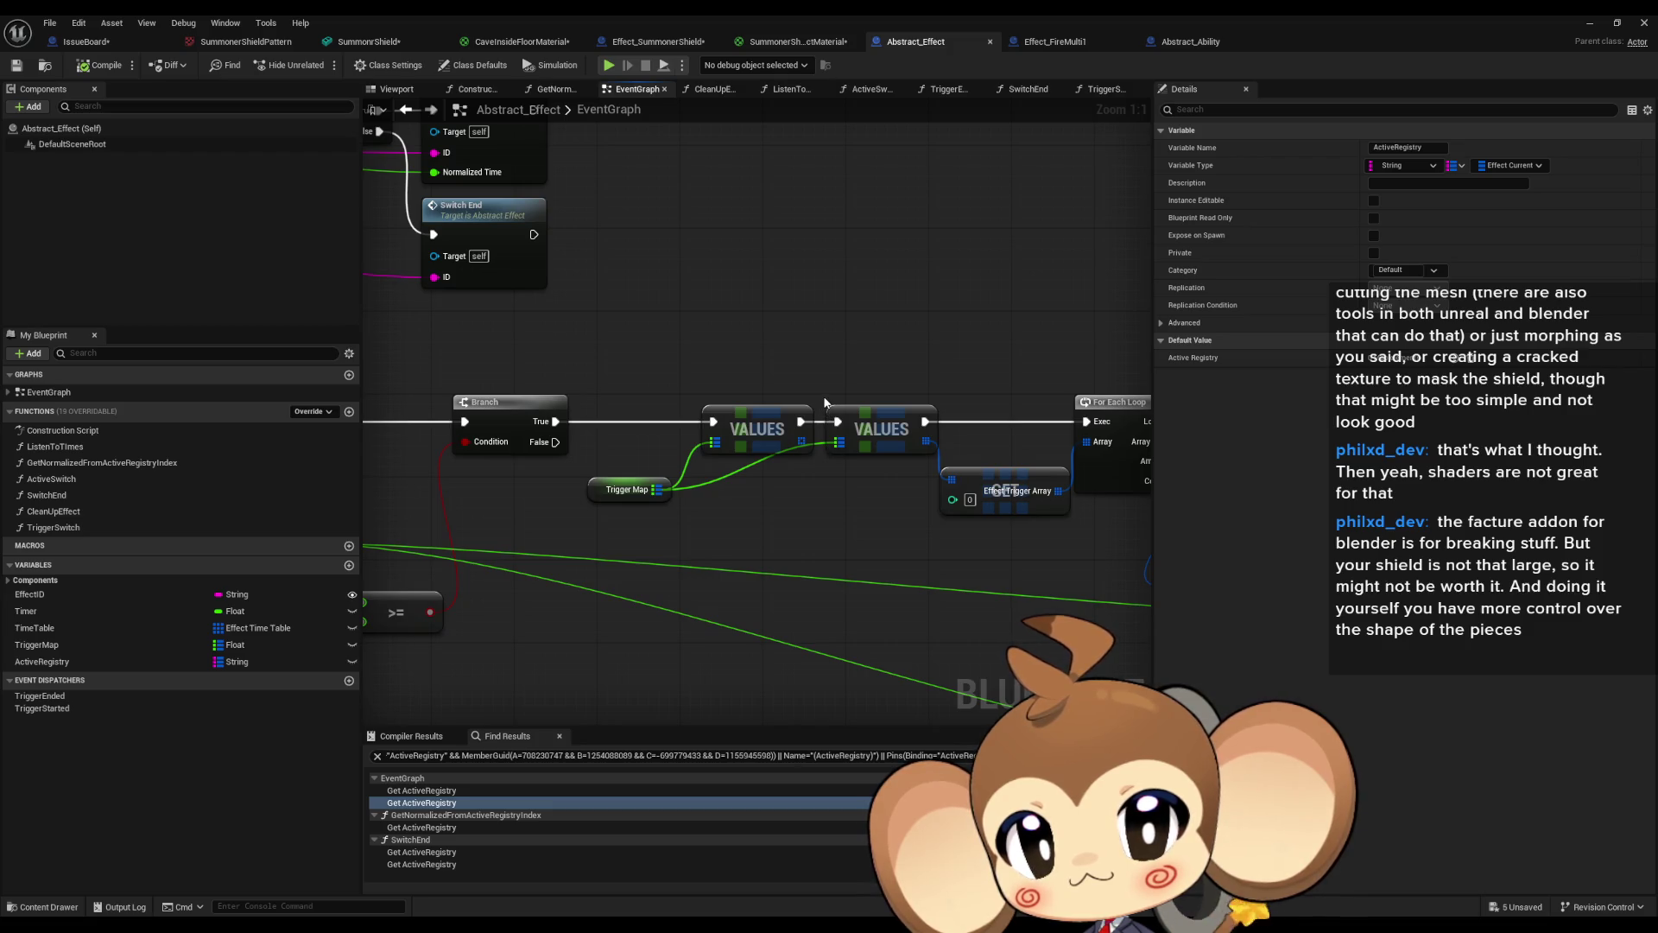
drag(767, 423, 711, 365)
drag(838, 424, 555, 421)
Follow the chain through For Each Loop, Break Effect Trigger Table and the Active Registry ADD.
drag(802, 504, 668, 511)
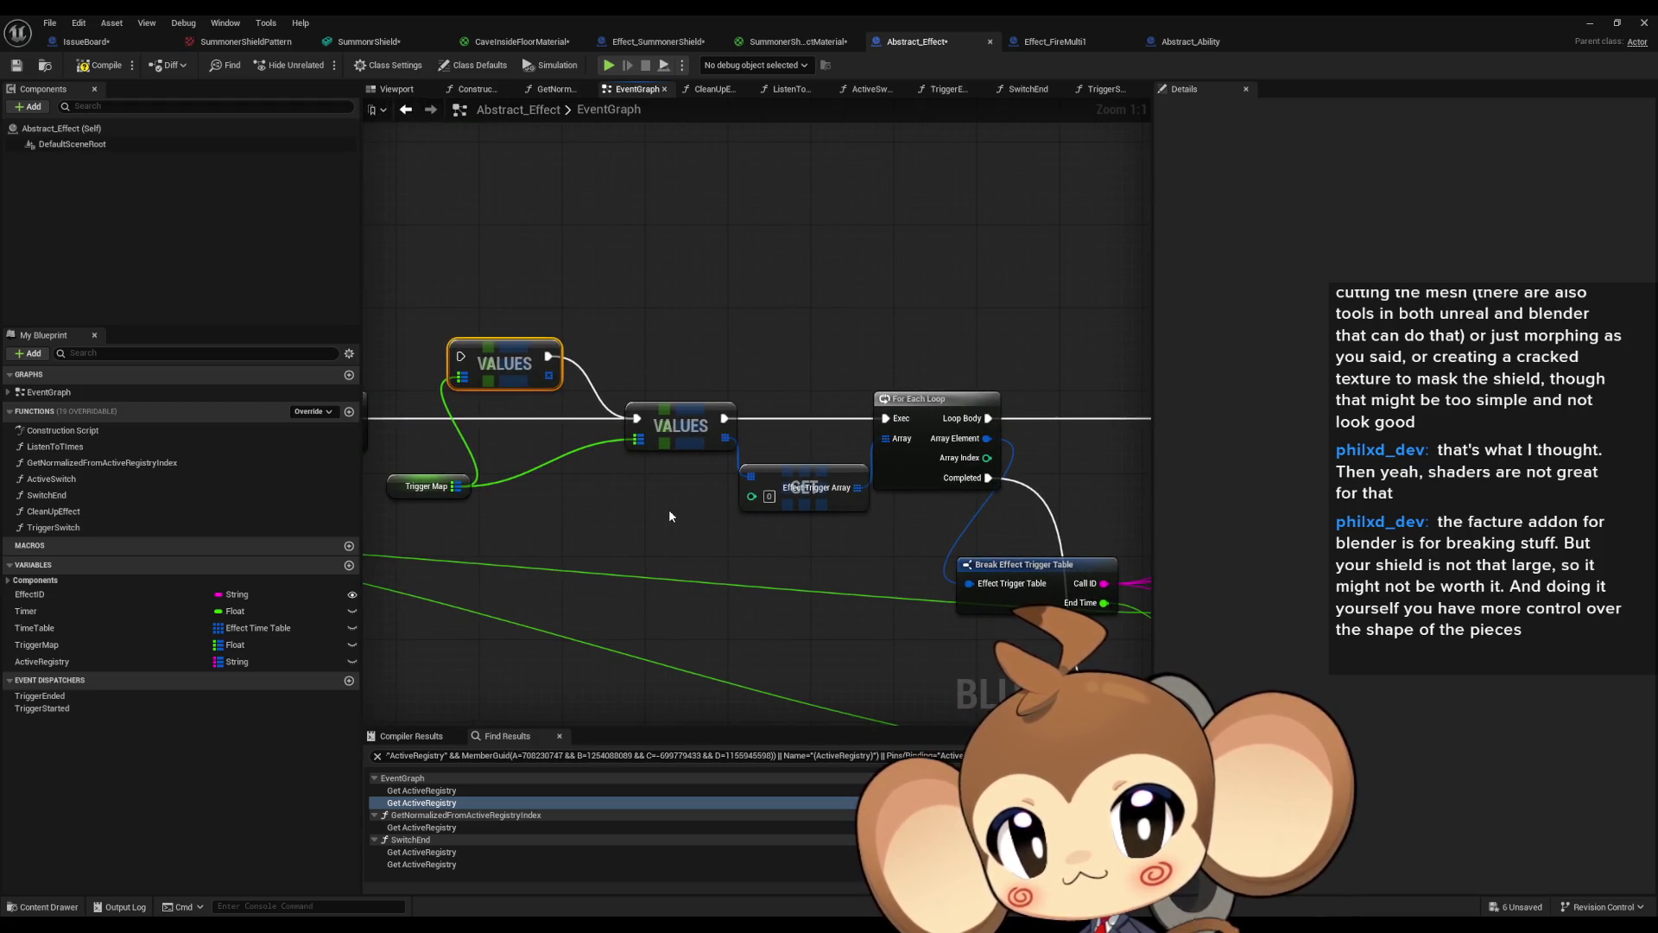
mouse_move(839, 556)
mouse_down()
mouse_move(592, 502)
mouse_move(463, 509)
mouse_move(450, 534)
mouse_move(1050, 412)
mouse_move(576, 346)
mouse_move(662, 332)
mouse_move(467, 310)
mouse_move(402, 226)
mouse_move(218, 219)
mouse_move(524, 486)
mouse_move(382, 538)
mouse_up()
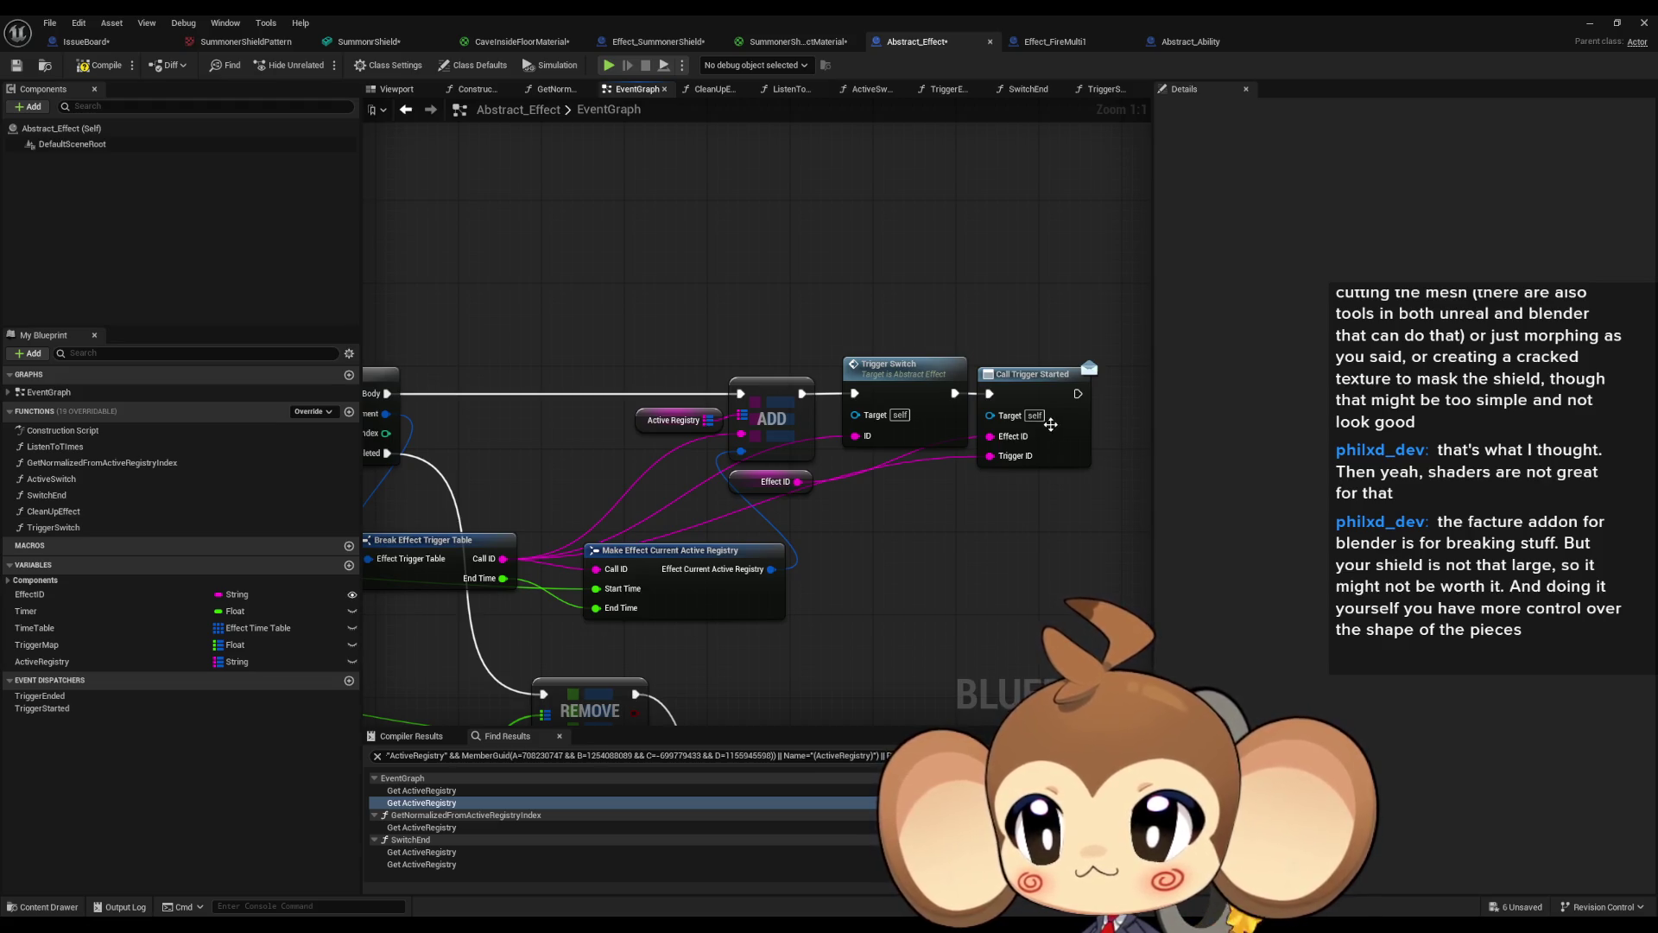
right_click(1026, 391)
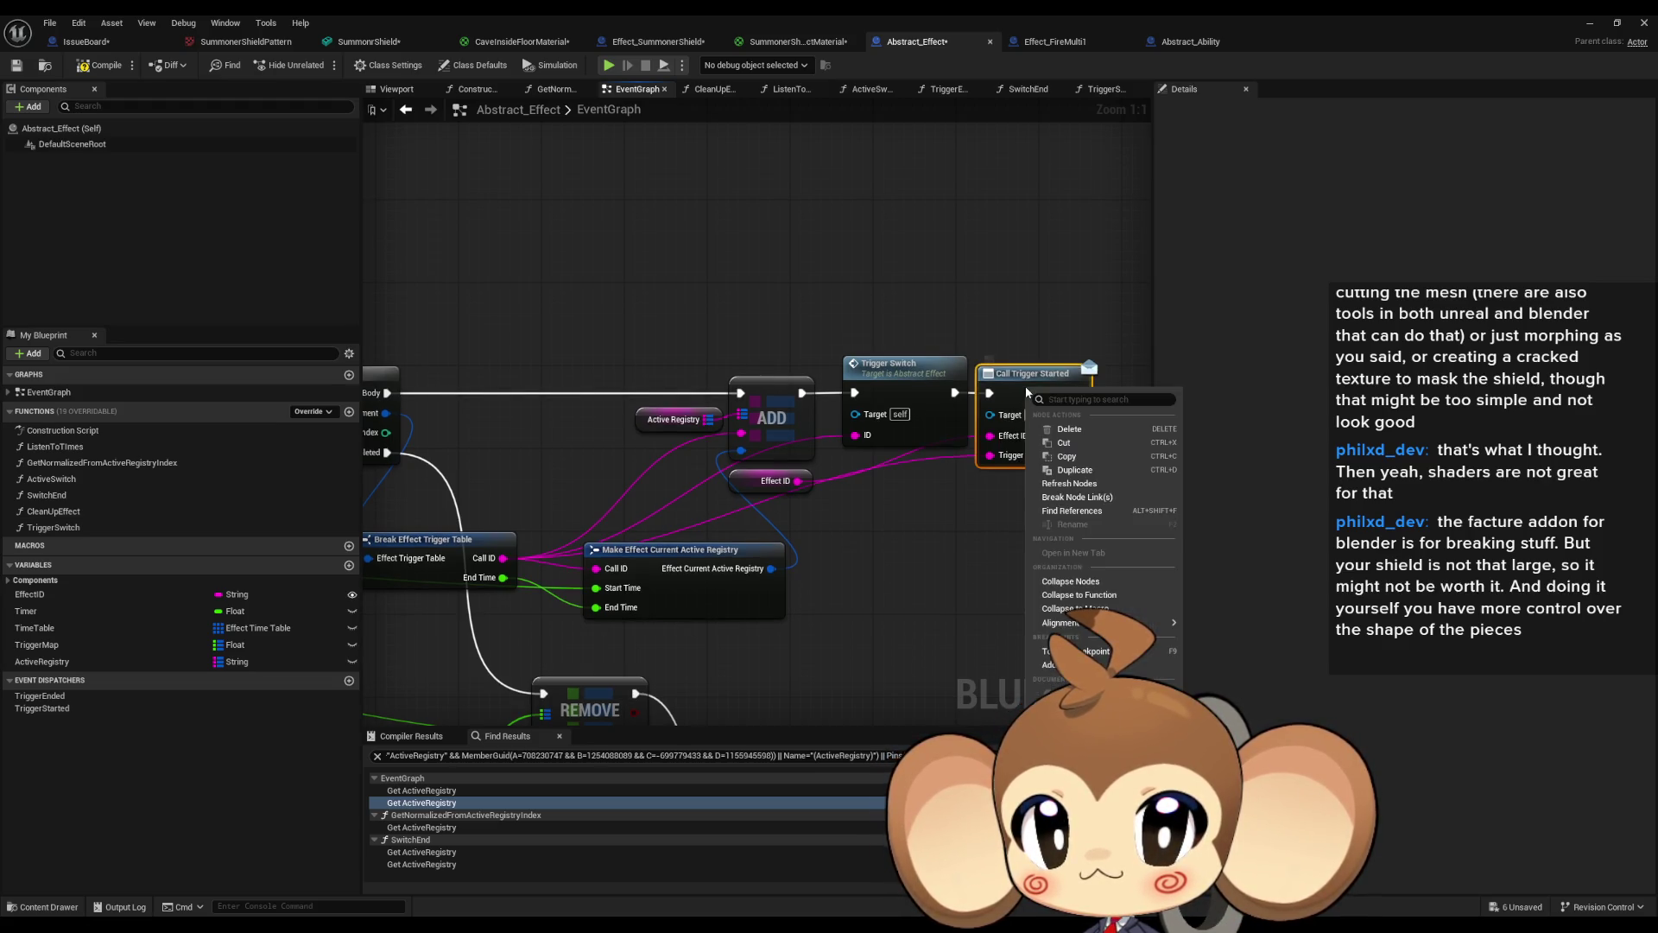
Find references to Call Trigger Started, changing the search term to 'bind'.
click(1072, 510)
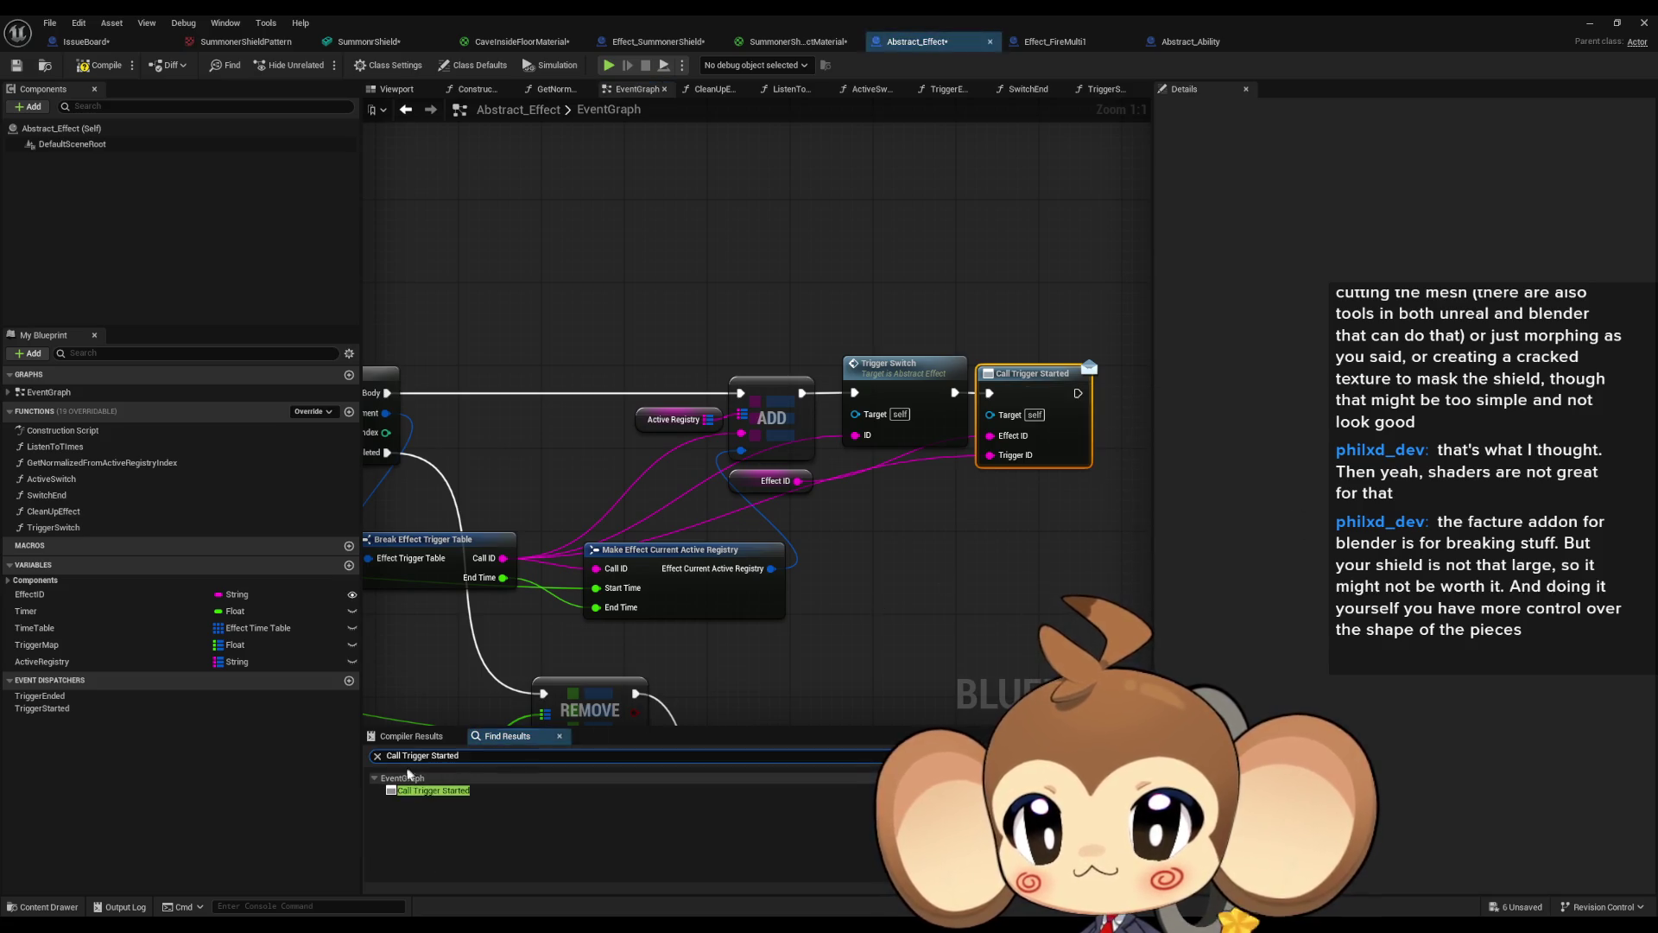
key(BackSpace)
key(BackSpace)
key(BackSpace)
text(bind)
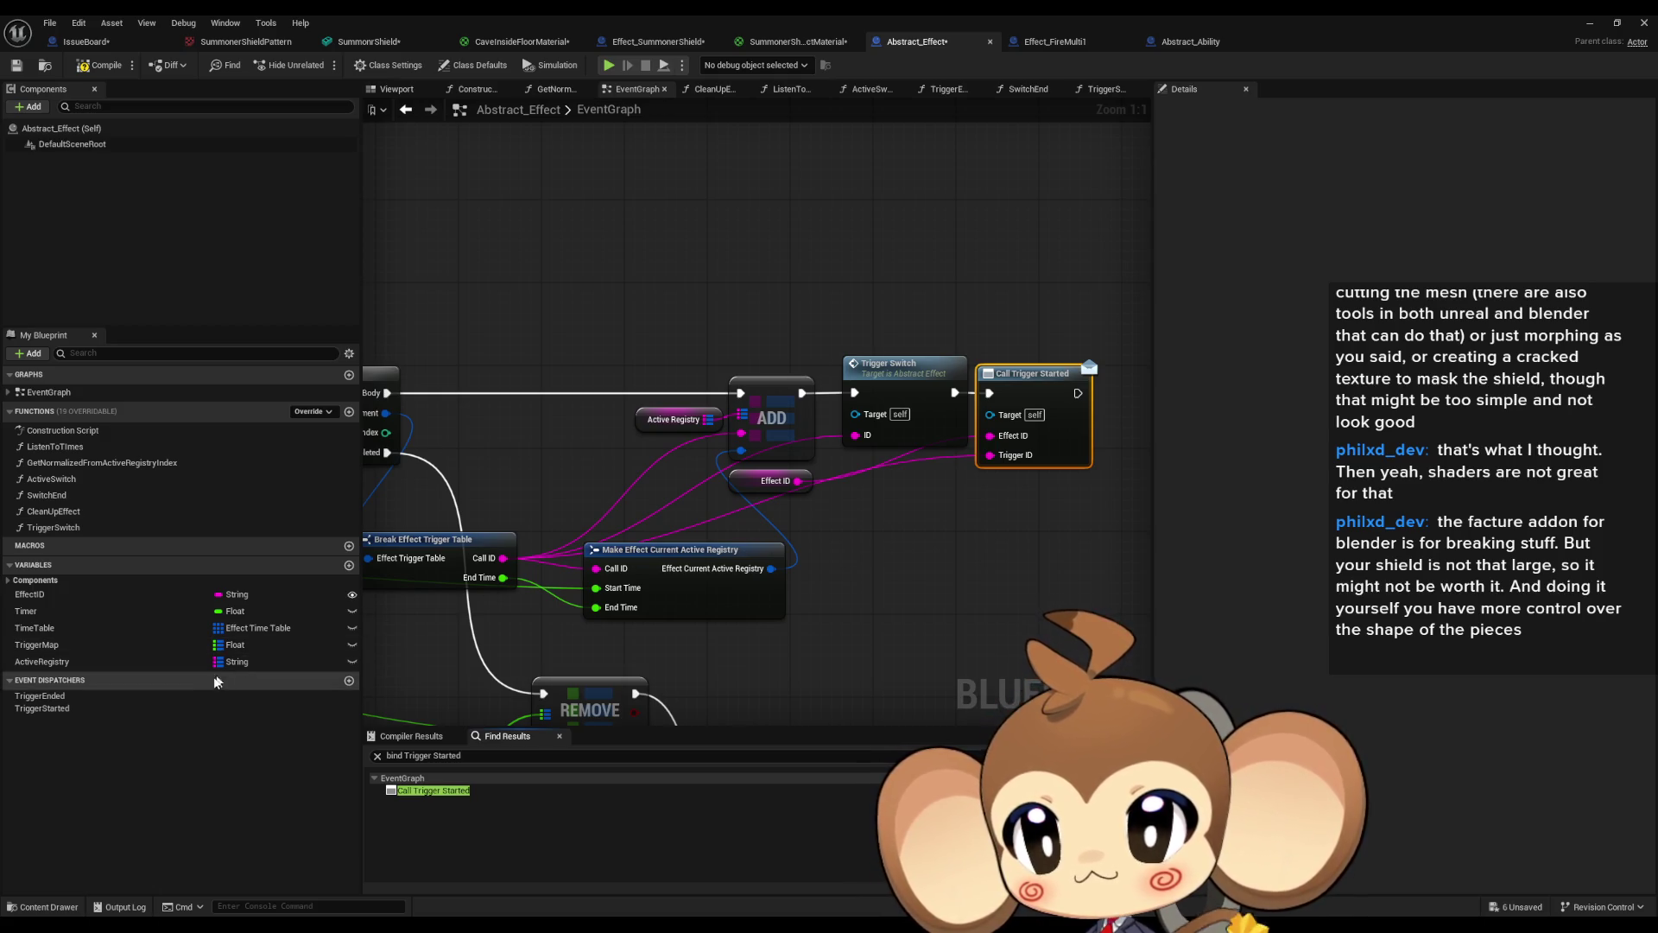
List TriggerEnded dispatcher references and open its Call Trigger Ended use in SwitchEnd.
click(80, 702)
right_click(80, 702)
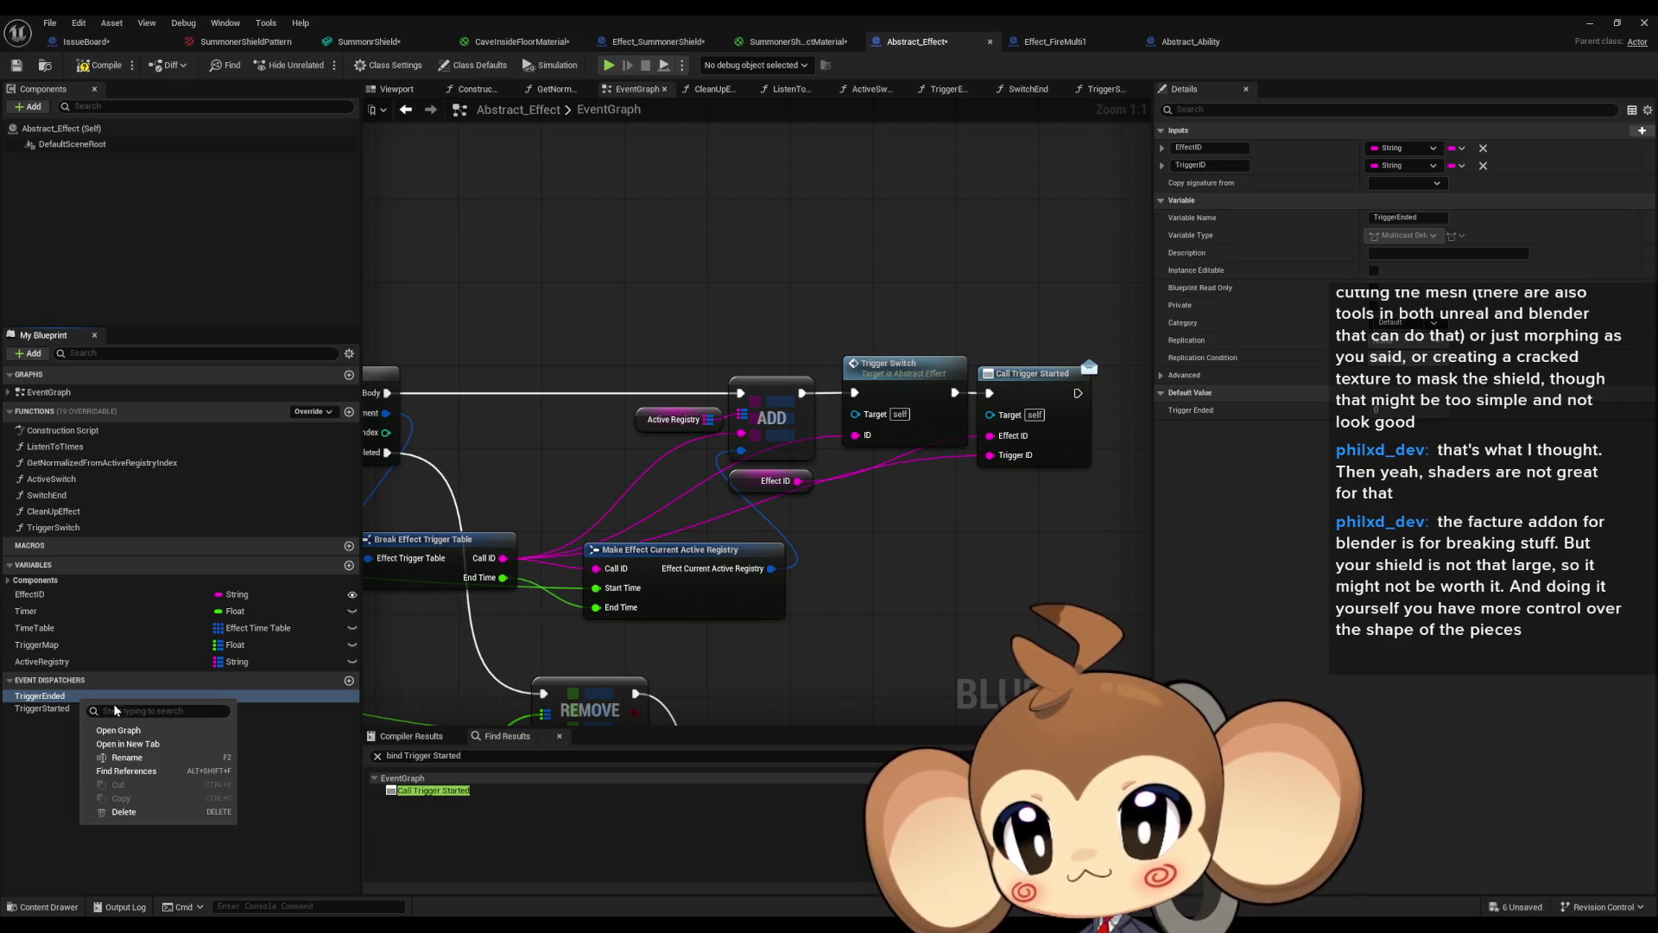
click(126, 771)
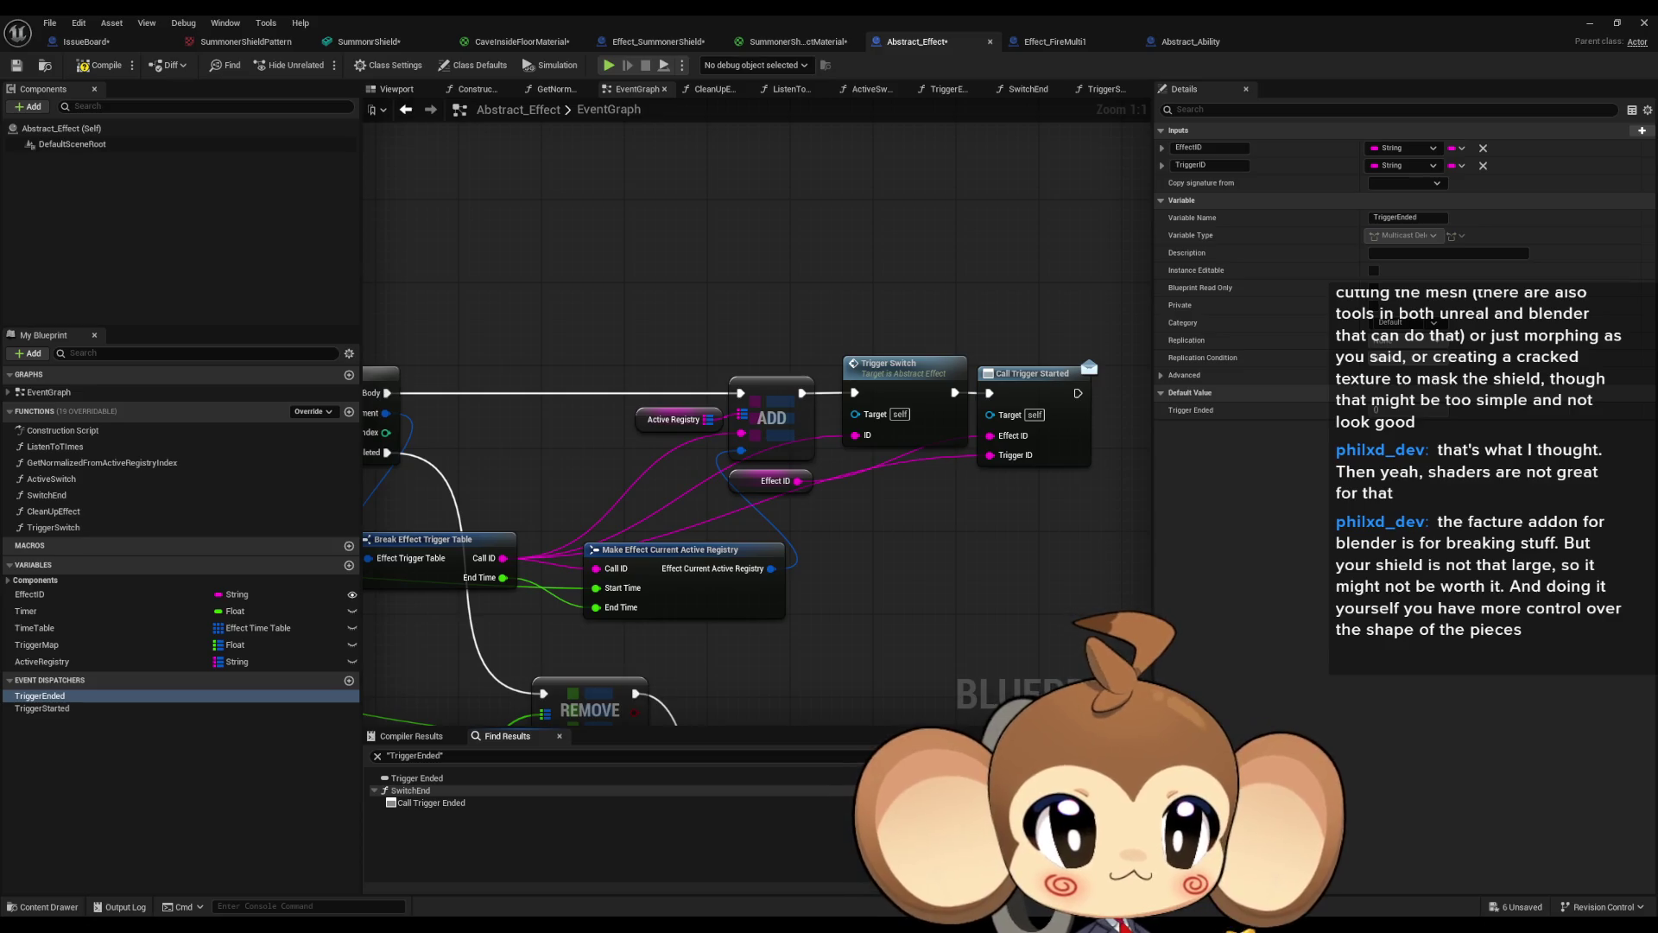
double_click(431, 802)
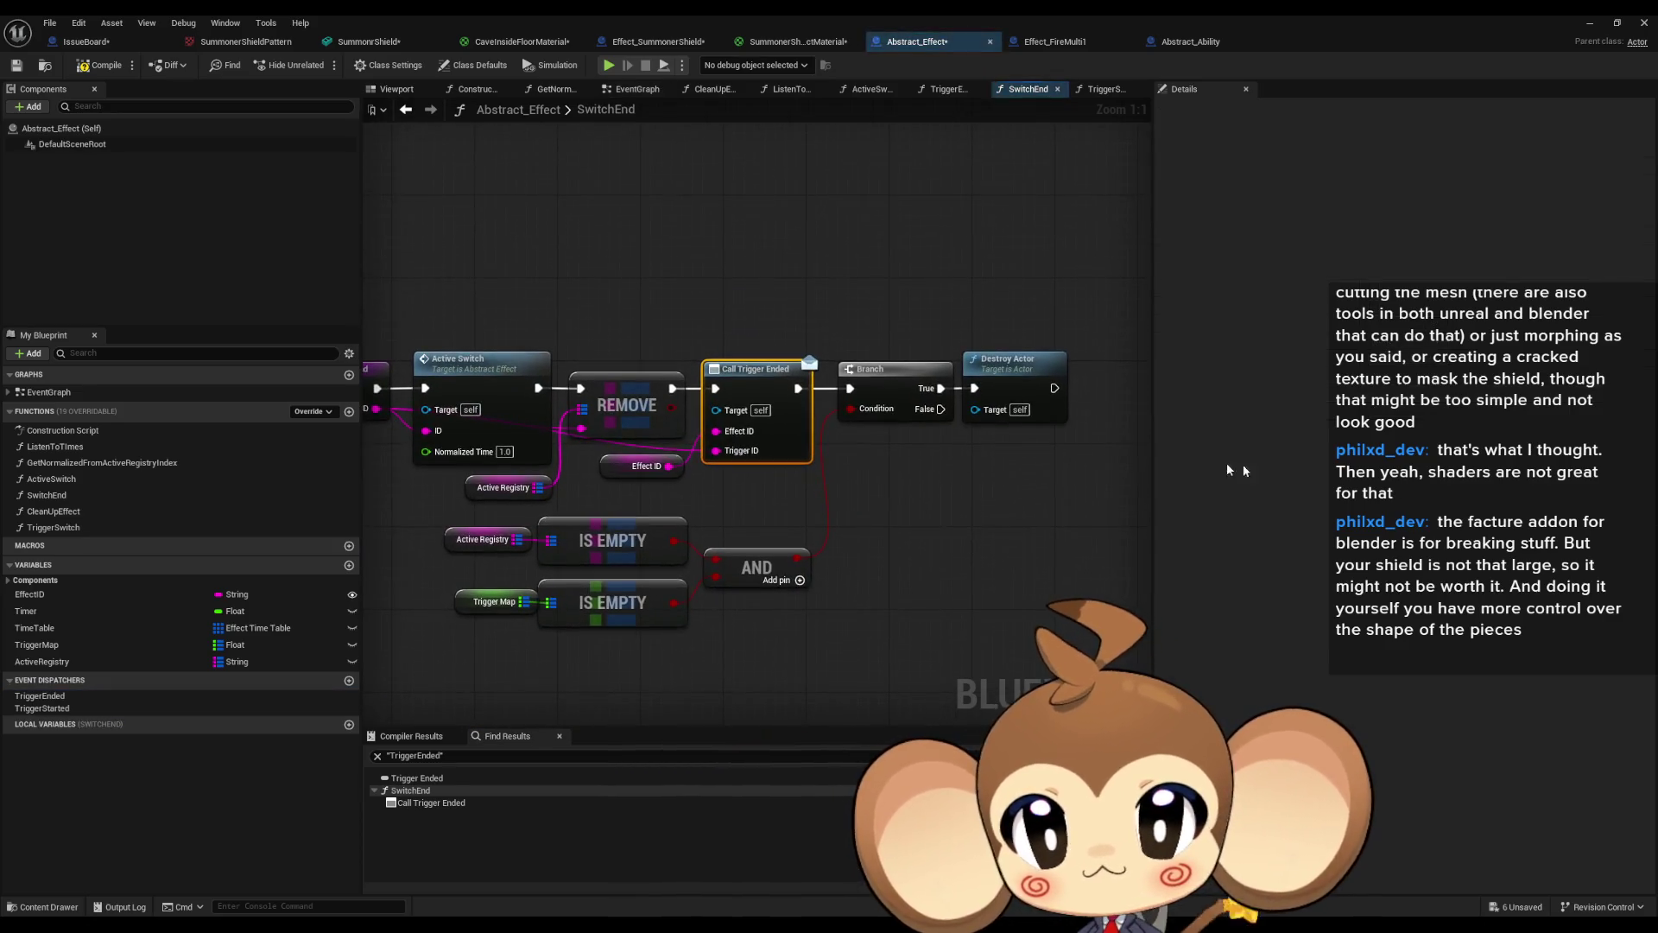
scroll(950, 488, down, 2)
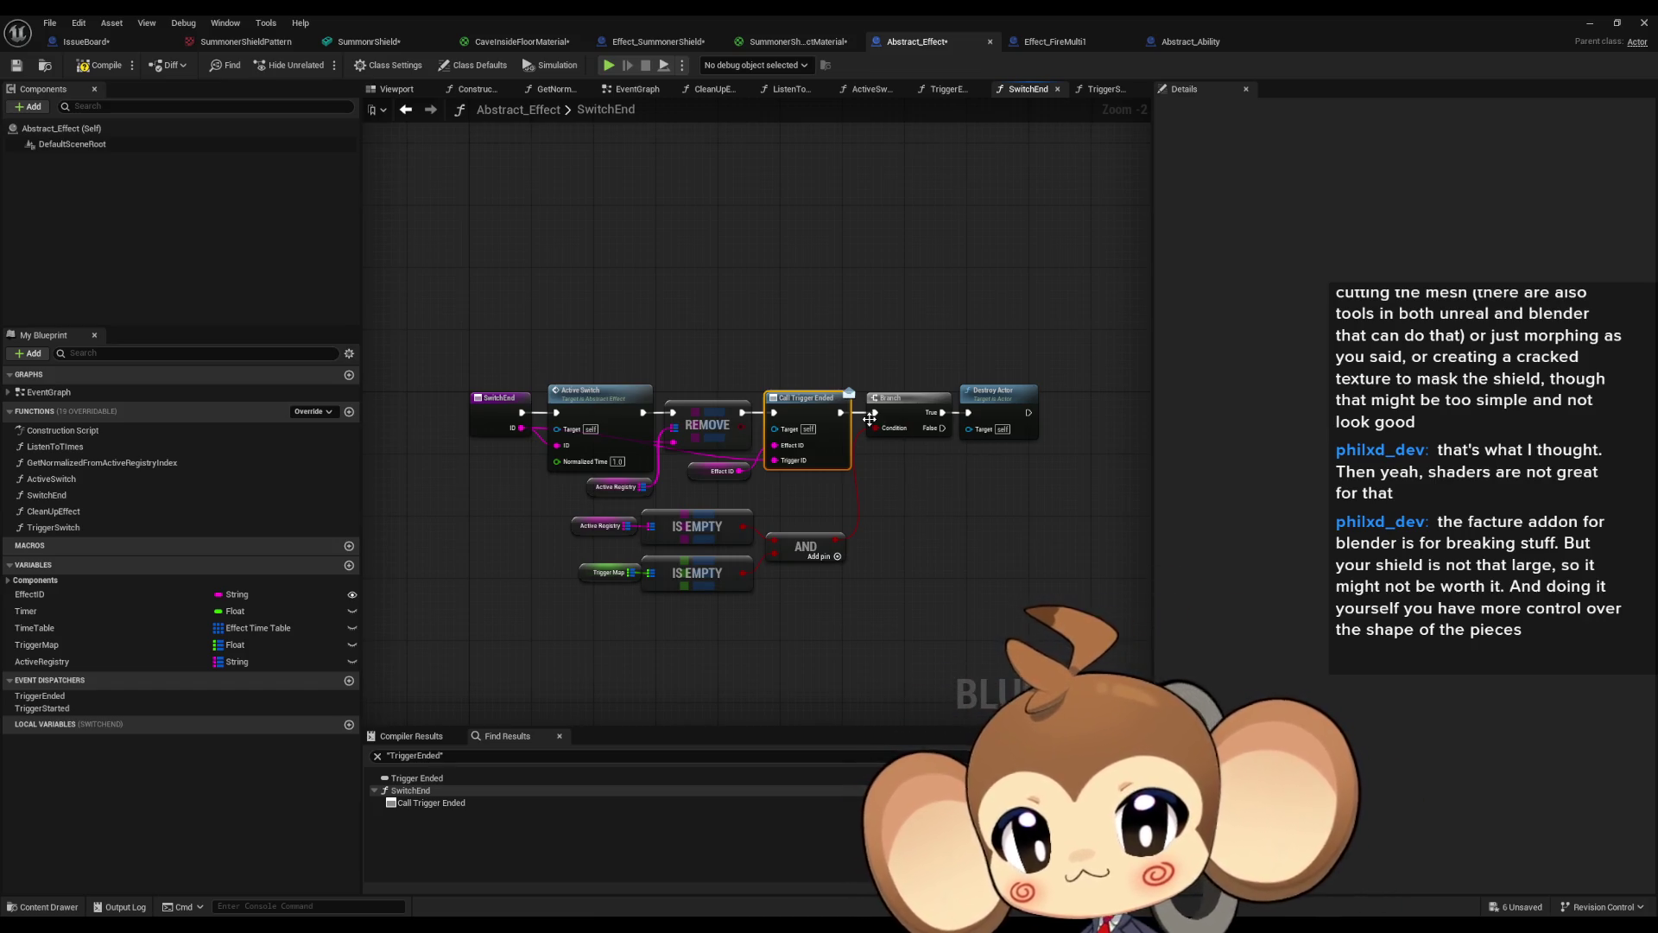
scroll(870, 419, up, 2)
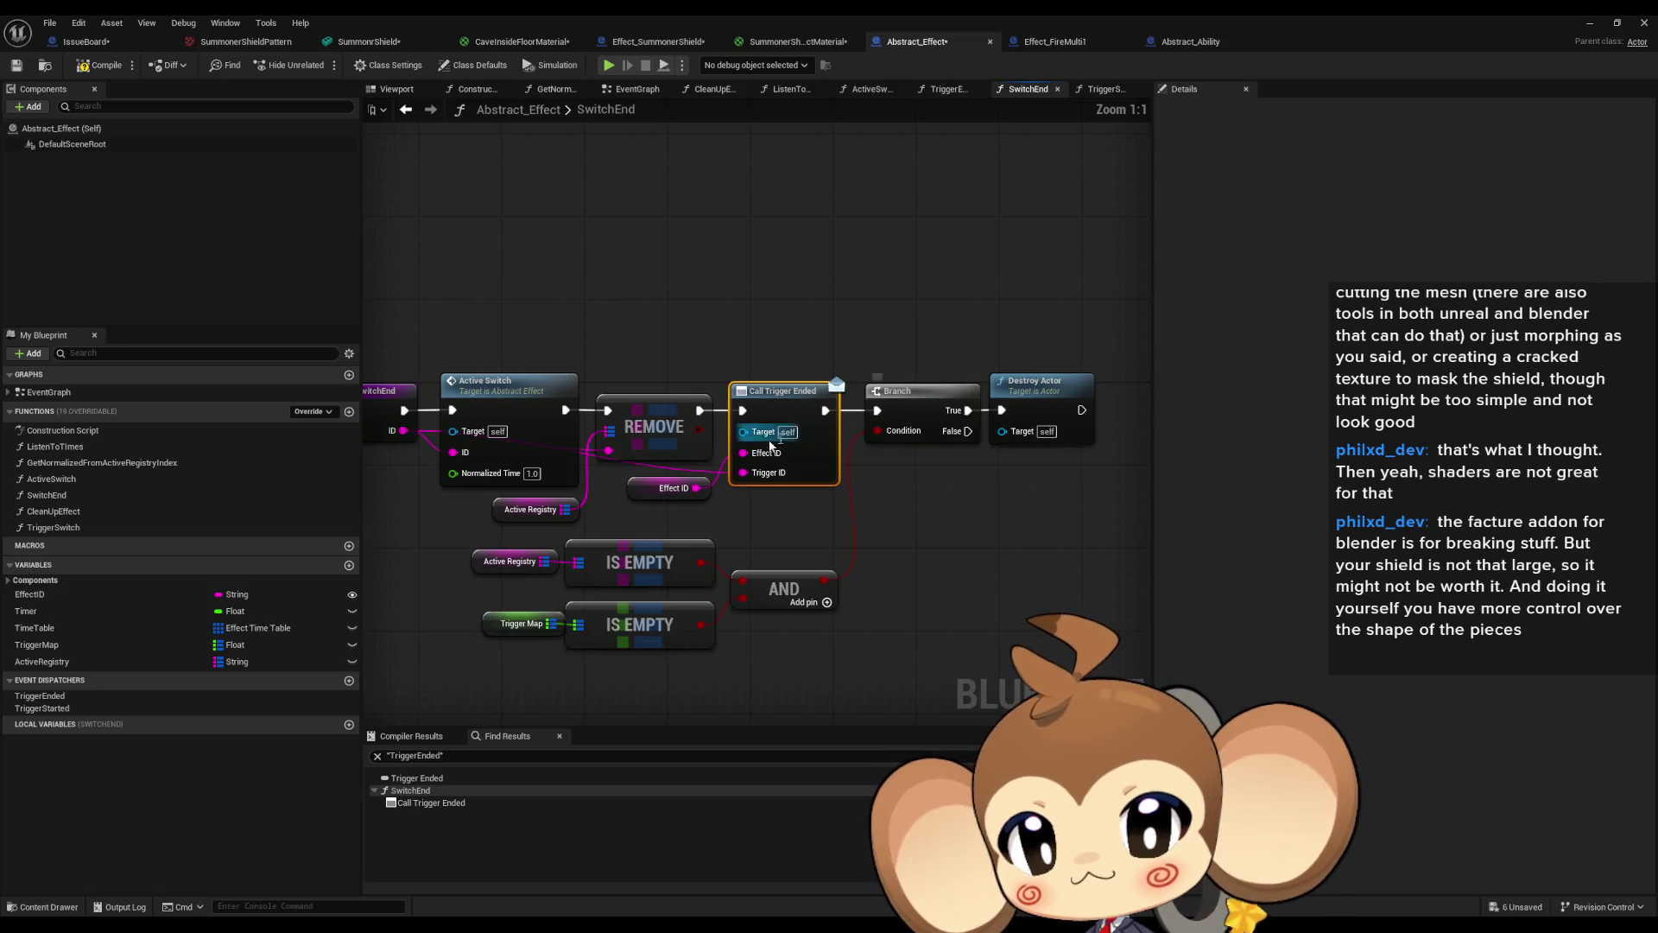
Review the ActiveSwitch graph, then the EventGraph's Branch and GET nodes.
double_click(48, 481)
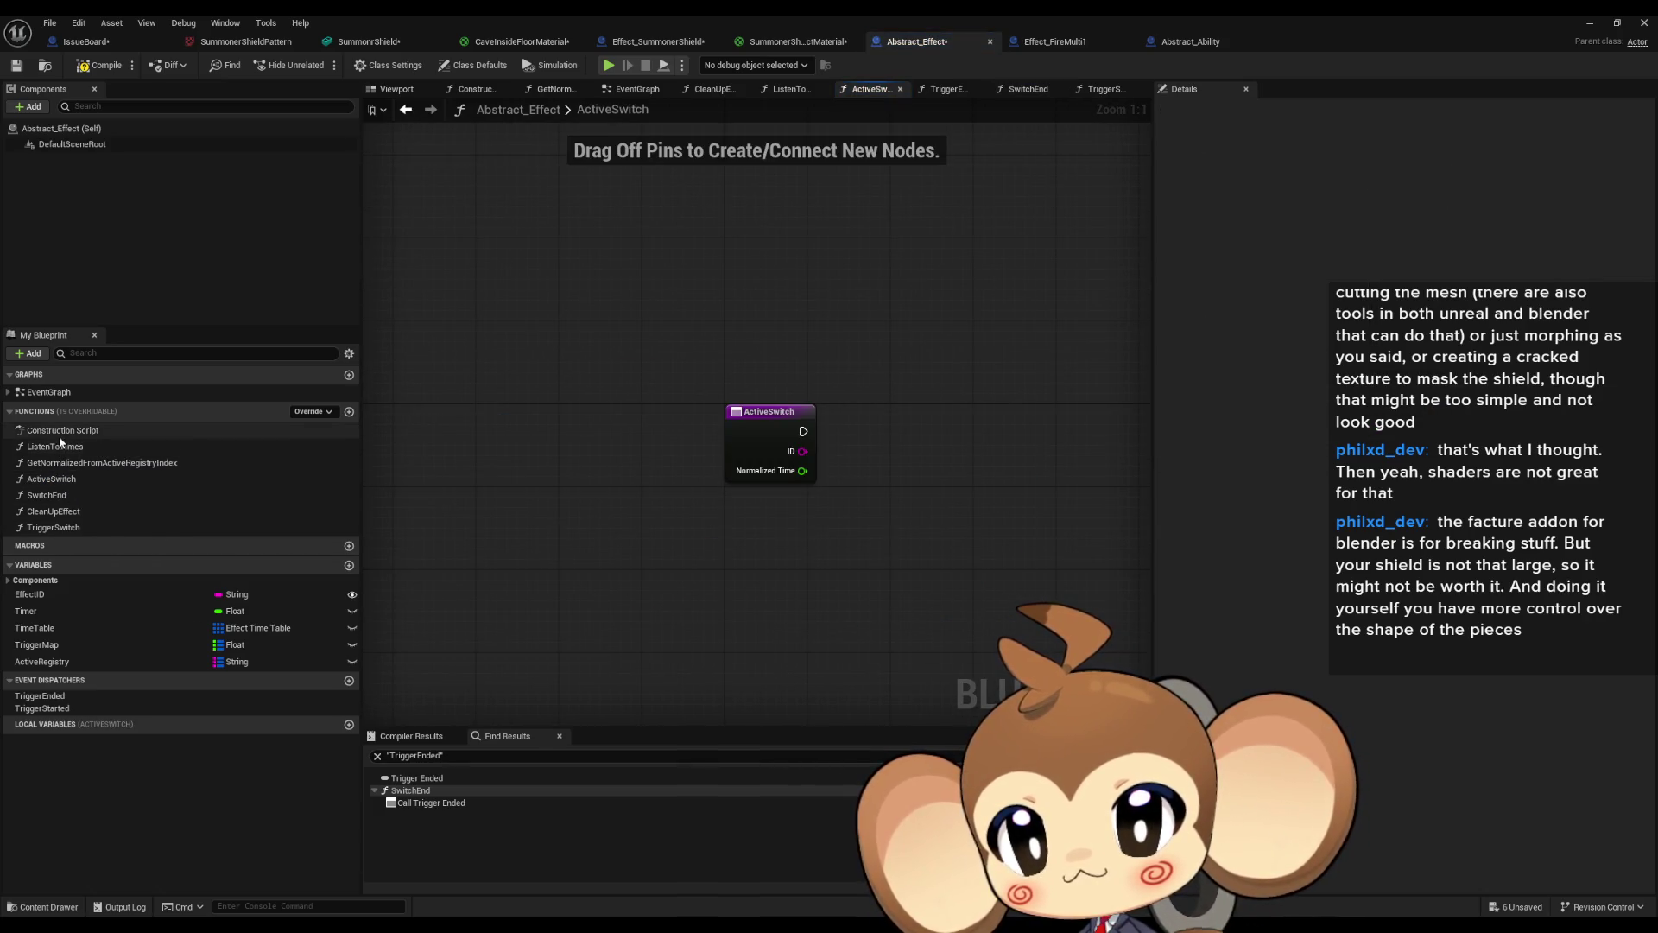
double_click(49, 392)
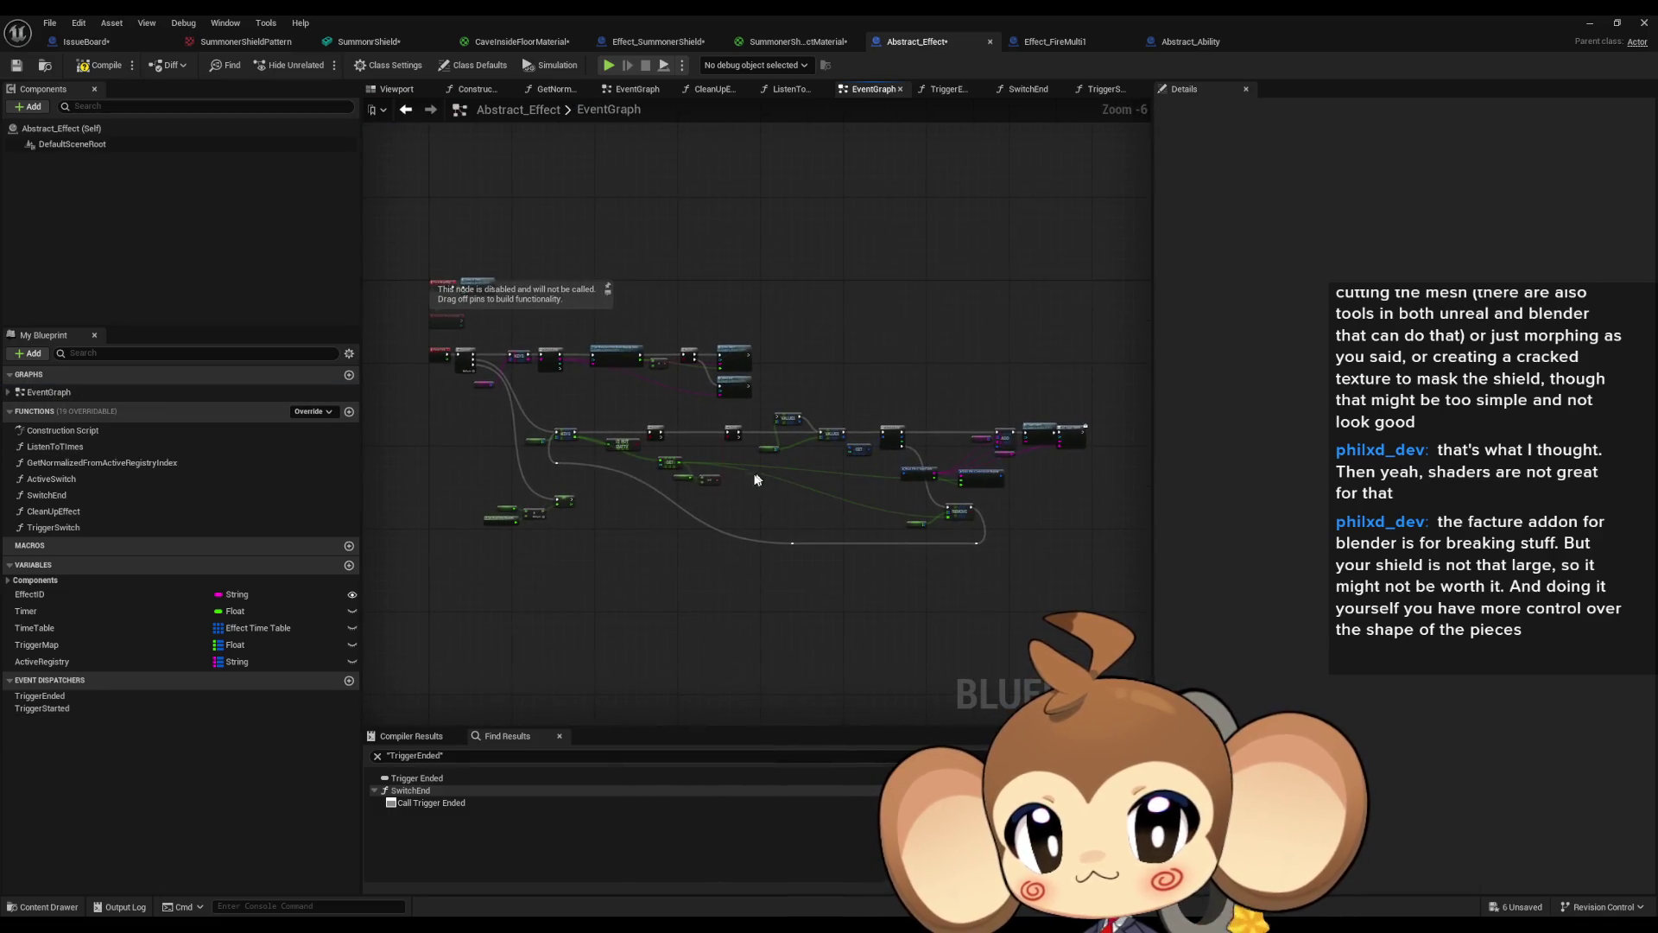
scroll(619, 421, up, 4)
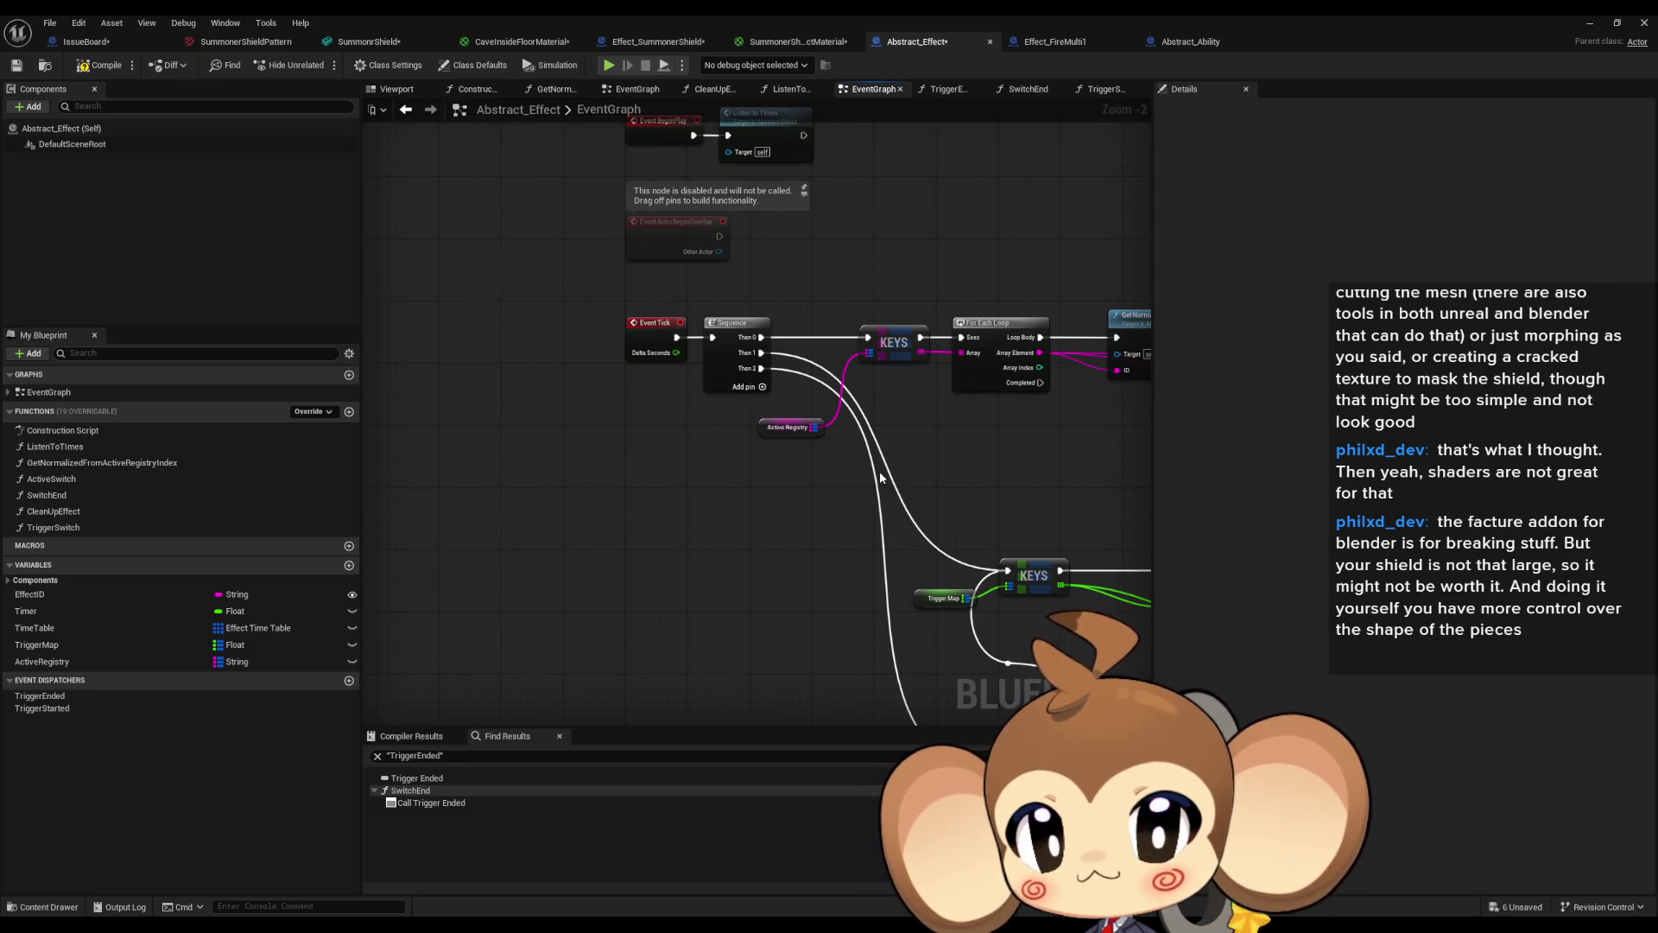
mouse_move(880, 477)
mouse_down()
mouse_move(480, 477)
mouse_move(540, 496)
mouse_up()
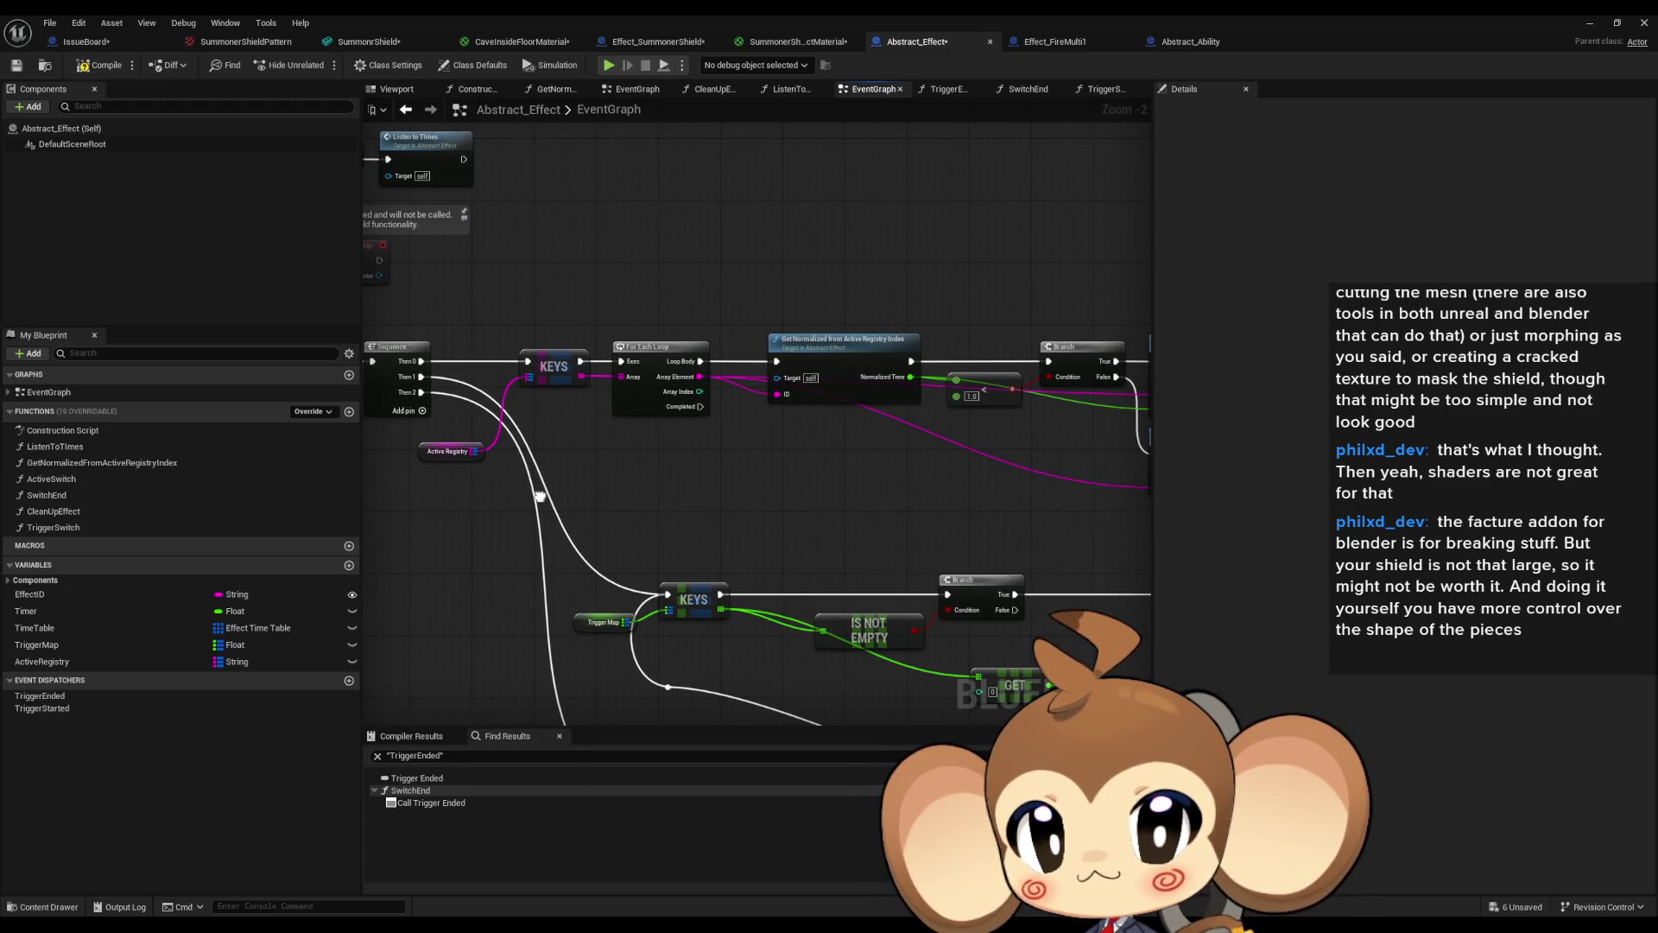
Inspect GetNormalizedFromActiveRegistryIndex down to its Return Node, then go back to the EventGraph.
double_click(782, 340)
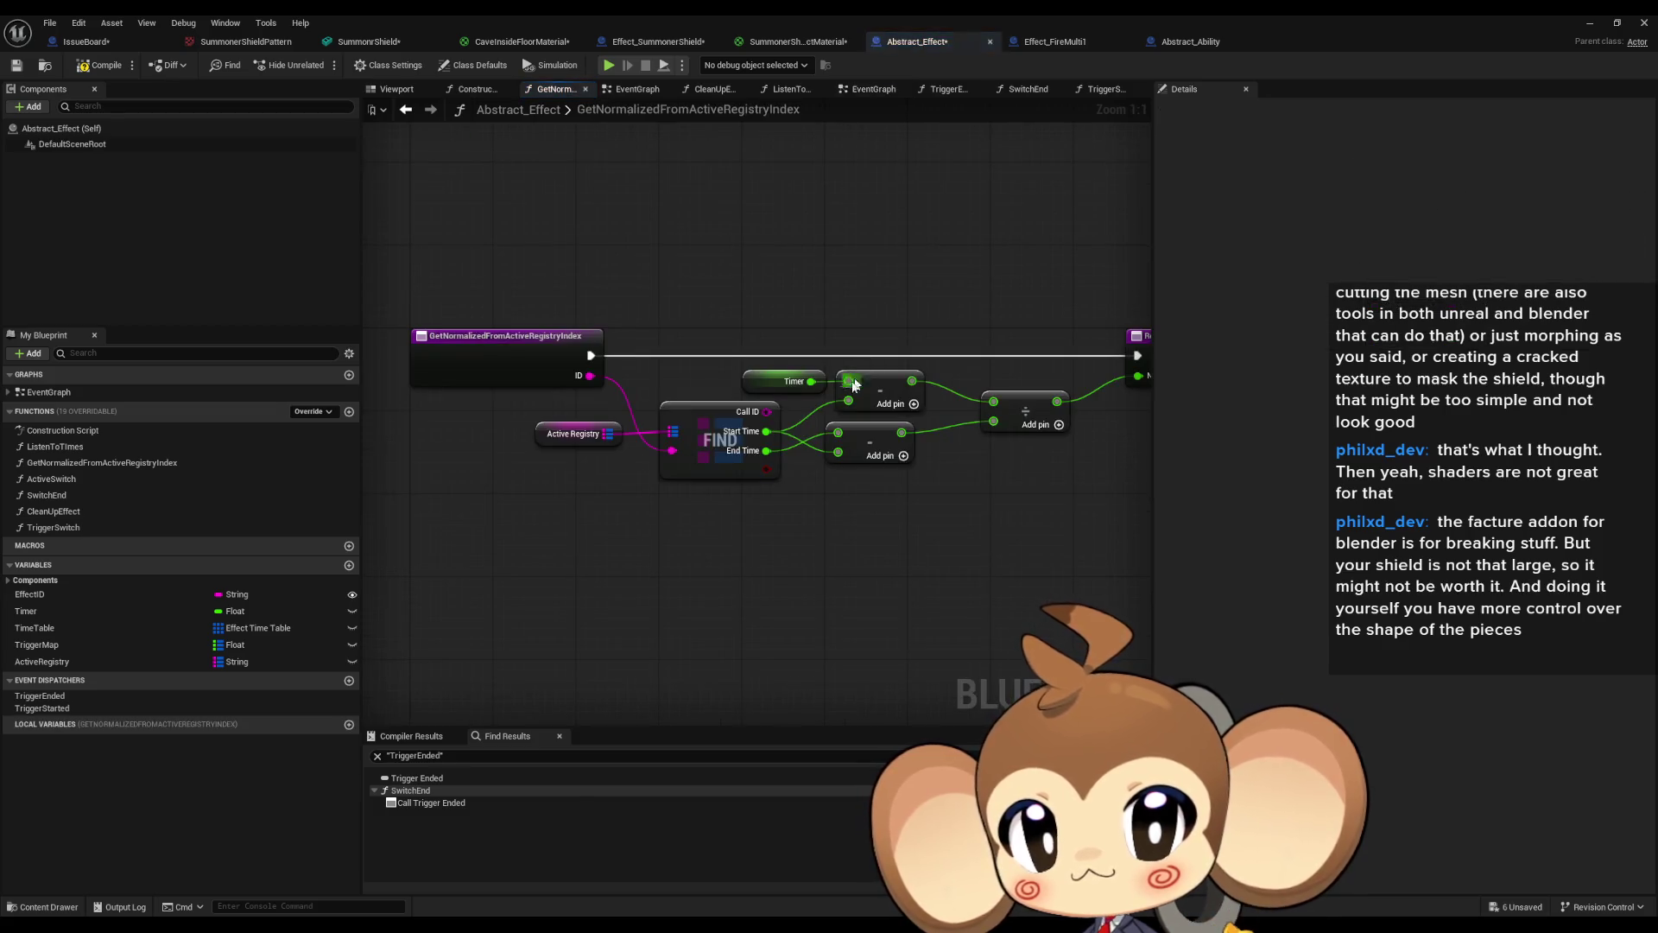
drag(827, 508, 705, 531)
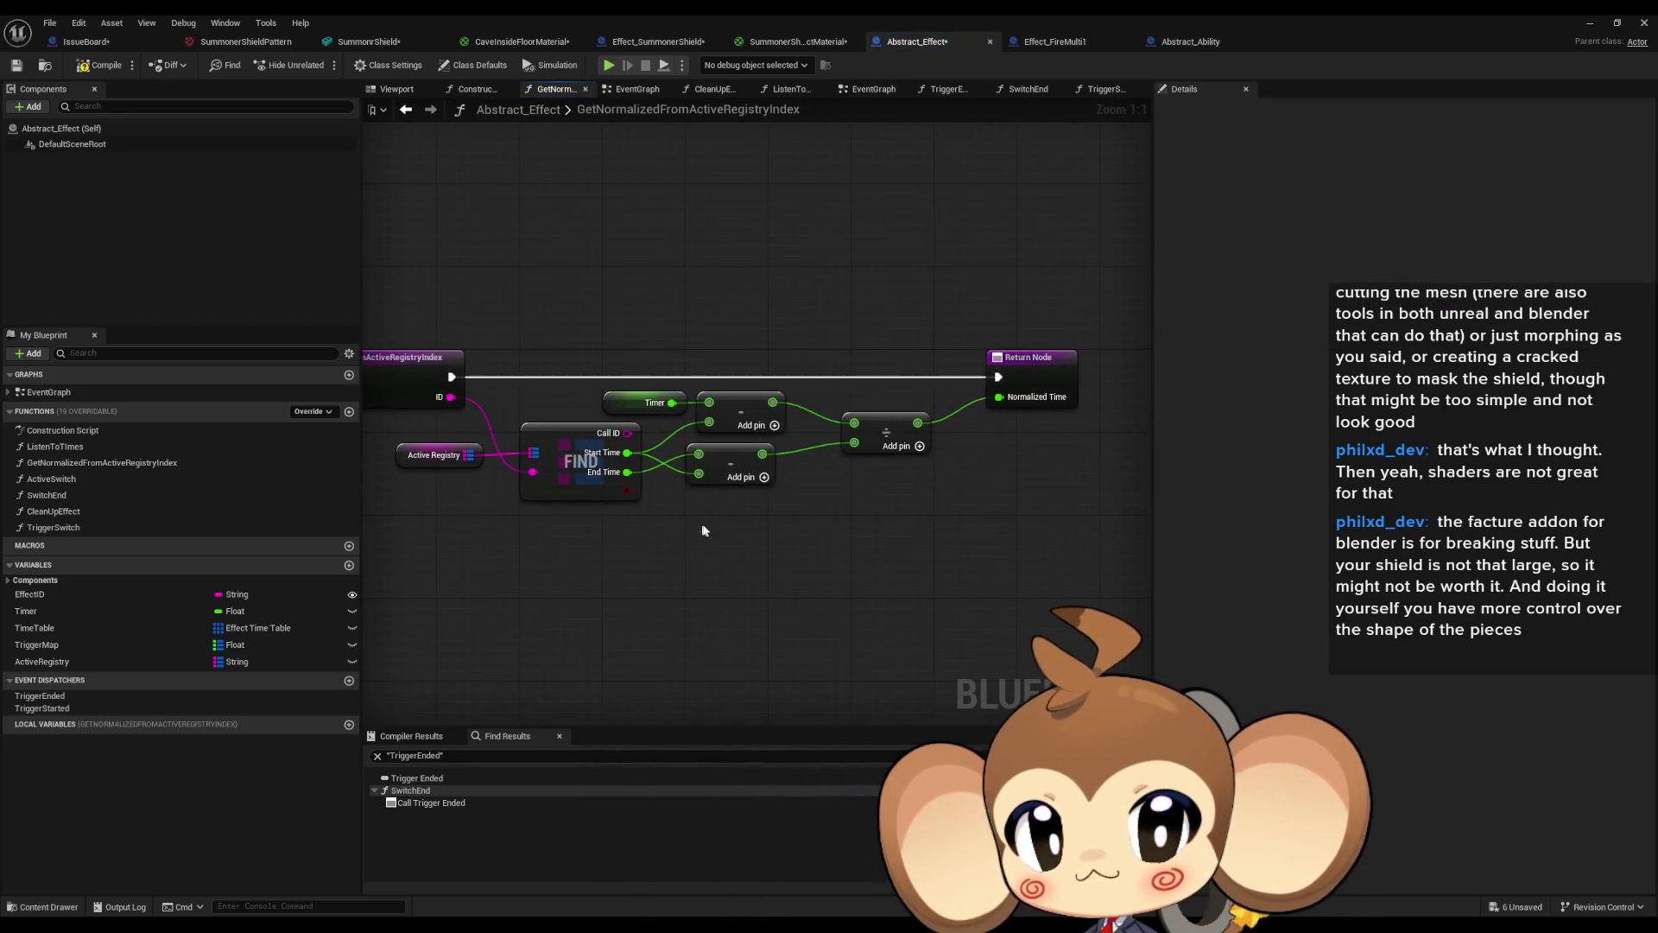
click(405, 109)
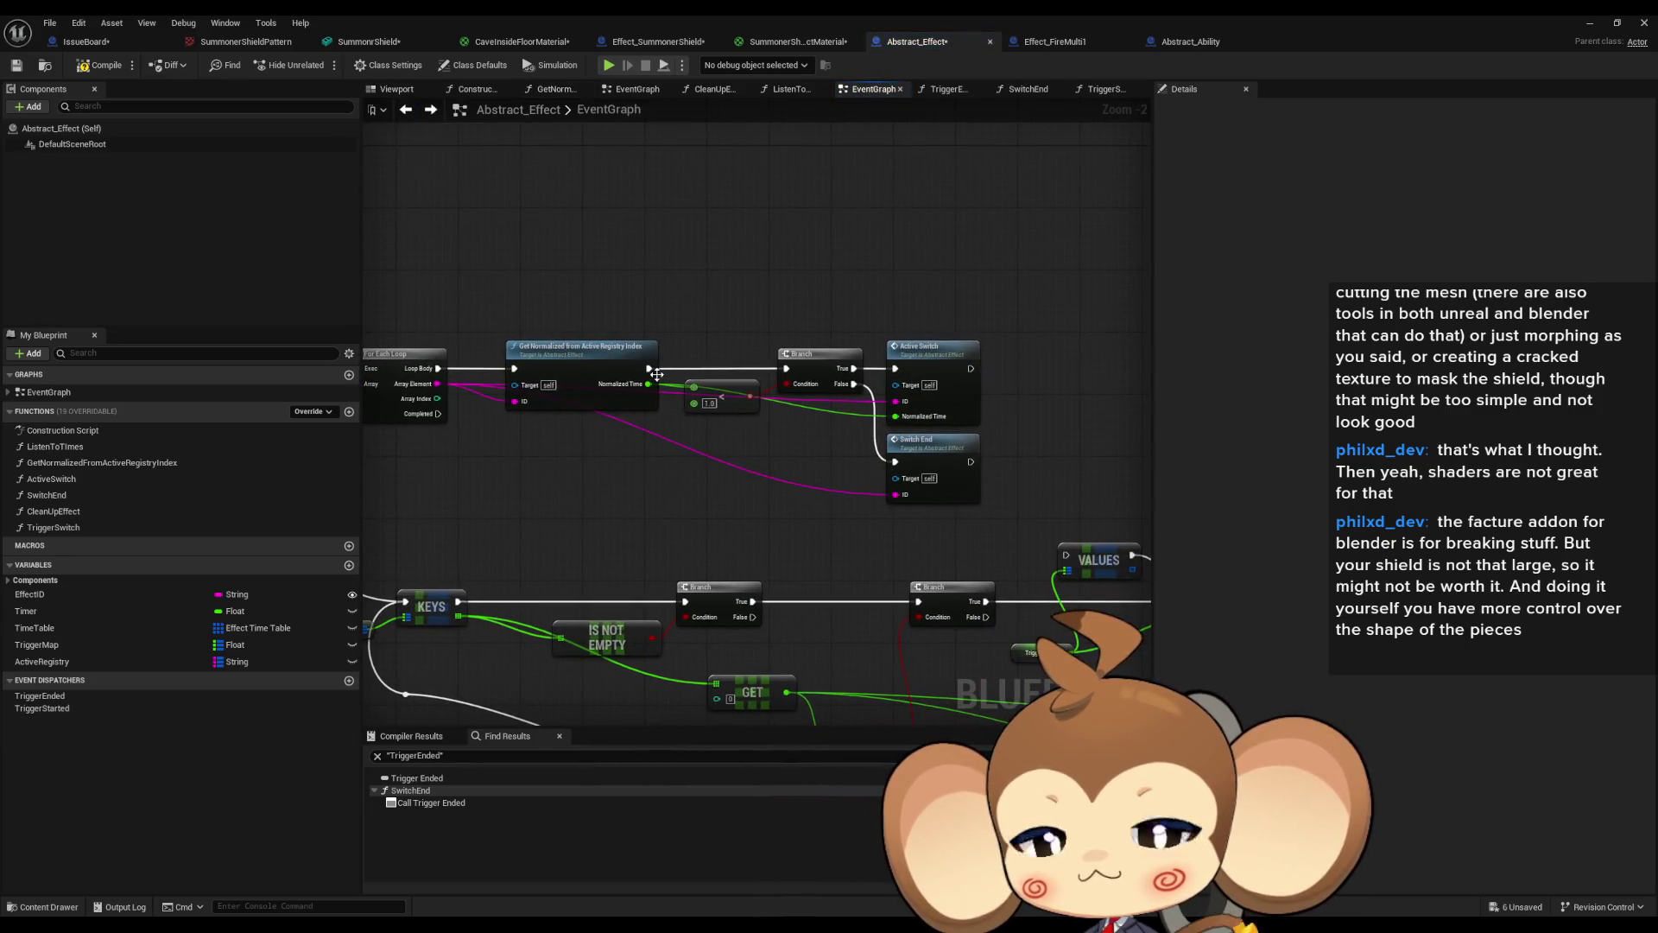
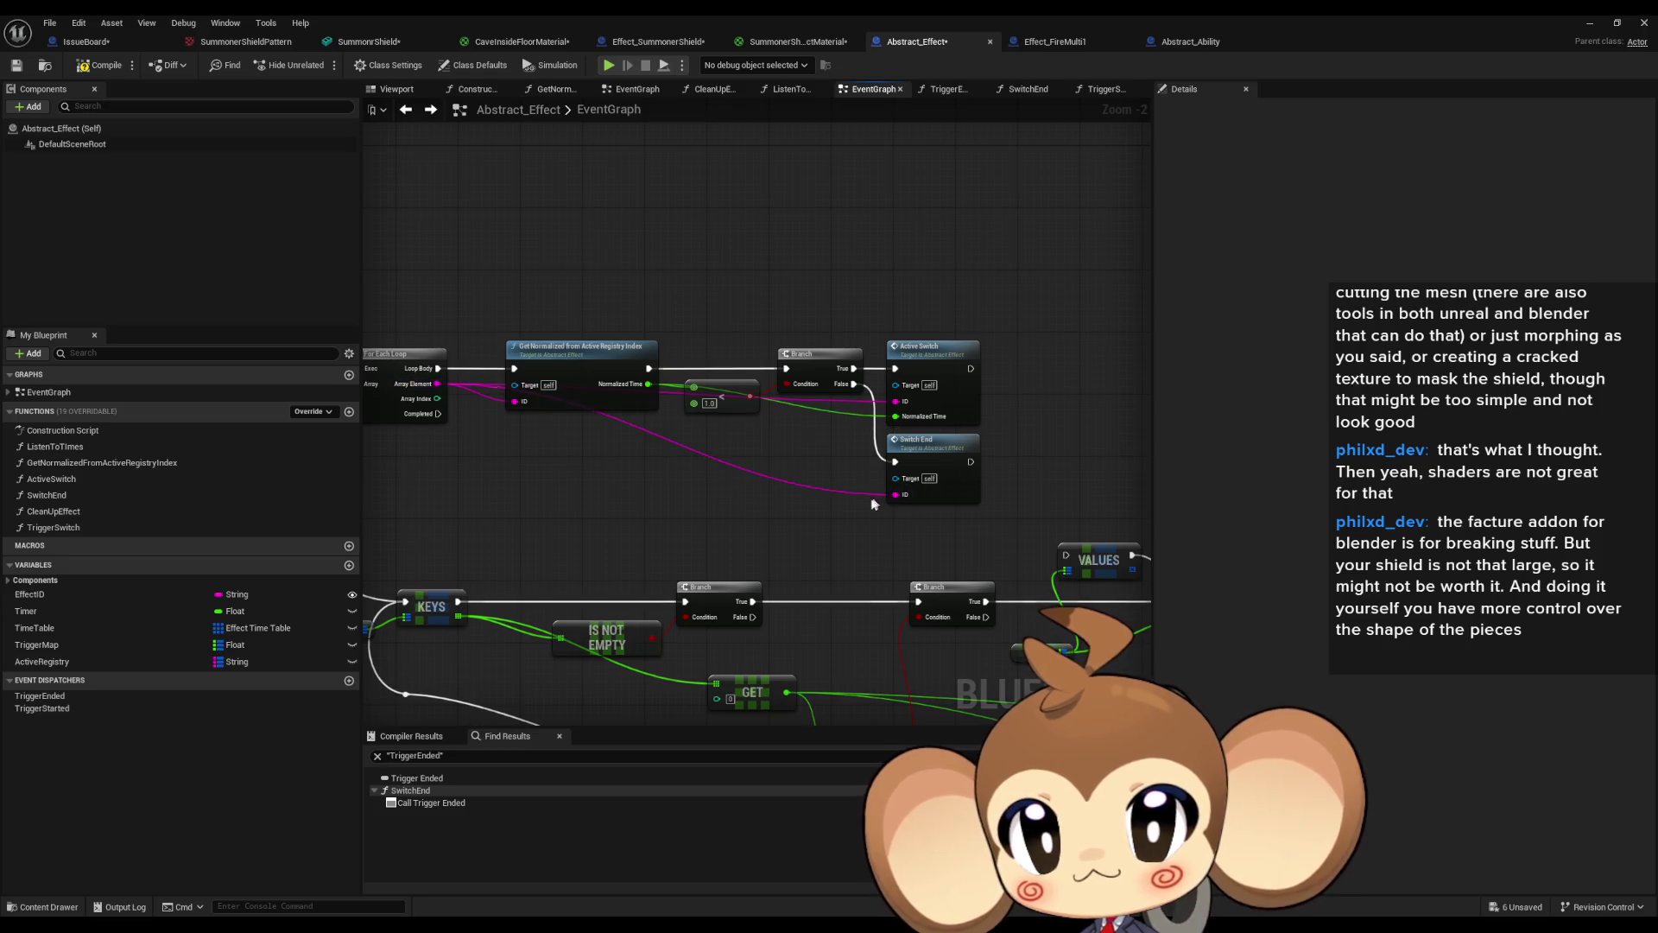
Review Abstract_Effect's SwitchEnd graph down to Destroy Actor, and its ActiveSwitch graph.
double_click(916, 442)
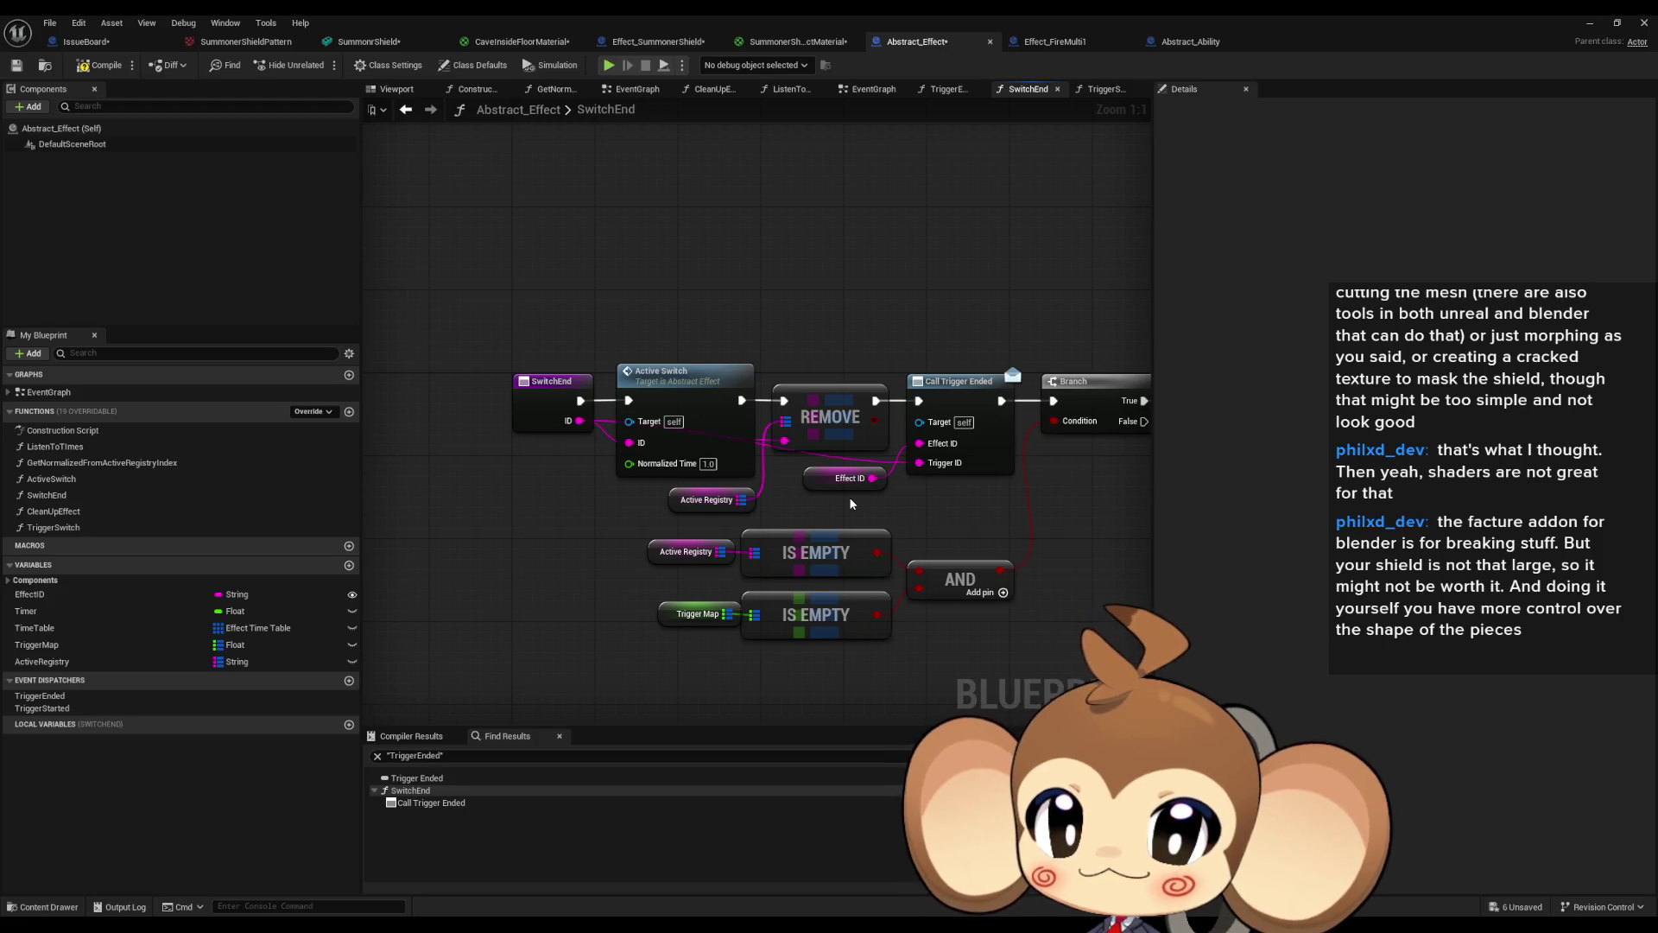
mouse_move(851, 504)
mouse_down()
mouse_move(754, 500)
mouse_move(817, 508)
mouse_up()
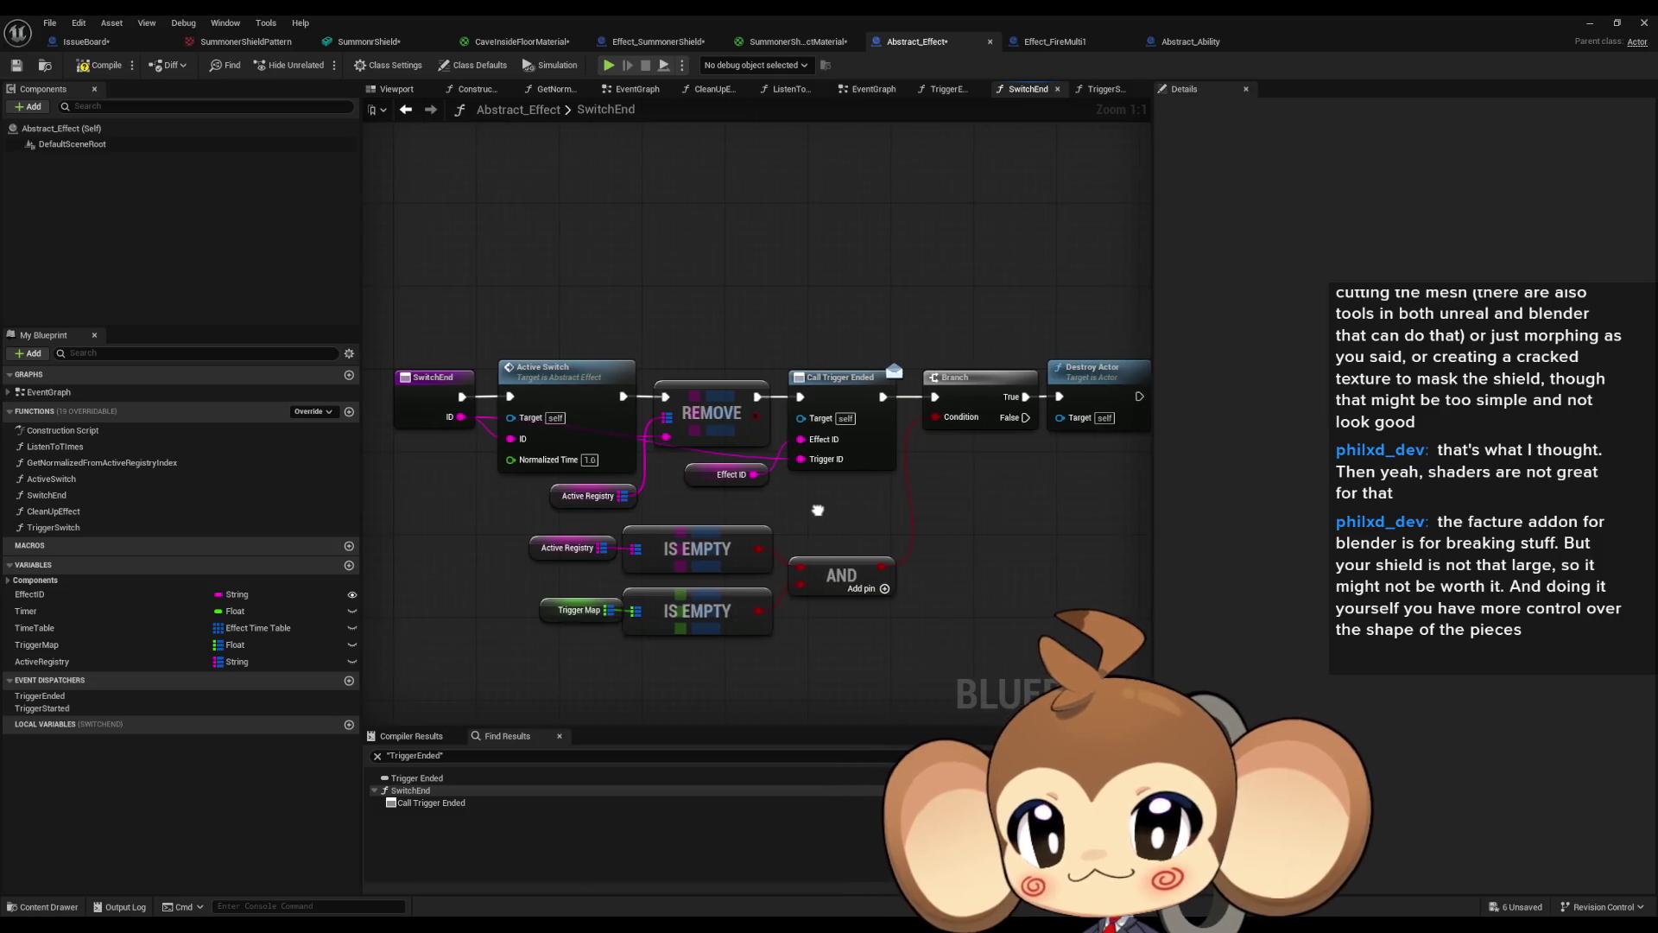
double_click(558, 394)
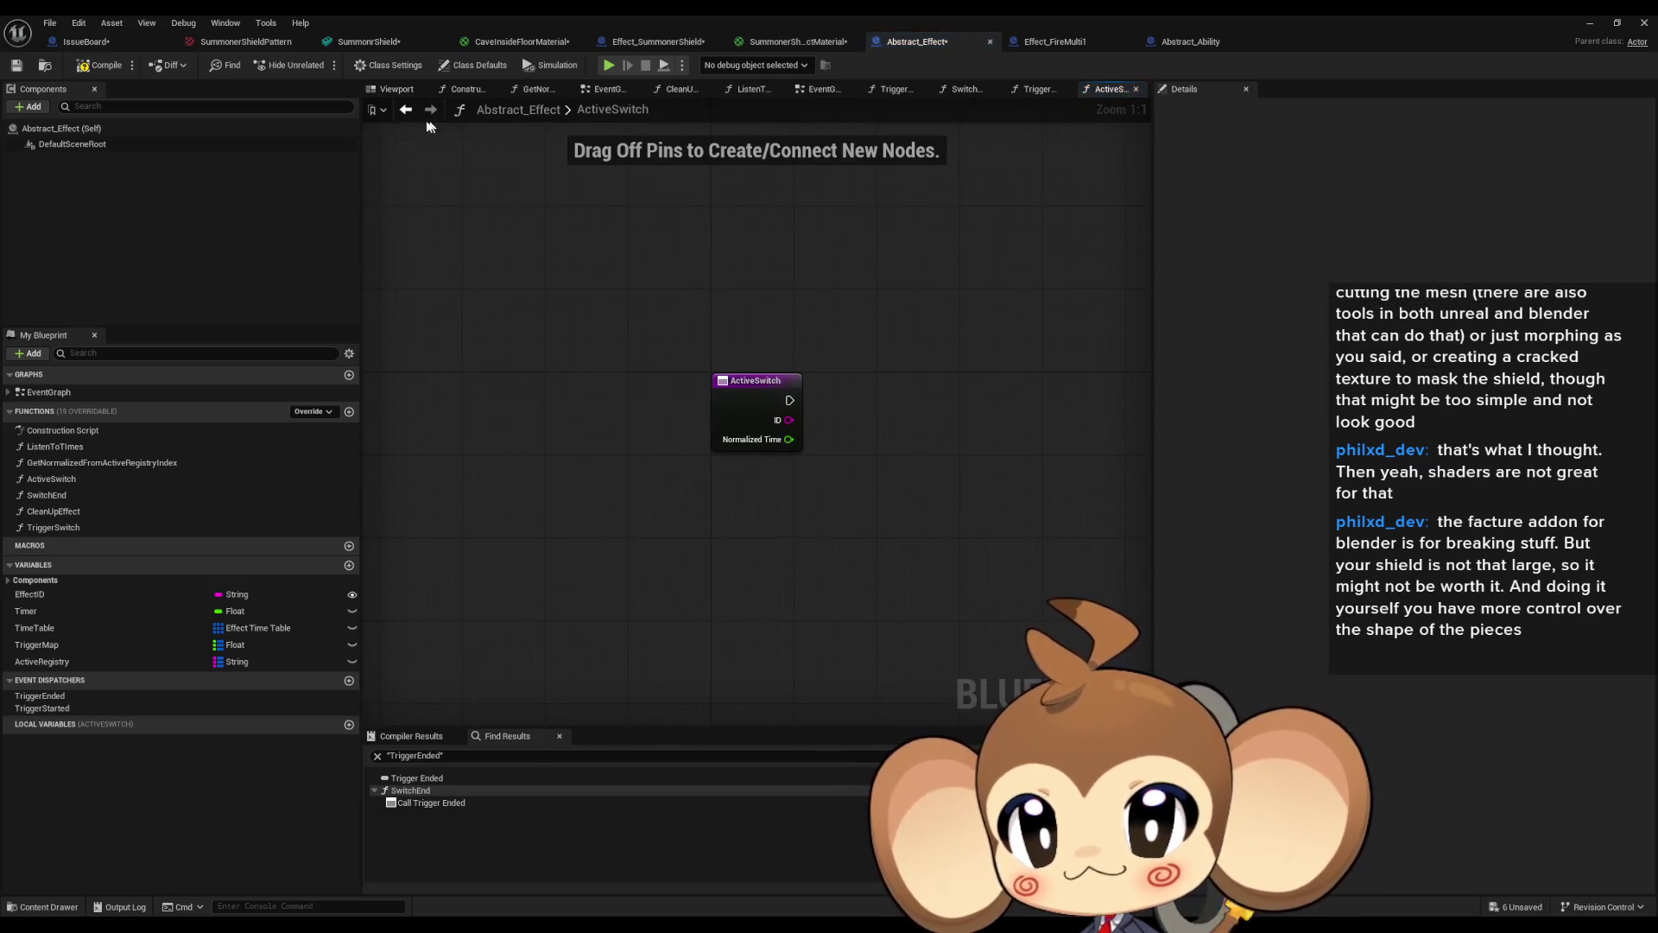
click(406, 108)
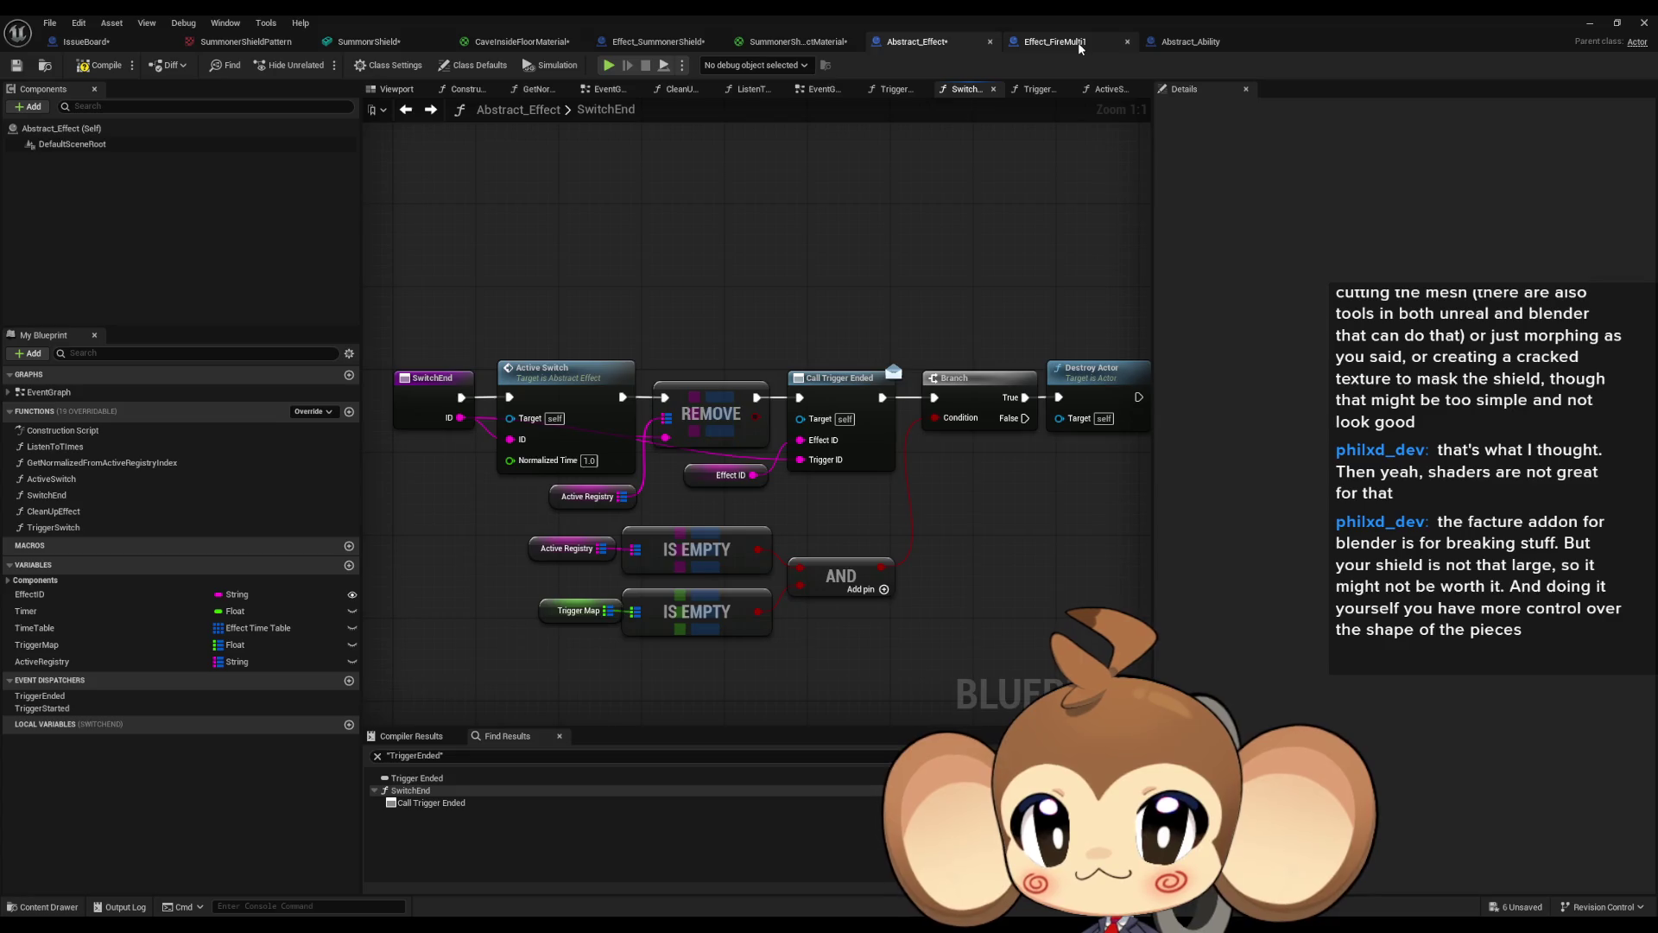
click(1076, 44)
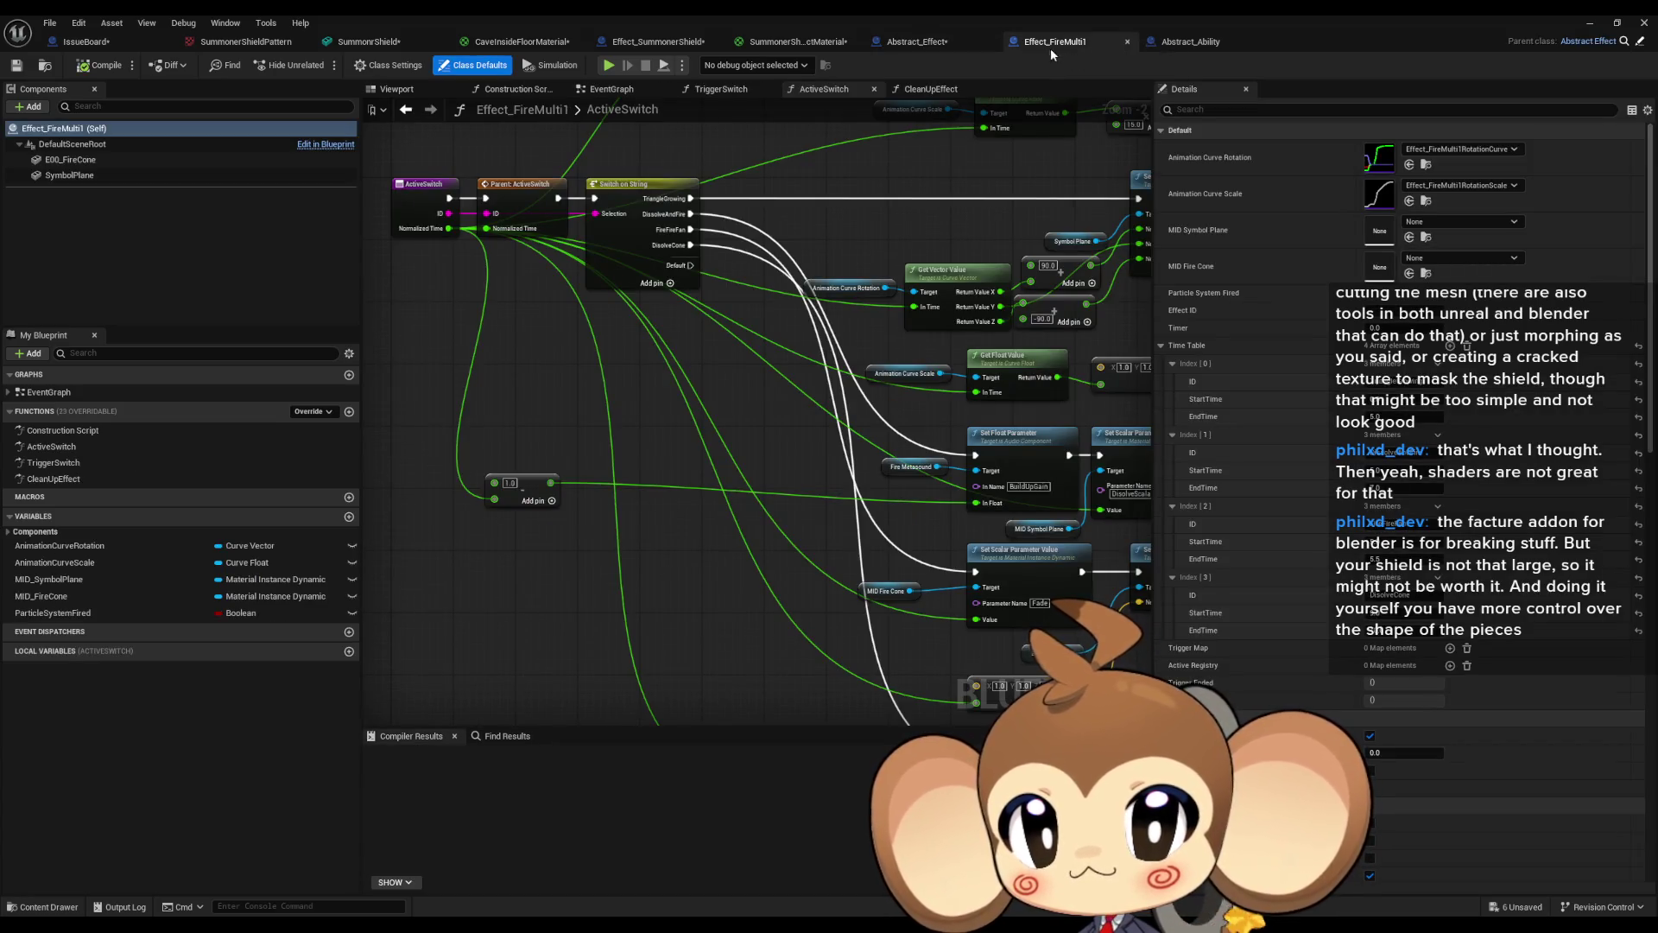
Inspect Effect_FireMulti1's ActiveSwitch graph, panning across its nodes and back to the entry.
click(97, 453)
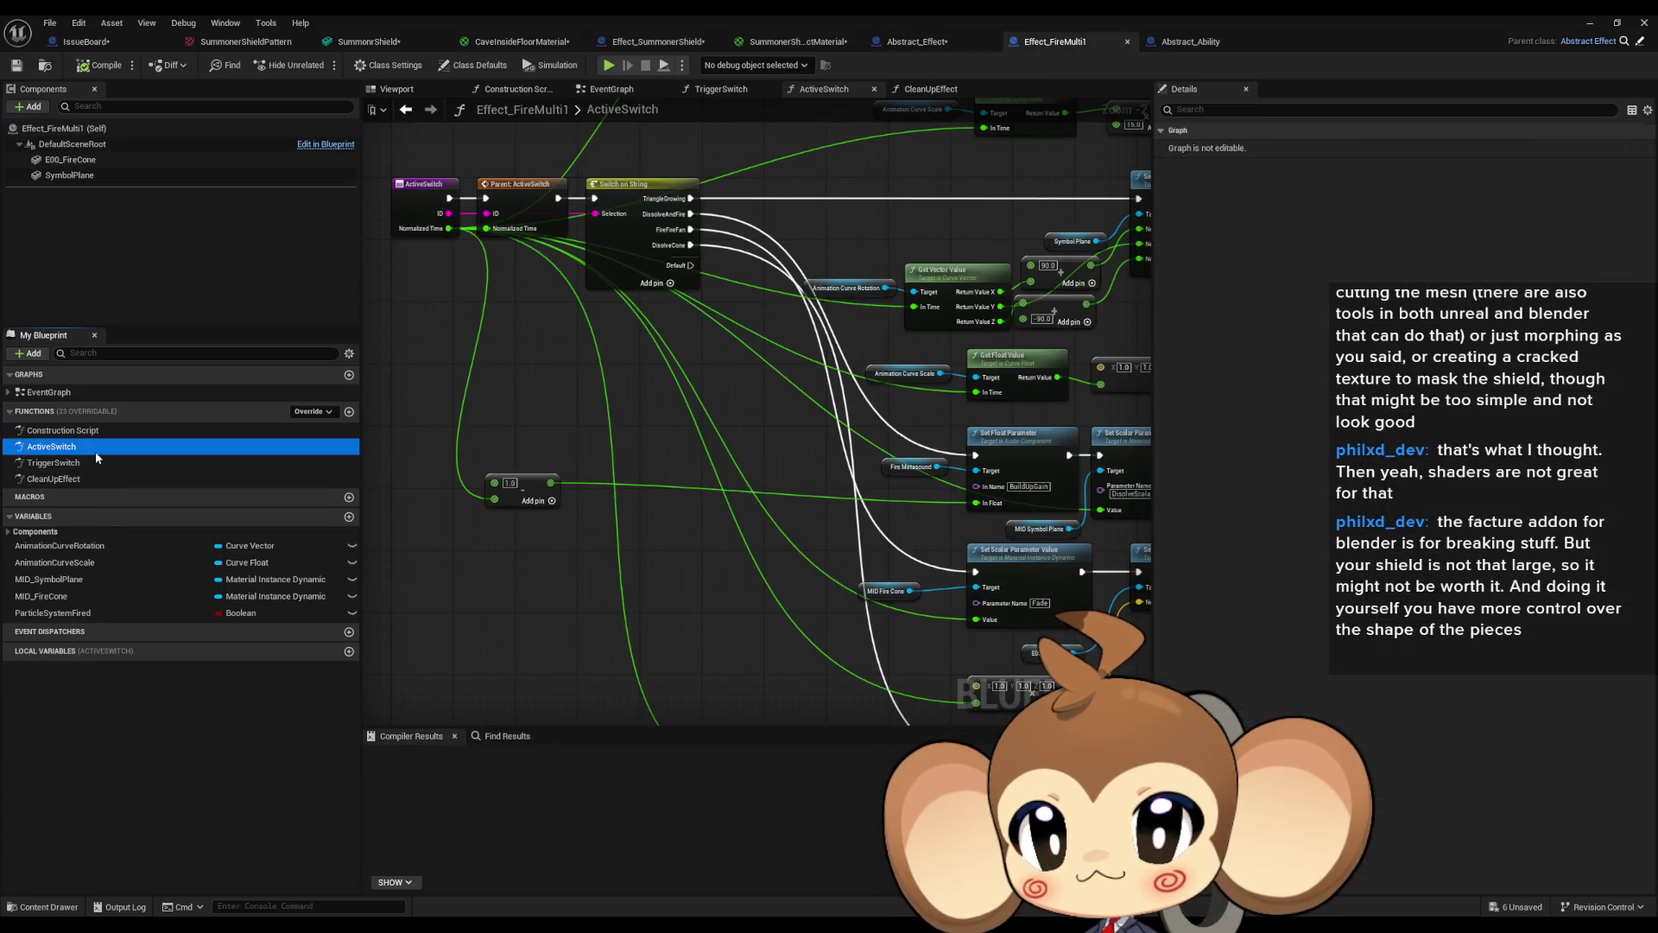
scroll(707, 389, down, 1)
mouse_move(708, 388)
mouse_down()
mouse_move(694, 554)
mouse_move(615, 553)
mouse_move(659, 563)
mouse_move(451, 628)
mouse_up()
scroll(902, 546, up, 3)
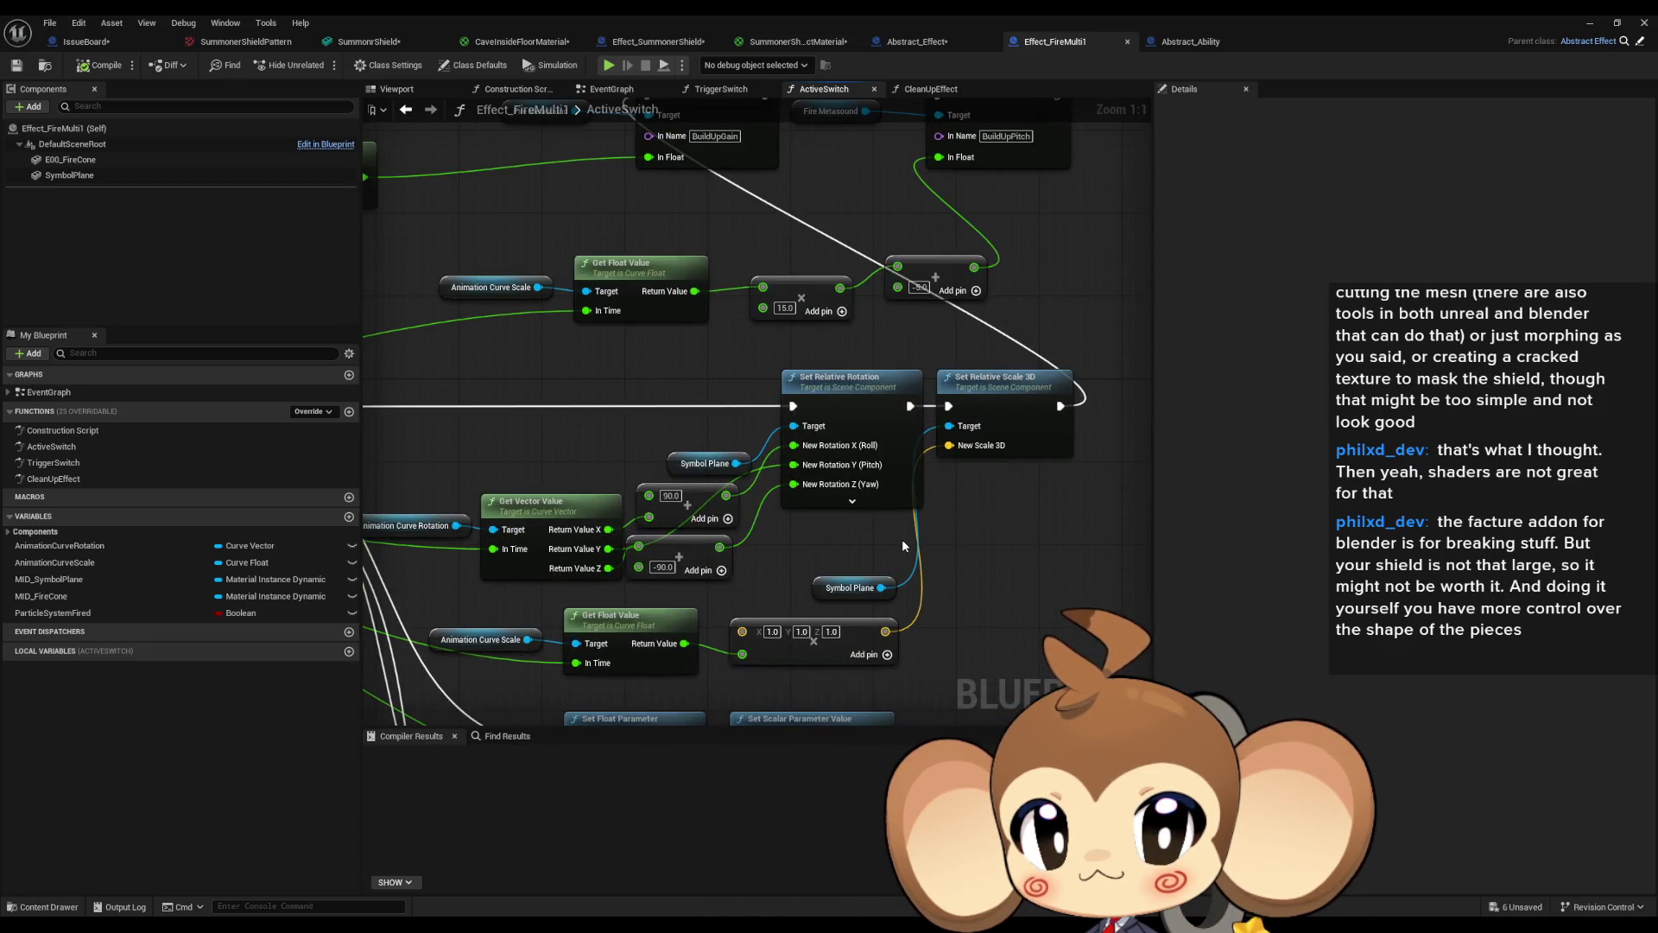
scroll(902, 539, down, 3)
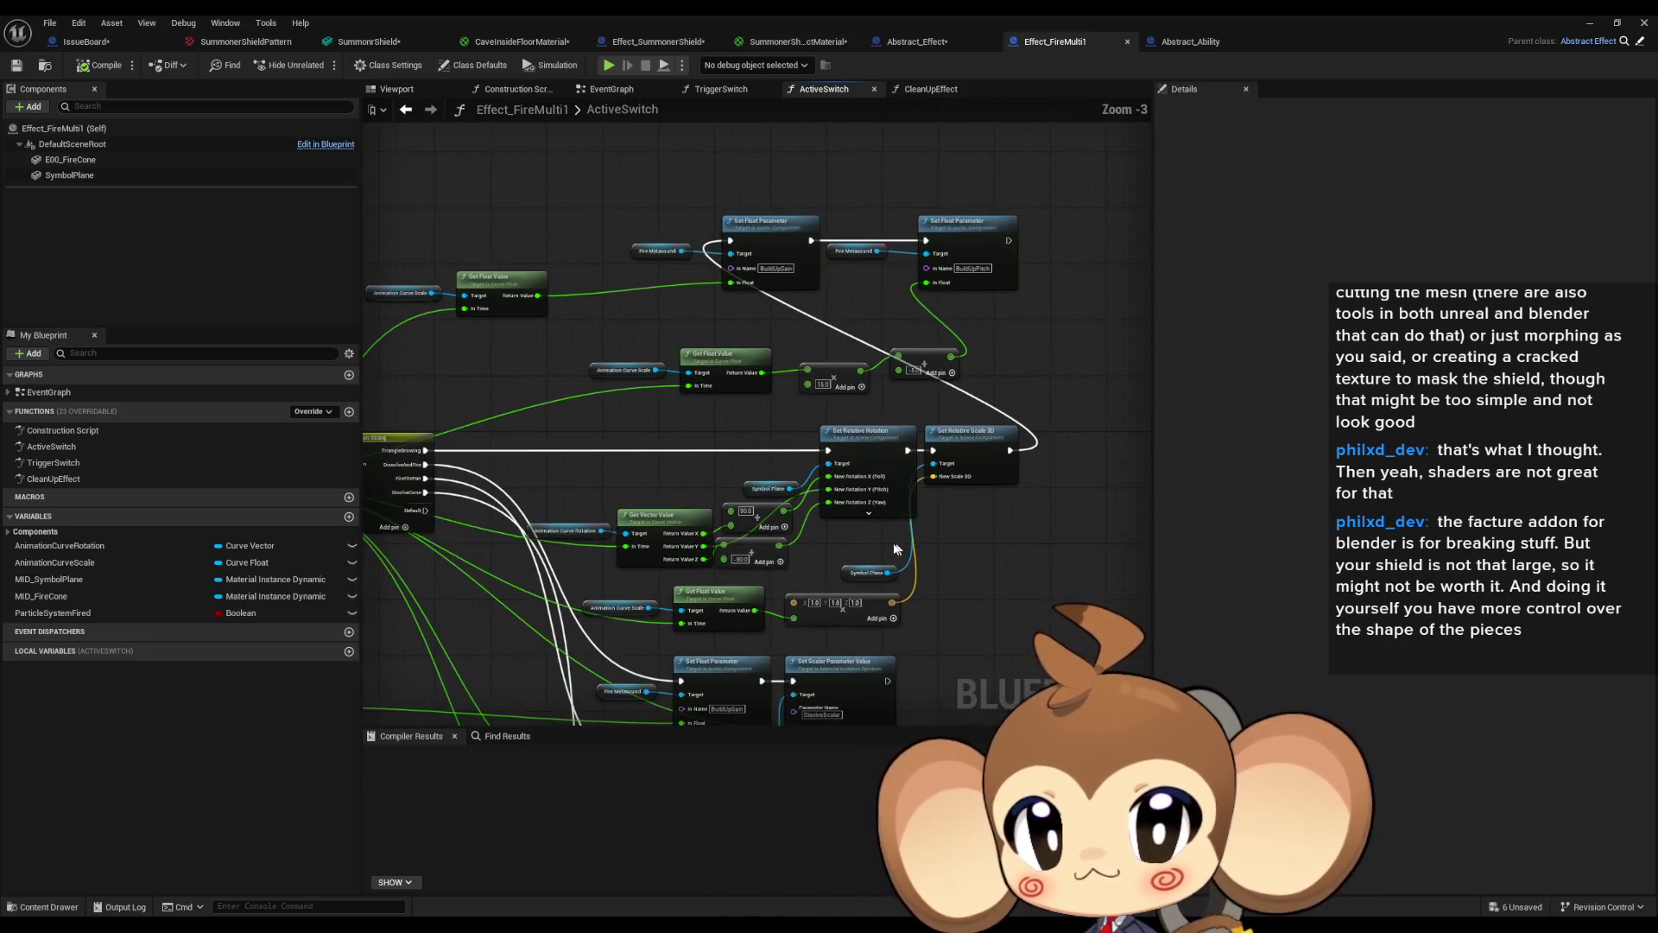
drag(757, 532, 1009, 444)
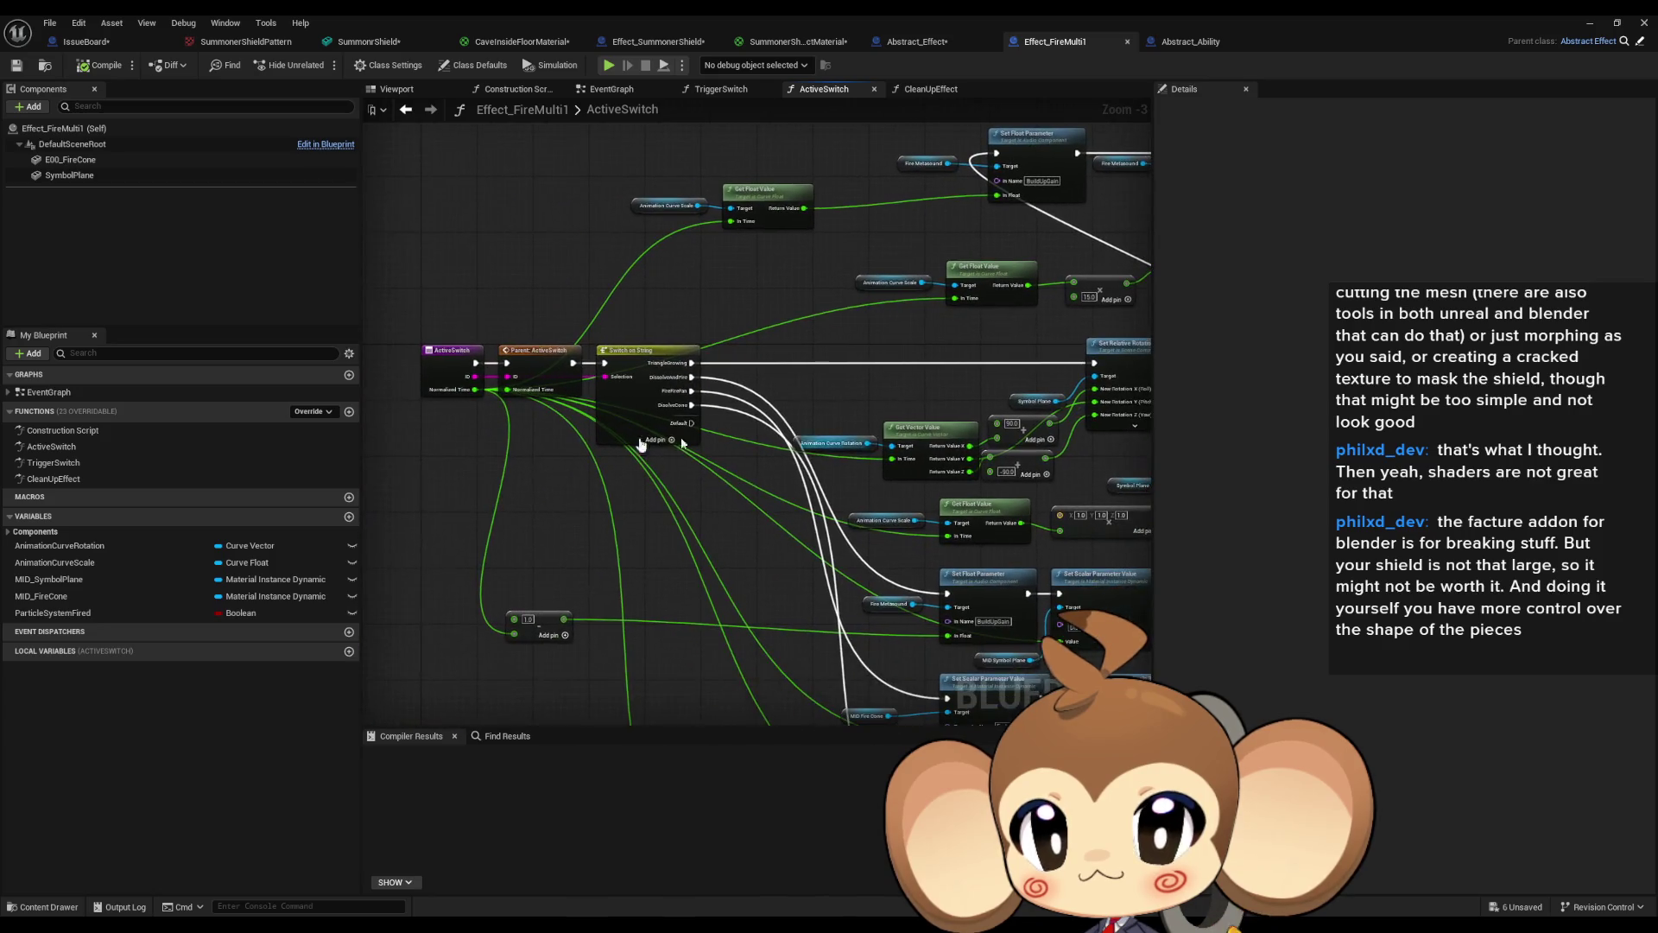
Examine Effect_FireMulti1's TriggerSwitch graph around its Create Sound 2D node.
click(53, 463)
double_click(54, 465)
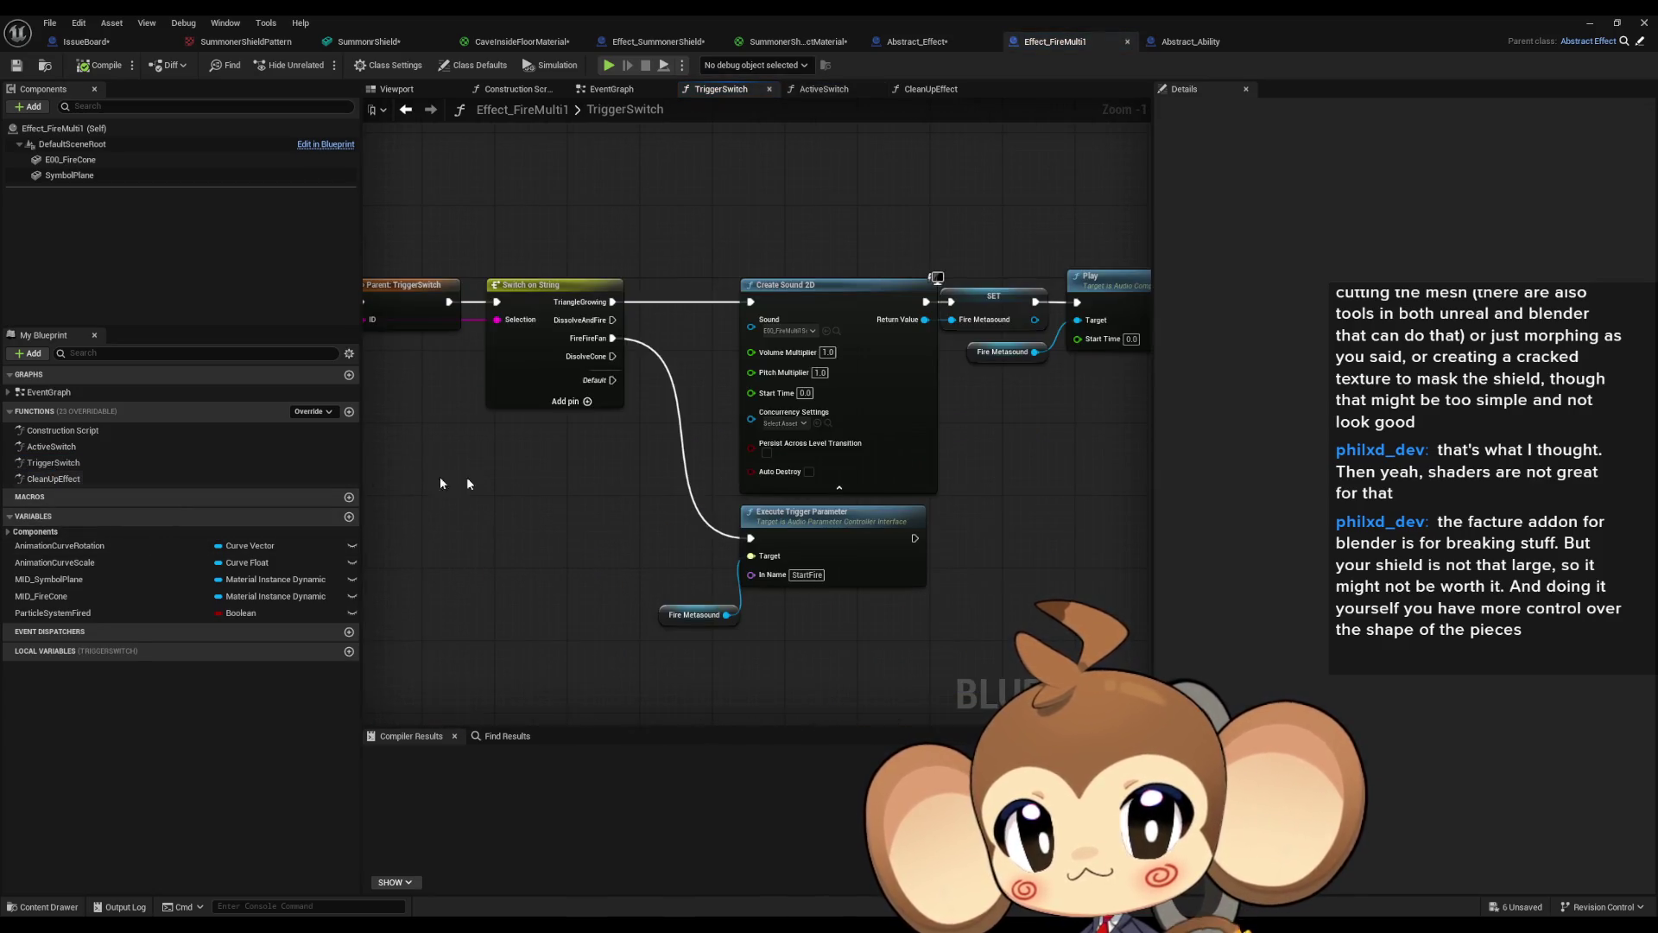
drag(904, 490, 1077, 538)
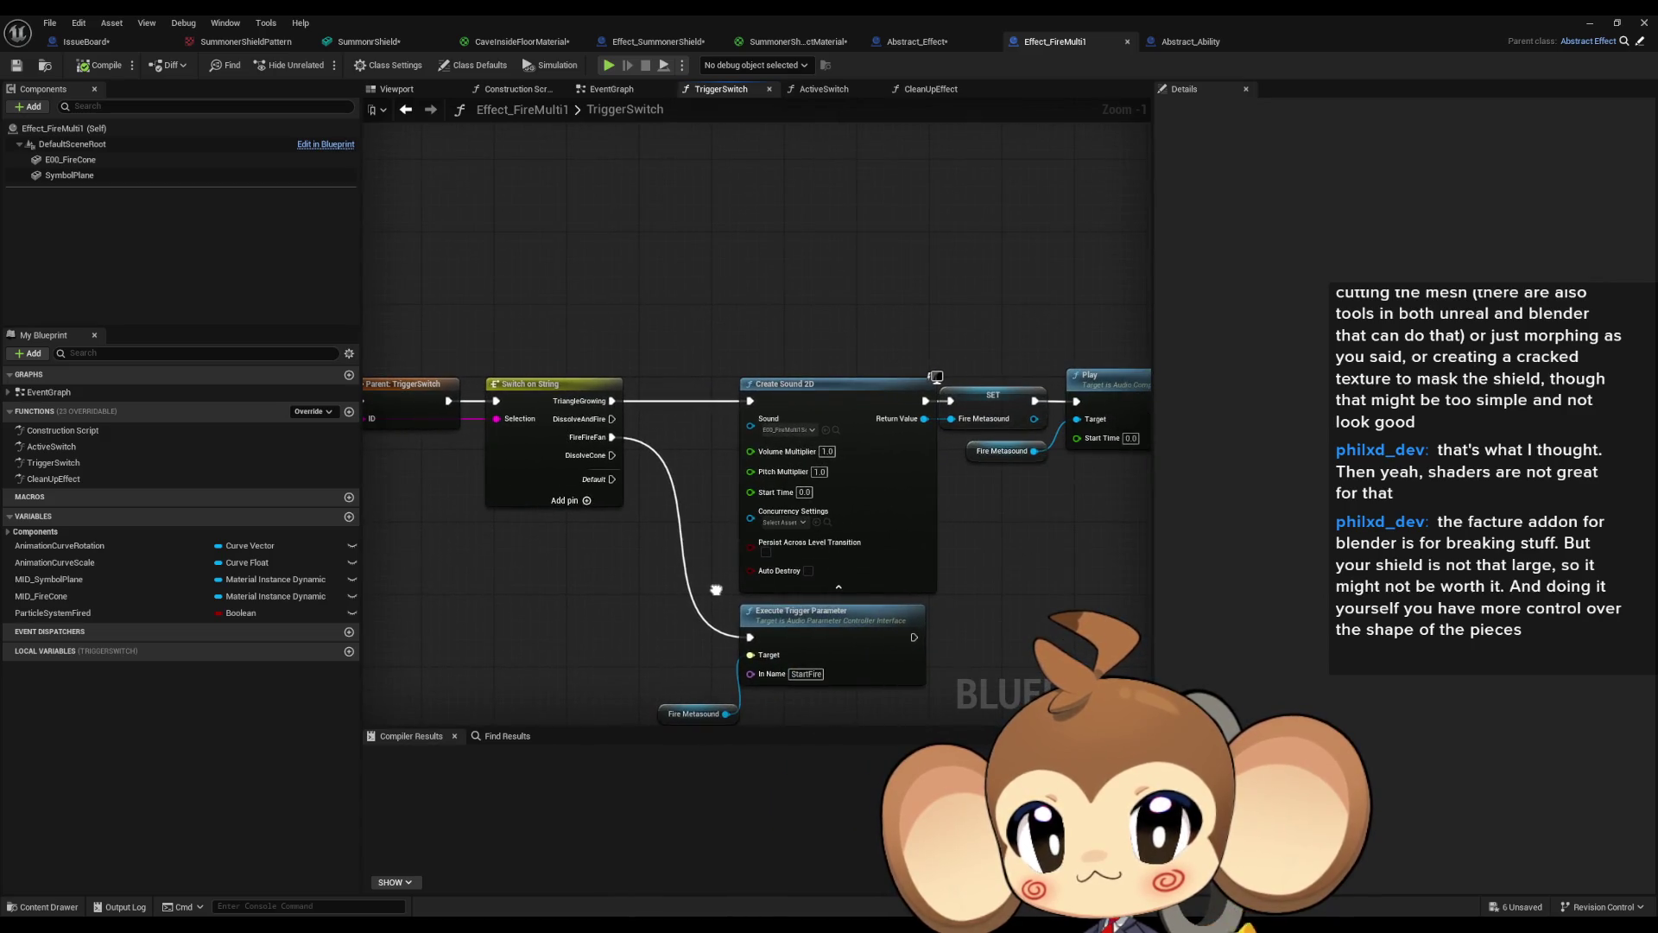
double_click(50, 449)
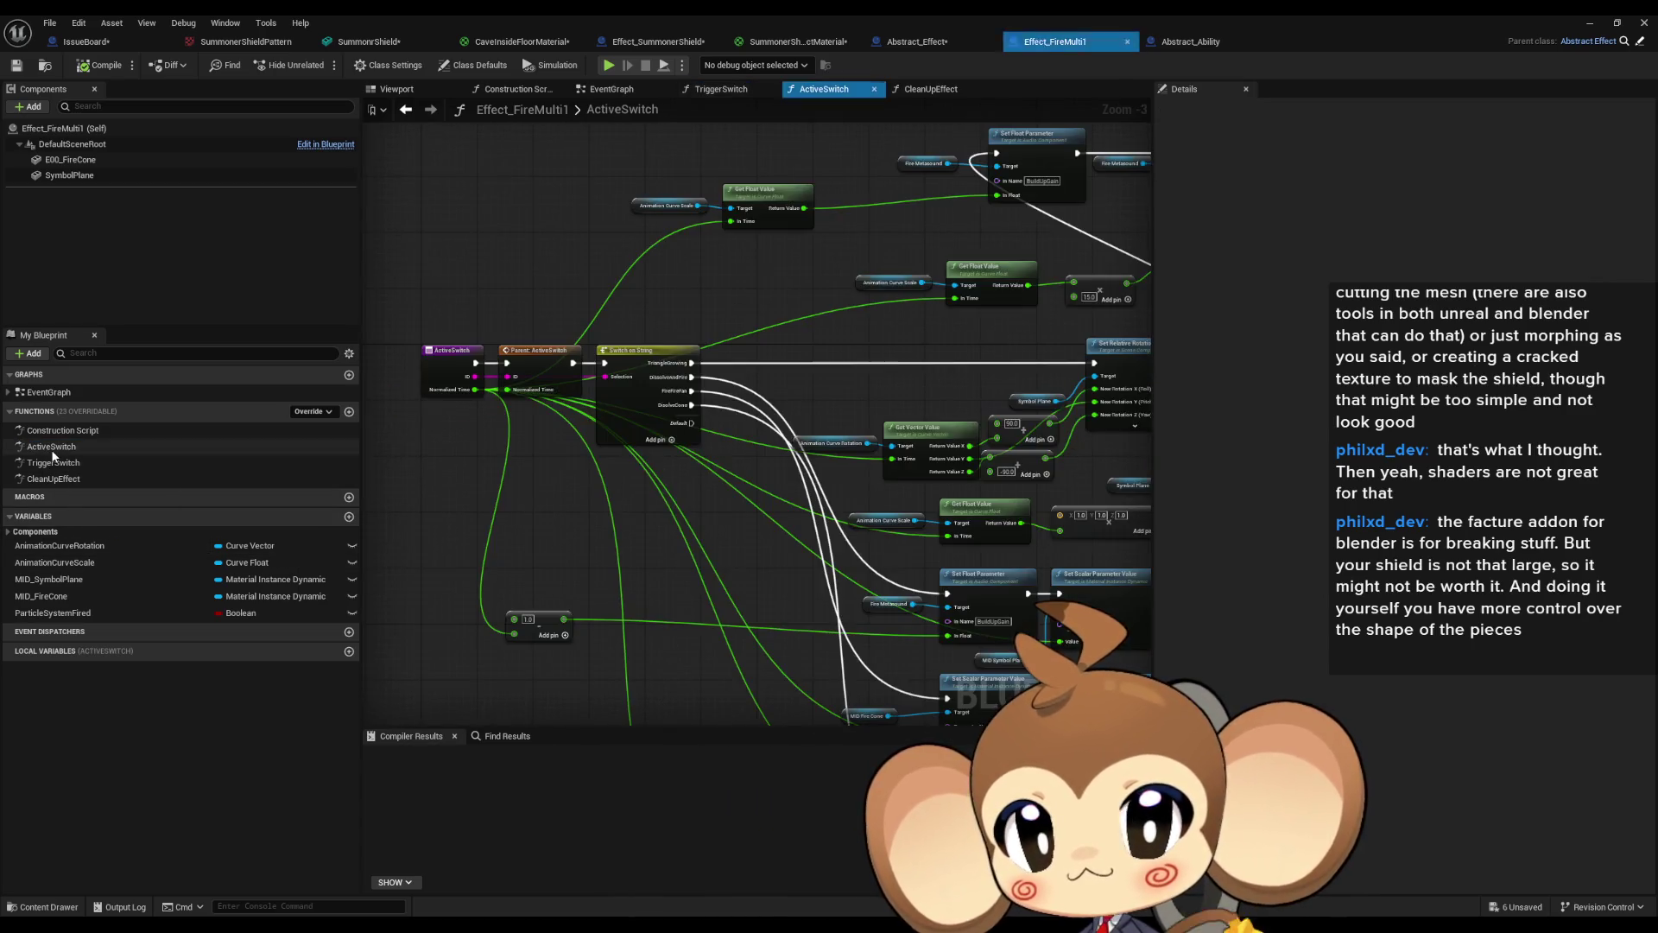
double_click(52, 463)
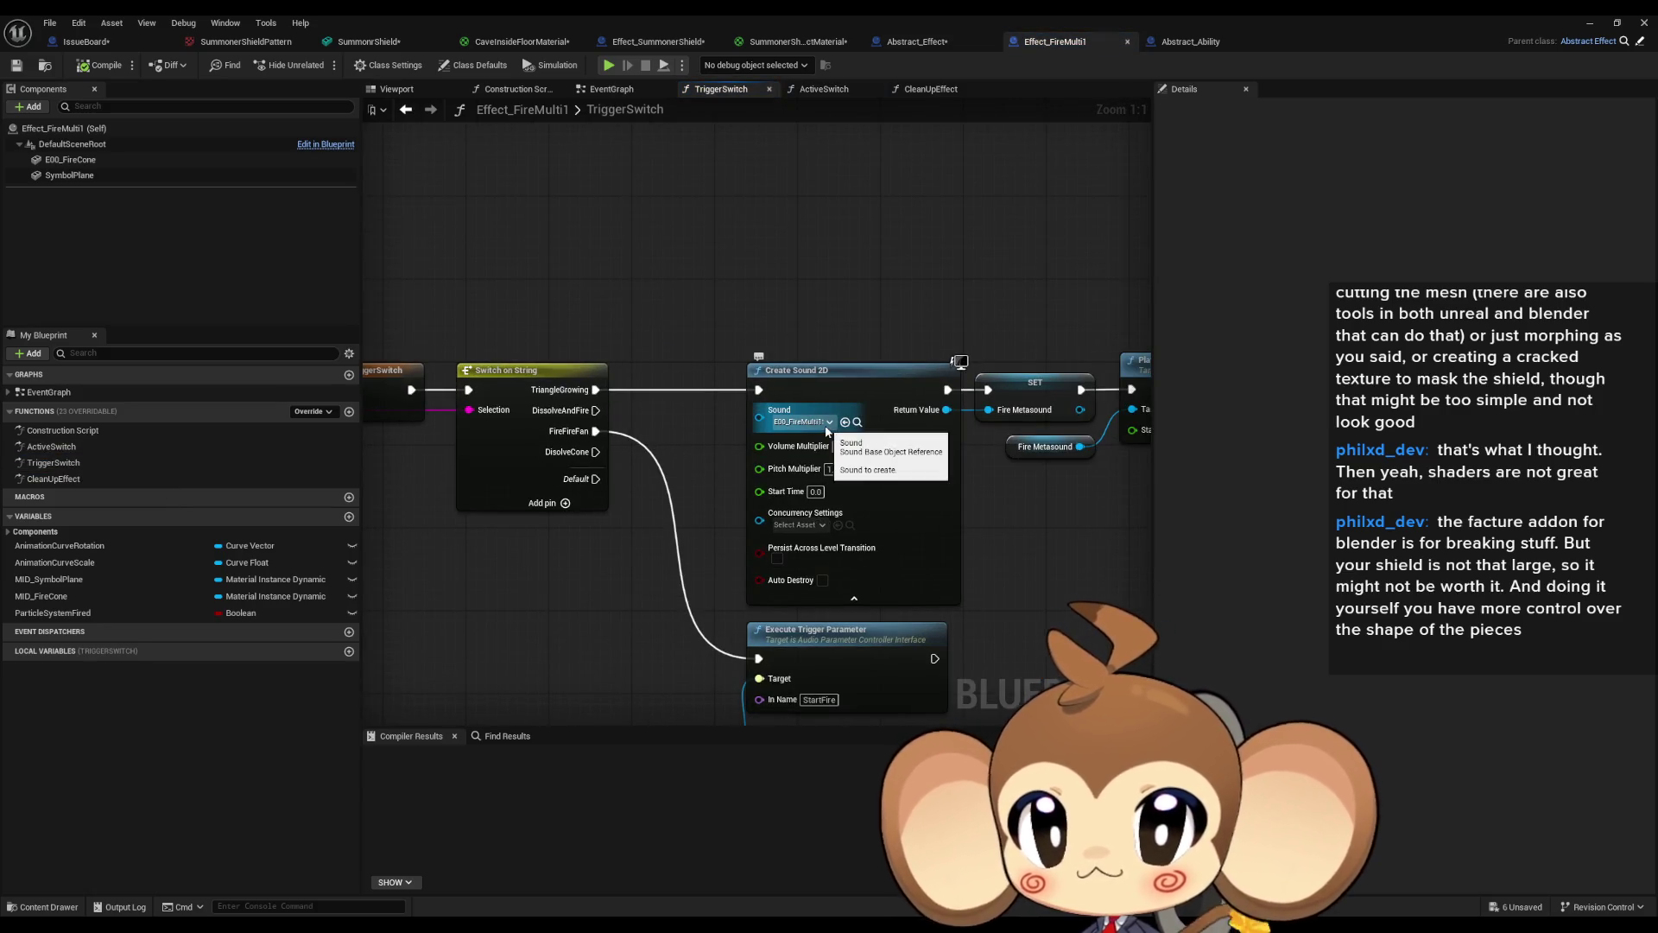
mouse_move(943, 426)
mouse_down()
mouse_move(714, 421)
mouse_move(1011, 420)
mouse_up()
click(926, 41)
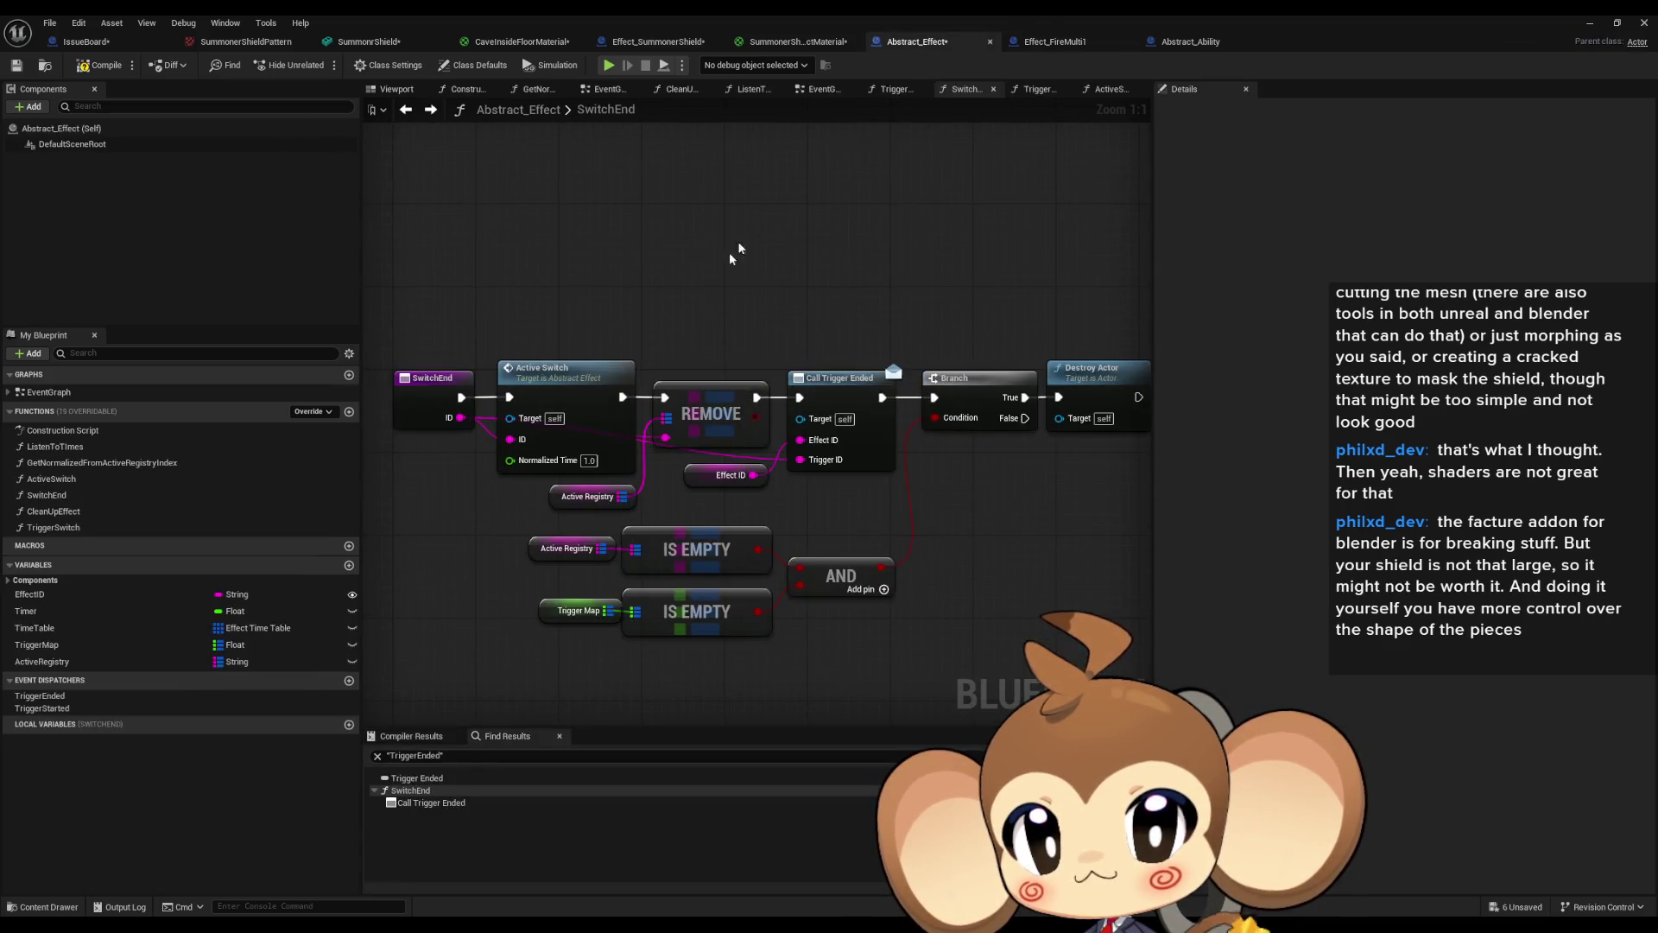
Find references to TriggerSwitch and jump to its call in the EventGraph.
drag(603, 397, 652, 393)
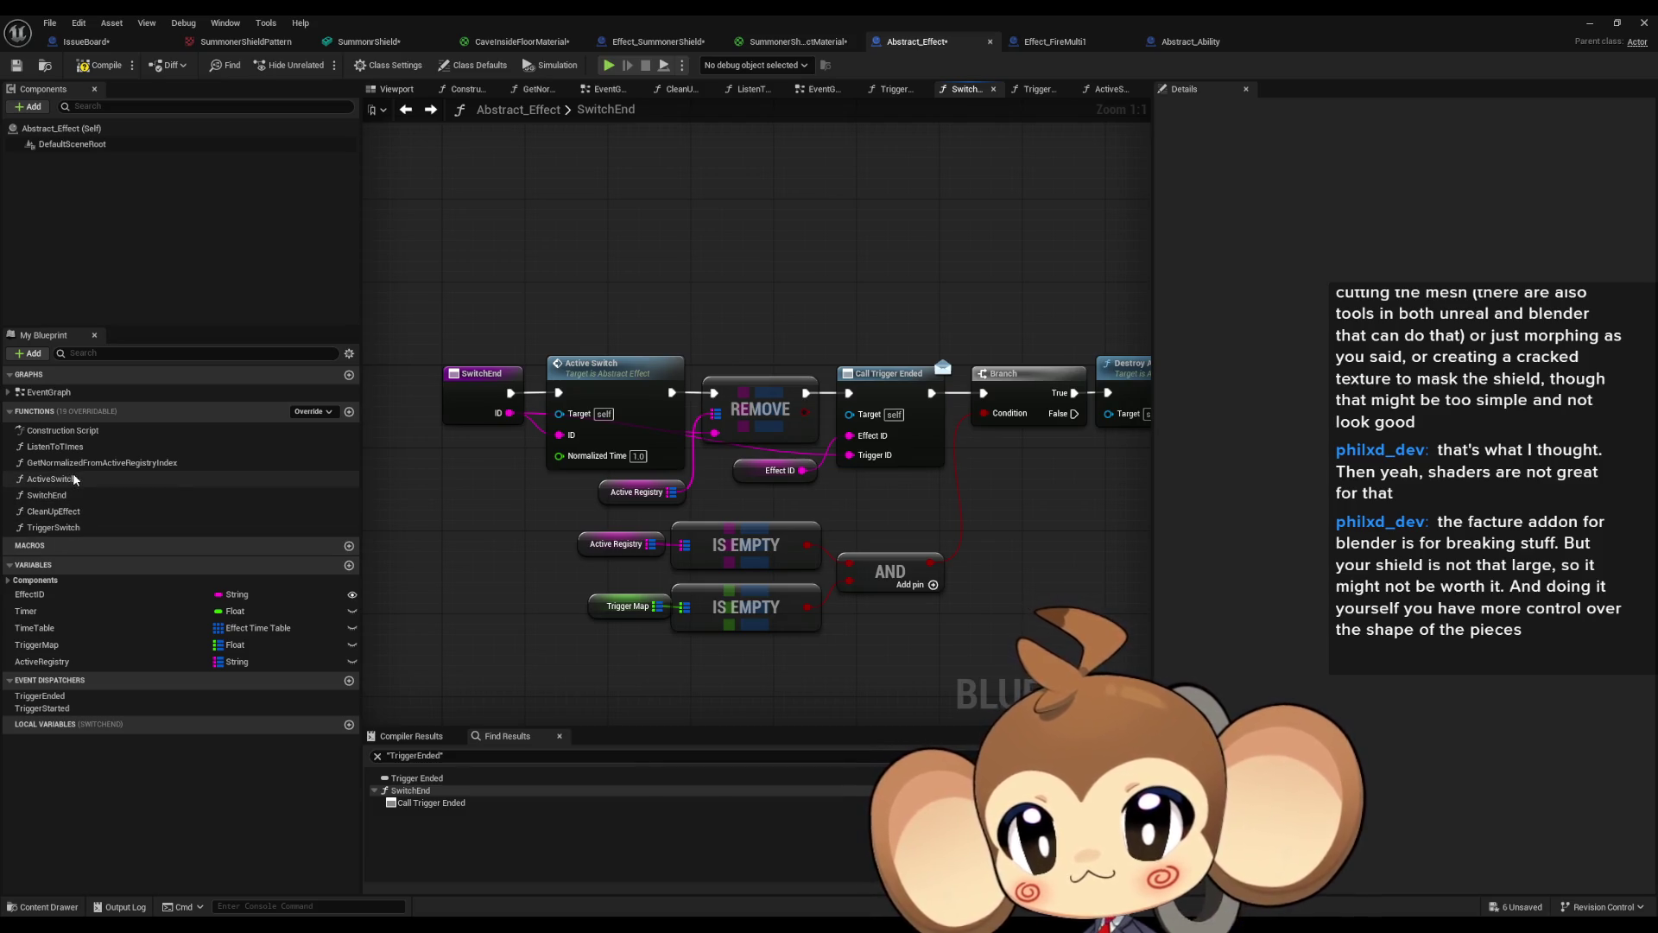
right_click(66, 527)
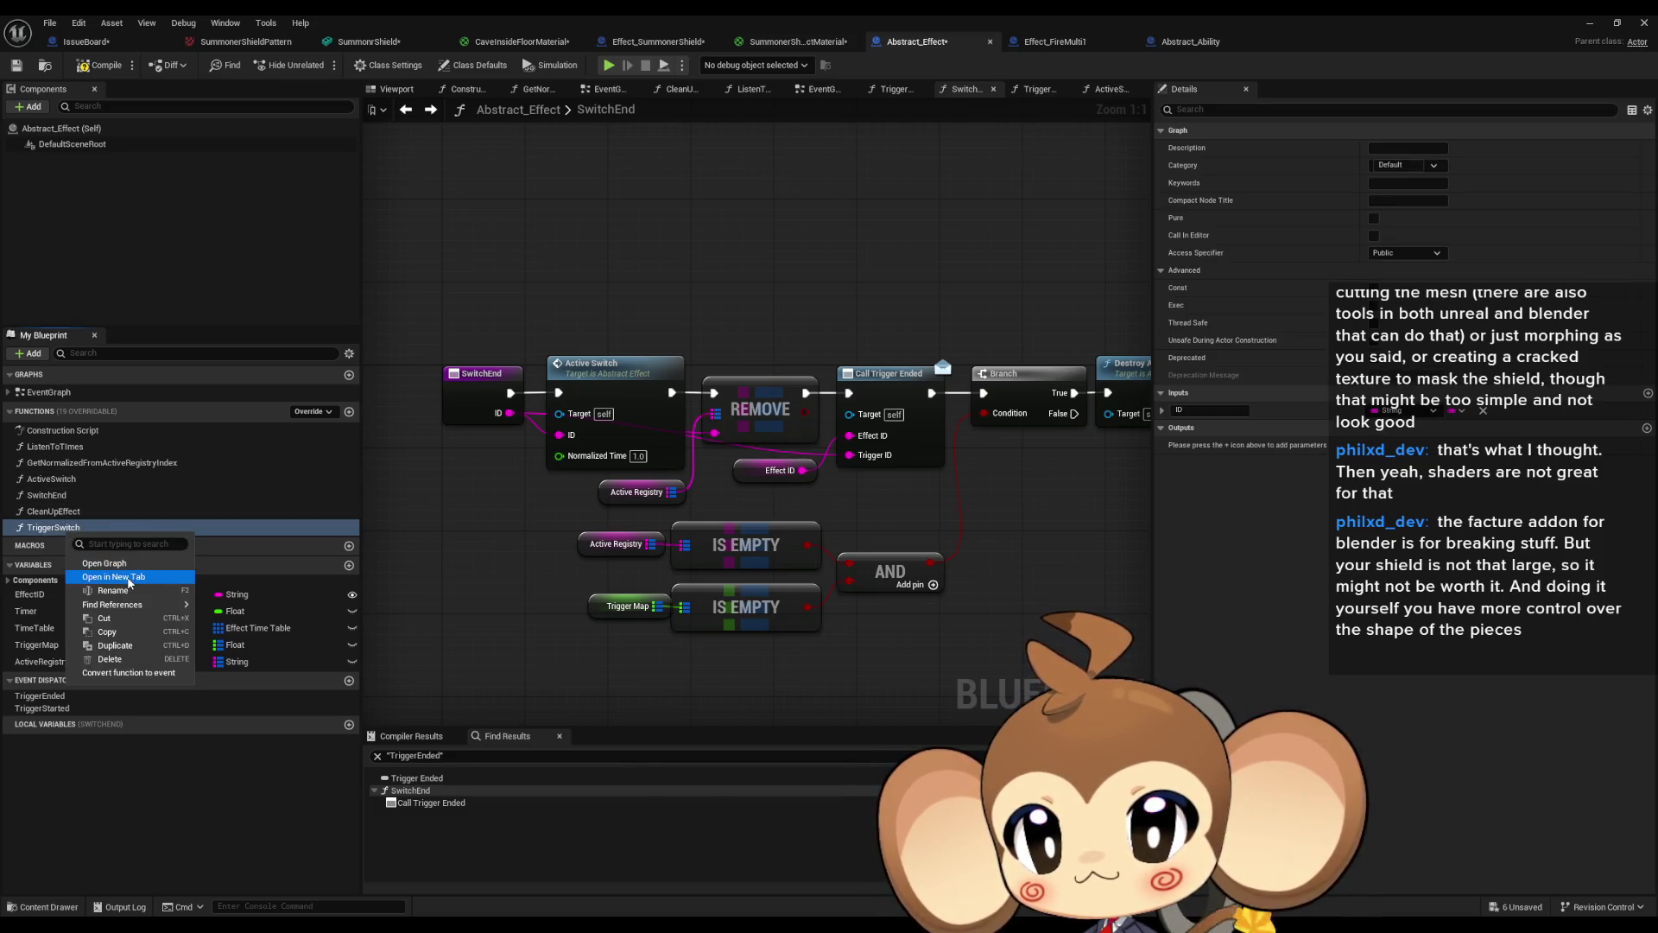
mouse_move(123, 606)
click(253, 644)
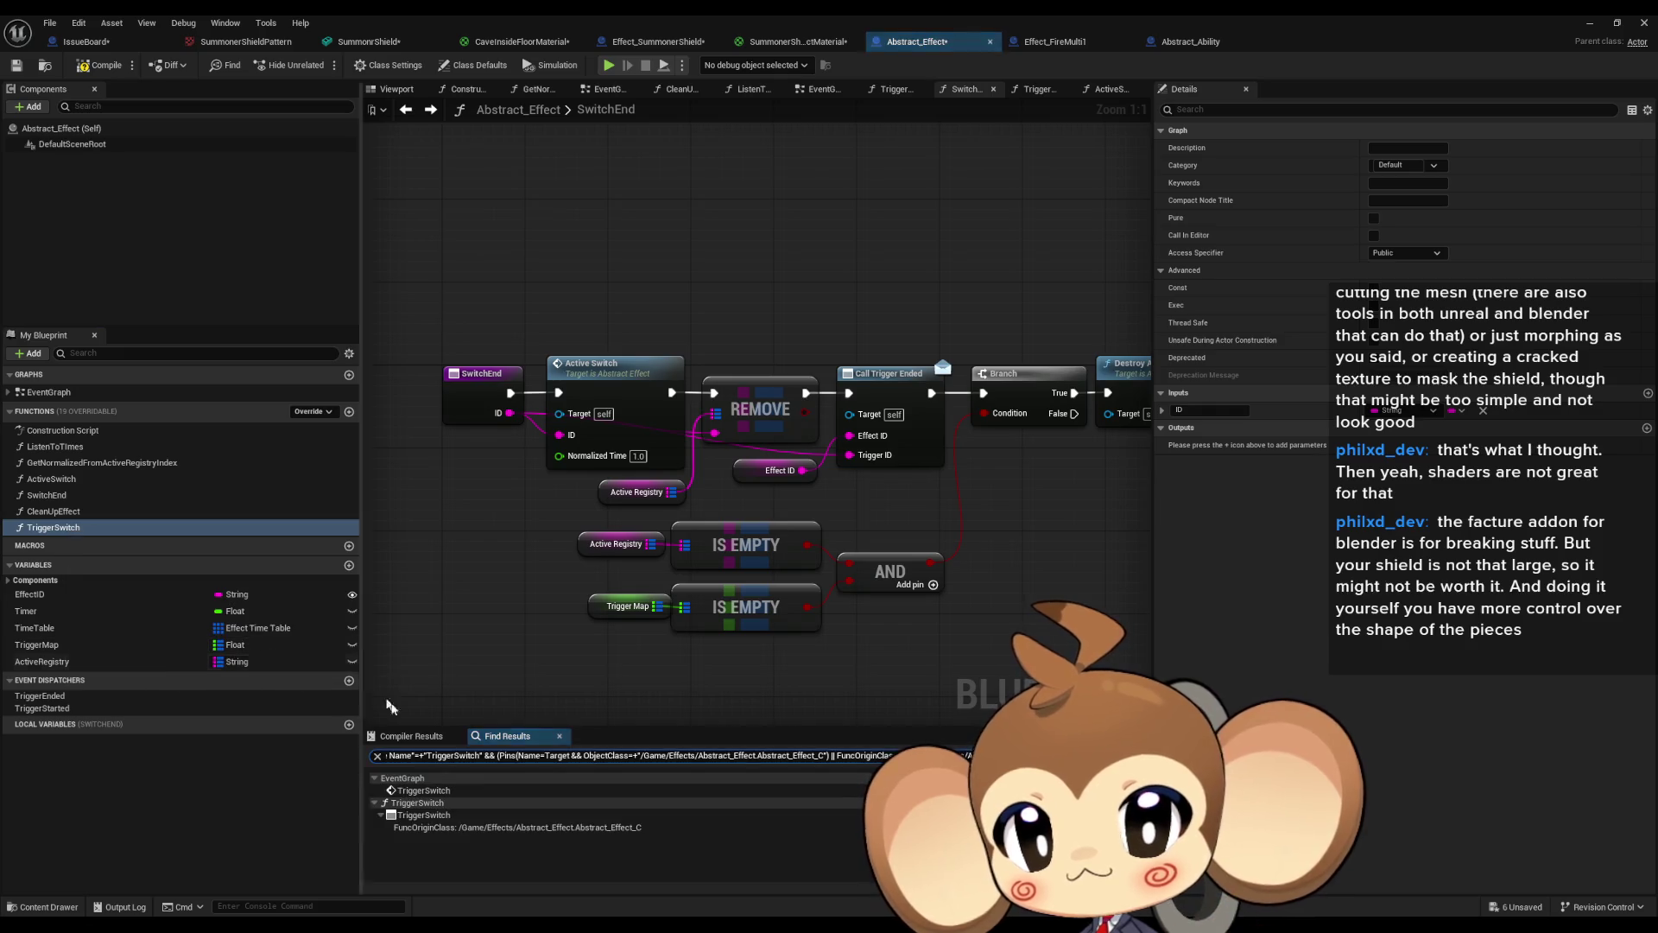
double_click(423, 790)
Survey the EventGraph's event nodes and KEYS loop, then find every ActiveRegistry reference.
mouse_move(673, 615)
mouse_down()
mouse_move(725, 563)
mouse_move(1055, 568)
mouse_move(853, 496)
mouse_move(633, 541)
mouse_move(1016, 531)
mouse_up()
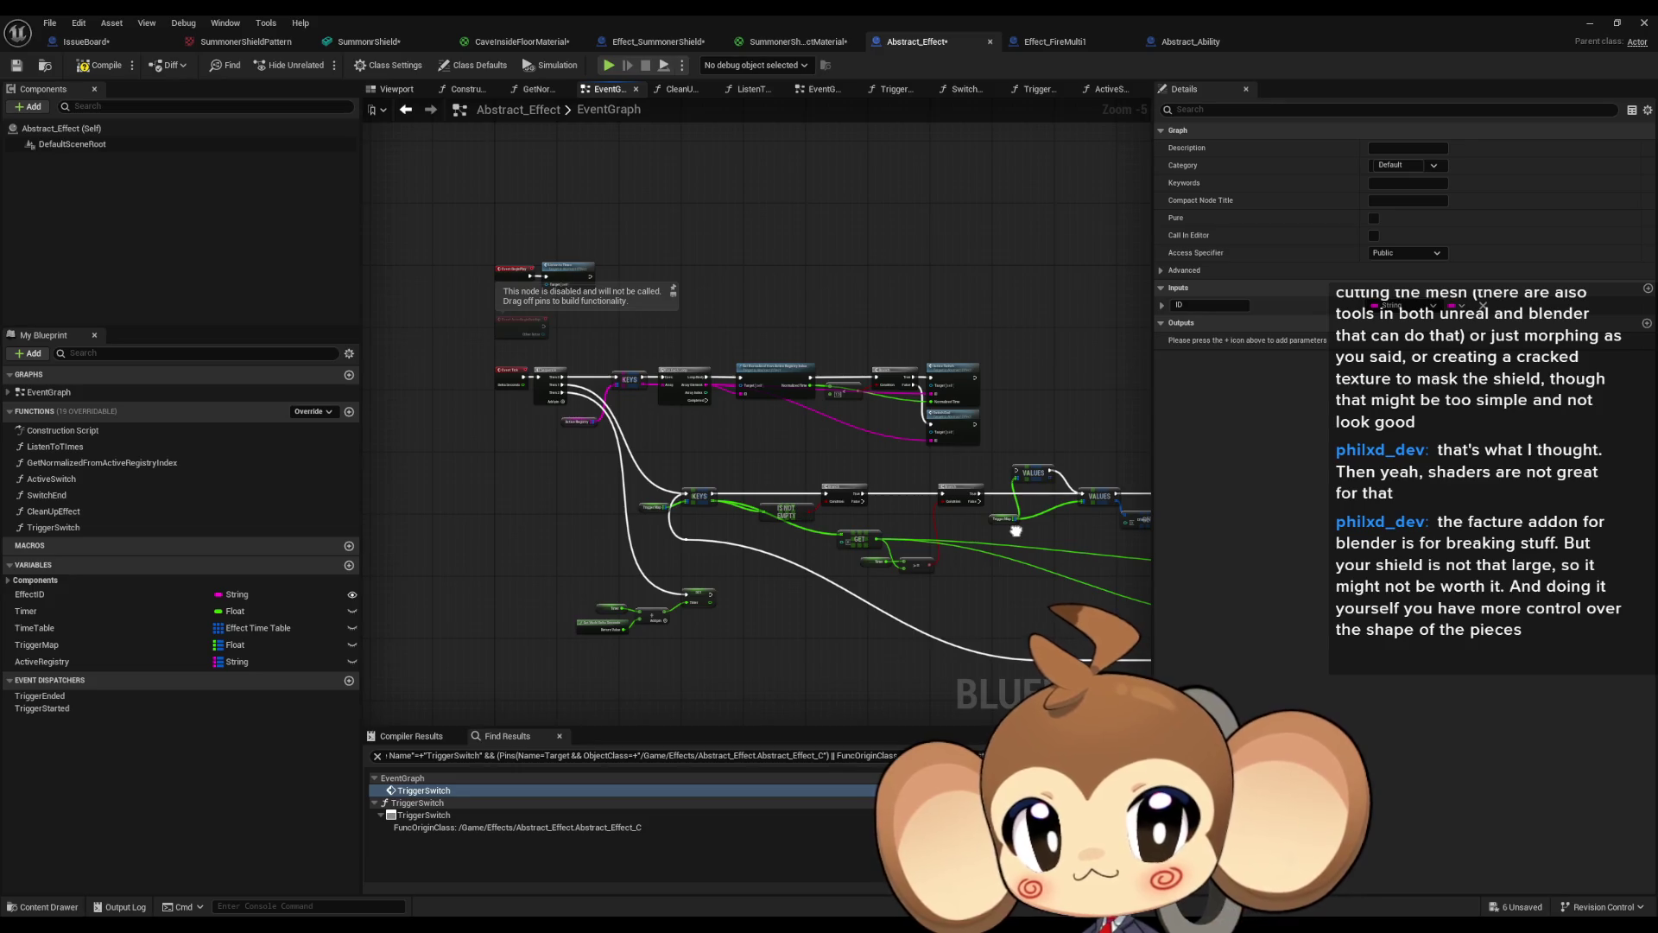
scroll(890, 547, up, 4)
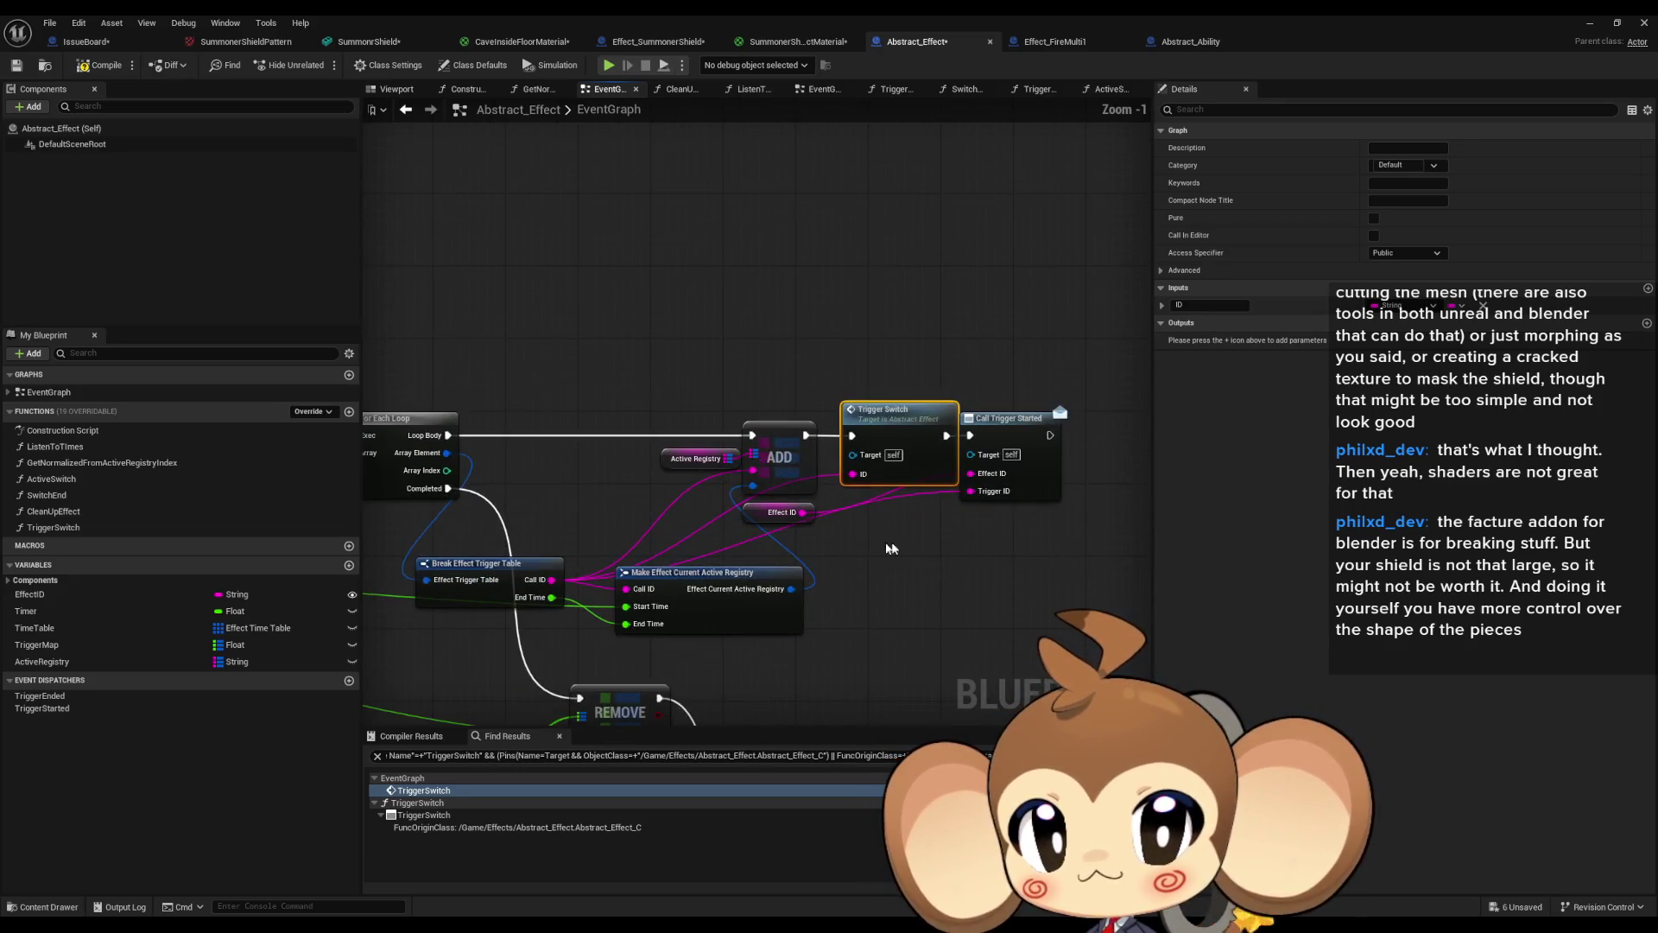
drag(930, 537, 957, 504)
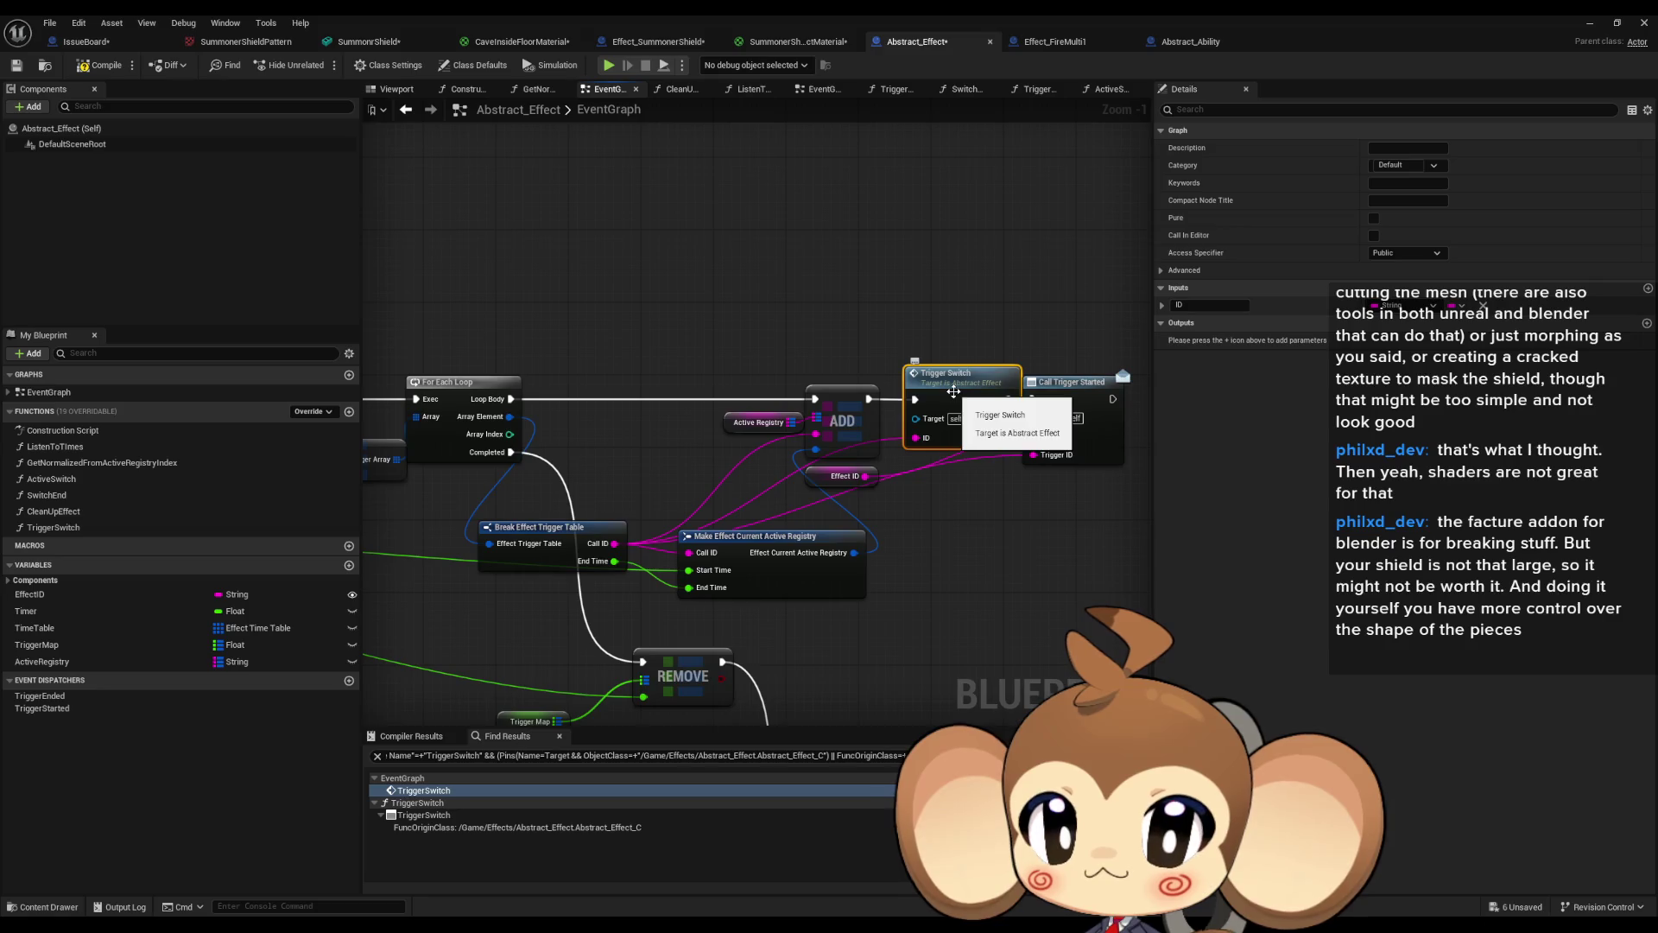
scroll(953, 391, down, 3)
mouse_move(762, 493)
mouse_down()
mouse_move(778, 588)
mouse_move(806, 592)
mouse_move(486, 566)
mouse_up()
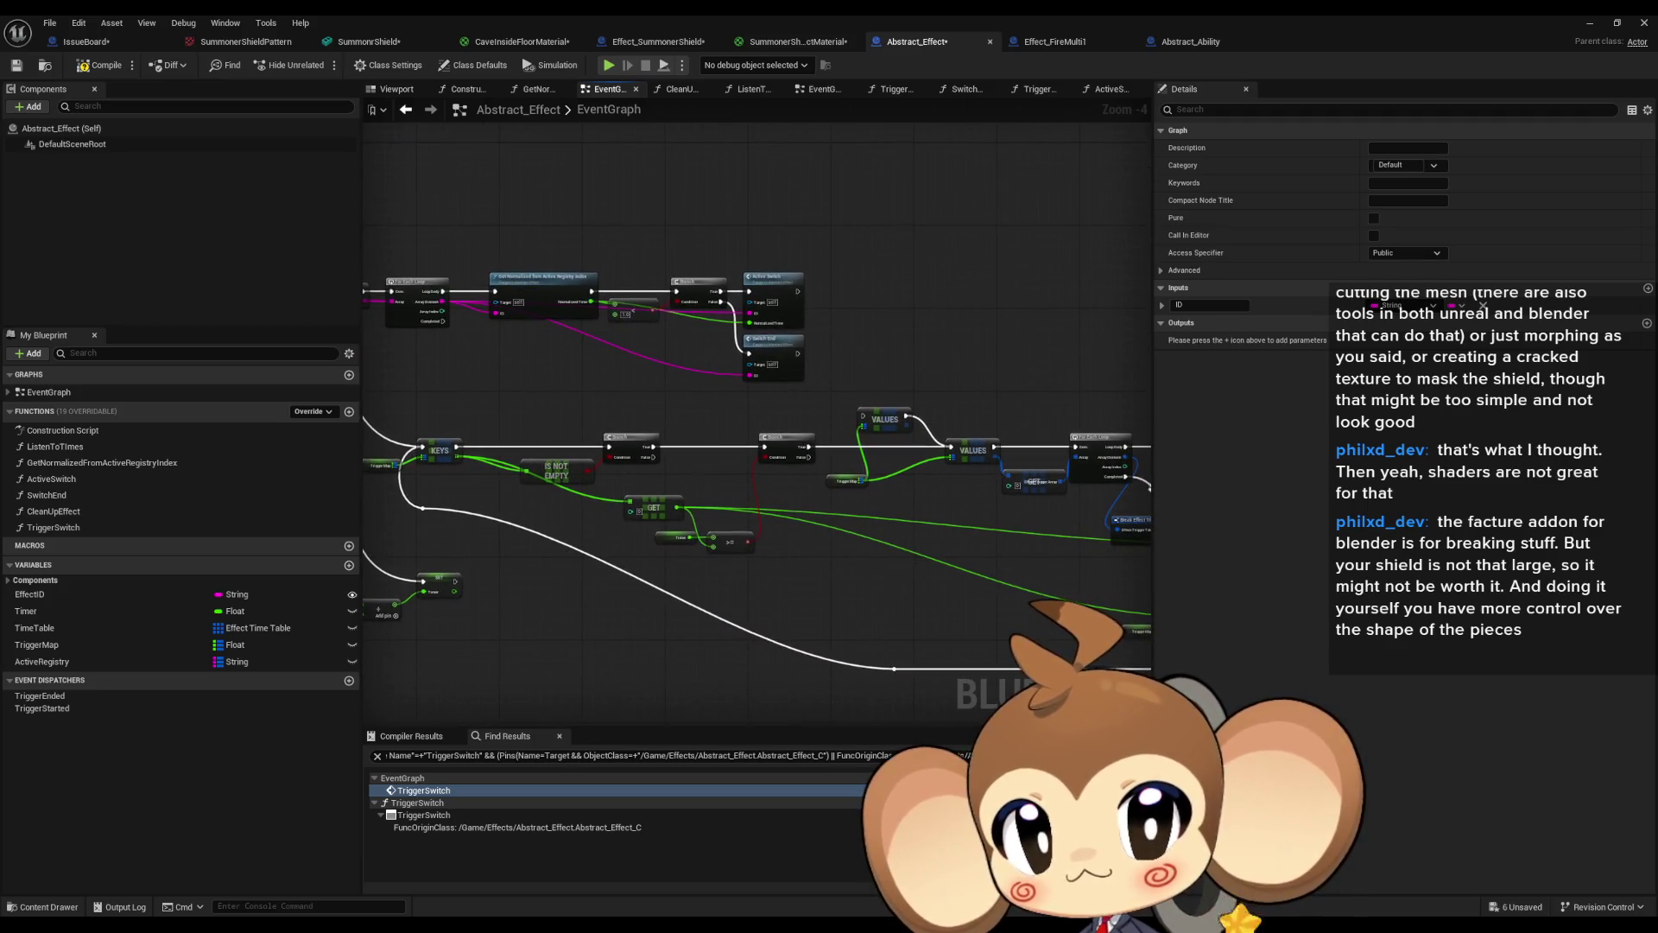
mouse_move(1155, 489)
mouse_down()
mouse_move(904, 554)
mouse_move(1288, 595)
mouse_up()
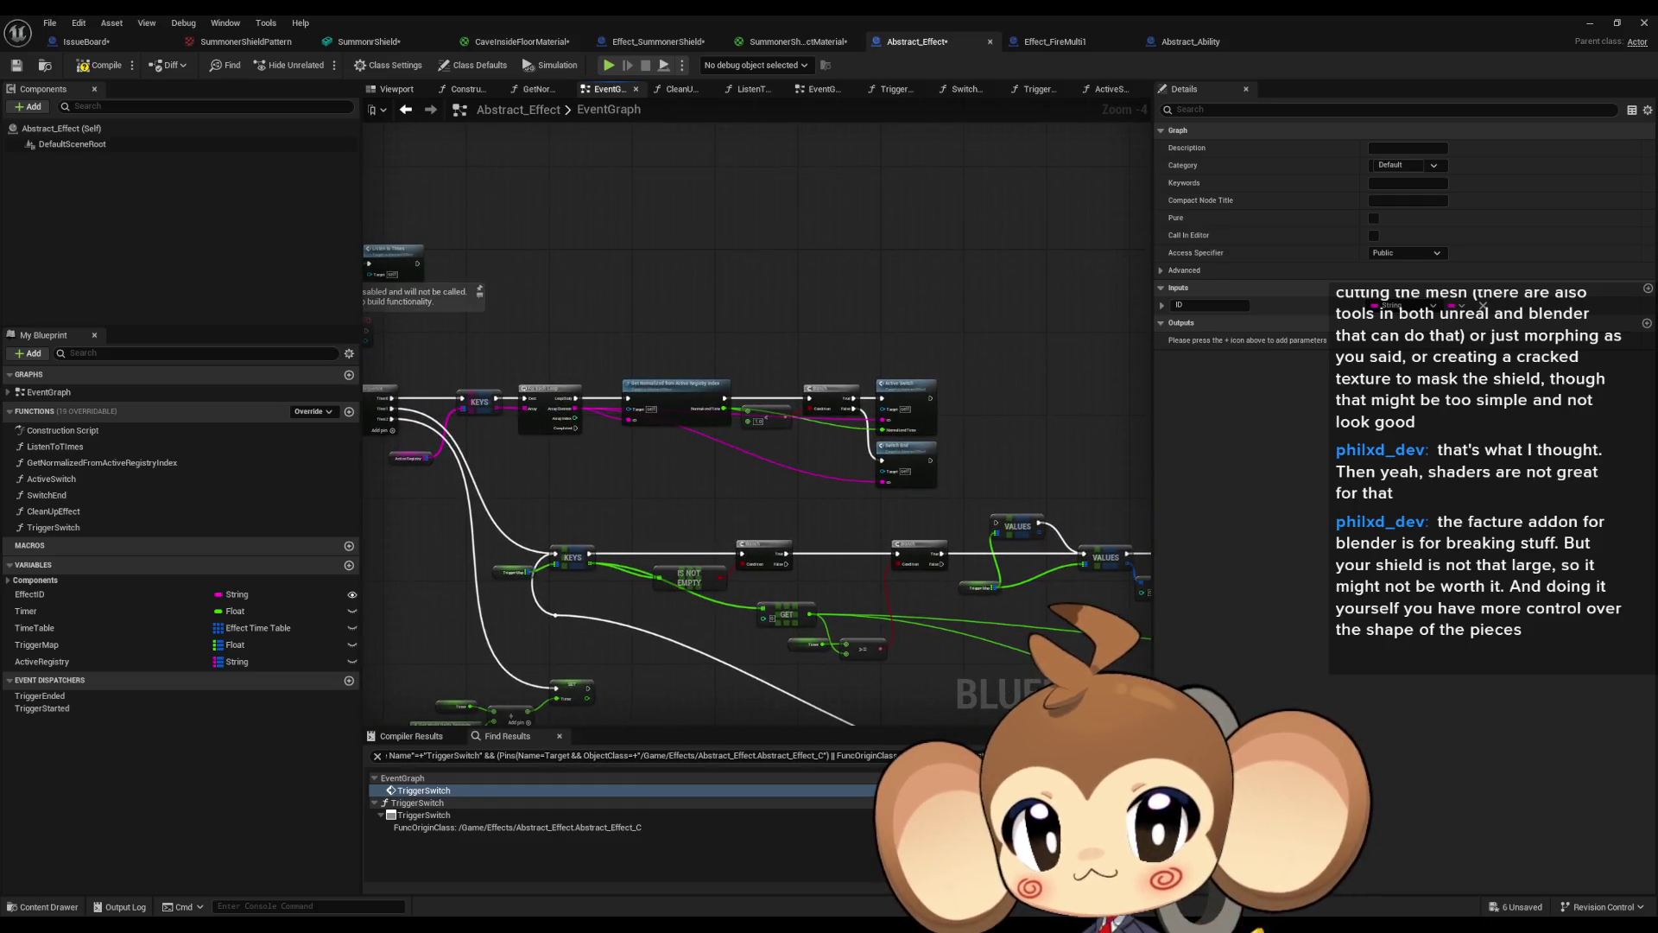
scroll(679, 499, up, 2)
drag(703, 468, 914, 560)
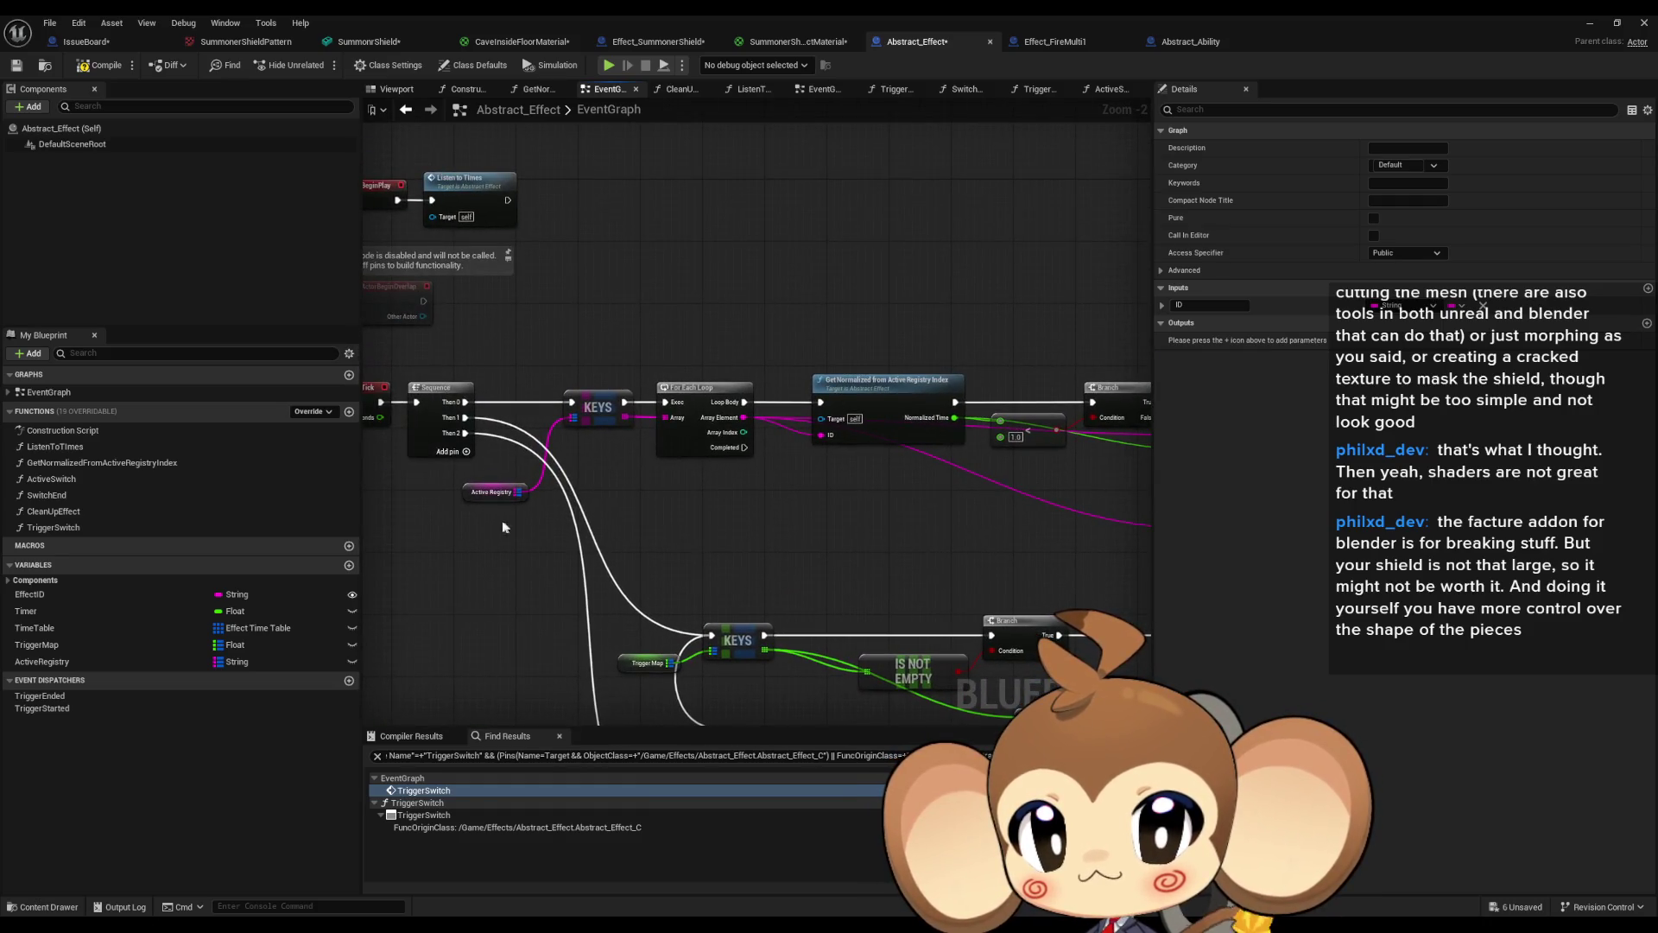
double_click(492, 492)
click(421, 827)
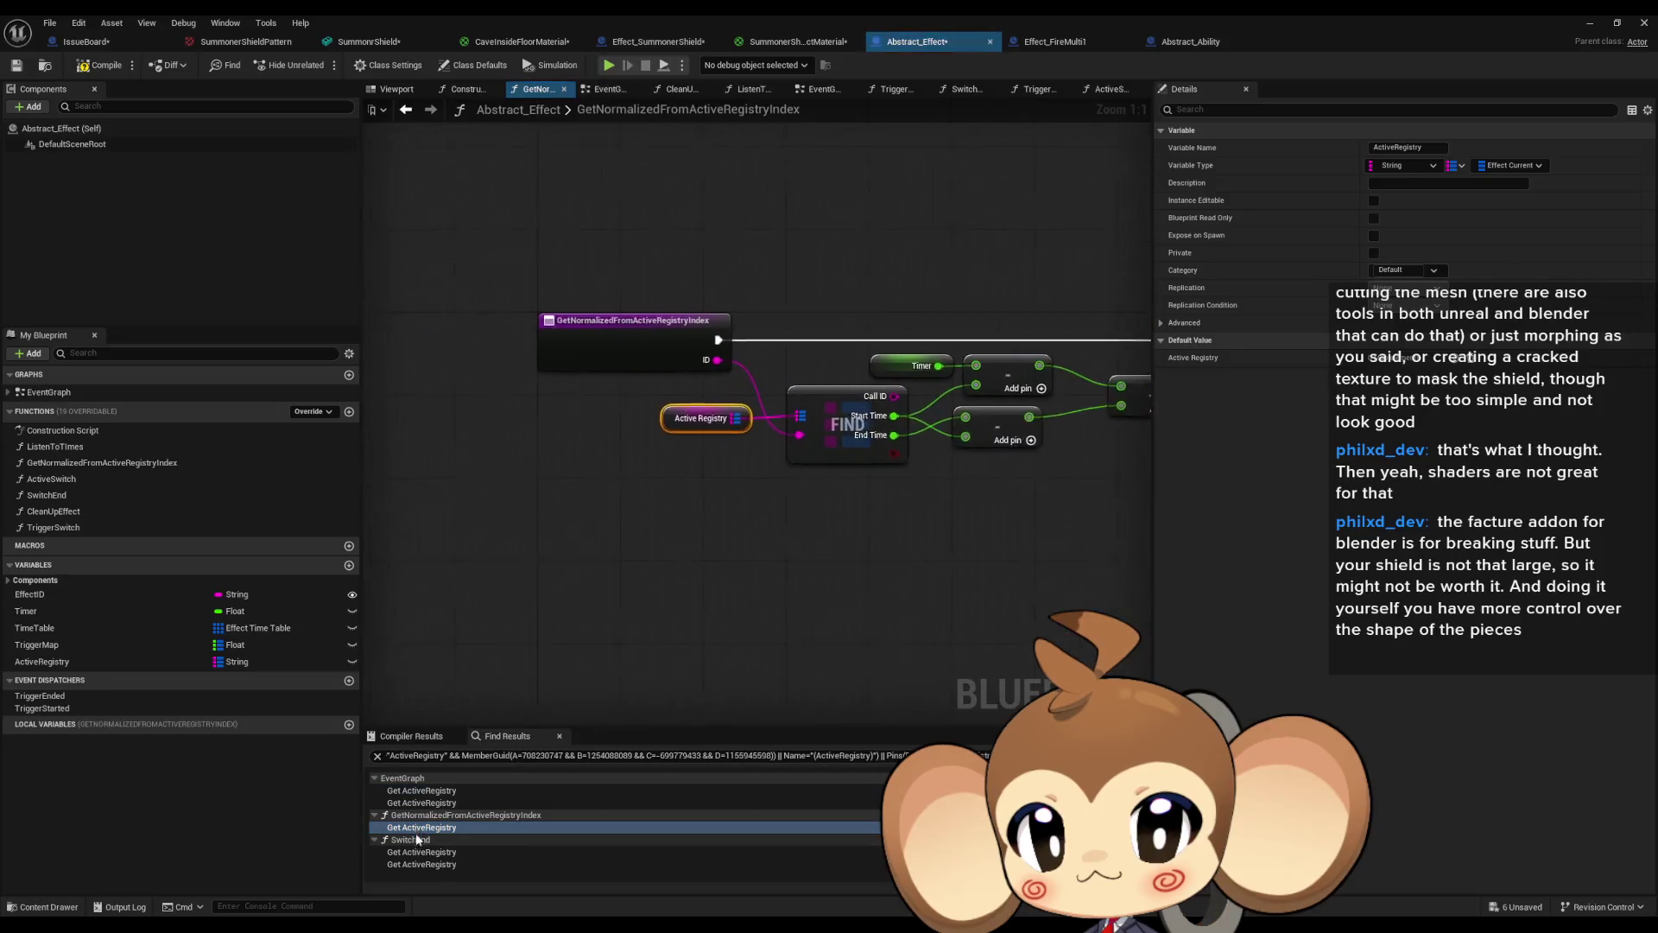
Step through the ActiveRegistry uses in SwitchEnd, GetNormalizedFromActiveRegistryIndex and EventGraph.
click(414, 853)
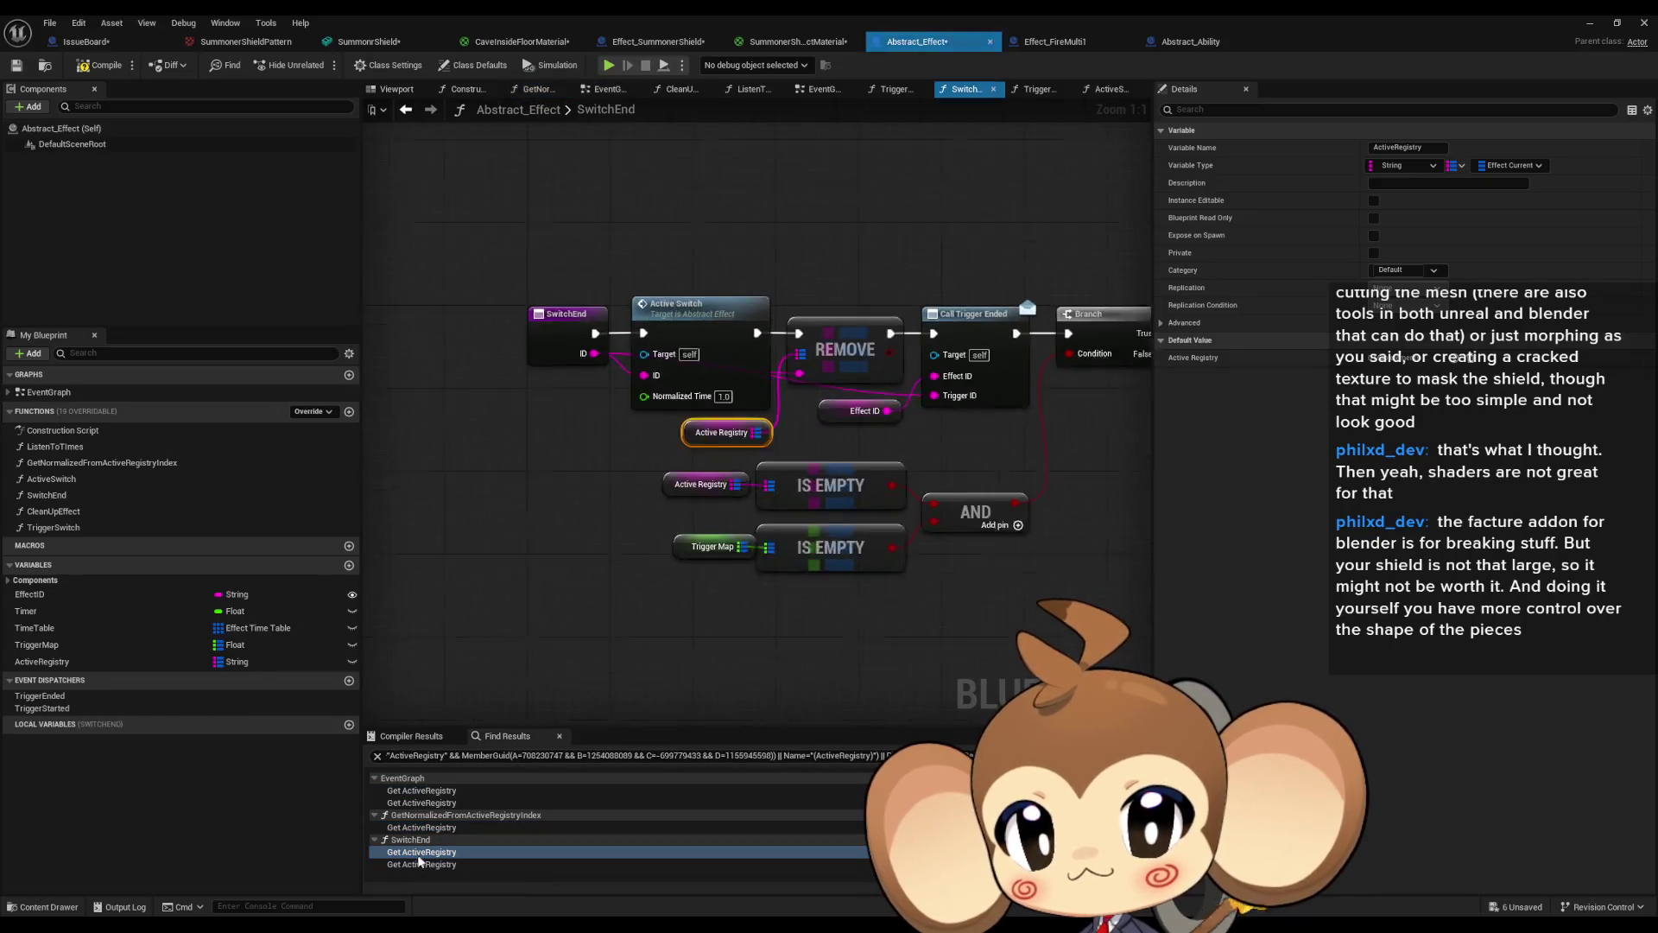
click(412, 863)
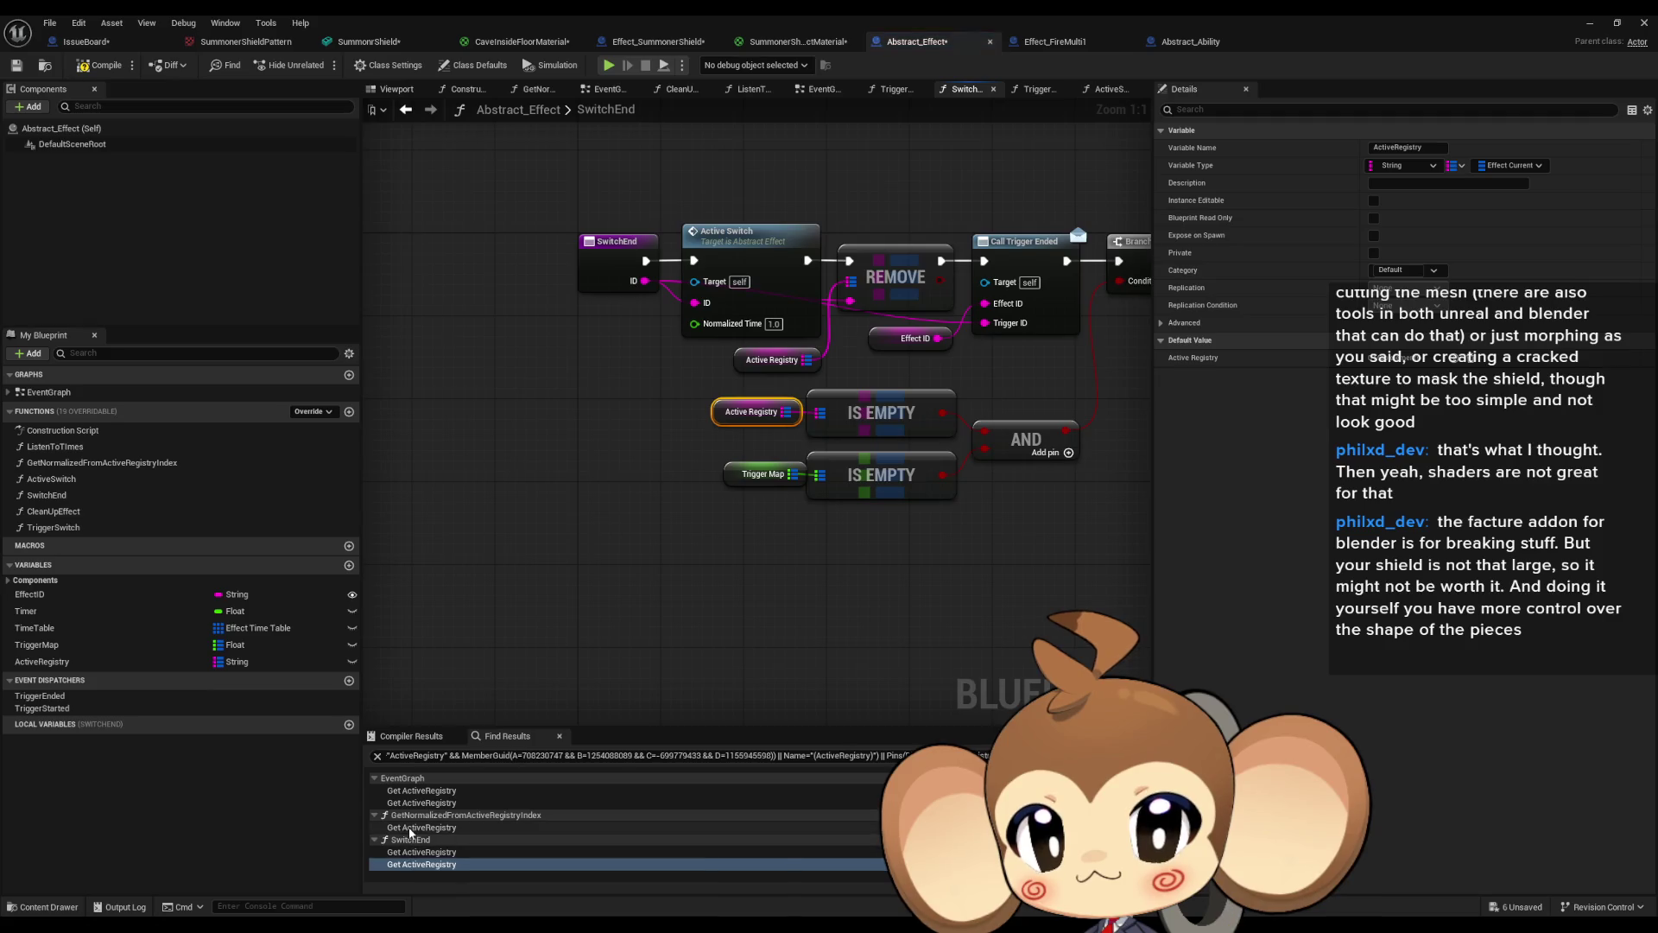
click(412, 828)
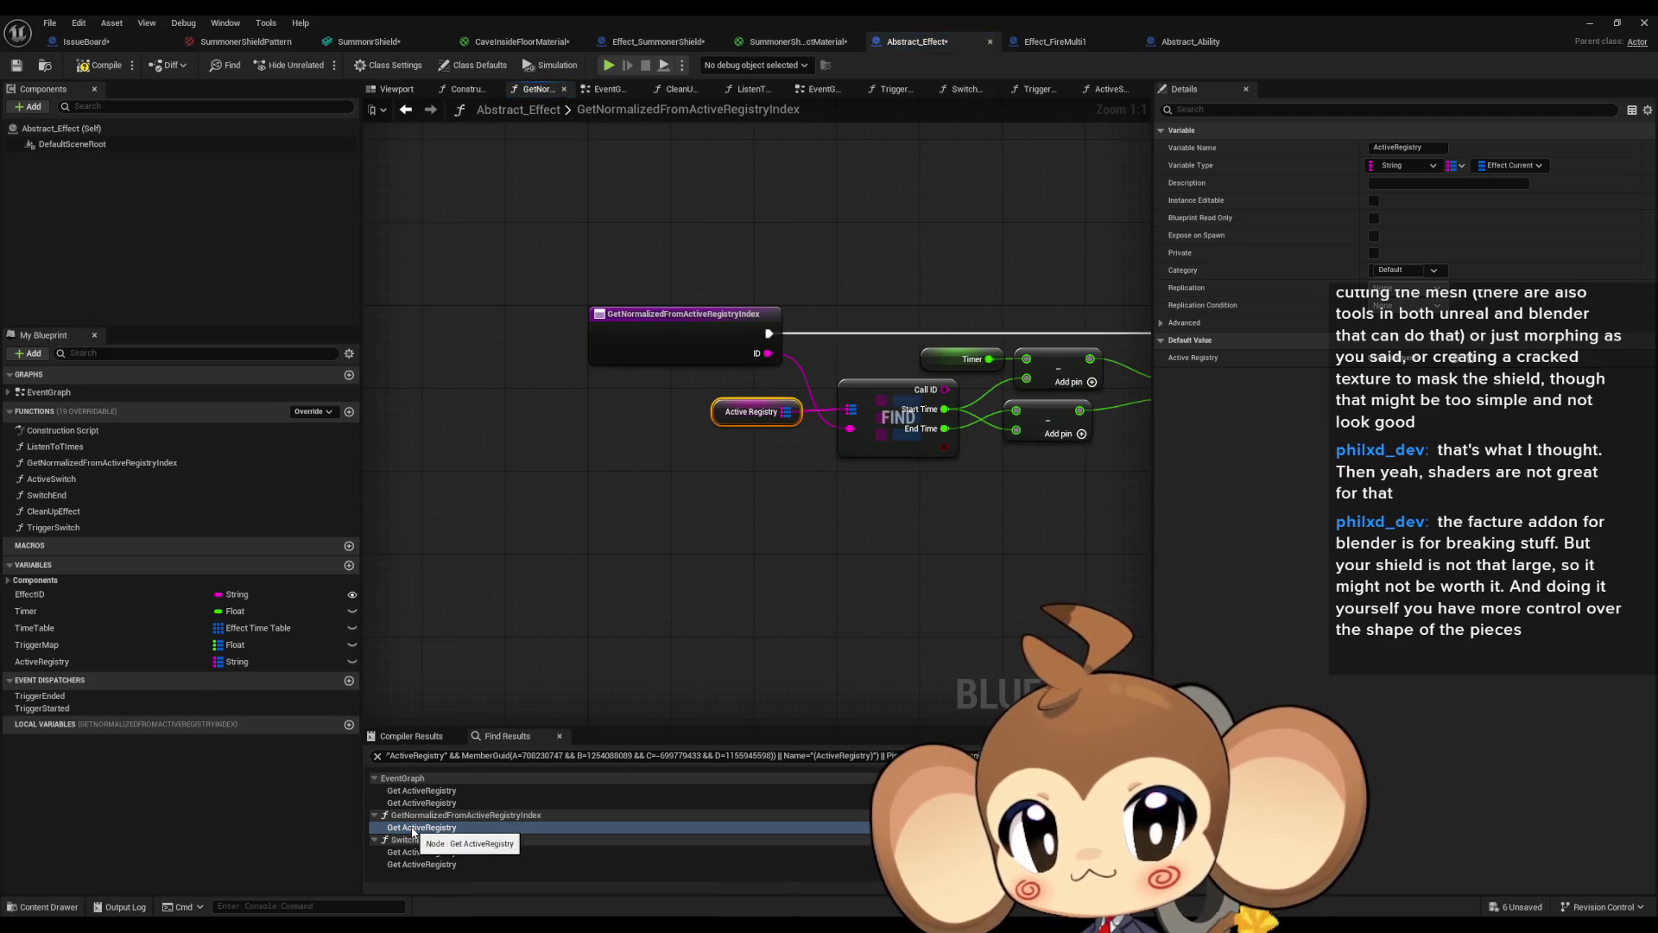
click(419, 791)
click(424, 803)
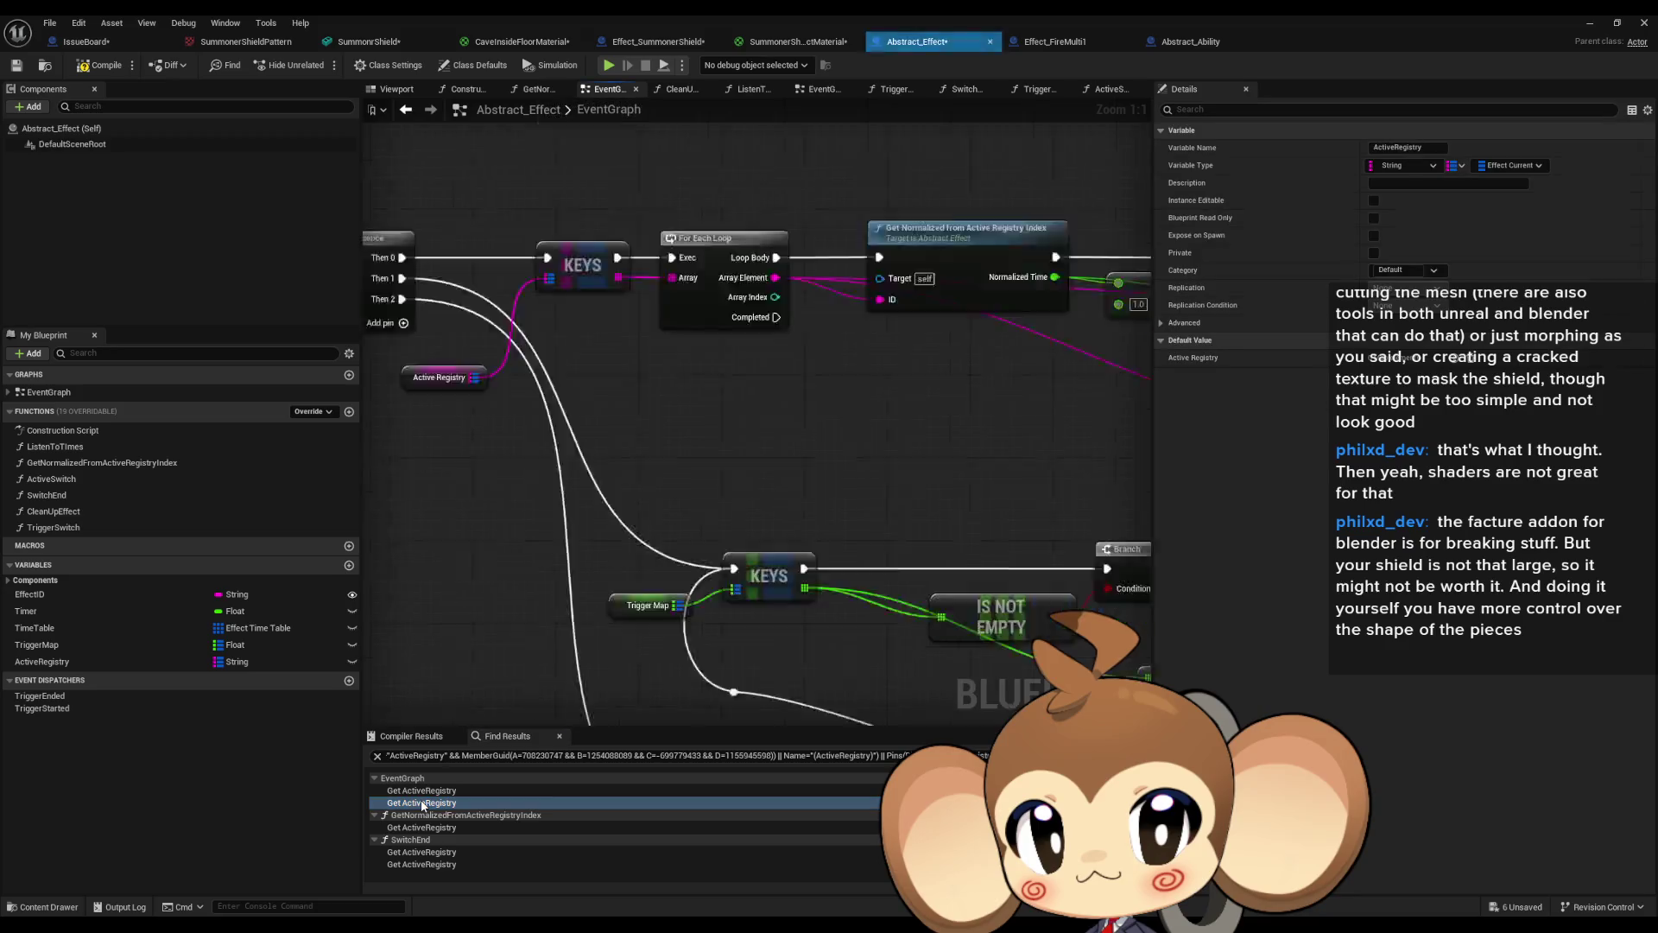
Zoom in and select the Trigger Map node before opening ListenToTimes.
scroll(759, 501, down, 5)
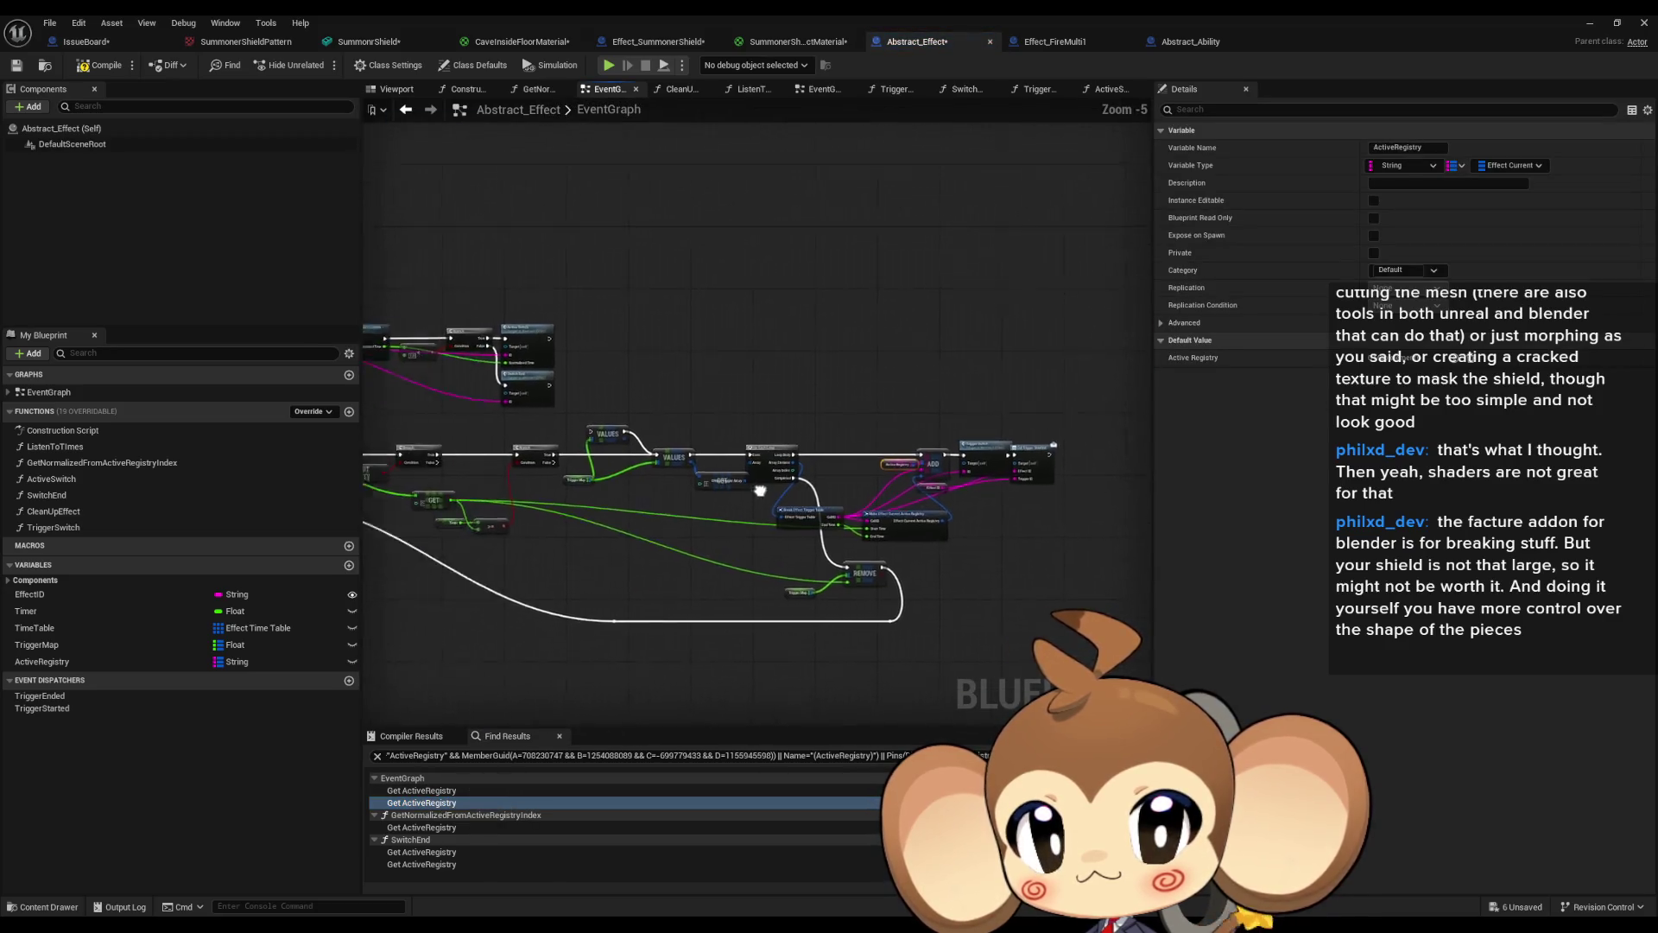
scroll(765, 461, up, 3)
scroll(406, 490, up, 2)
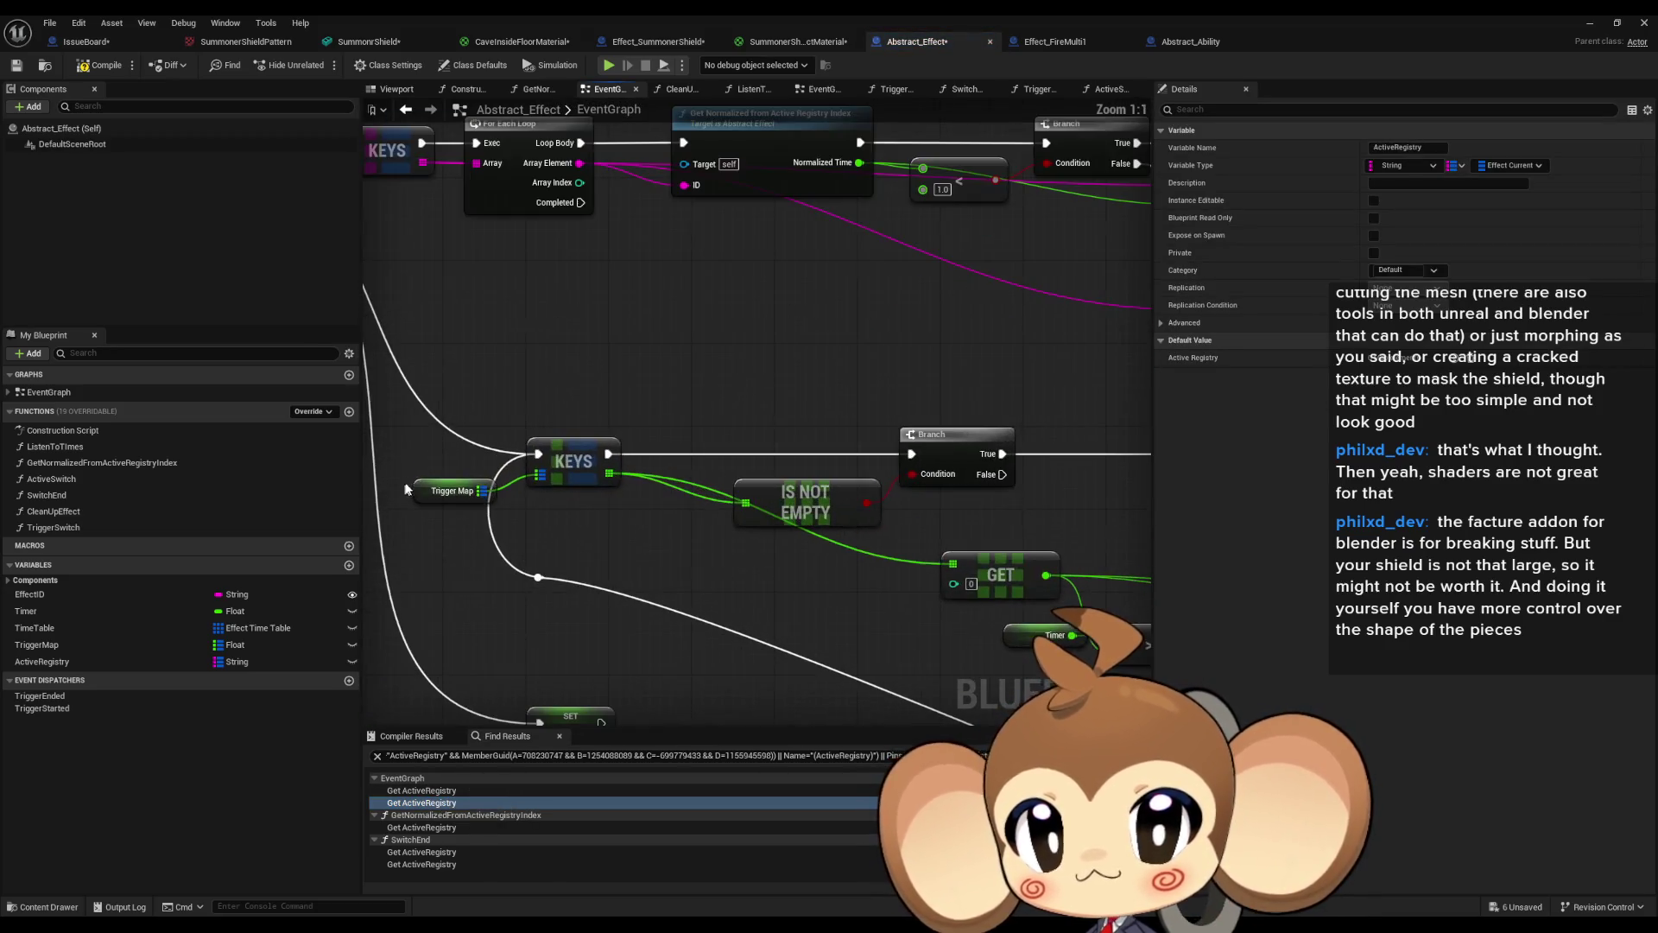
drag(471, 524, 472, 525)
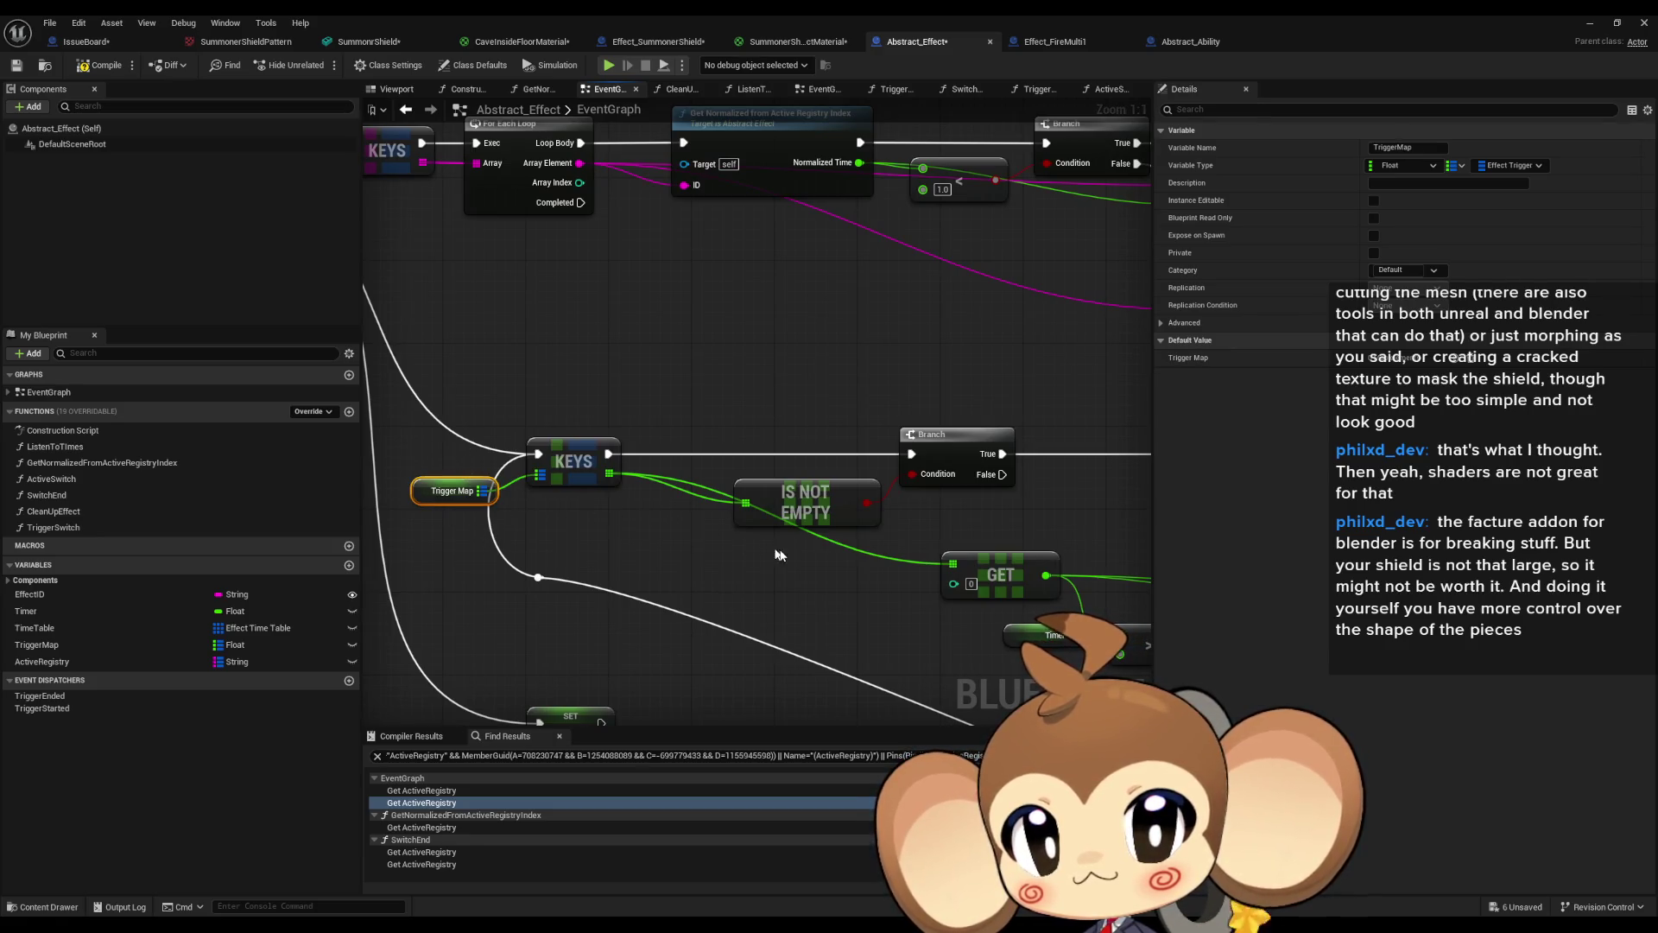
scroll(782, 549, down, 3)
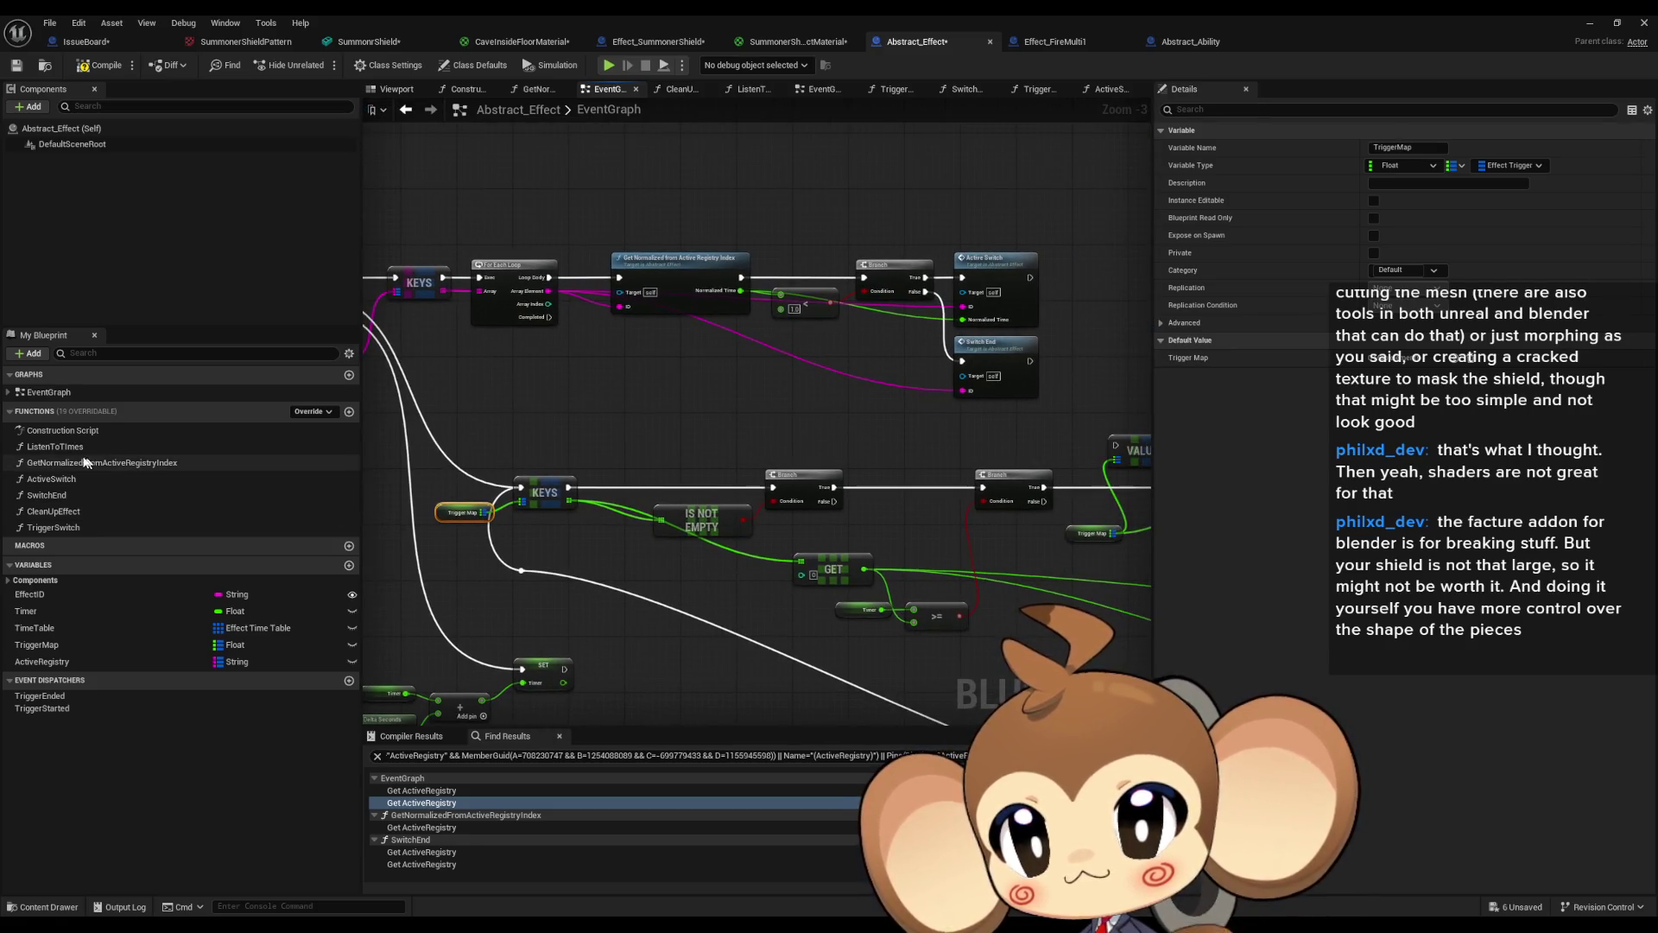
double_click(55, 446)
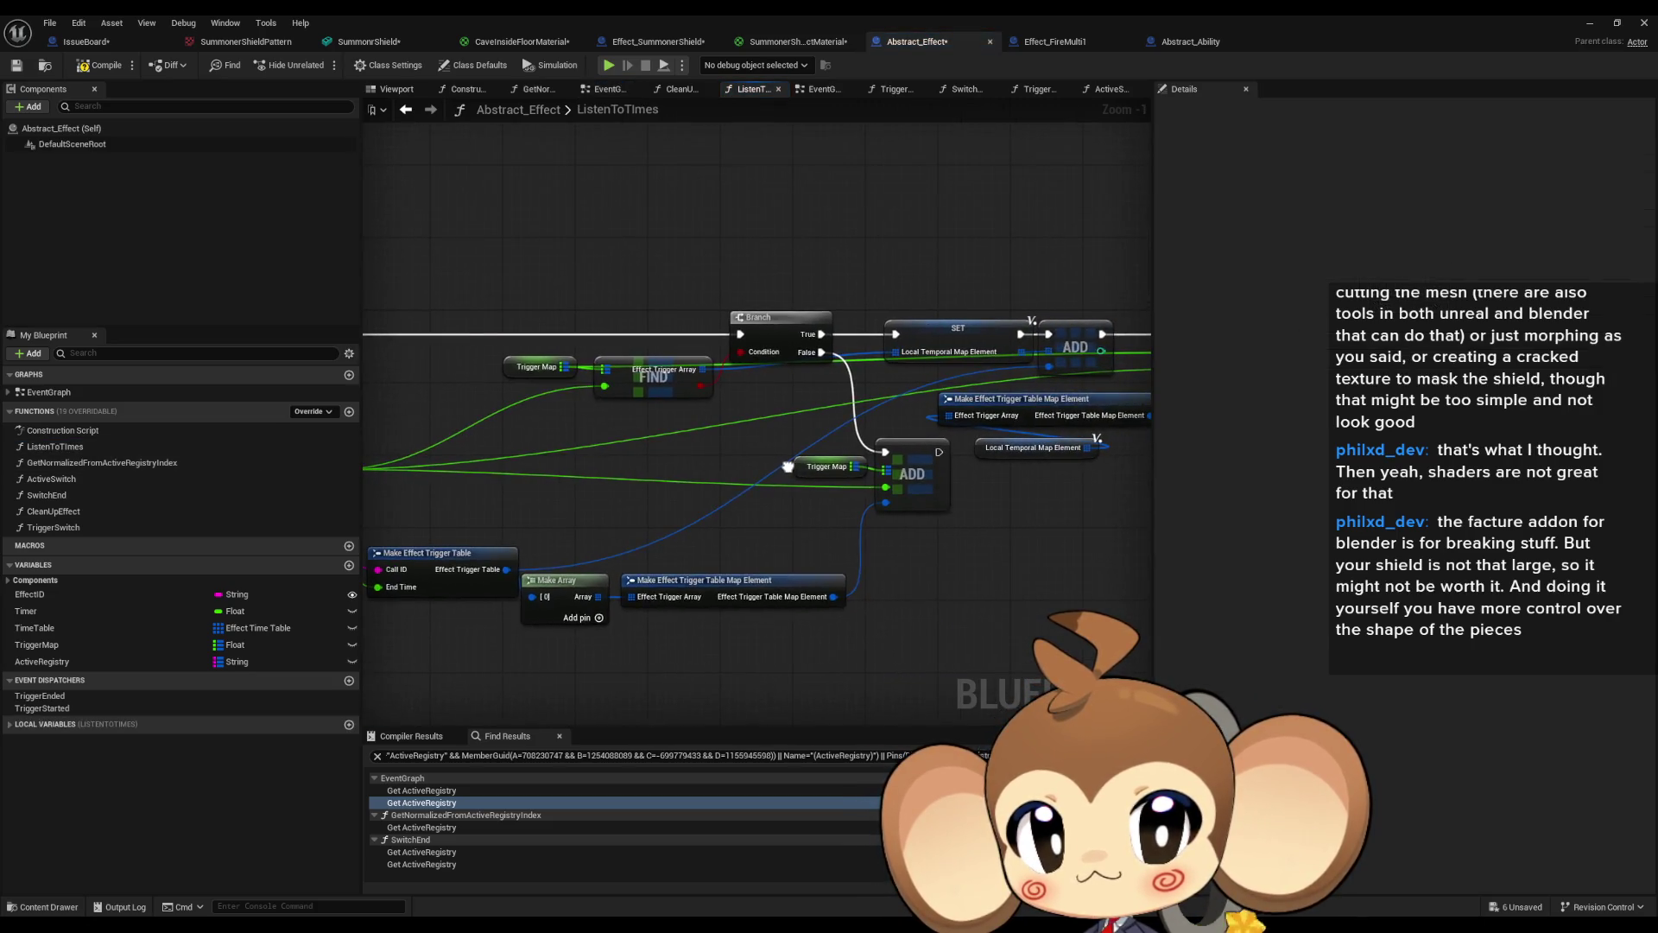
Review ListenToTimes' Time Table loop nodes and open Effect_SummonerShield after Effect_FireMulti1.
drag(788, 466, 1434, 516)
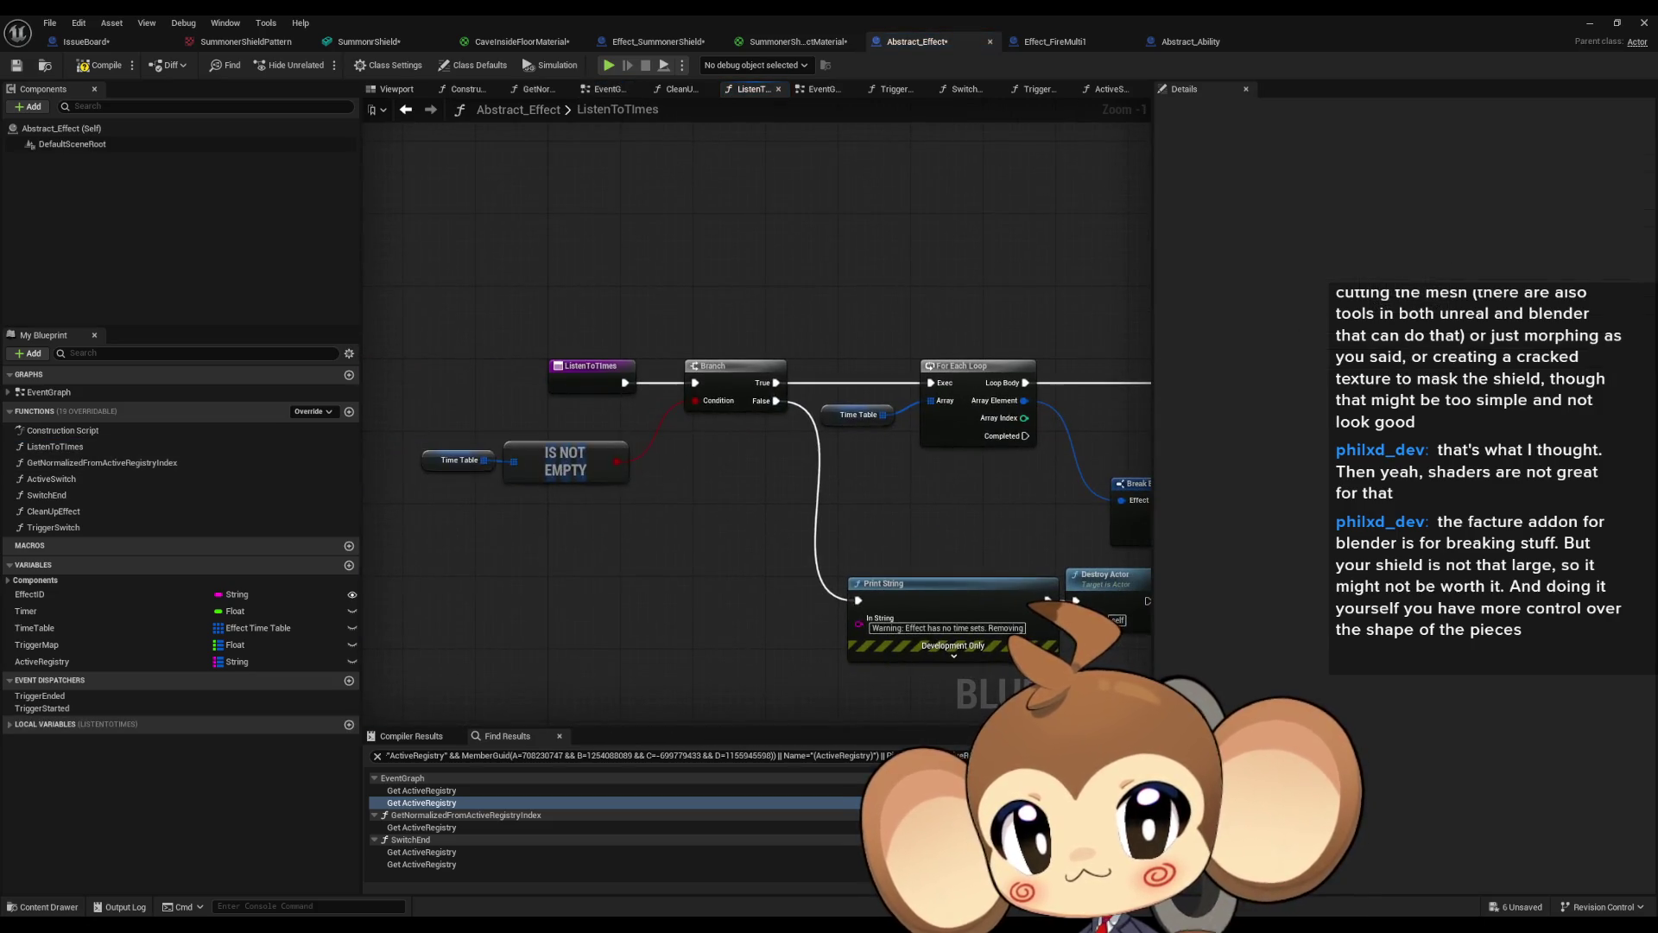
mouse_move(777, 483)
mouse_down()
mouse_move(274, 449)
mouse_move(241, 429)
mouse_up()
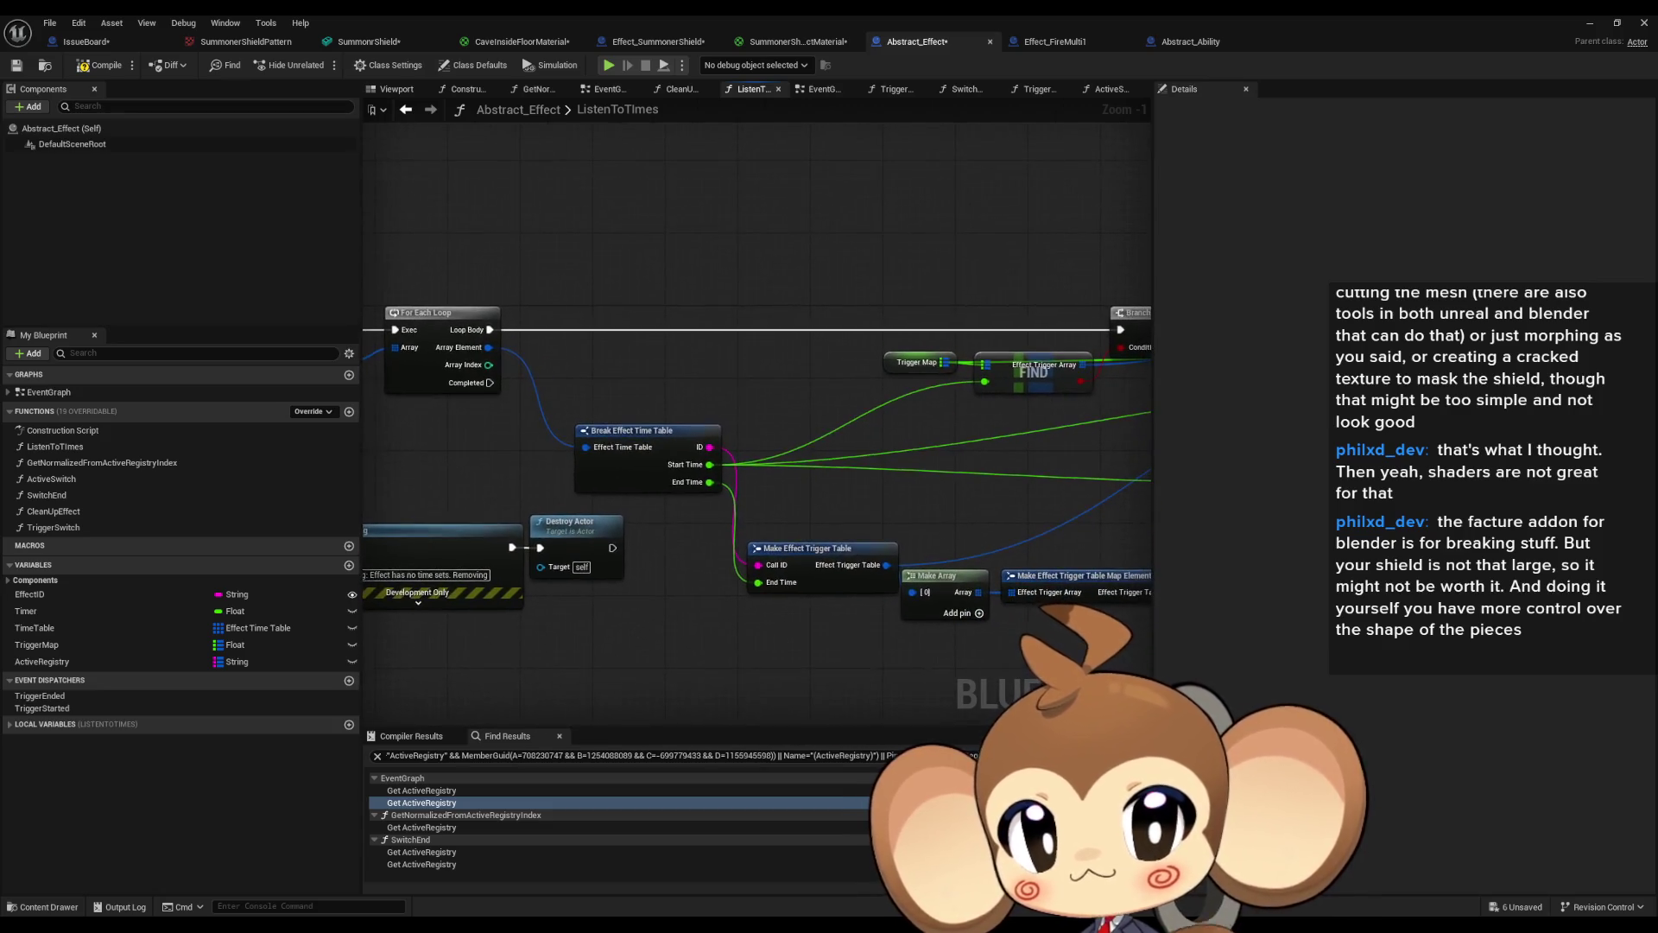
mouse_move(760, 466)
mouse_down()
mouse_move(587, 447)
mouse_move(1036, 467)
mouse_move(568, 422)
mouse_up()
mouse_move(972, 436)
mouse_down()
mouse_move(938, 464)
mouse_move(1081, 460)
mouse_up()
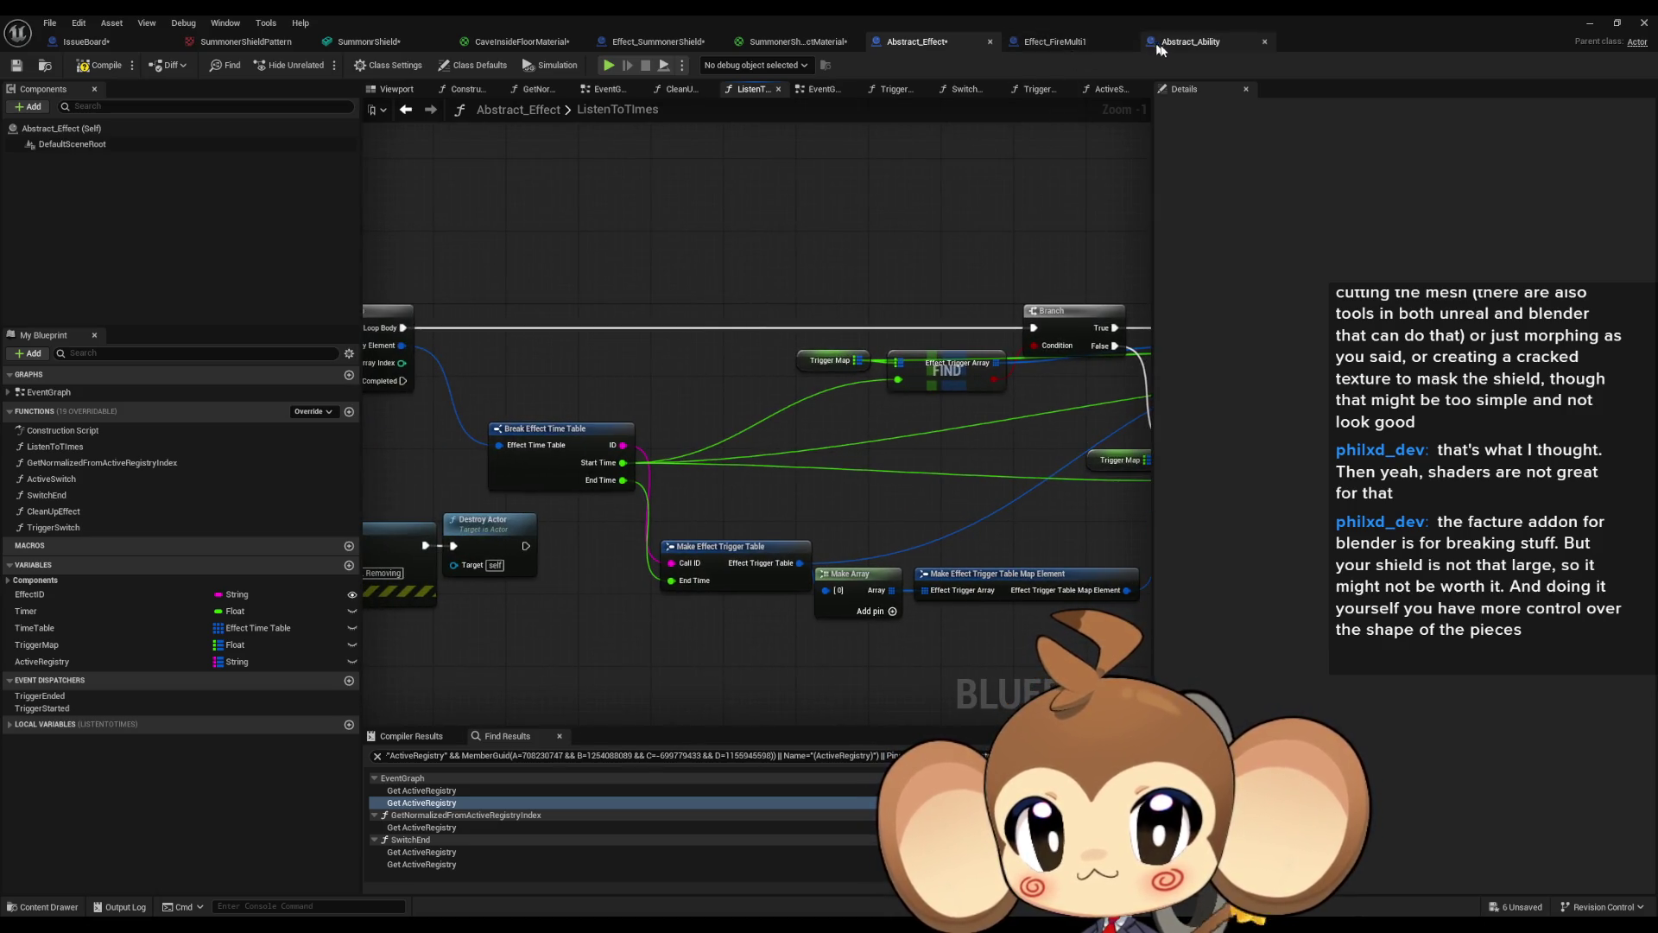
drag(631, 48, 1094, 47)
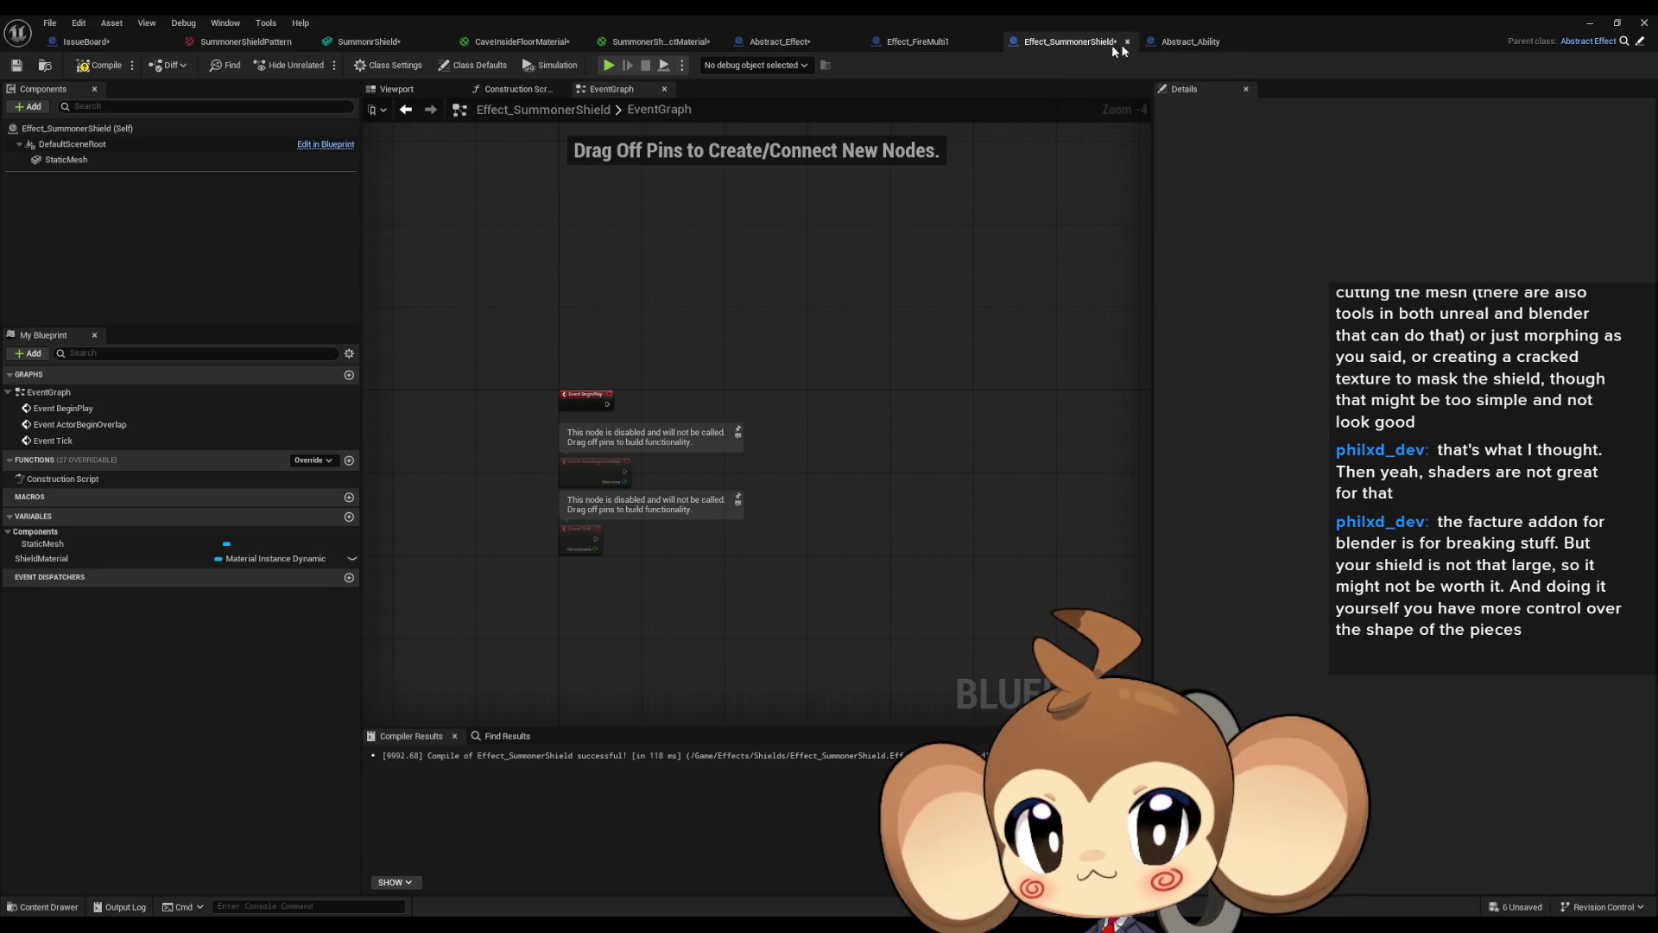
Paste the copied material and Timeline nodes into Effect_SummonerShield's EventGraph below the events.
scroll(395, 579, up, 3)
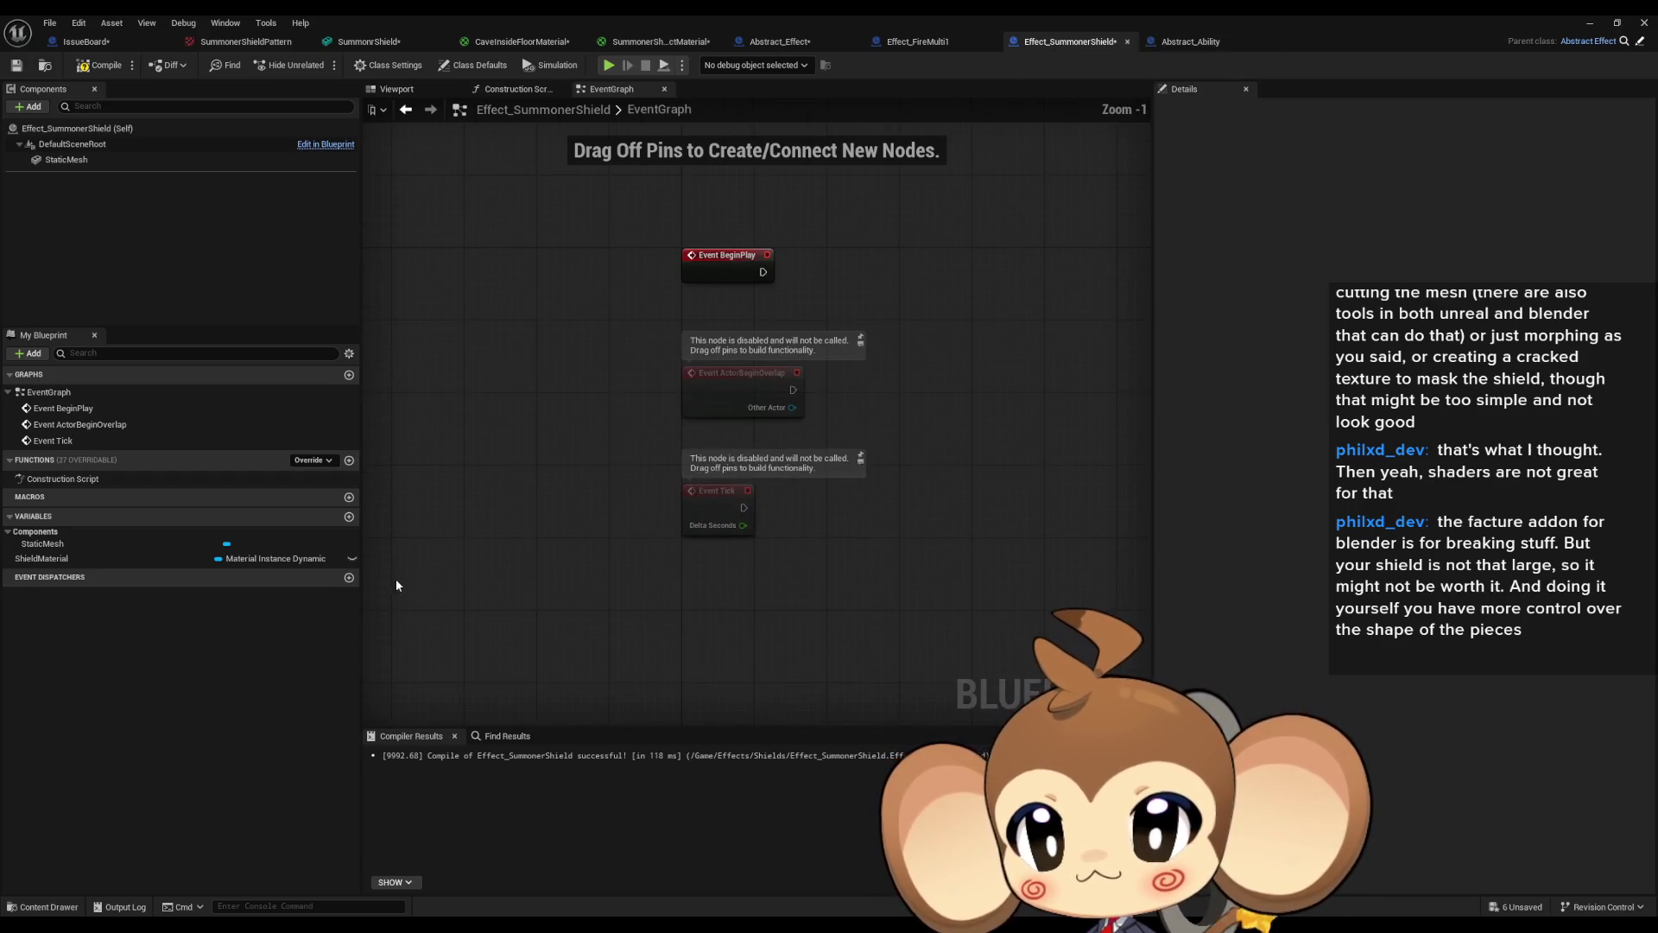
mouse_move(888, 489)
mouse_down()
mouse_move(789, 586)
mouse_move(728, 531)
mouse_up()
key(ctrl+v)
mouse_move(888, 489)
mouse_down()
mouse_move(972, 615)
mouse_move(901, 556)
mouse_move(821, 437)
mouse_up()
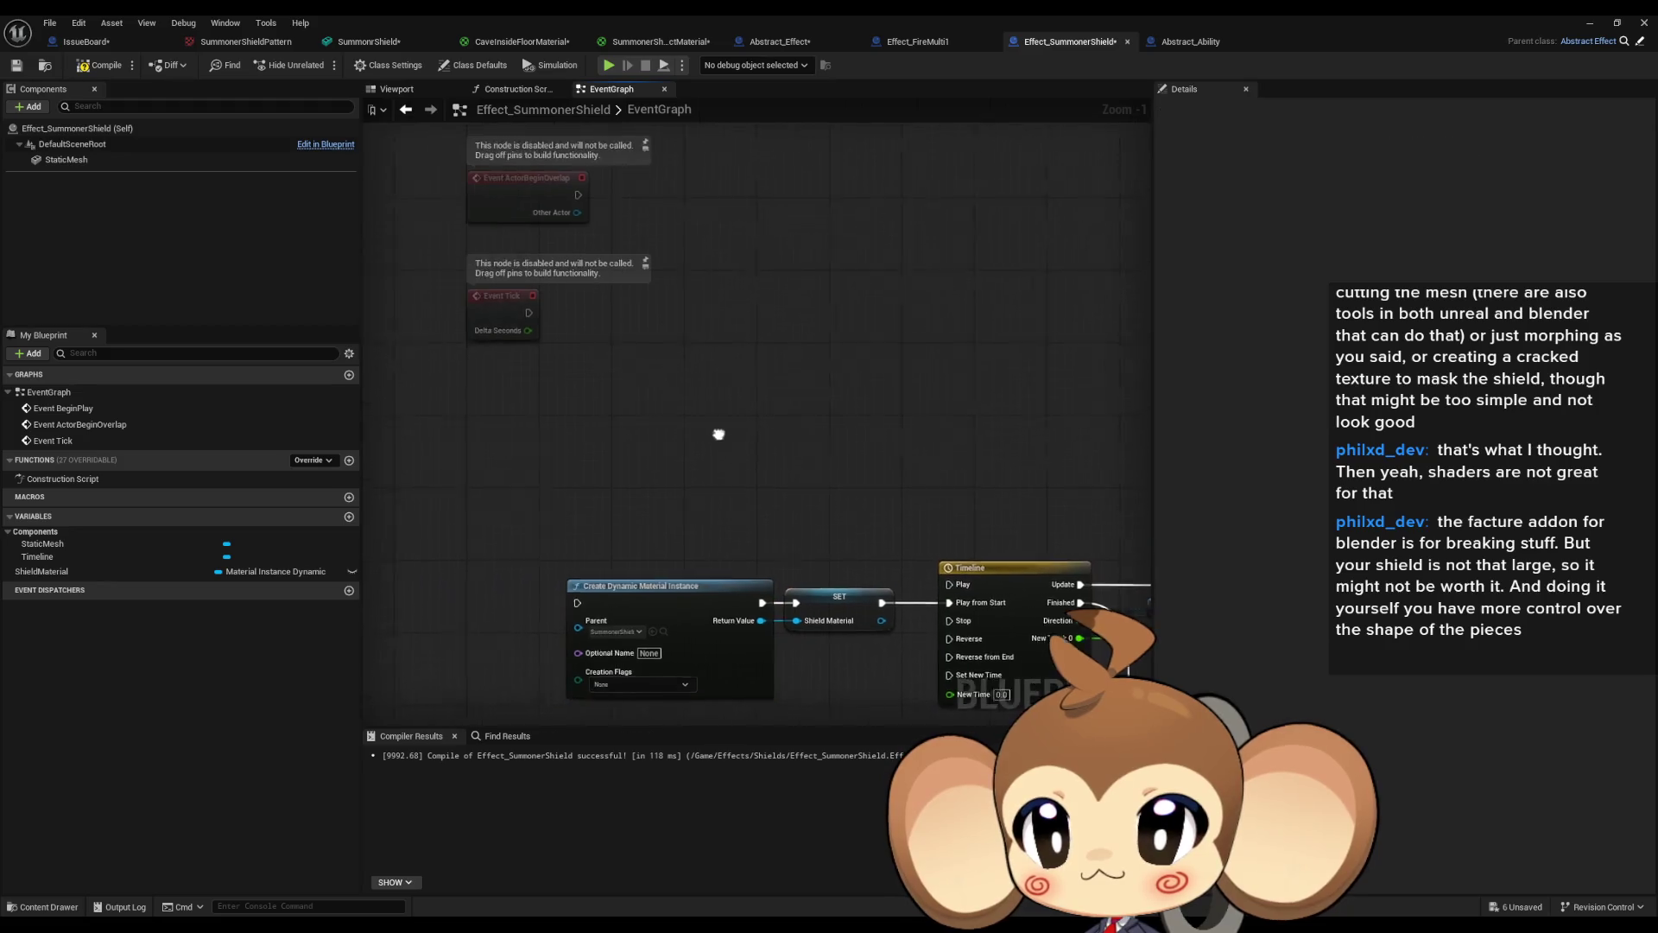
click(898, 373)
click(950, 41)
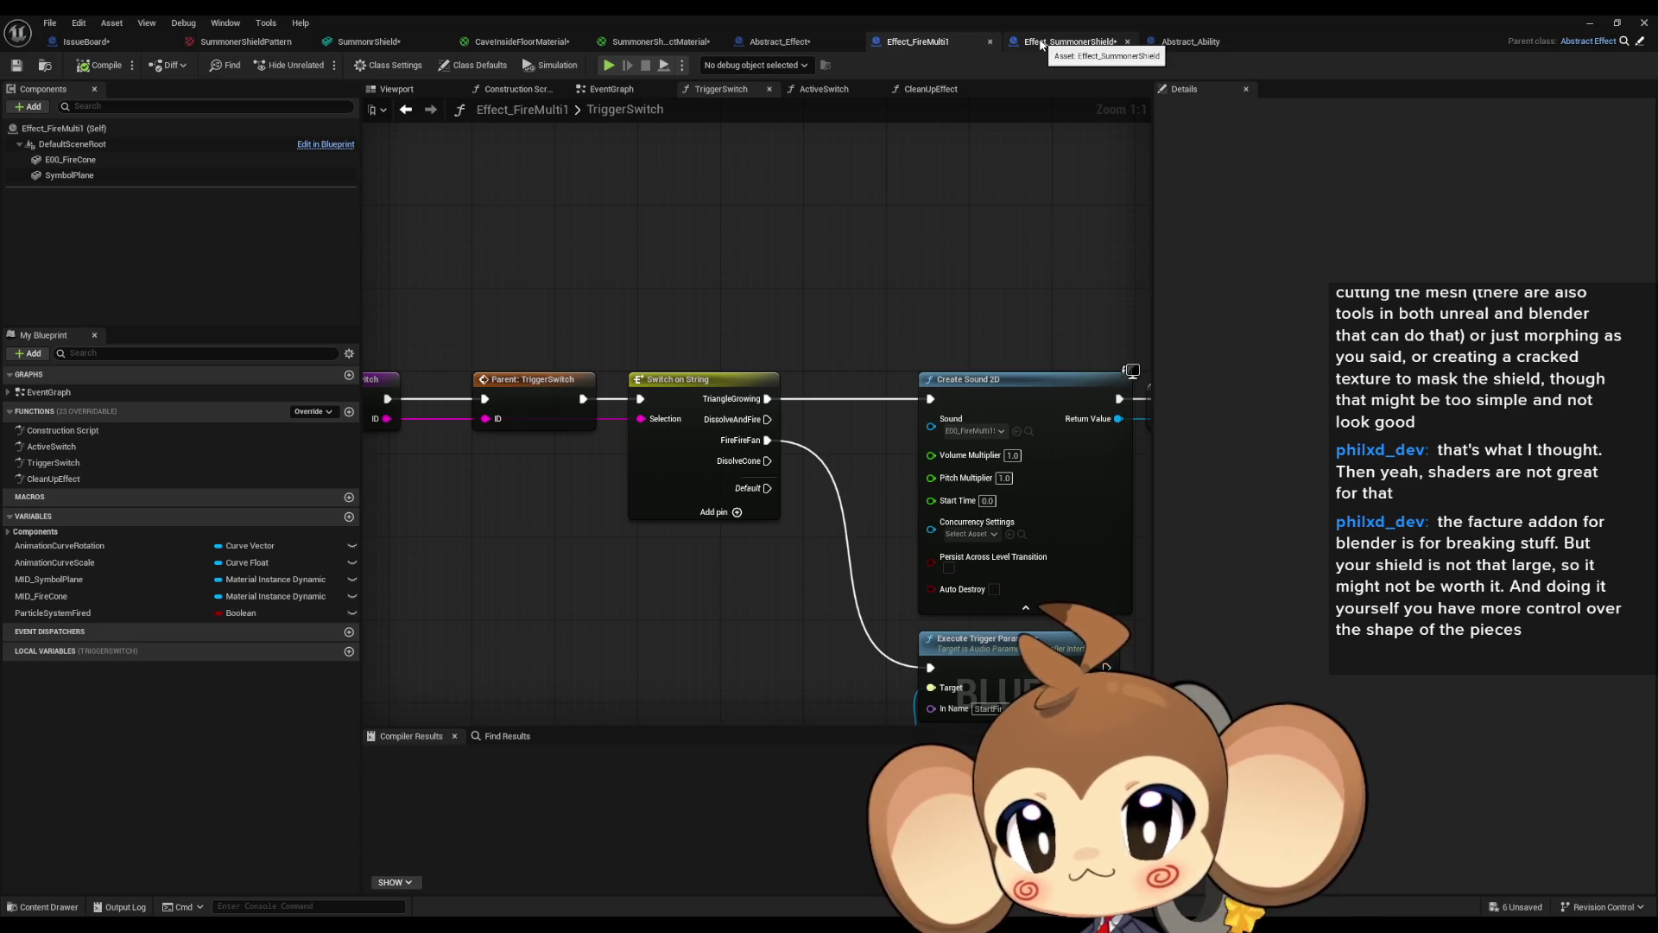
click(1041, 41)
Override CleanUpEffect, ActiveSwitch and TriggerSwitch, pasting the copied nodes into TriggerSwitch.
click(306, 461)
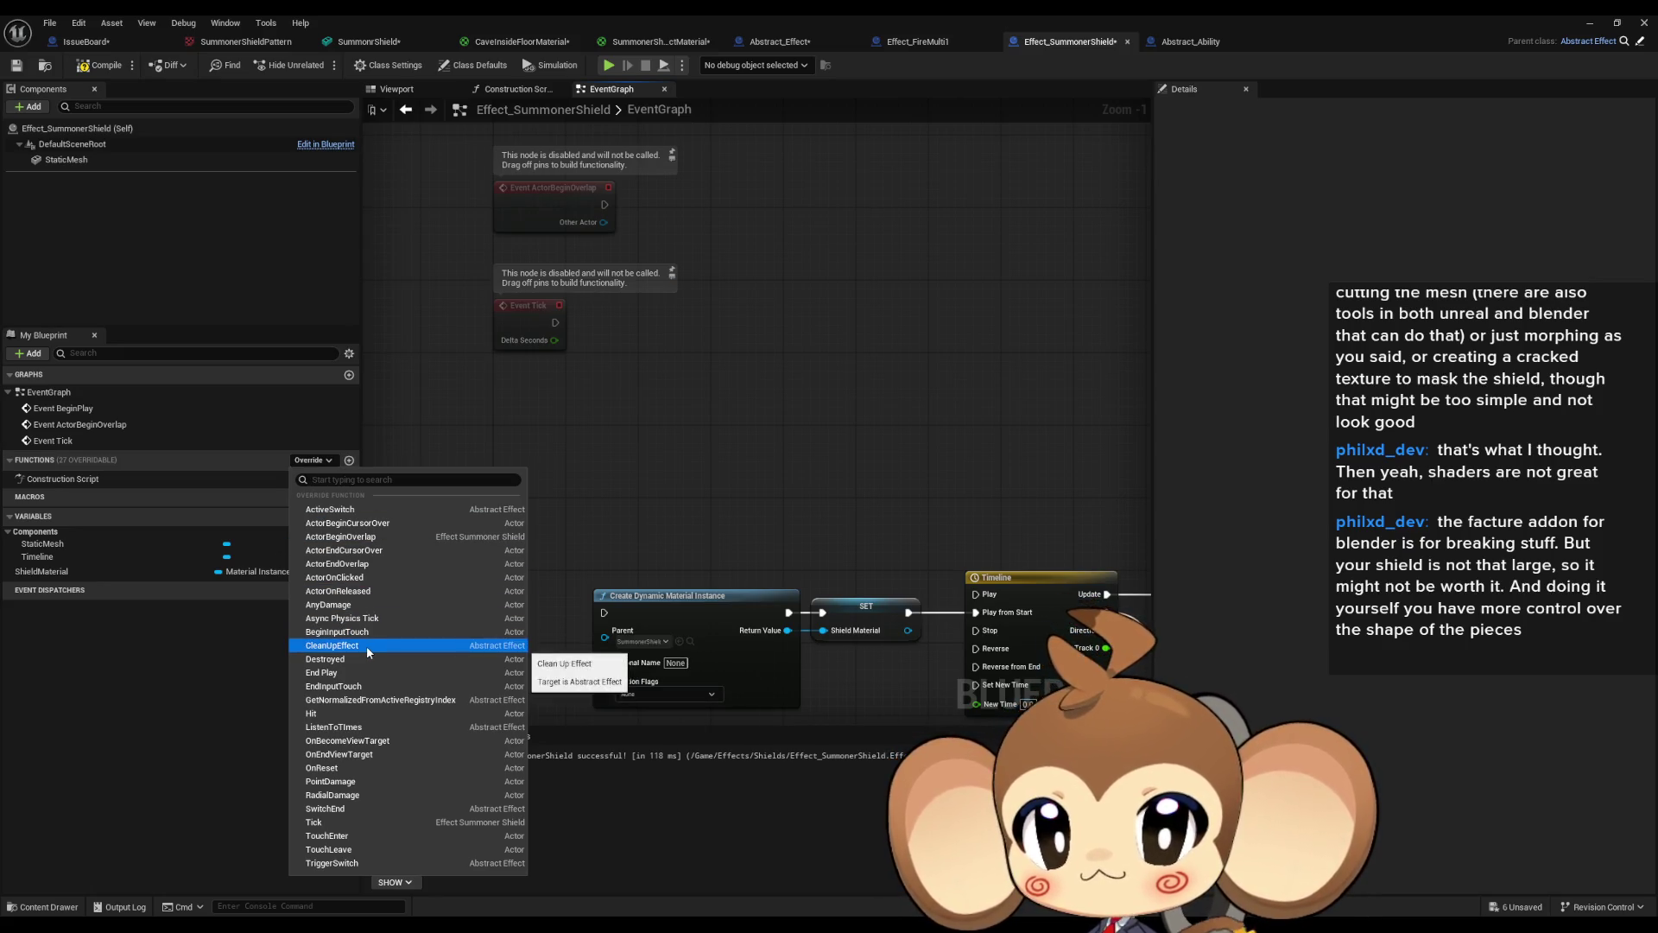
click(358, 645)
click(311, 462)
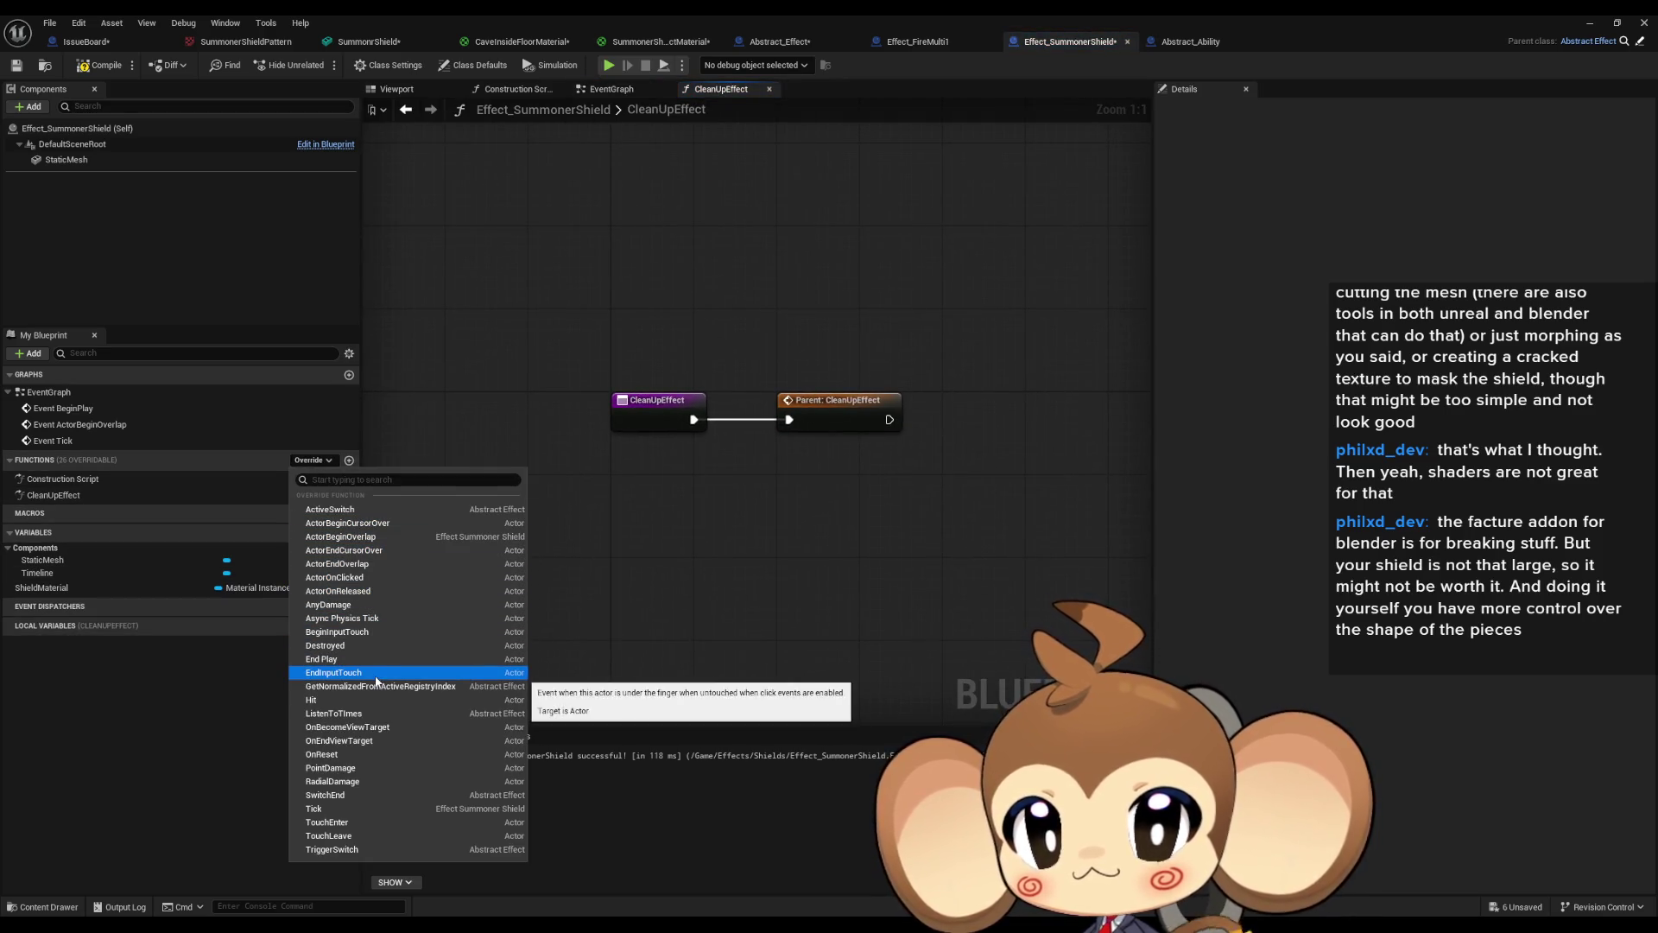
click(355, 516)
click(314, 461)
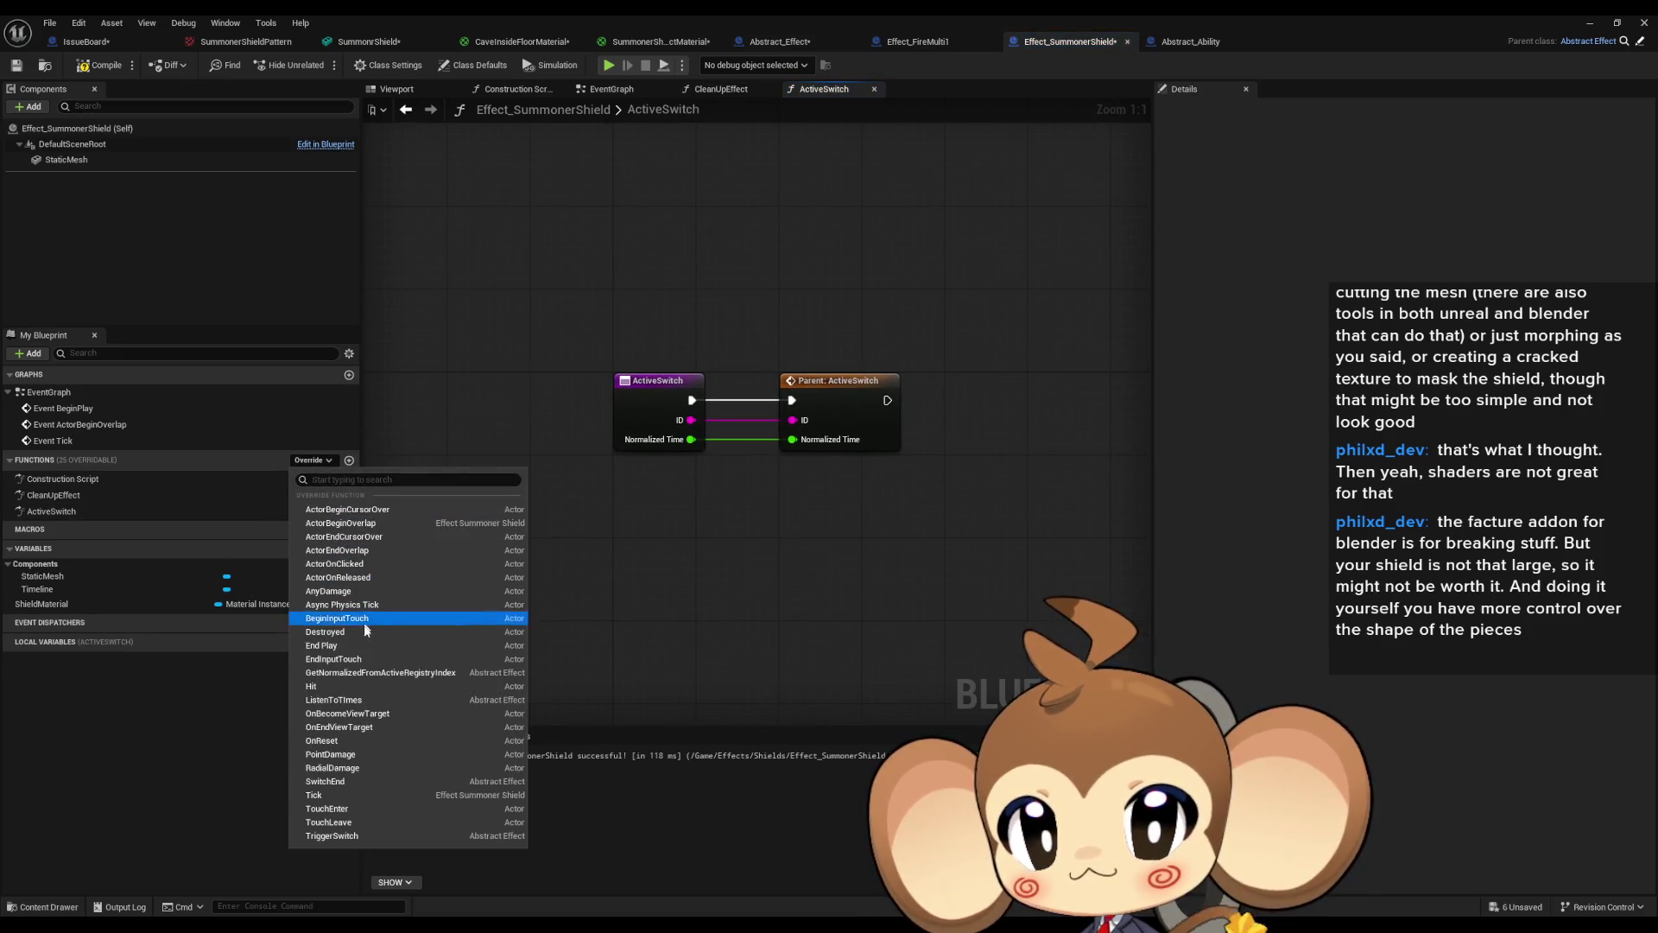
click(350, 837)
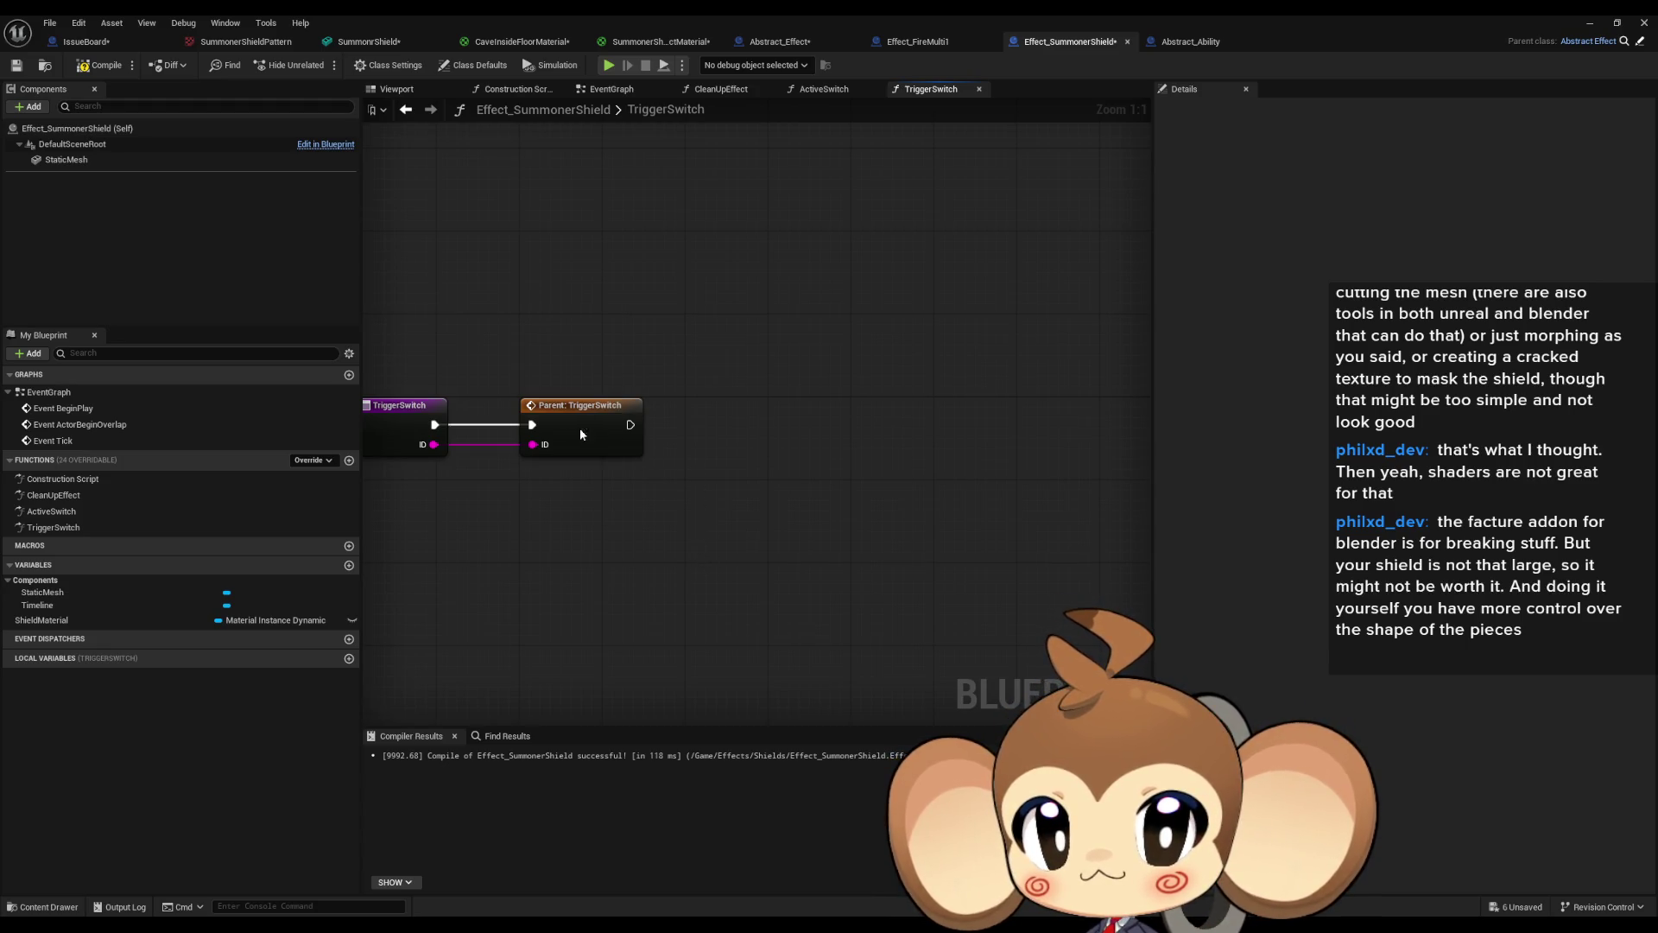
click(581, 434)
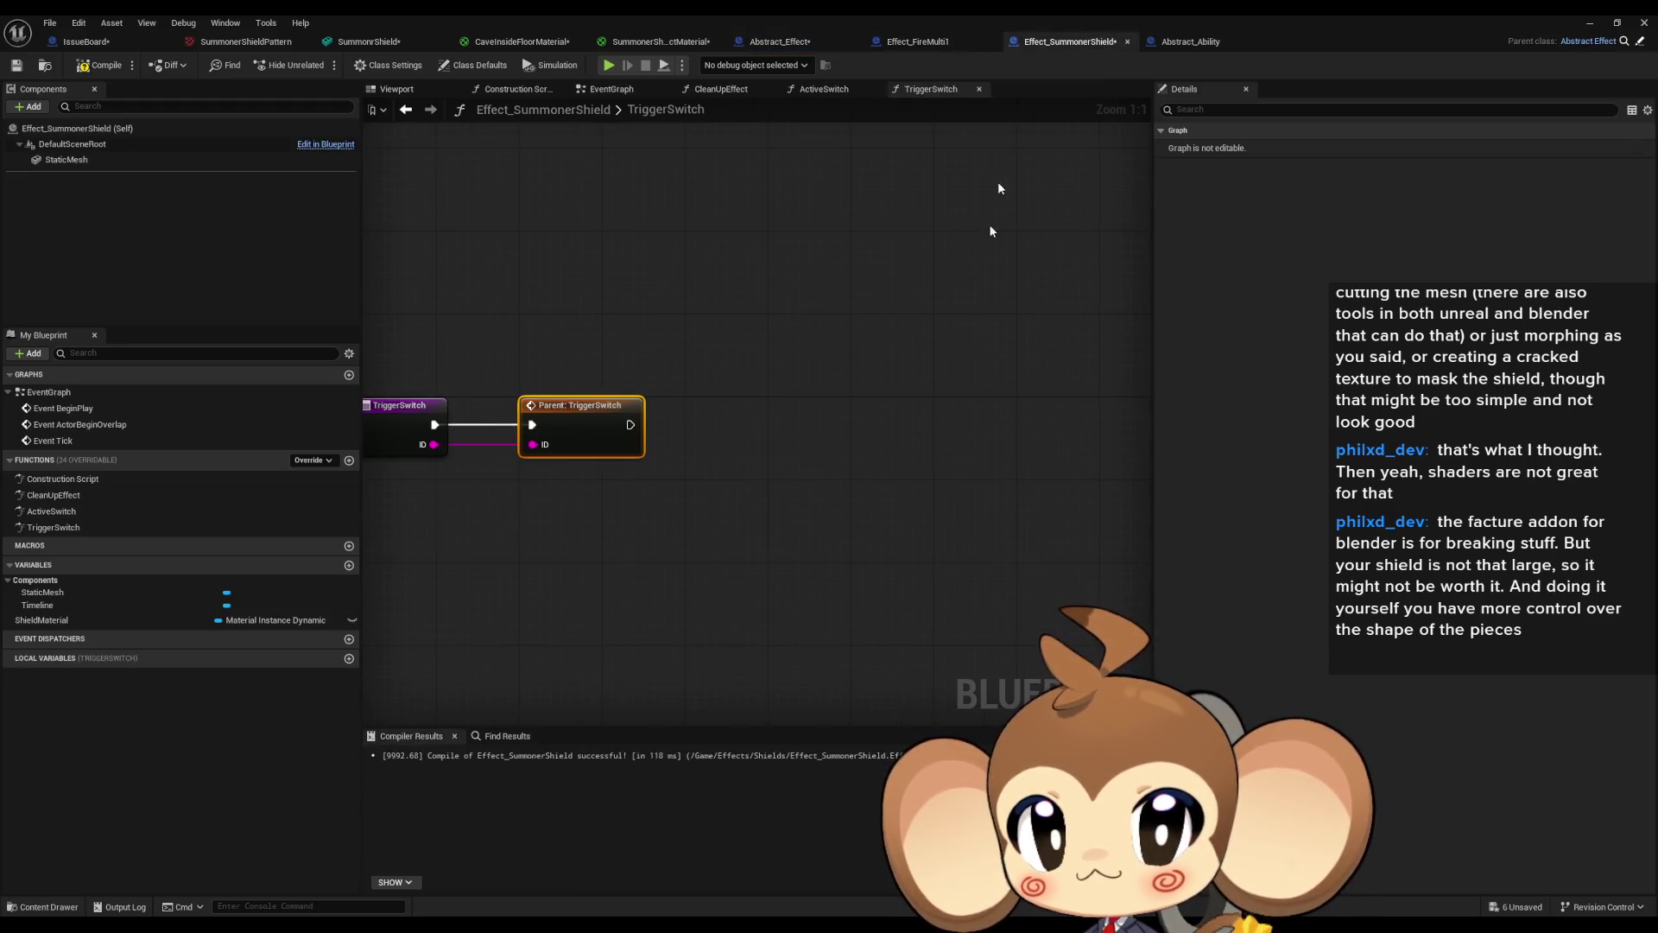
key(ctrl+v)
Delete the wrongly pasted nodes from the TriggerSwitch graph.
drag(652, 497, 864, 553)
scroll(870, 530, down, 6)
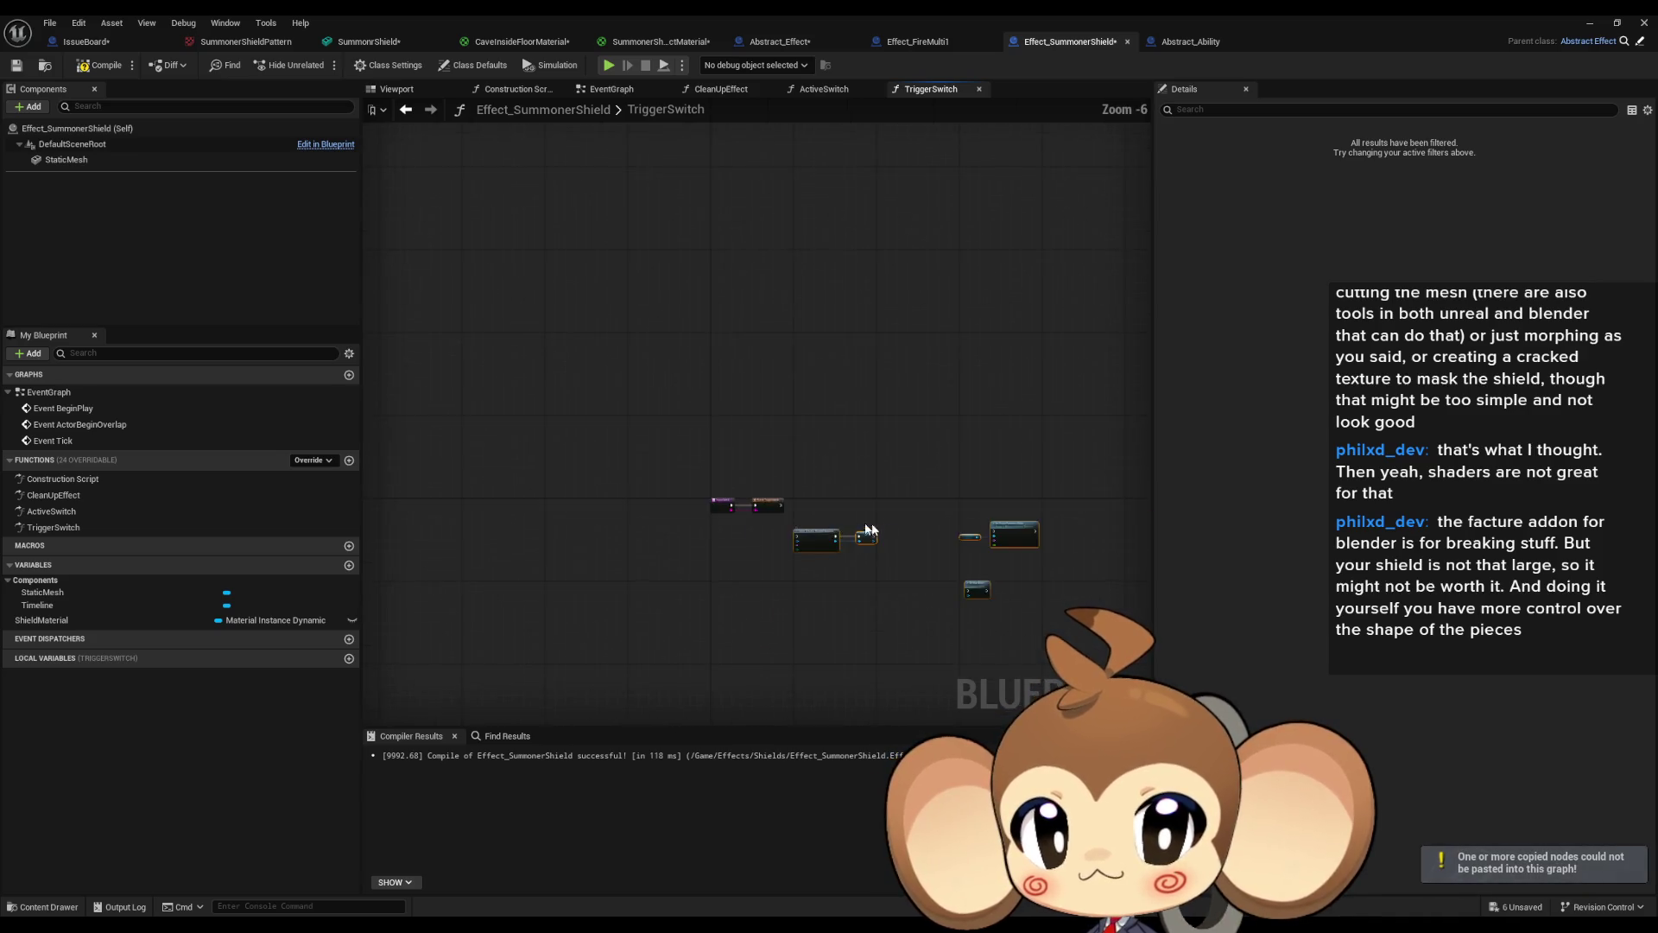
scroll(868, 529, up, 2)
key(Delete)
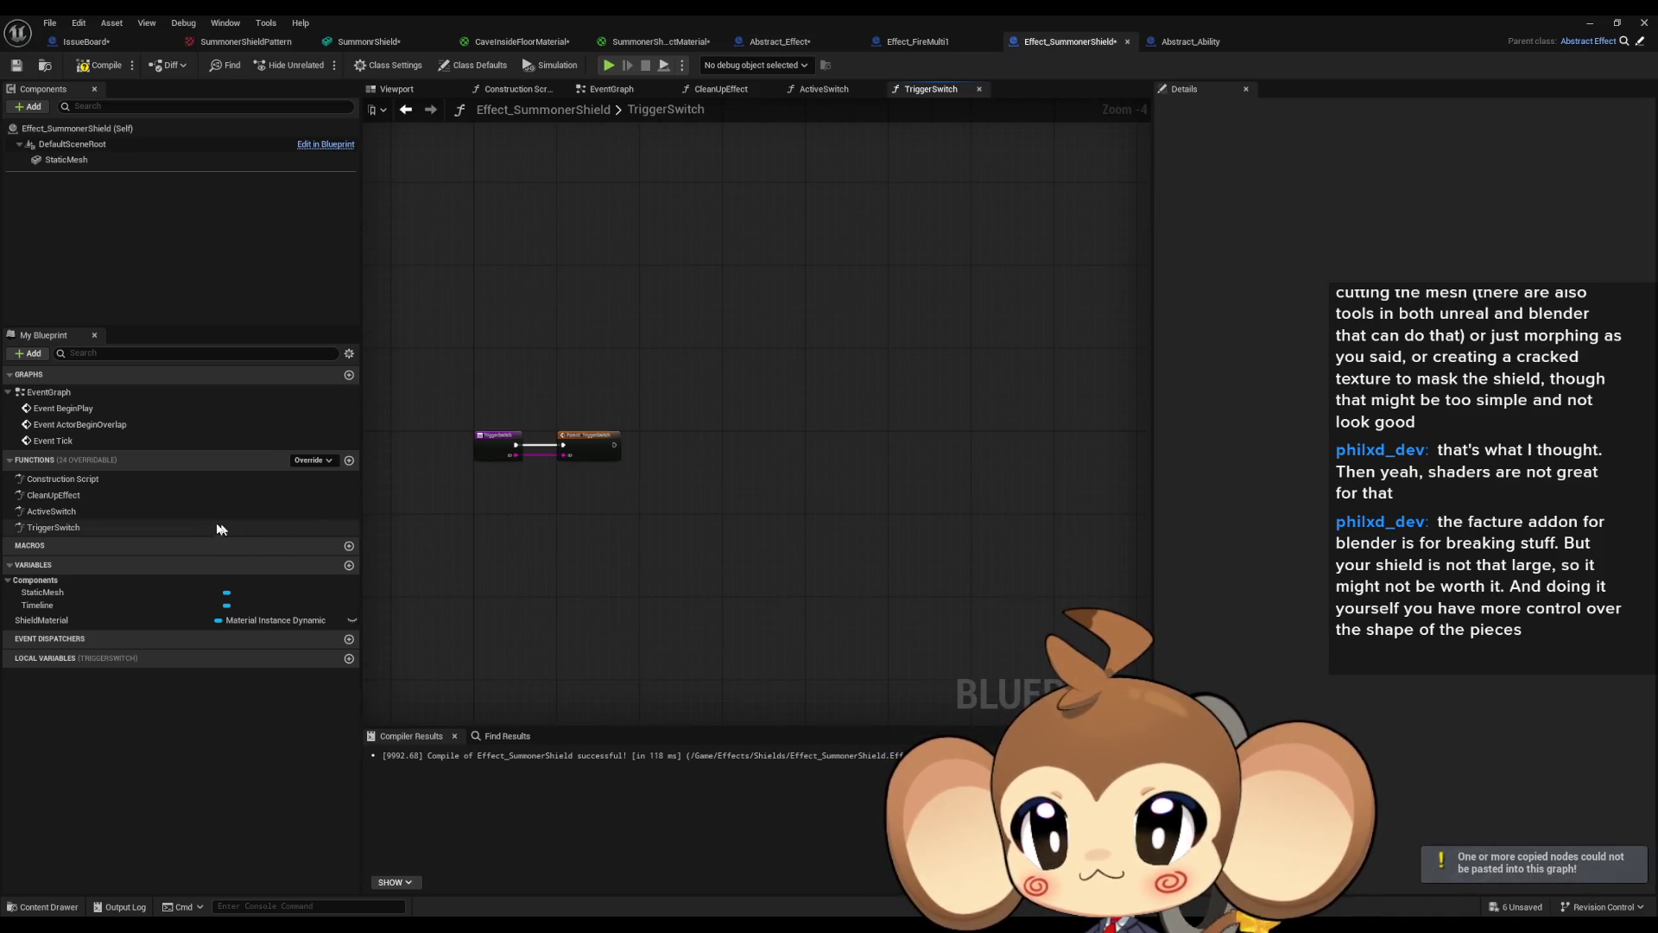
Browse the new ActiveSwitch, CleanUpEffect and TriggerSwitch overrides, then the EventGraph.
double_click(84, 510)
double_click(53, 496)
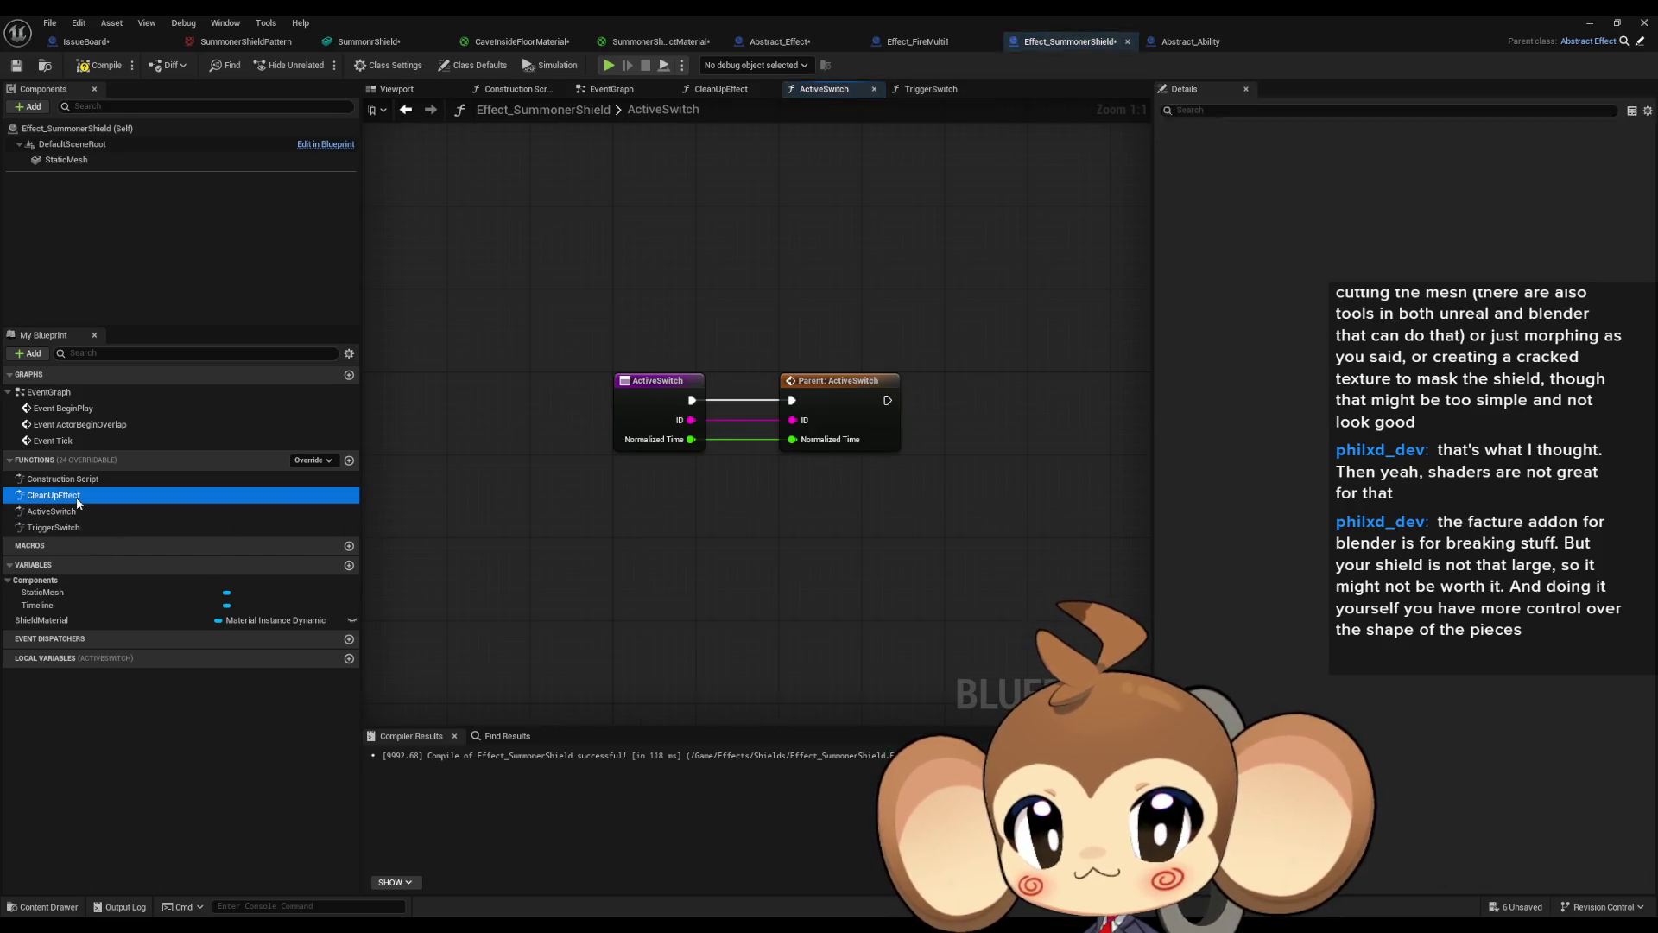
click(73, 514)
double_click(74, 515)
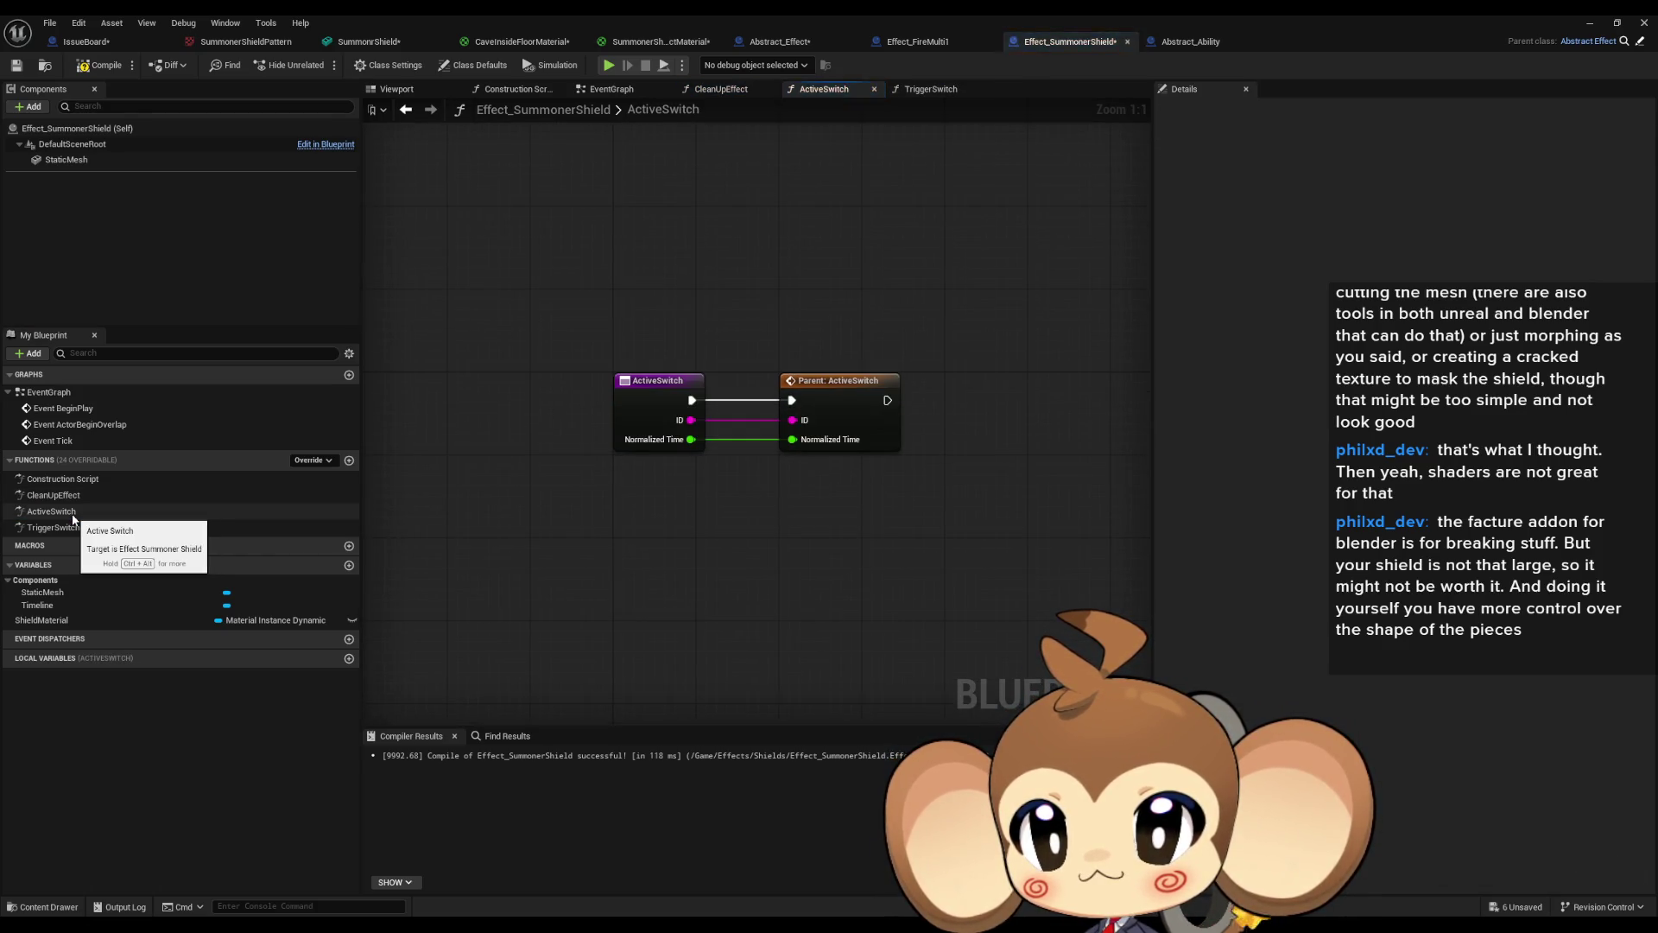
double_click(53, 527)
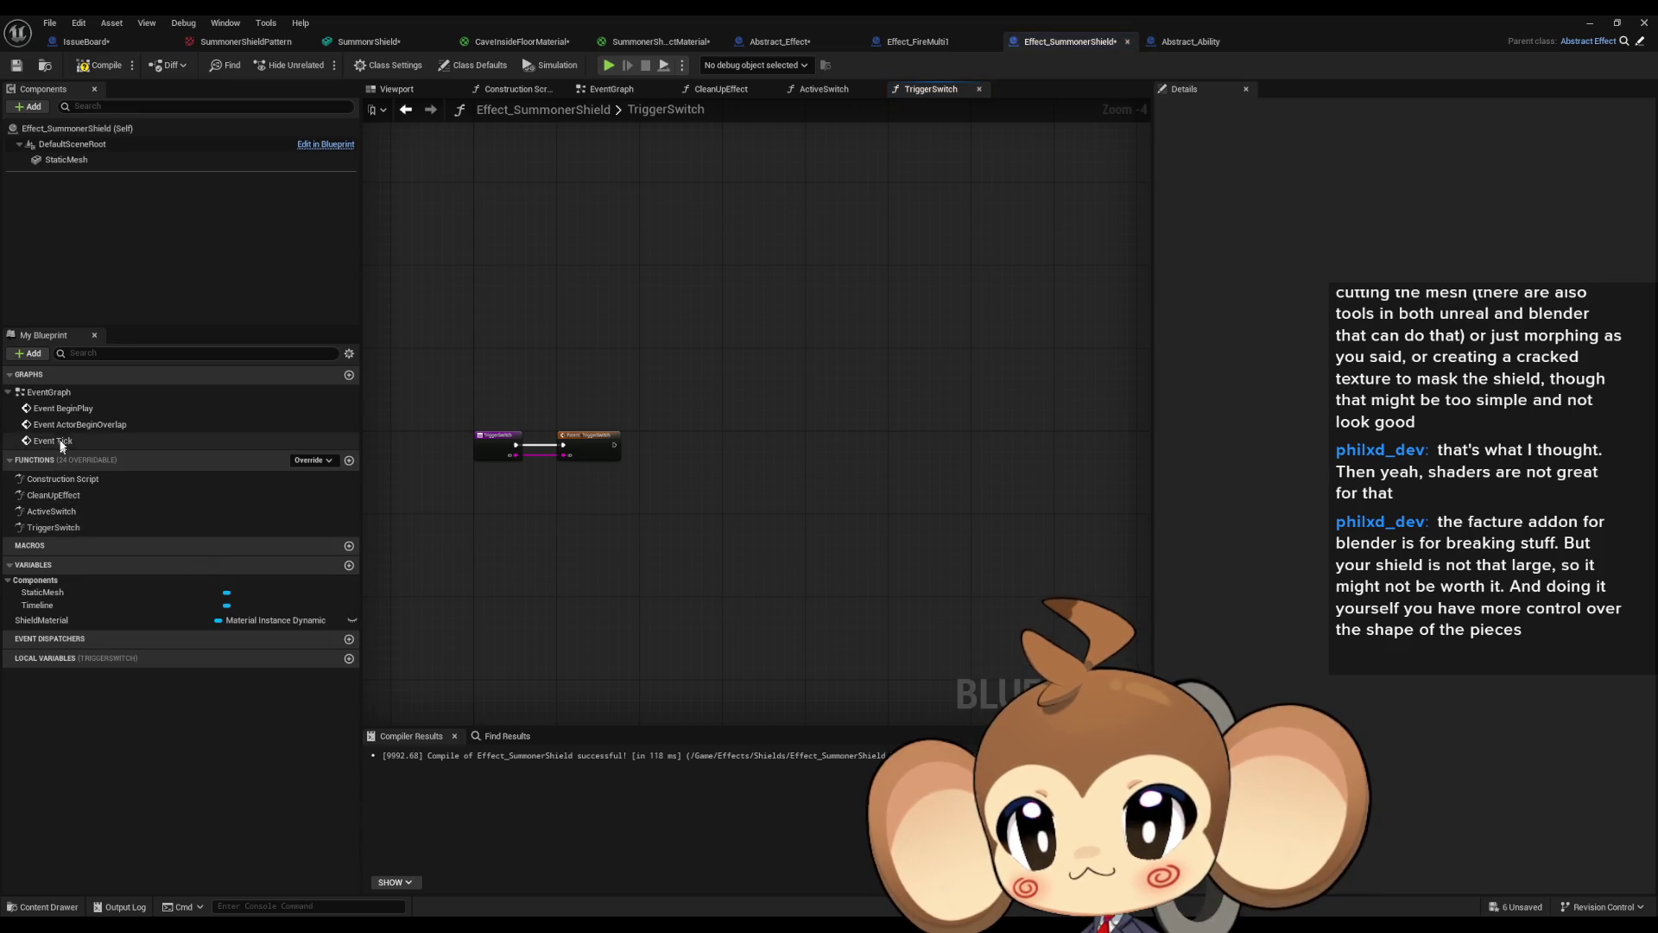
double_click(63, 409)
Copy the Create Dynamic Material Instance and SET nodes from EventGraph into TriggerSwitch.
mouse_move(749, 388)
mouse_down()
mouse_move(589, 325)
mouse_move(723, 294)
mouse_up()
scroll(1045, 371, up, 3)
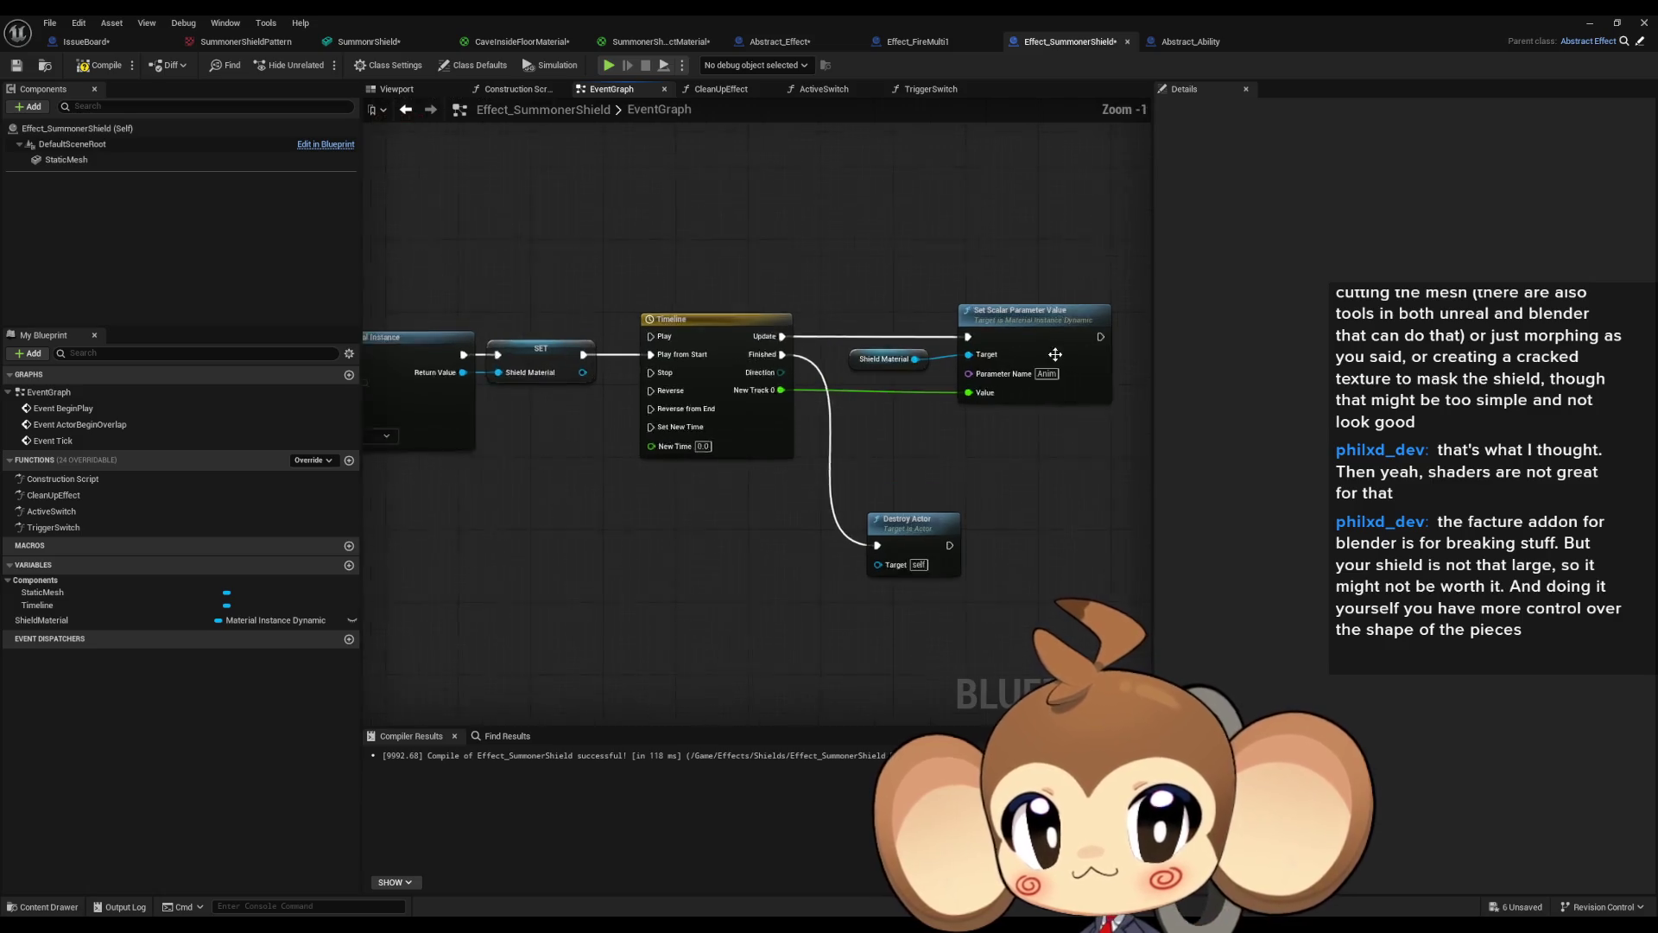
drag(1045, 374, 1445, 444)
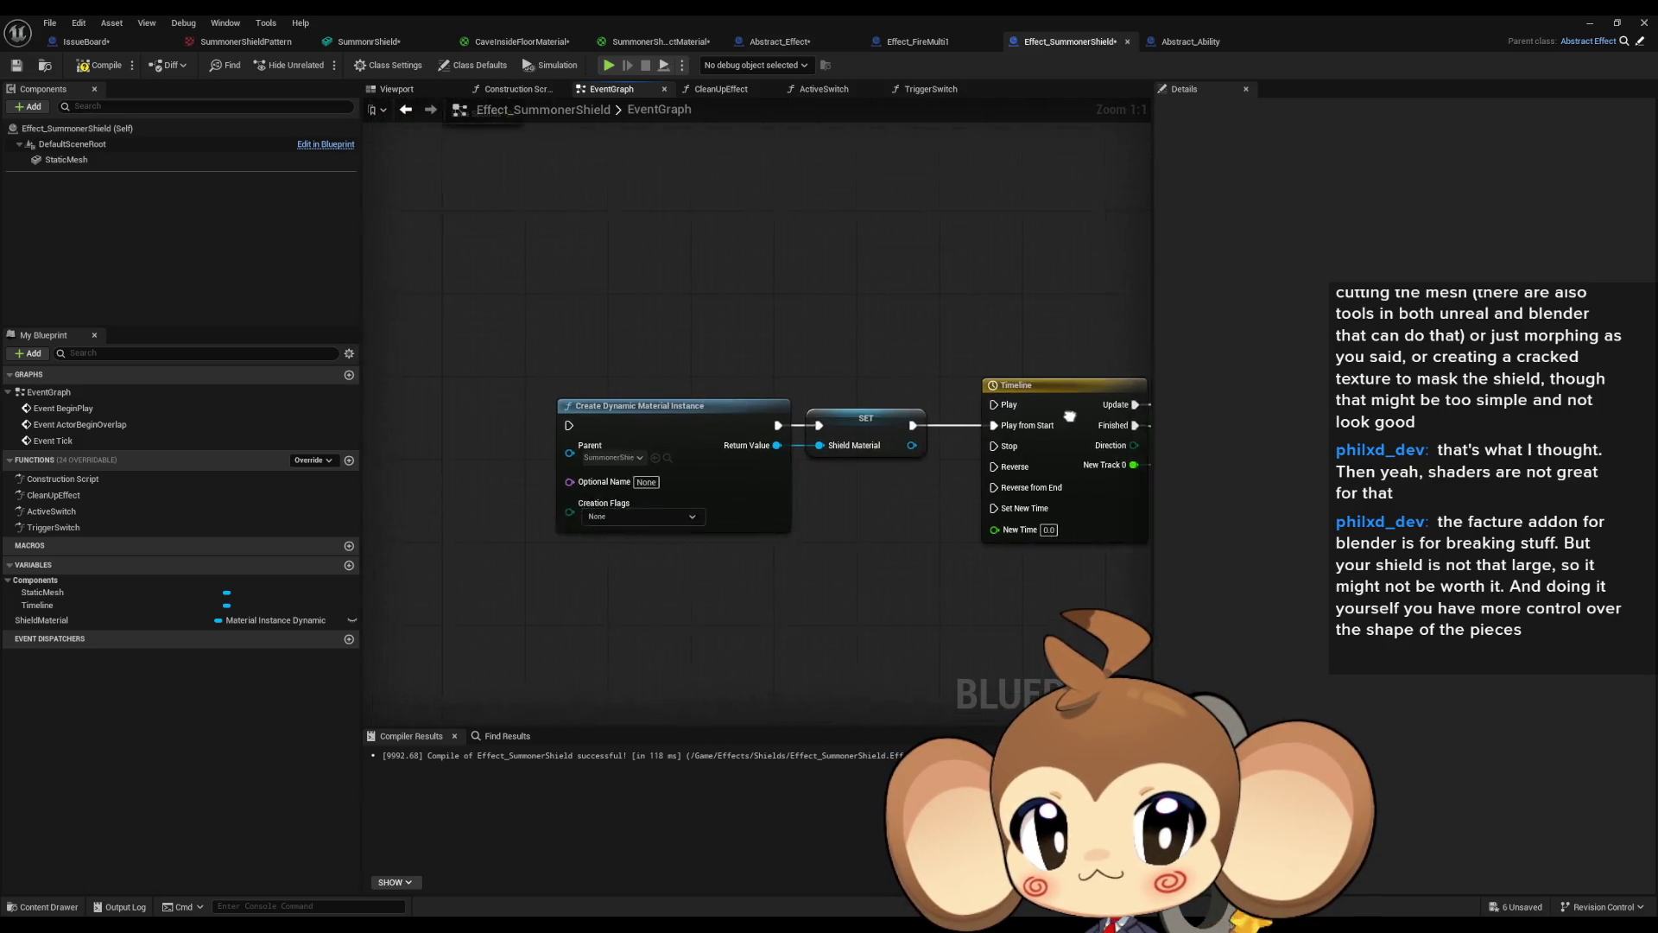
drag(622, 296, 858, 499)
click(90, 513)
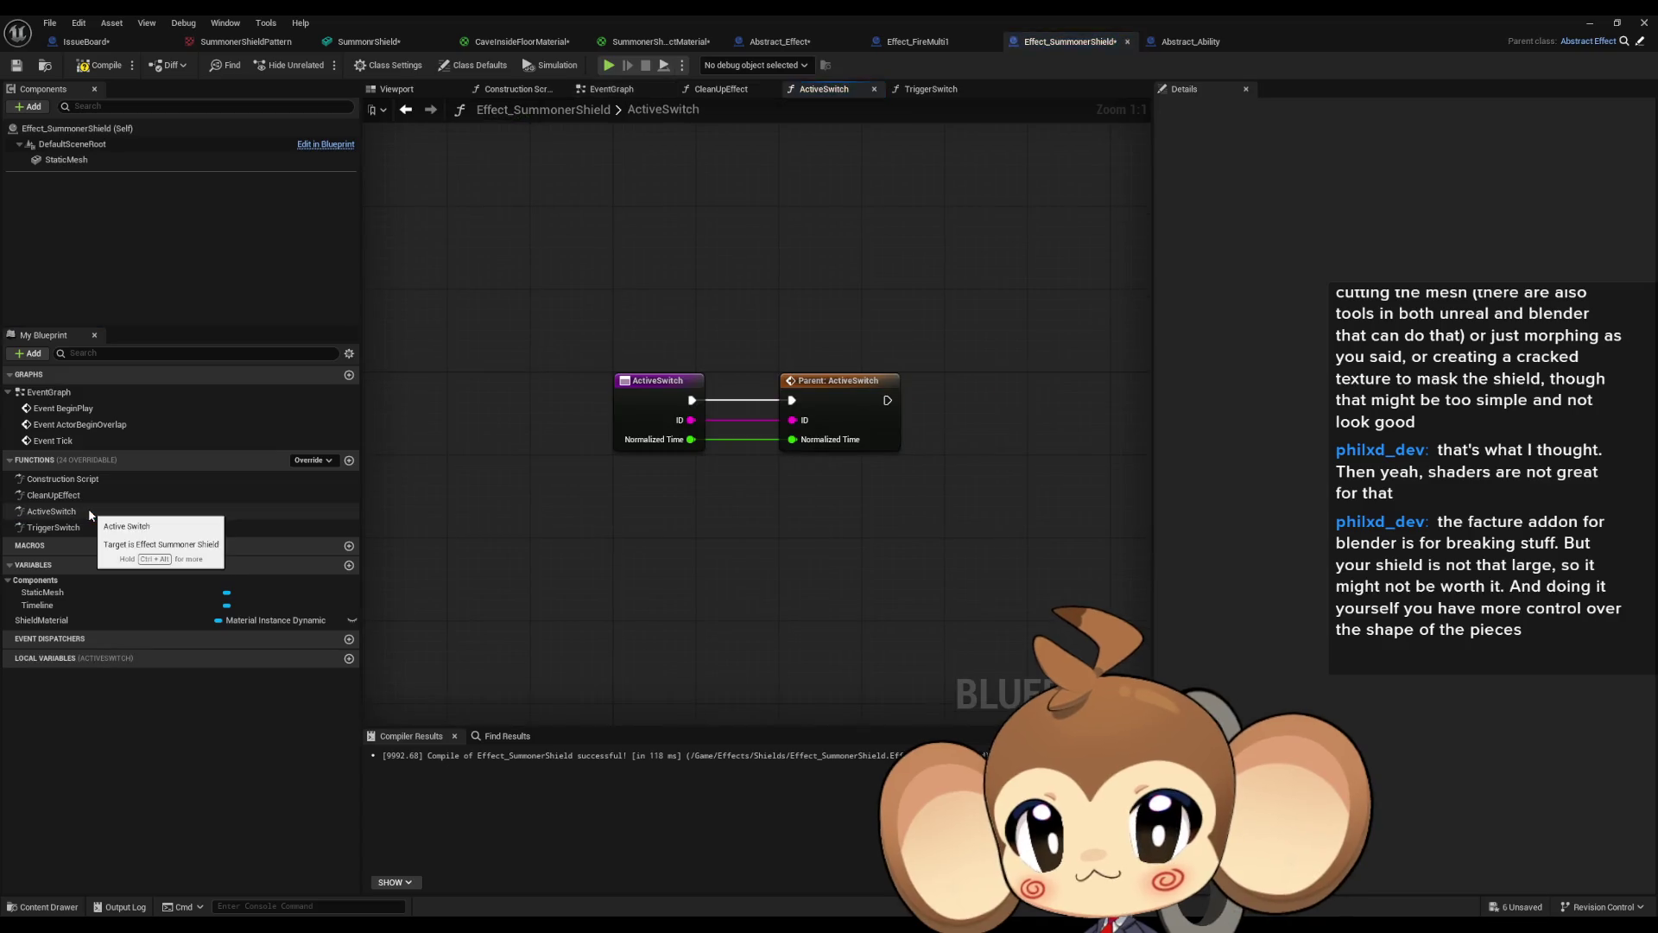
double_click(64, 527)
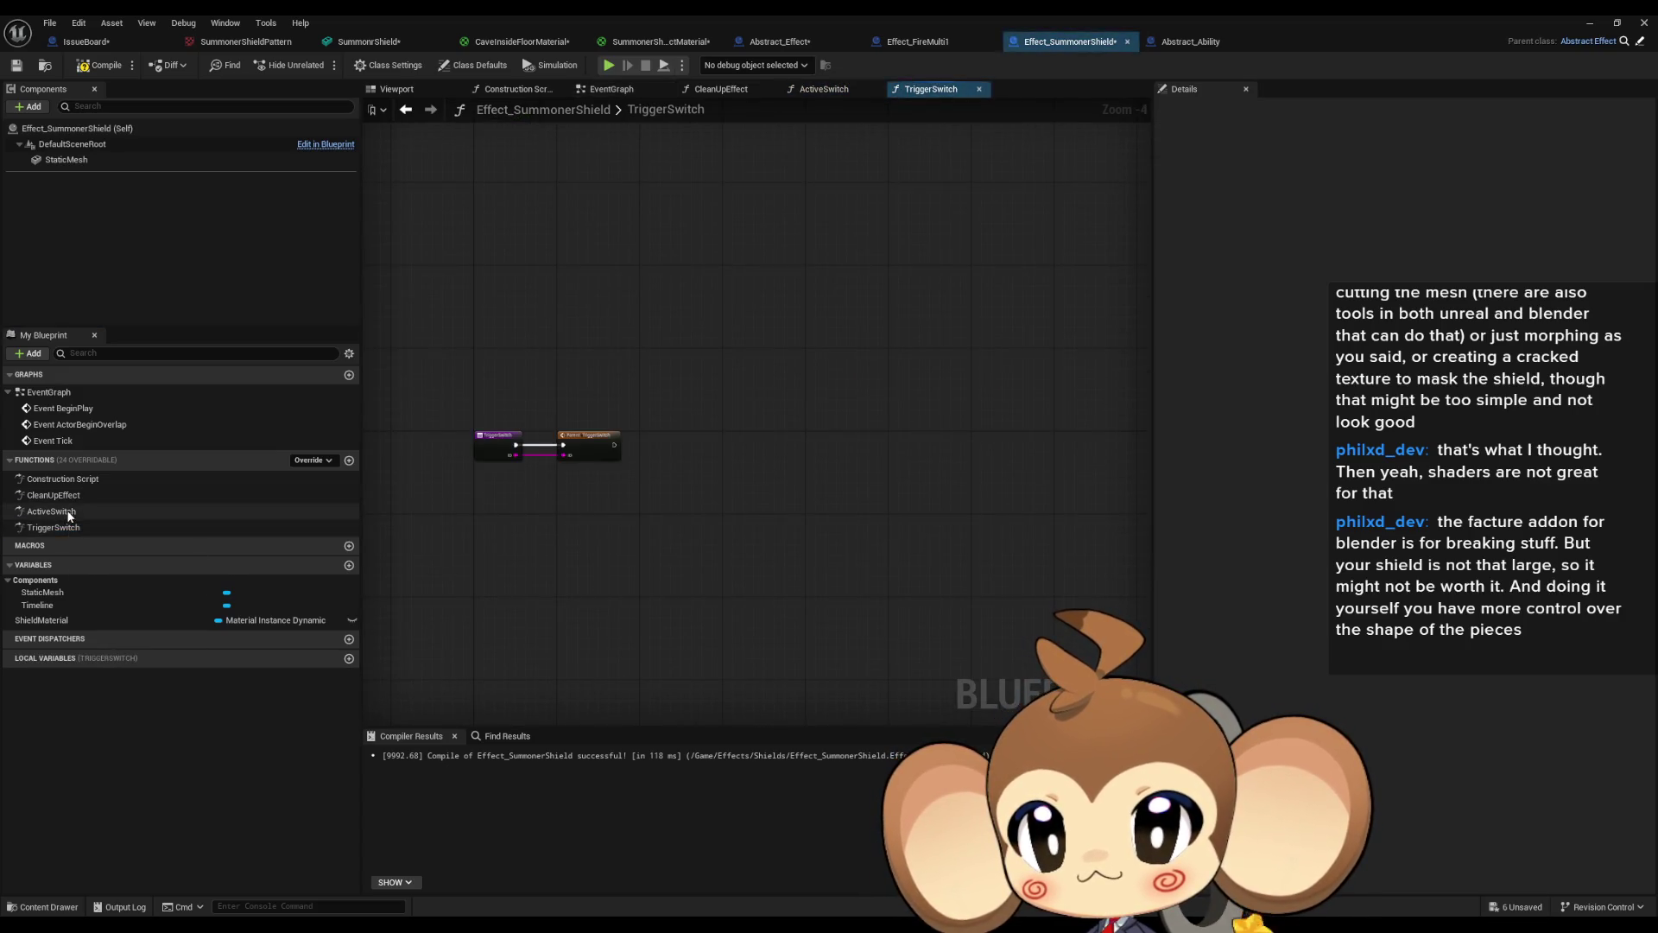
key(ctrl+v)
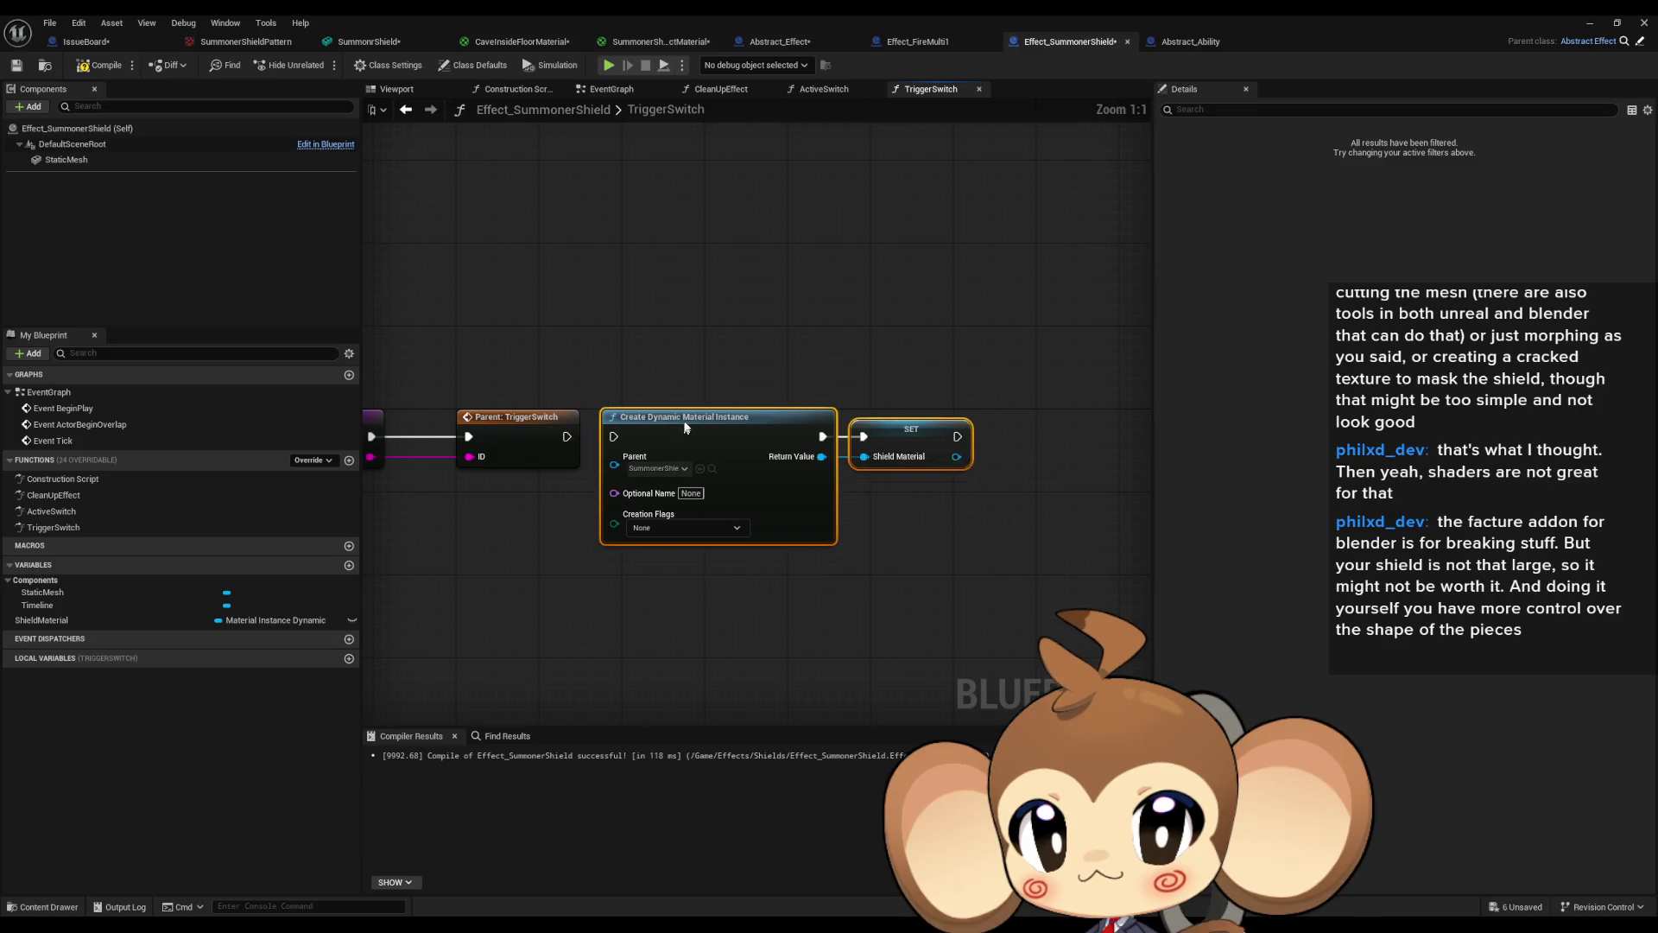
Compare with Effect_FireMulti1's ActiveSwitch and TriggerSwitch, then reposition the pasted material nodes.
click(924, 45)
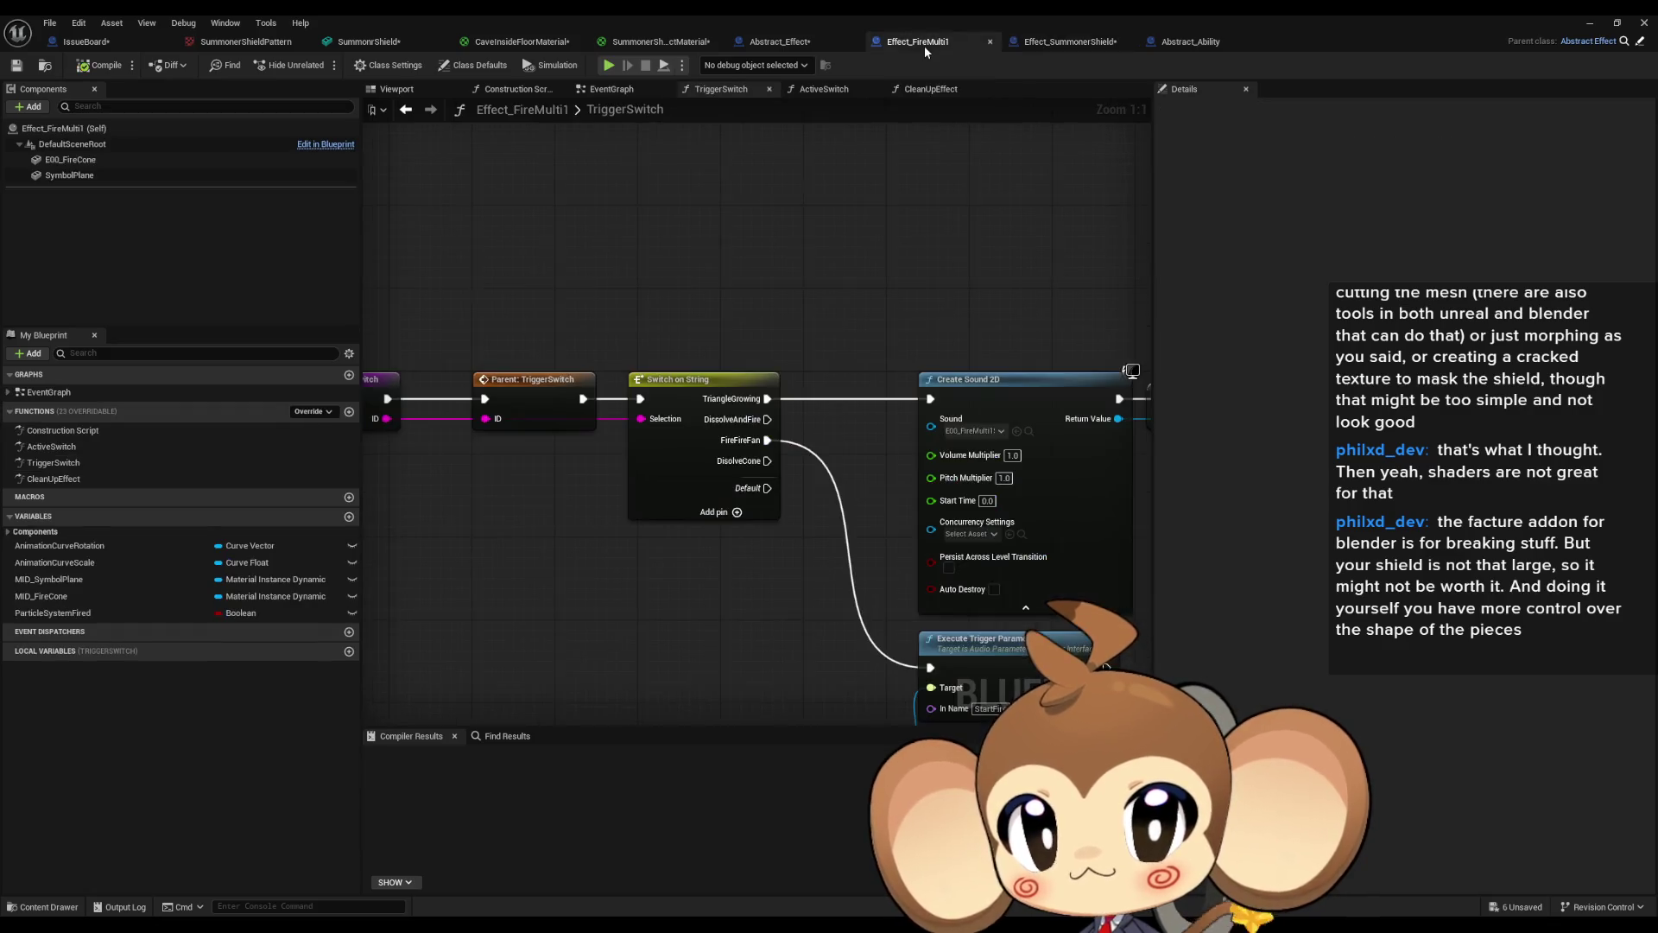
double_click(74, 446)
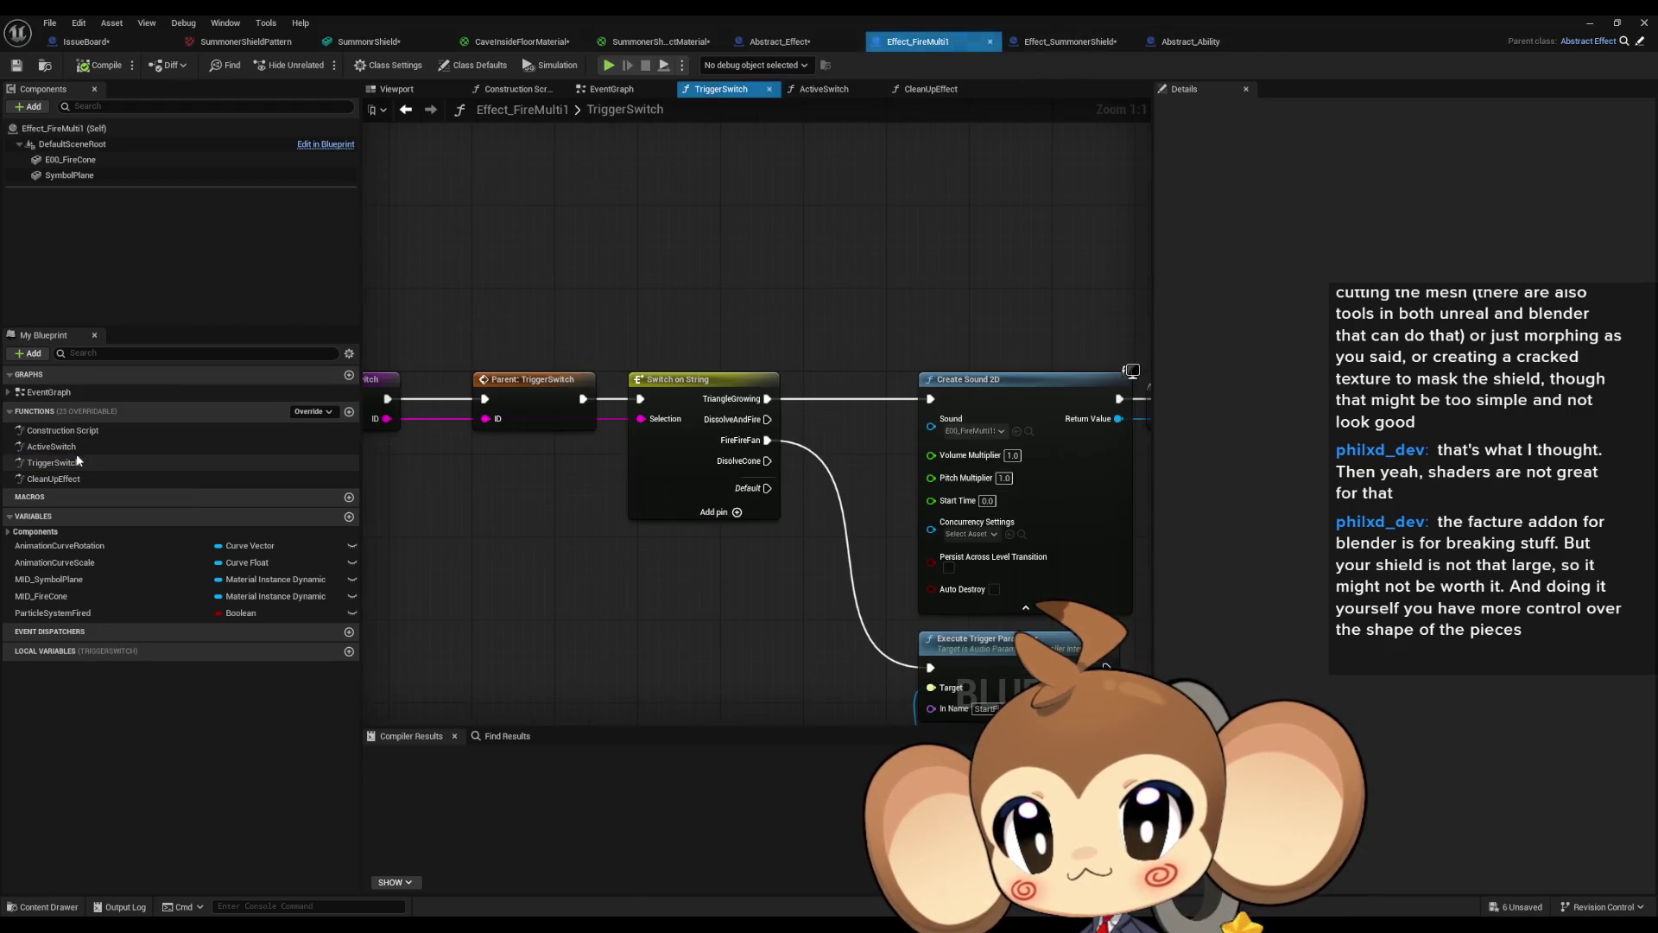
double_click(52, 463)
click(1043, 47)
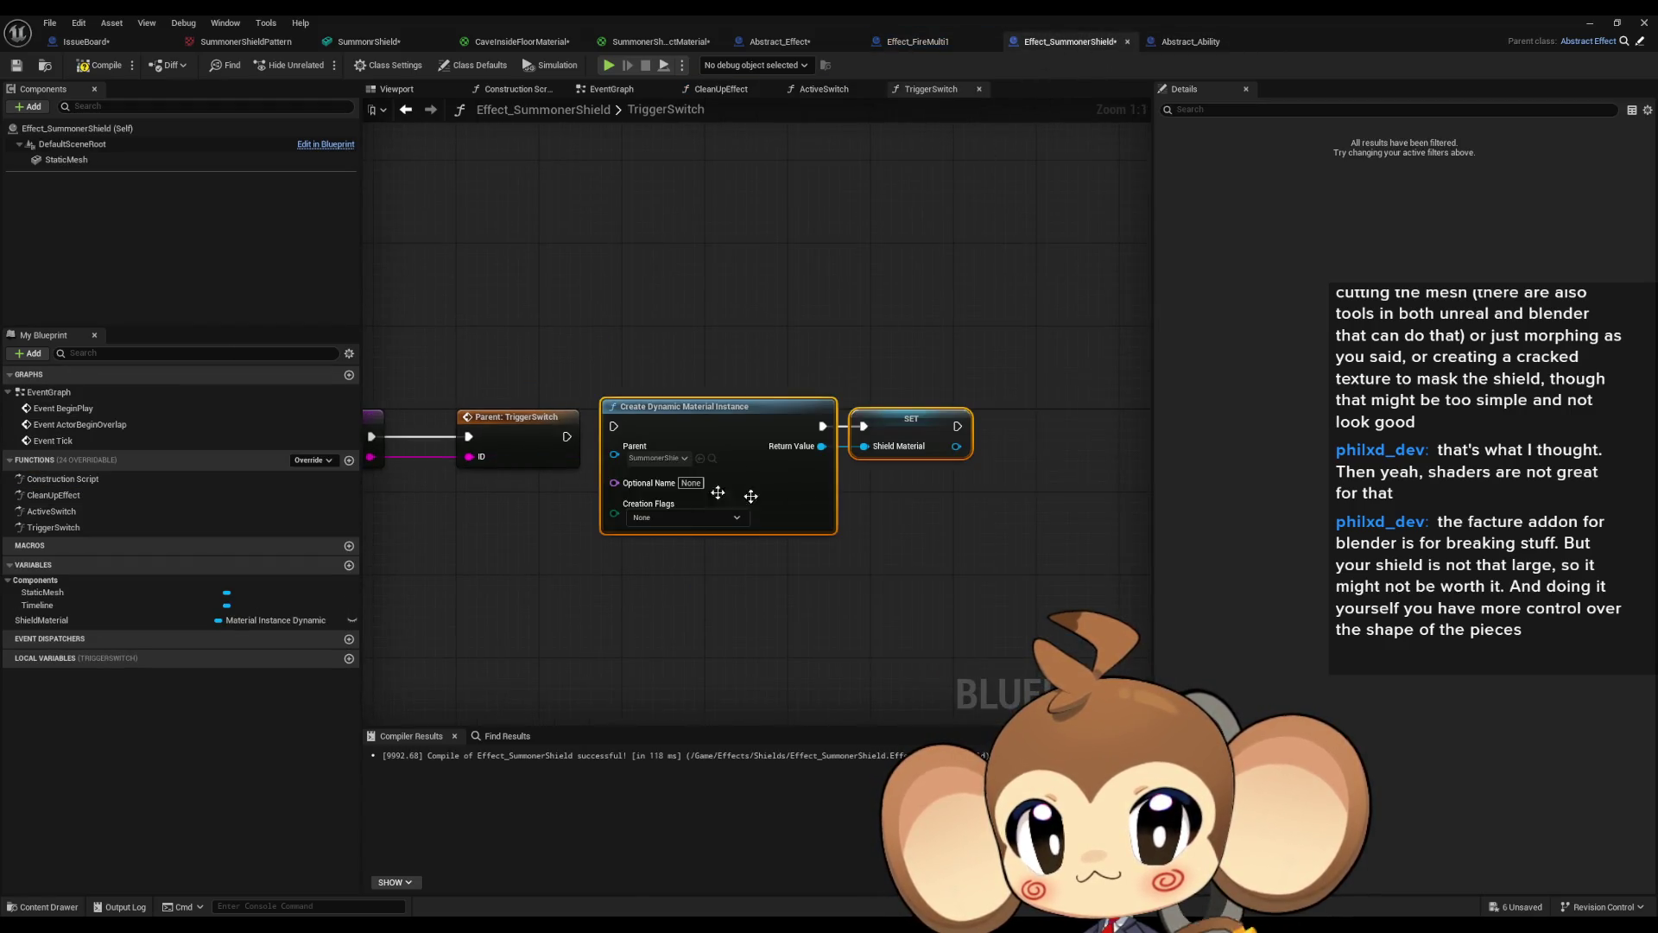
drag(965, 496, 965, 496)
drag(686, 412, 686, 423)
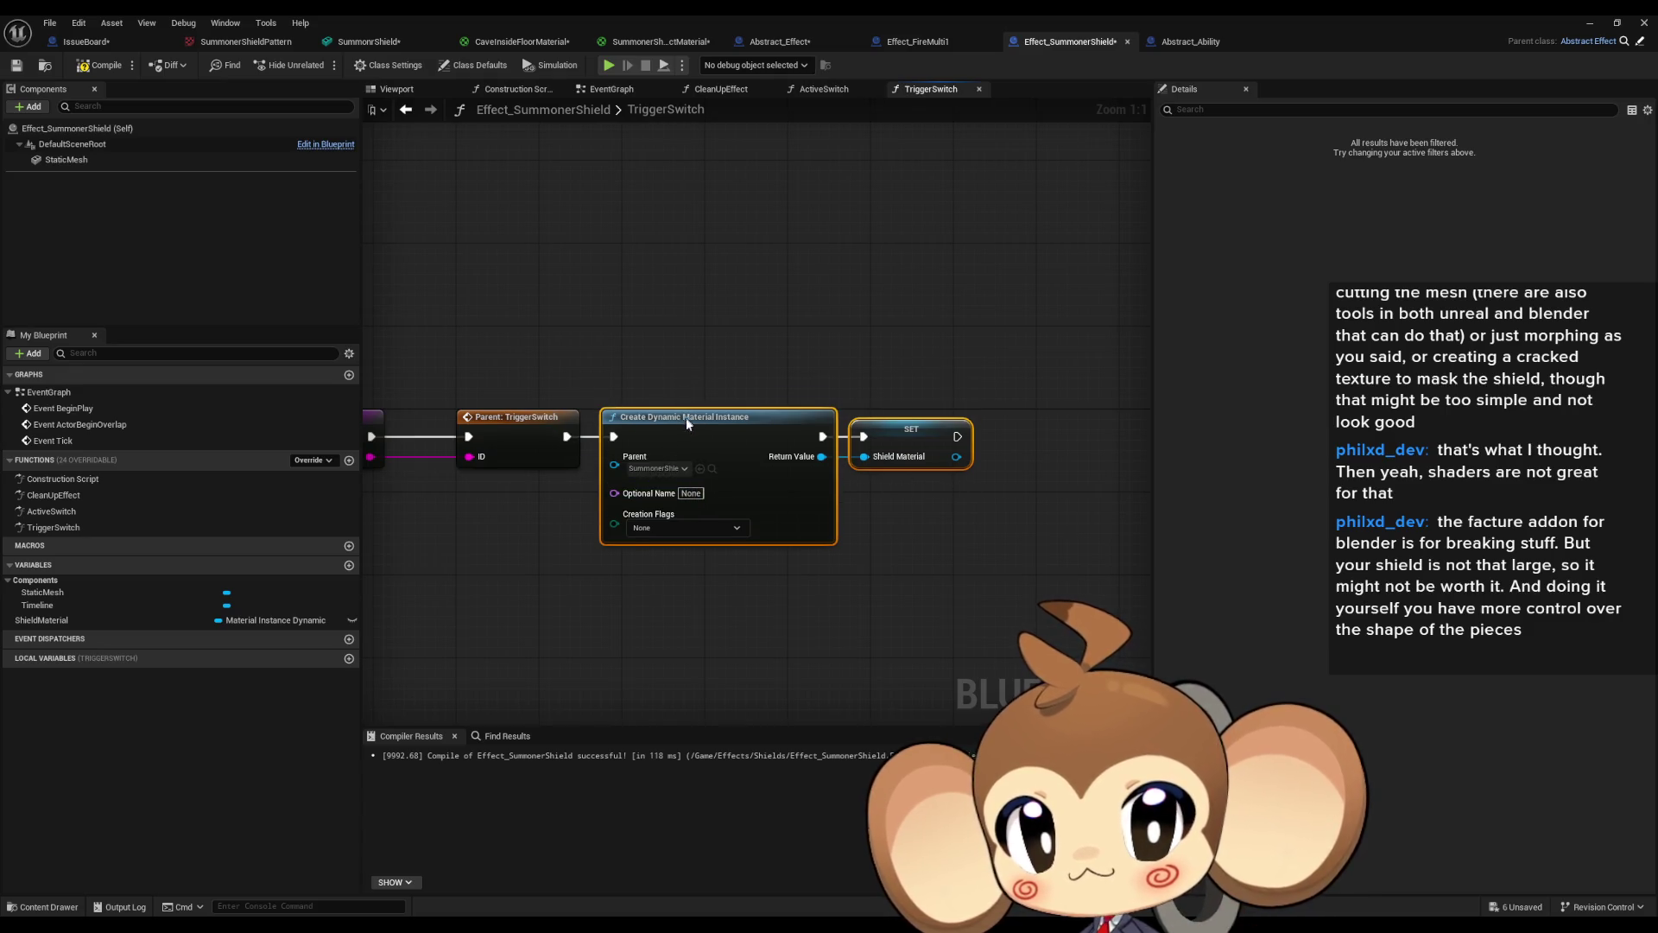
click(701, 296)
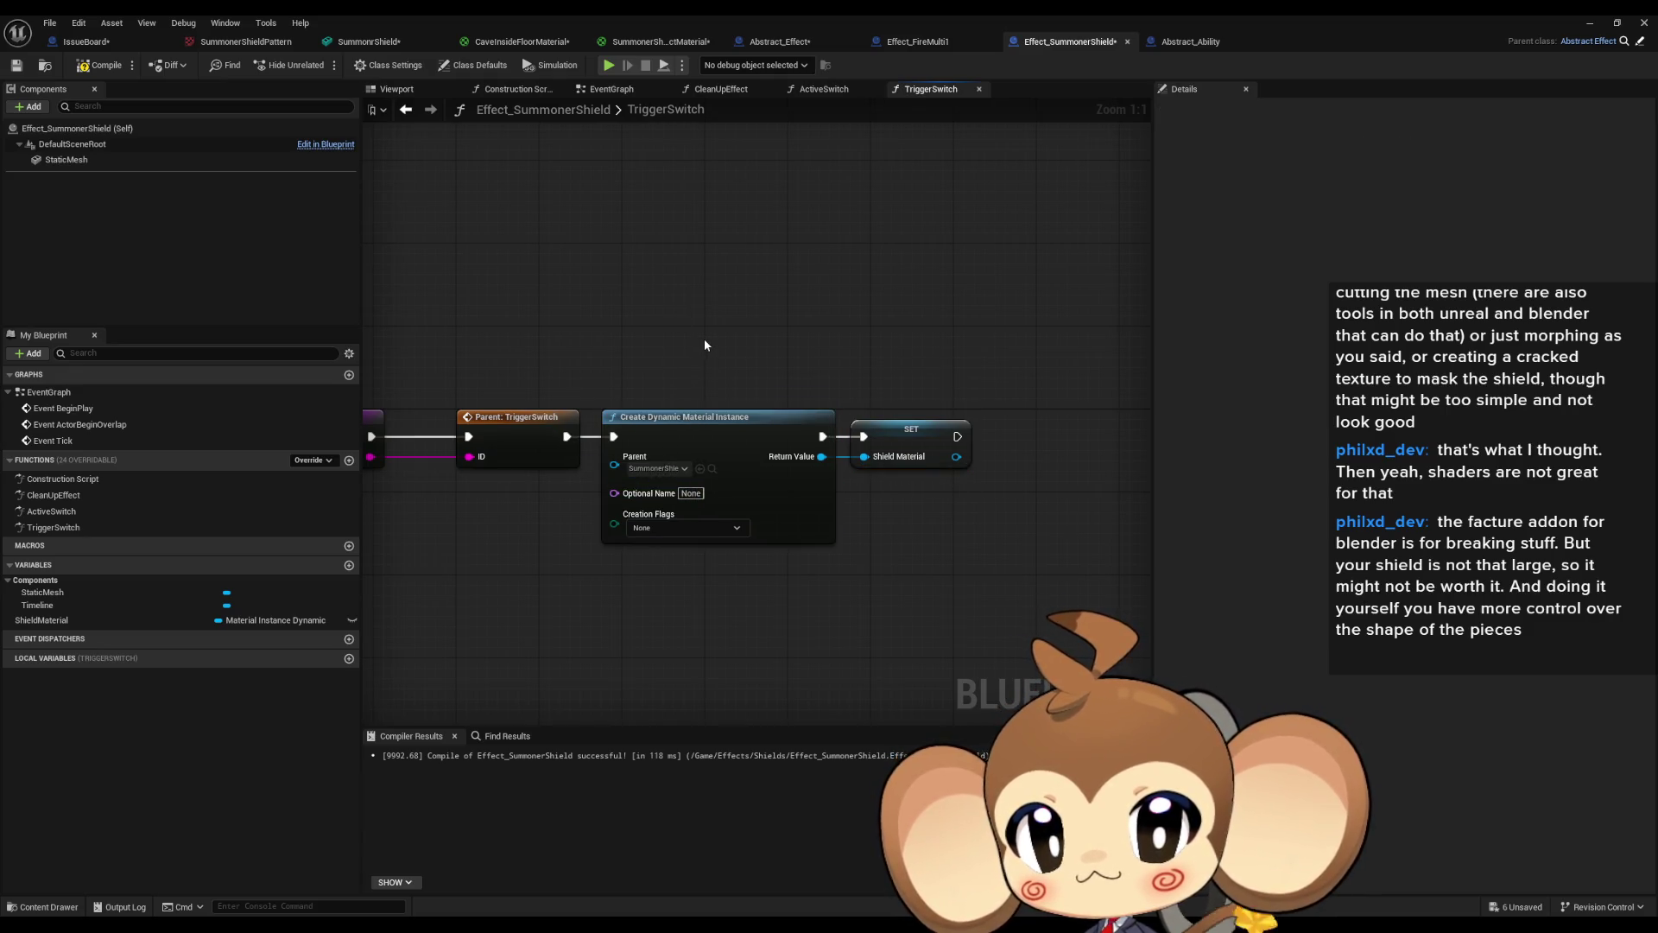
Copy the Shield Material and Set Scalar Parameter Value nodes into TriggerSwitch.
double_click(57, 393)
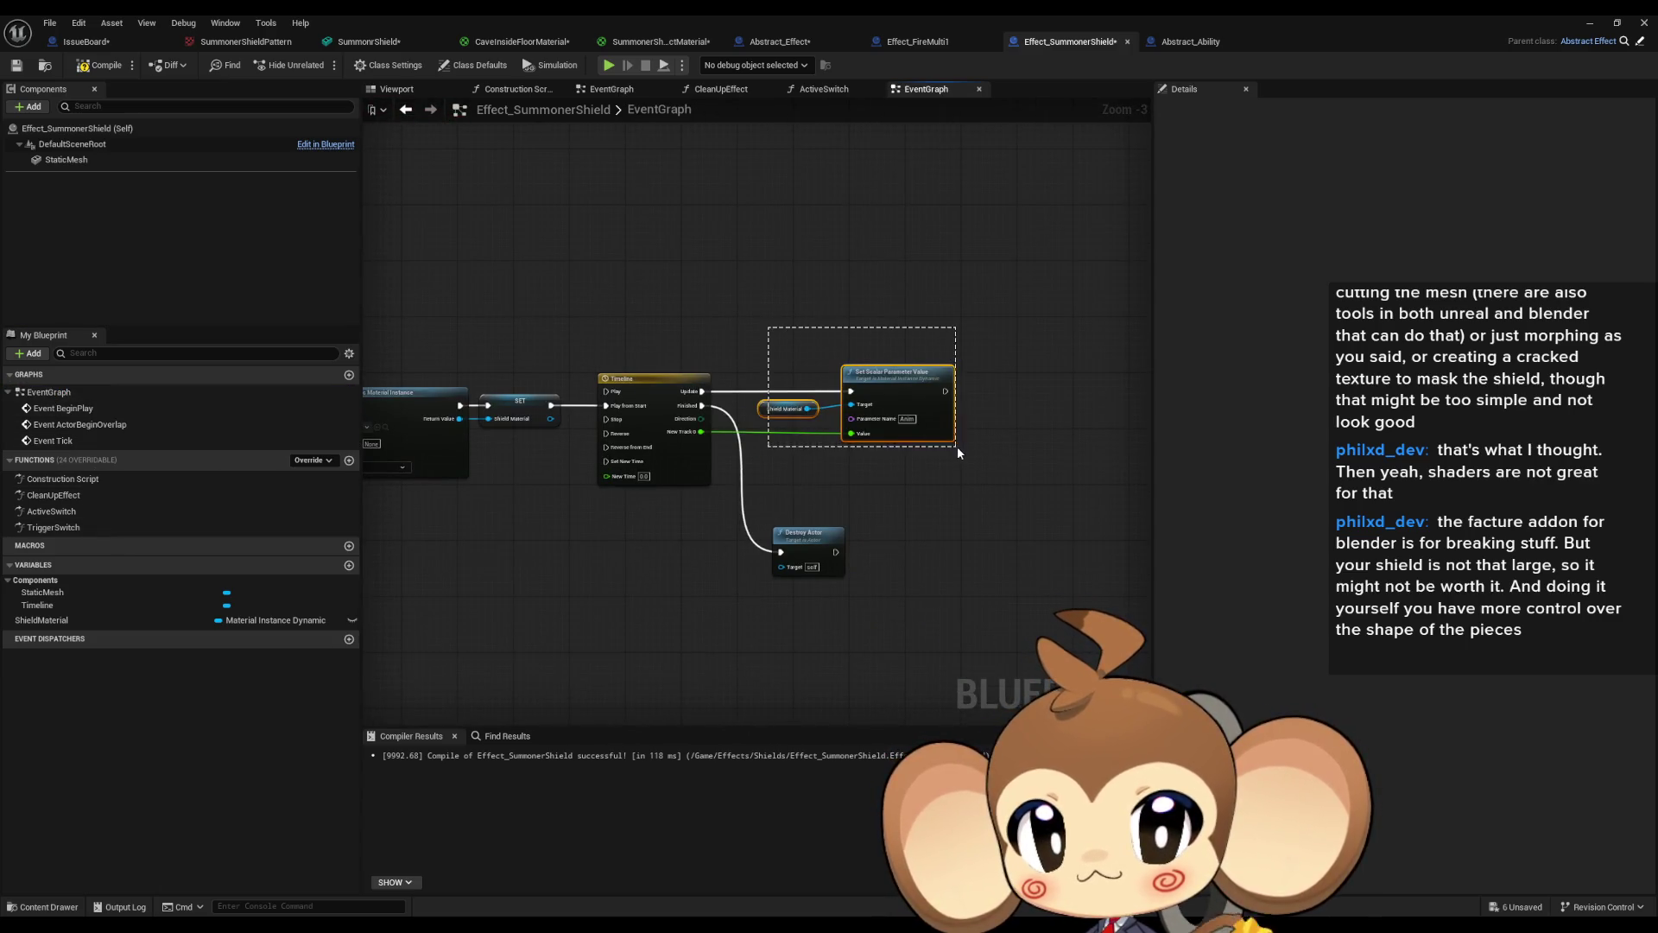
drag(957, 448, 933, 450)
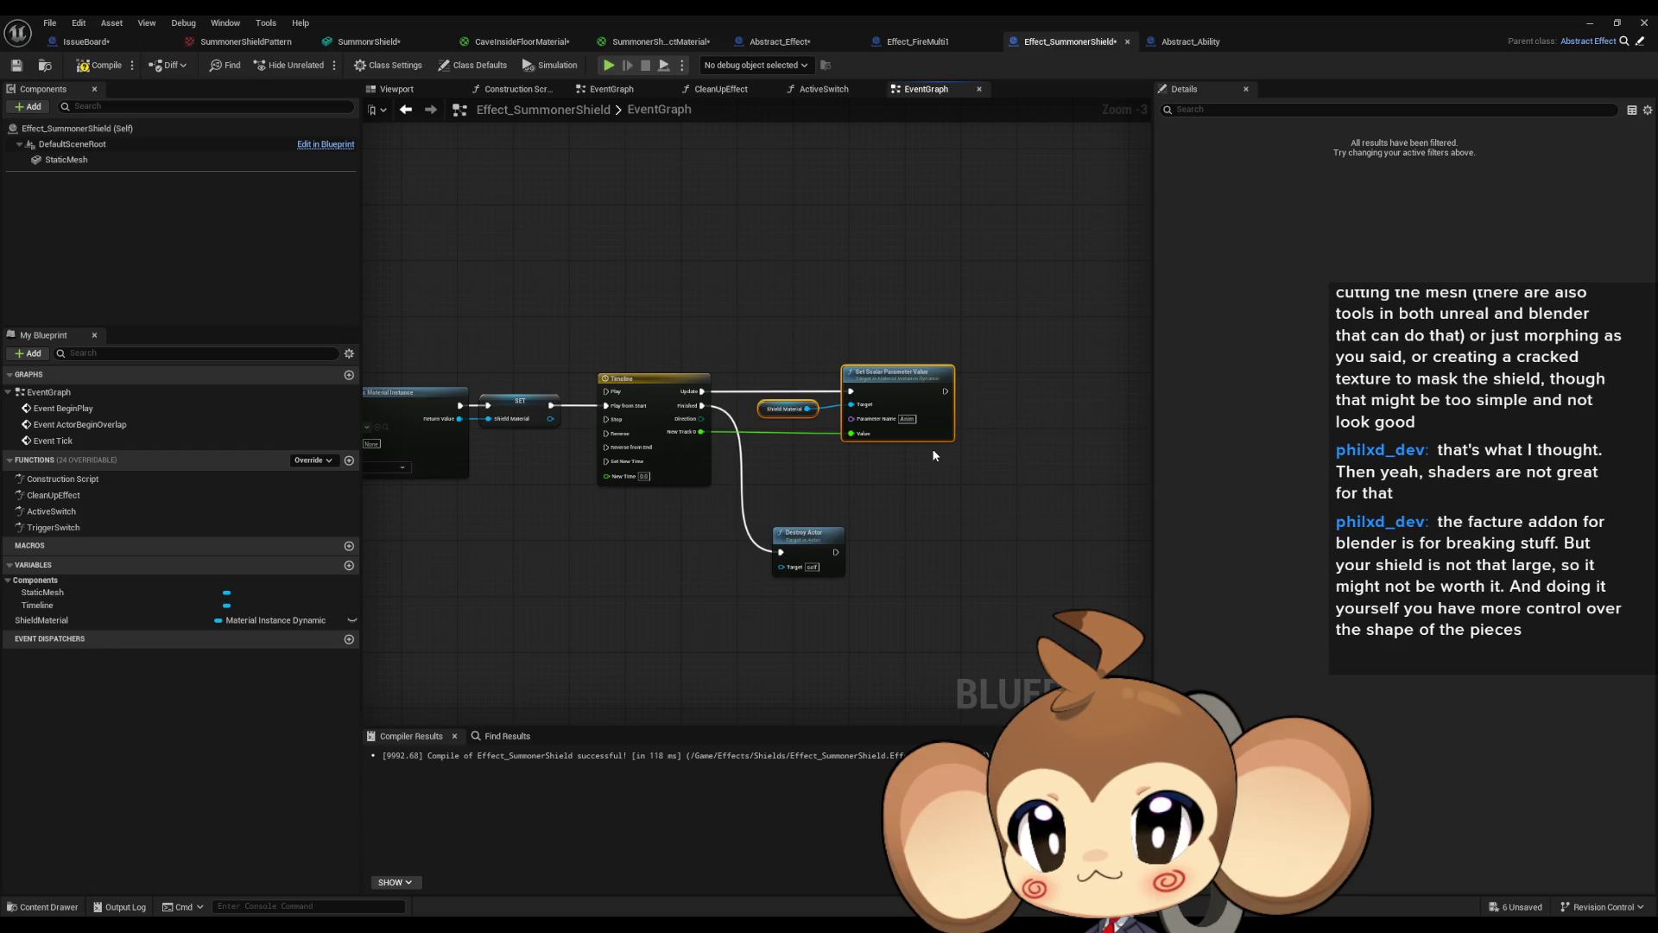
click(51, 529)
double_click(51, 528)
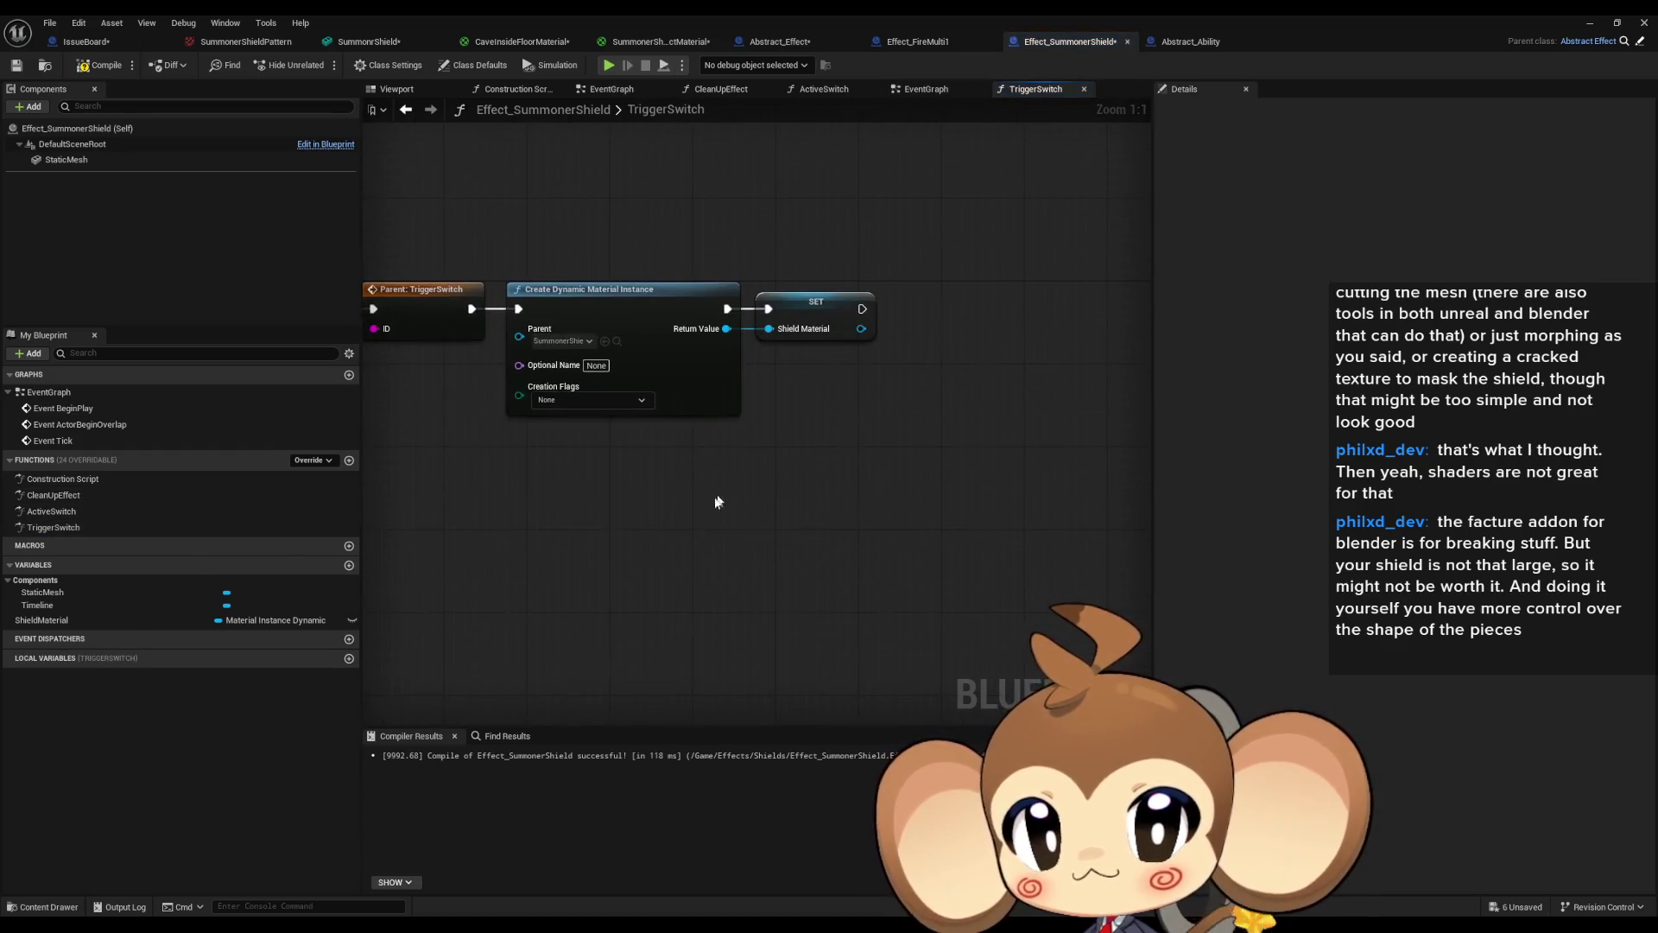
key(ctrl+v)
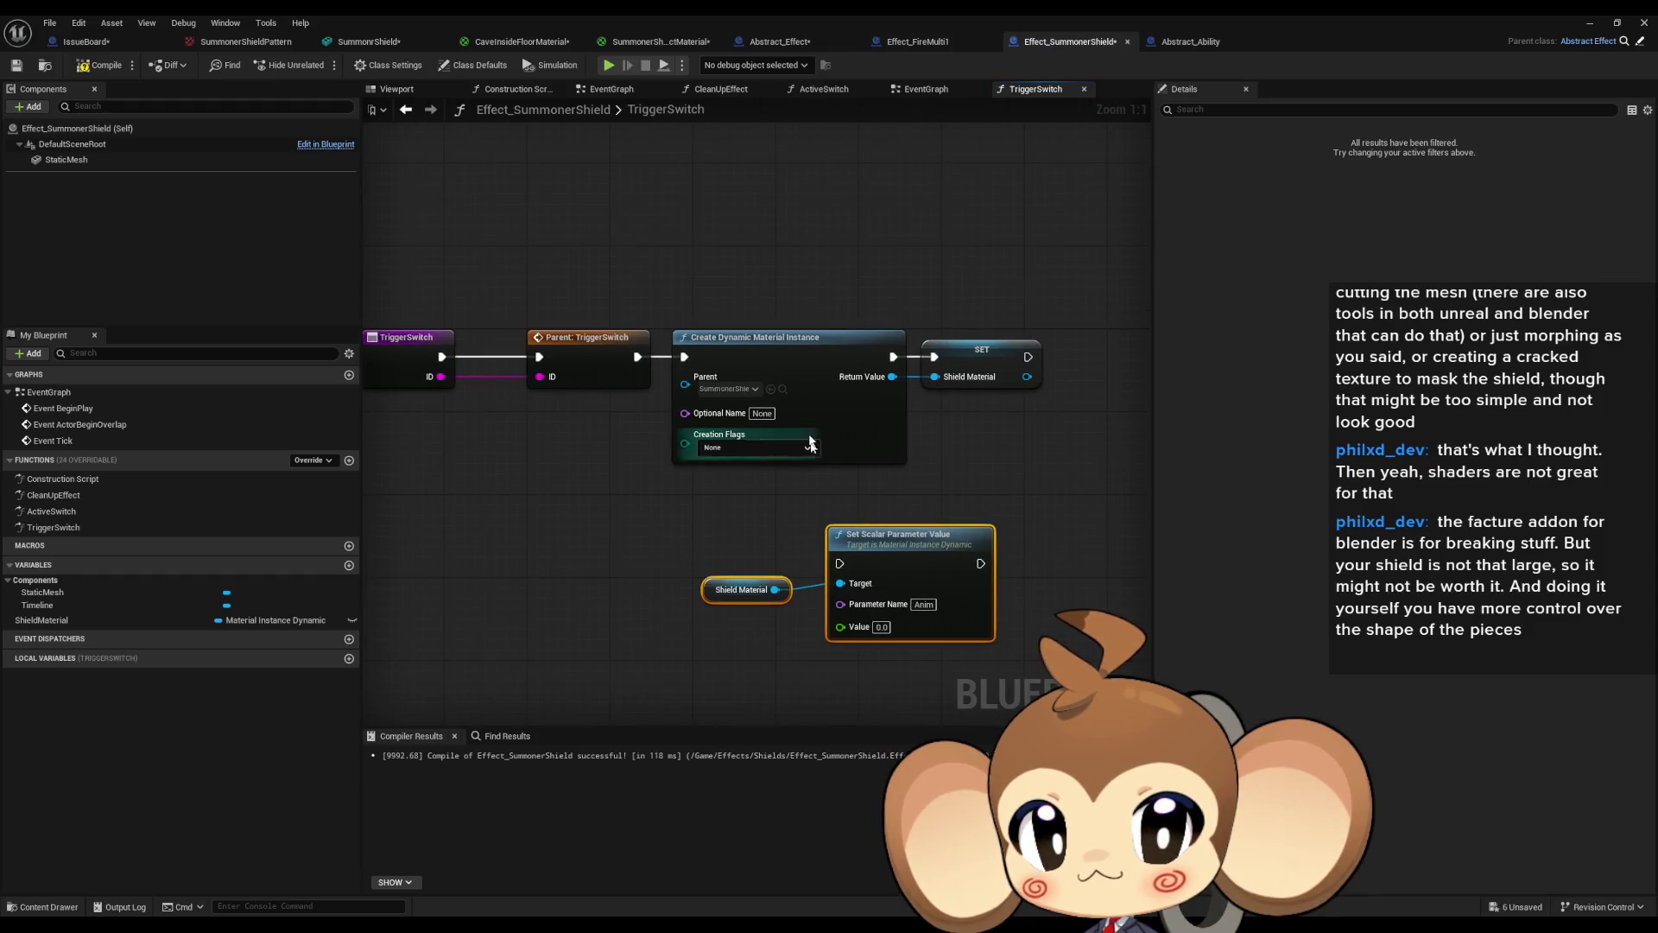
mouse_move(784, 274)
mouse_down()
mouse_move(823, 260)
mouse_move(809, 264)
mouse_up()
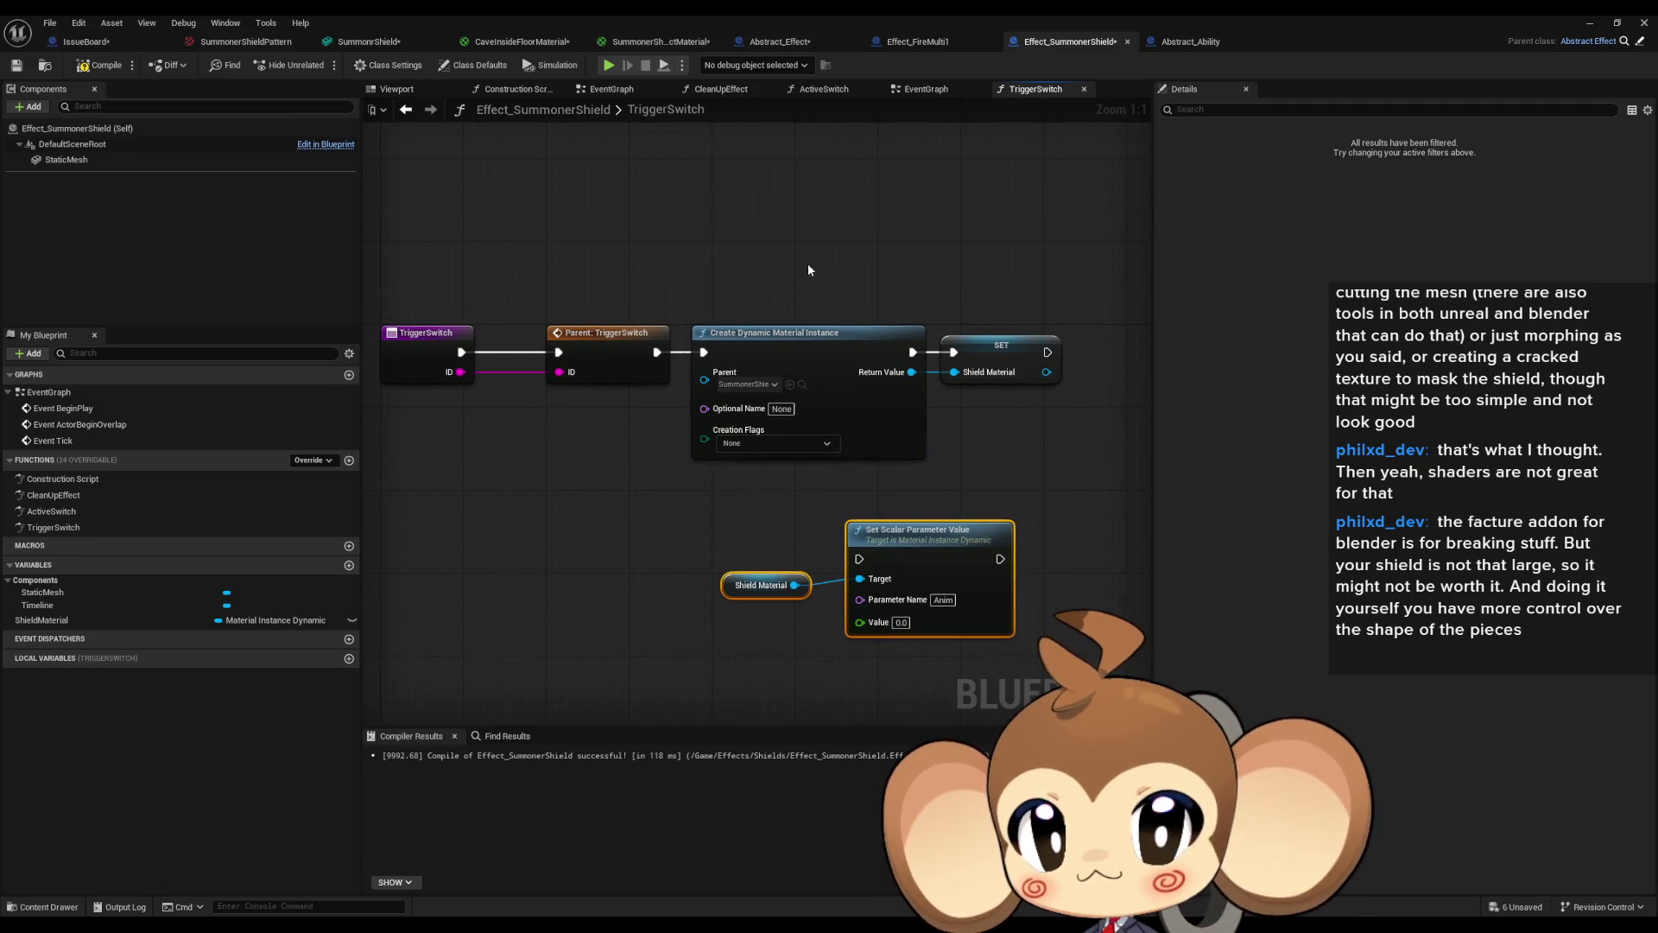
Move the parameter nodes into ActiveSwitch and wire Normalized Time into Value.
key(ctrl+x)
click(34, 512)
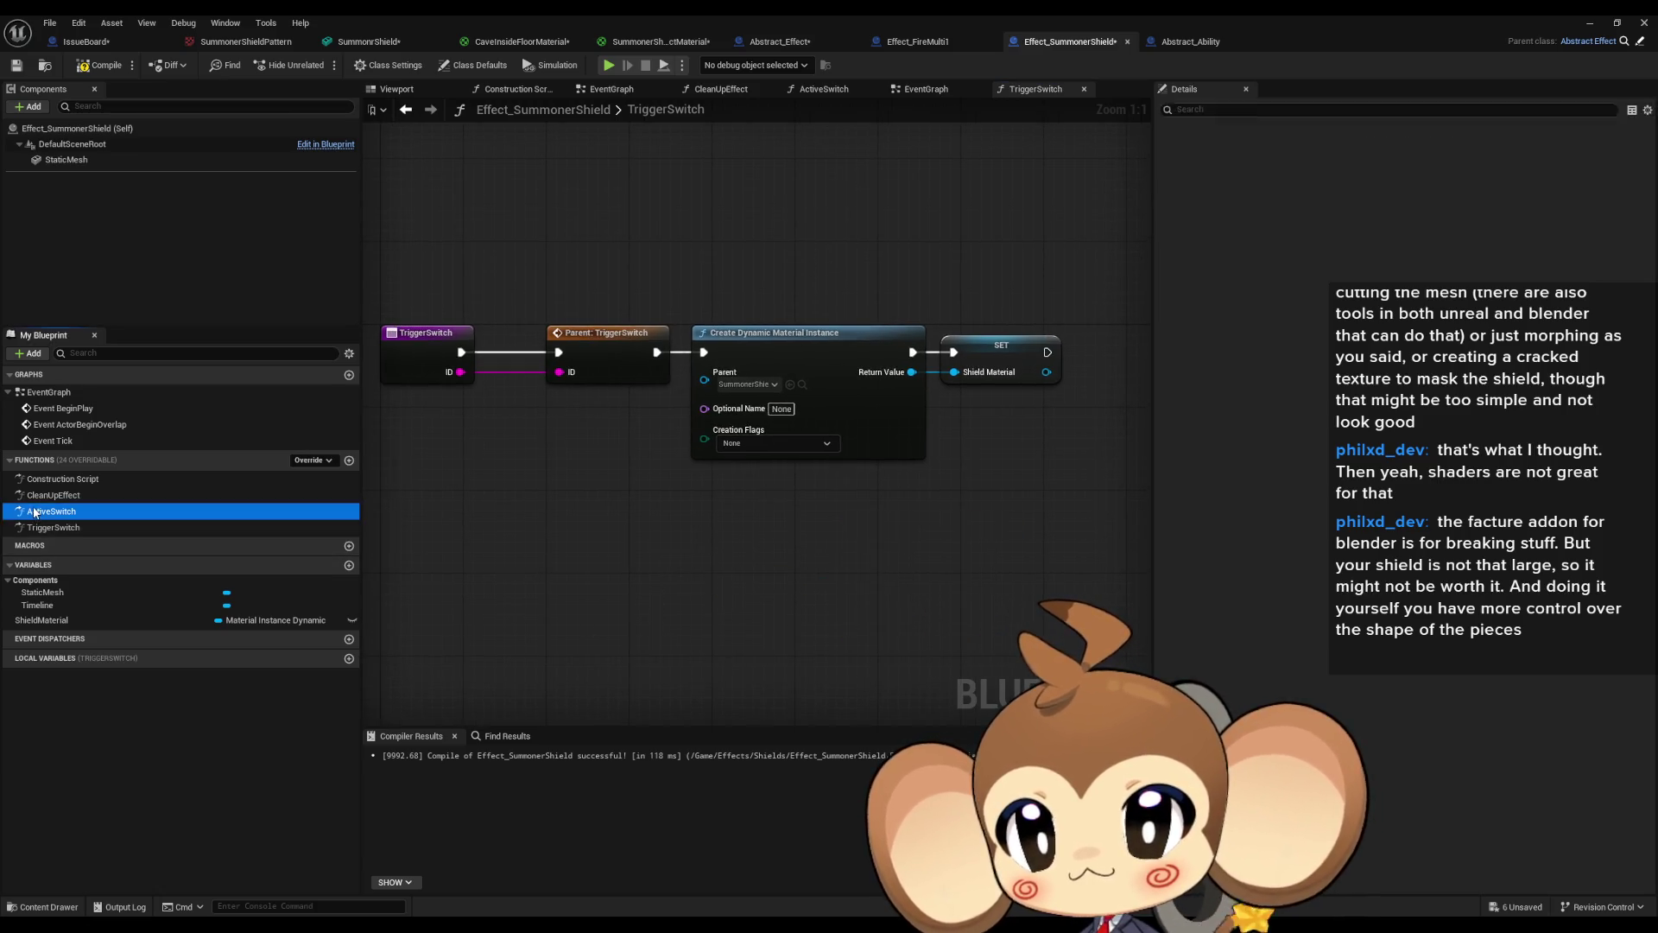
double_click(34, 512)
key(ctrl+v)
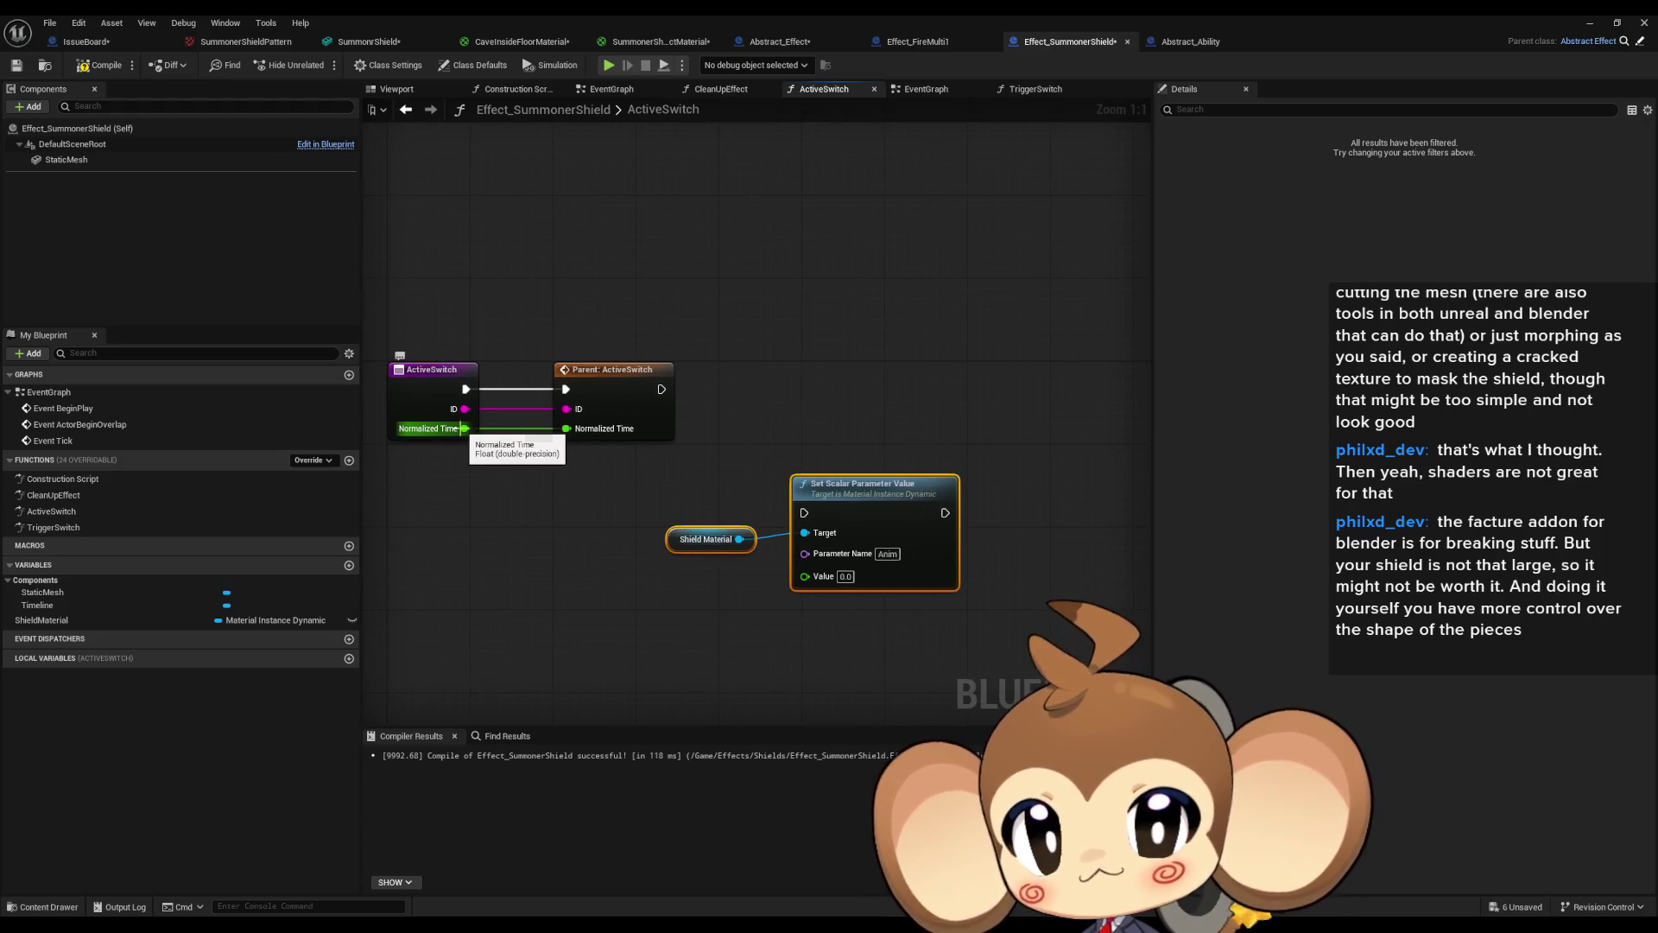
drag(465, 428, 807, 578)
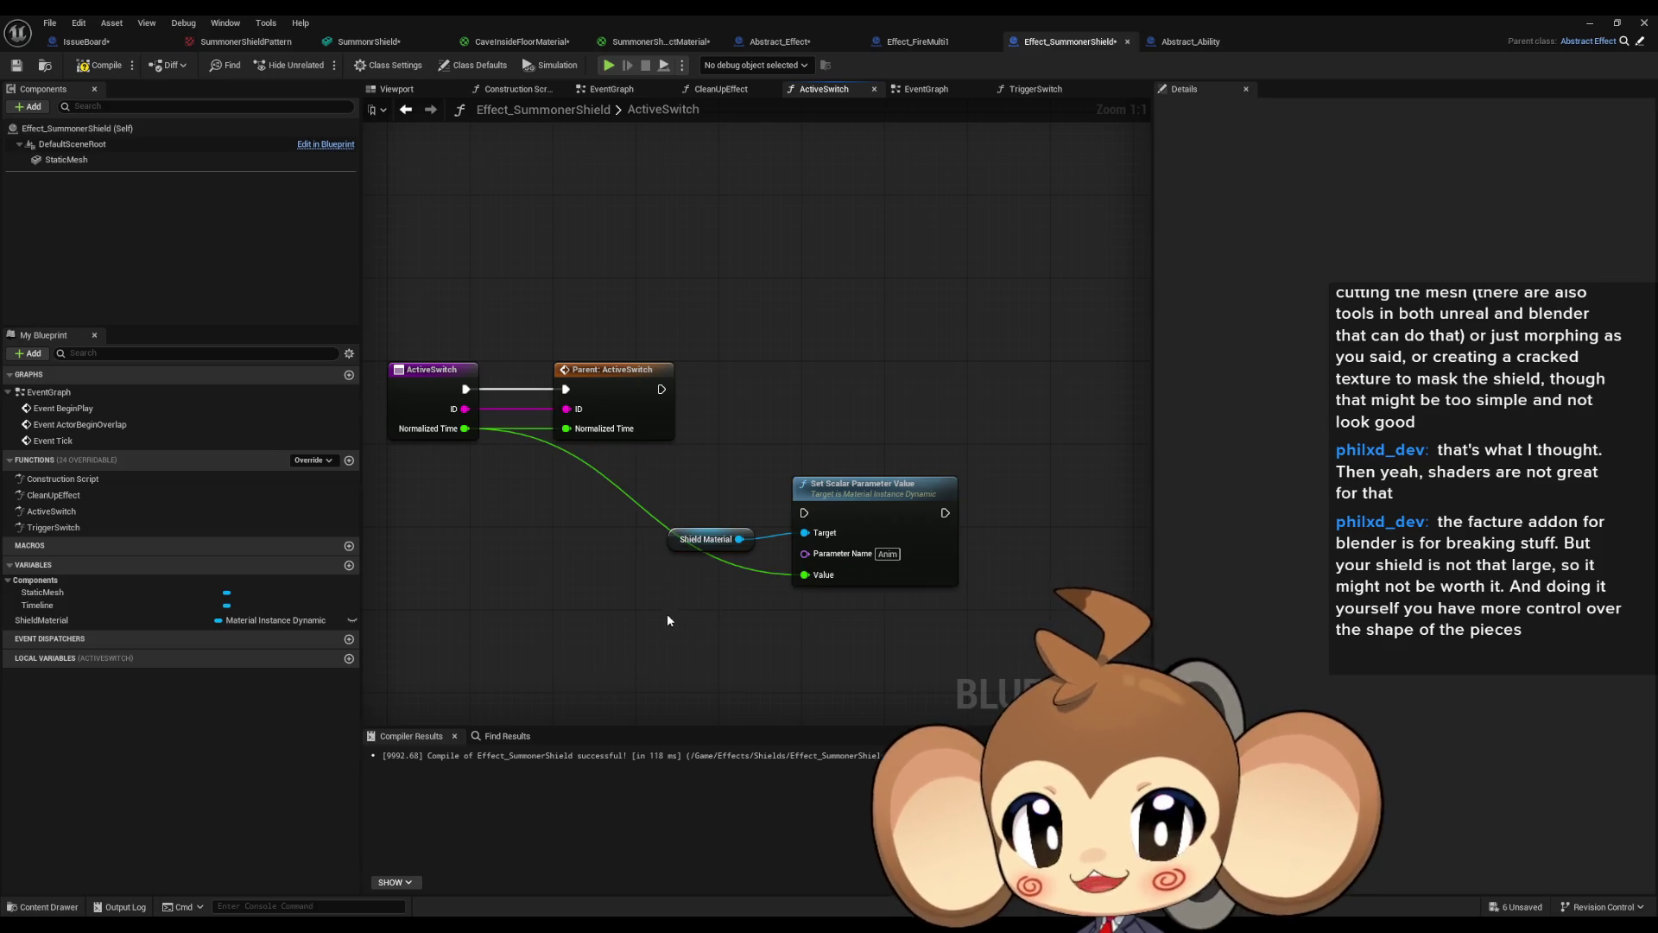
double_click(57, 529)
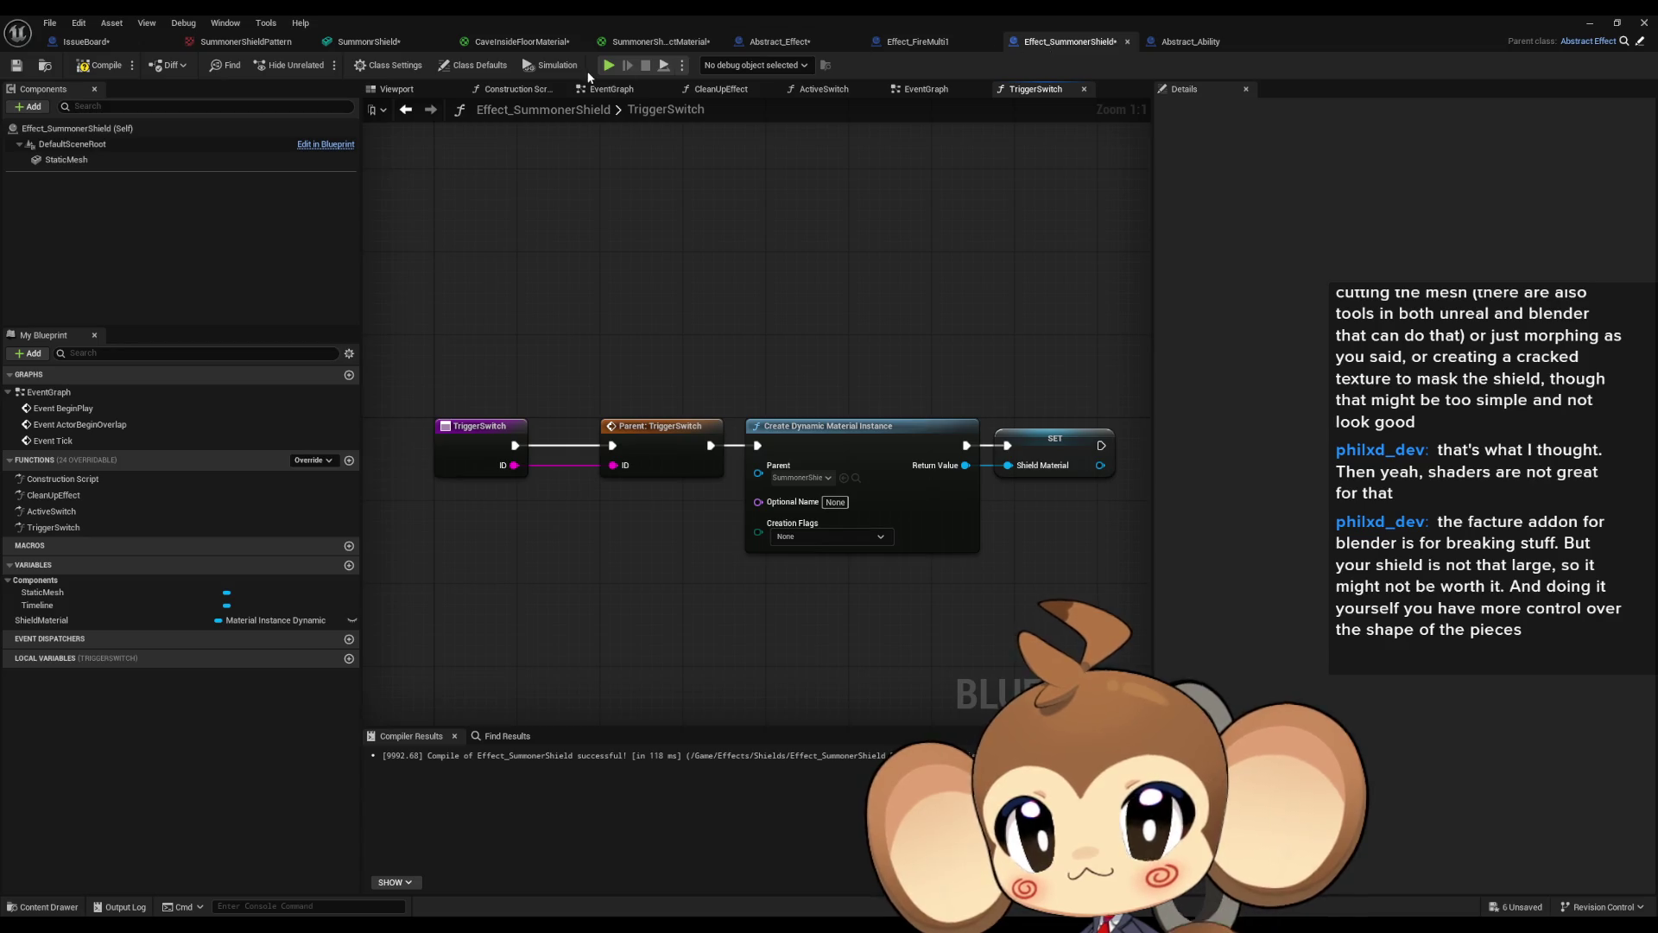
In Class Defaults, add a Time Table entry with ID ShieldEffect, removing a stray Trigger Map entry.
click(480, 69)
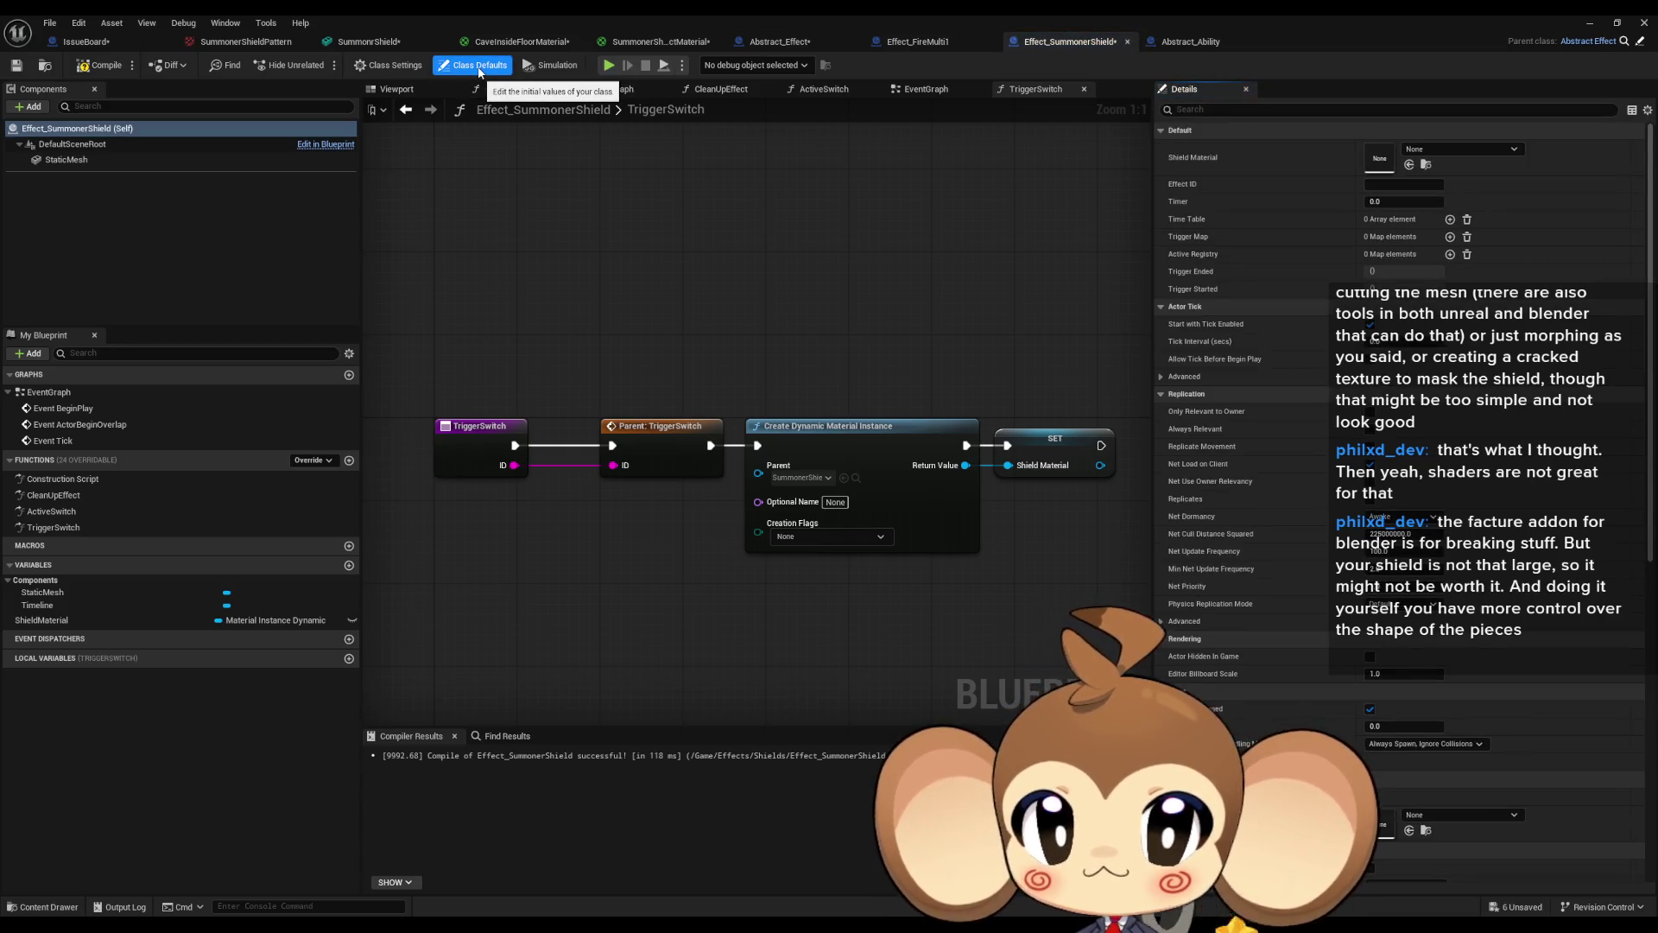
click(1449, 237)
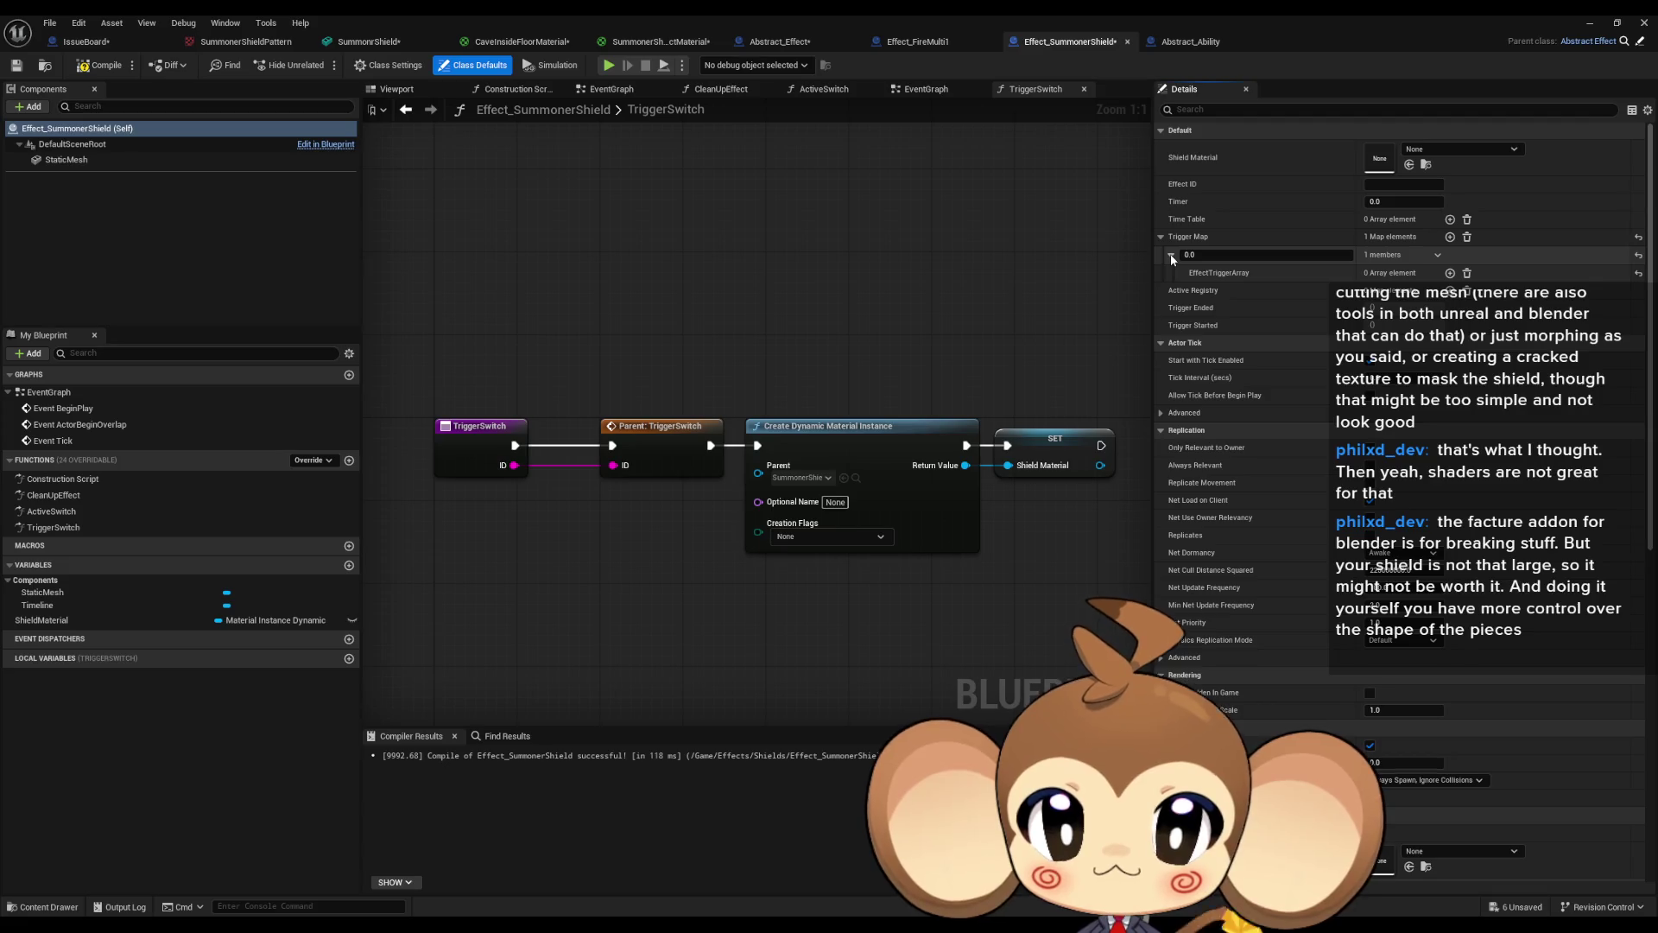
click(1468, 239)
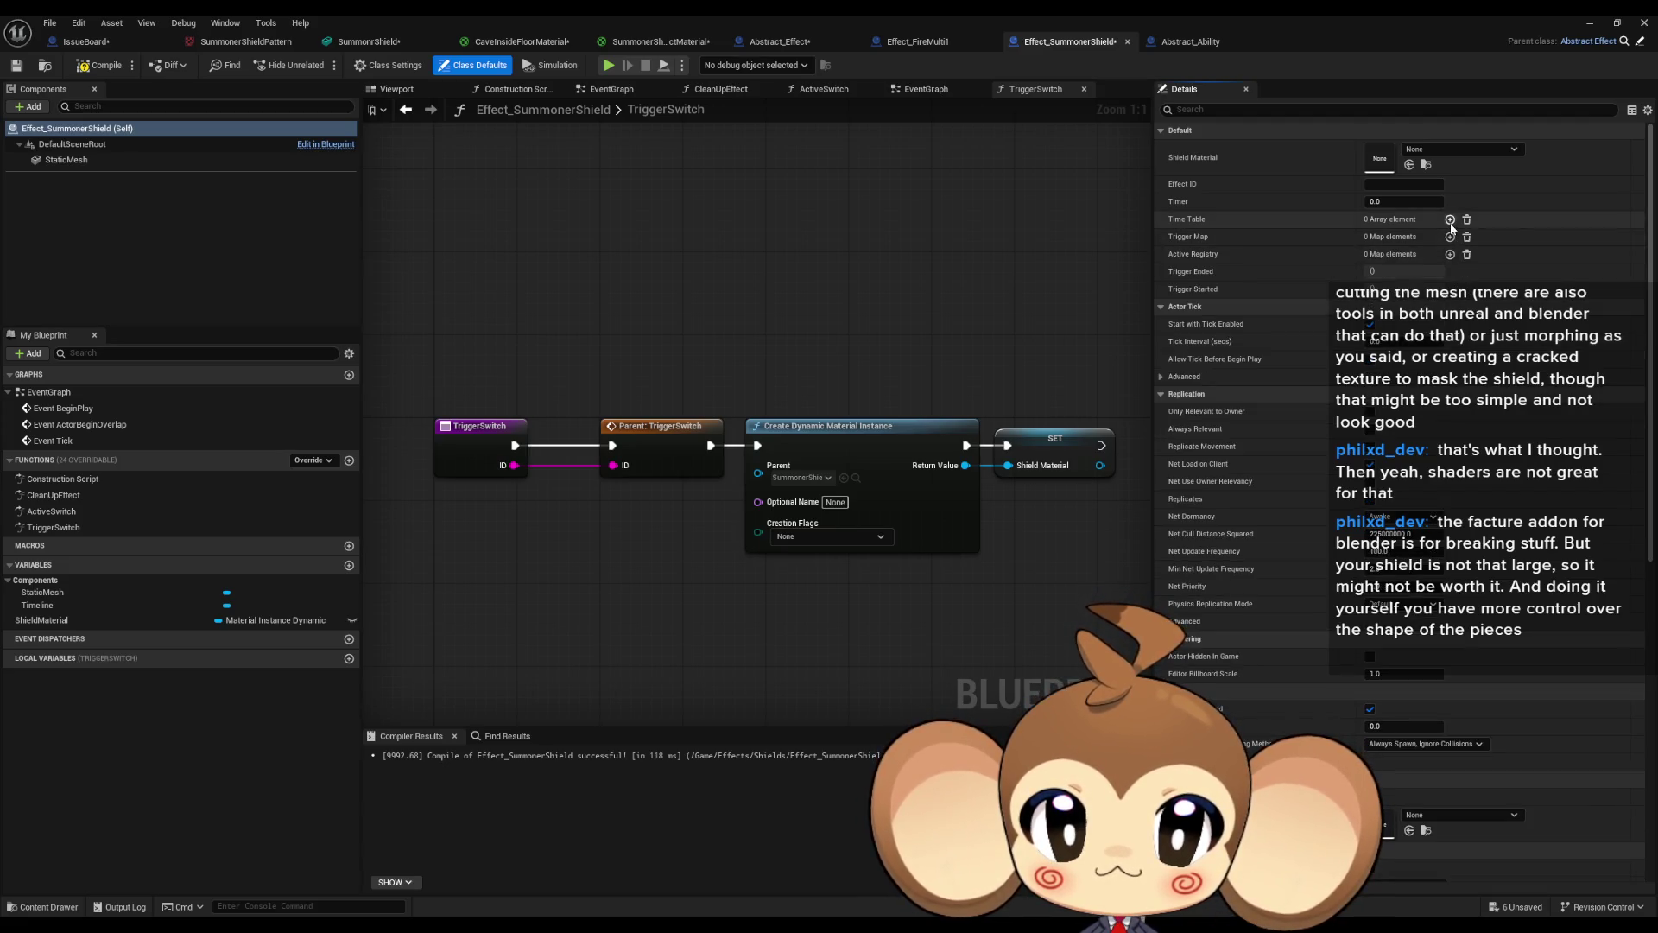
click(1450, 219)
click(1372, 256)
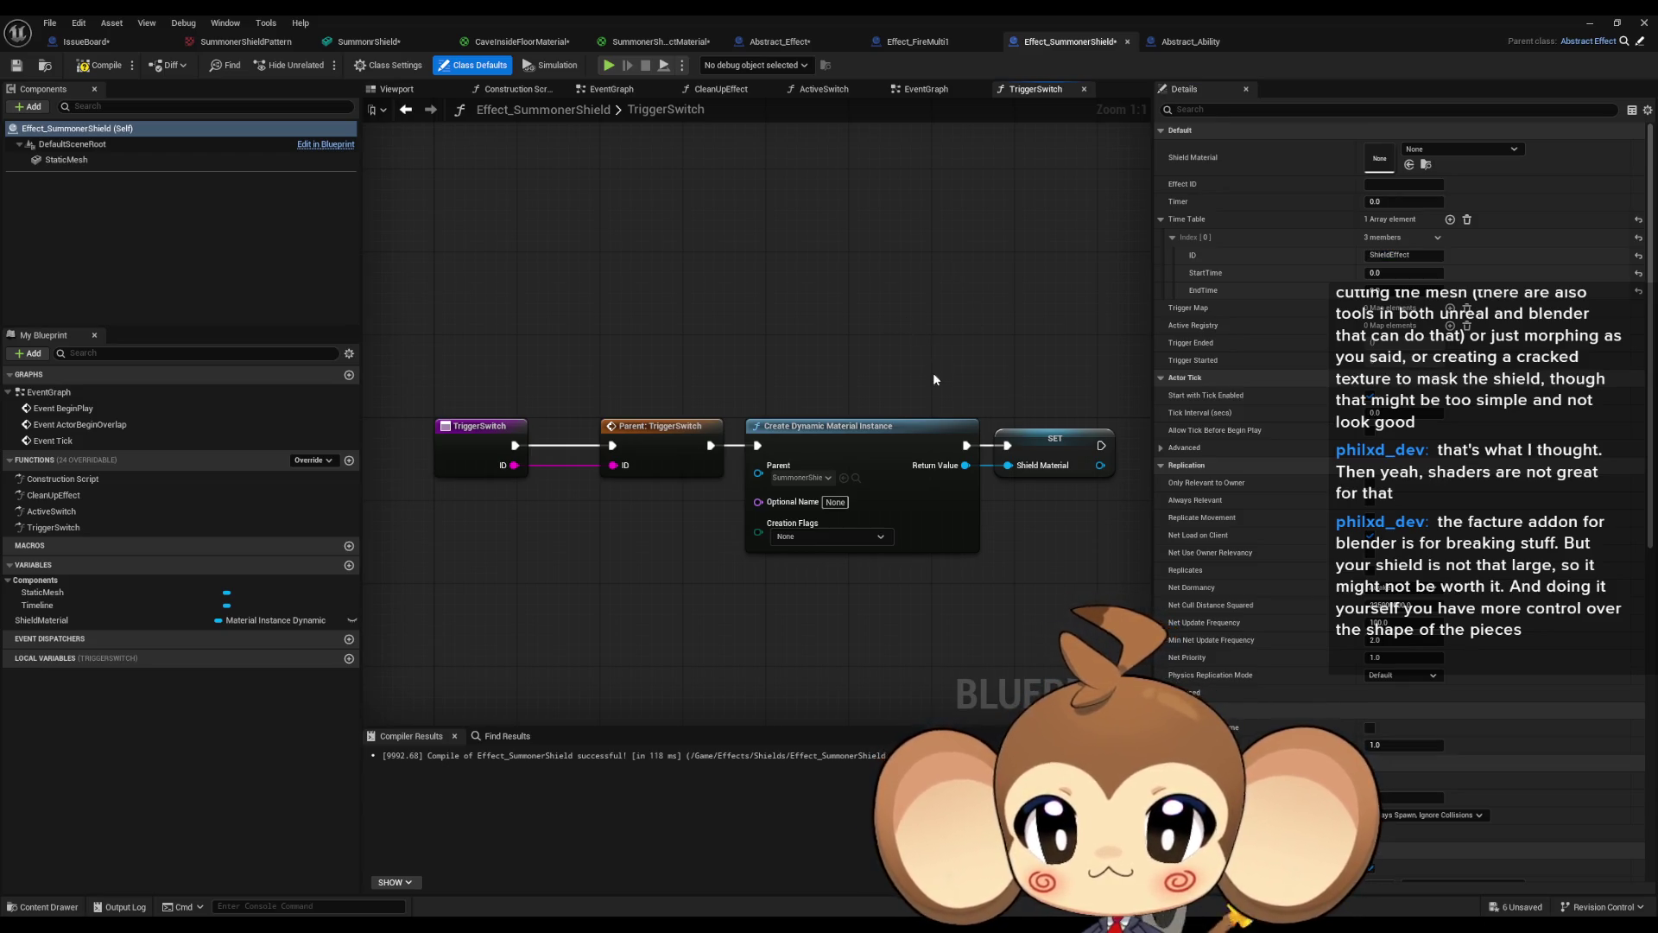
mouse_move(760, 468)
mouse_down()
mouse_move(704, 378)
mouse_move(660, 367)
mouse_move(641, 470)
mouse_up()
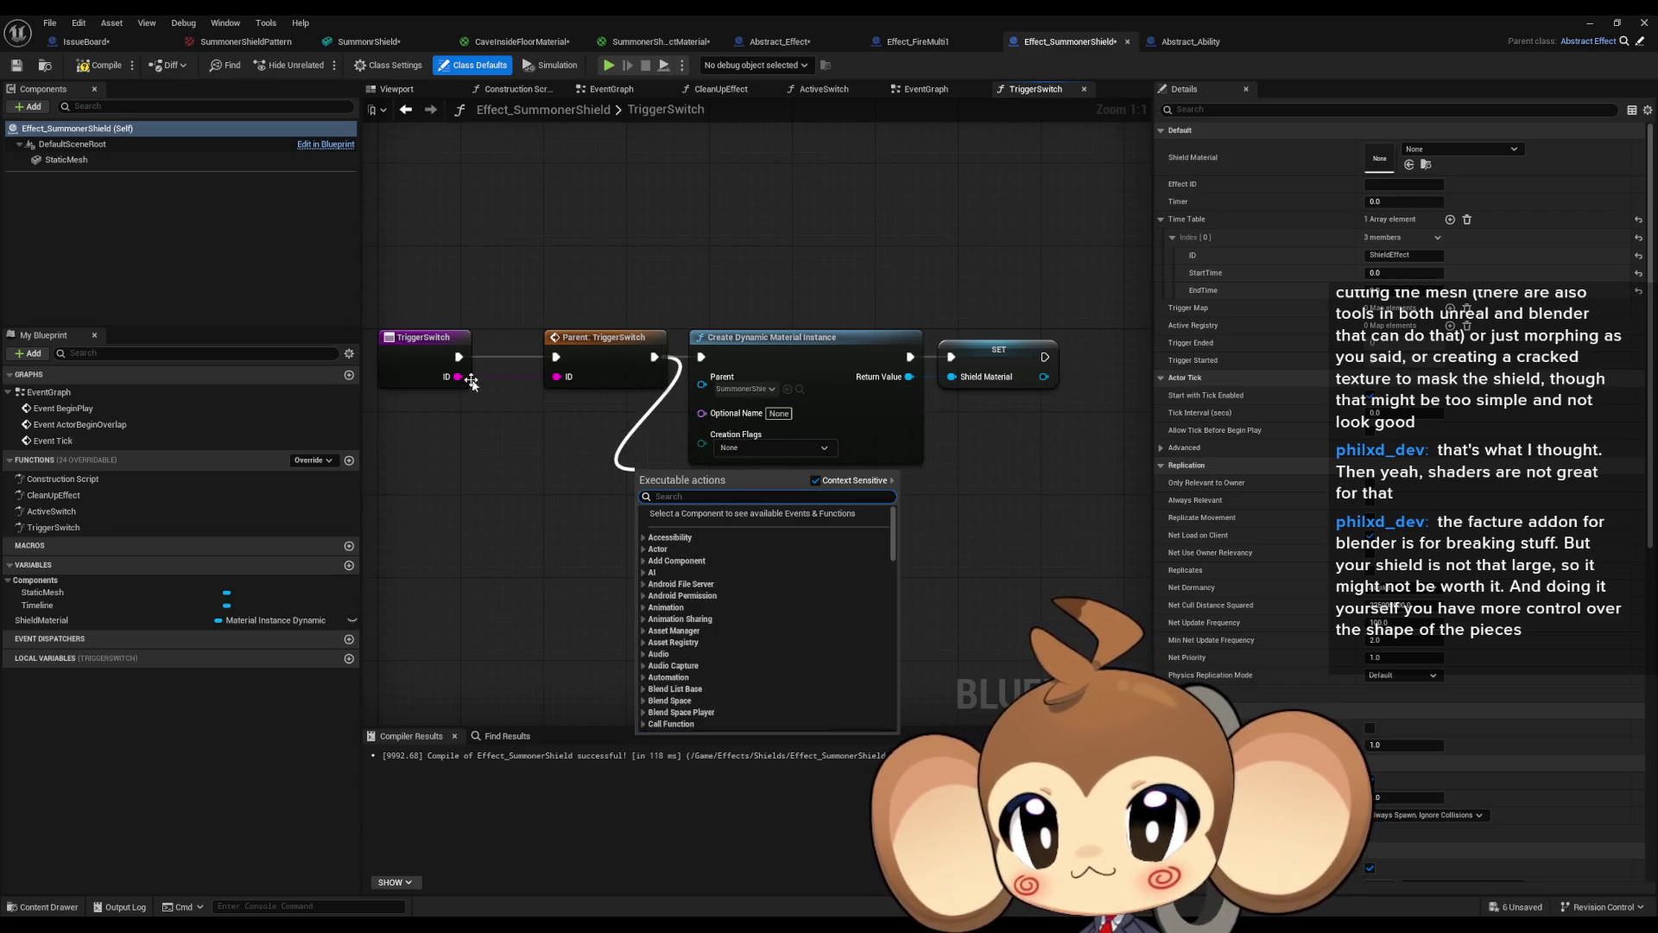
In TriggerSwitch, add a Switch on String on ID with a ShieldEffect case.
drag(458, 377, 479, 442)
click(544, 614)
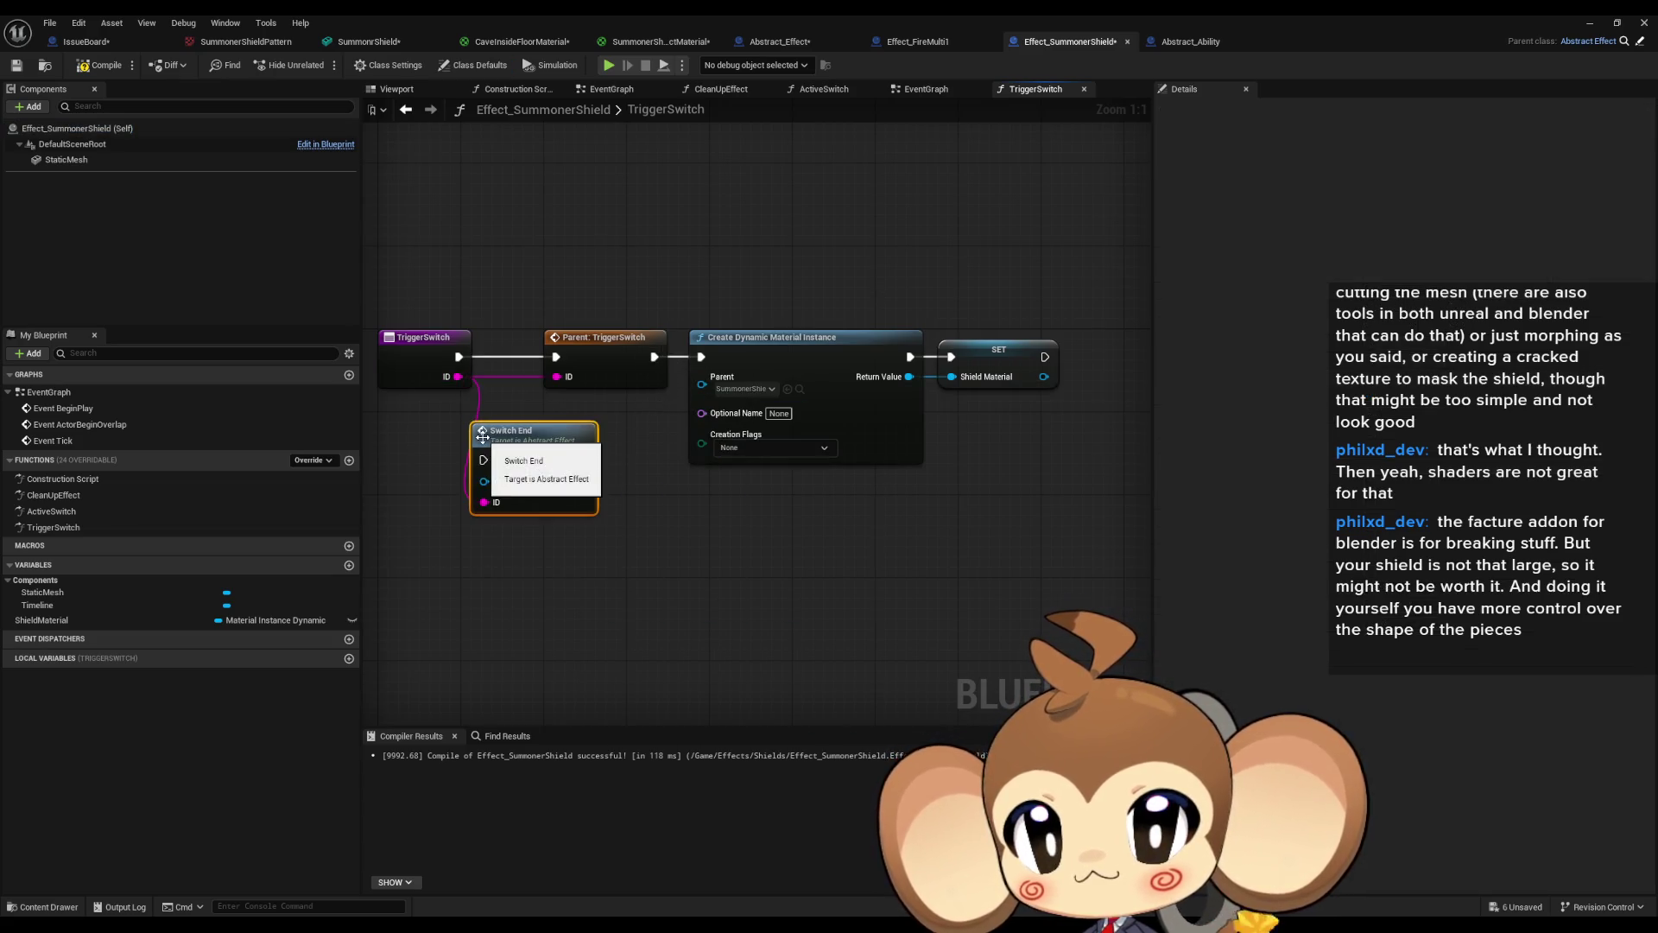
key(ctrl+z)
drag(458, 376, 501, 438)
text(switch)
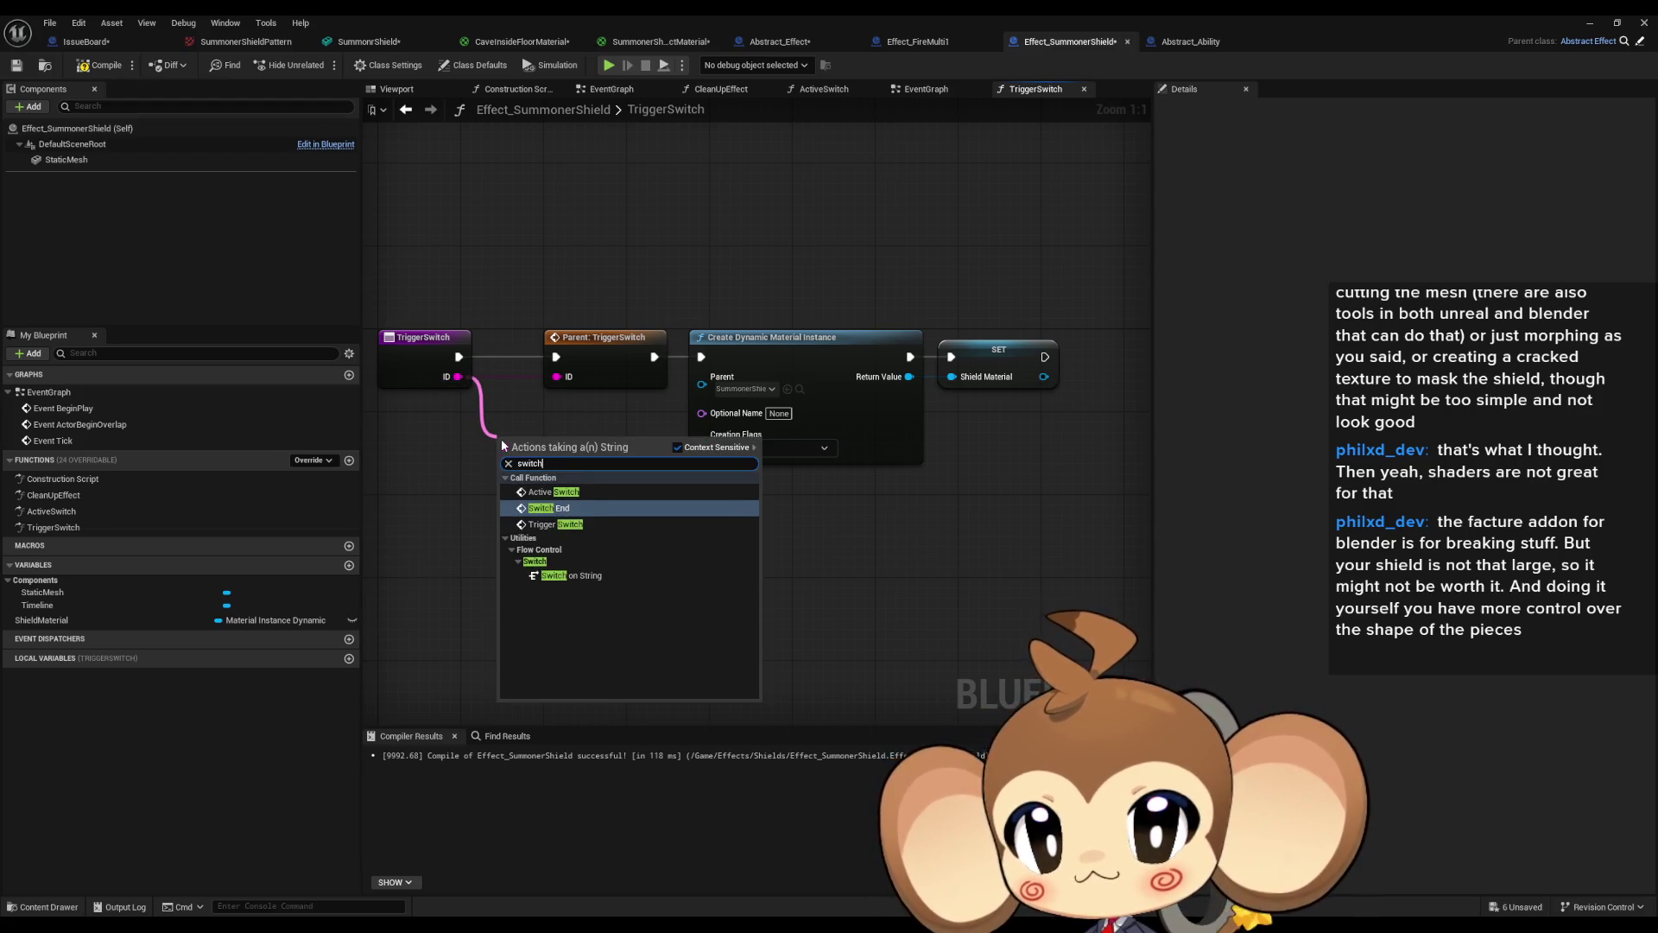
key(Return)
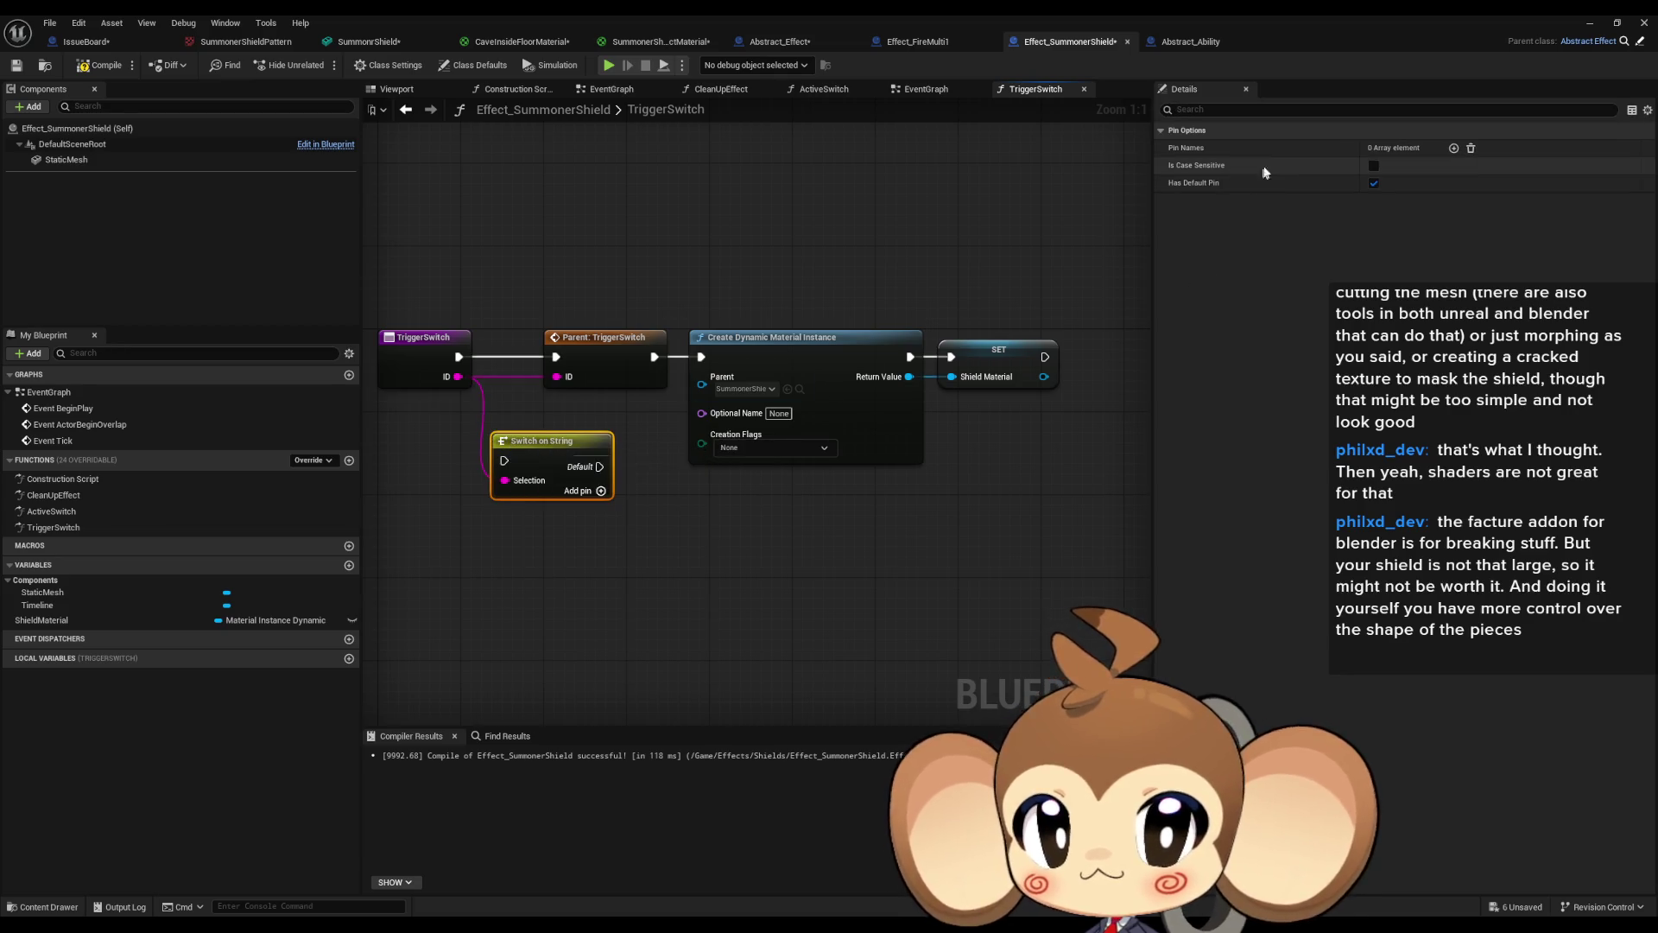
click(1455, 149)
click(1382, 166)
text(ShieldEffect)
key(Return)
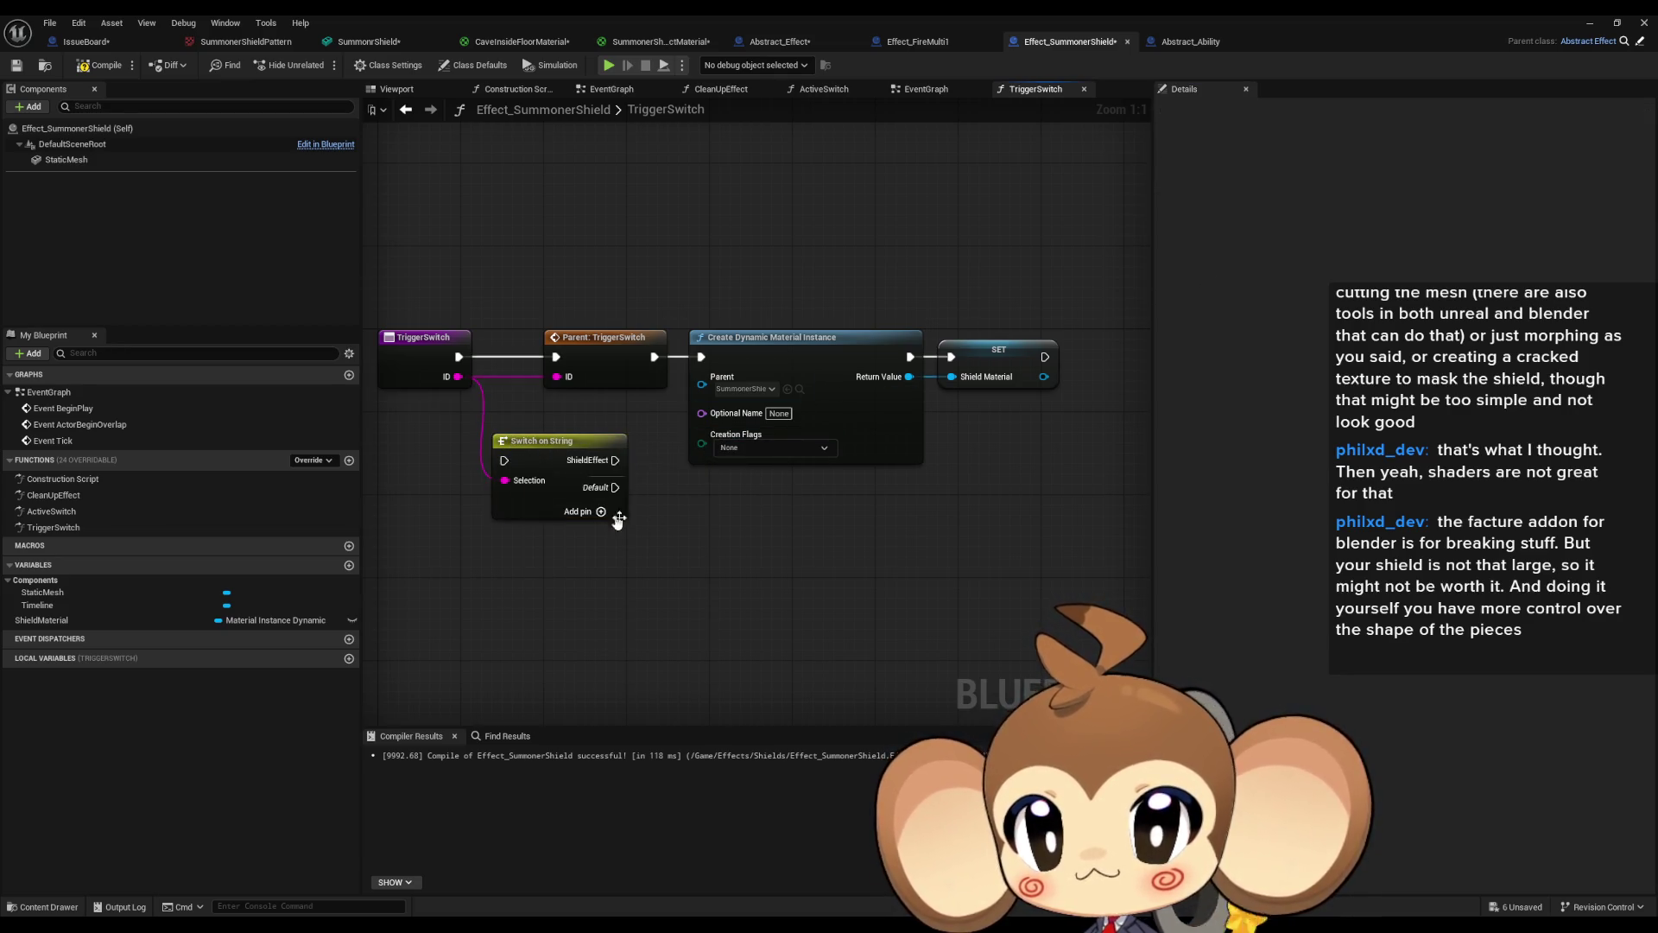
Route the parent call through the switch so ShieldEffect runs the material creation.
drag(622, 460, 701, 357)
mouse_move(504, 459)
mouse_down()
mouse_move(654, 357)
mouse_move(959, 384)
mouse_move(918, 488)
mouse_up()
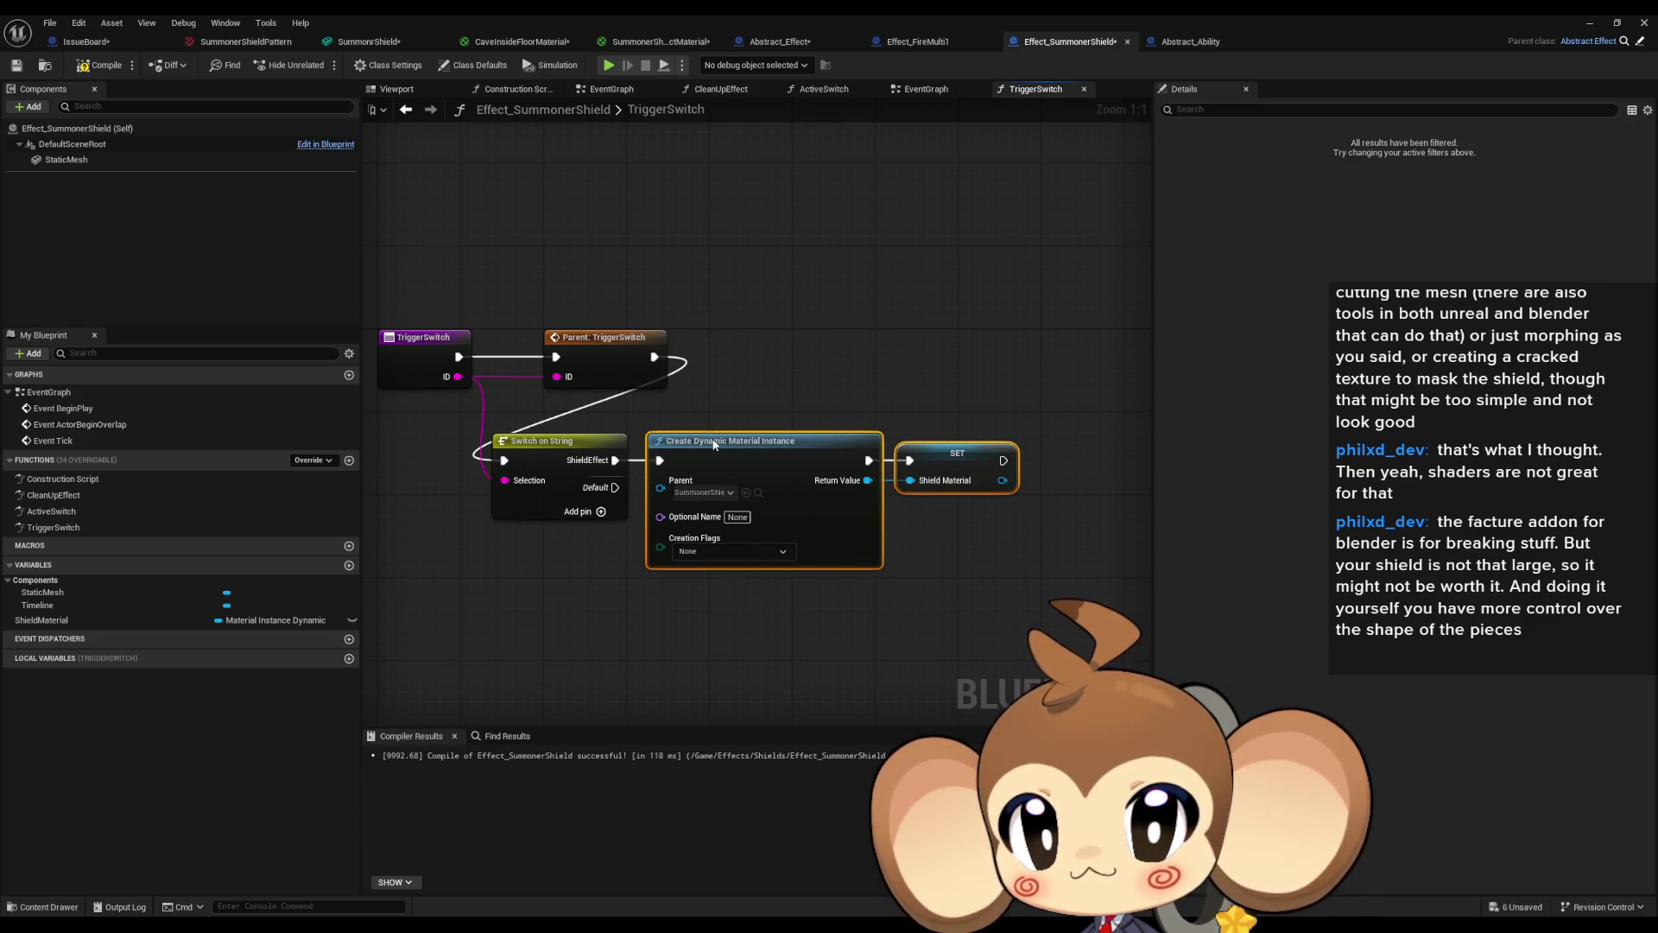
drag(585, 416, 687, 471)
drag(558, 463, 755, 360)
Copy the switch into ActiveSwitch, wiring ID, parent call and ShieldEffect to the parameter update.
click(755, 360)
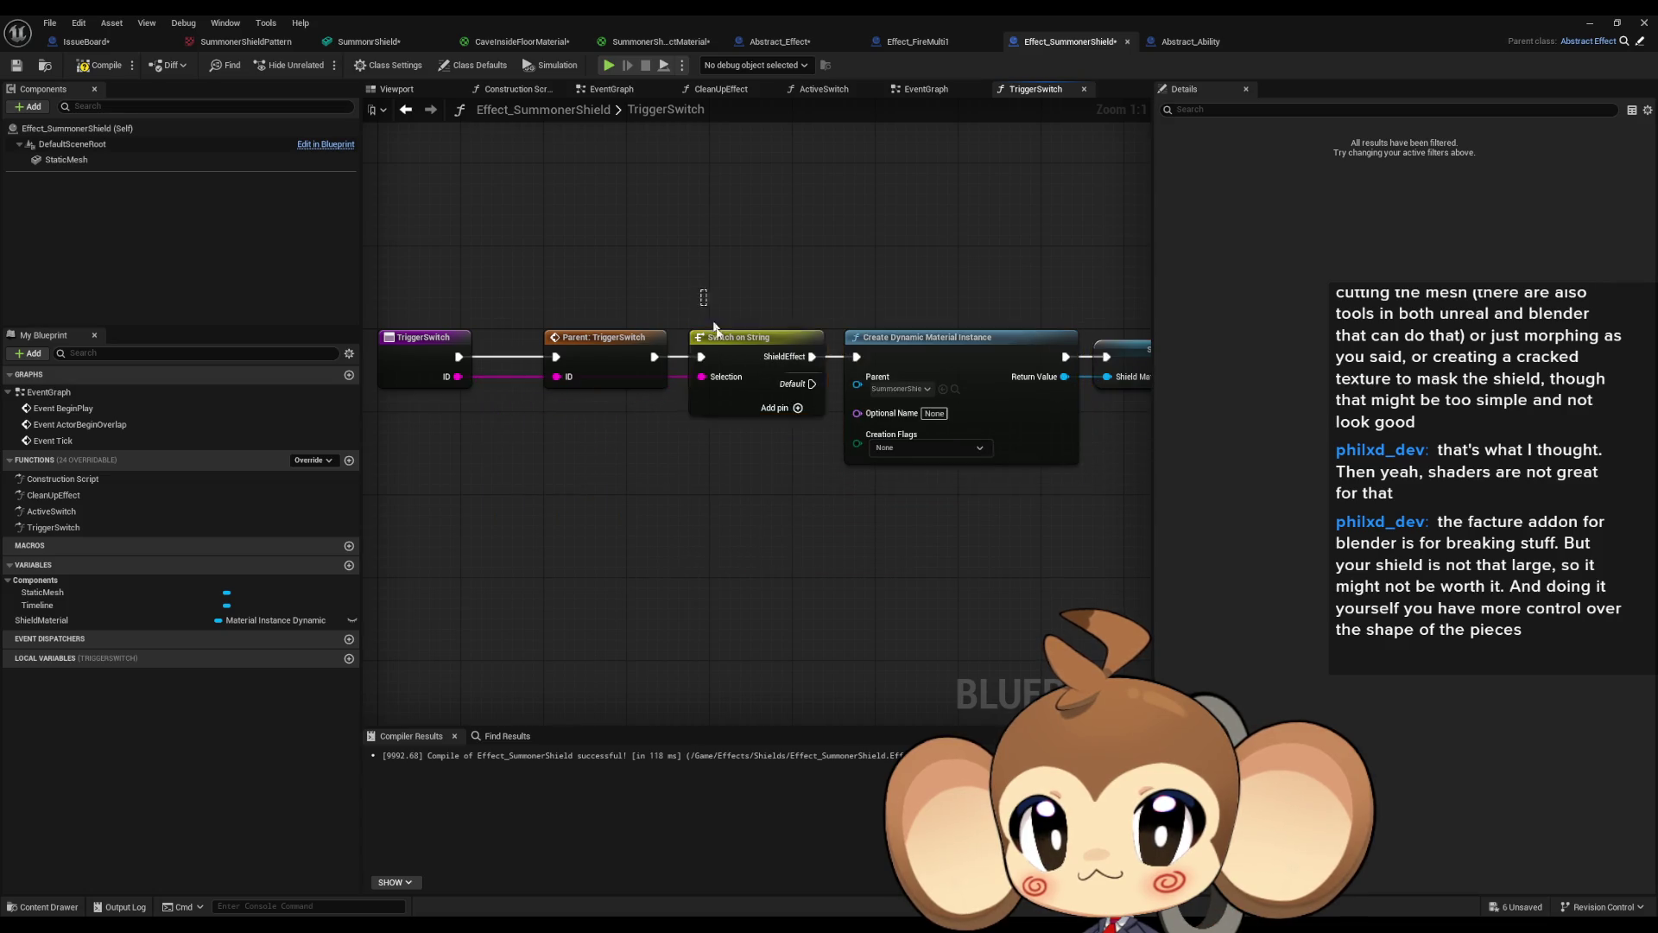
key(ctrl+c)
double_click(51, 512)
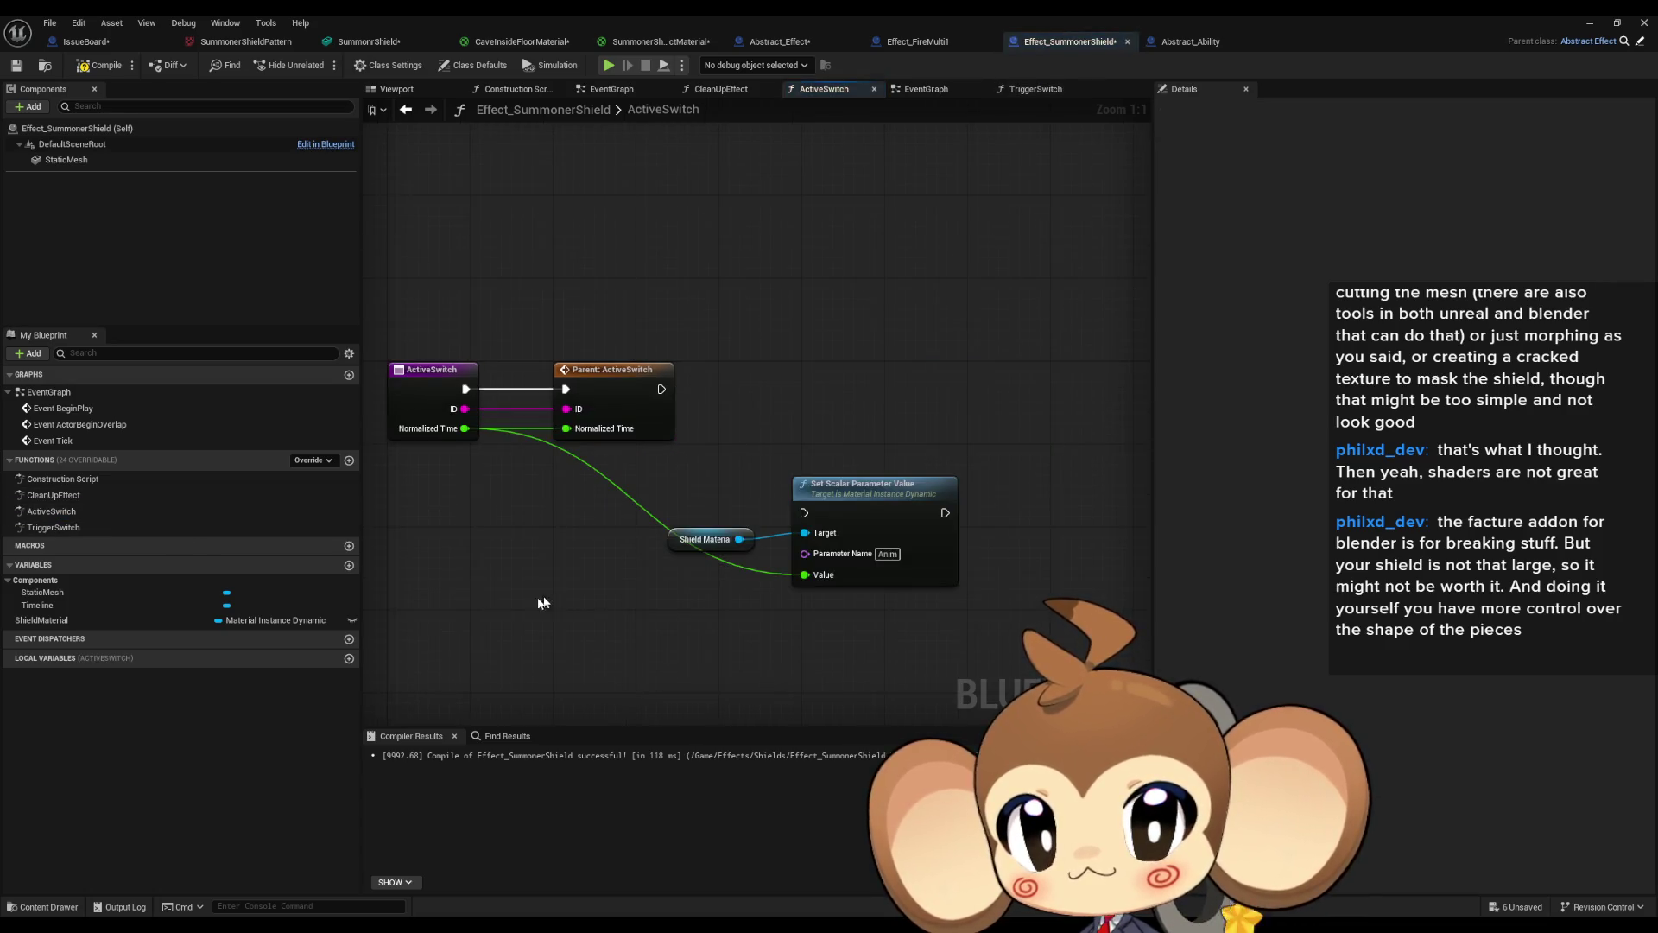
key(ctrl+v)
drag(646, 612, 805, 585)
drag(562, 628, 465, 408)
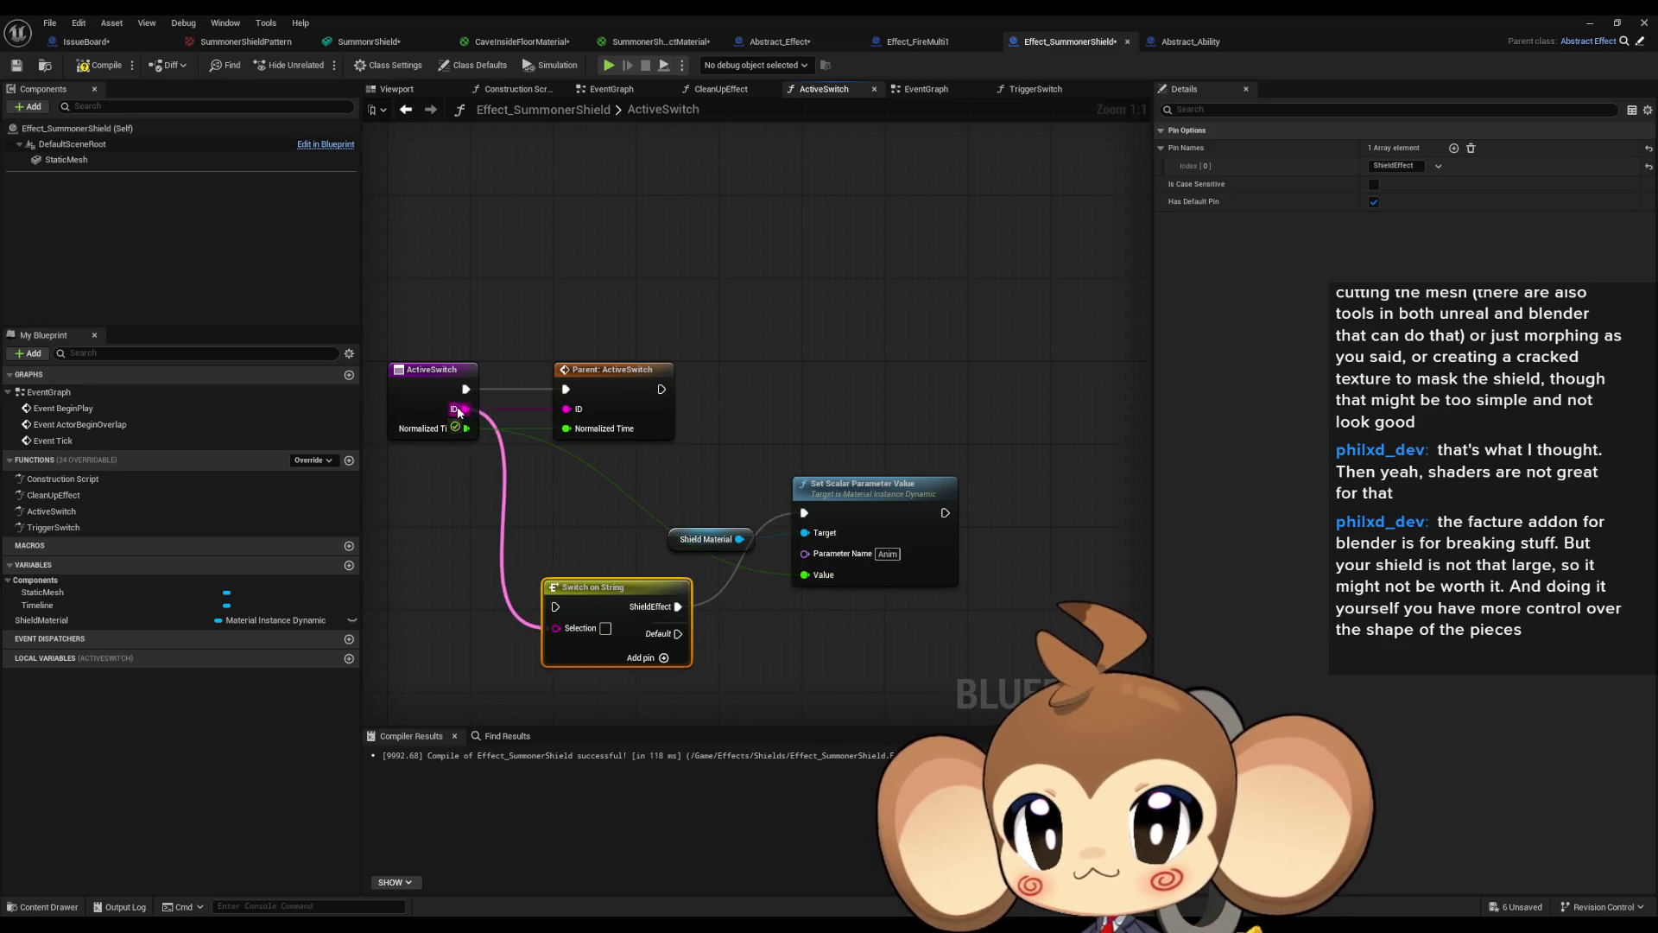
drag(662, 388, 557, 607)
Tidy ActiveSwitch, aligning the switch with the Shield Material parameter nodes.
drag(616, 514, 808, 600)
mouse_move(587, 591)
mouse_down()
mouse_move(773, 363)
mouse_move(732, 376)
mouse_up()
drag(875, 235, 976, 337)
mouse_move(1026, 284)
mouse_down()
mouse_move(1055, 438)
mouse_move(955, 448)
mouse_move(964, 375)
mouse_up()
click(947, 443)
click(924, 278)
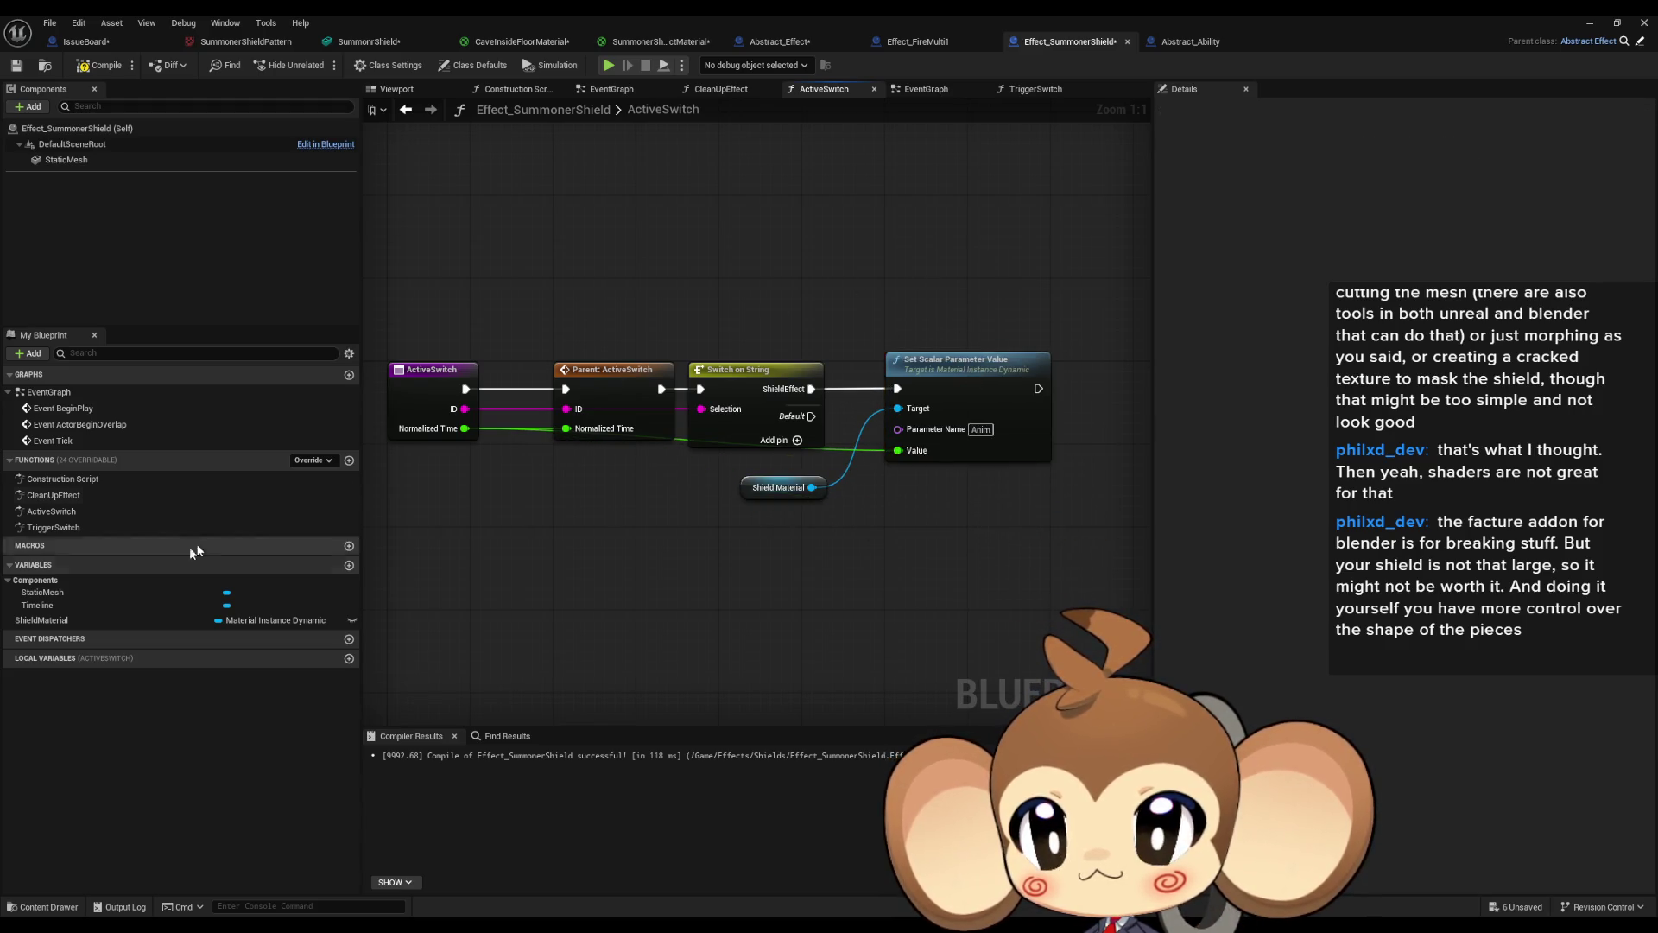
Check the finished TriggerSwitch and CleanUpEffect graphs.
click(76, 510)
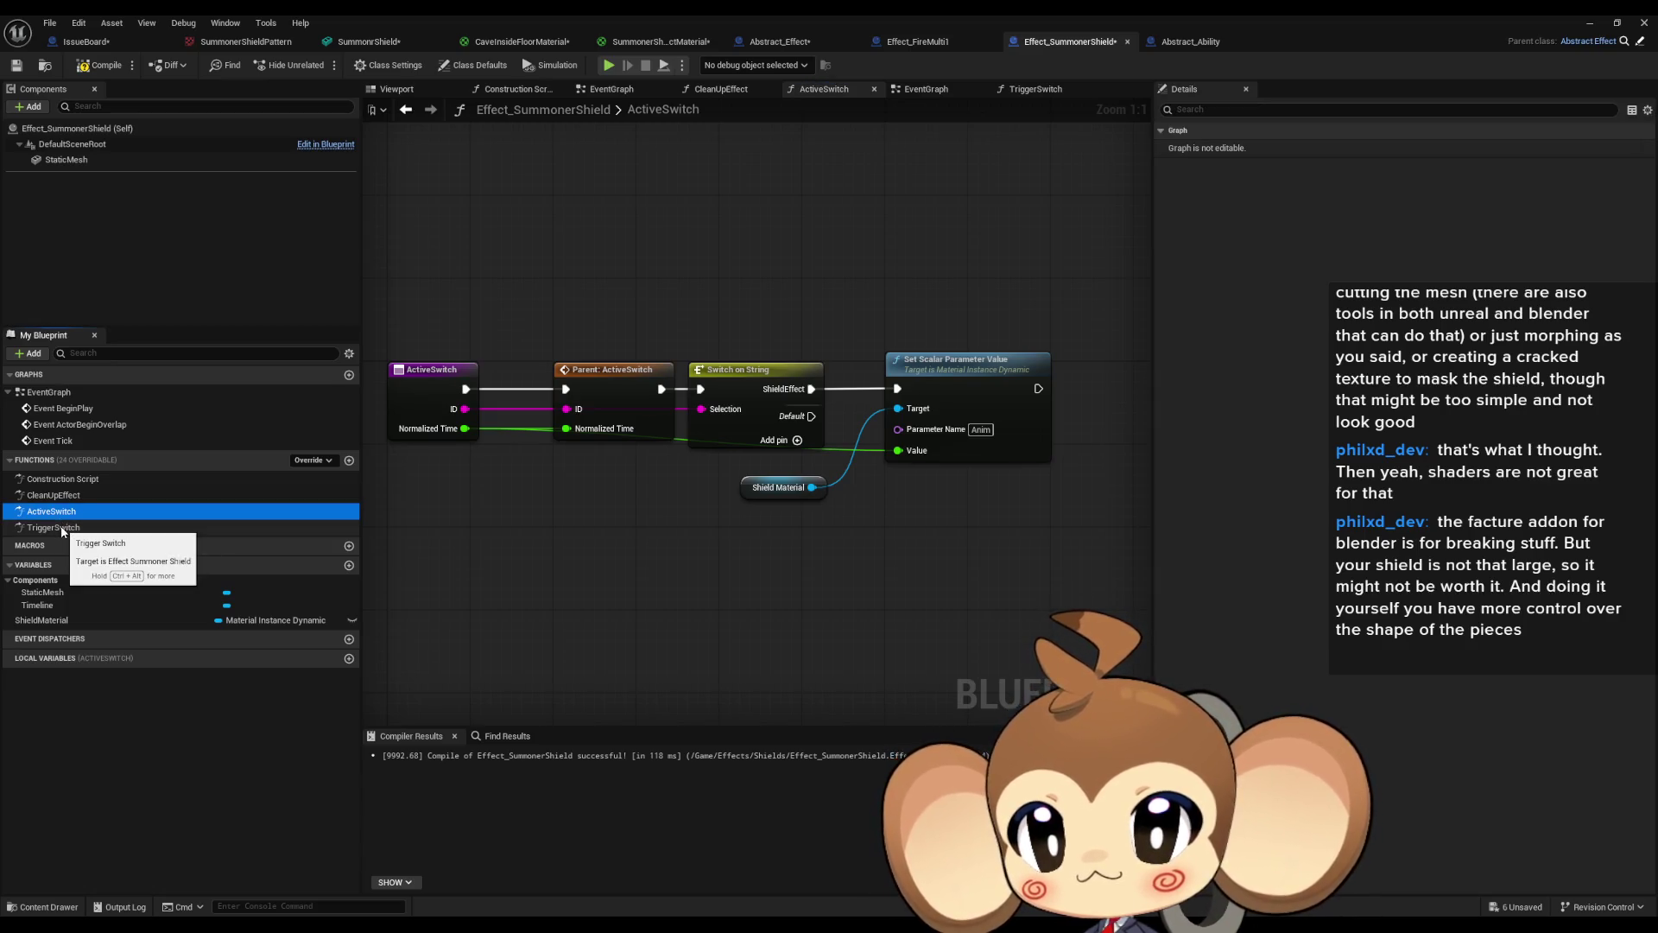
double_click(64, 526)
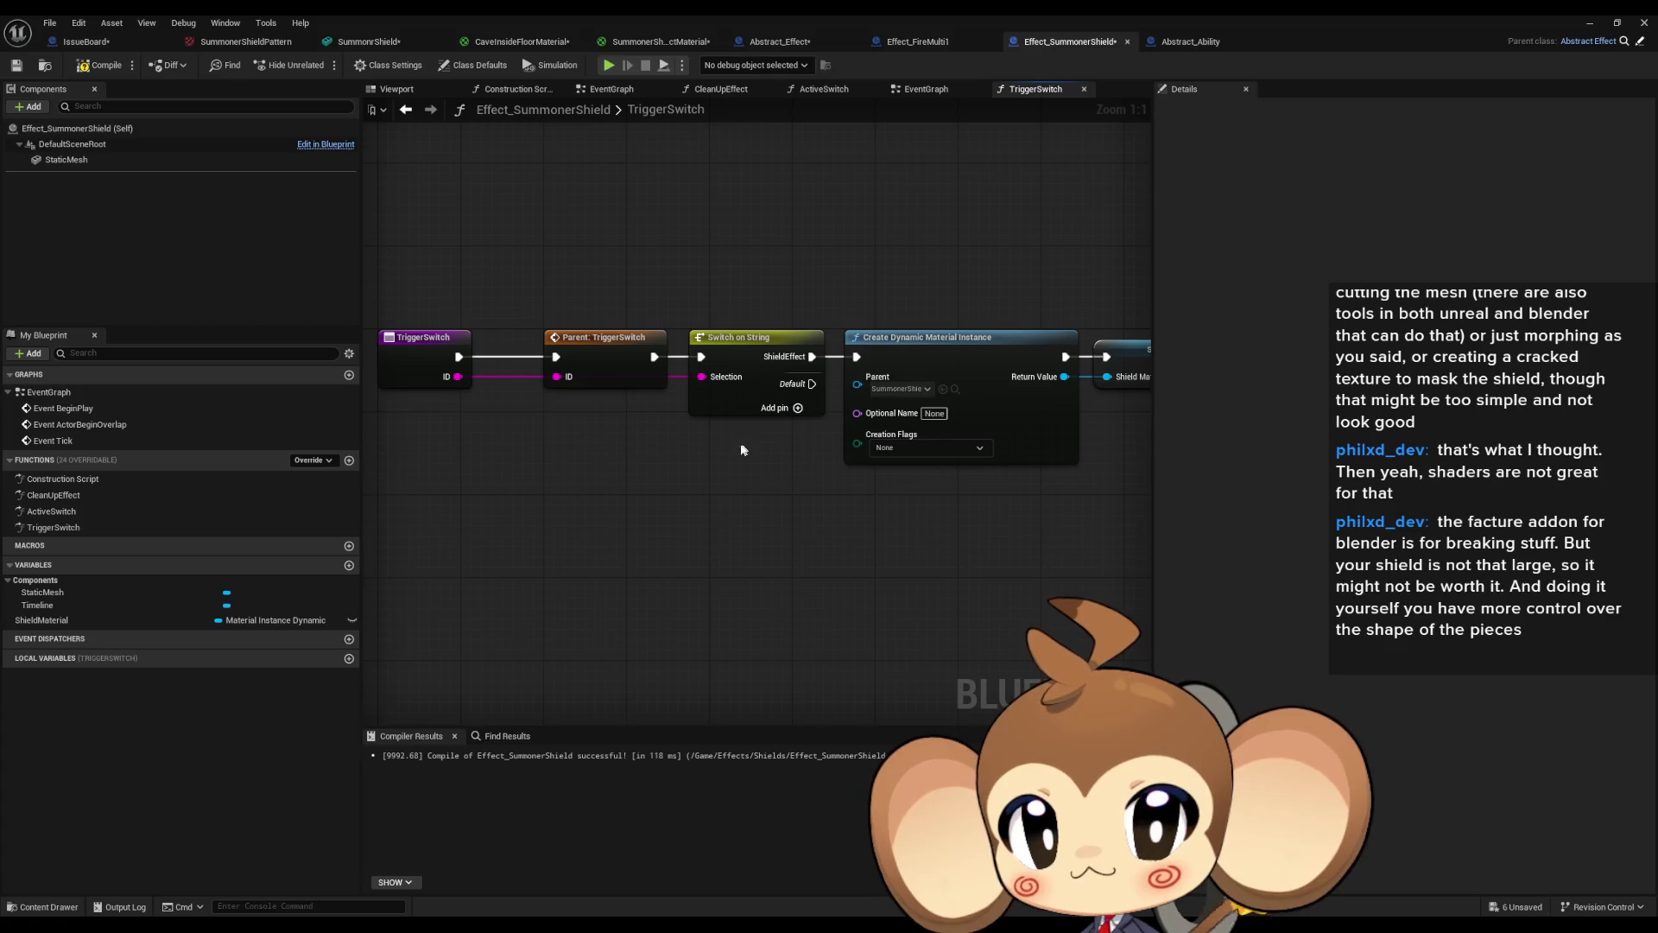
double_click(86, 495)
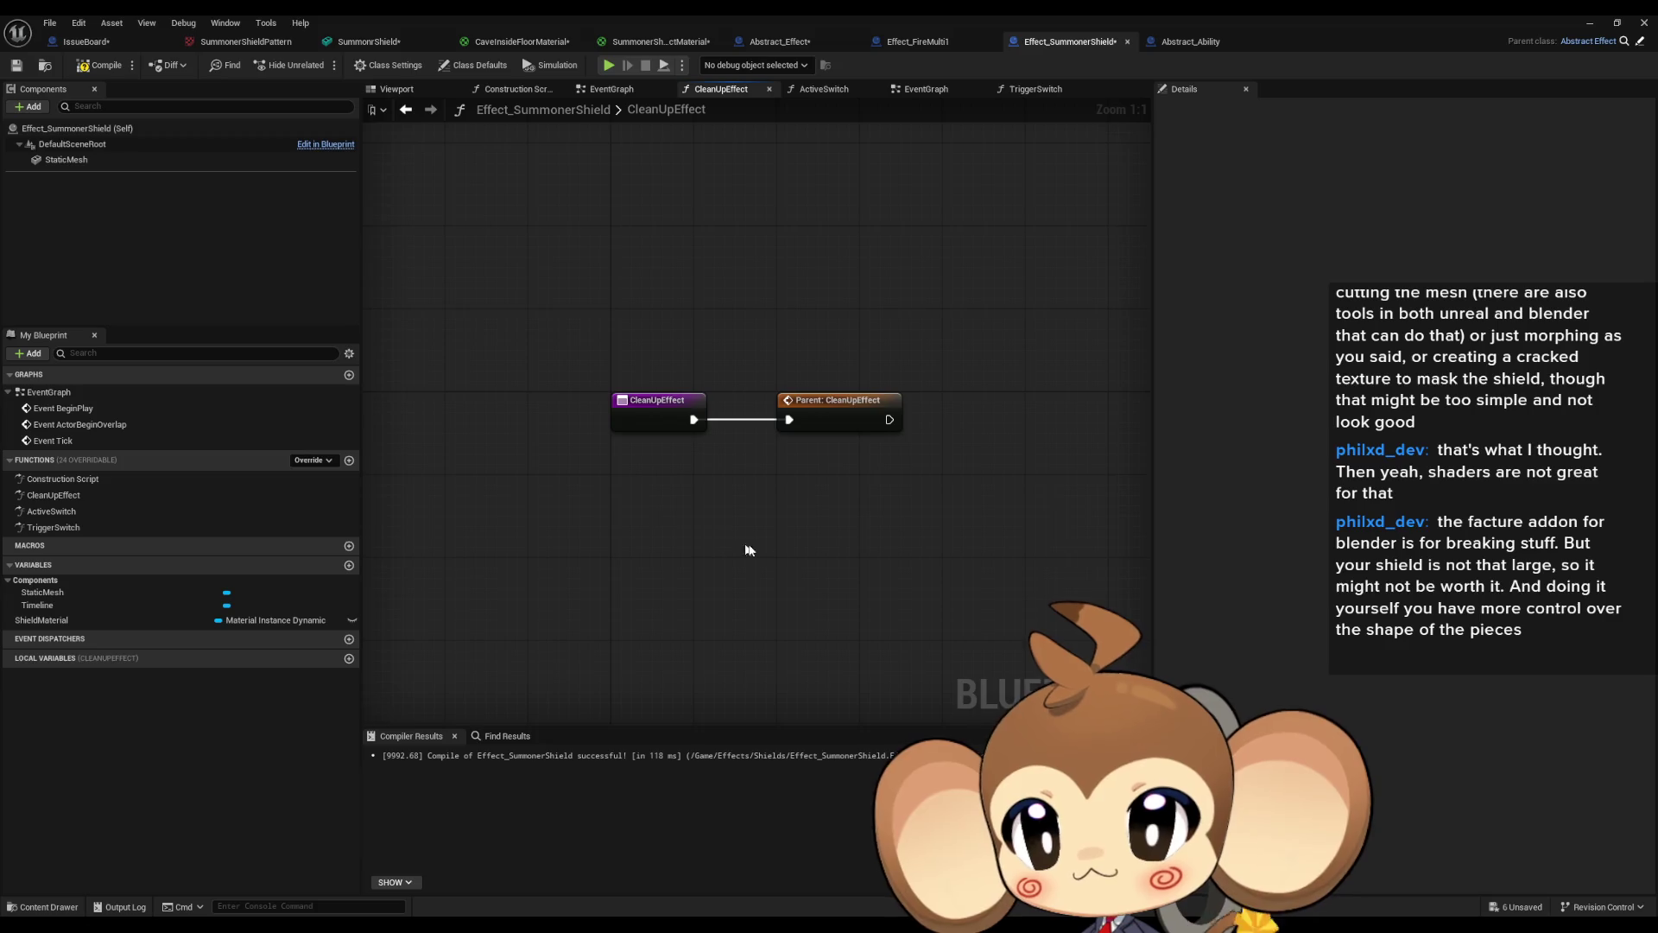
drag(777, 547, 734, 578)
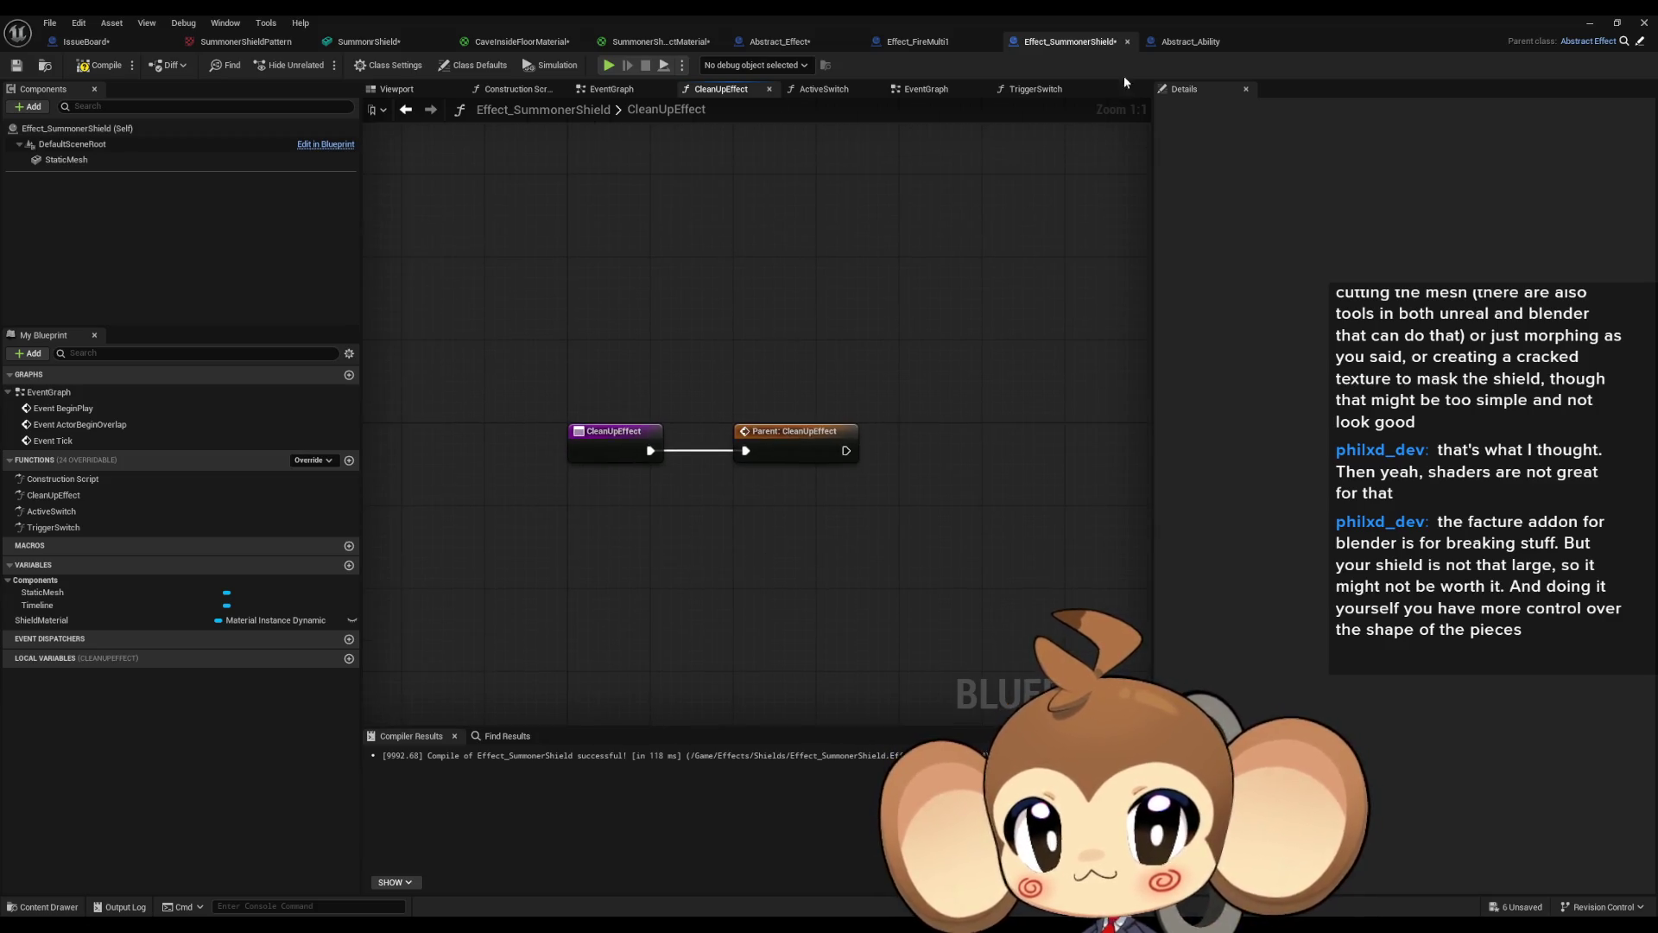
click(918, 50)
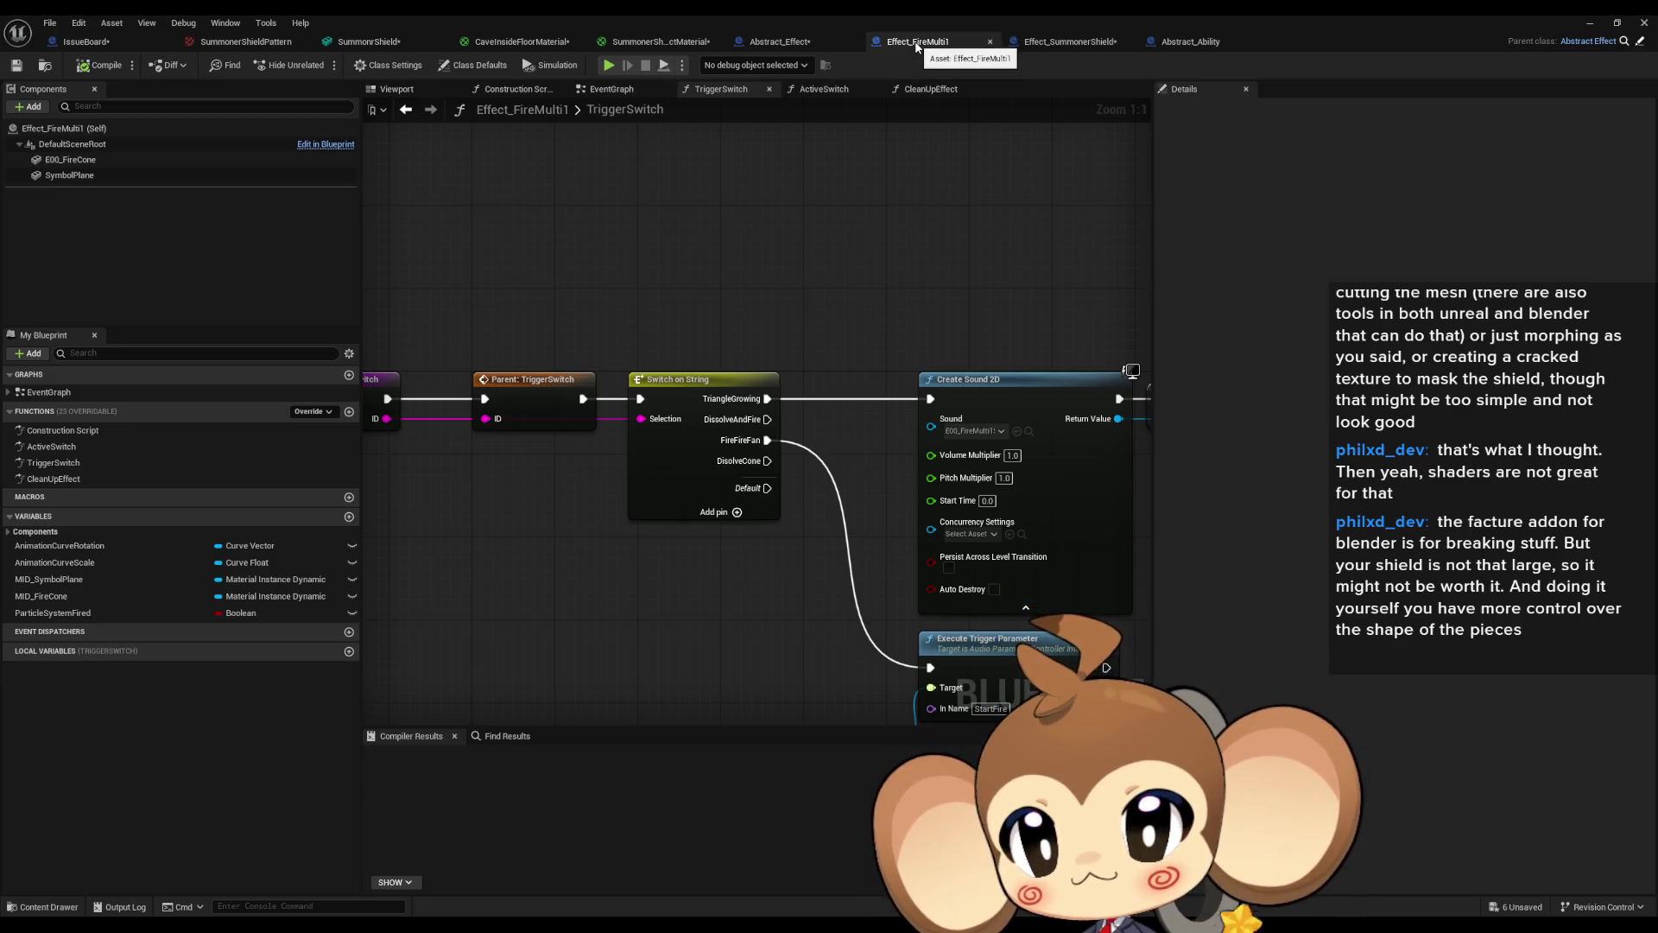
Review the TriggerSwitch node in the Abstract_Effect blueprint and save the edited blueprints.
click(794, 45)
drag(920, 303, 773, 397)
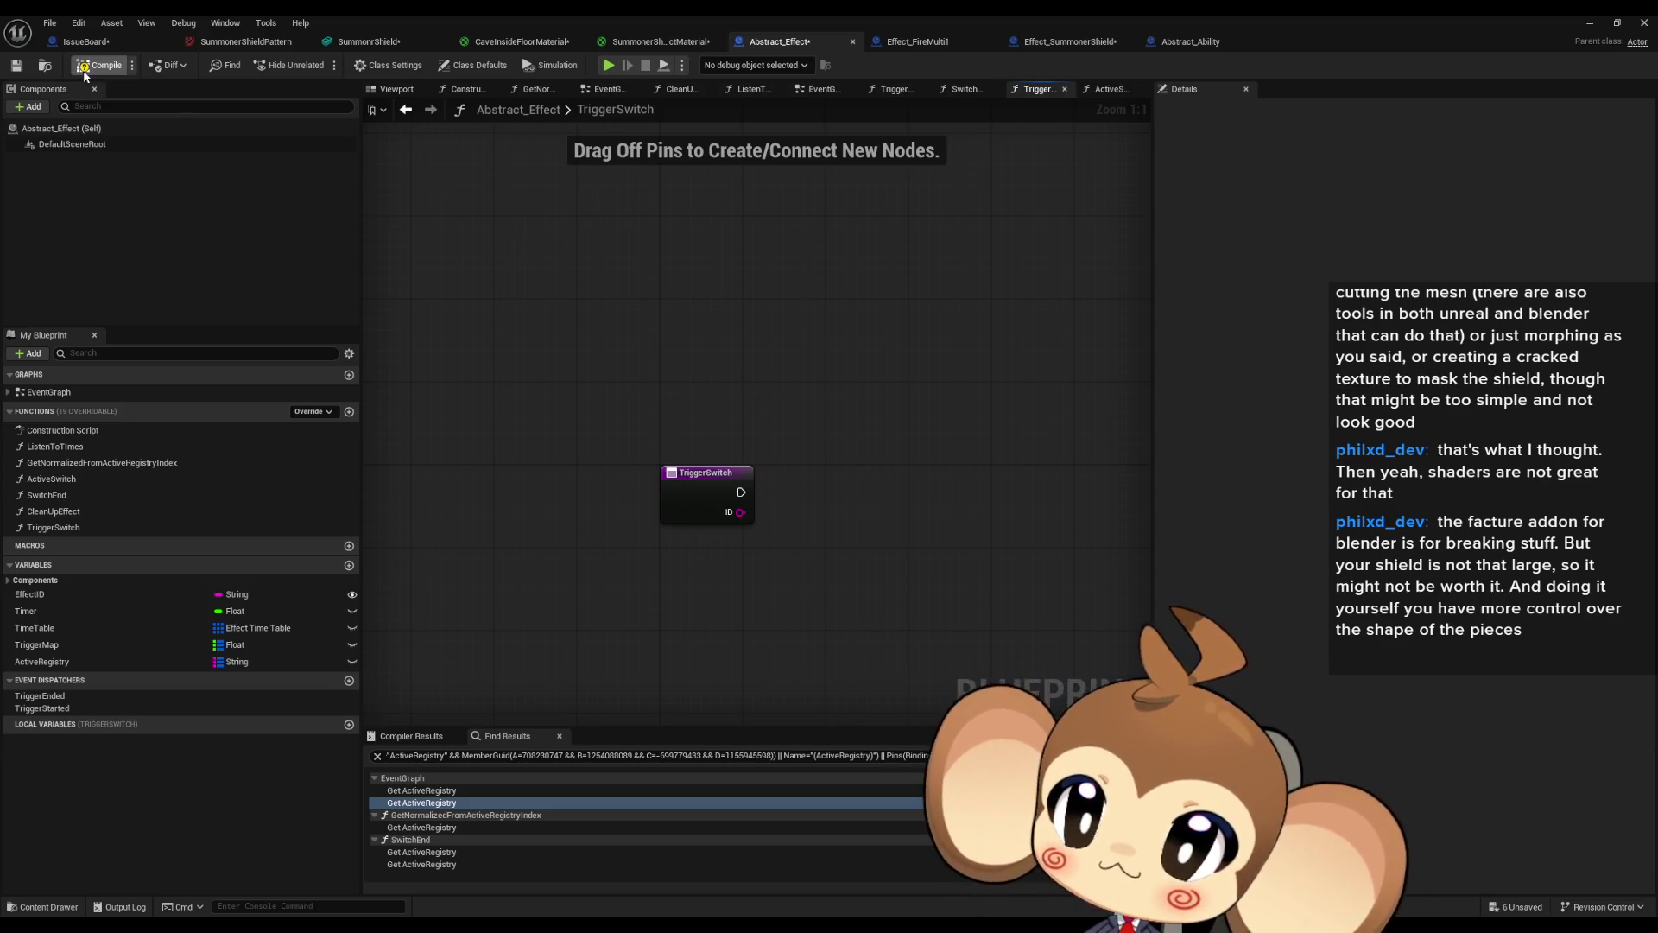
key(ctrl+s)
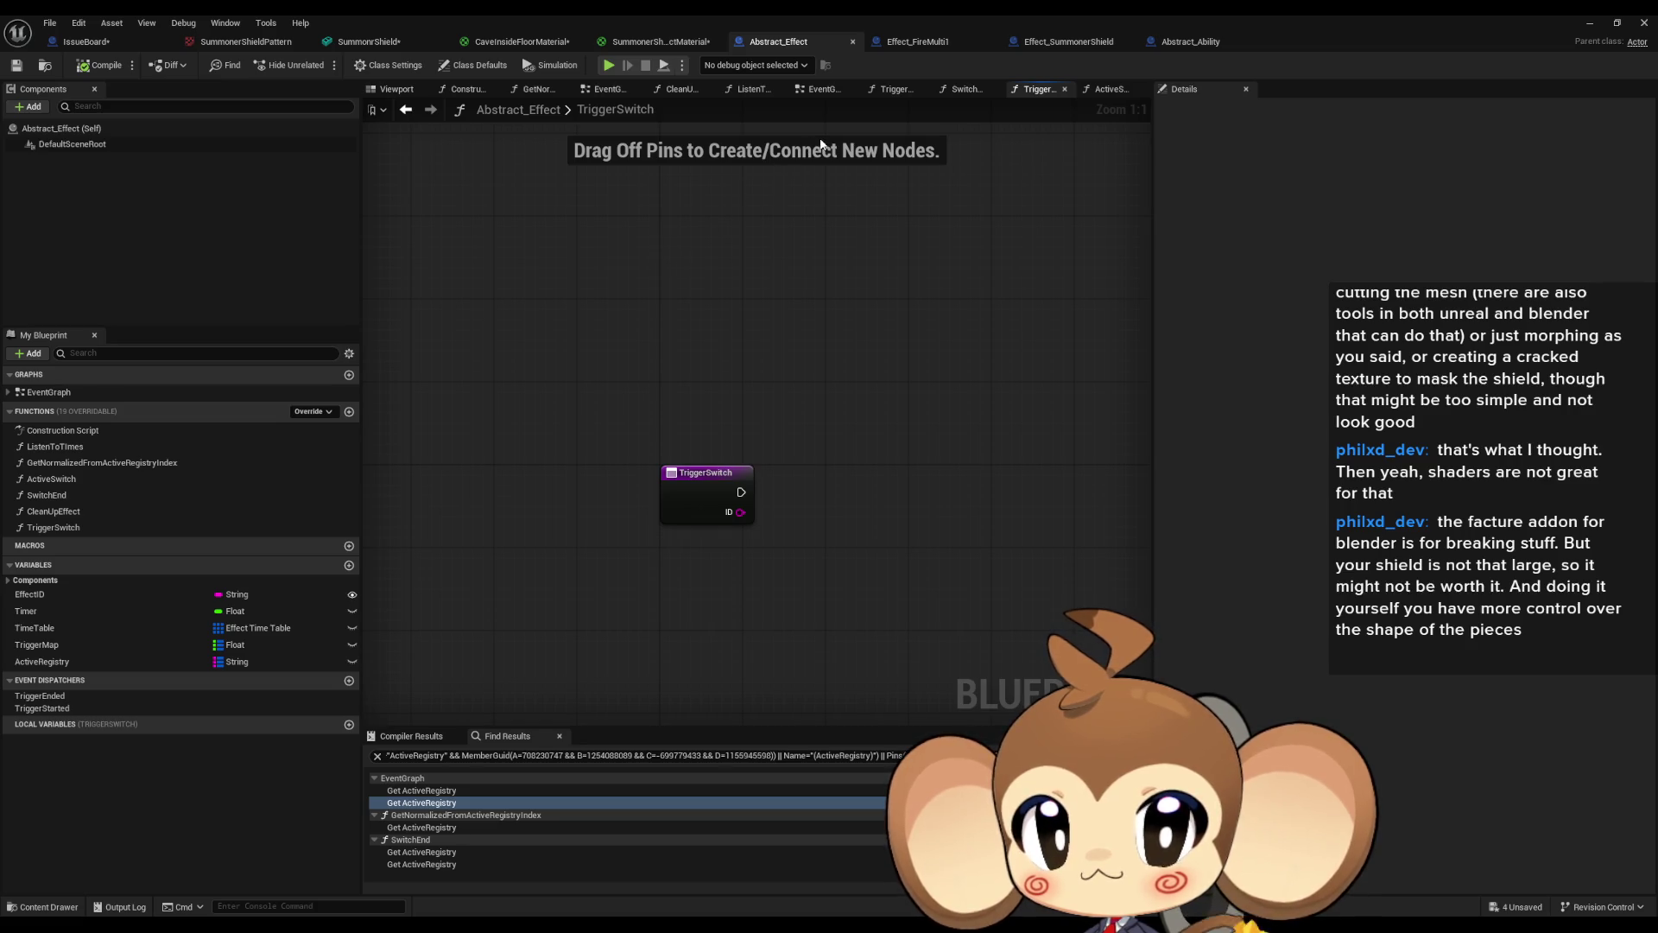
Look over the ListenToTimes node in the event graph, then show Abstract_Ability's CancleAbility graph.
right_click(76, 455)
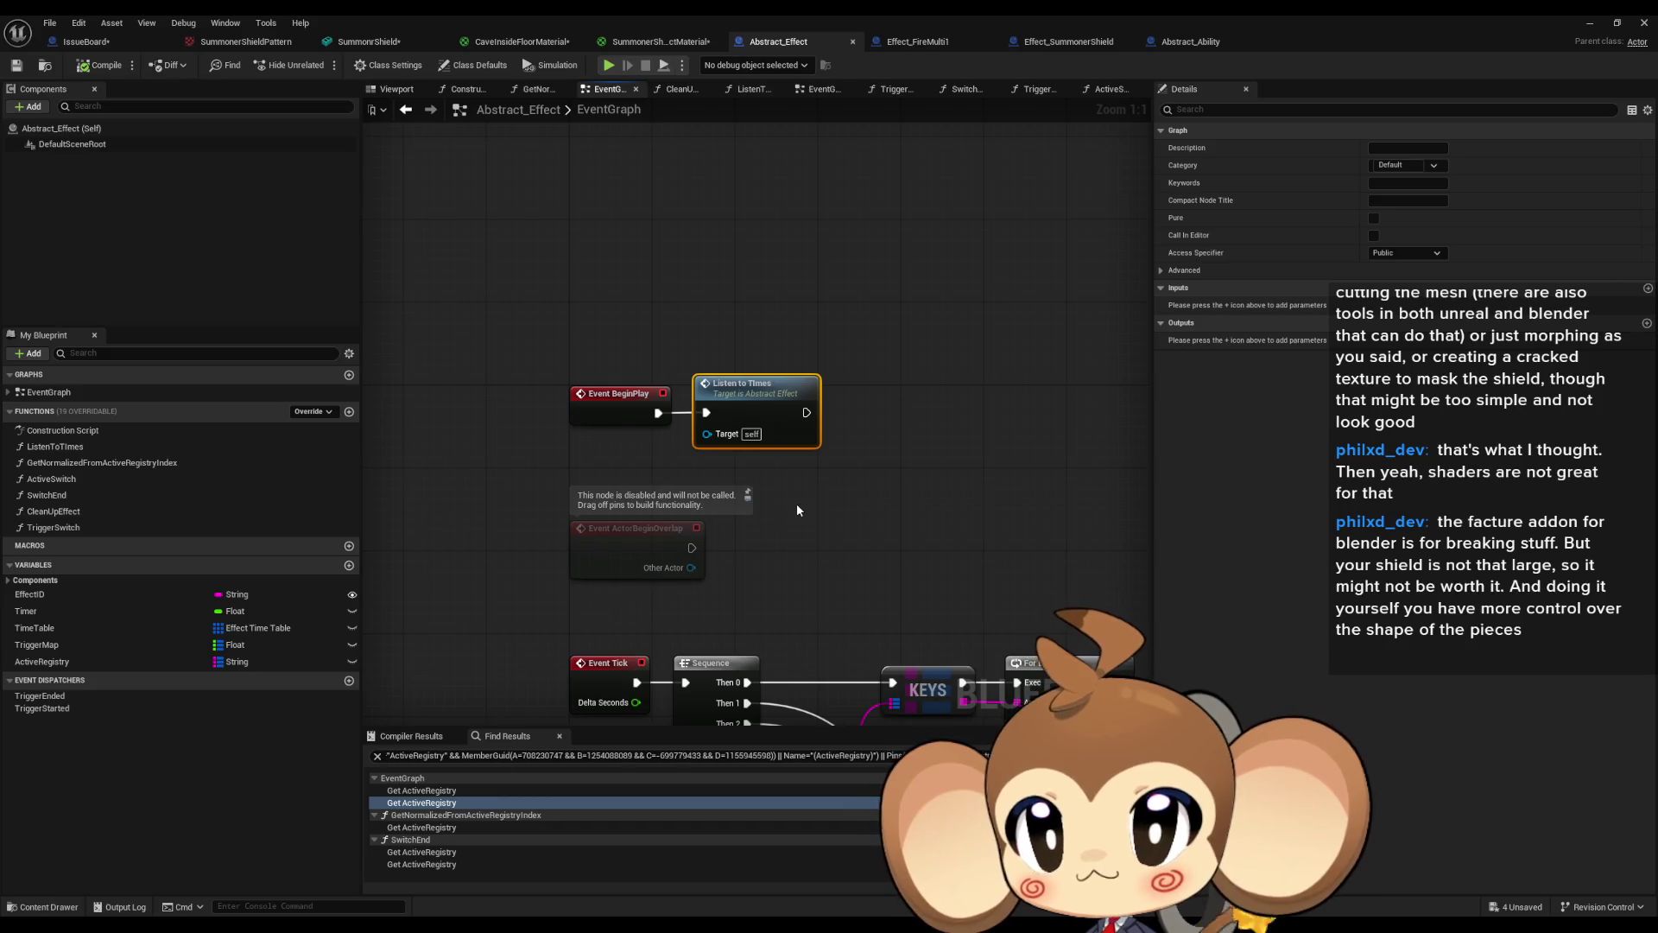
drag(796, 510, 705, 138)
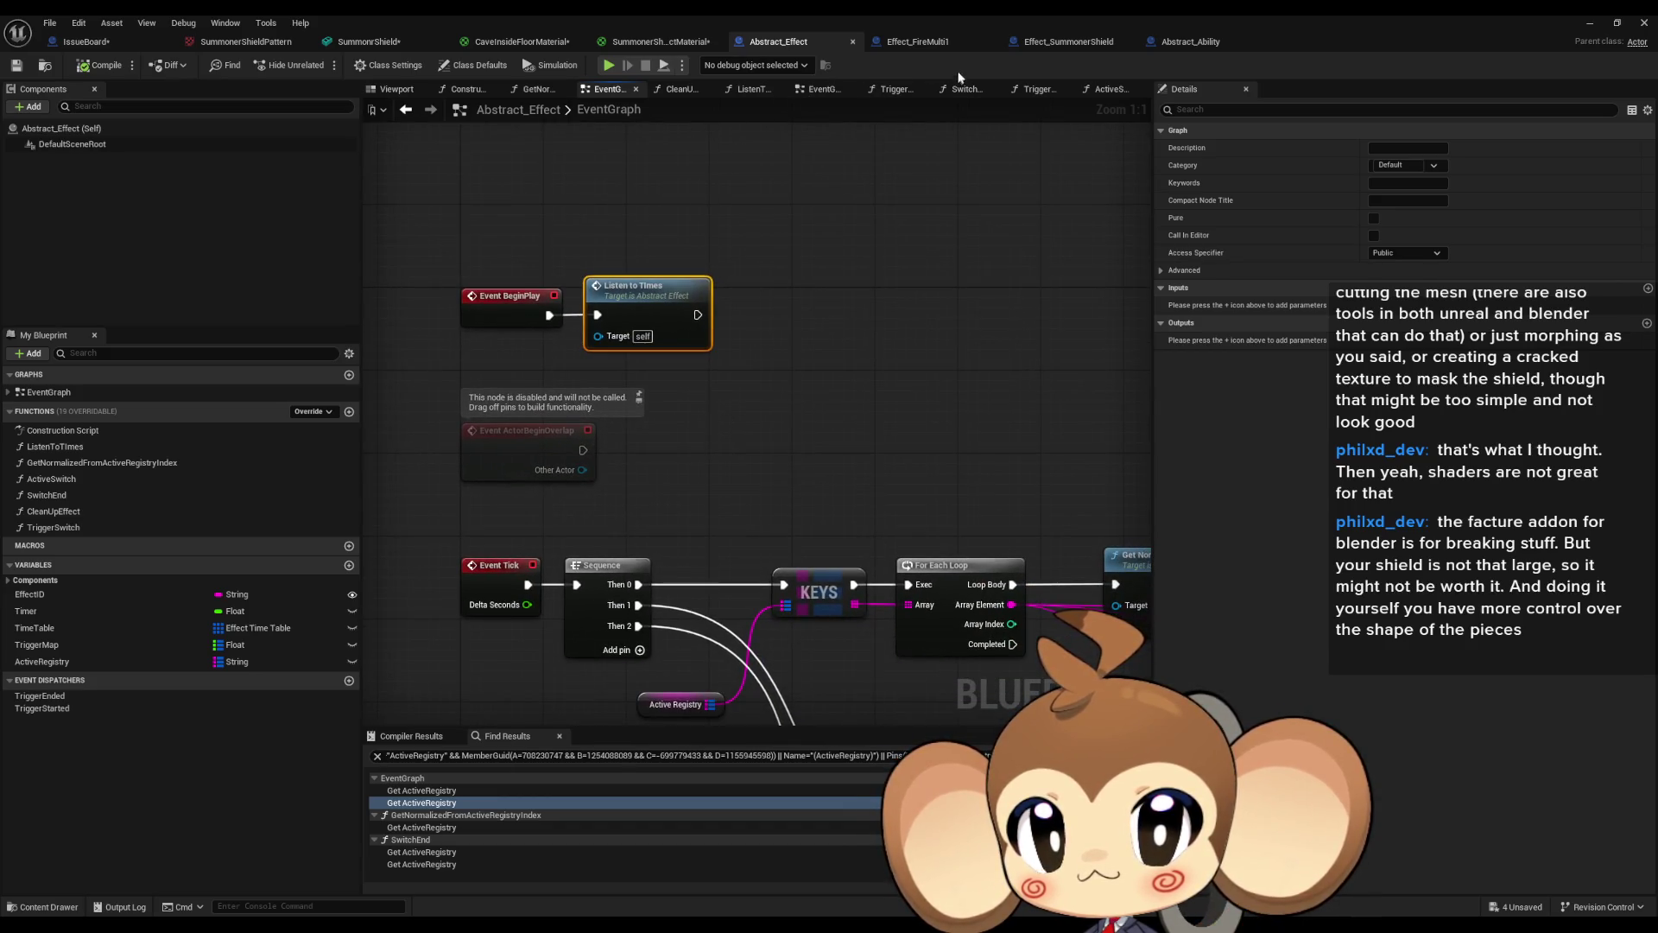
click(1183, 43)
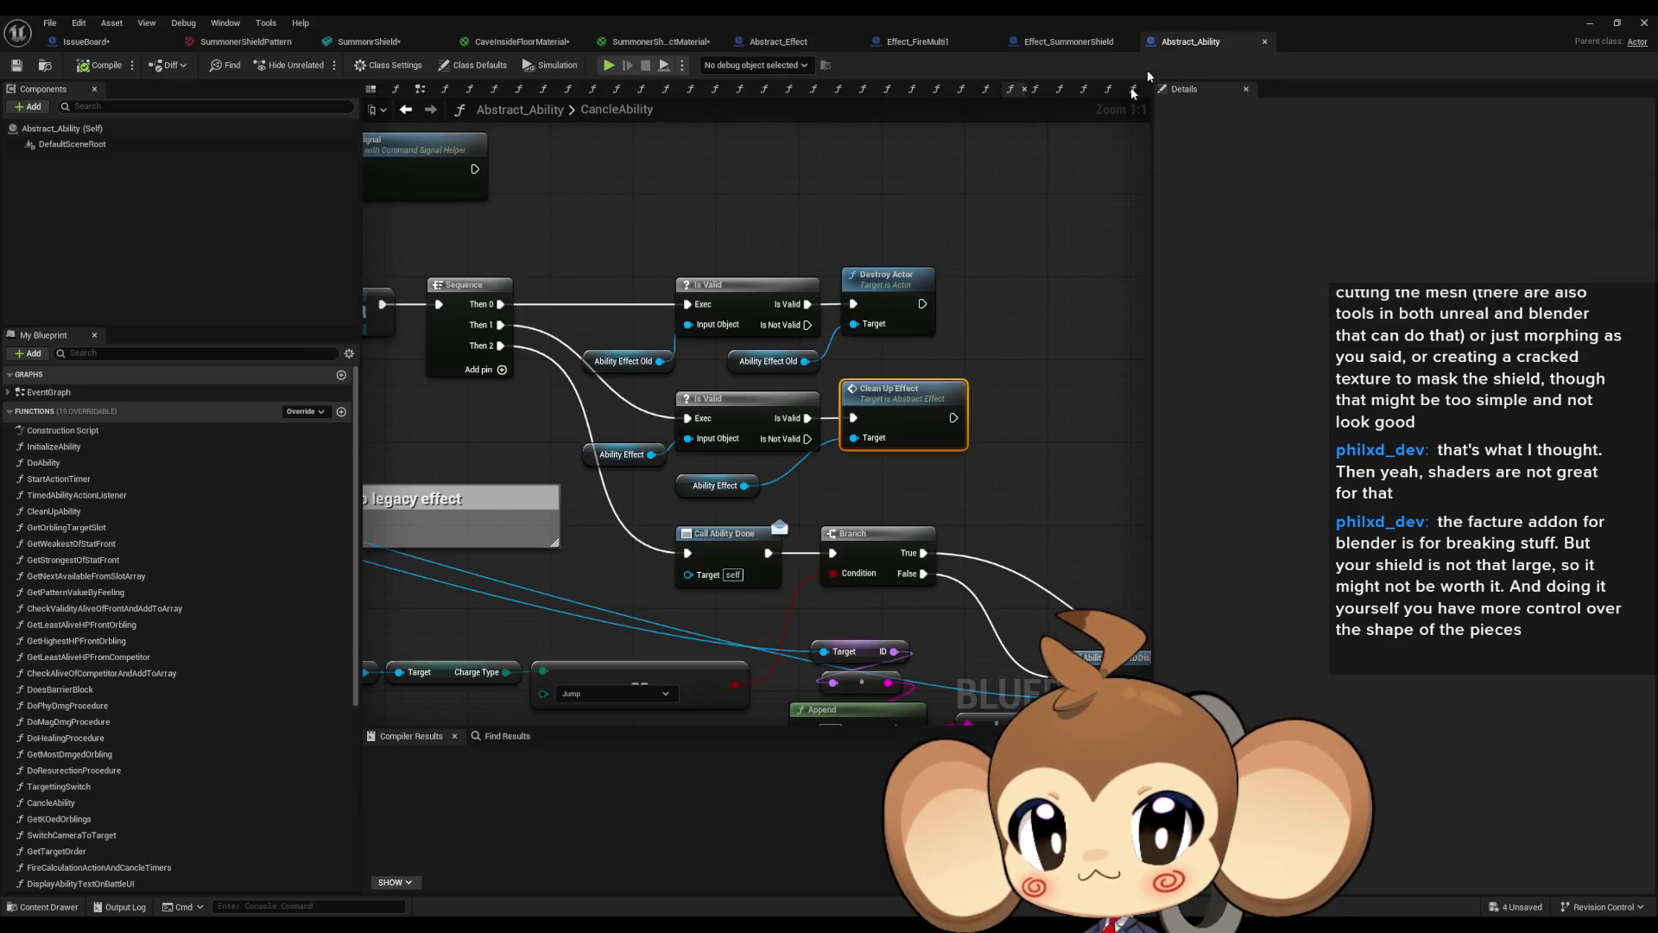
Find AbilityEffect references by class member and step through both Get AbilityEffect uses in CancleAbility.
right_click(688, 492)
mouse_move(752, 615)
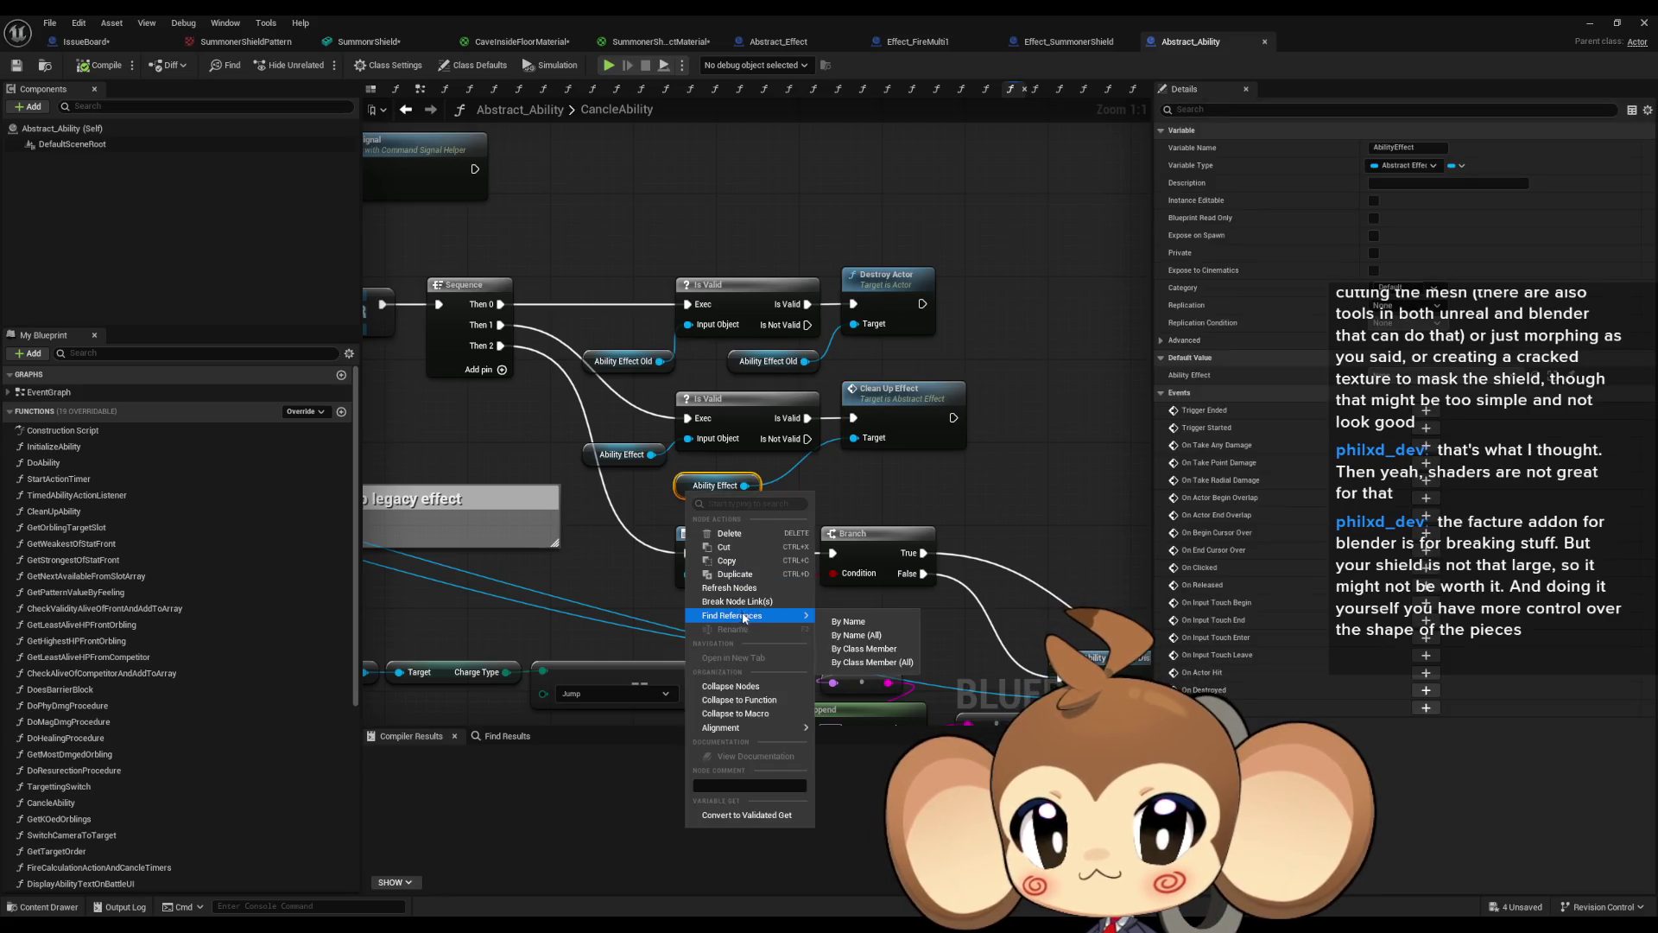
click(878, 650)
double_click(419, 791)
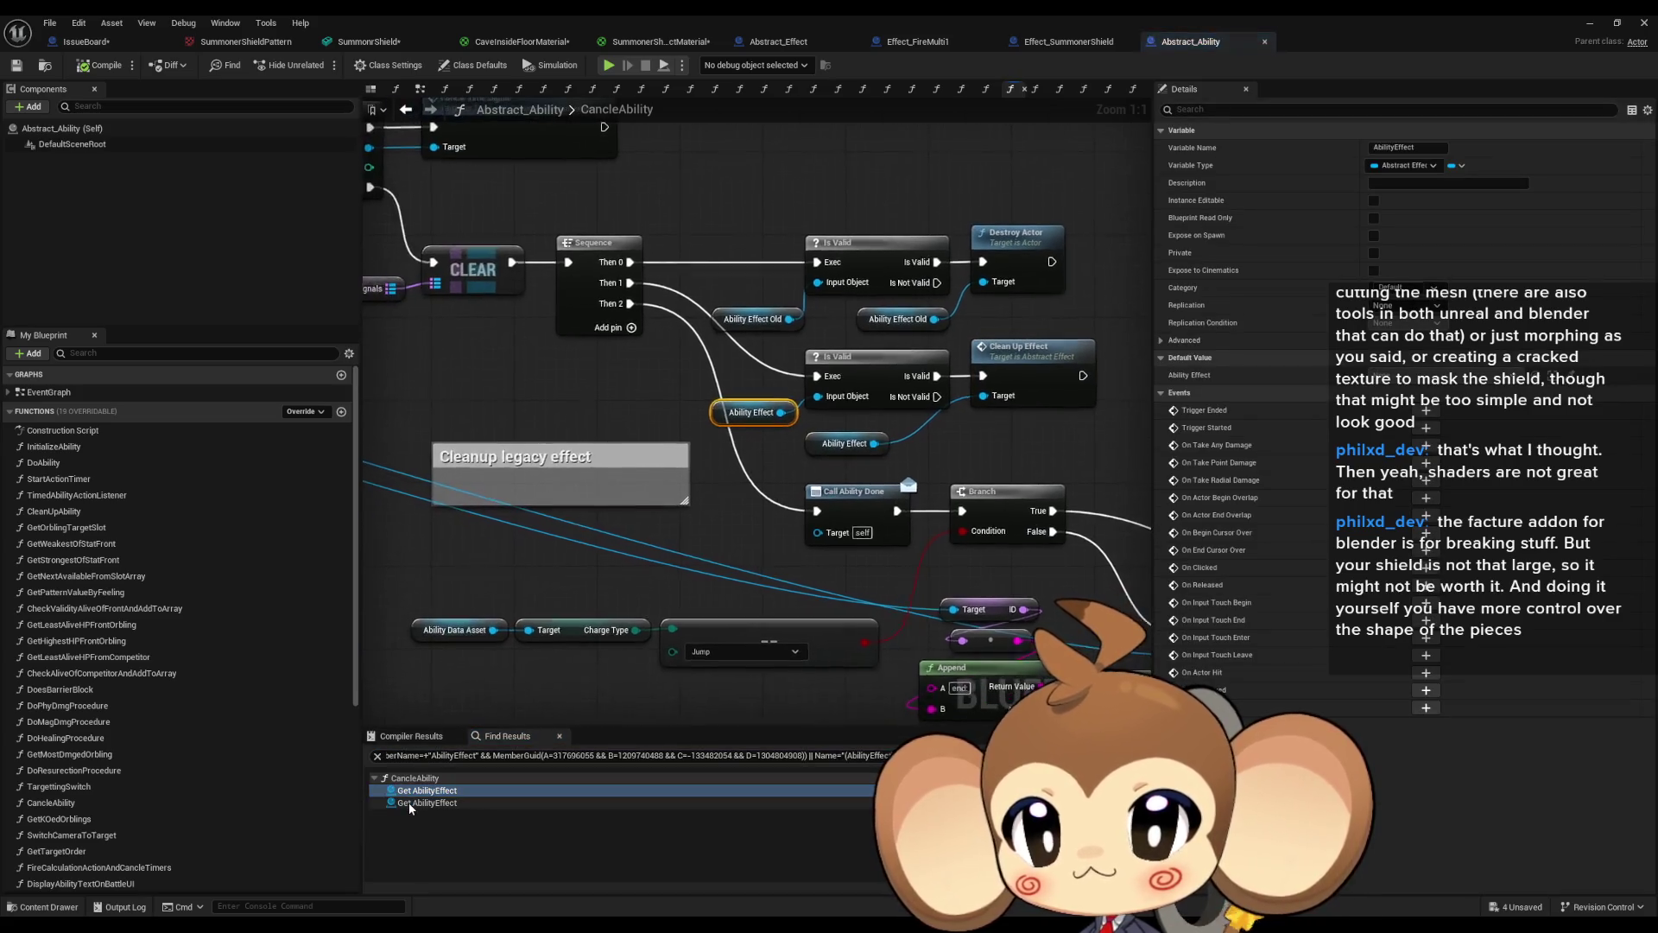
click(410, 805)
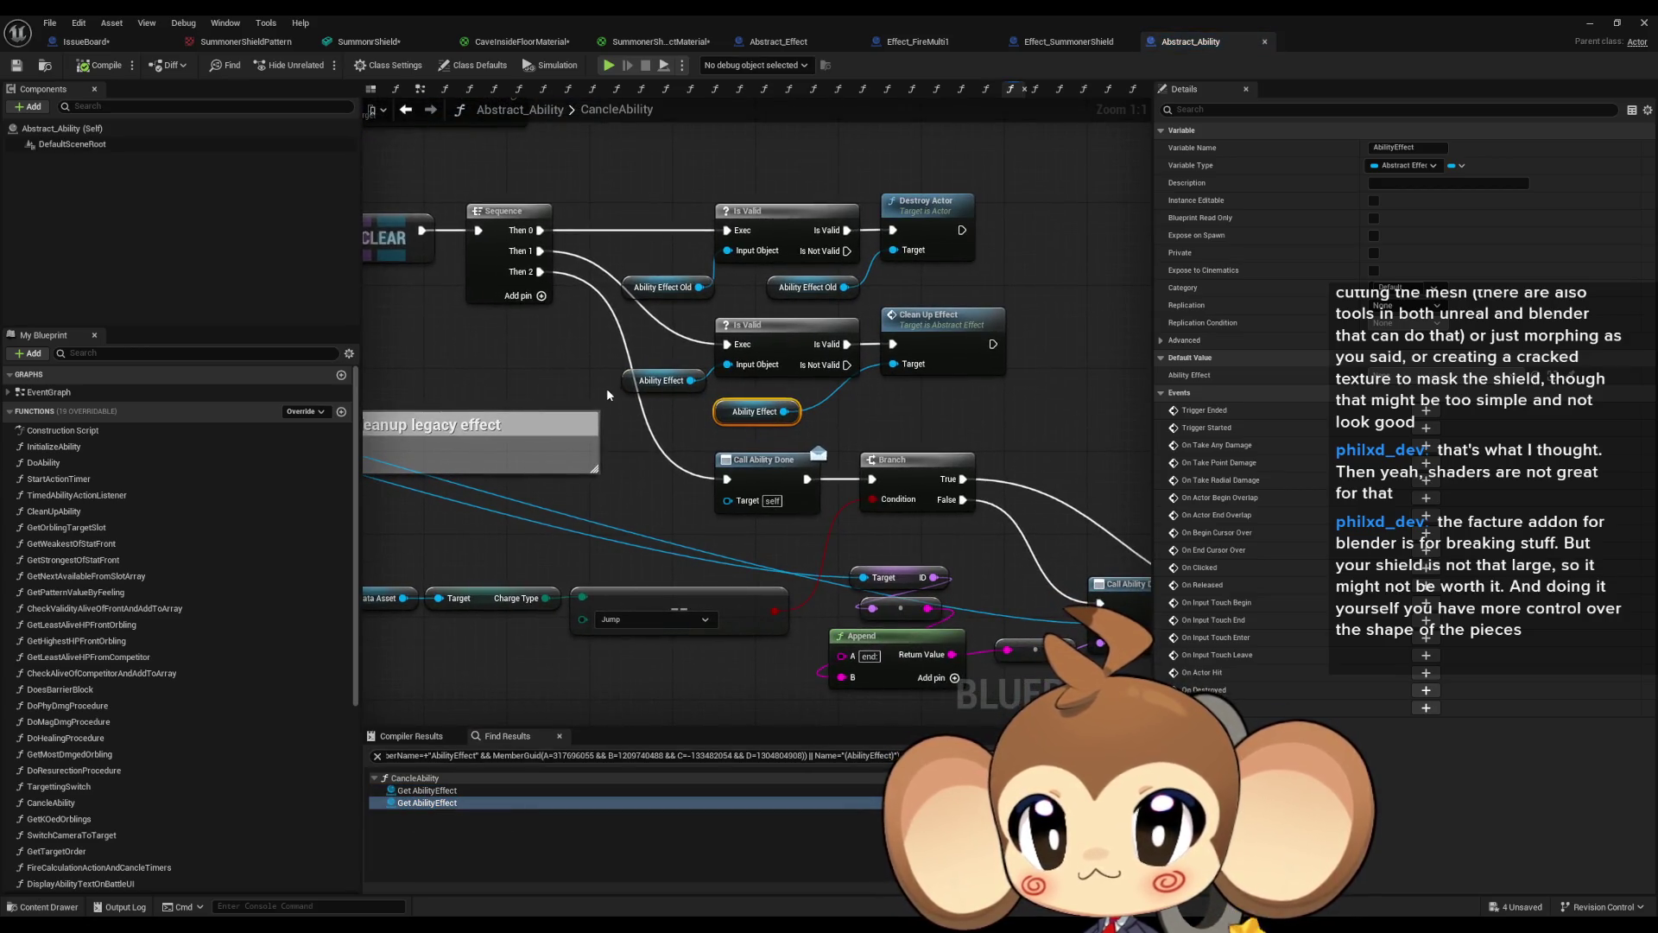
scroll(182, 609, down, 3)
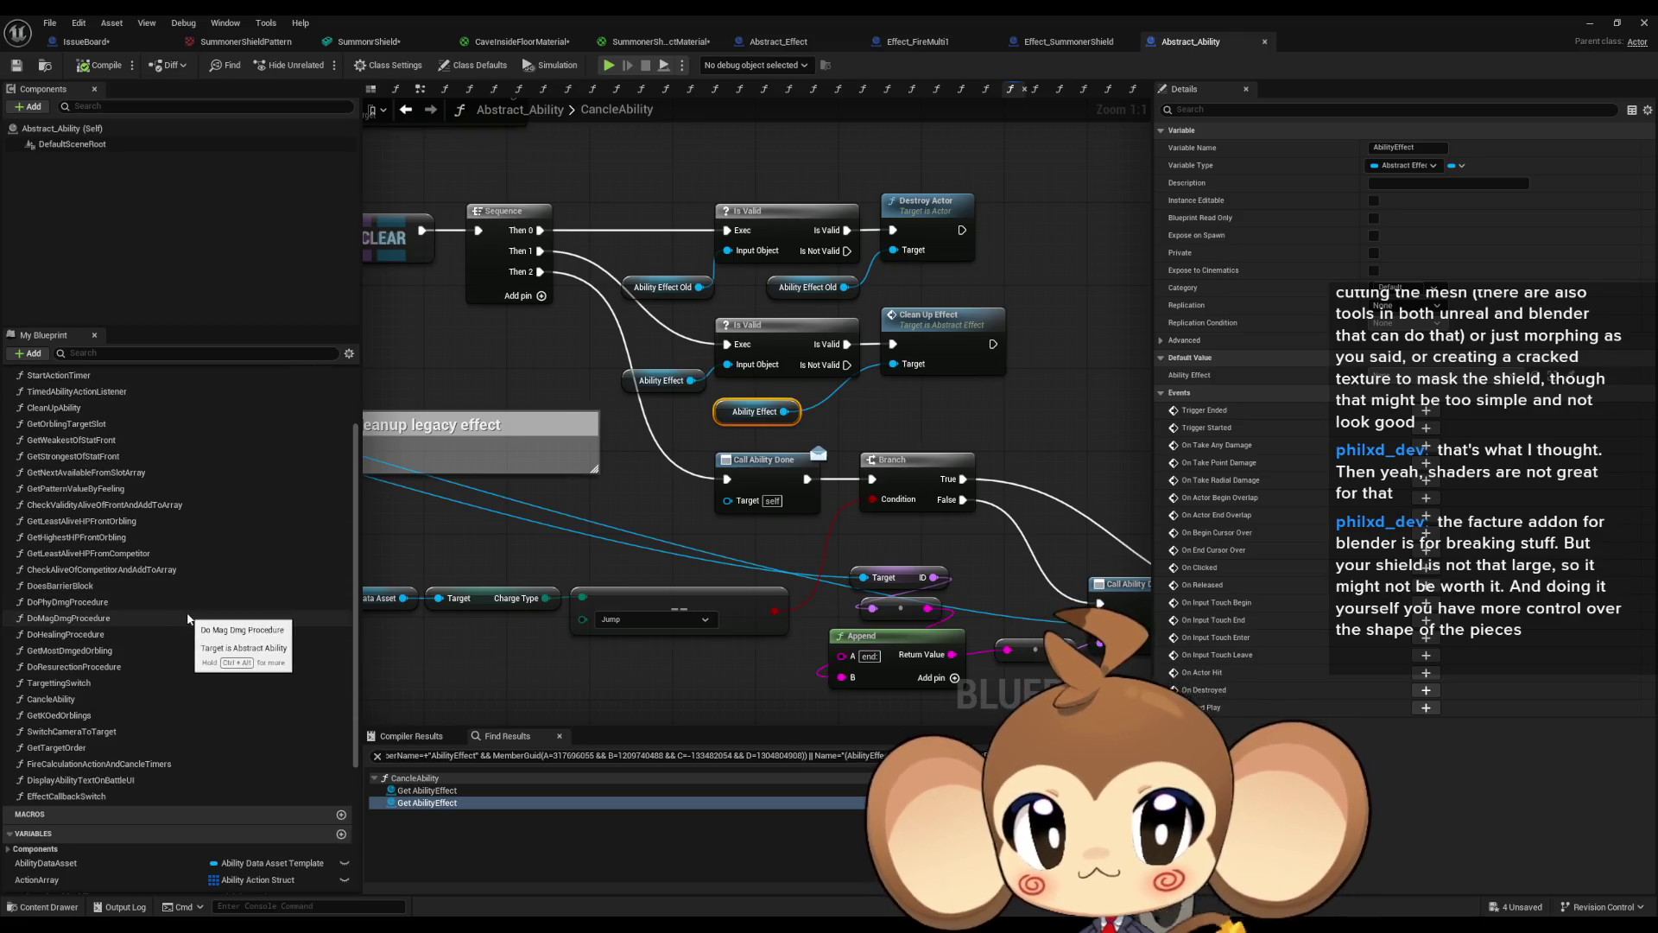
scroll(191, 613, down, 5)
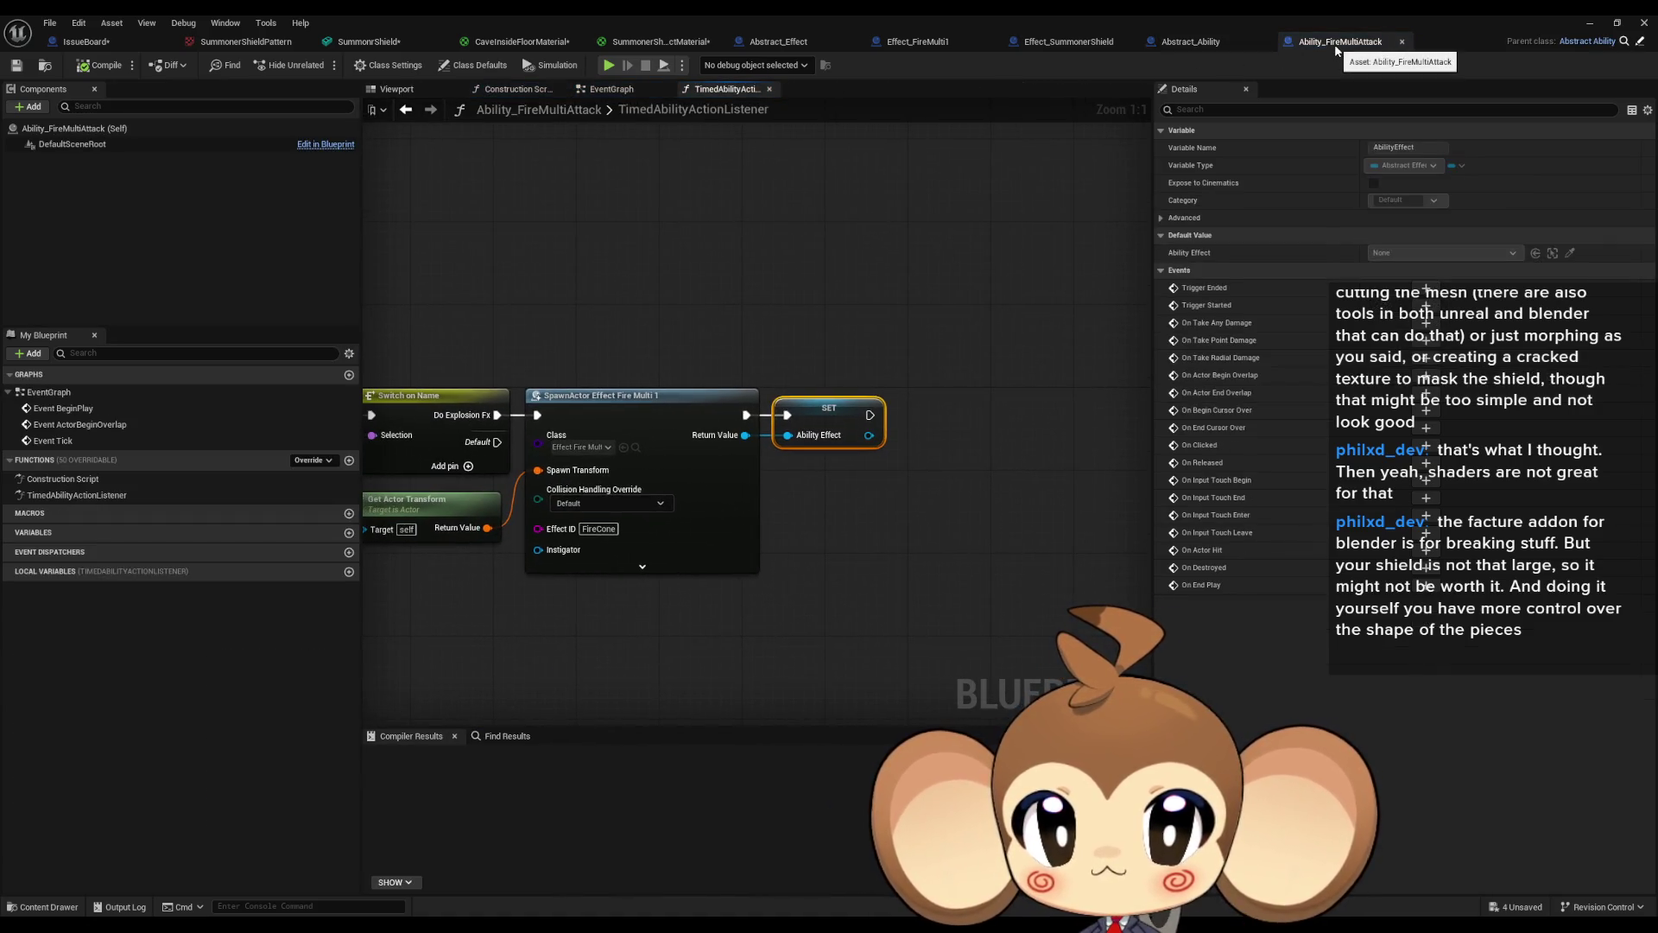
Pan the listener graph, then bring Switch on Name, Get Actor Transform and Parent nodes into view.
drag(622, 294, 1069, 343)
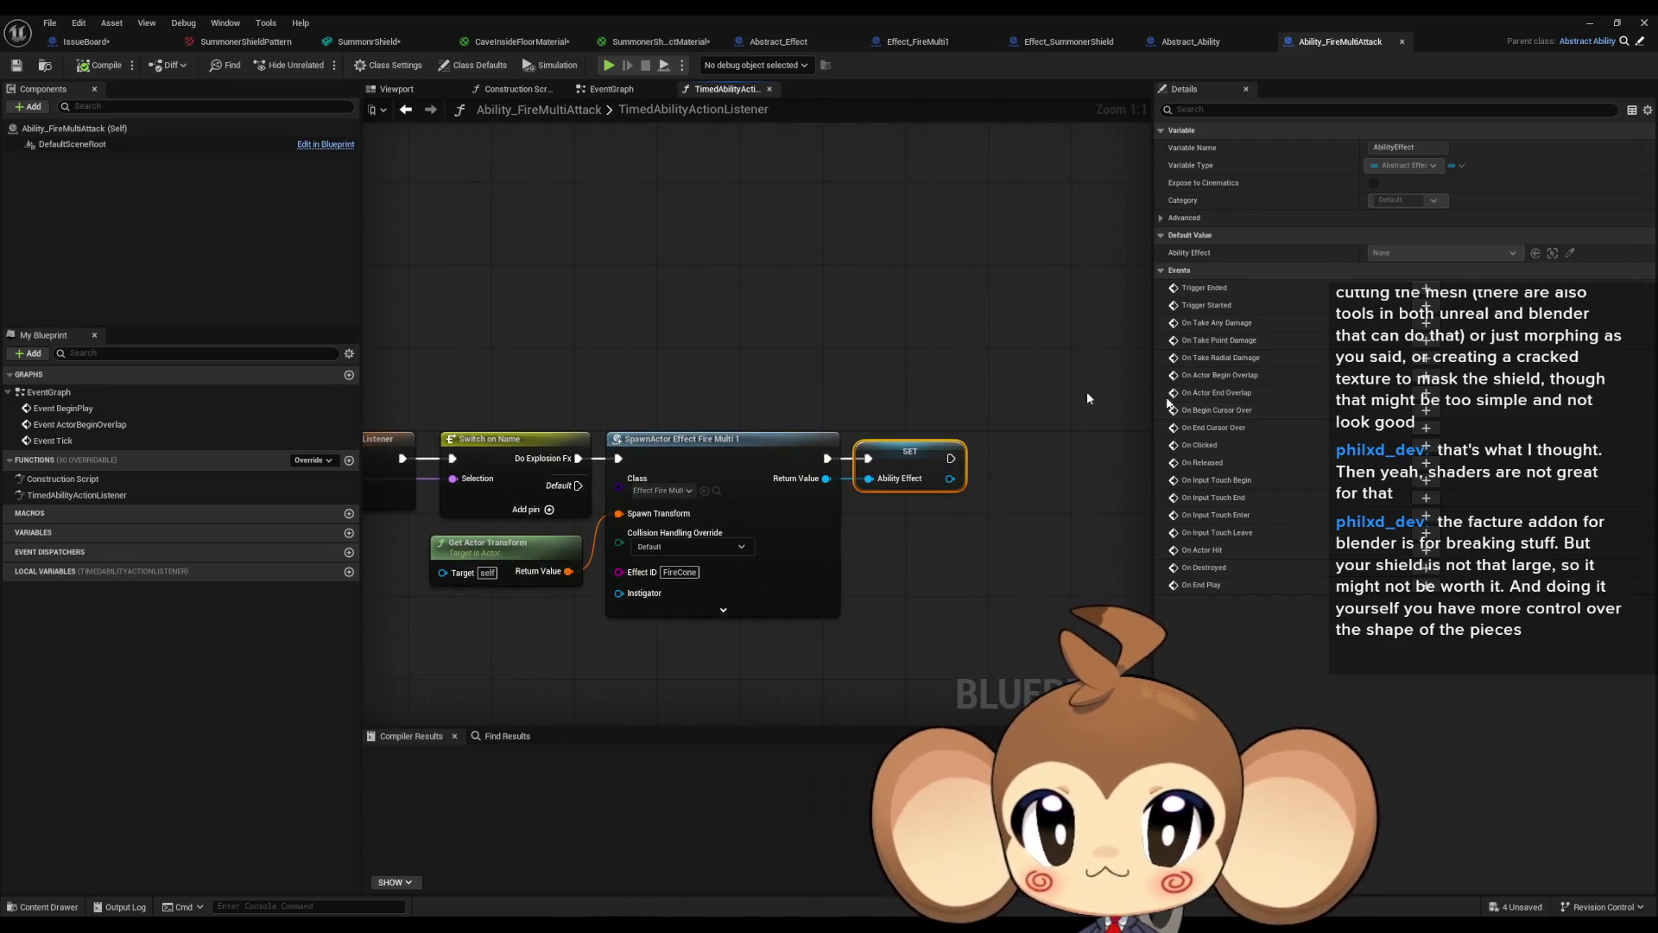
click(1191, 41)
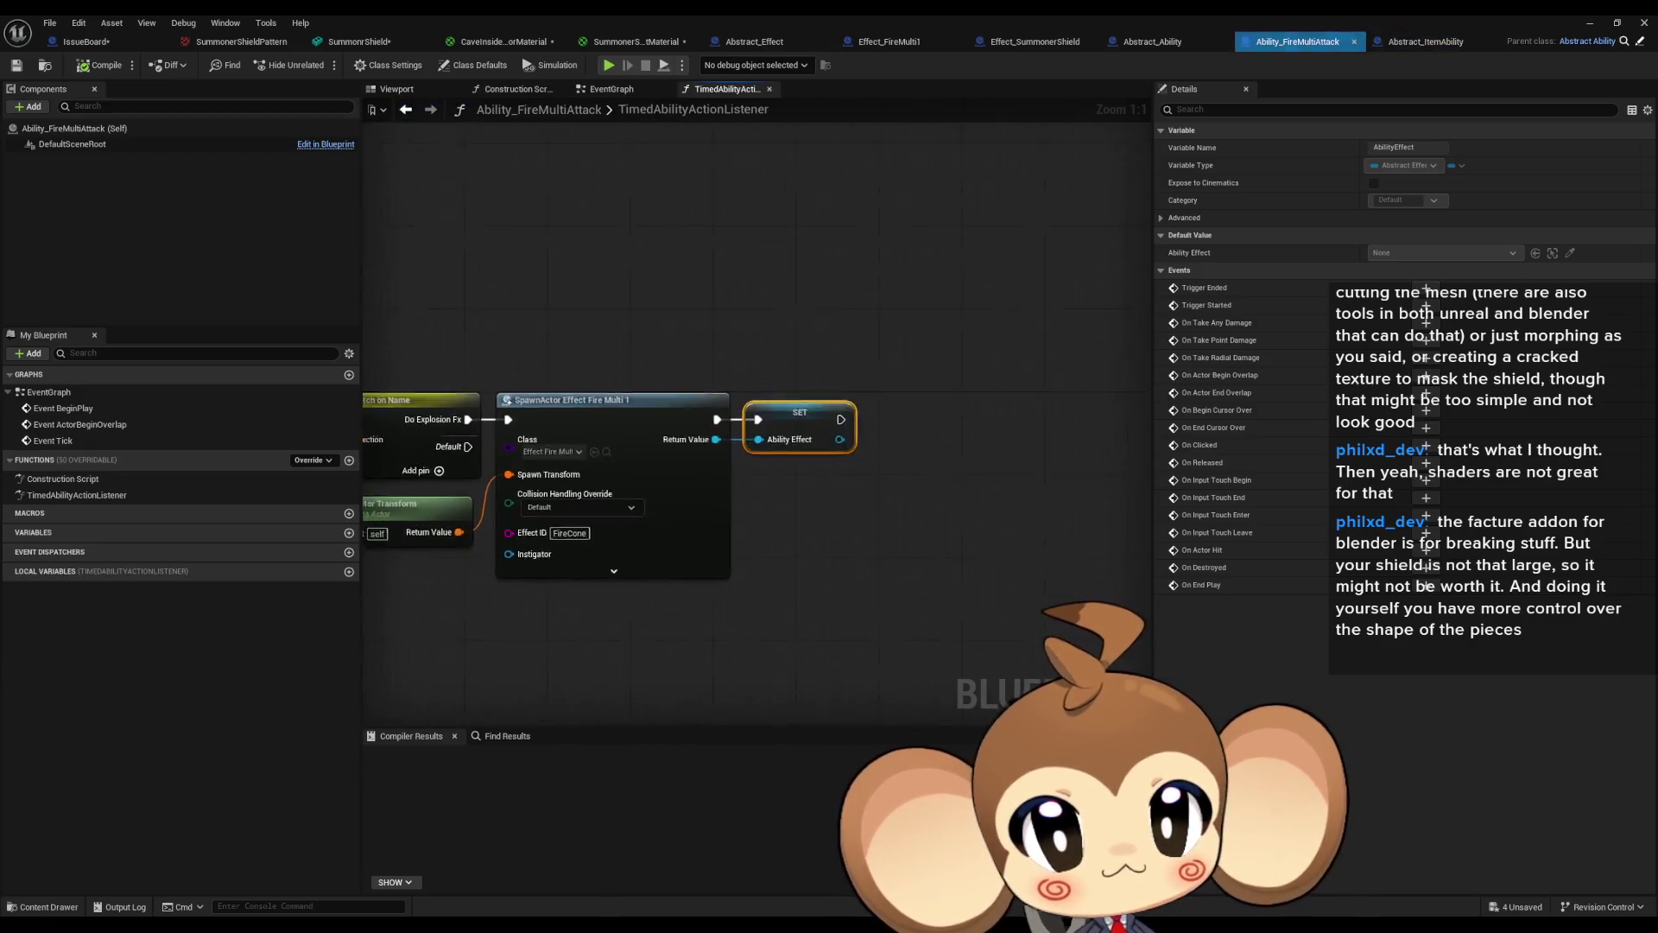
mouse_move(777, 510)
mouse_down()
mouse_move(738, 502)
mouse_move(952, 533)
mouse_up()
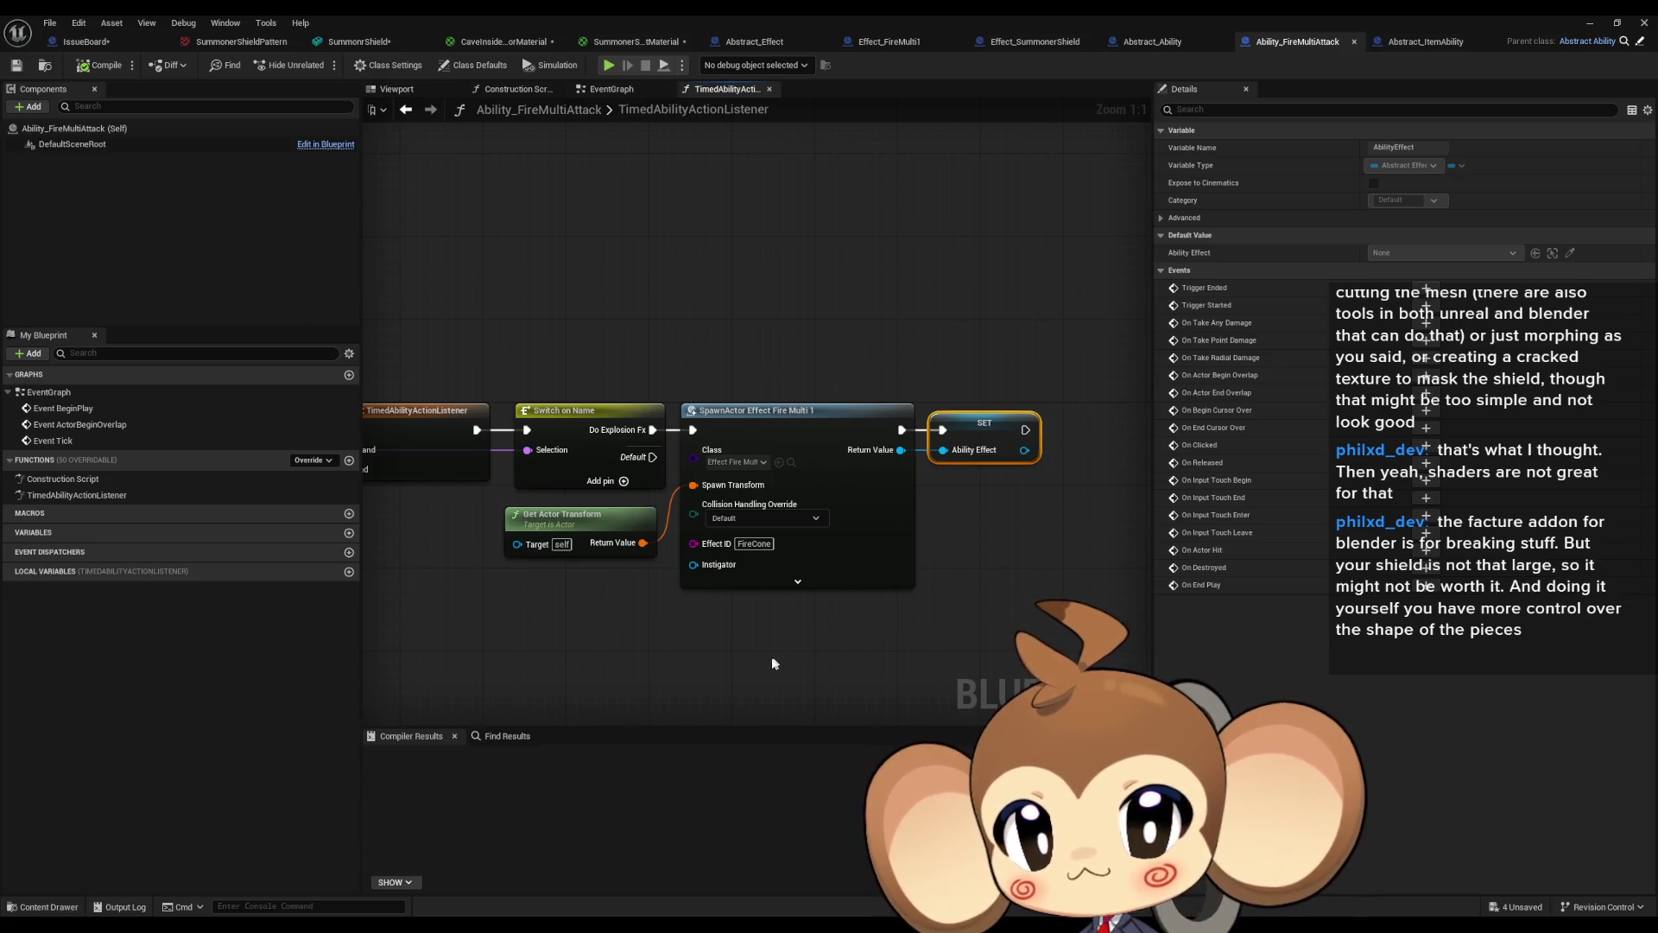
mouse_move(773, 663)
mouse_down()
mouse_move(1009, 630)
mouse_move(906, 536)
mouse_up()
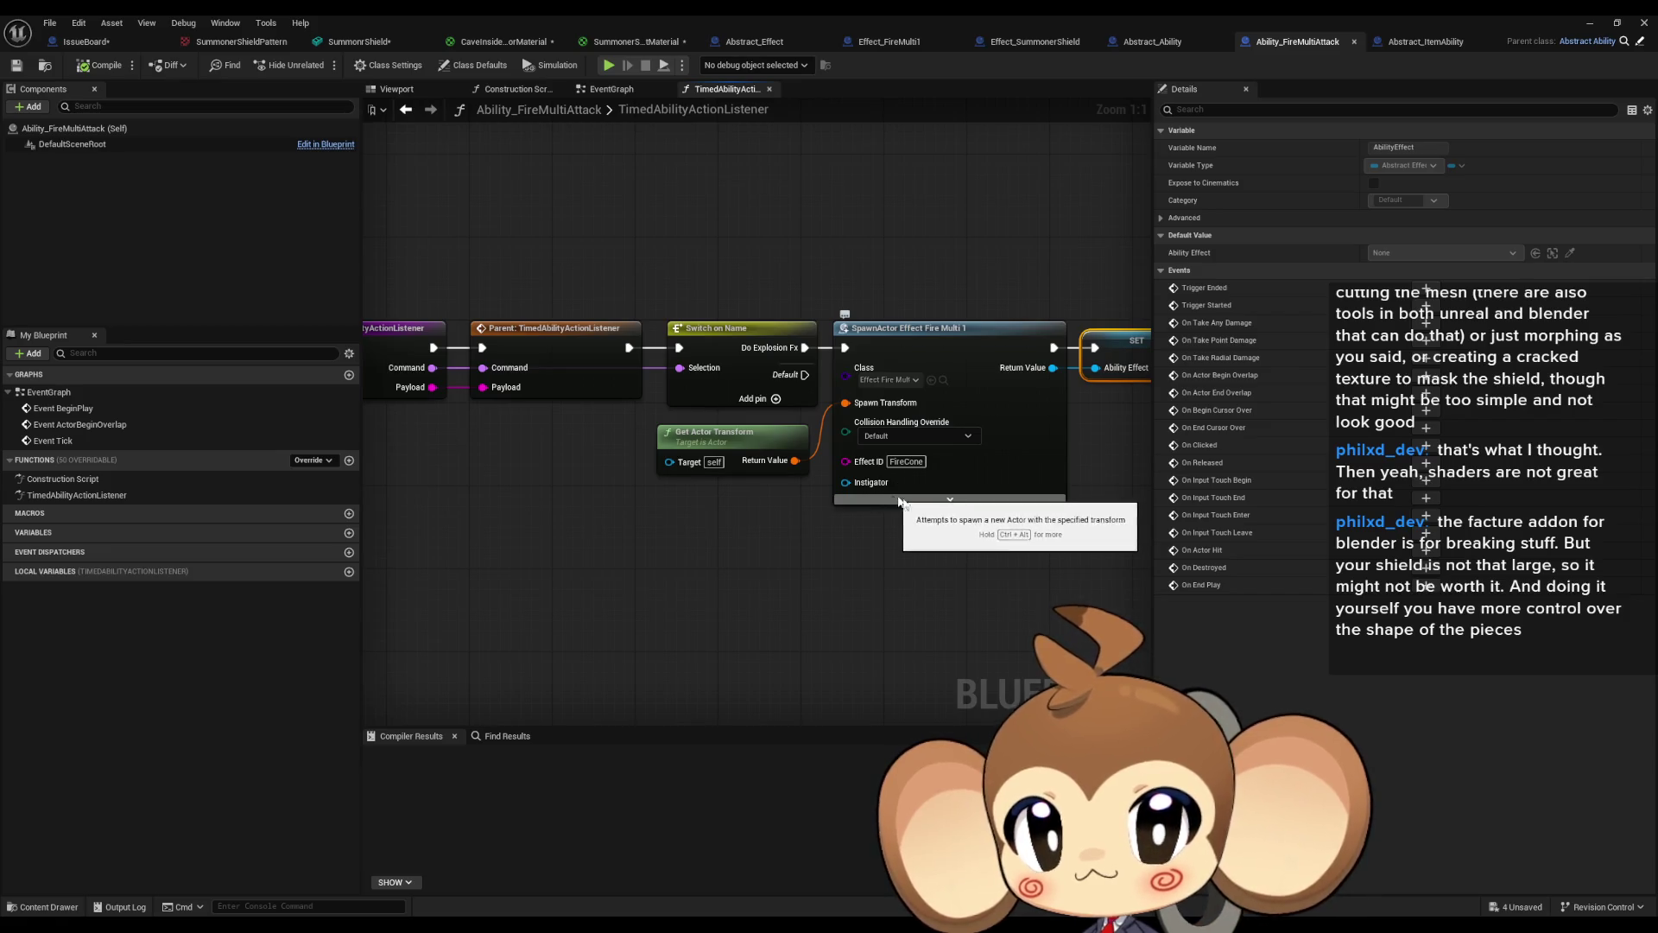
scroll(757, 567, down, 2)
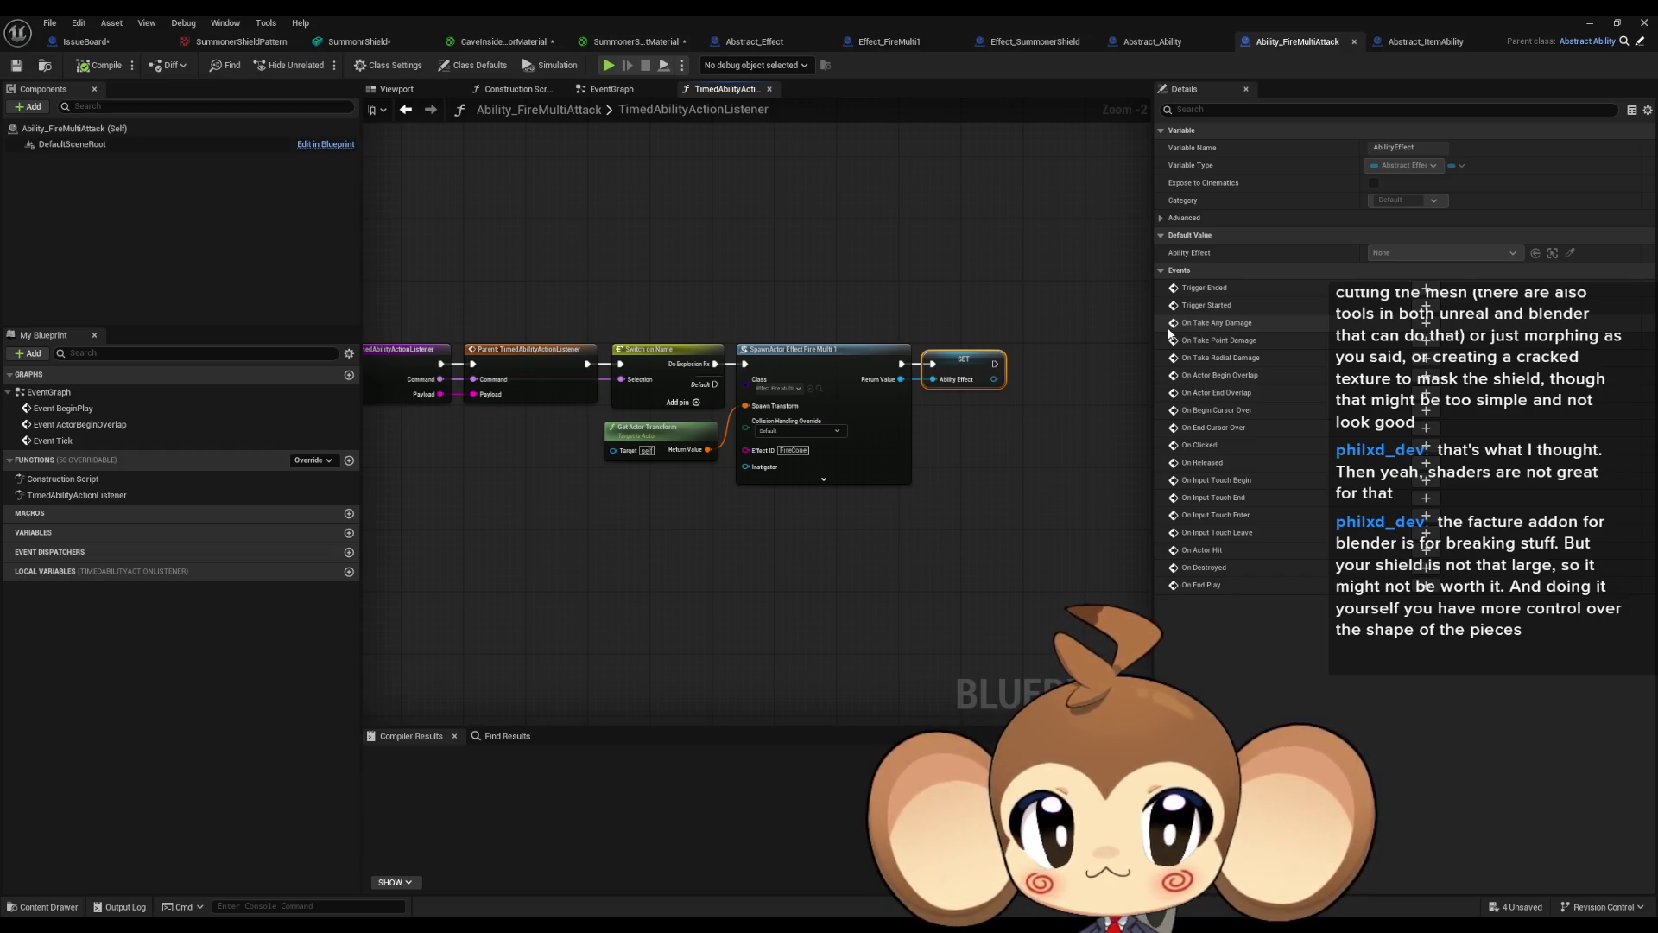
Minimize the blueprint editor and browse the Blueprints, BattleSystem, PlayerProgression and Abilities folders.
click(1592, 22)
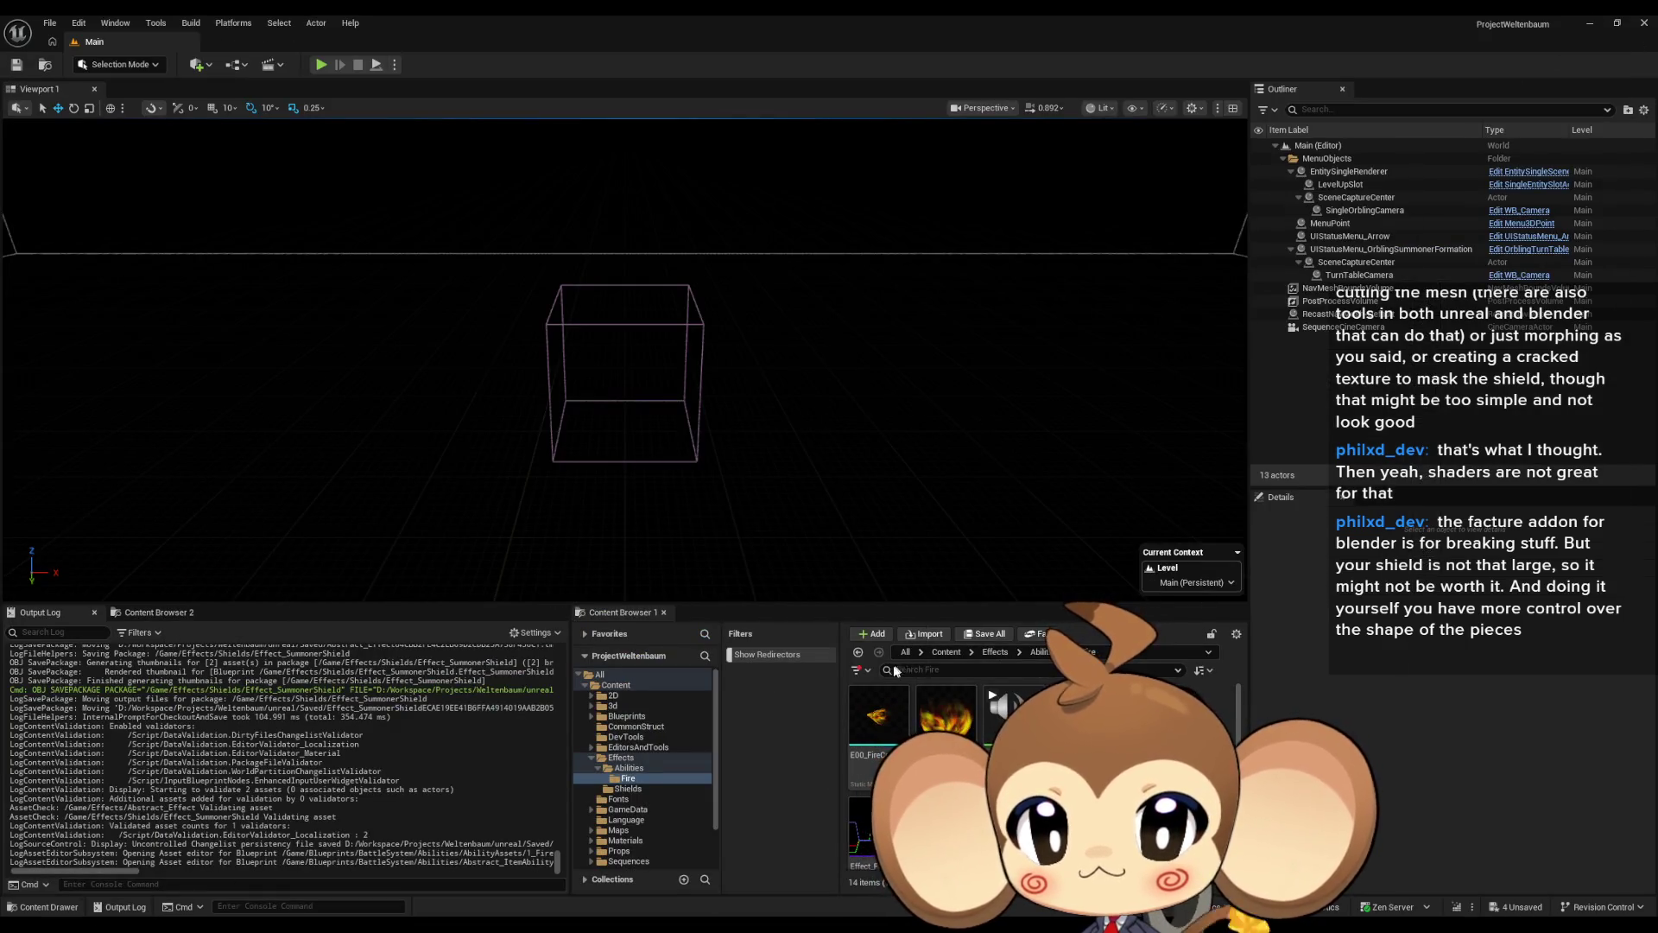
double_click(961, 730)
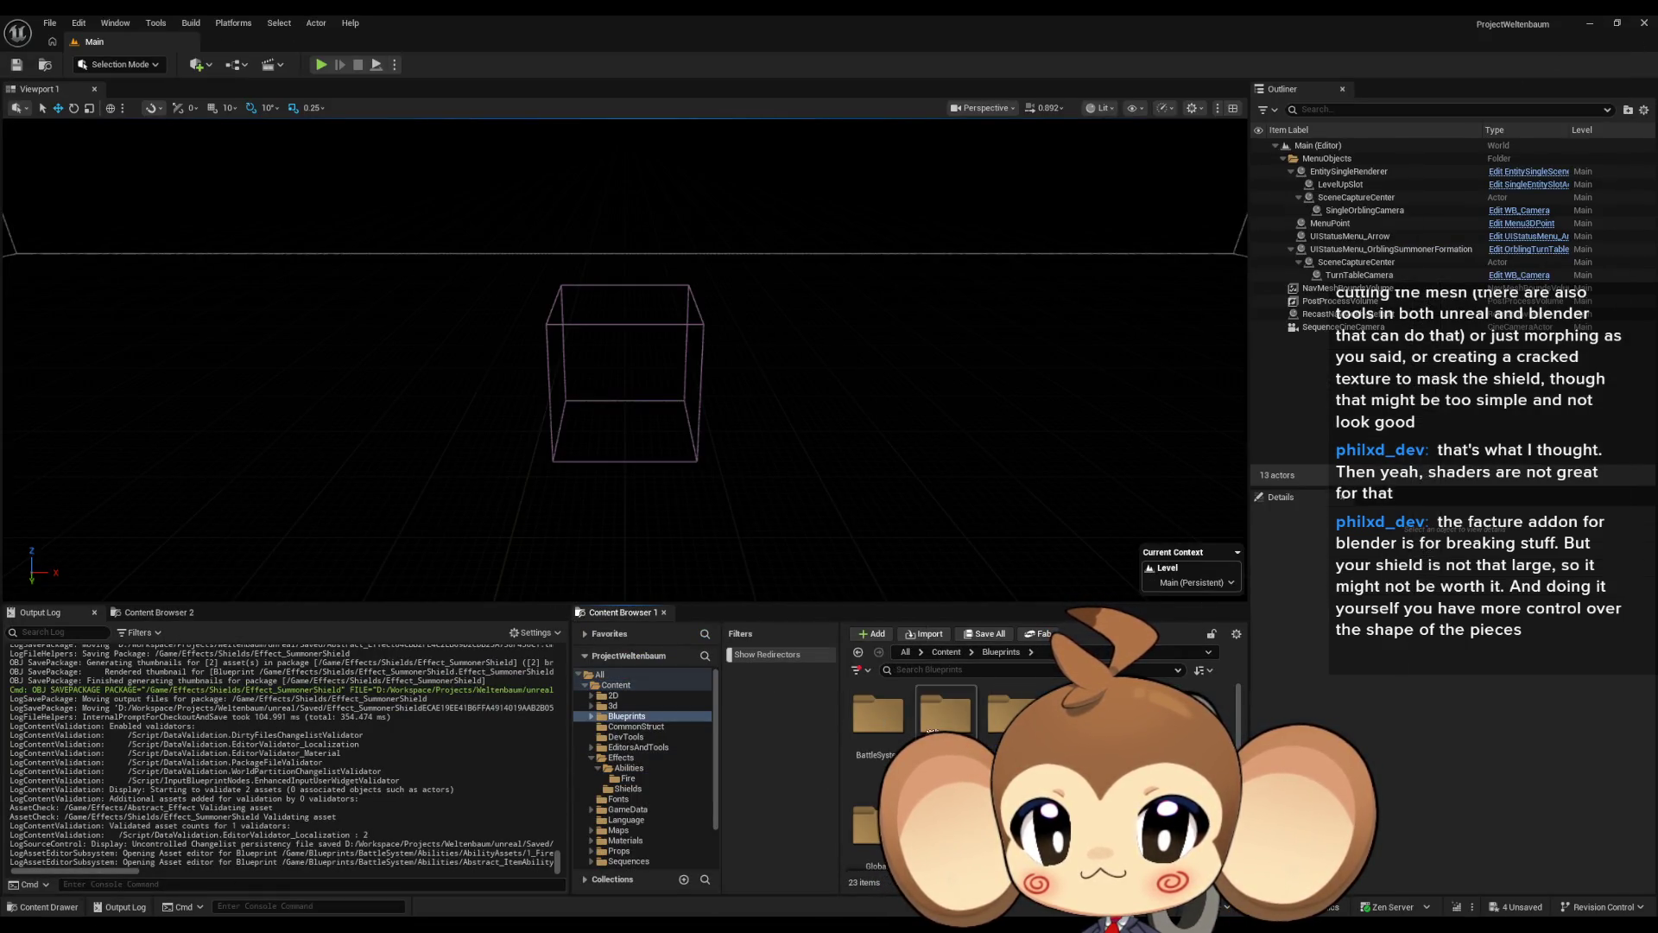
double_click(866, 728)
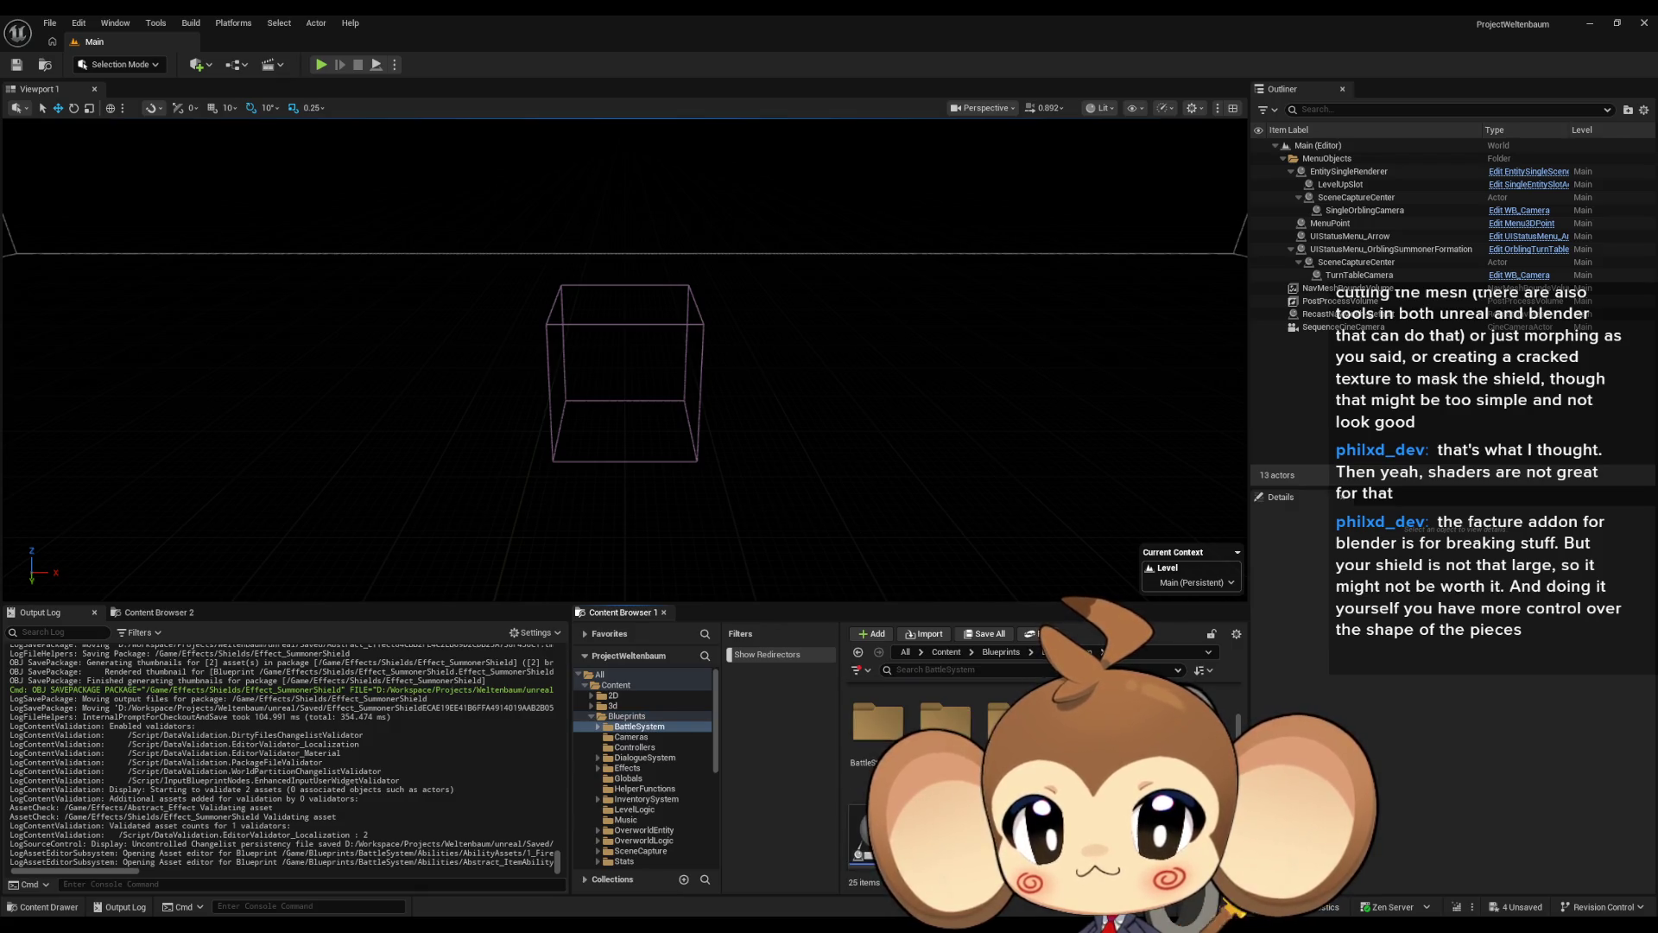
scroll(1037, 760, up, 2)
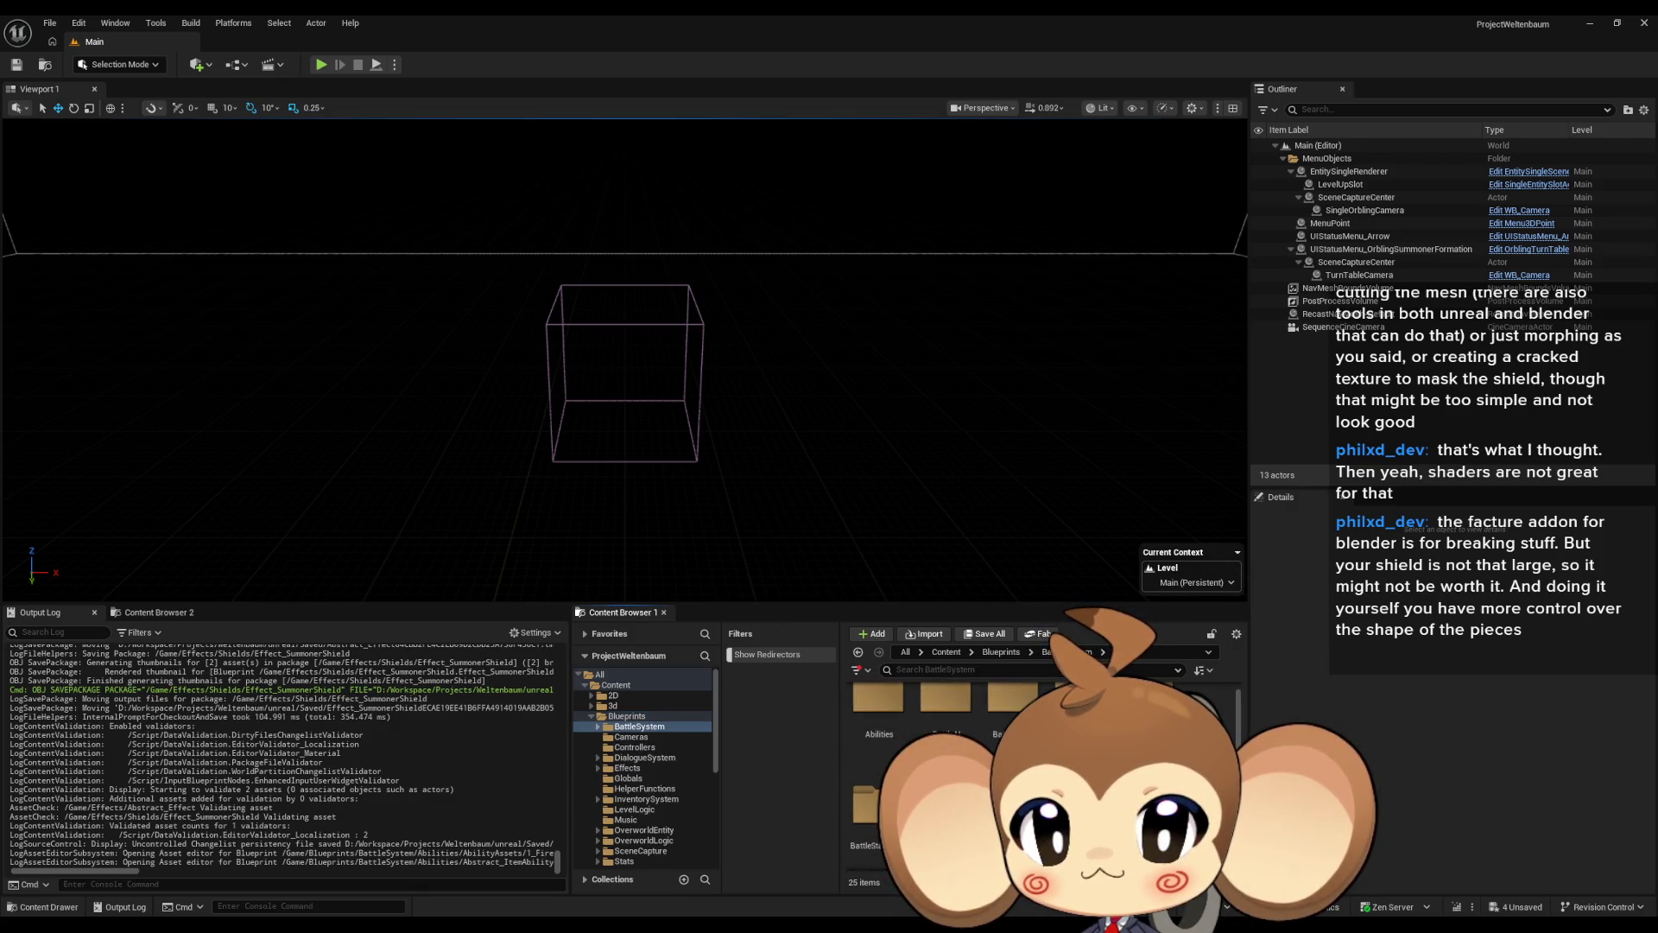
scroll(950, 760, up, 1)
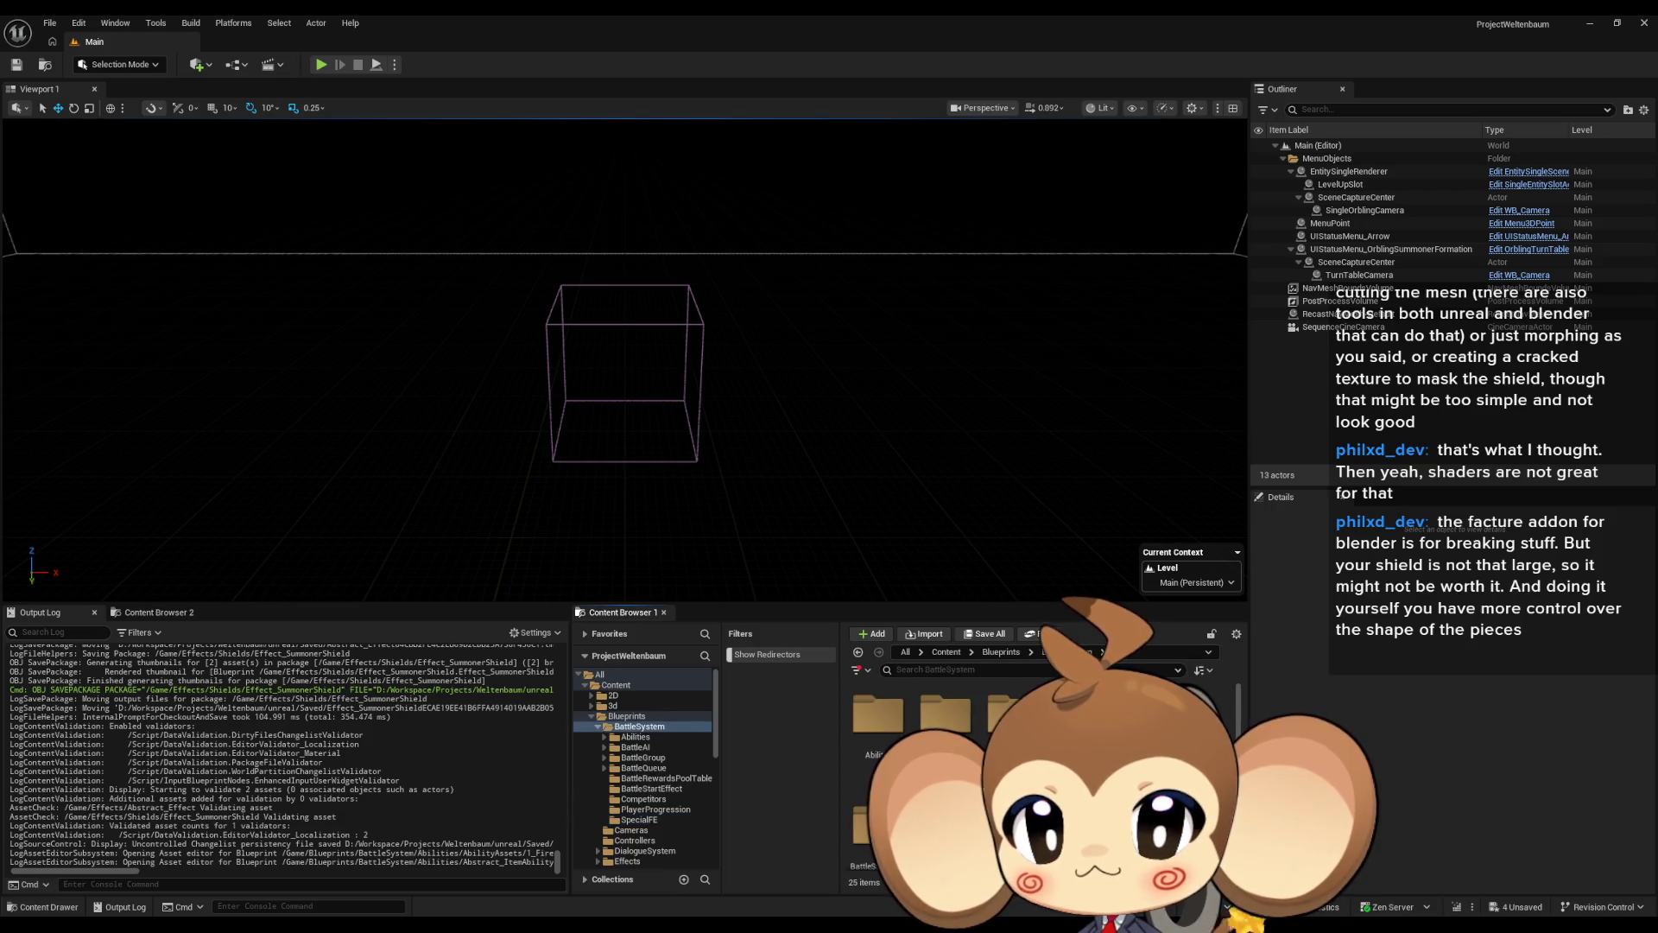
click(656, 809)
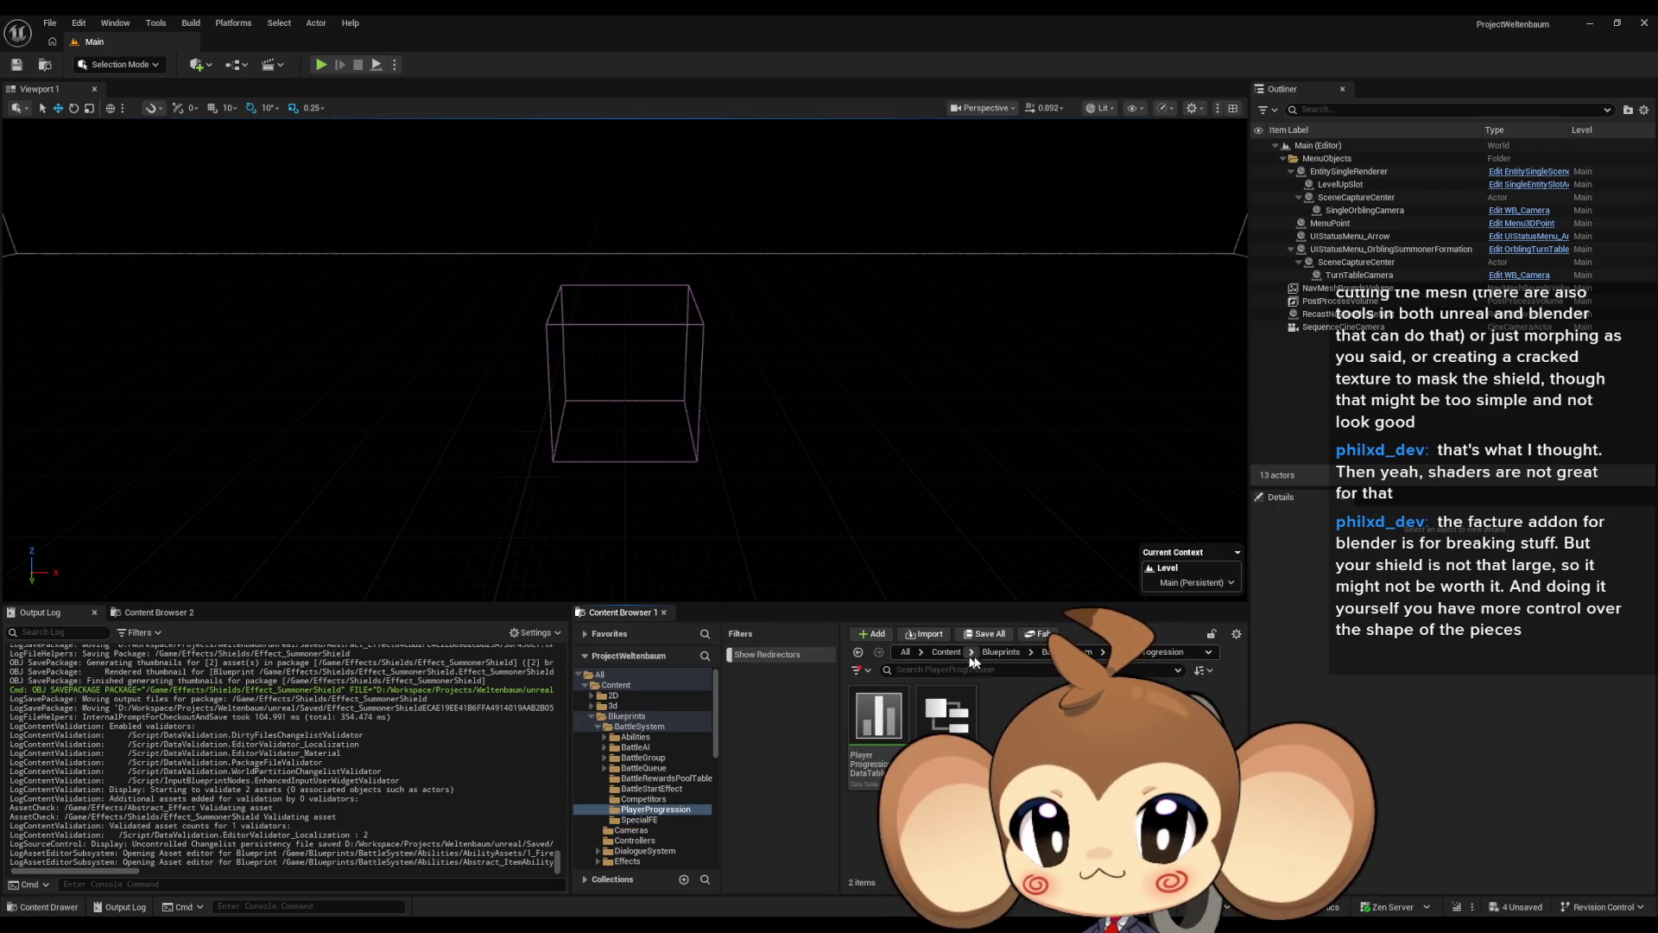
click(1001, 653)
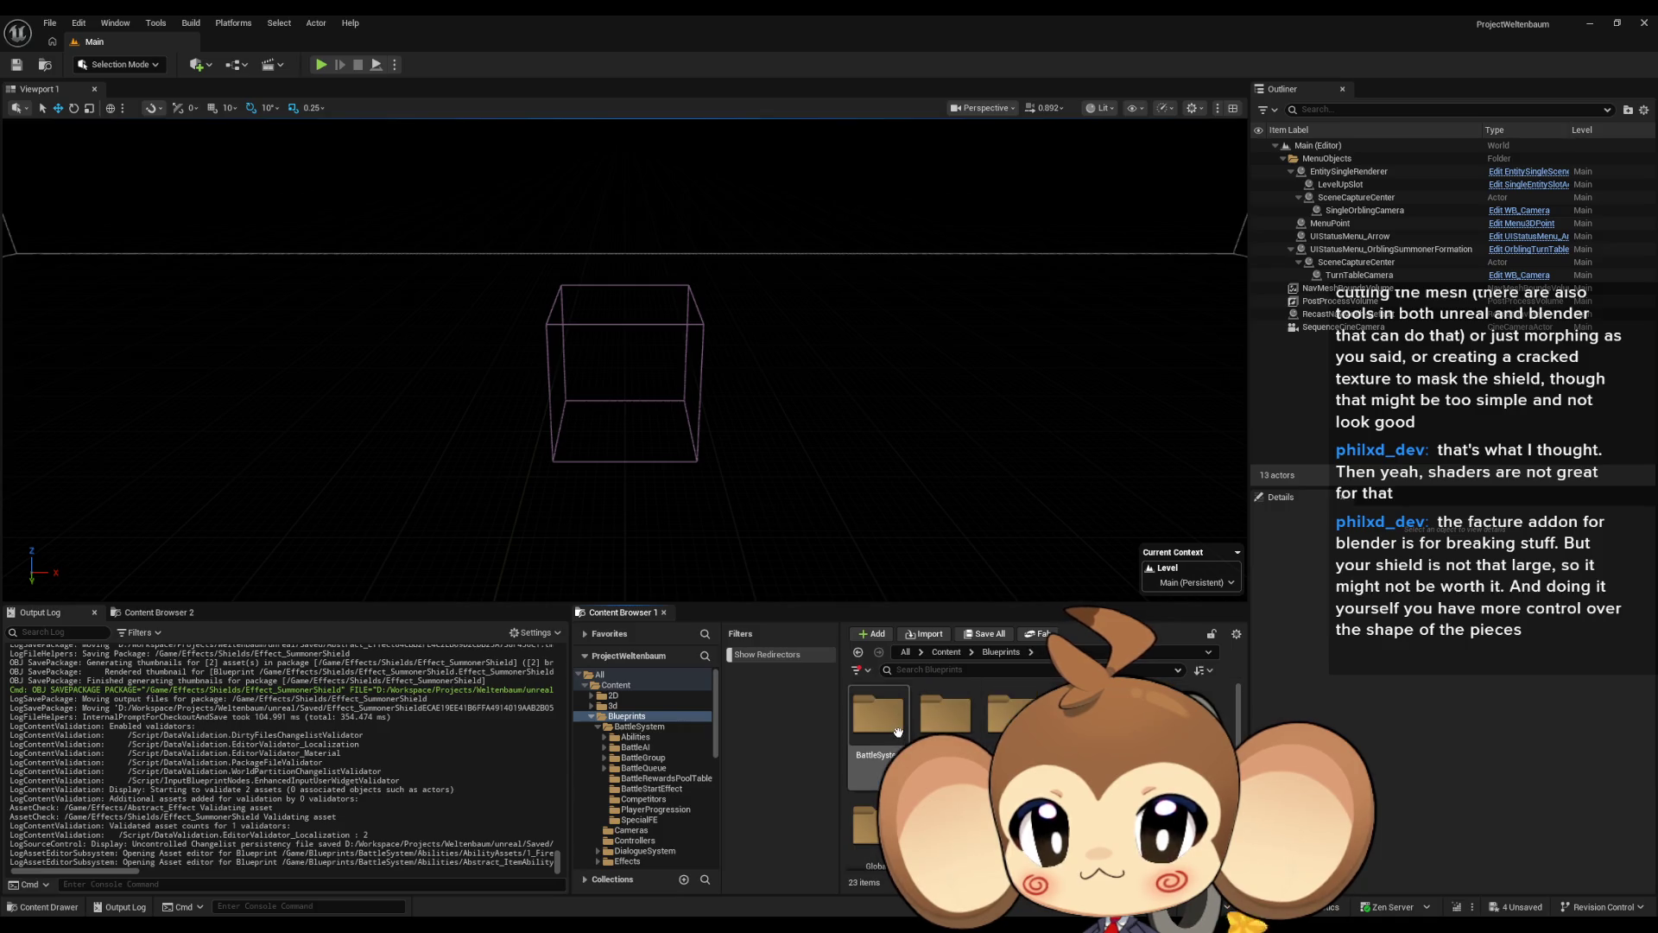
click(640, 726)
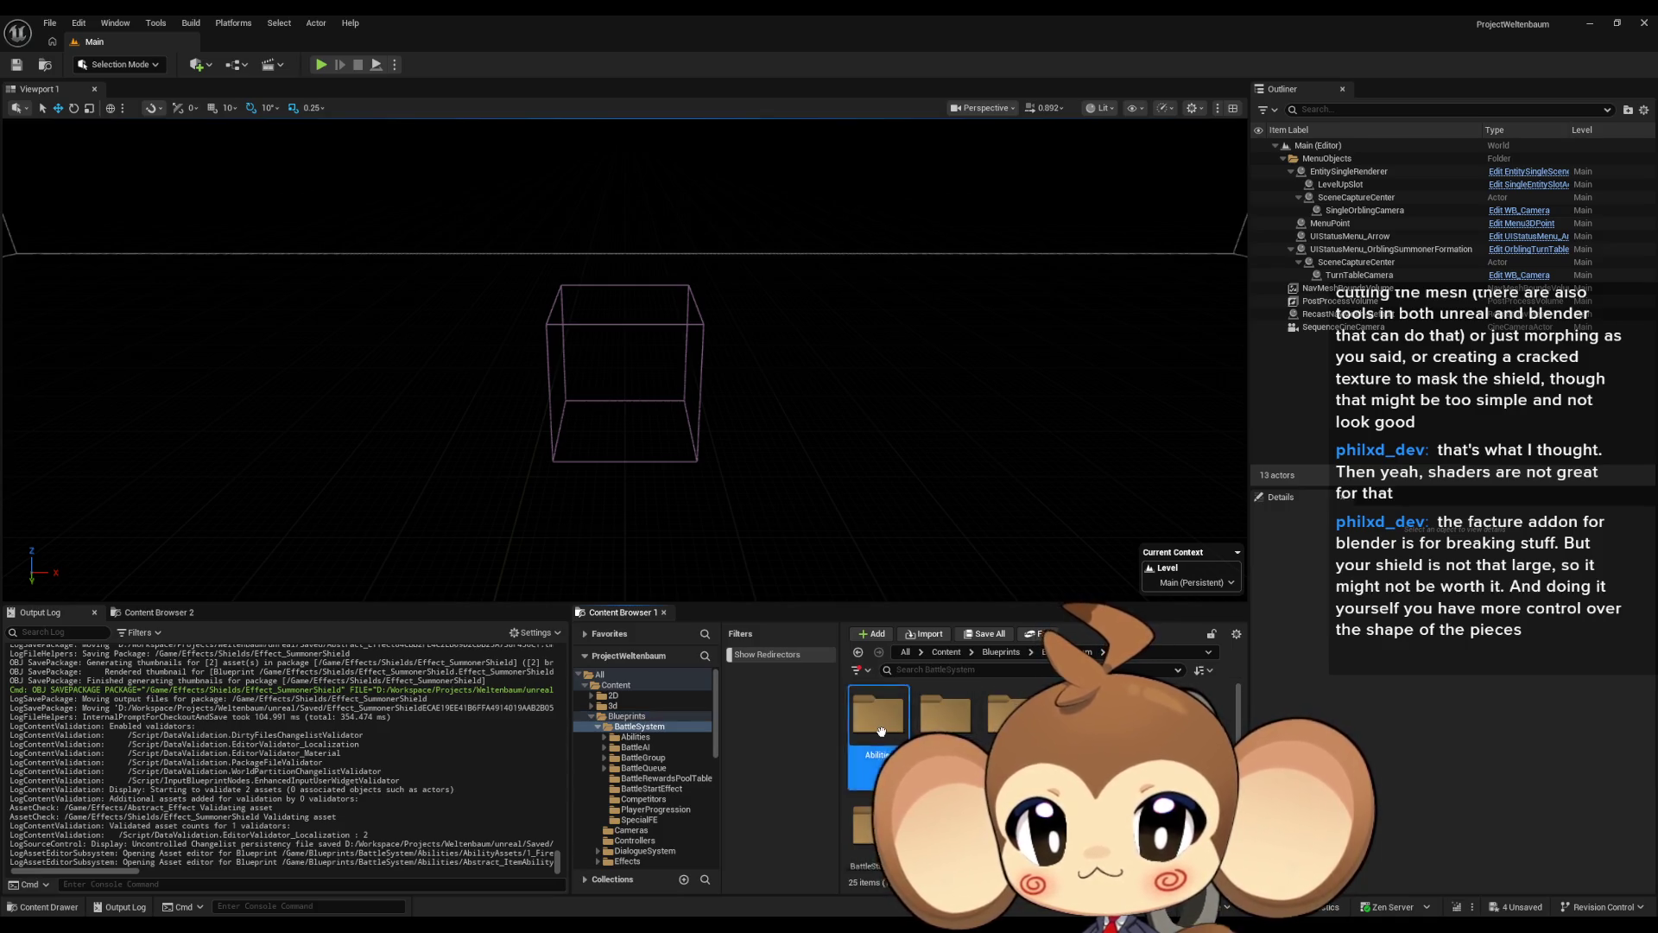
double_click(878, 713)
scroll(950, 760, down, 1)
scroll(950, 760, up, 1)
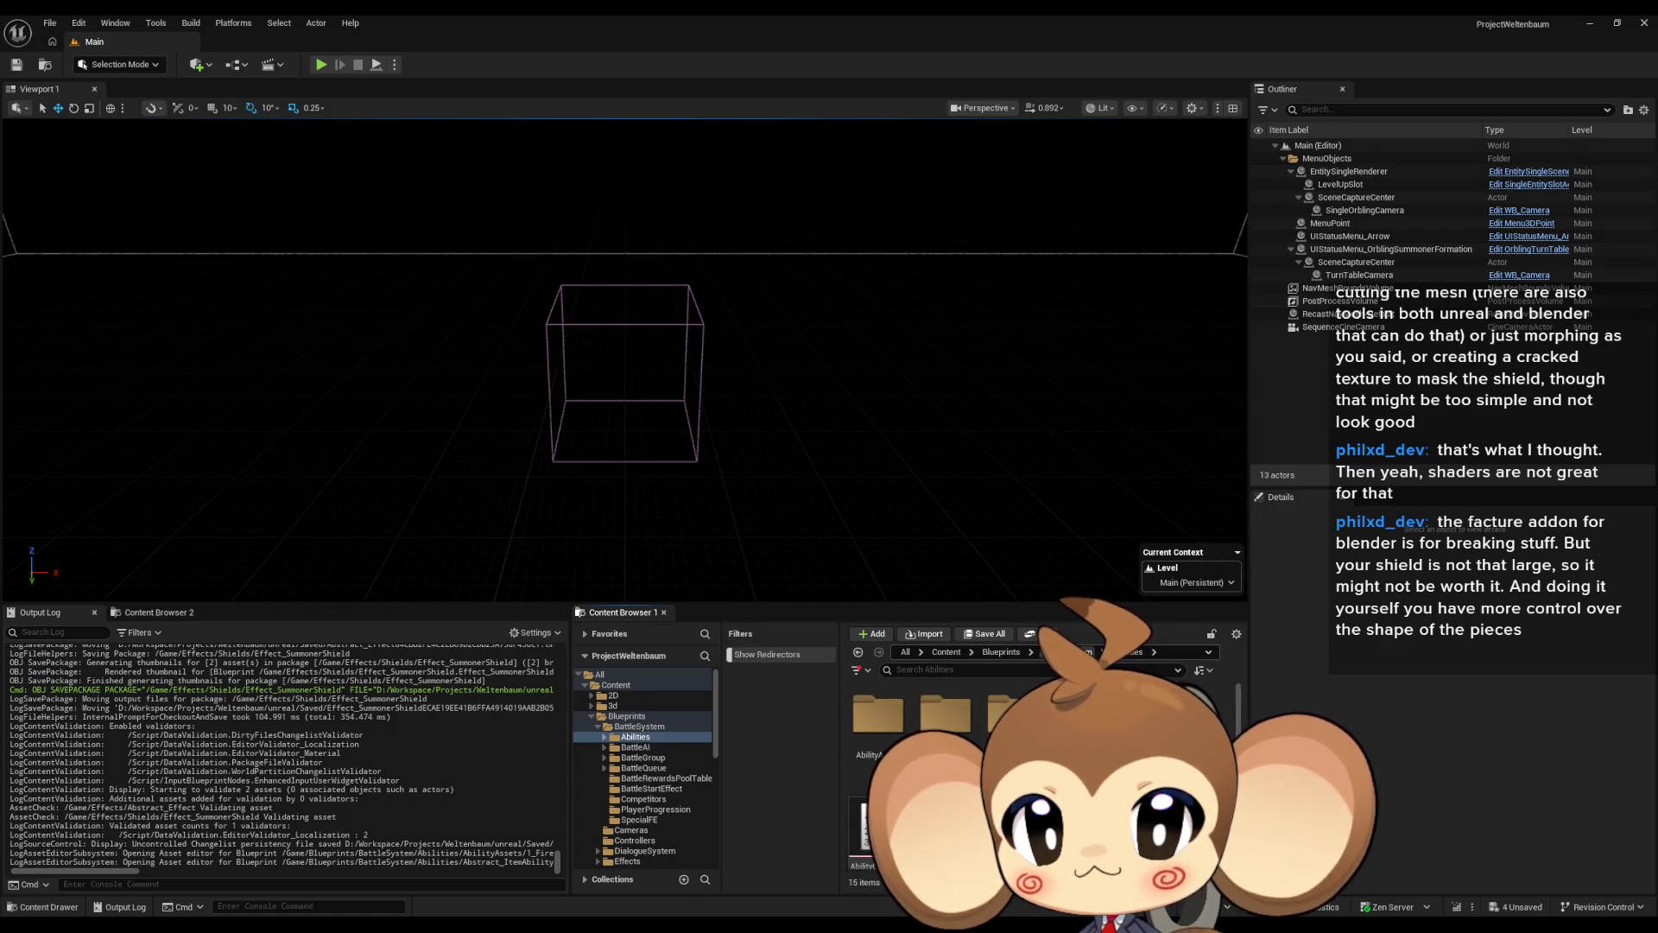
key(alt+Left)
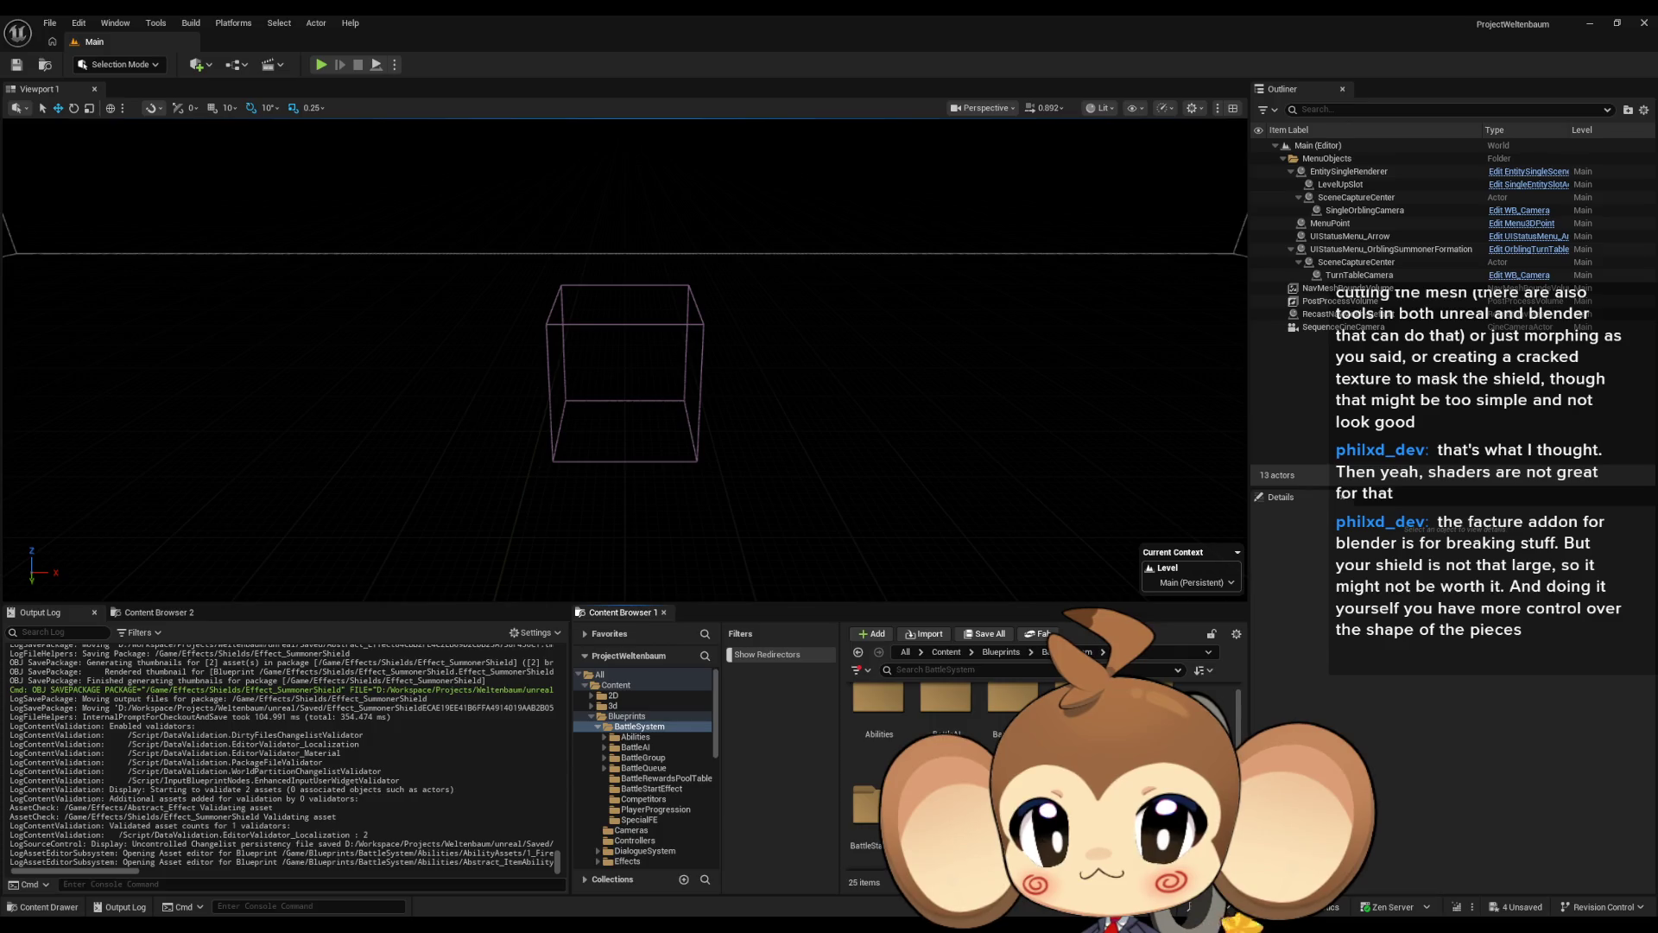
key(alt+Left)
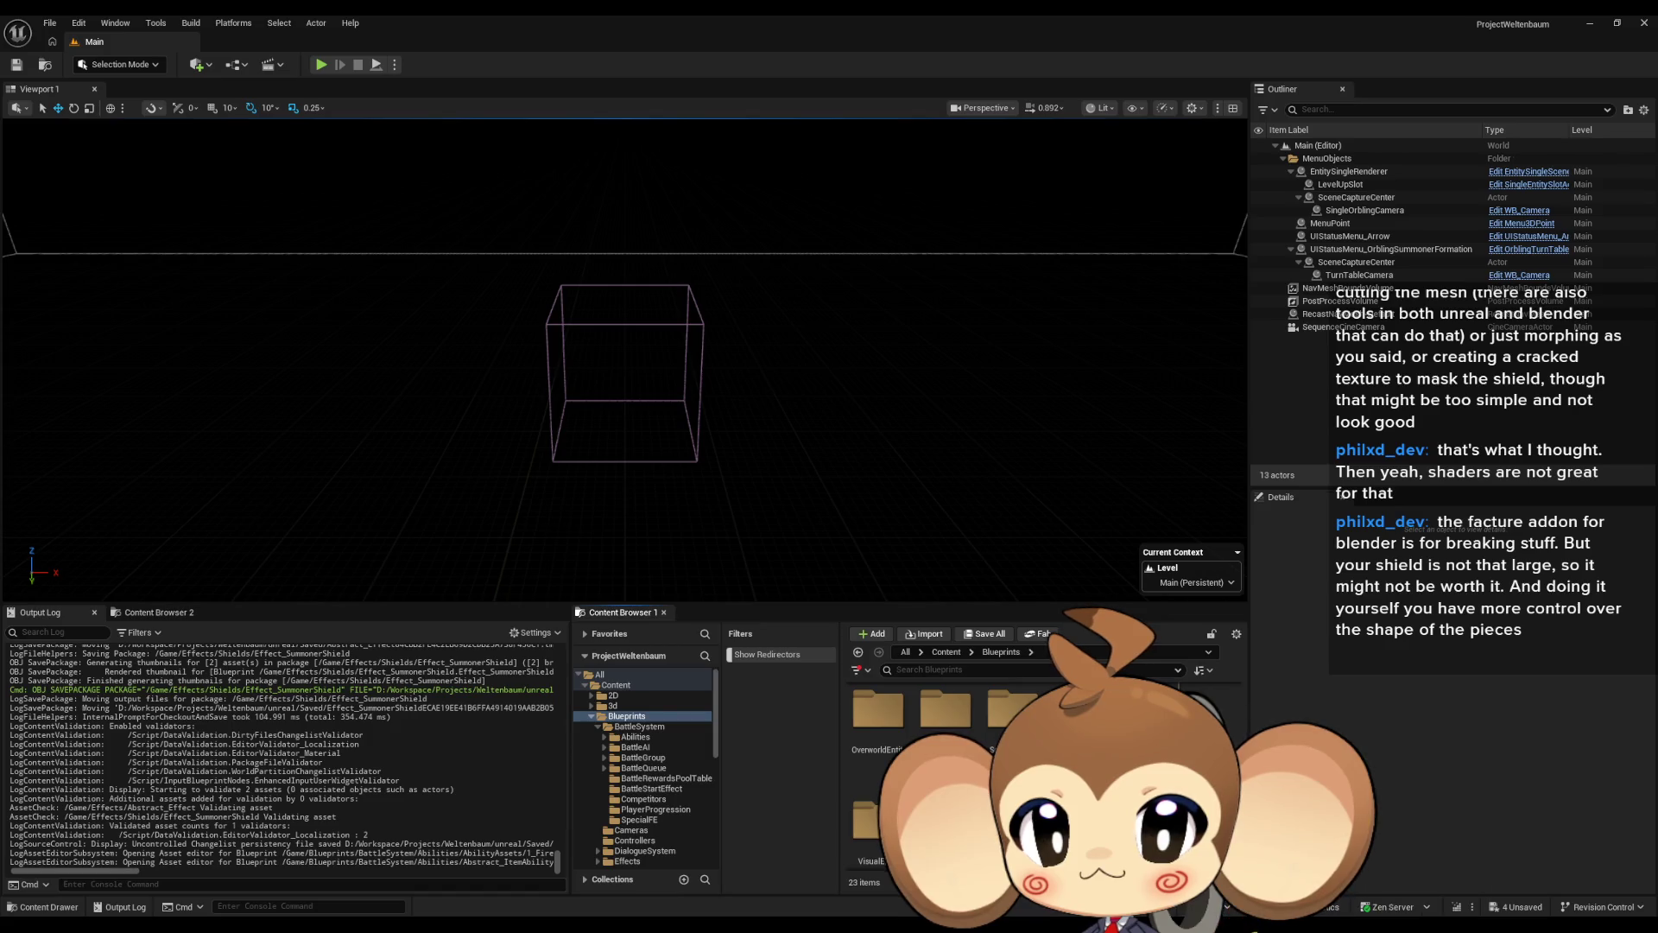
Browse Stats > PresetStats and the PlayerAvatarPreset folder, then return to Blueprints.
double_click(946, 713)
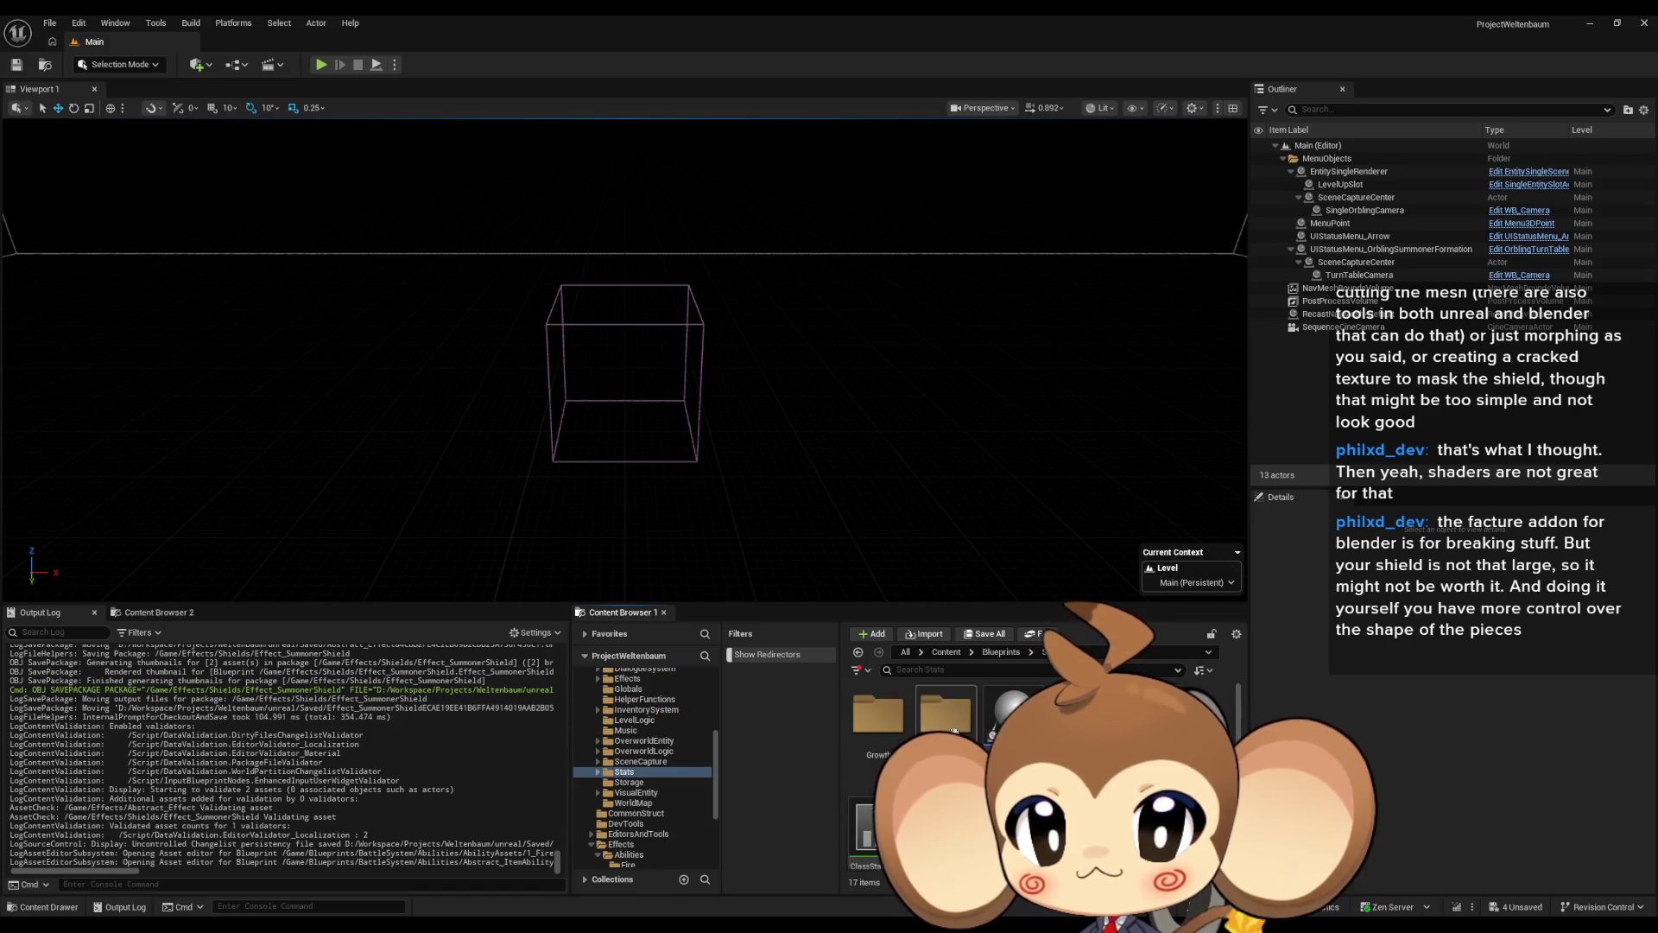
double_click(954, 730)
scroll(950, 725, down, 1)
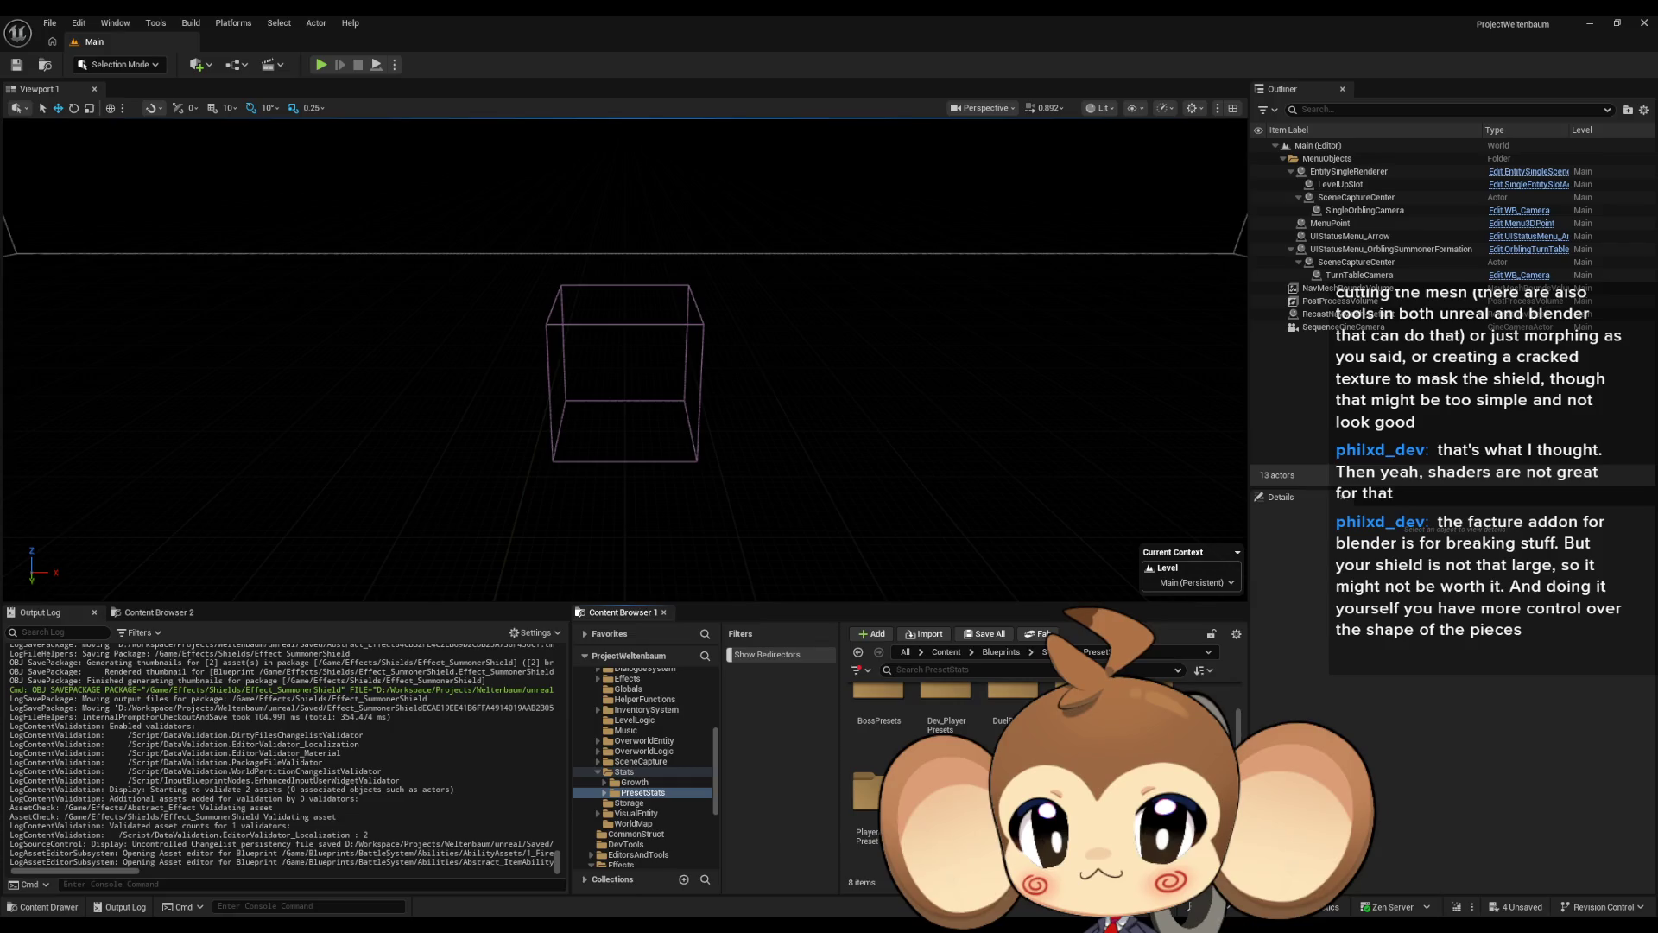
click(944, 722)
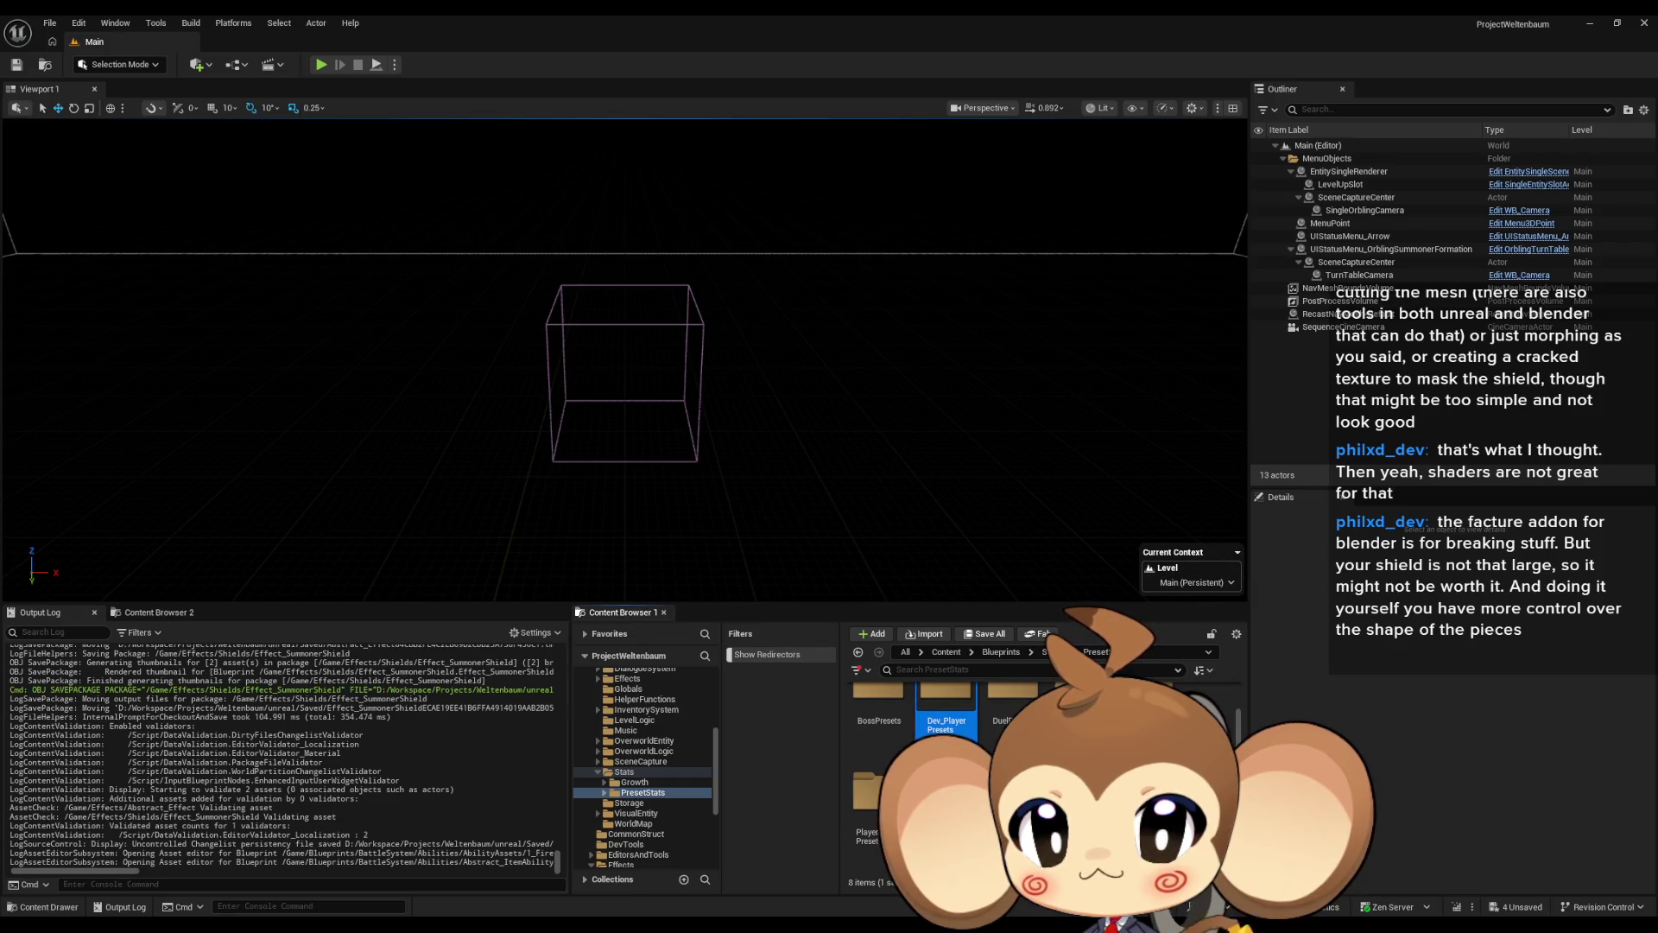
double_click(864, 808)
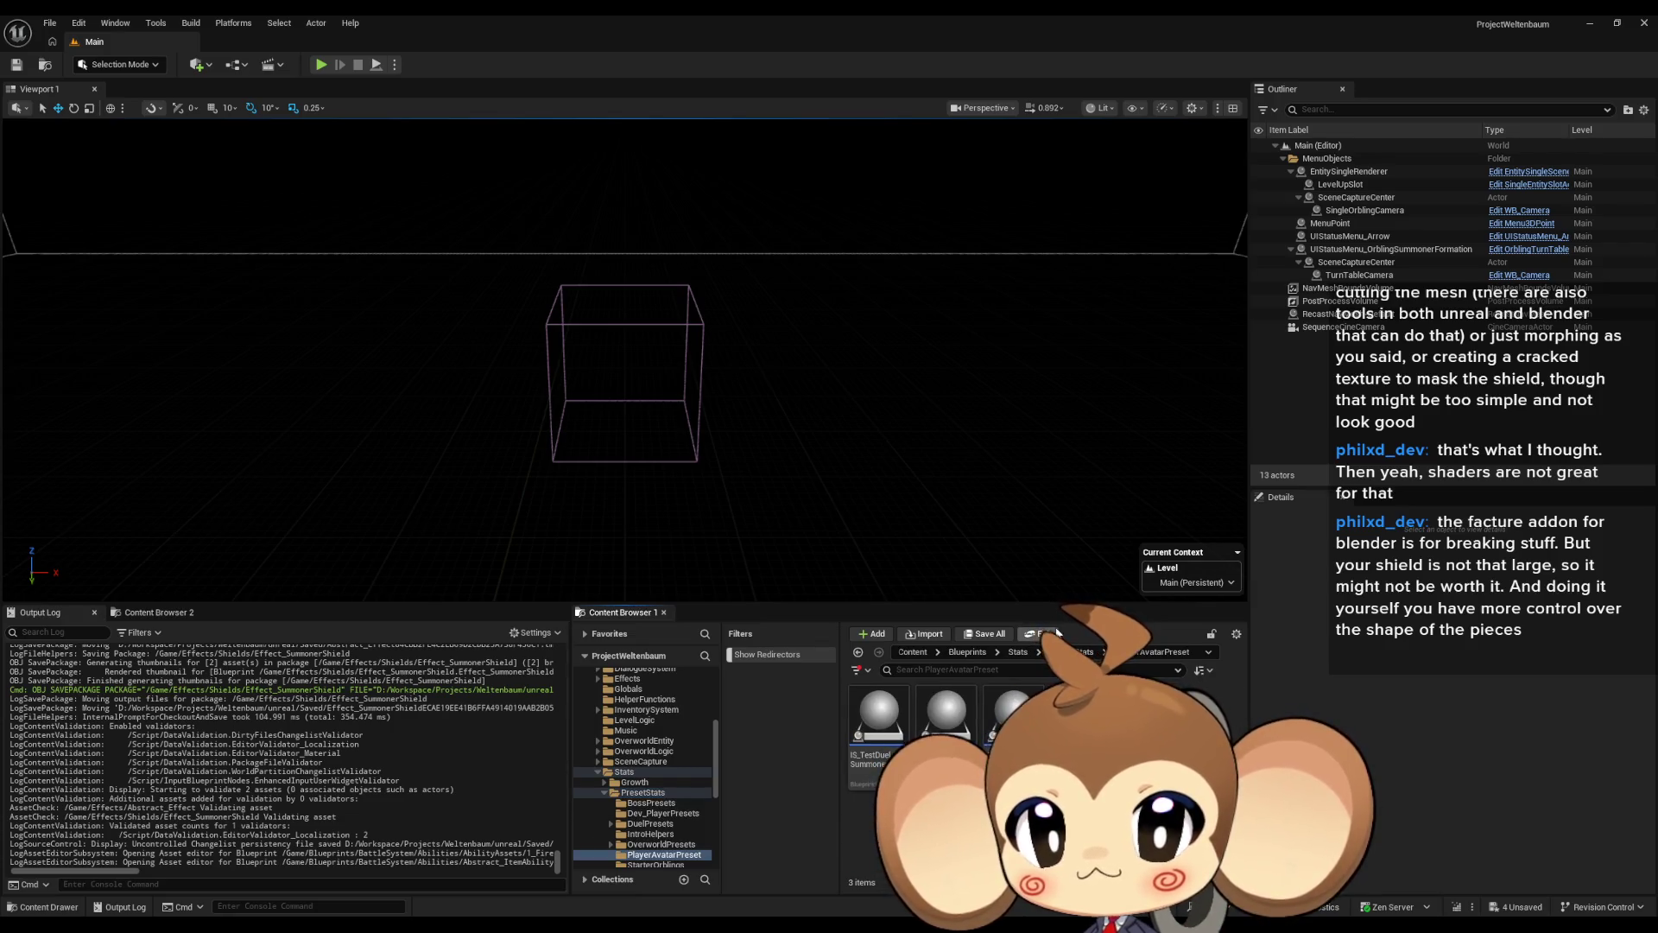
click(1004, 656)
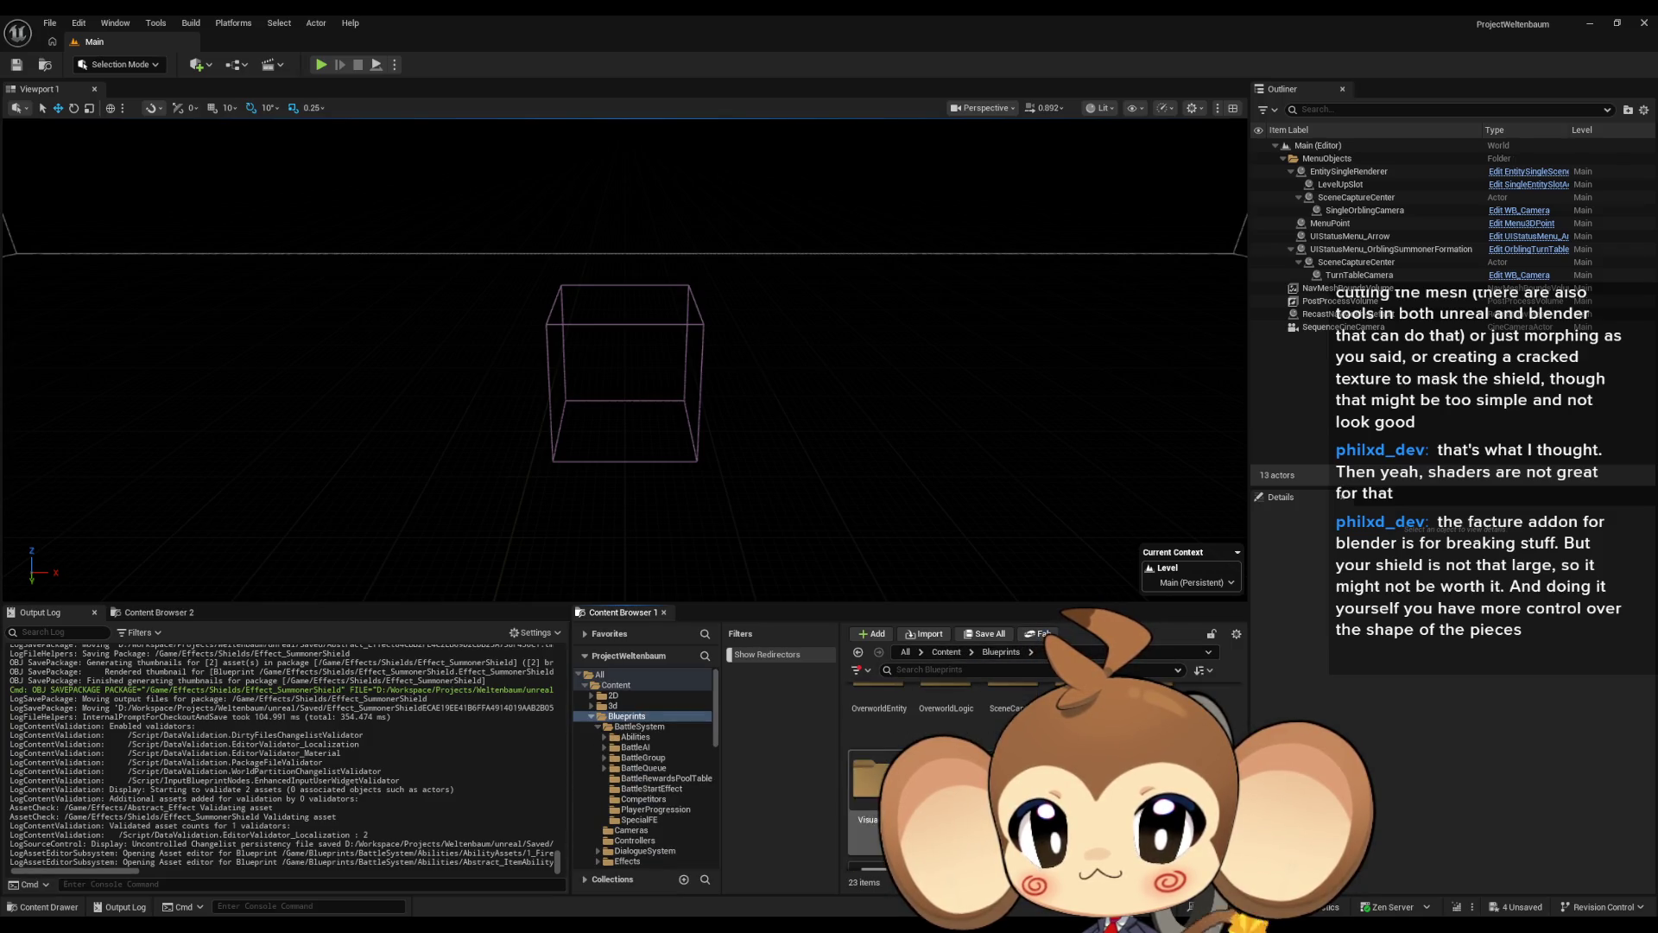
scroll(1037, 778, up, 1)
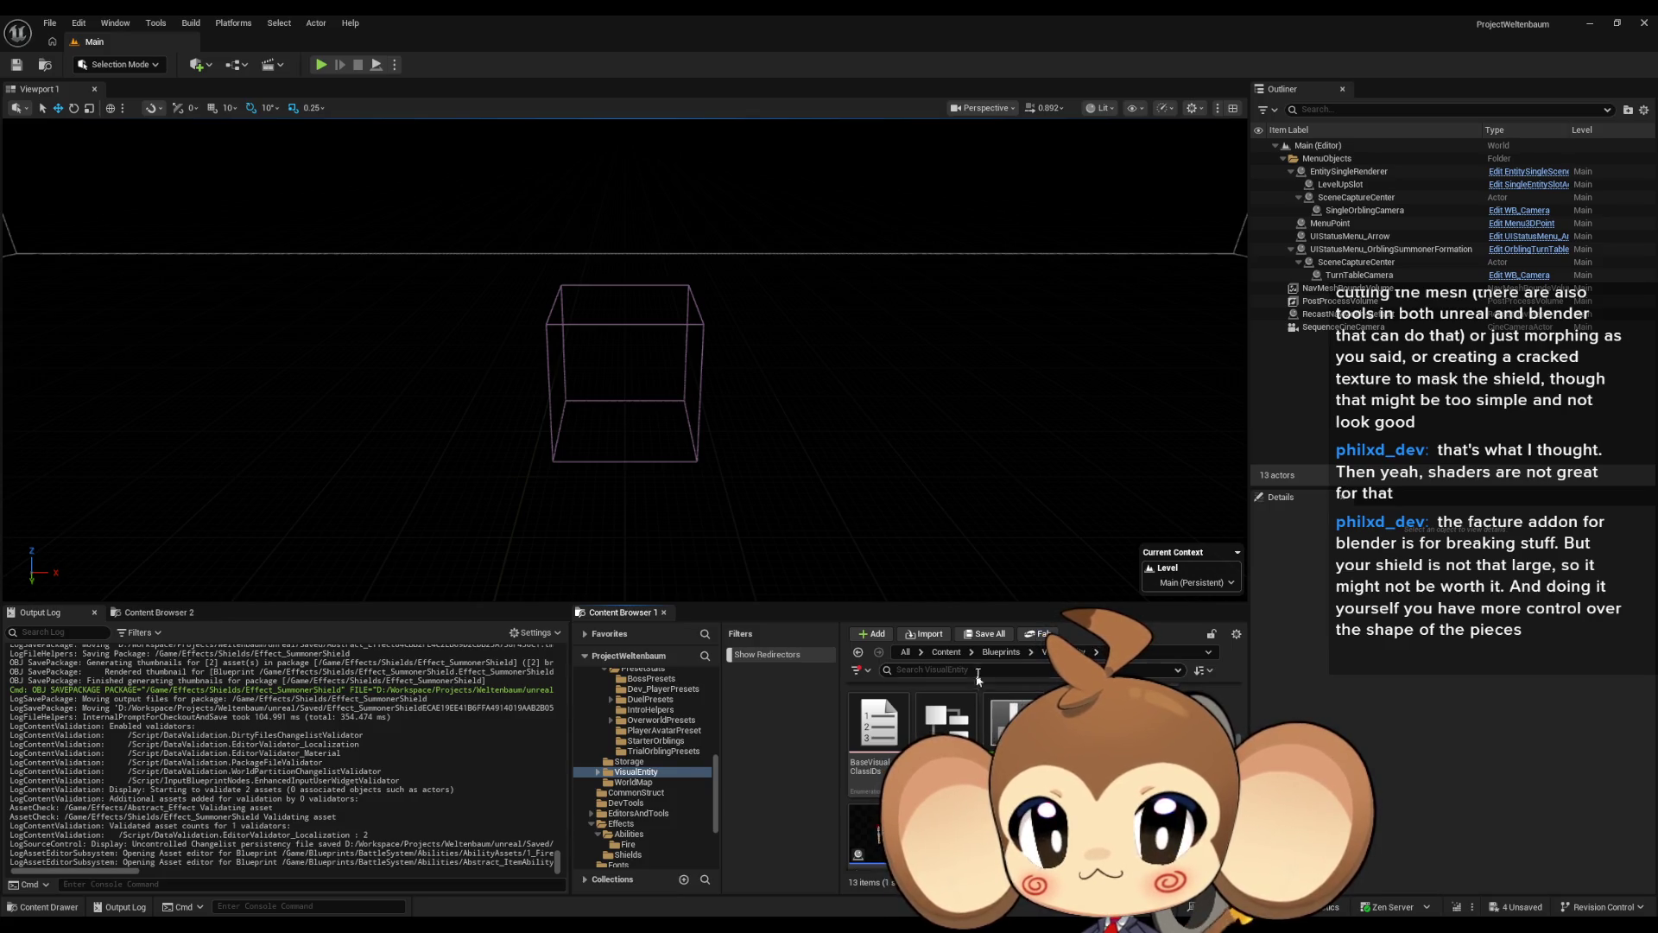
click(1002, 653)
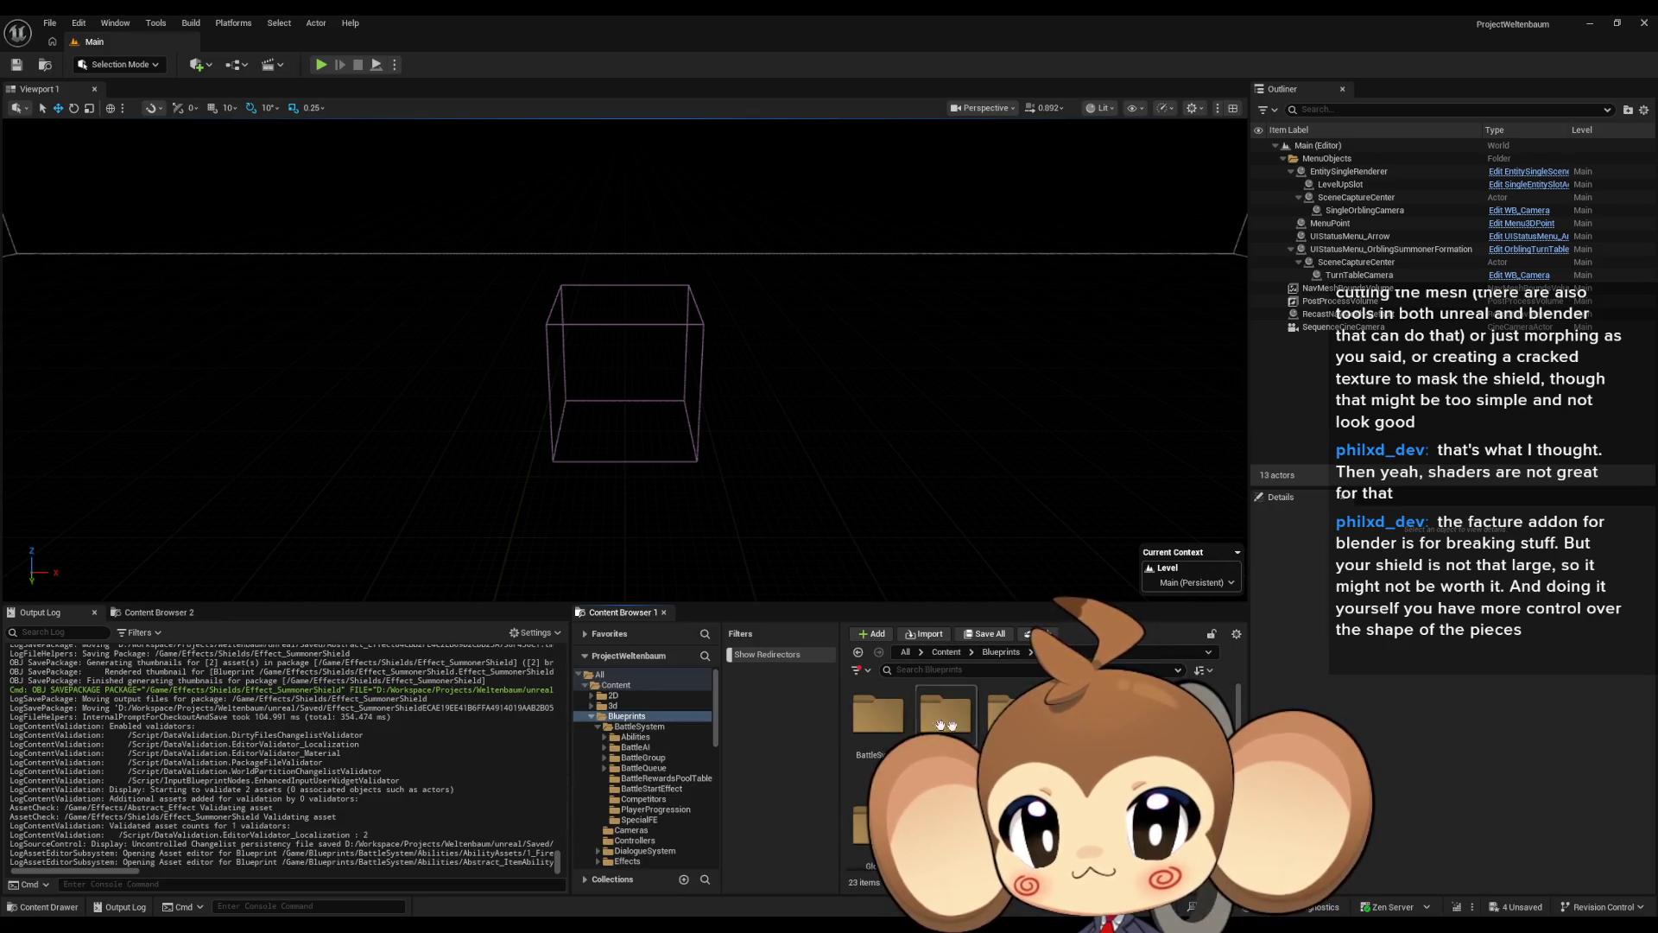
Open BossInfosDT from Blueprints > BattleSystem > BattleGroup > BossInfos.
double_click(875, 719)
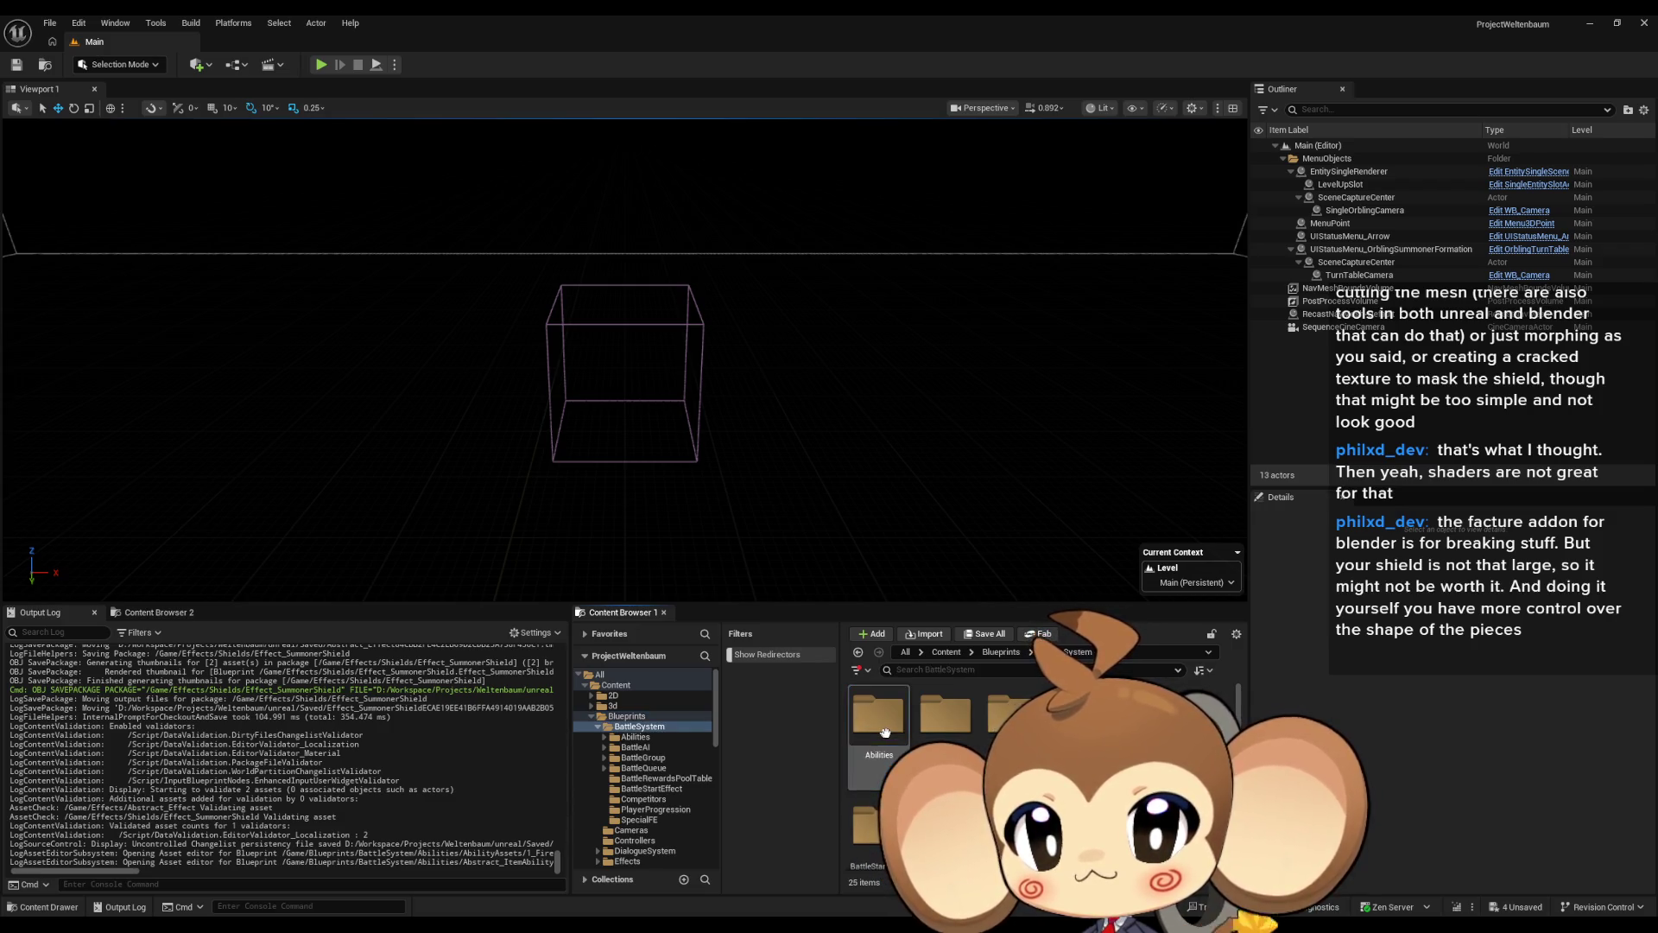
scroll(1036, 760, down, 2)
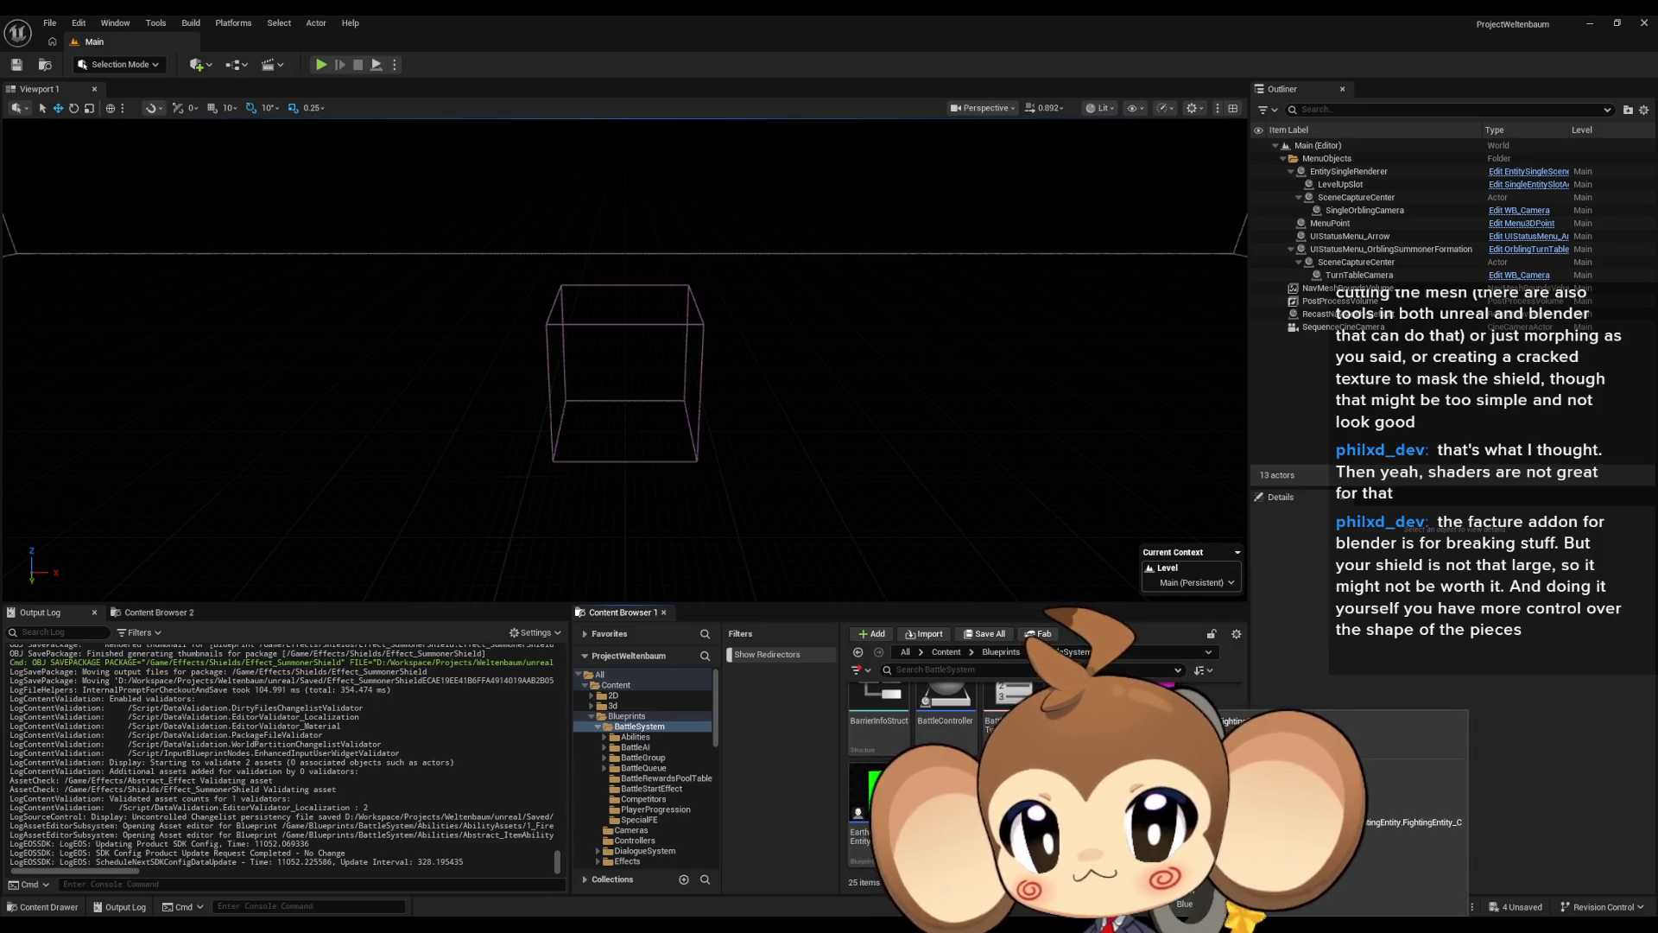
scroll(951, 778, up, 5)
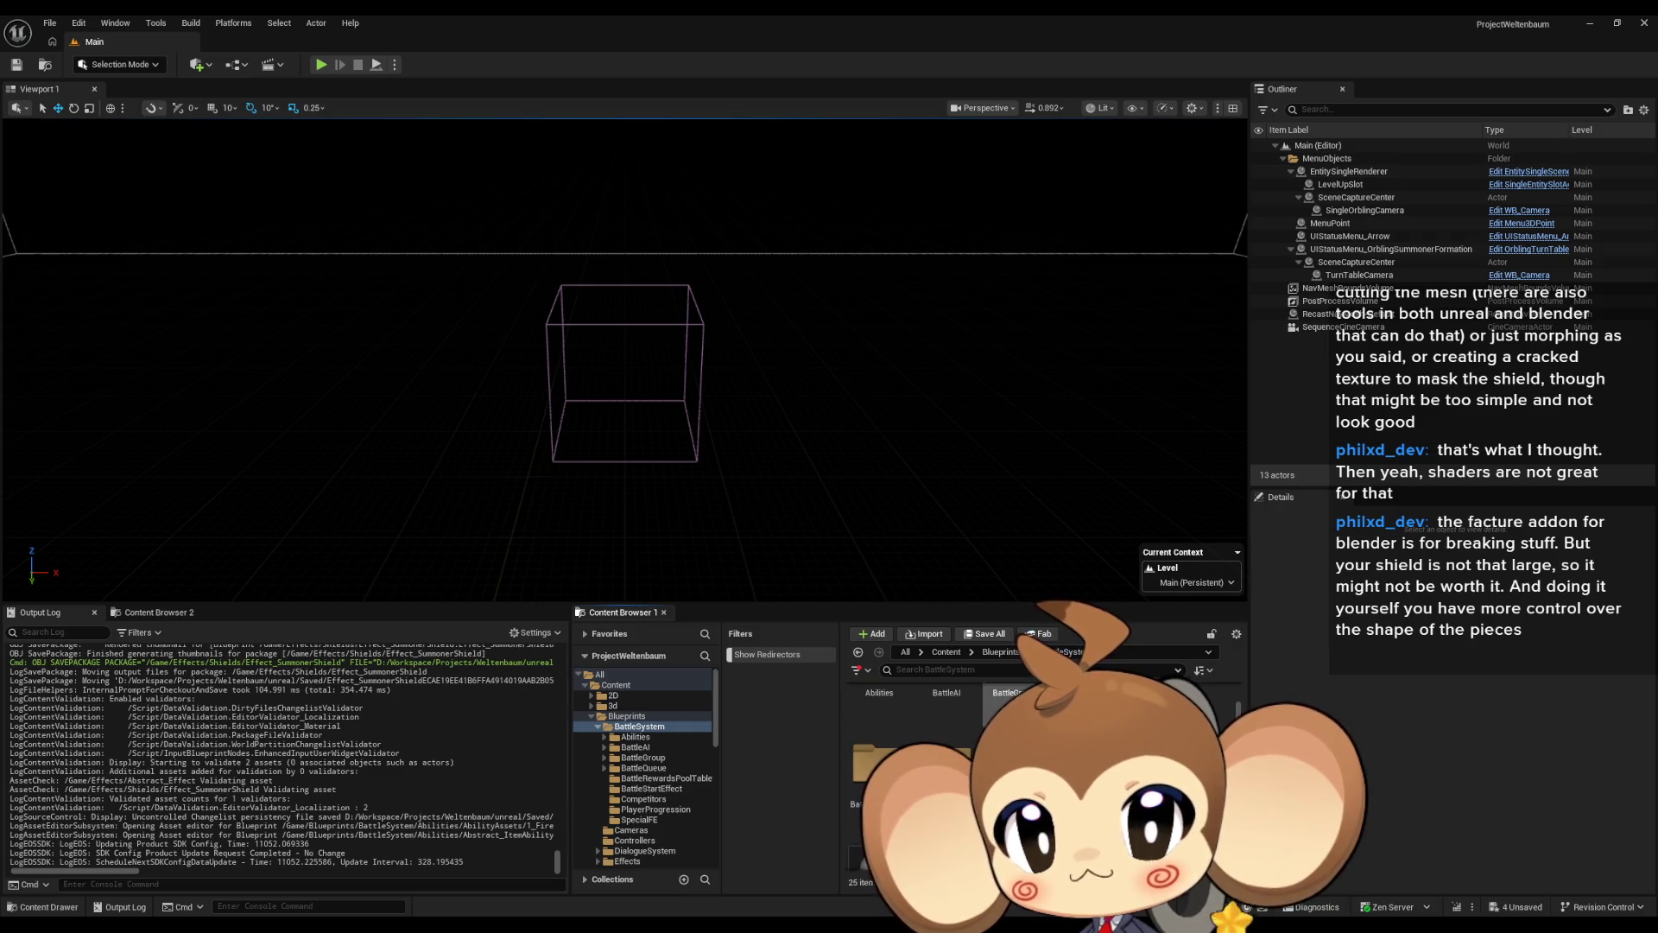
double_click(1010, 713)
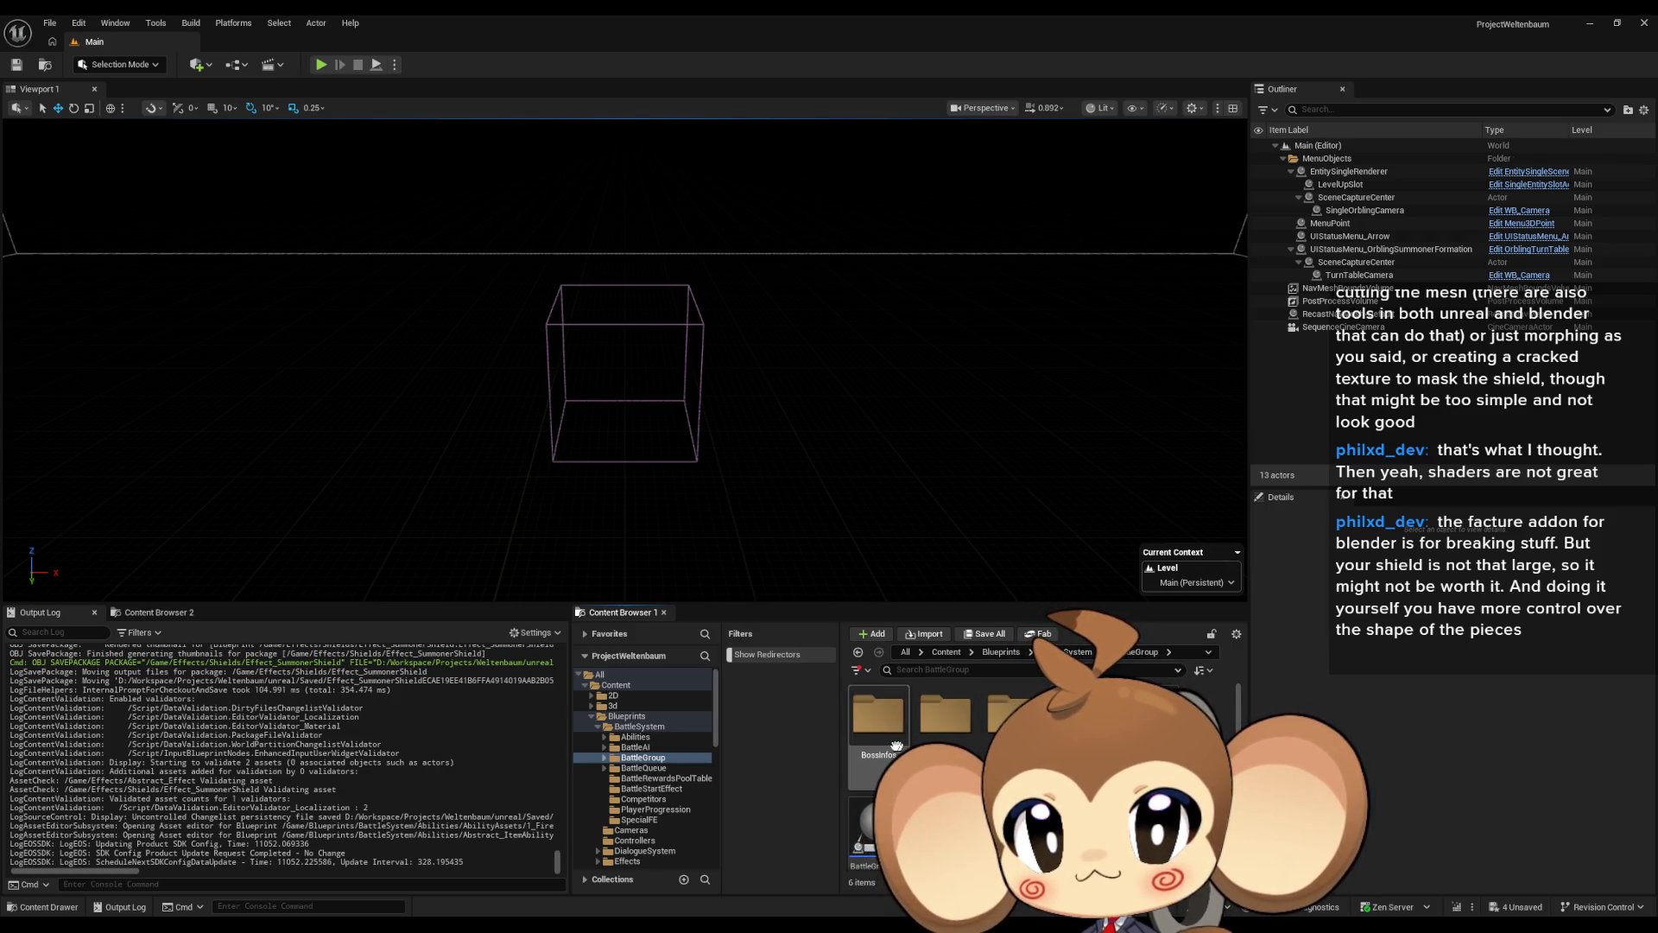
double_click(866, 735)
double_click(882, 731)
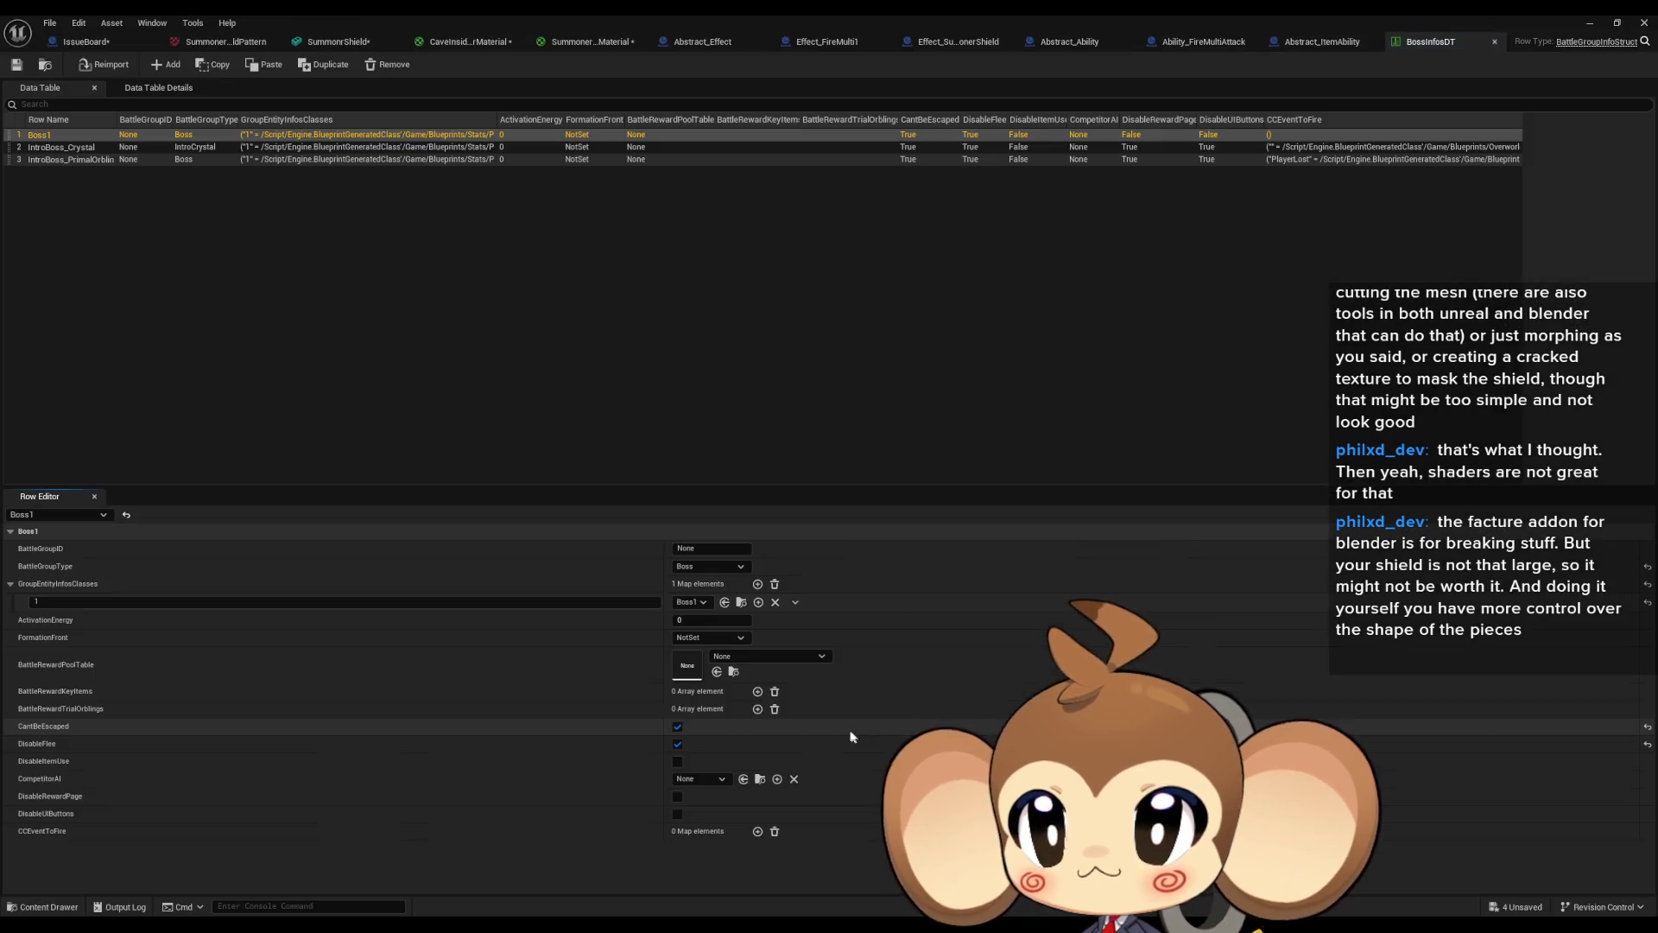
Check the IntroBoss_PrimalOrblin row, then open the player artefact preset from PresetStats > PlayerAvatarPreset.
click(91, 159)
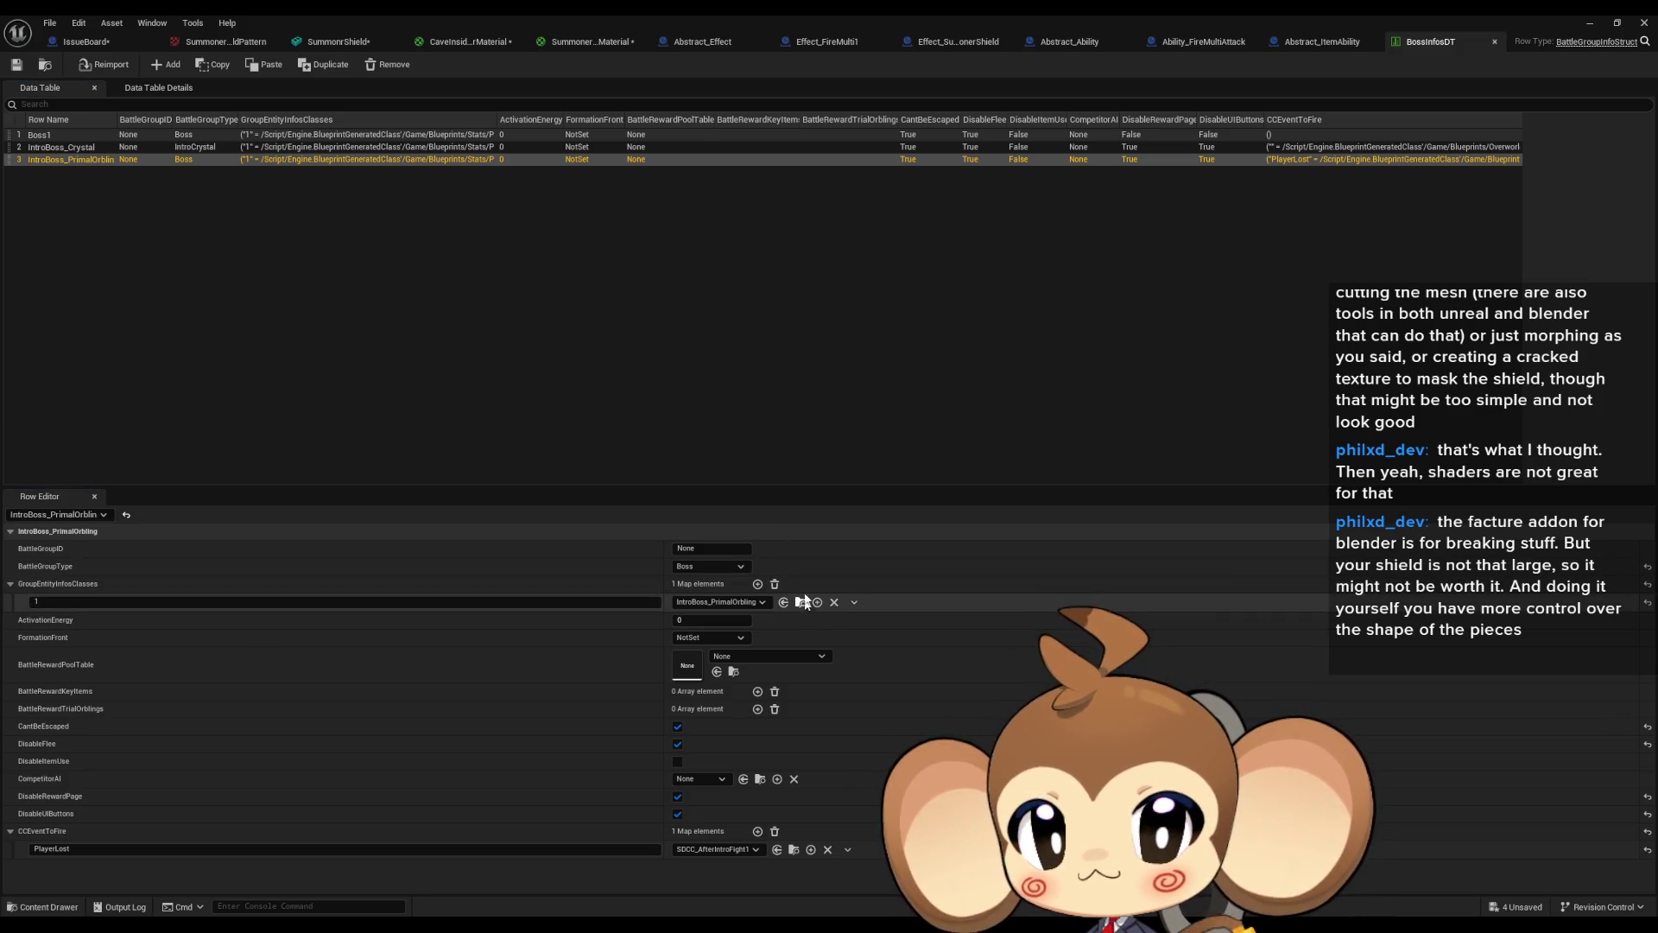
double_click(750, 17)
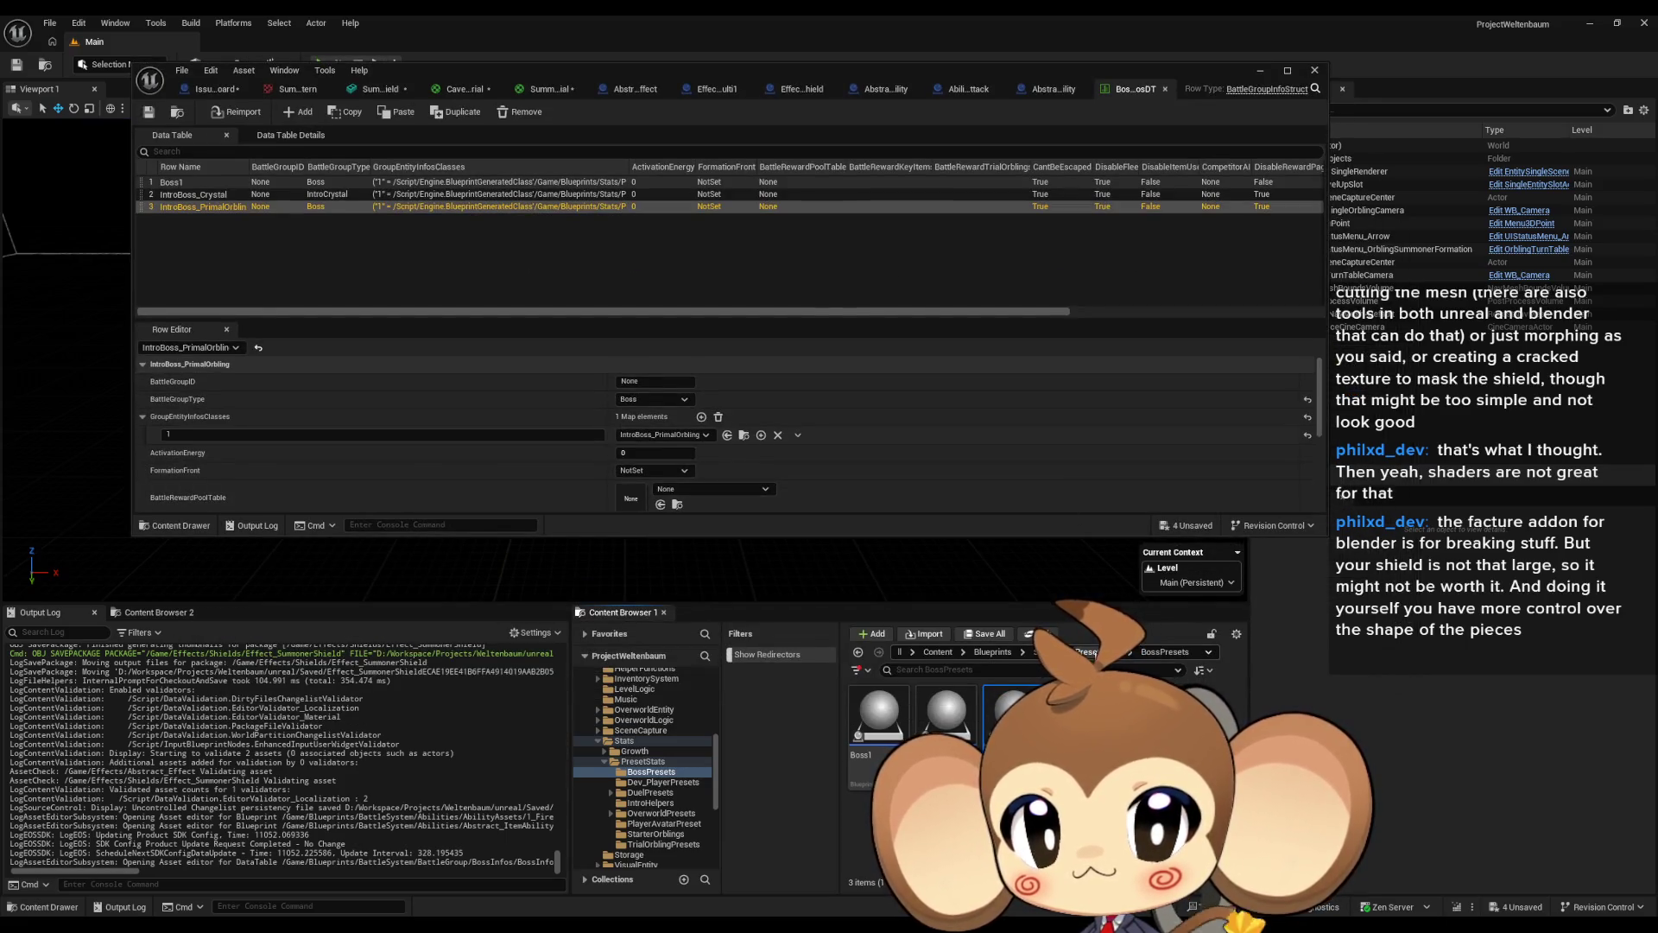
click(1093, 653)
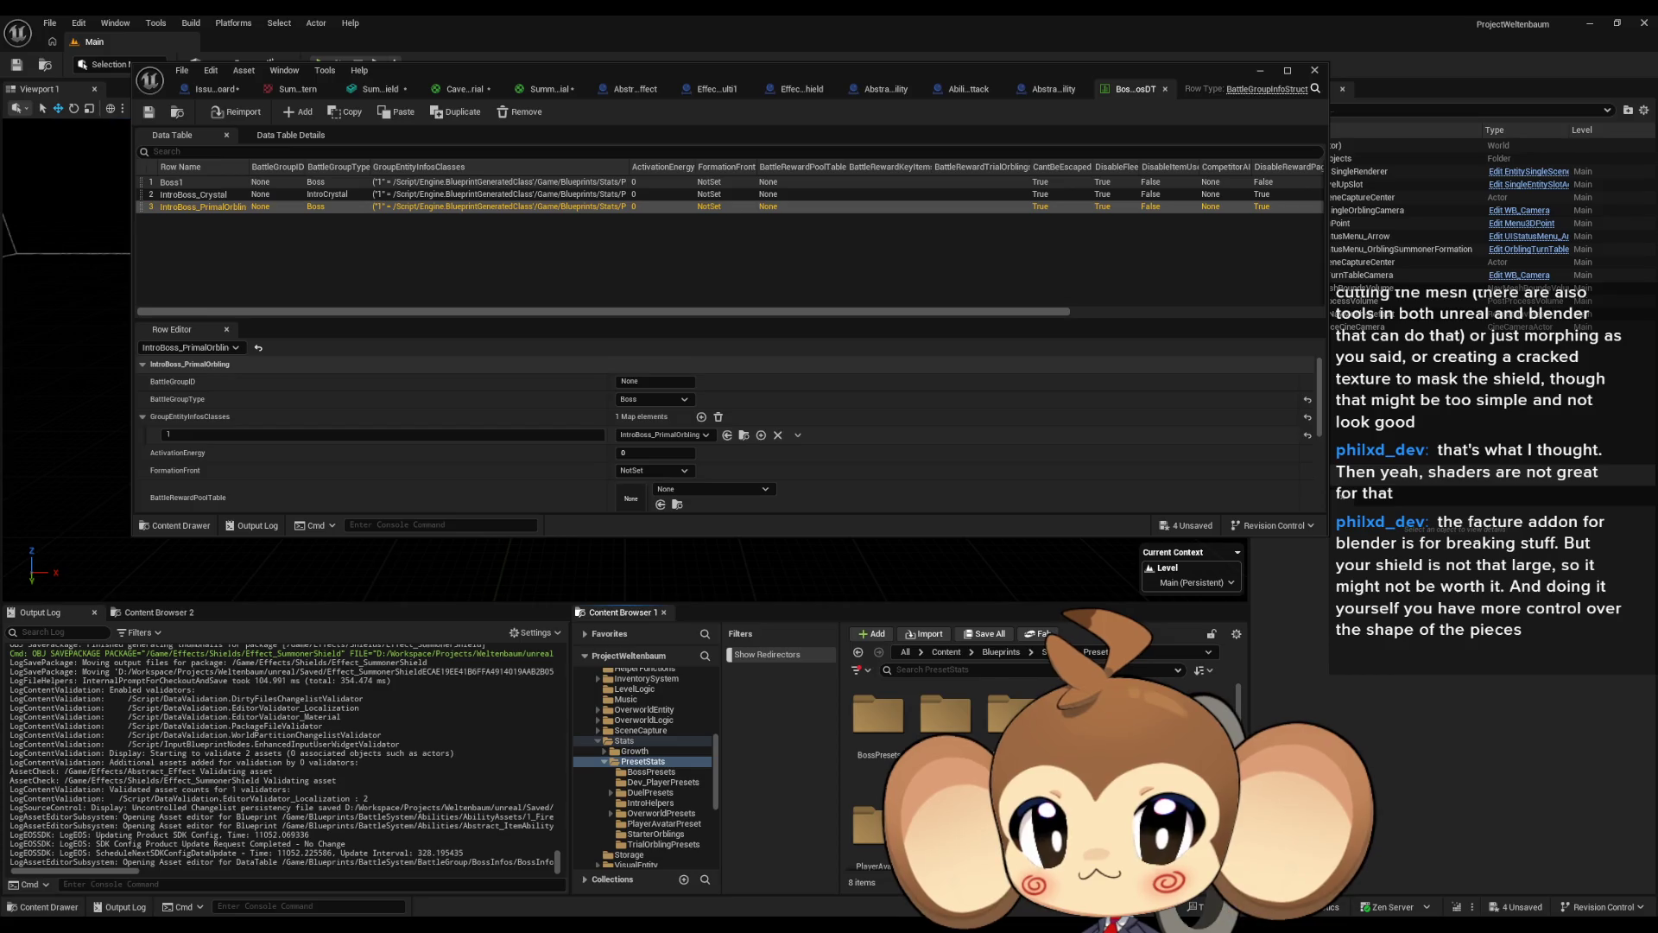
scroll(1036, 760, down, 1)
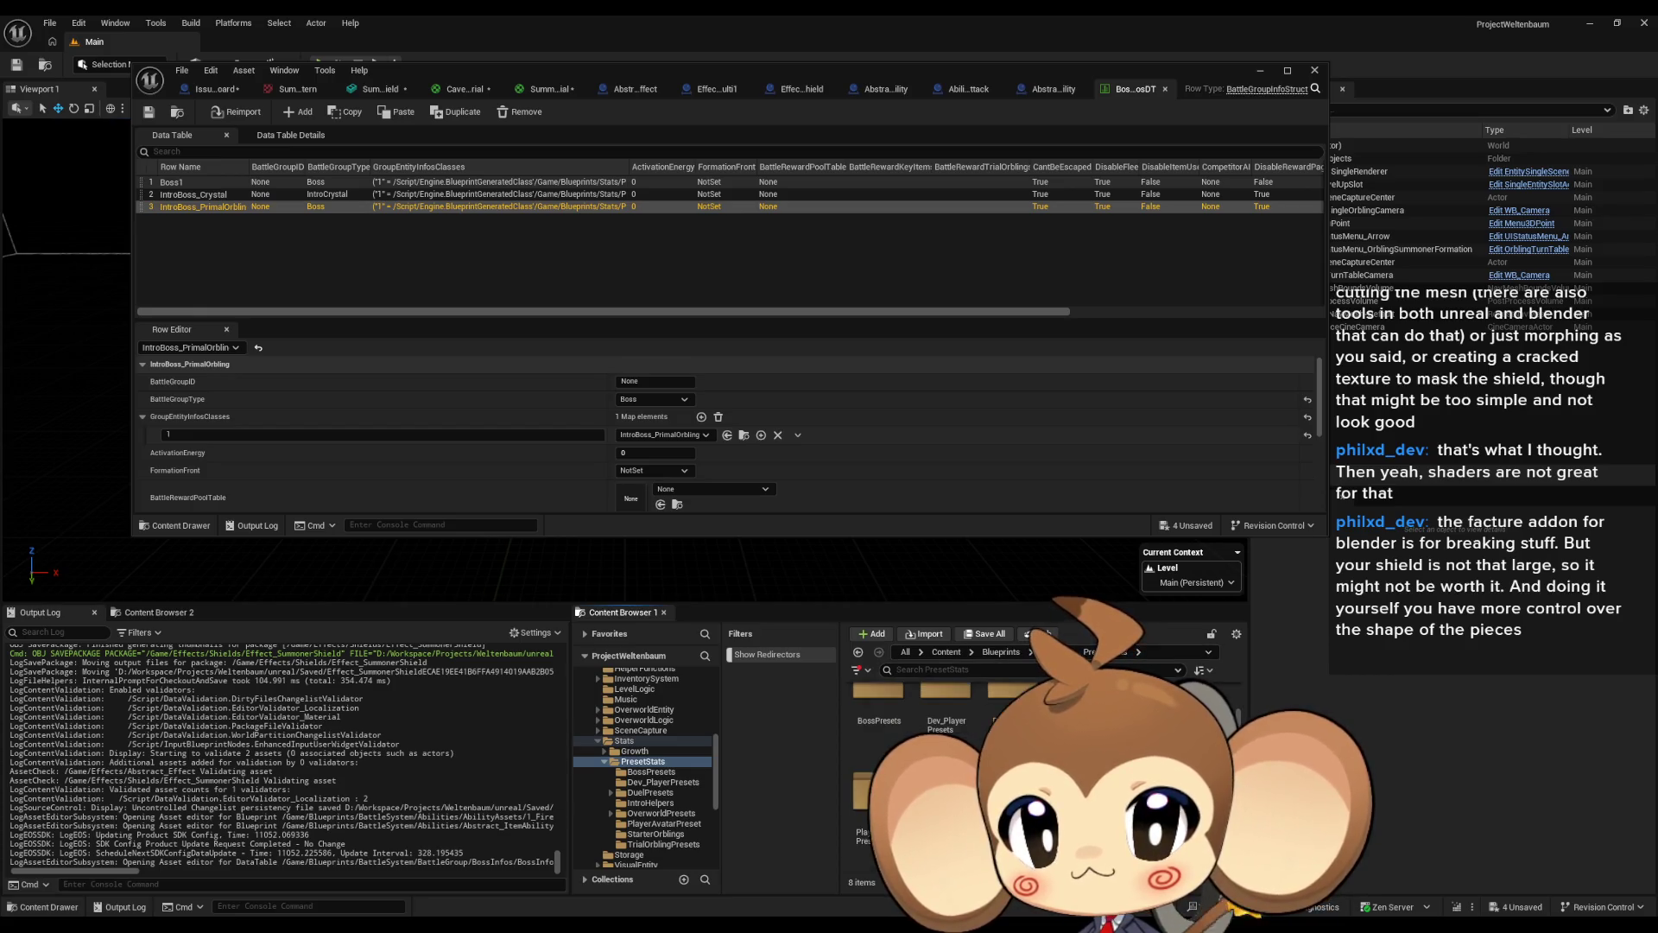
double_click(870, 803)
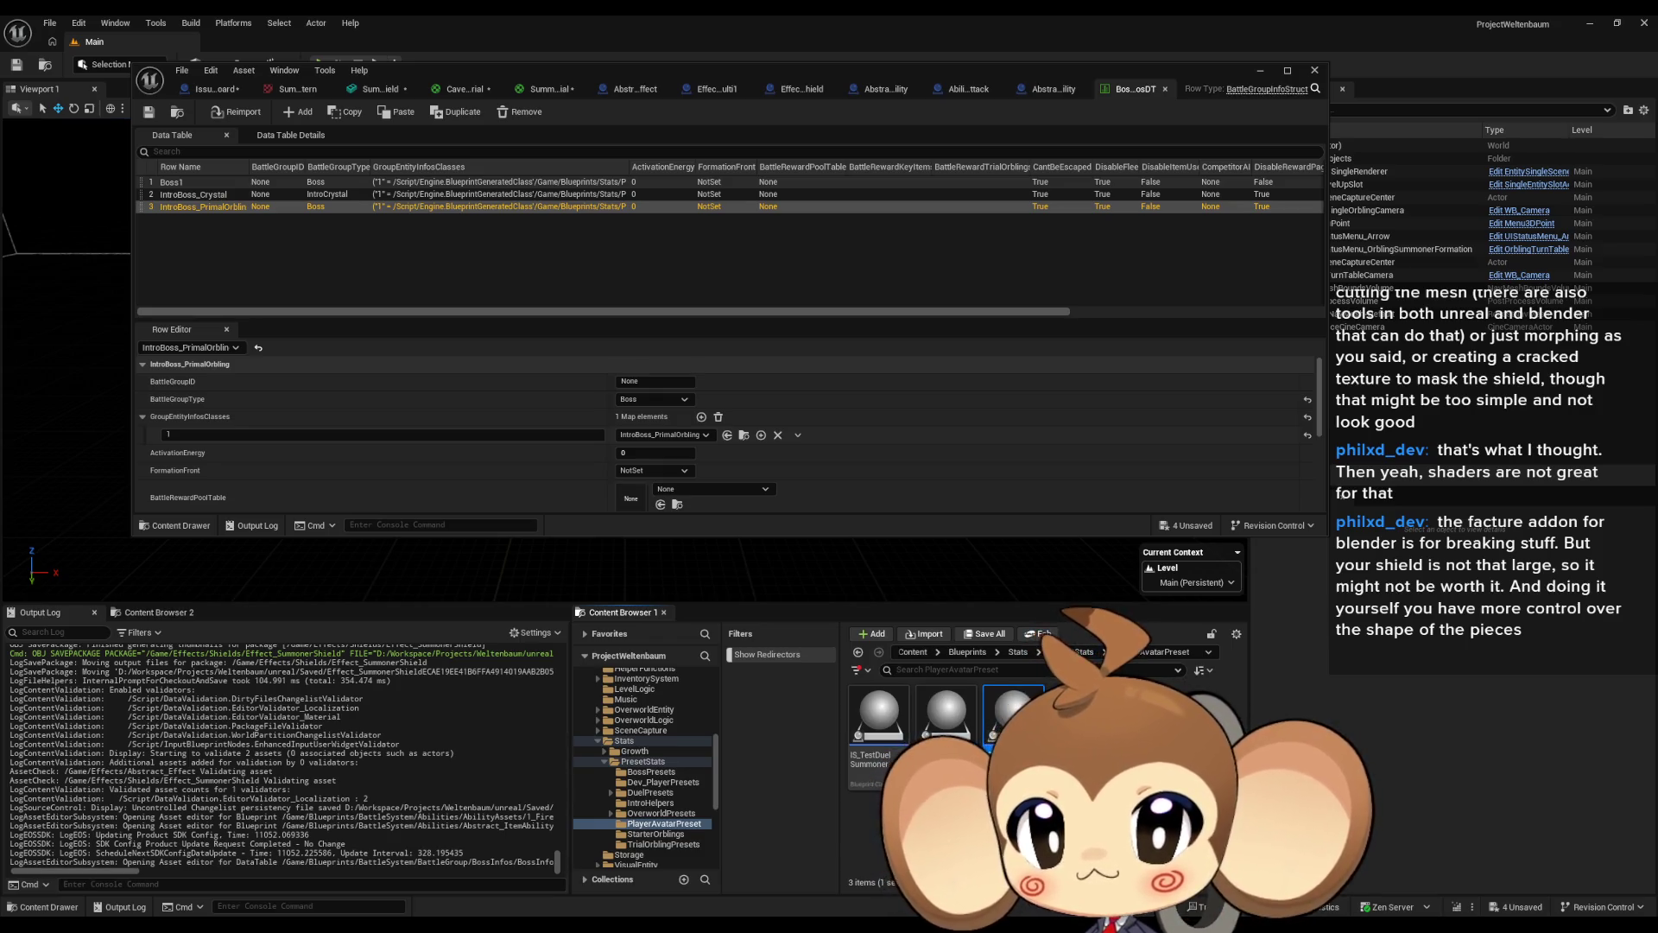
double_click(1014, 715)
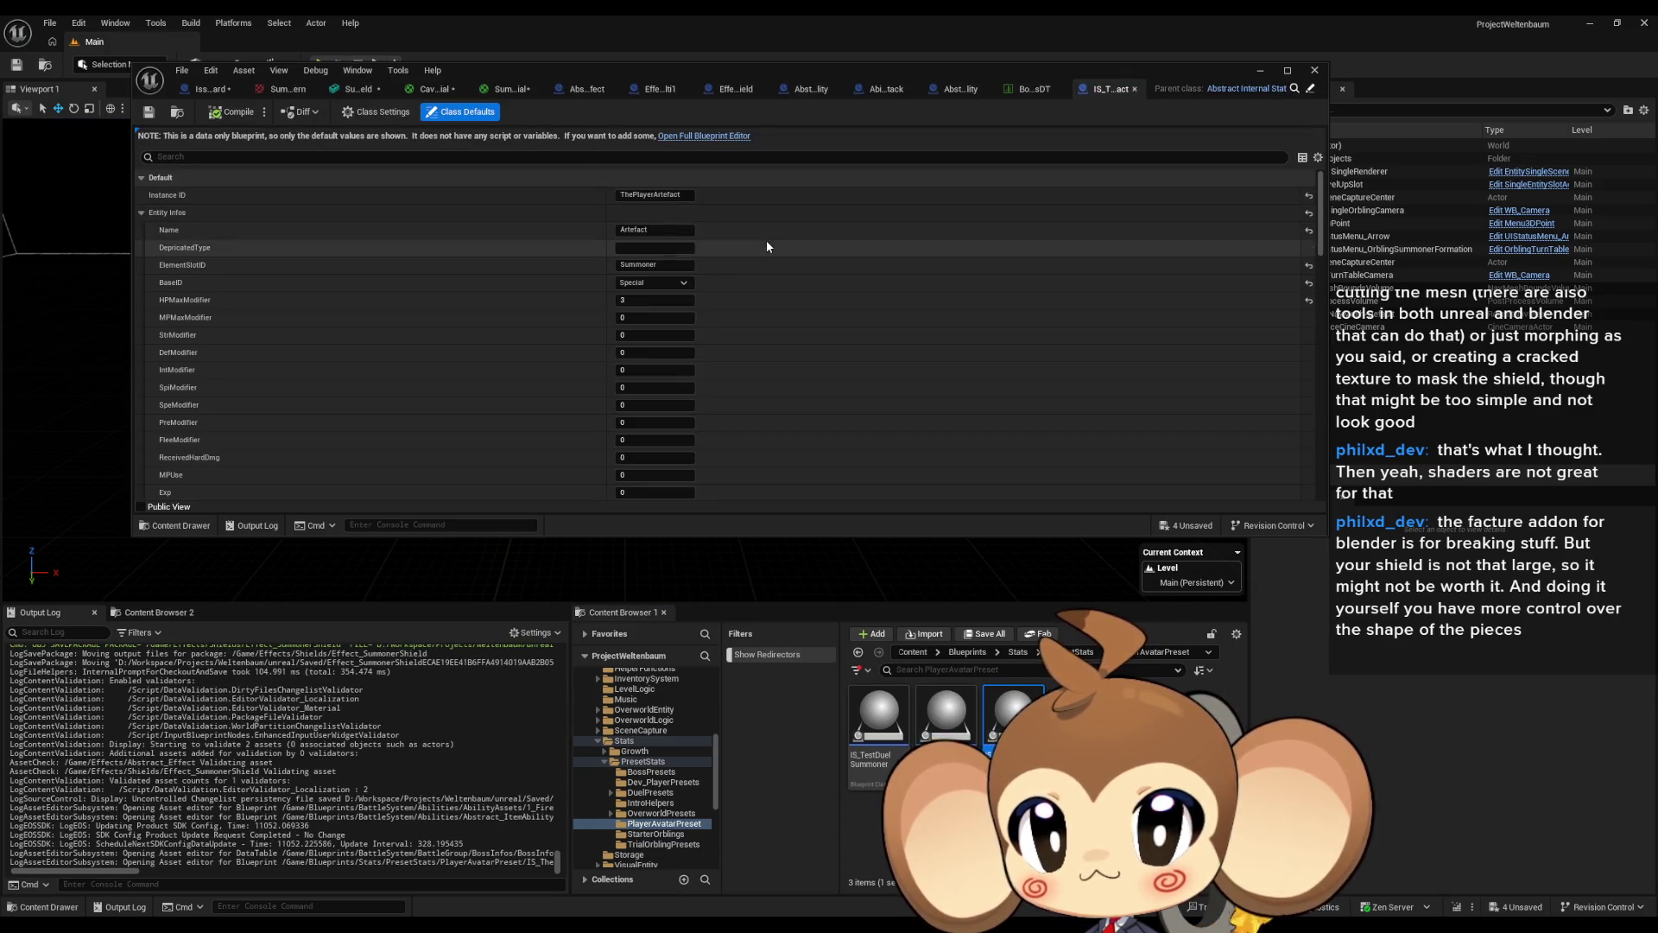
Navigate up through PresetStats and Stats to Blueprints > VisualEntity to reach the OrblingBaseStat table.
scroll(760, 227, down, 3)
scroll(760, 233, up, 3)
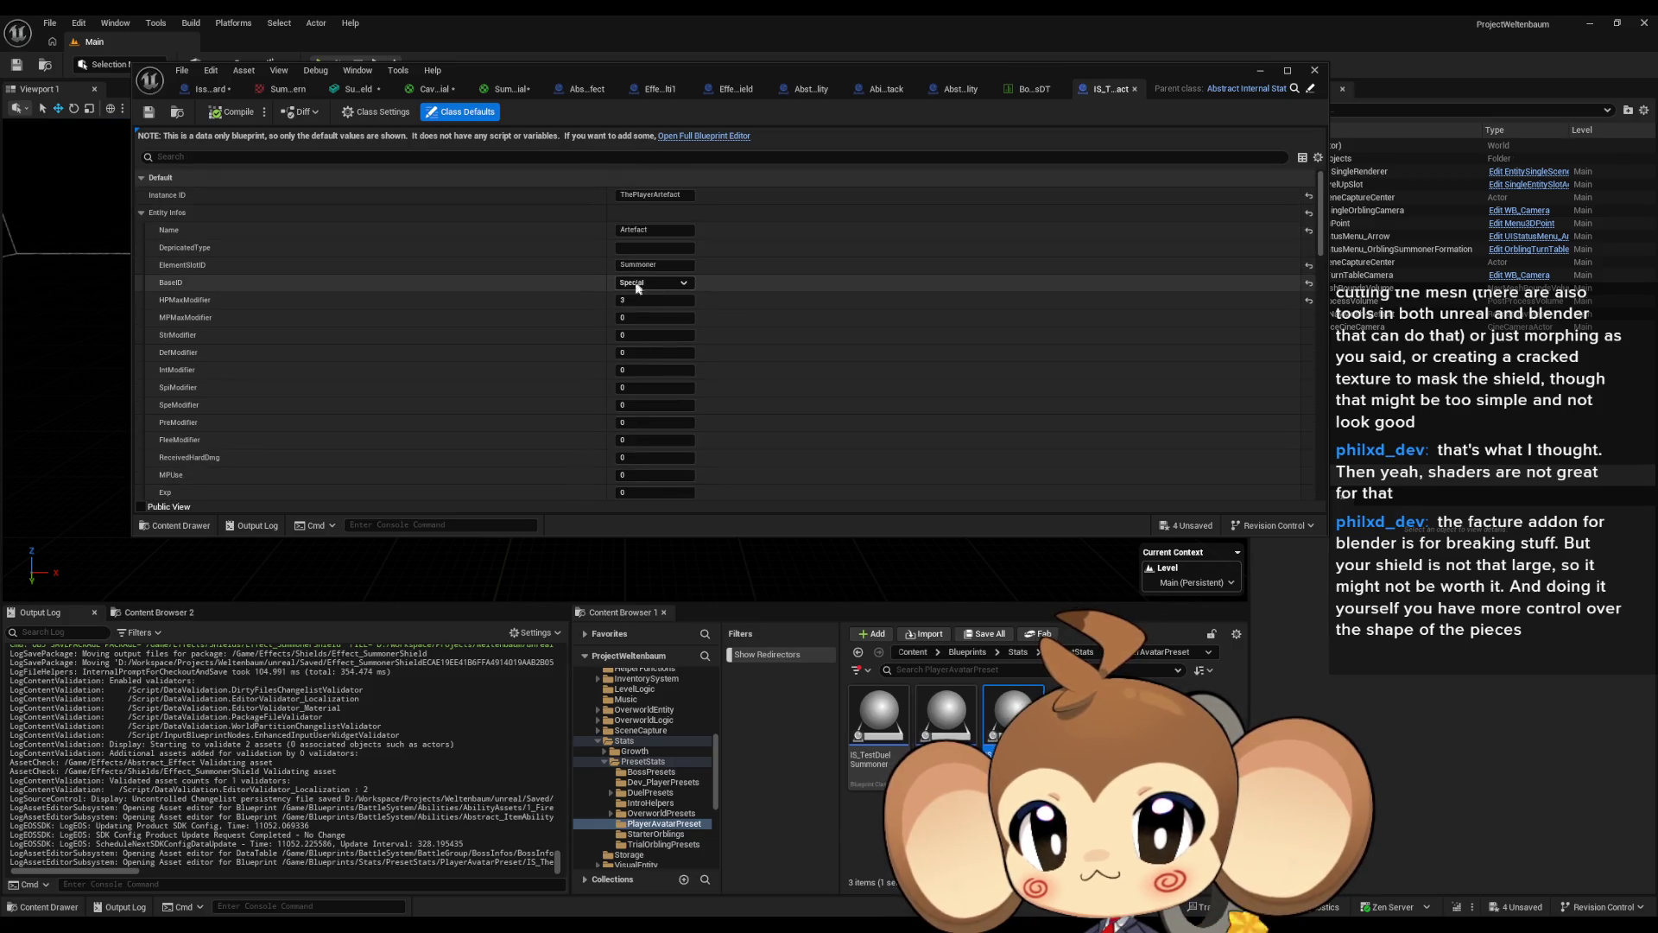
click(643, 761)
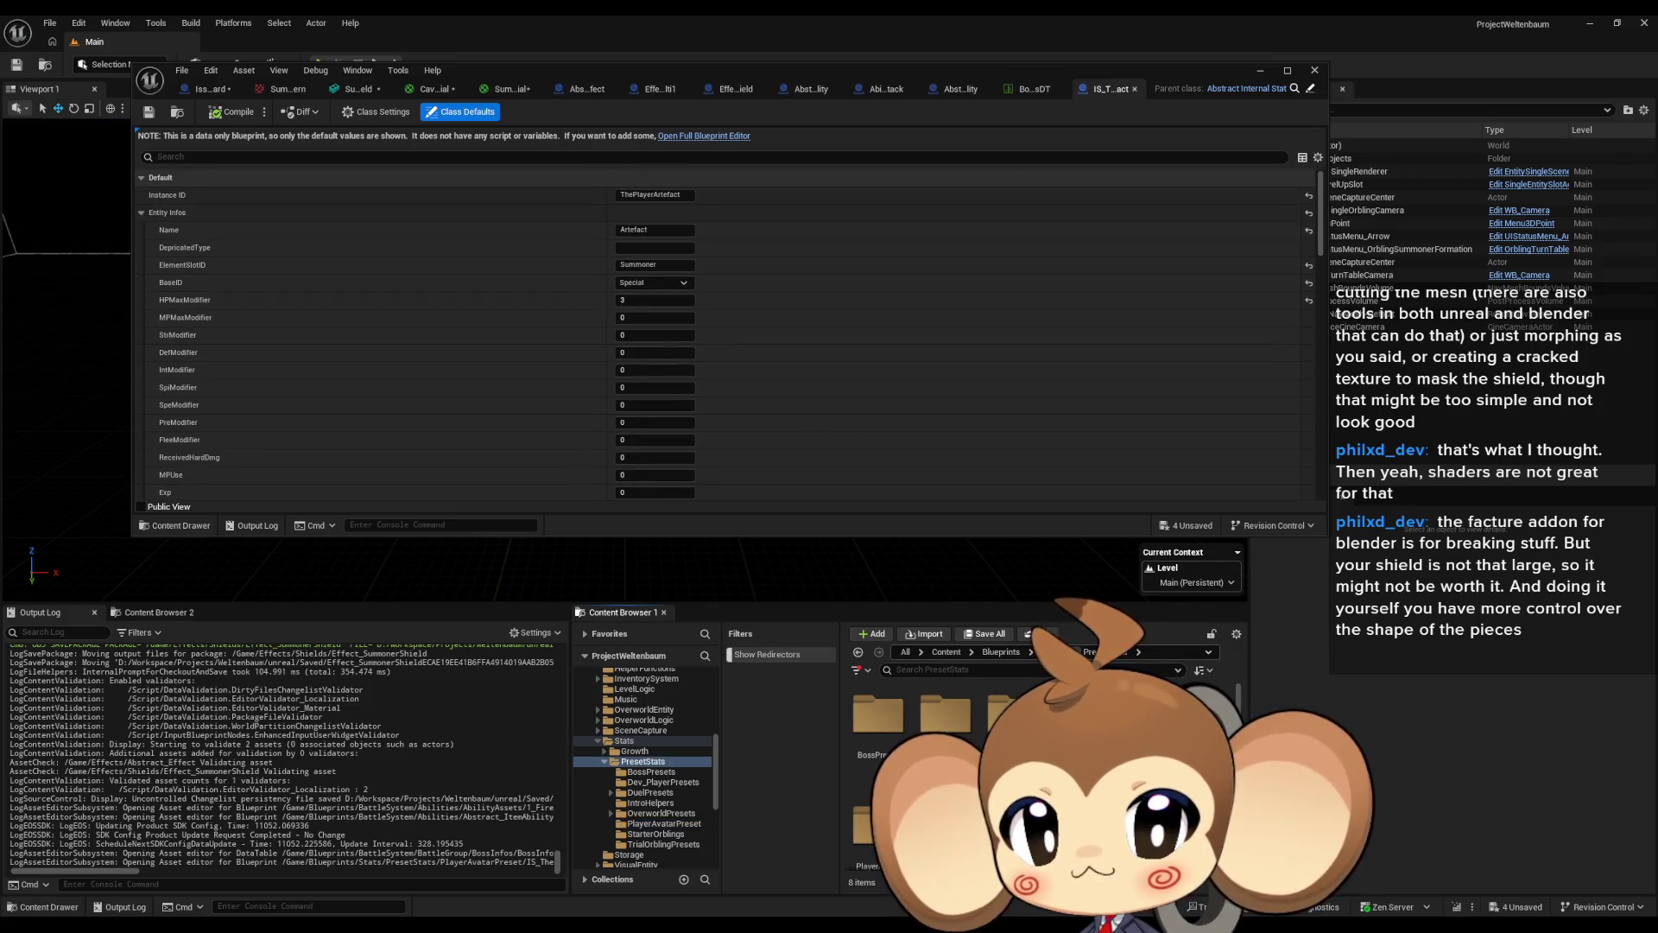
click(624, 740)
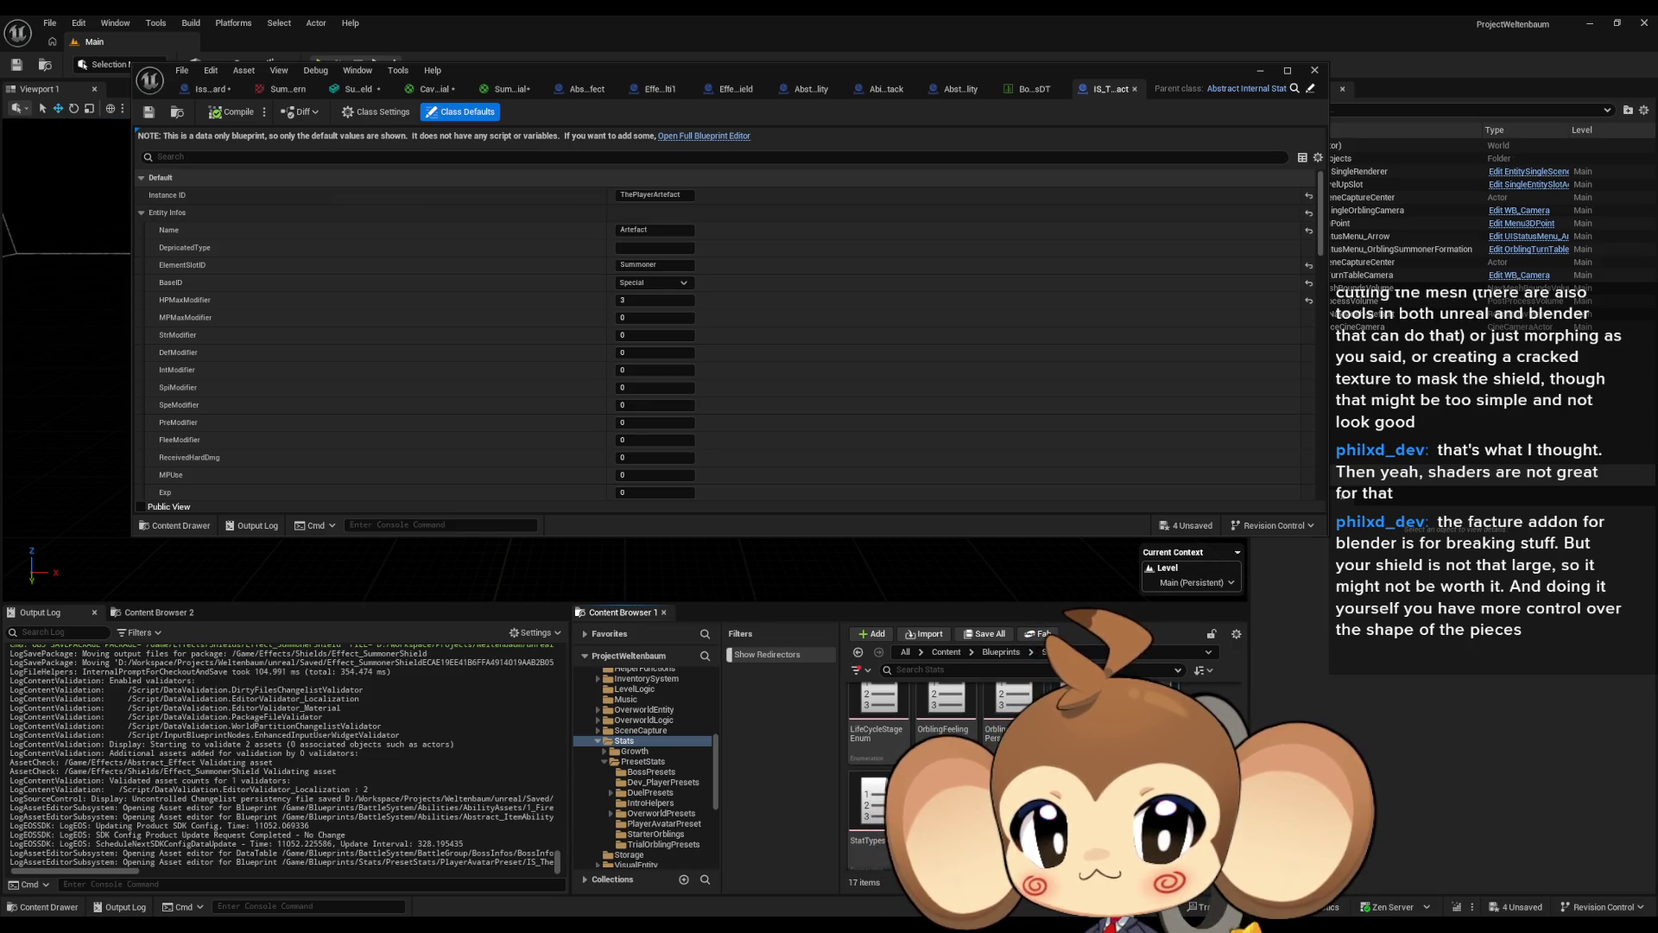
scroll(950, 760, up, 2)
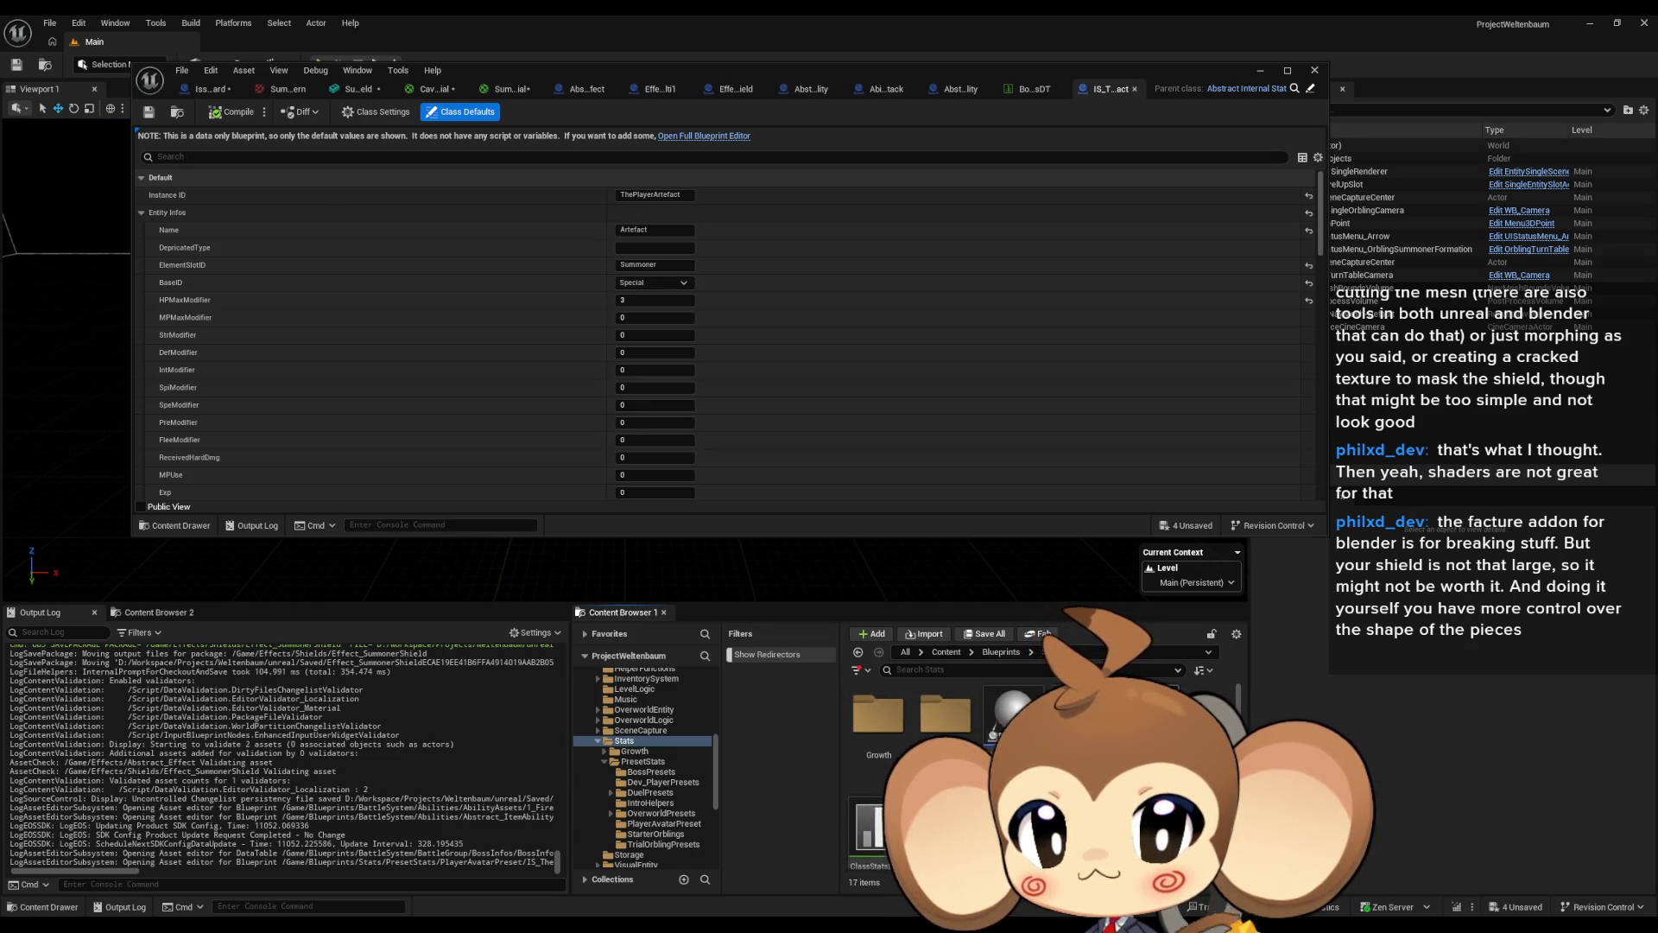
click(1014, 653)
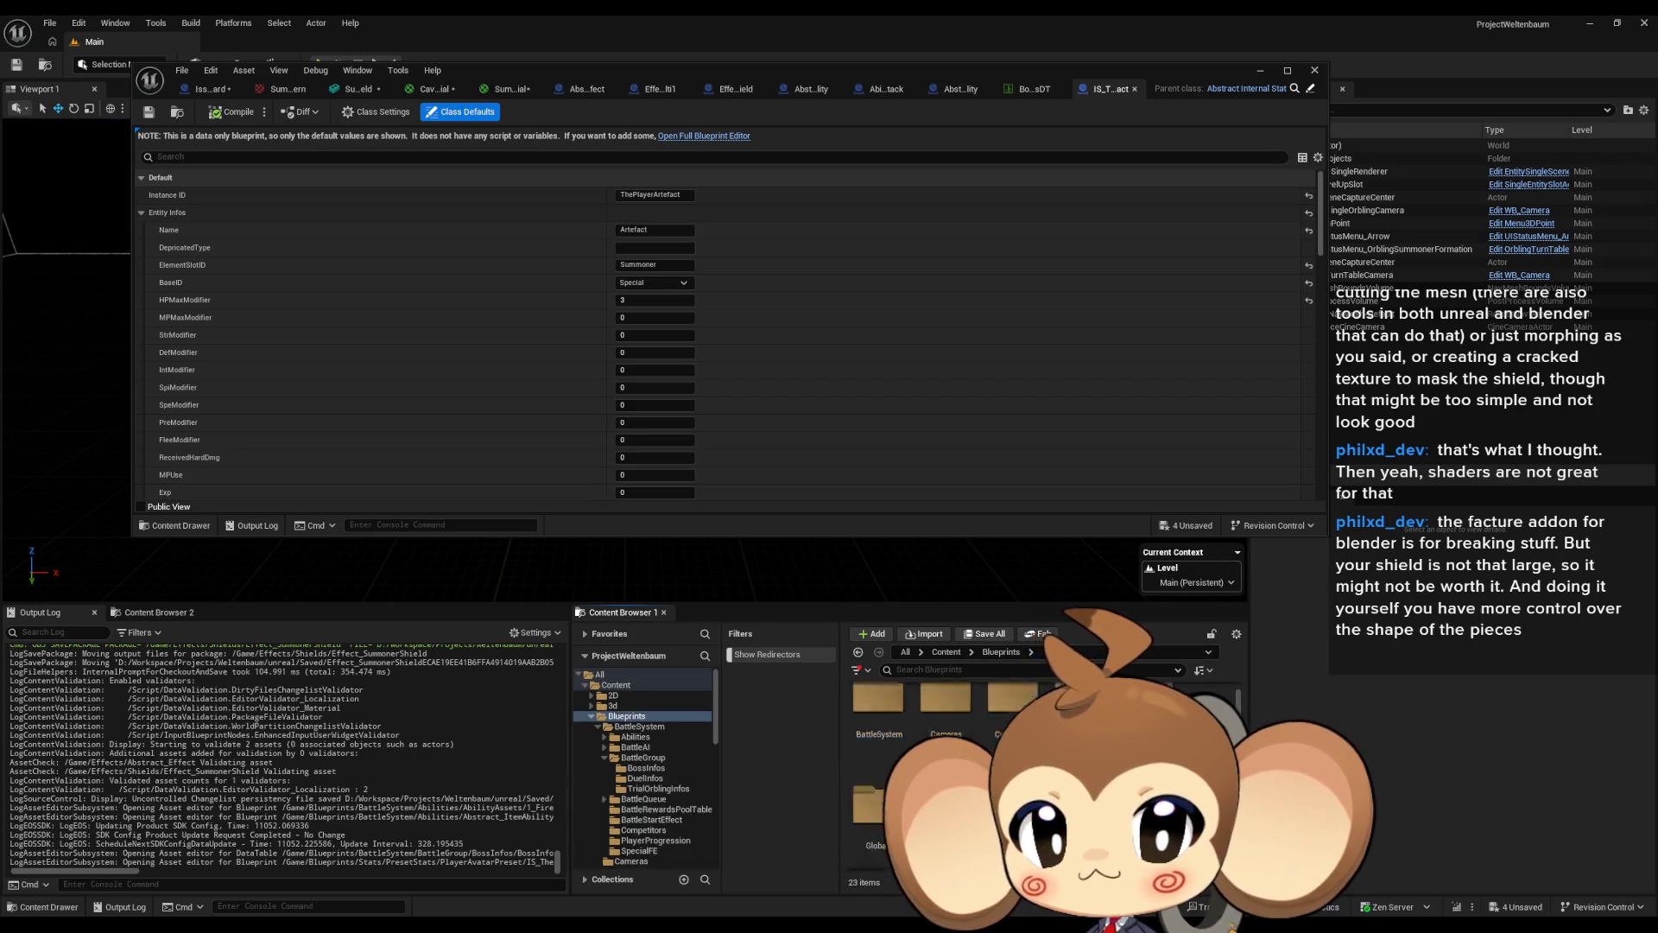
double_click(878, 814)
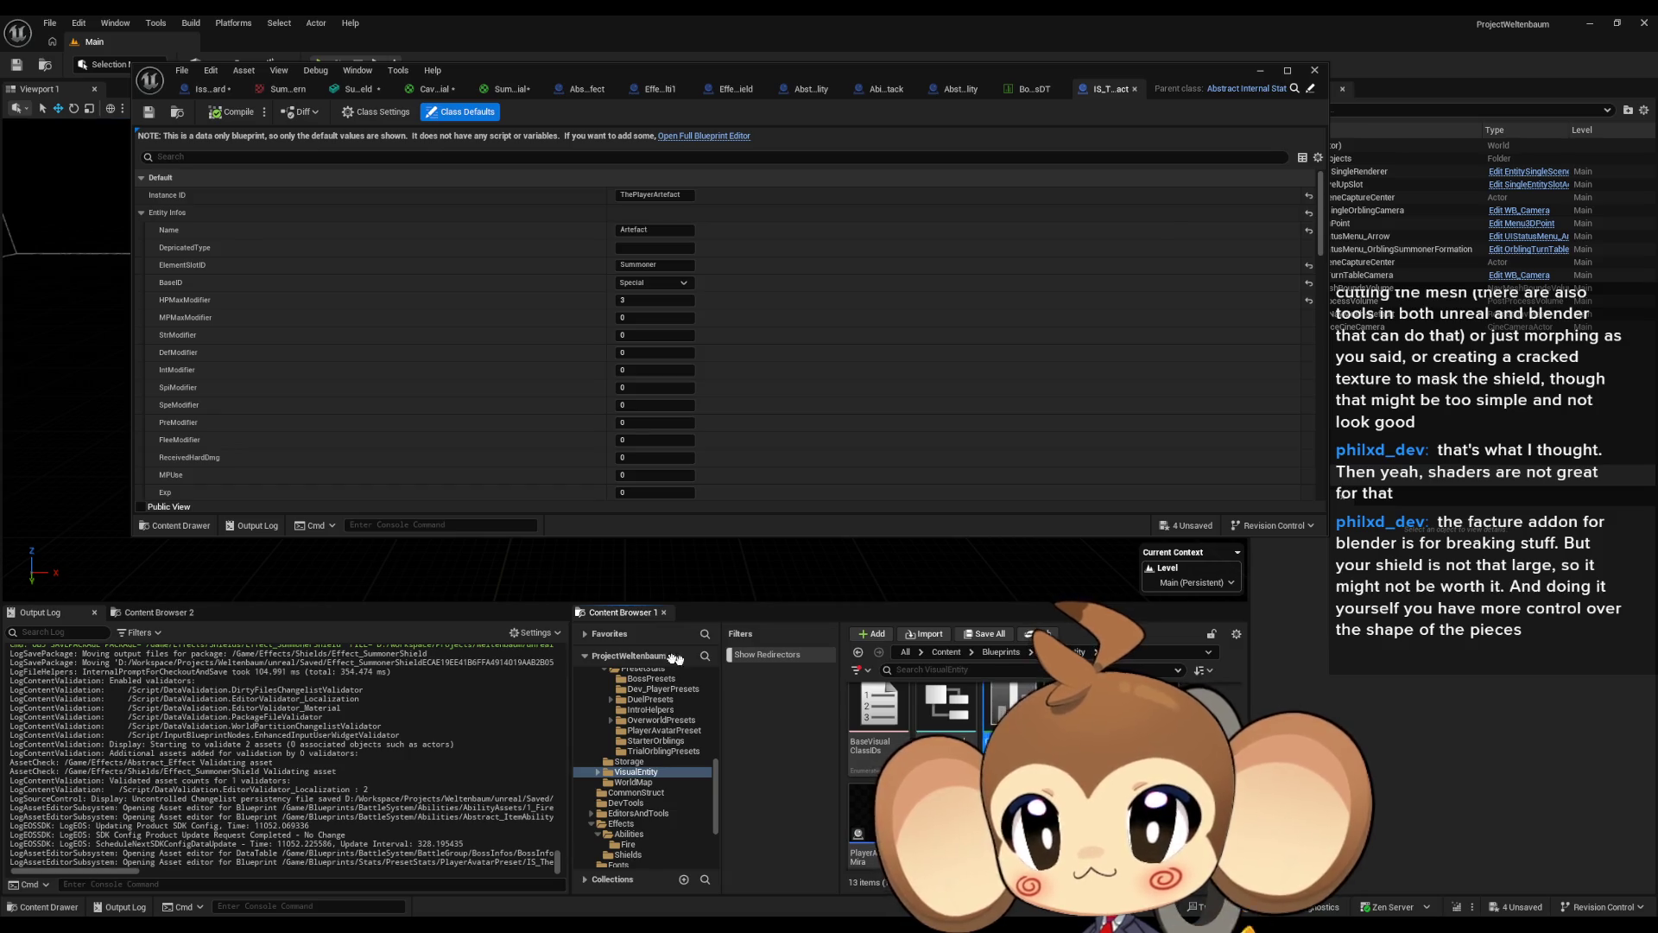
scroll(224, 275, down, 3)
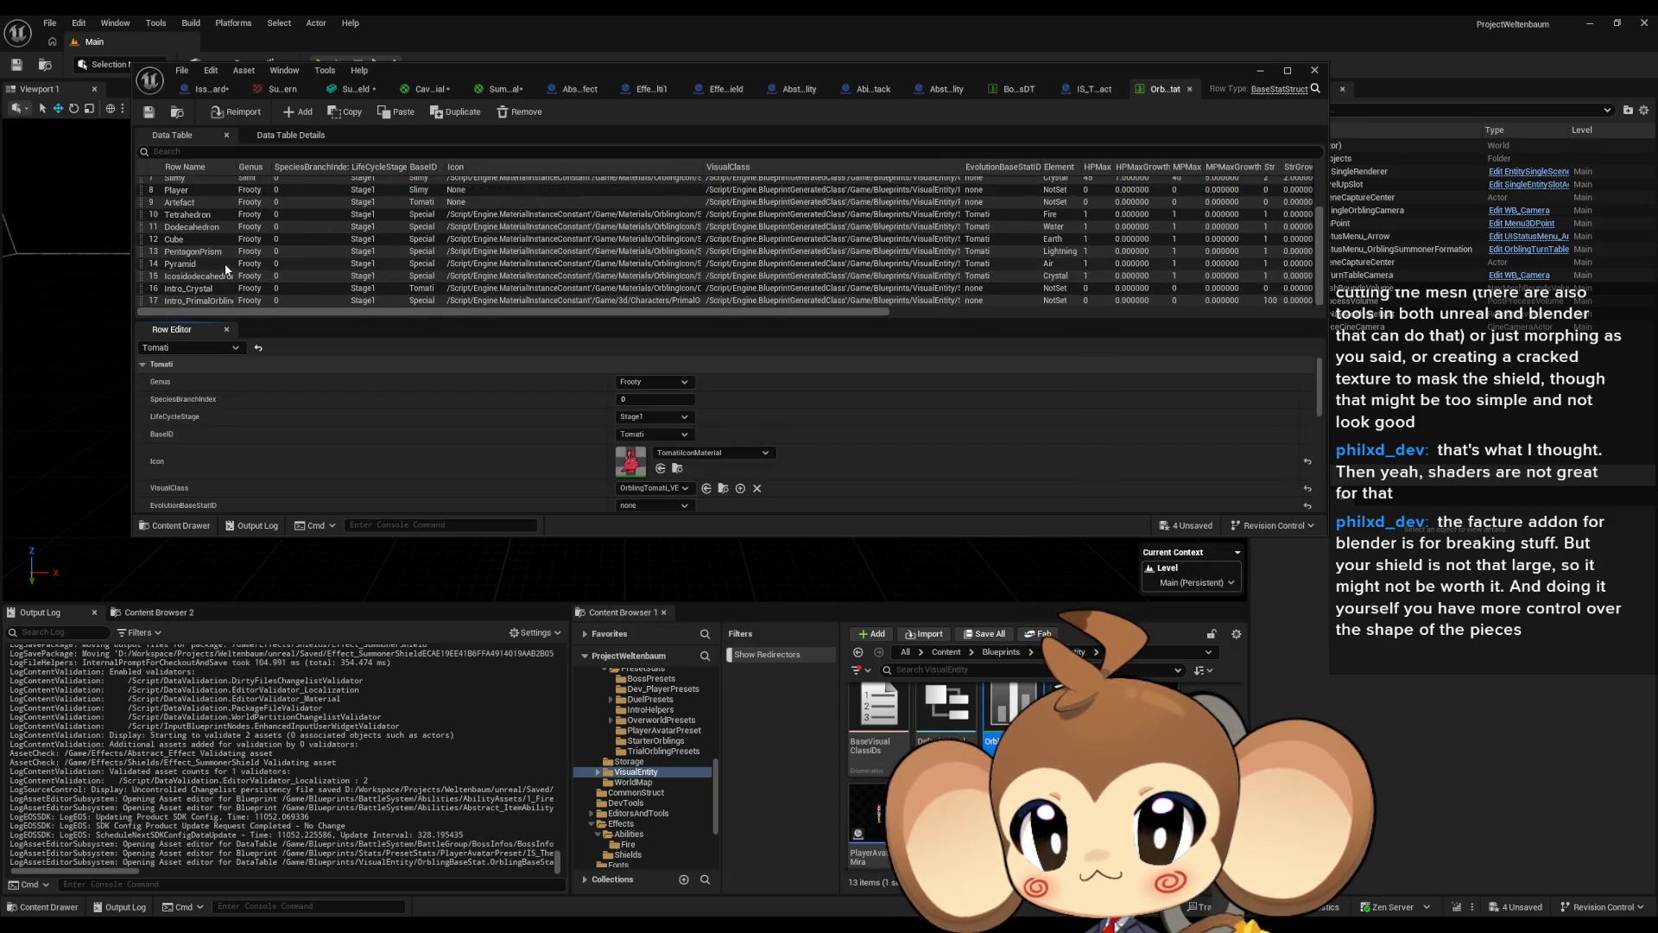
Review the Artefact row's stats, then browse via VisualEntity into Blueprints > Stats for SpecialFEToElementTable.
click(198, 204)
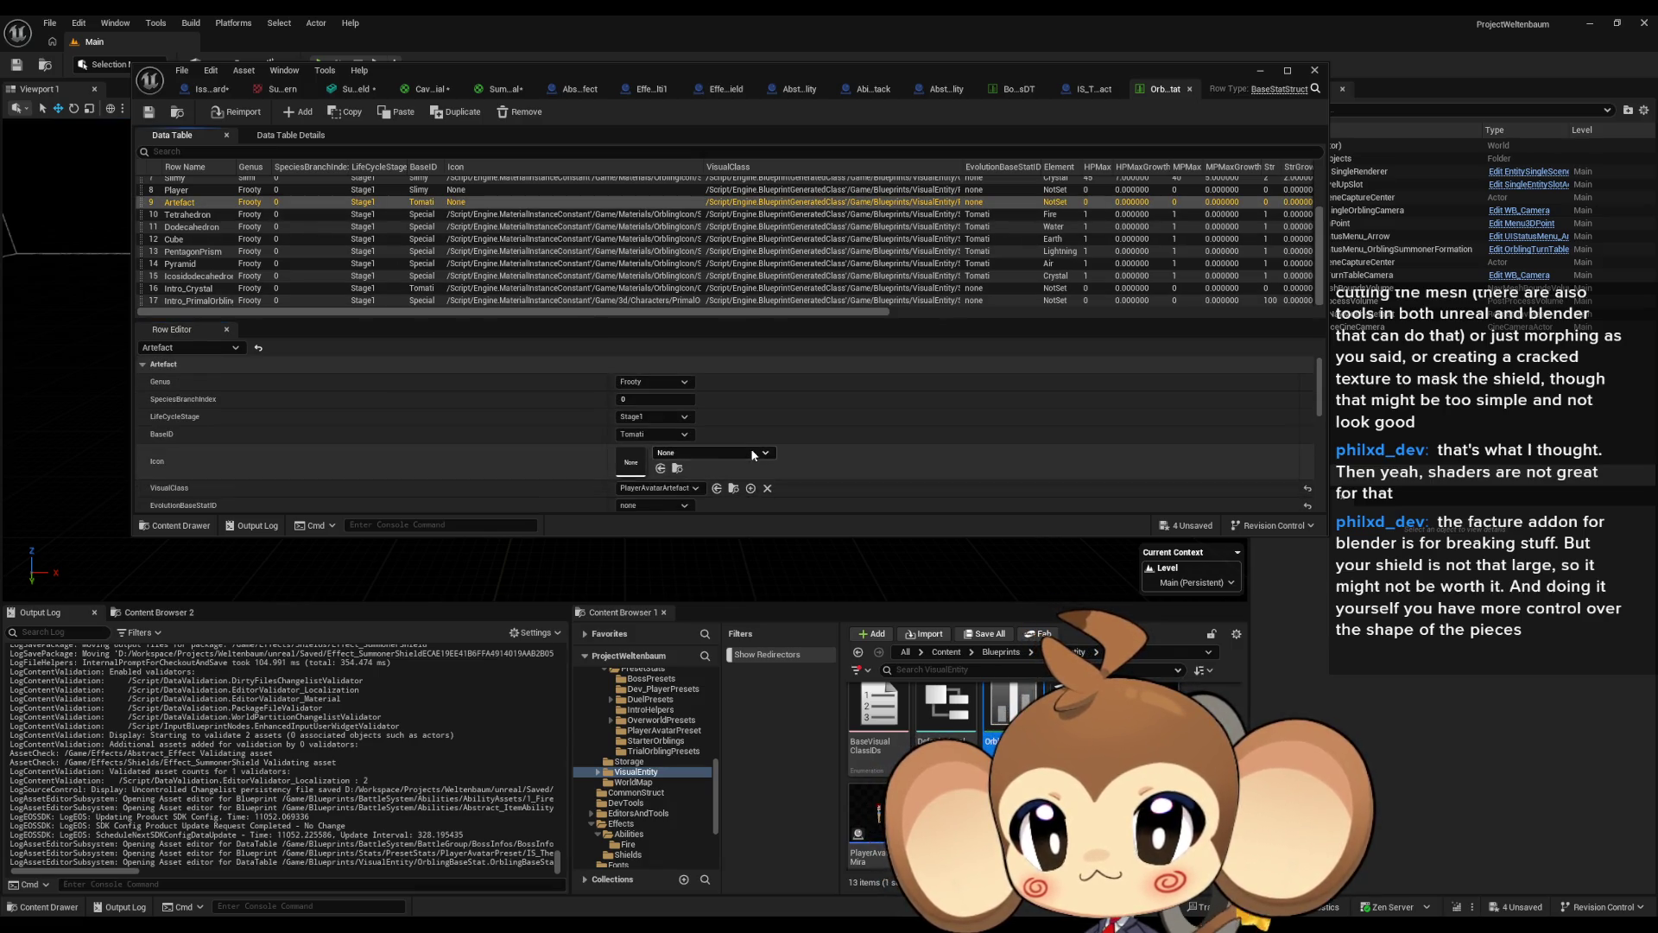
scroll(702, 403, down, 5)
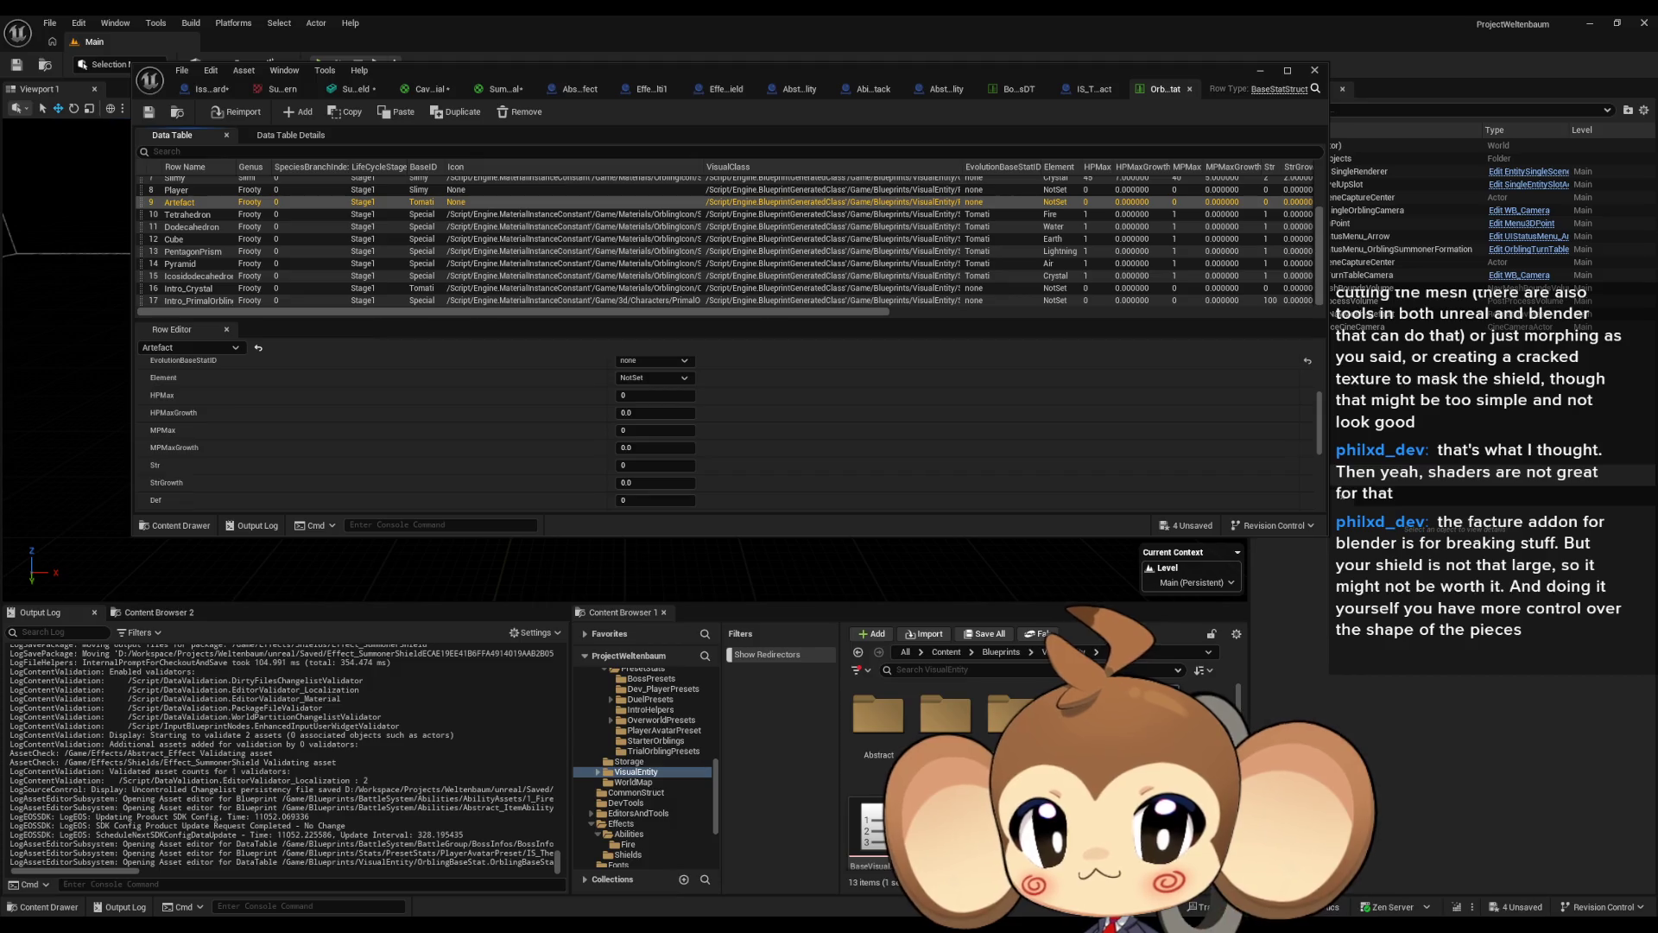
click(1007, 653)
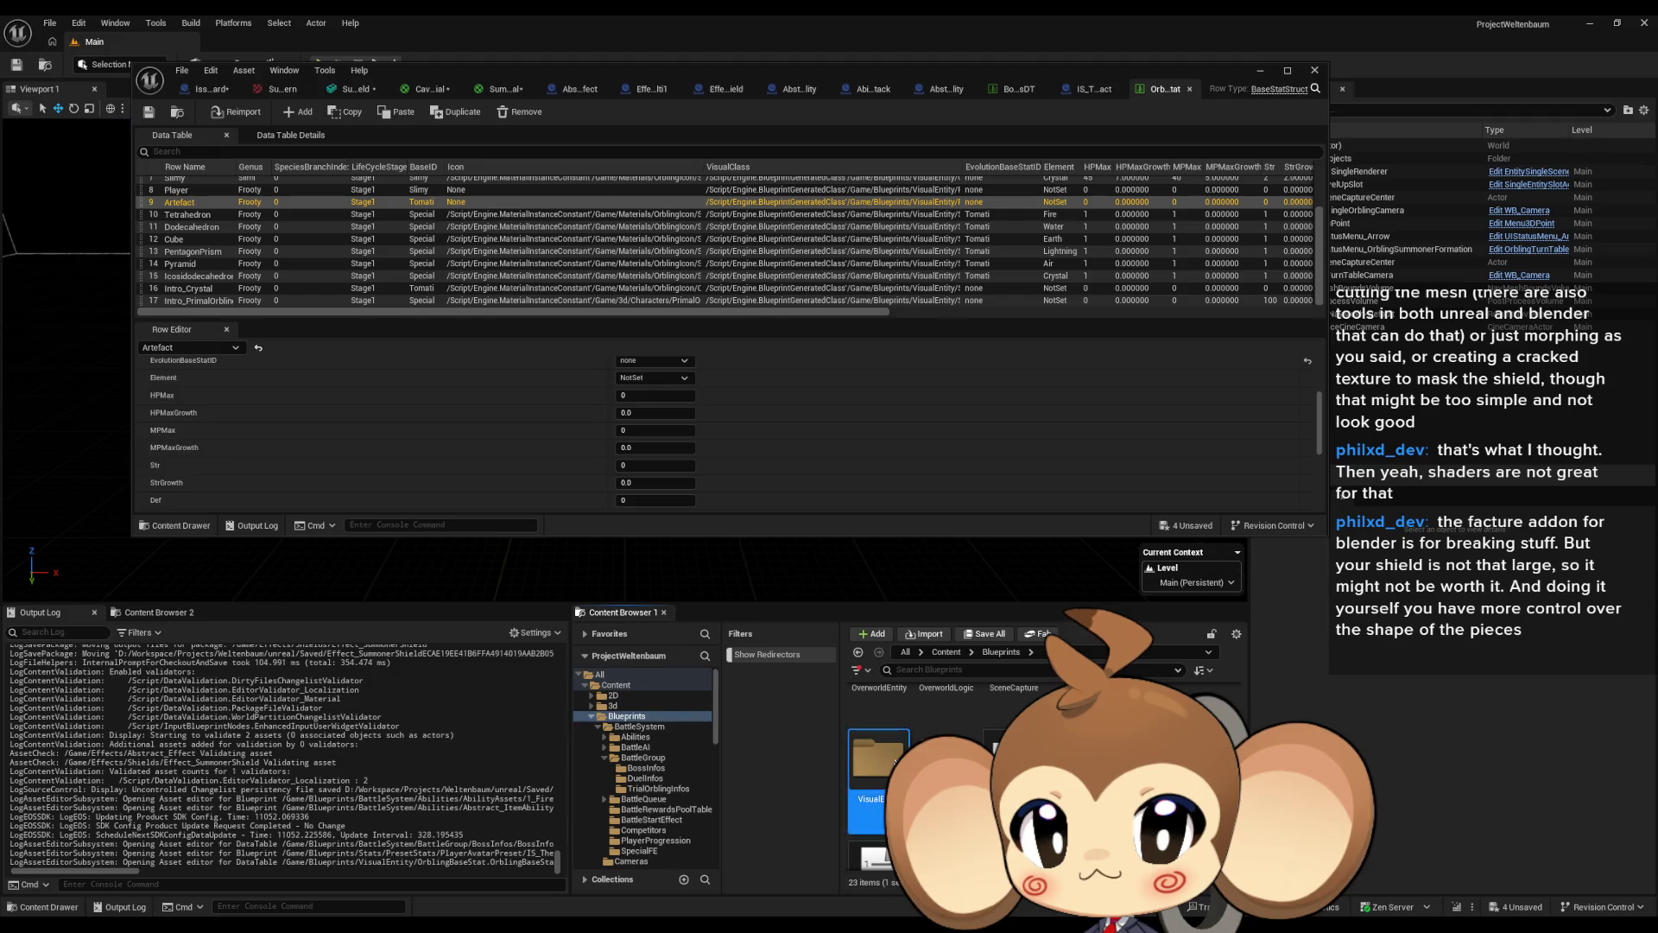
double_click(889, 762)
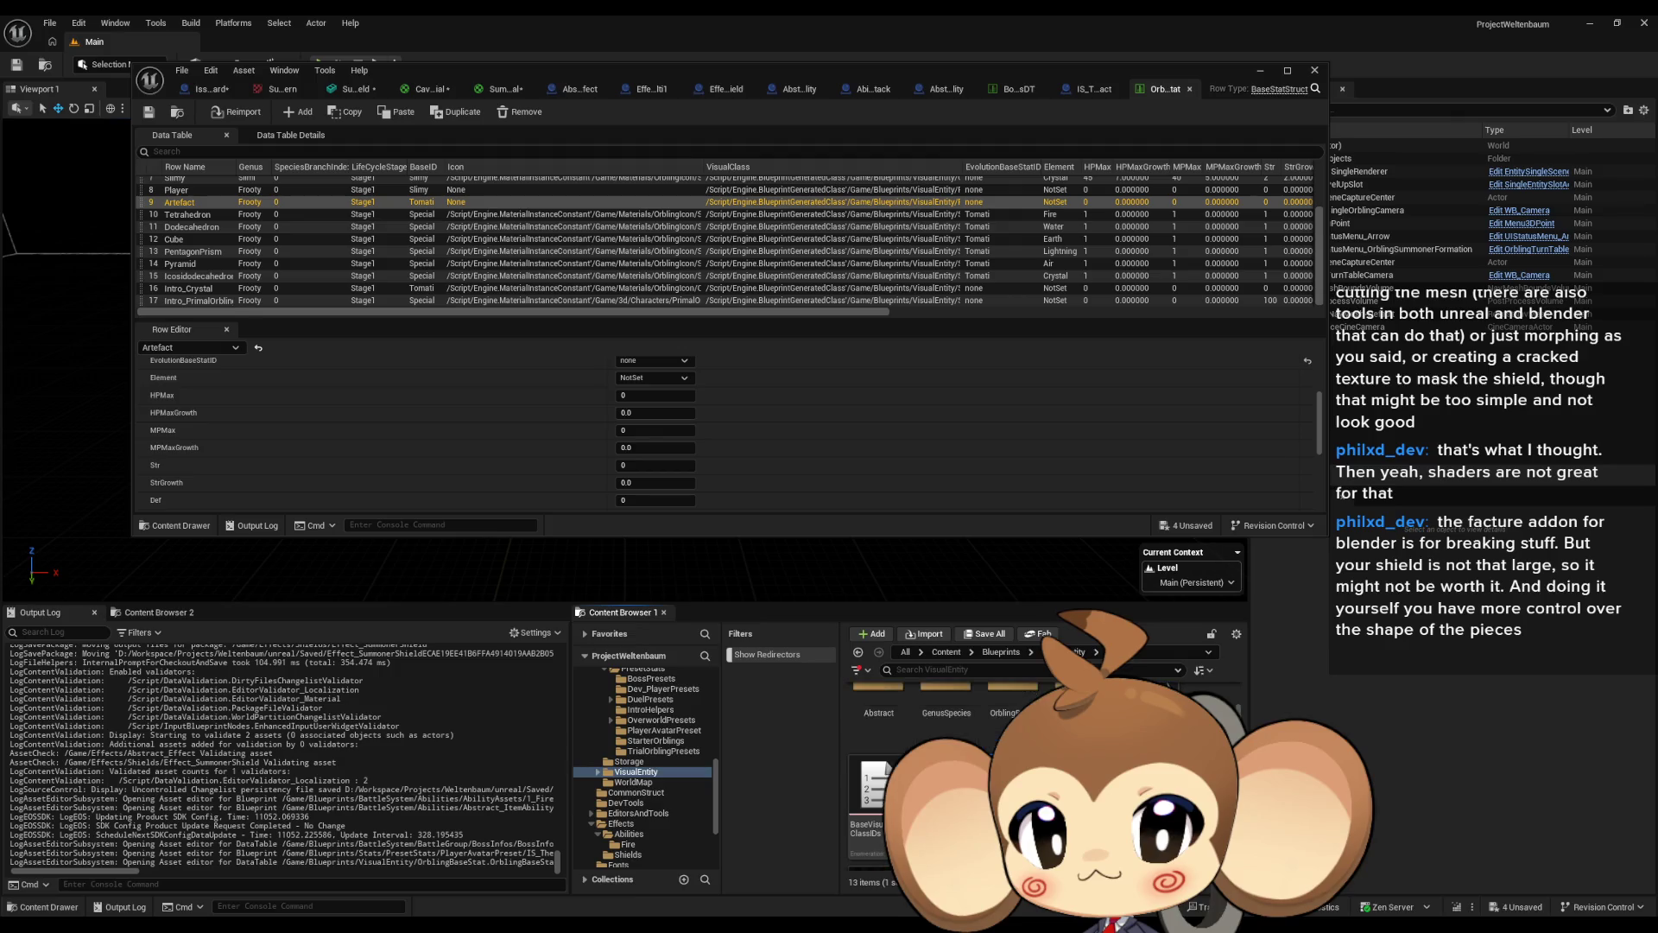
scroll(950, 734, up, 1)
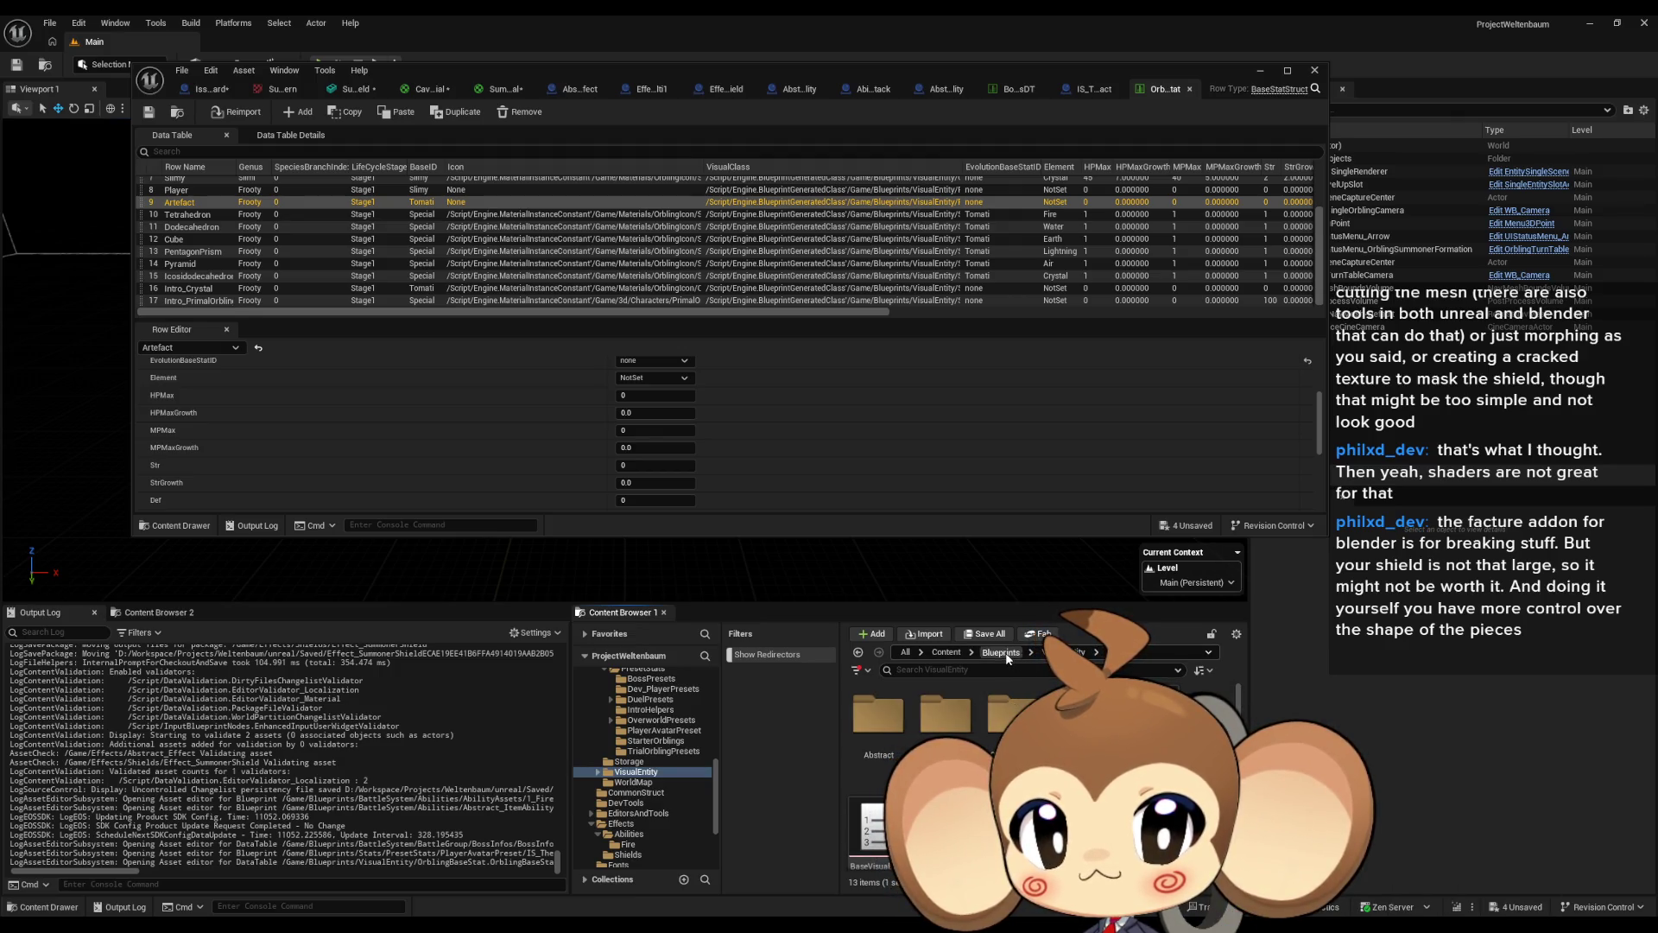
click(1004, 653)
click(624, 771)
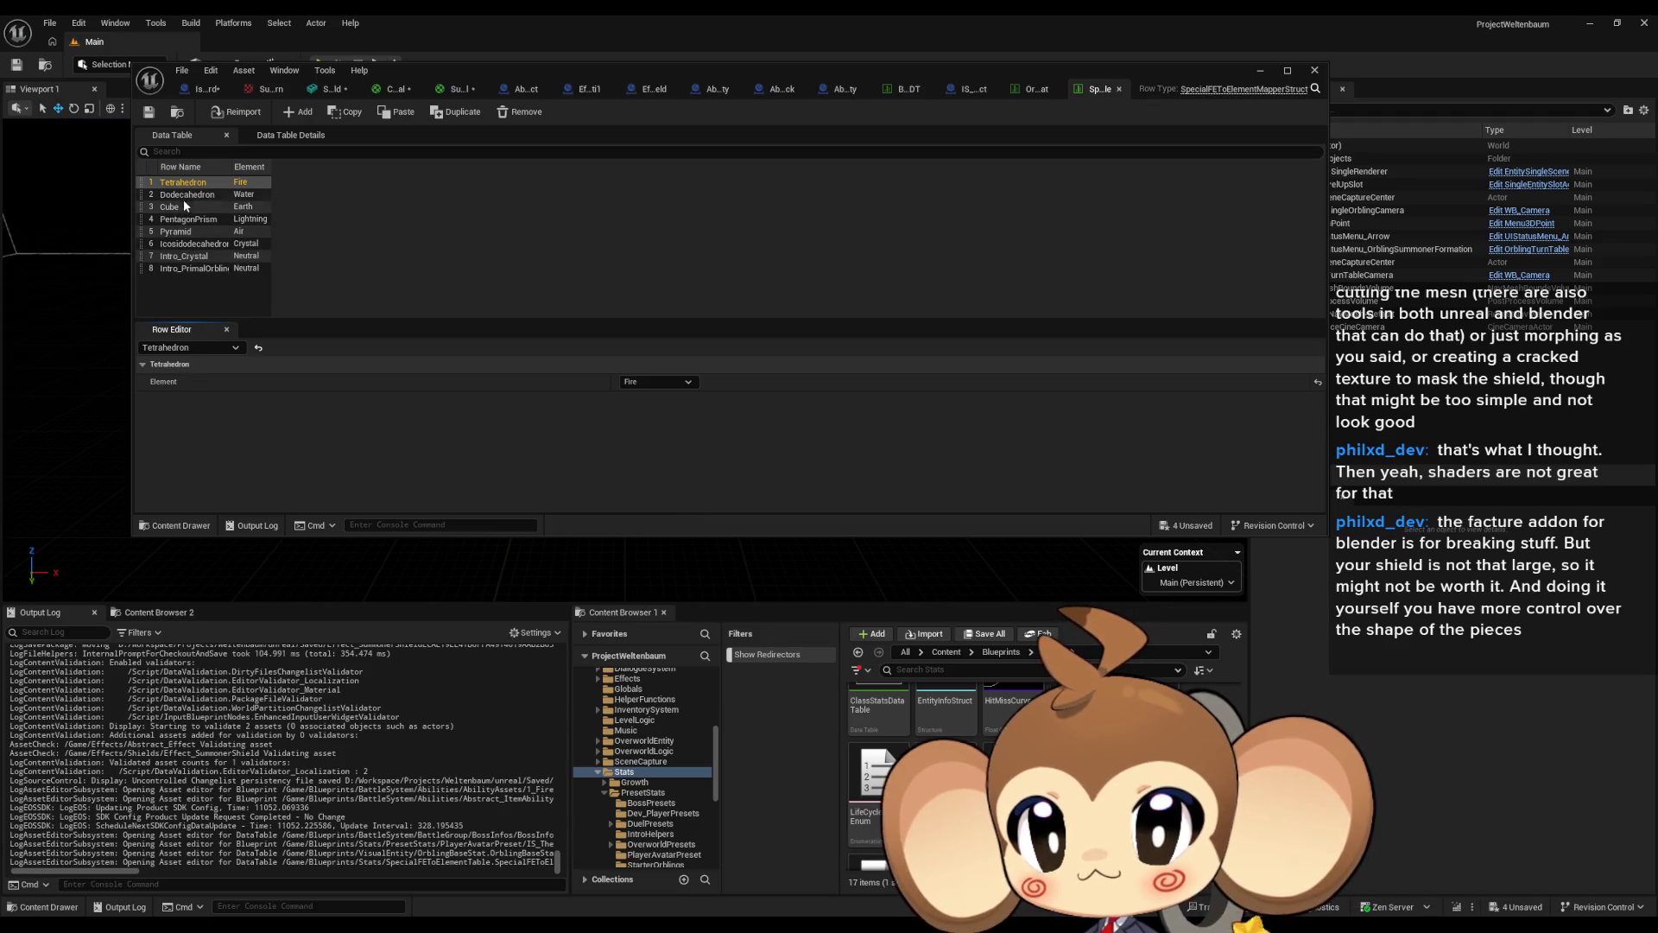
Check the Icosidodecahedron element, open ClassStatsDataTable, then close it and the SpecialFEToElementTable tab.
click(186, 246)
scroll(863, 742, up, 2)
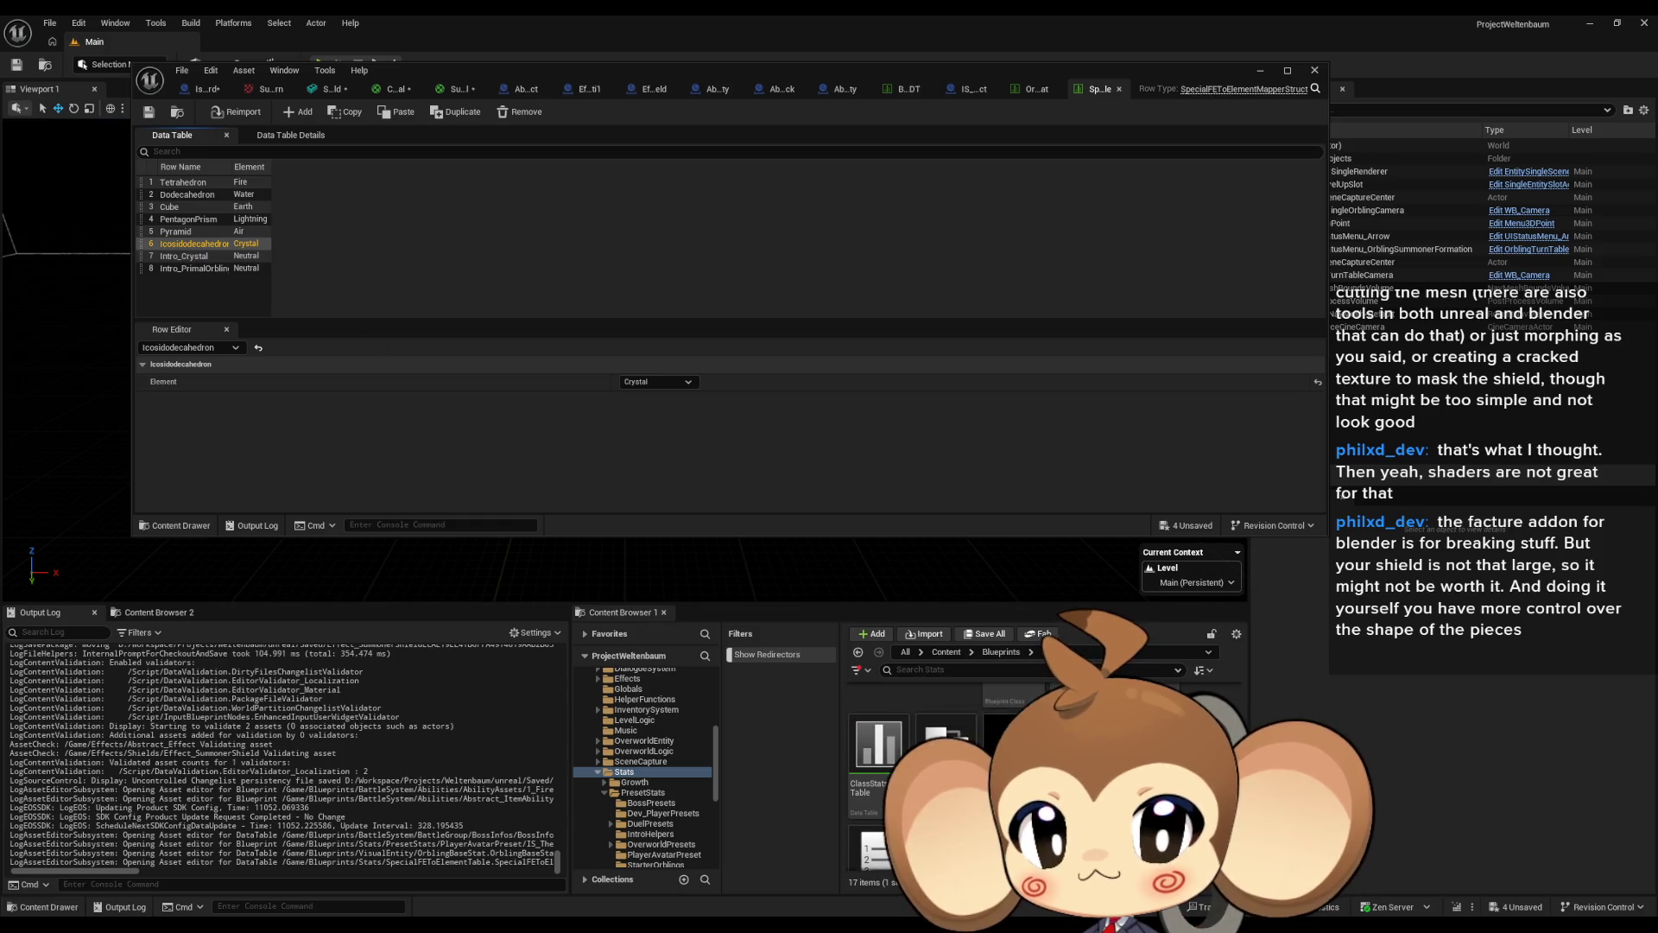
click(863, 742)
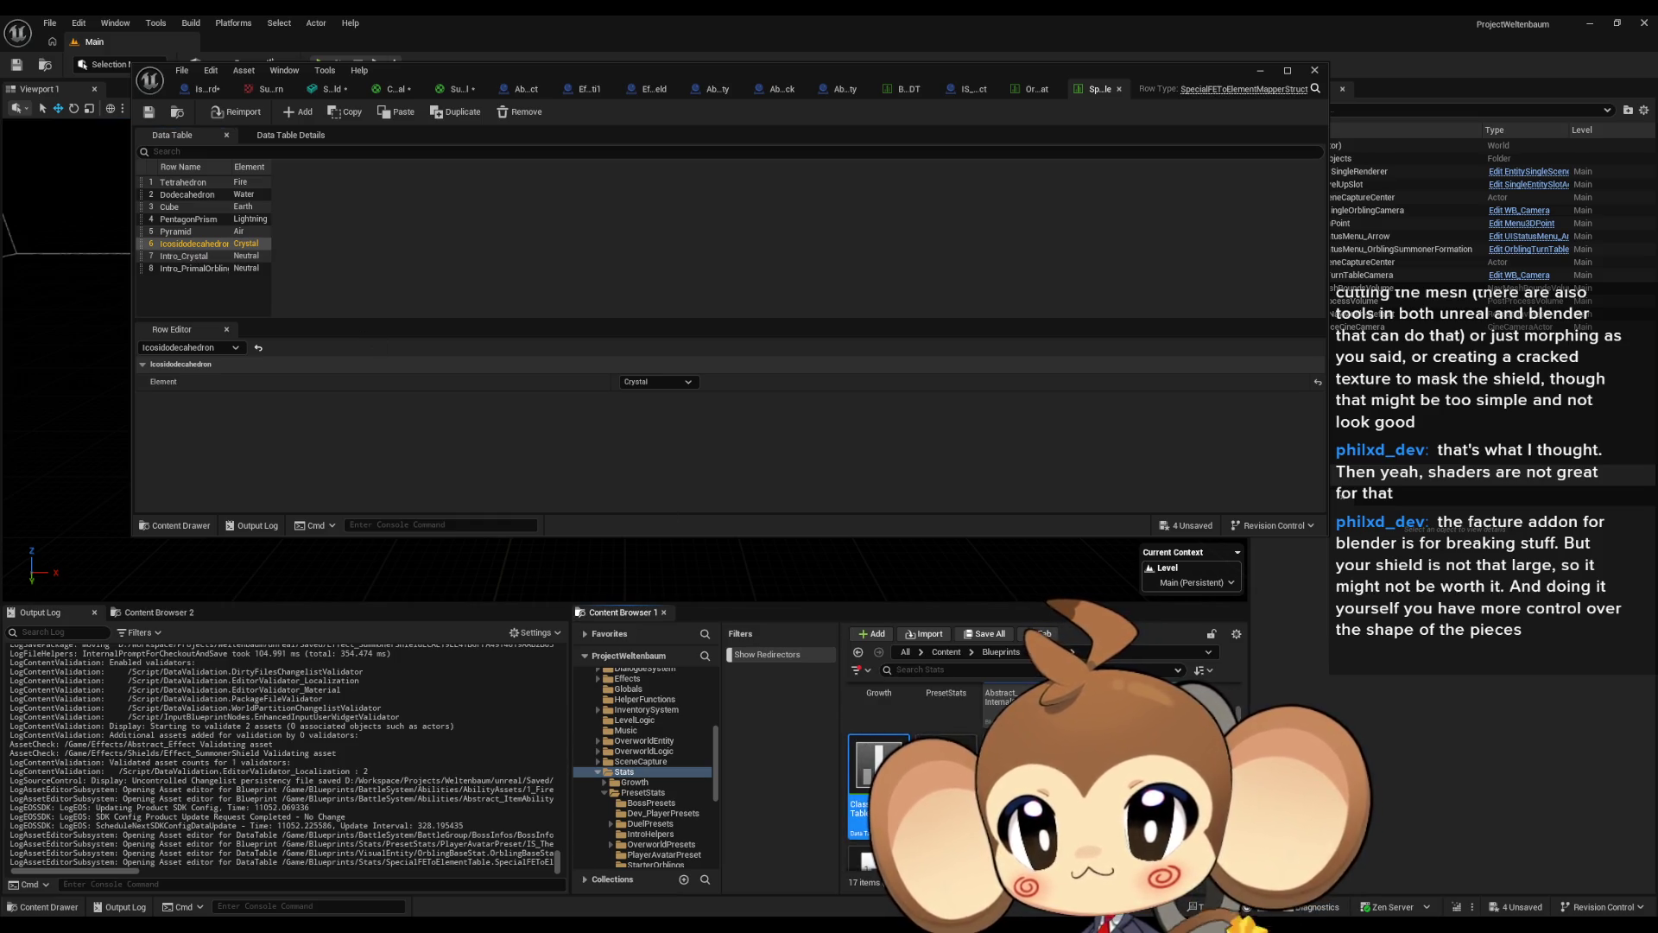
double_click(872, 769)
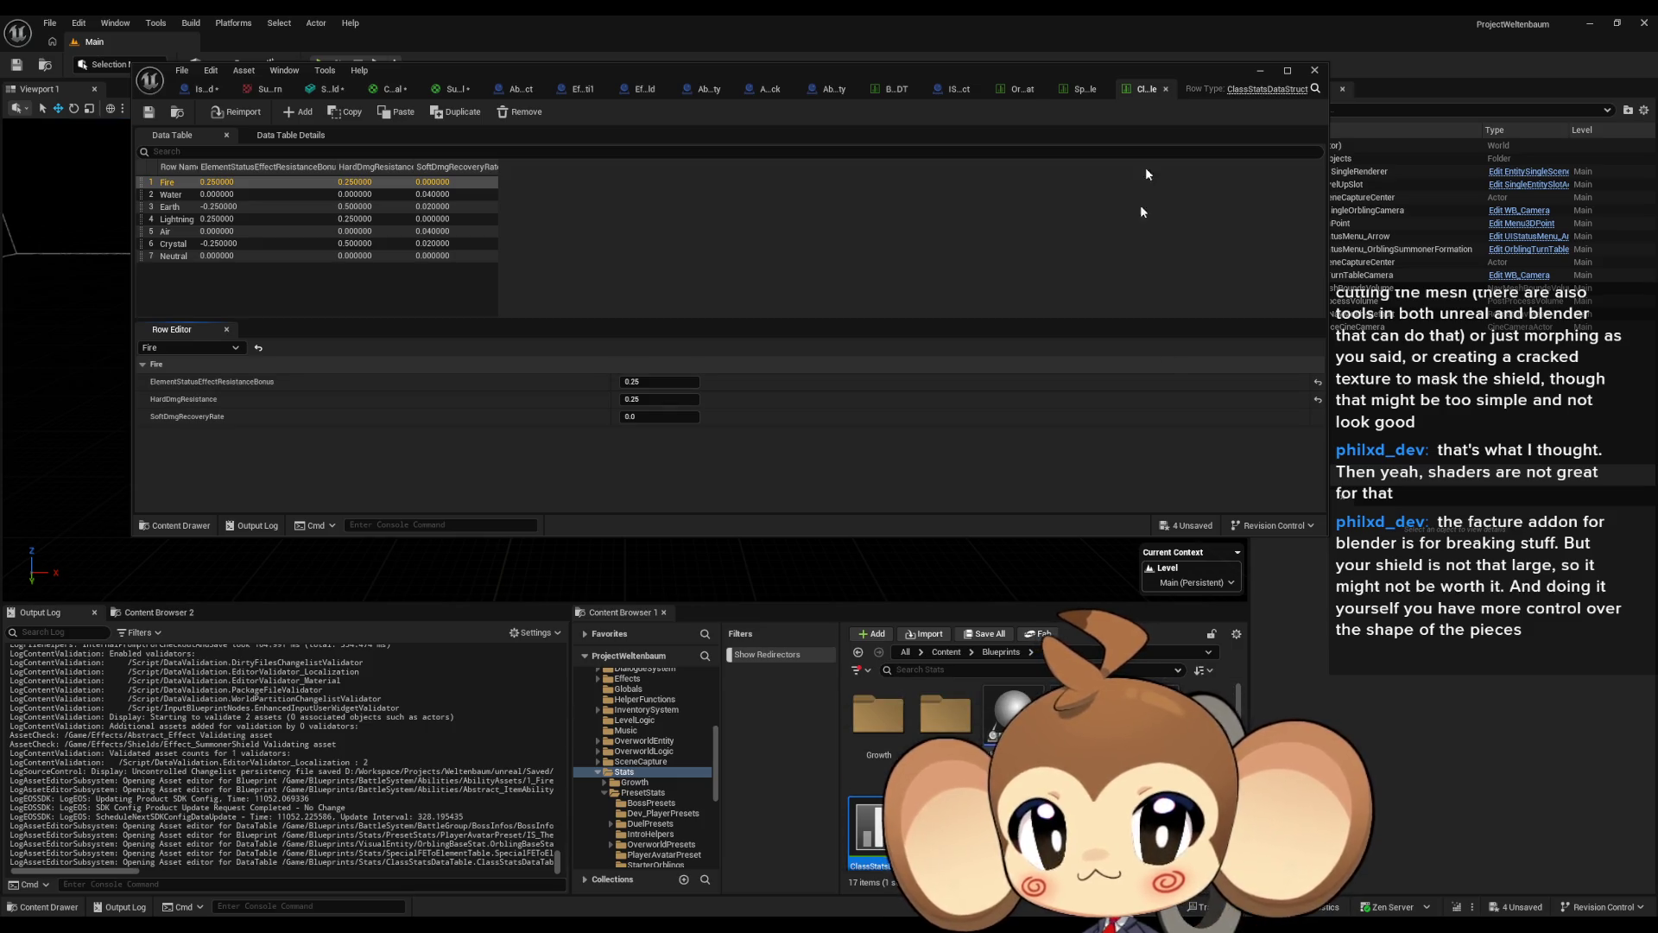
middle_click(1149, 89)
middle_click(1094, 91)
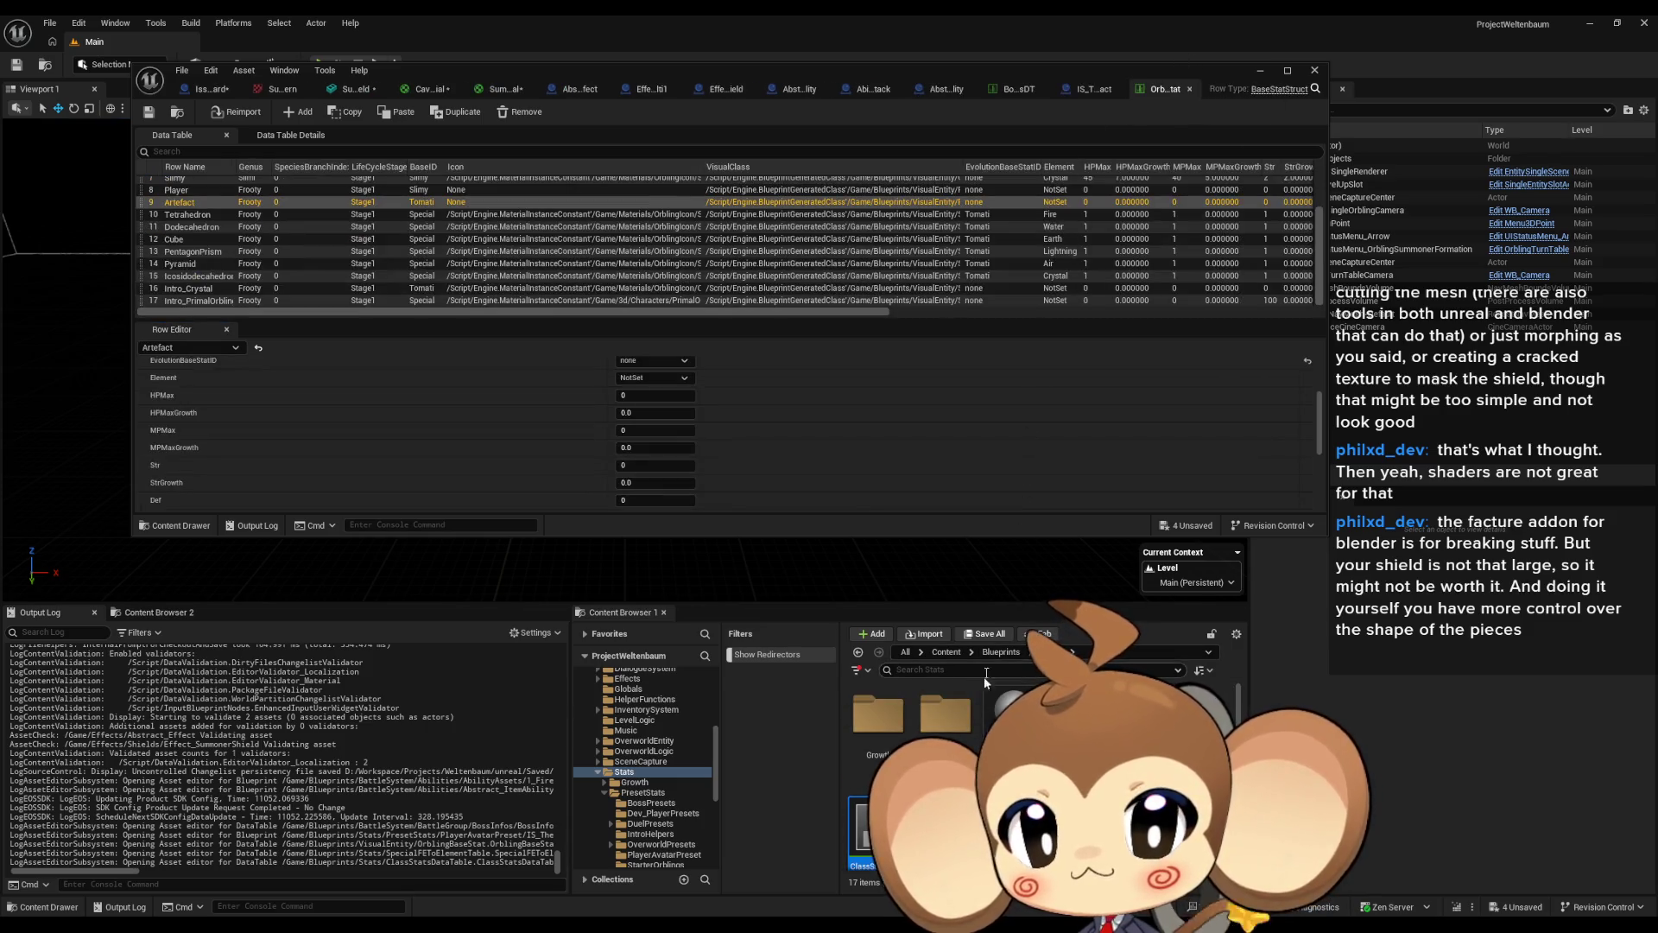
Browse PresetStats, then Blueprints > BattleSystem > BattleGroup to reach SummonerFightingEntity's GetPositionToBeHit graph.
double_click(946, 713)
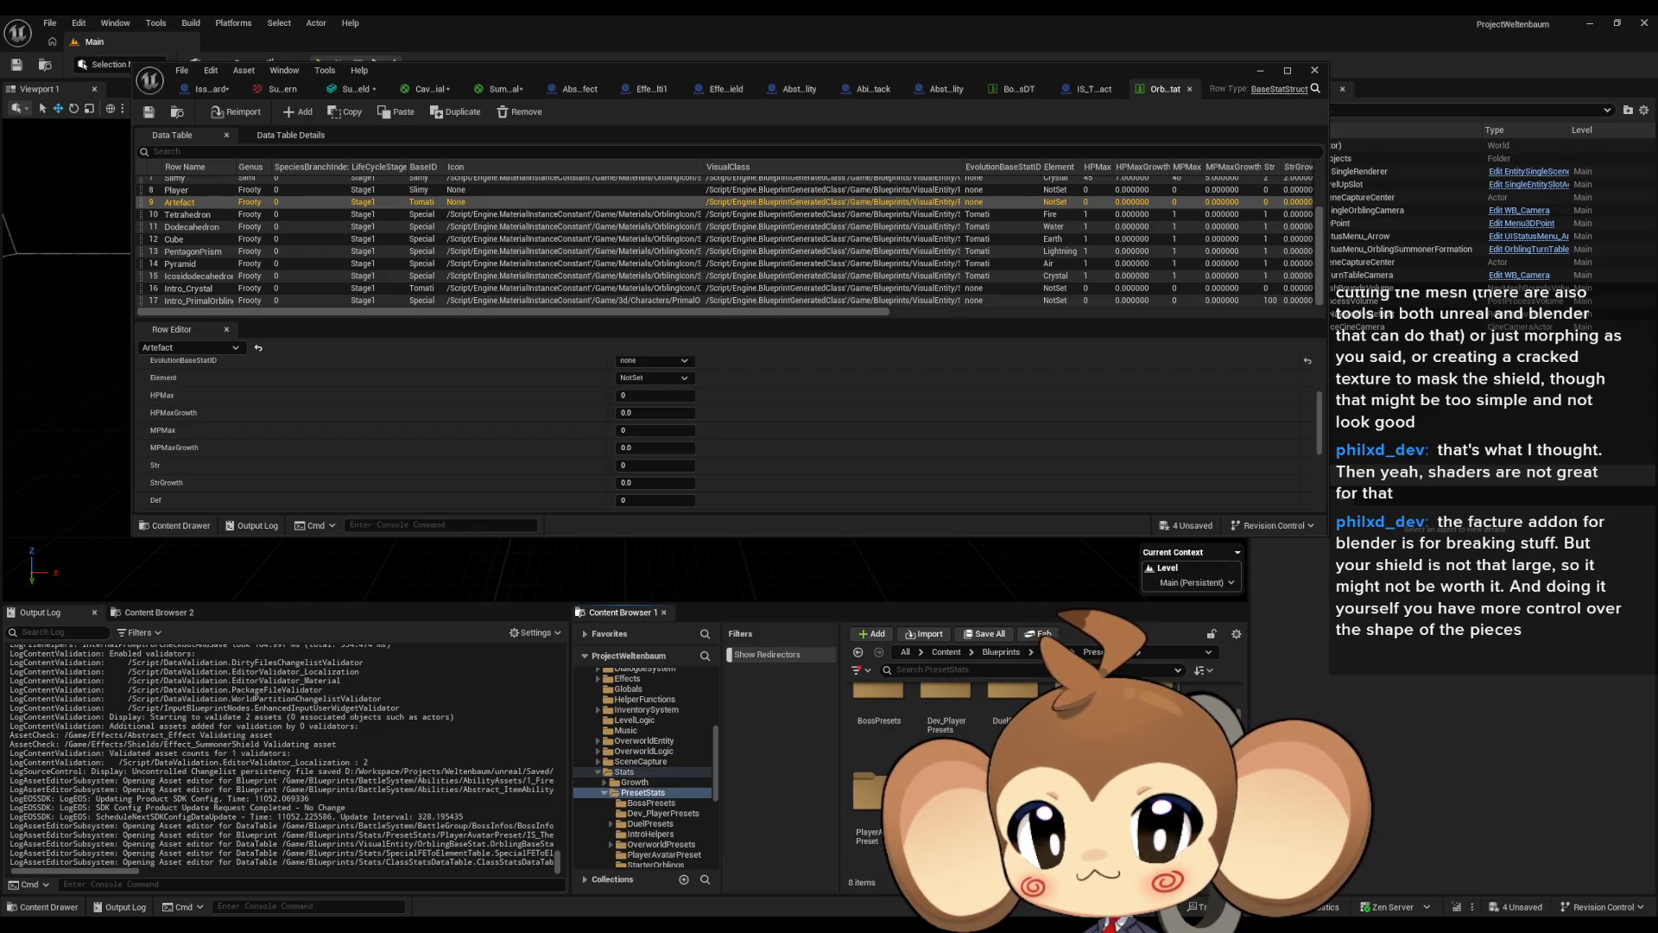
click(1021, 659)
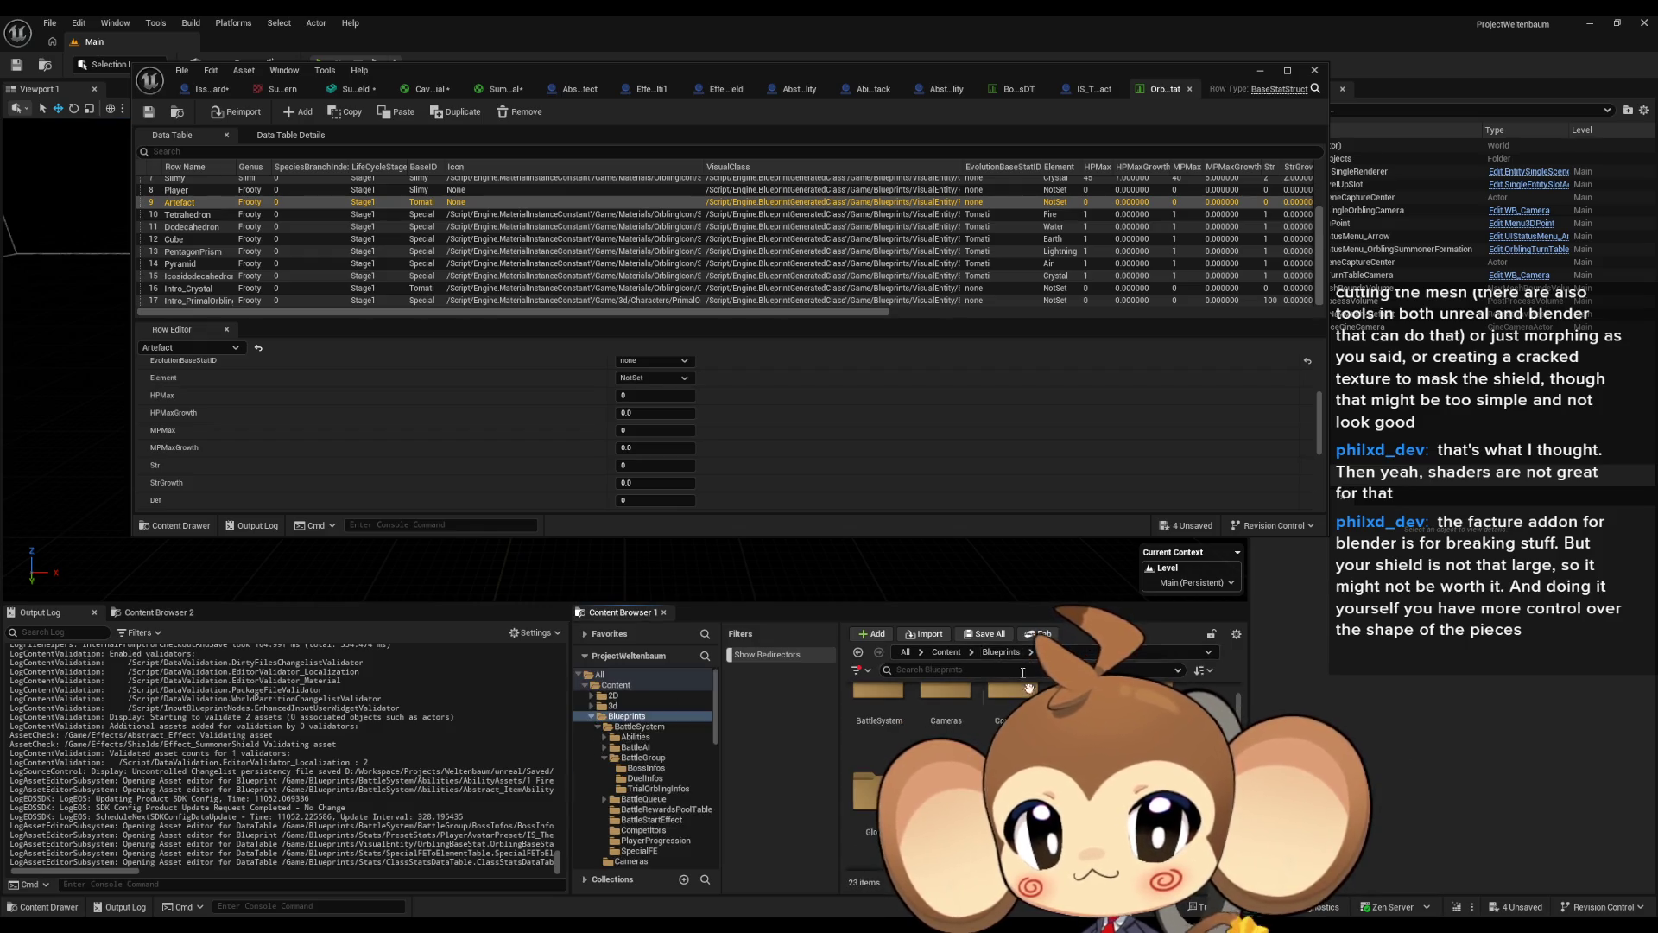
double_click(891, 719)
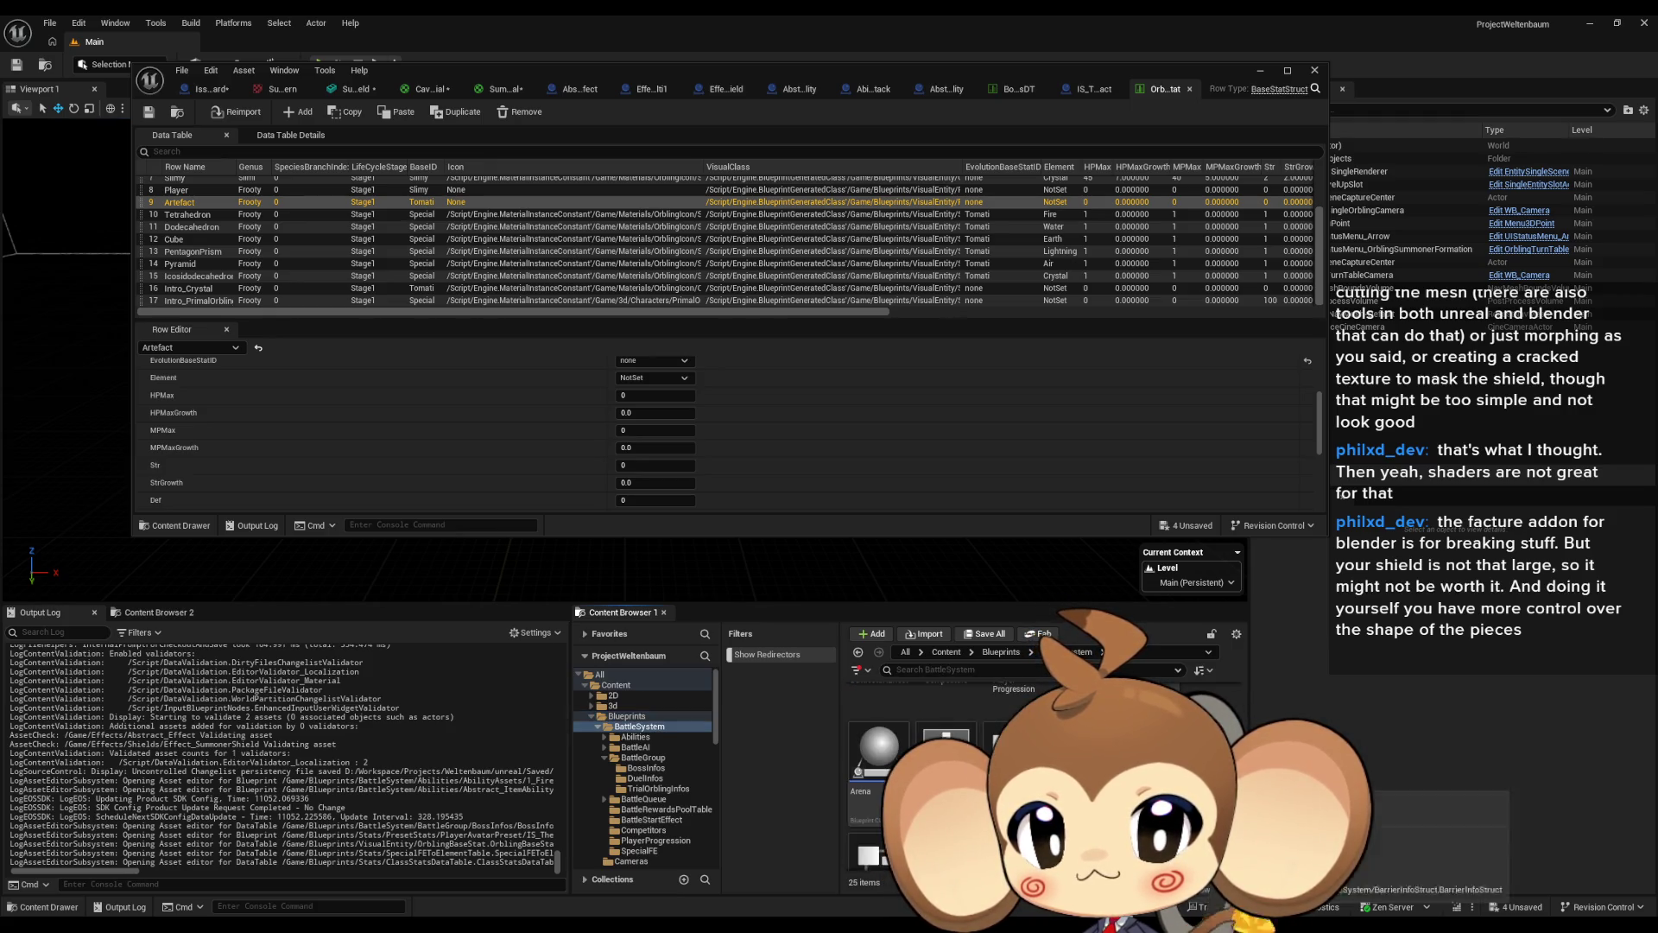
scroll(950, 760, down, 1)
double_click(1011, 735)
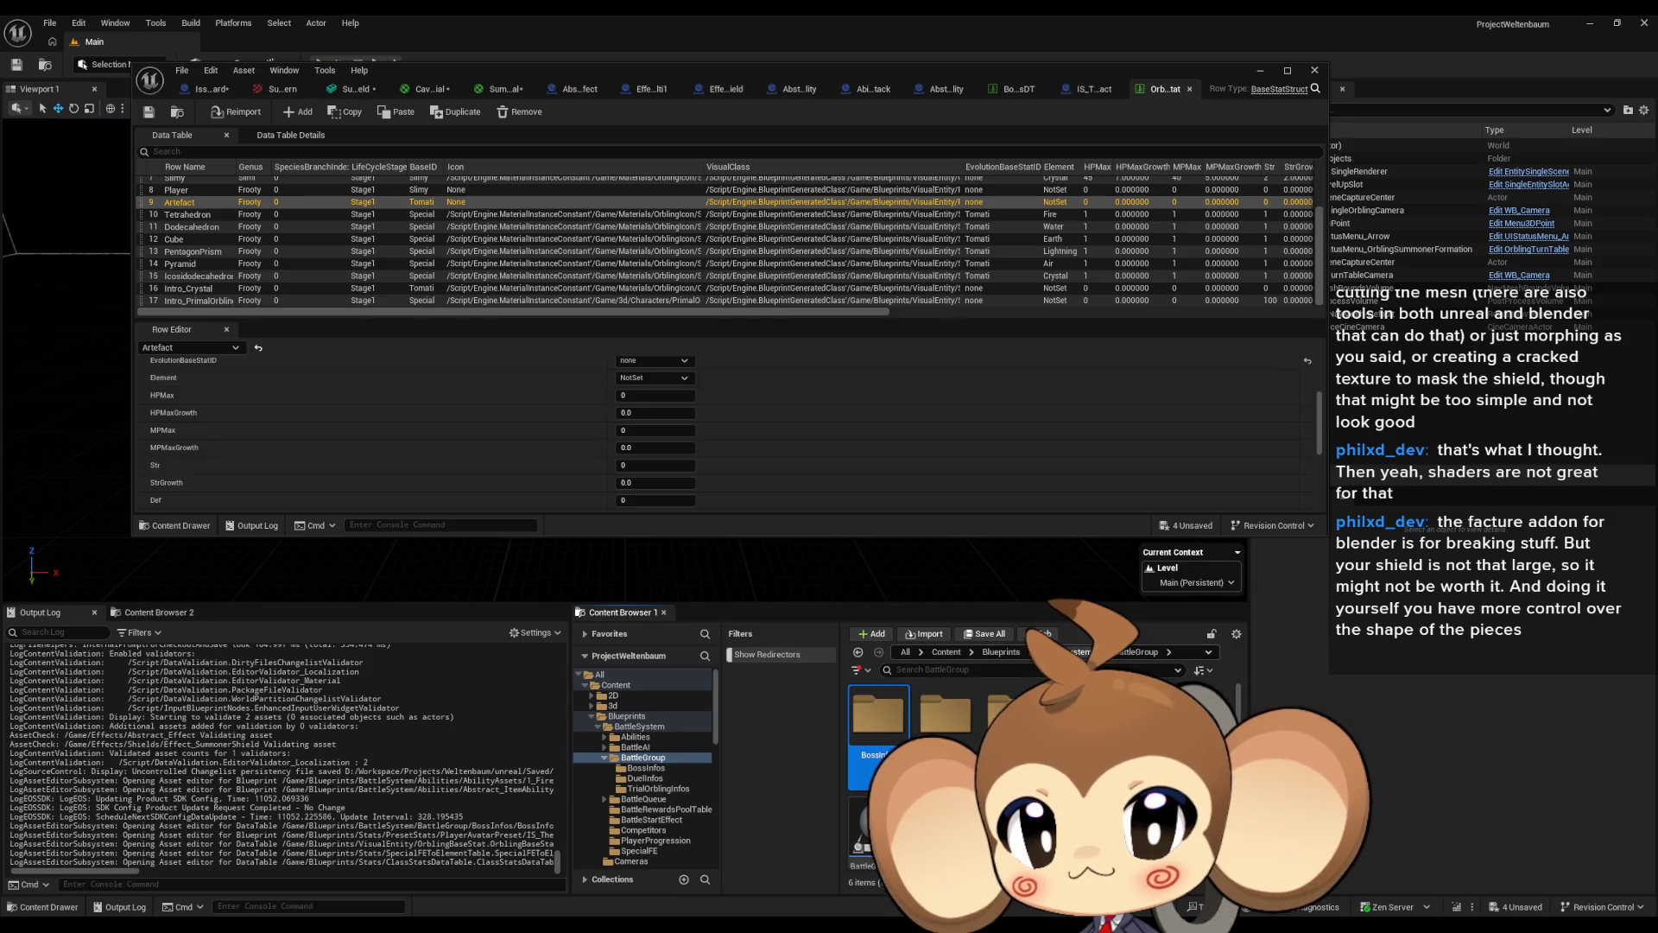
click(1080, 652)
scroll(950, 760, down, 1)
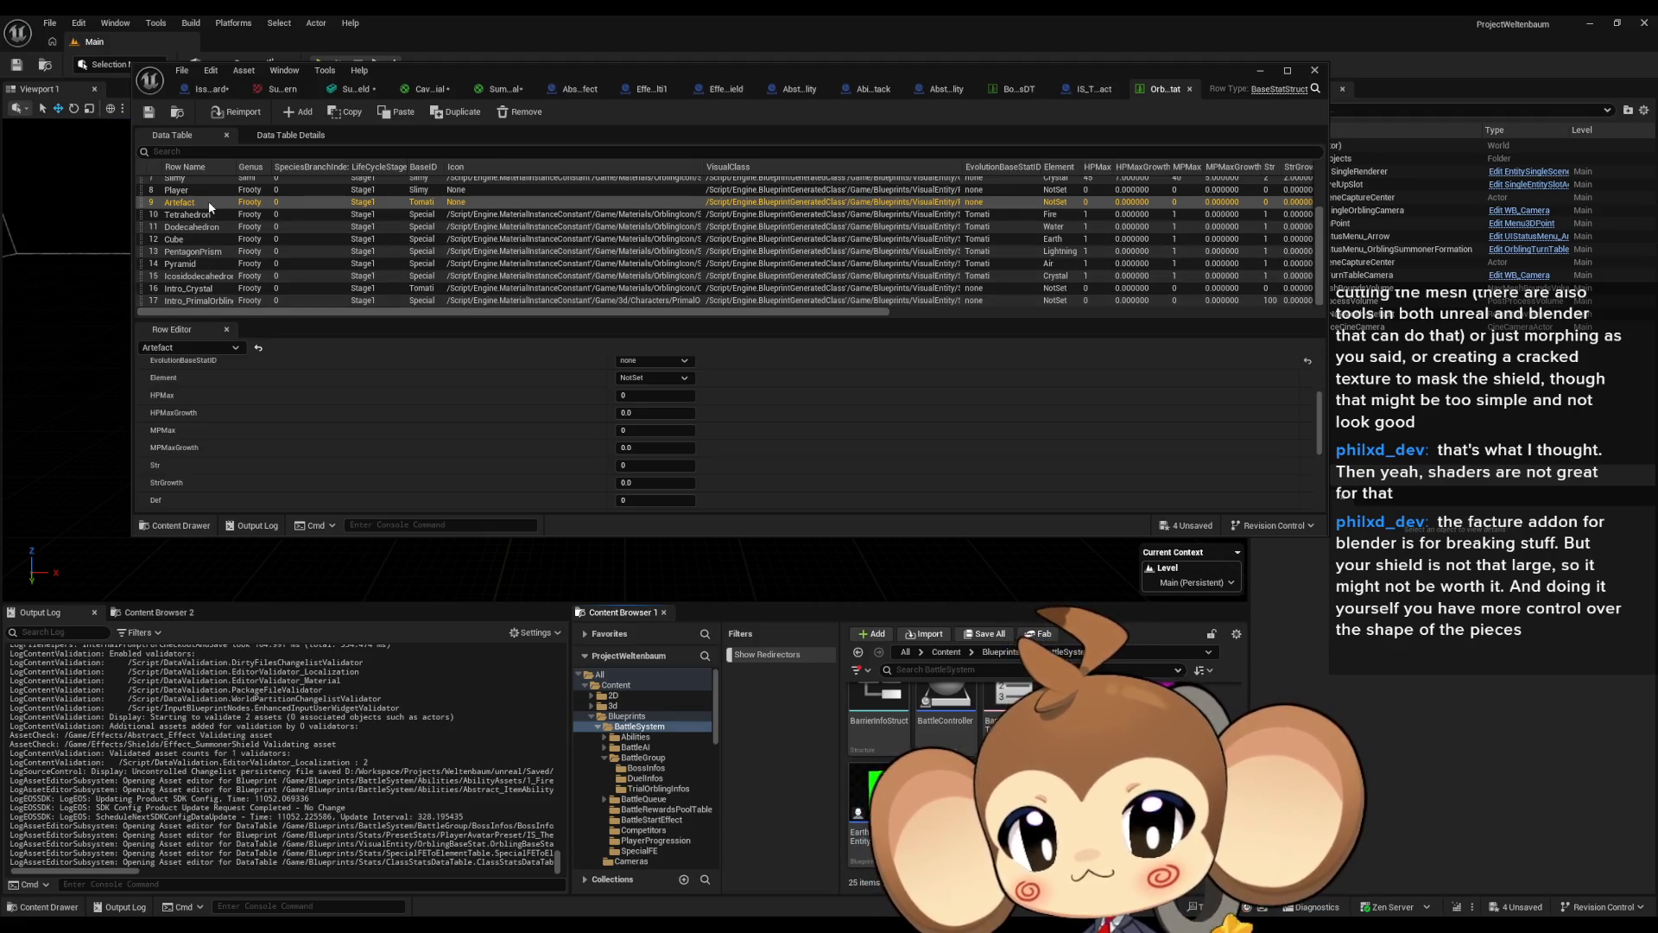
scroll(325, 392, up, 5)
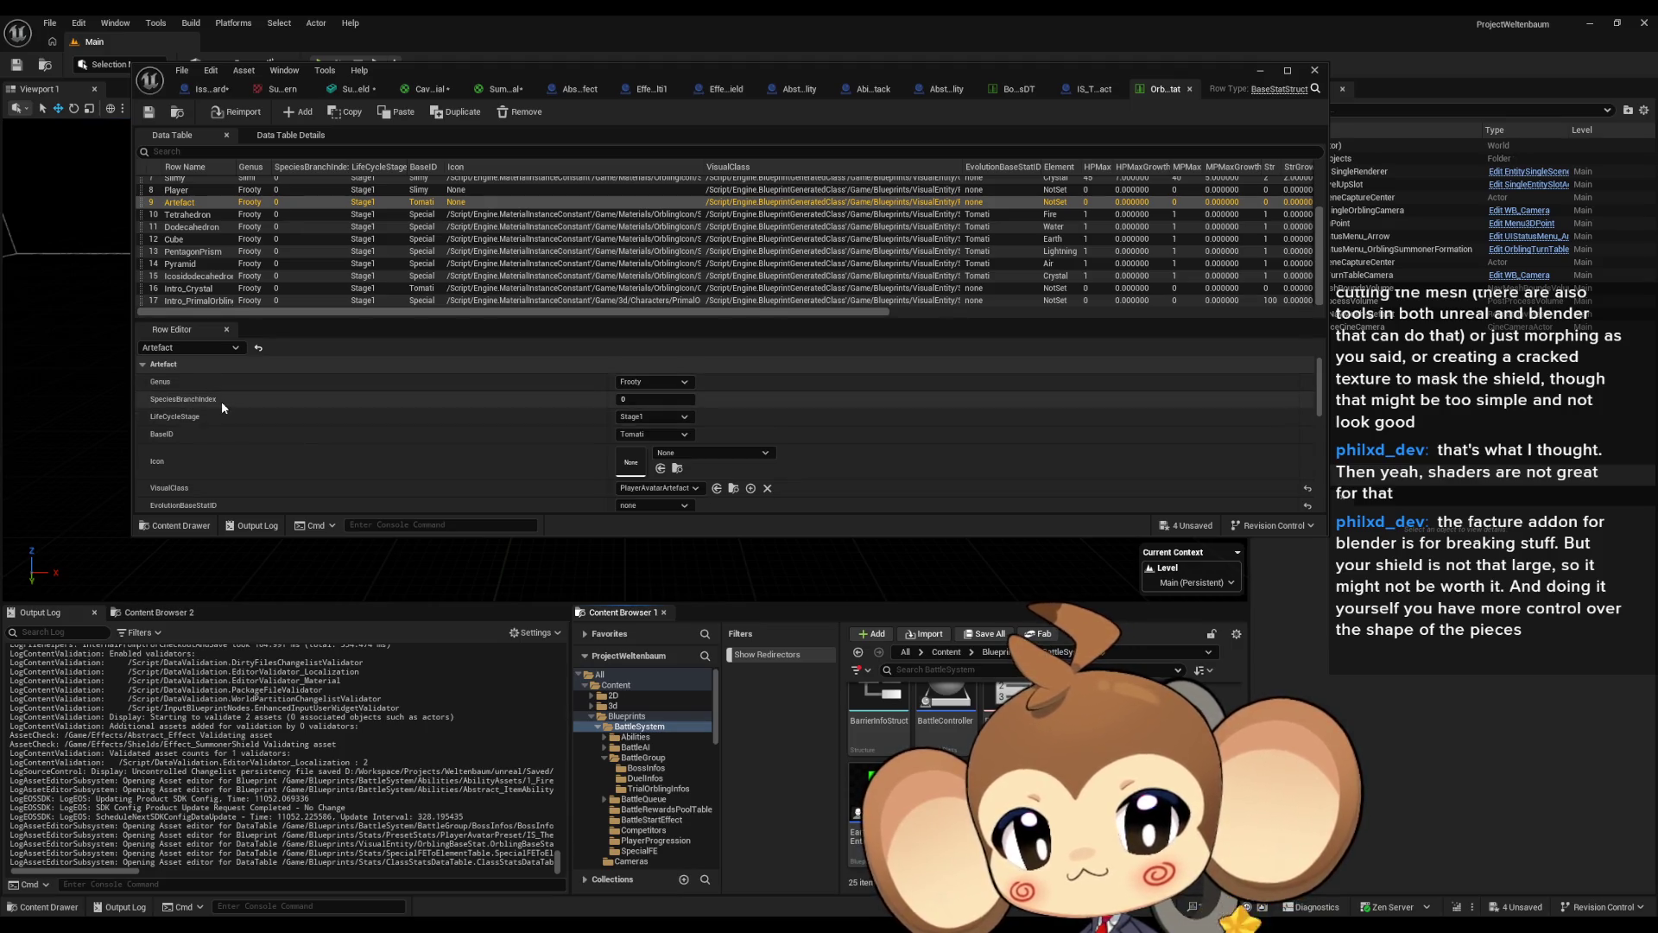
scroll(223, 406, down, 1)
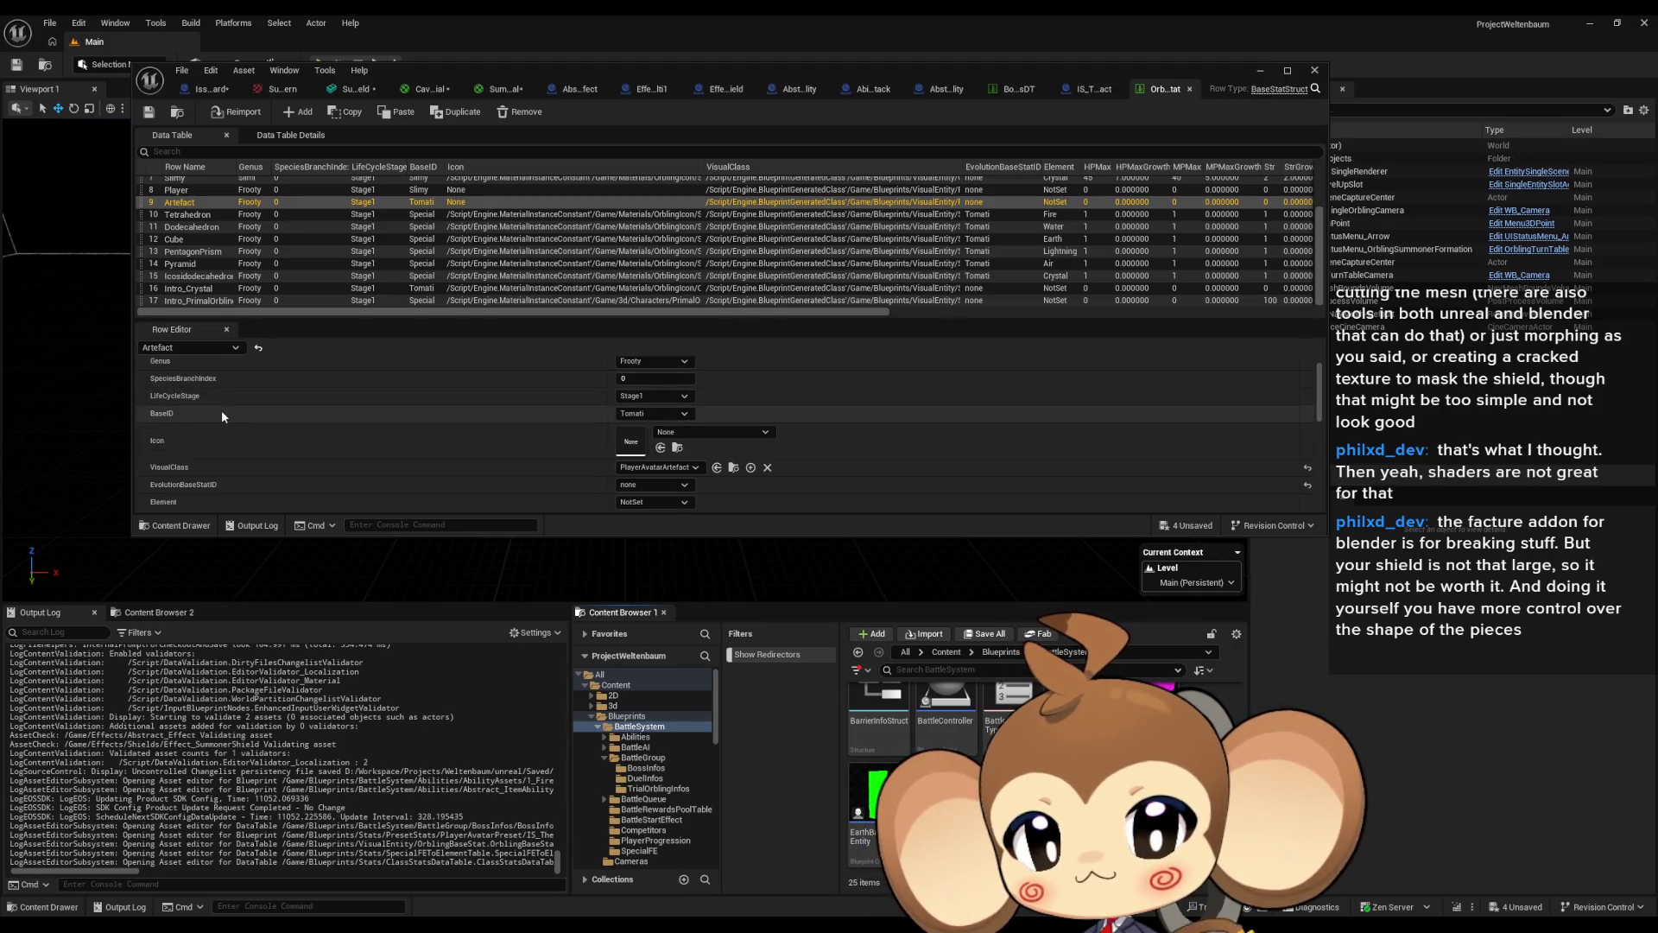
scroll(223, 416, down, 1)
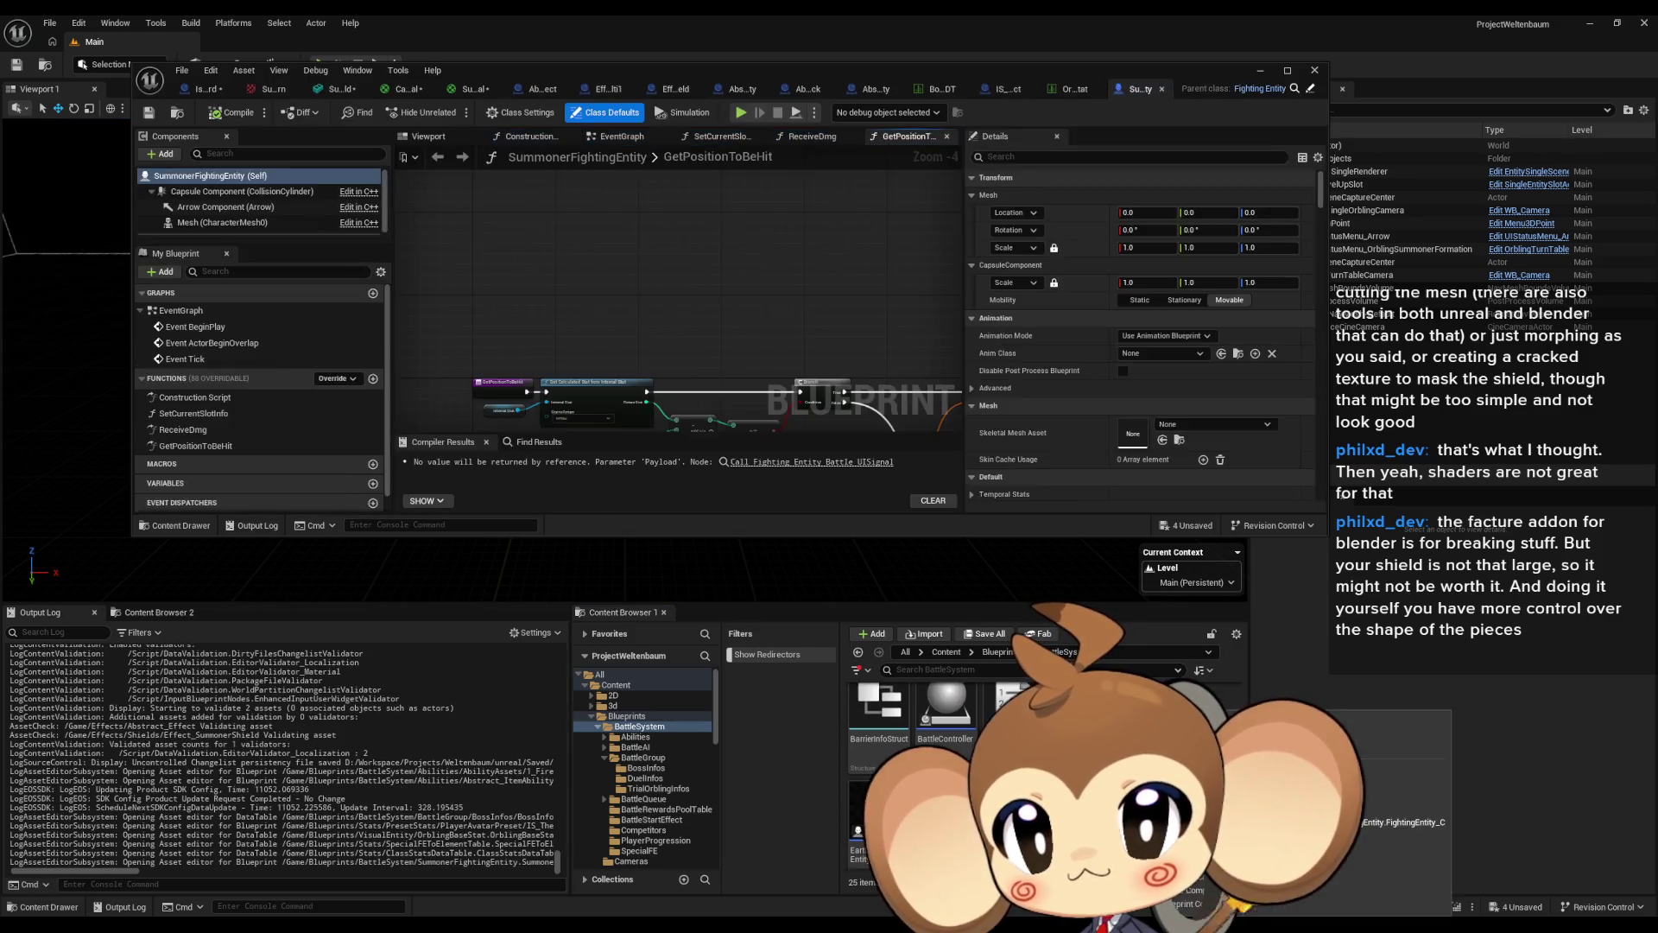
Open ReceiveDmg maximized, pan to the Game Over SET node and drag a wire from its exec output.
double_click(223, 431)
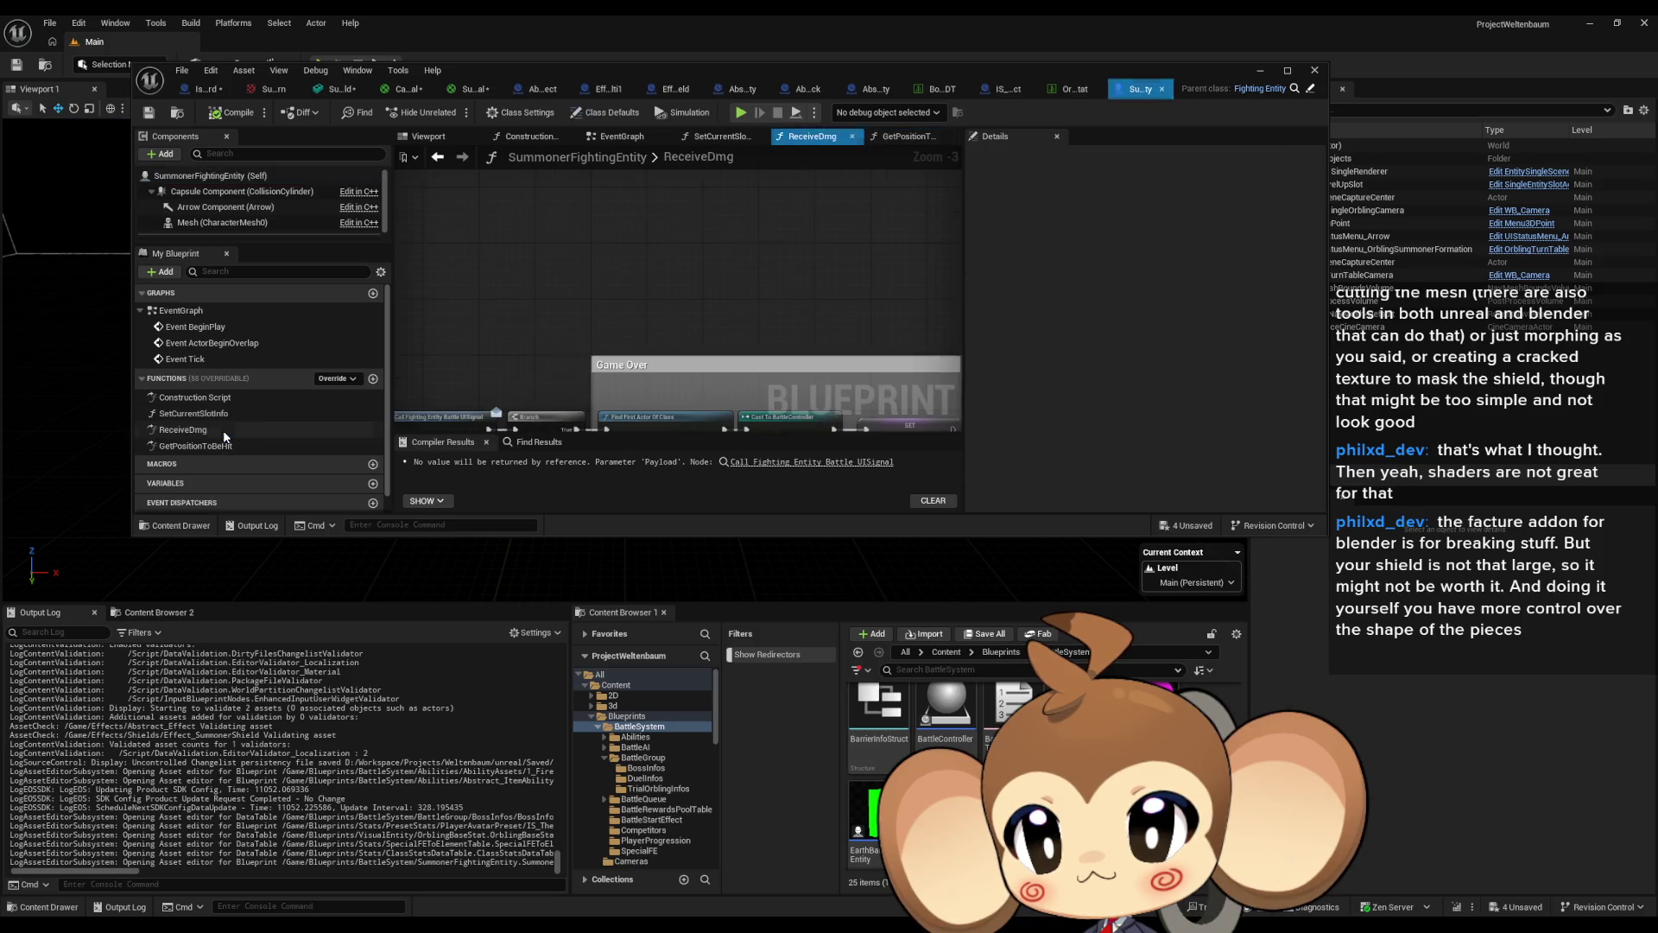
double_click(688, 73)
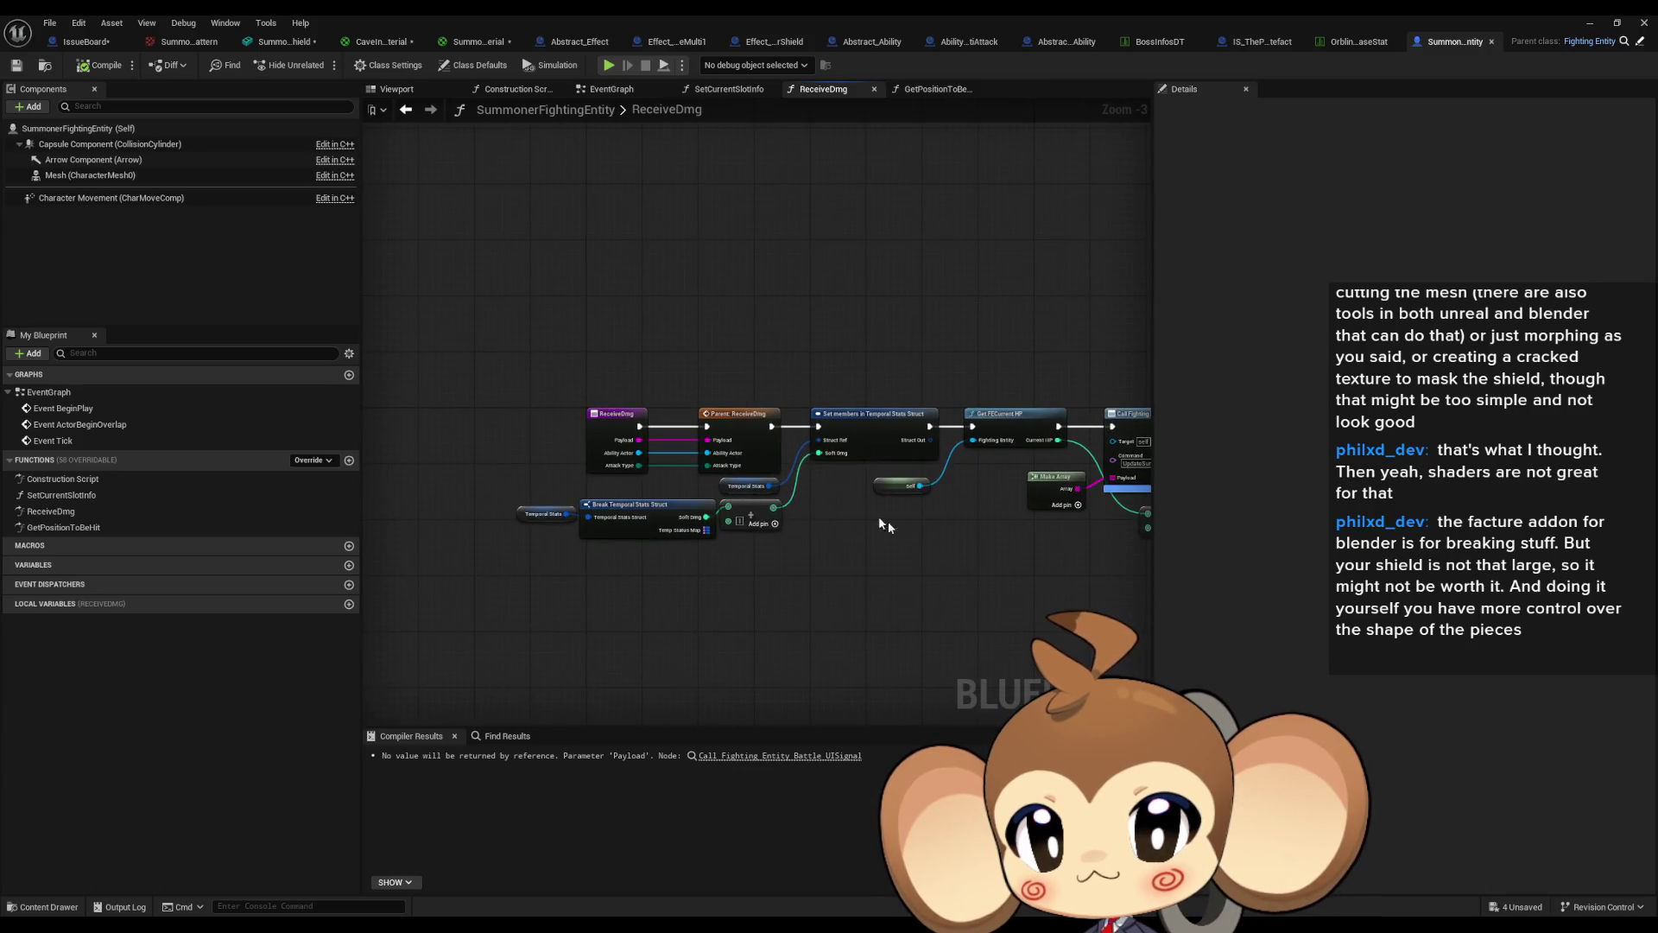
scroll(791, 540, up, 2)
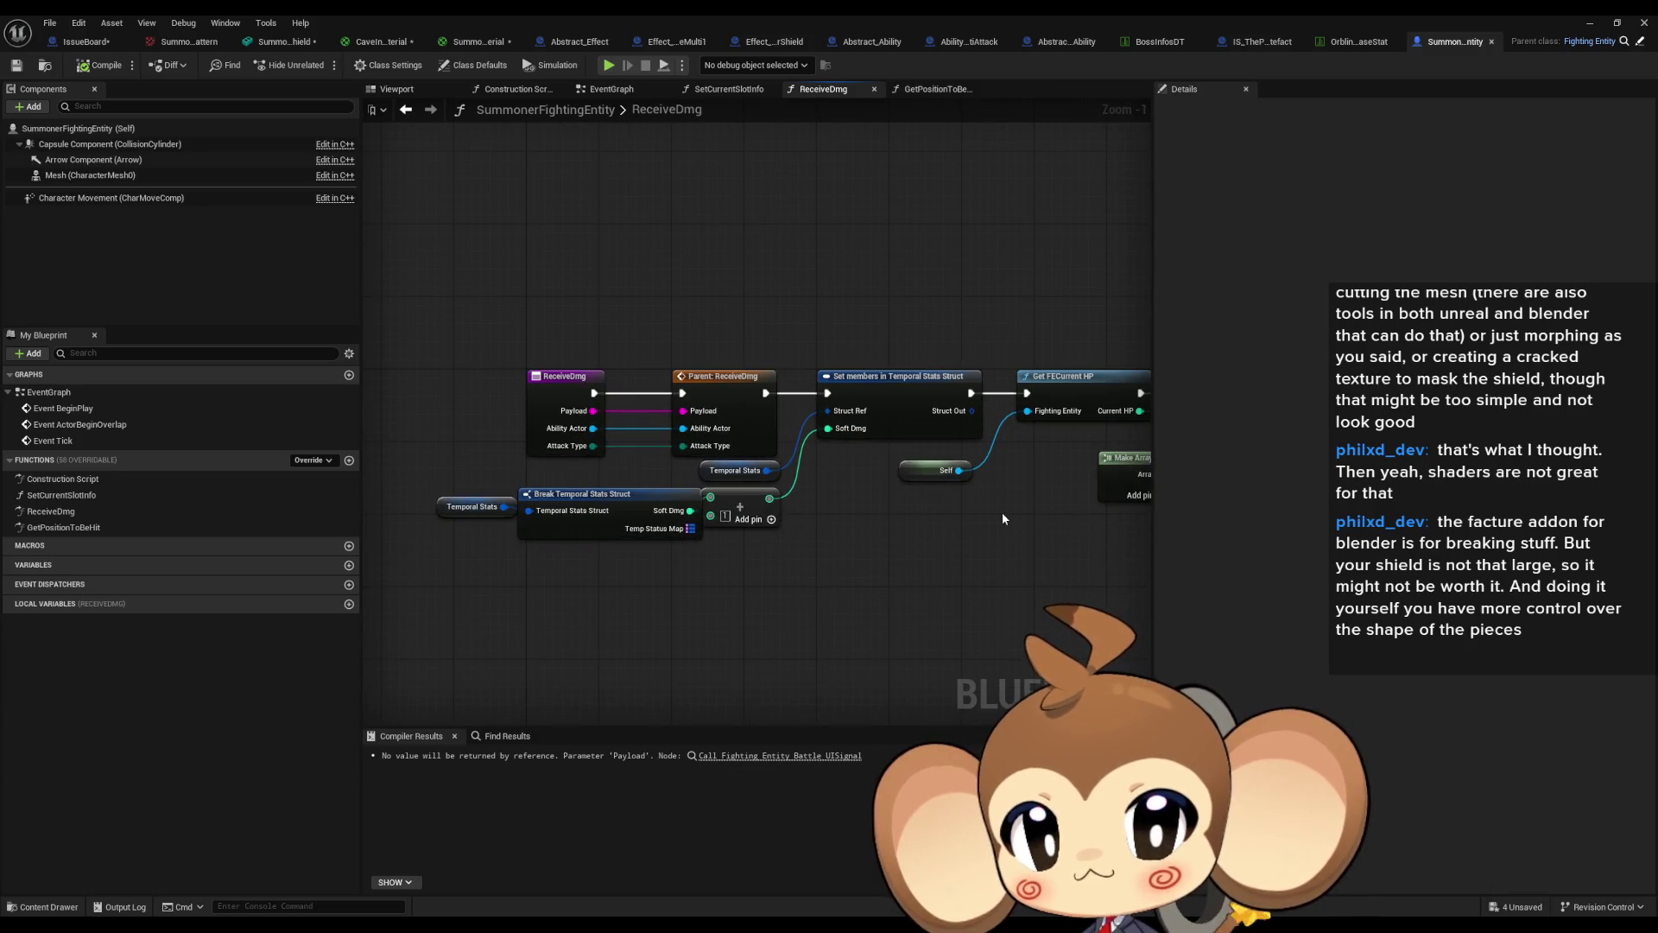
mouse_move(1002, 511)
mouse_down()
mouse_move(459, 495)
mouse_move(192, 511)
mouse_up()
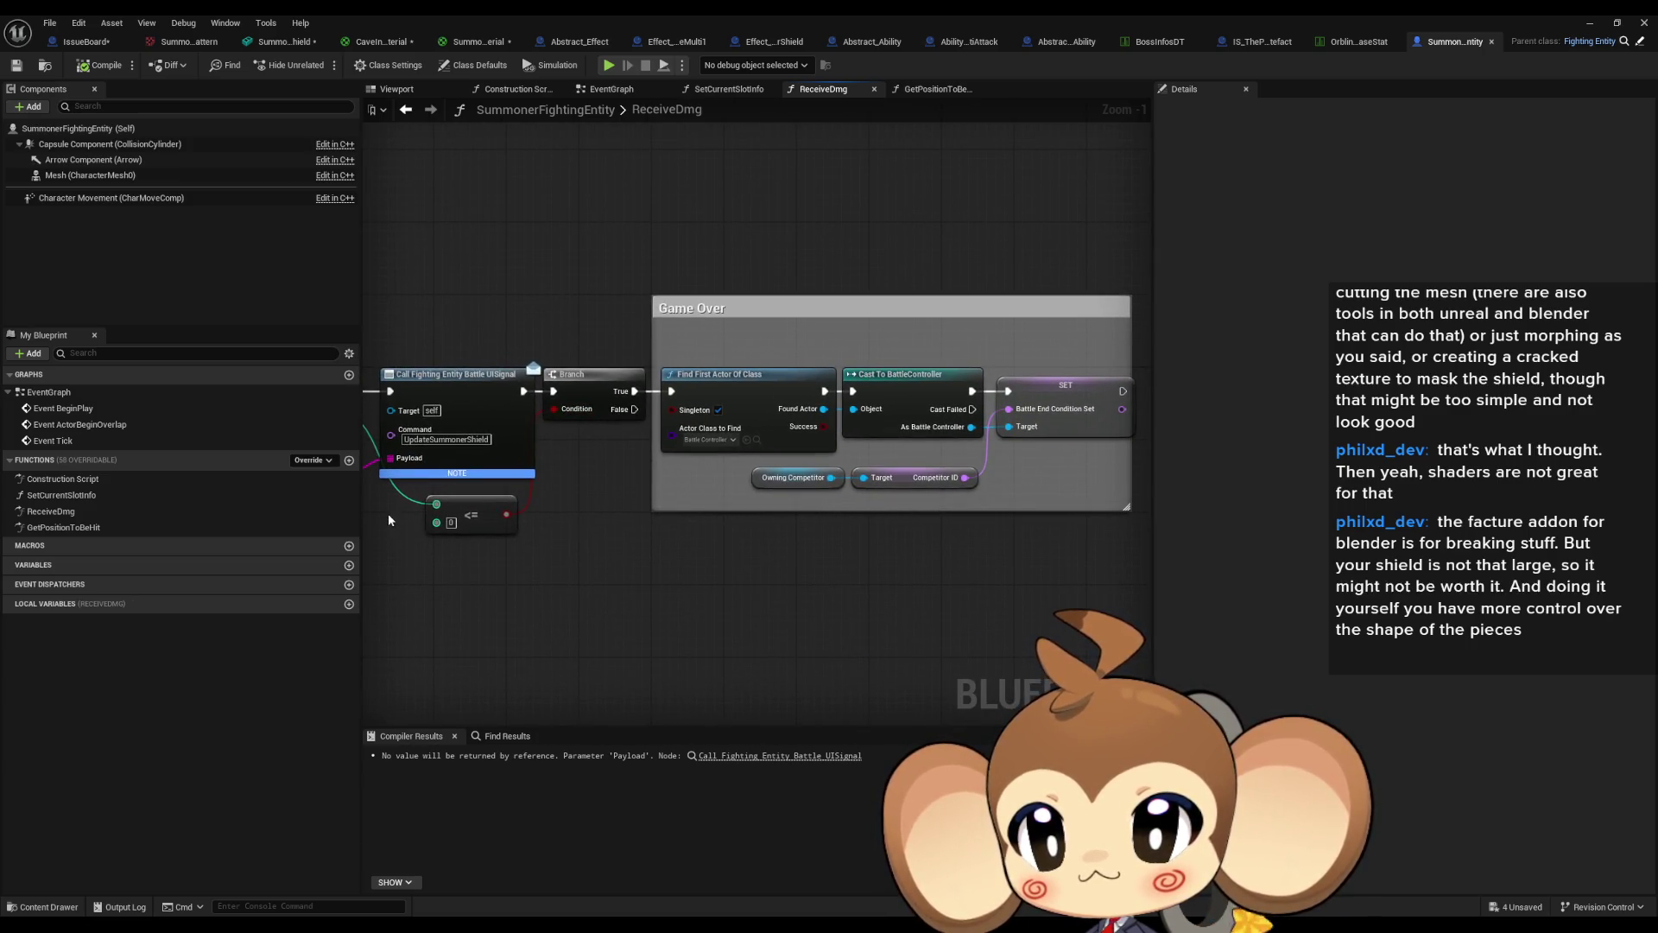
drag(757, 550, 691, 475)
scroll(677, 458, up, 1)
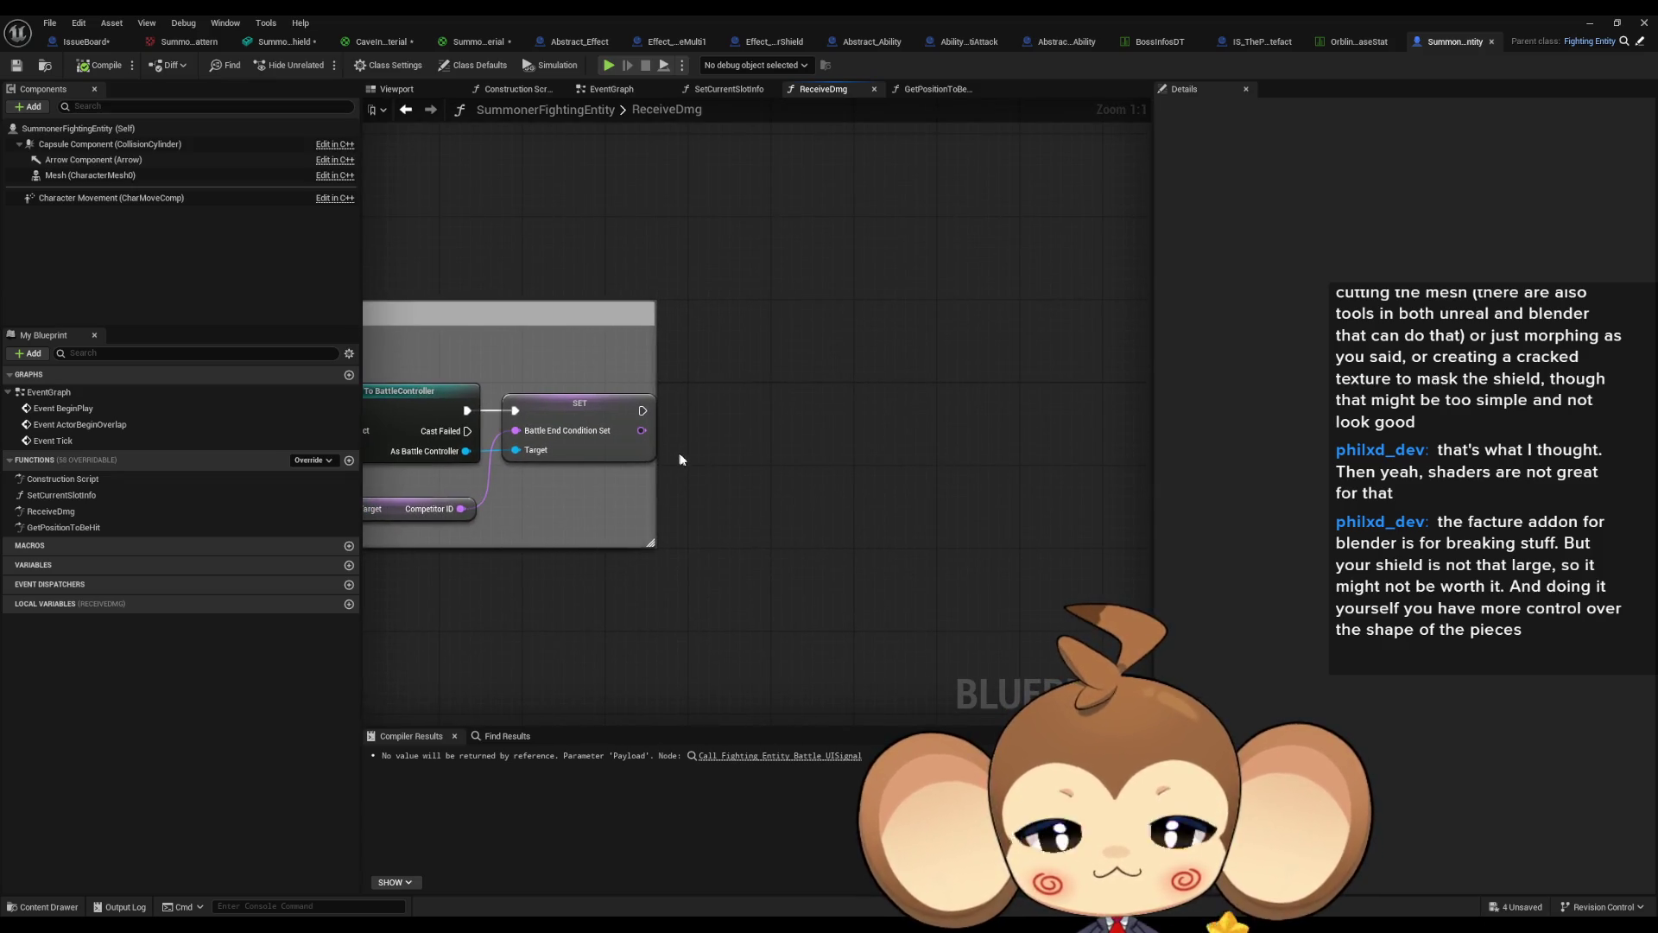
drag(642, 410, 808, 420)
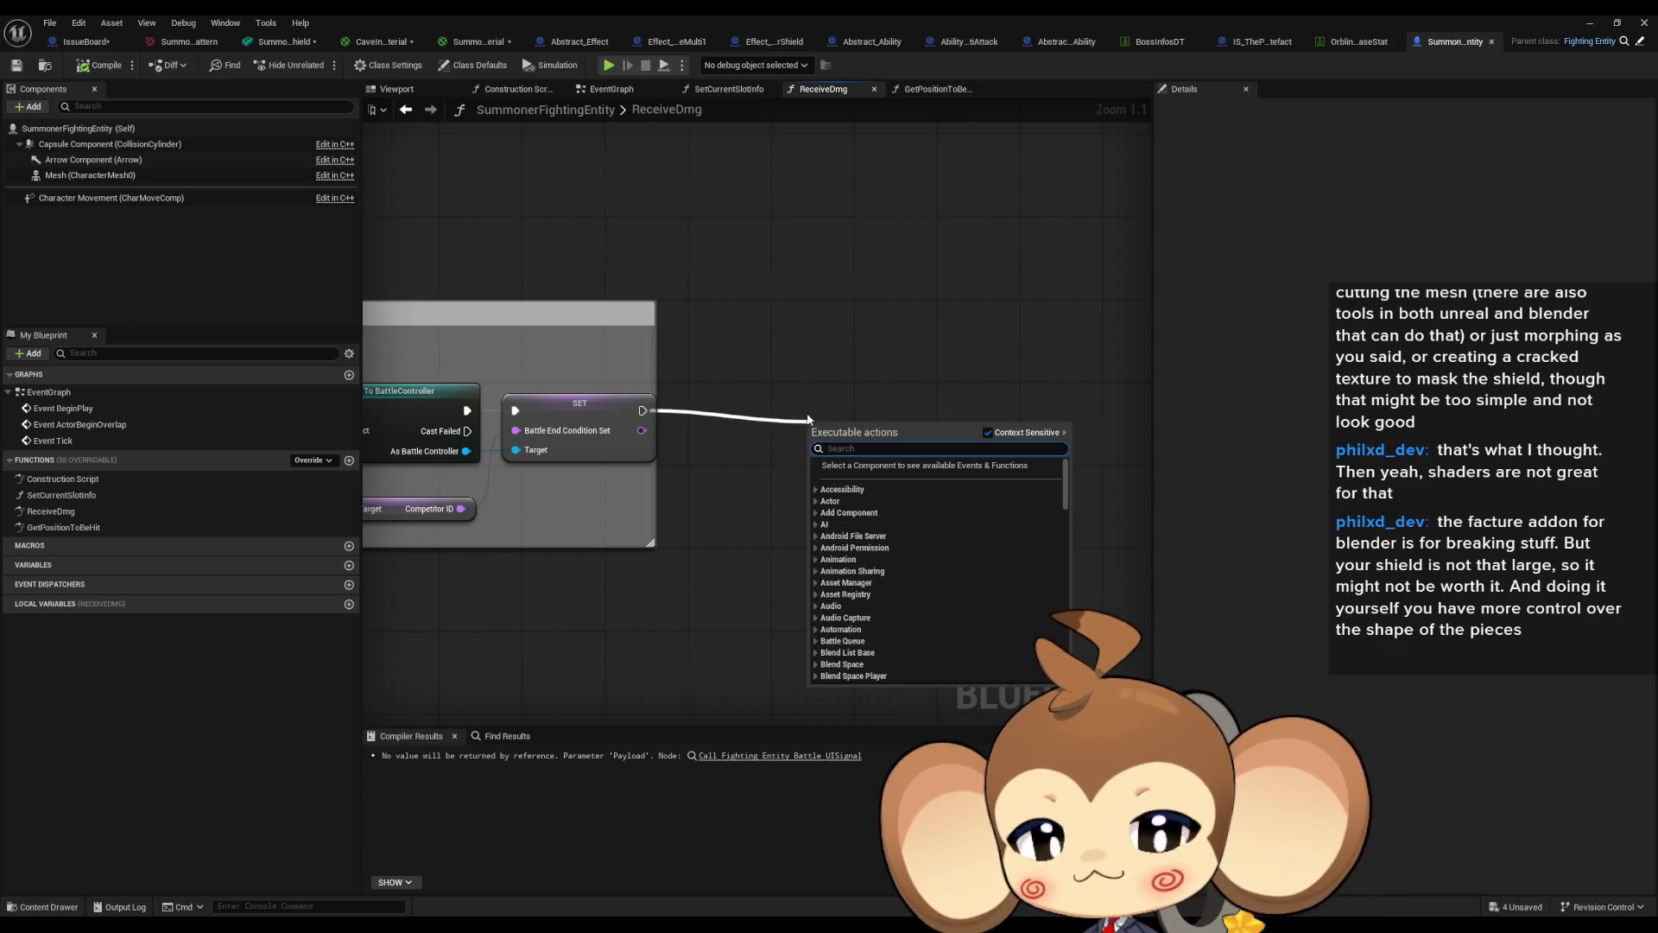
Add a Spawn Actor from Class node to the right of the Game Over SET node.
text(spaw)
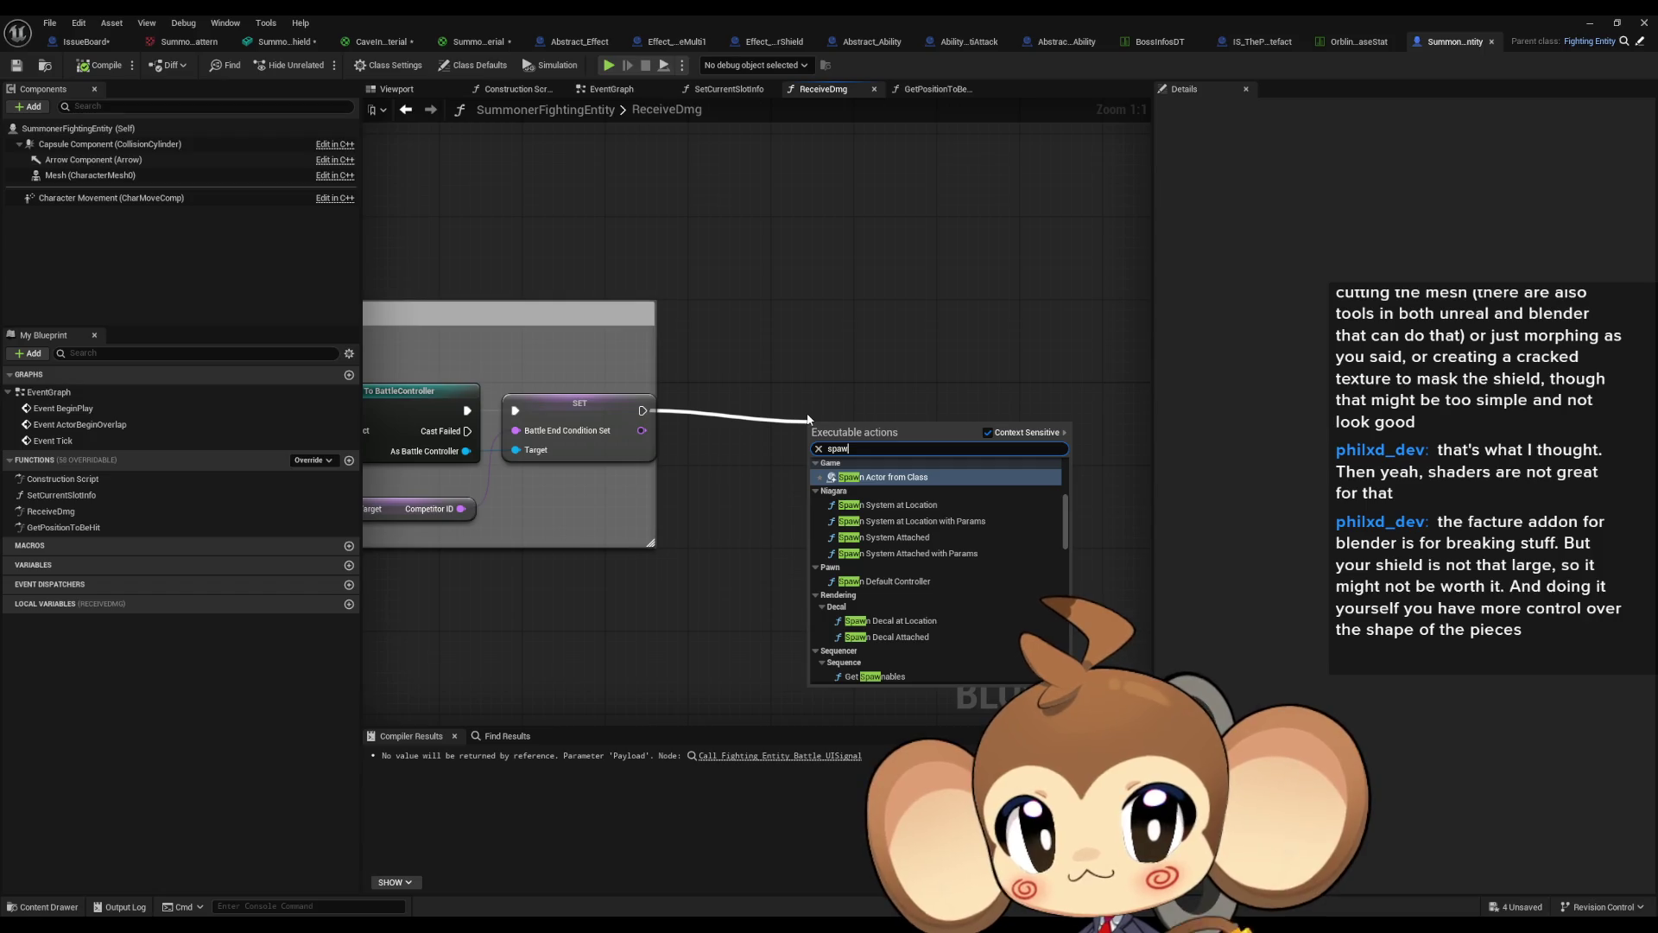
key(Return)
drag(890, 425, 941, 393)
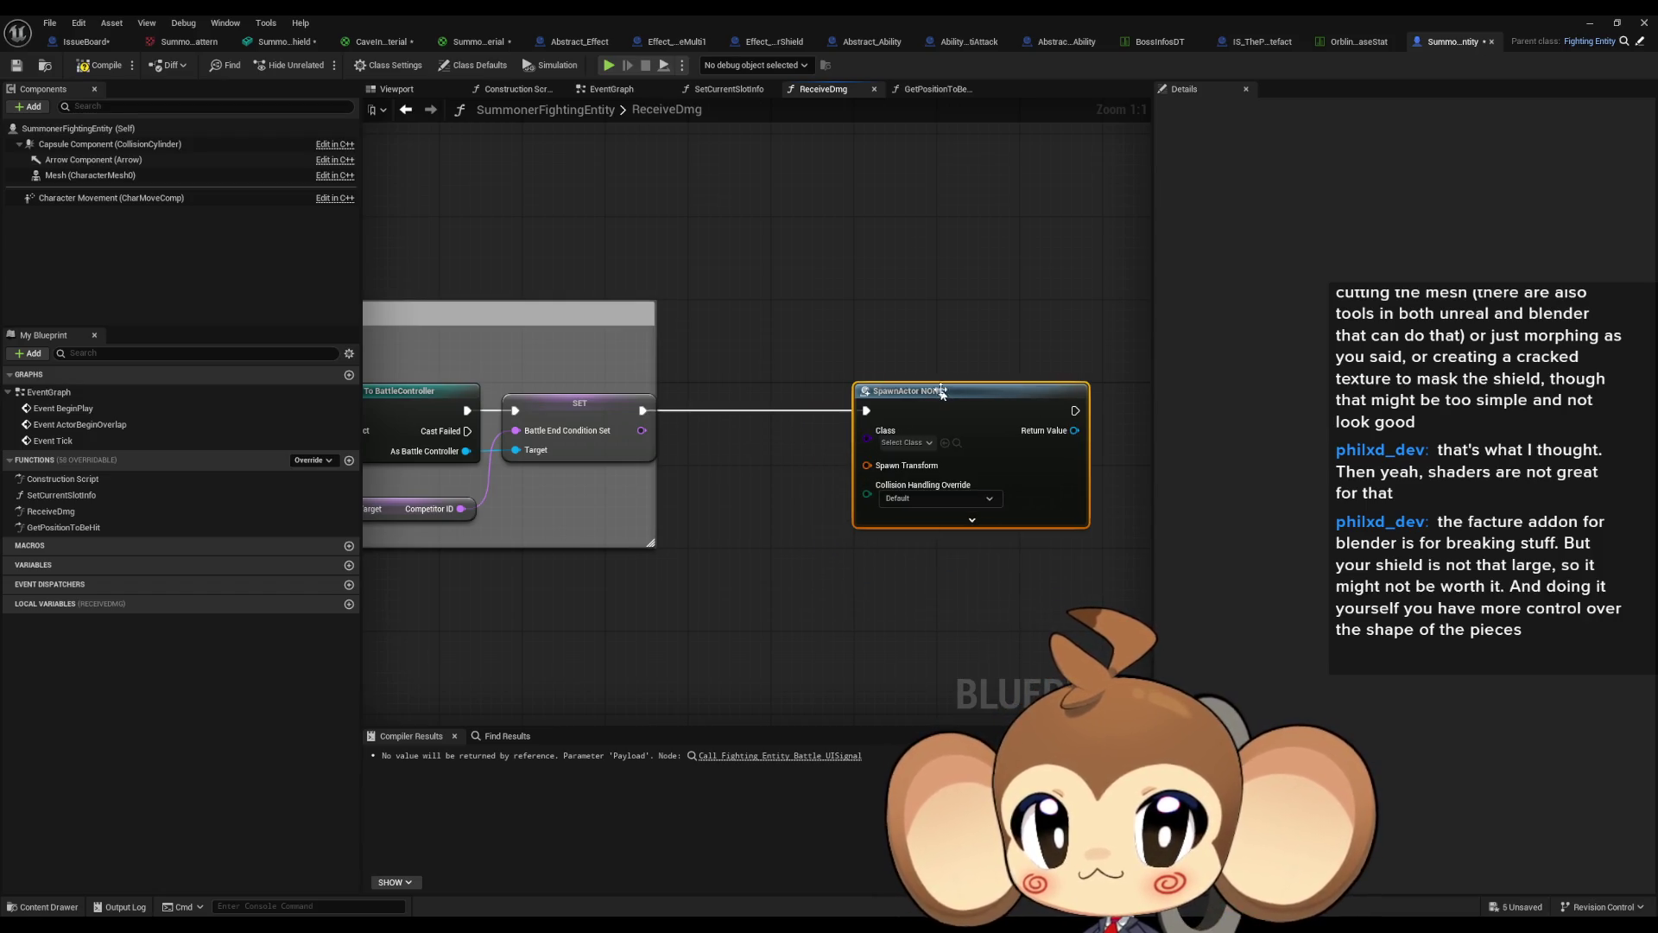
click(733, 588)
Add a Get Actor Transform node below the SpawnActor node.
right_click(619, 603)
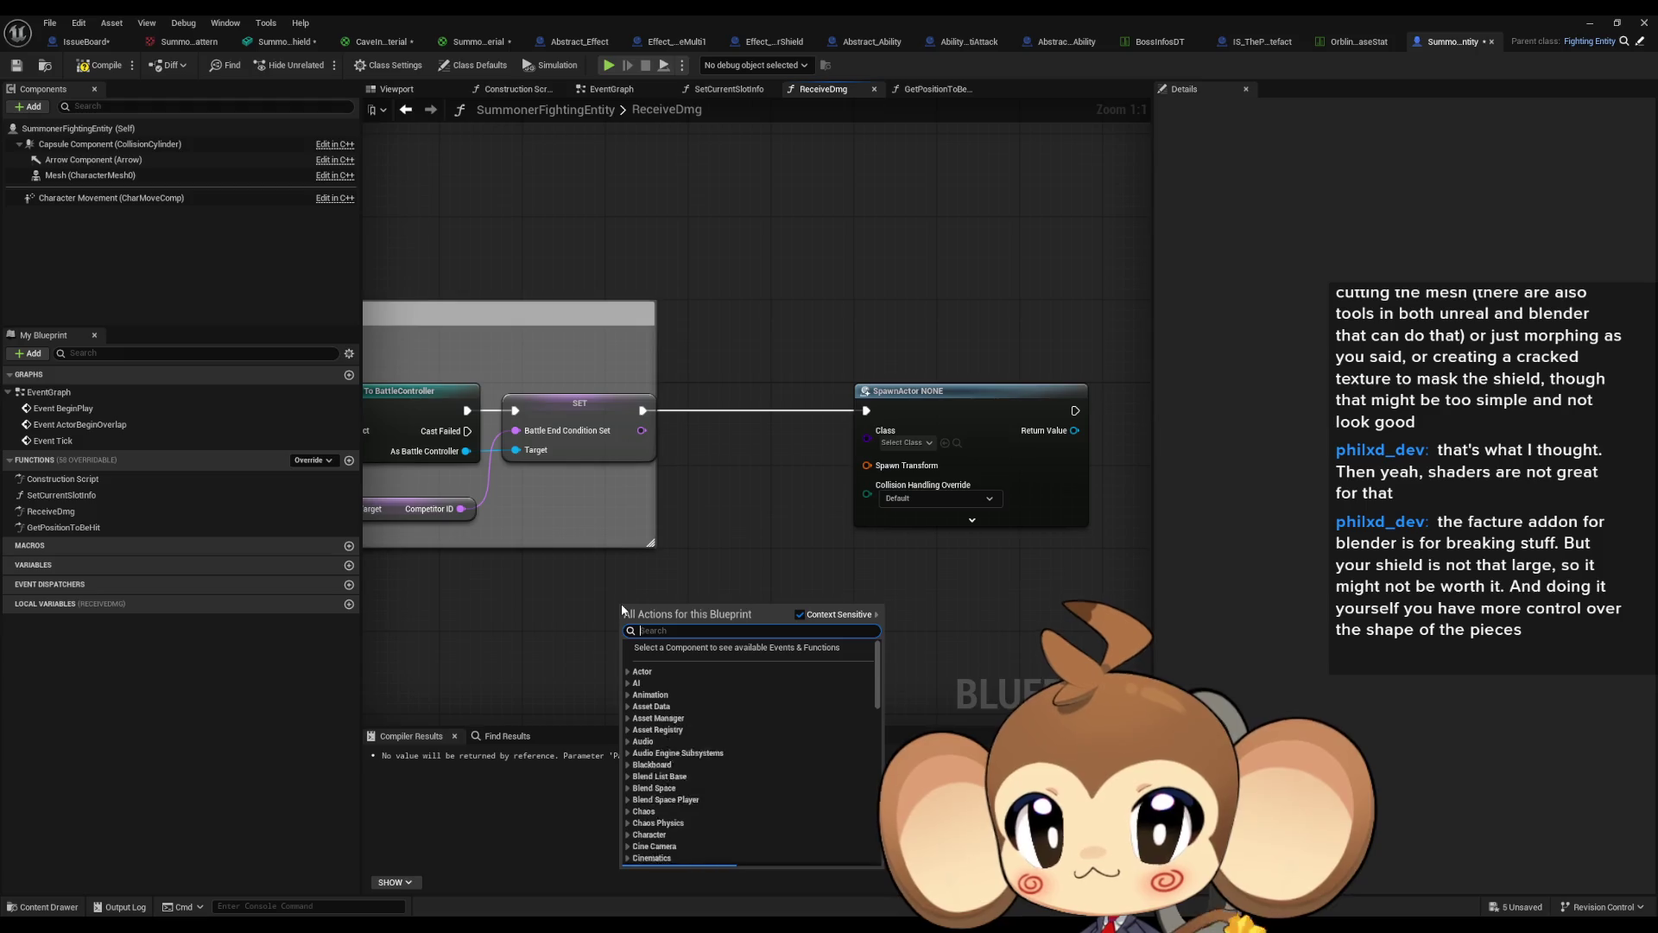
text(get transfor)
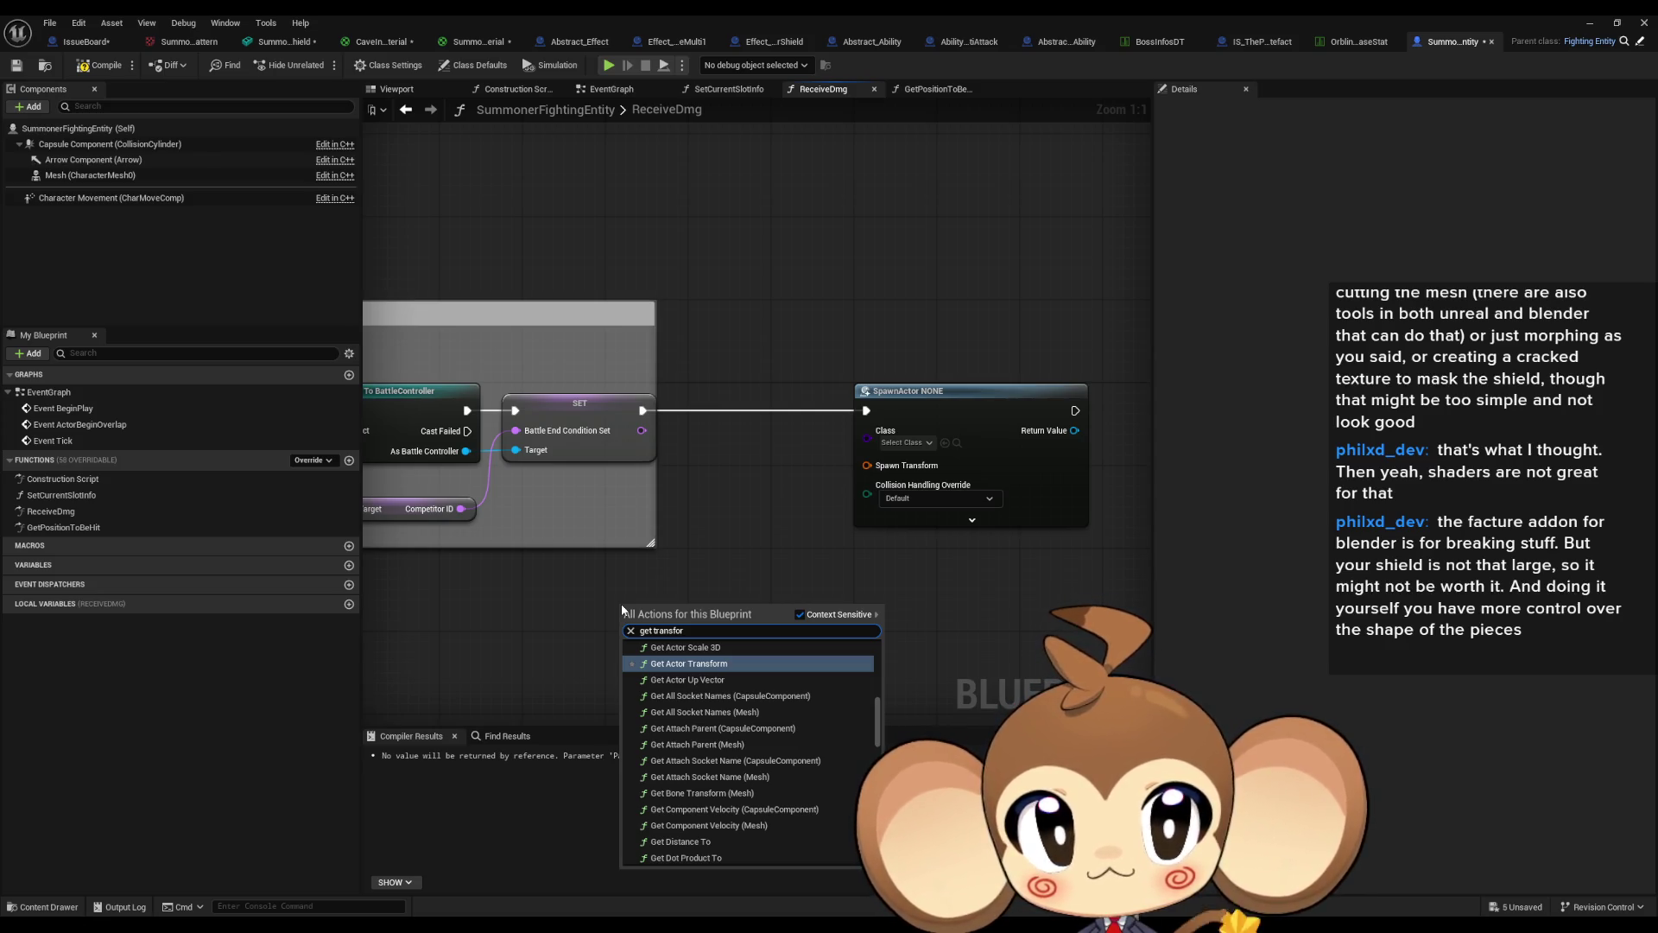
key(Return)
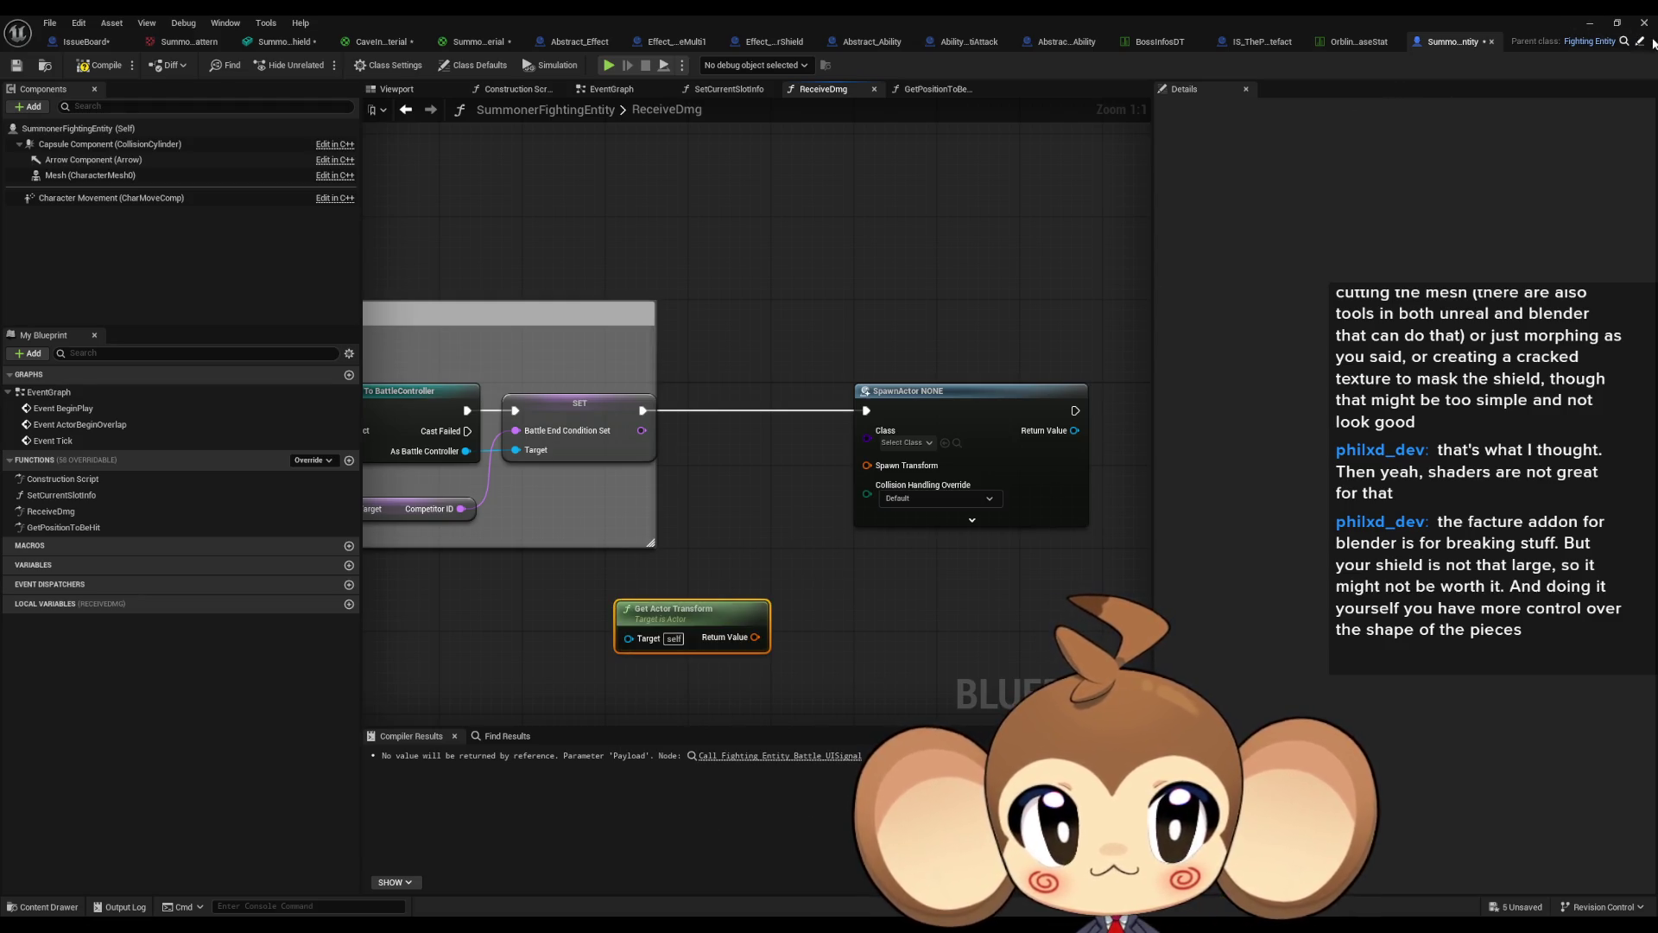
Open the parent FightingEntity and OverworldEntity blueprints, then switch back to SummonerFightingEntity.
click(1640, 45)
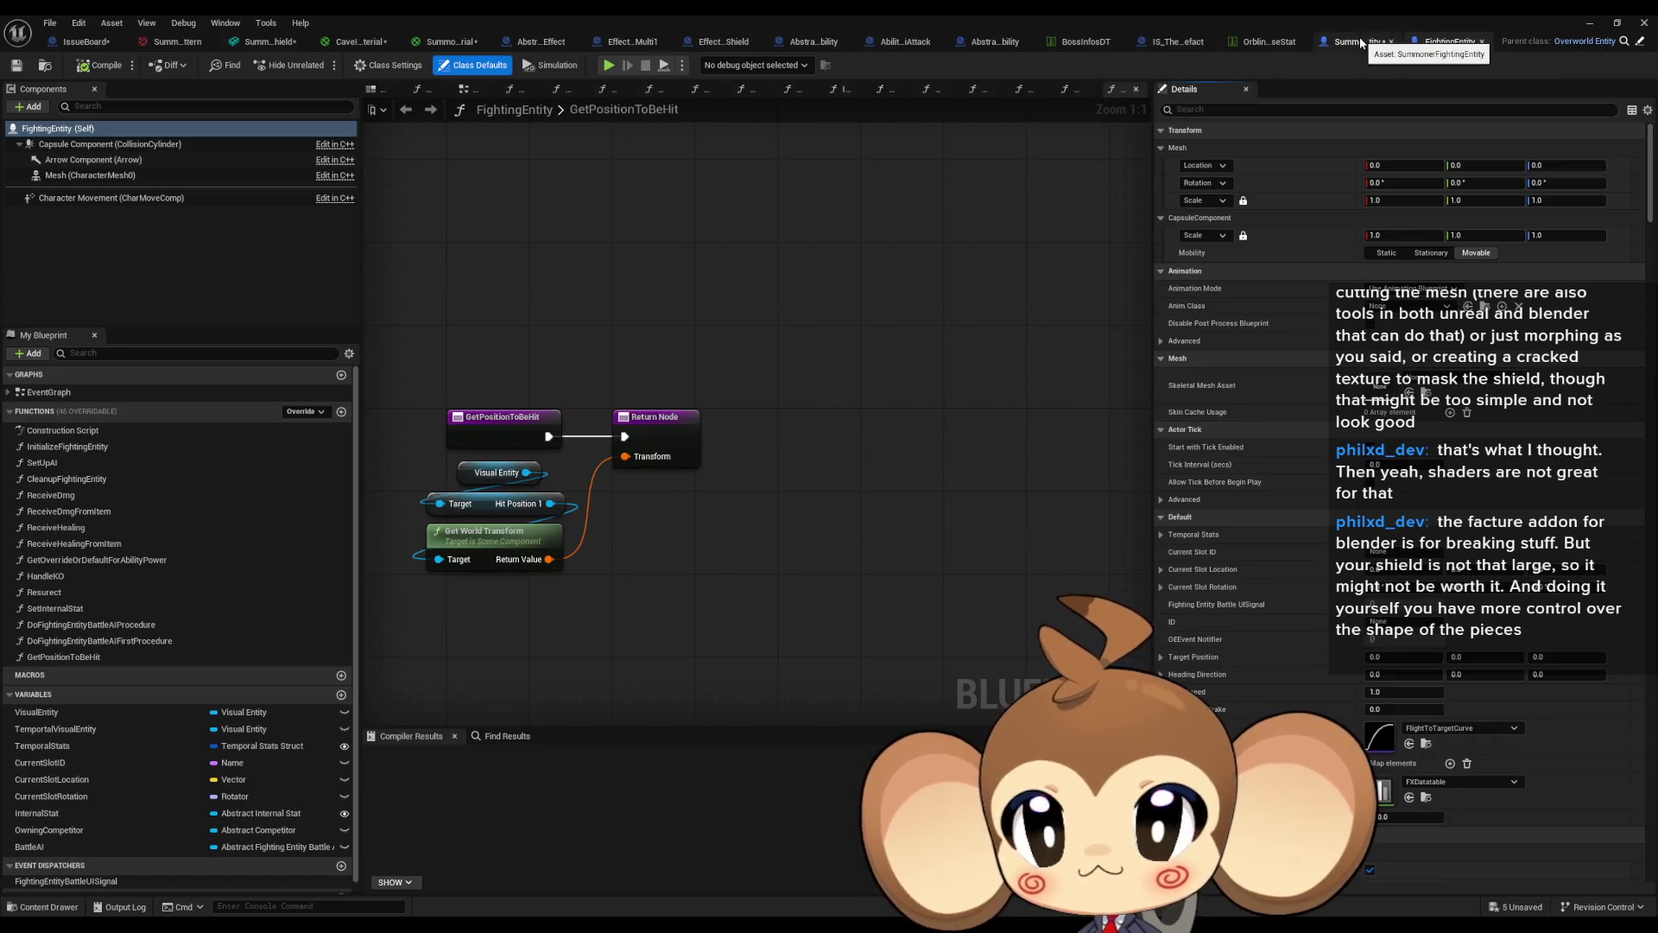
click(1638, 43)
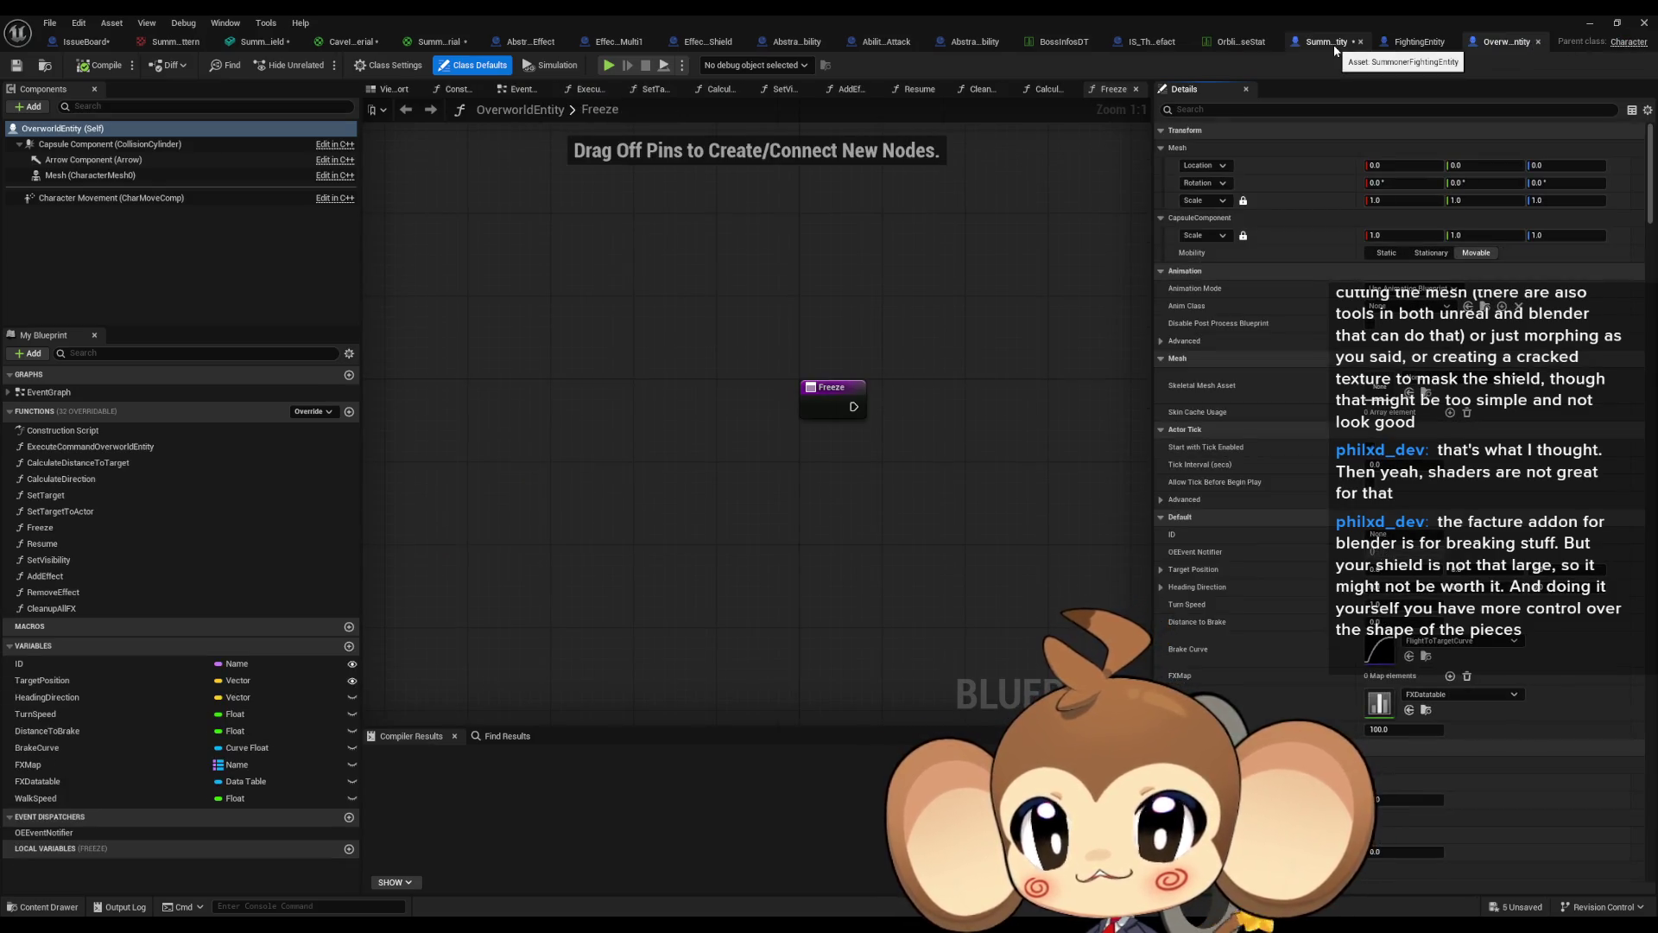
click(1413, 46)
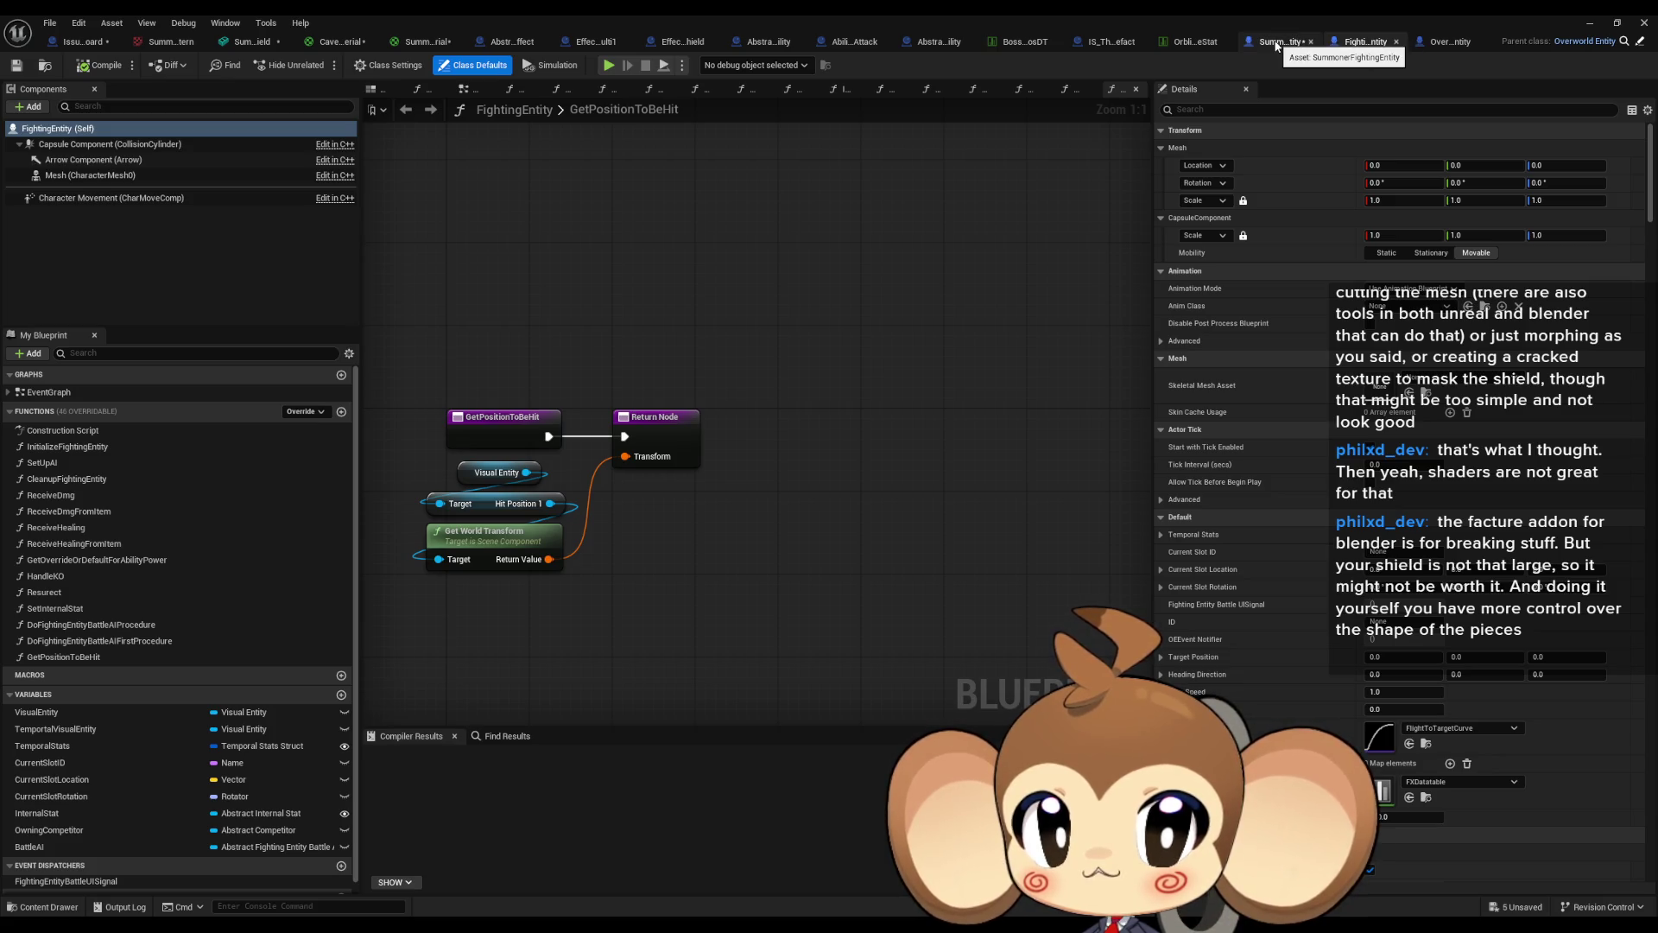
click(1276, 47)
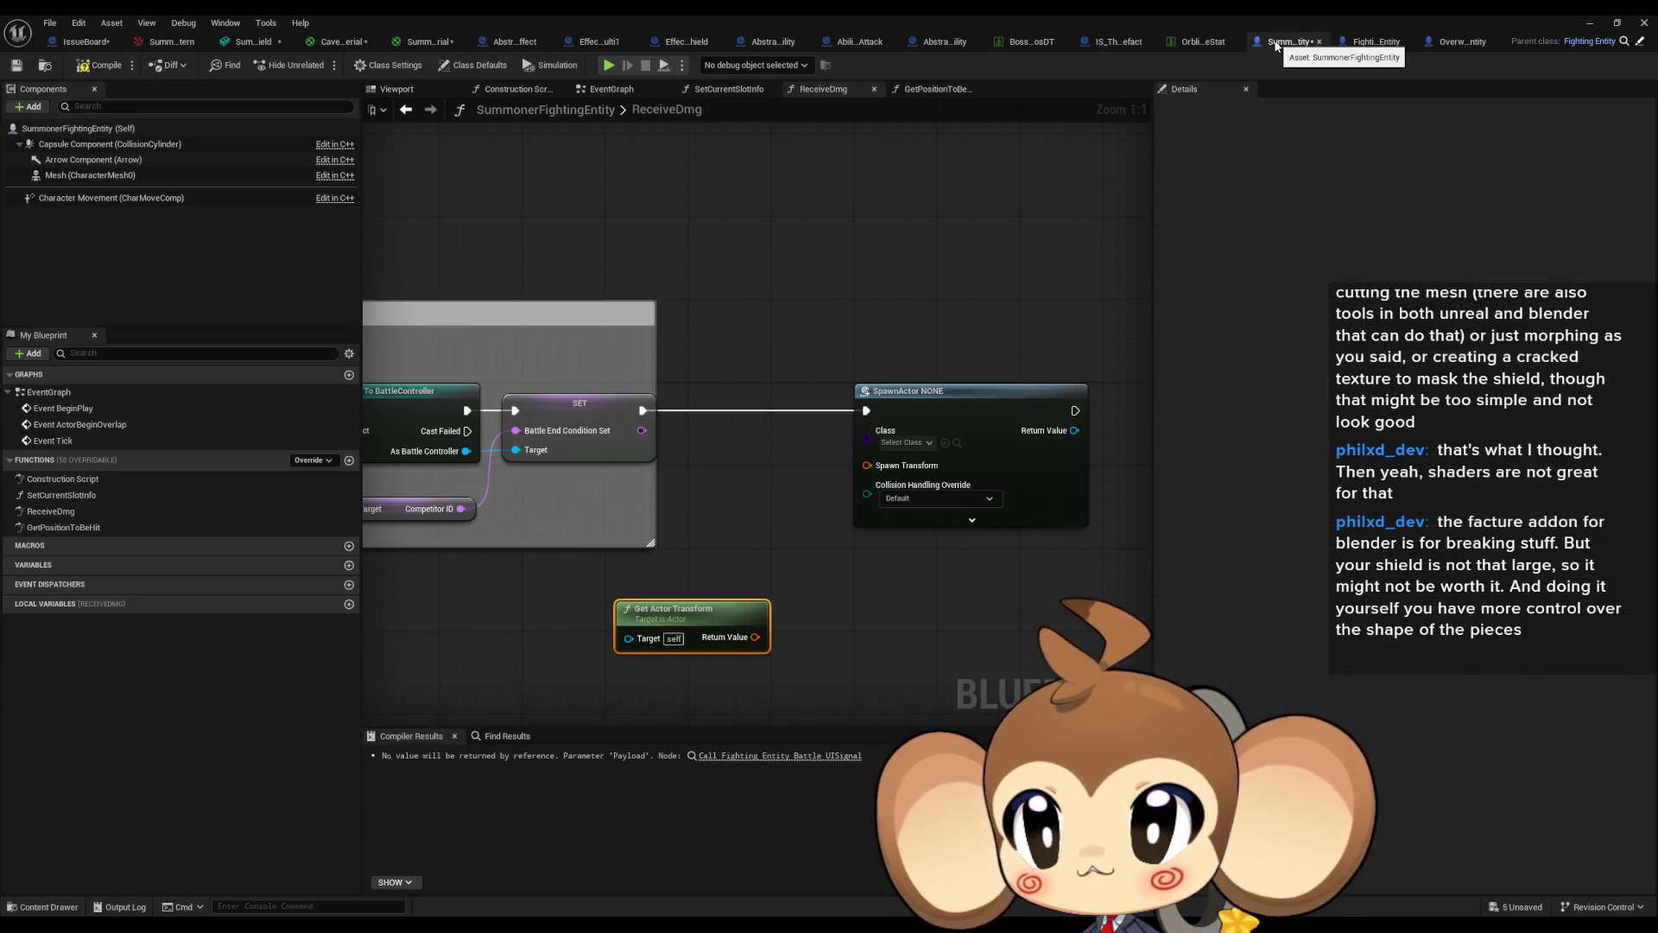
key(super+Down)
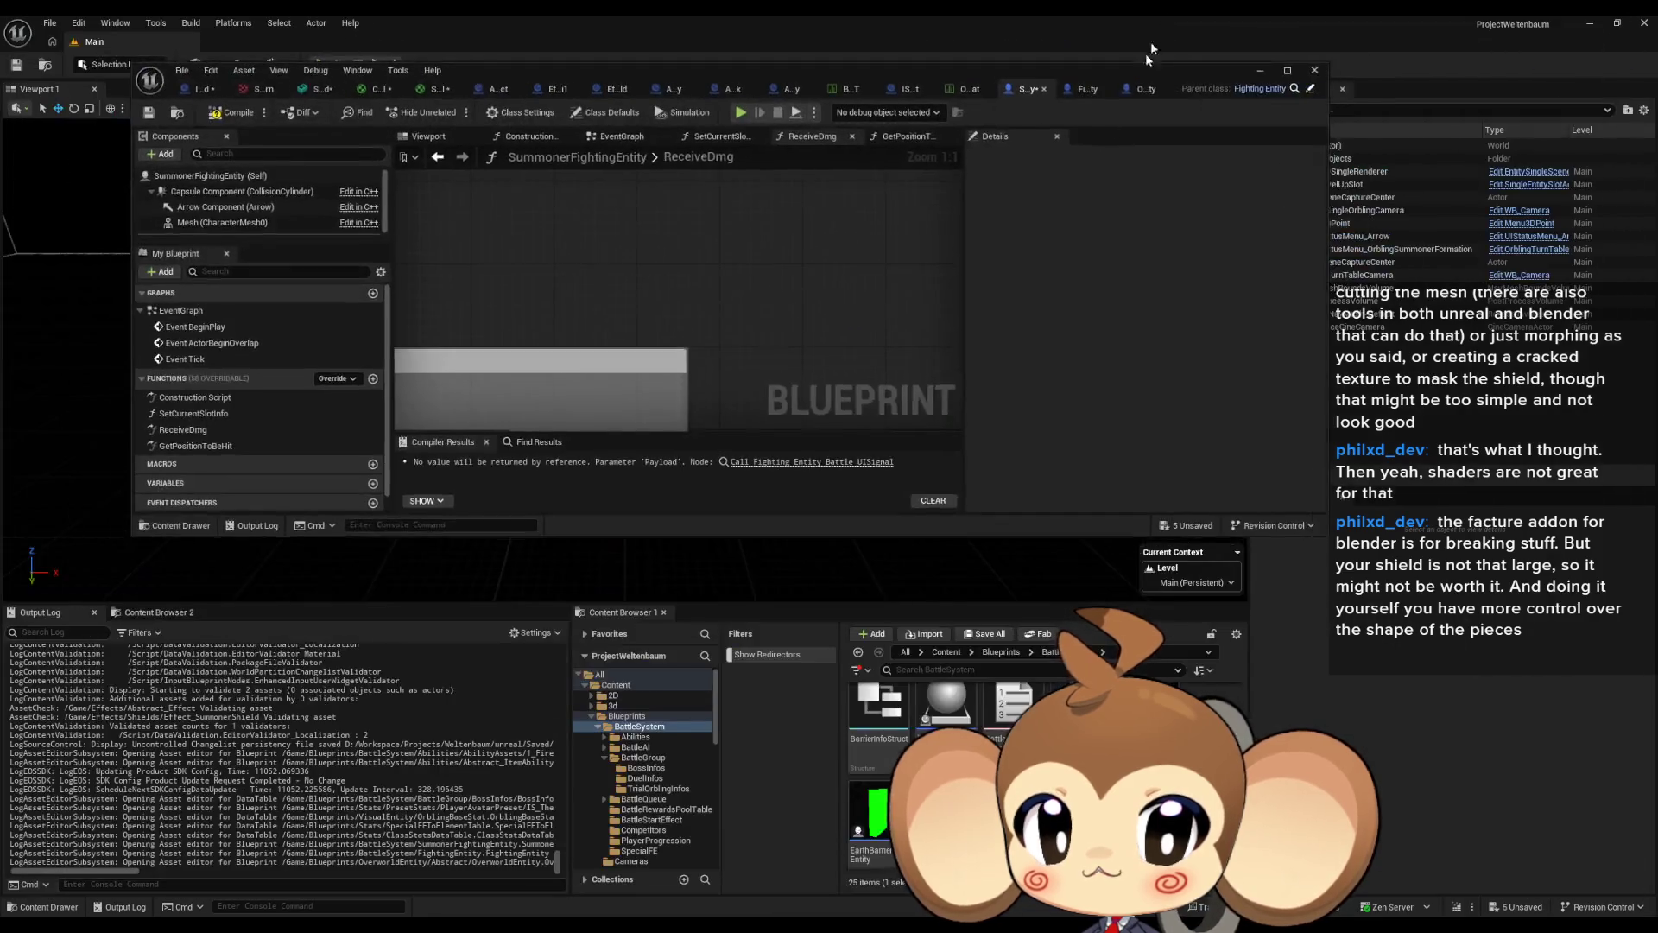
Open the VisualEntity blueprint from the Blueprints folder and inspect HitPosition2's transform.
click(1000, 653)
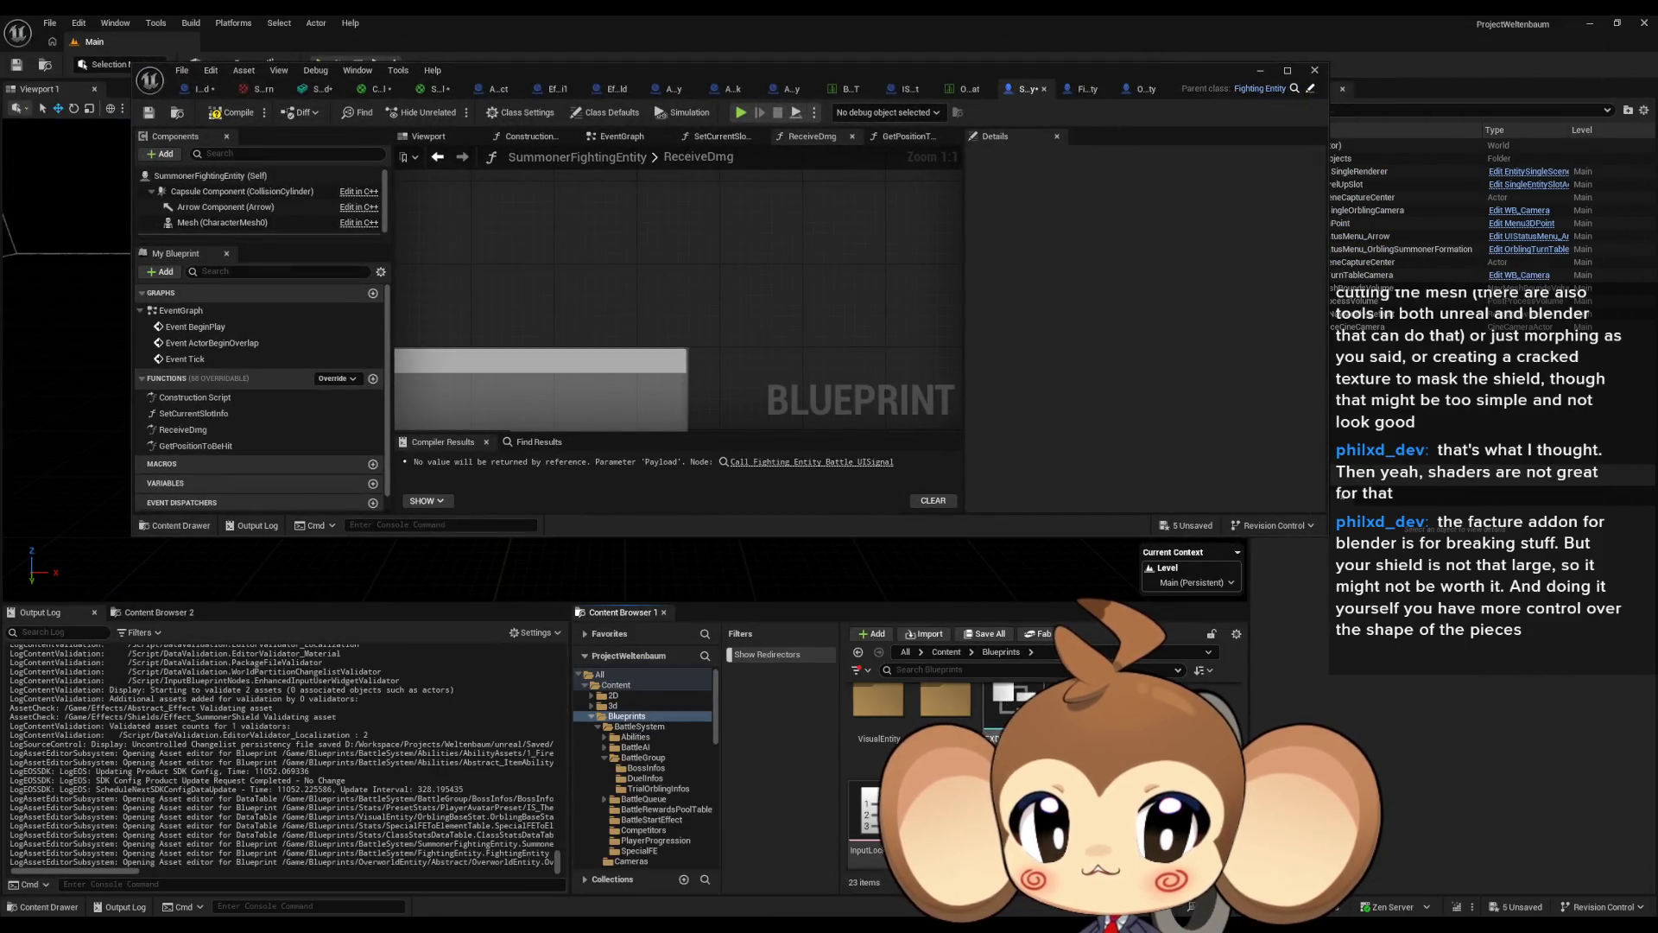
double_click(871, 773)
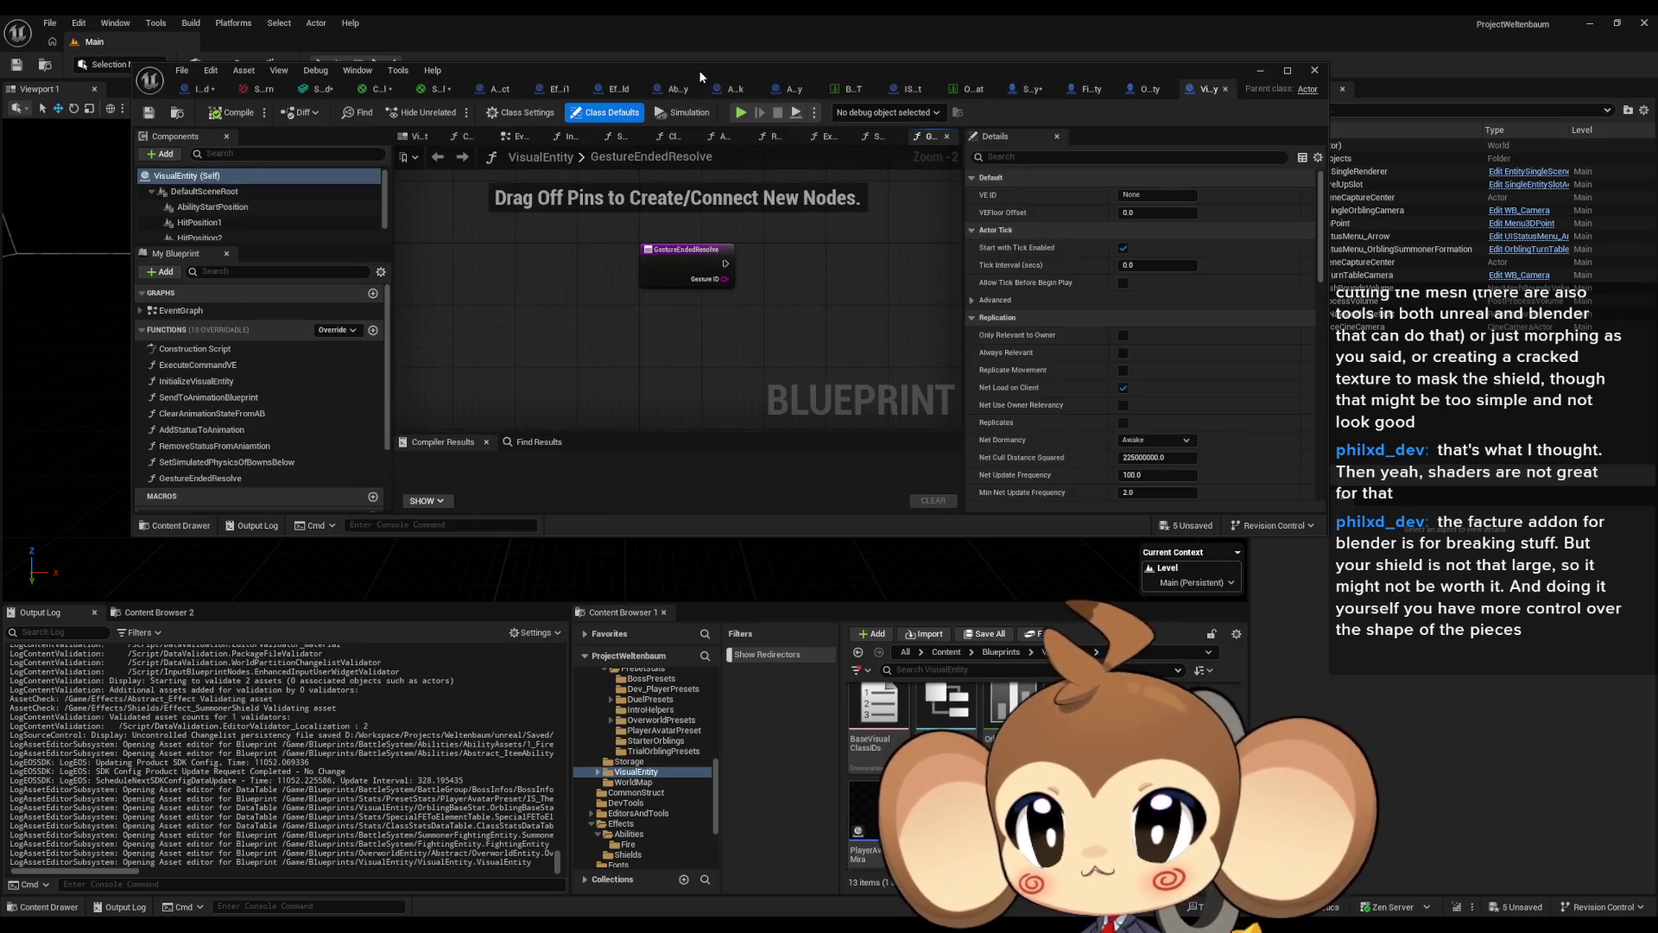
double_click(698, 70)
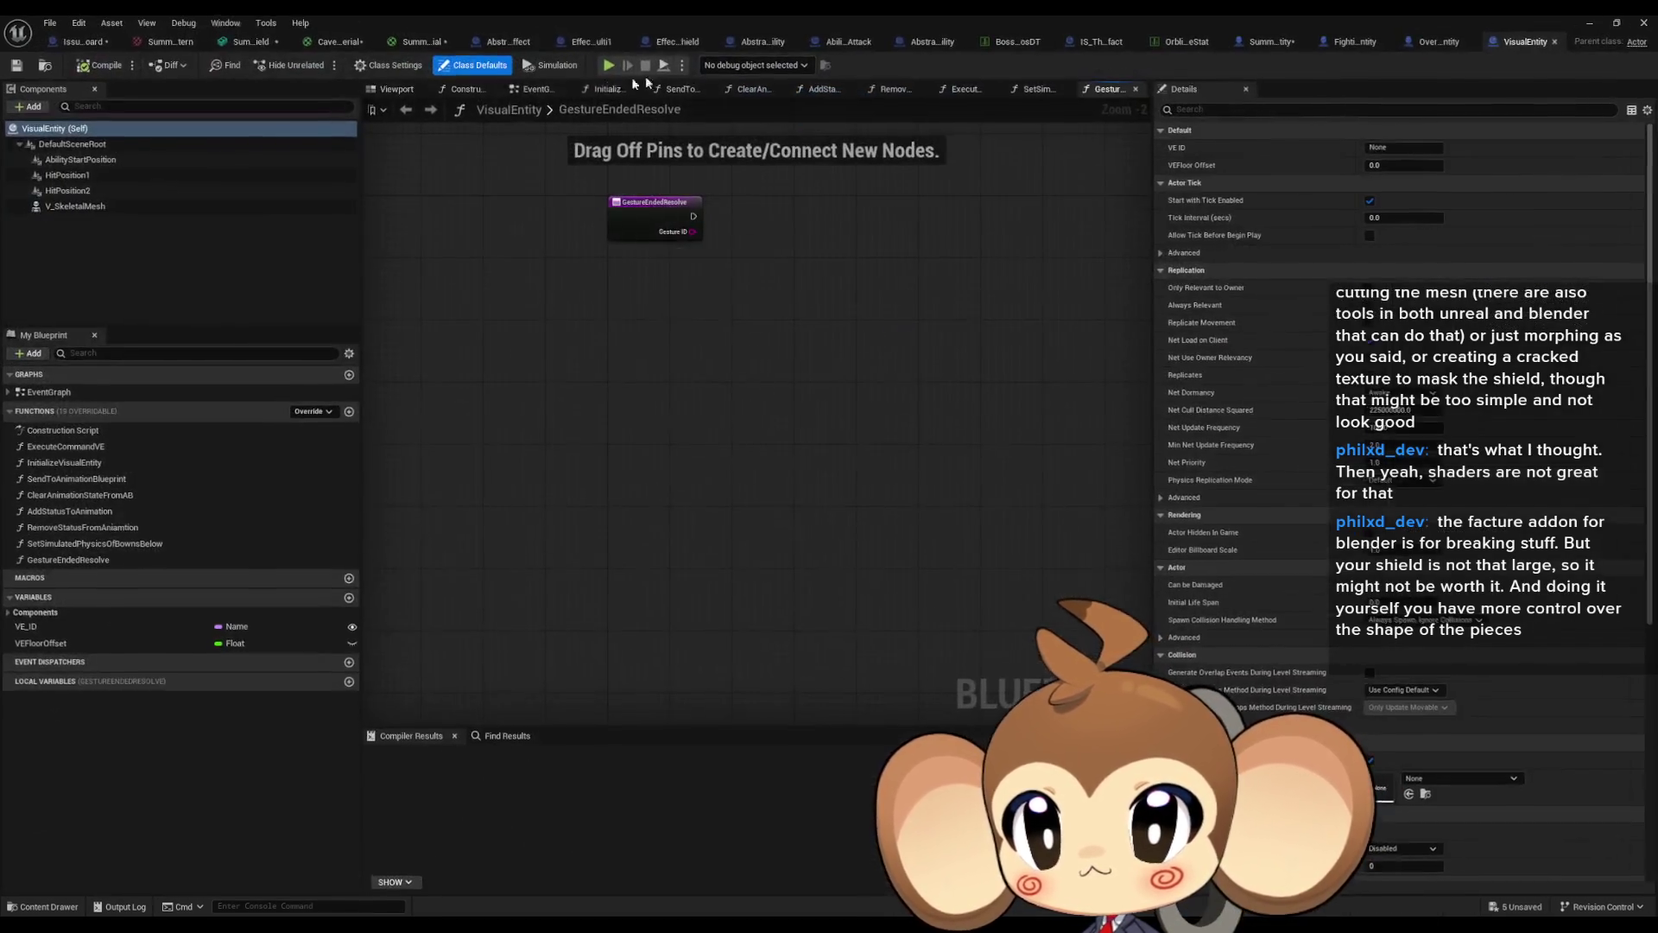
click(76, 192)
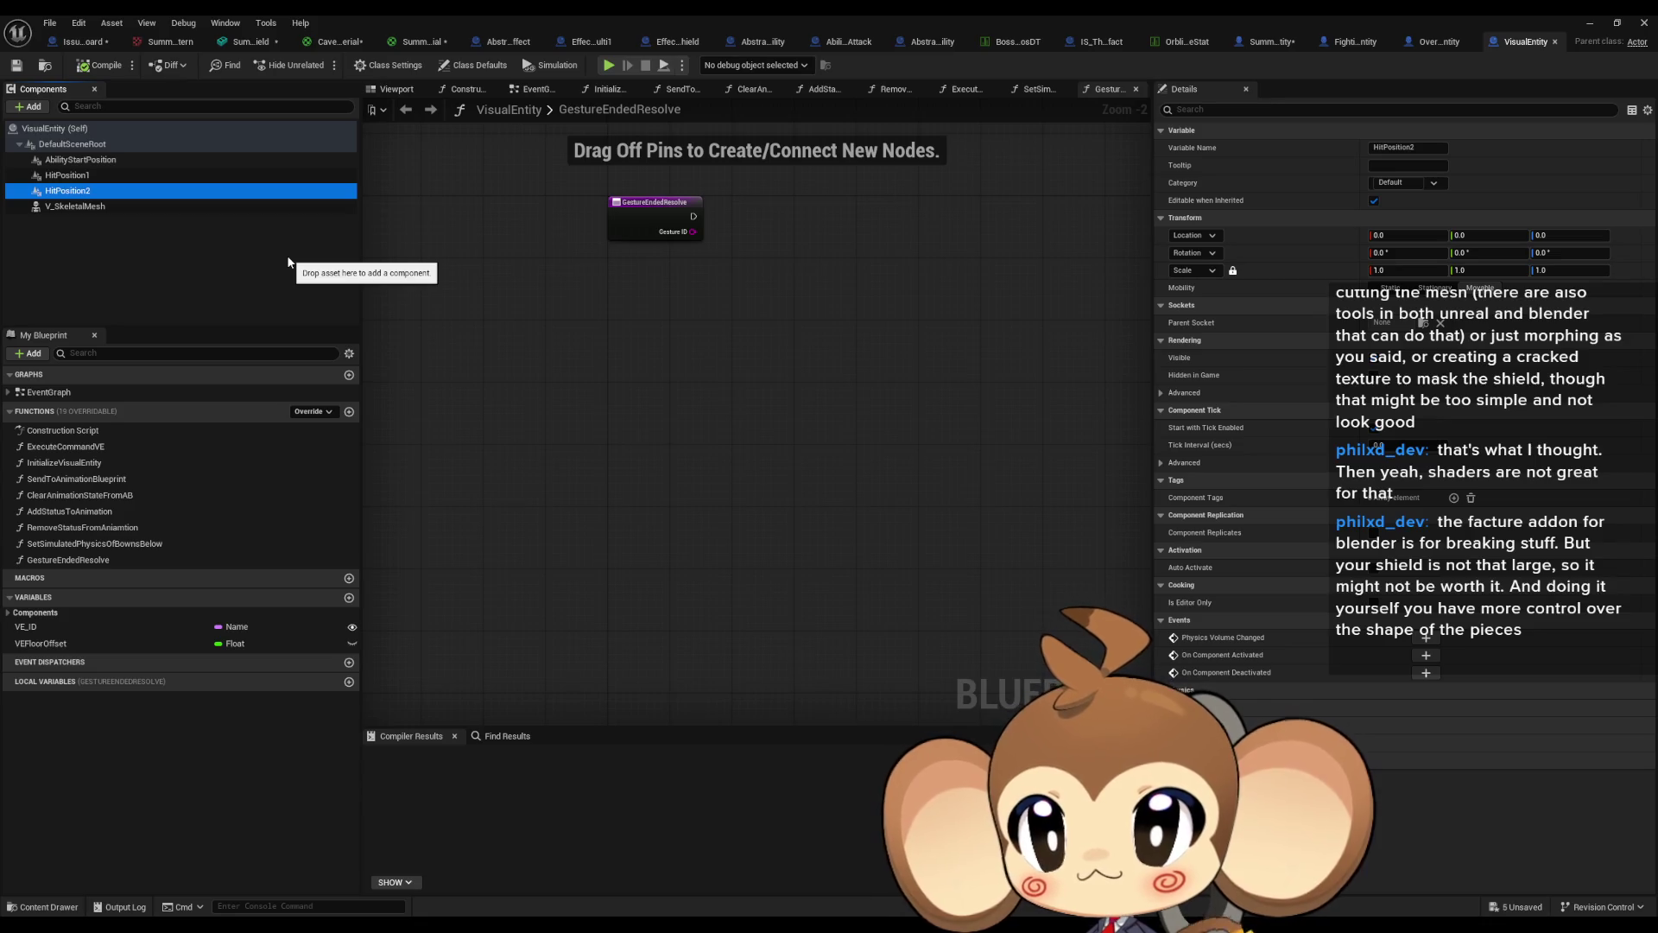
Return to the SummonerFightingEntity blueprint's viewport and restore the editor to a floating window.
click(1349, 43)
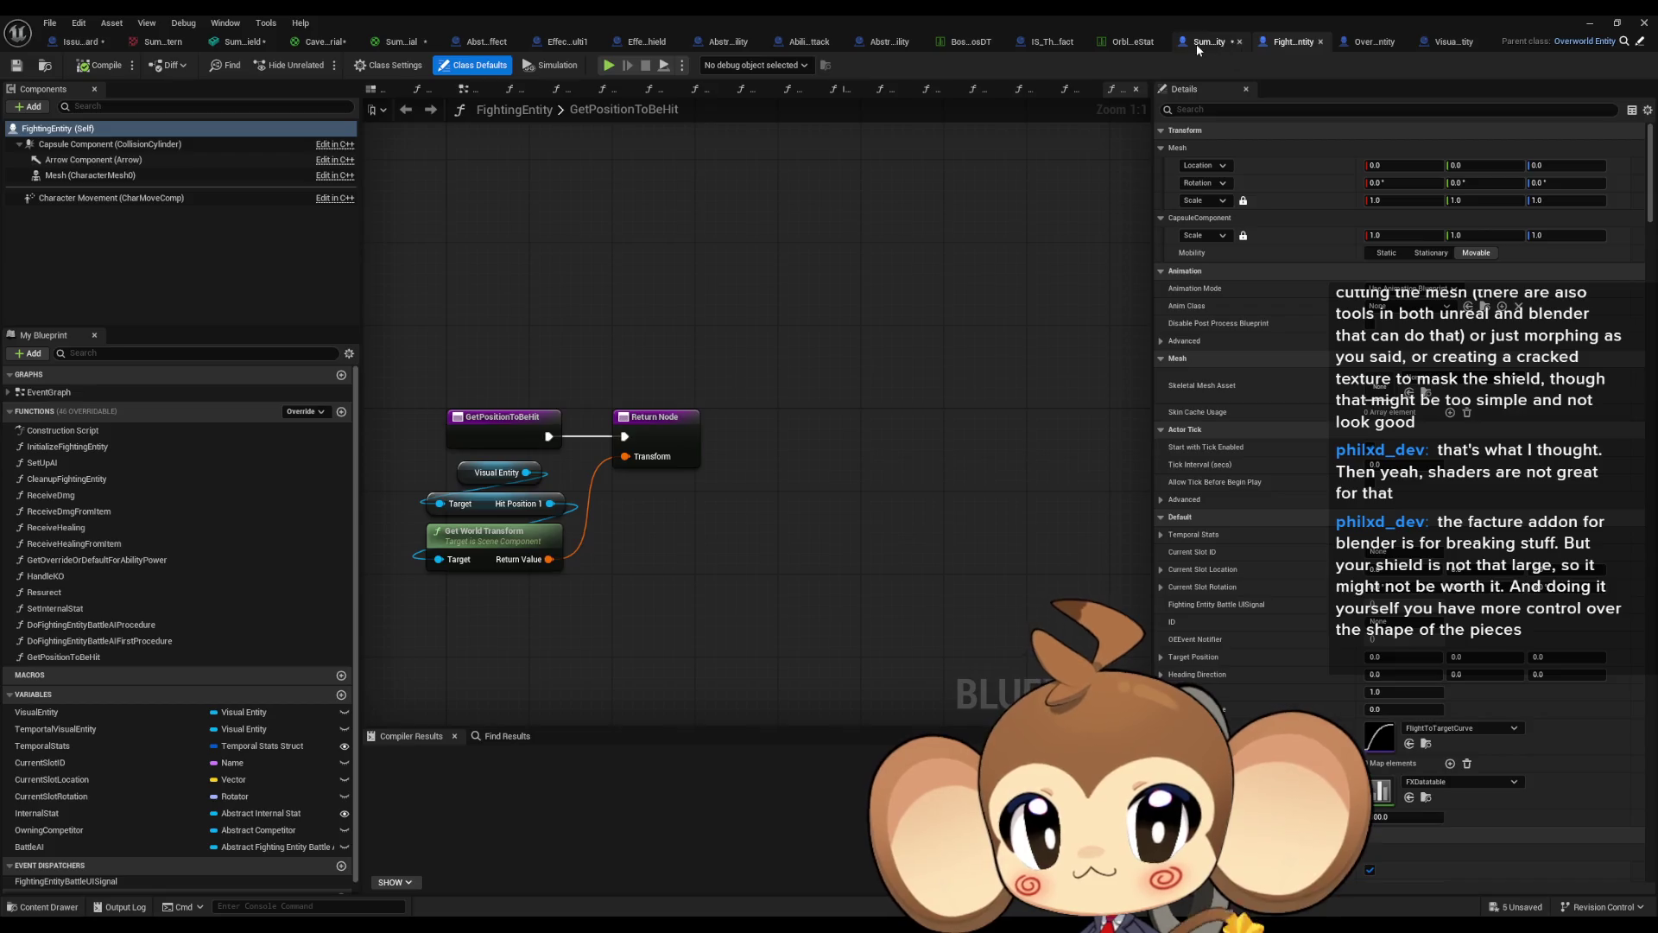
click(1195, 44)
click(407, 90)
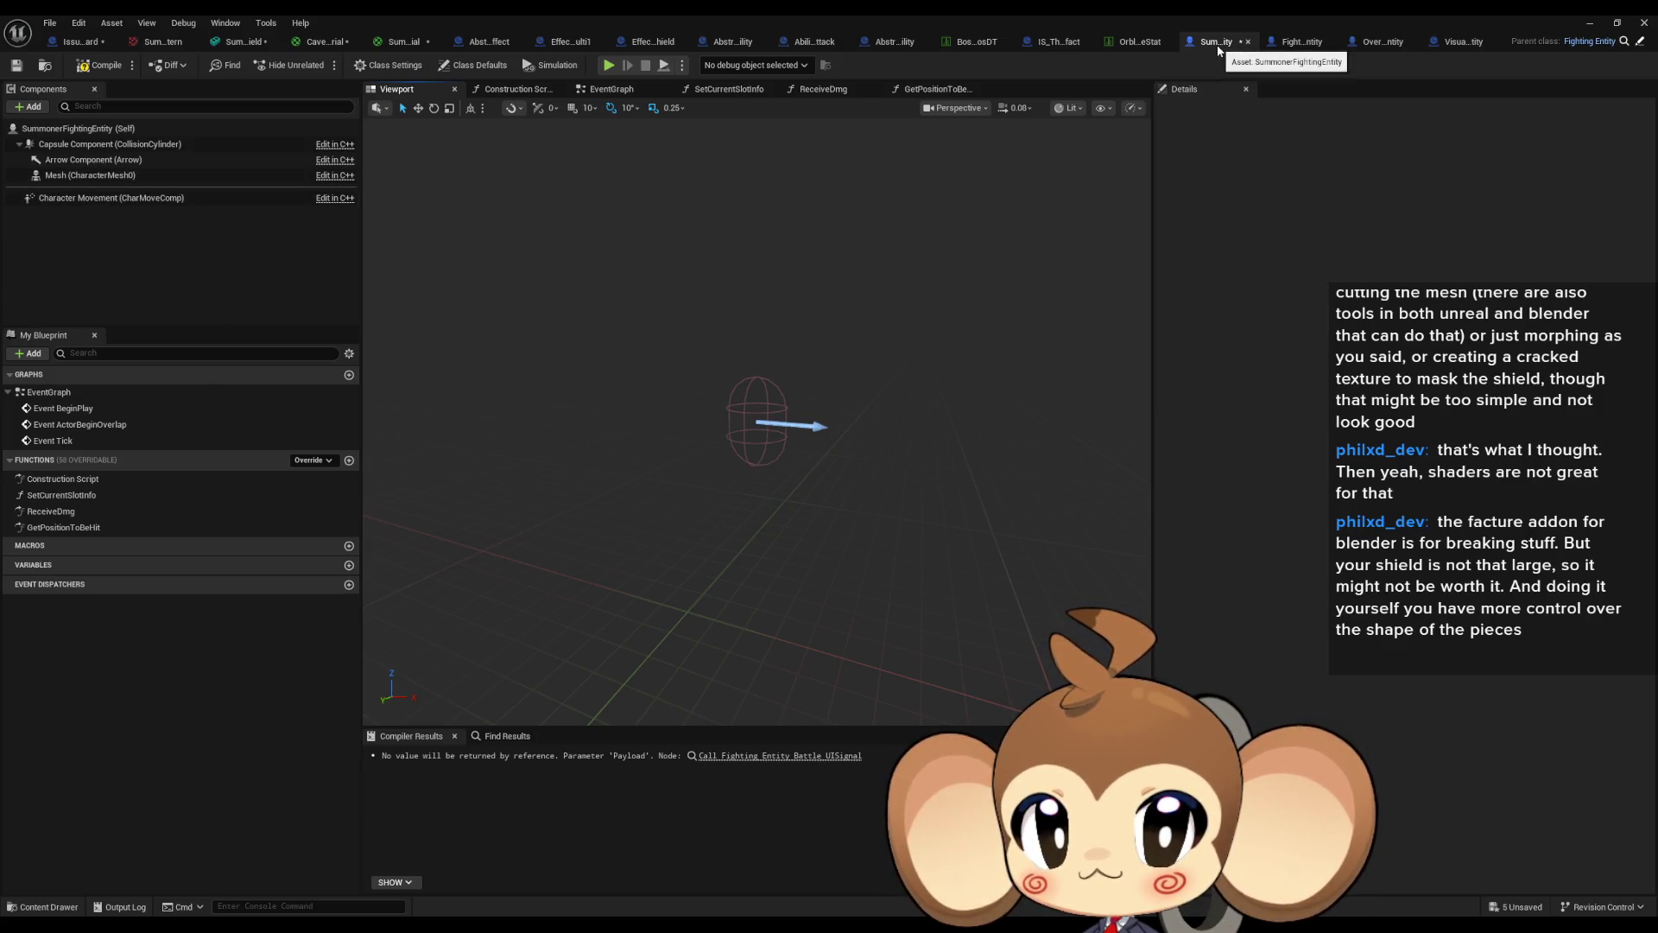
double_click(1206, 14)
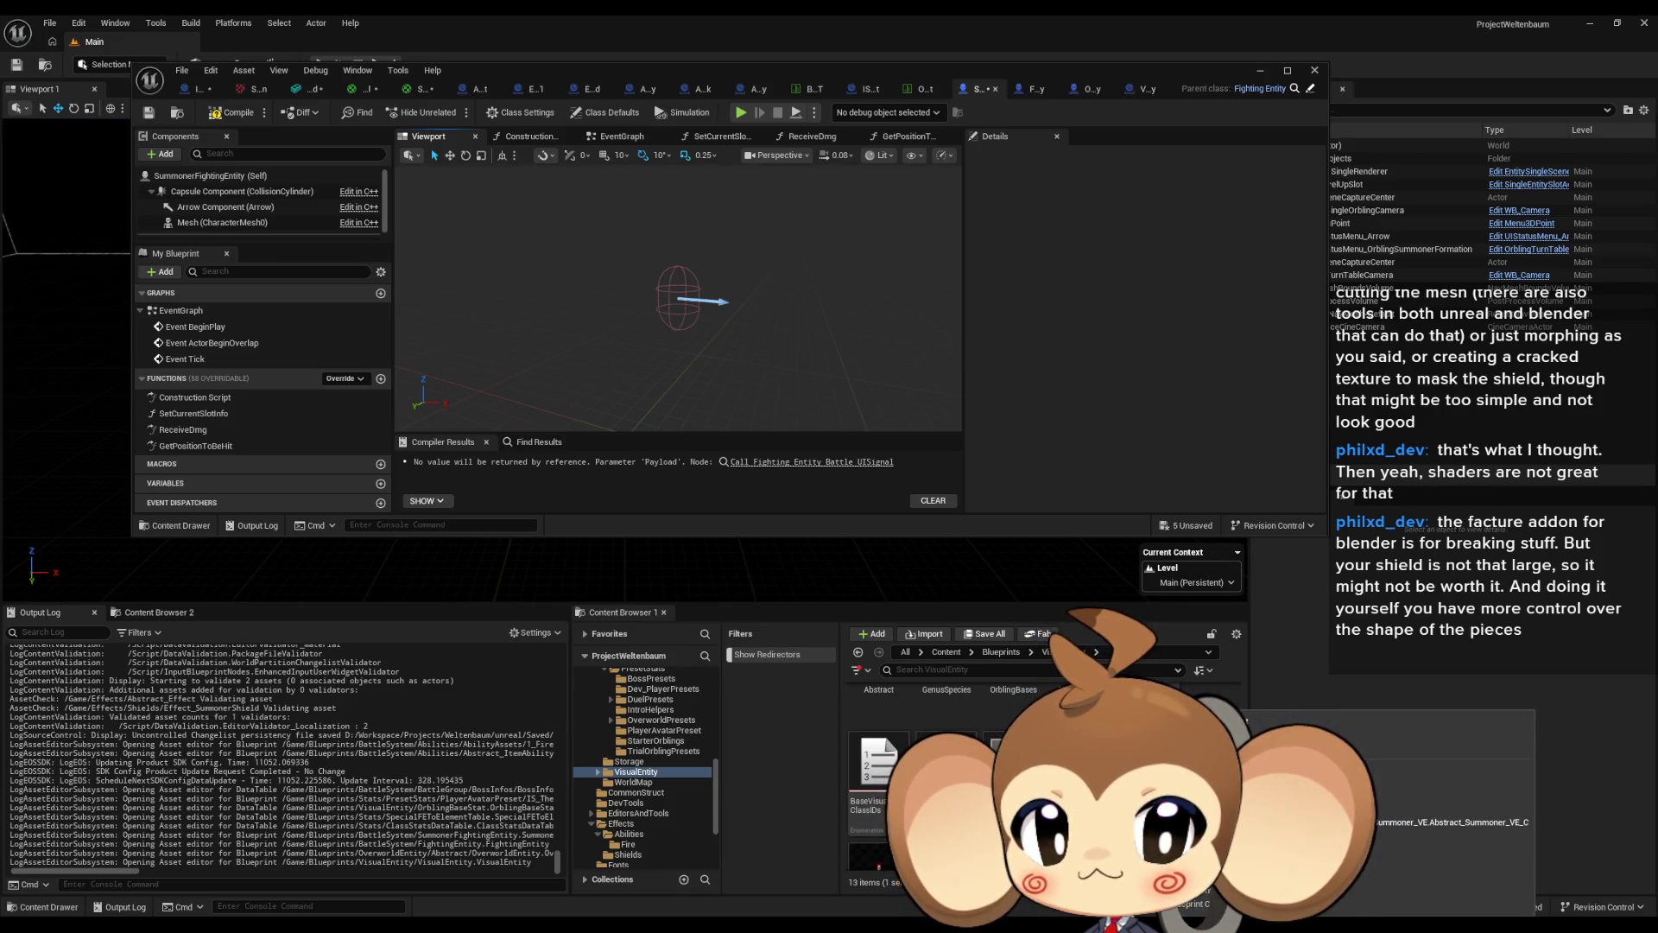
Inspect HitPosition1 and HitPosition2 in PlayerAvatarArtefact's viewport, then return to SummonerFightingEntity.
double_click(1246, 719)
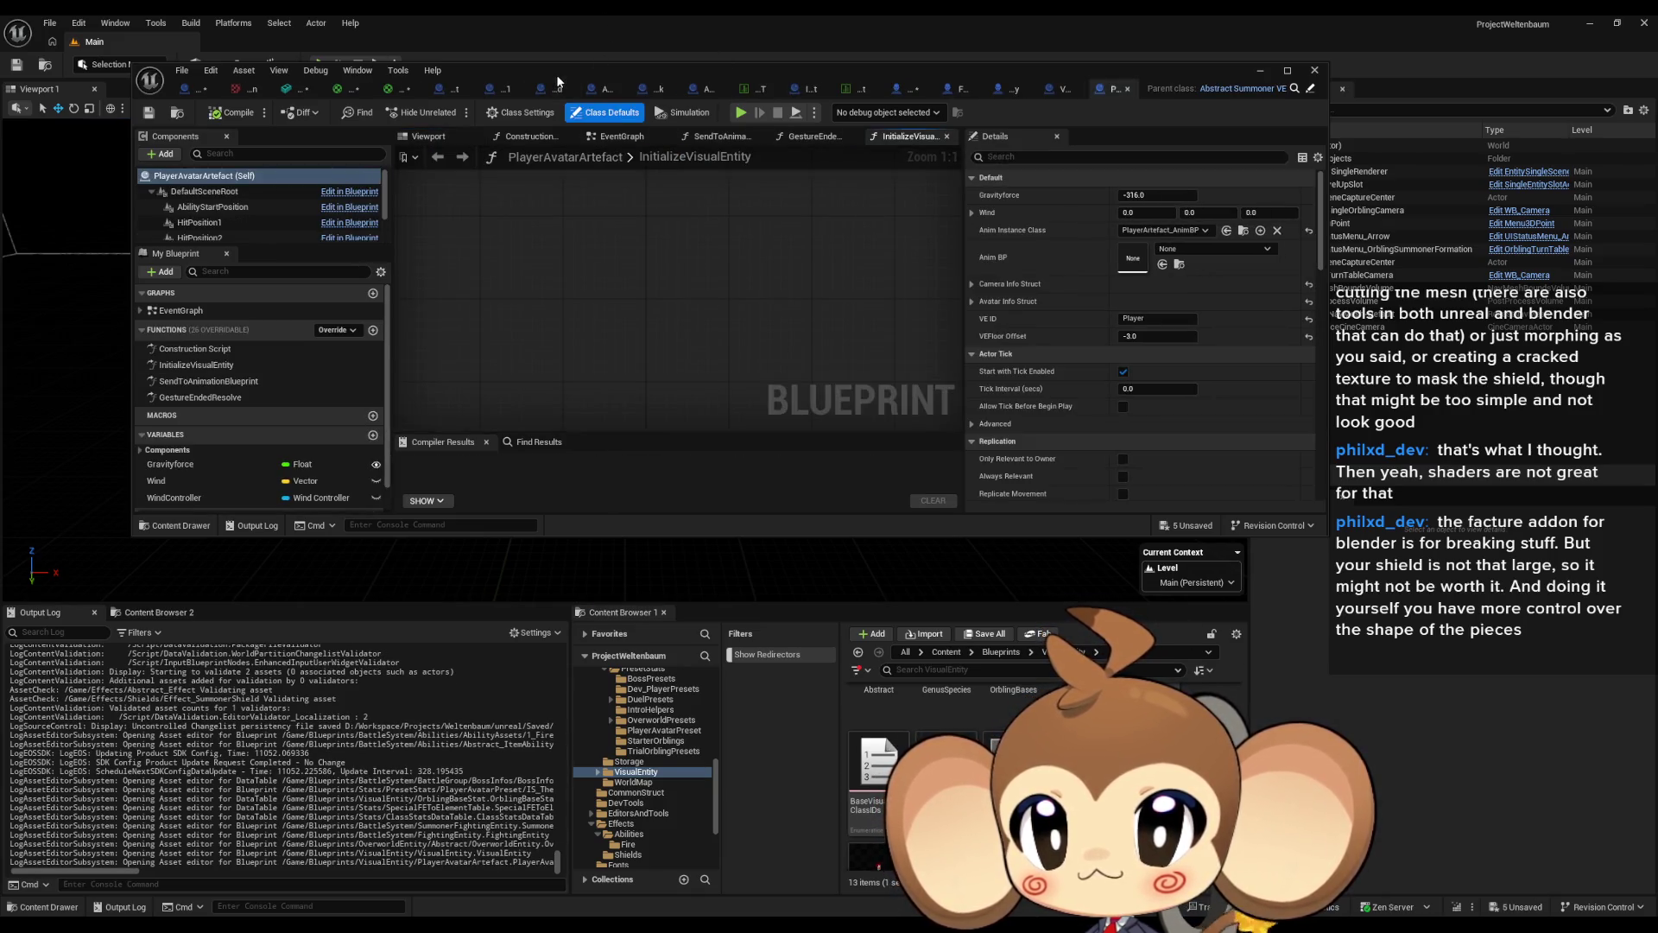
double_click(559, 83)
click(396, 90)
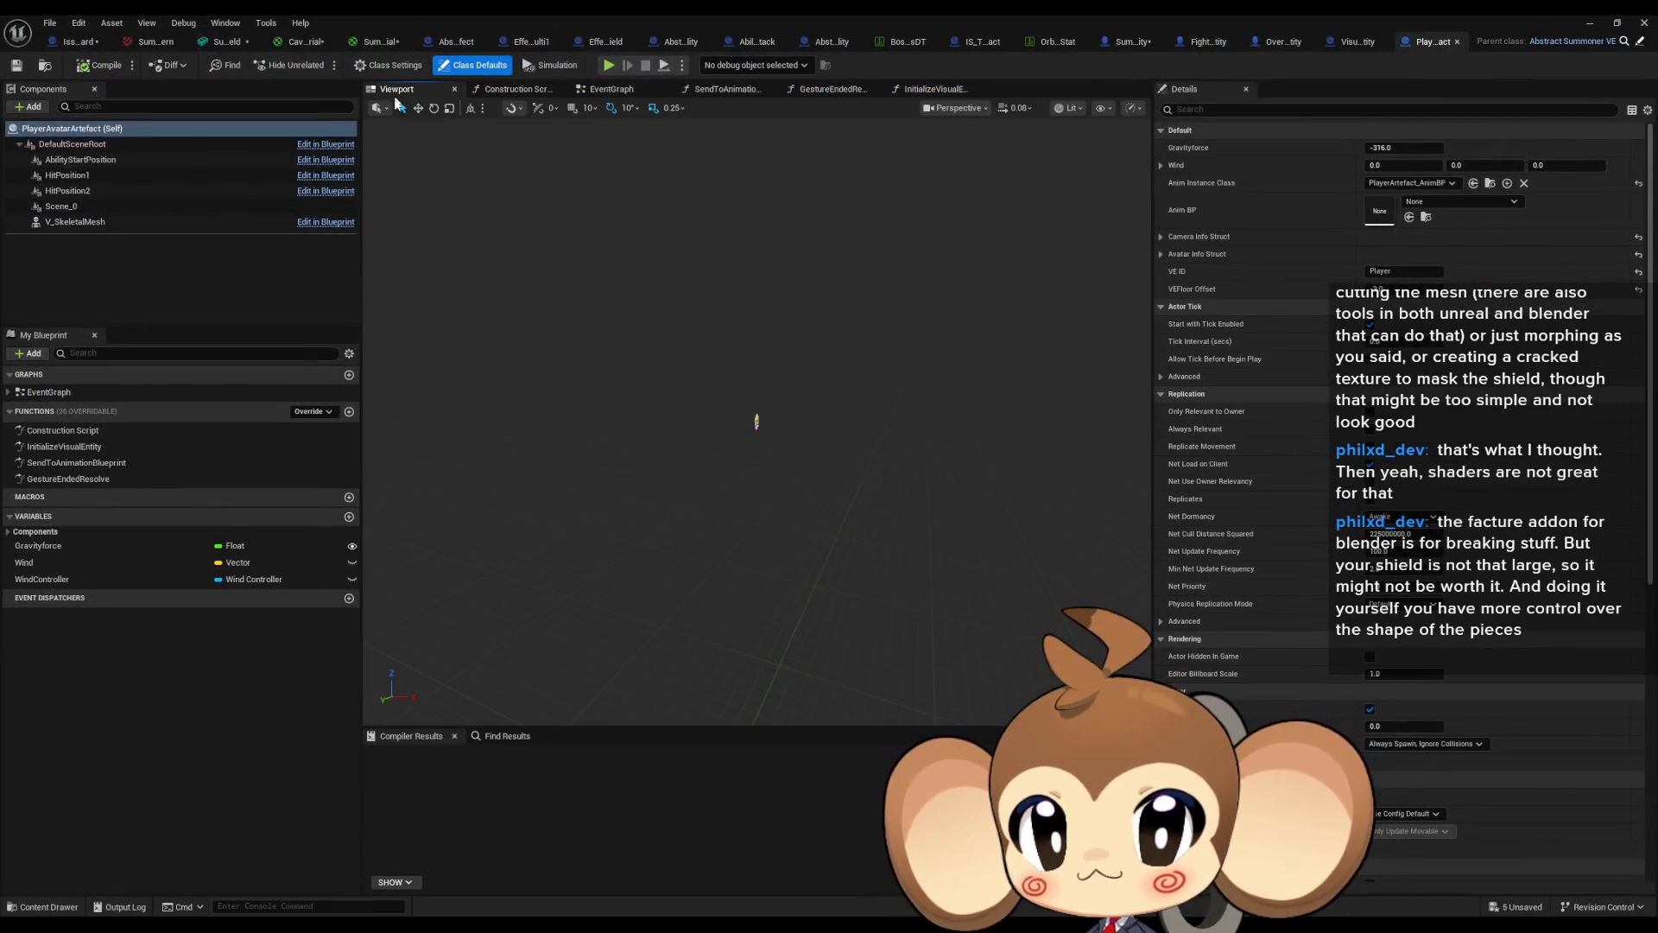
click(97, 176)
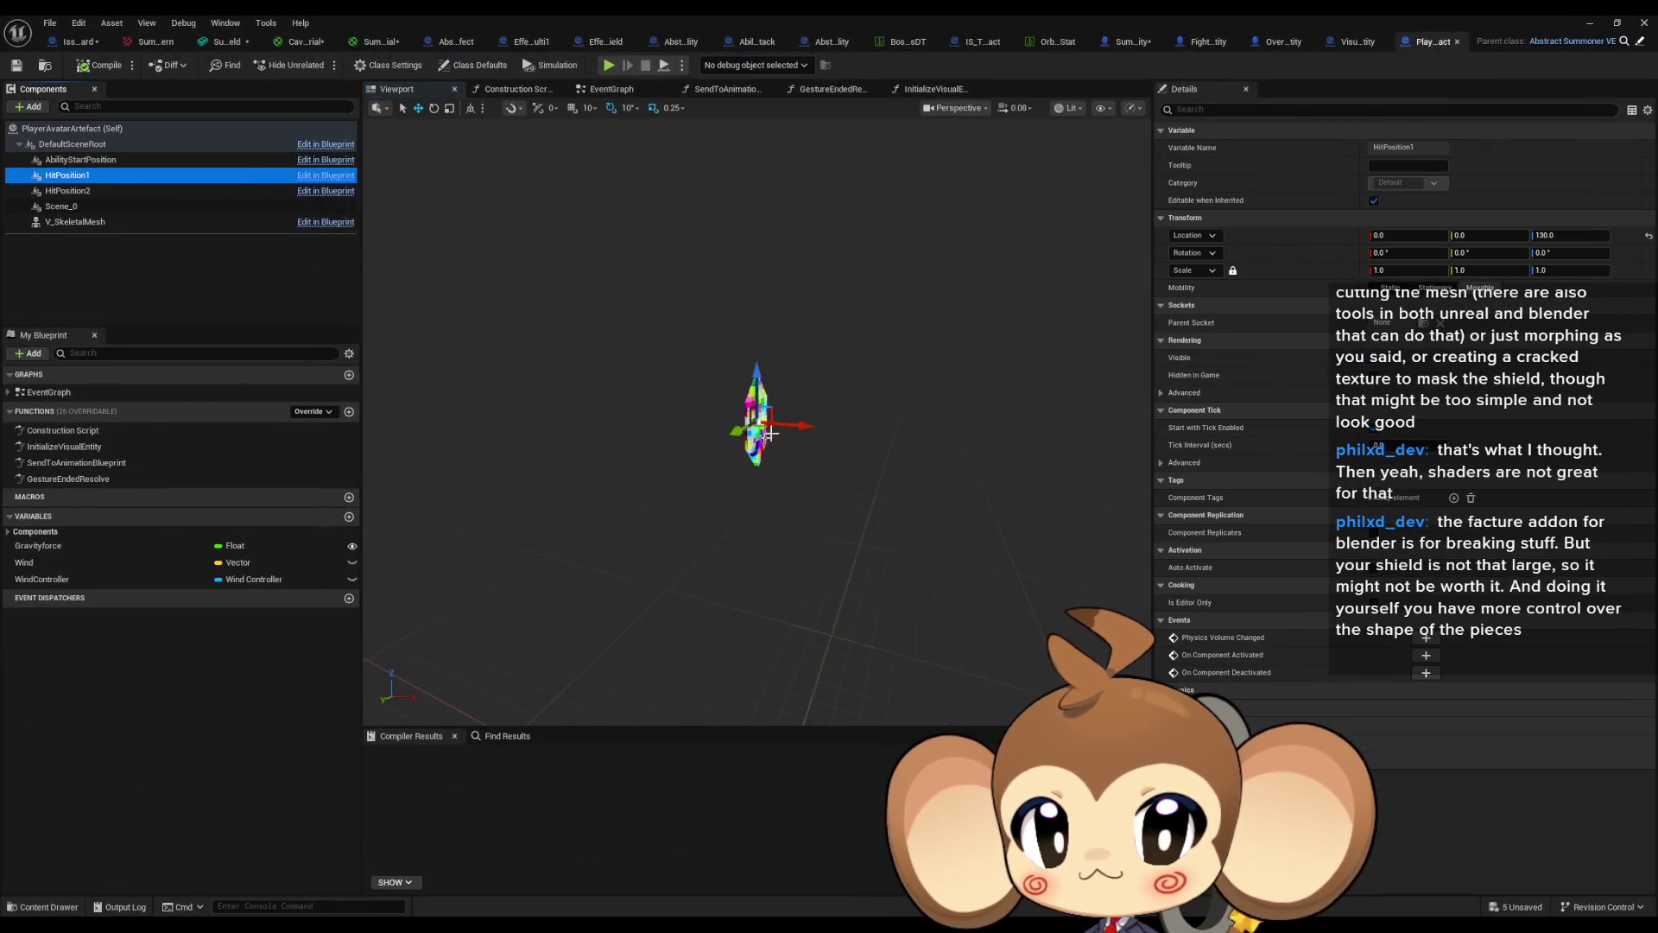
click(839, 439)
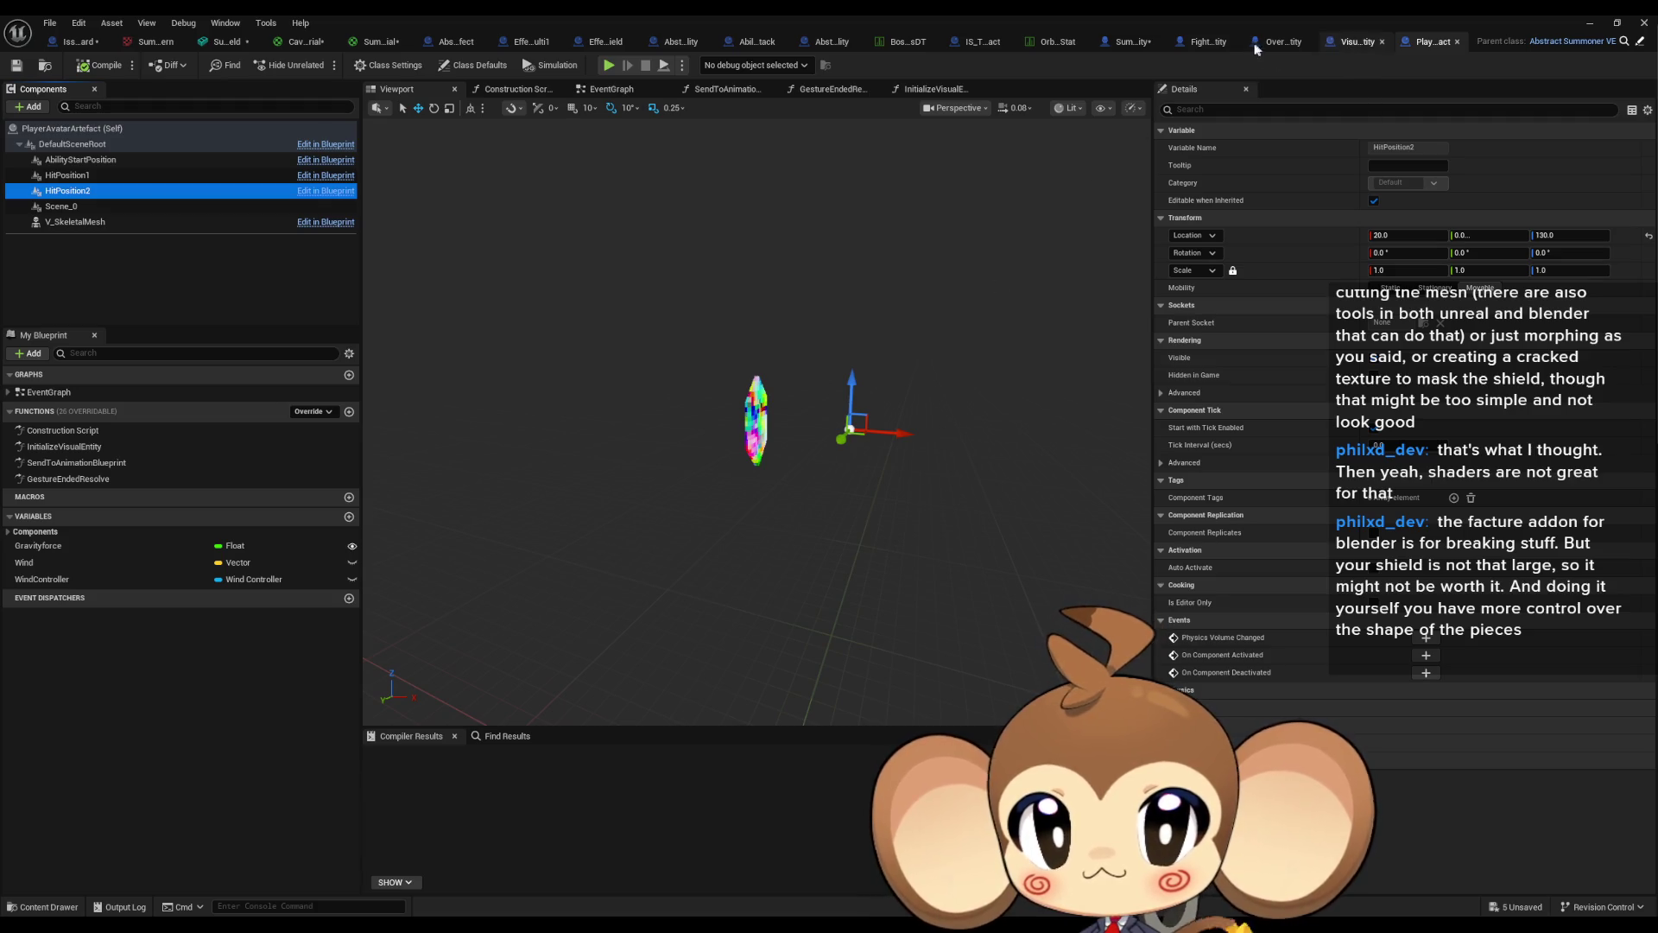
click(948, 41)
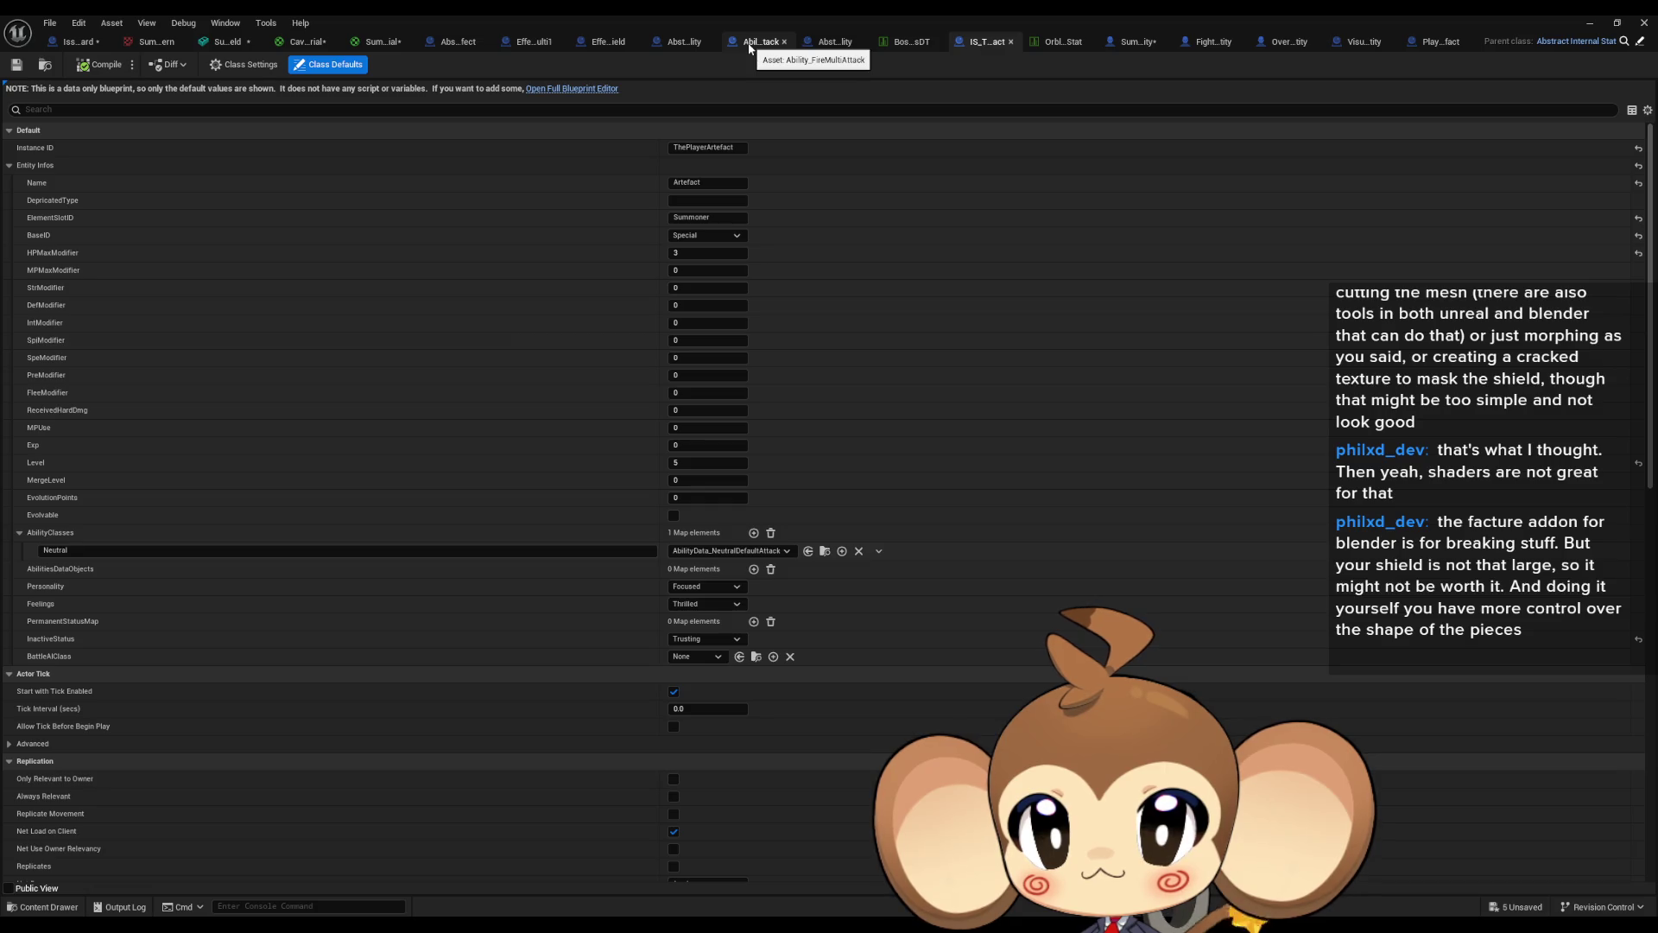
click(1133, 41)
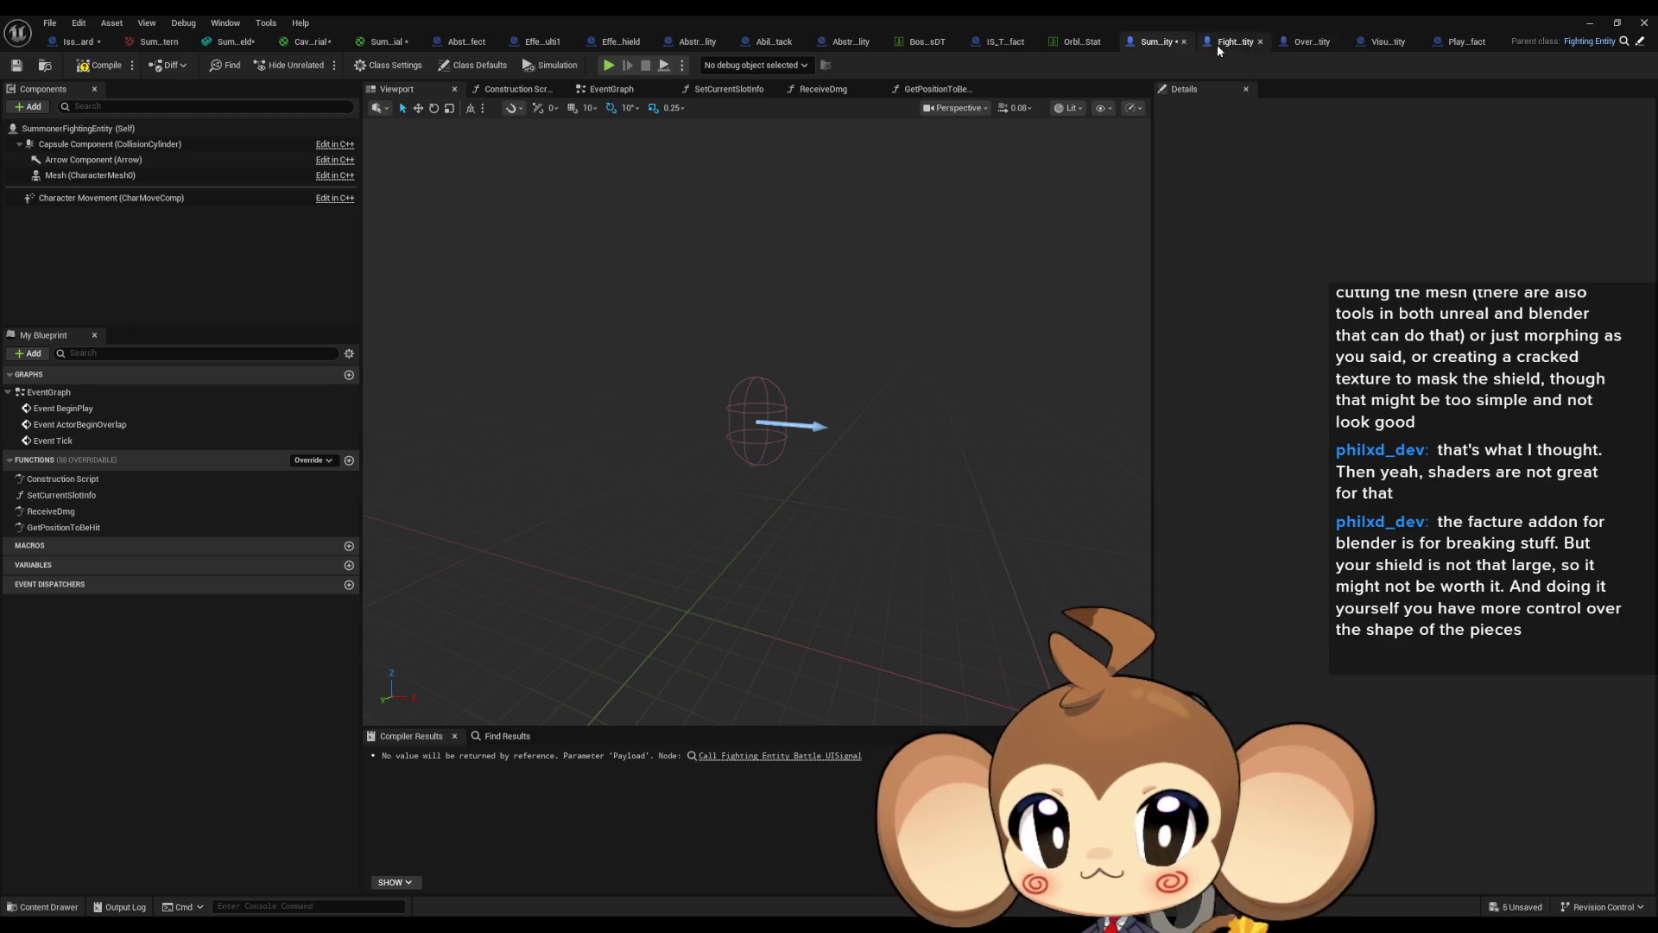
In ReceiveDmg, add a Visual Entity getter feeding a Hit Position 2 getter.
double_click(82, 512)
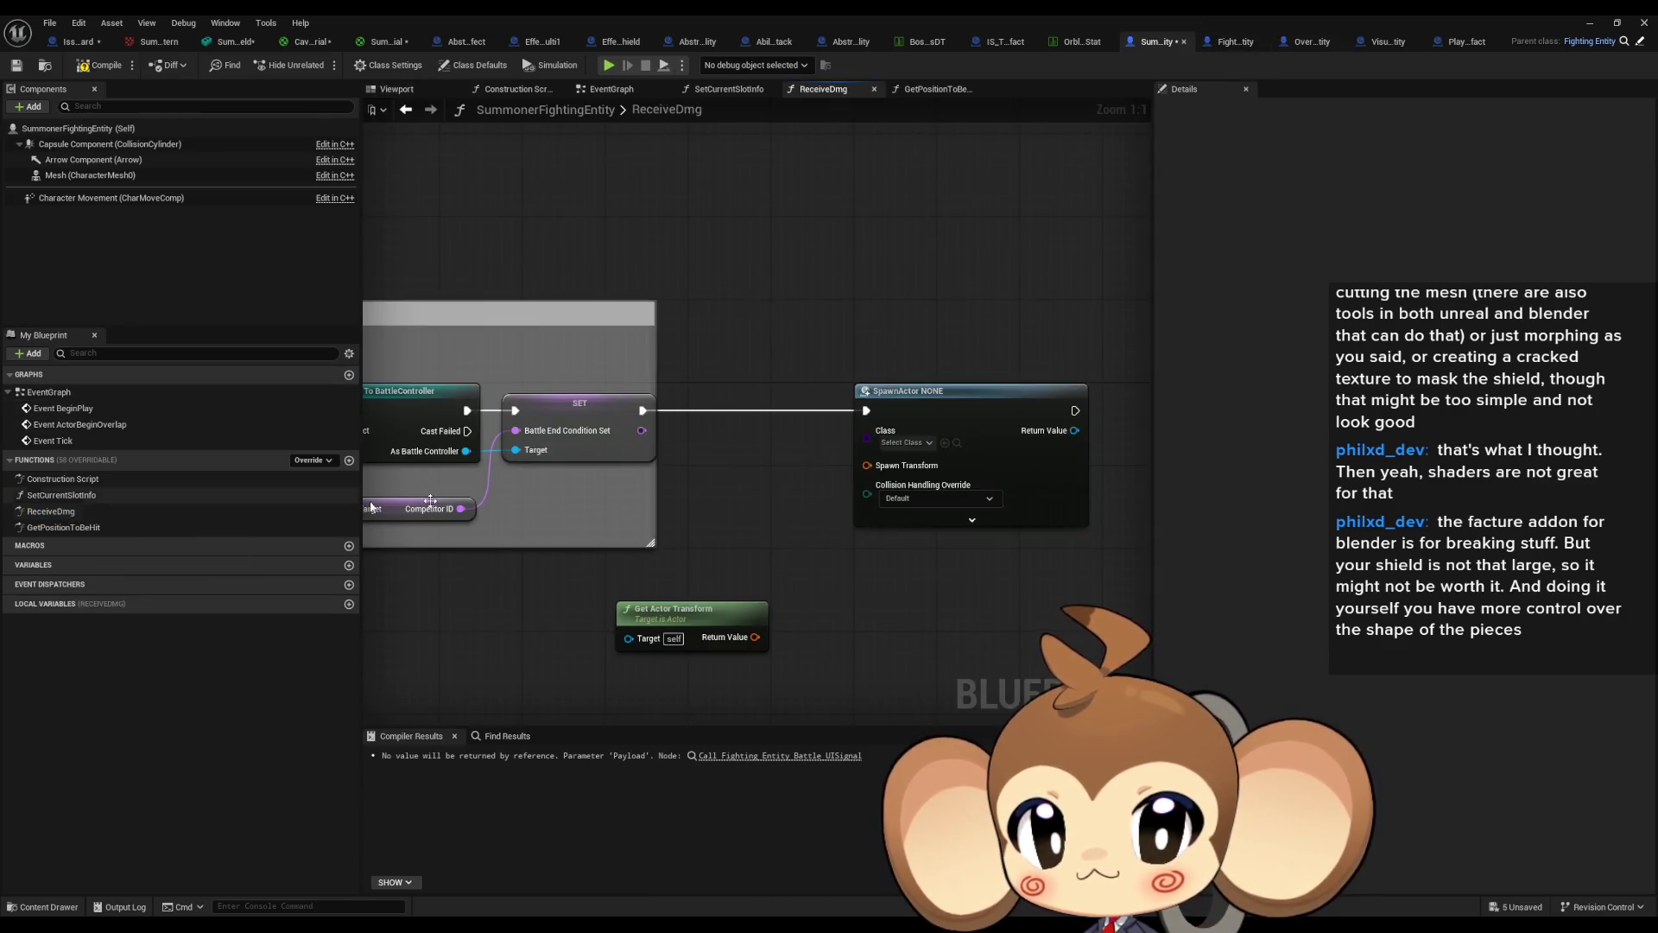
scroll(858, 537, down, 1)
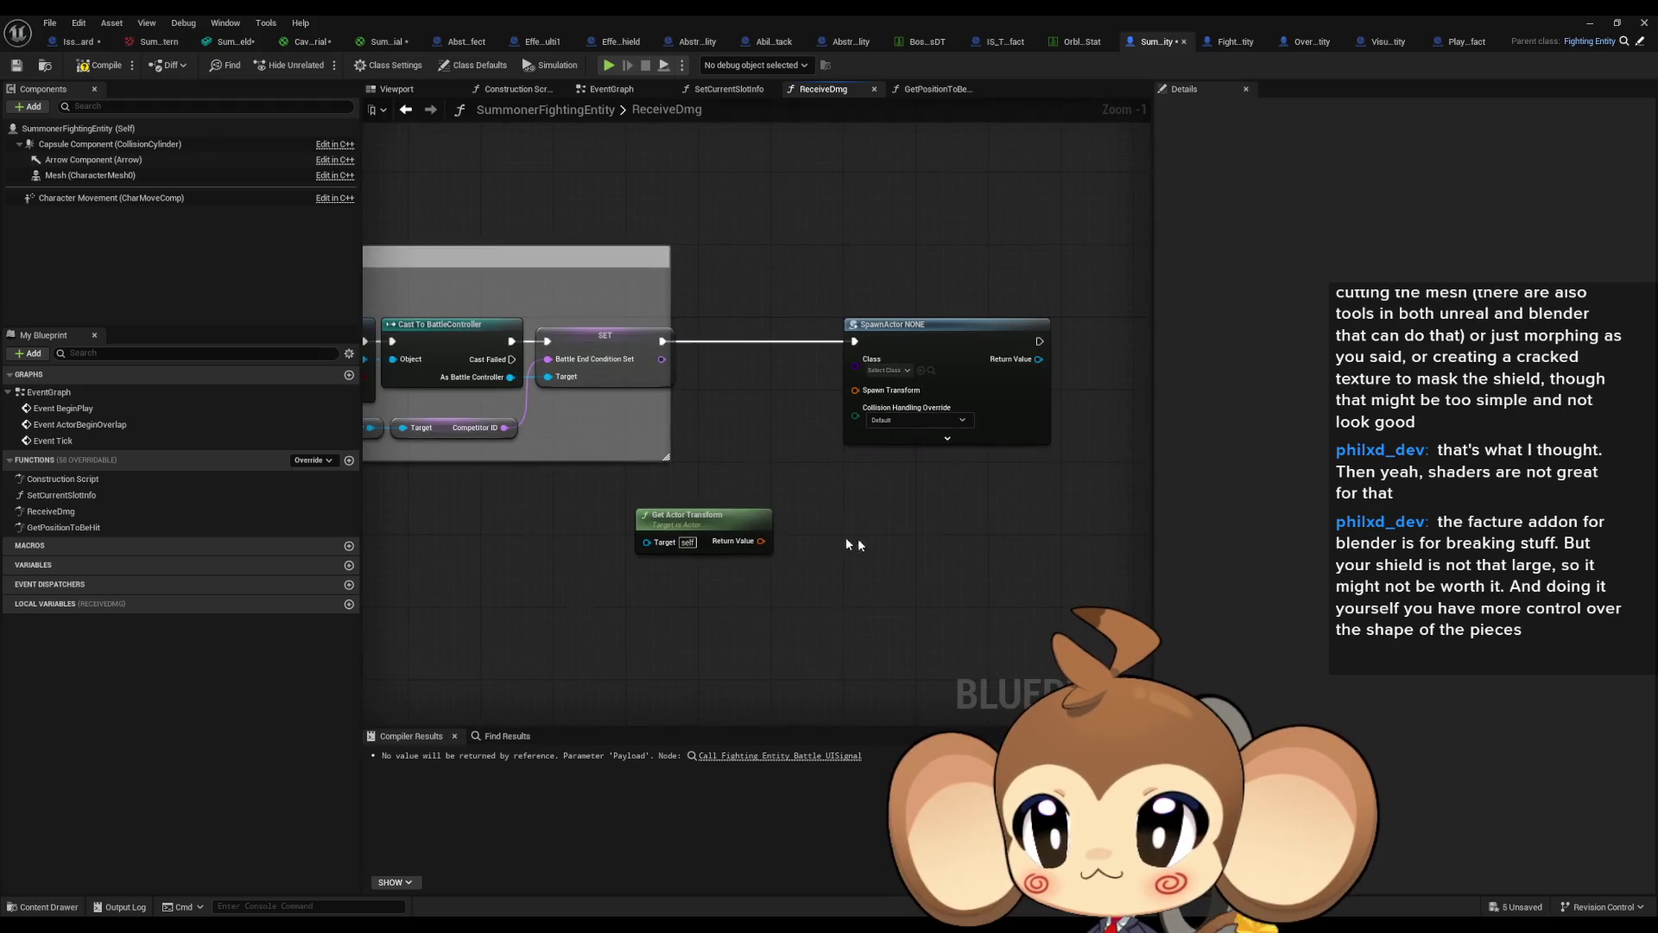
right_click(560, 624)
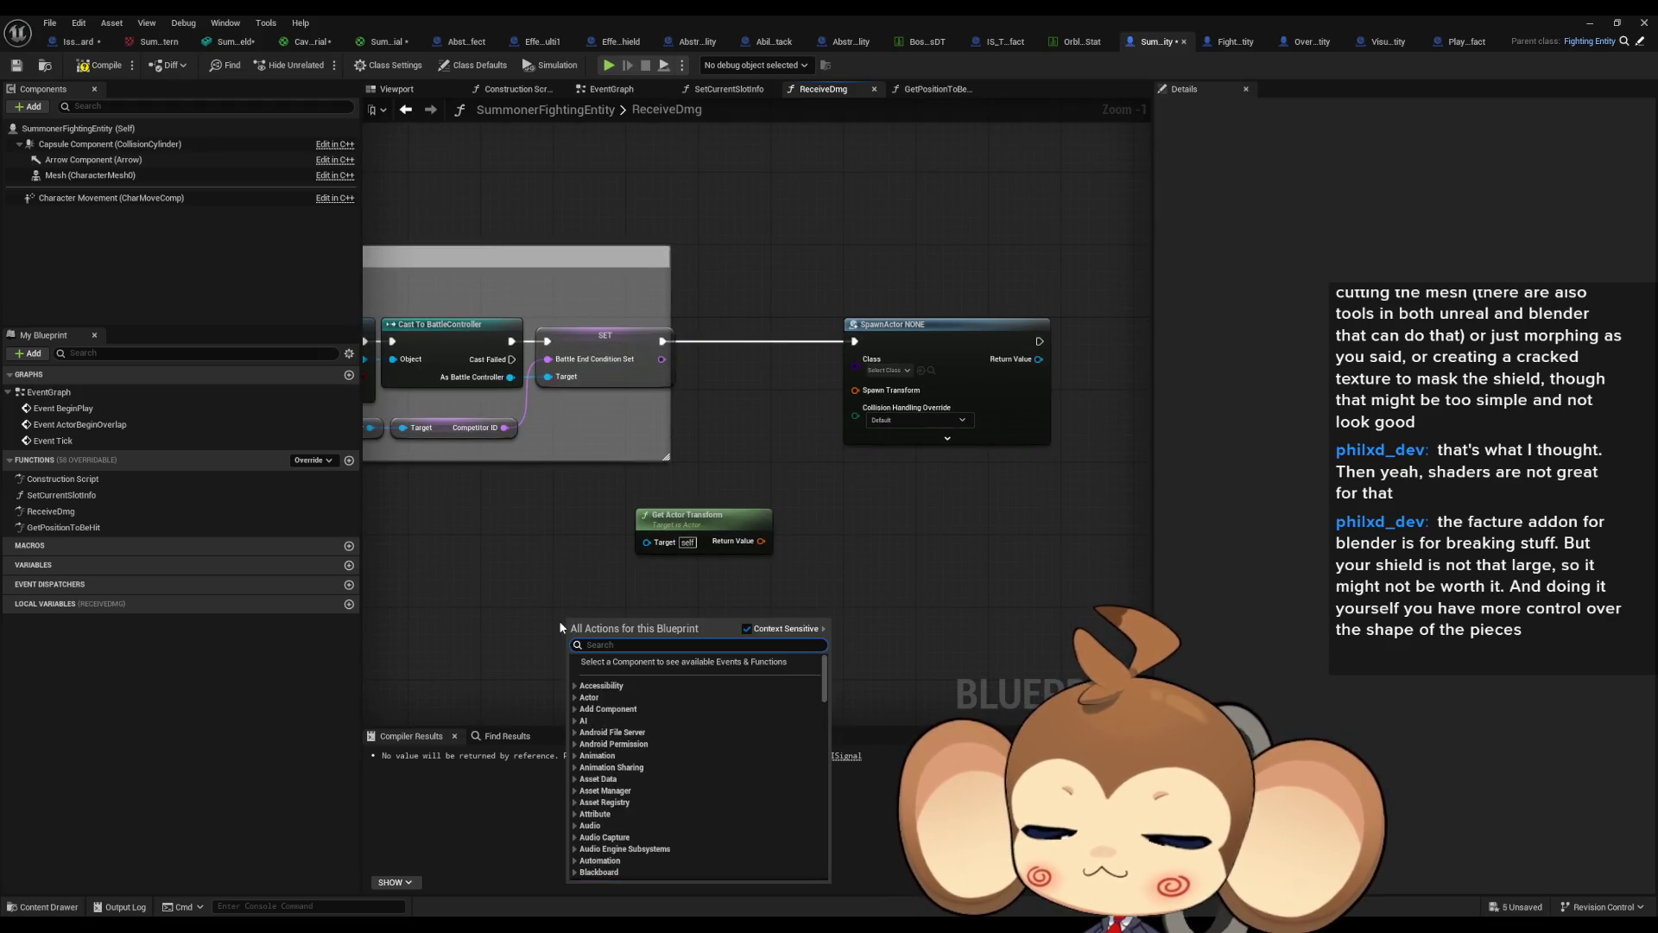
text(get cv)
key(BackSpace)
key(BackSpace)
text(vis ent)
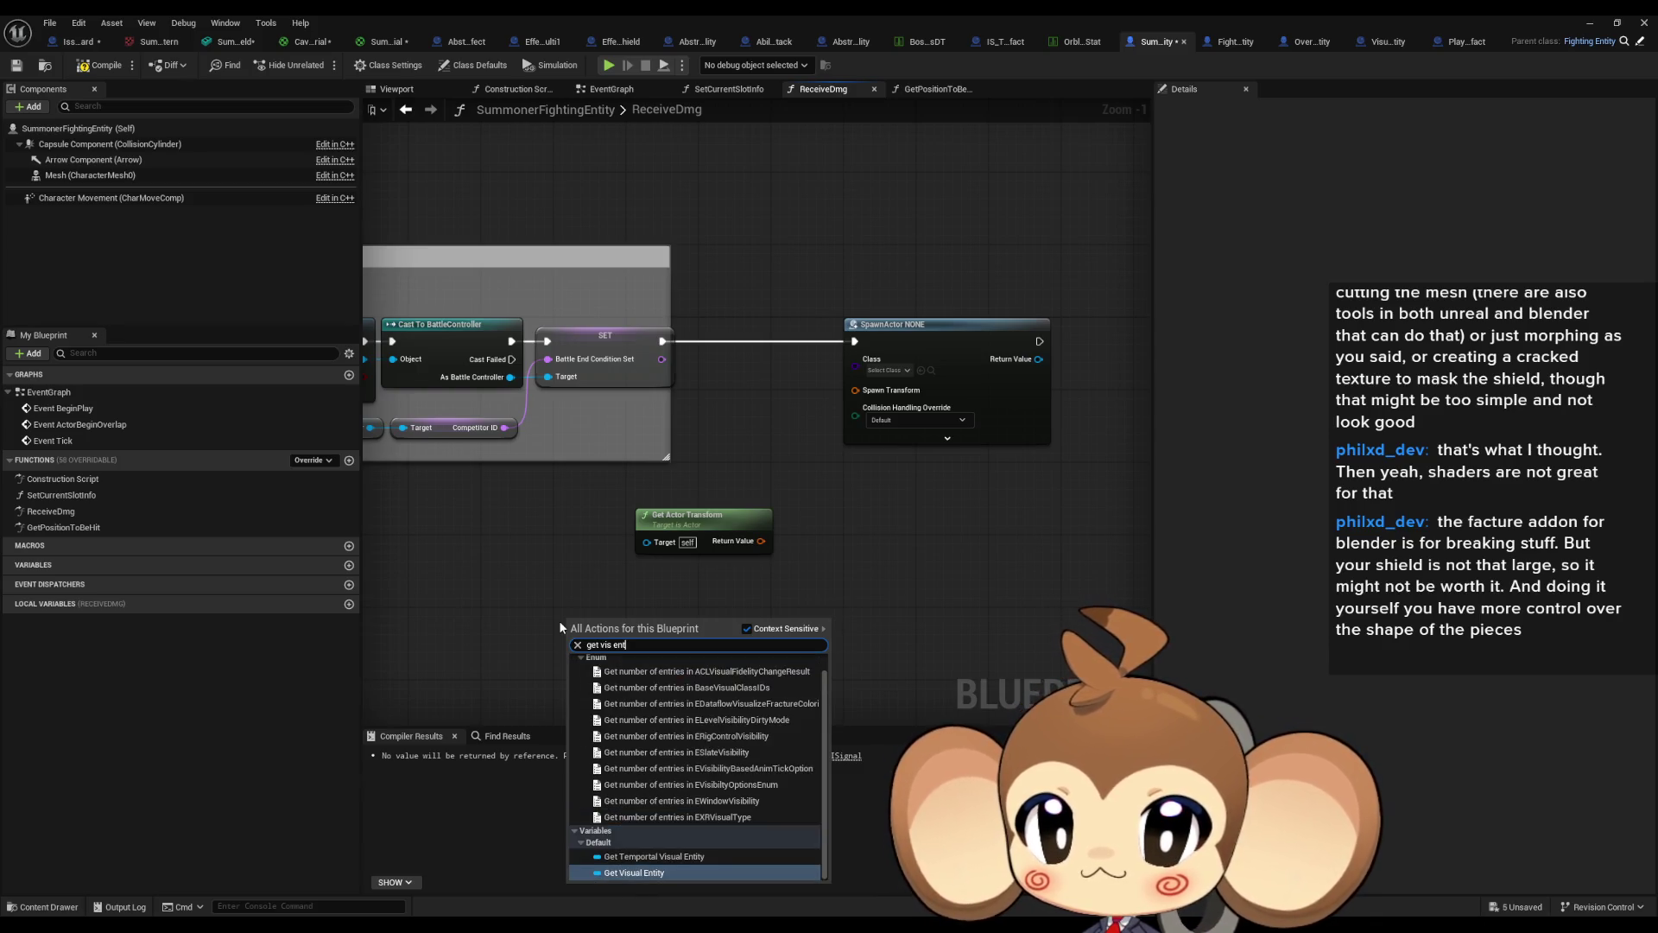
key(Return)
mouse_move(623, 627)
mouse_down()
mouse_move(674, 639)
mouse_move(655, 629)
mouse_up()
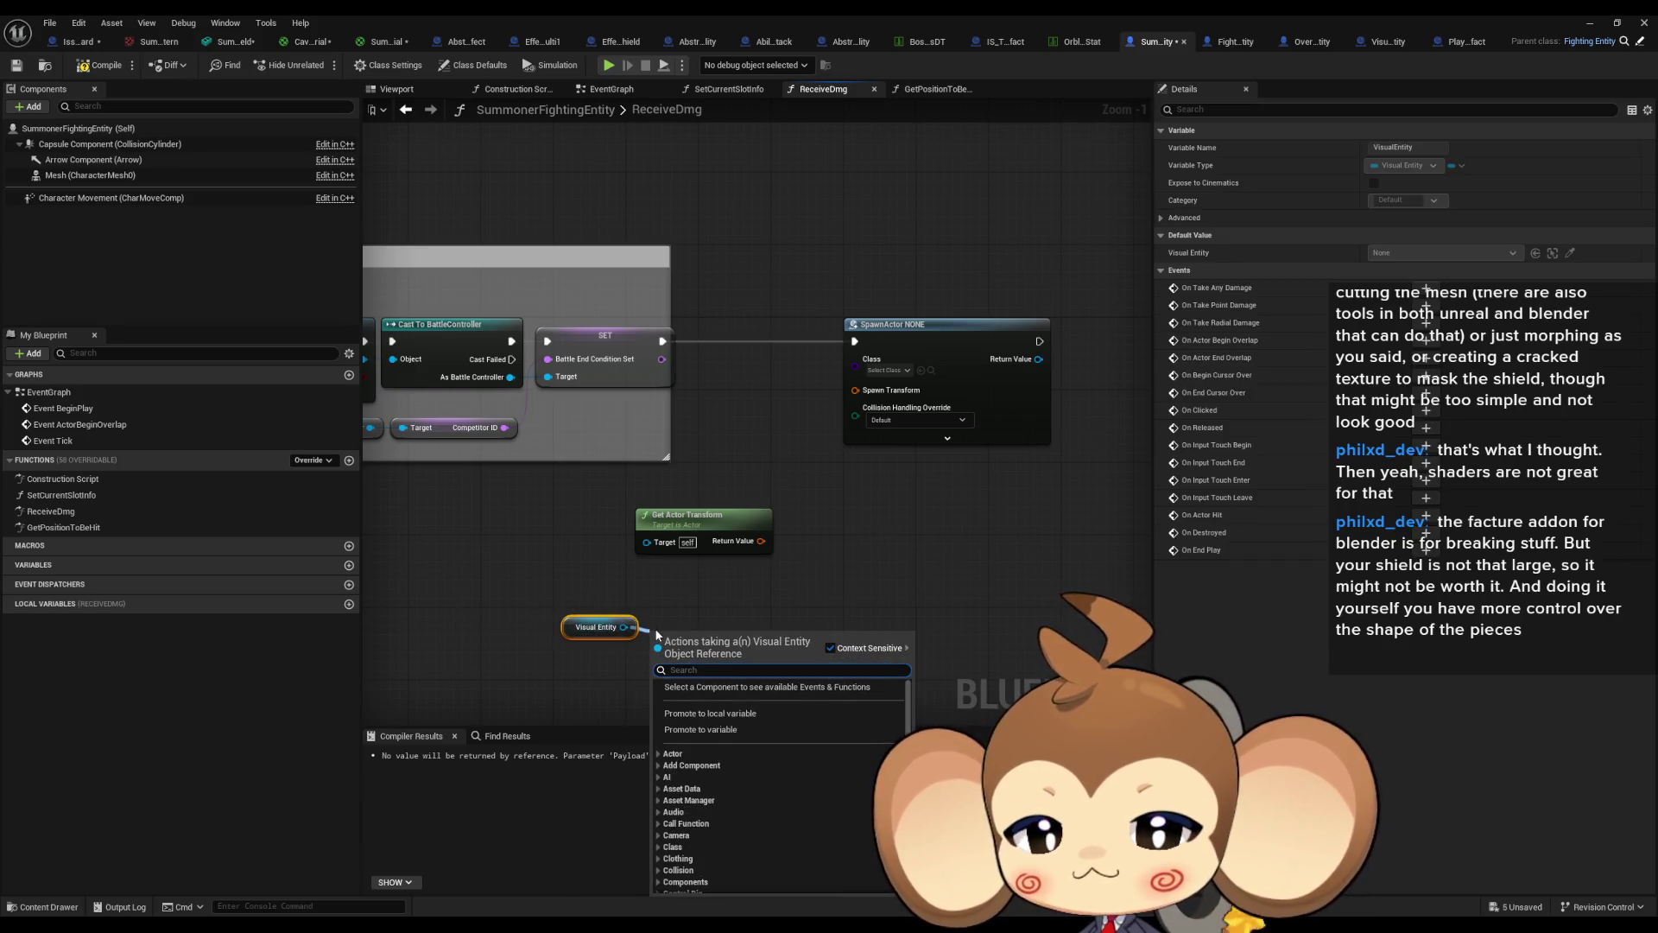
text(hit 2)
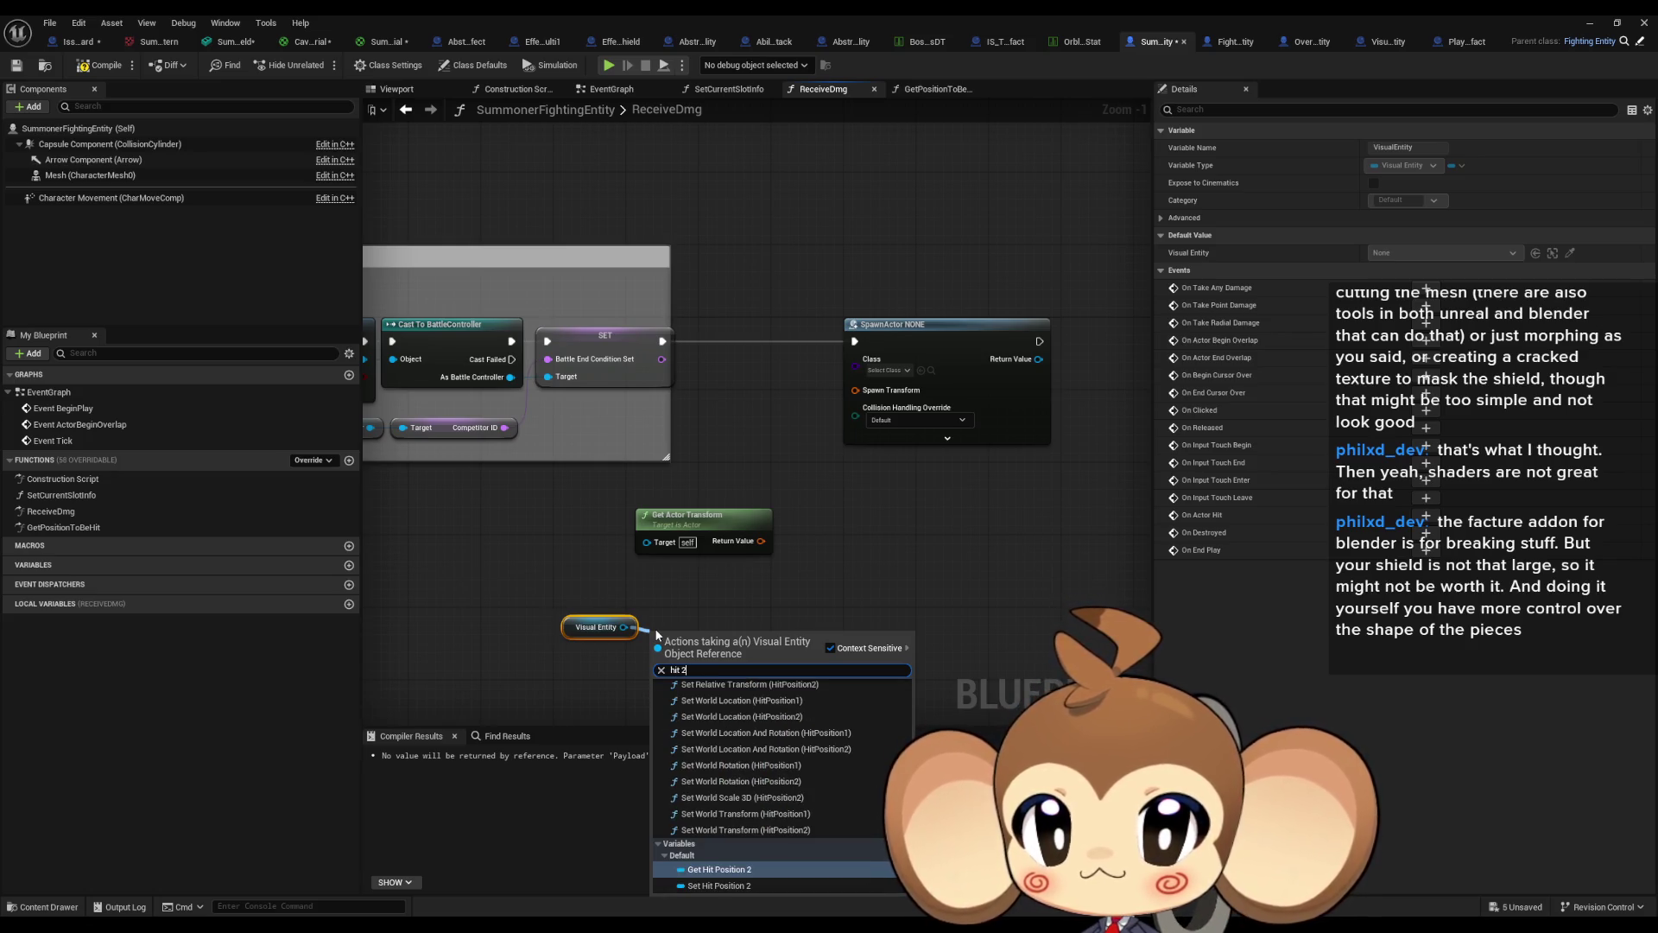
key(Return)
Disconnect SpawnActor from the SET node and move it, Get Actor Transform and both getters lower left.
scroll(840, 538, down, 3)
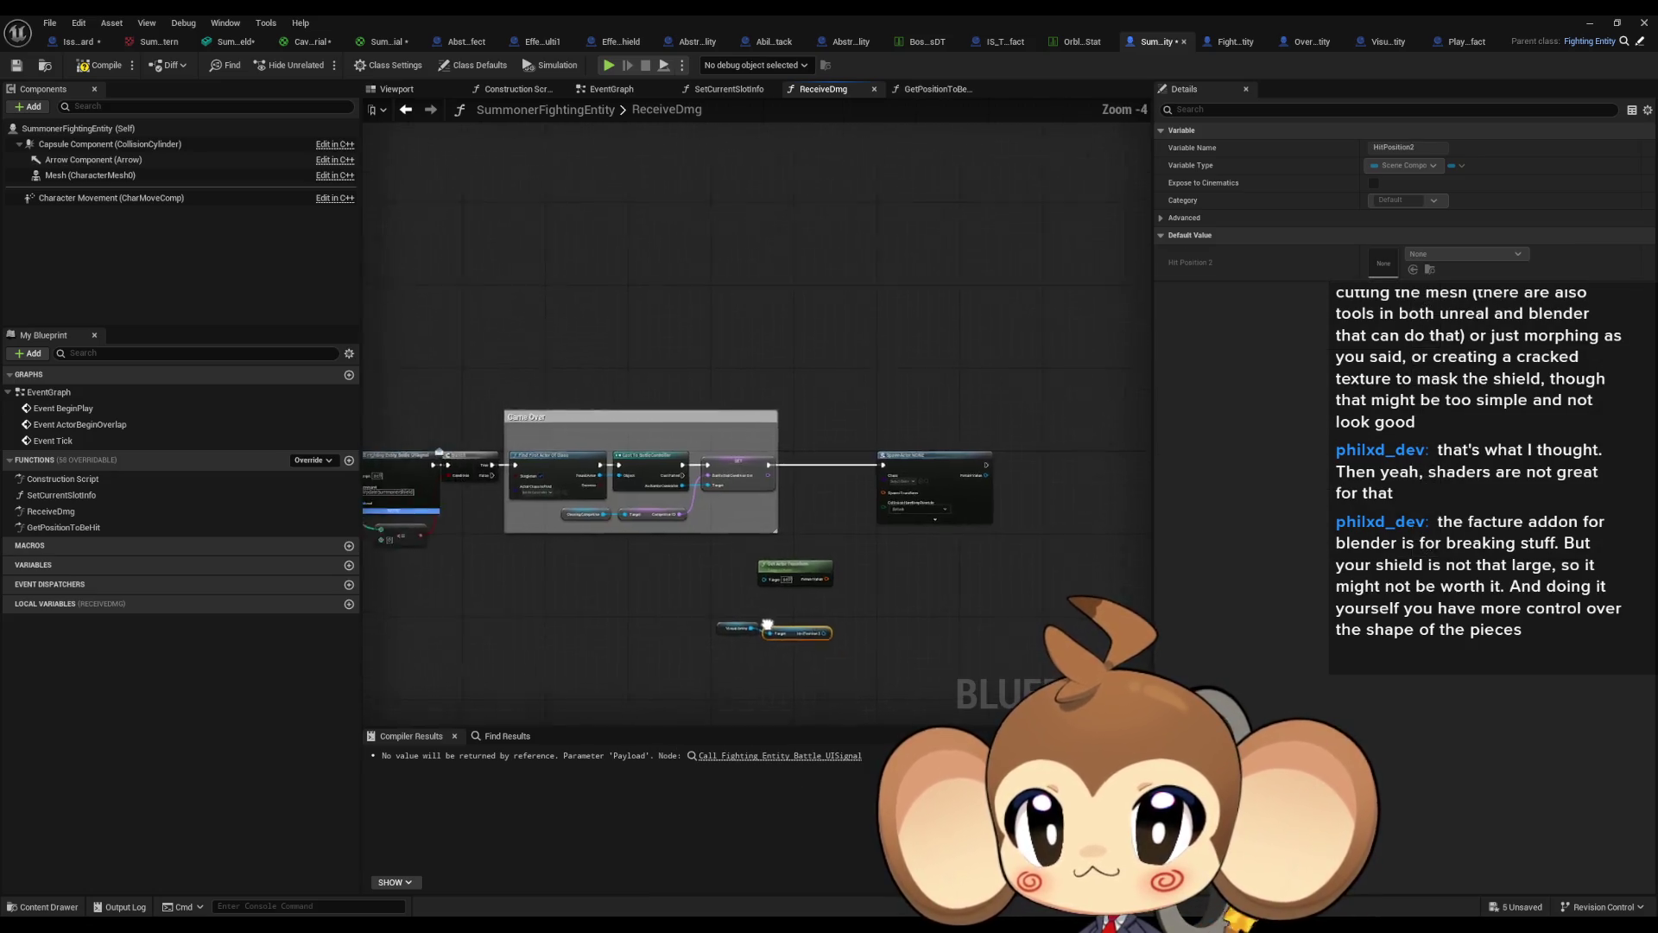
scroll(840, 538, up, 3)
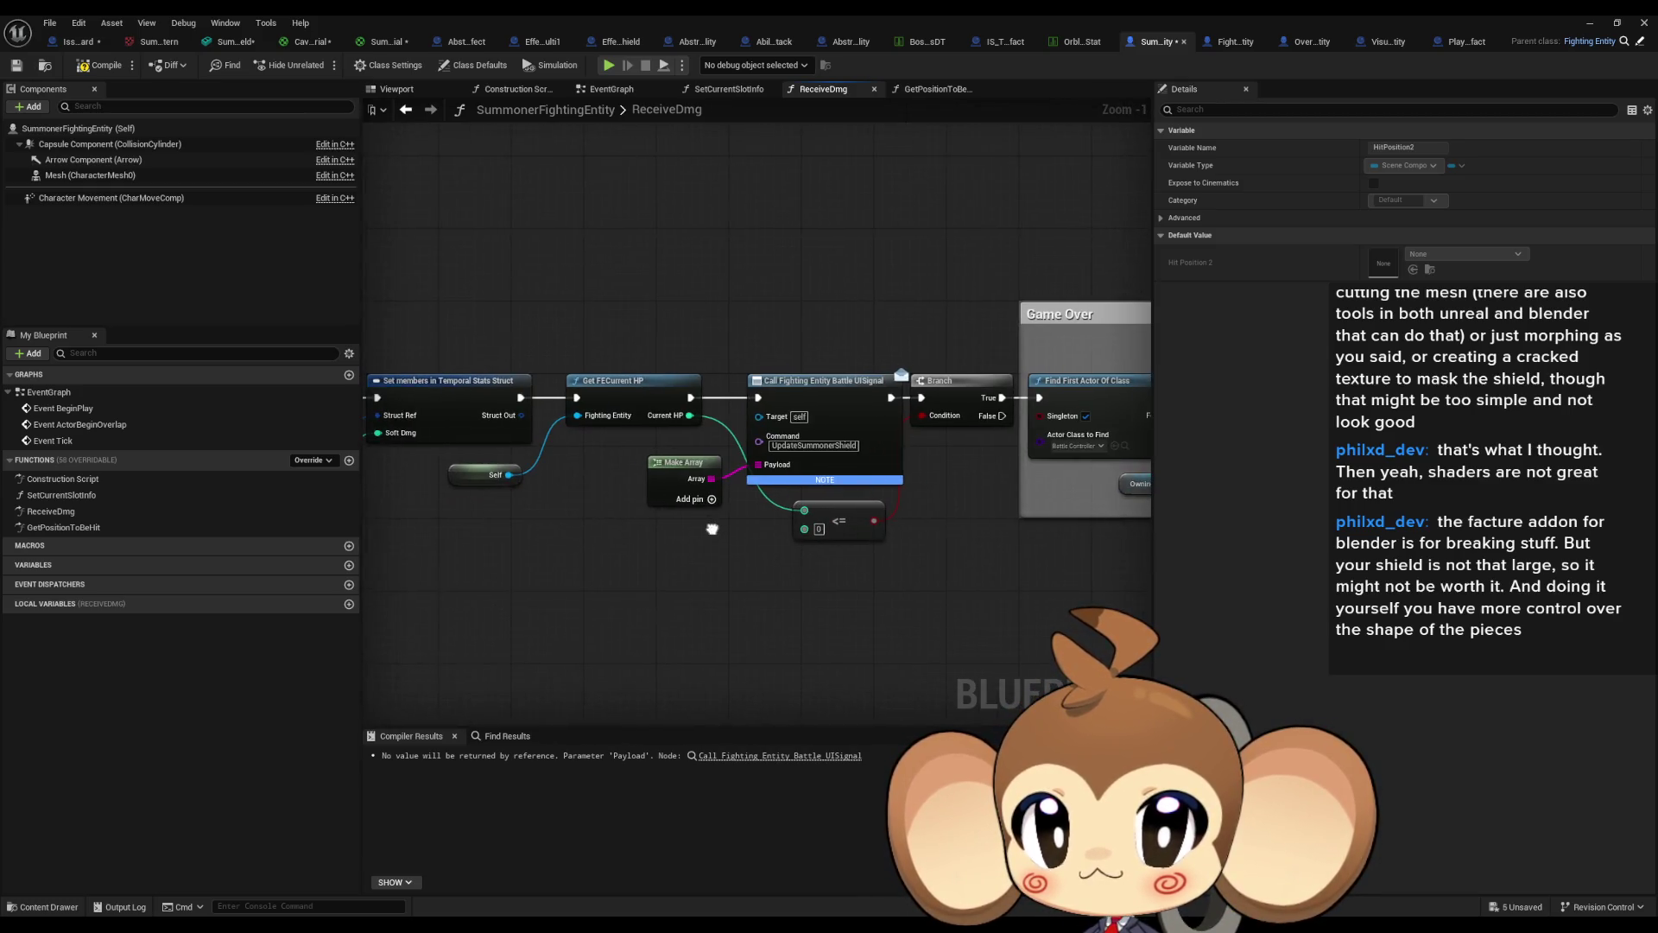
drag(713, 529, 52, 484)
scroll(957, 497, down, 1)
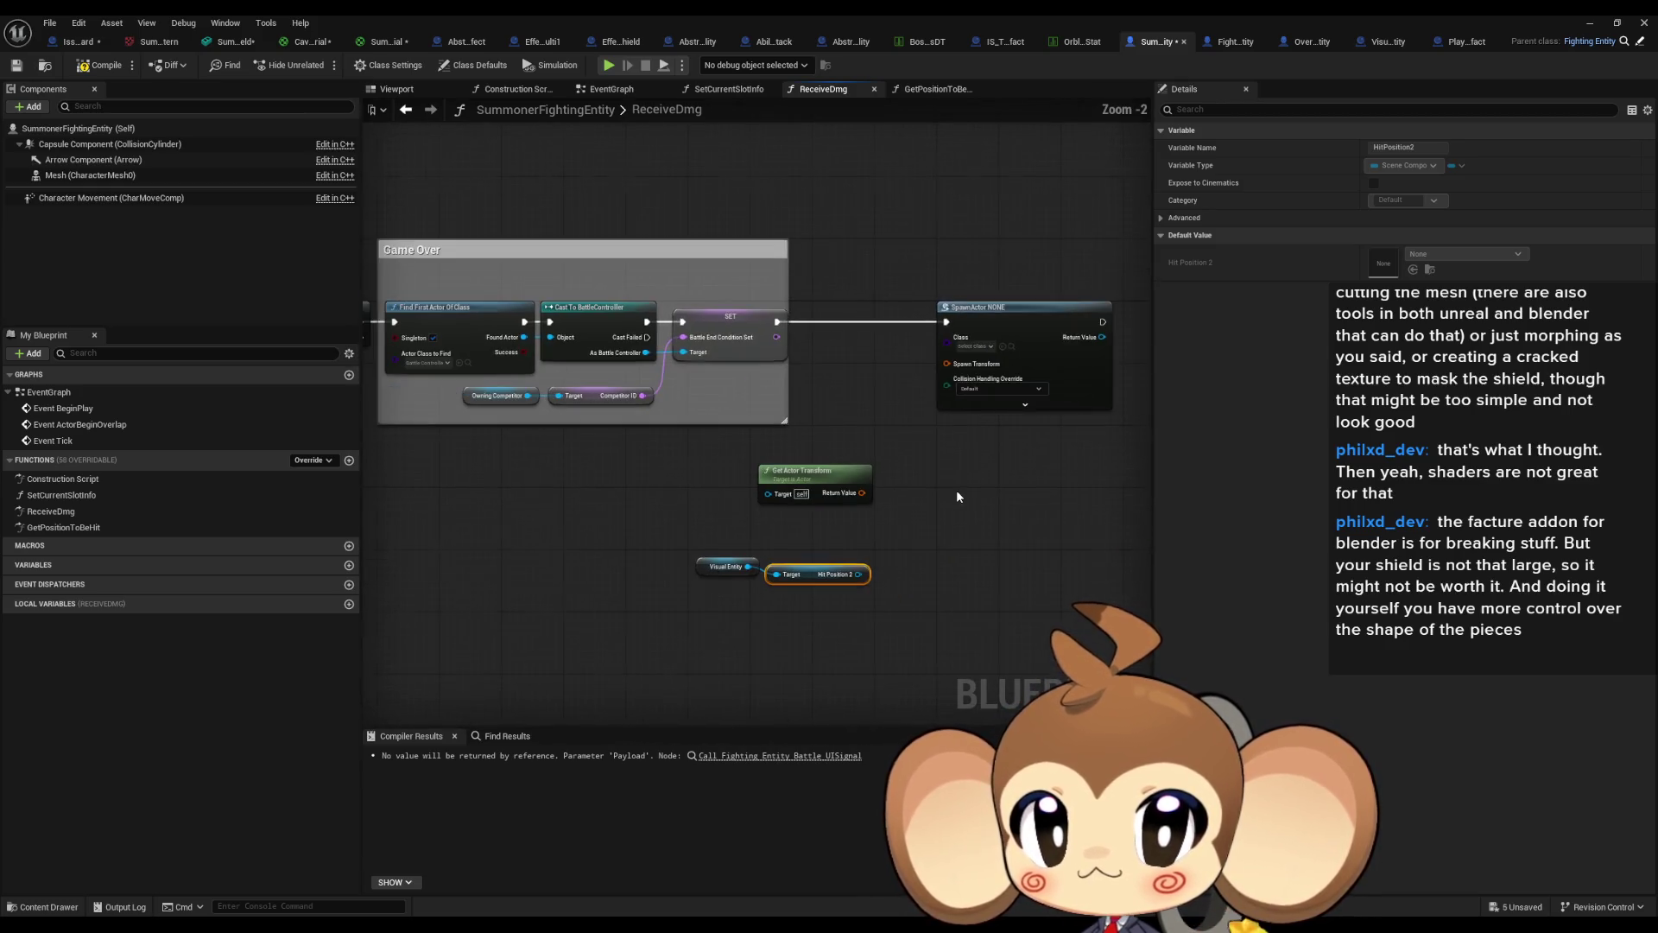
alt+click(946, 322)
mouse_move(903, 298)
mouse_down()
mouse_move(895, 433)
mouse_move(695, 453)
mouse_up()
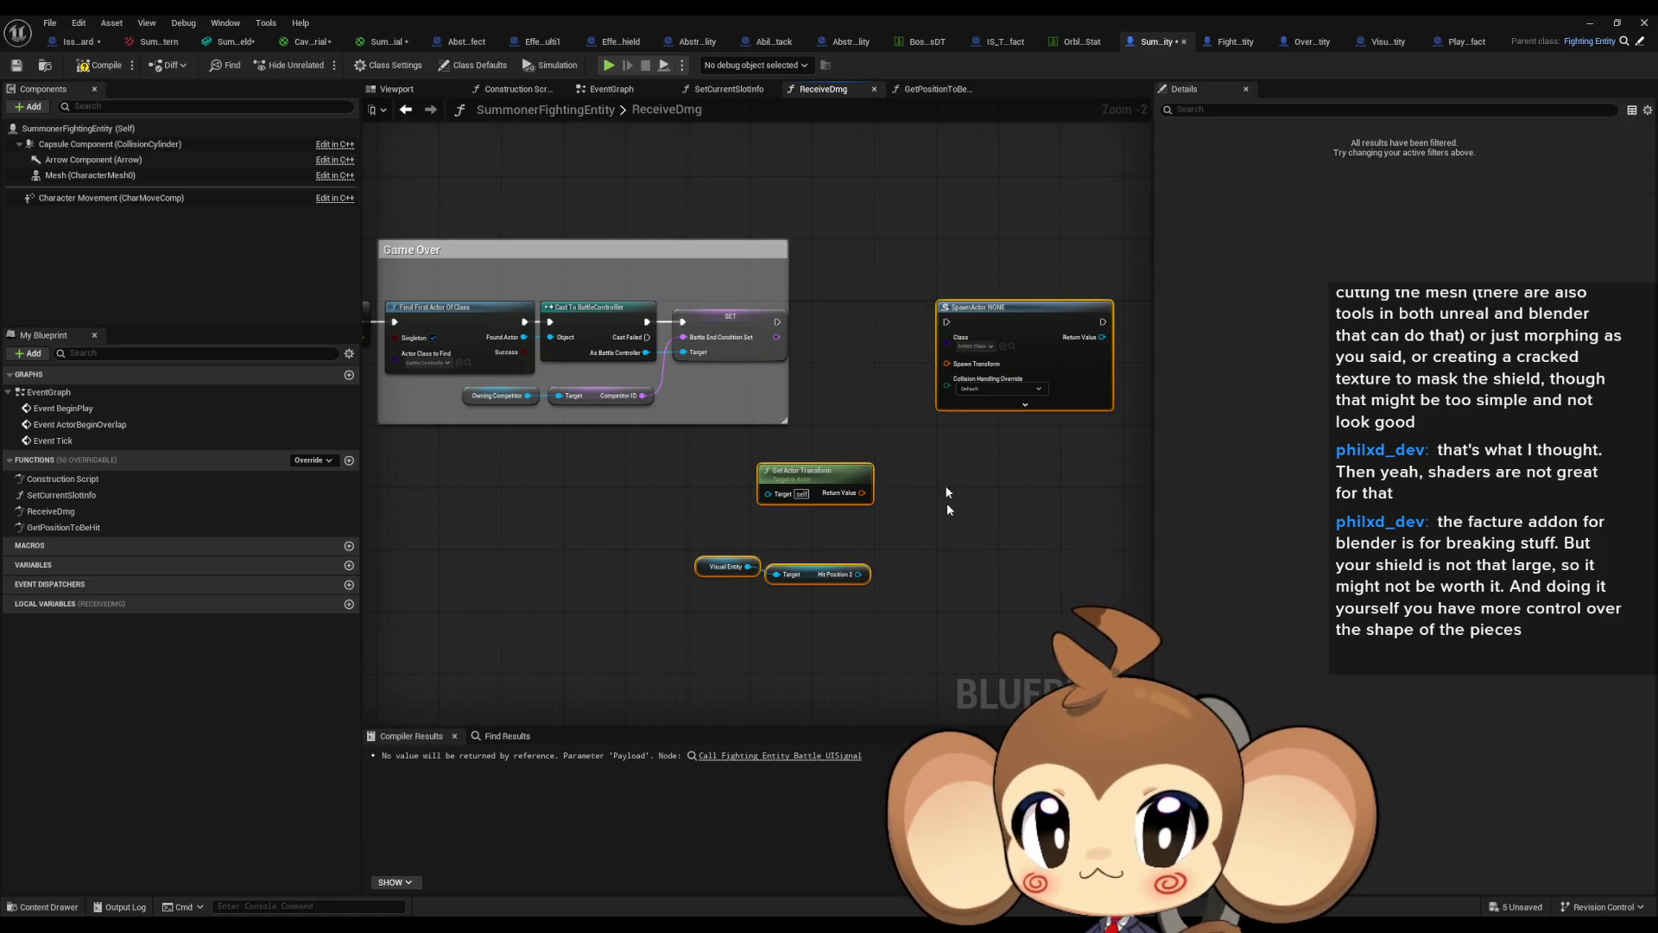
drag(1019, 320, 479, 494)
scroll(479, 494, up, 3)
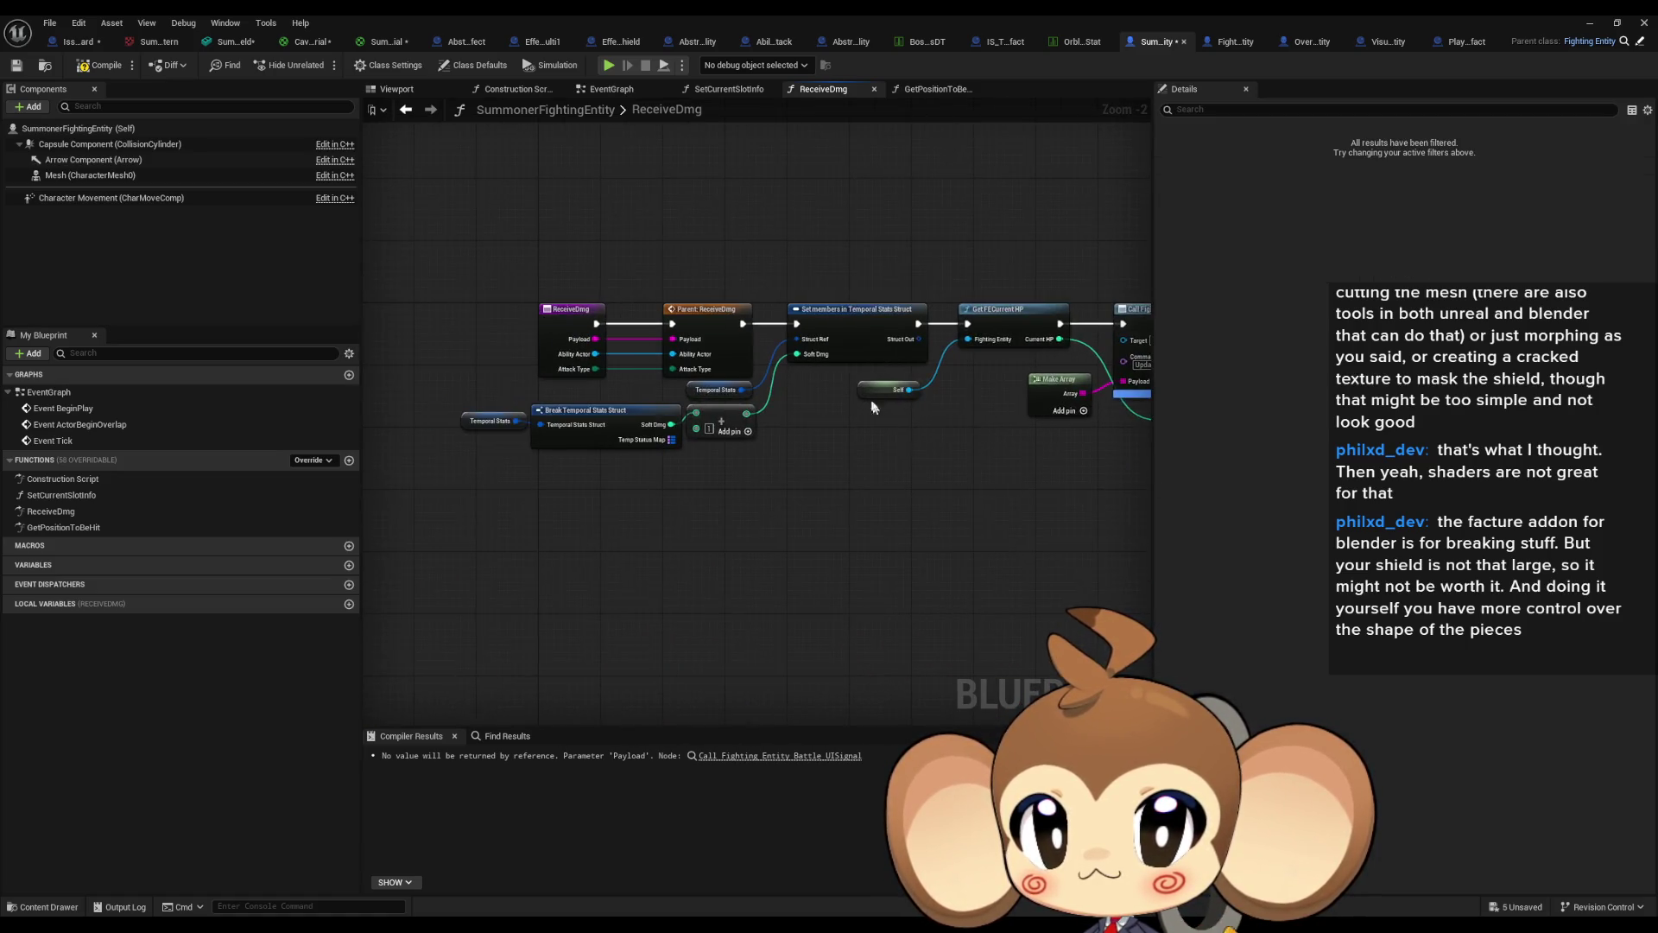
Pan through ReceiveDmg to review the Game Over section, entry node and Temporal Stats variable.
mouse_move(956, 424)
mouse_down()
mouse_move(873, 417)
mouse_move(888, 419)
mouse_up()
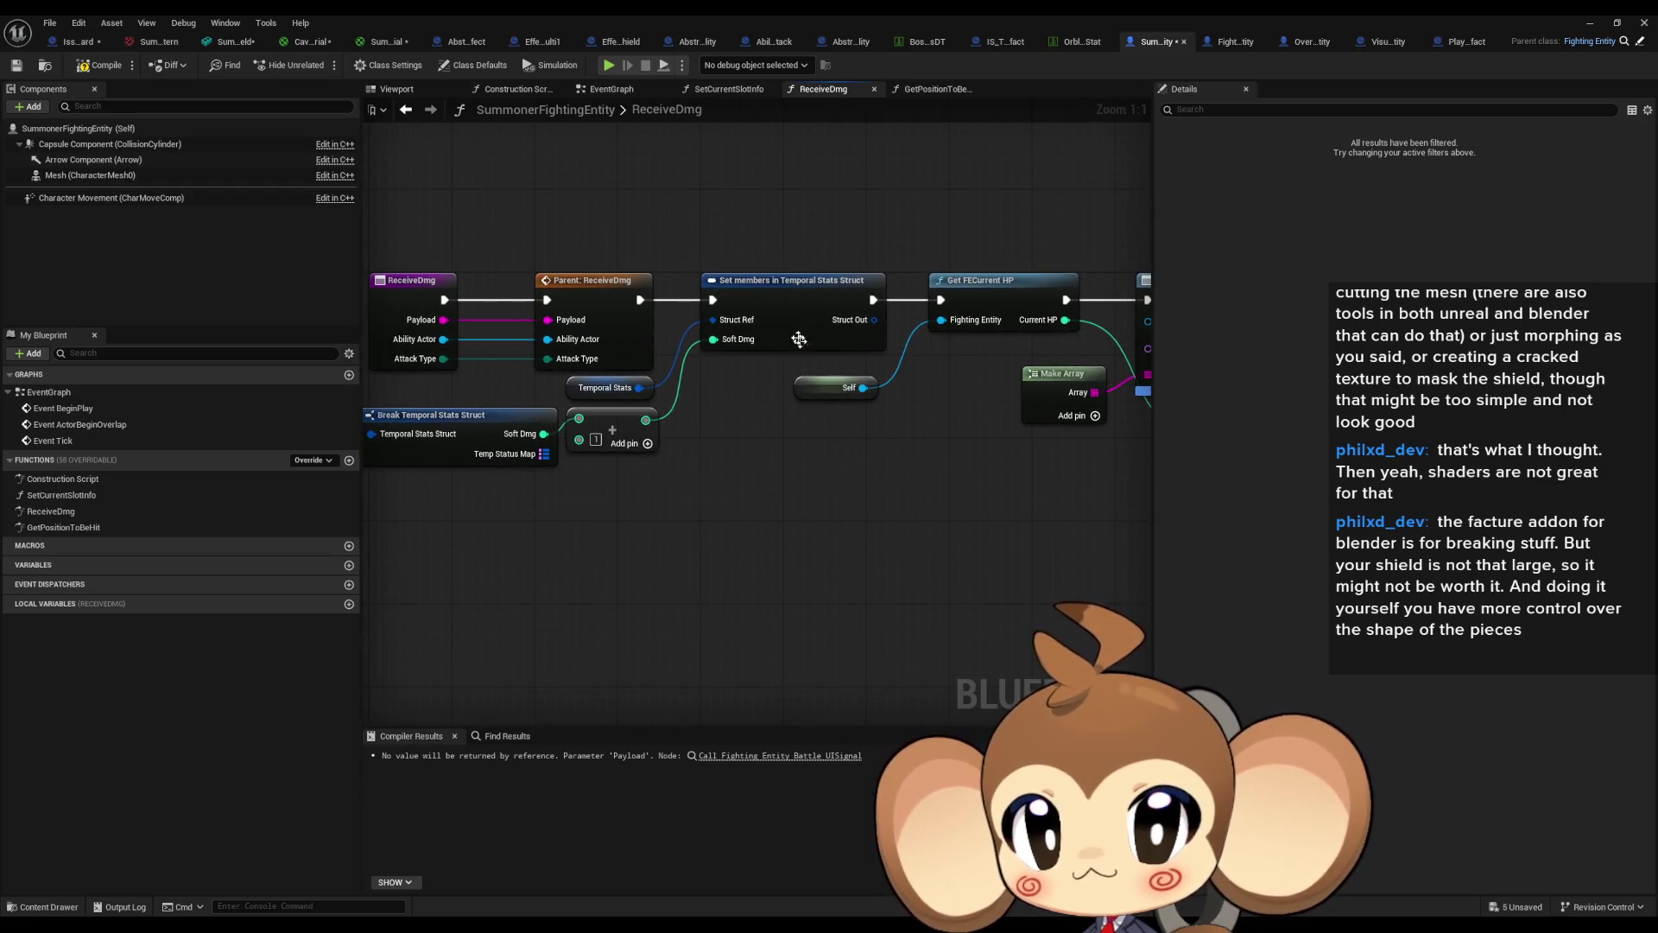
drag(952, 331, 783, 317)
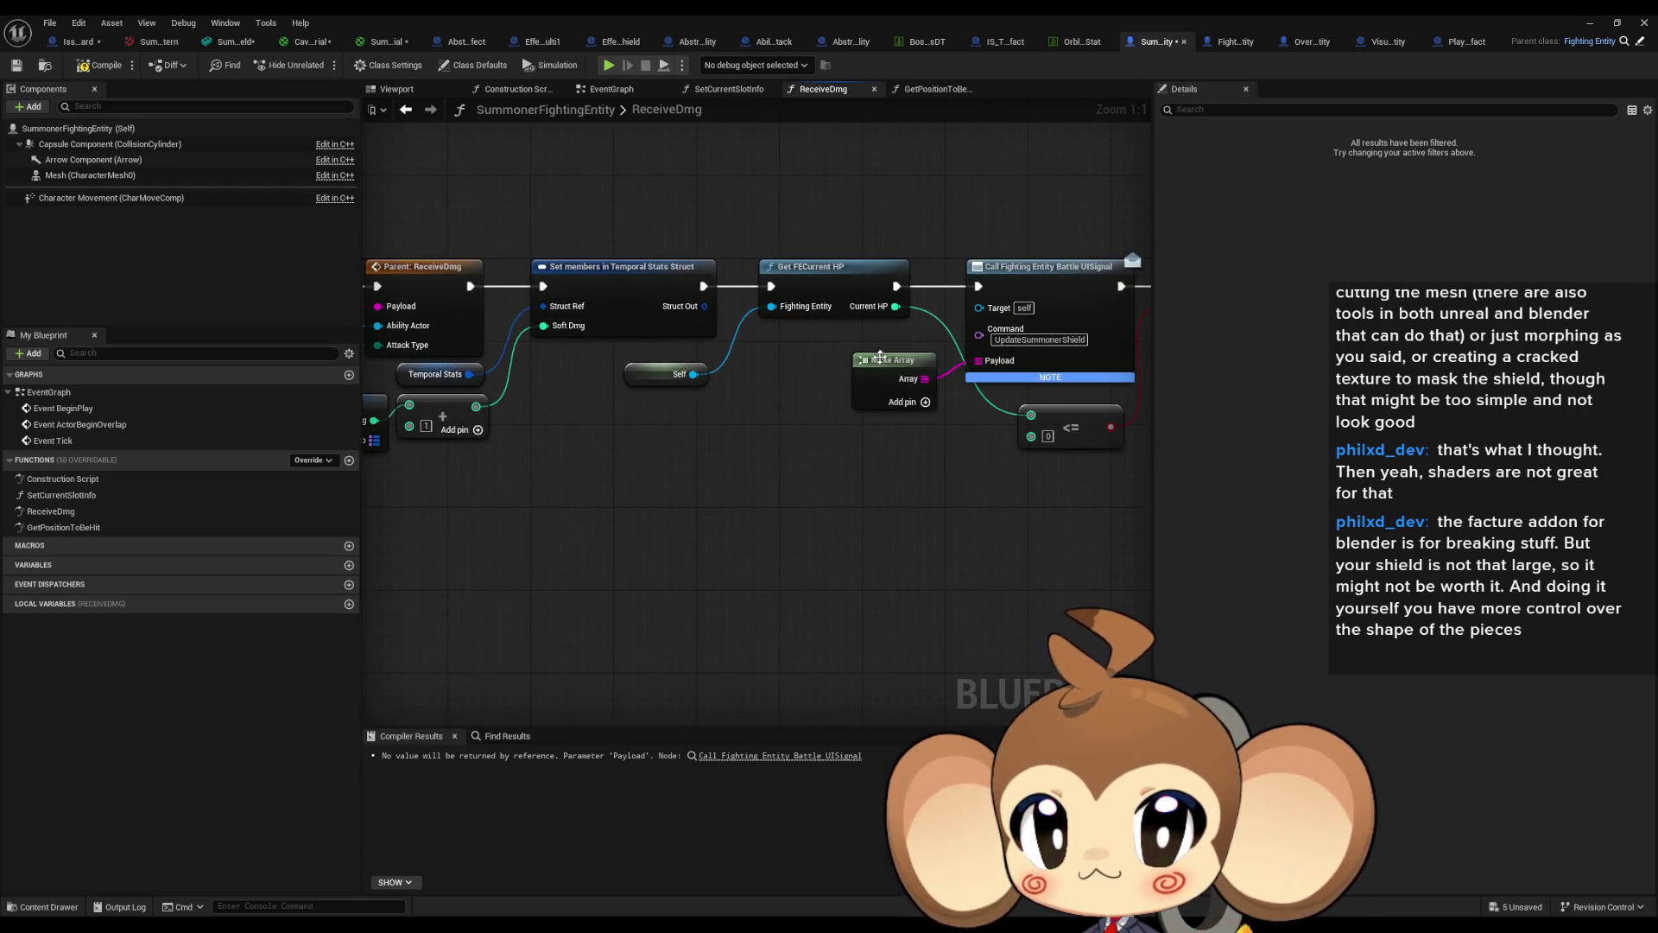
drag(879, 357, 699, 285)
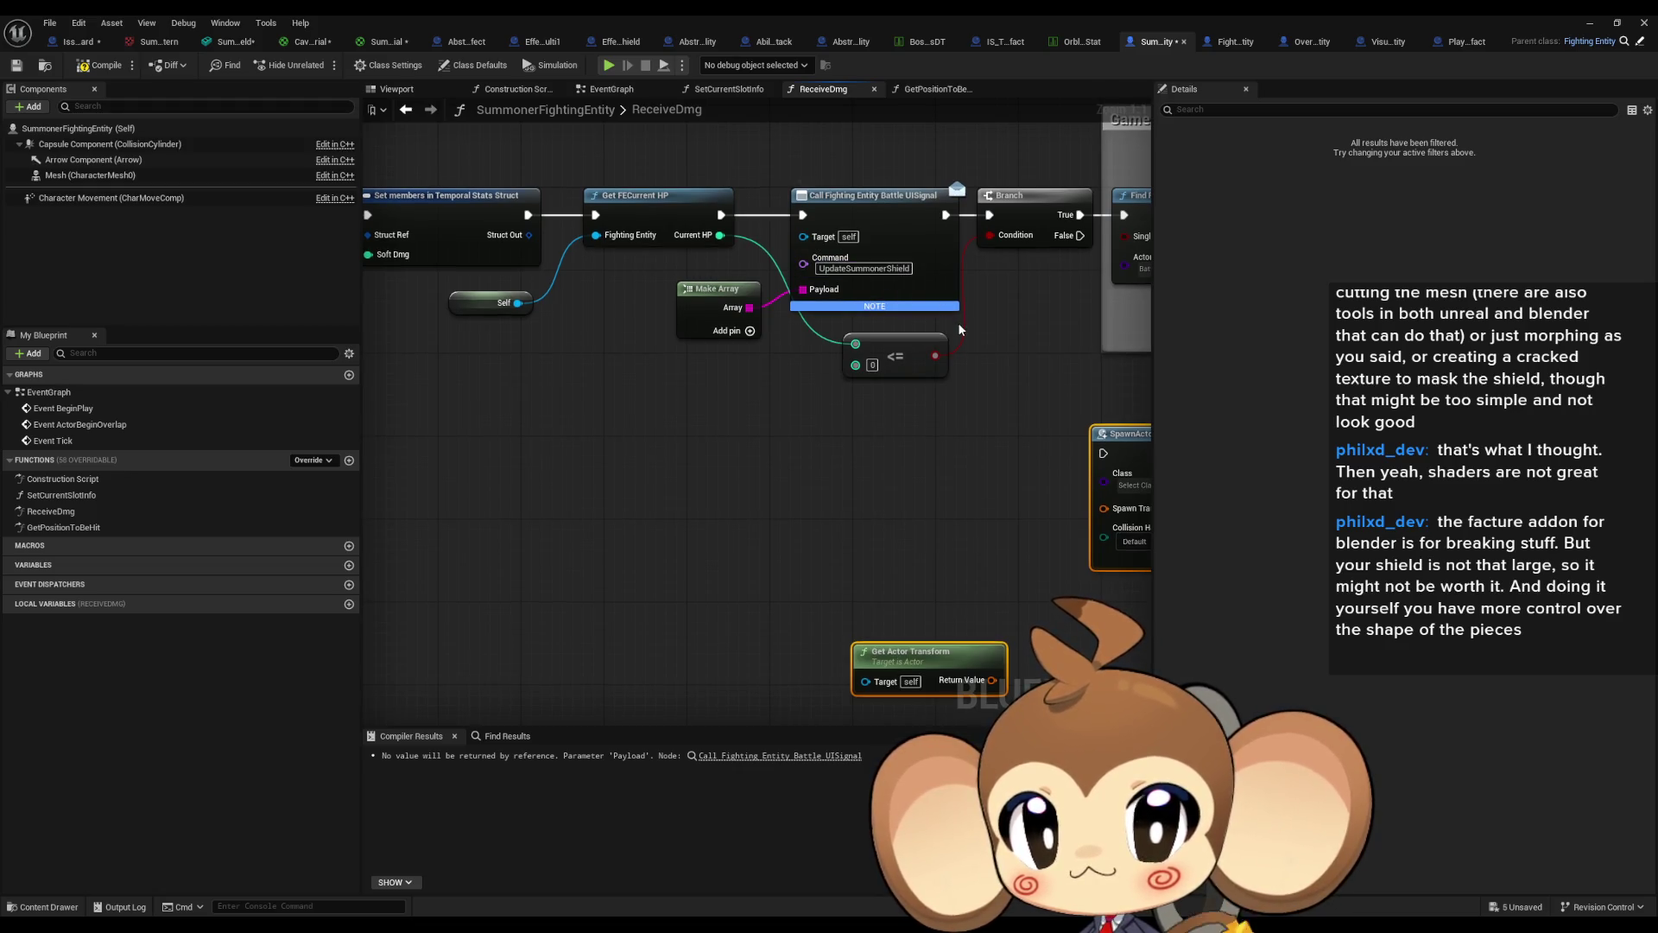
mouse_move(987, 432)
mouse_down()
mouse_move(717, 387)
mouse_move(812, 476)
mouse_move(868, 477)
mouse_move(734, 380)
mouse_move(691, 398)
mouse_up()
mouse_move(959, 285)
mouse_down()
mouse_move(927, 379)
mouse_move(976, 427)
mouse_up()
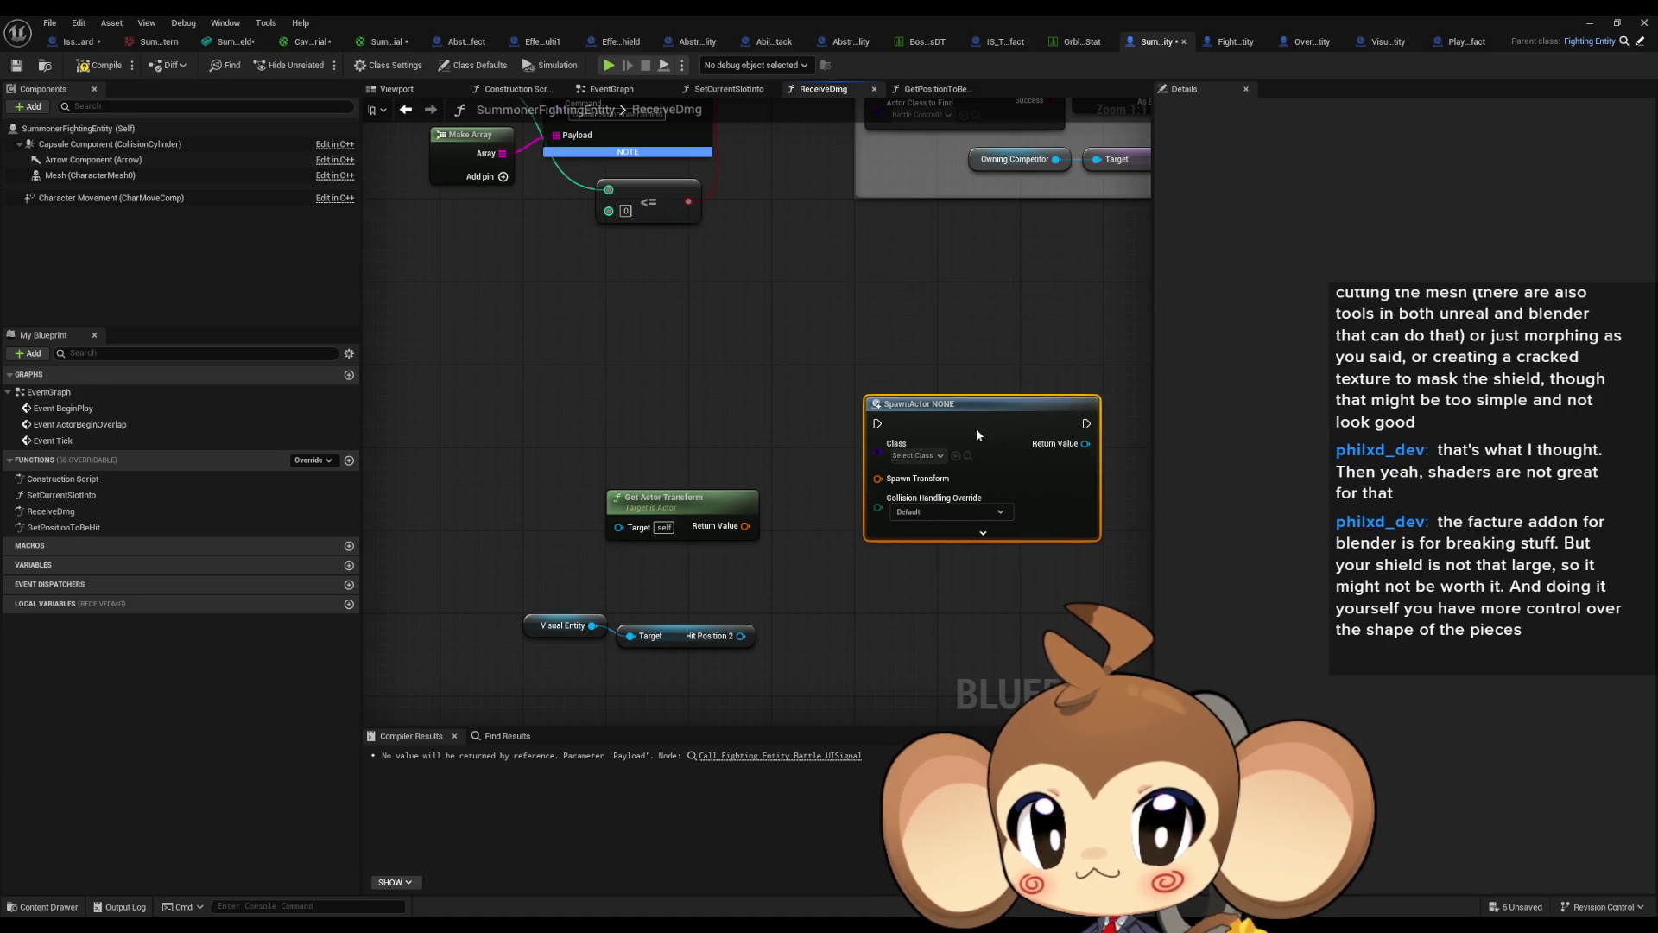
drag(594, 211, 657, 505)
scroll(855, 439, down, 2)
mouse_move(855, 439)
mouse_down()
mouse_move(689, 442)
mouse_move(616, 374)
mouse_up()
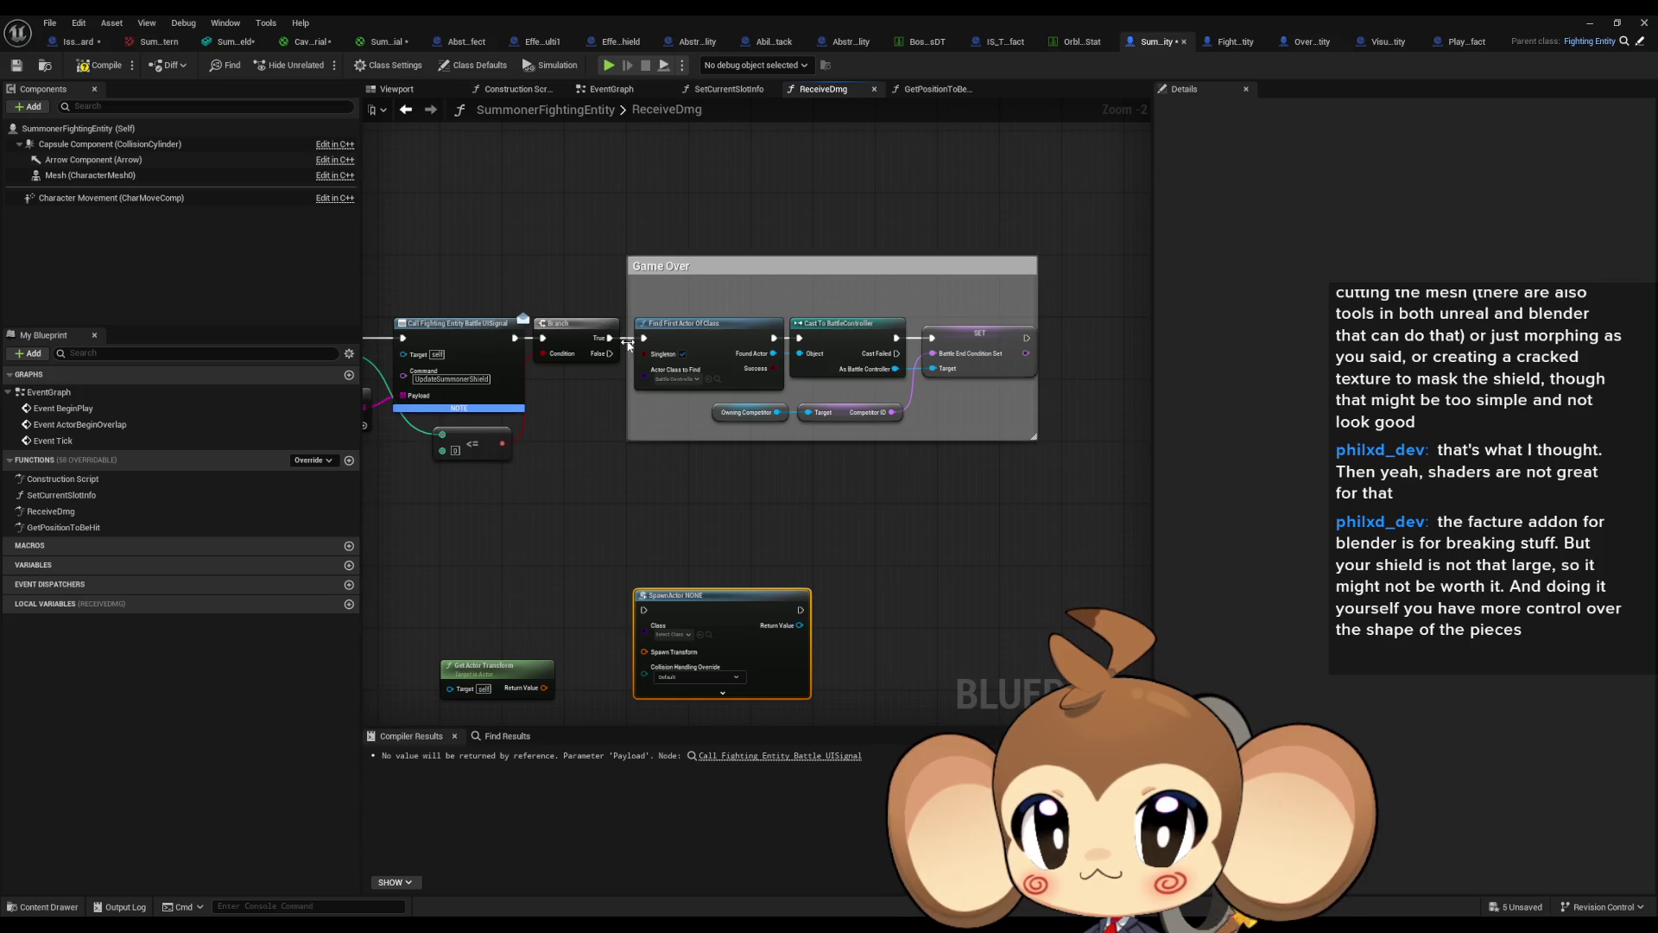
drag(627, 341, 748, 301)
scroll(752, 467, up, 2)
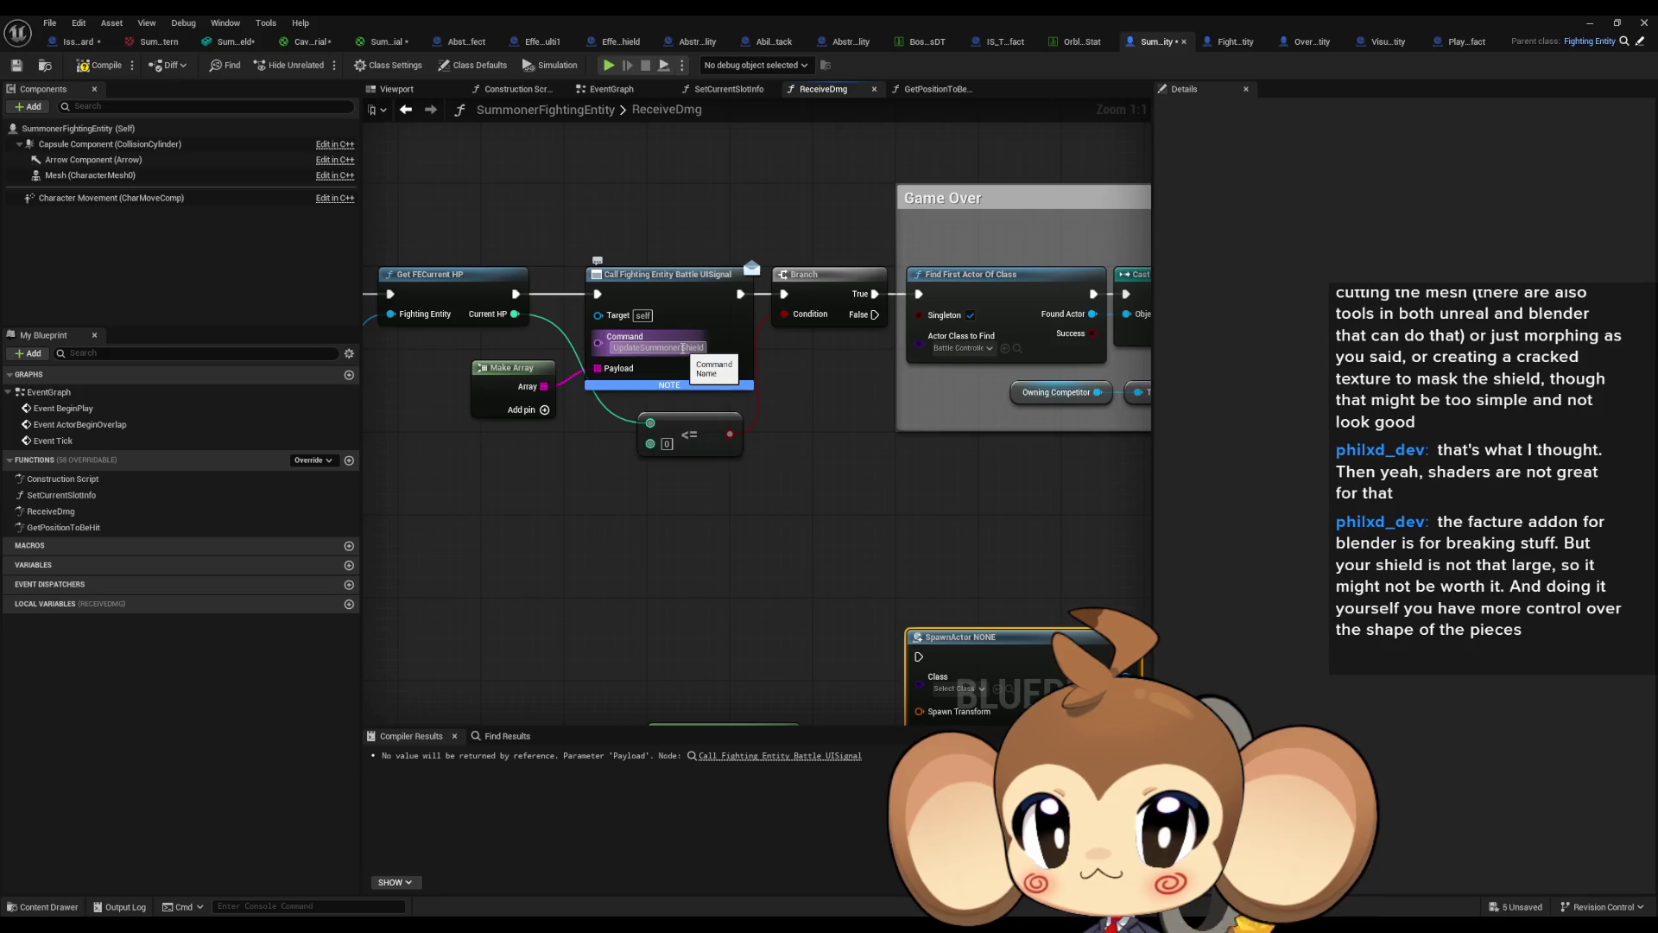
drag(657, 363, 1115, 453)
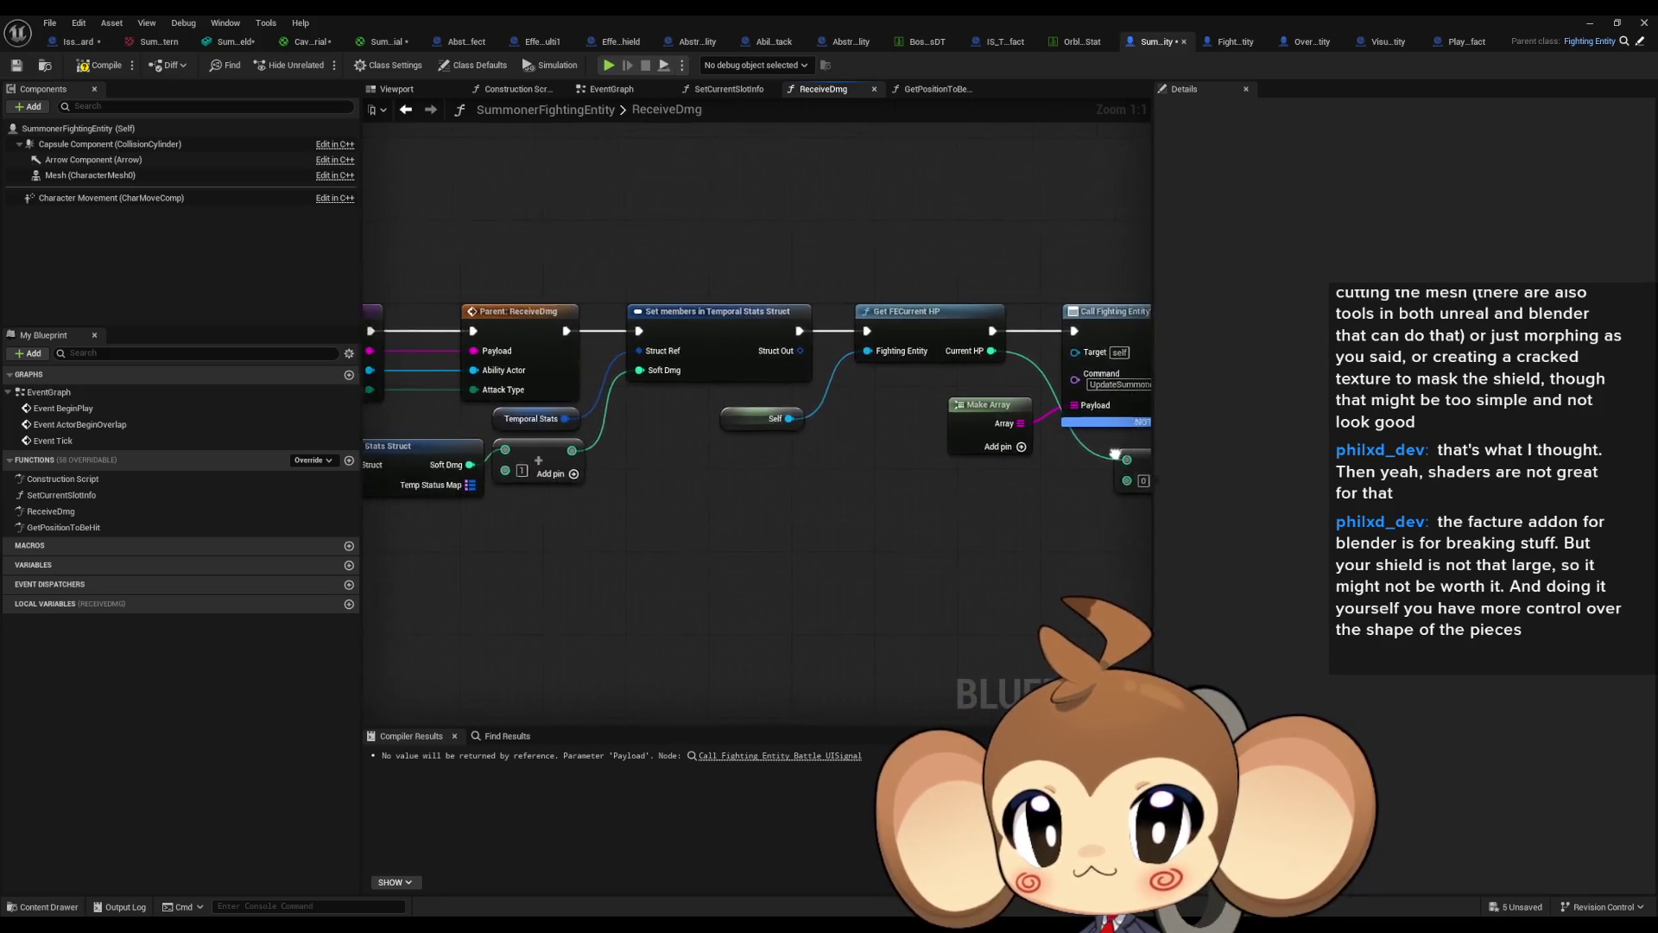
drag(604, 484, 868, 517)
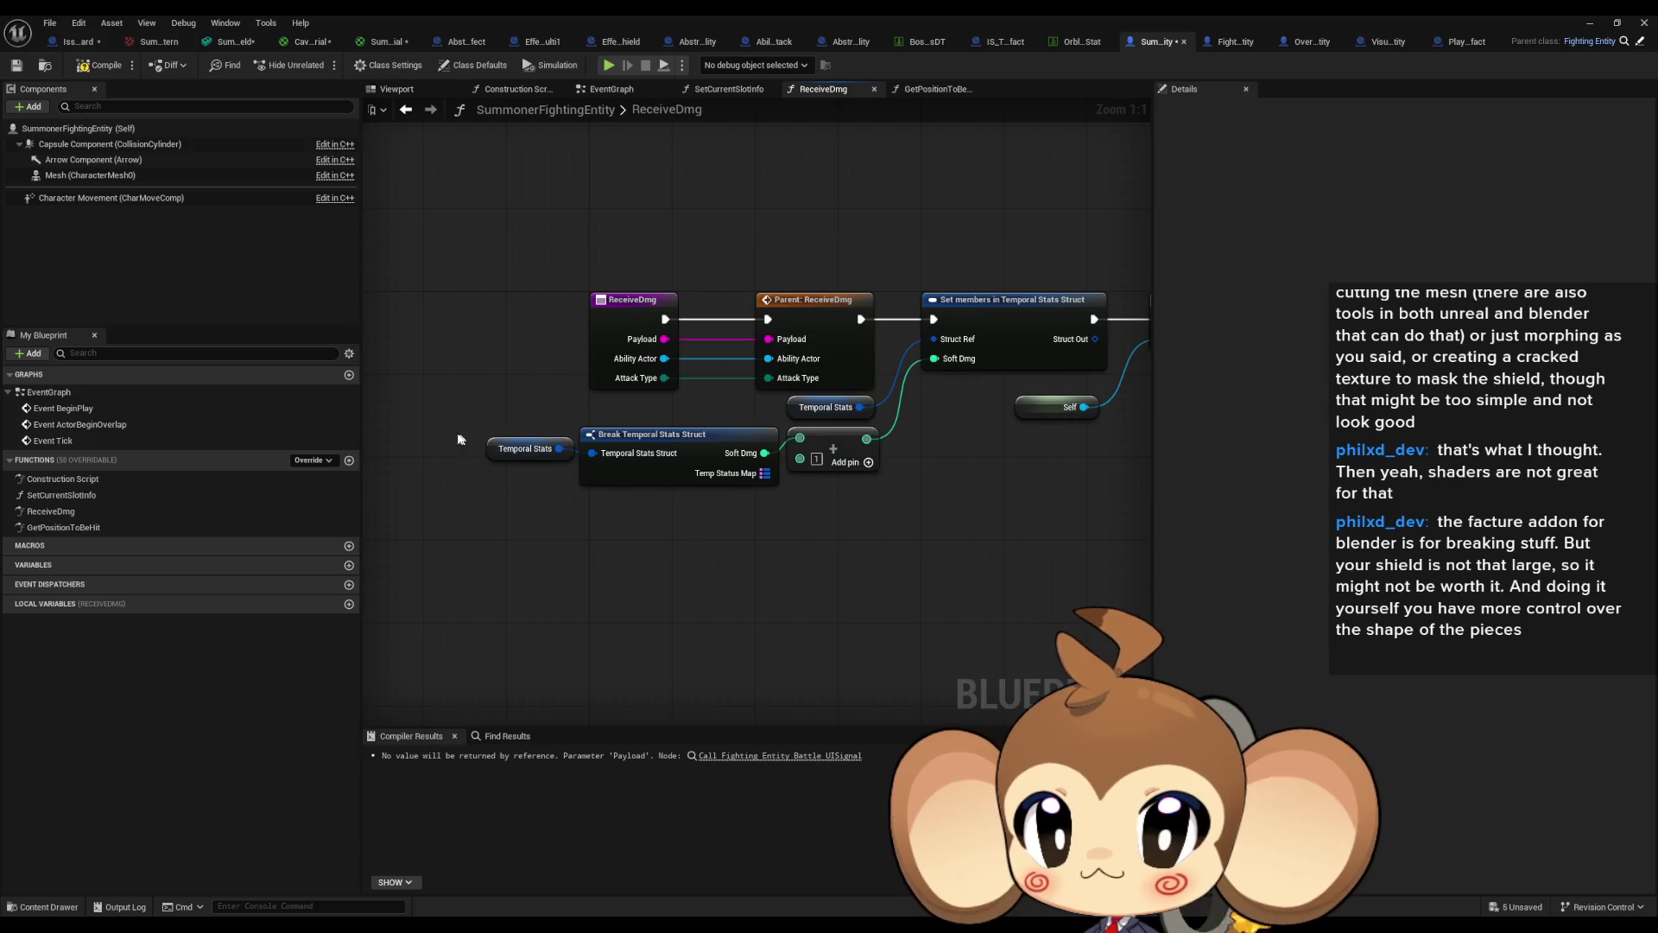
click(521, 449)
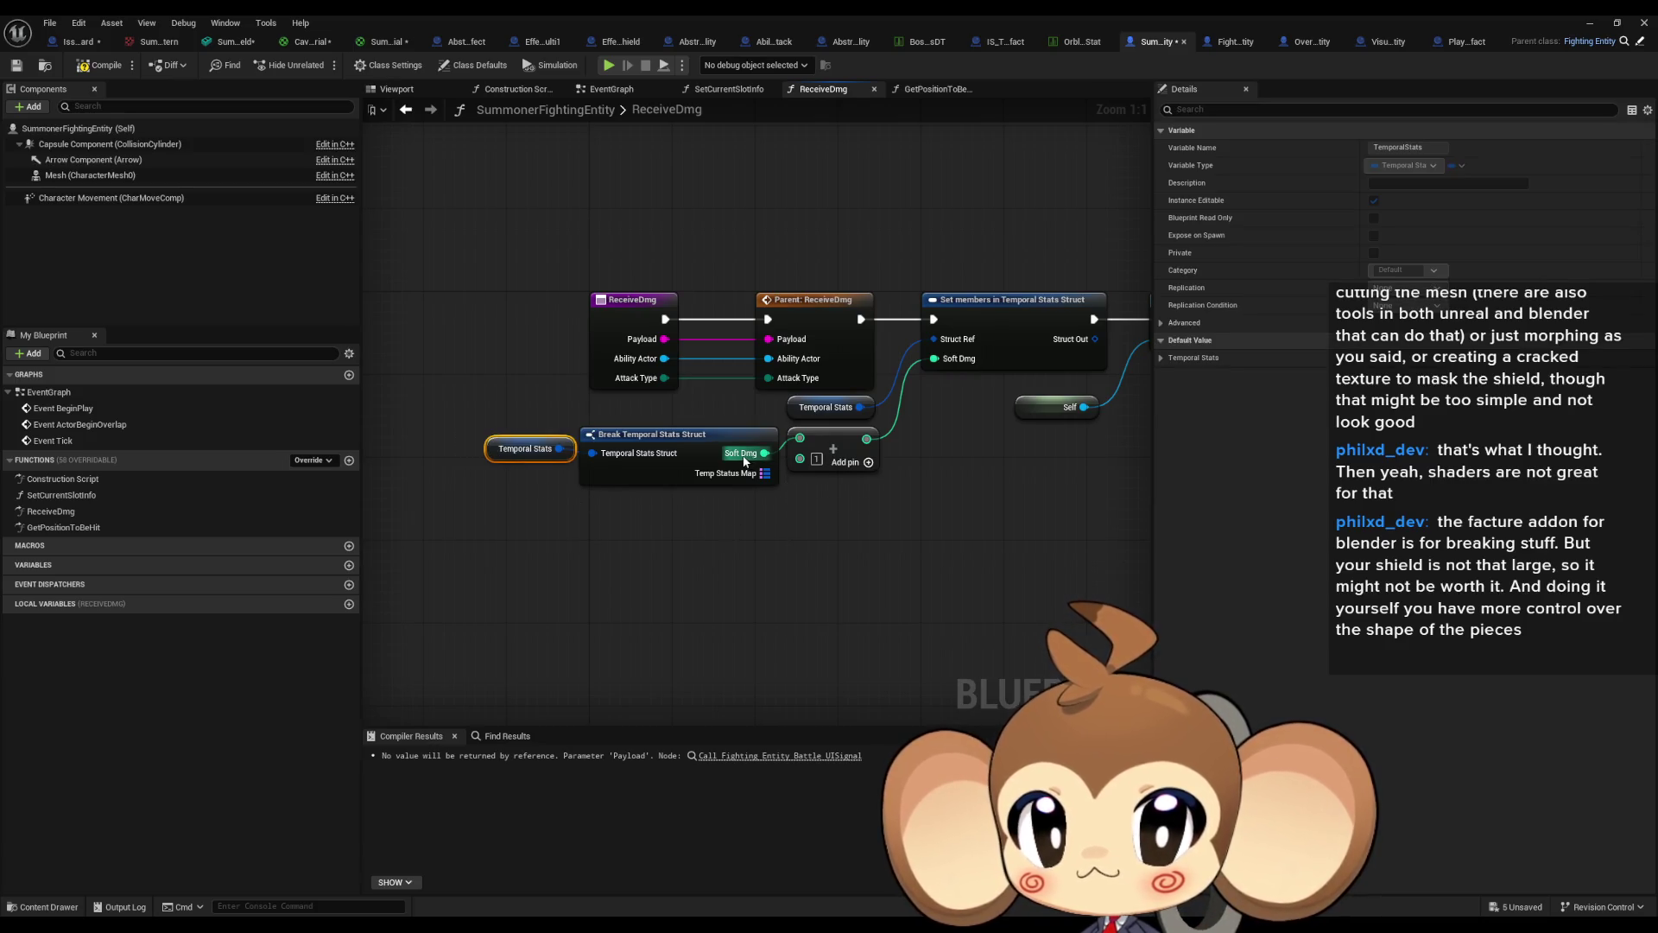
drag(976, 468, 816, 479)
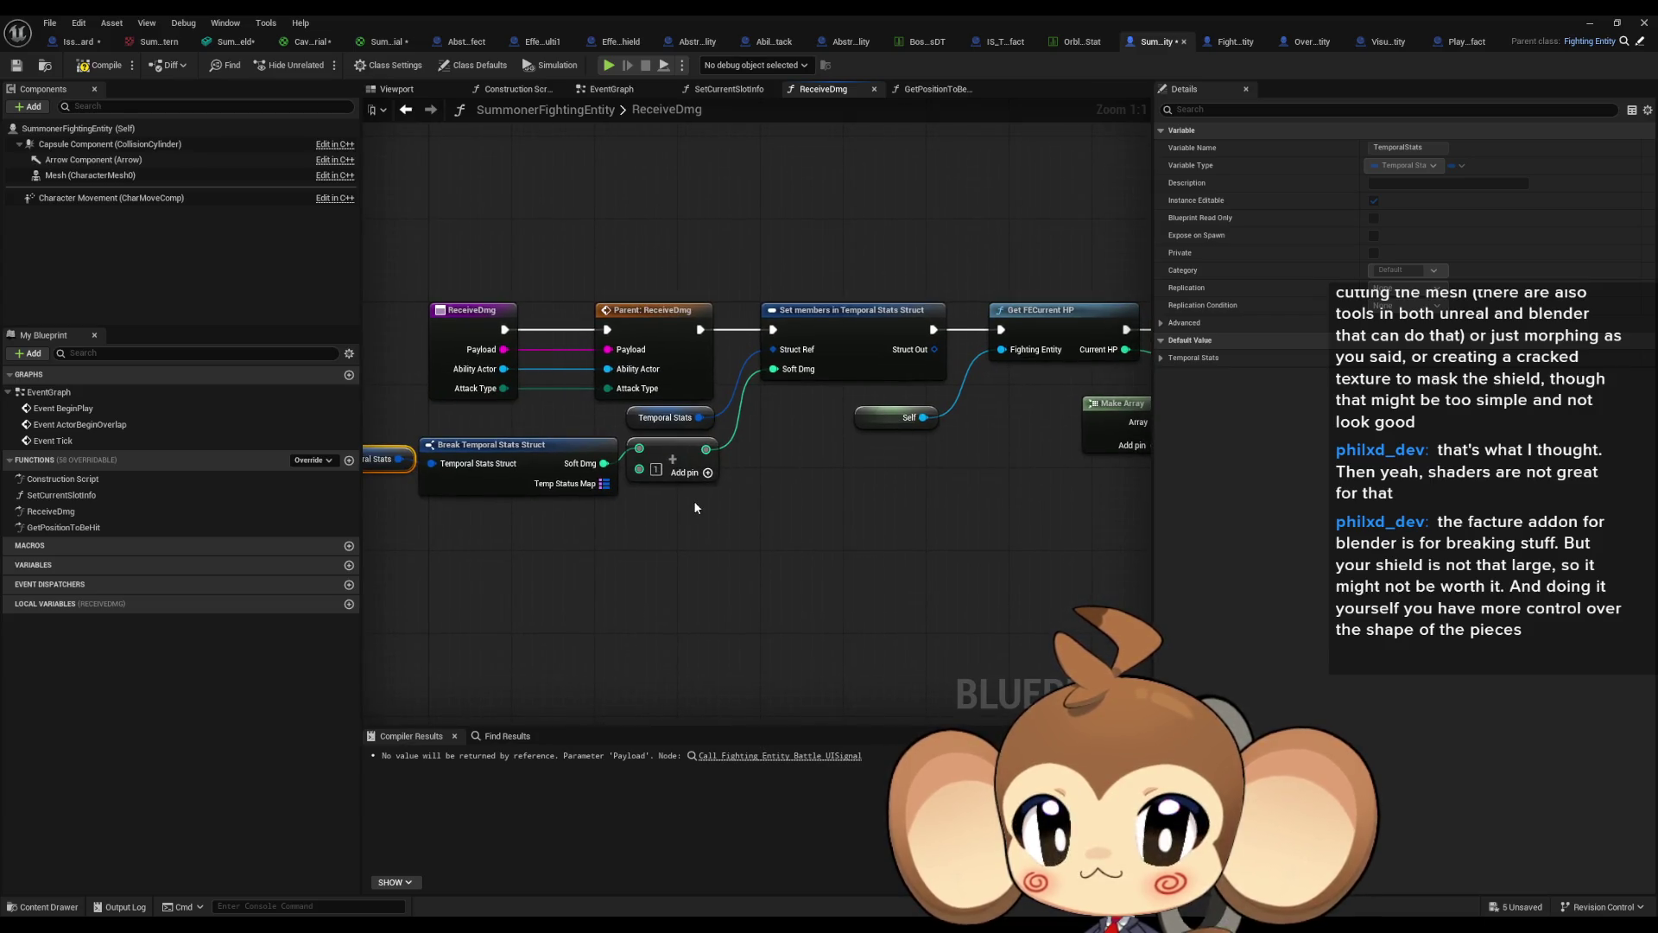
drag(695, 508, 364, 476)
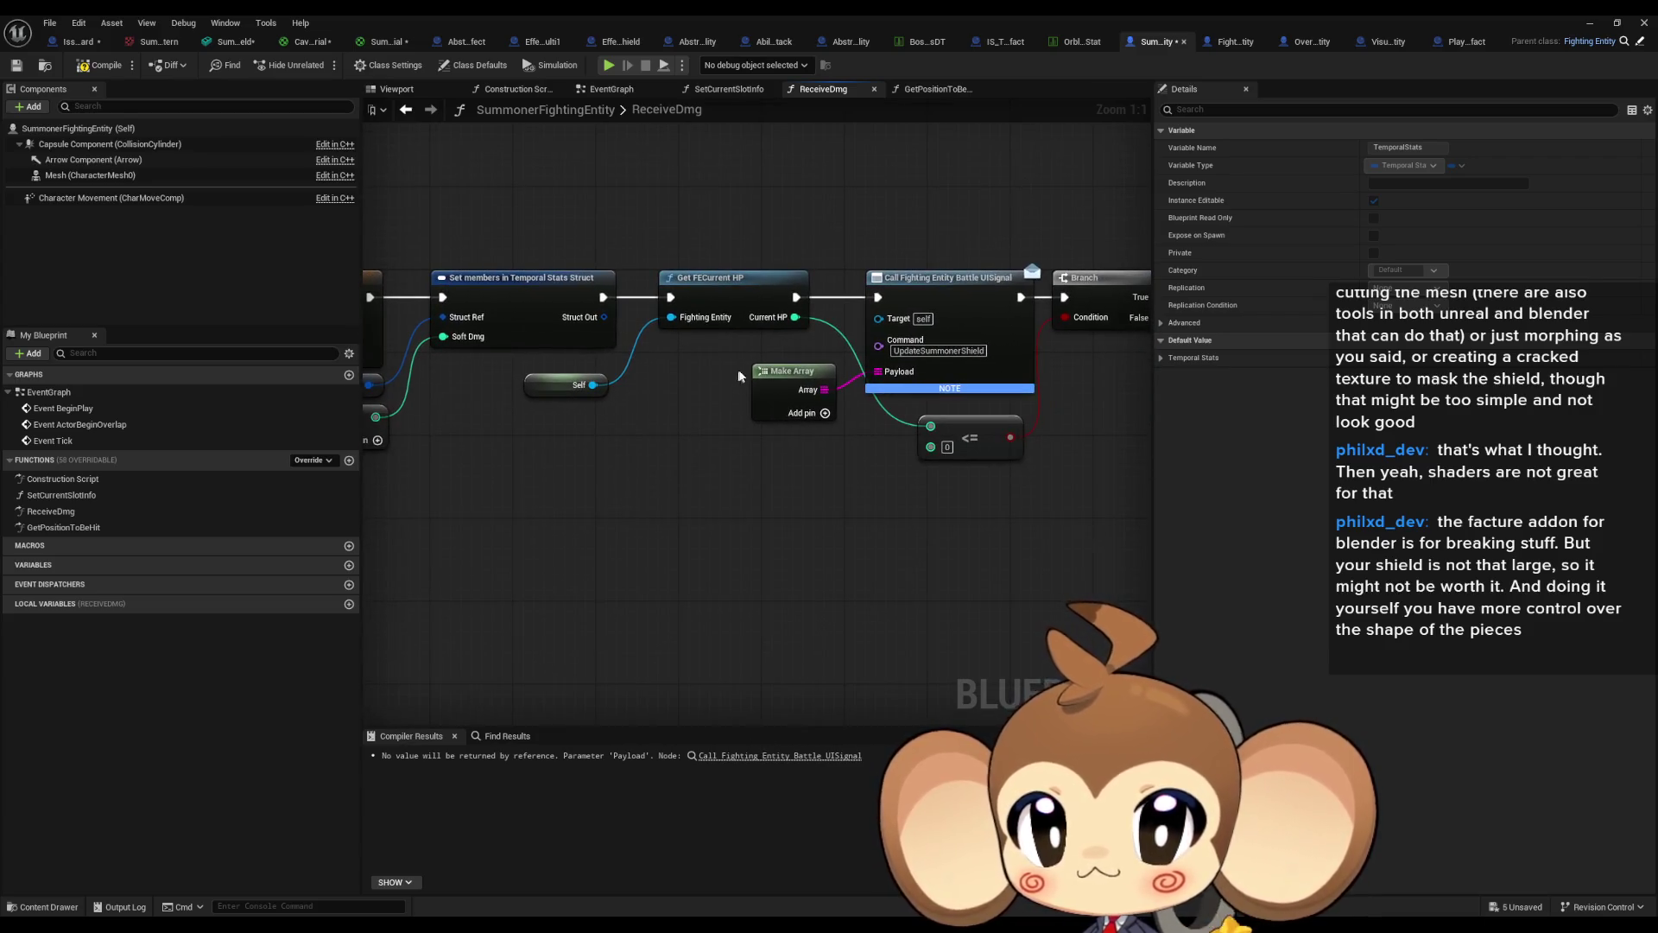
Add a Current HP <= 0 comparison node.
mouse_move(795, 317)
mouse_down()
mouse_move(738, 413)
mouse_move(717, 551)
mouse_up()
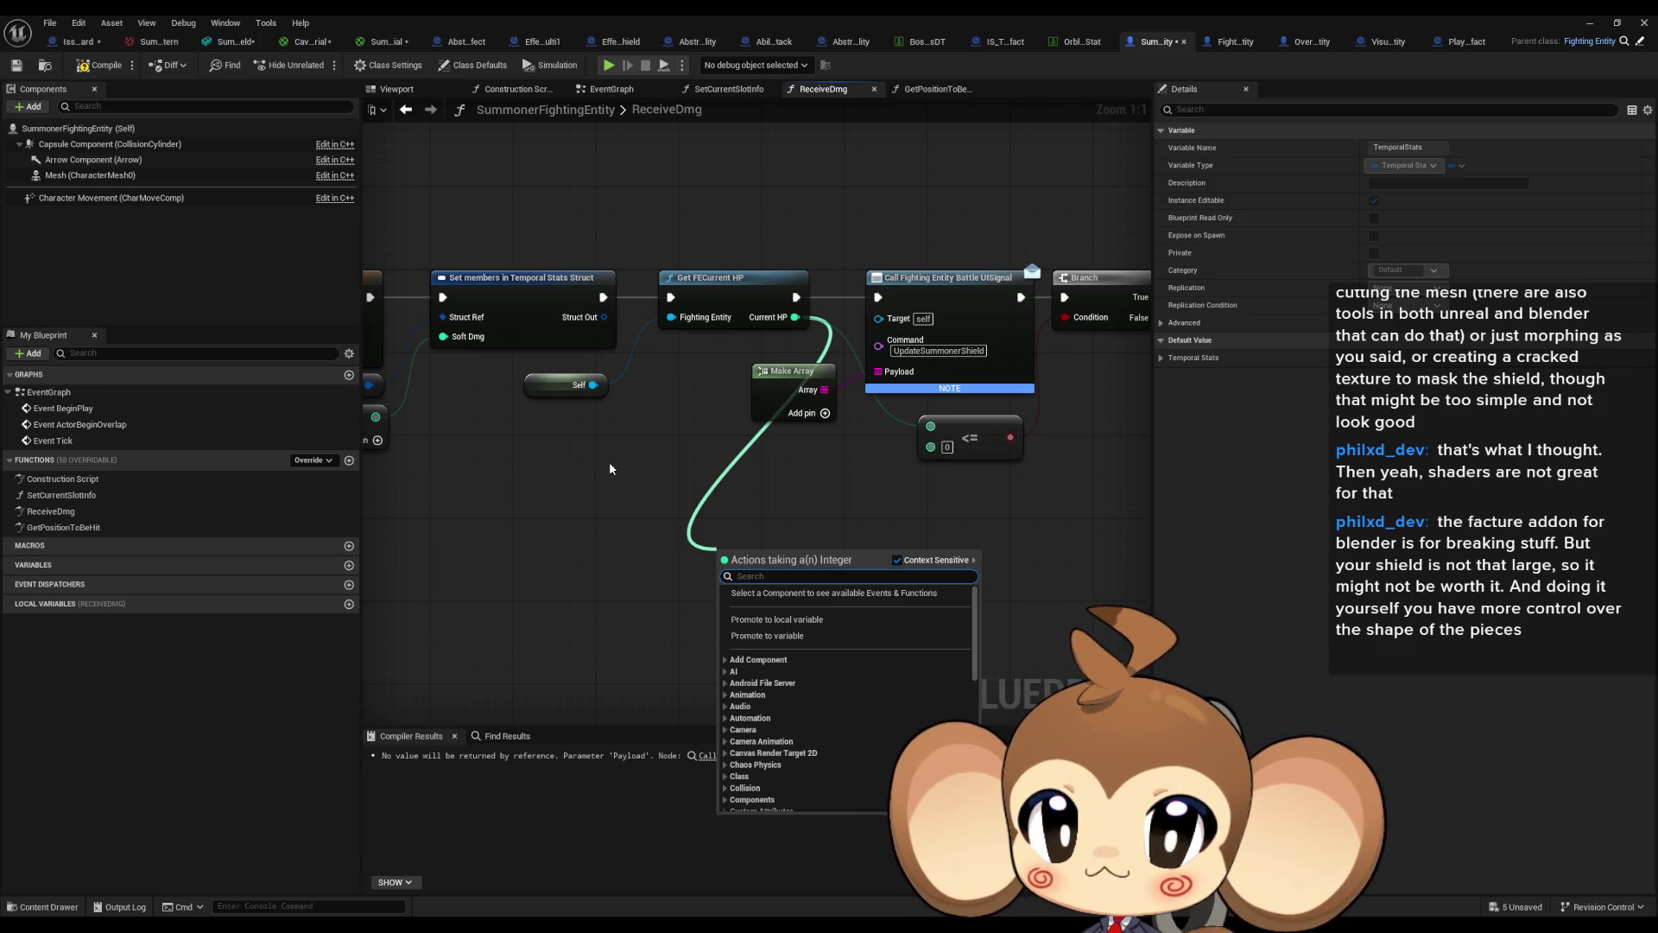
text(<)
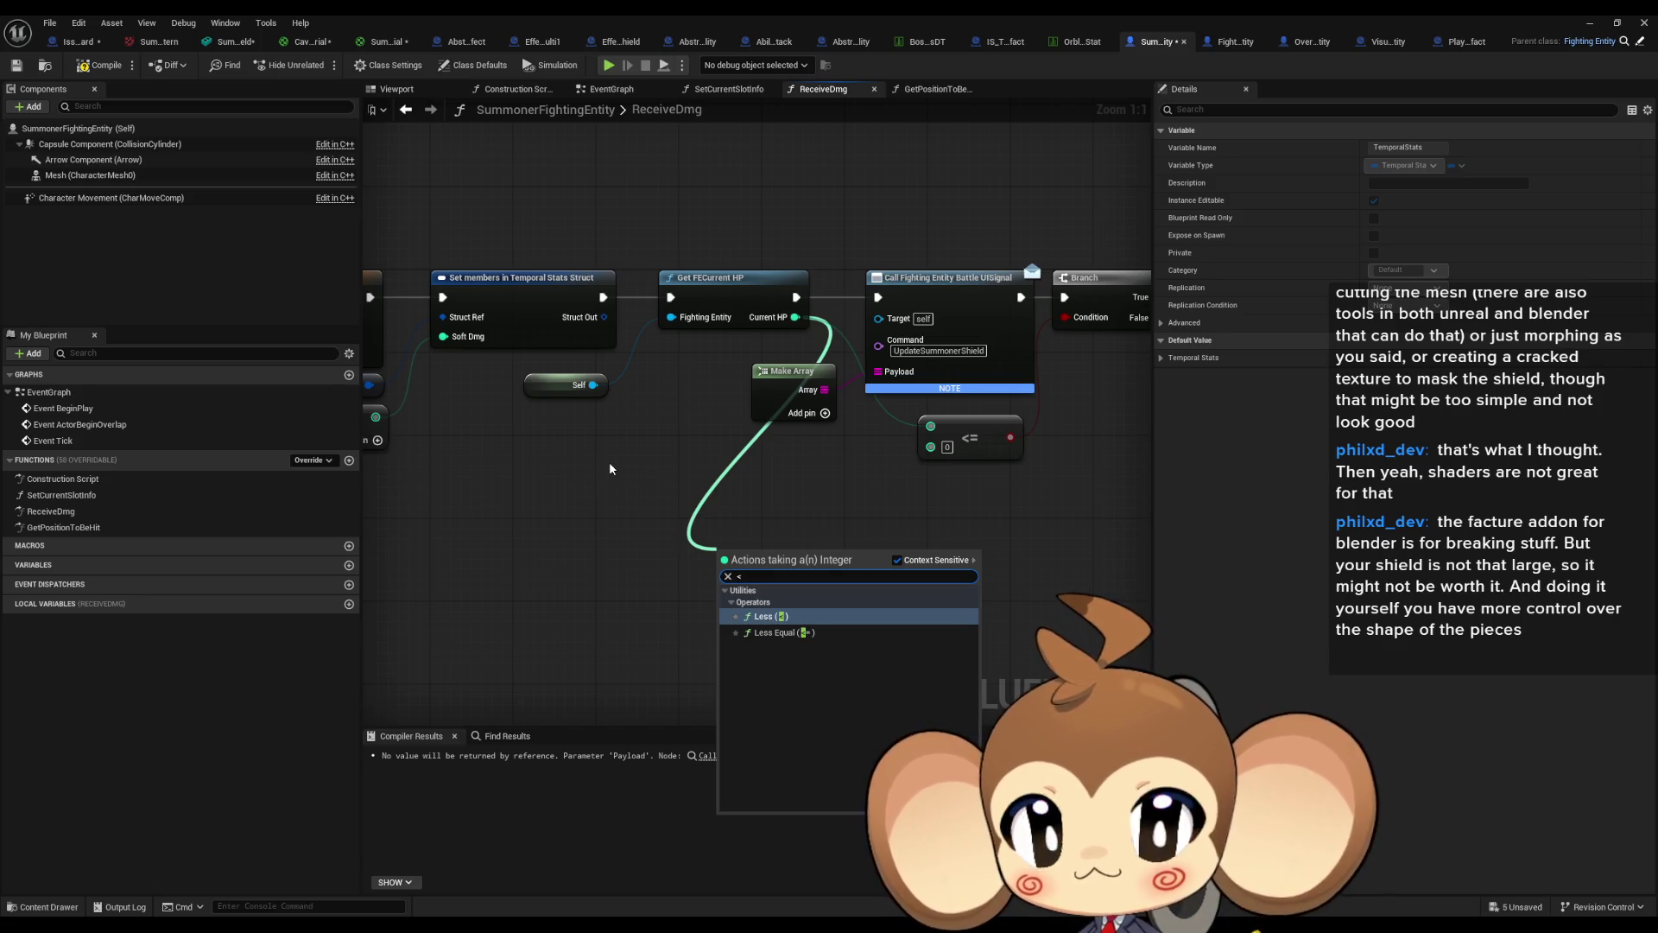
text(=)
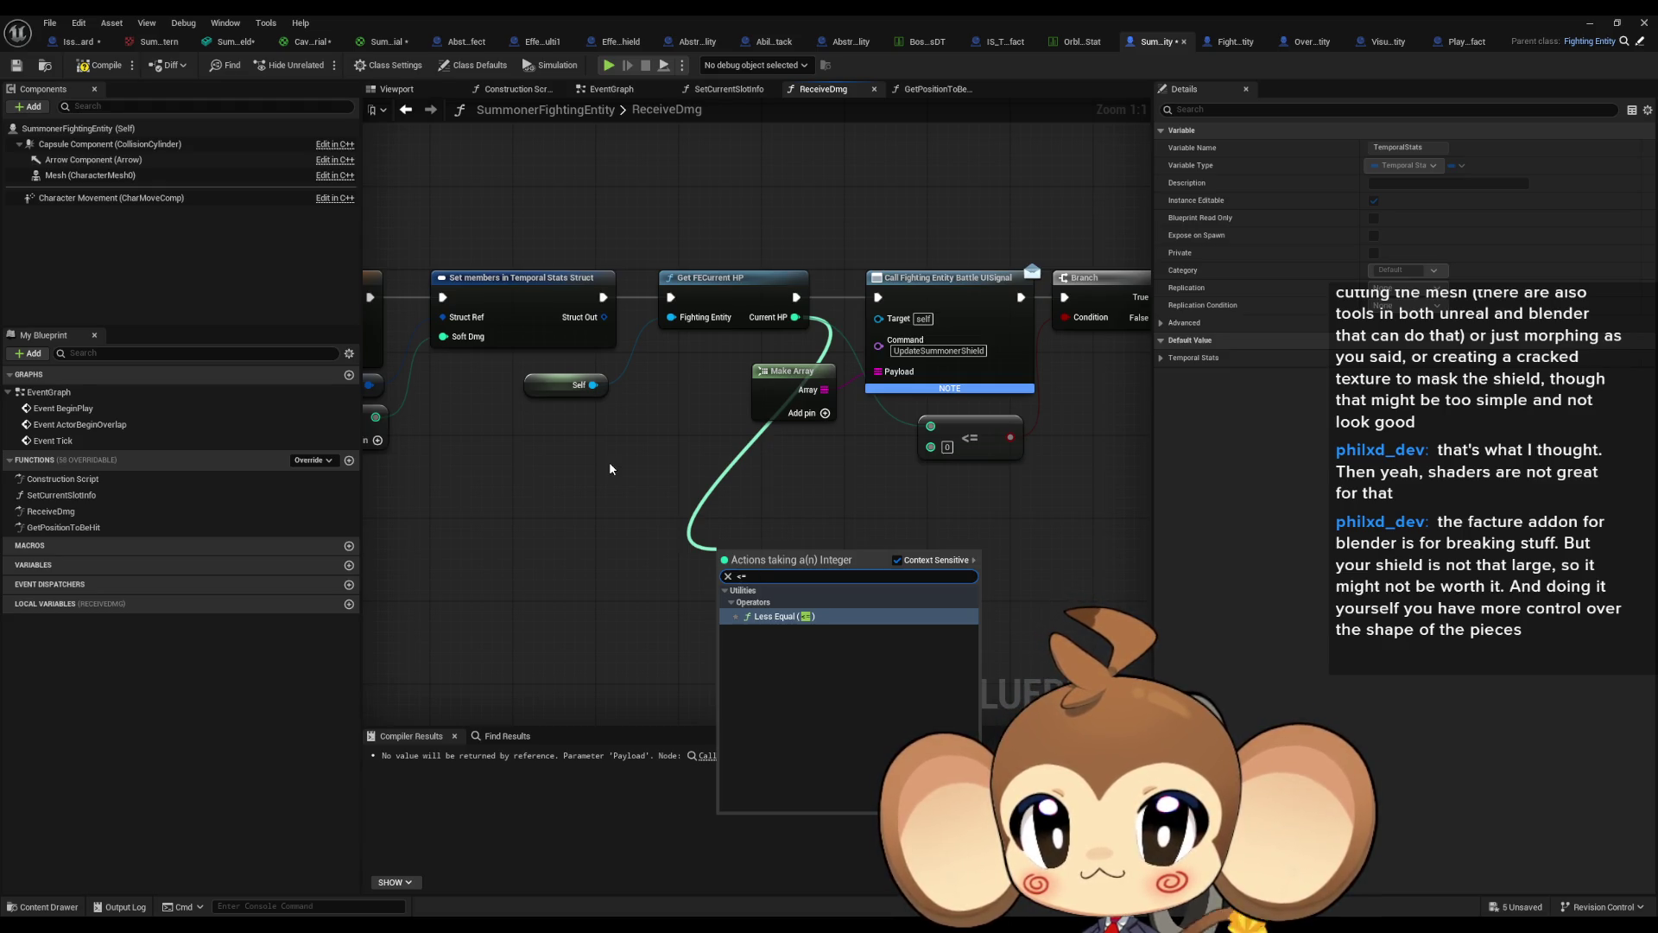
key(Return)
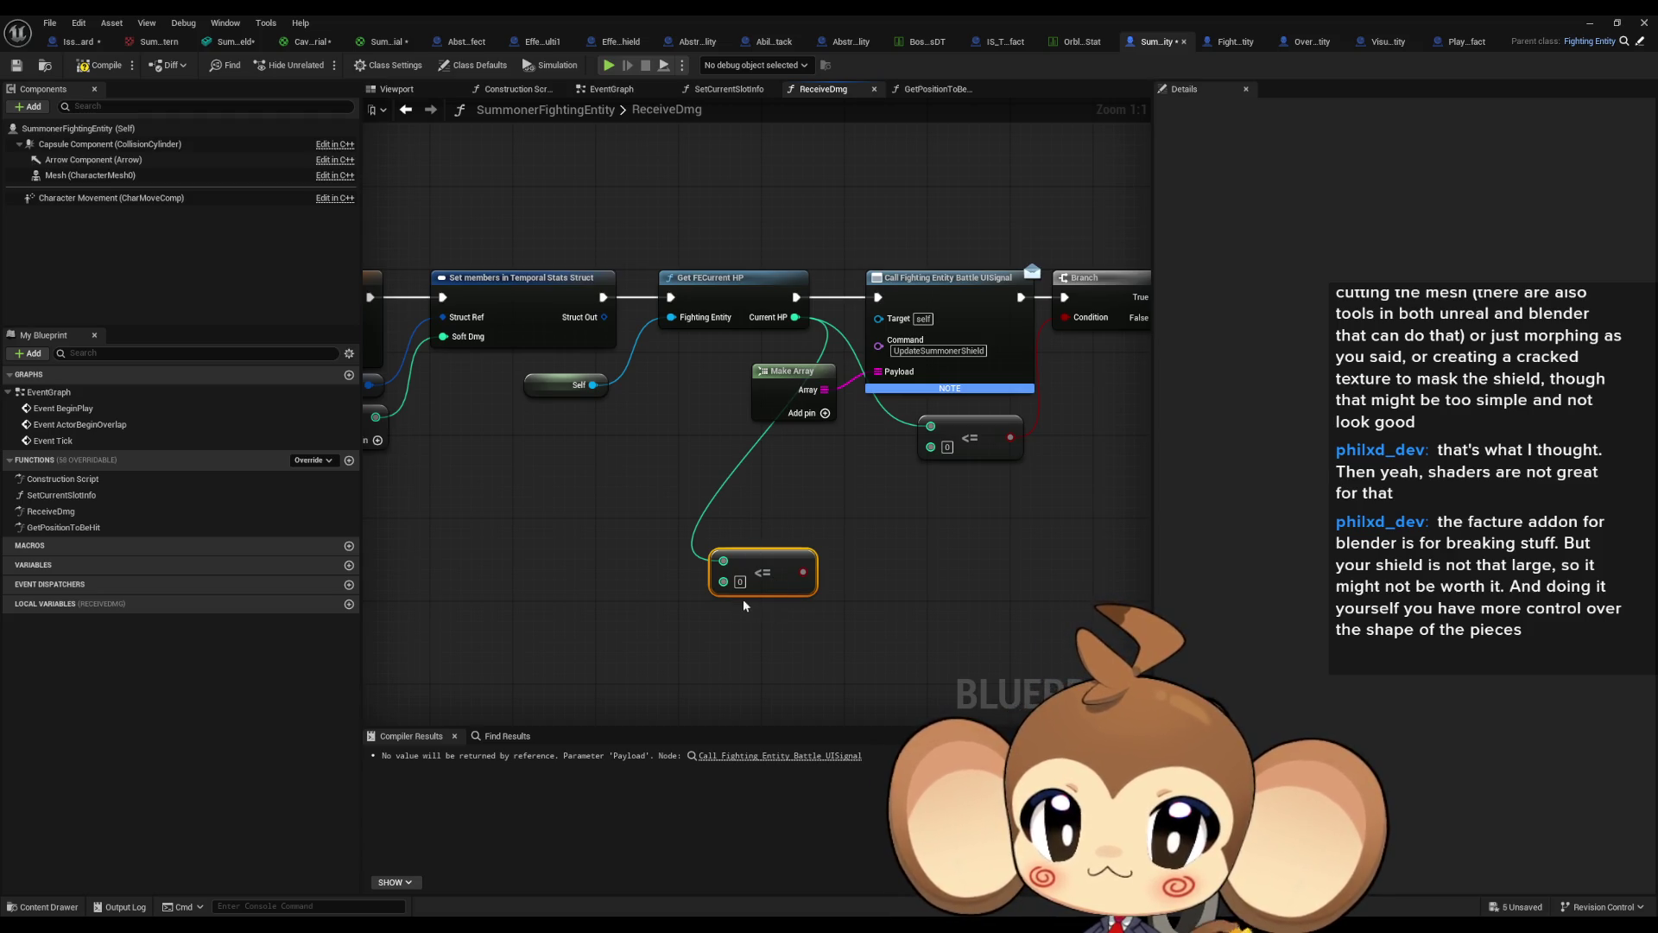
Add a Current HP >= 2 check driving a new Branch node.
mouse_move(807, 317)
mouse_down()
mouse_move(894, 387)
mouse_move(888, 641)
mouse_up()
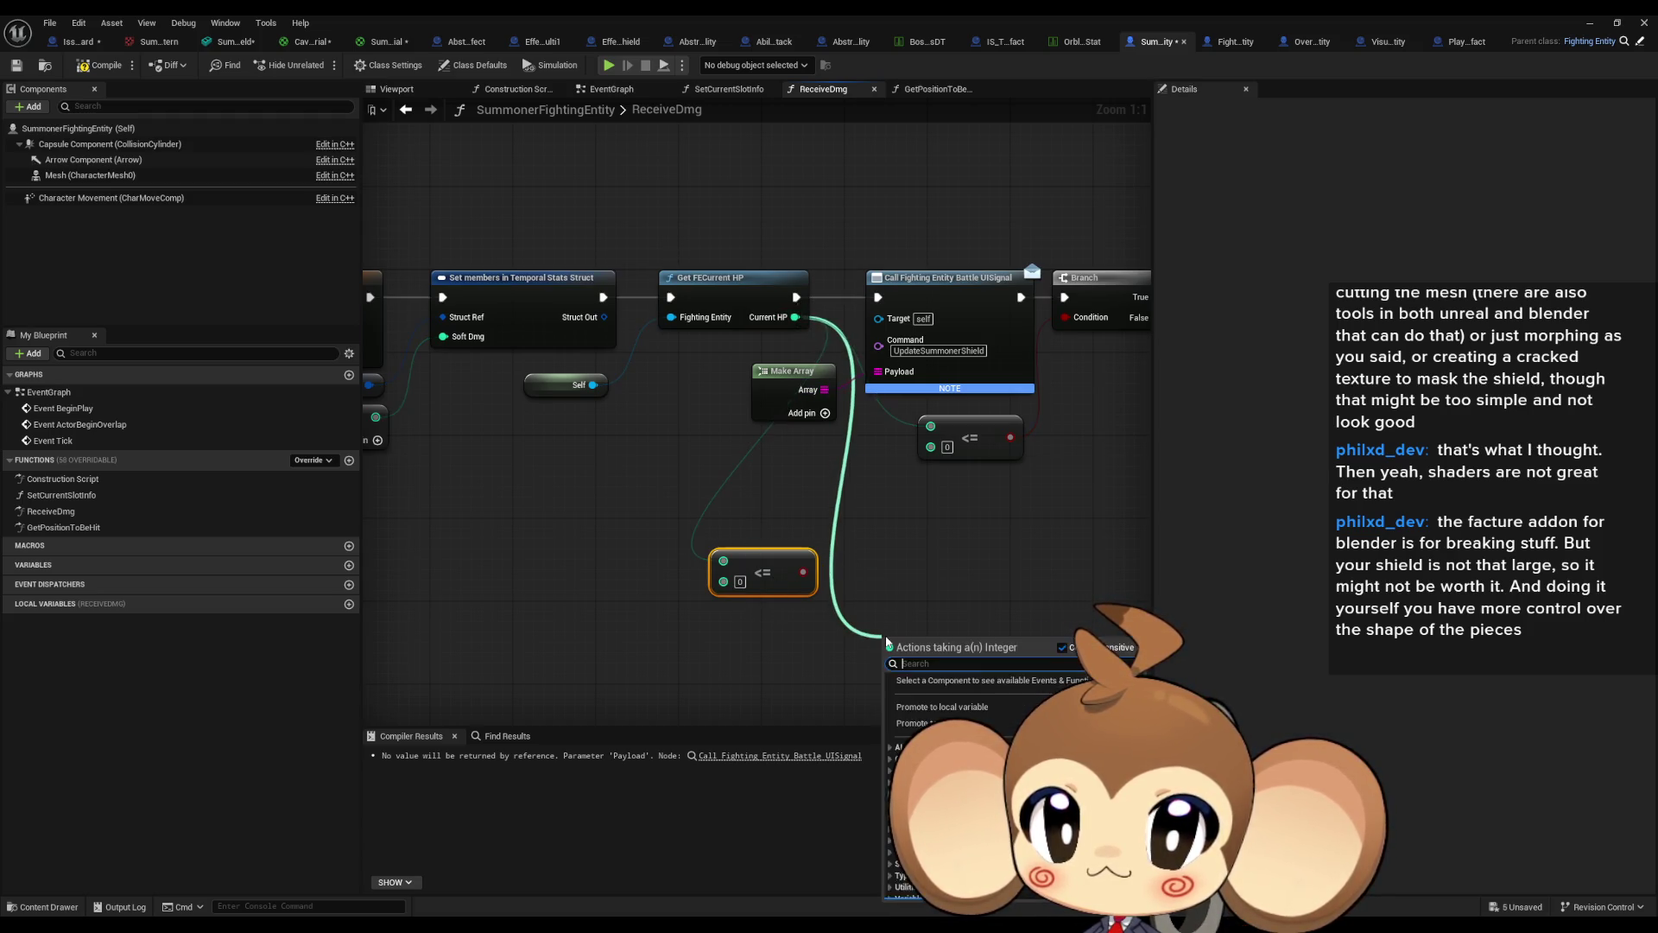
text(>=)
key(Return)
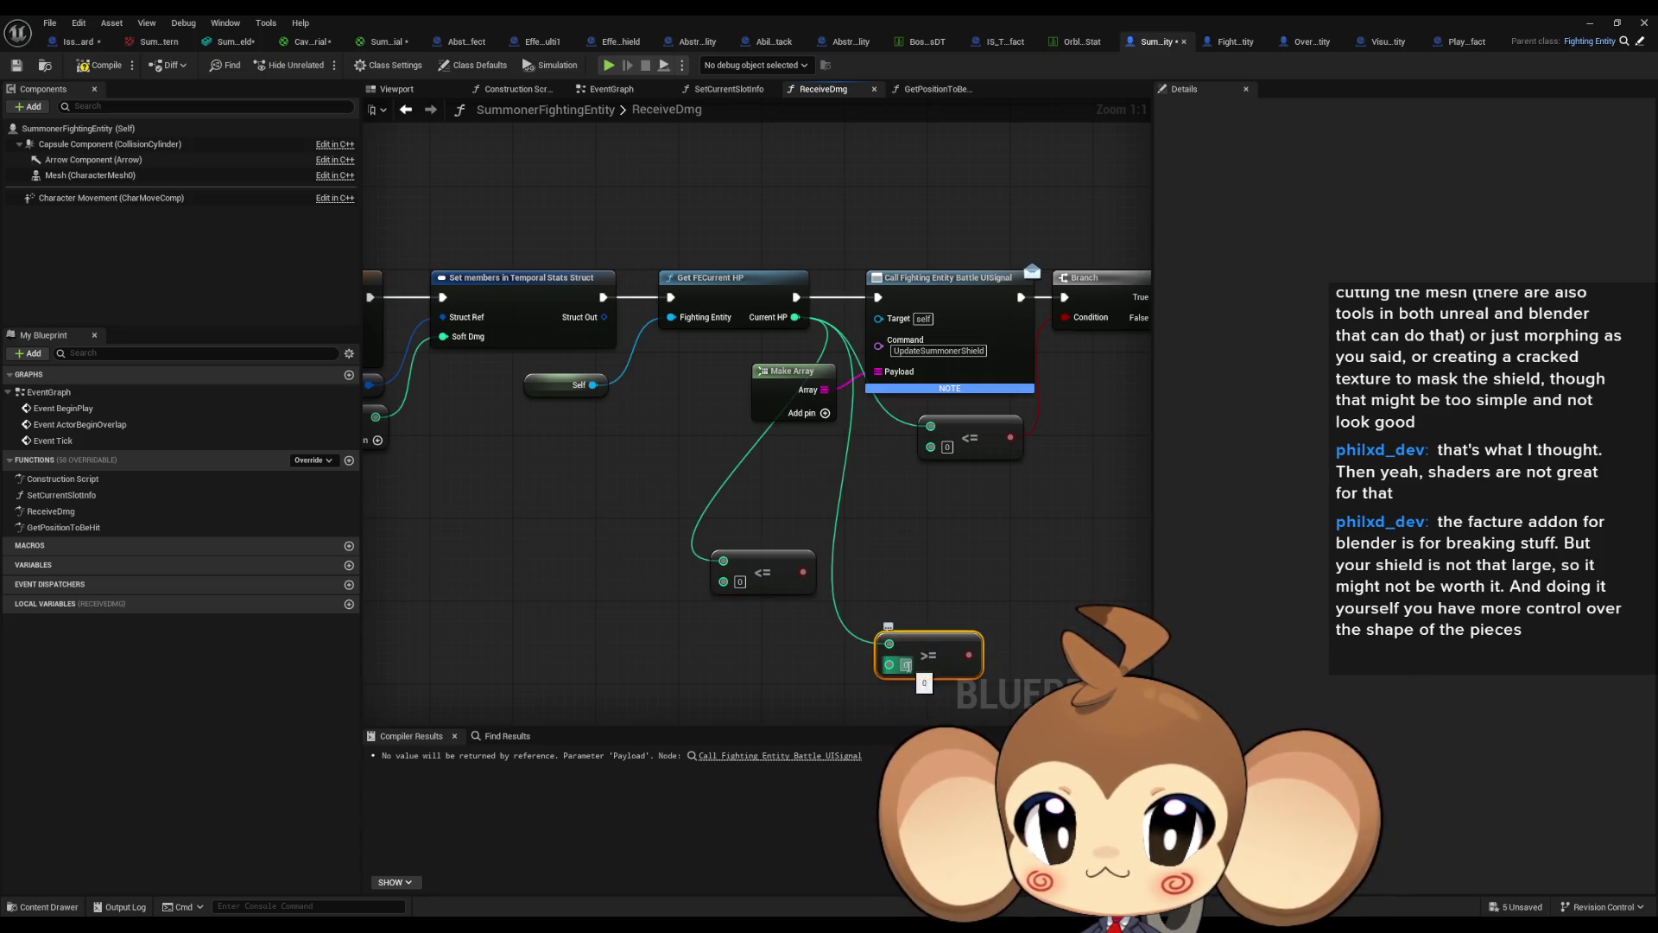
click(905, 665)
text(2)
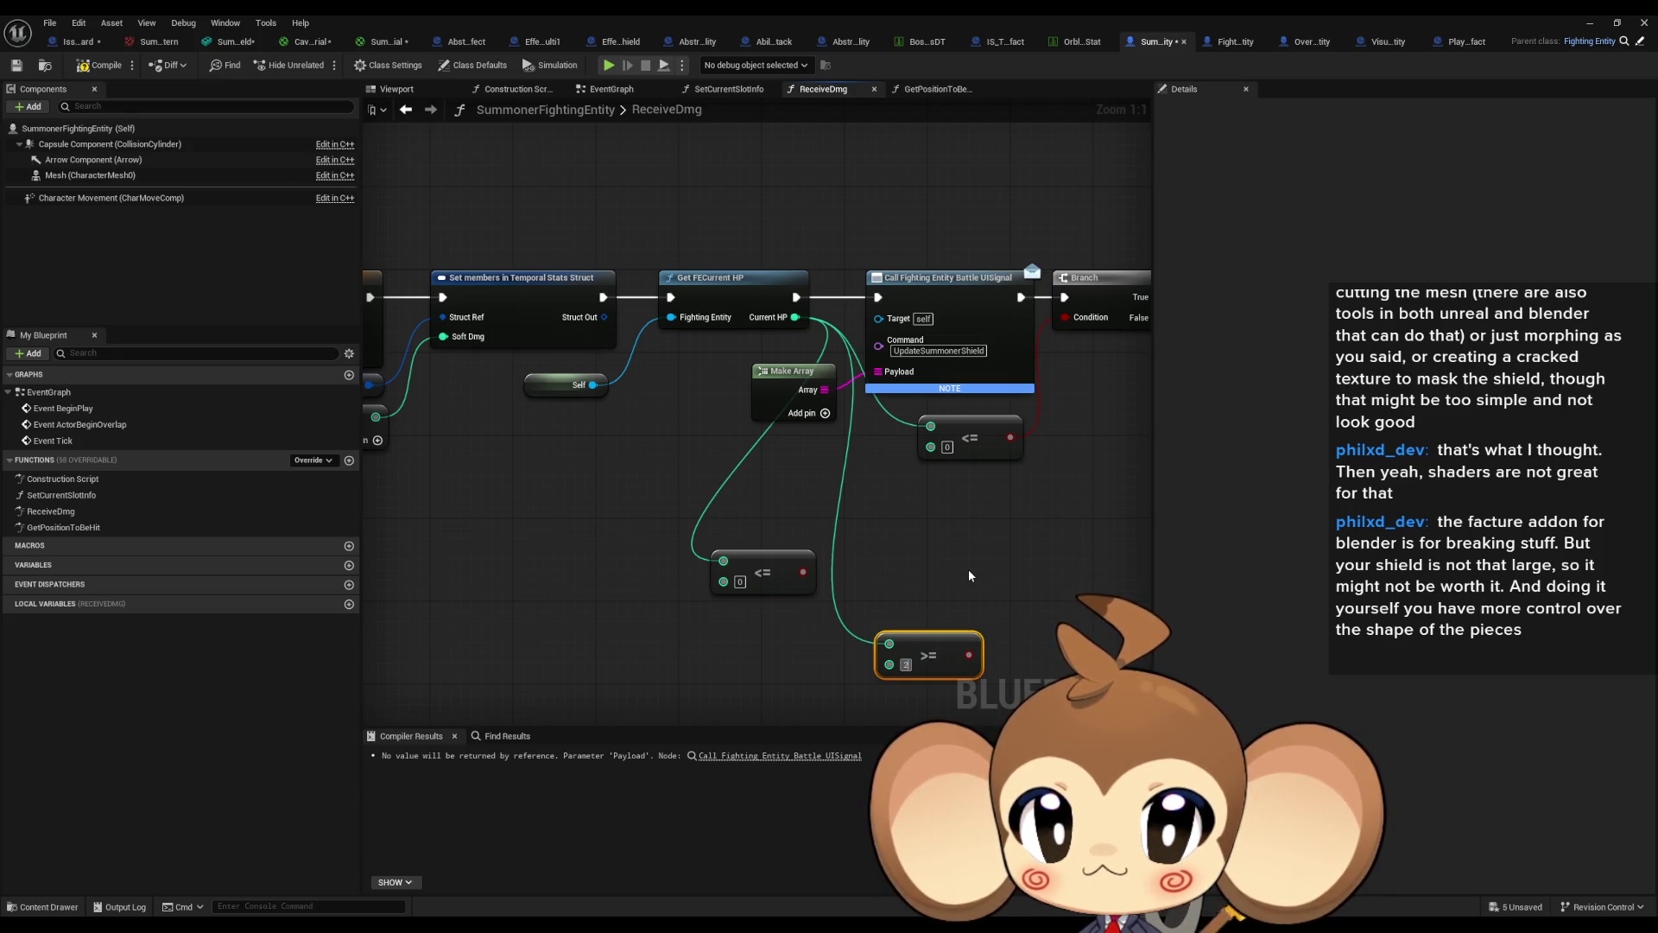
drag(914, 570, 731, 453)
drag(786, 538, 808, 451)
text(branch)
key(Return)
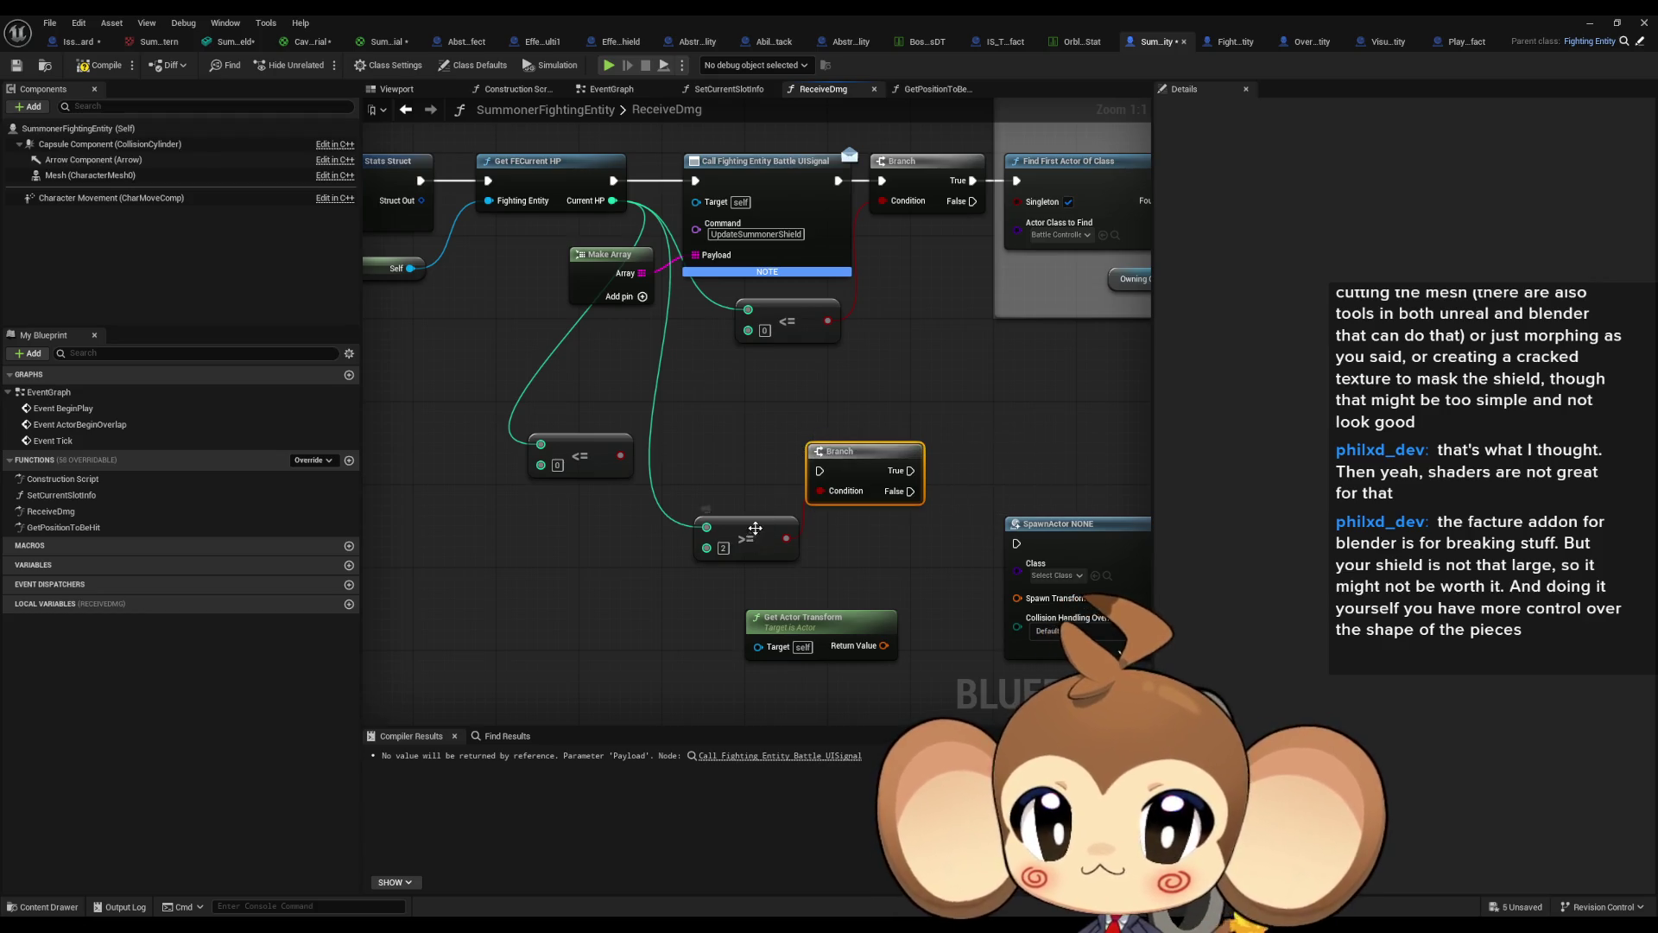
Add a second Current HP >= 1 check wired into a pasted copy of the Branch.
drag(745, 542, 722, 468)
mouse_move(613, 201)
mouse_down()
mouse_move(594, 540)
mouse_move(620, 552)
mouse_up()
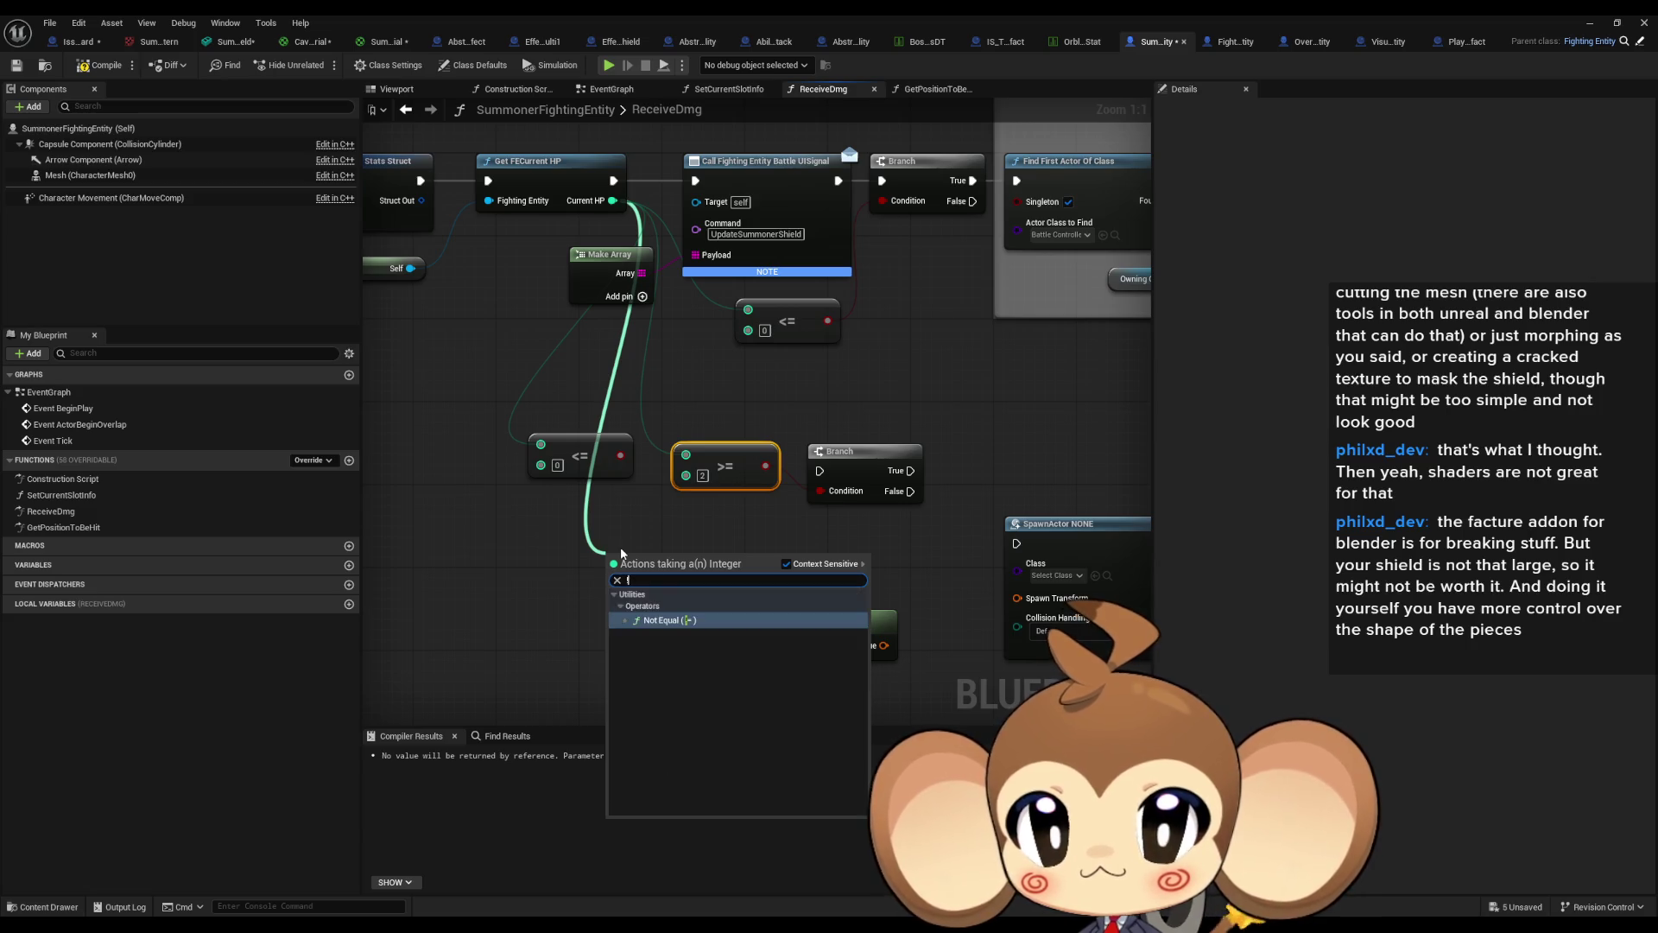
key(Up)
text(>)
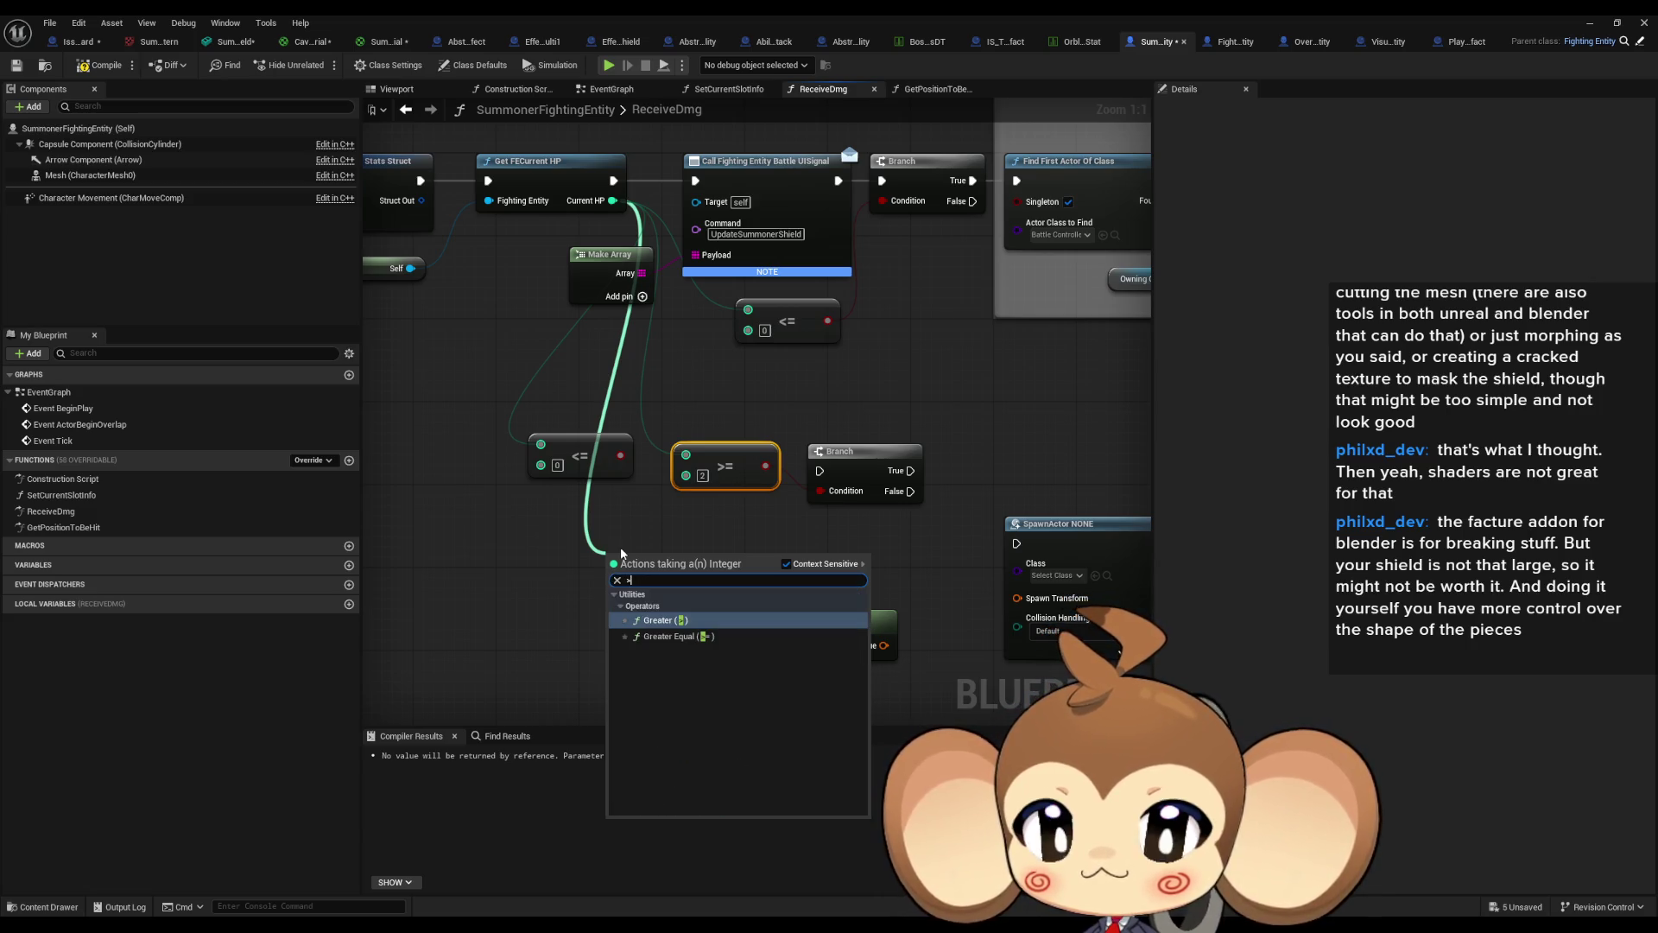
text(=)
key(Return)
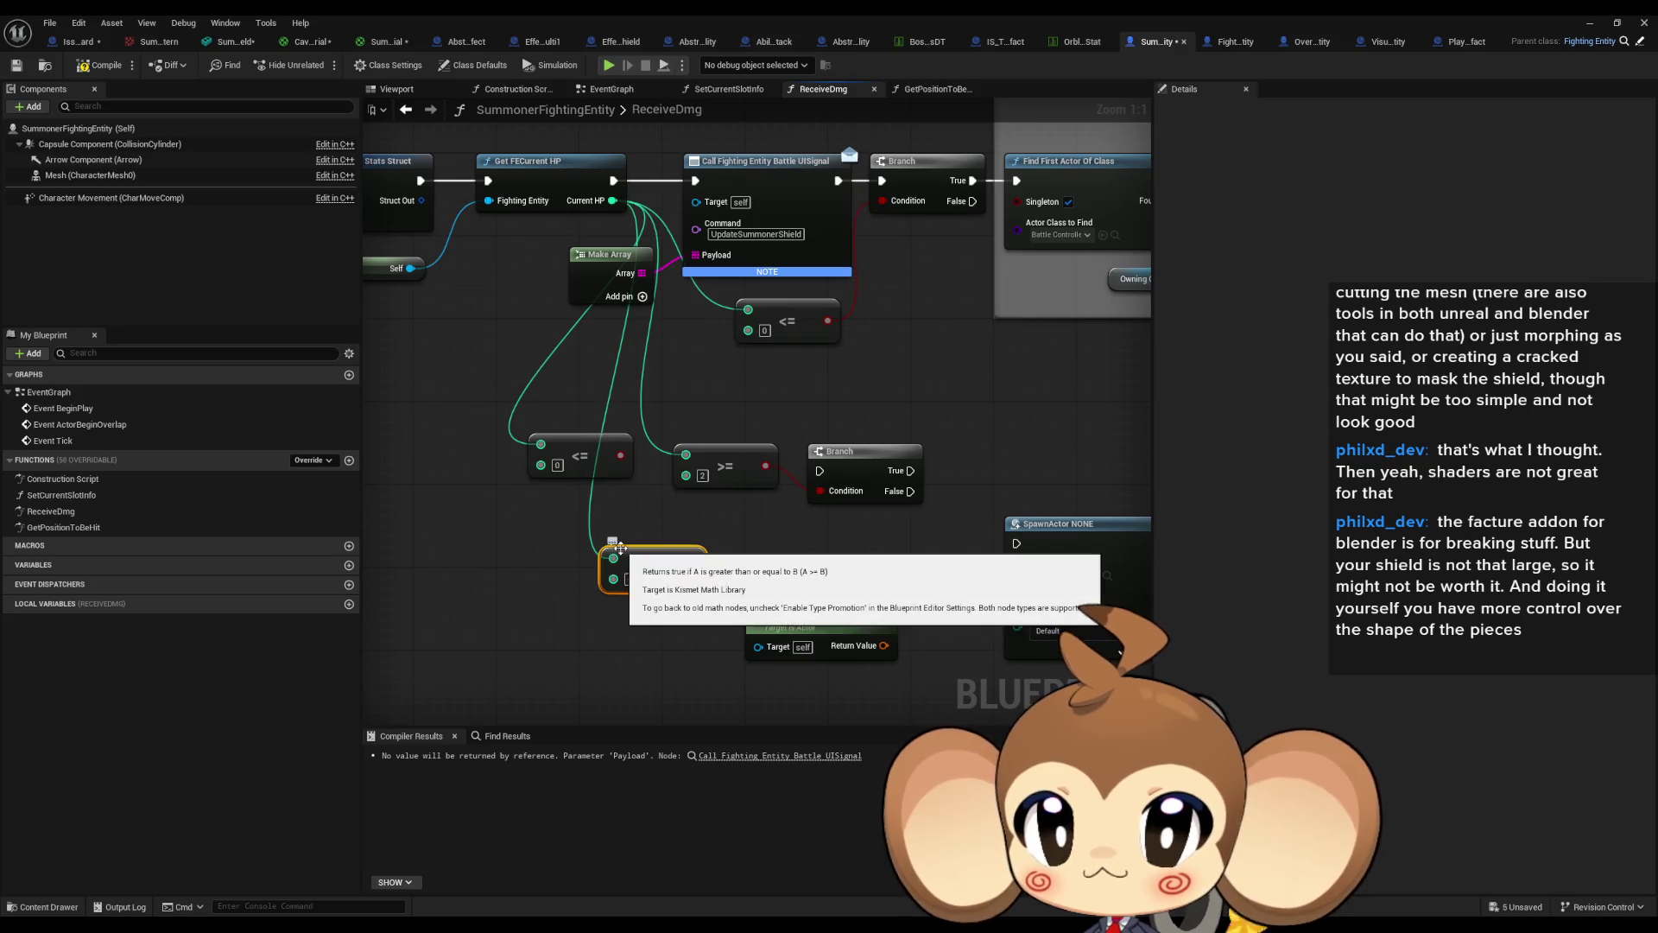
click(859, 451)
key(ctrl+c)
key(ctrl+v)
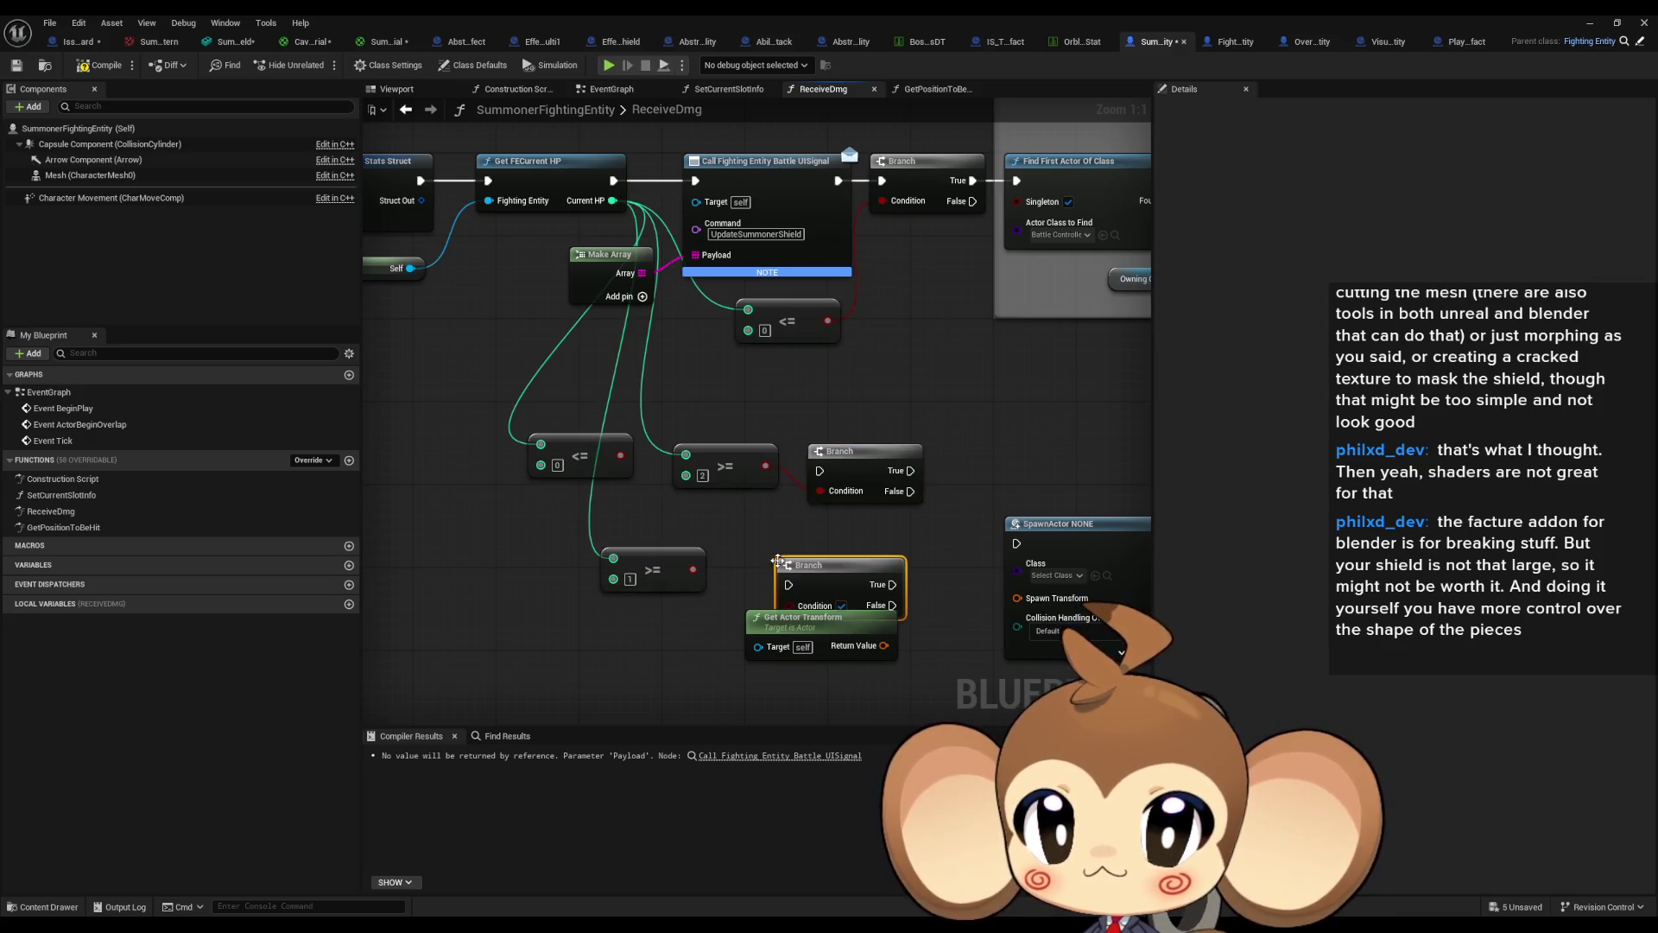
mouse_move(800, 607)
mouse_down()
mouse_move(693, 569)
mouse_move(817, 553)
mouse_up()
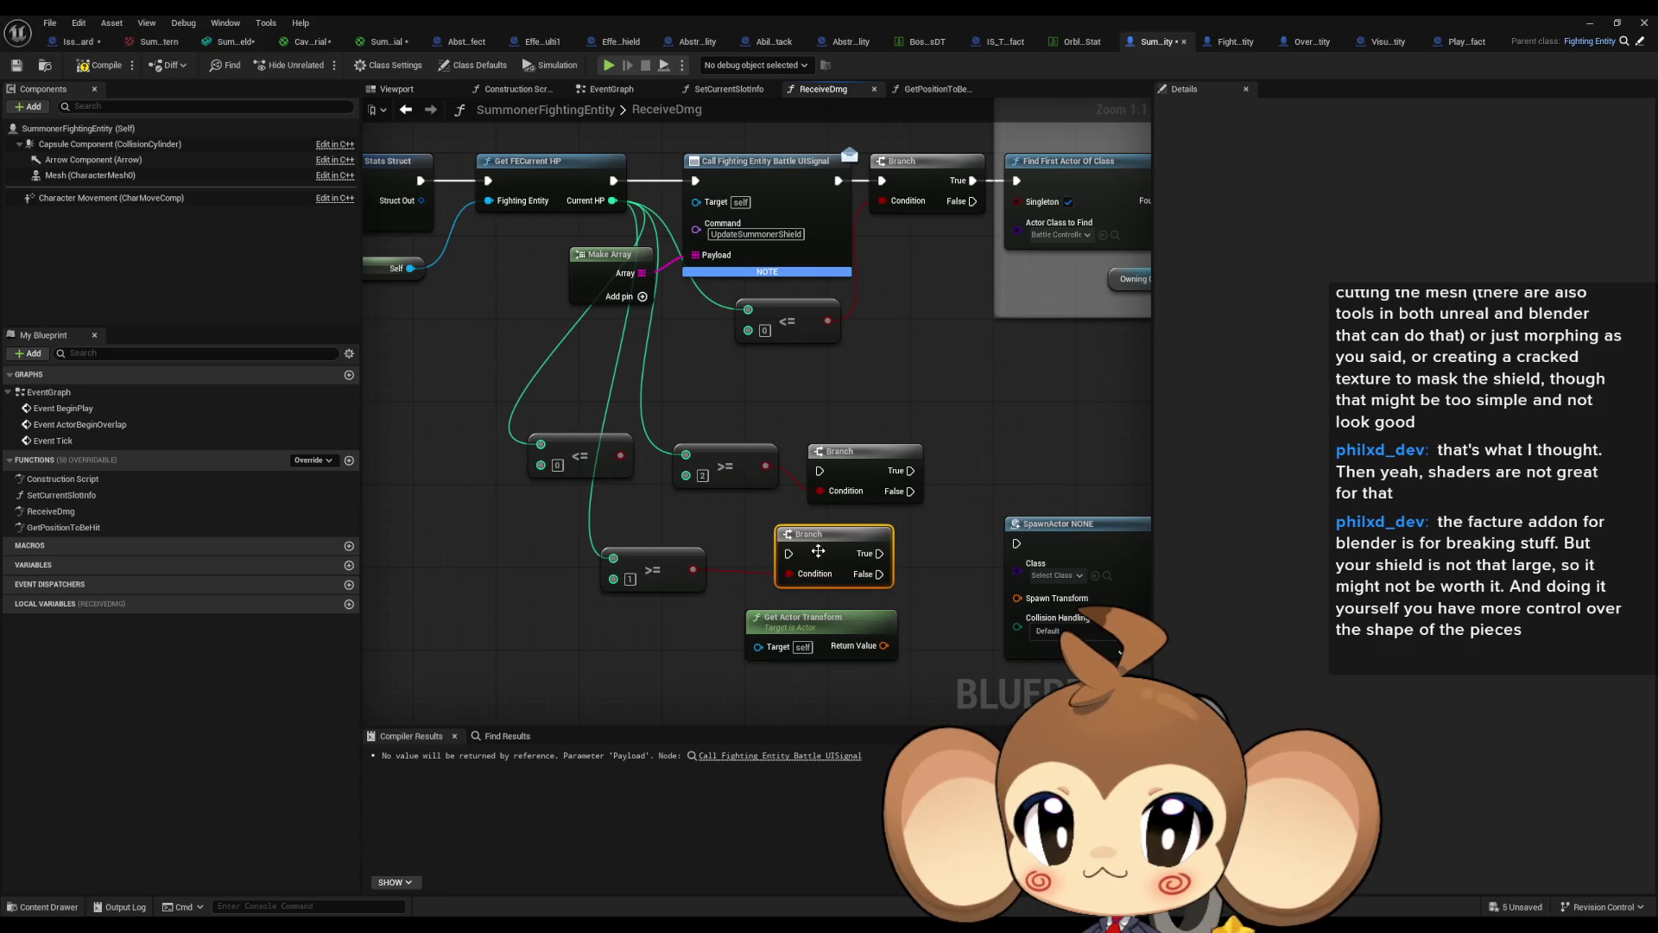
Delete the unneeded Get Actor Transform node.
click(769, 602)
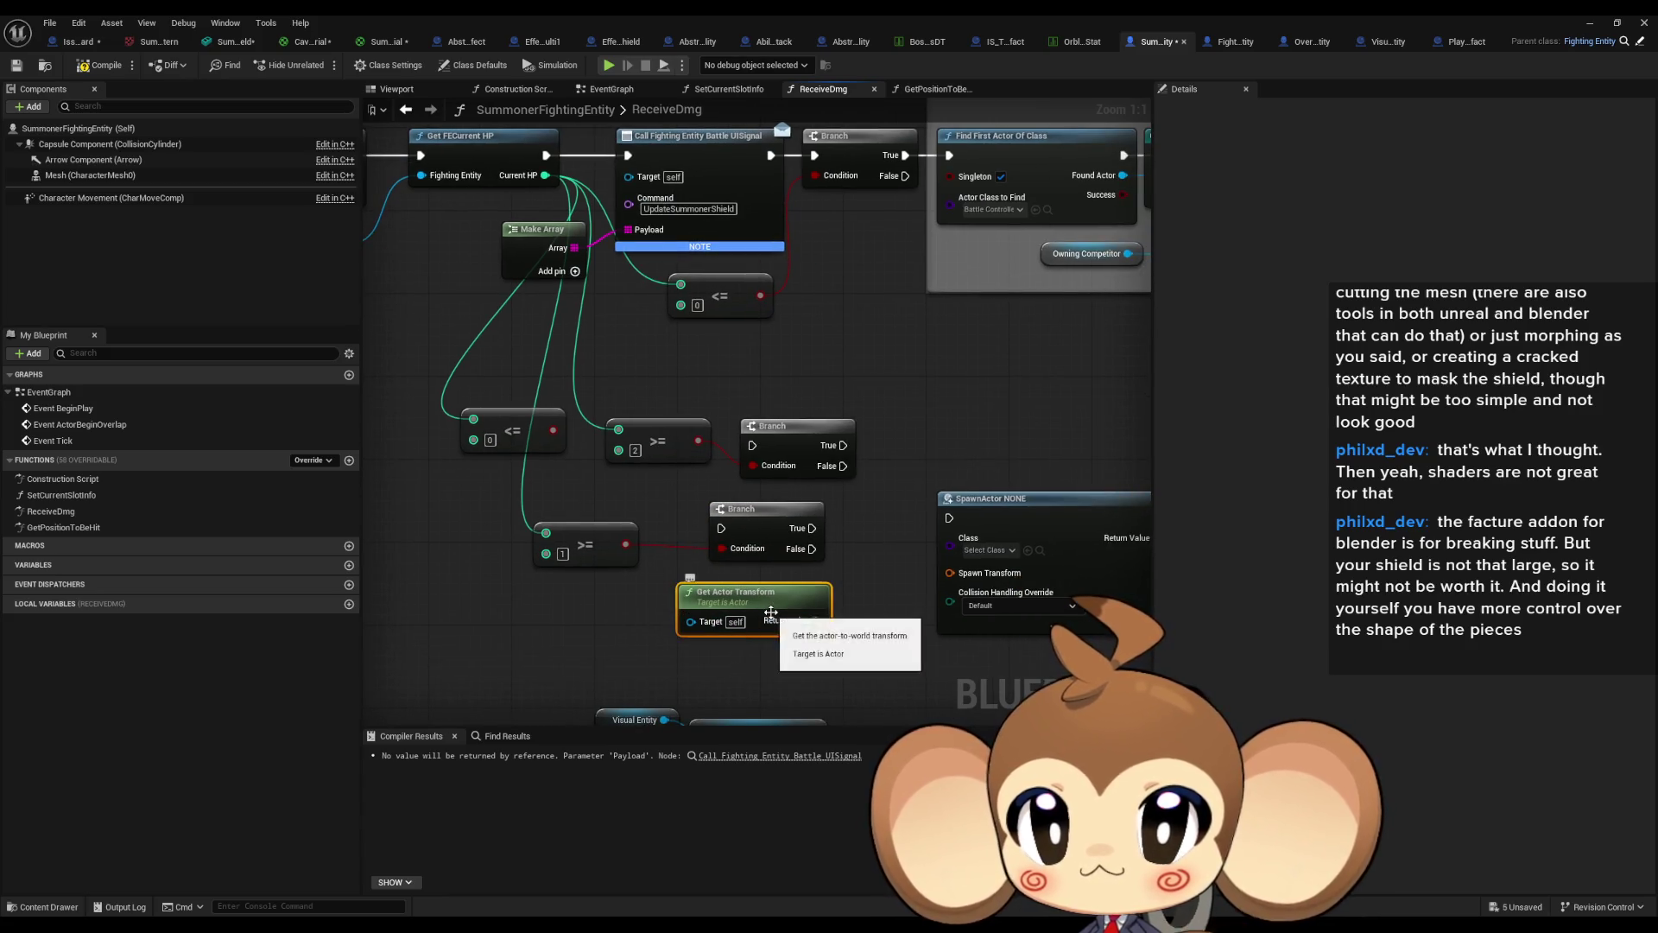
key(Delete)
drag(807, 407, 867, 501)
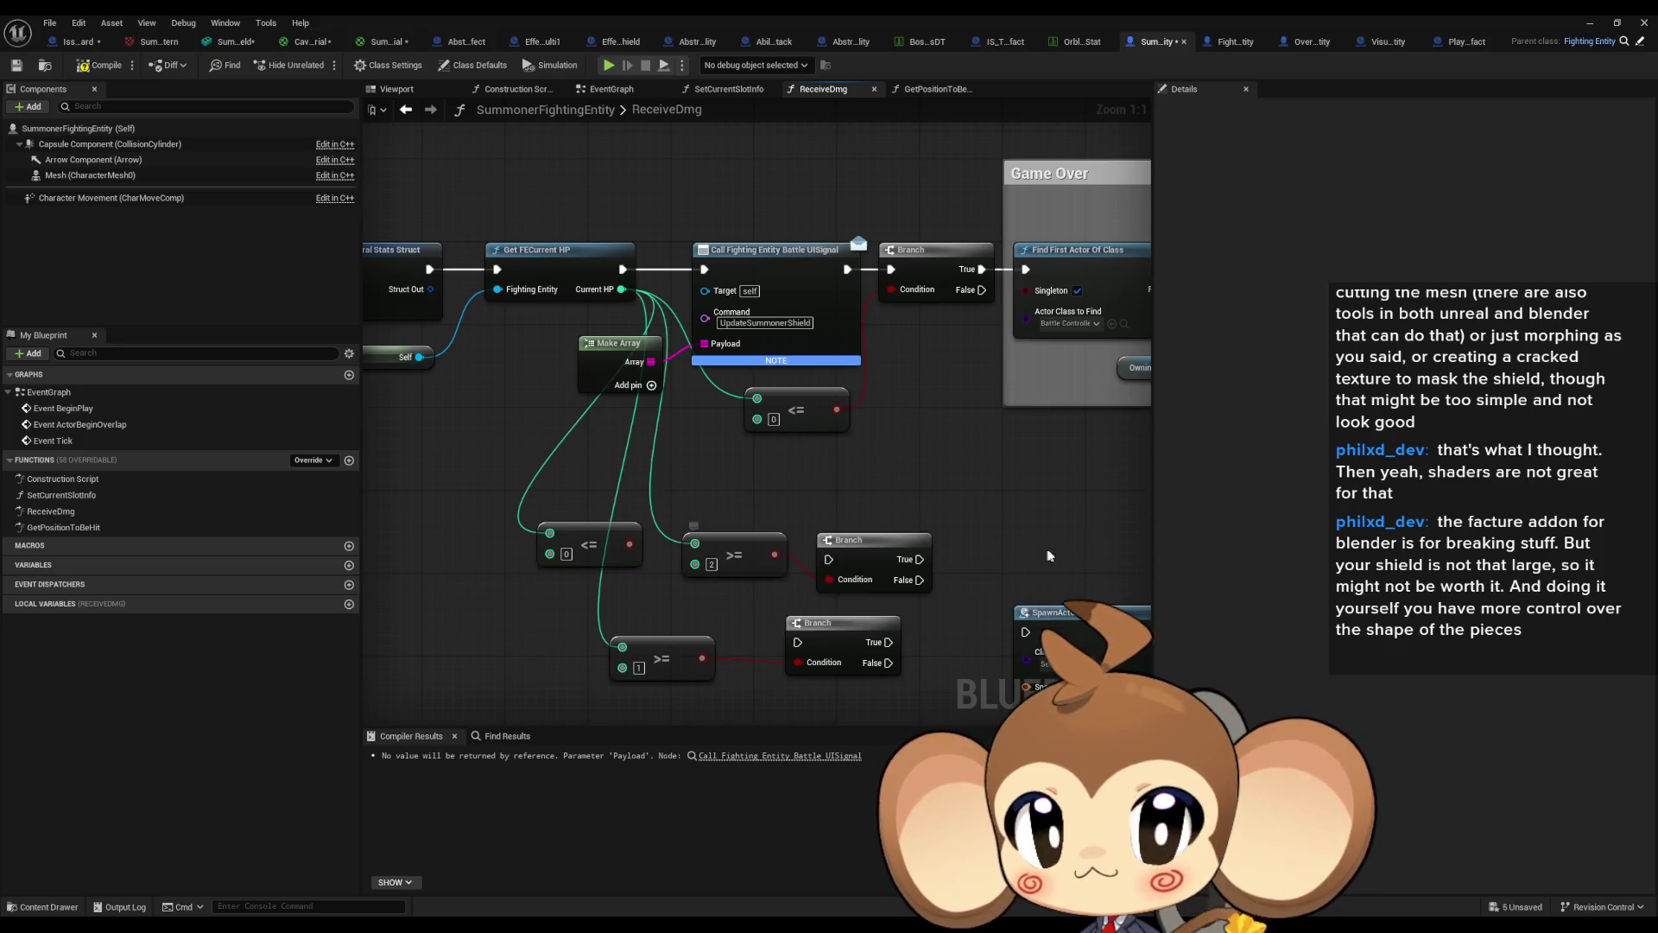
Run UISignal into the middle Branch, chaining each Branch's False onward to Find First Actor Of Class.
drag(1002, 533, 810, 534)
scroll(838, 516, down, 2)
scroll(754, 584, up, 2)
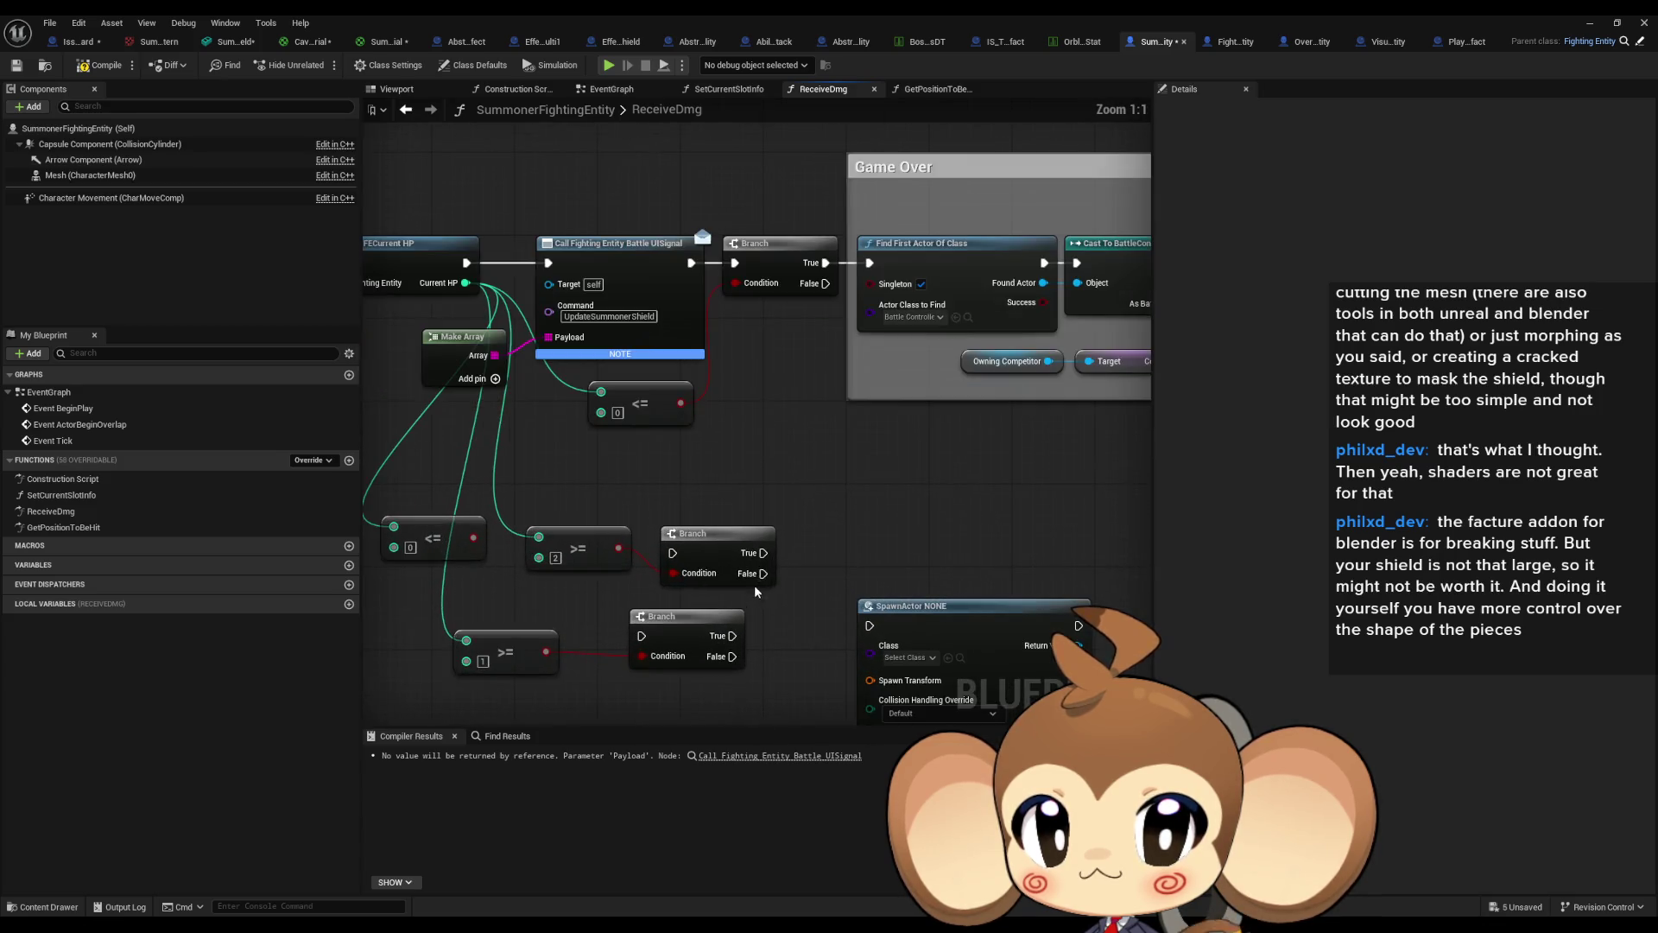
drag(642, 636, 759, 581)
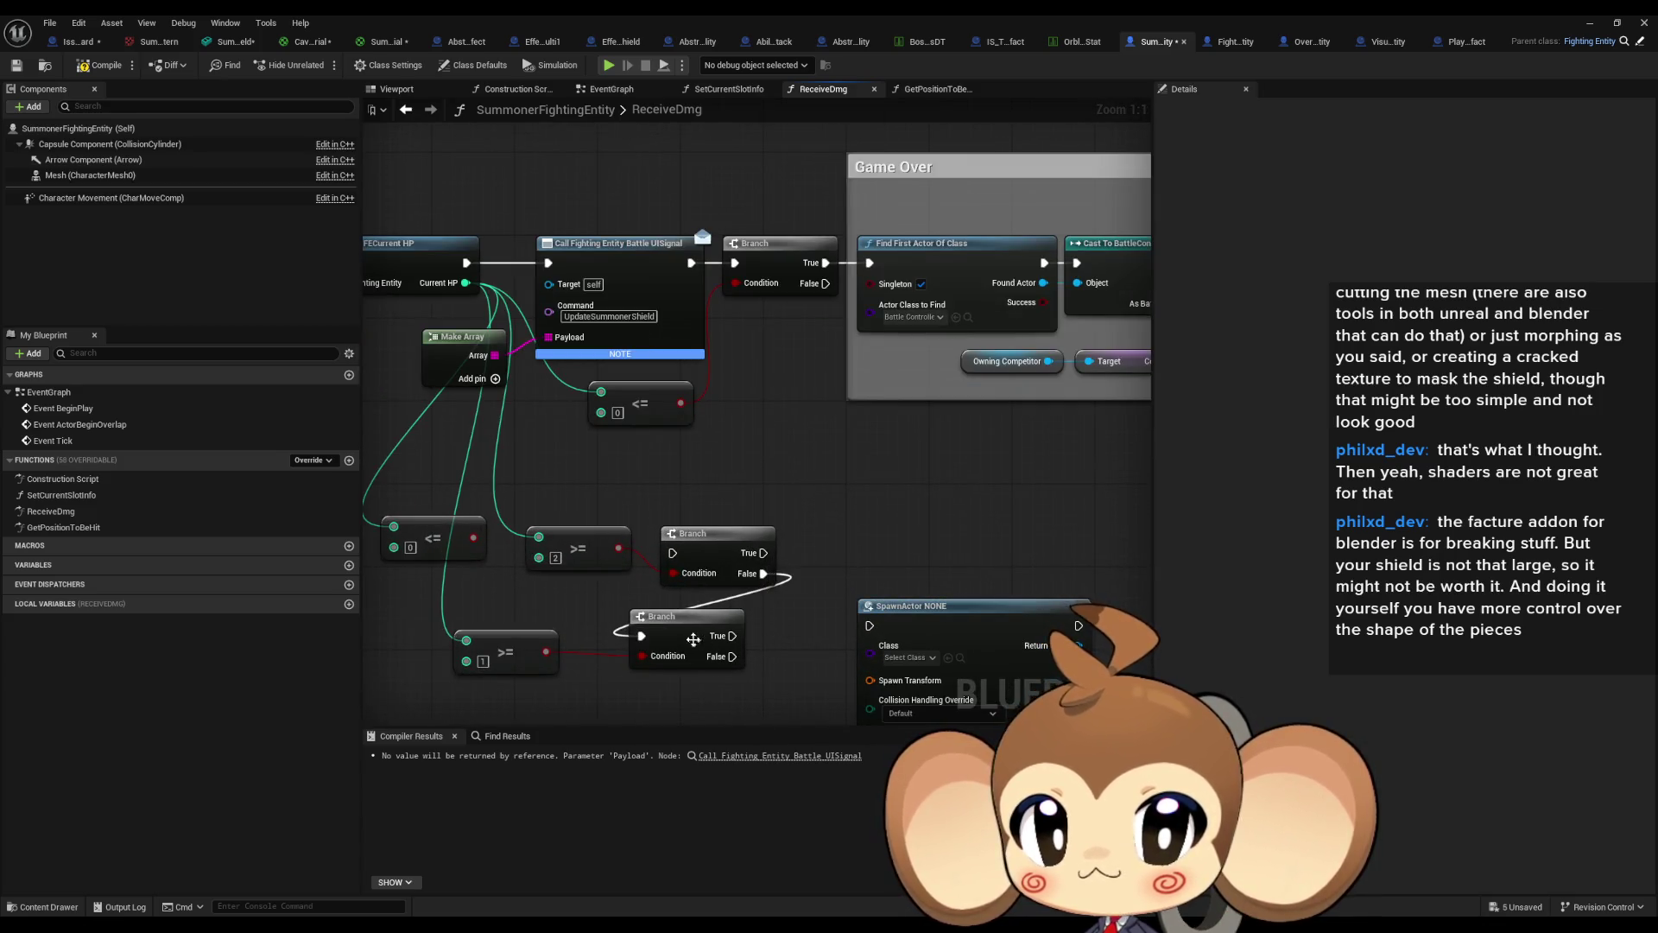
mouse_move(717, 653)
mouse_down()
mouse_move(757, 652)
mouse_move(873, 268)
mouse_up()
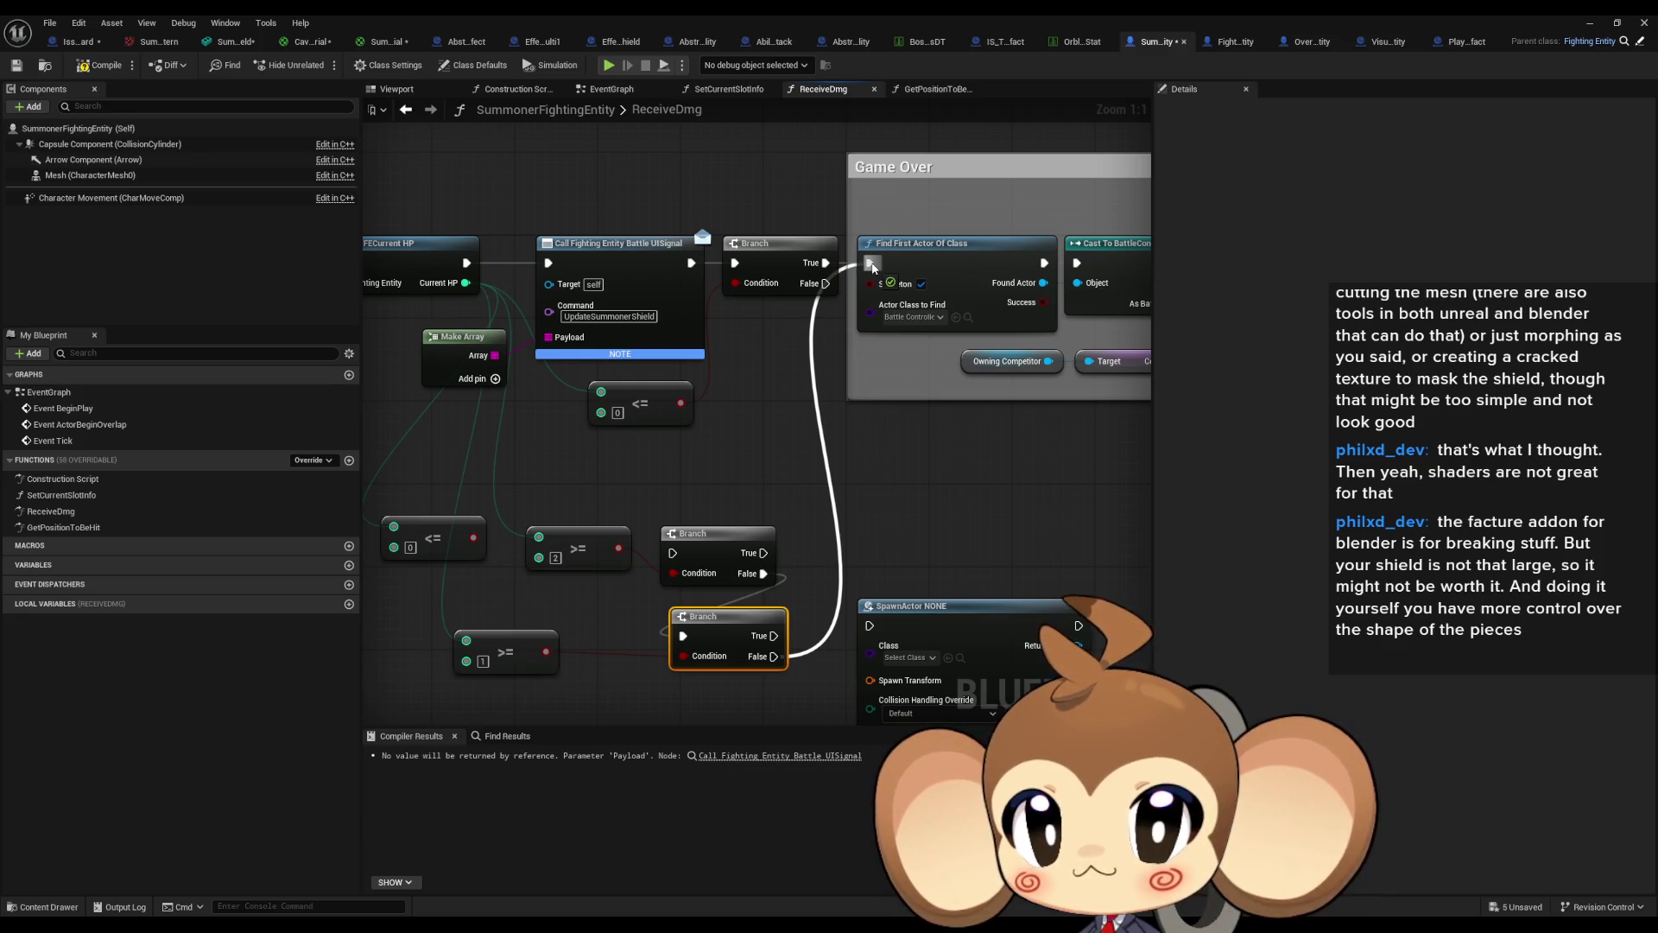
drag(874, 268, 871, 264)
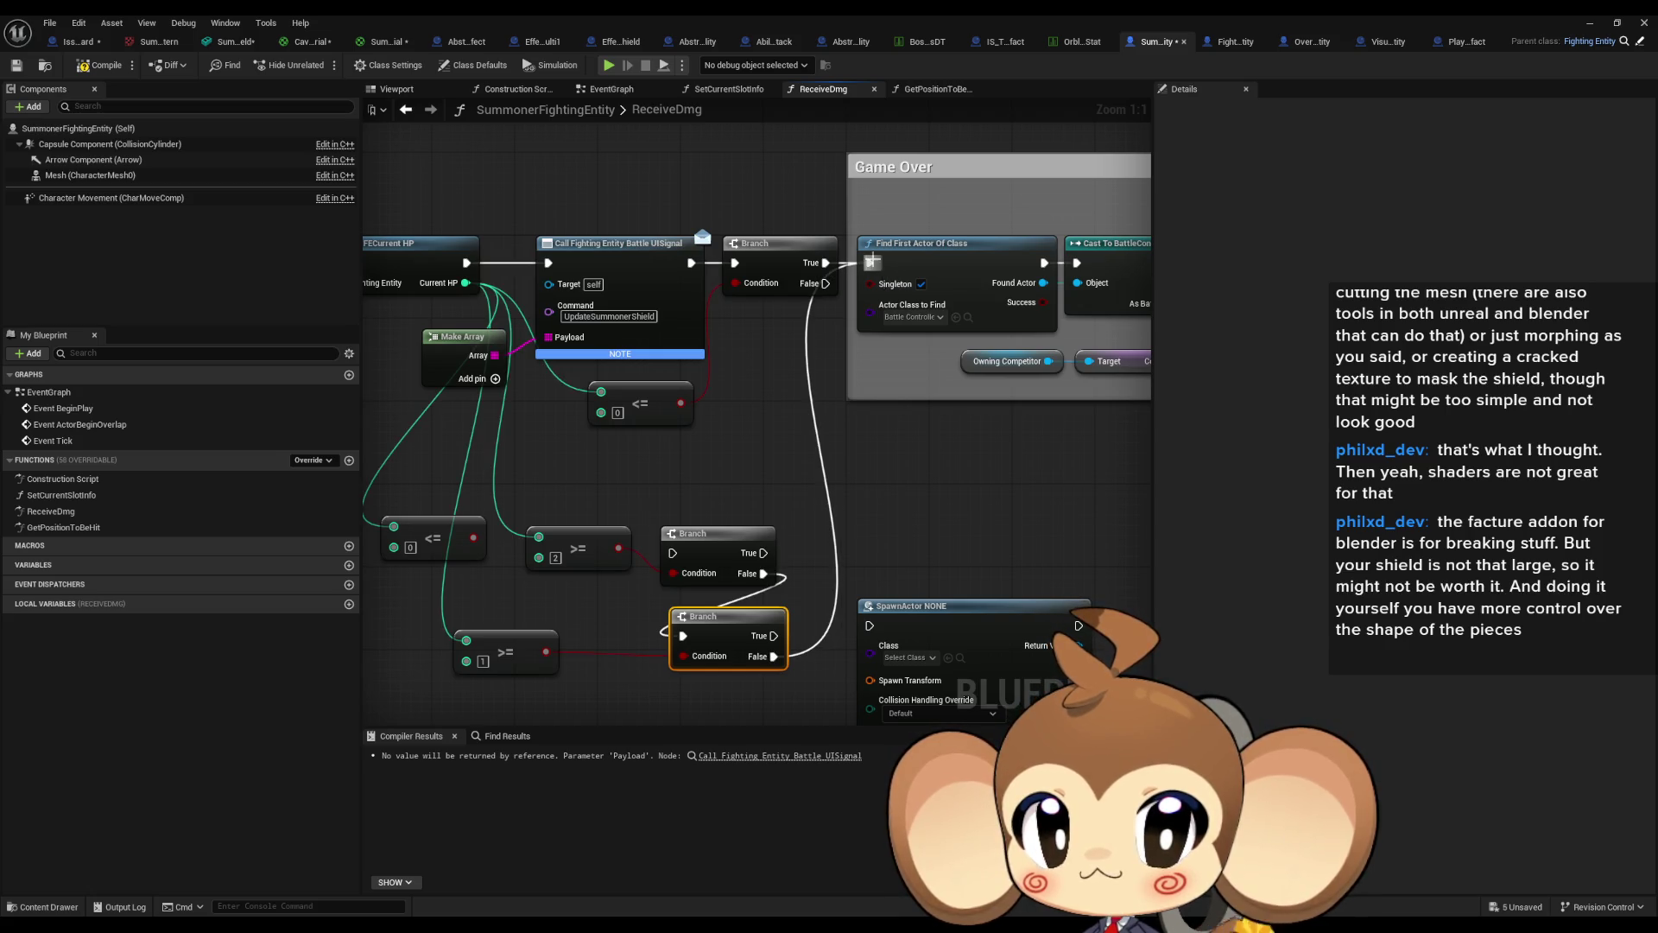
drag(673, 554, 691, 262)
scroll(971, 421, down, 1)
mouse_move(971, 424)
mouse_down()
mouse_move(732, 459)
mouse_move(764, 242)
mouse_move(843, 251)
mouse_up()
click(808, 448)
text(effec)
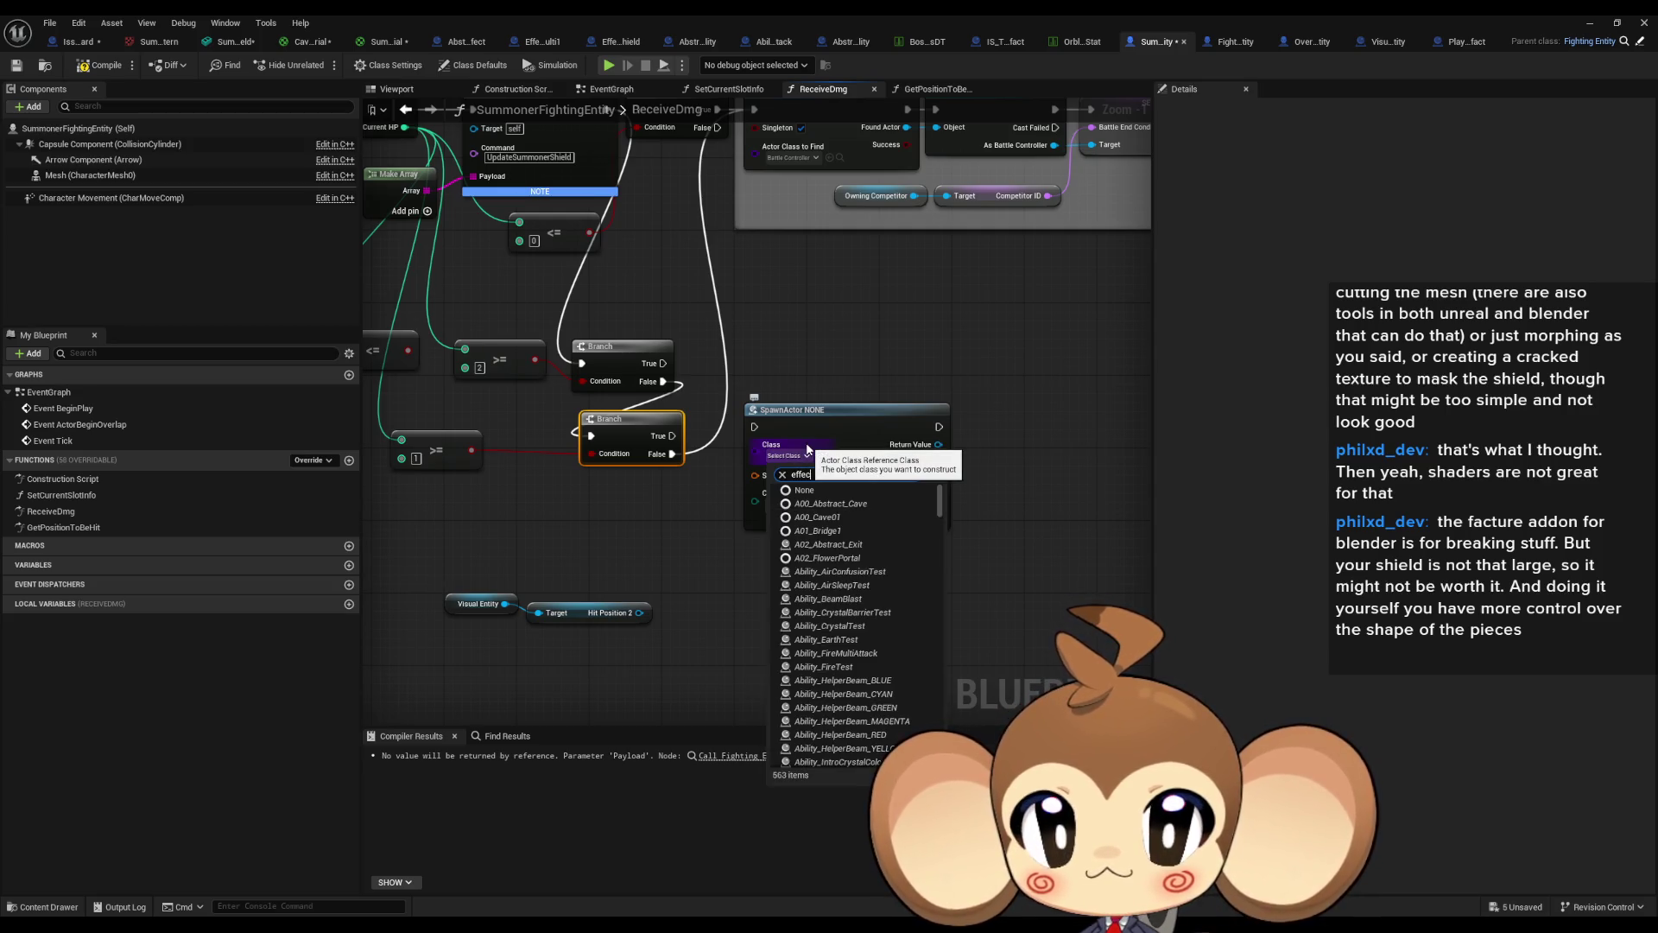
Set SpawnActor's Class to Effect_SummonerShield and its Effect ID to SummonerShield.
text(t)
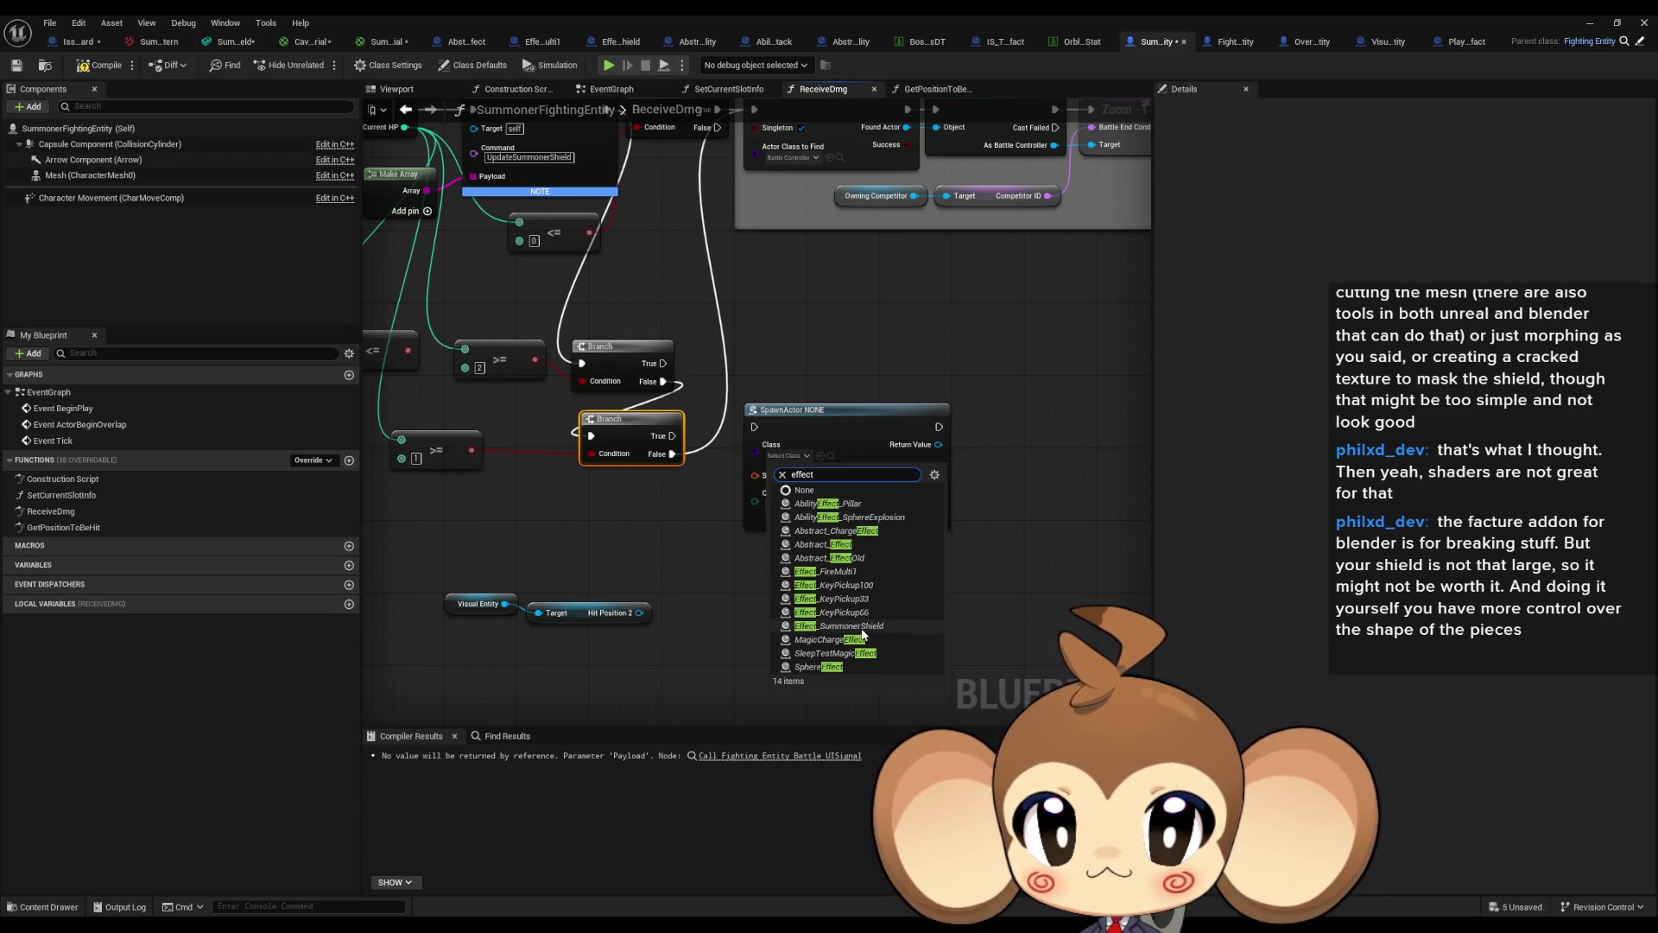
click(899, 626)
click(878, 432)
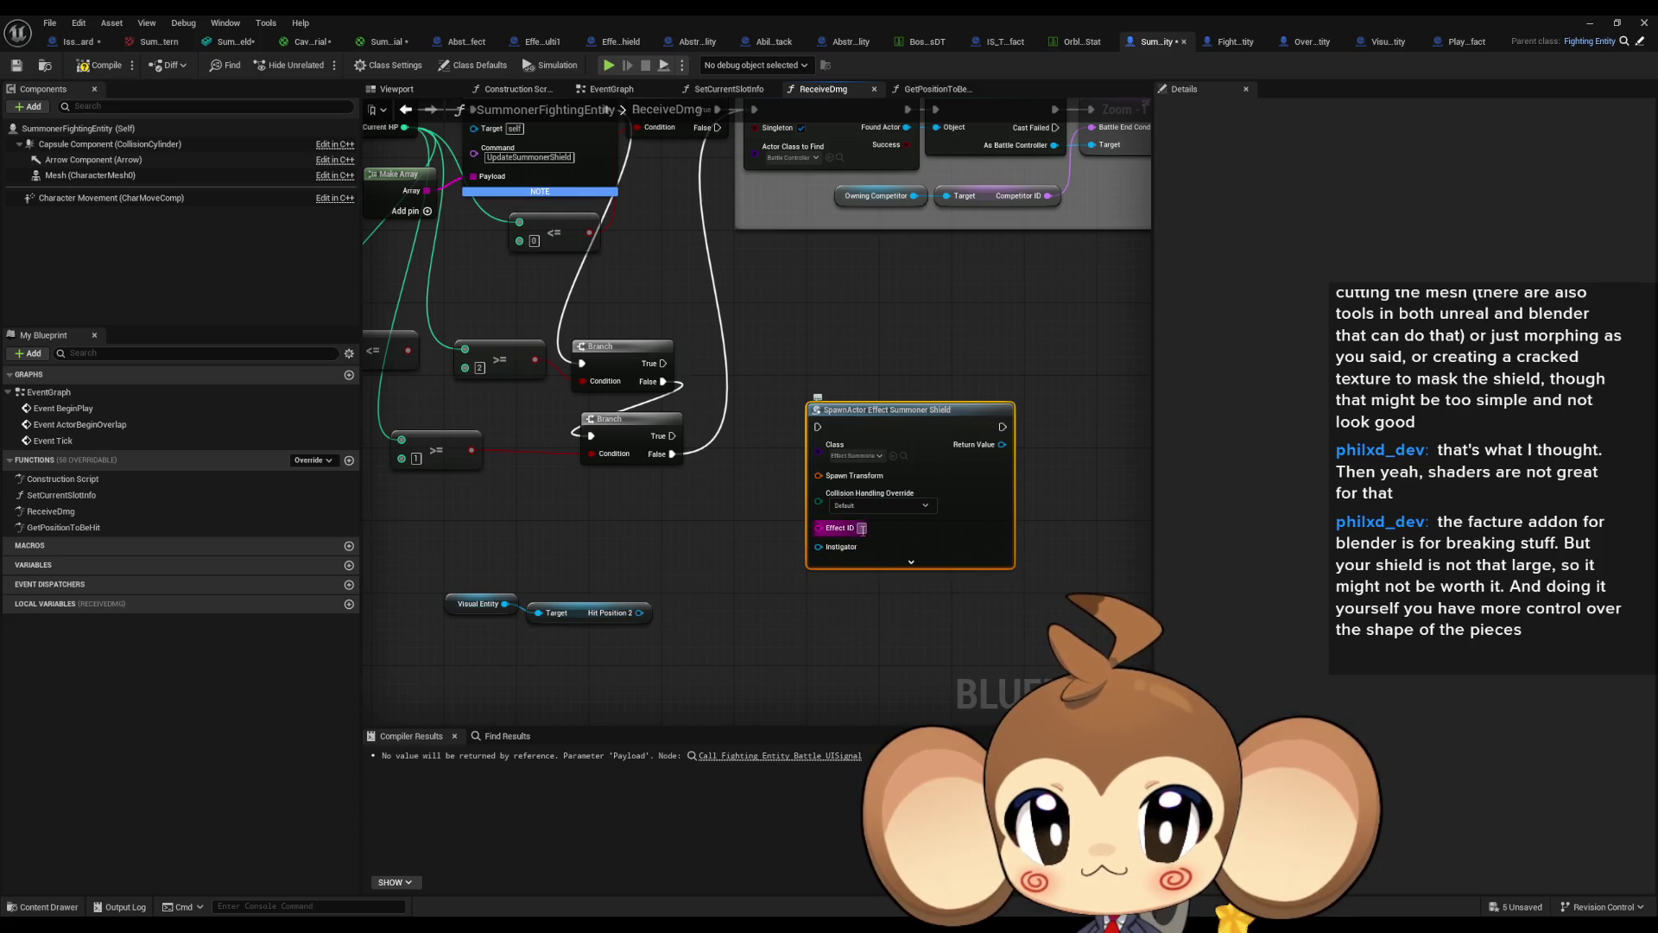
scroll(859, 553, up, 1)
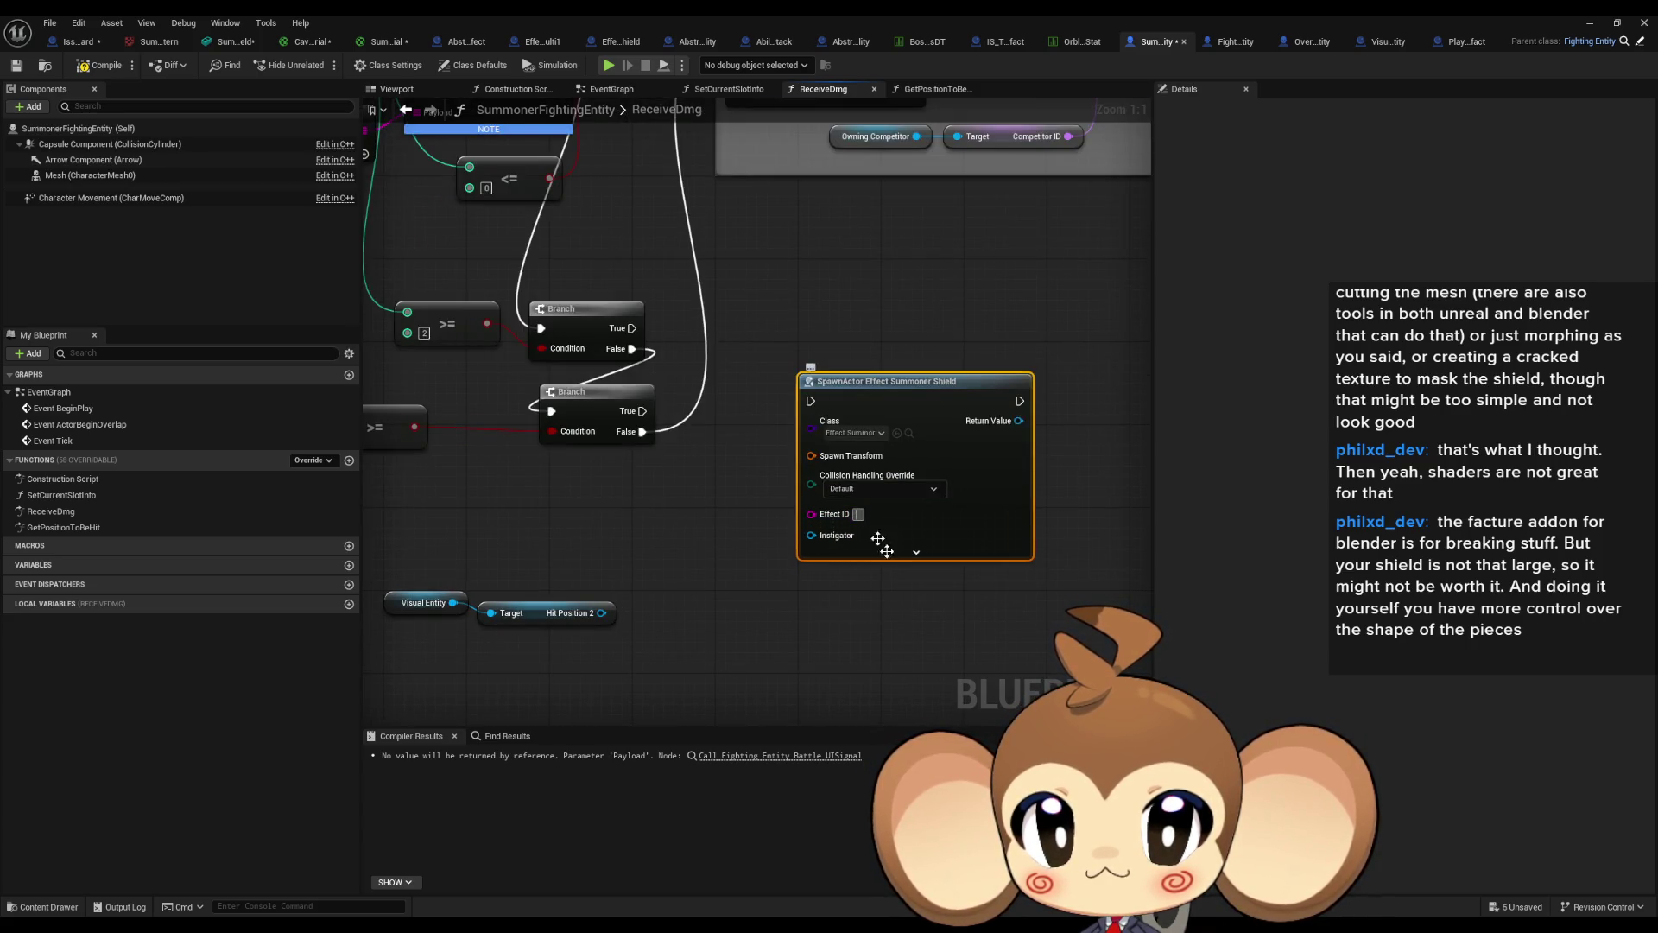
text(Summ)
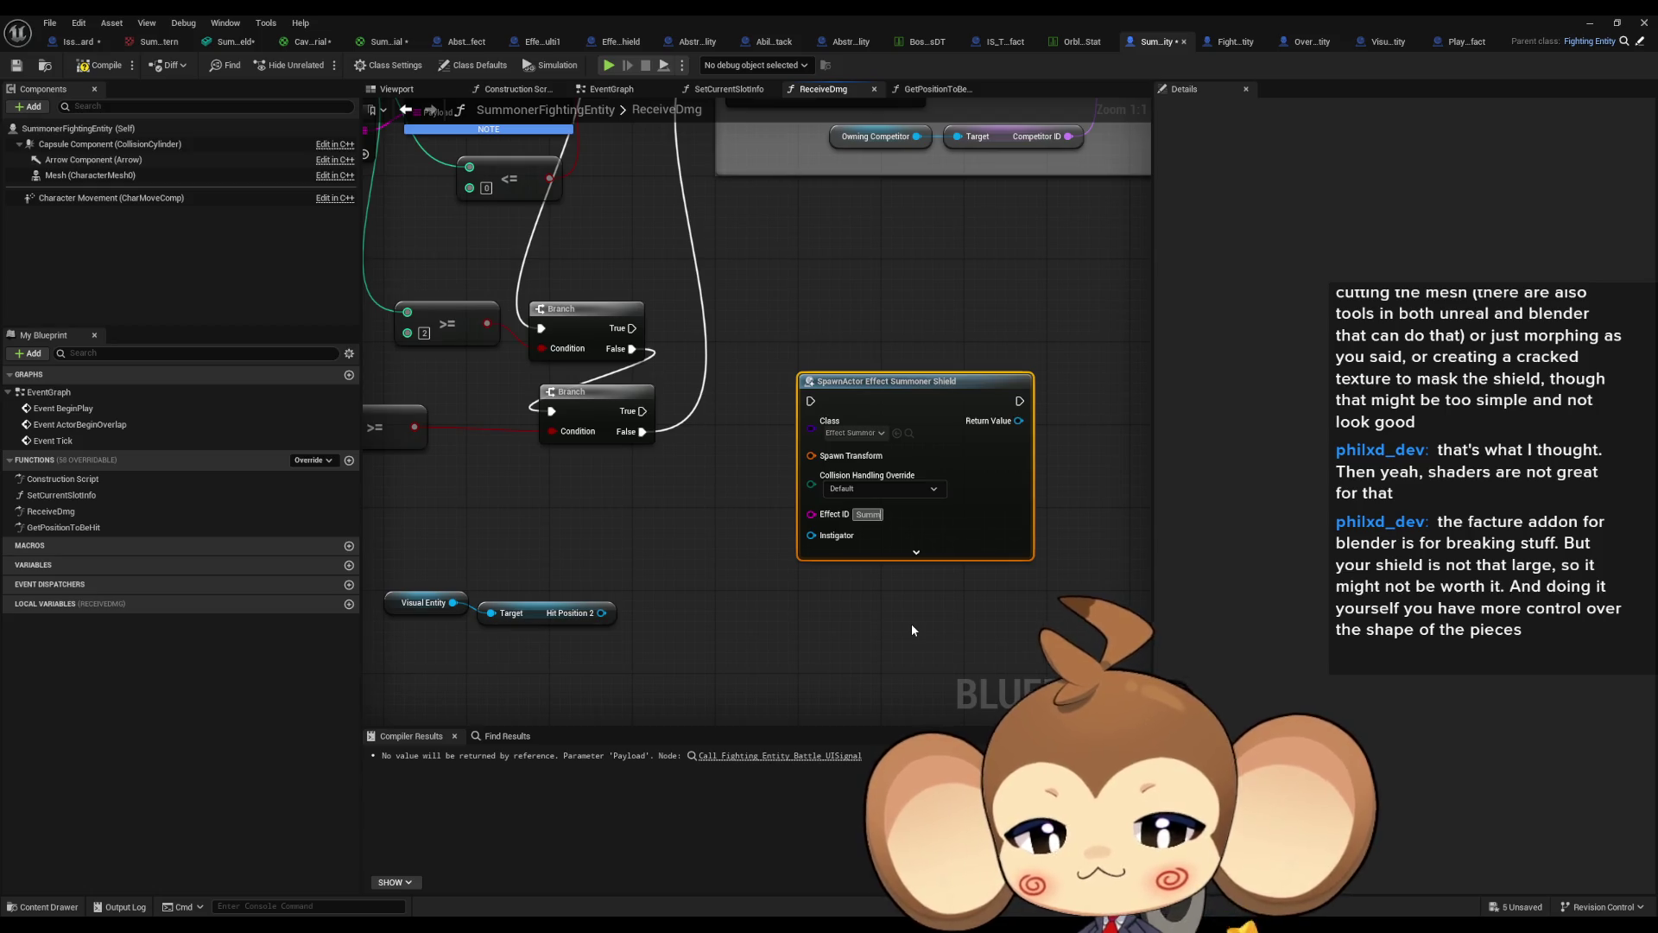
text(onerShield)
key(Return)
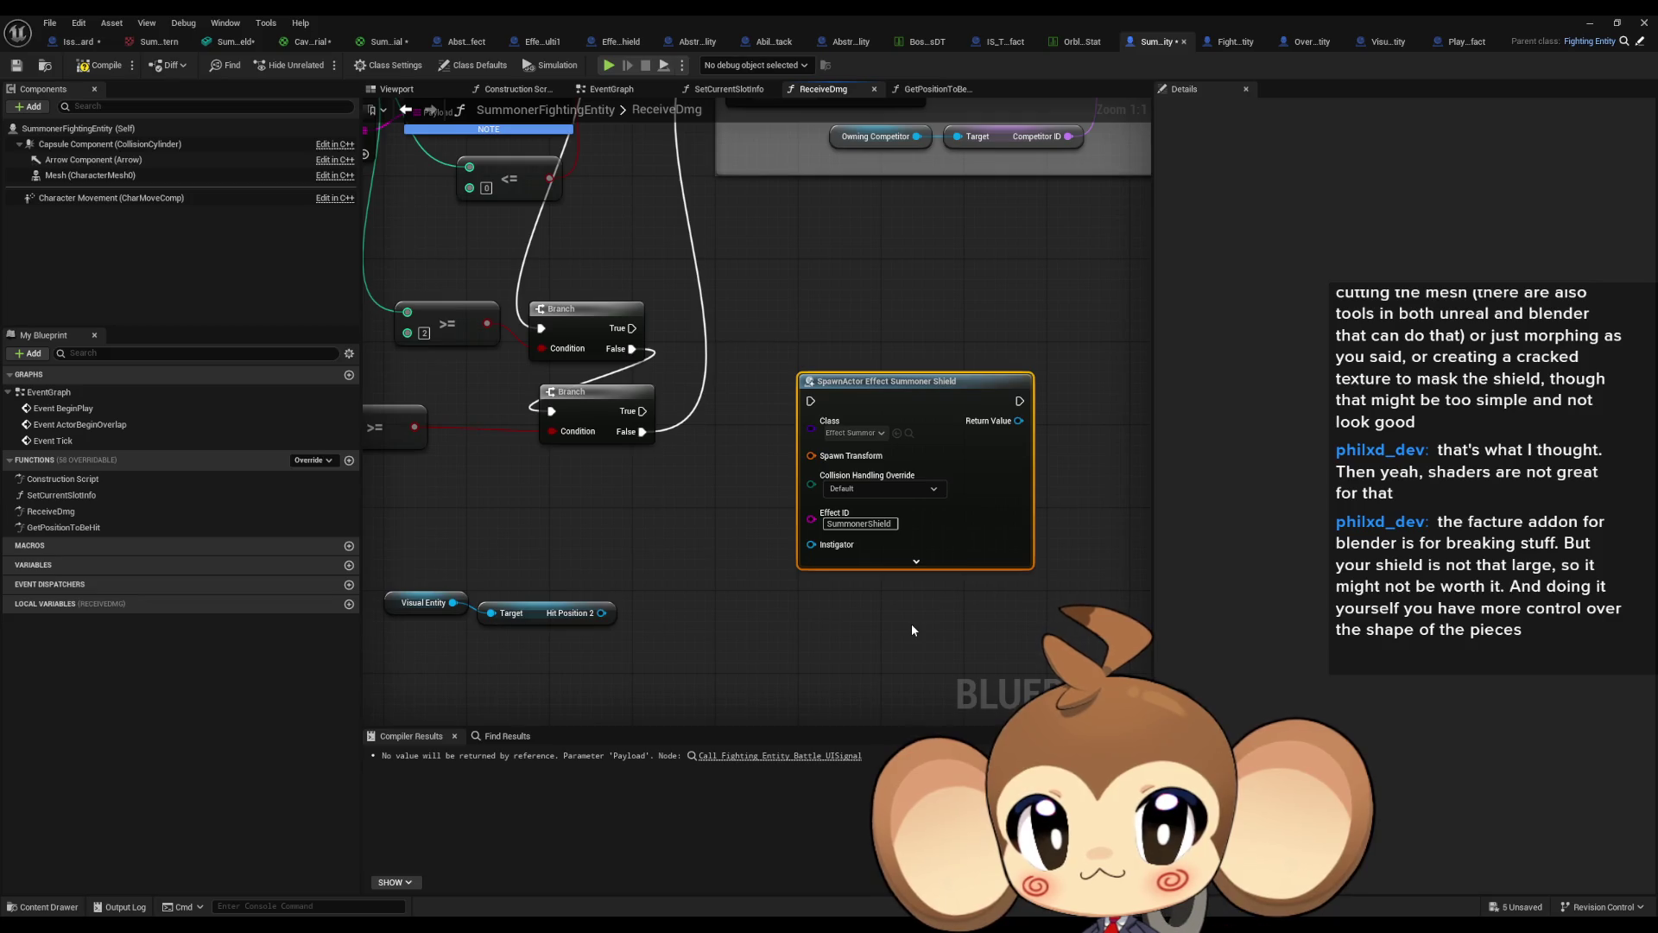
drag(744, 596, 823, 594)
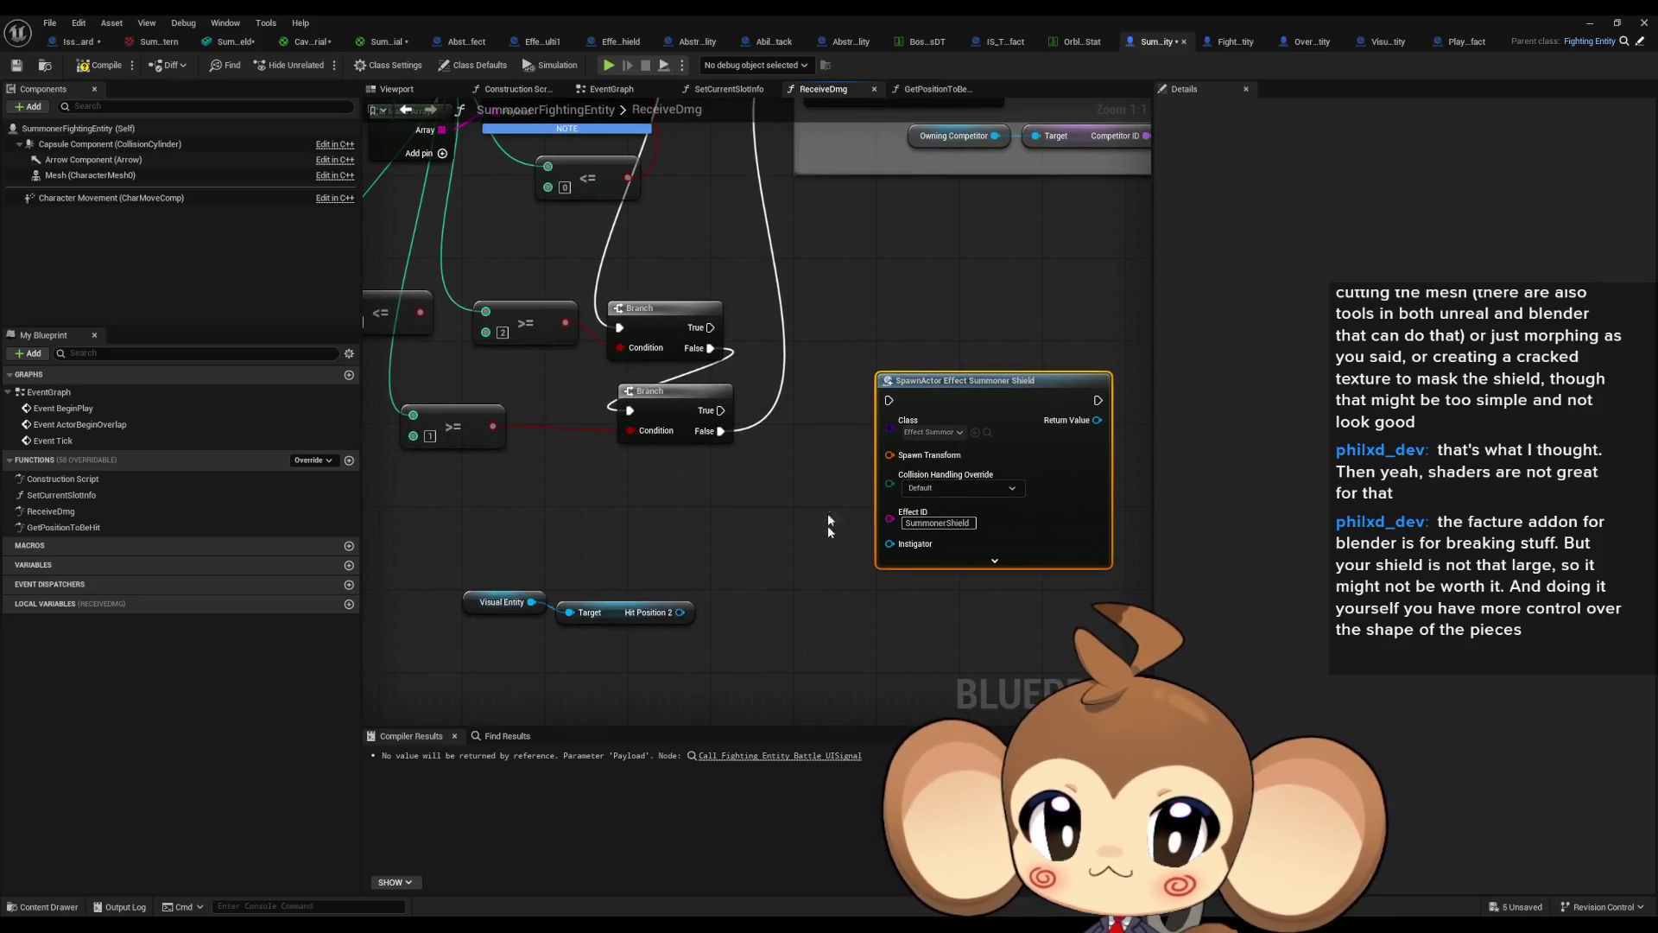
drag(827, 513, 818, 571)
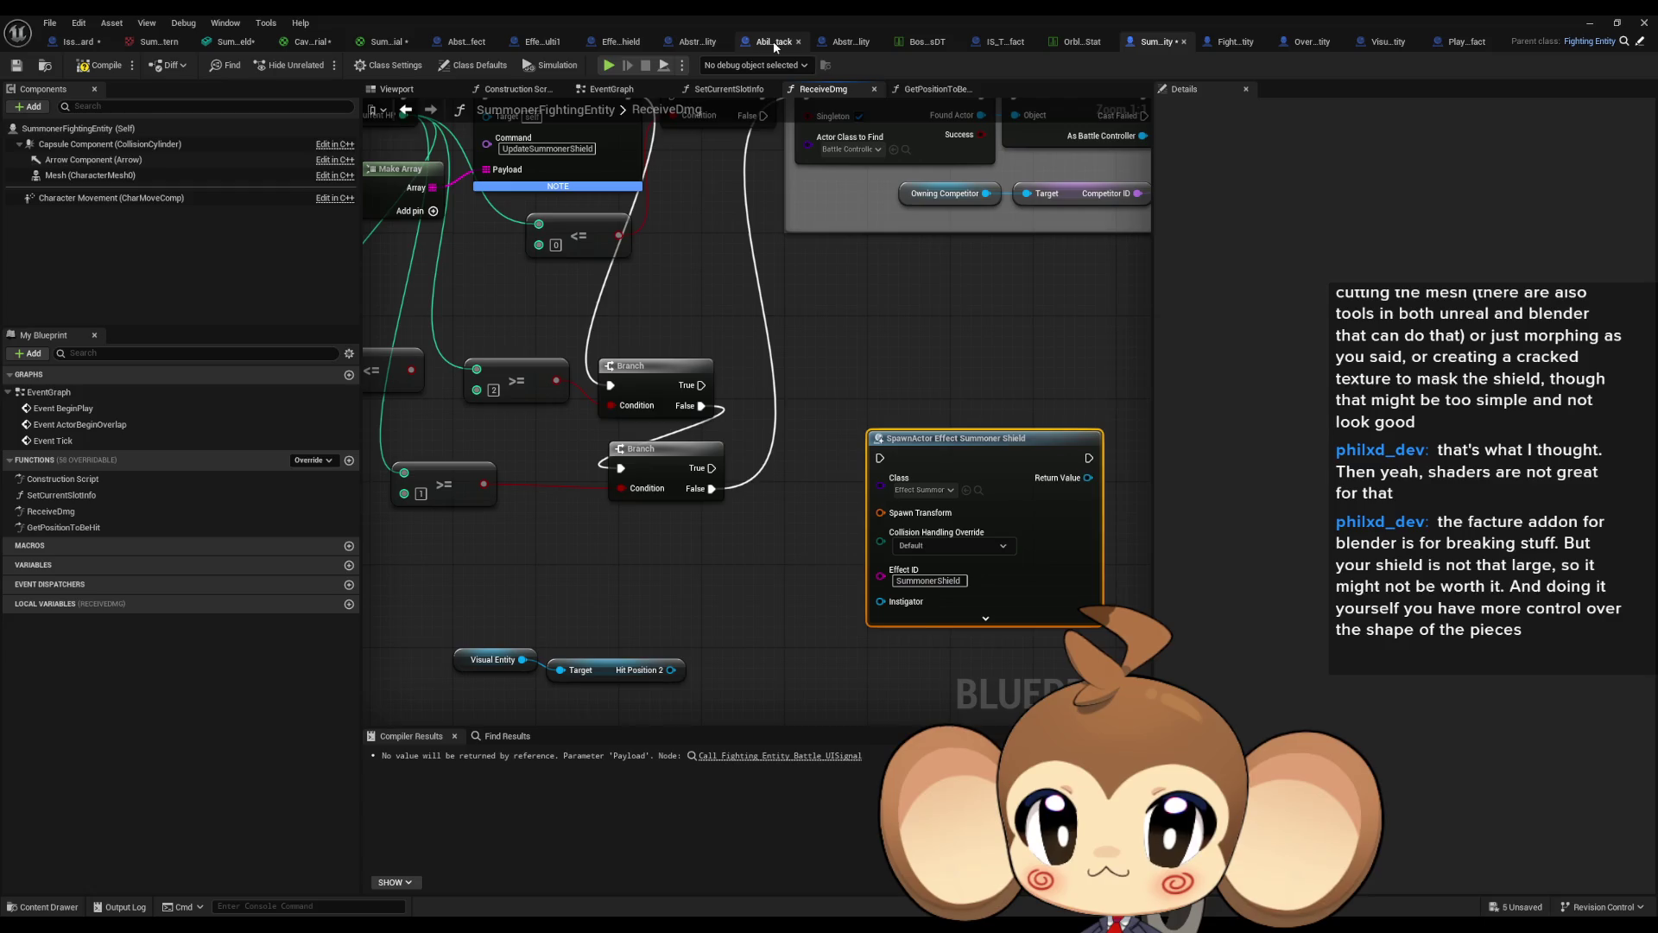
click(699, 43)
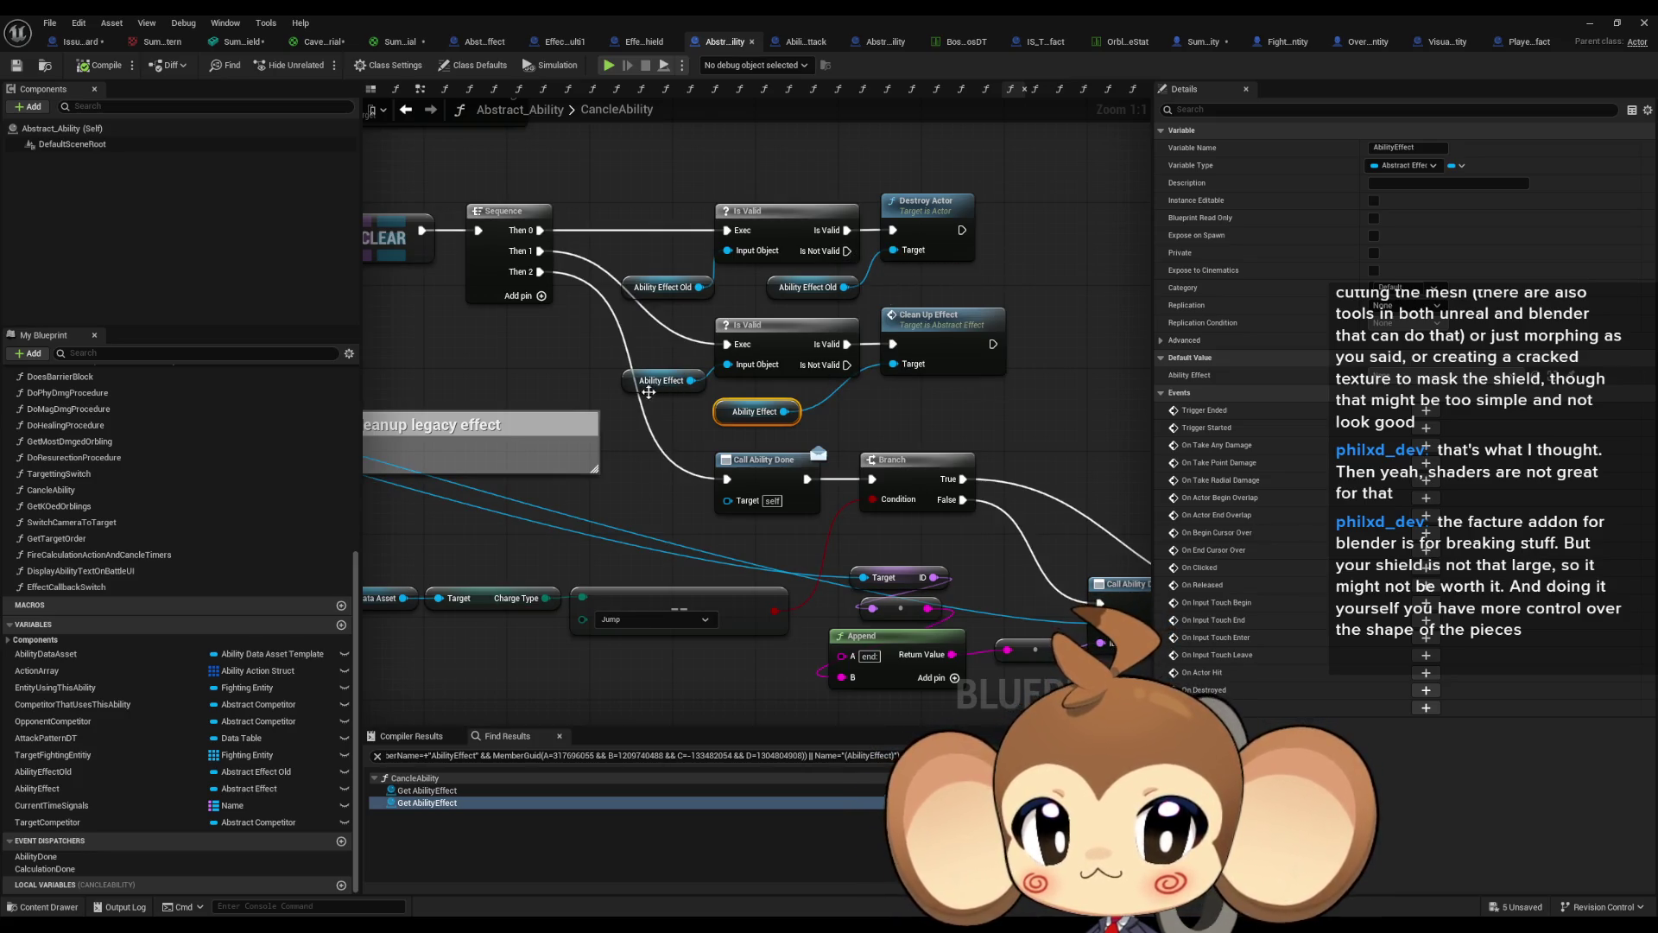
scroll(648, 391, down, 5)
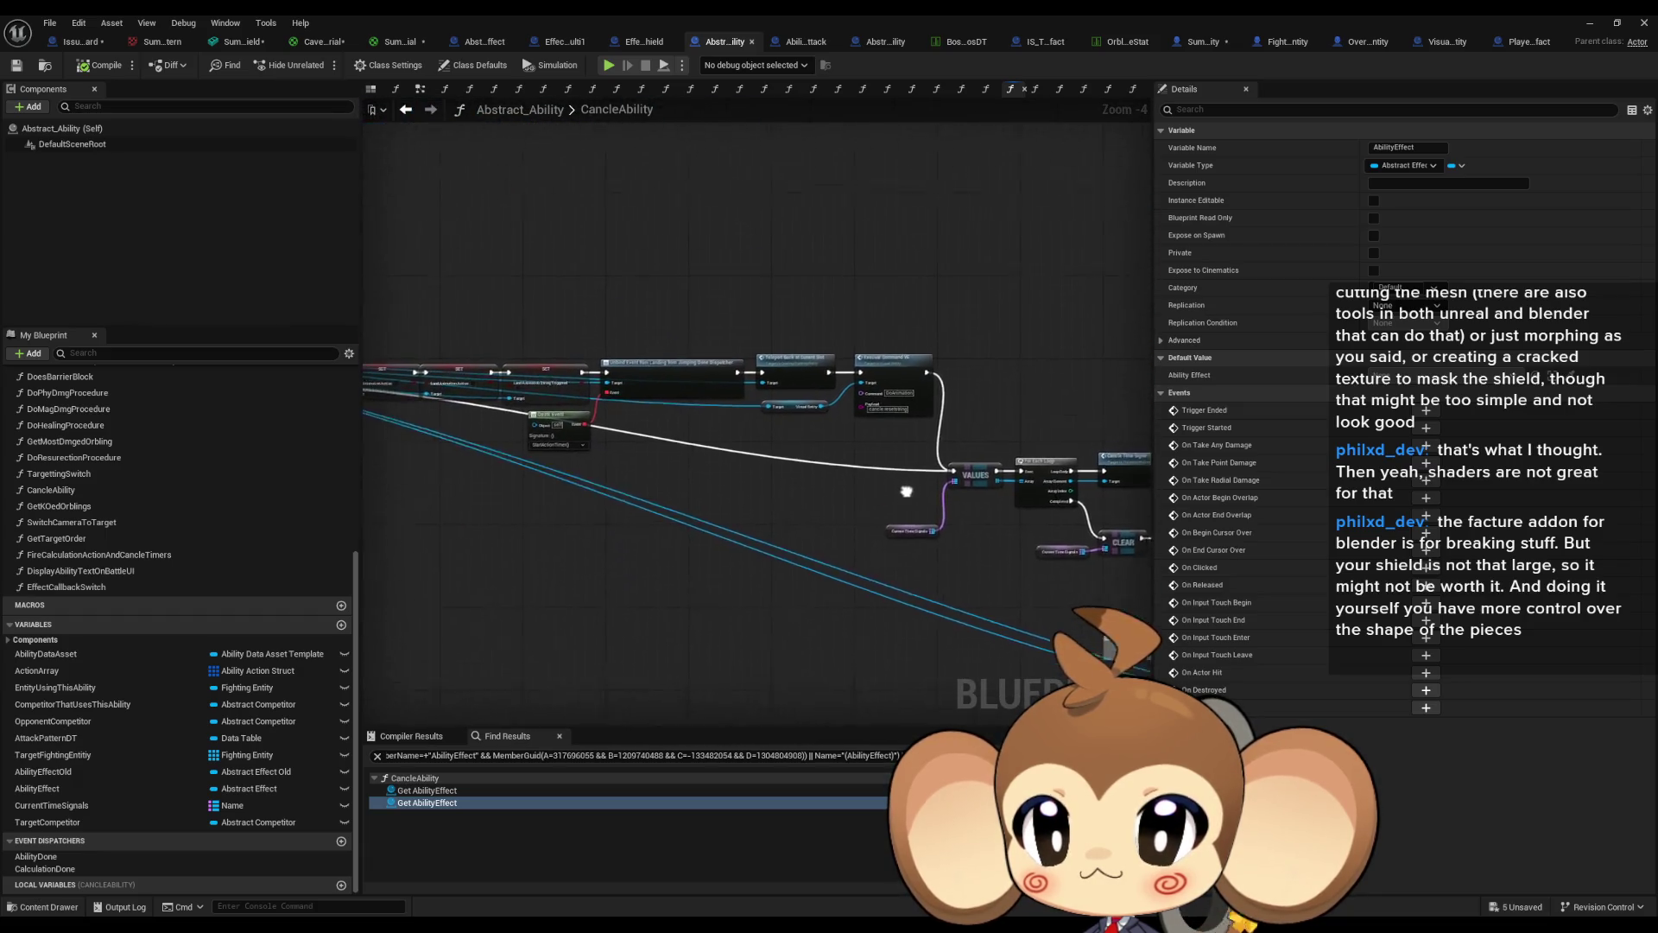
drag(906, 490, 918, 515)
drag(841, 459, 945, 433)
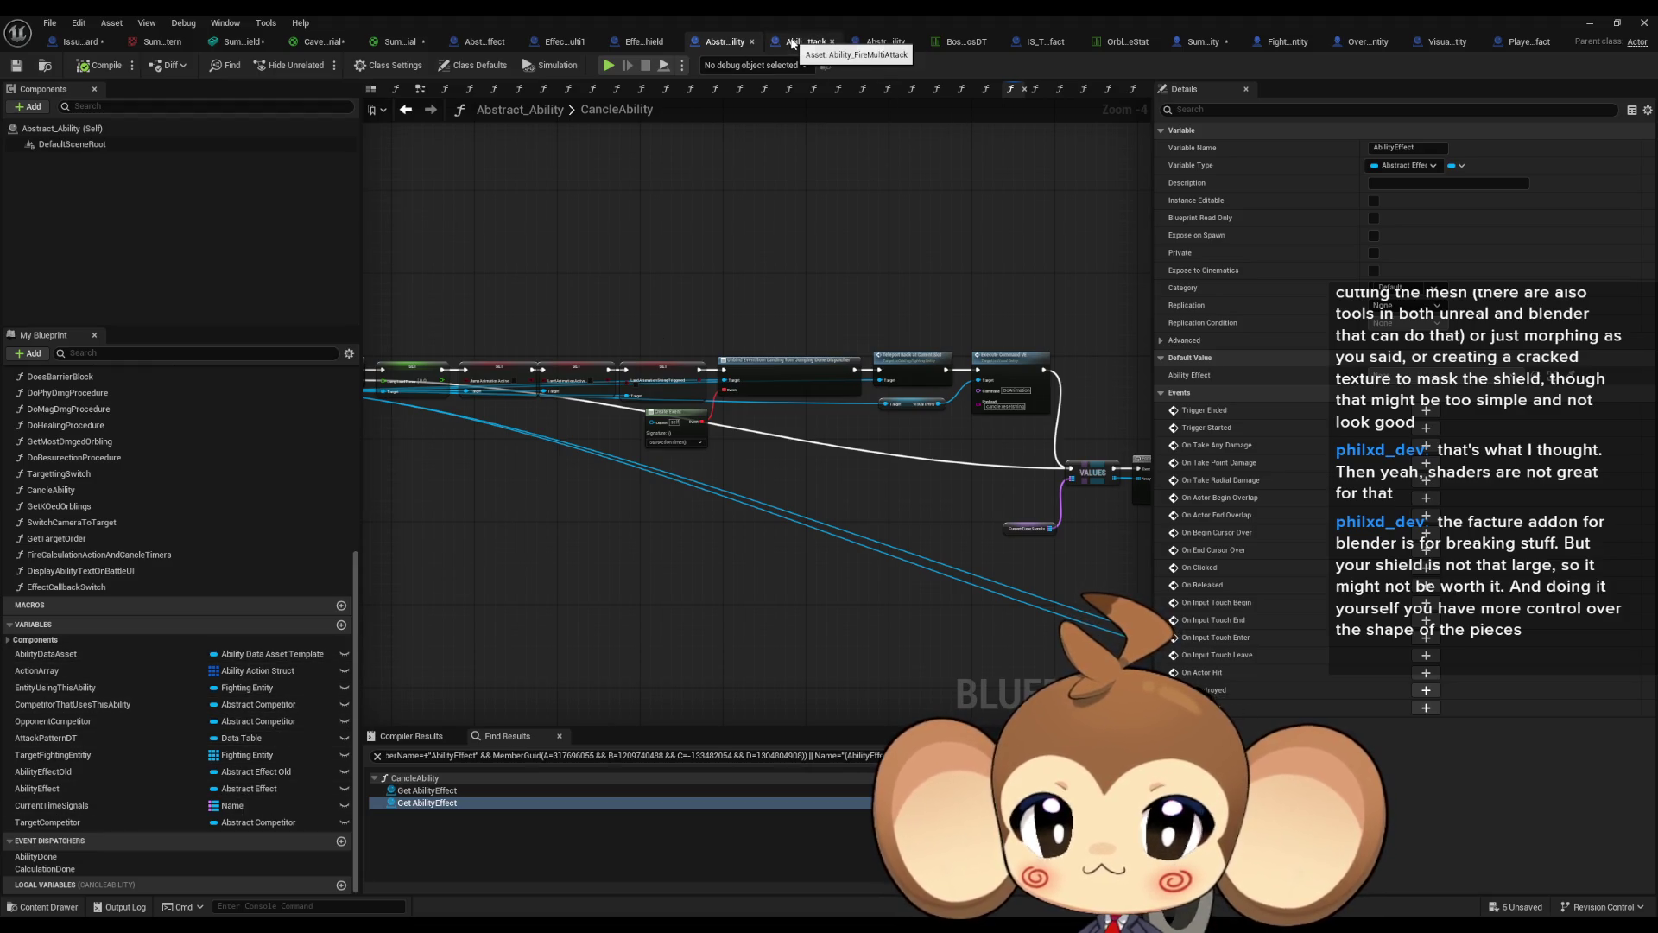
click(792, 44)
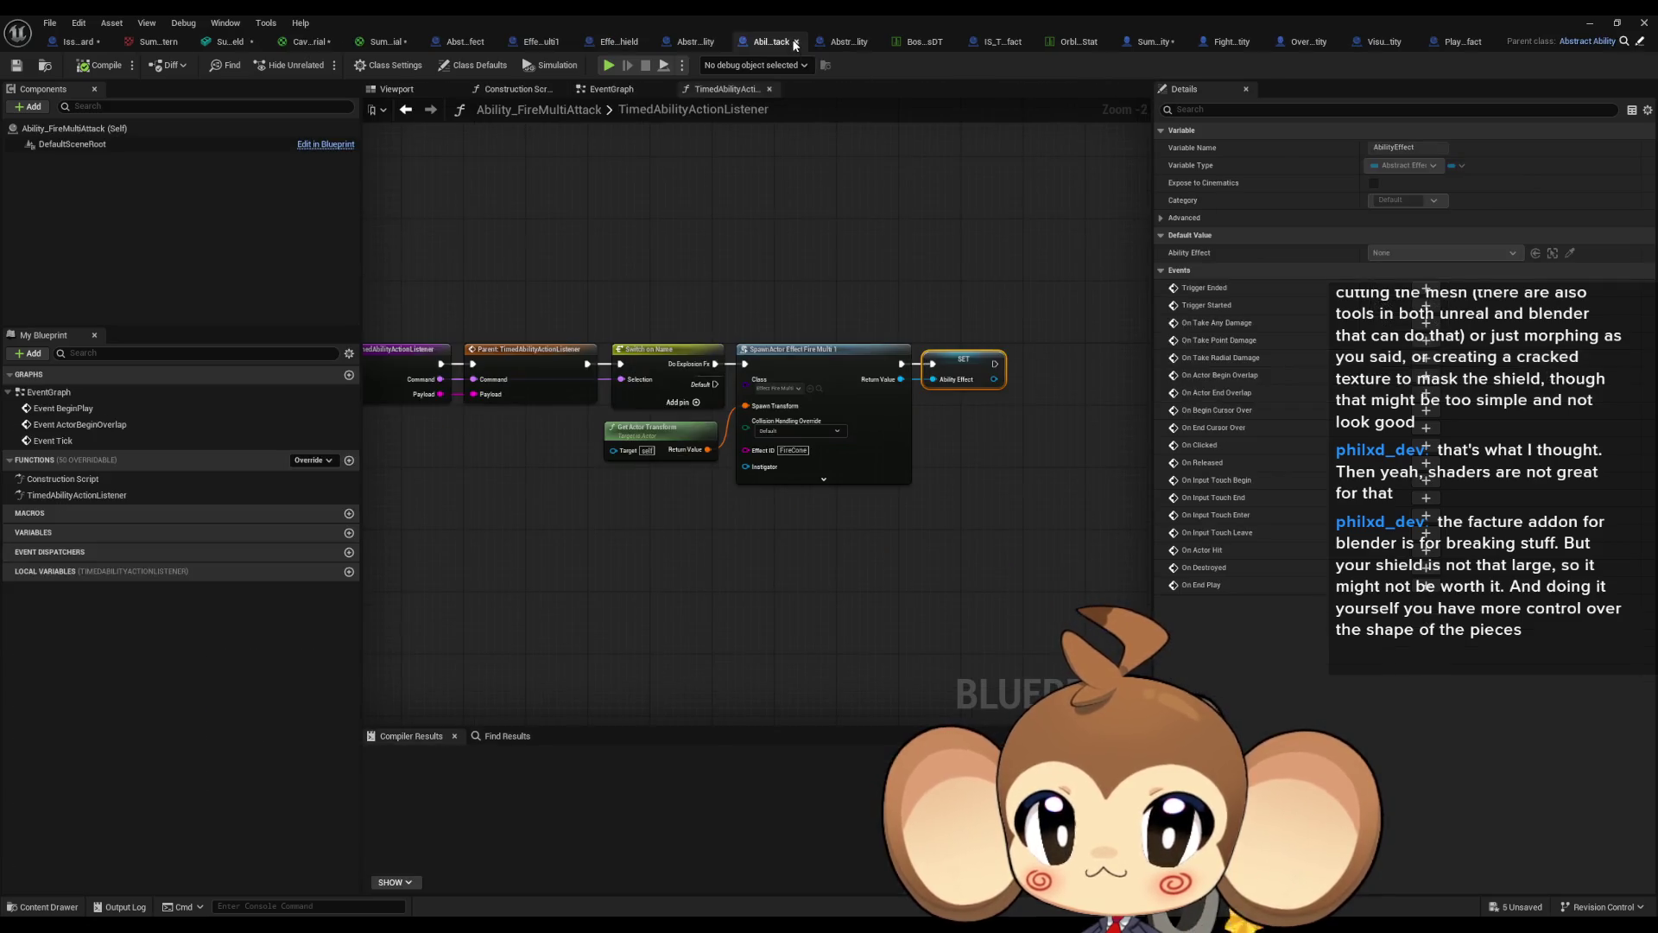
click(1135, 42)
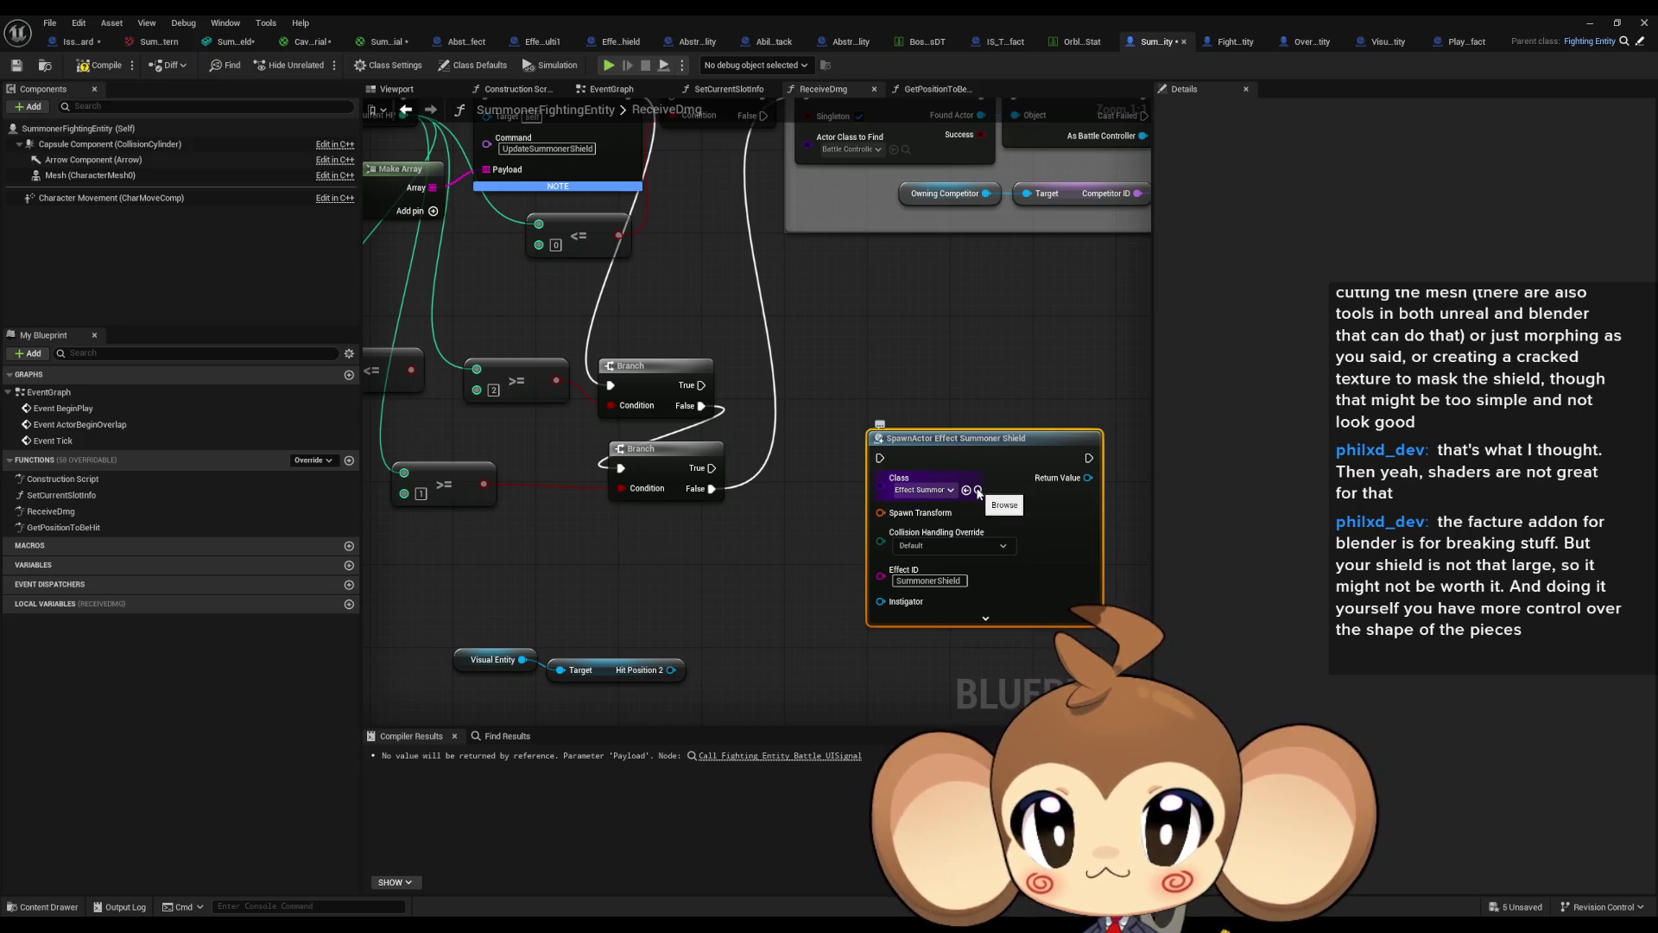
click(977, 490)
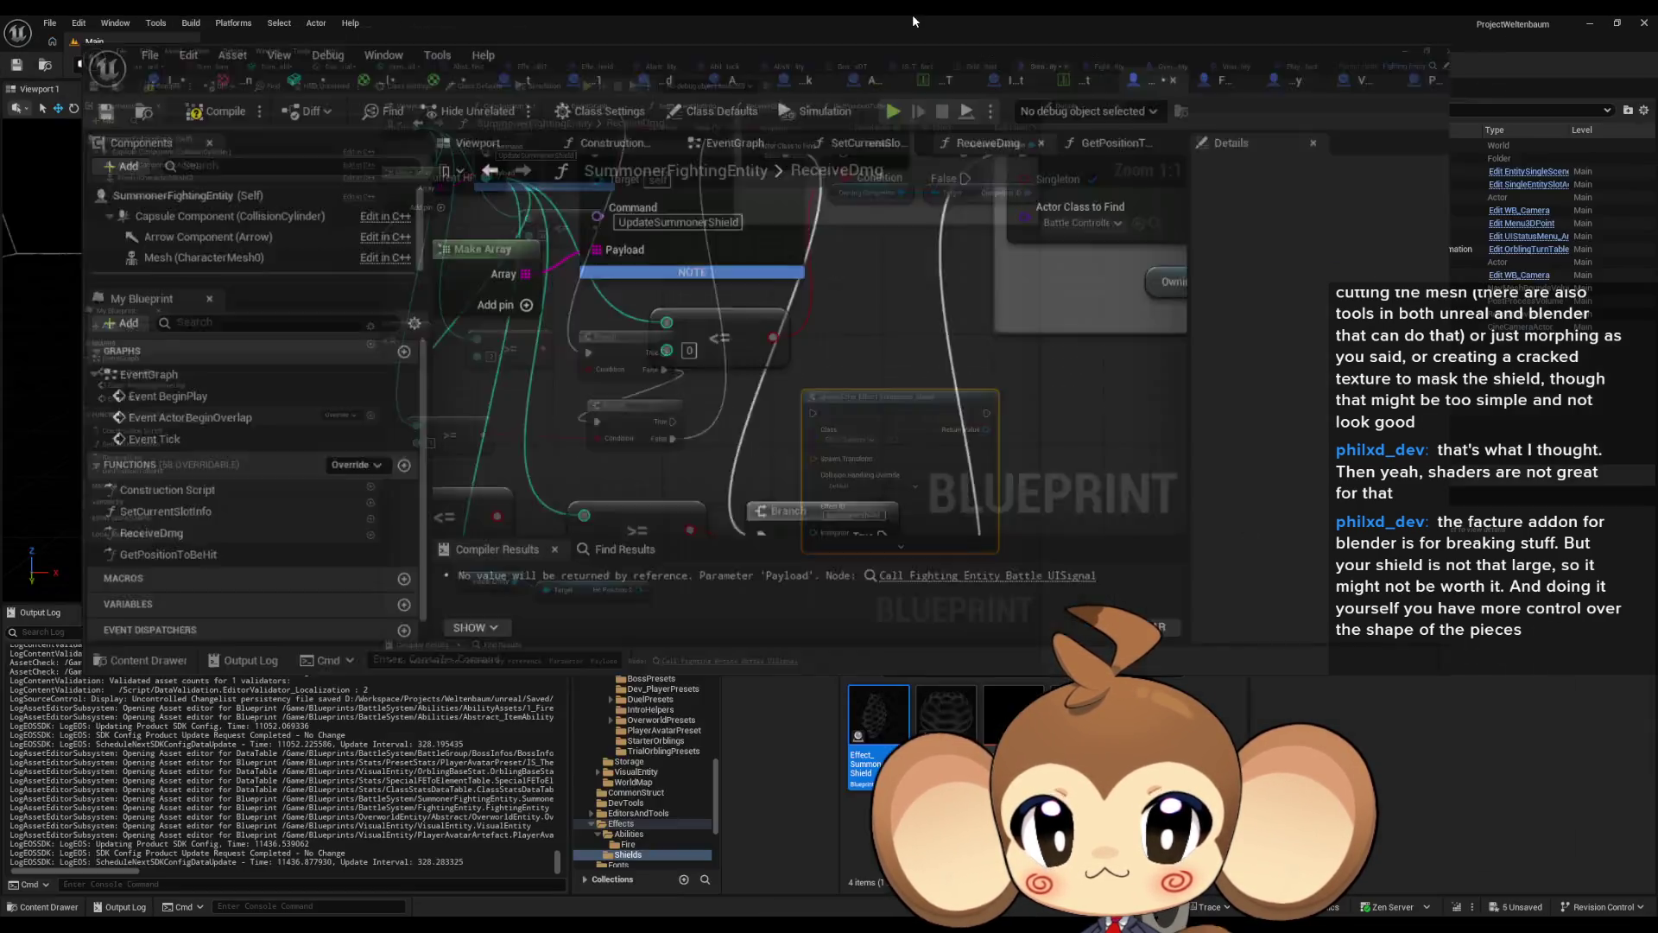
double_click(879, 720)
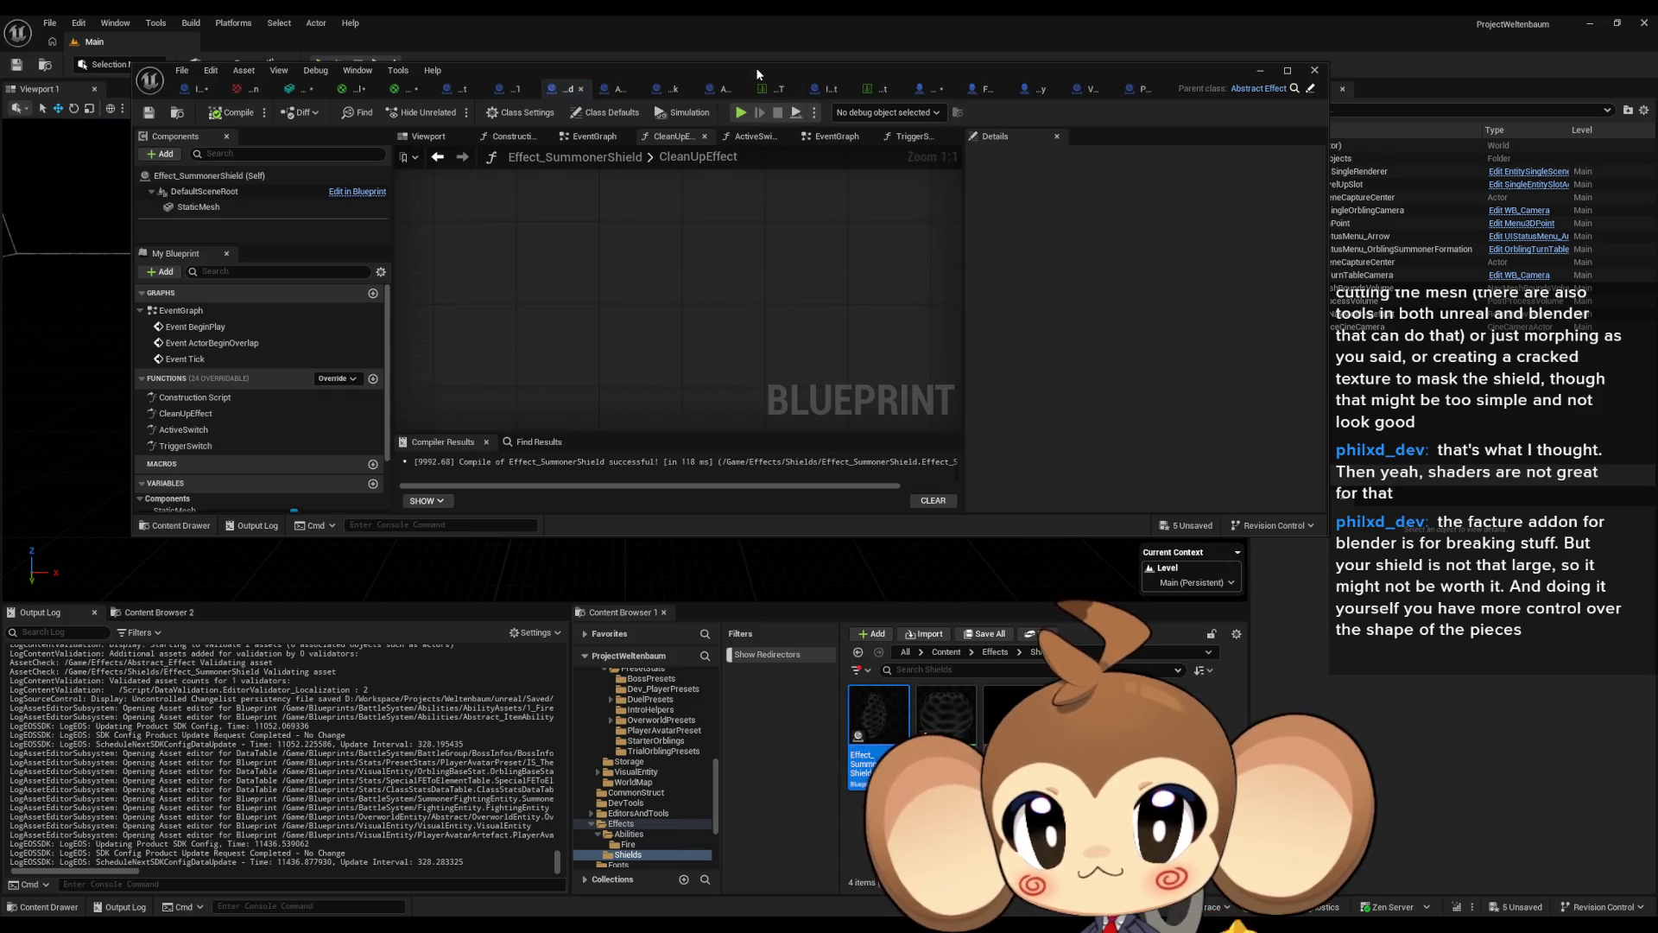
double_click(755, 68)
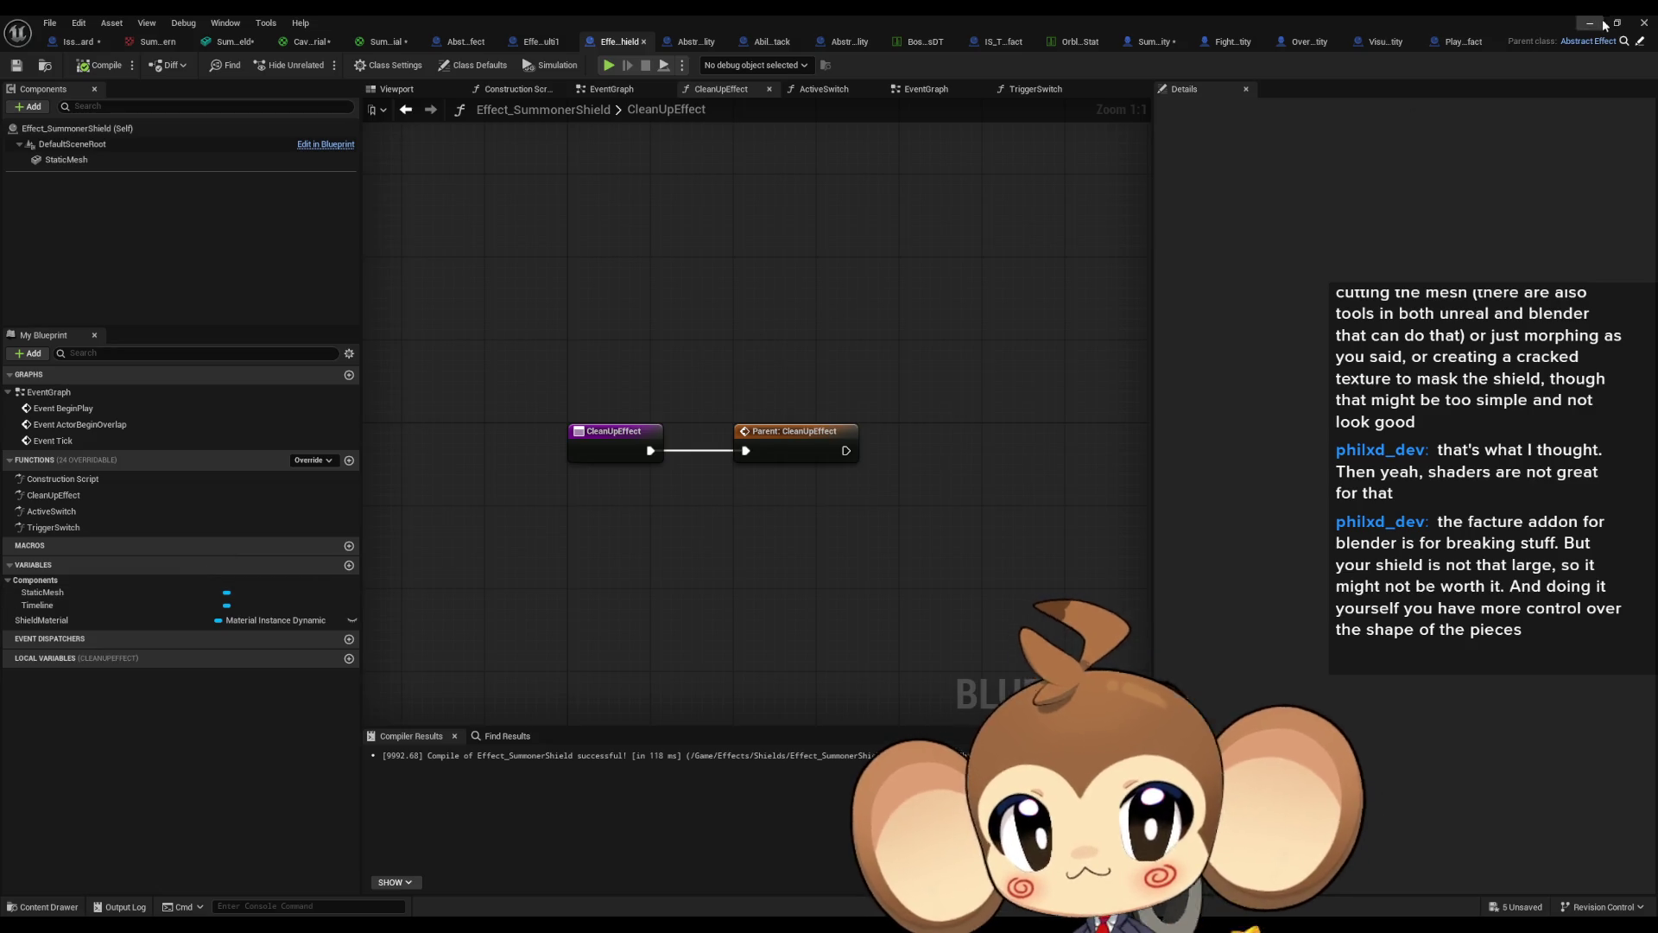
click(1641, 42)
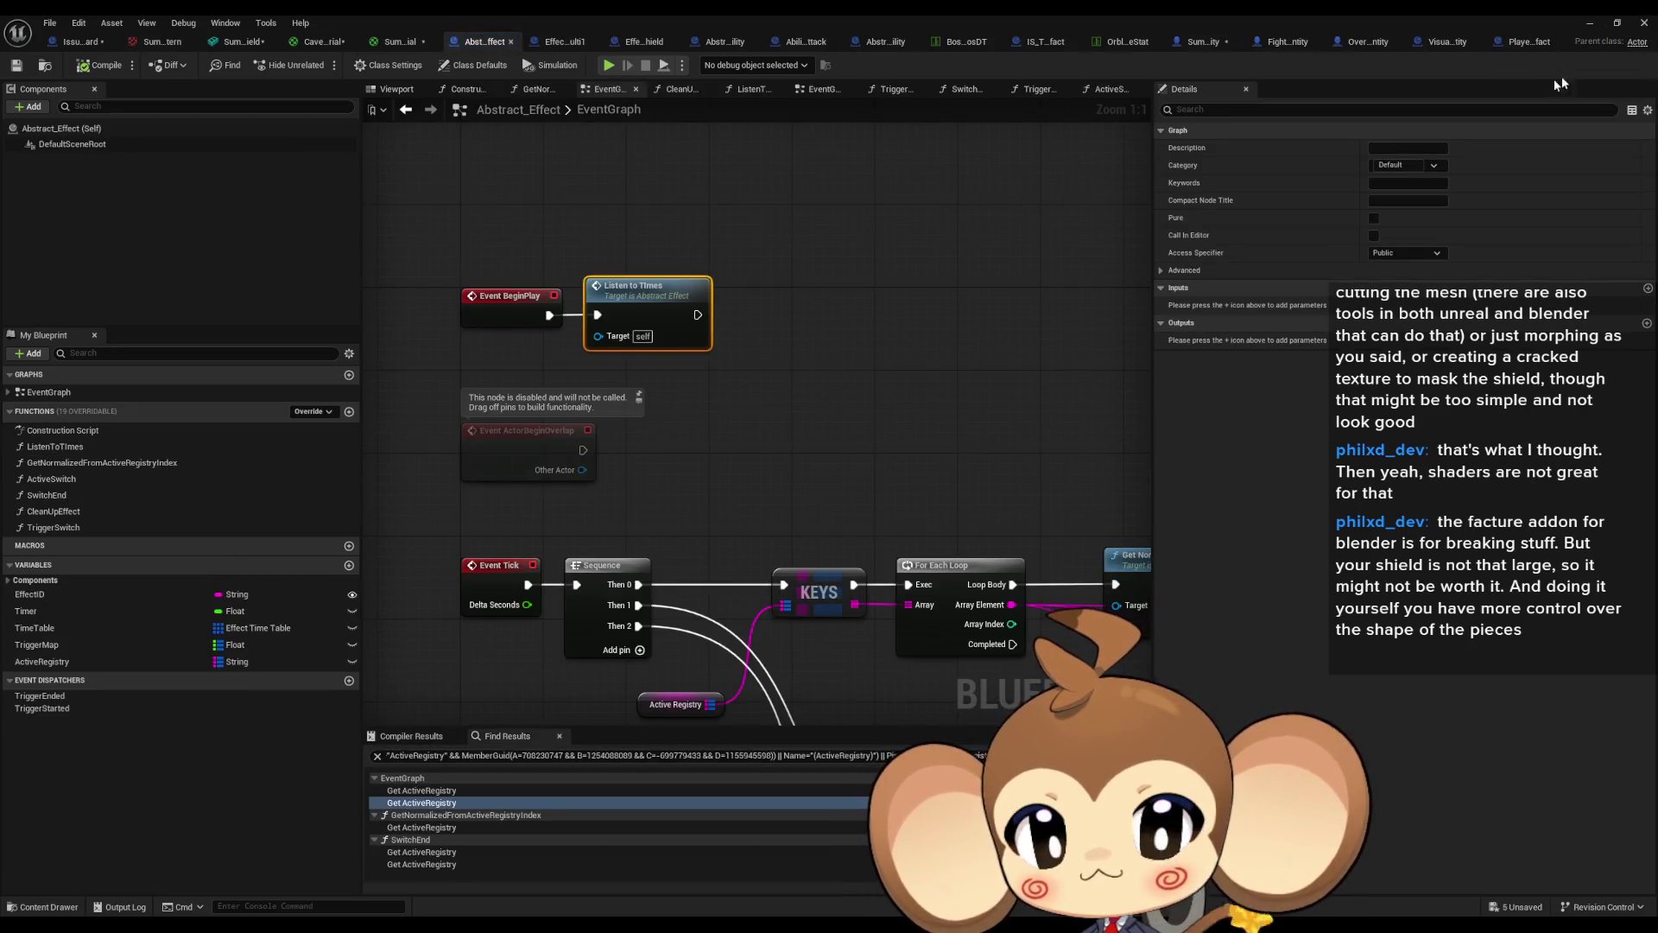
right_click(52, 599)
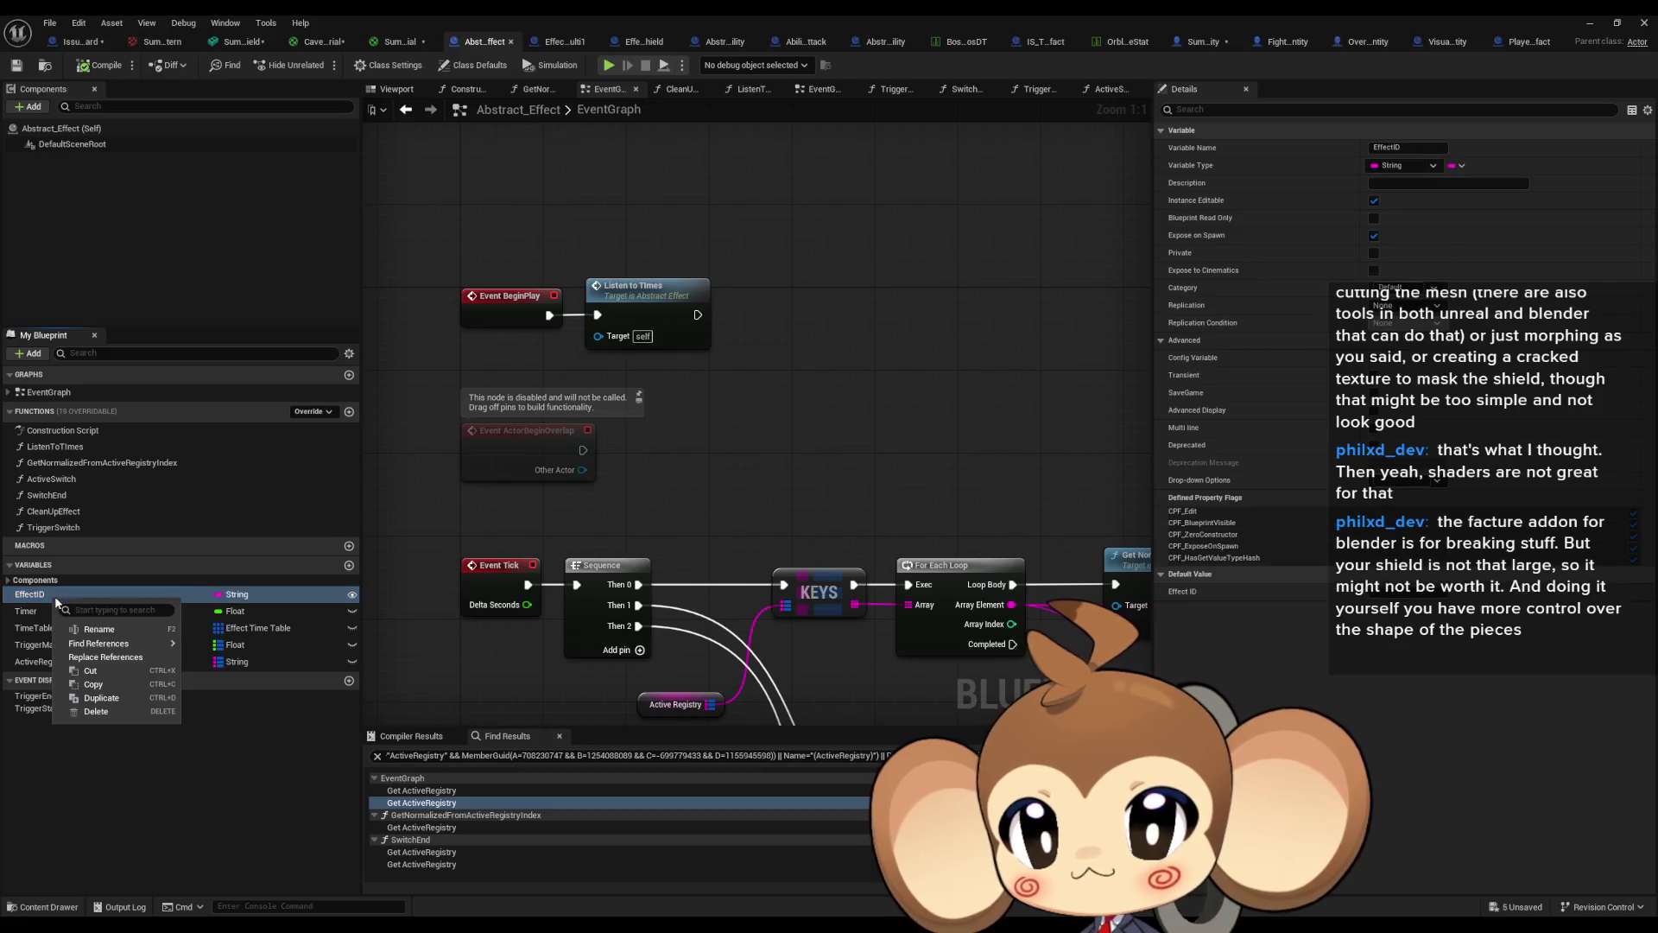
click(455, 659)
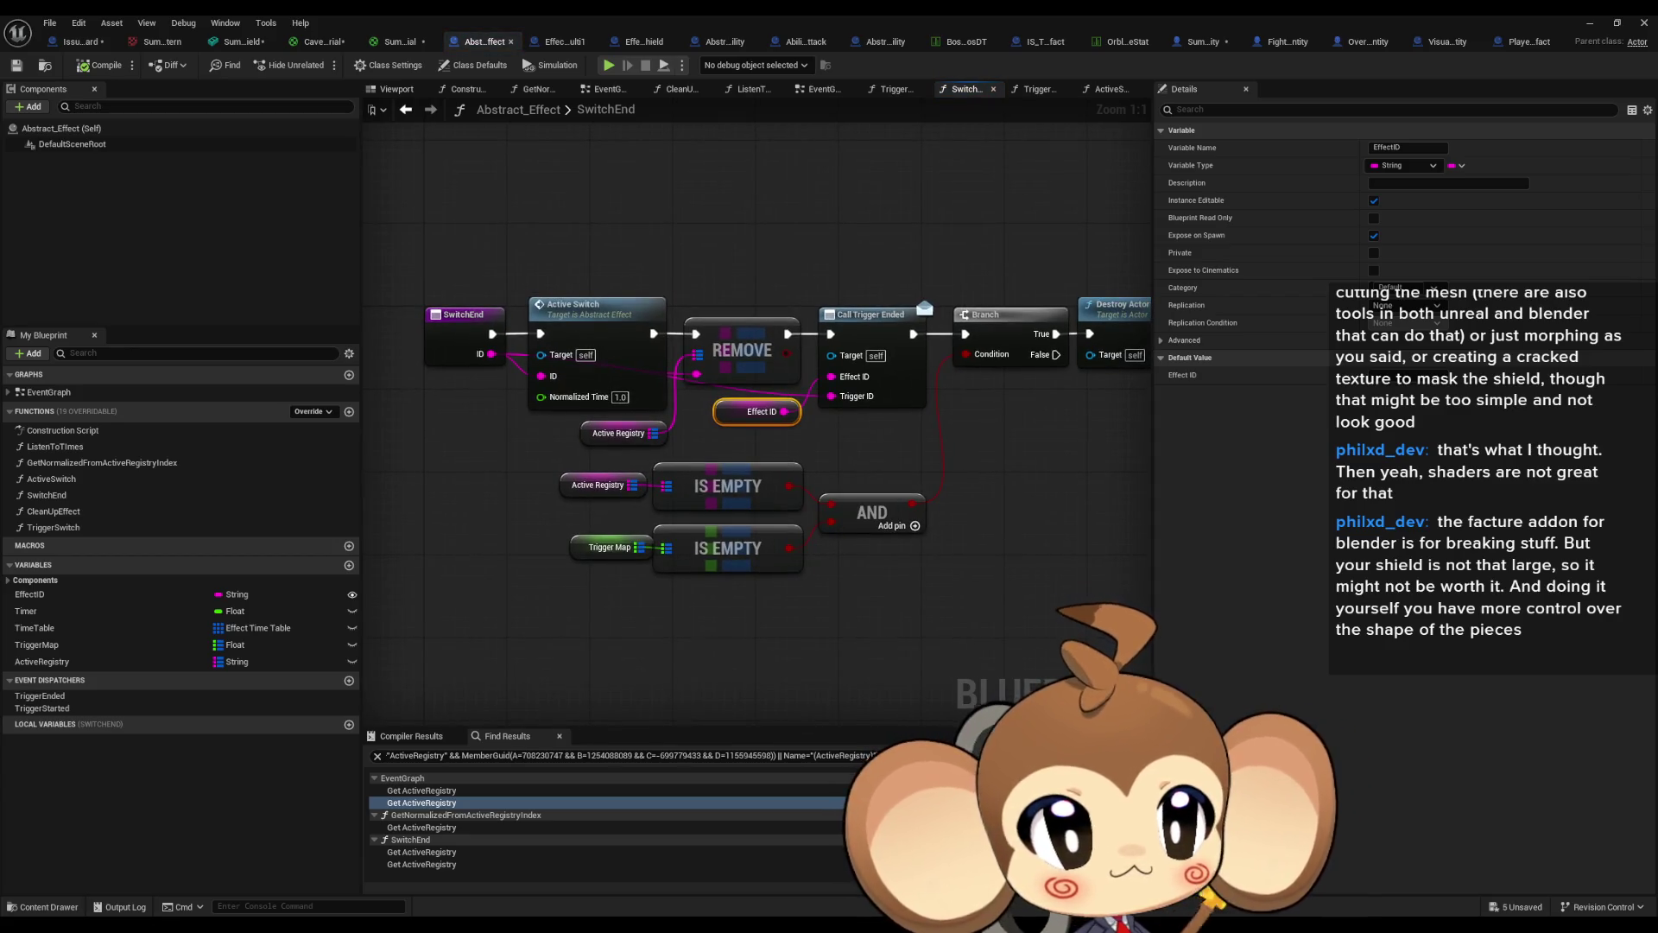
click(1203, 42)
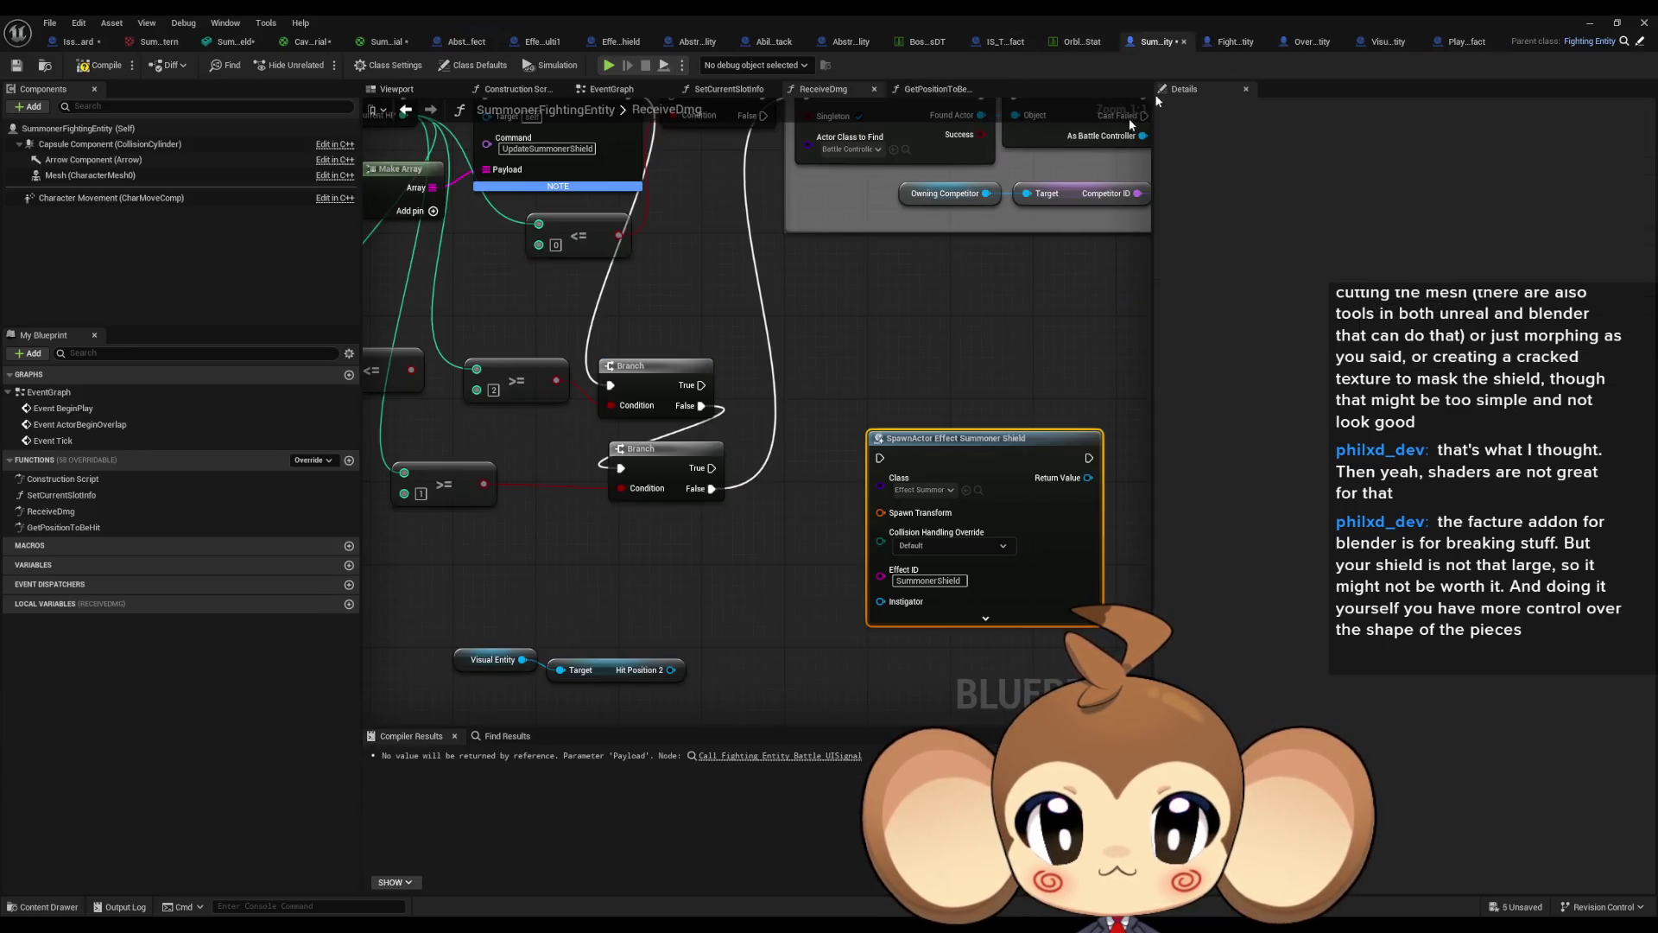
Reposition the Summoner Shield spawn node and add a getter for the ID variable.
drag(769, 523, 681, 471)
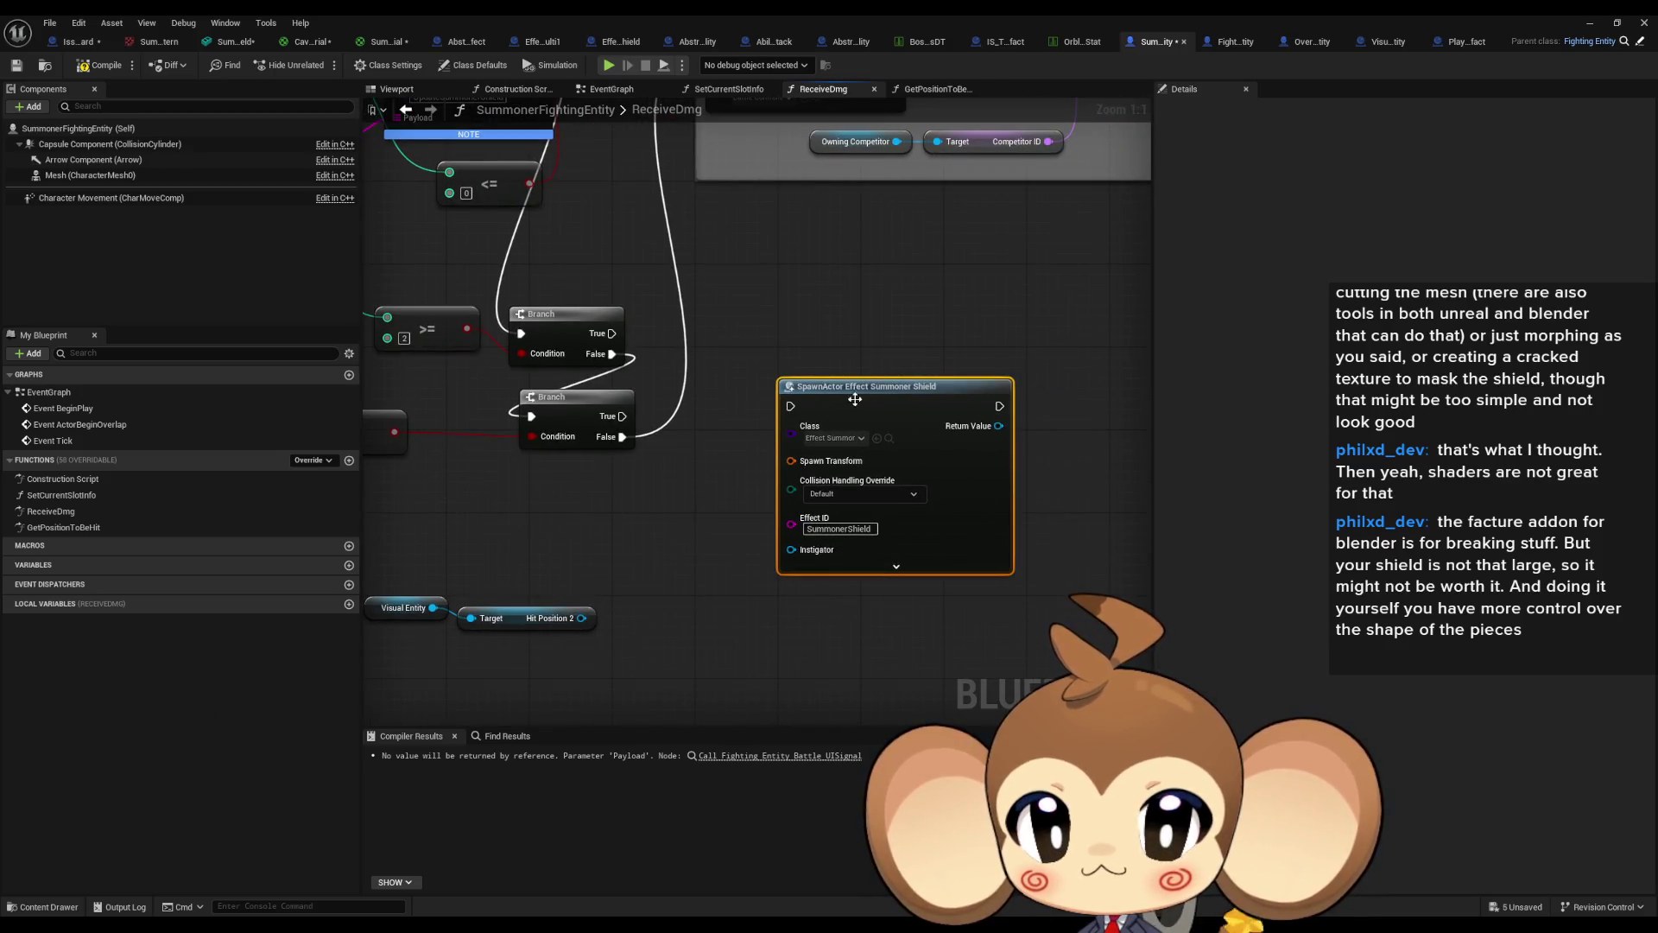
drag(860, 400, 834, 471)
drag(377, 612, 567, 571)
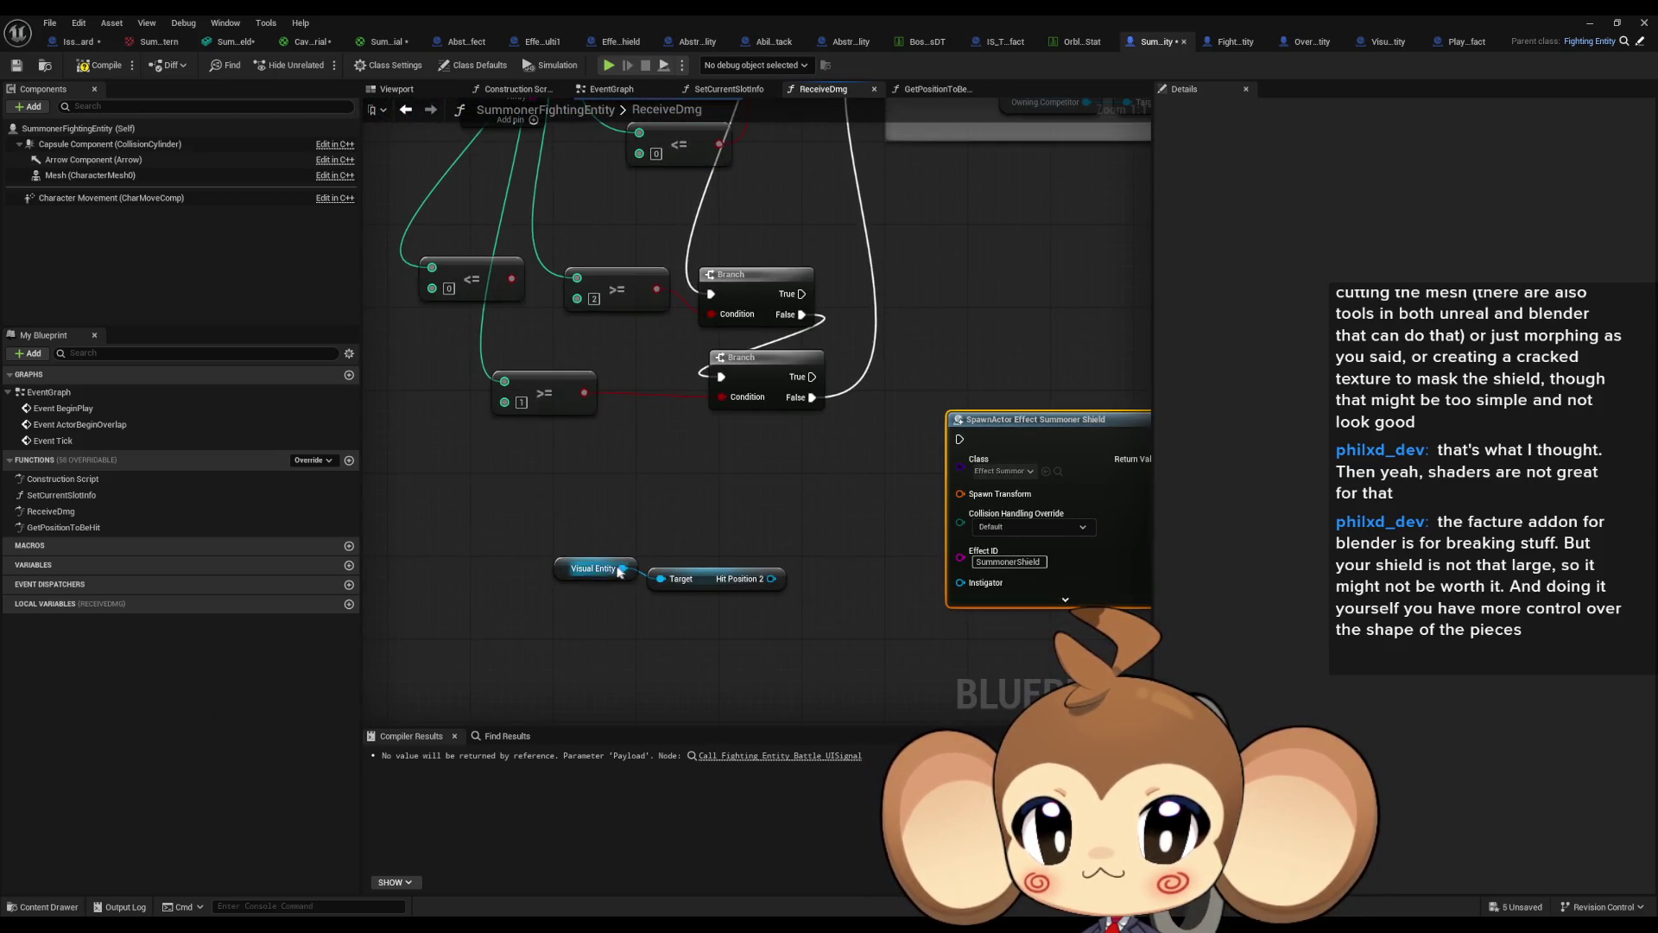
click(567, 577)
mouse_move(744, 493)
mouse_down()
mouse_move(745, 579)
mouse_move(650, 580)
mouse_move(683, 577)
mouse_up()
click(683, 577)
right_click(610, 531)
text(get)
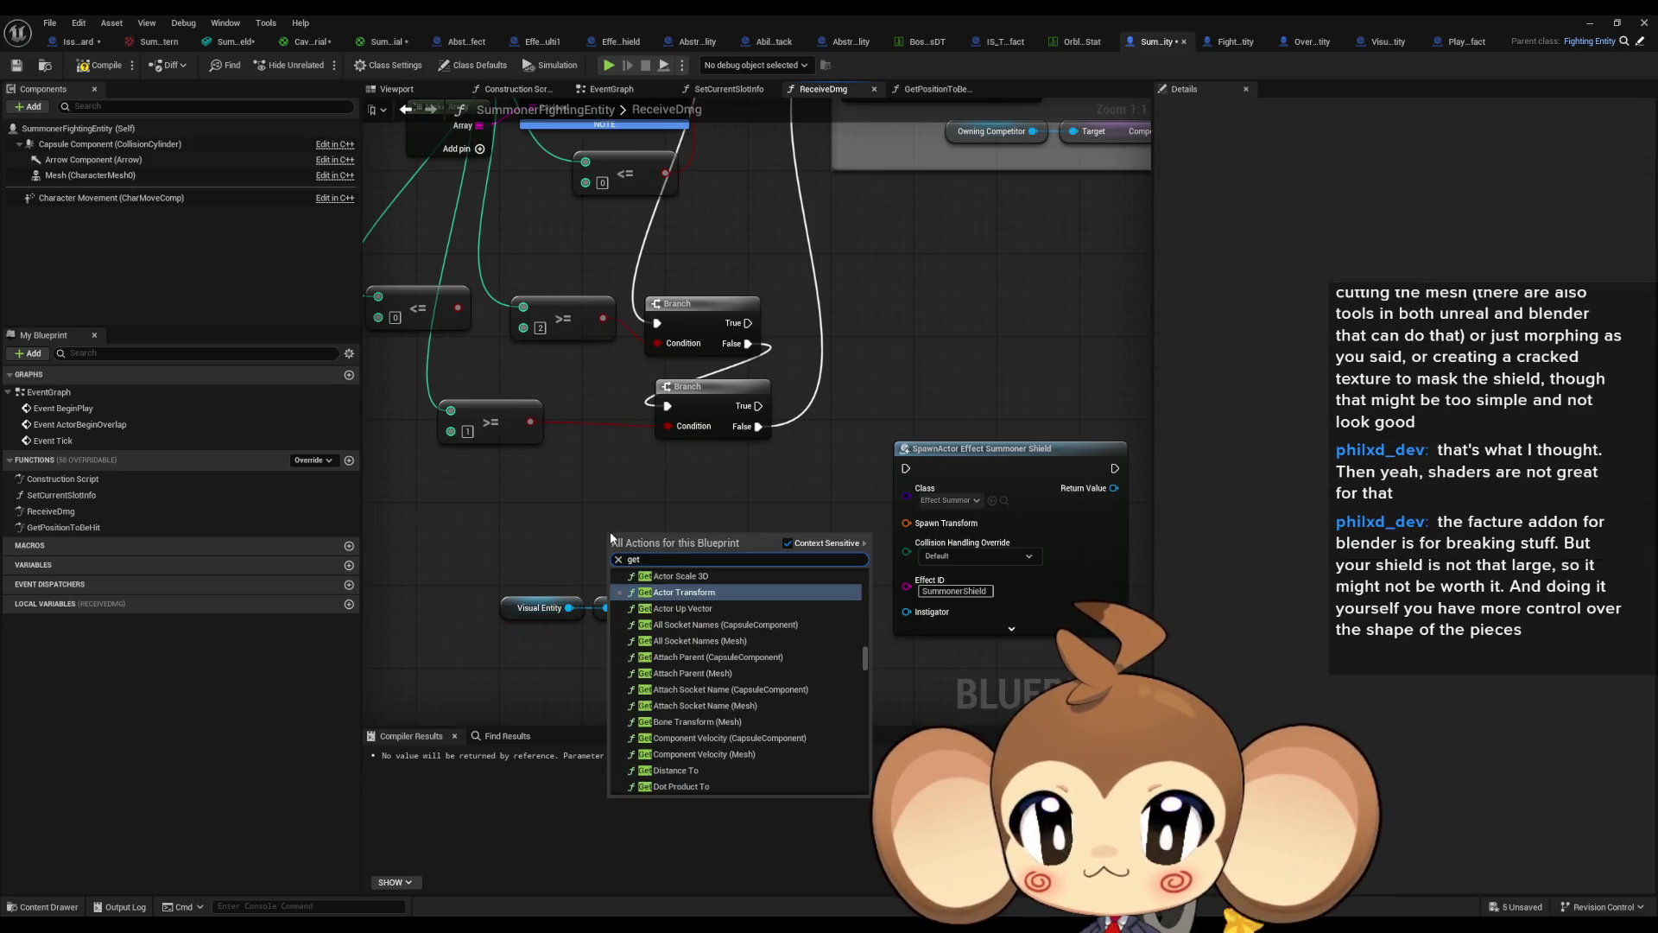
text( id)
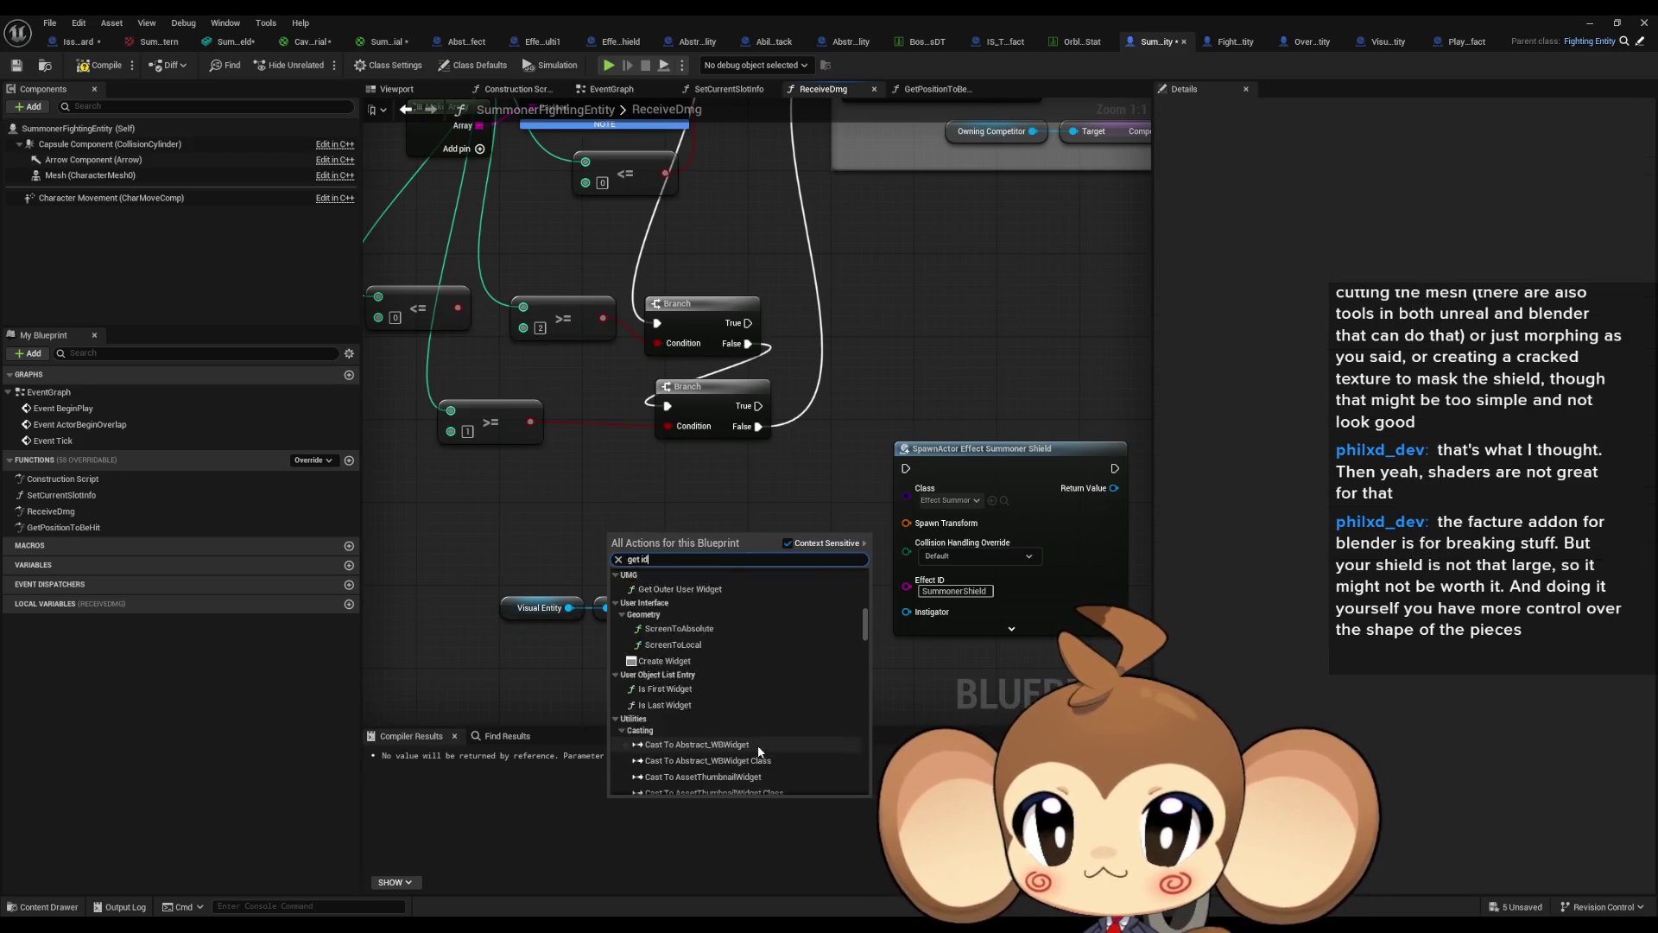
scroll(800, 676, down, 10)
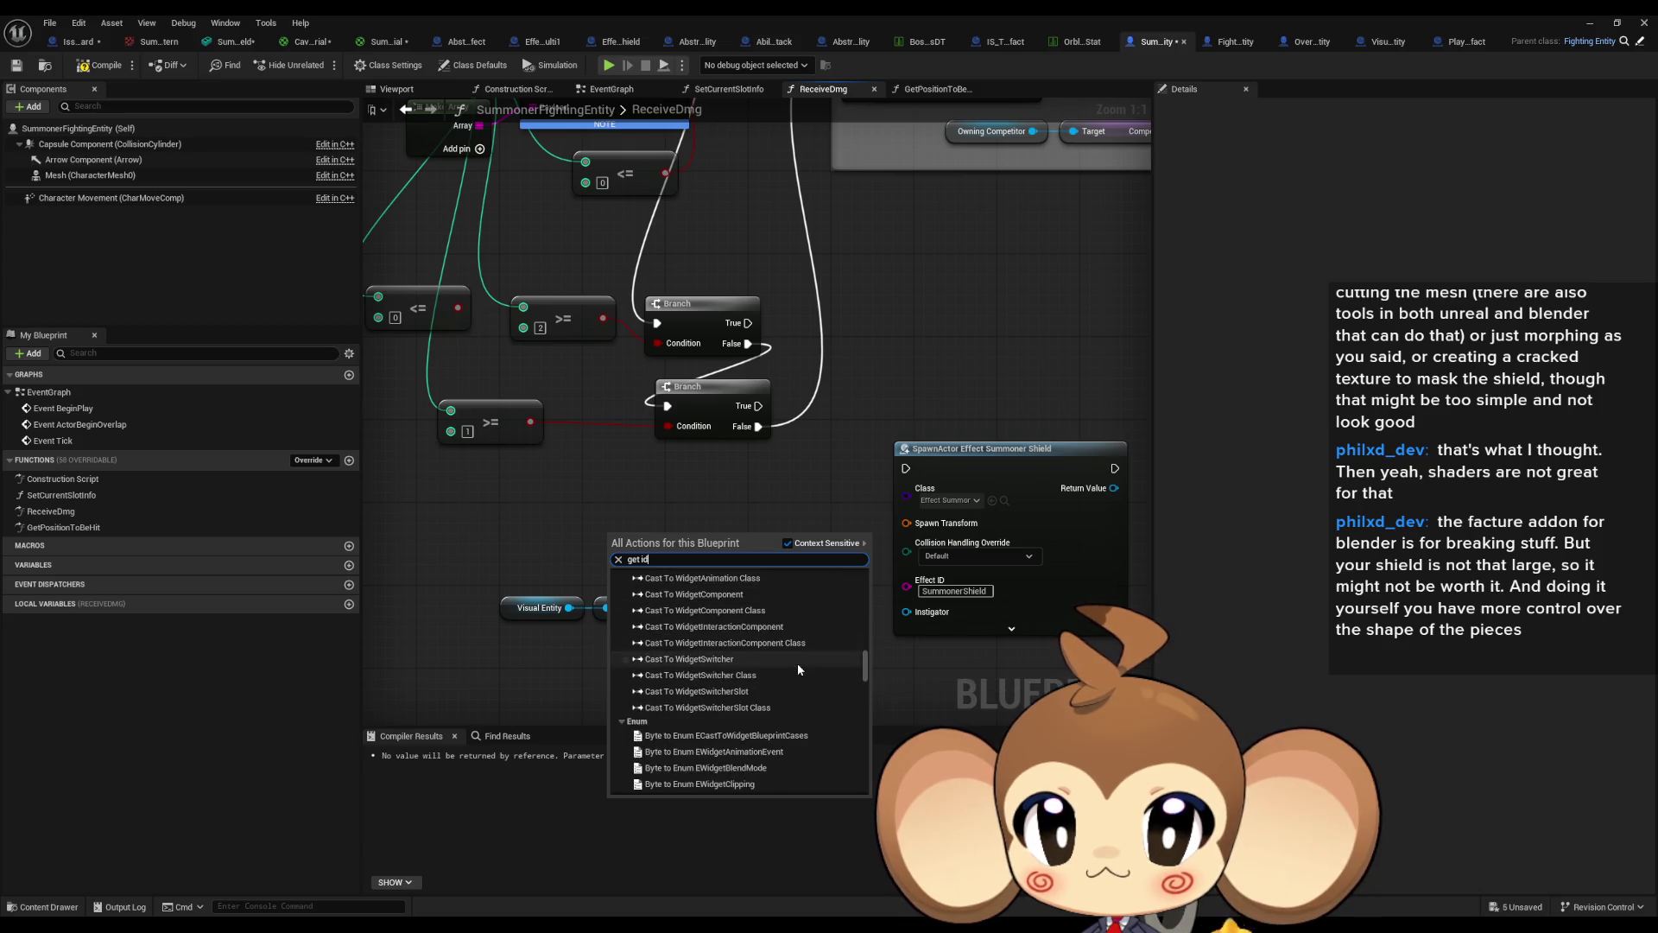
drag(867, 676, 852, 739)
click(688, 737)
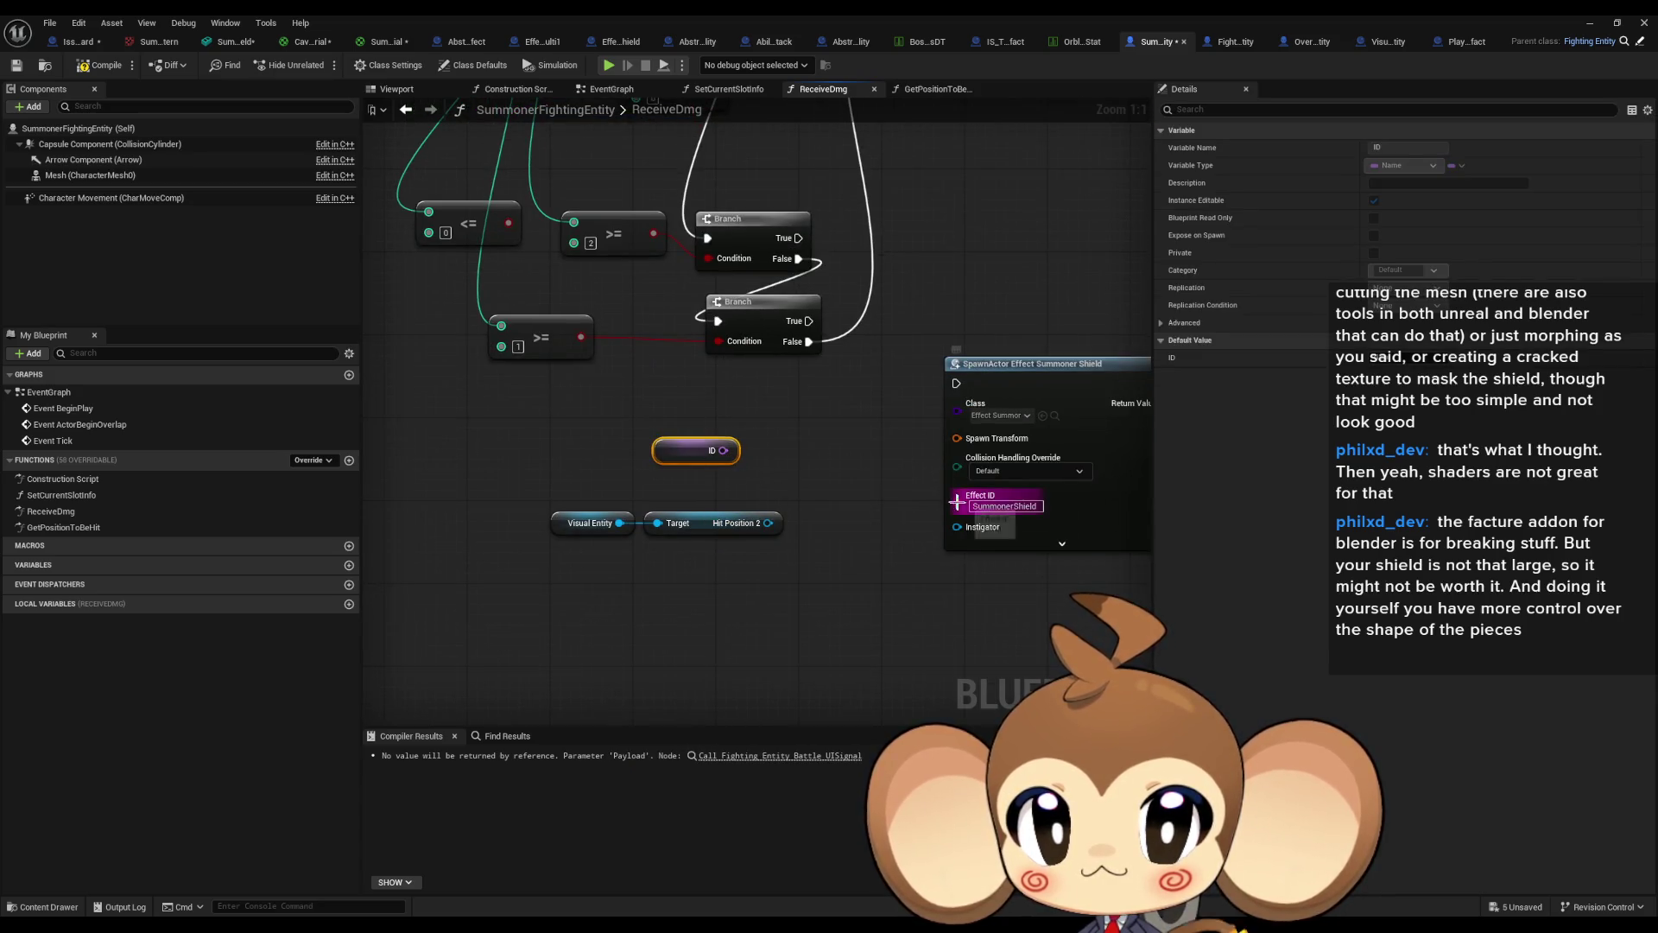
Feed Effect ID from an Append node holding 'Effect_' and the pasted SummonerShield text.
mouse_move(957, 501)
mouse_down()
mouse_move(845, 478)
mouse_move(820, 455)
mouse_up()
text(append)
key(Return)
click(829, 477)
text(E)
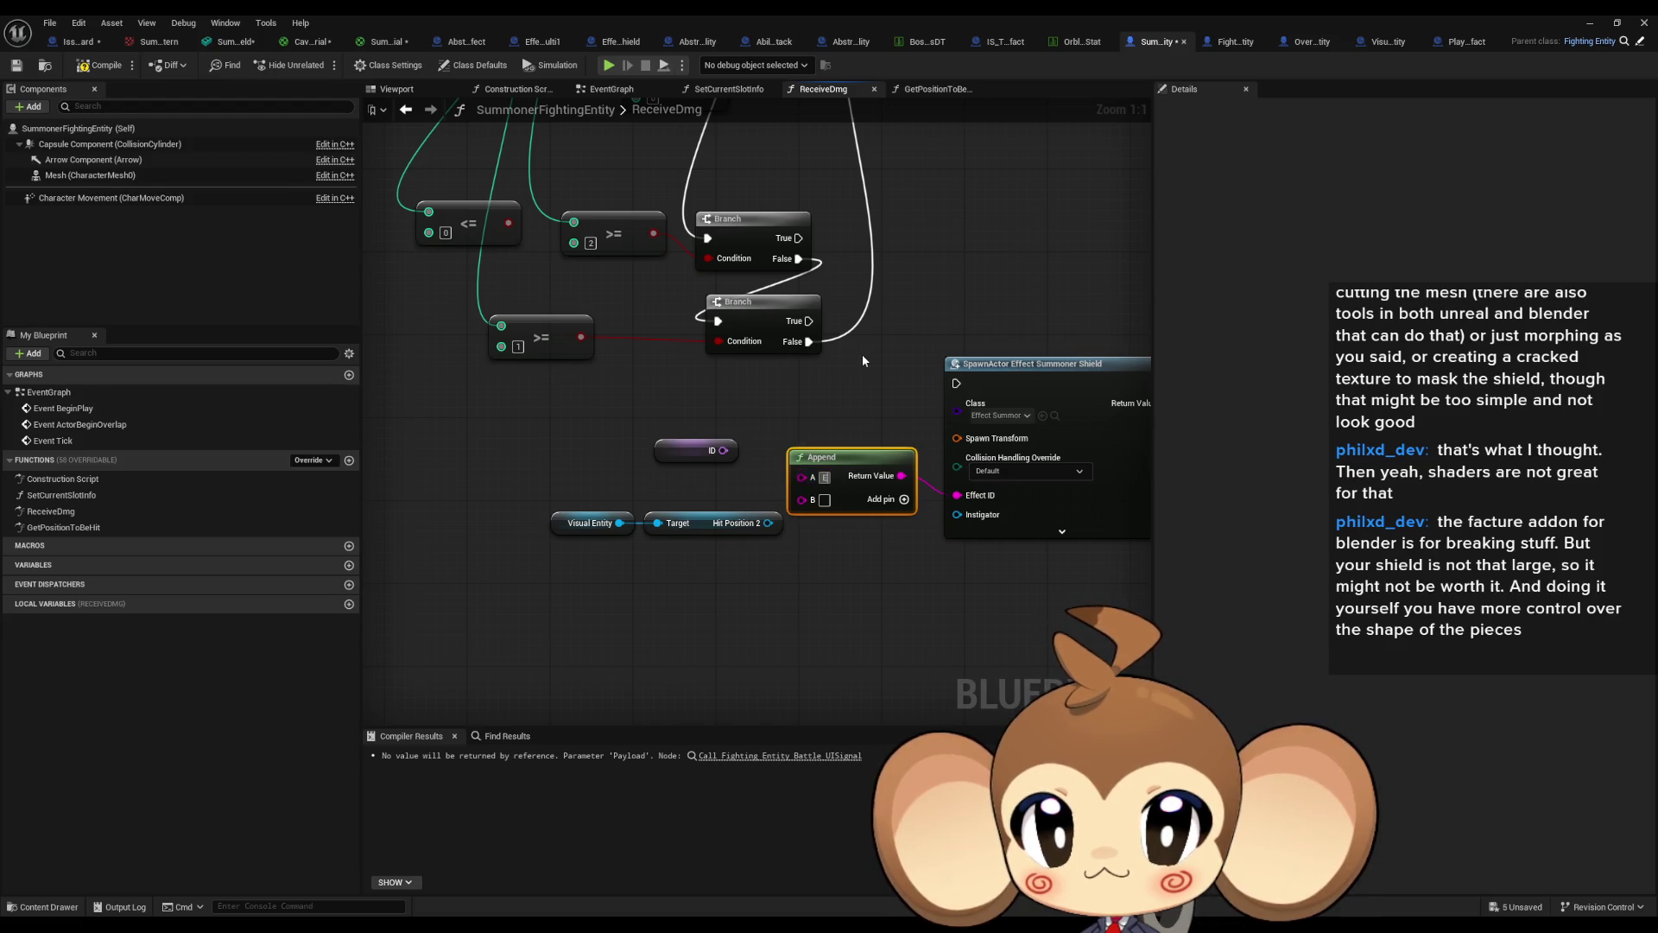
text(ffect_)
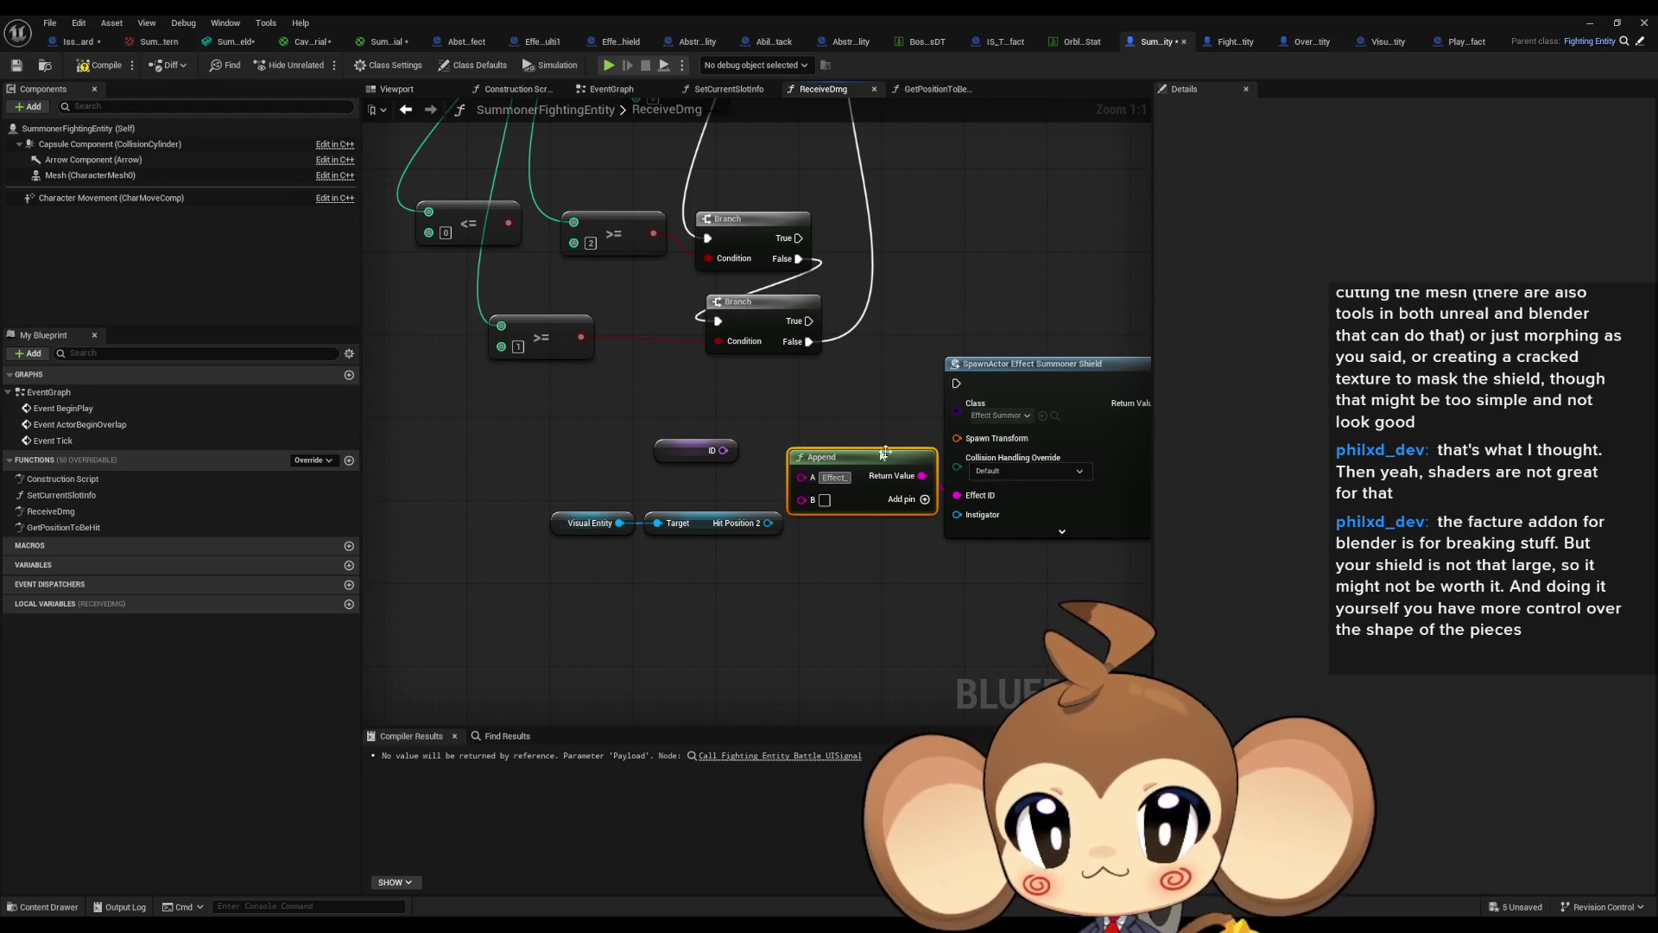
click(926, 500)
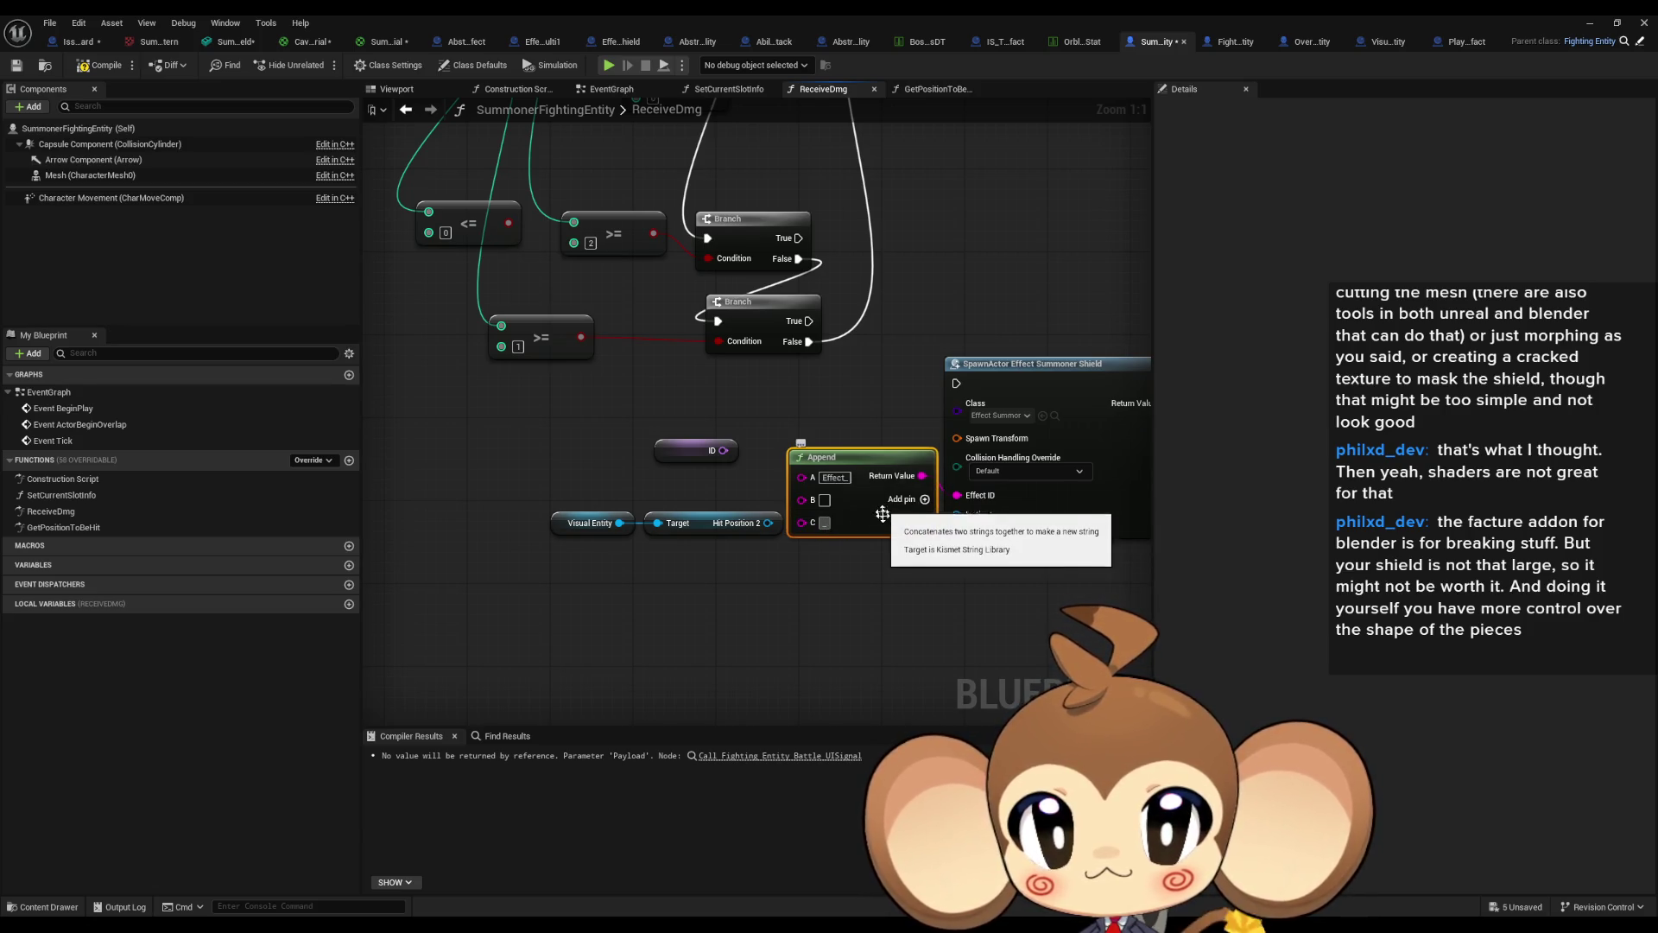
click(925, 500)
text(SummonerShield)
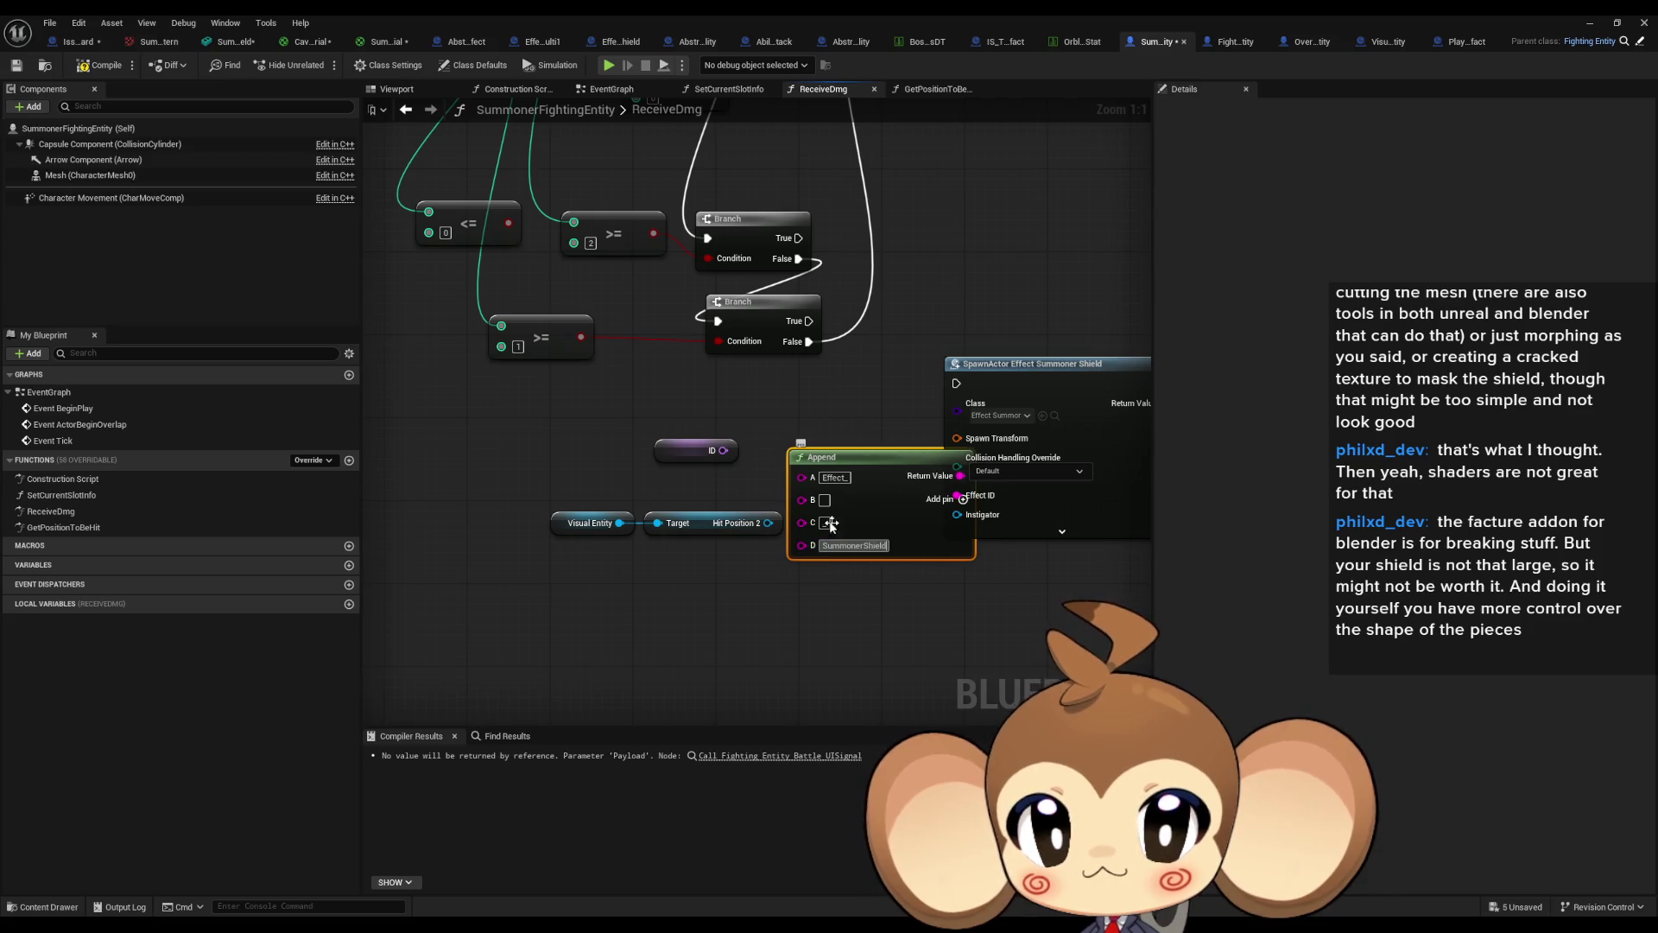
Wire the converted ID into the Append node and remove its extra input.
mouse_move(802, 501)
mouse_down()
mouse_move(723, 456)
mouse_move(804, 501)
mouse_up()
key(Escape)
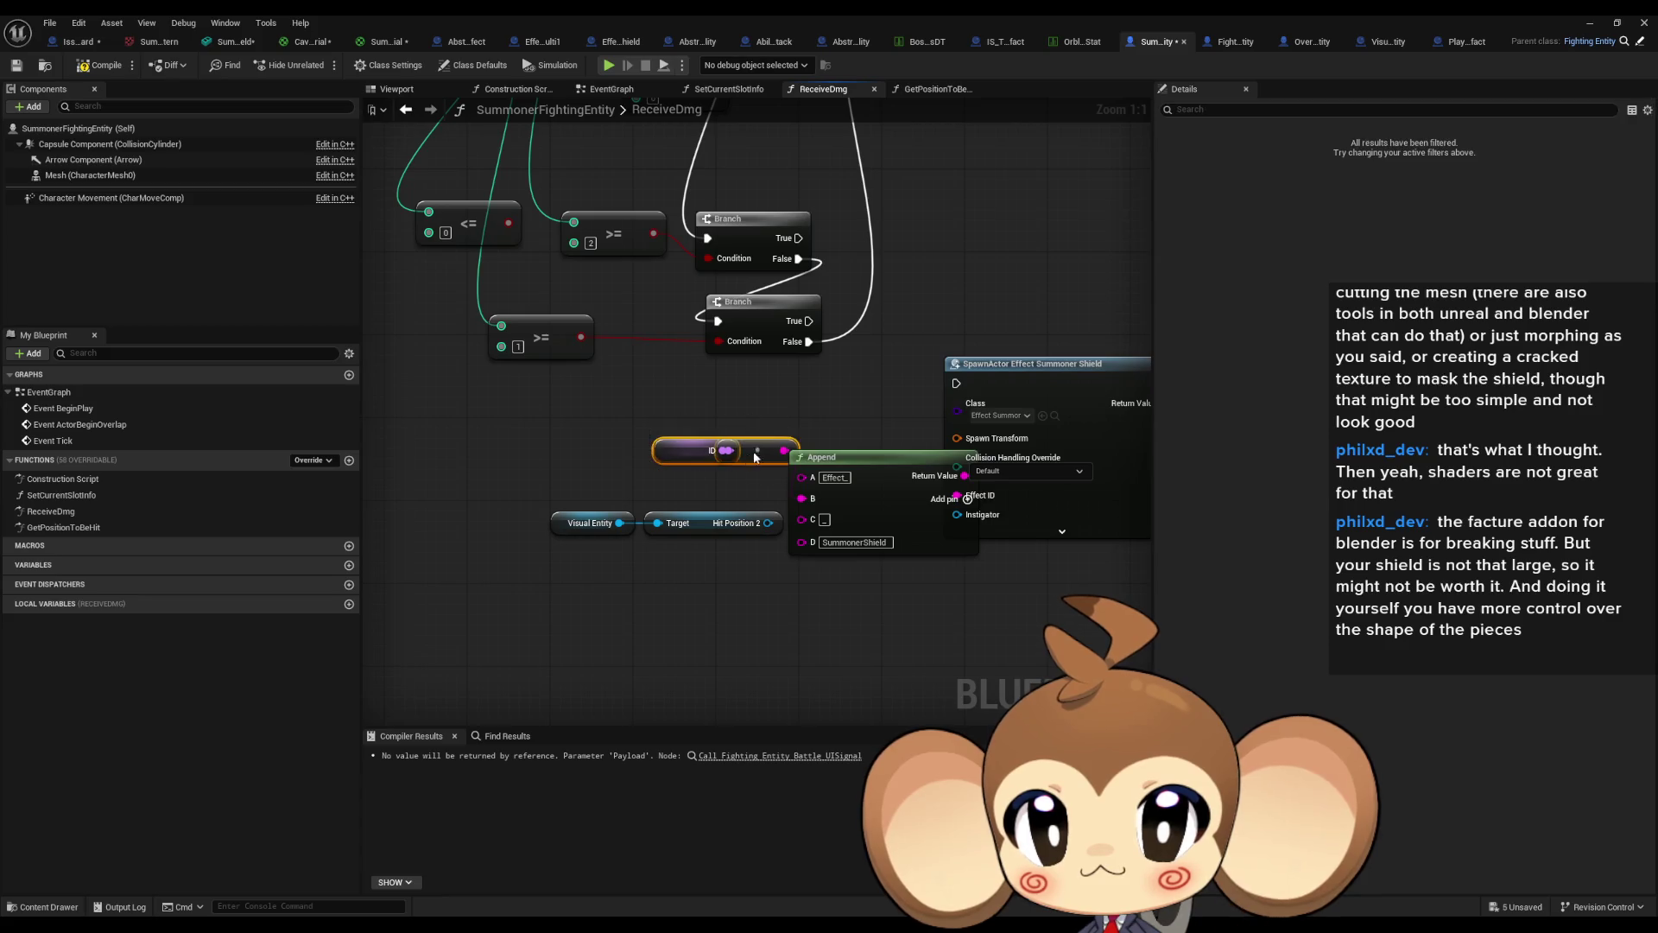
drag(682, 450, 589, 471)
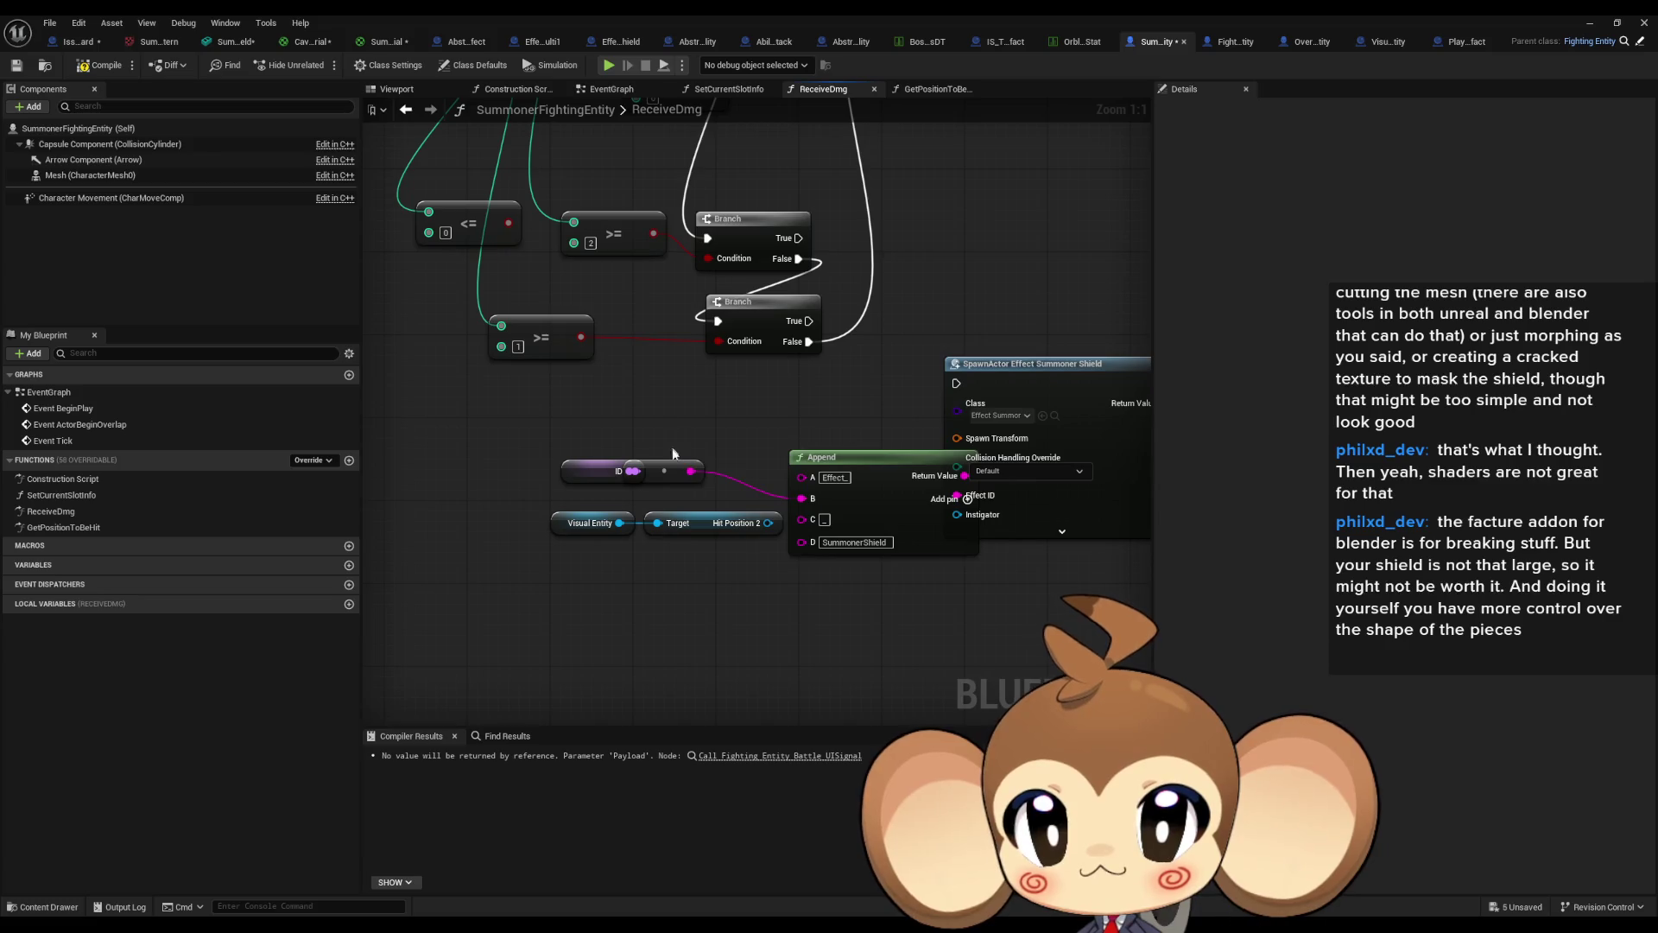
right_click(804, 478)
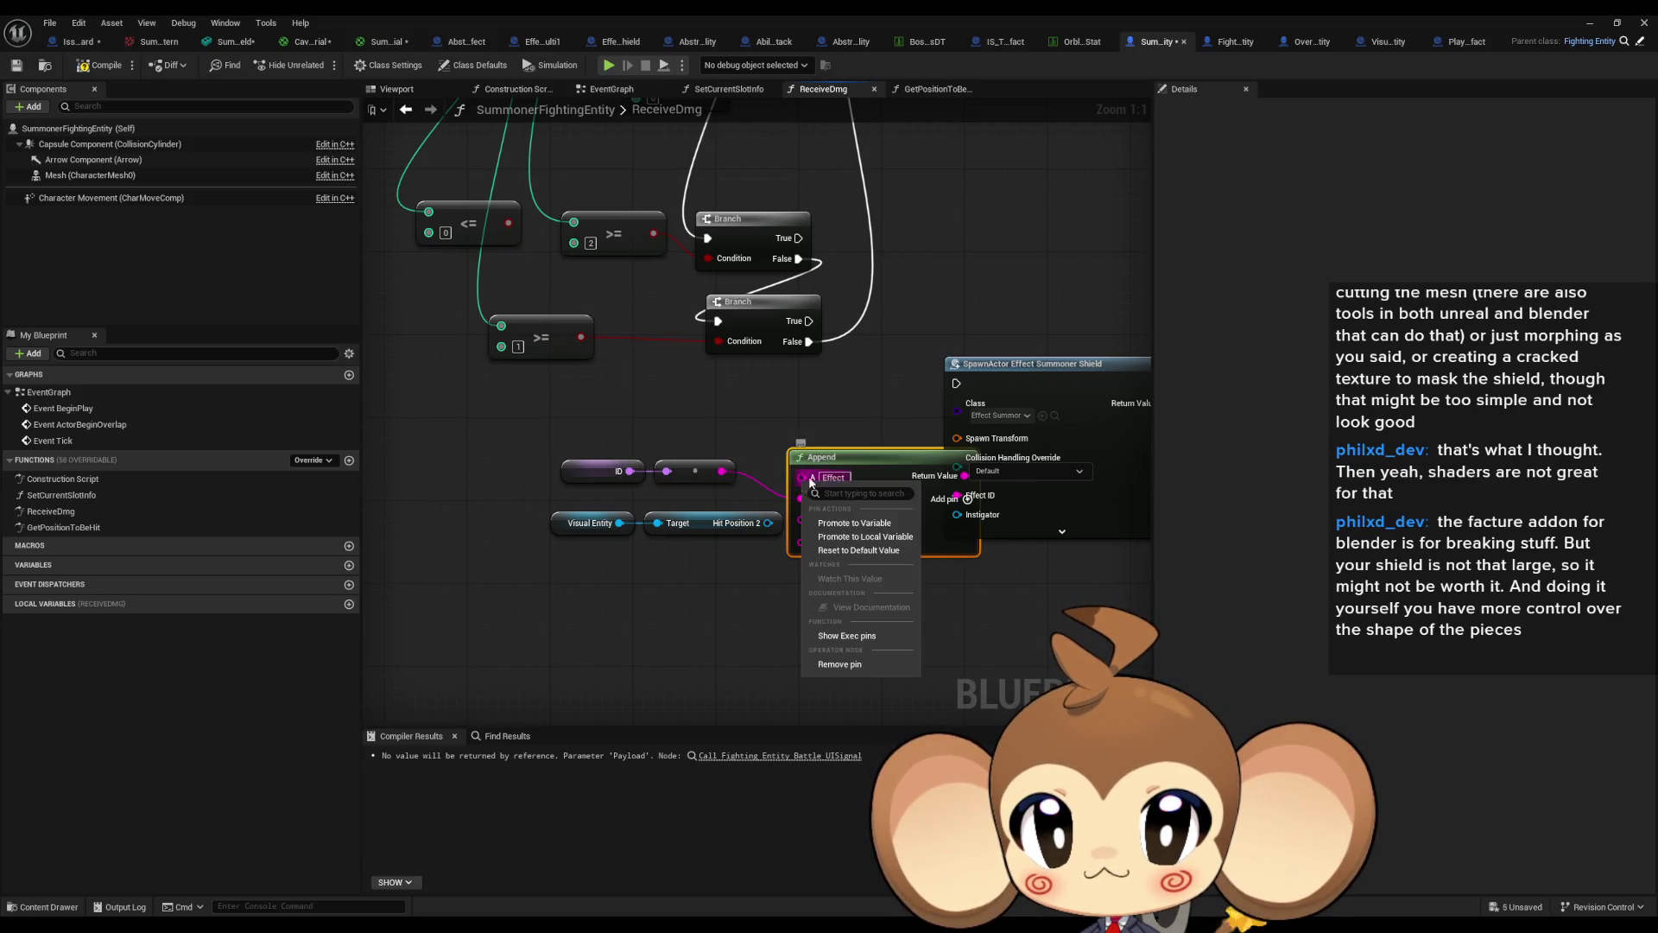
click(875, 664)
click(764, 542)
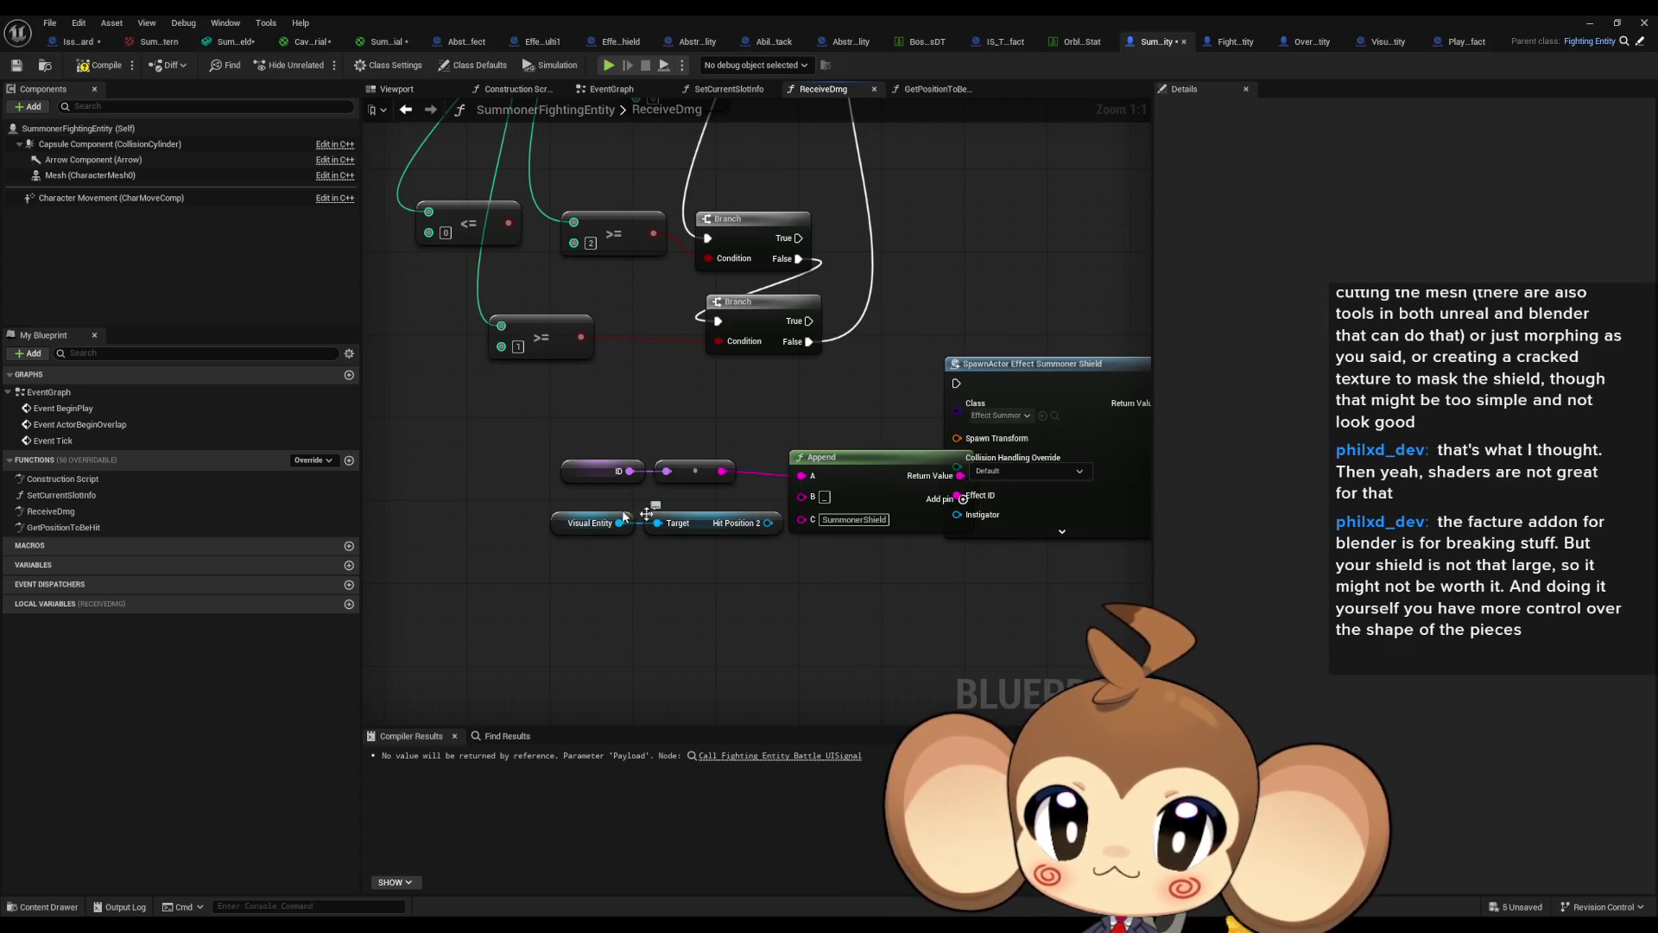
mouse_move(623, 509)
mouse_down()
mouse_move(704, 542)
mouse_move(587, 579)
mouse_move(635, 593)
mouse_up()
Feed Hit Position 2's world transform into Spawn Transform and delete the unused world location node.
text(get tra)
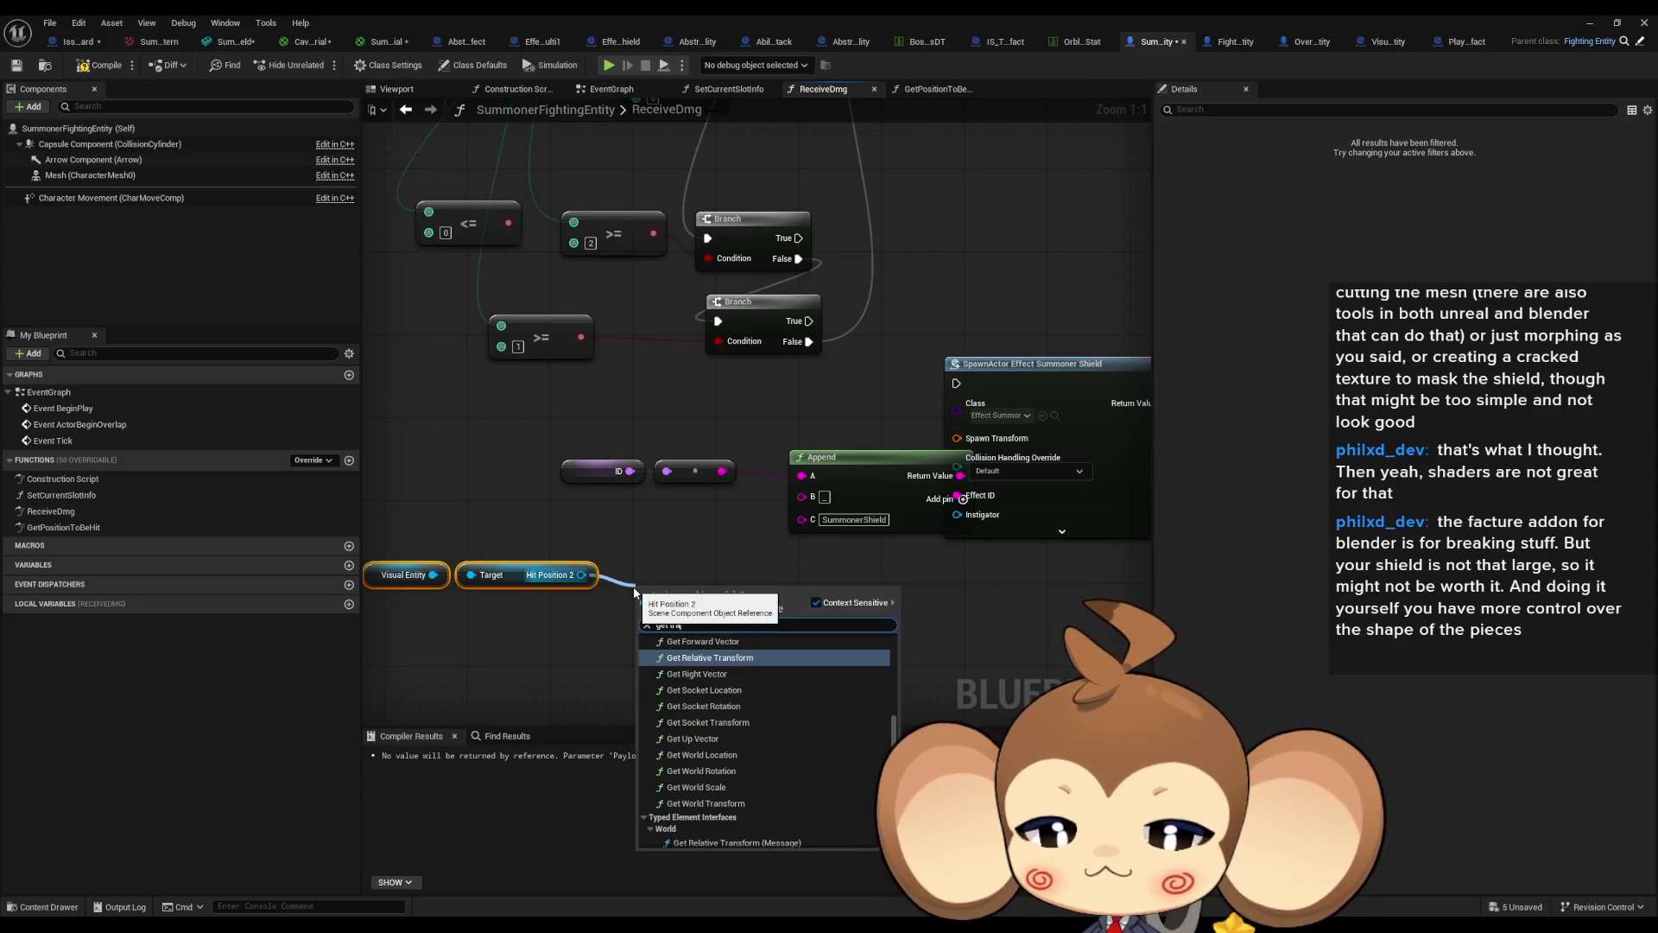
text(nsfor world)
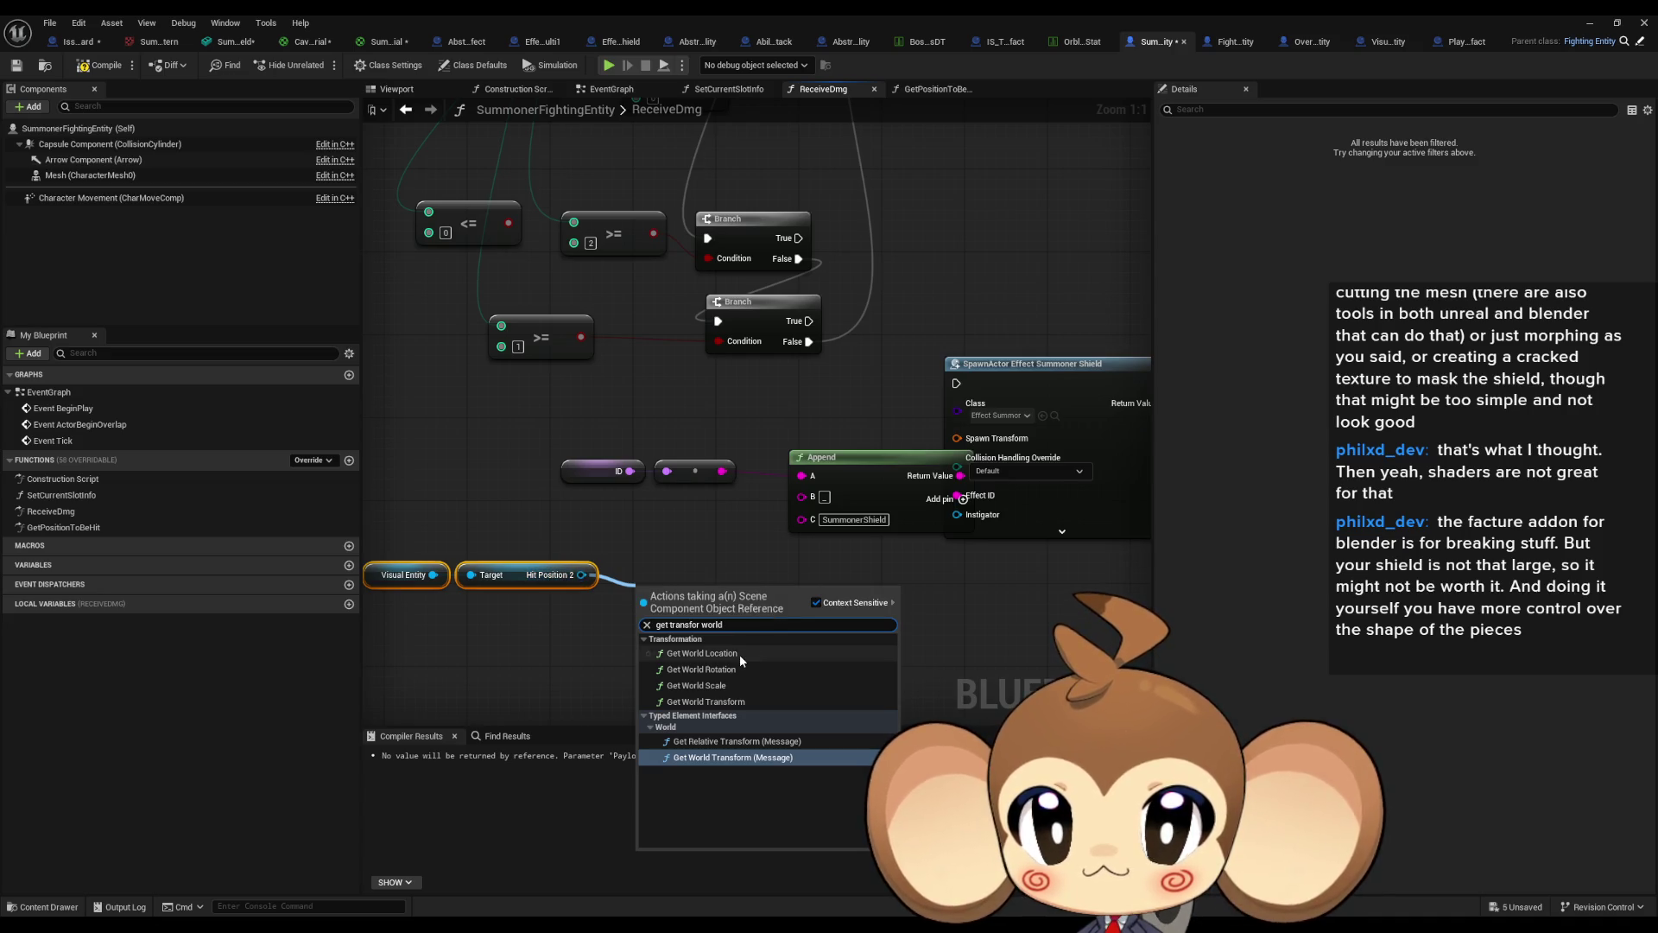
click(739, 655)
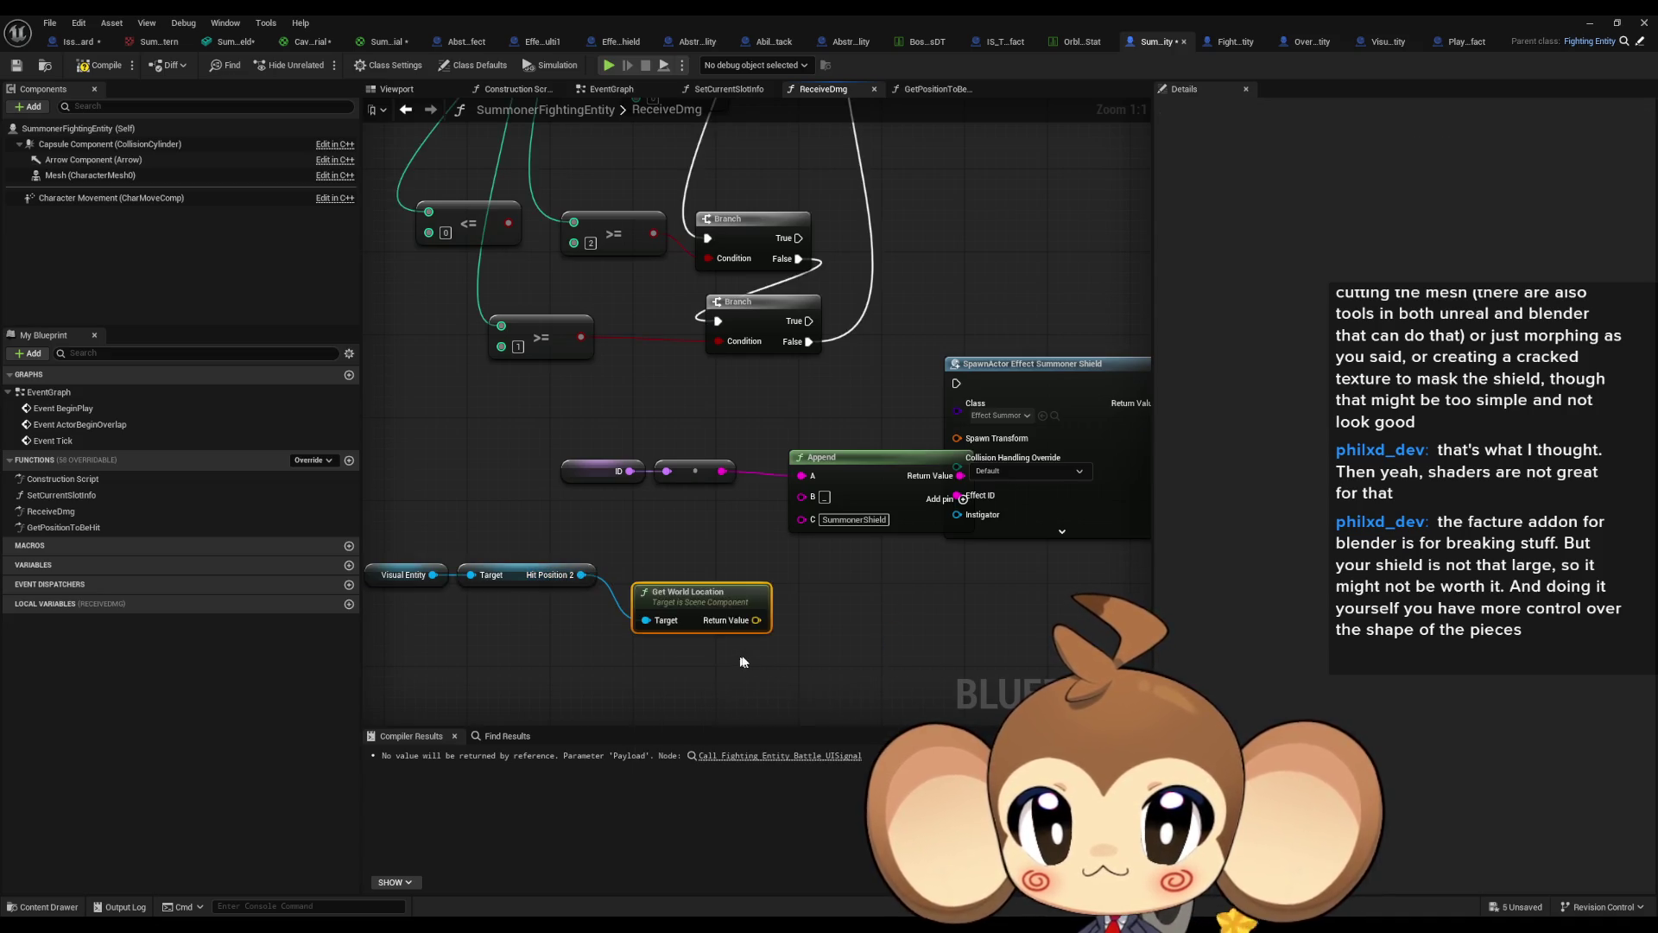
mouse_move(581, 574)
mouse_down()
mouse_move(615, 657)
mouse_move(629, 646)
mouse_up()
text(get)
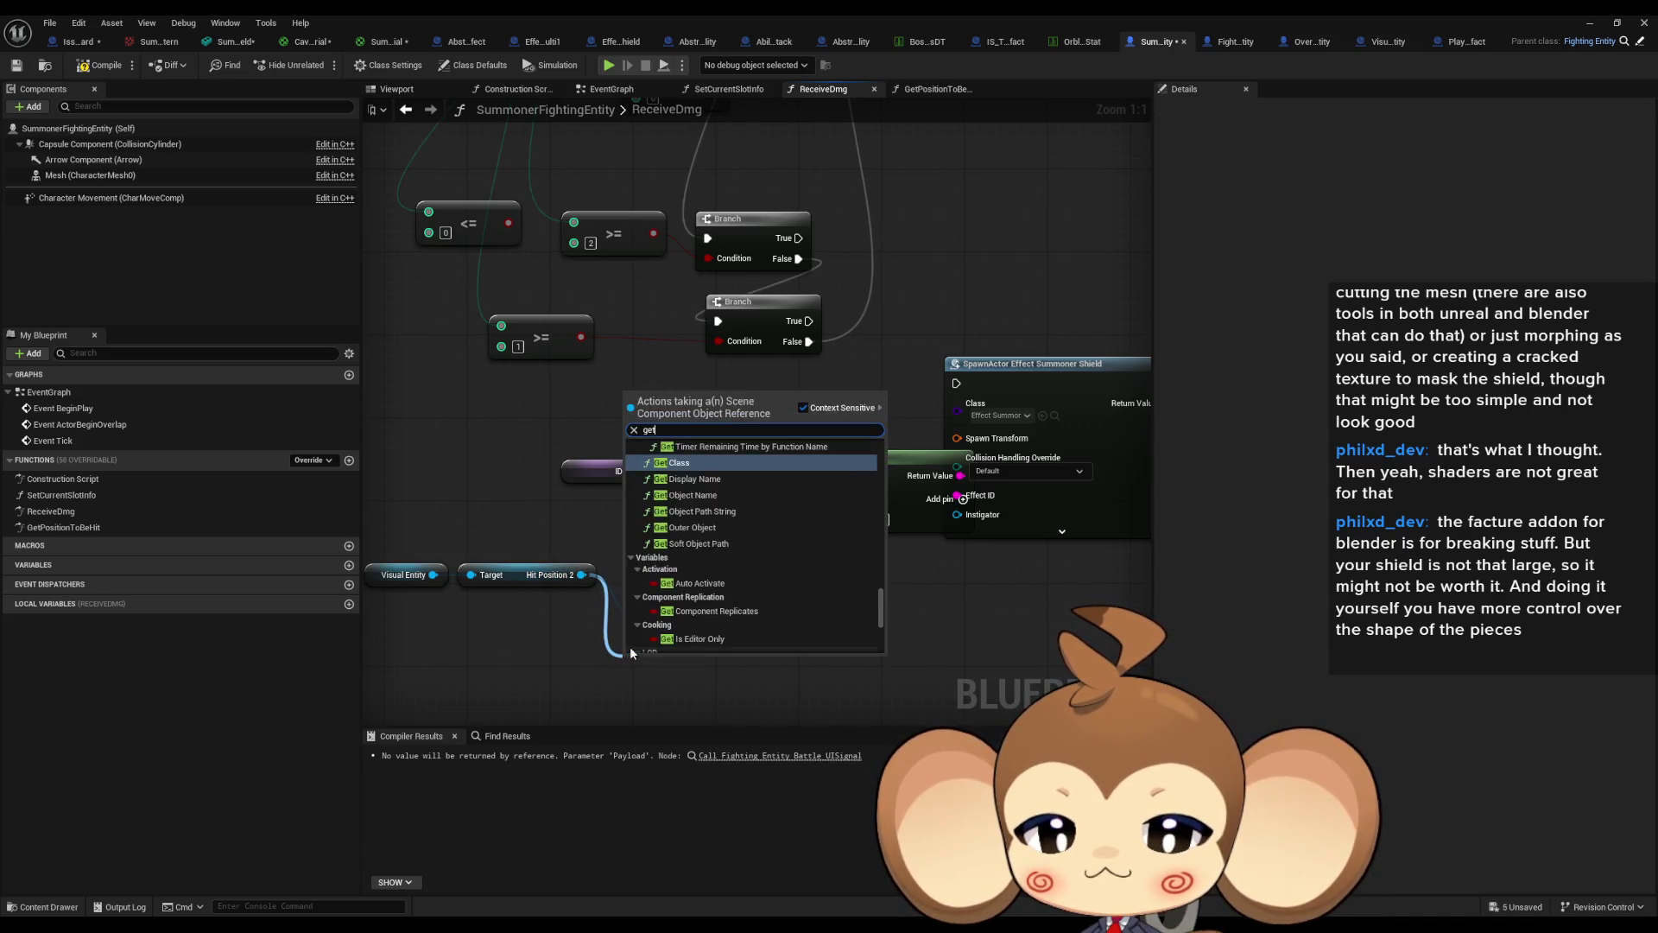
text( tran world)
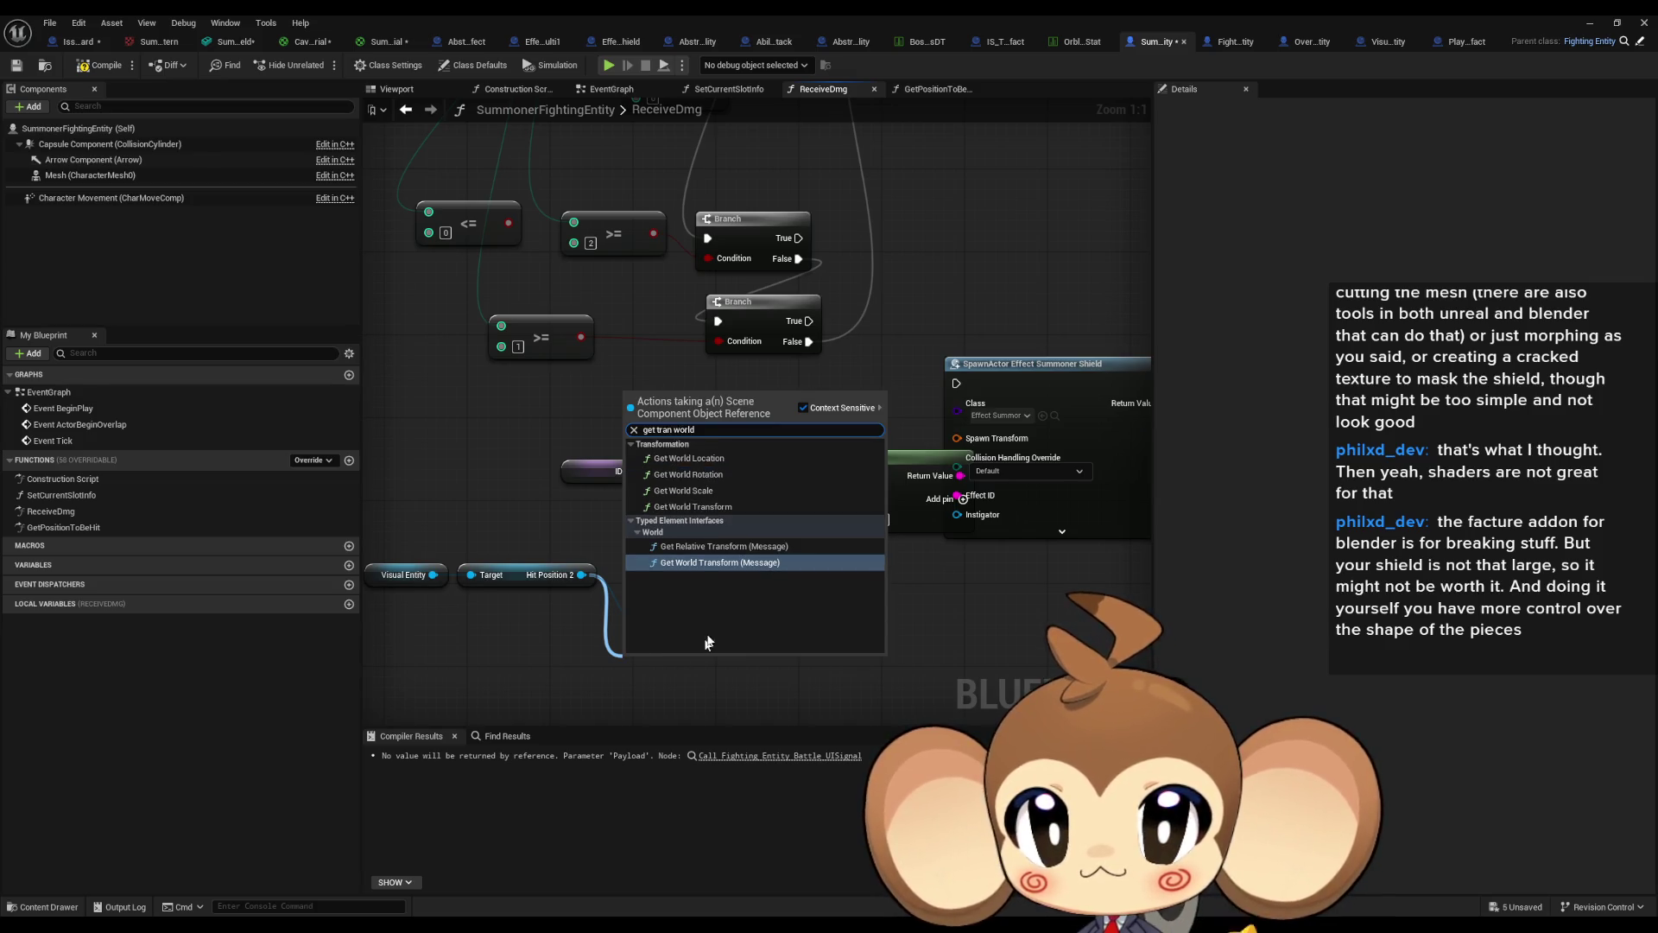
click(714, 507)
drag(735, 693, 957, 438)
drag(821, 457, 777, 457)
click(691, 596)
key(Delete)
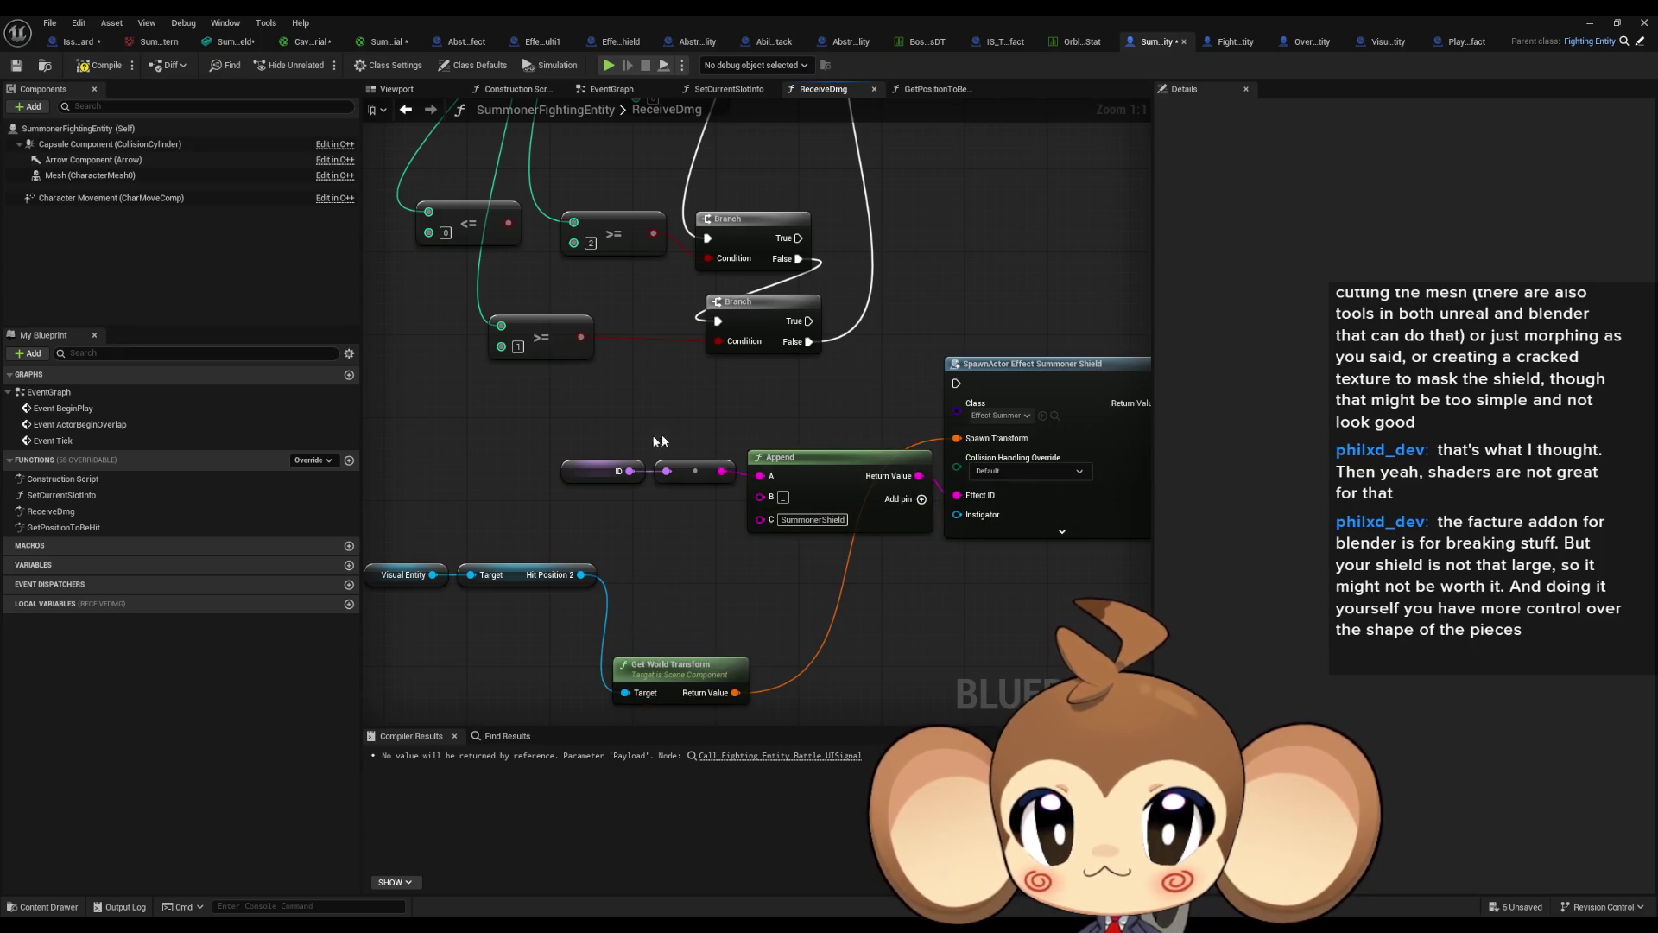
Tidy the graph by moving the ID, dot and Append nodes left.
drag(662, 434, 553, 488)
shift+click(830, 467)
drag(830, 467, 712, 480)
click(898, 422)
scroll(898, 421, down, 3)
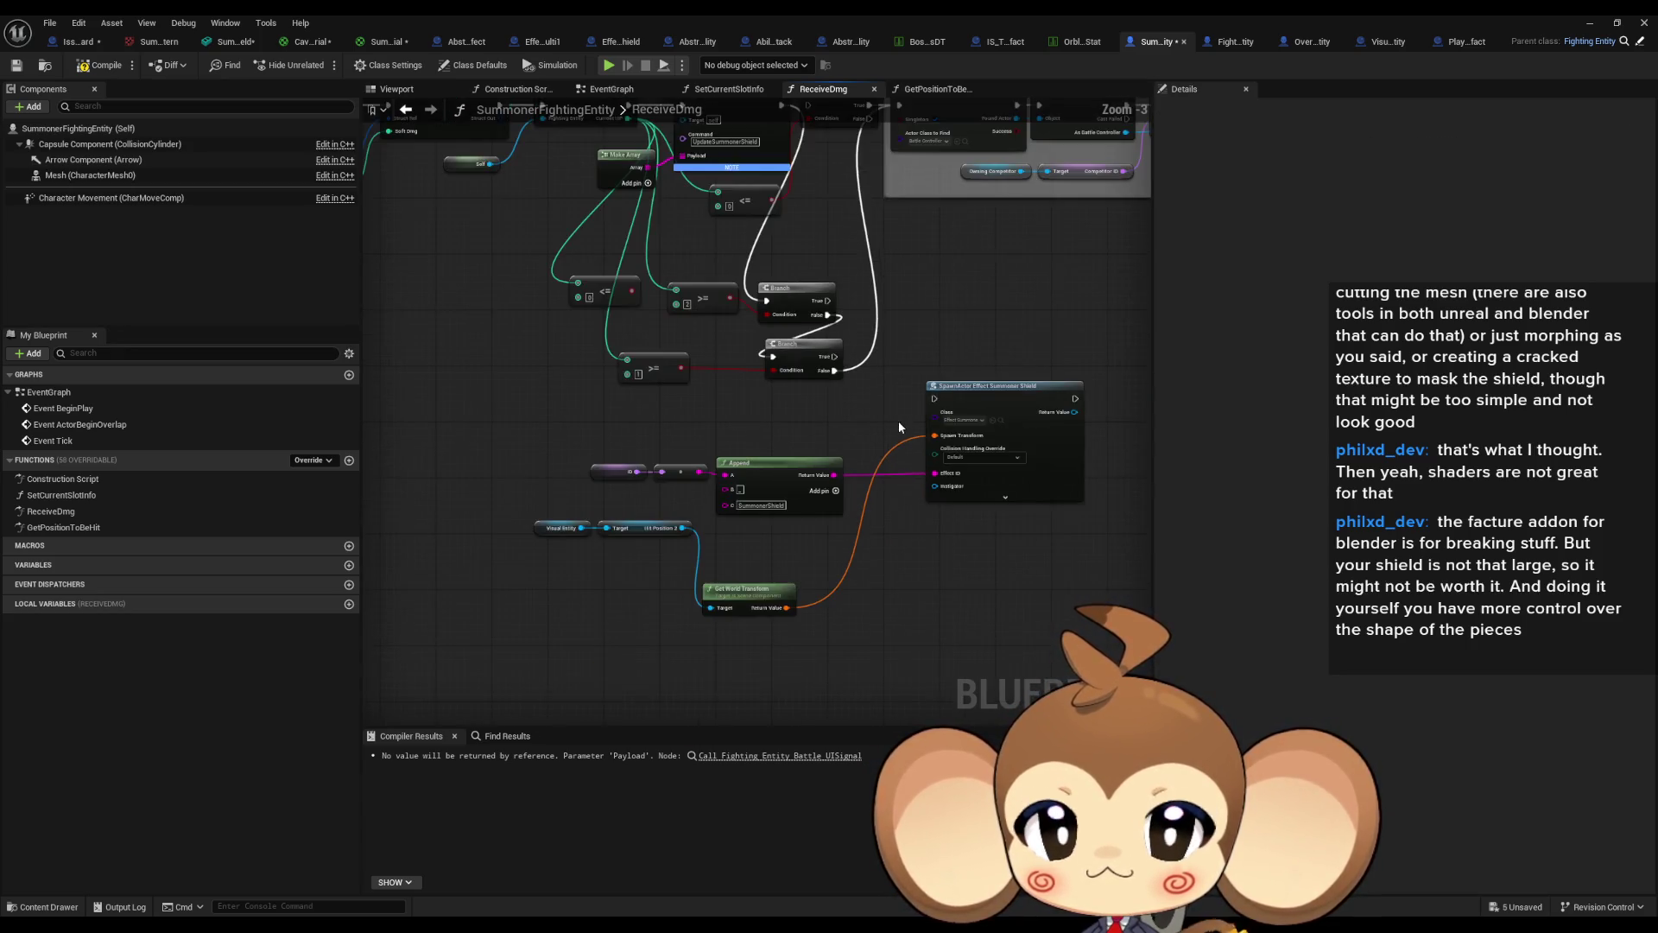
scroll(842, 477, up, 1)
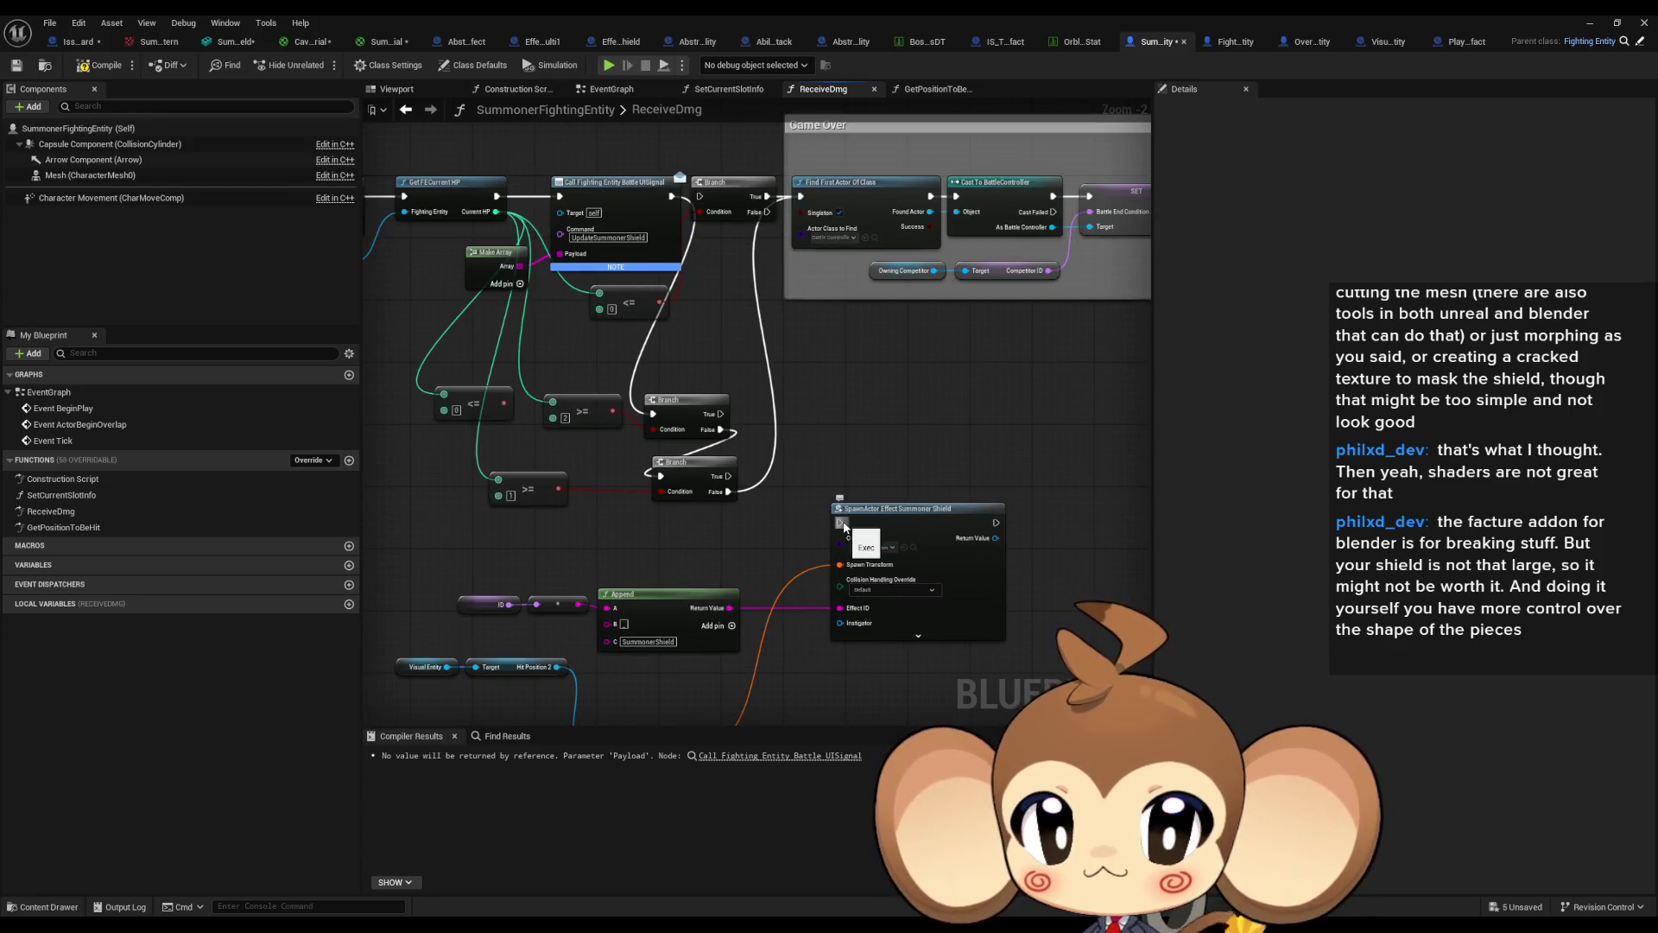
drag(1051, 525, 877, 494)
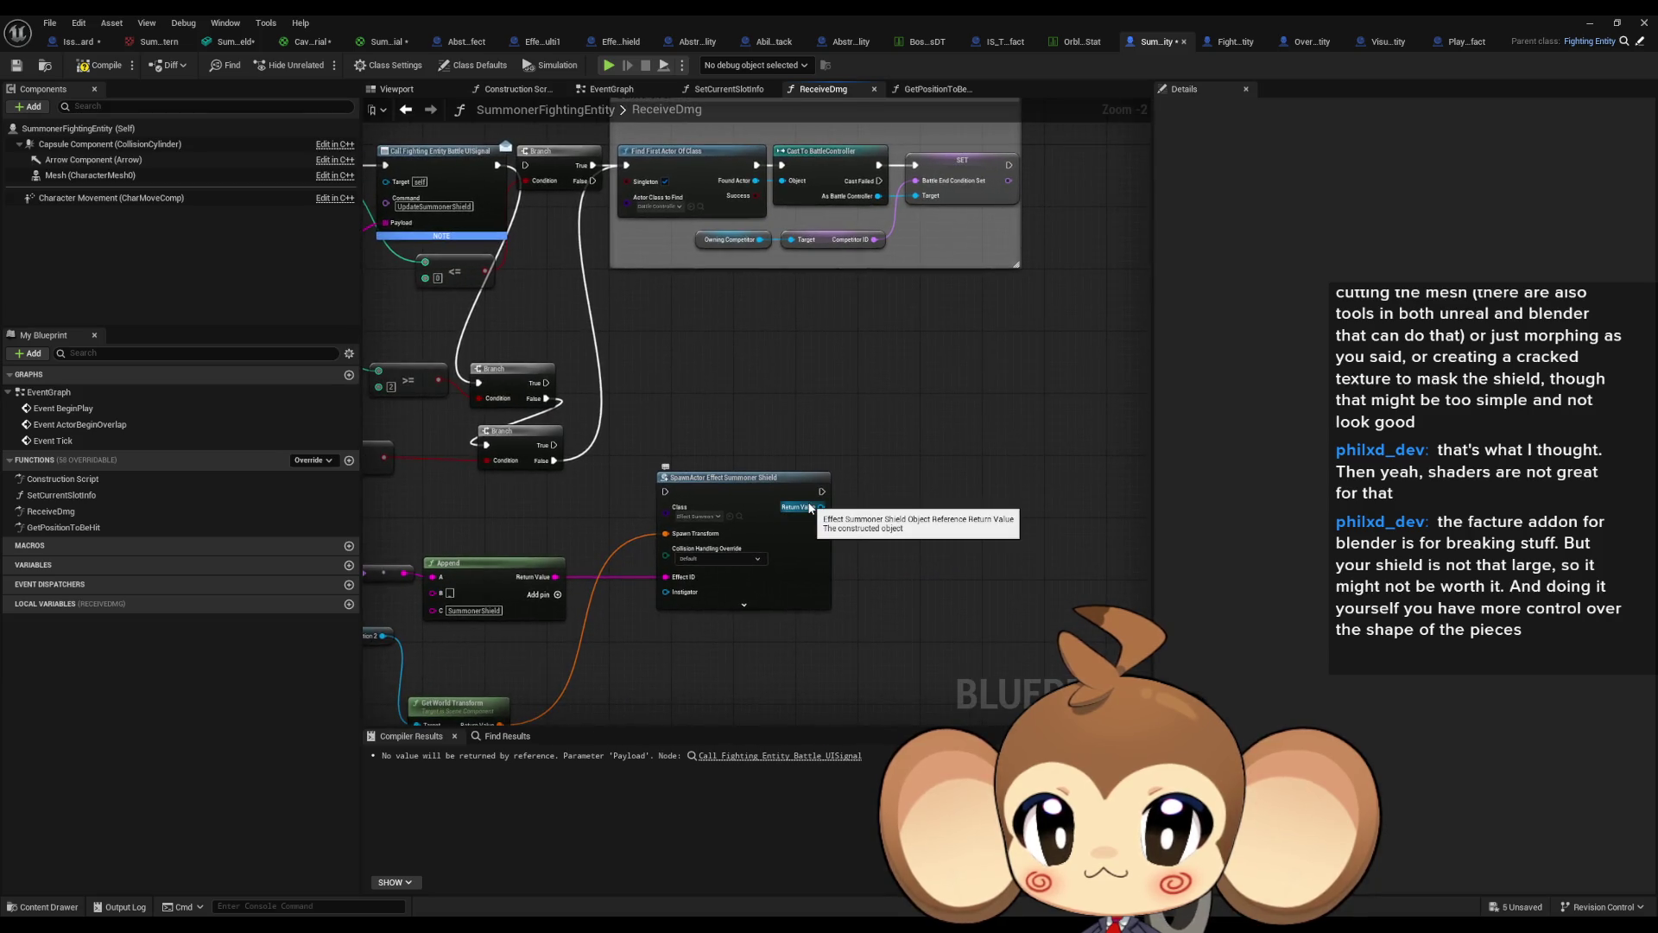
Wire the middle Branch's True output to the Summoner Shield spawn, then start a play-test.
drag(666, 492, 545, 383)
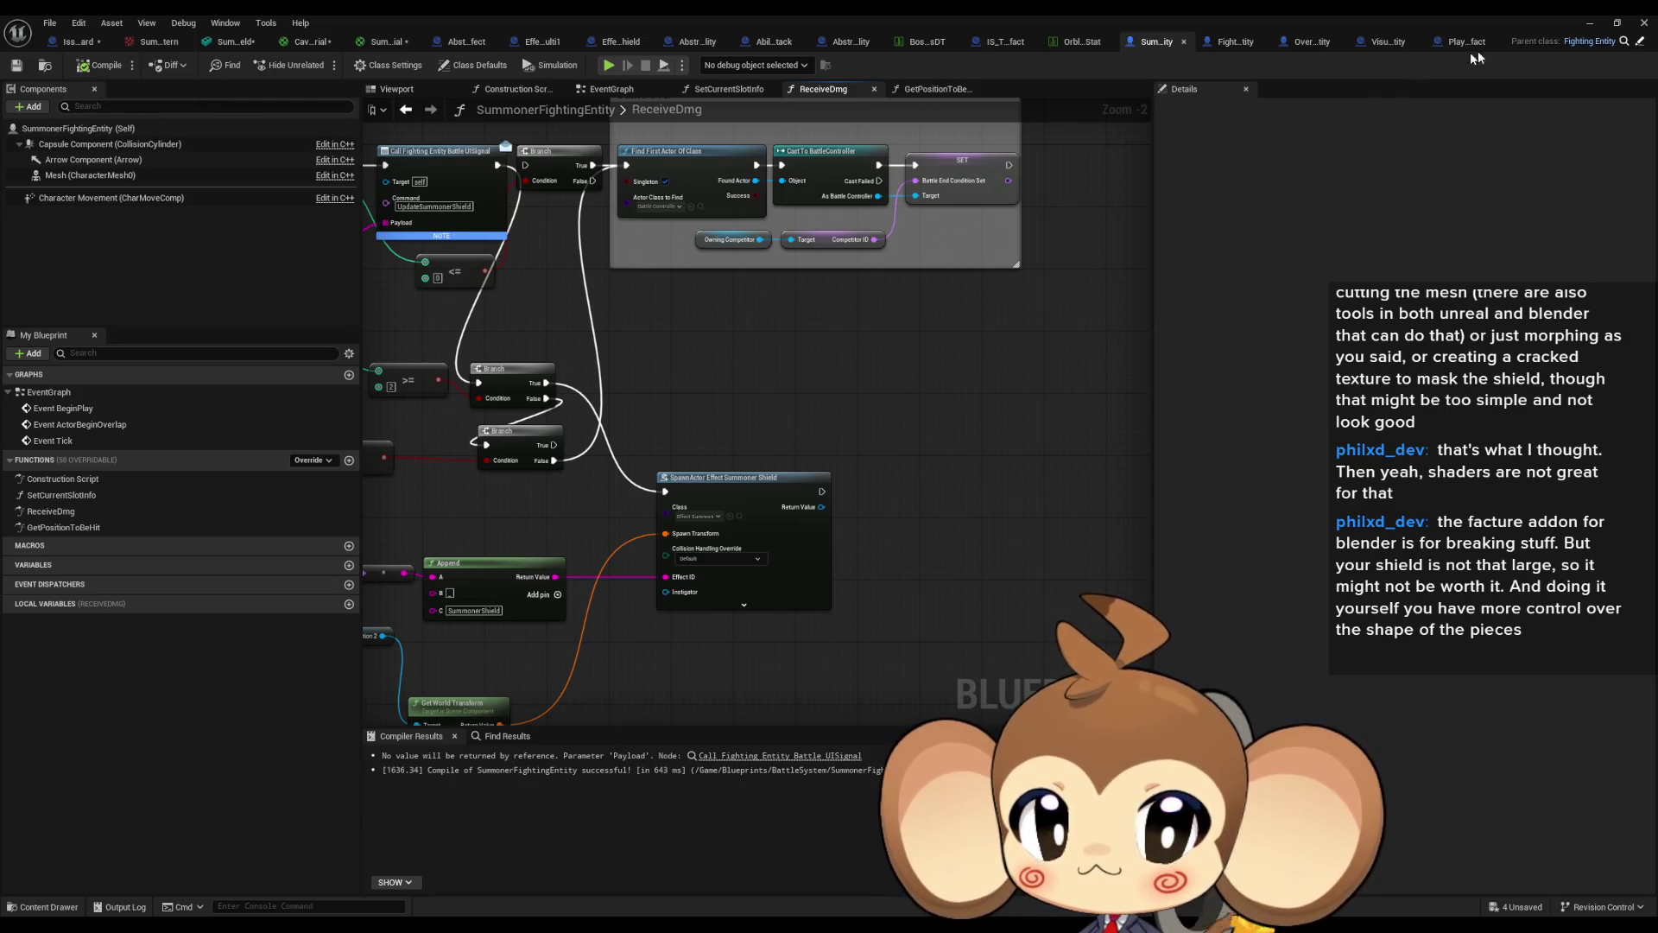
click(1590, 23)
click(322, 65)
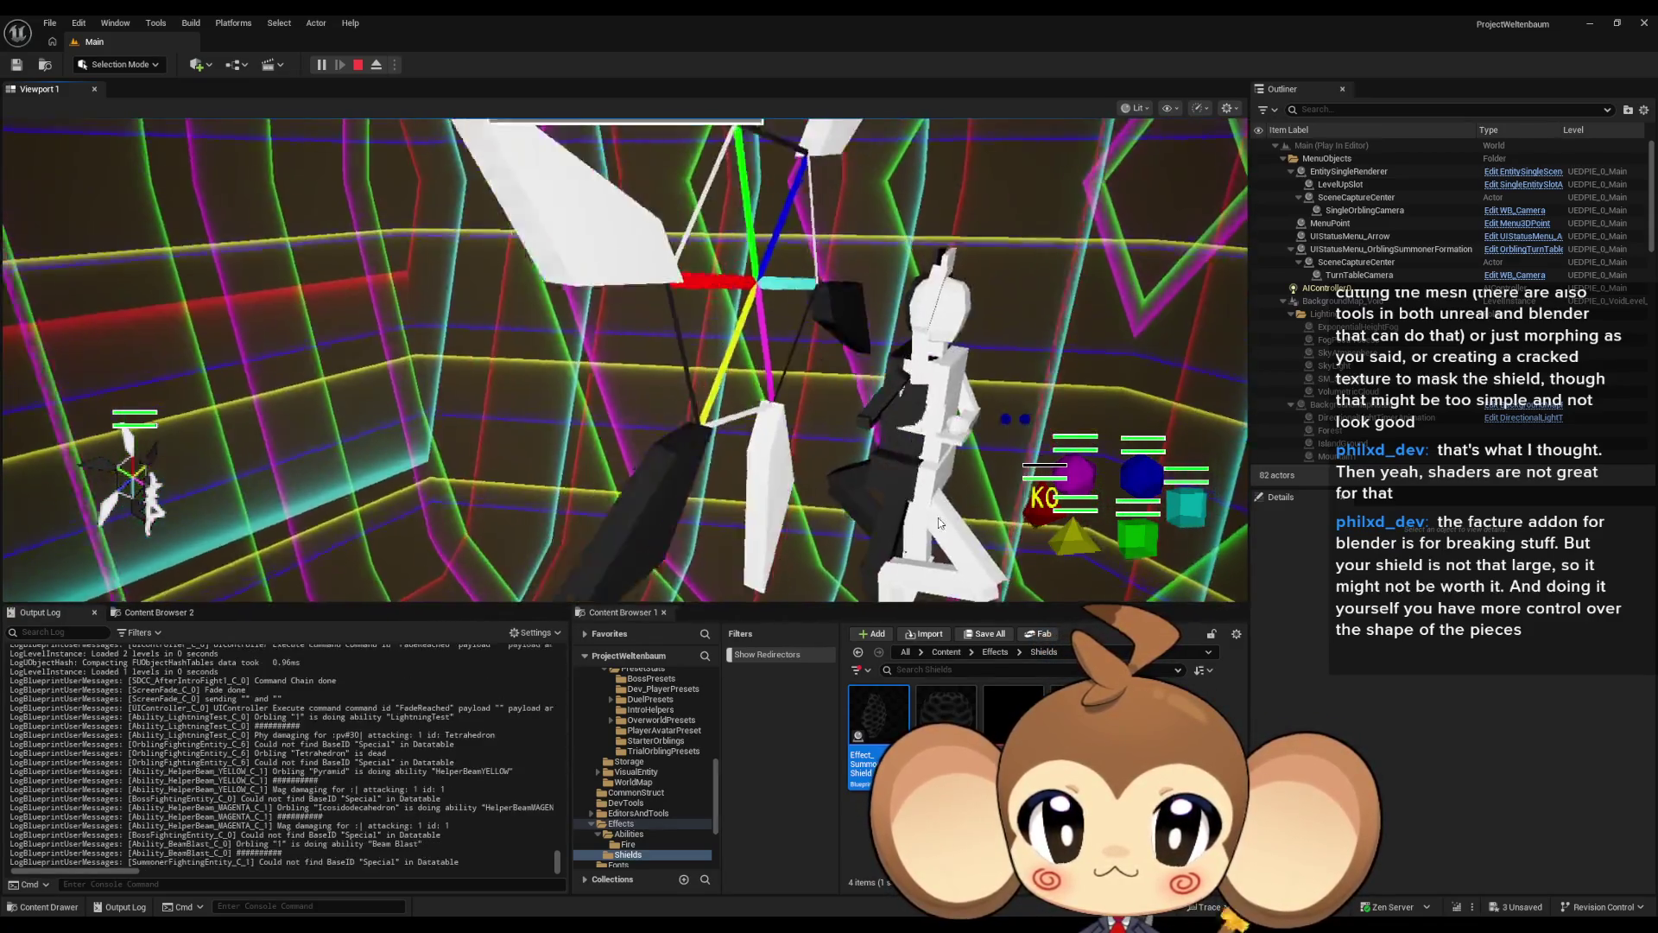
Watch the shield effect on hits in fullscreen game view, then stop the play session.
key(F11)
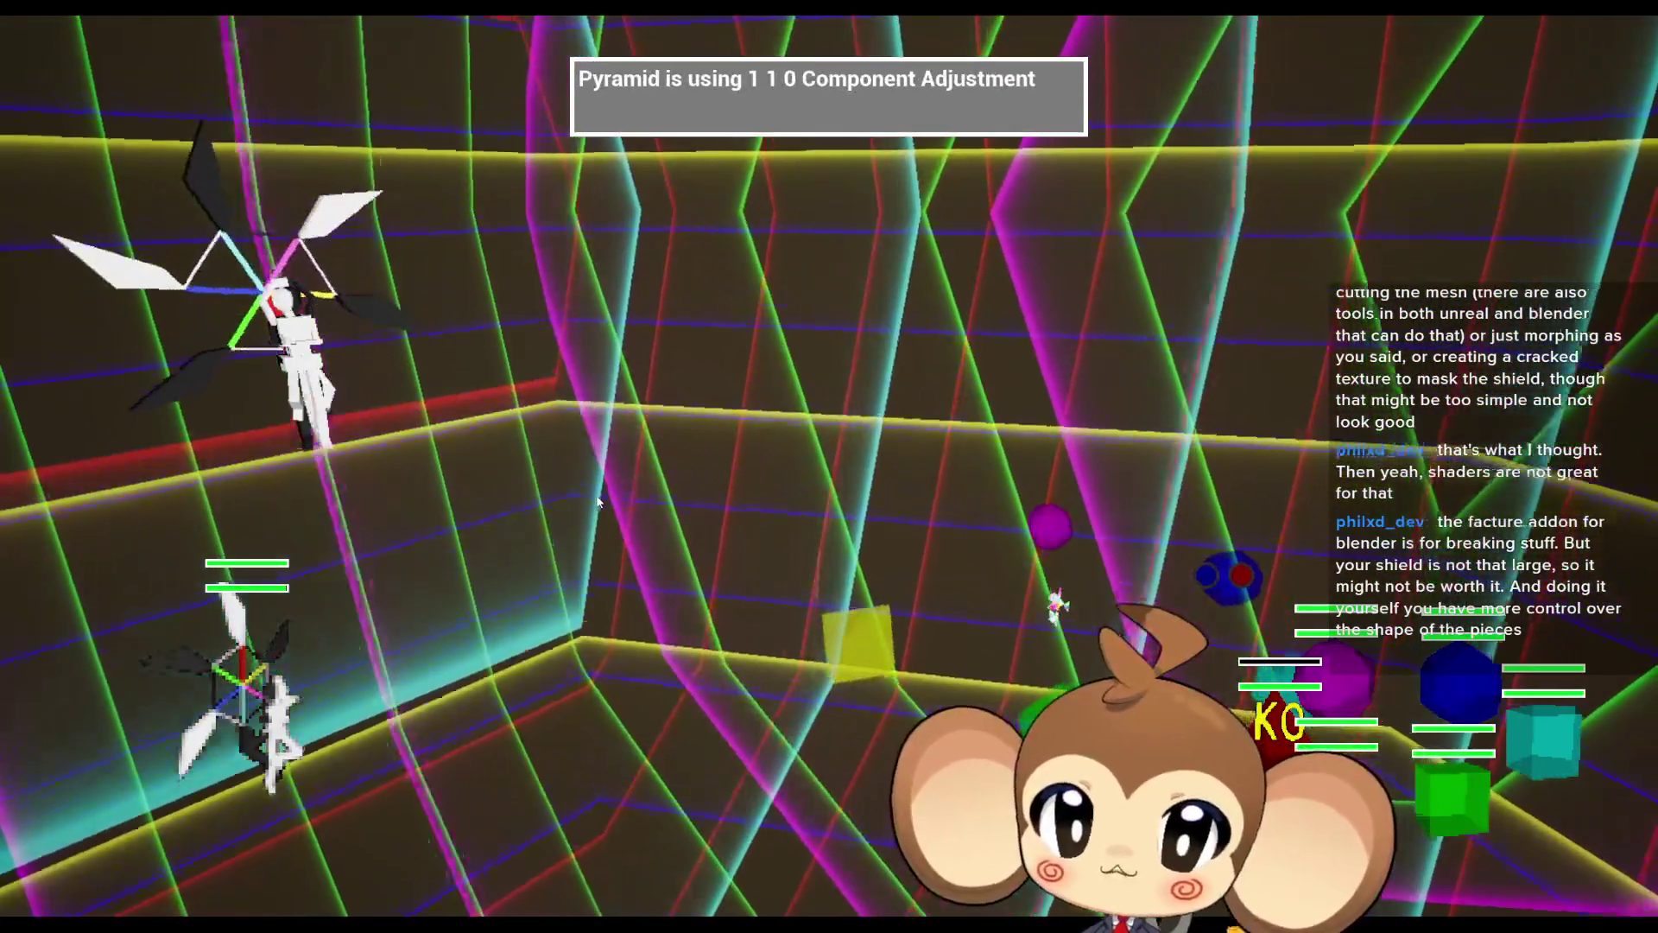
key(F11)
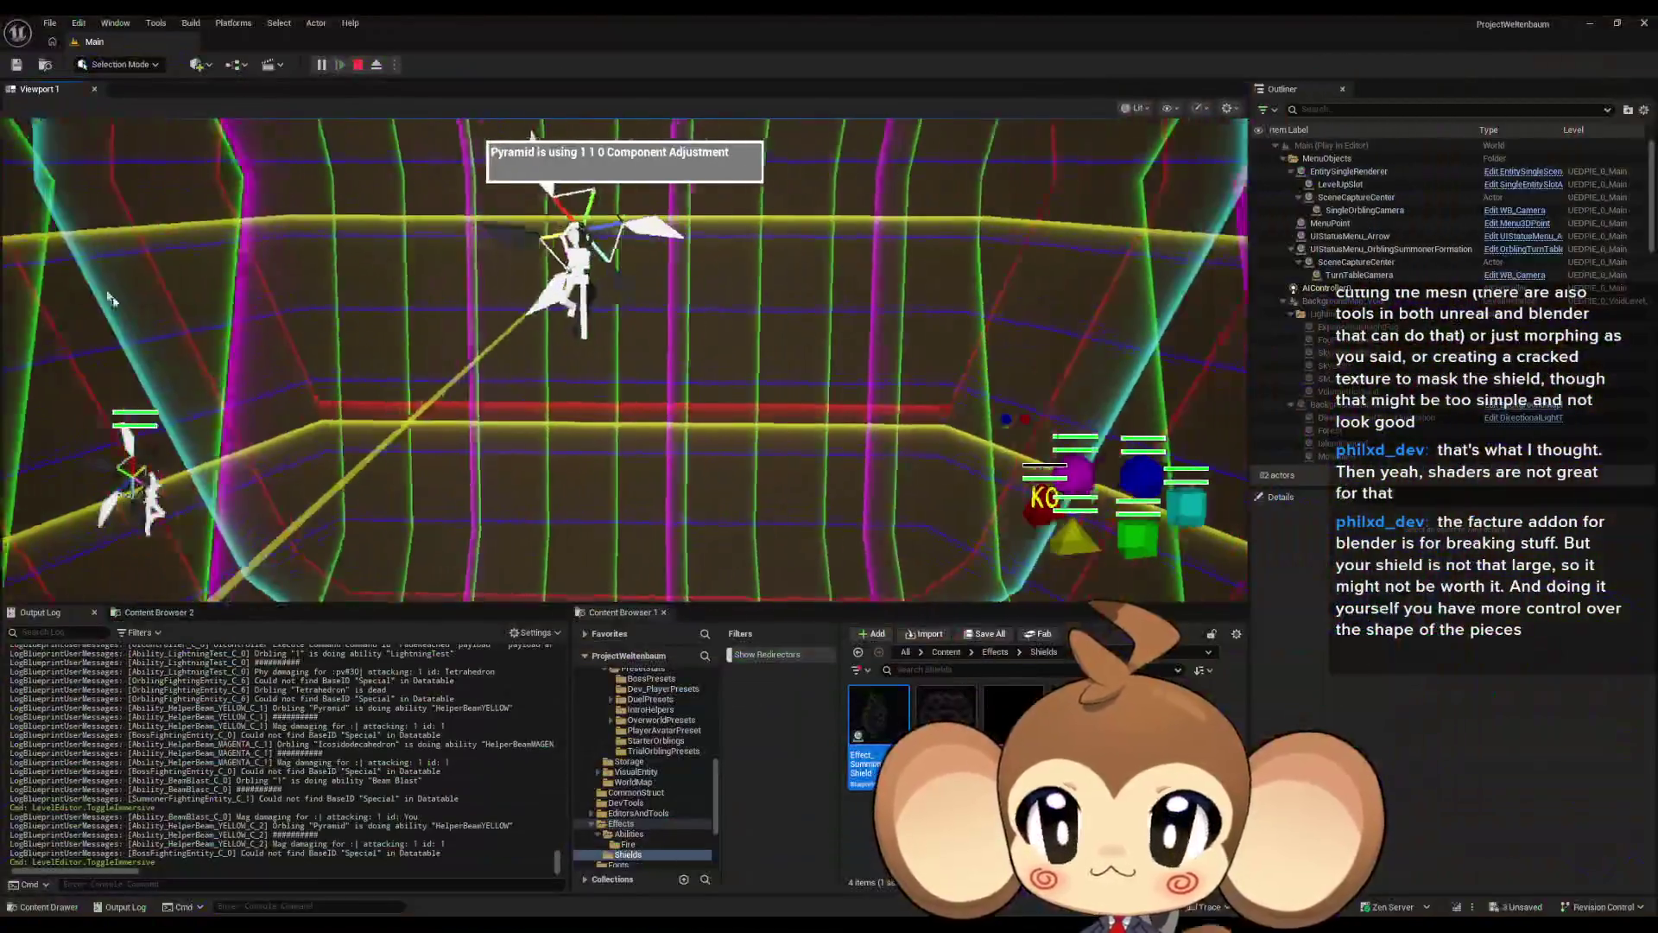
click(357, 64)
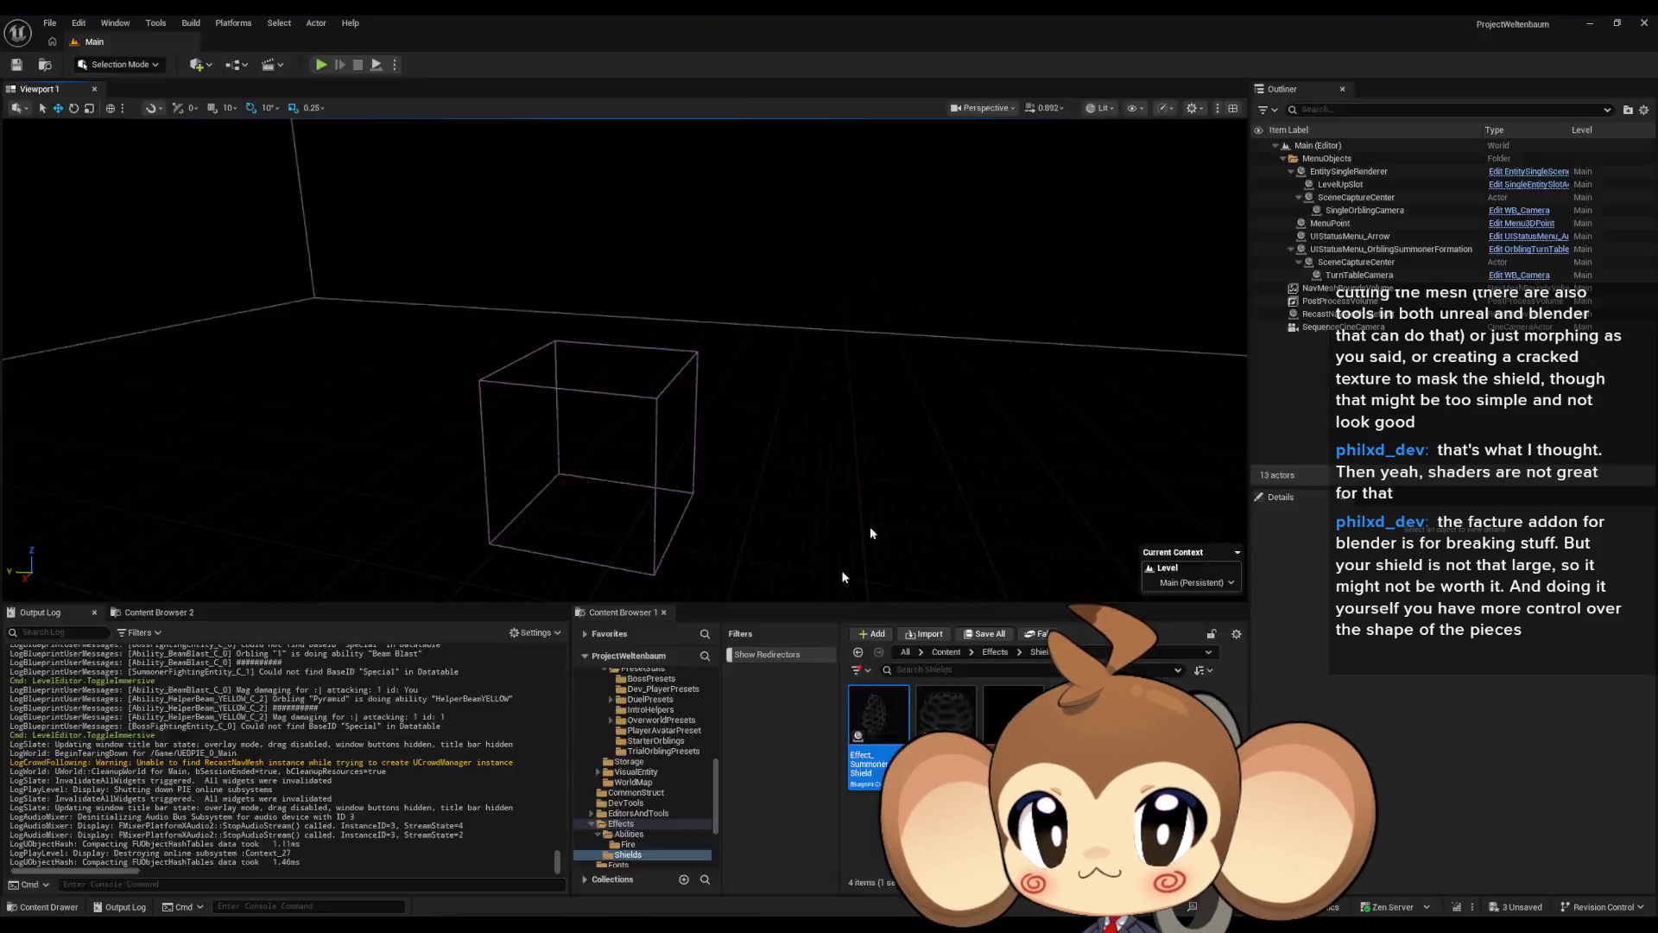
Go through the open editor tabs to SummonerShieldEffectMaterial and close CaveInsideFloorMaterial.
key(alt+Tab)
drag(1024, 396, 1045, 363)
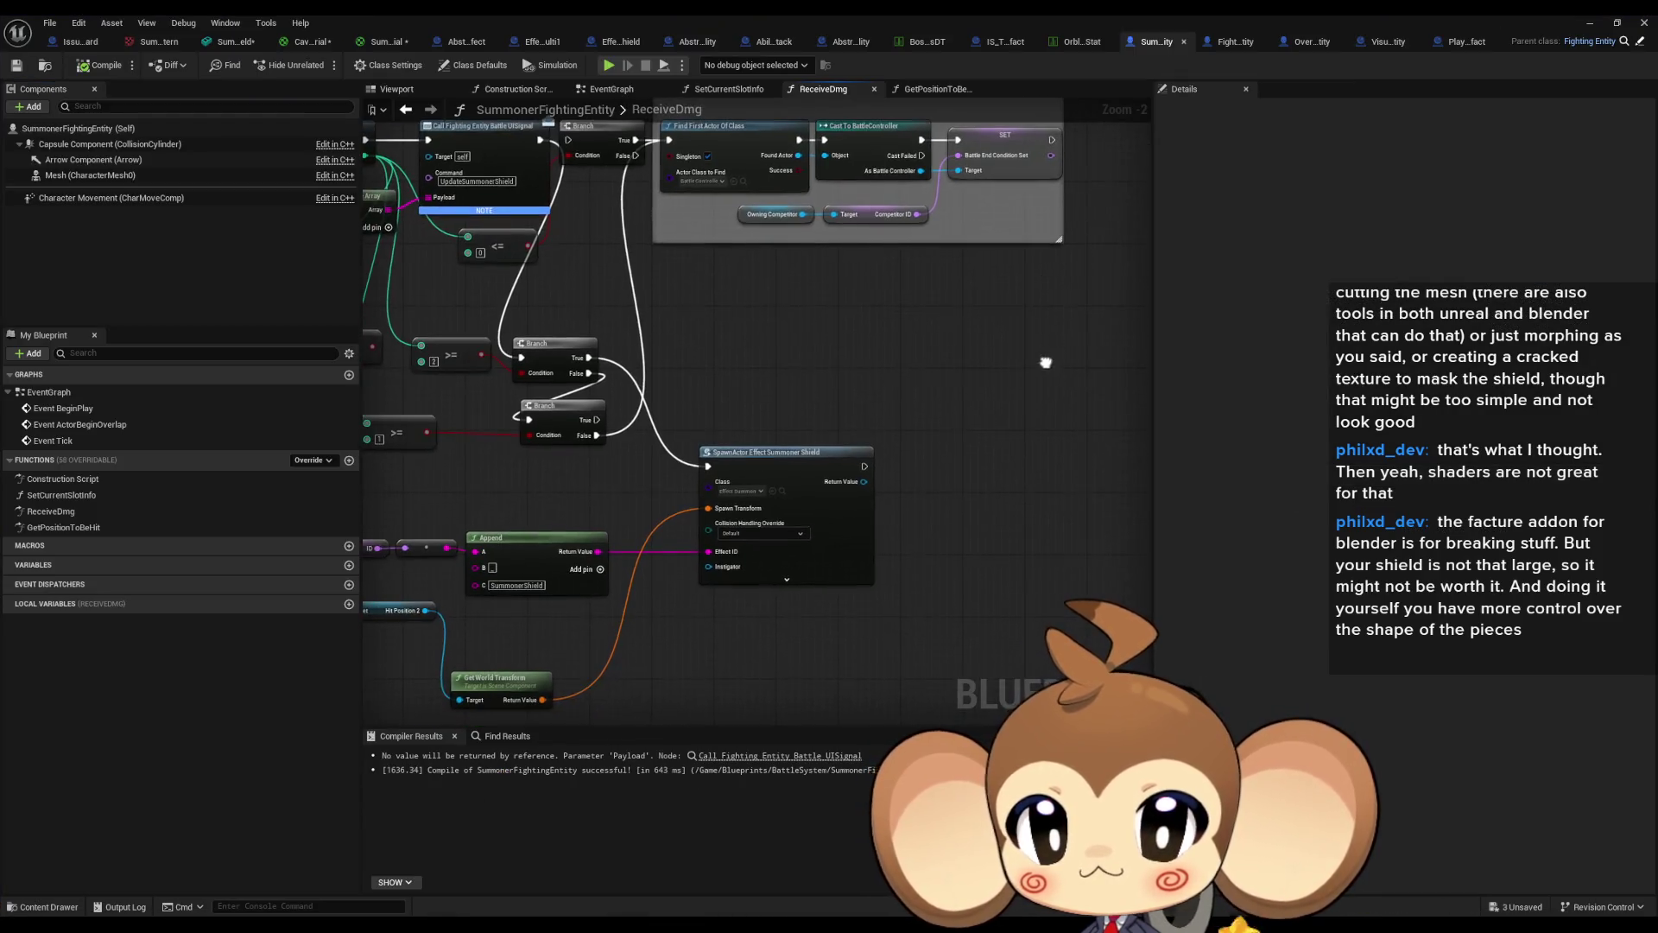
click(921, 42)
click(1071, 44)
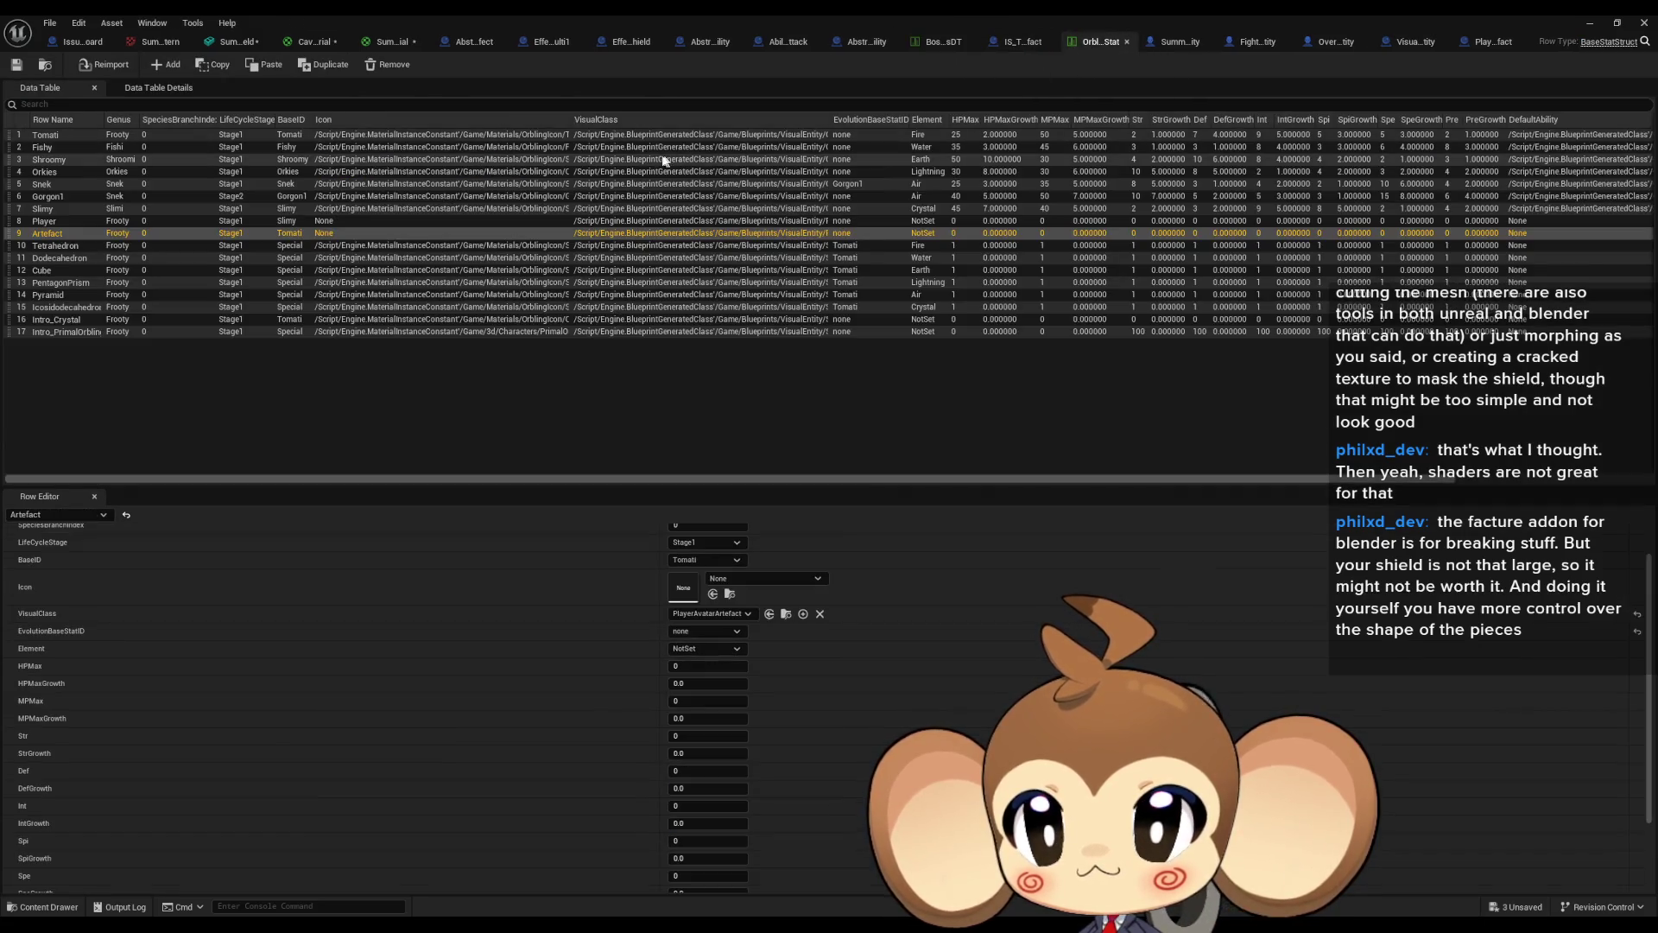
click(383, 45)
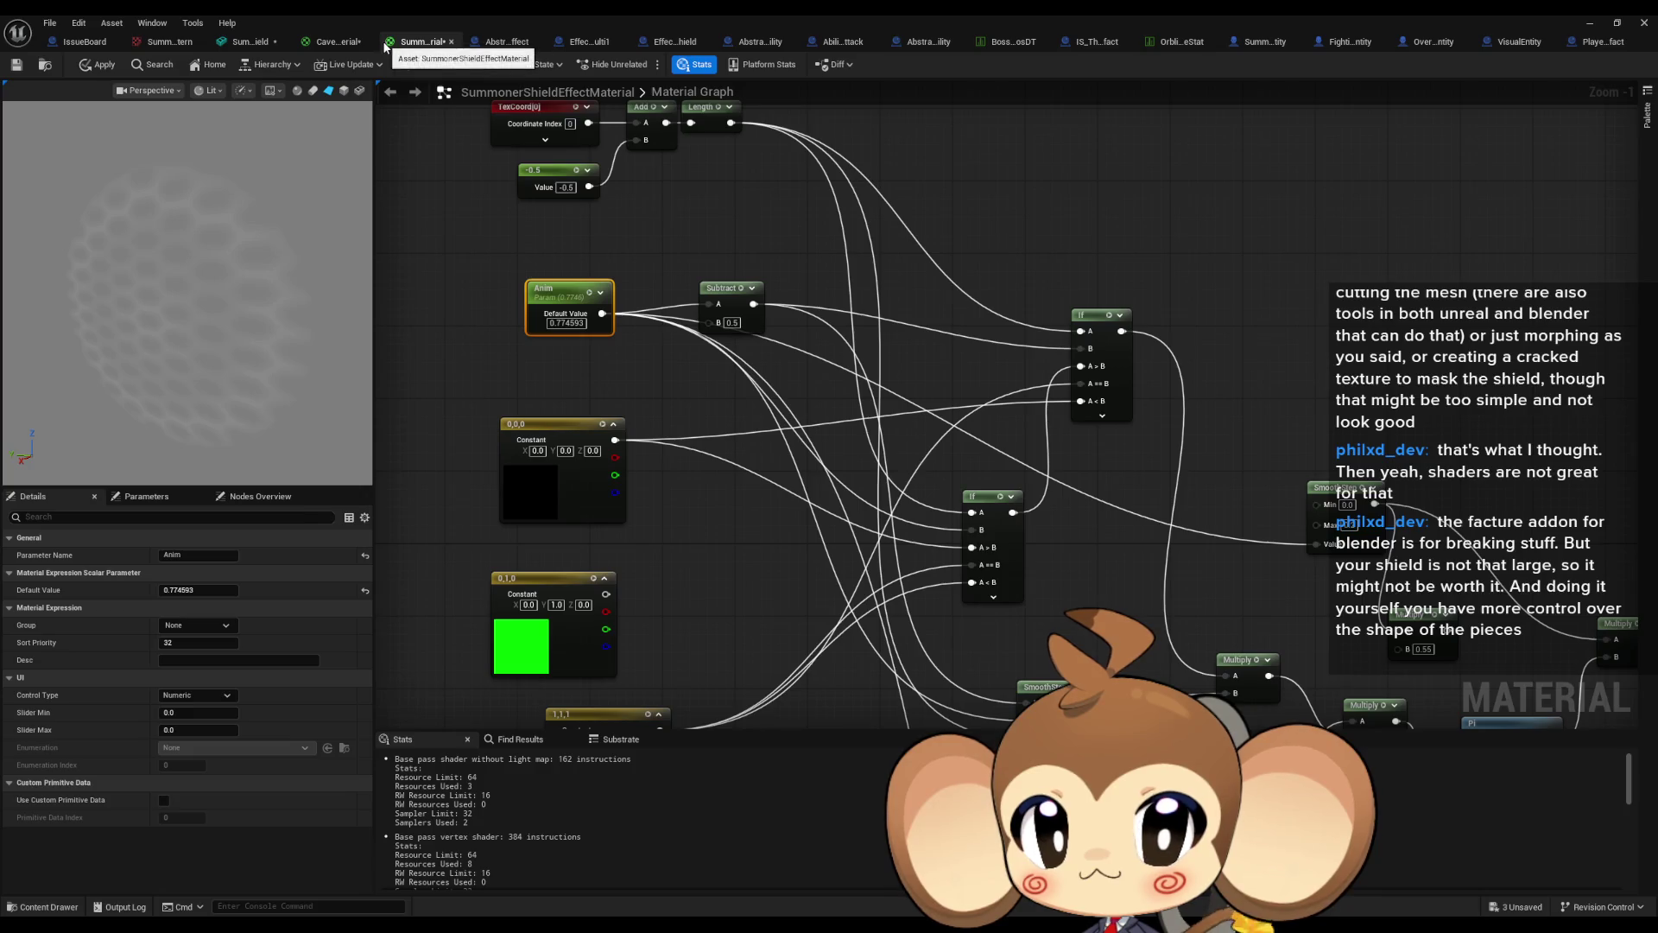
click(327, 45)
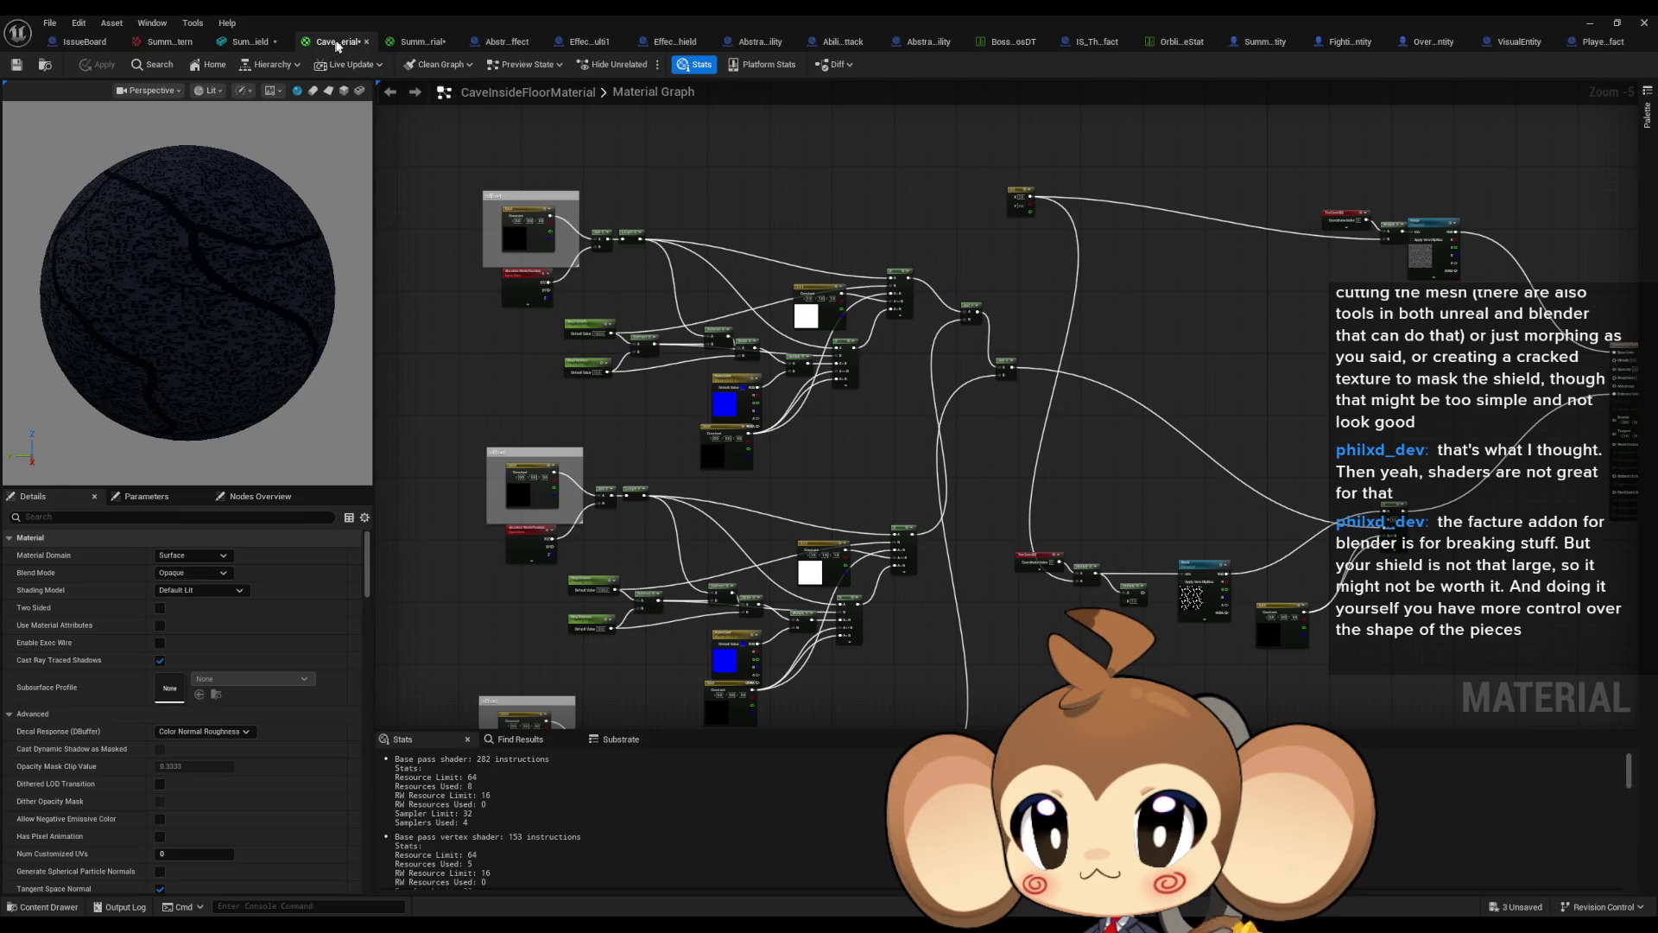
click(366, 41)
Make SummonerShieldEffectMaterial Two Sided, apply it, and switch to Effect_SummonerShield.
click(1276, 492)
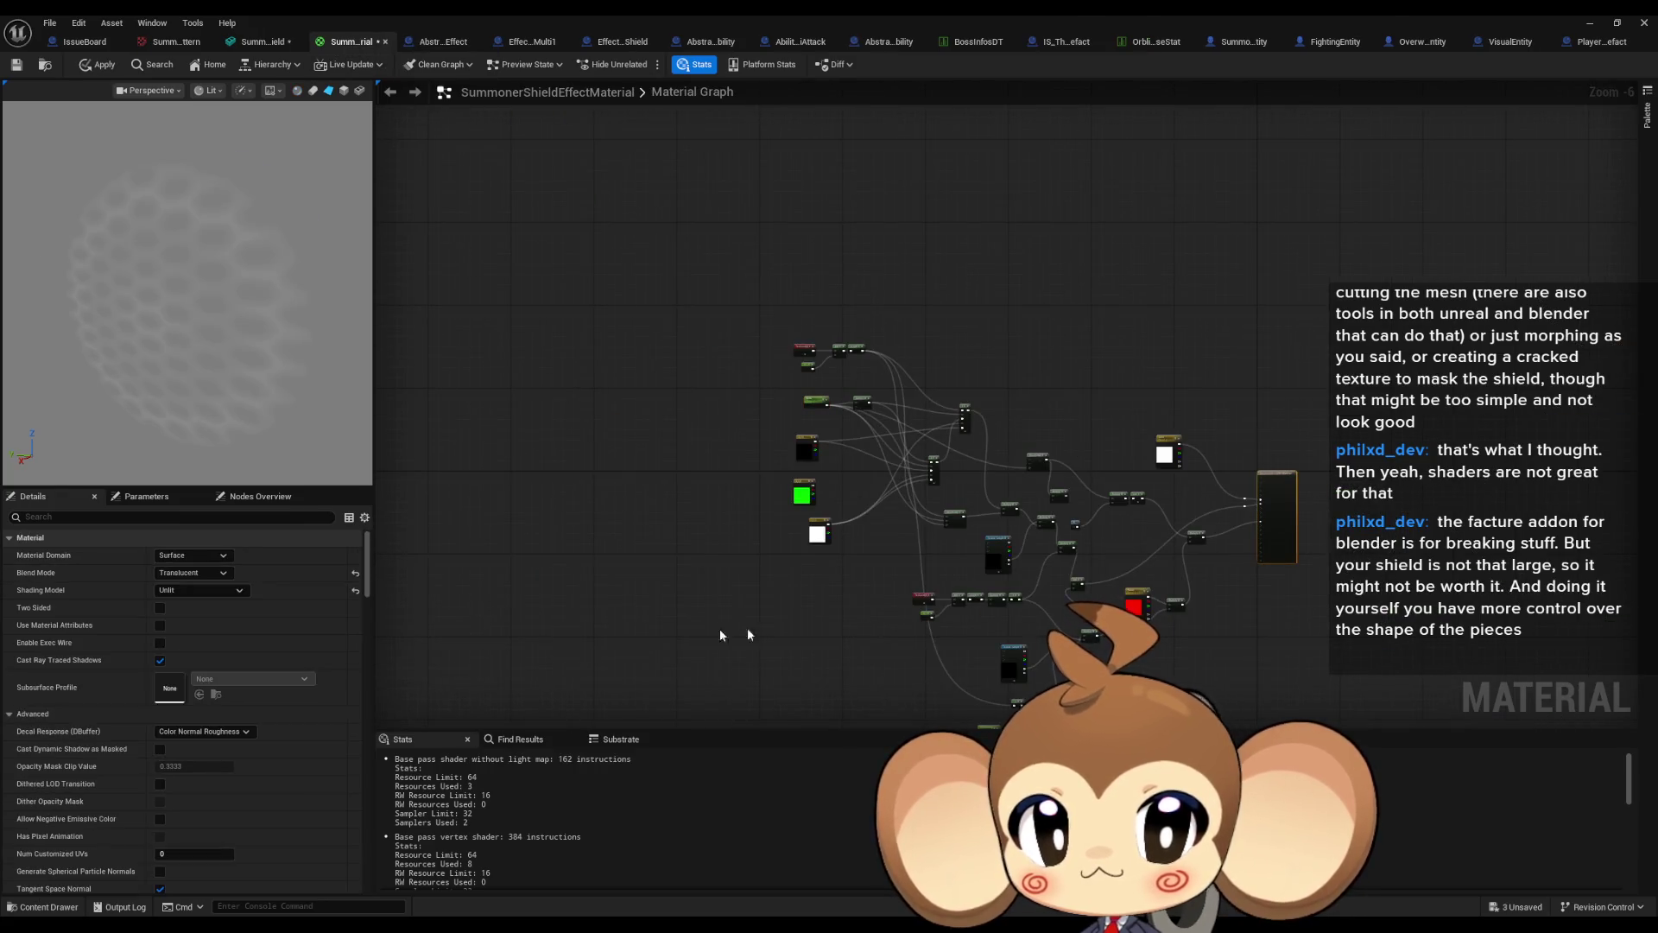
click(189, 605)
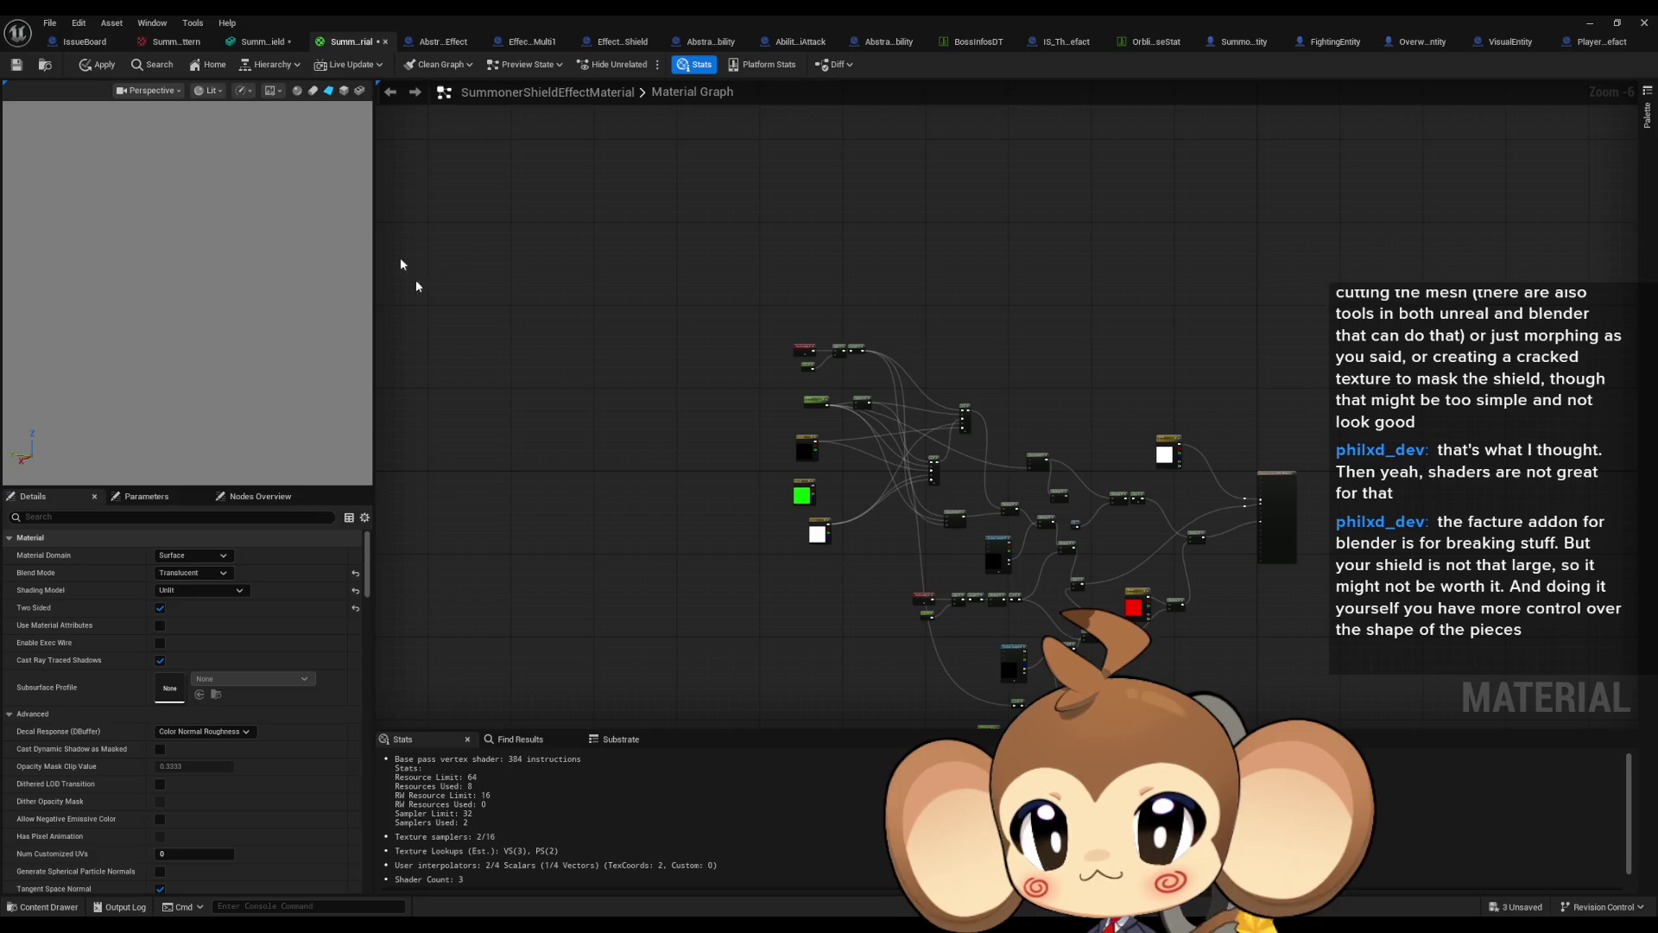
click(111, 64)
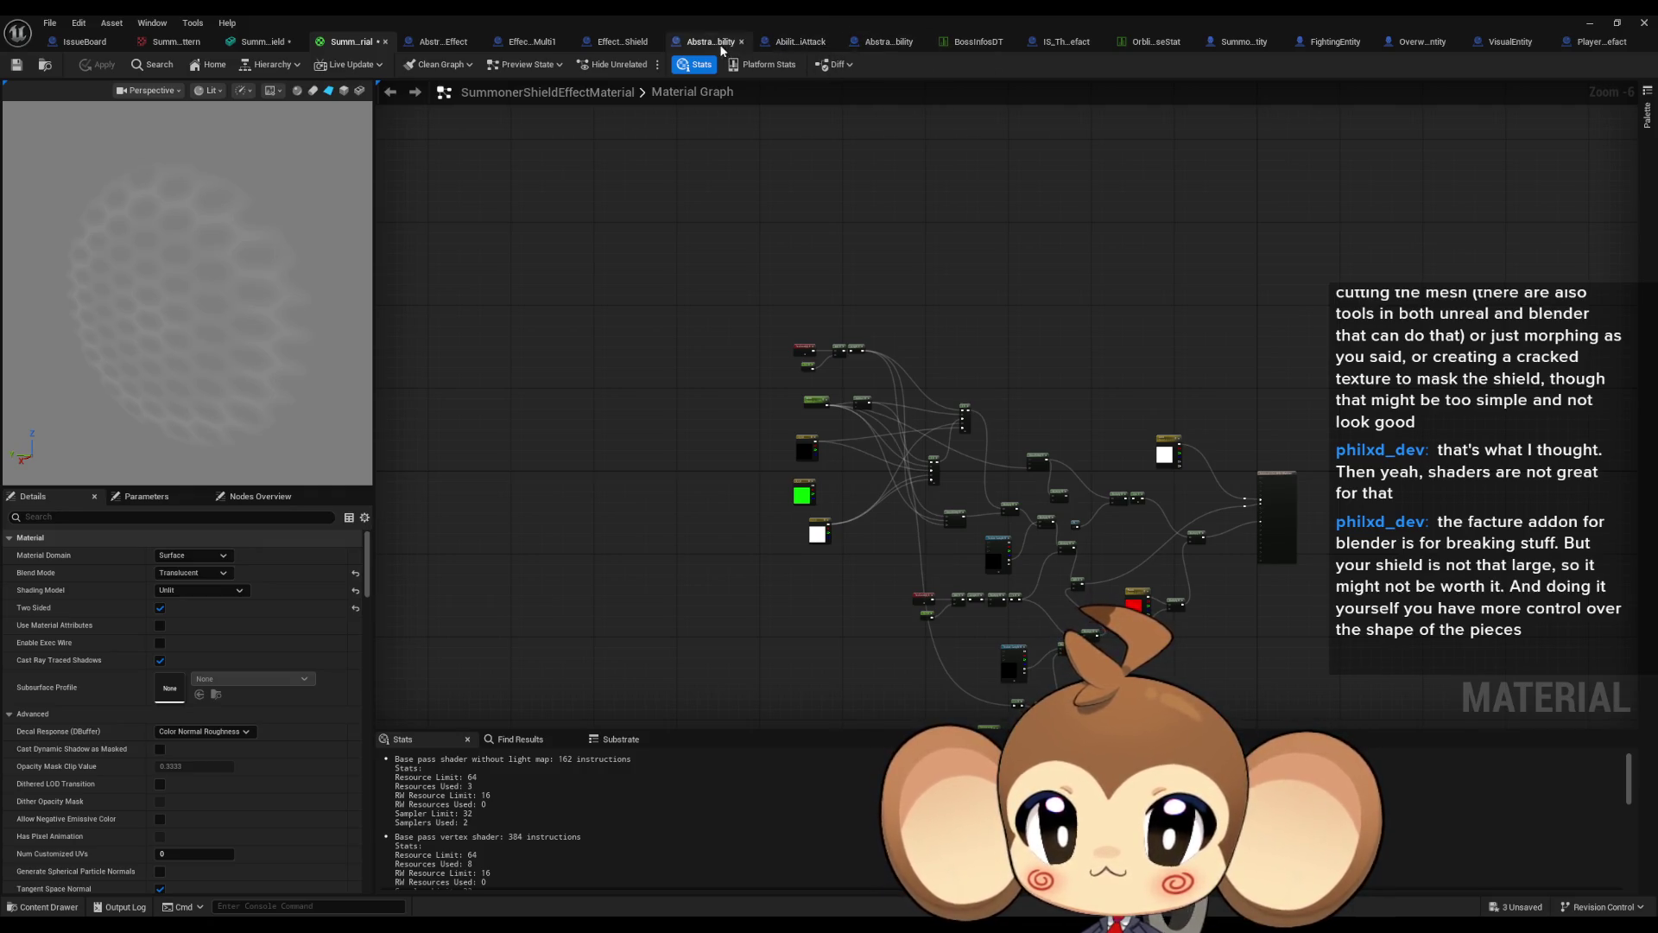
click(610, 45)
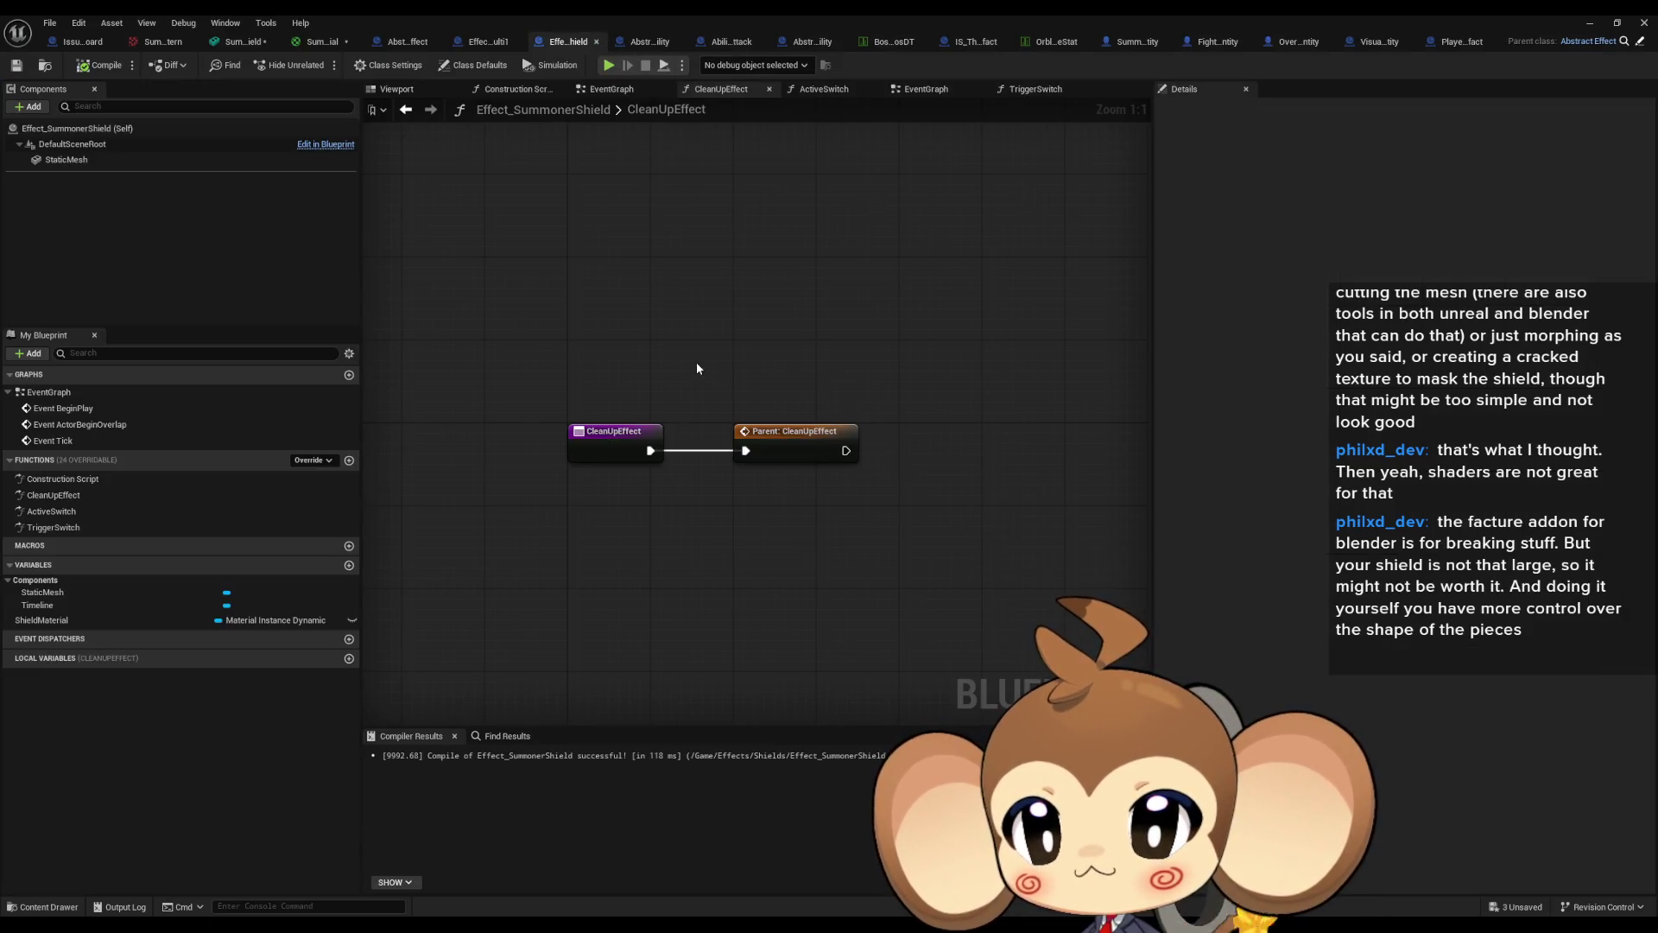
Open the CleanUpEffect function graph in the Effect_FireMulti1 blueprint.
click(486, 45)
scroll(619, 437, down, 3)
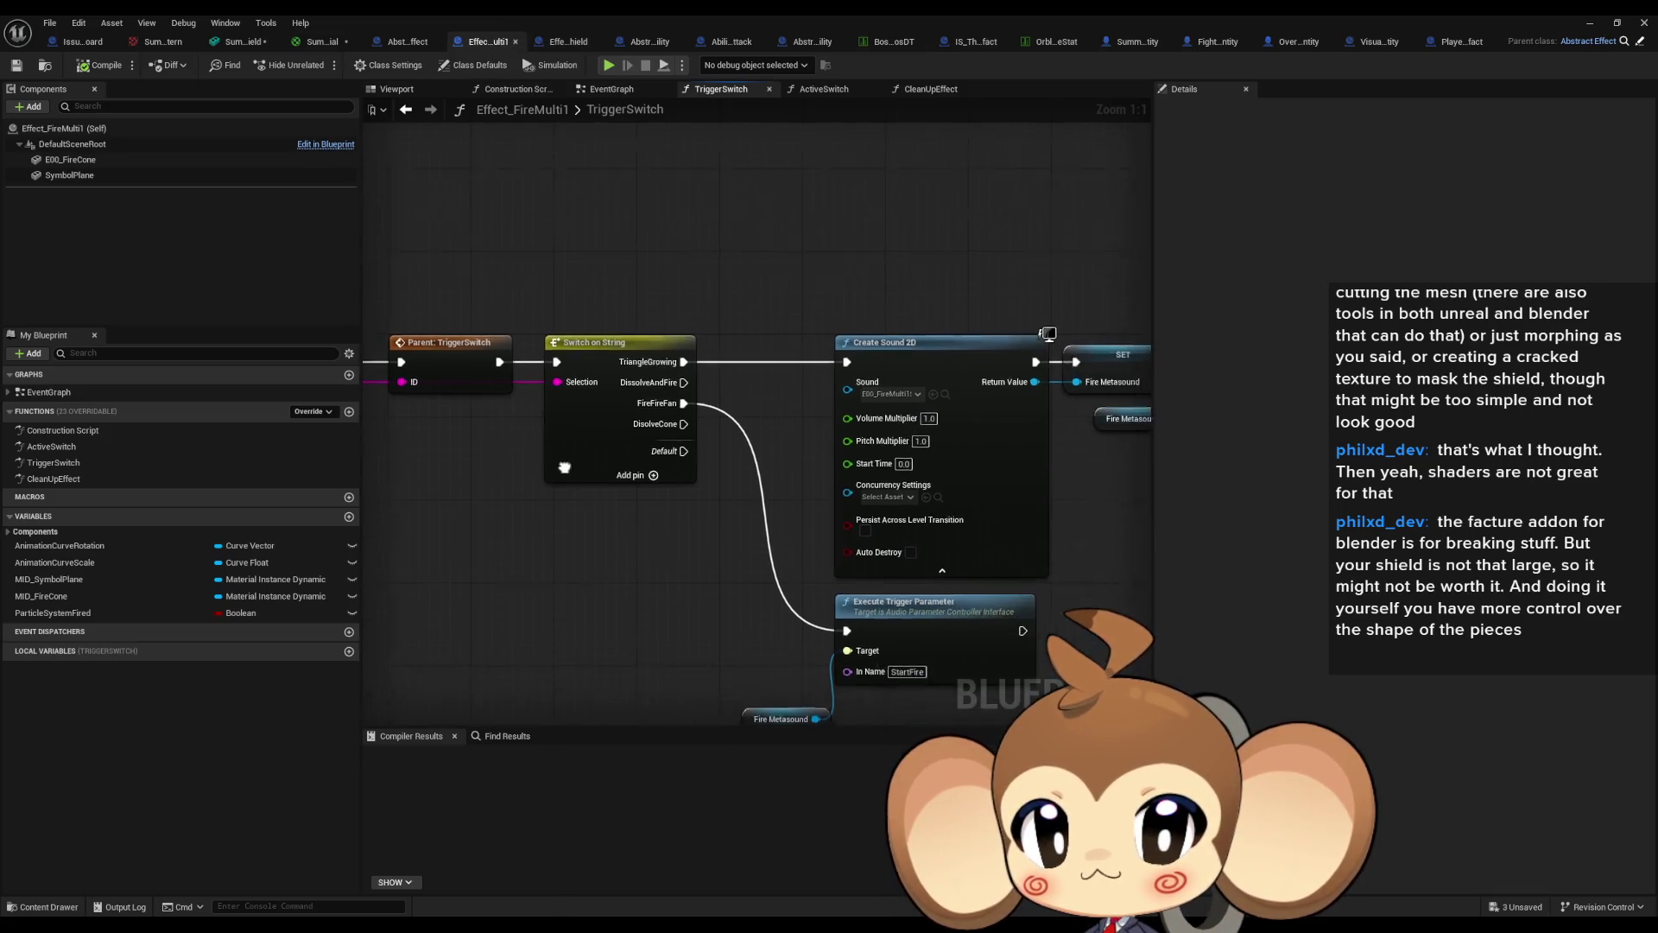
drag(554, 479, 813, 519)
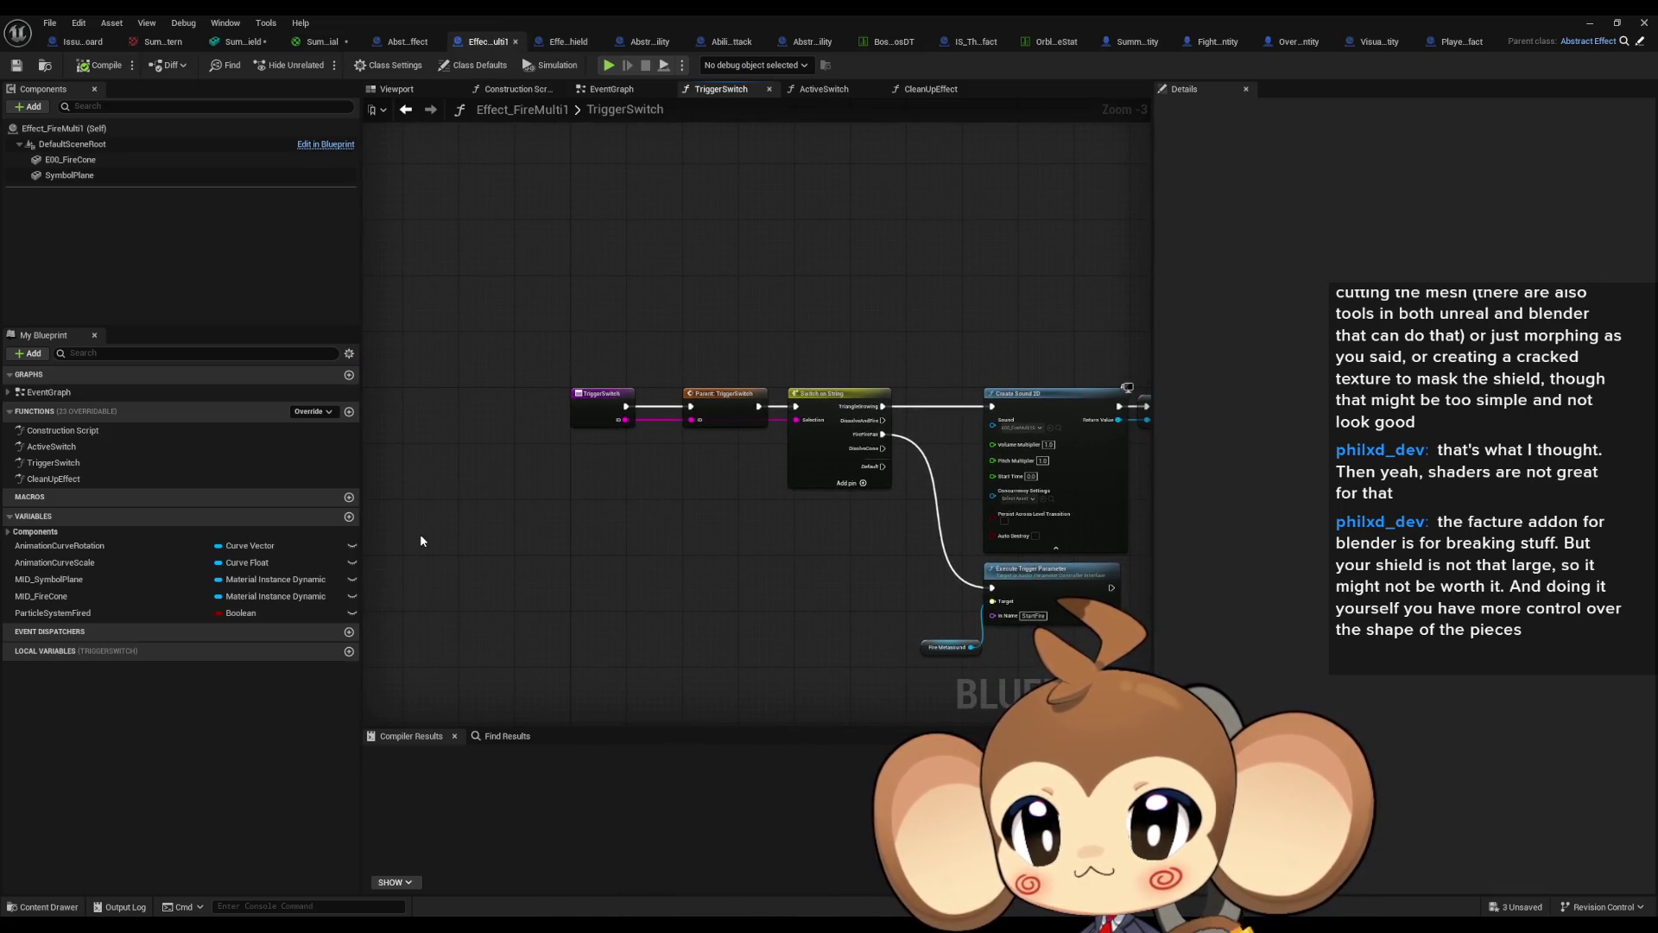
double_click(73, 475)
Find references to CleanUpEffect and jump to its parent call.
right_click(75, 482)
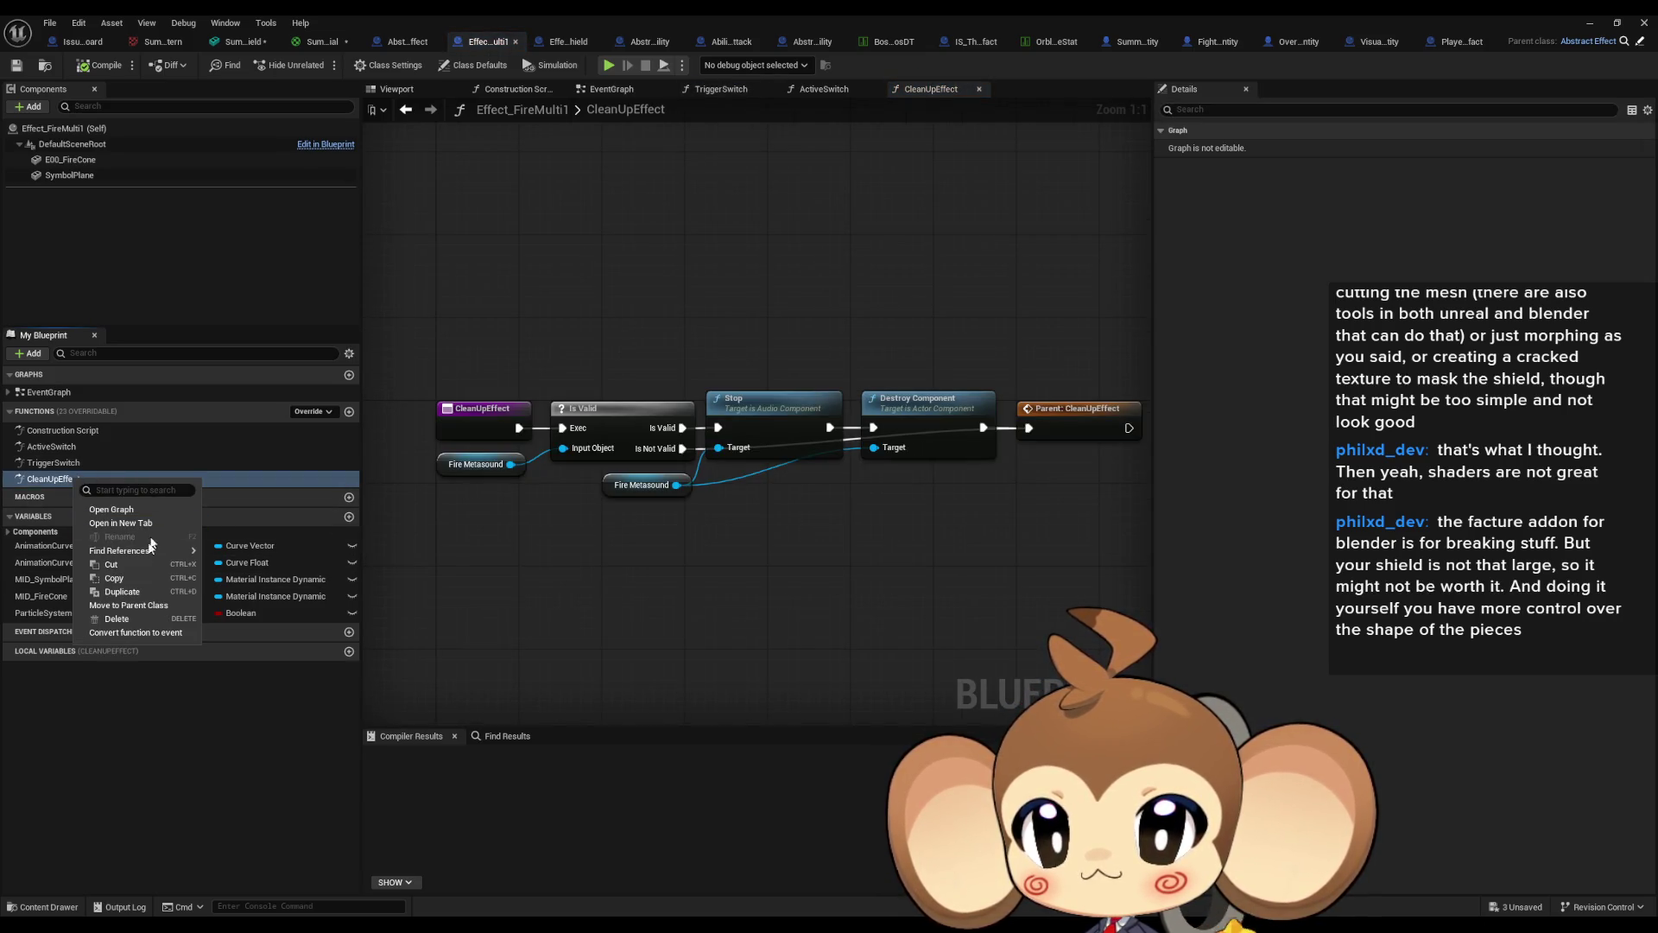
mouse_move(130, 568)
click(250, 587)
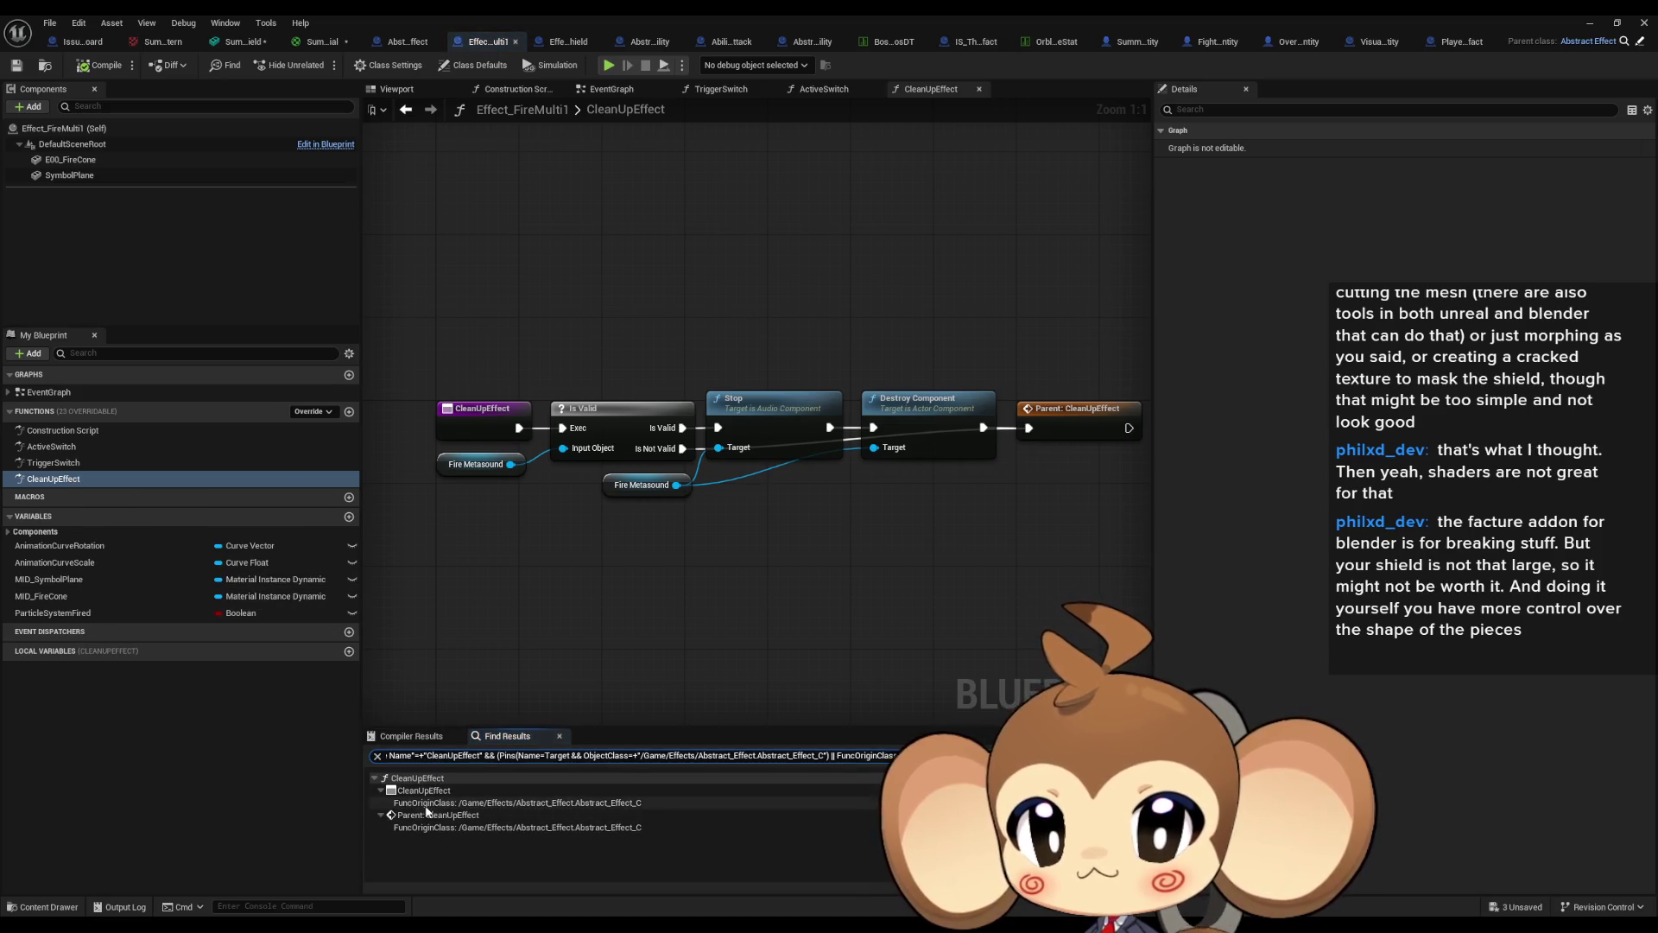
click(466, 816)
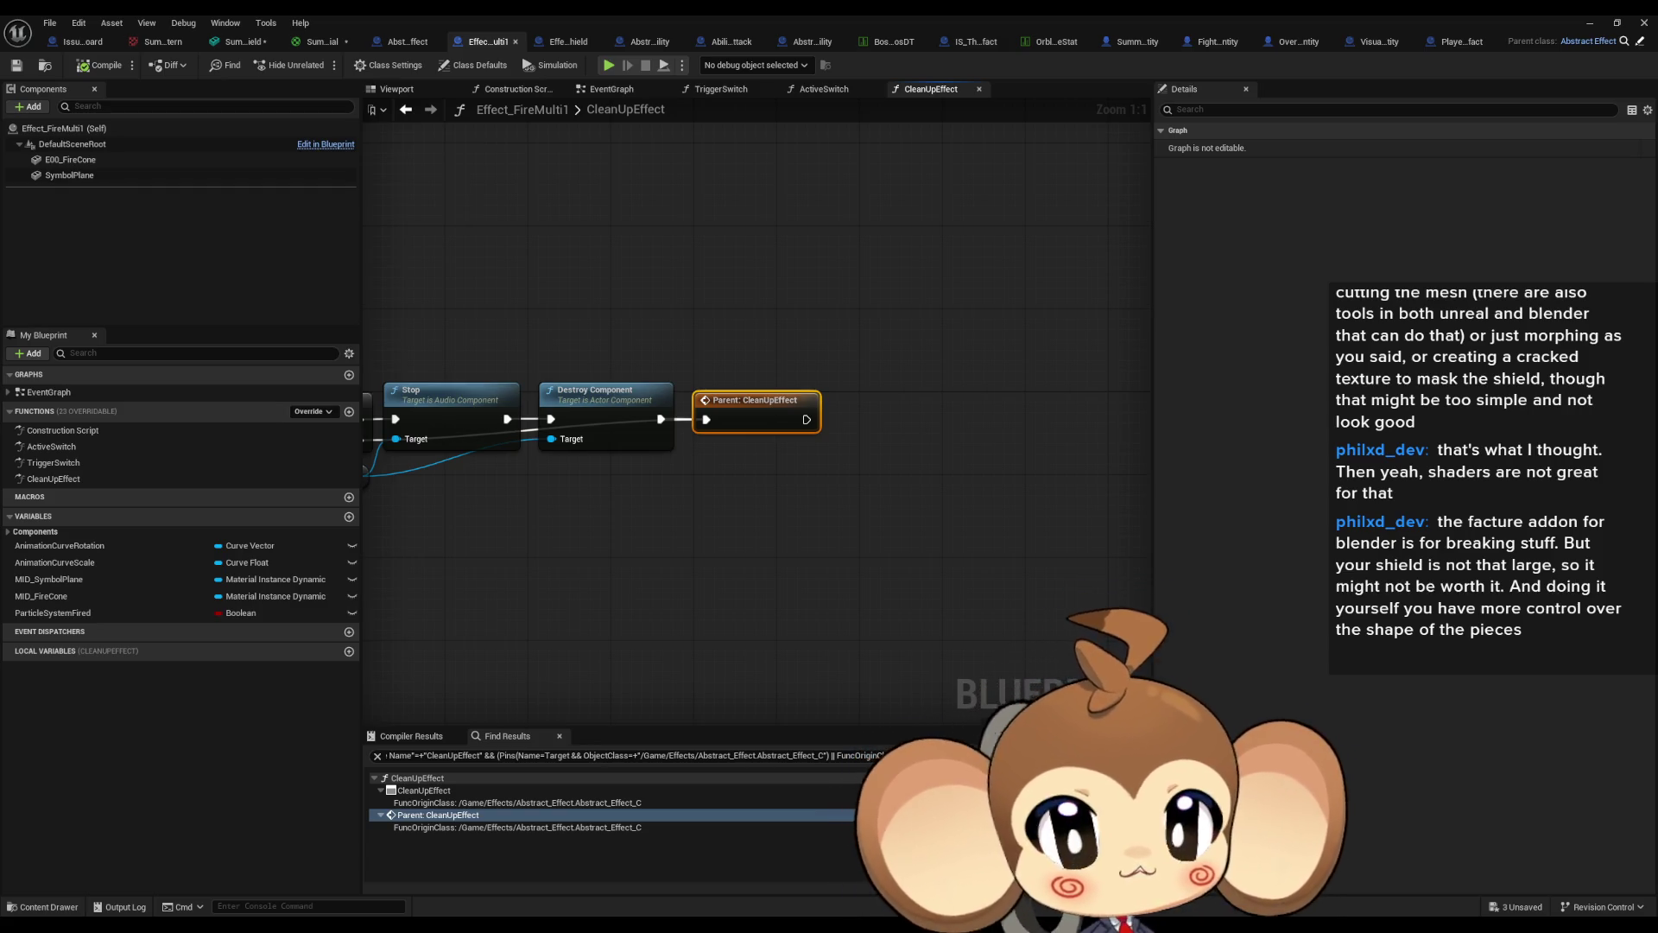
Frame the CleanUpEffect graph, then open the ActiveSwitch function graph.
key(Home)
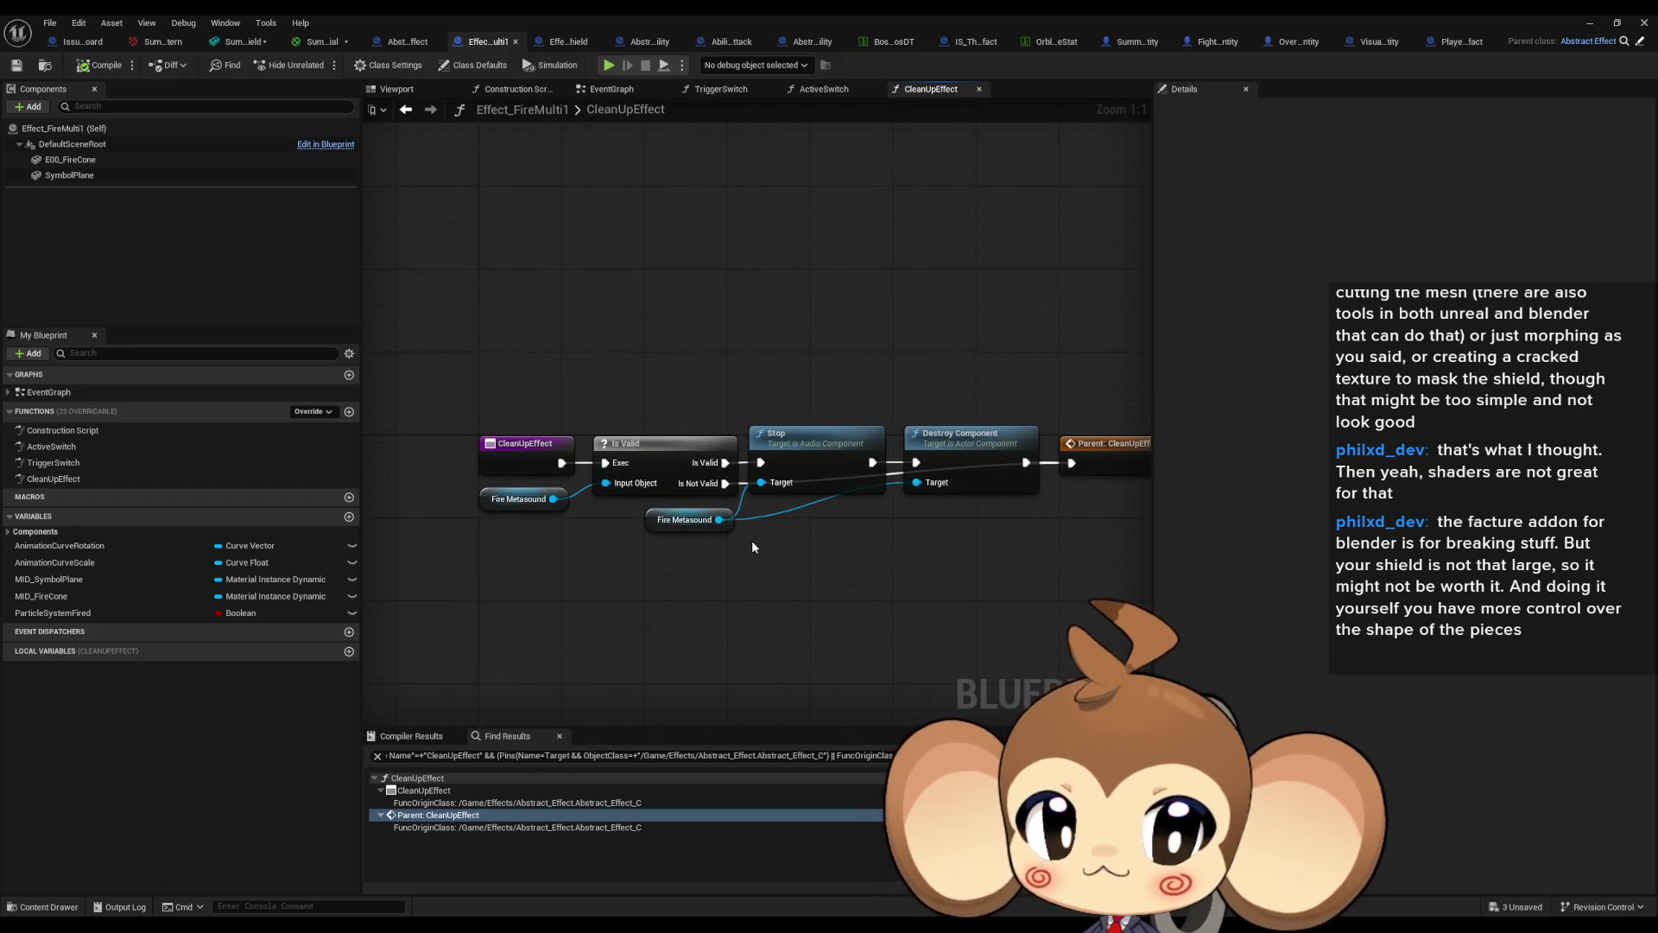
key(Home)
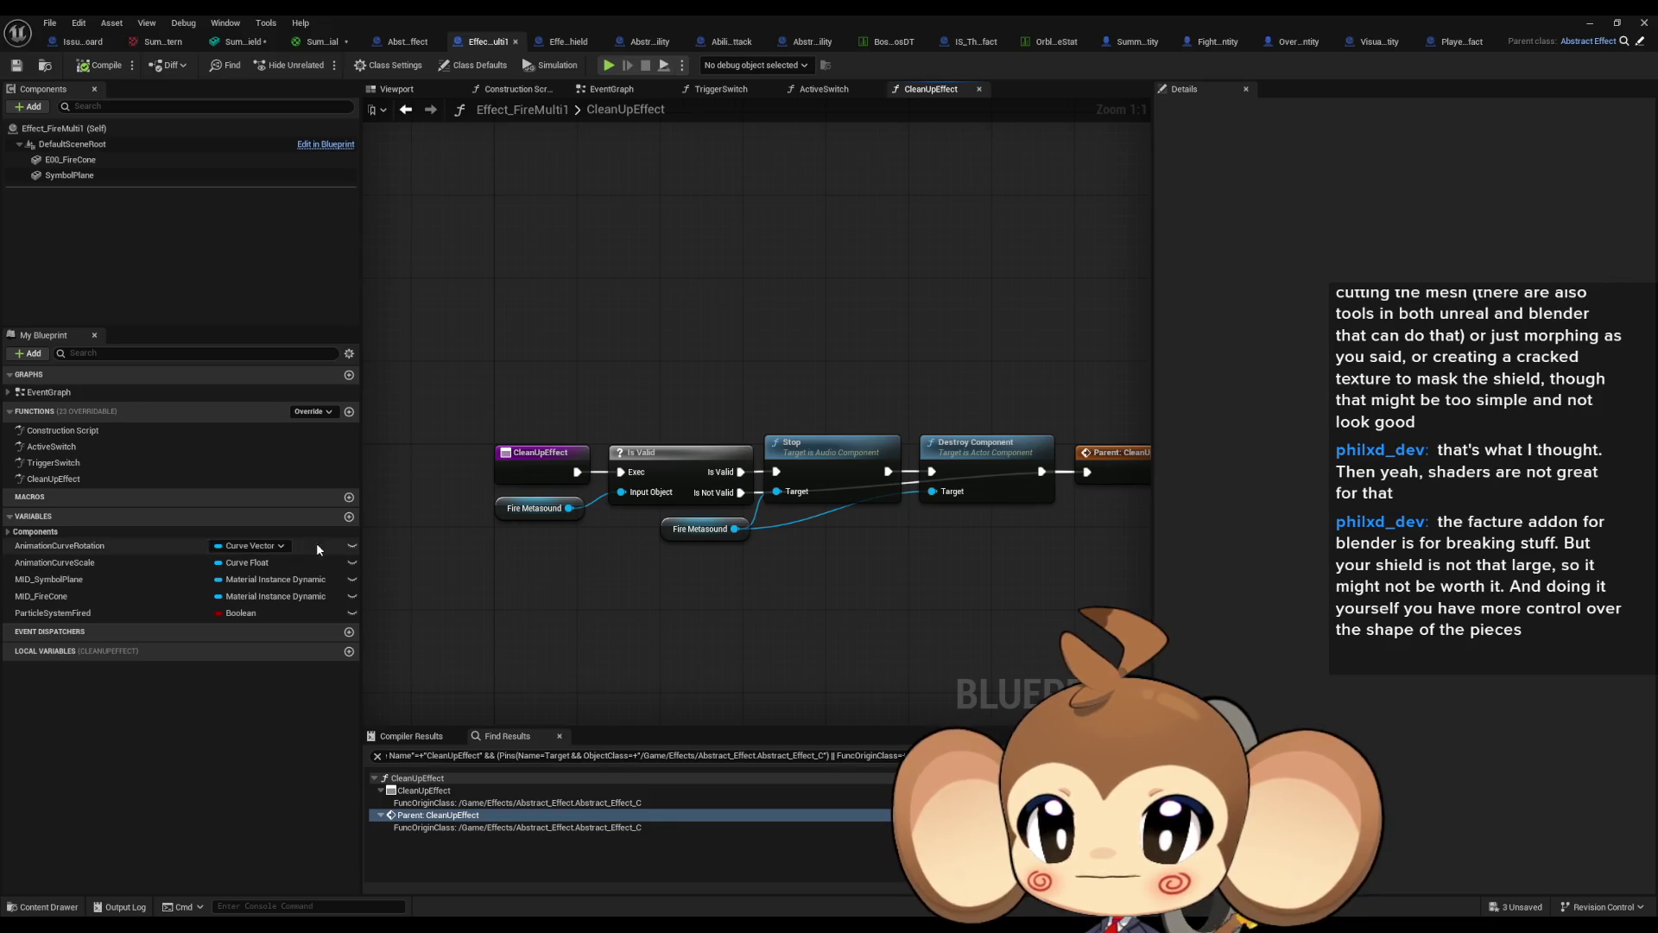
double_click(80, 447)
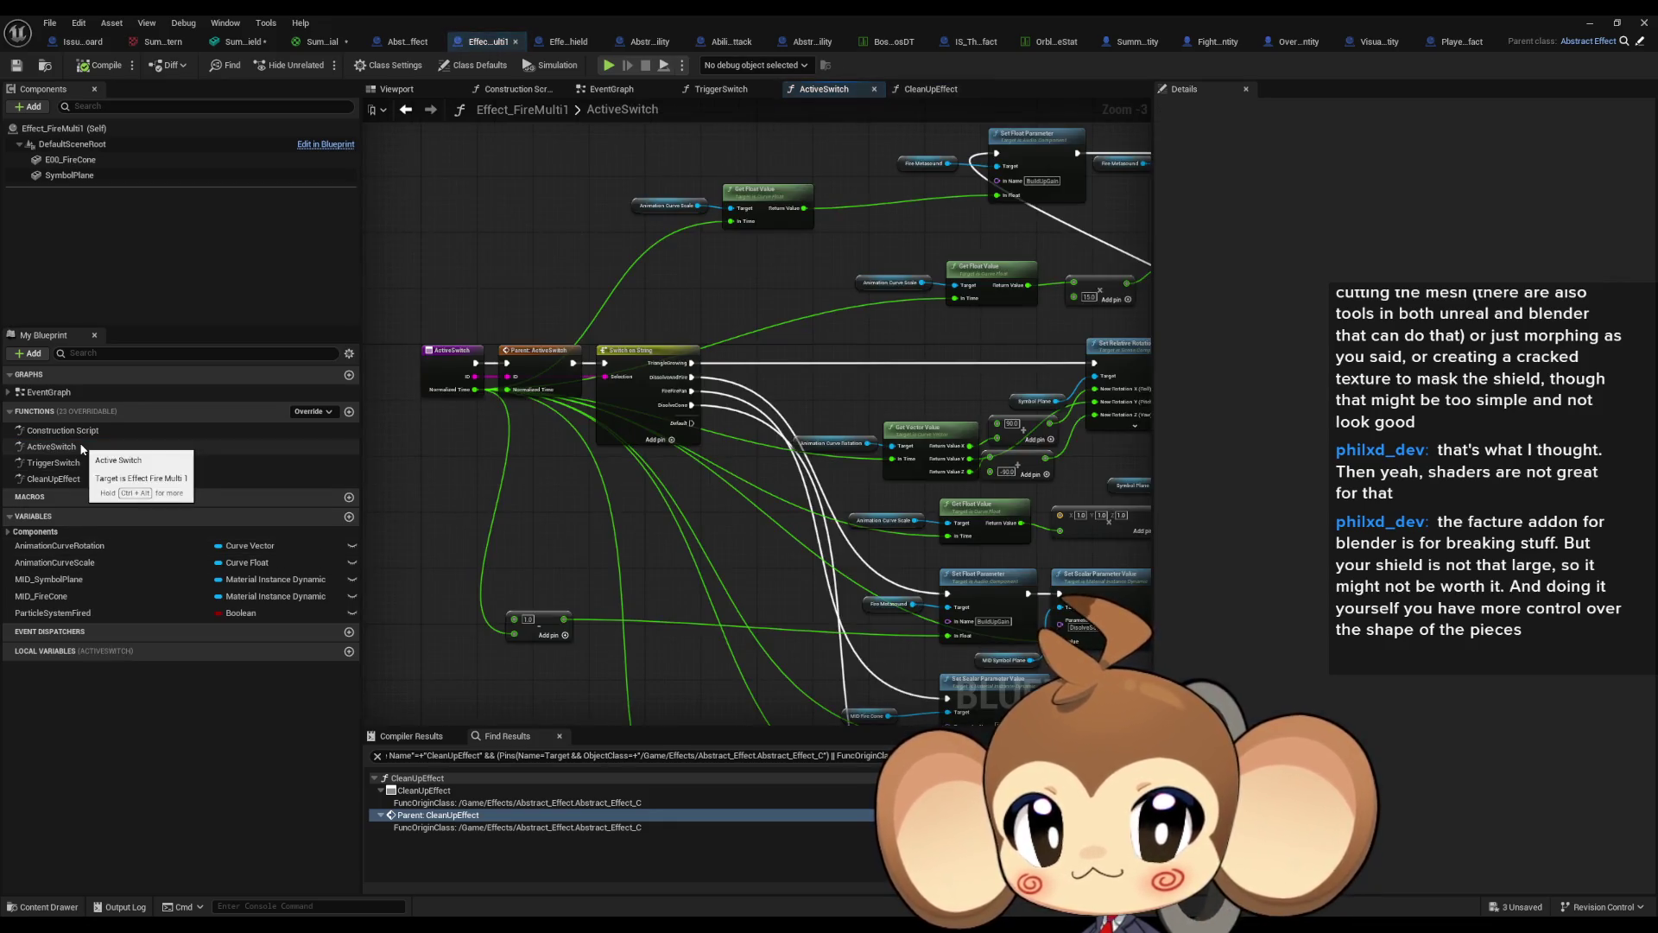